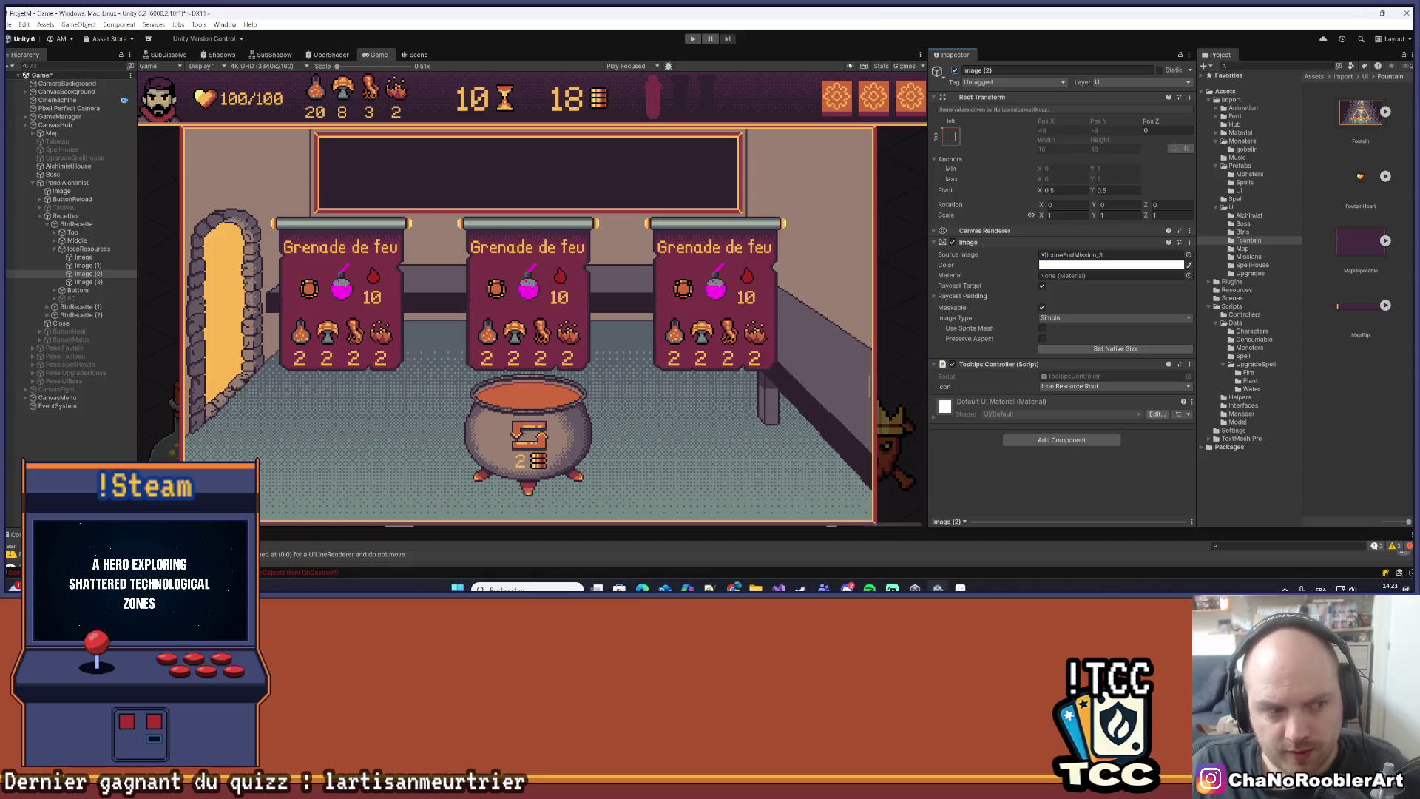
Enlarge Unity's console, clear its messages, shrink it back, and switch to Aseprite.
scroll(397, 337, "up", 1)
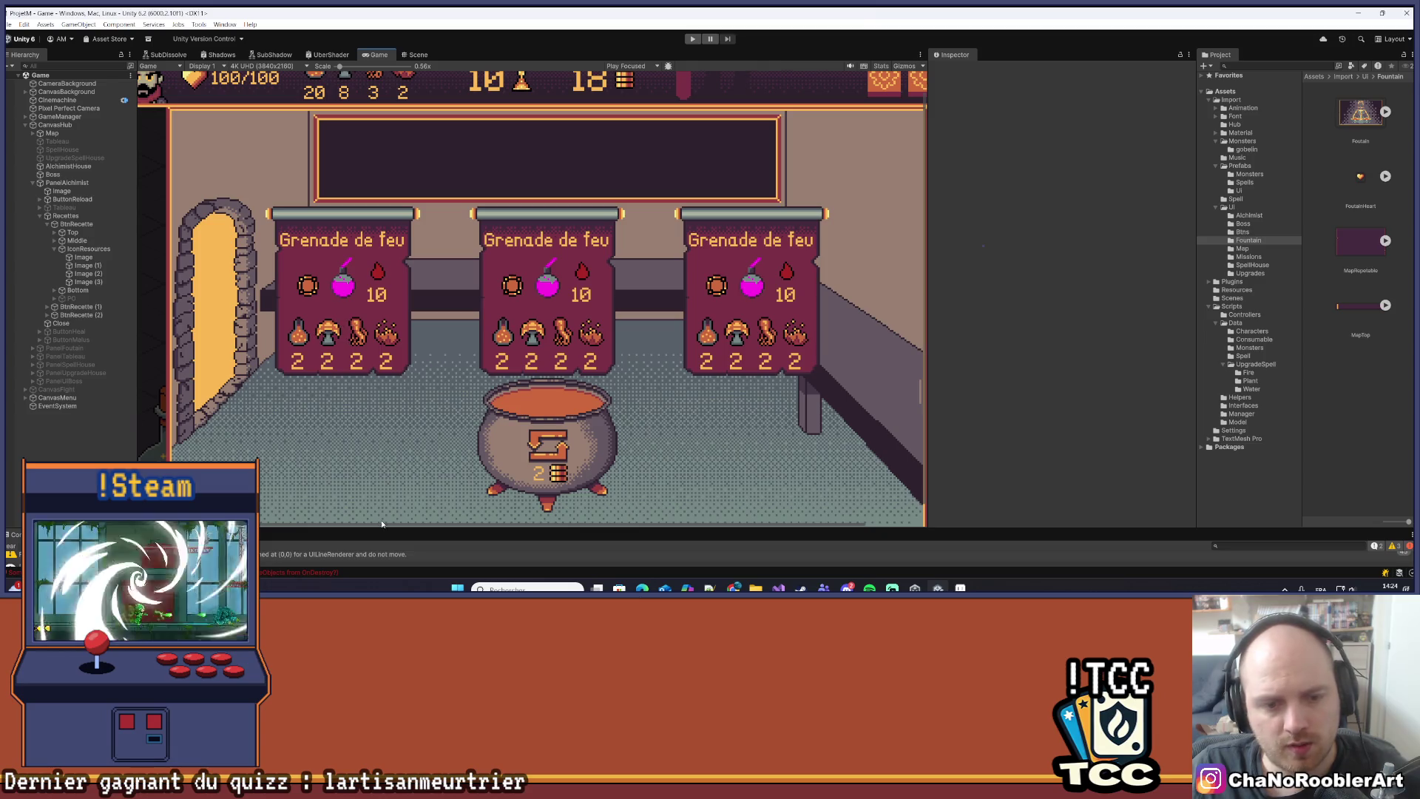
left_click_drag(382, 526, 332, 444)
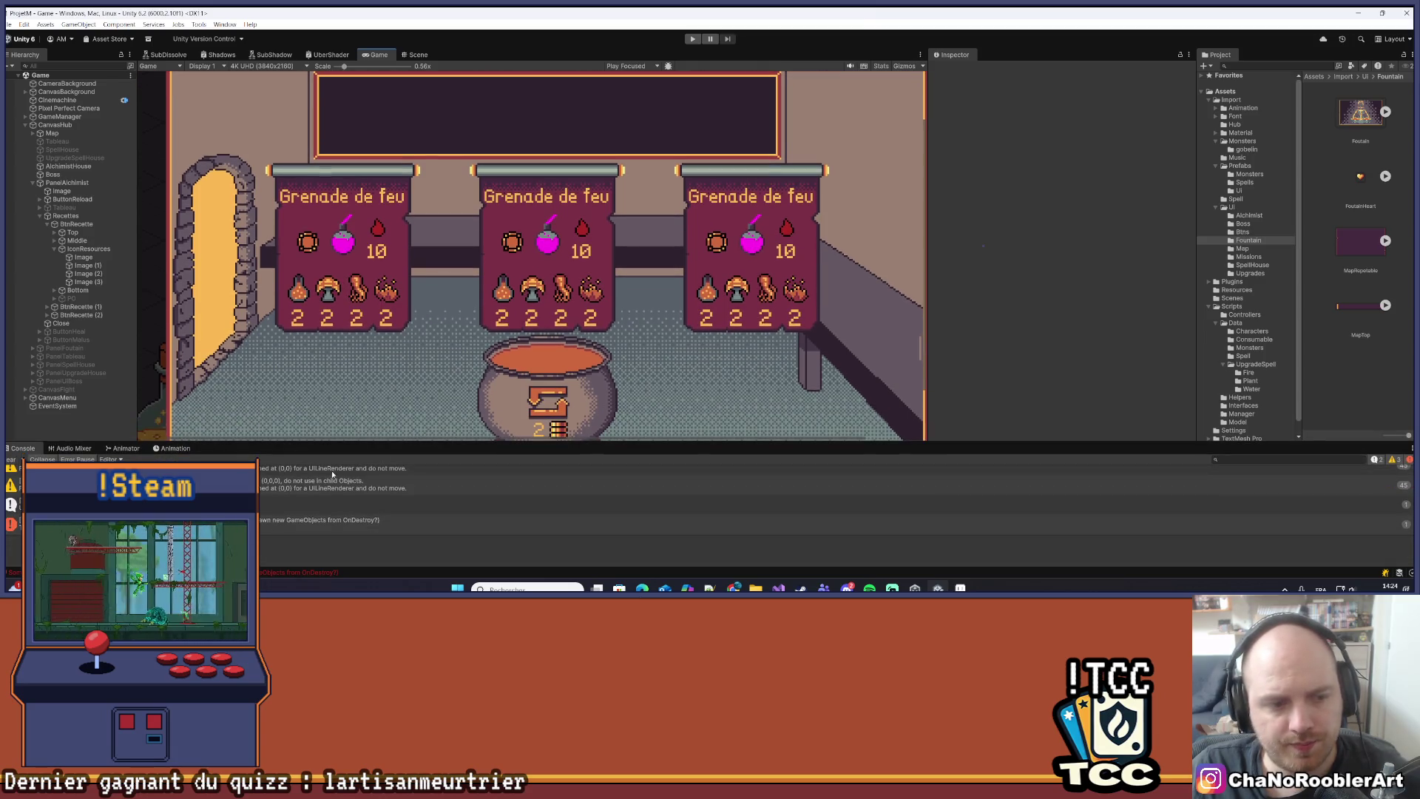
left_click(12, 459)
left_click_drag(332, 442, 333, 490)
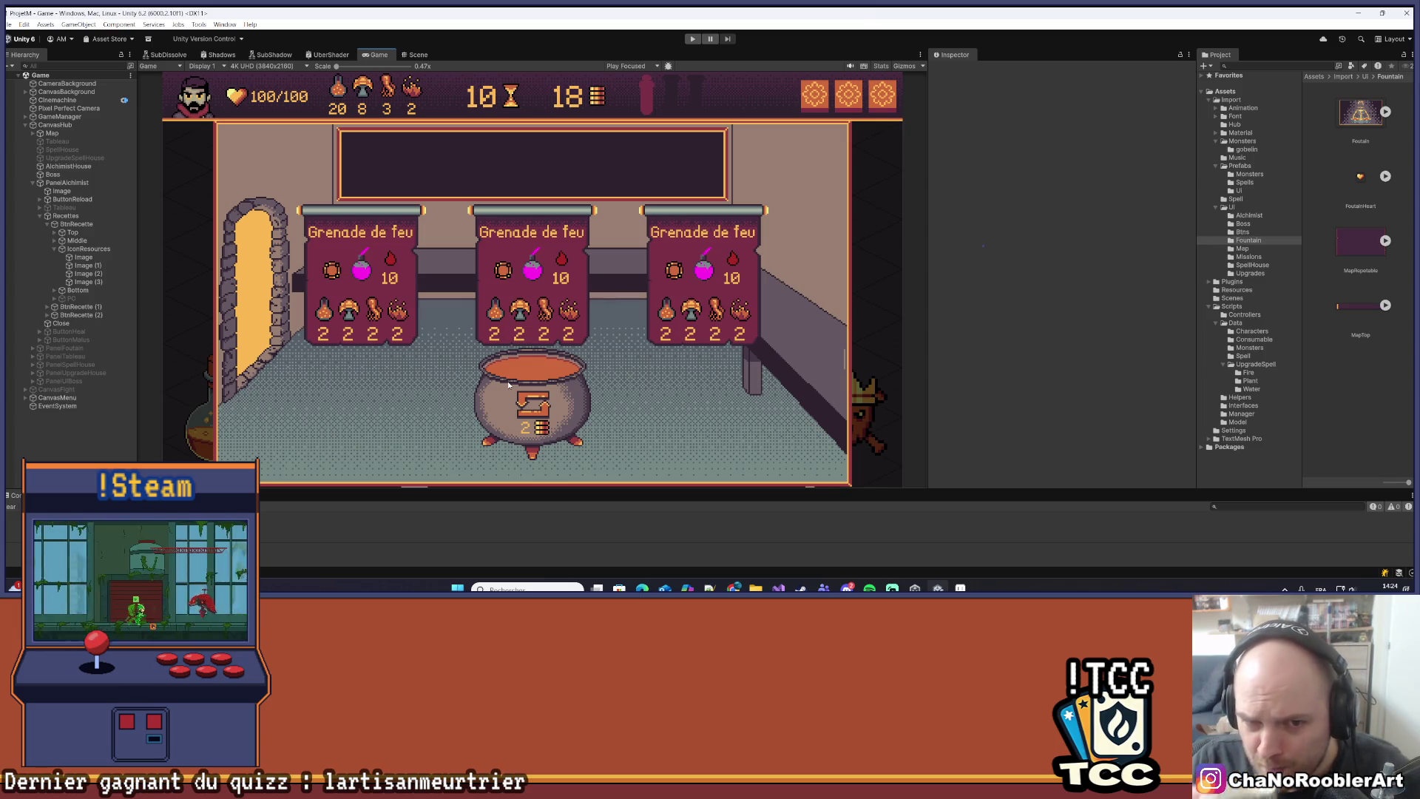
key("alt+Tab")
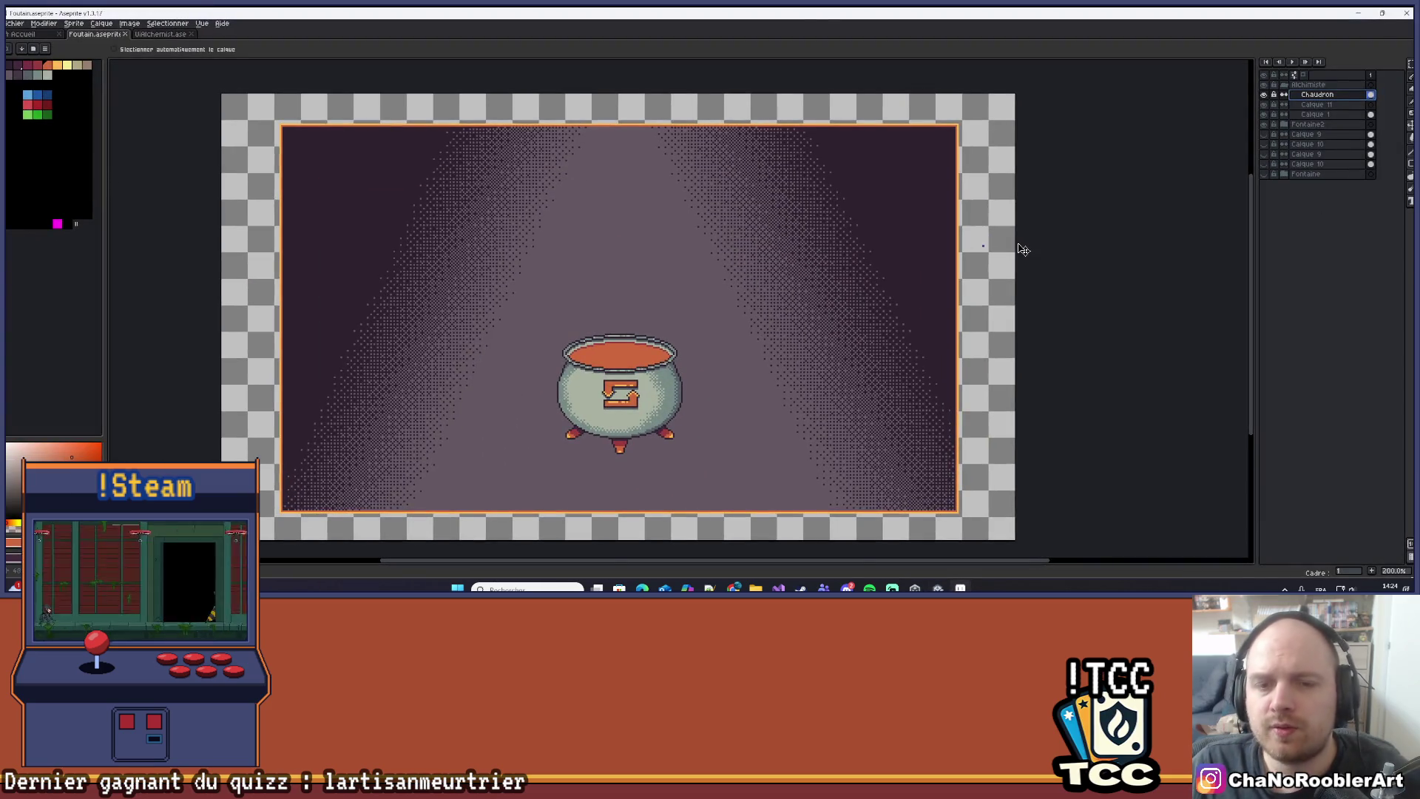
Inspect the cauldron sprite in Aseprite, then return to Unity and collapse PanelAlchimist.
scroll(920, 168, "up", 1)
scroll(863, 178, "down", 1)
left_click_drag(834, 143, 845, 172)
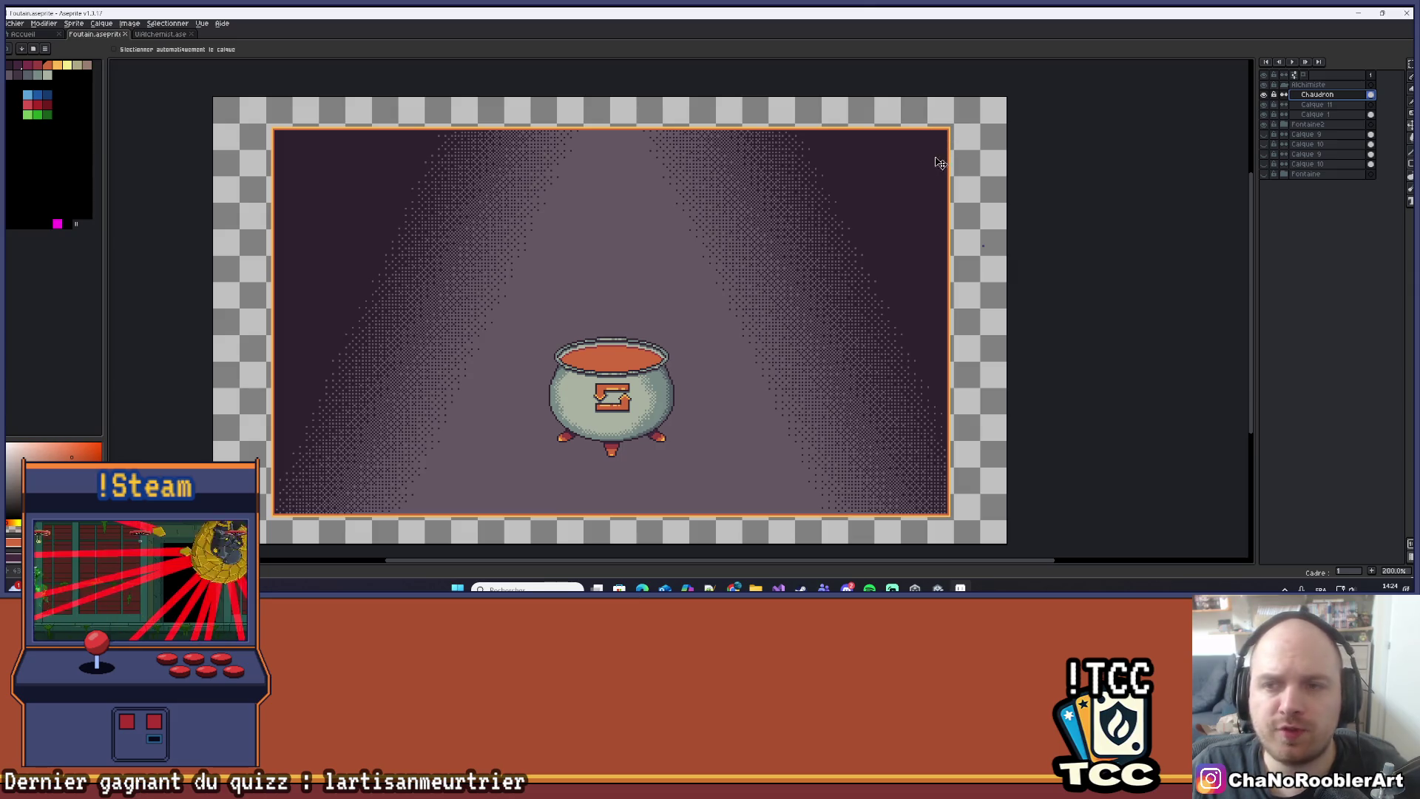
scroll(872, 175, "up", 2)
scroll(871, 174, "down", 4)
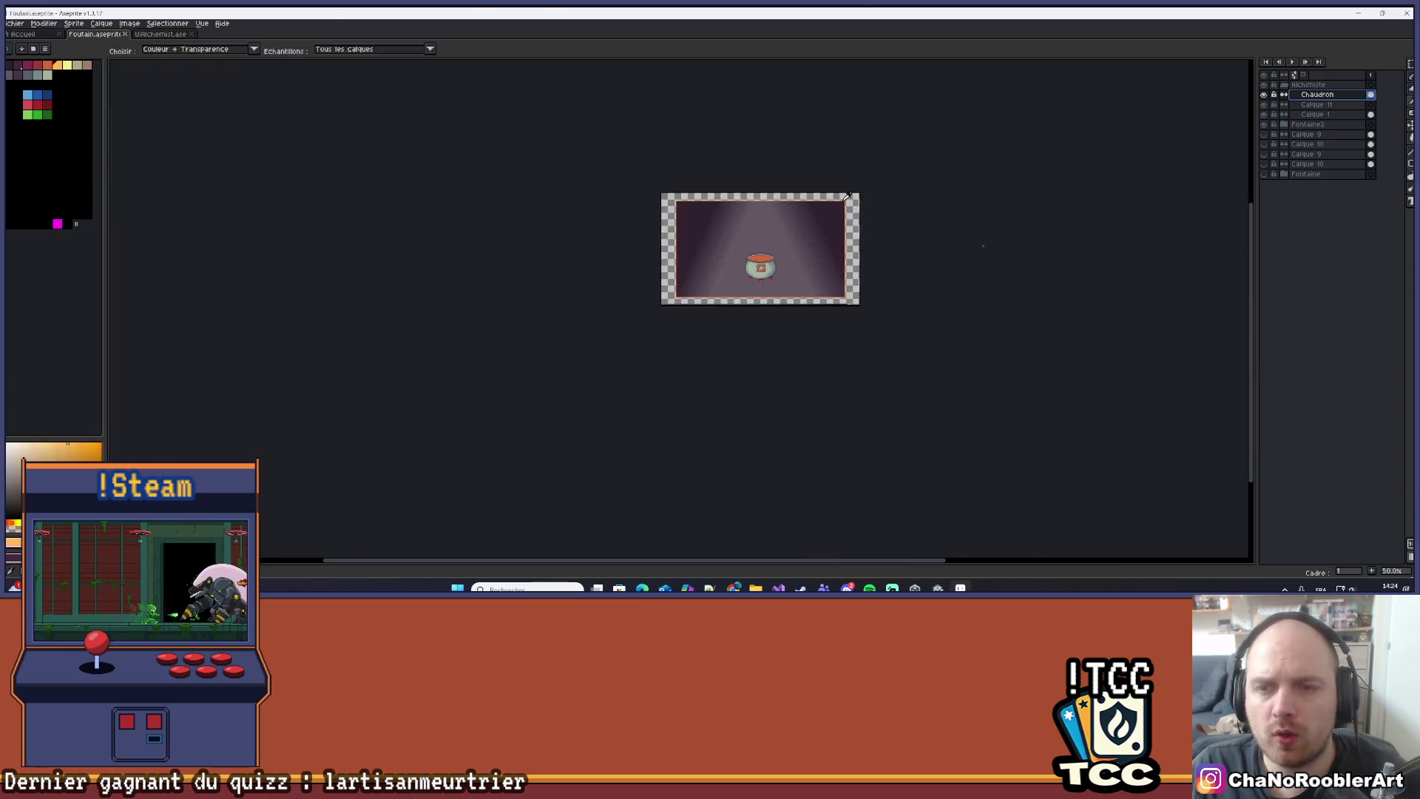
key("alt+Tab")
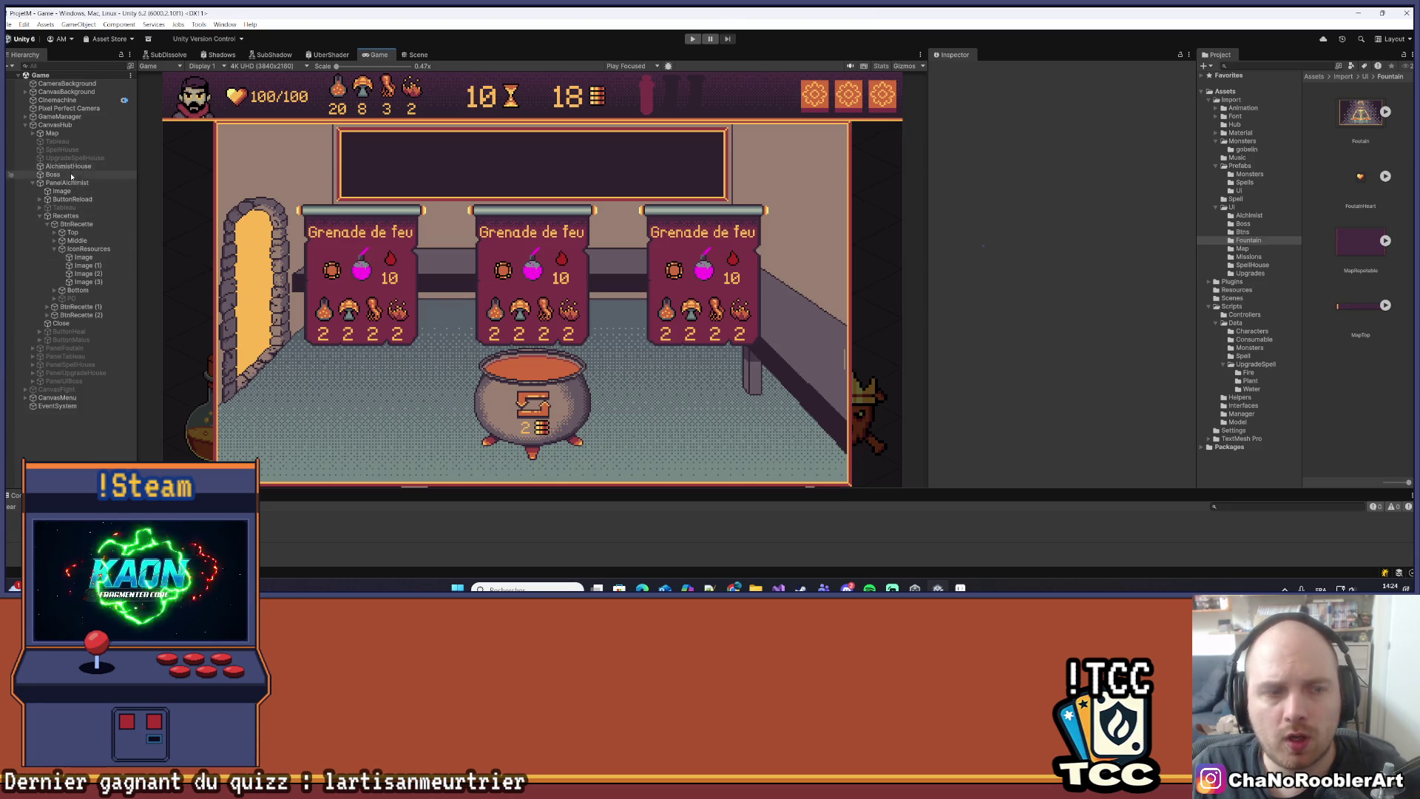
left_click(32, 183)
Briefly activate then deactivate PanelFoutain, select PanelAlchimist, and return to Aseprite.
left_click(63, 191)
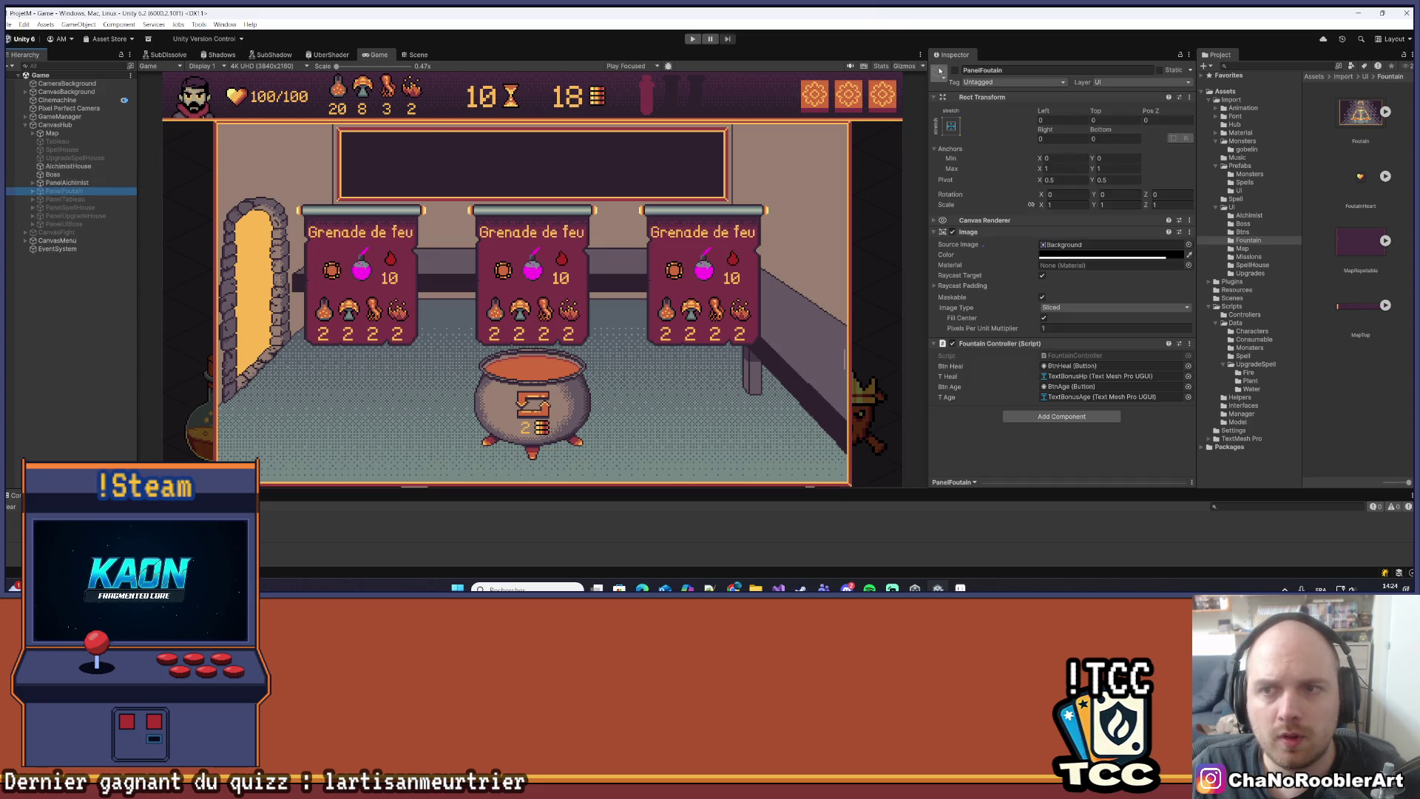
left_click(956, 71)
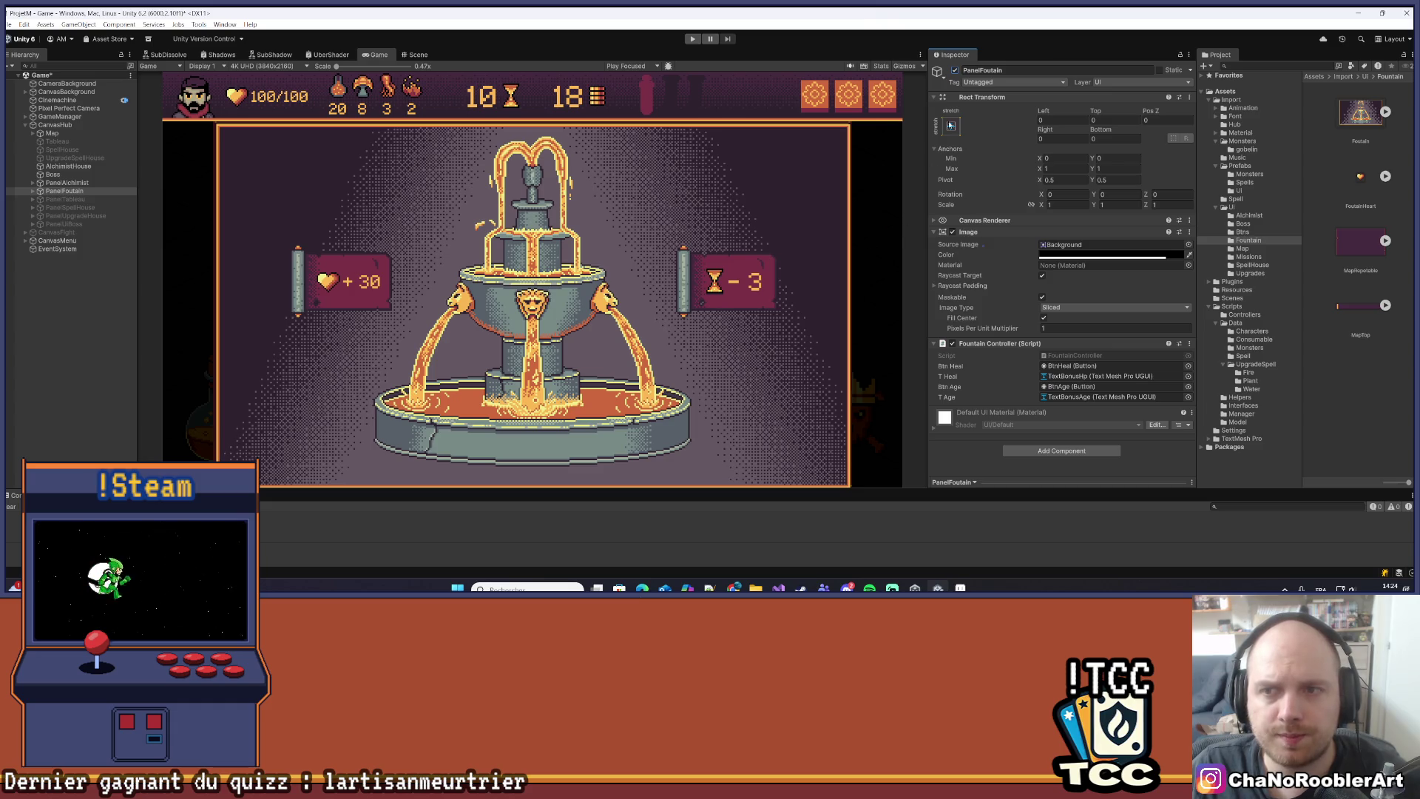
left_click(955, 71)
left_click(67, 182)
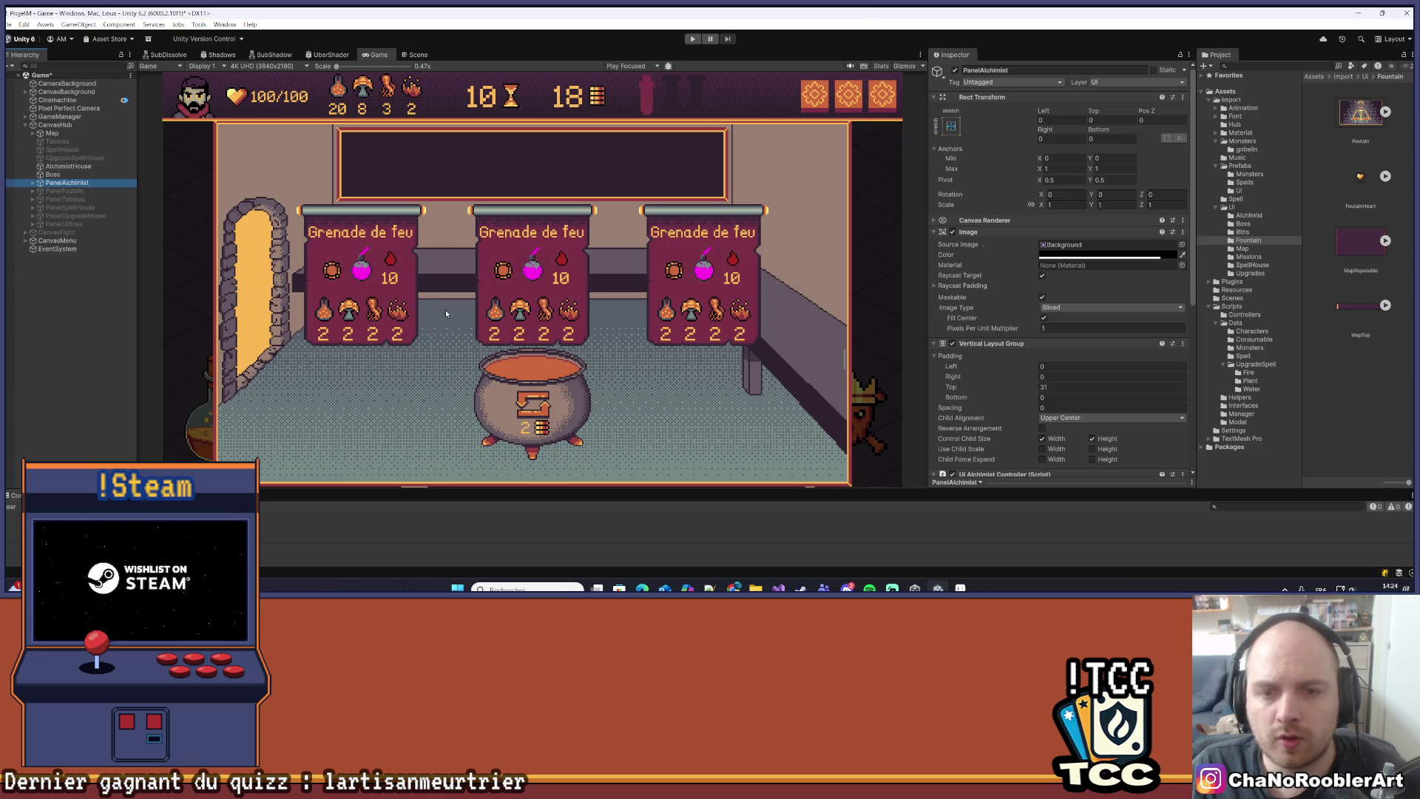
key("alt+Tab")
scroll(926, 194, "up", 5)
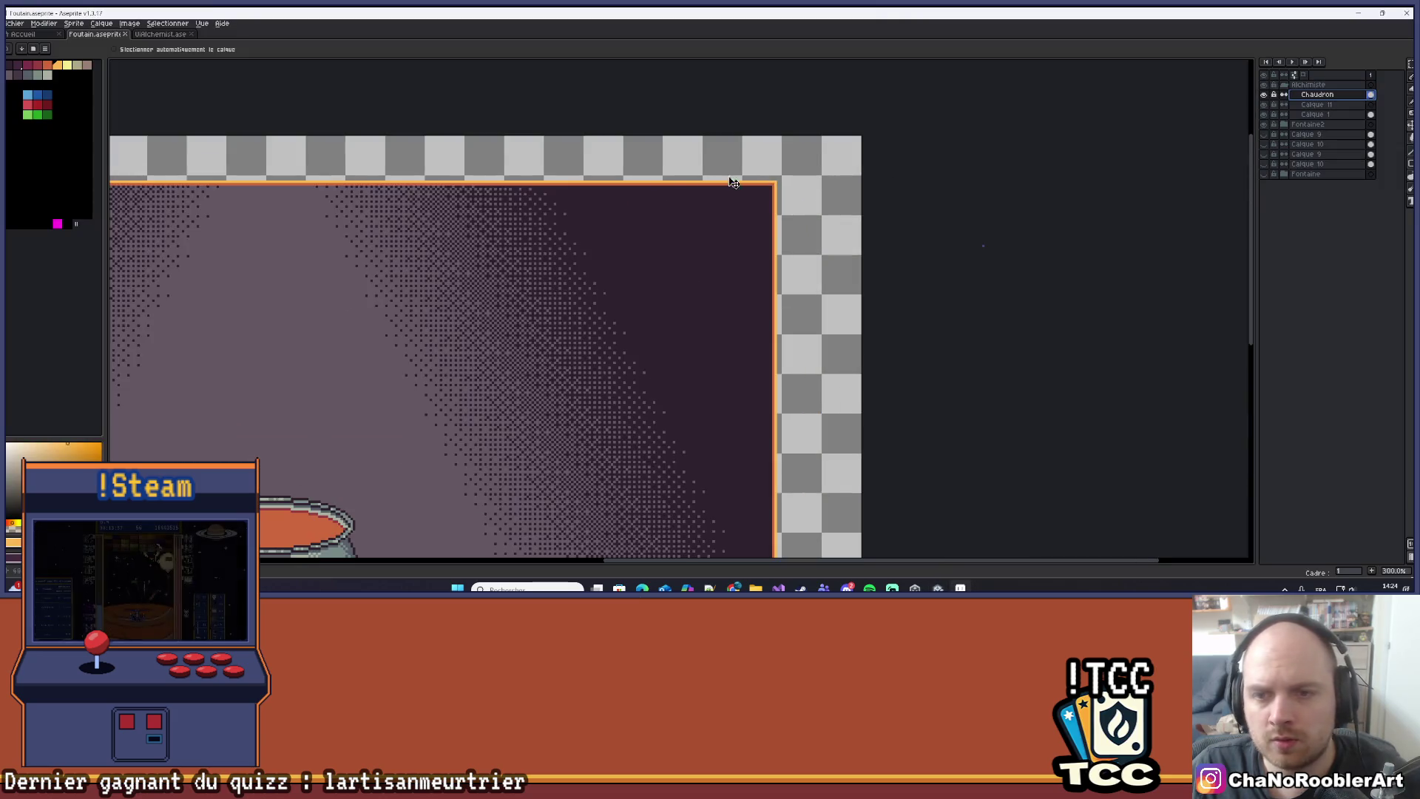
Collapse the Alchimiste layer group and add a new layer, Calque 12, above it.
scroll(694, 244, "down", 5)
scroll(655, 296, "up", 3)
left_click_drag(655, 296, 808, 260)
left_click(1286, 86)
left_click(1304, 85)
key("Return")
key("shift+n")
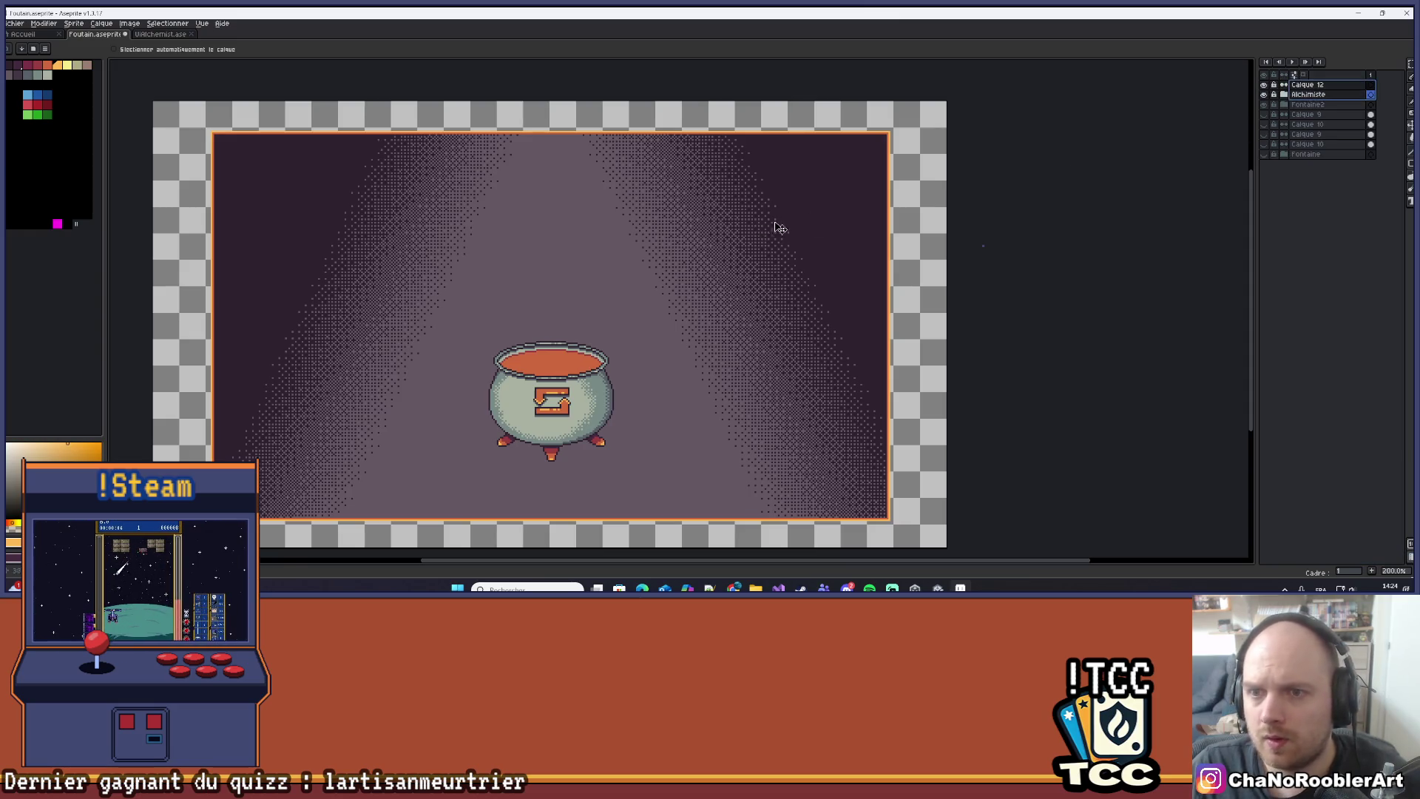
left_click_drag(973, 200, 929, 213)
left_click(1308, 84)
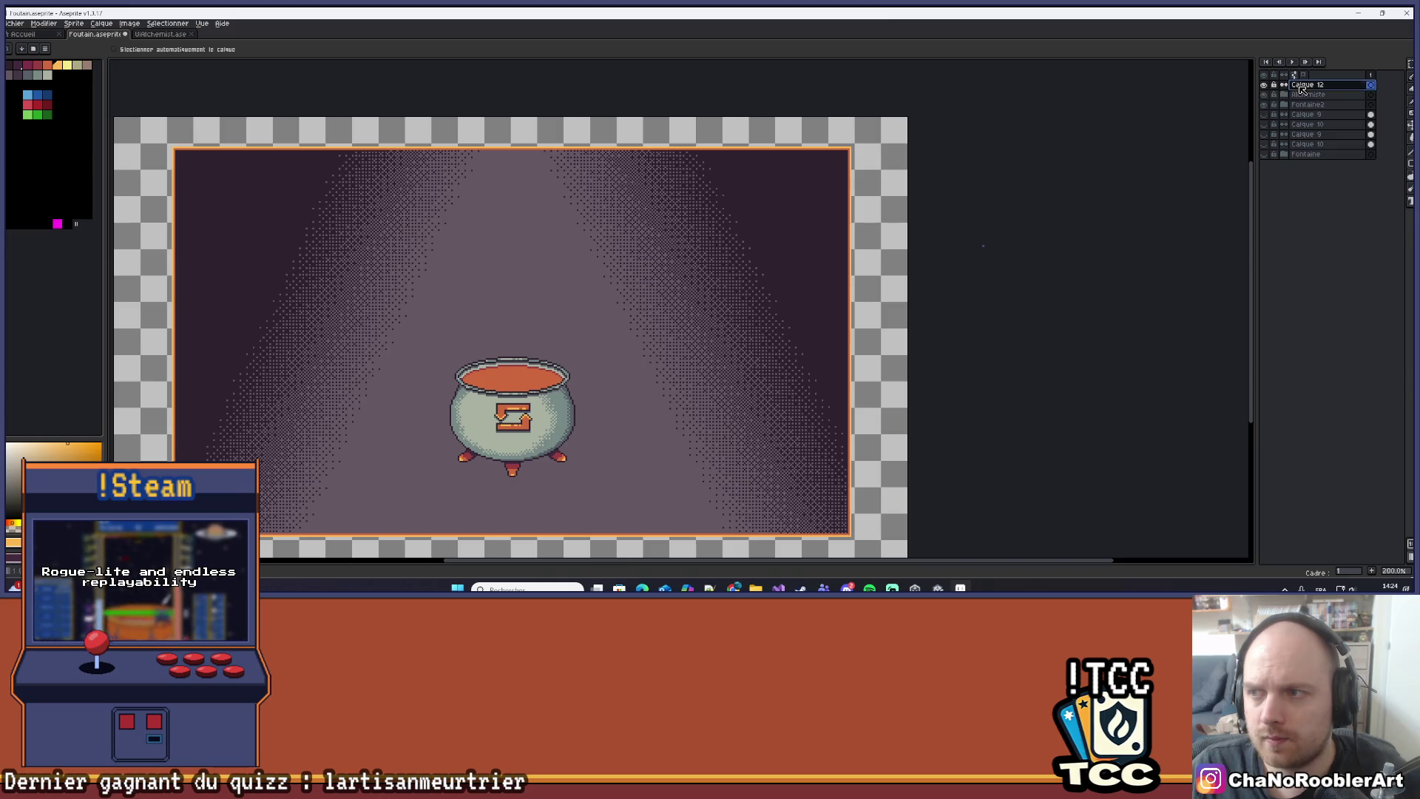
scroll(828, 176, "up", 4)
scroll(829, 175, "up", 3)
mouse_move(673, 180)
left_mouse_down()
mouse_move(633, 190)
mouse_move(647, 196)
left_mouse_up()
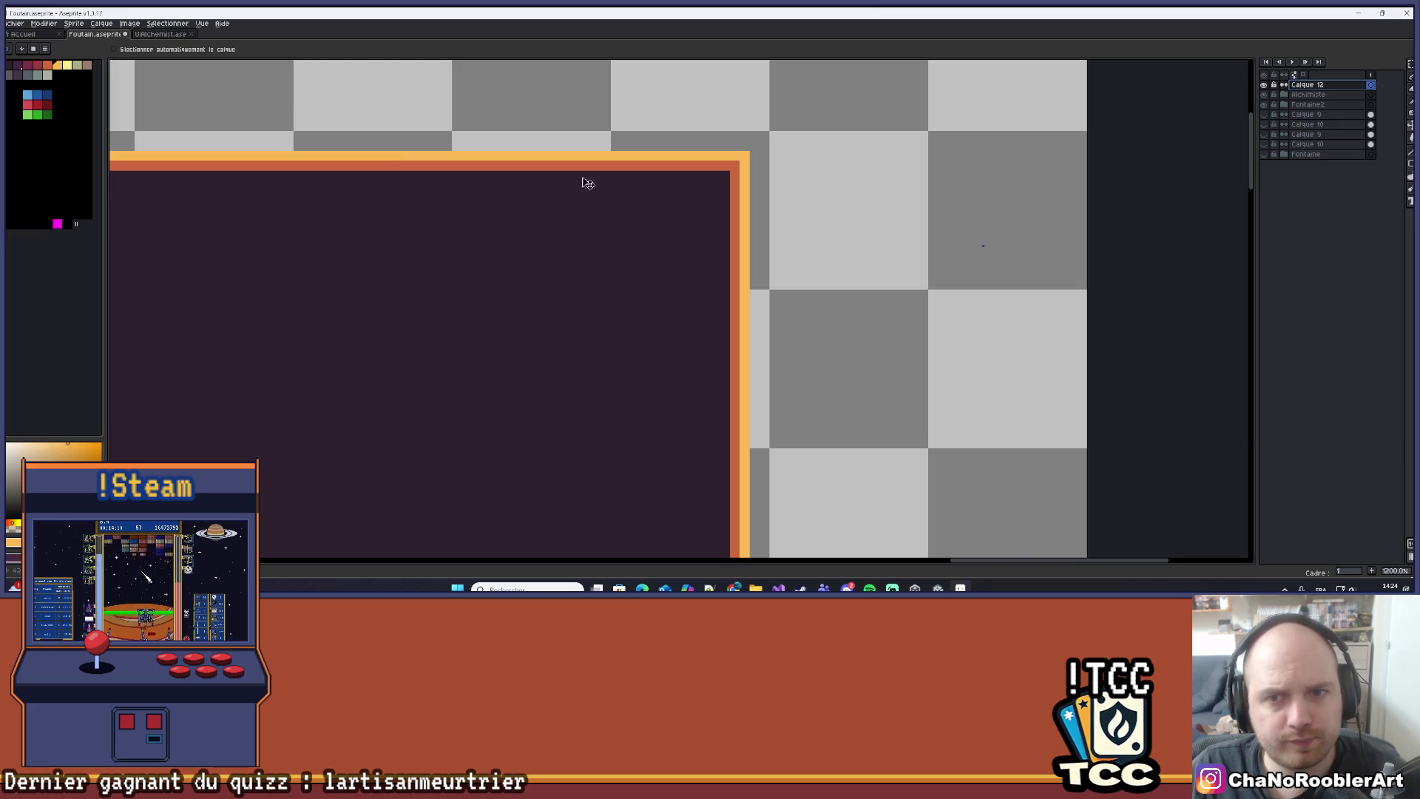
Draw a small orange rectangle outline at the frame's top-right corner.
key("b")
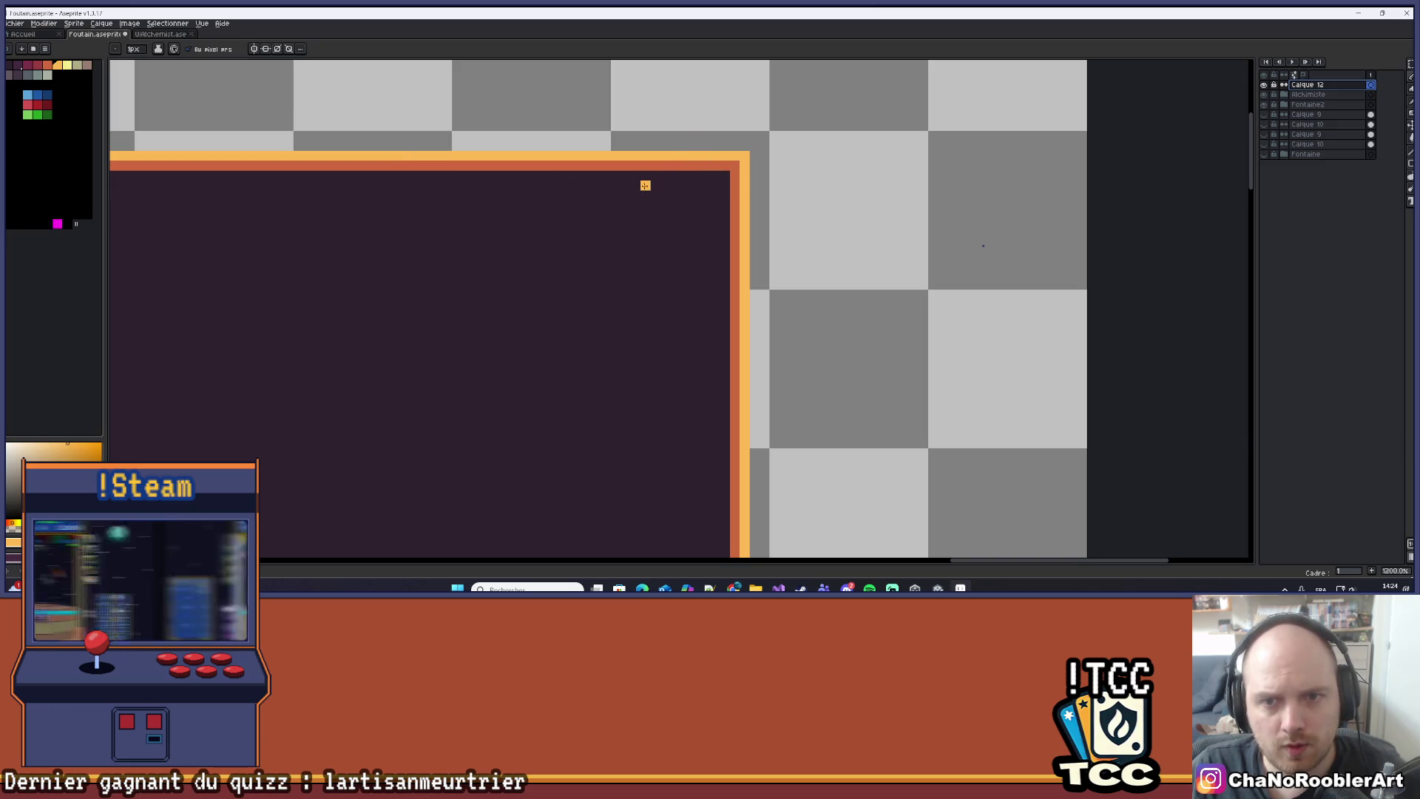
scroll(604, 178, "down", 5)
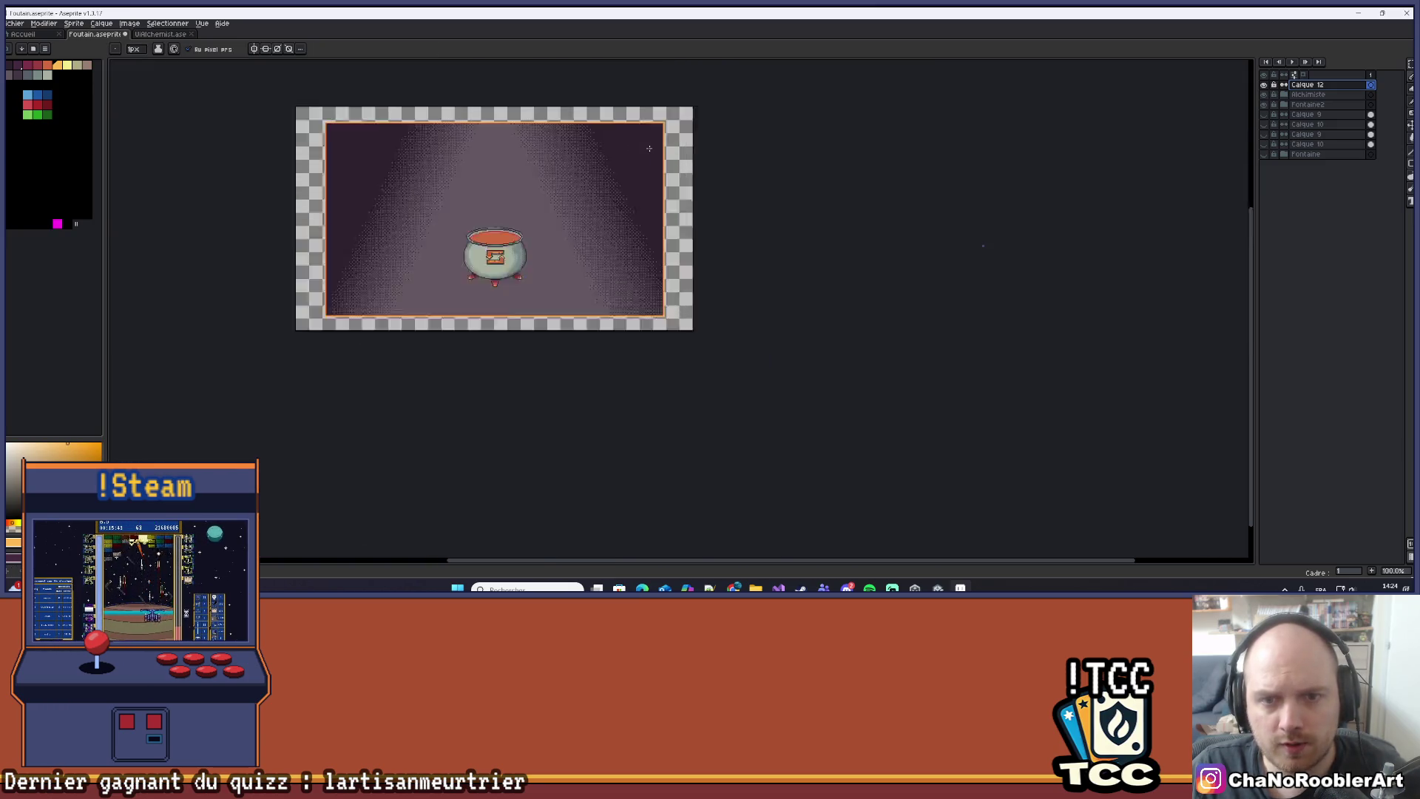
scroll(710, 186, "up", 1)
scroll(710, 185, "up", 1)
left_click(1411, 76)
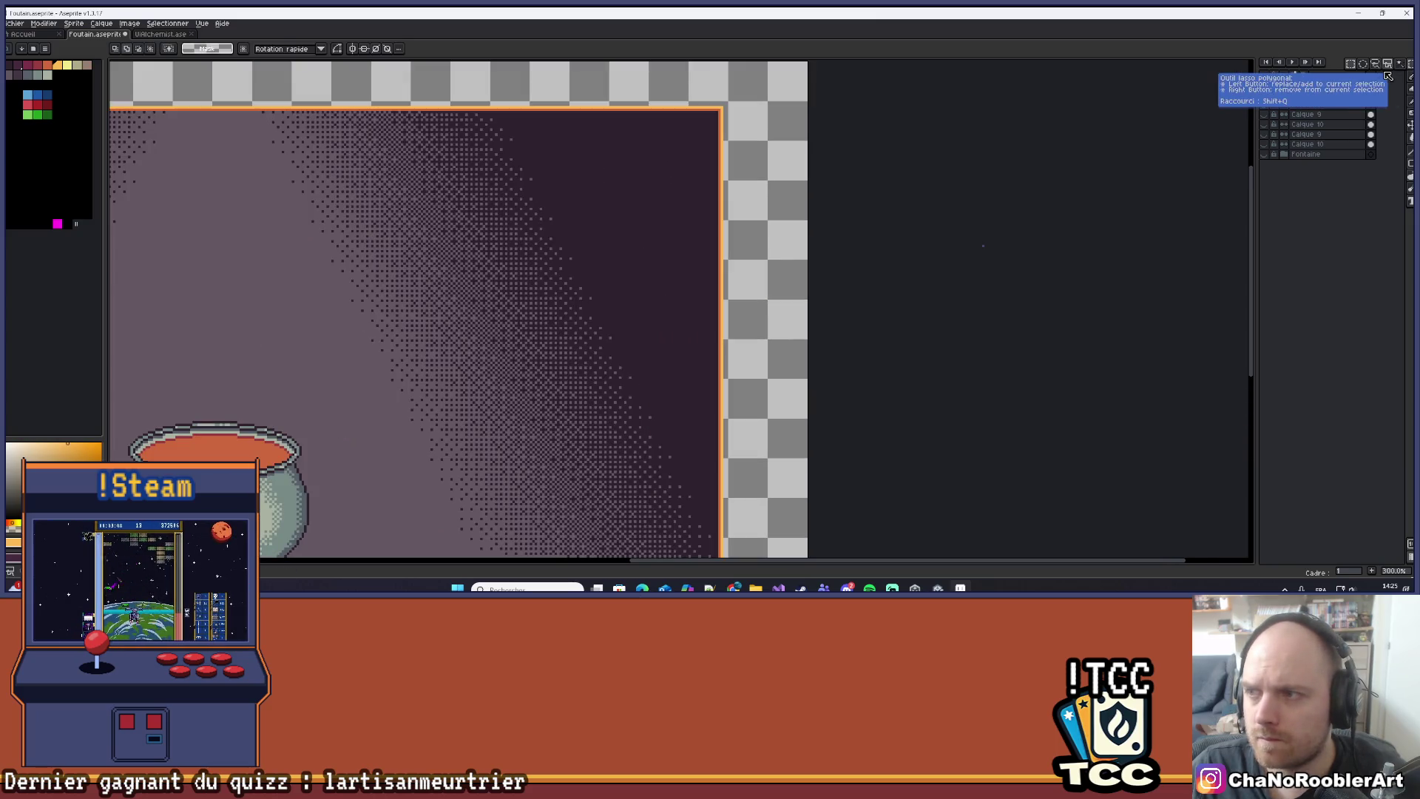
left_click(1411, 163)
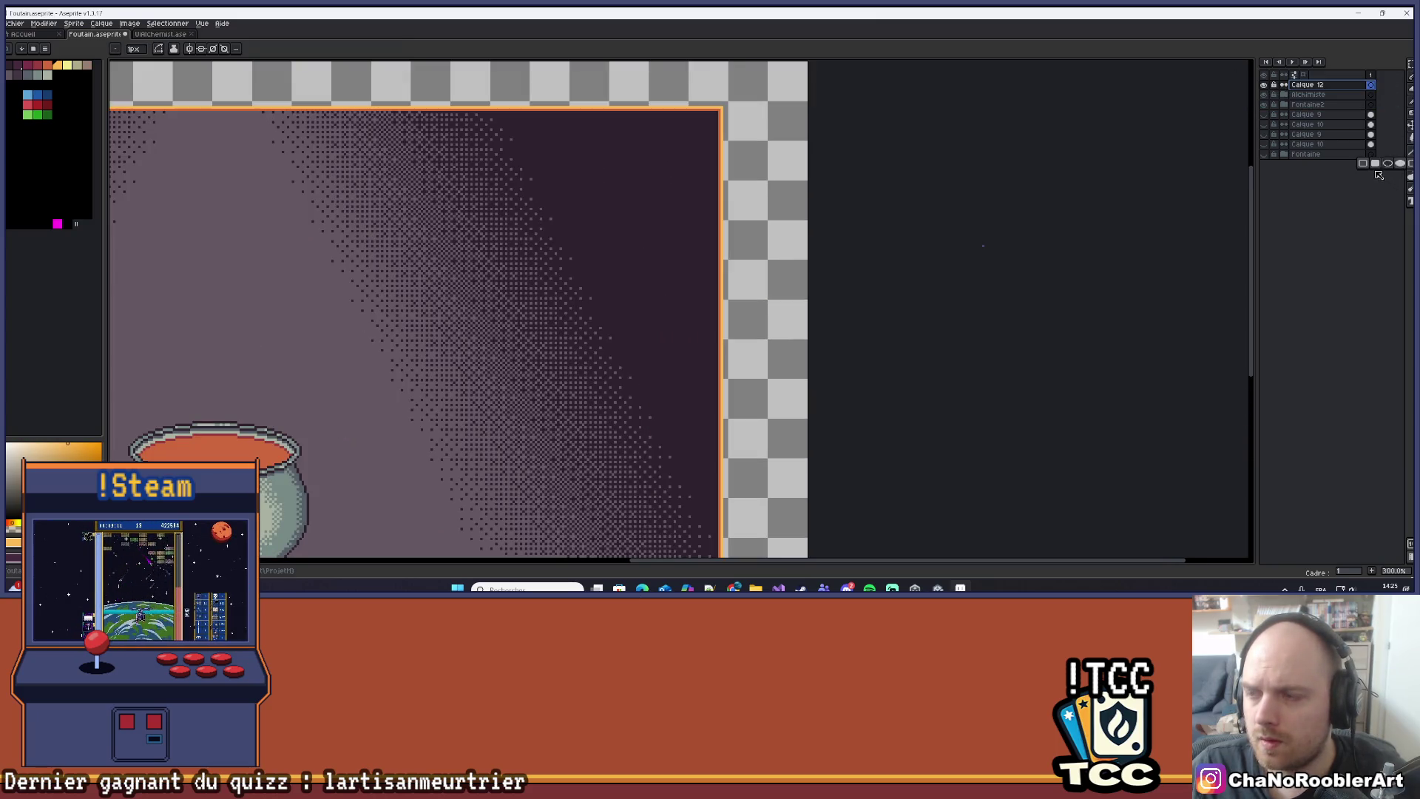
scroll(744, 135, "up", 7)
mouse_move(744, 135)
left_mouse_down()
mouse_move(556, 348)
mouse_move(505, 334)
mouse_move(486, 392)
left_mouse_up()
scroll(545, 272, "down", 6)
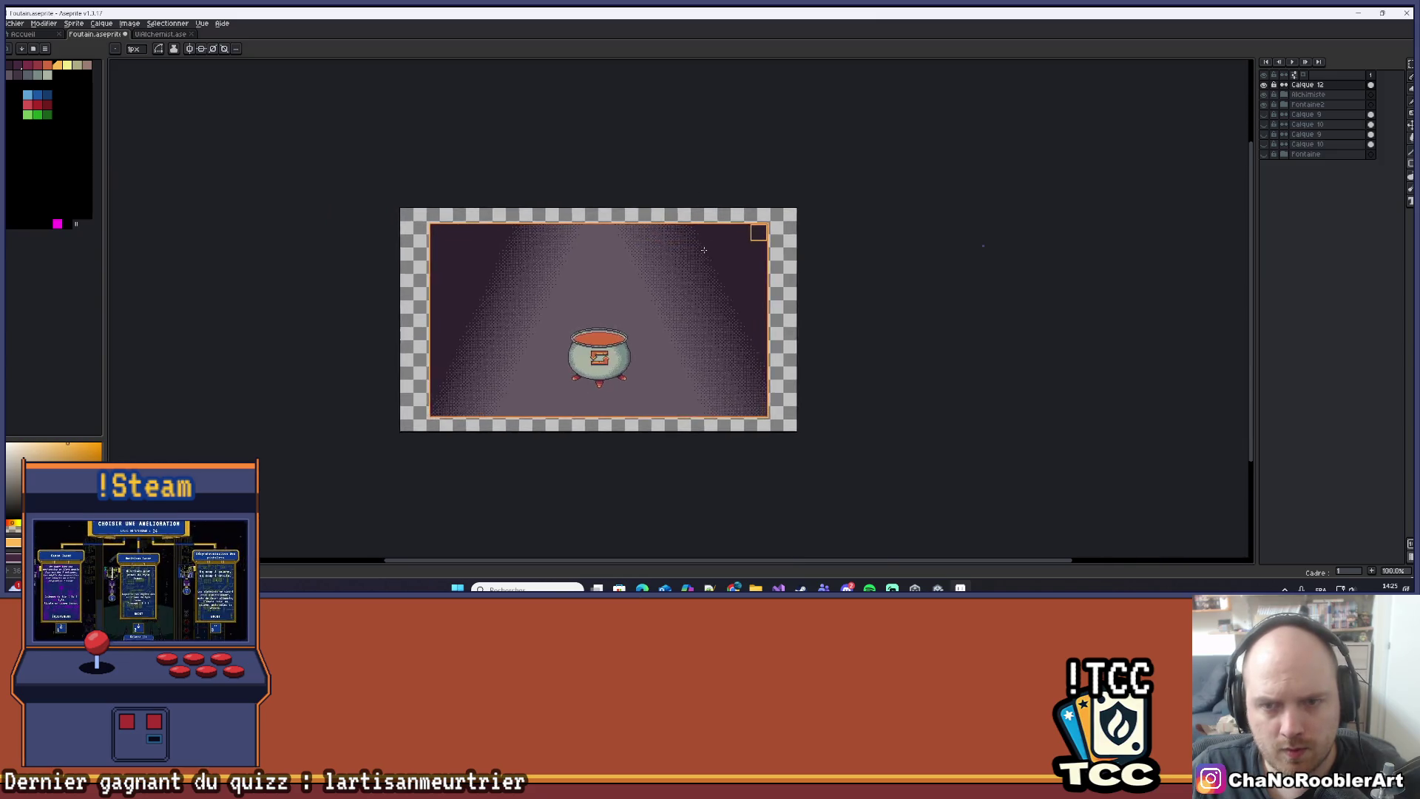
scroll(752, 225, "up", 1)
Fill the small corner square with orange using a contiguous Paint Bucket fill.
key("g")
left_click(895, 150)
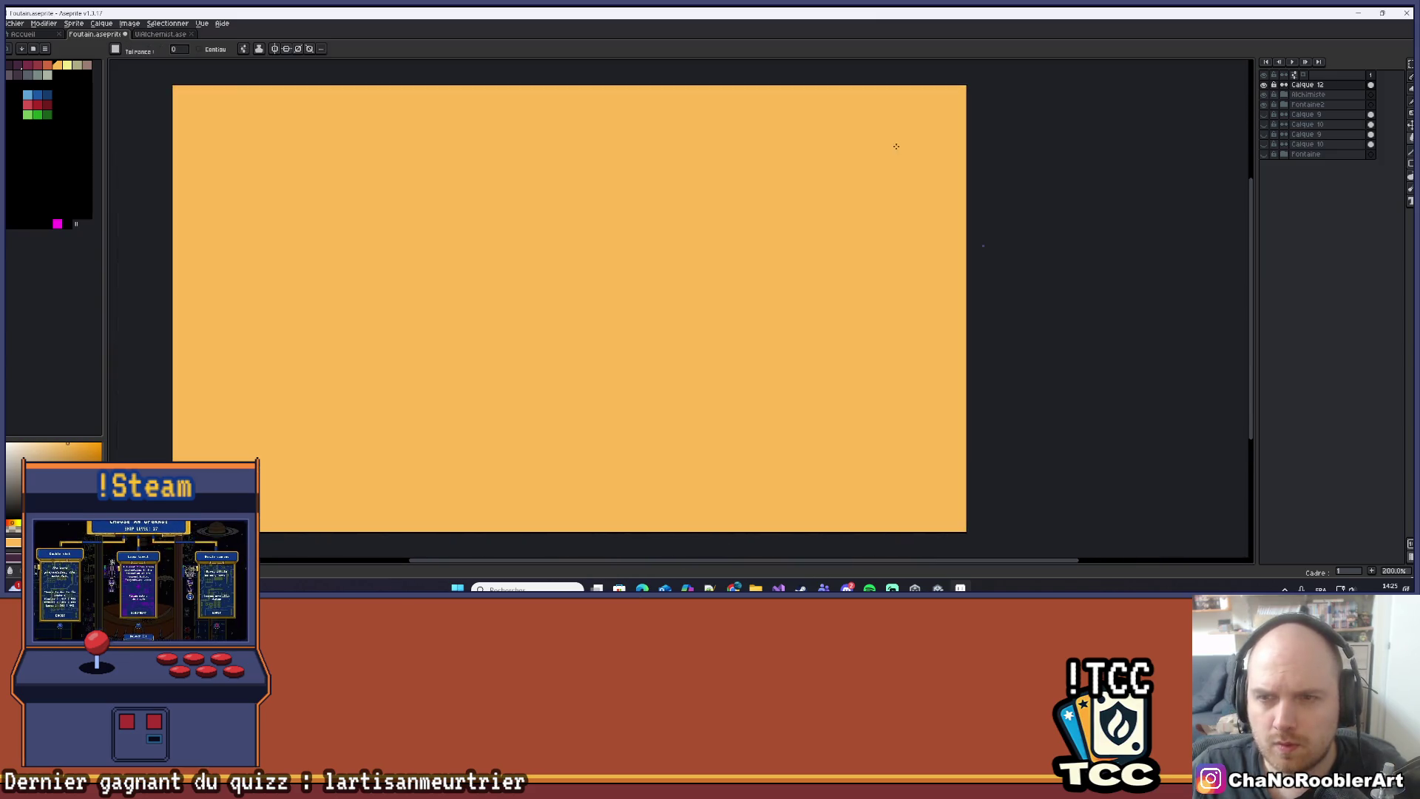
key("ctrl+z")
left_click(217, 49)
left_click(888, 136)
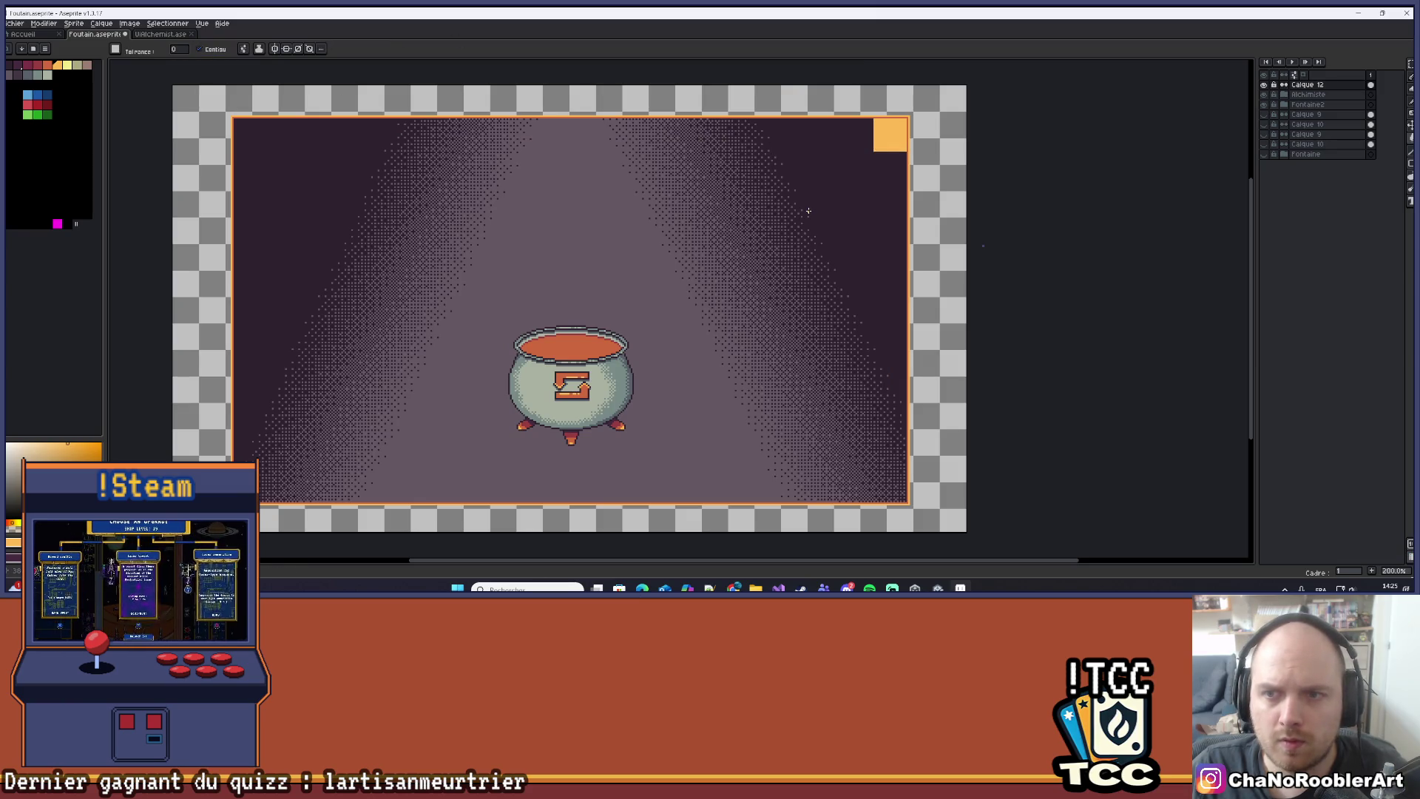
Try the neighbouring orange-red colour as the square's fill, then revert it.
scroll(902, 127, "up", 6)
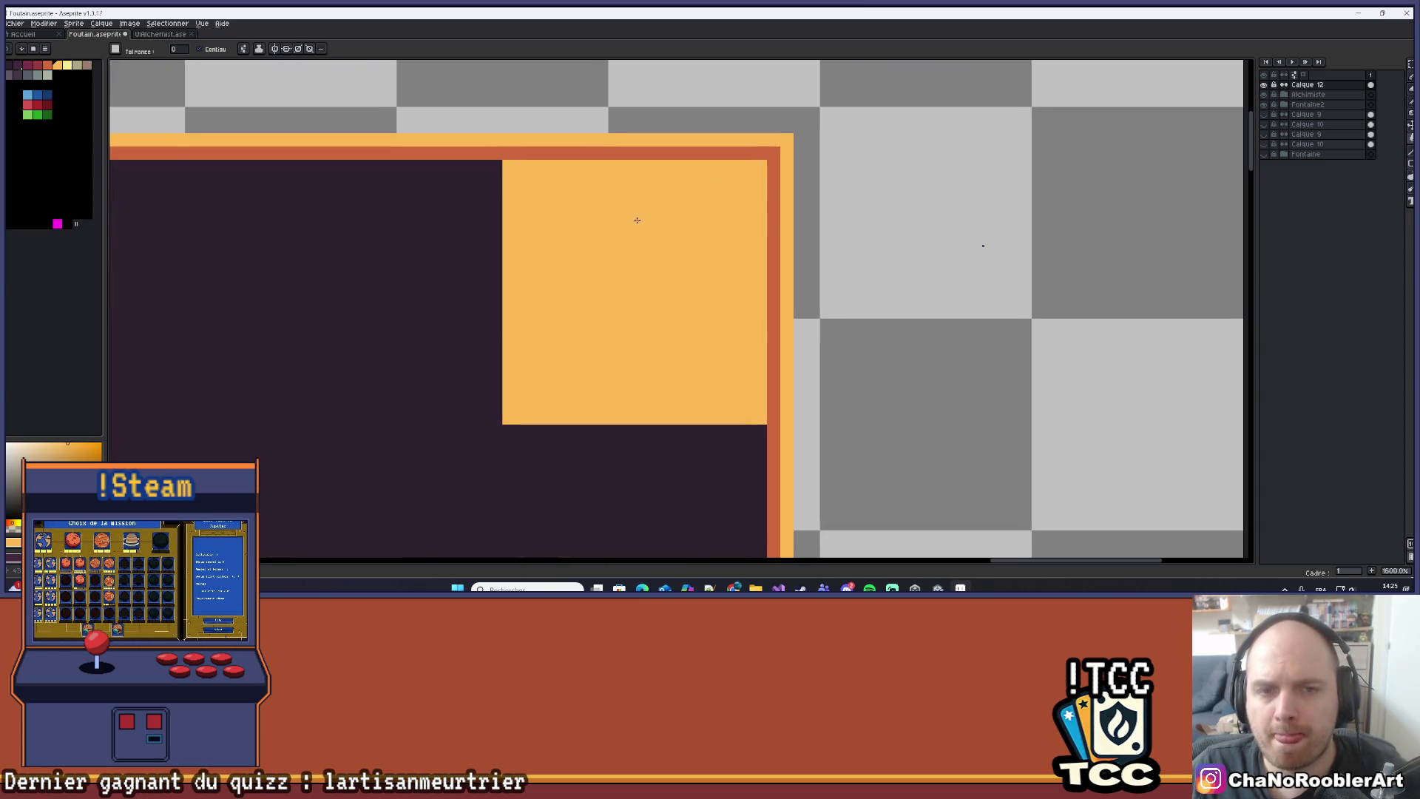
left_click_drag(621, 219, 574, 215)
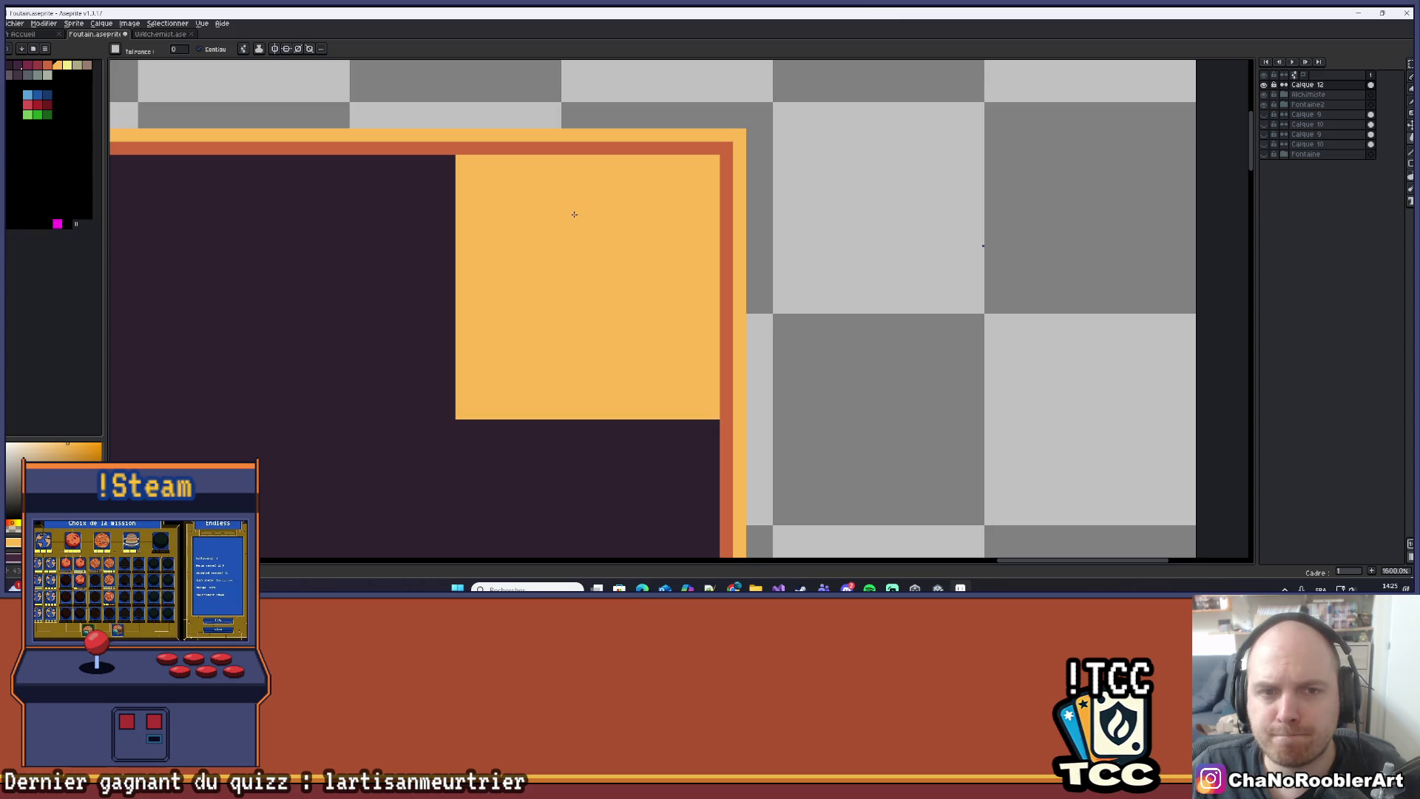
scroll(574, 215, "down", 4)
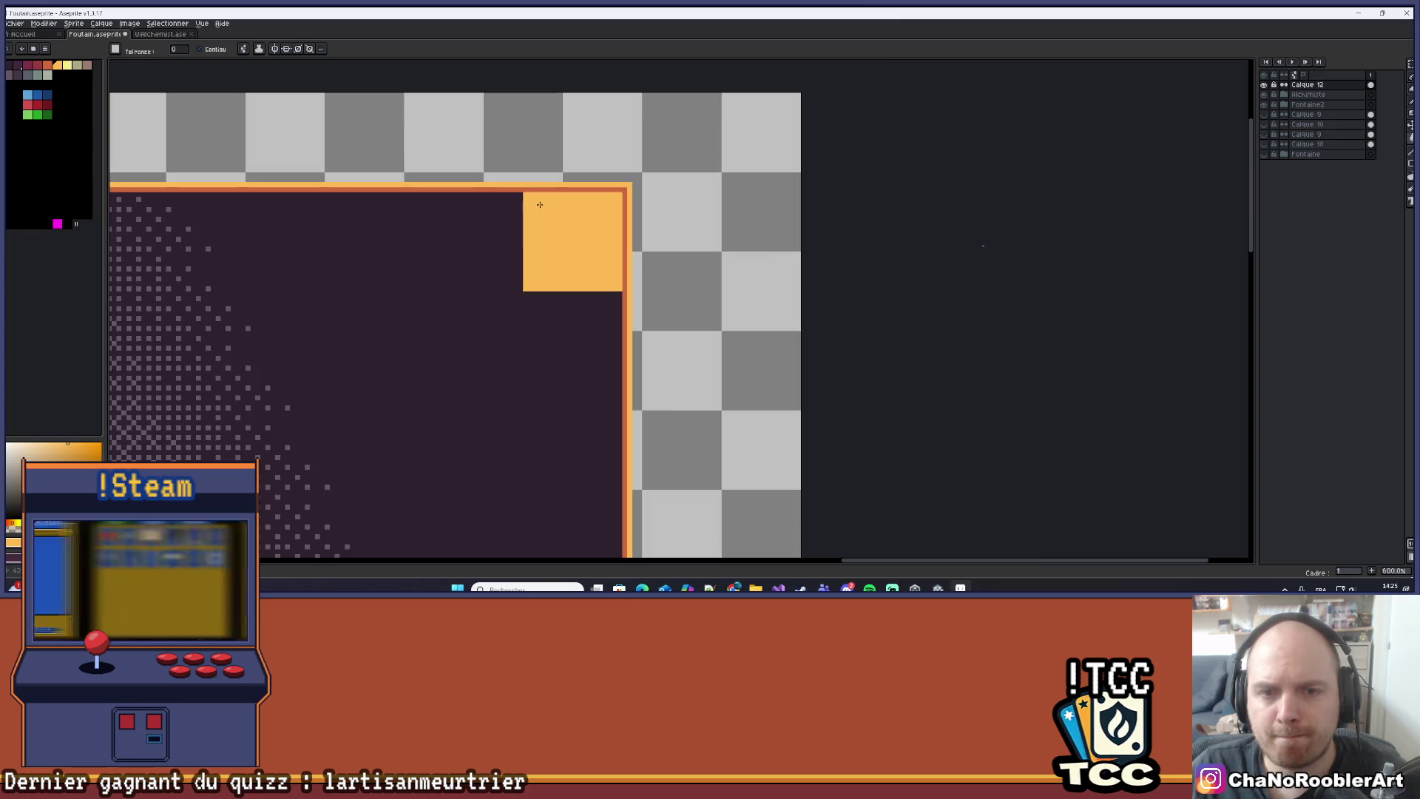
scroll(540, 333, "down", 3)
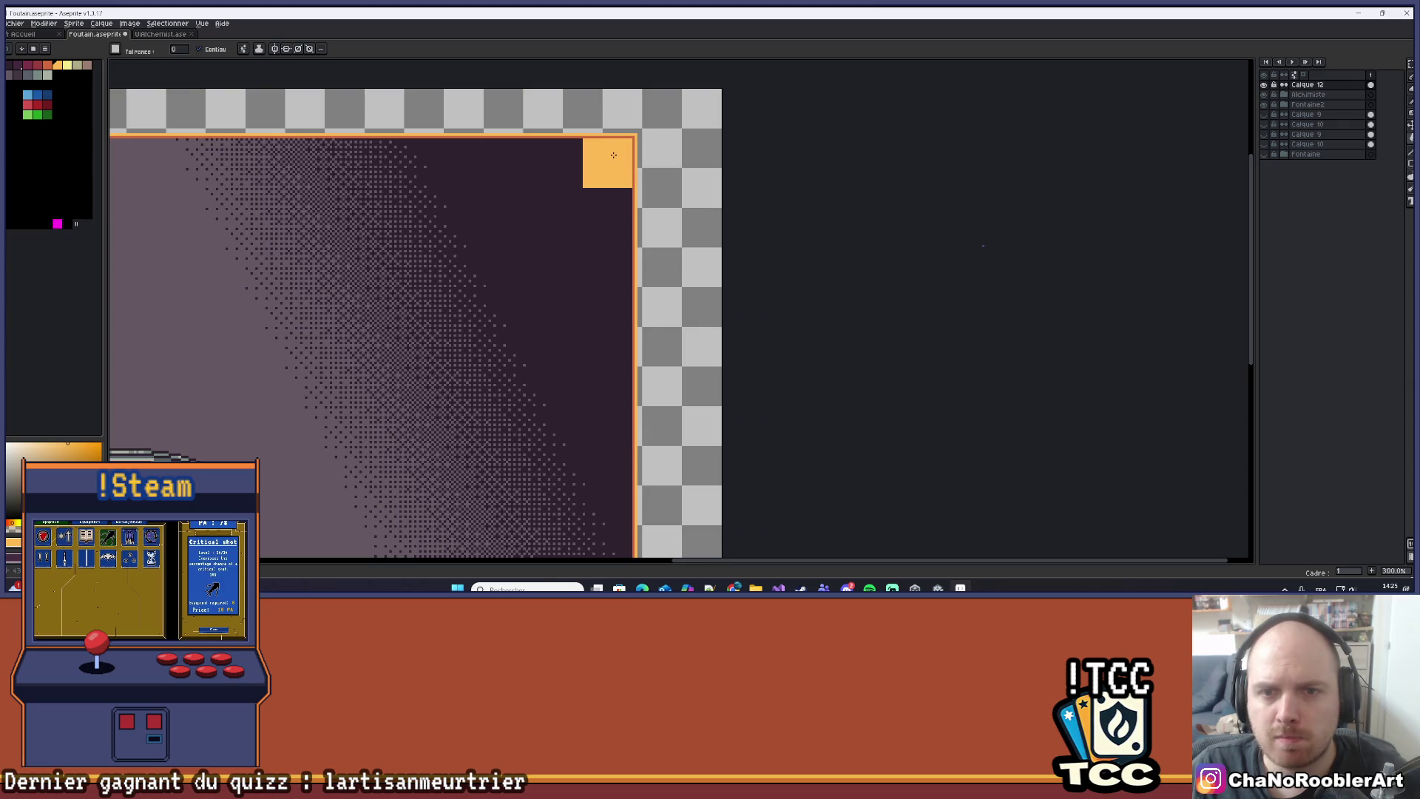
scroll(614, 154, "up", 6)
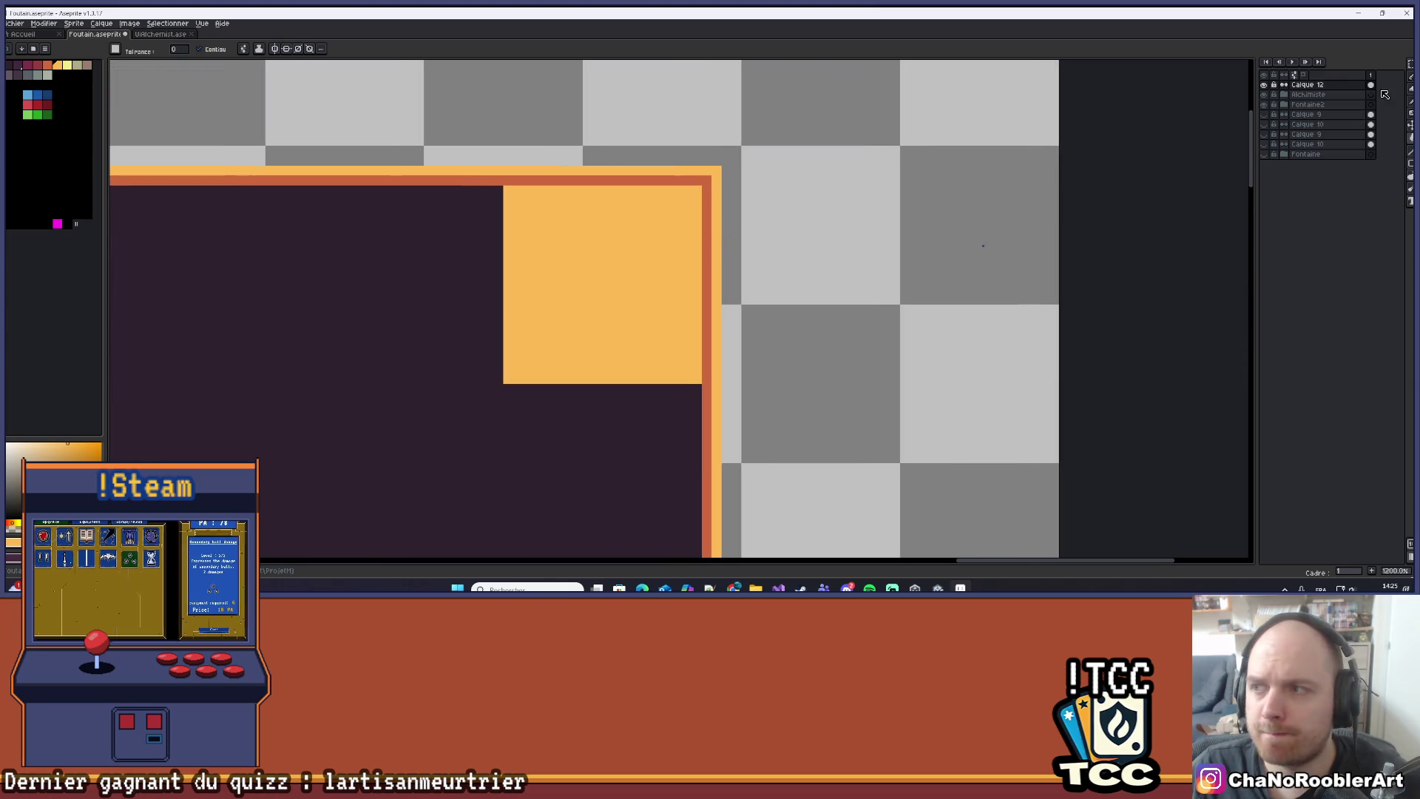
key("bracketleft")
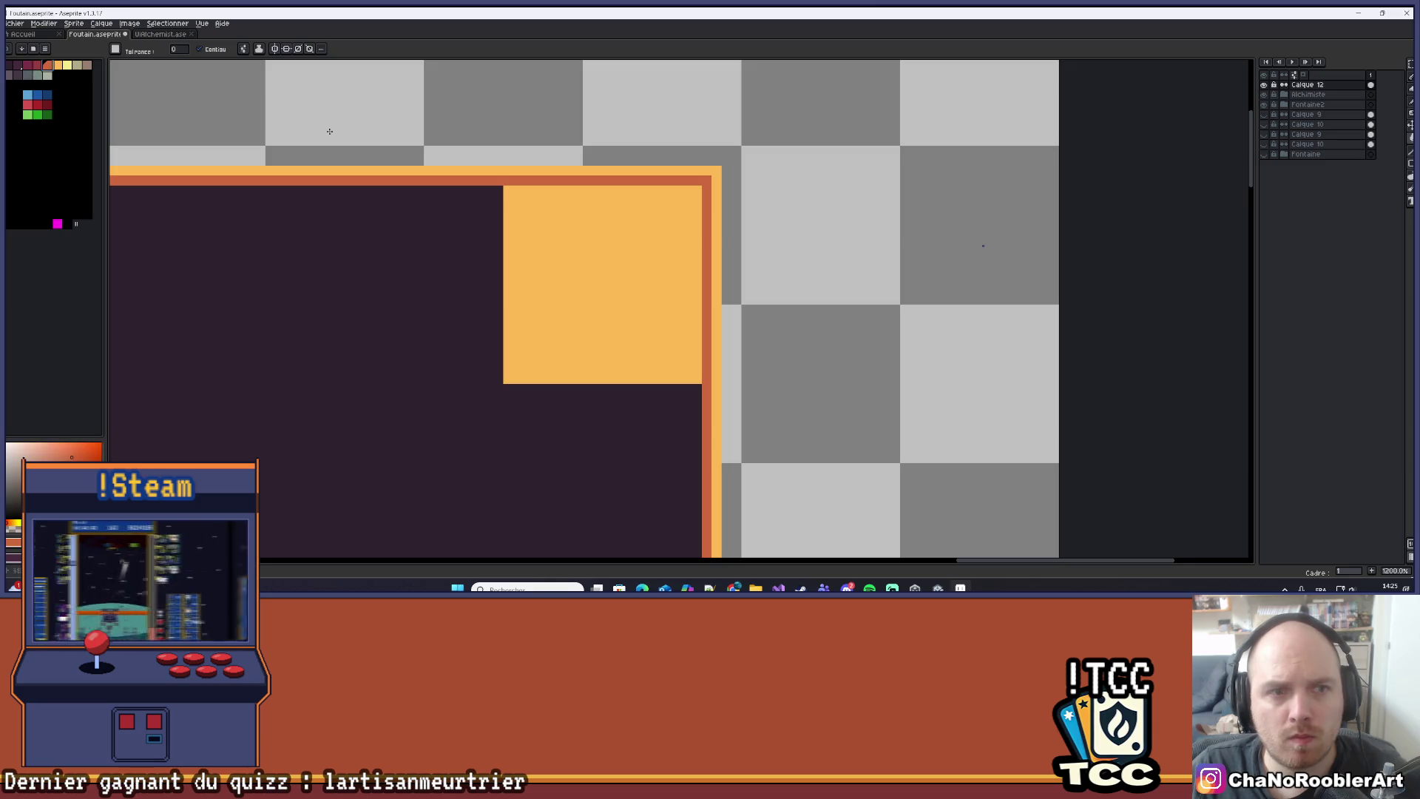
left_click(525, 206)
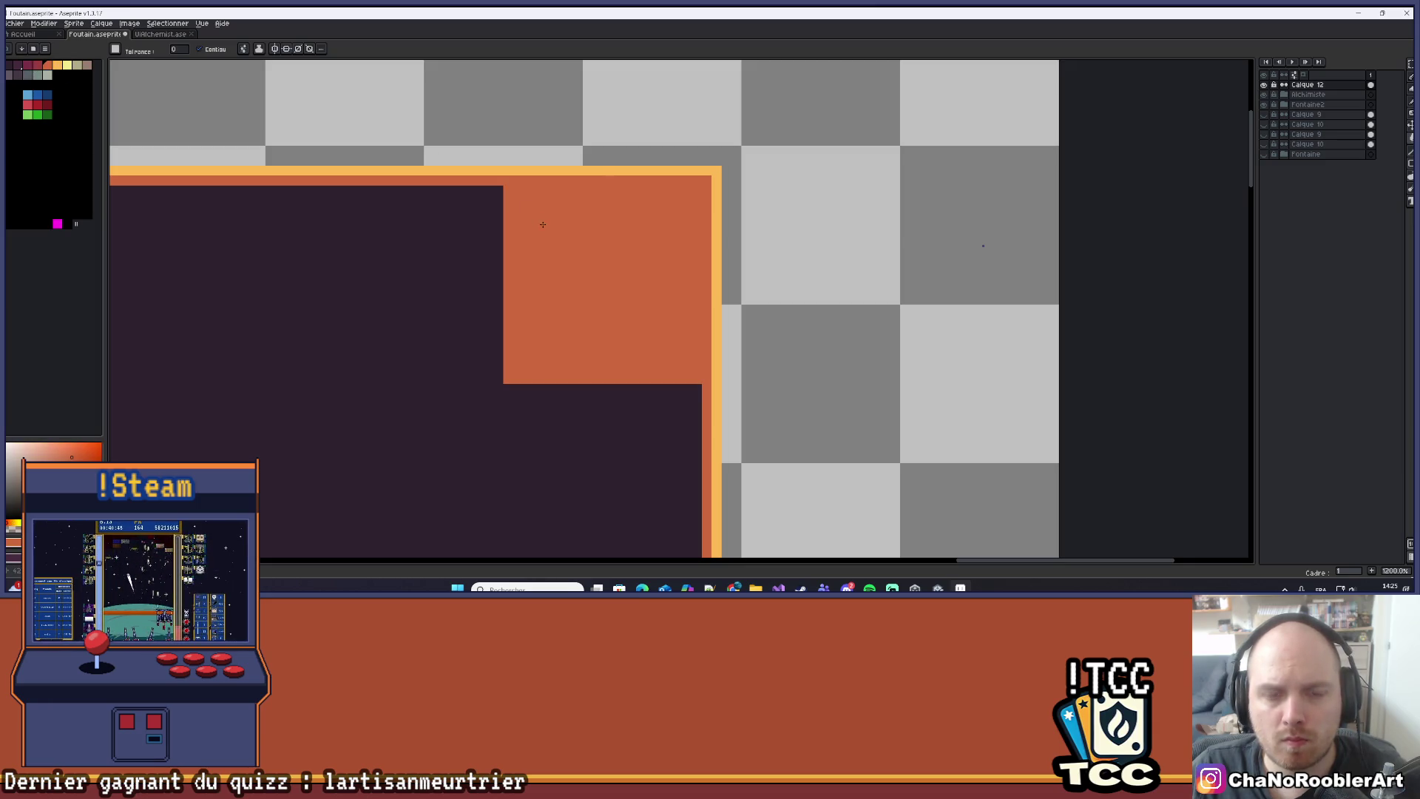
key("ctrl+z")
key("b")
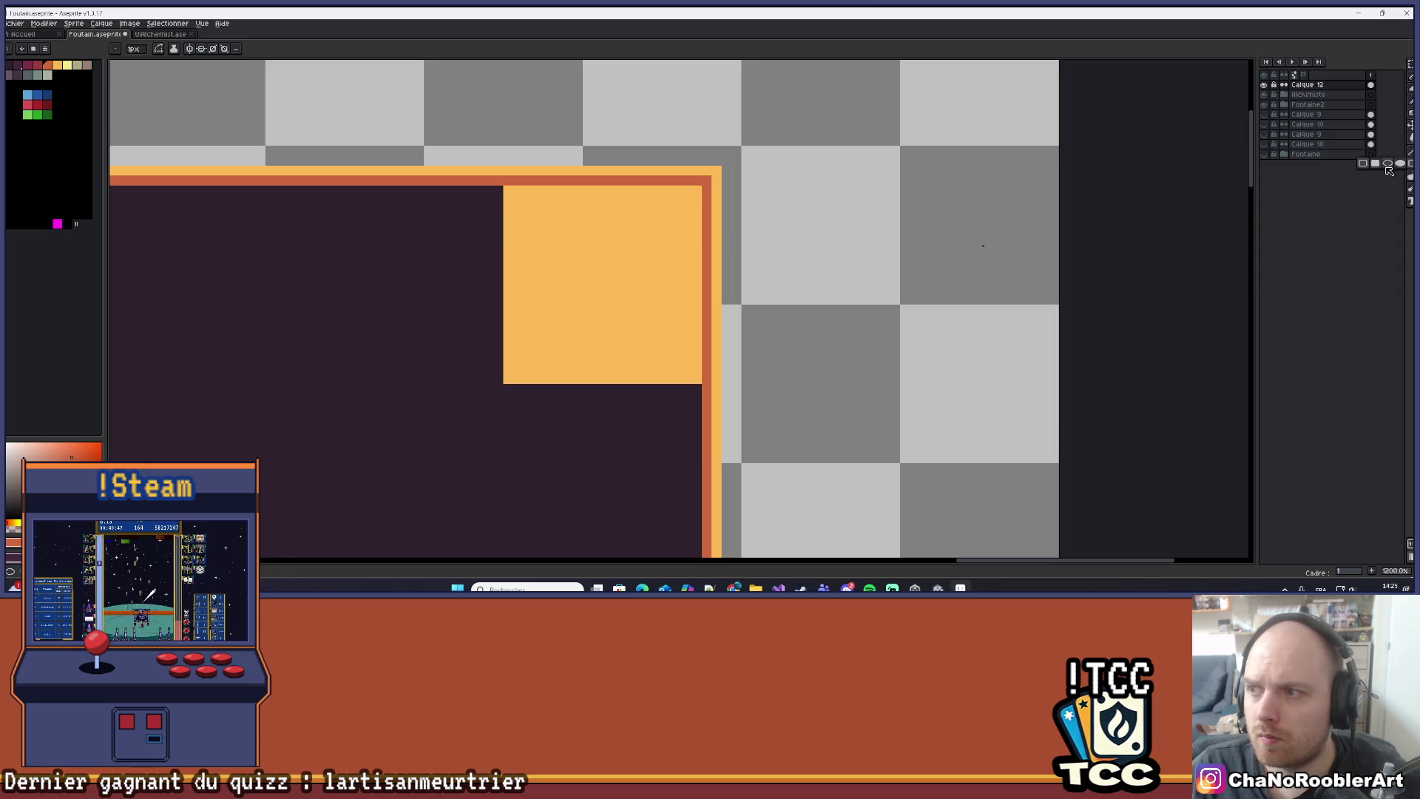
Draw an orange-red inner square and dark-orange border pixels, undoing the stray ones.
mouse_move(528, 210)
left_mouse_down()
mouse_move(653, 288)
mouse_move(684, 360)
left_mouse_up()
scroll(665, 361, "down", 3)
scroll(636, 362, "up", 1)
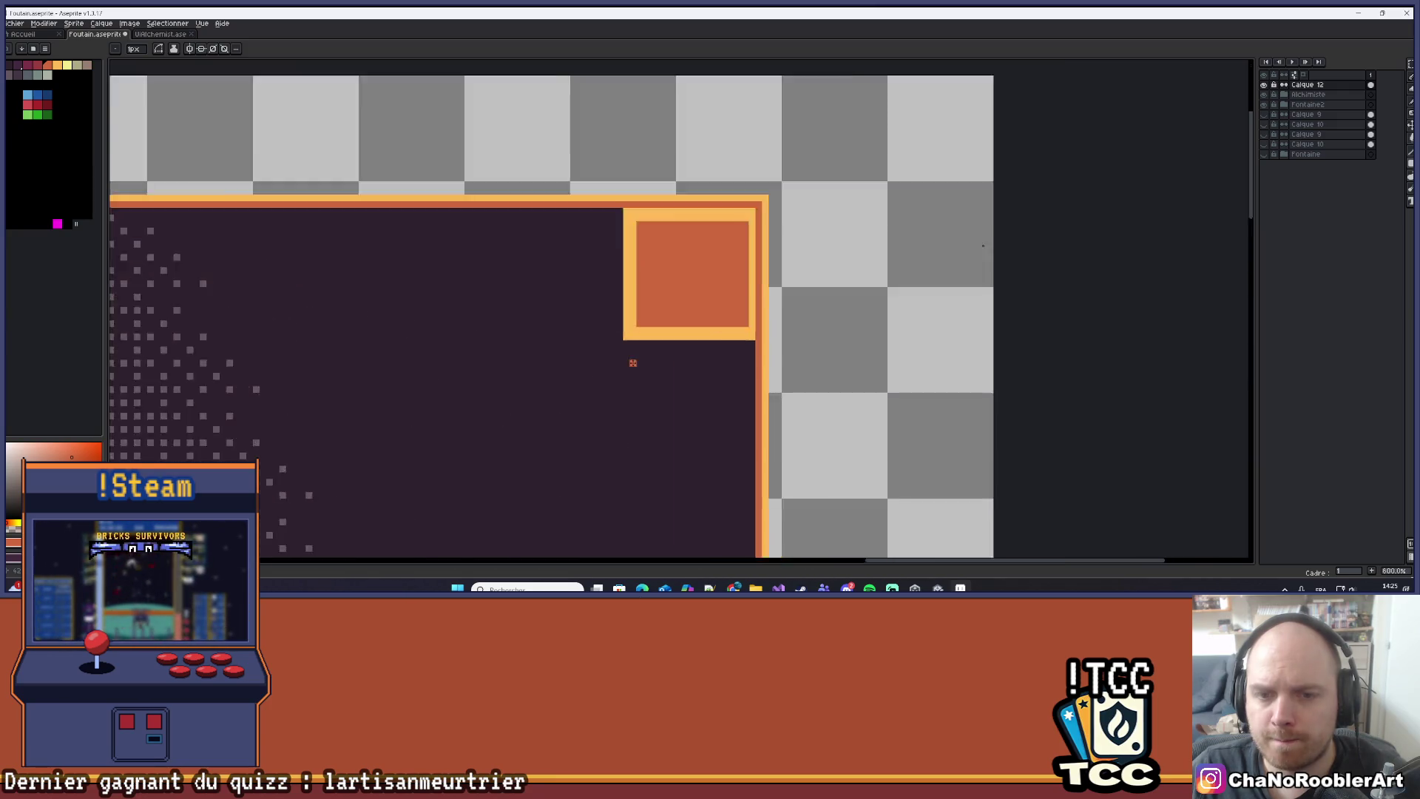
scroll(632, 362, "up", 5)
left_click(603, 259)
left_click_drag(681, 259, 472, 297)
left_click(898, 270)
left_click(976, 270)
scroll(981, 273, "down", 4)
left_click_drag(765, 103, 653, 190)
scroll(654, 190, "up", 1)
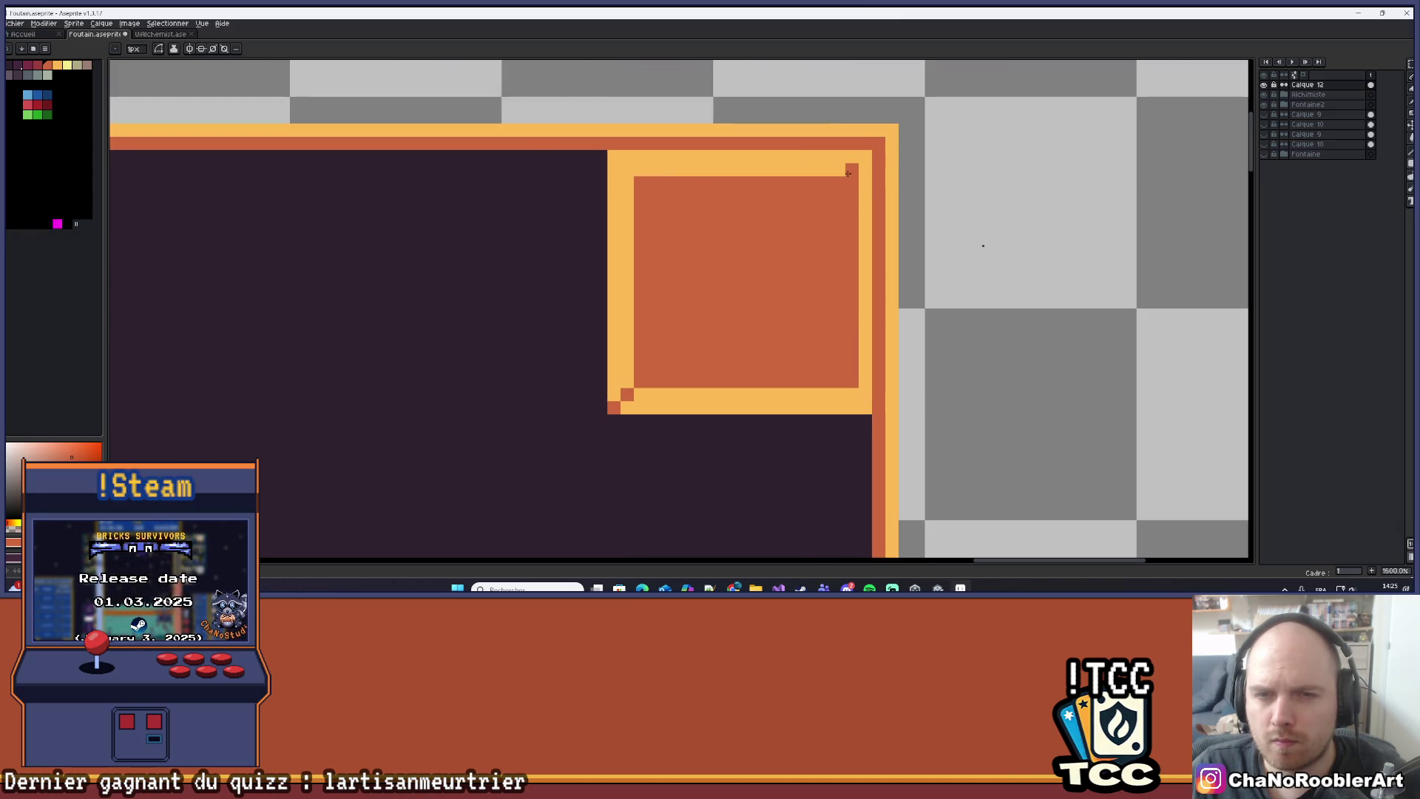
key("ctrl+z")
key("ctrl+z")
key("ctrl+z")
Draw a dark-orange line and darken the box's top-right inner corner pixel.
mouse_move(643, 189)
left_mouse_down()
mouse_move(842, 196)
mouse_move(827, 314)
mouse_move(851, 384)
mouse_move(831, 385)
left_mouse_up()
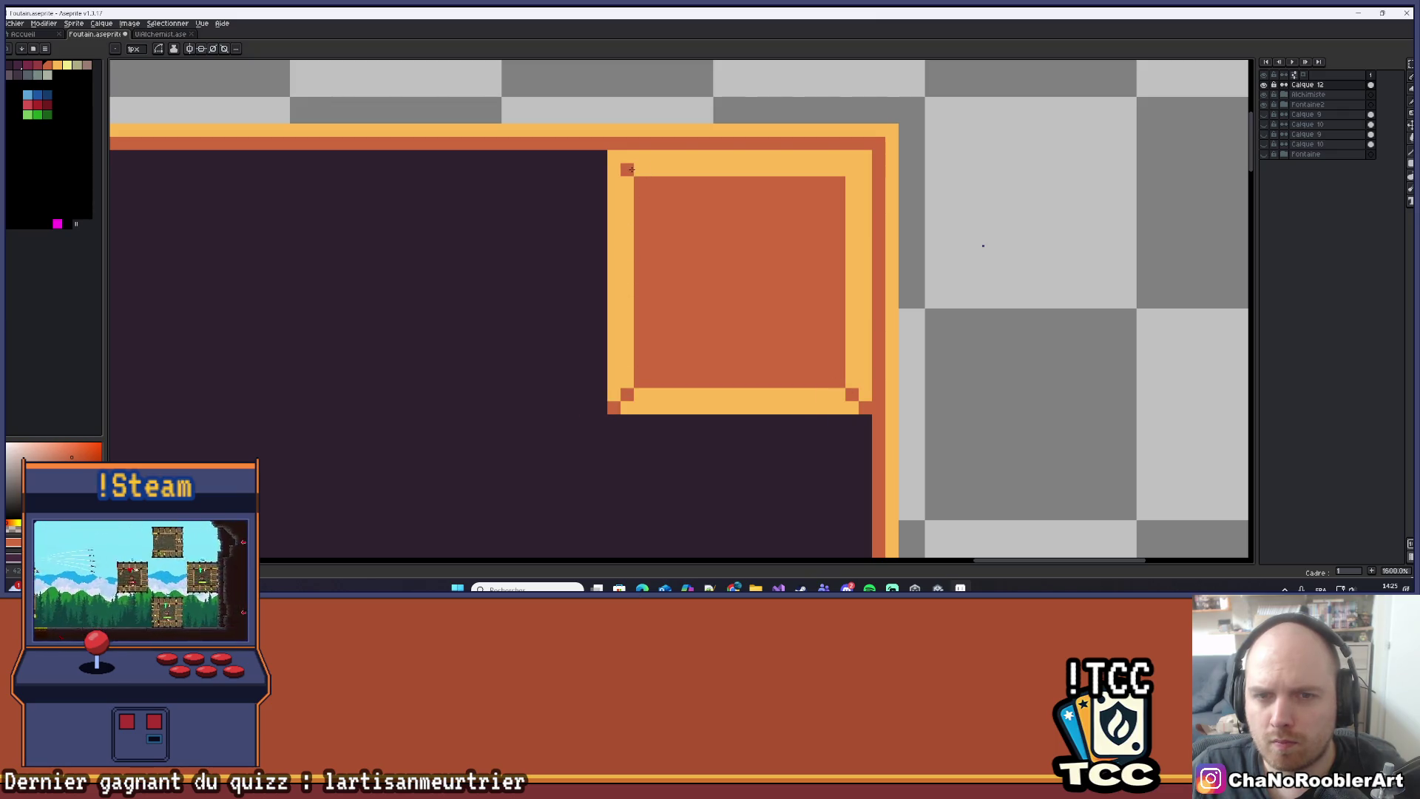
key("ctrl+z")
left_click(853, 170)
scroll(863, 161, "down", 5)
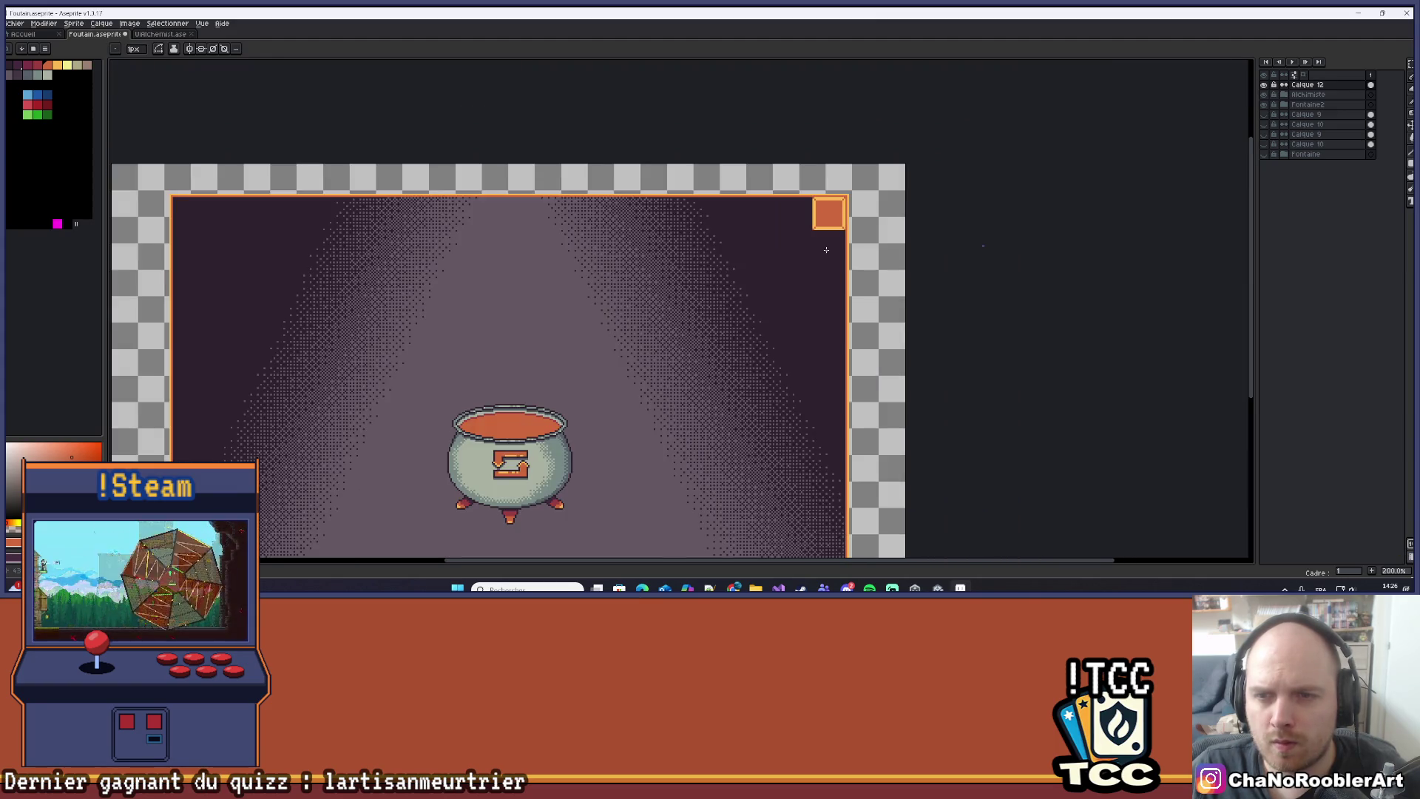
Outline the orange box with dark red lines along its edges.
scroll(827, 248, "up", 5)
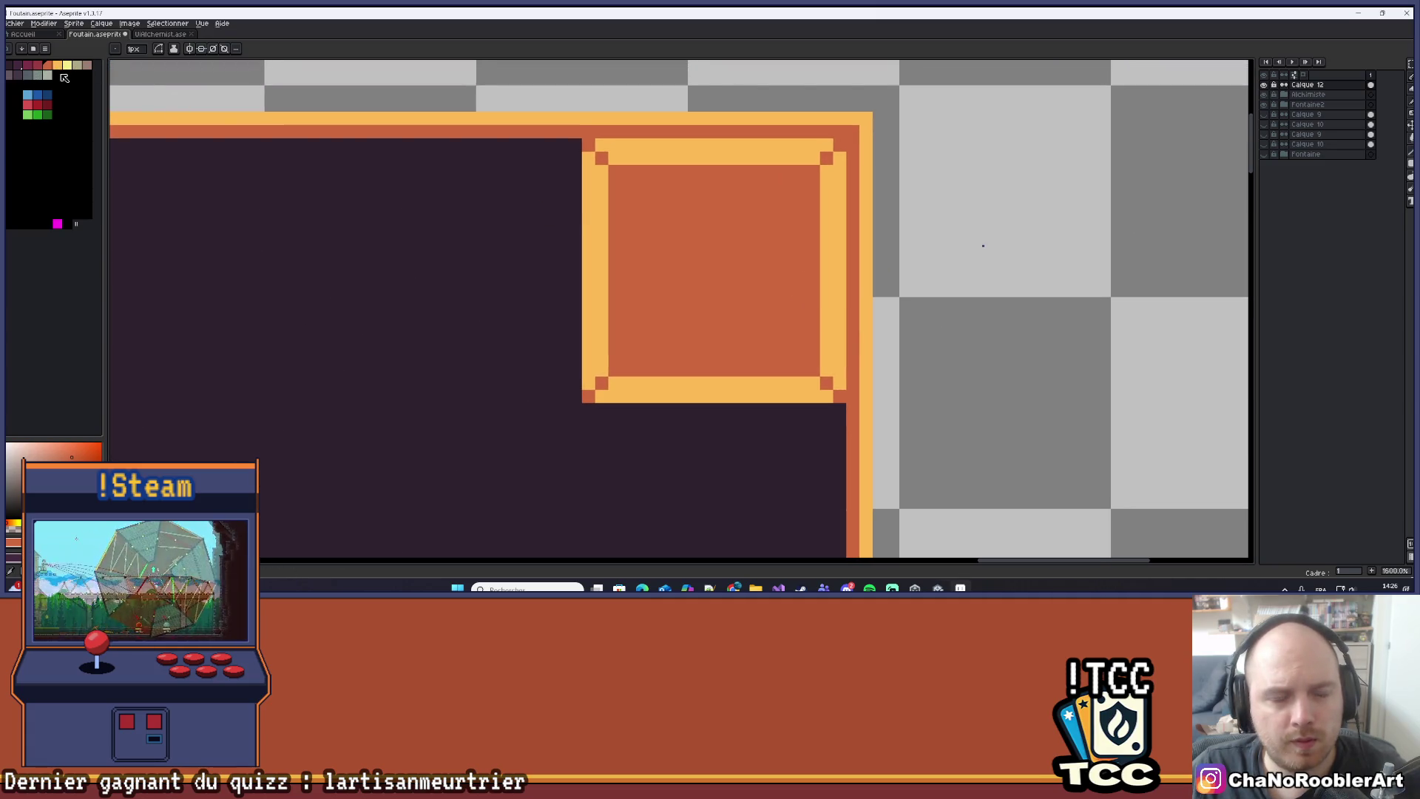
left_click(39, 69)
mouse_move(601, 398)
left_mouse_down()
mouse_move(782, 399)
mouse_move(842, 174)
mouse_move(609, 145)
mouse_move(590, 201)
mouse_move(589, 345)
left_mouse_up()
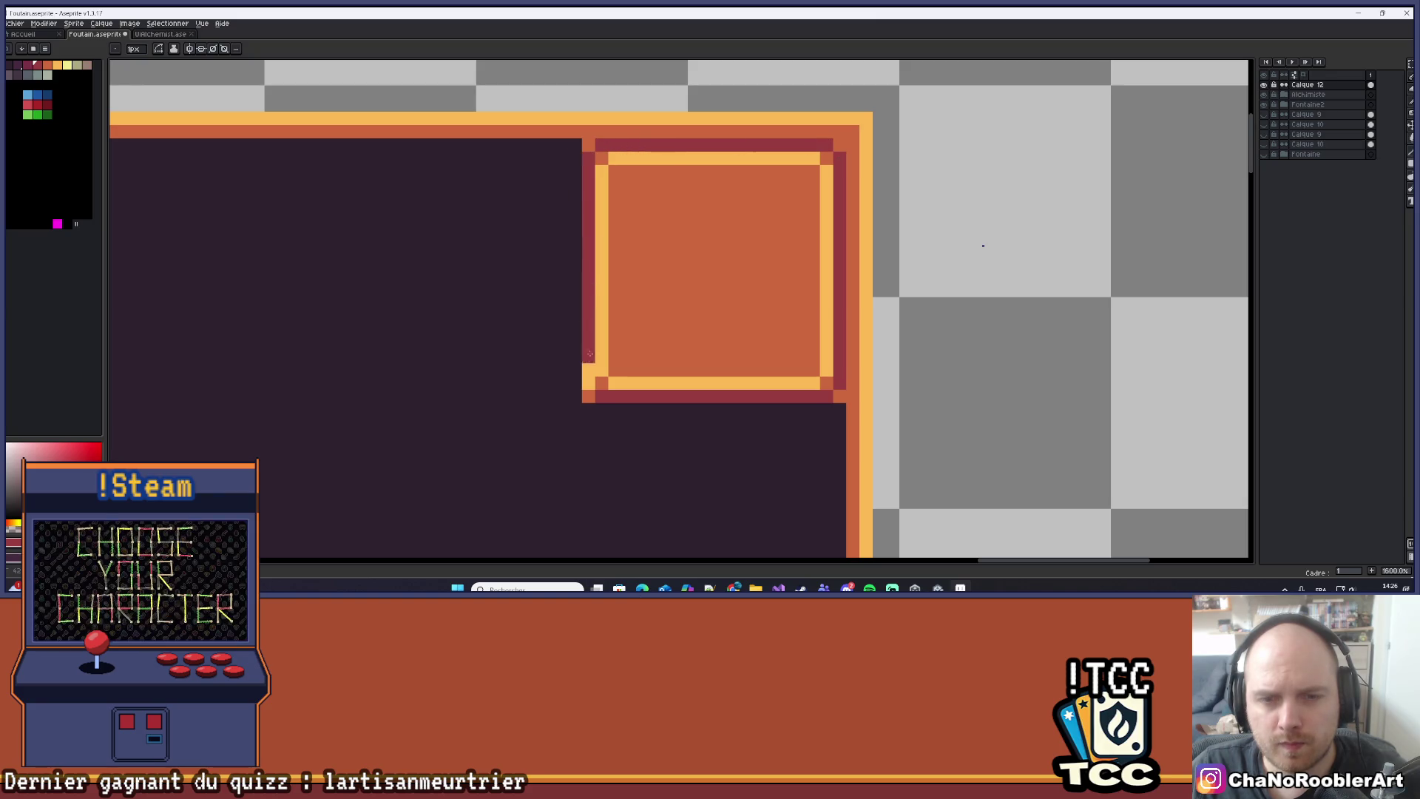
scroll(592, 380, "down", 6)
scroll(639, 296, "up", 2)
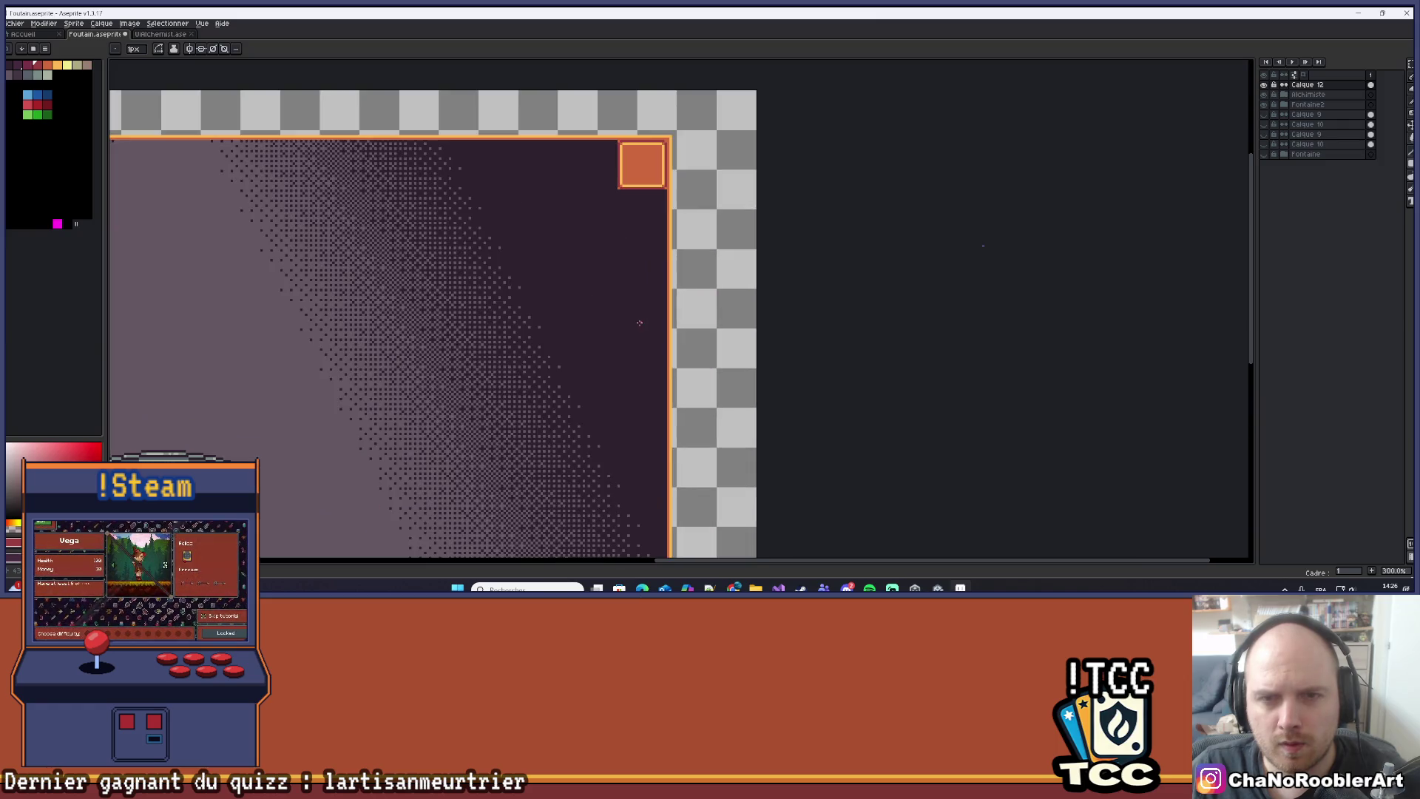
scroll(638, 296, "up", 1)
scroll(665, 311, "down", 2)
scroll(688, 304, "up", 2)
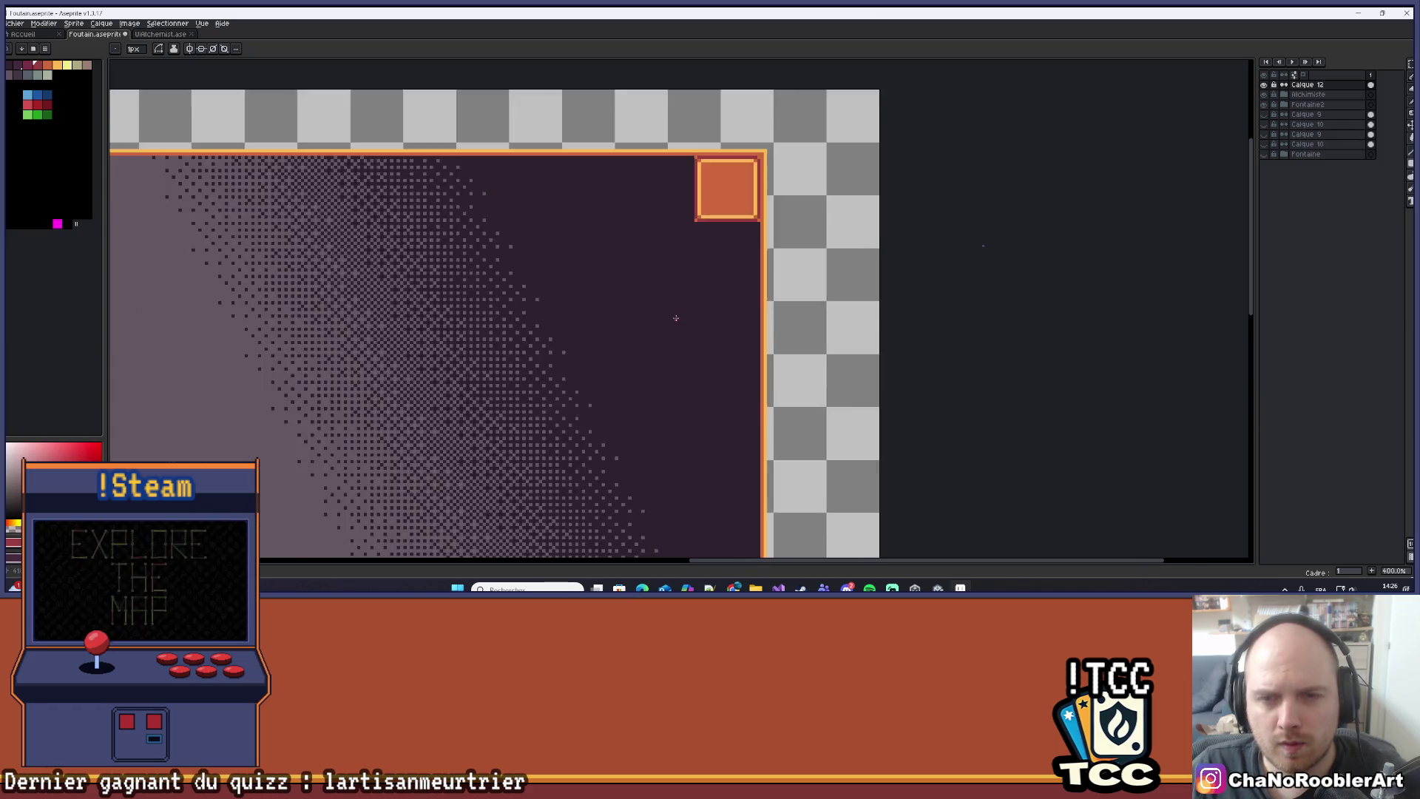
scroll(705, 294, "up", 1)
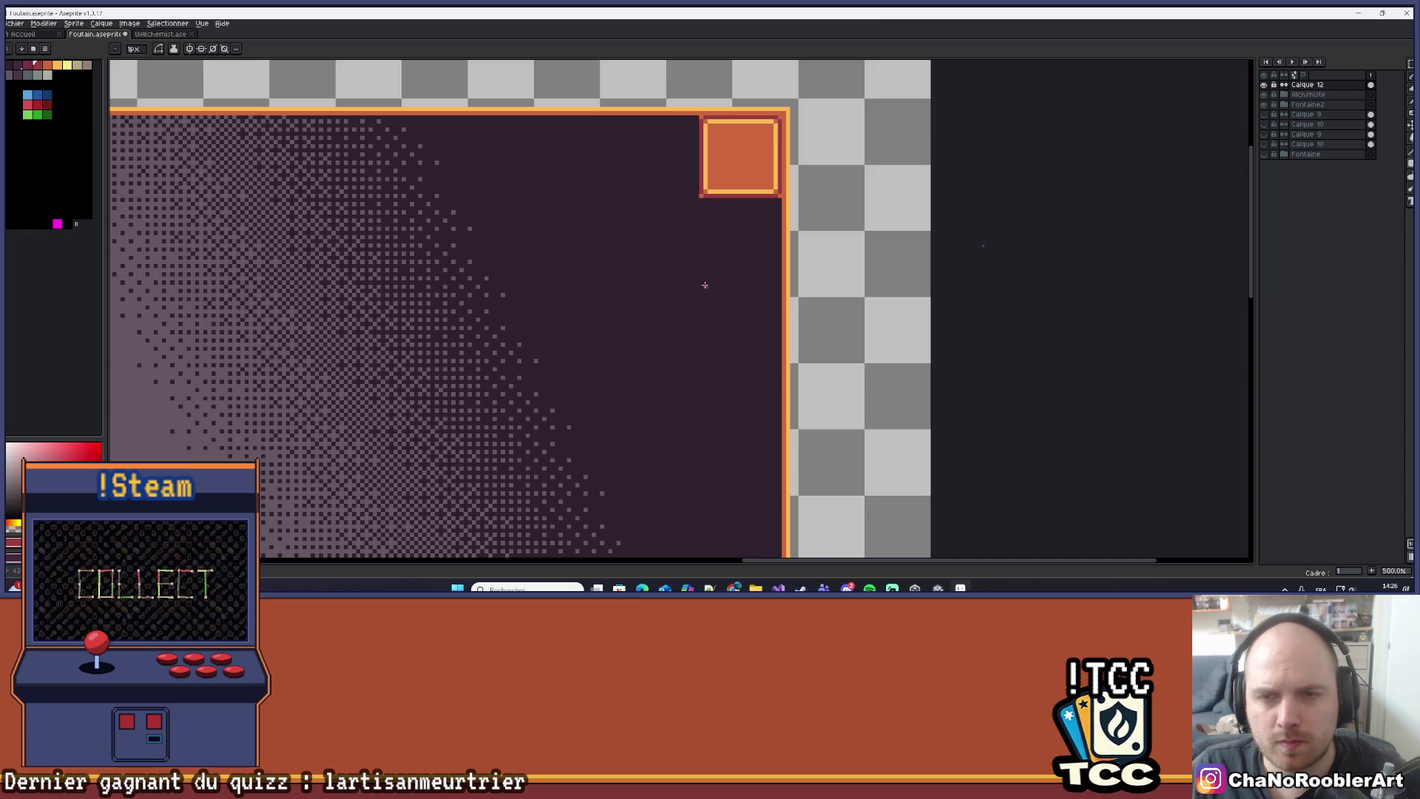
scroll(773, 161, "up", 7)
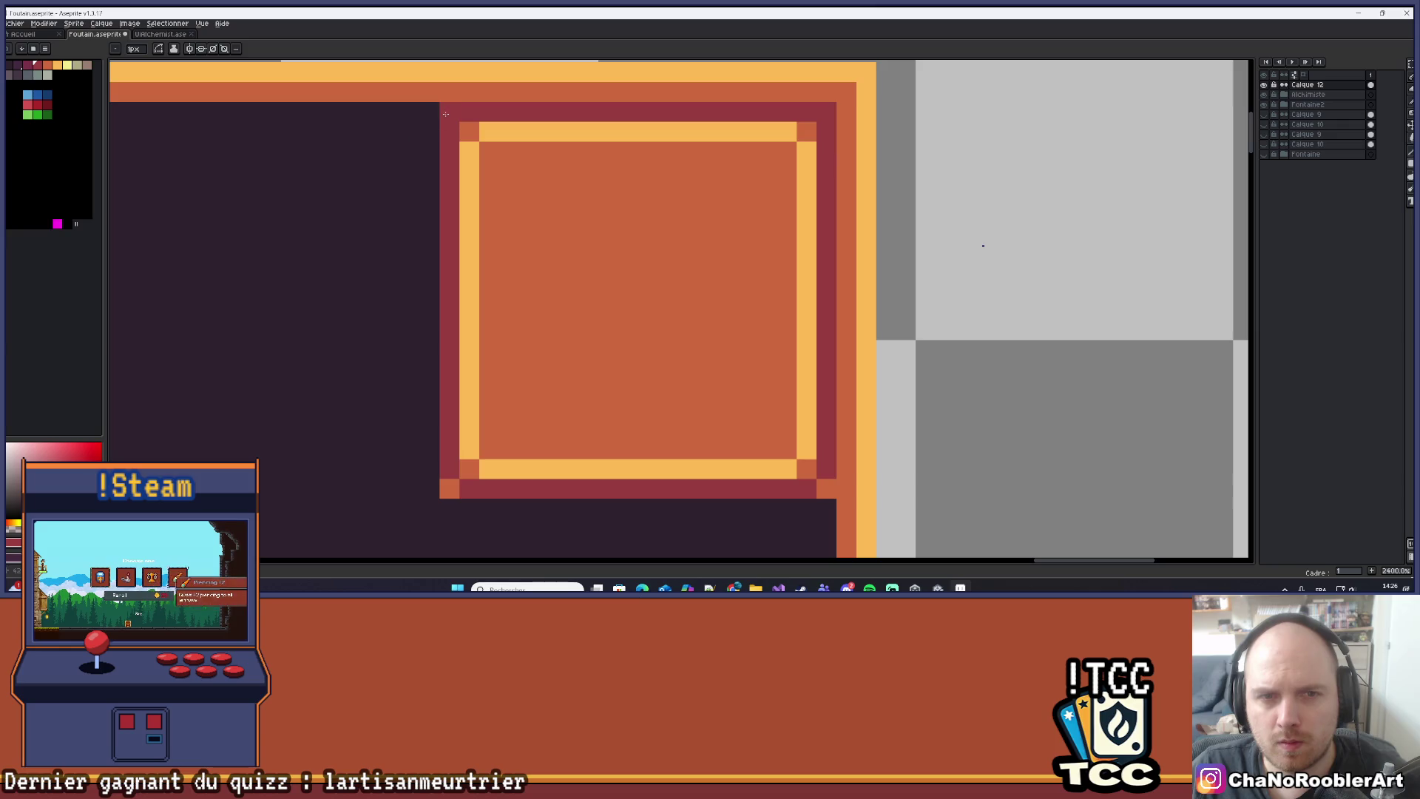
Remove the extra filled rectangle and darken the outline's opposite corner pixels with sampled maroon.
key("ctrl+z")
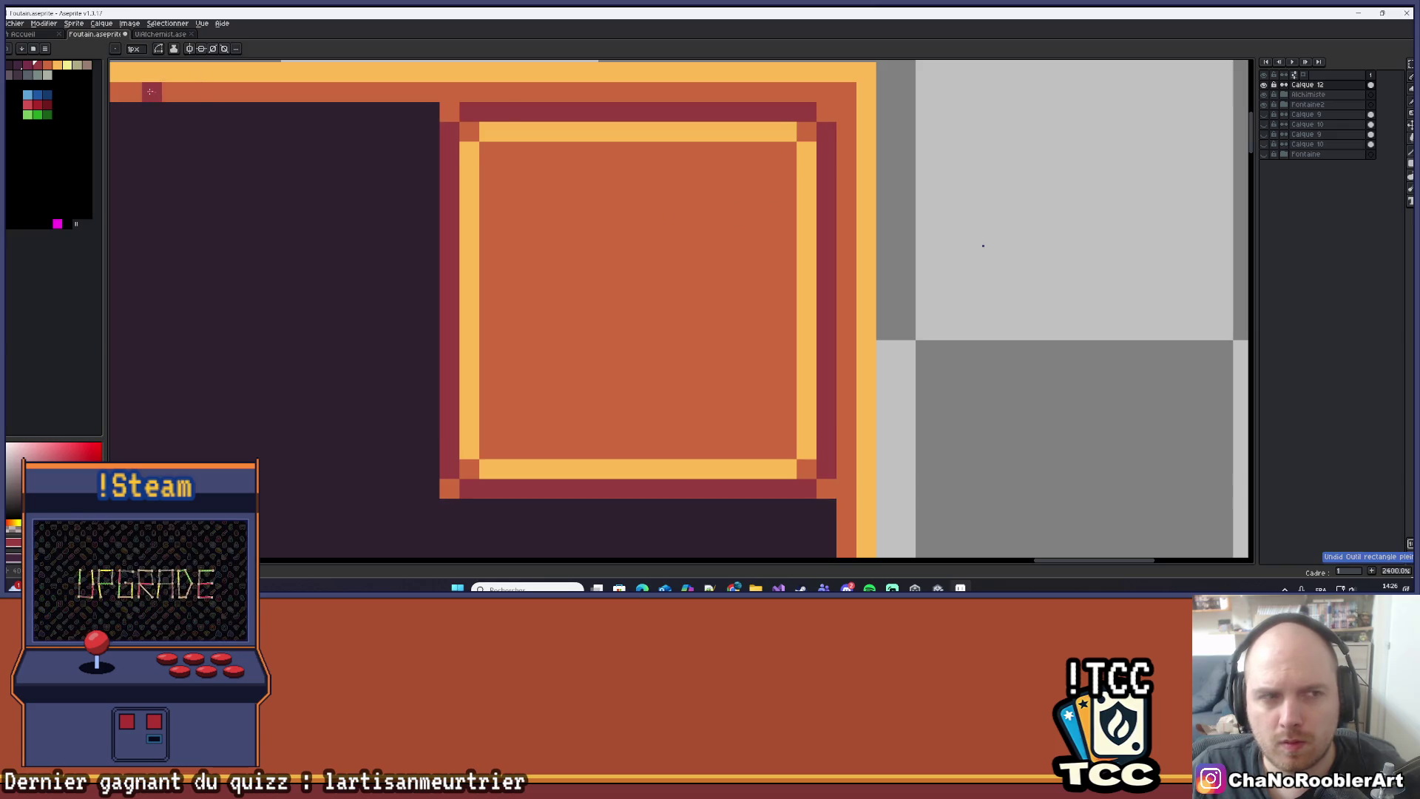
left_click(819, 113, "alt")
left_click(449, 112)
left_click(827, 487)
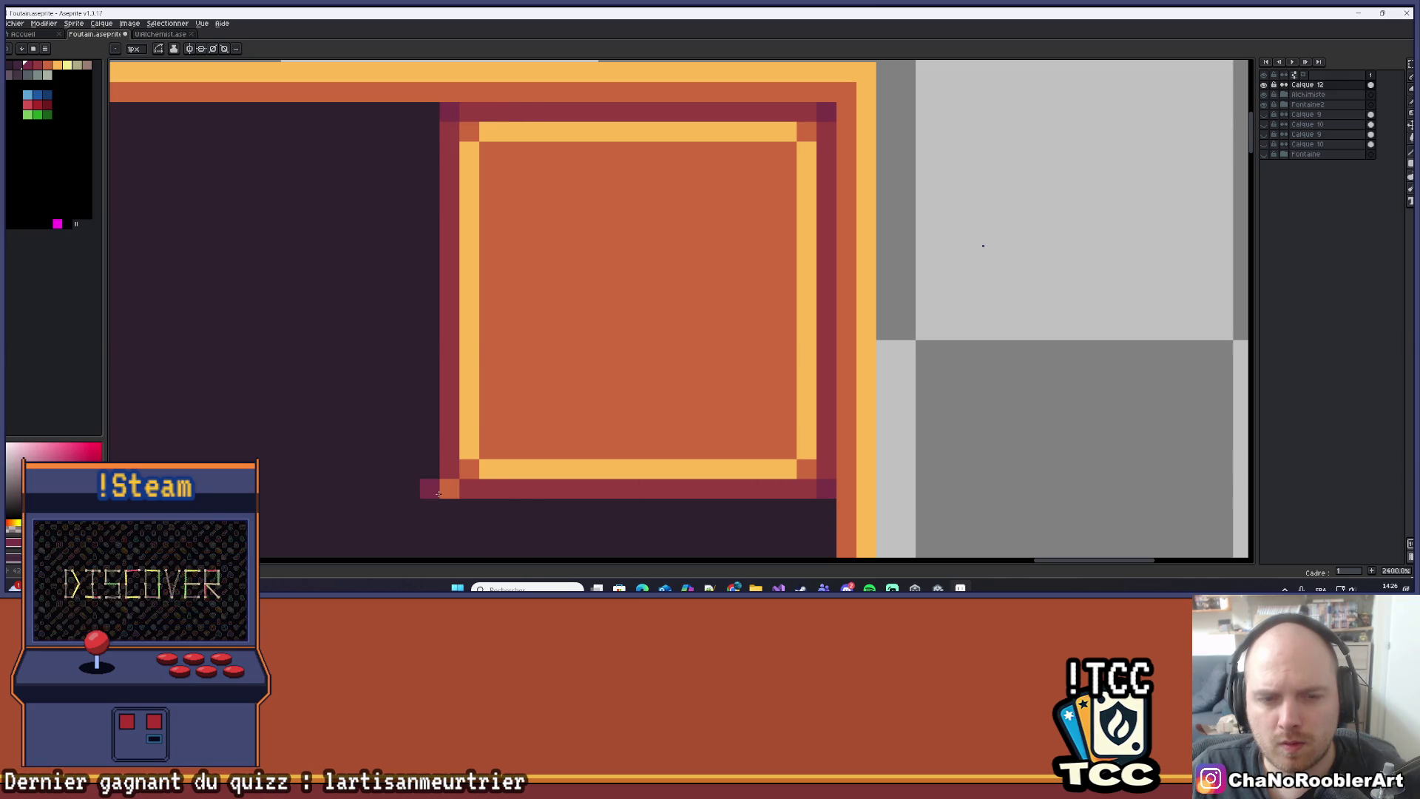
scroll(529, 390, "down", 6)
scroll(529, 390, "down", 3)
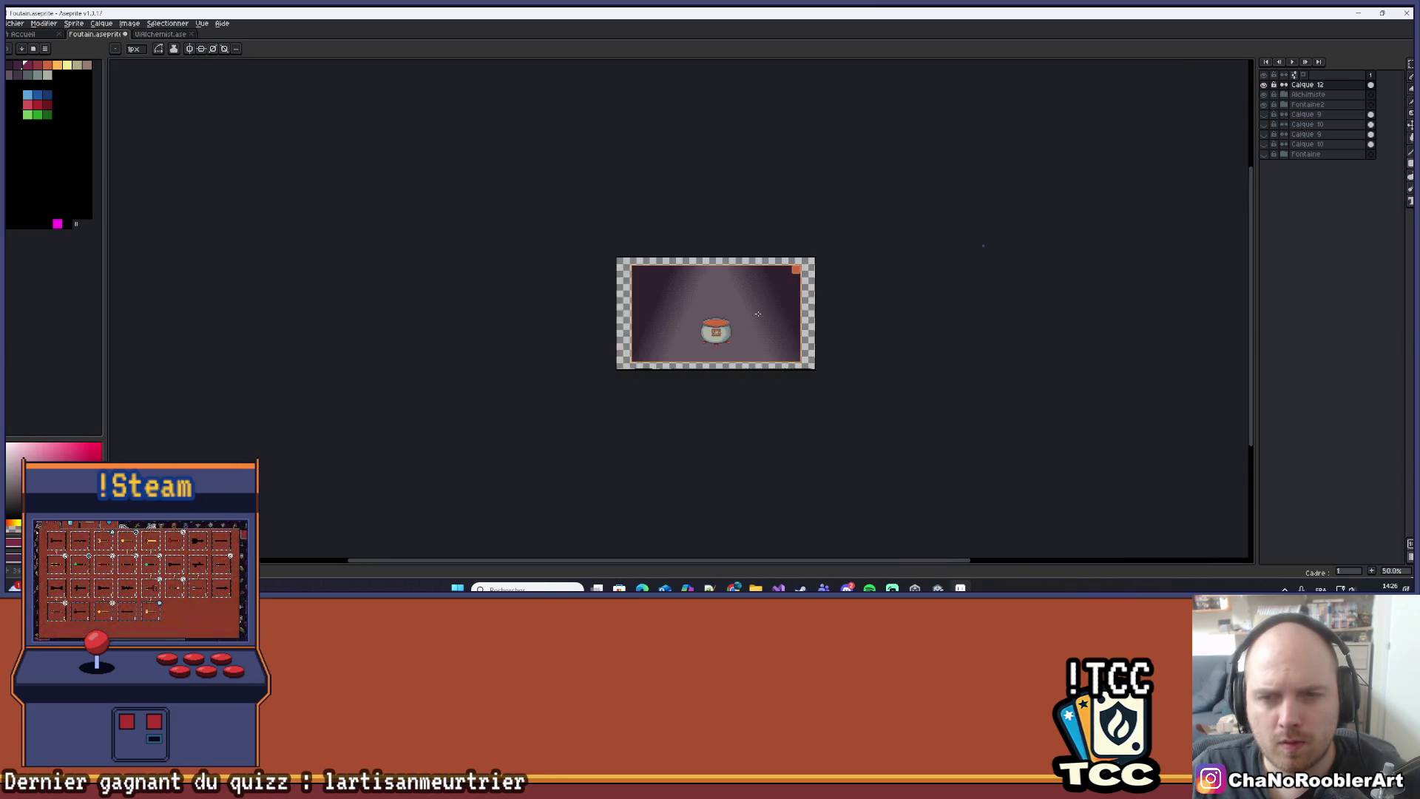
Draw two corner-to-corner diagonals across the orange box to form an X.
scroll(776, 350, "up", 2)
scroll(899, 137, "up", 10)
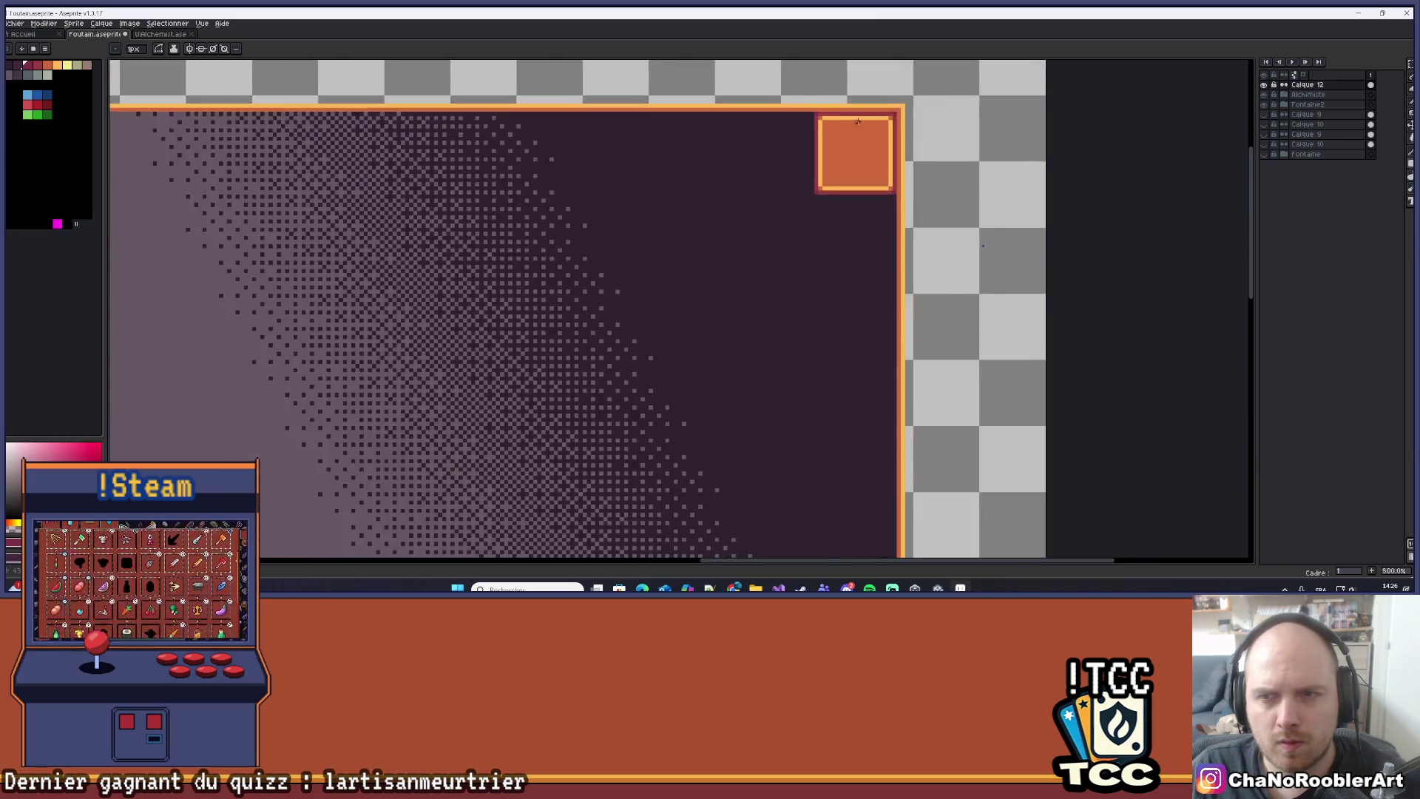
key("u")
left_click_drag(484, 144, 748, 411)
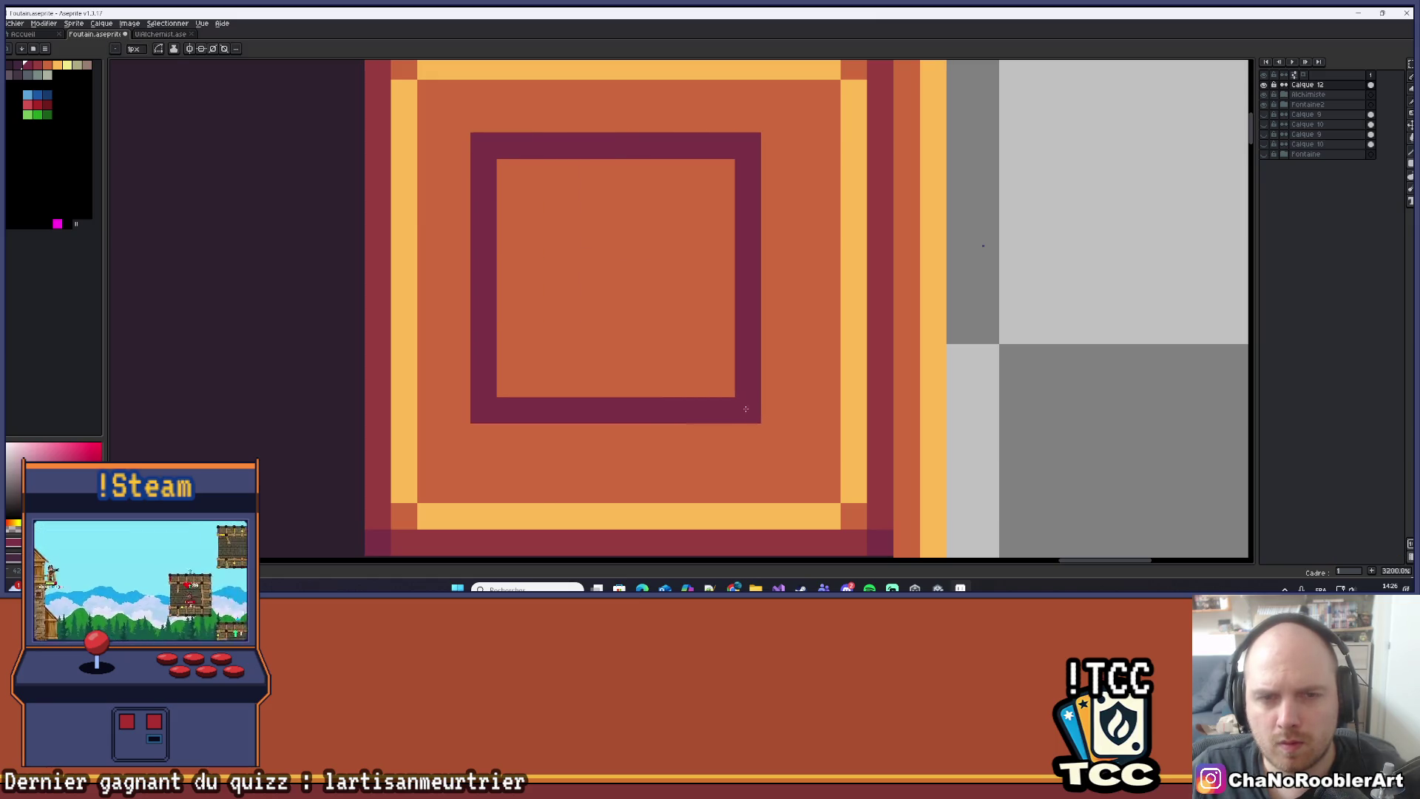
key("ctrl+z")
key("b")
left_click(484, 144)
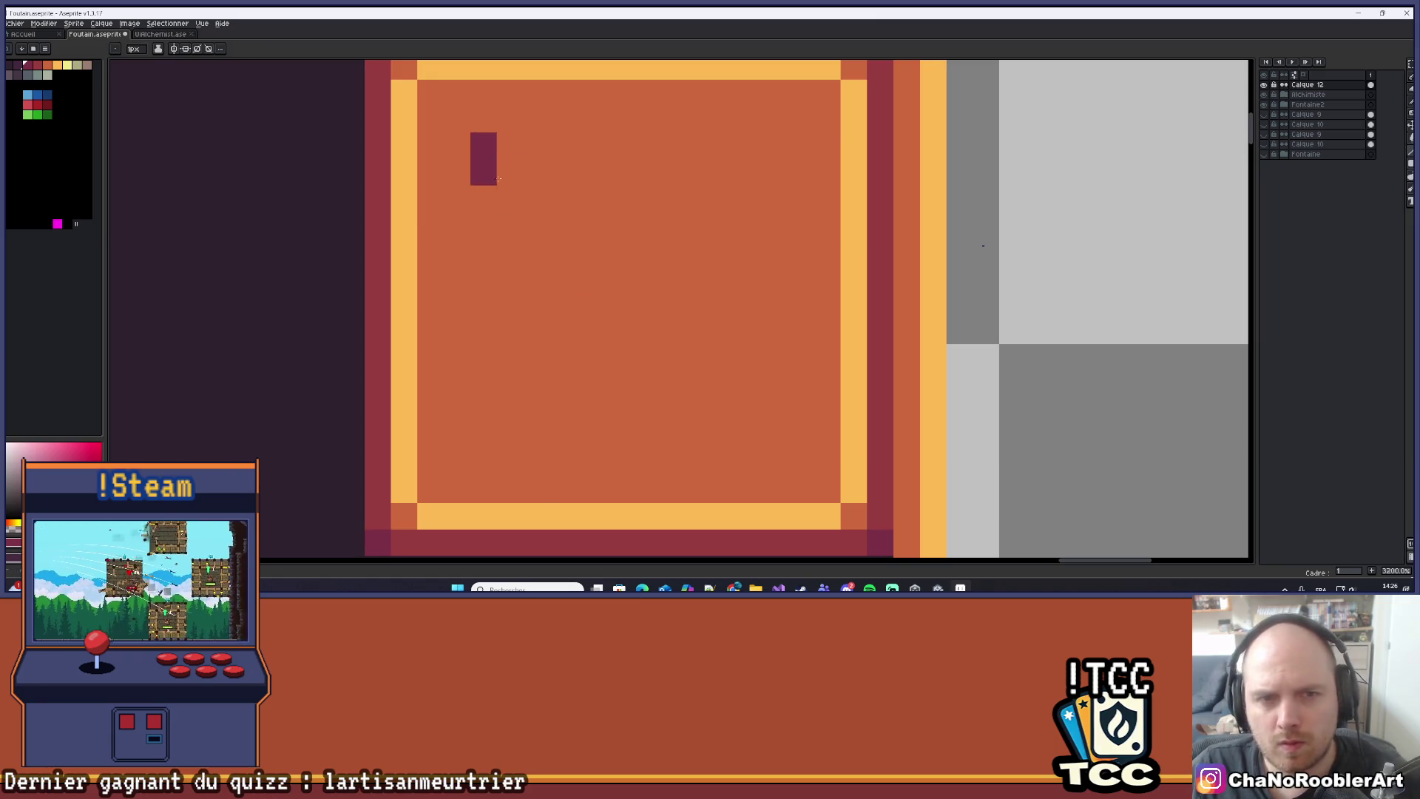
left_click(775, 437, "shift")
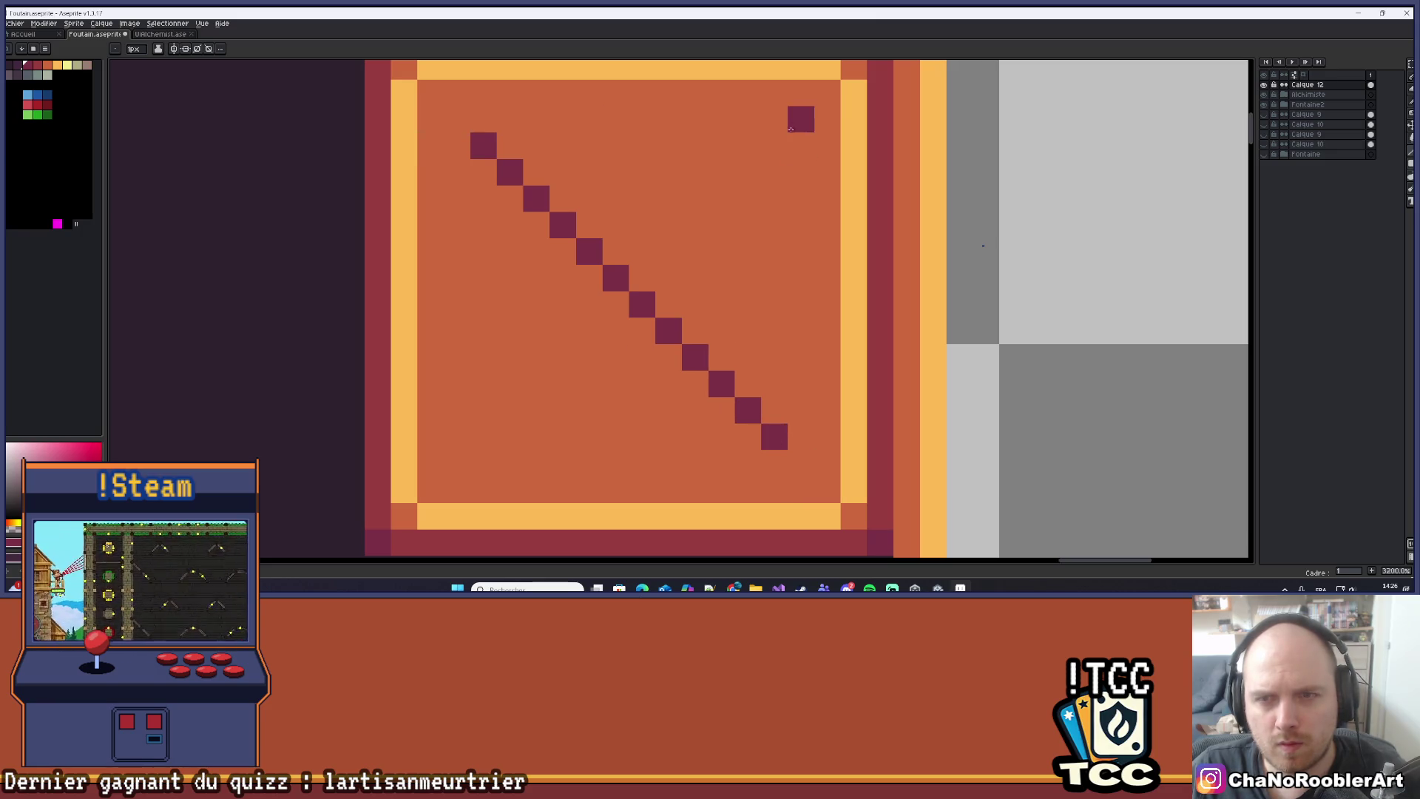
mouse_move(775, 144)
left_mouse_down()
mouse_move(562, 357)
mouse_move(484, 411)
mouse_move(474, 442)
left_mouse_up()
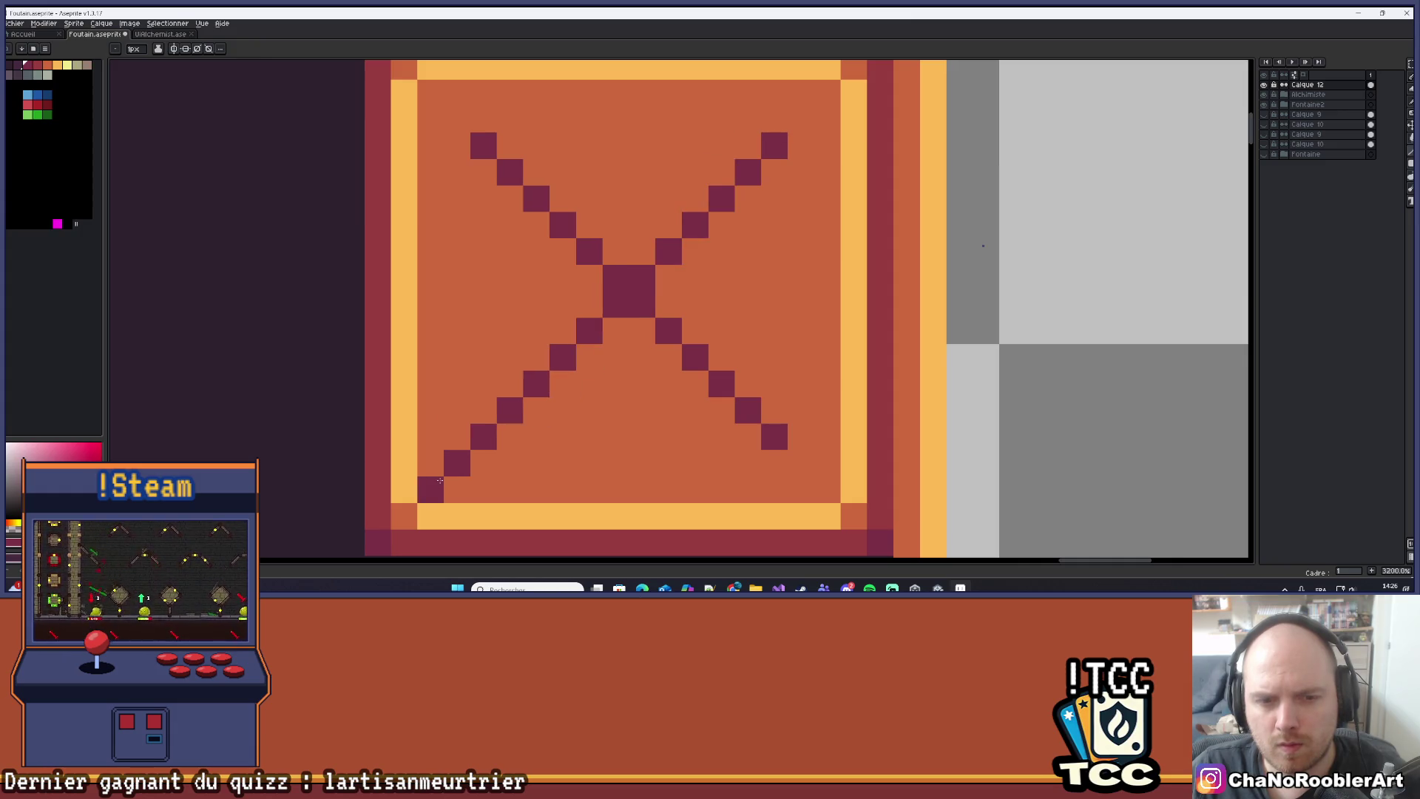
scroll(483, 446, "down", 8)
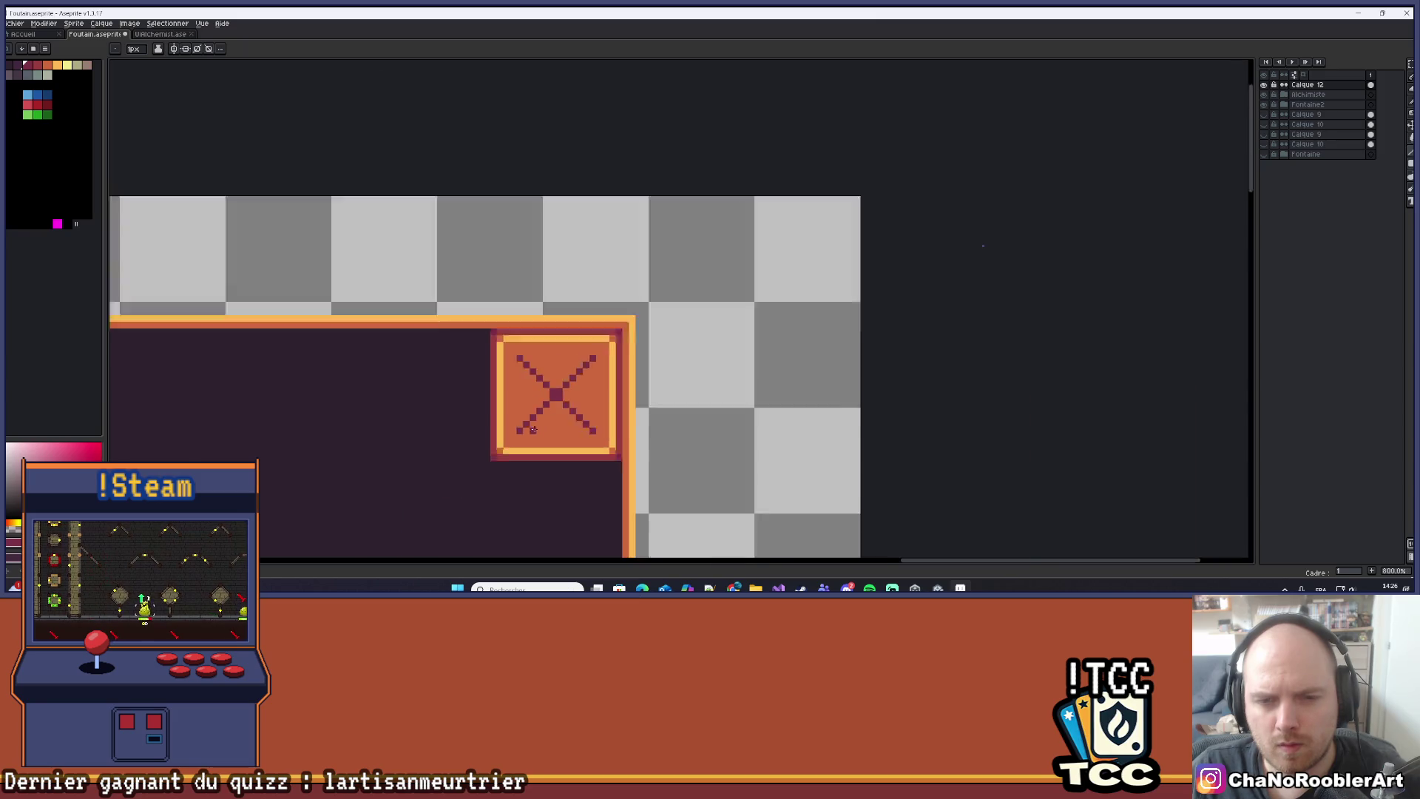
Thicken the X's upper-right and left arms with 2-pixel strokes.
mouse_move(611, 374)
left_mouse_down()
mouse_move(747, 241)
mouse_move(812, 213)
left_mouse_up()
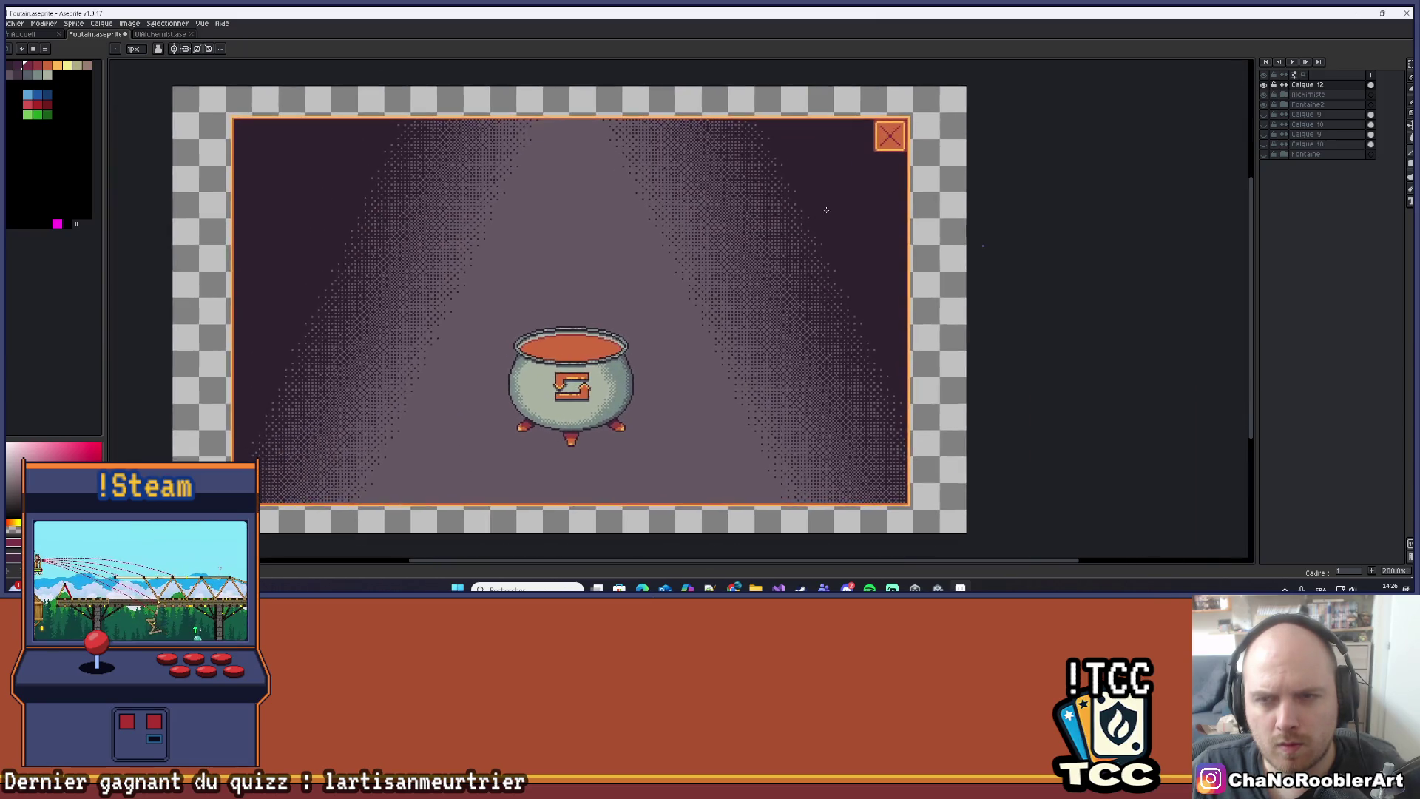
scroll(824, 190, "up", 4)
scroll(823, 189, "down", 4)
scroll(823, 189, "down", 1)
scroll(820, 194, "up", 1)
scroll(895, 143, "up", 10)
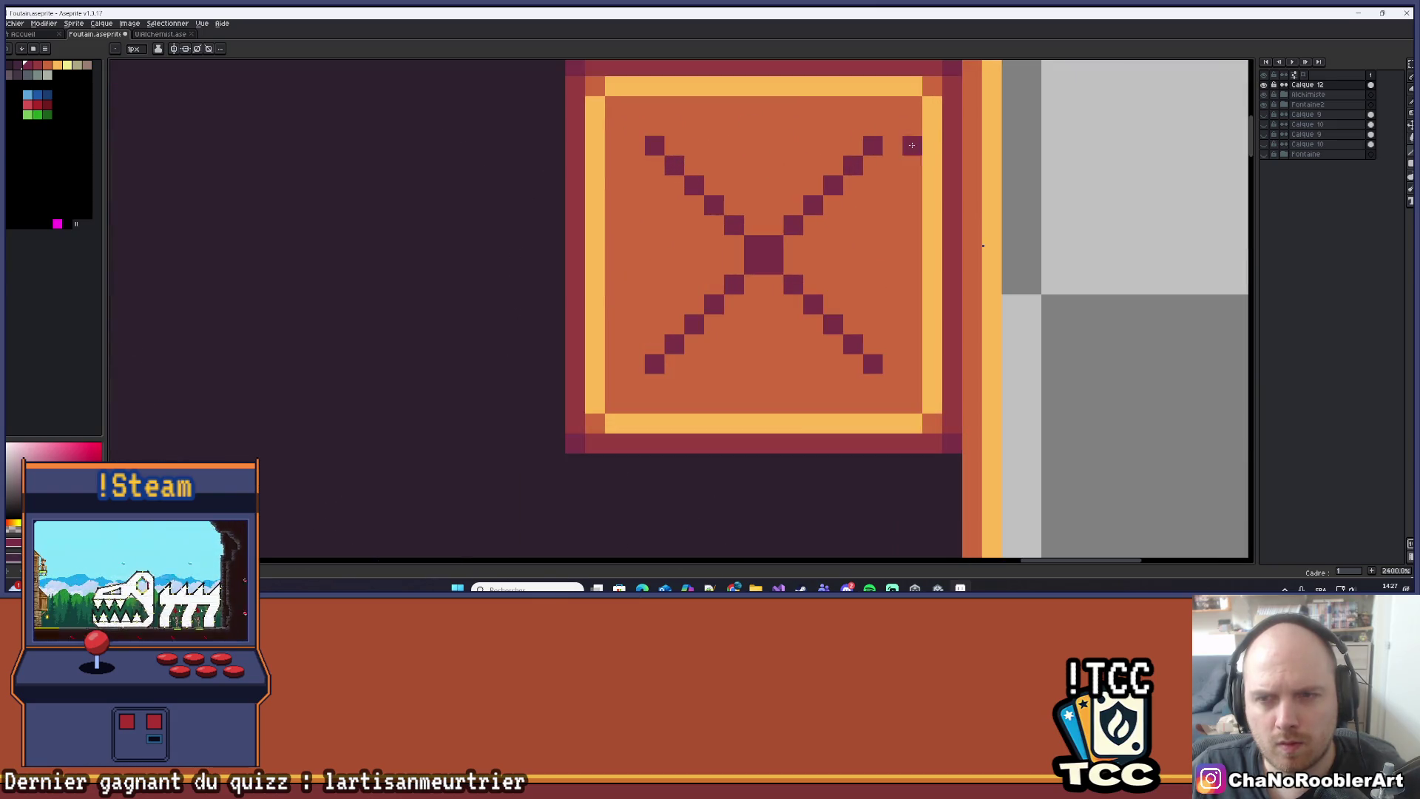
scroll(879, 150, "up", 3)
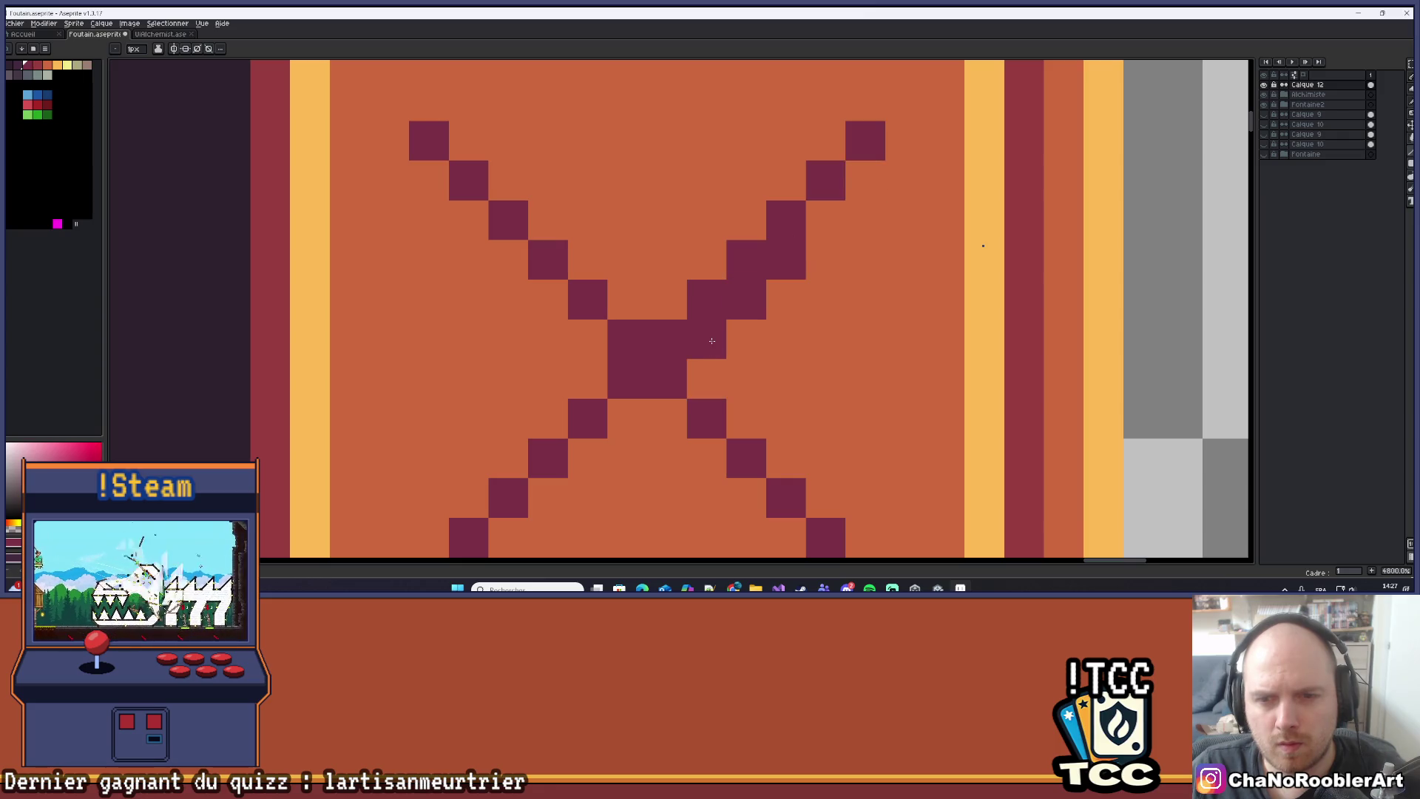
left_click_drag(786, 220, 655, 294)
left_click_drag(510, 237, 600, 332)
mouse_move(553, 275)
left_mouse_down()
mouse_move(625, 307)
mouse_move(588, 278)
left_mouse_up()
Repaint the lower-right arm and thicken the lower-left arm toward the centre.
scroll(624, 308, "down", 4)
scroll(592, 281, "up", 3)
key("ctrl+z")
left_click_drag(670, 311, 626, 262)
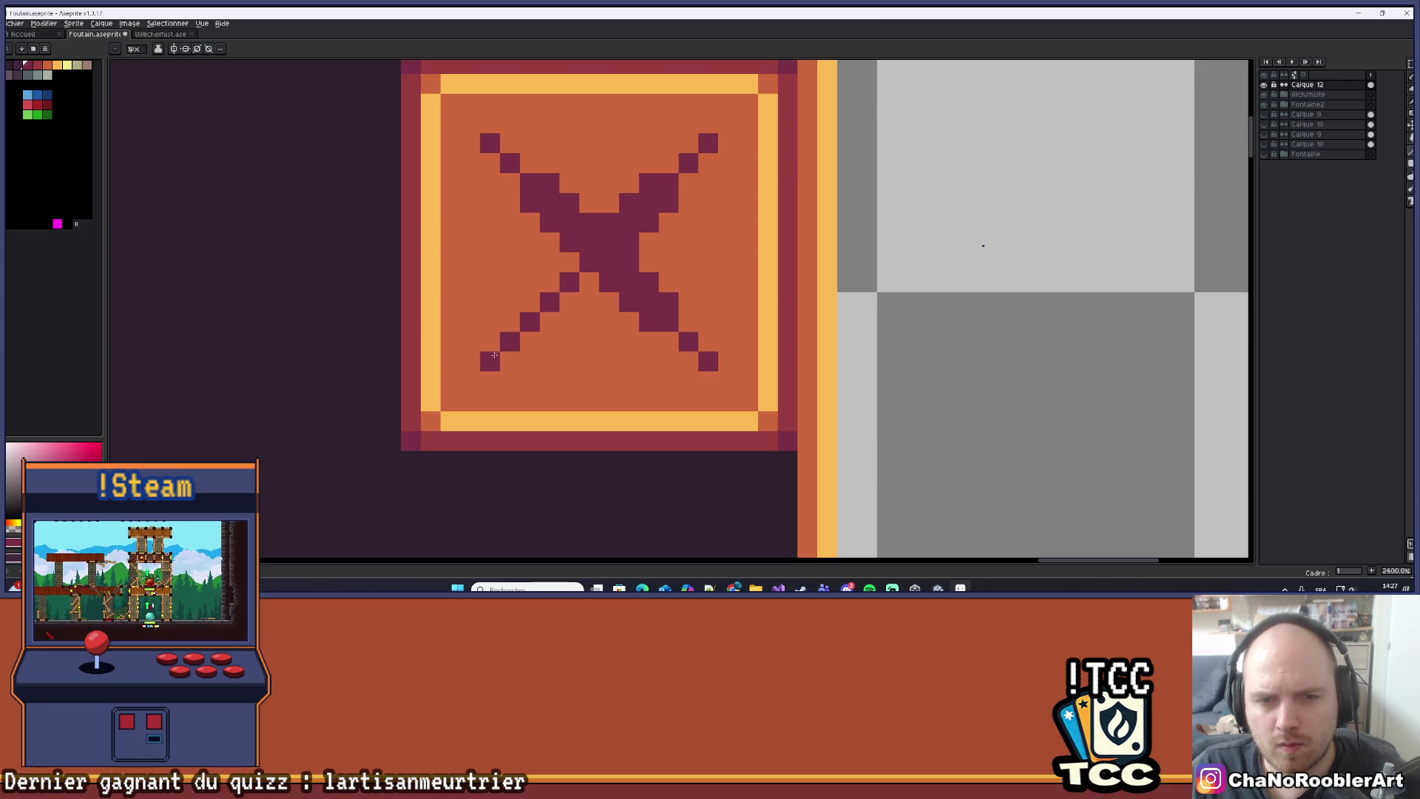
left_click_drag(540, 304, 574, 261)
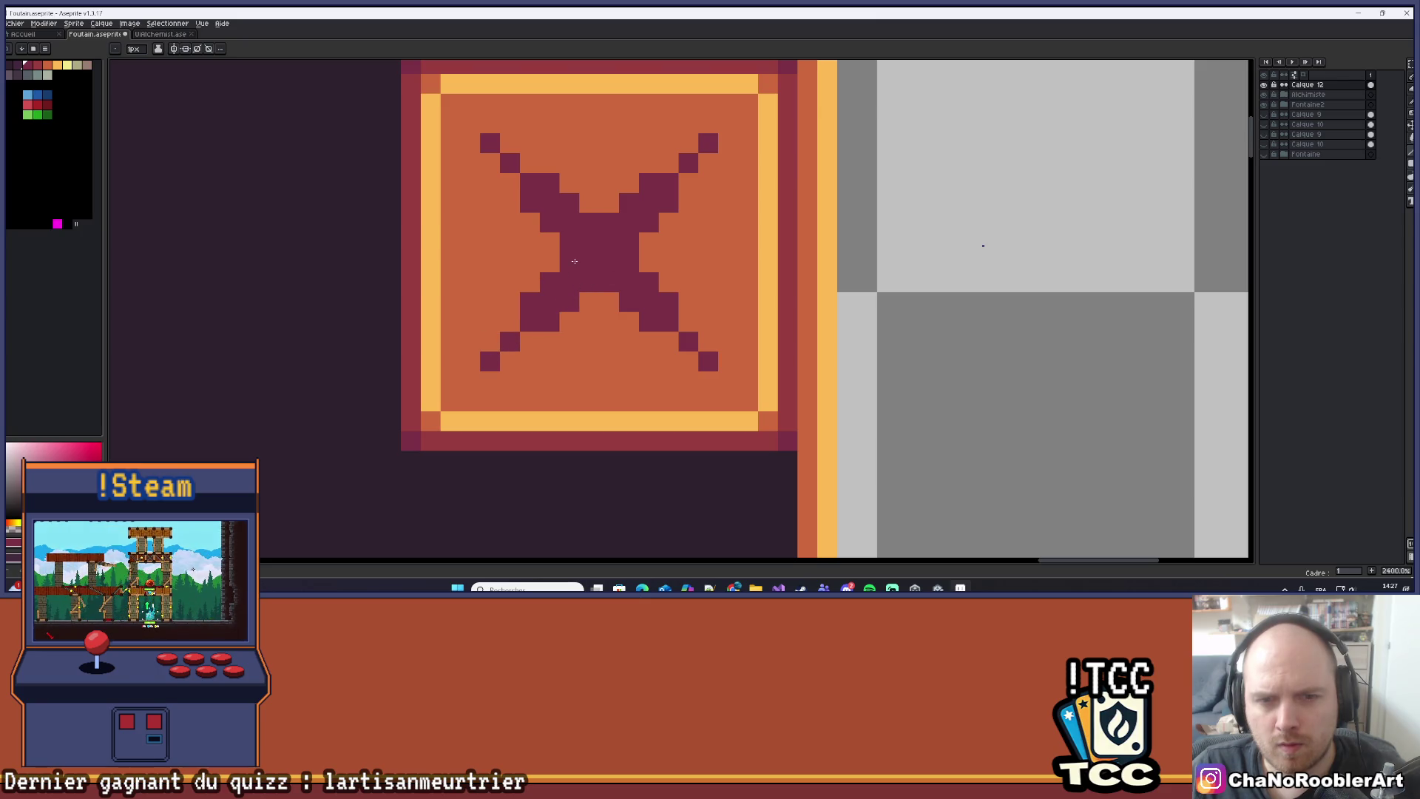
scroll(574, 262, "down", 10)
scroll(677, 268, "up", 2)
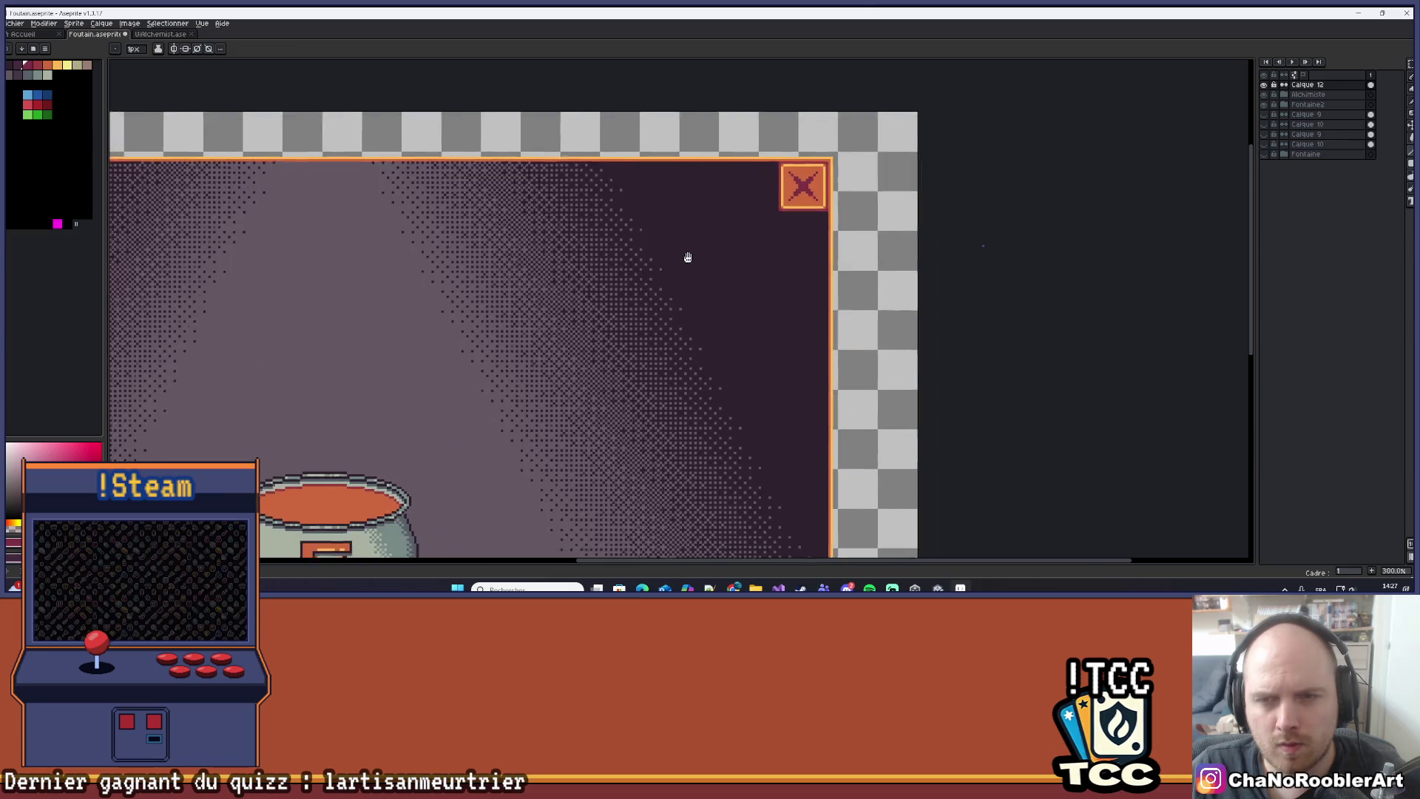
scroll(762, 181, "down", 1)
scroll(882, 102, "up", 1)
scroll(882, 102, "up", 10)
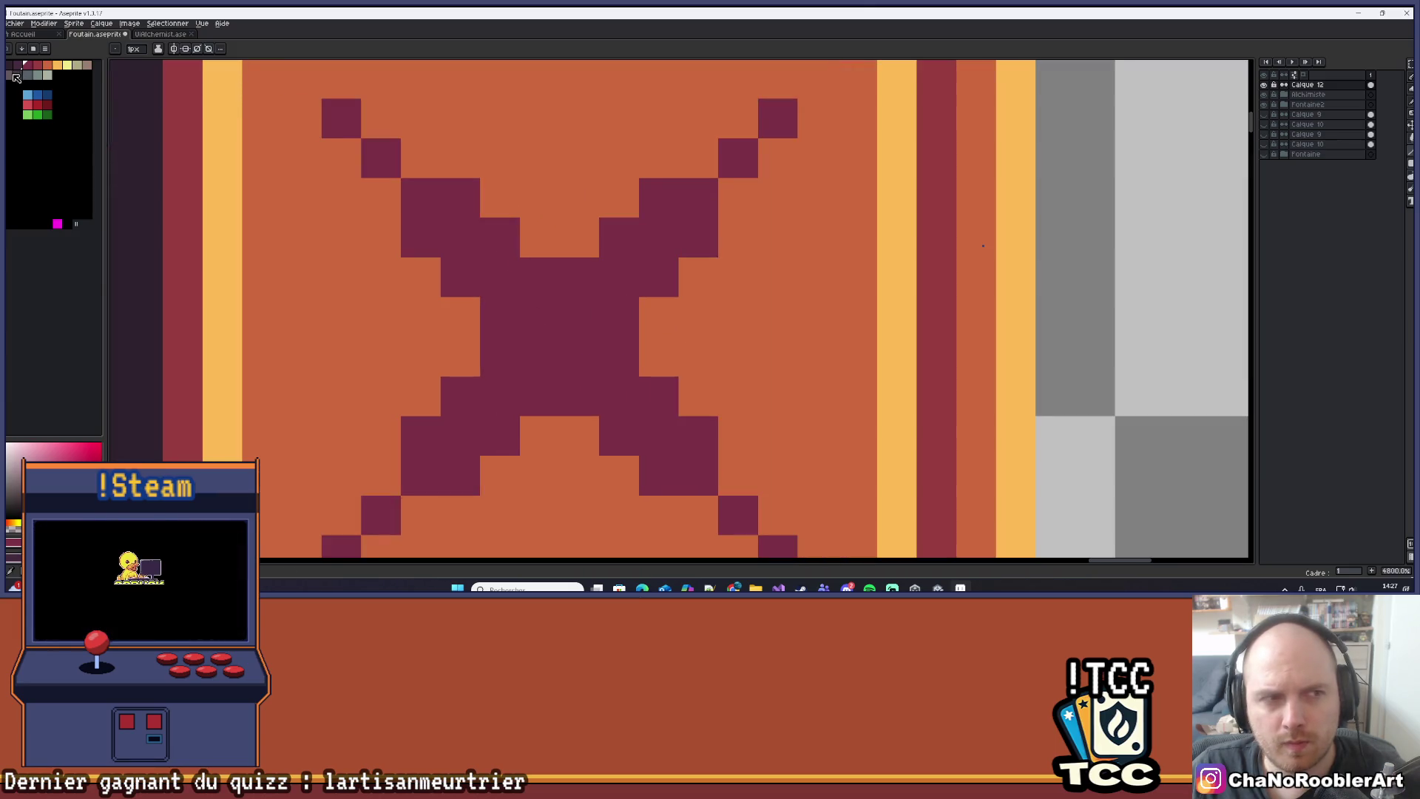
Paint two darker pixels diagonally in the X's centre.
left_click(15, 75)
left_click(539, 317)
left_click(565, 340)
scroll(563, 326, "down", 12)
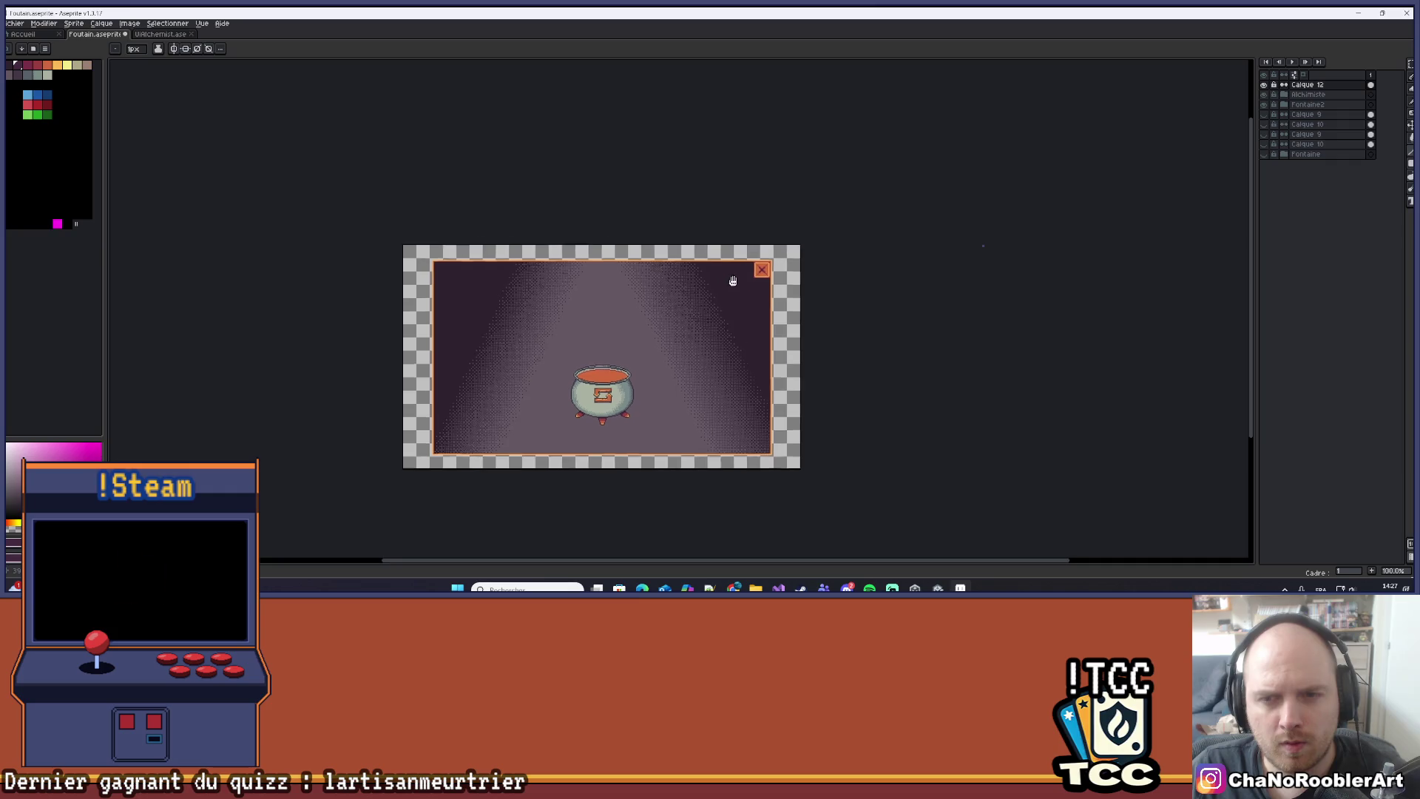
Eyedrop the purple of the X's arms and paint the dark centre pixels with it.
scroll(730, 285, "up", 1)
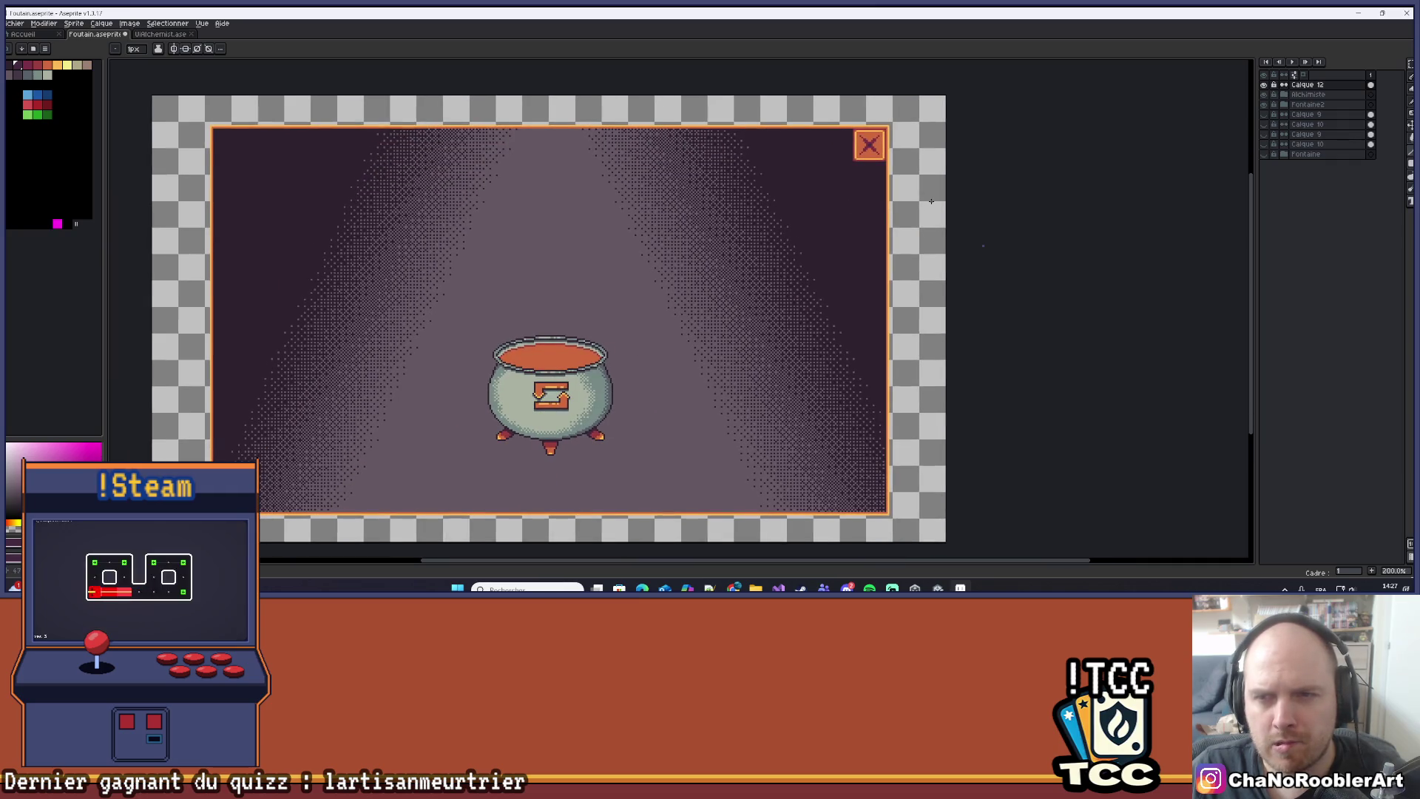
scroll(745, 293, "up", 1)
scroll(691, 301, "down", 1)
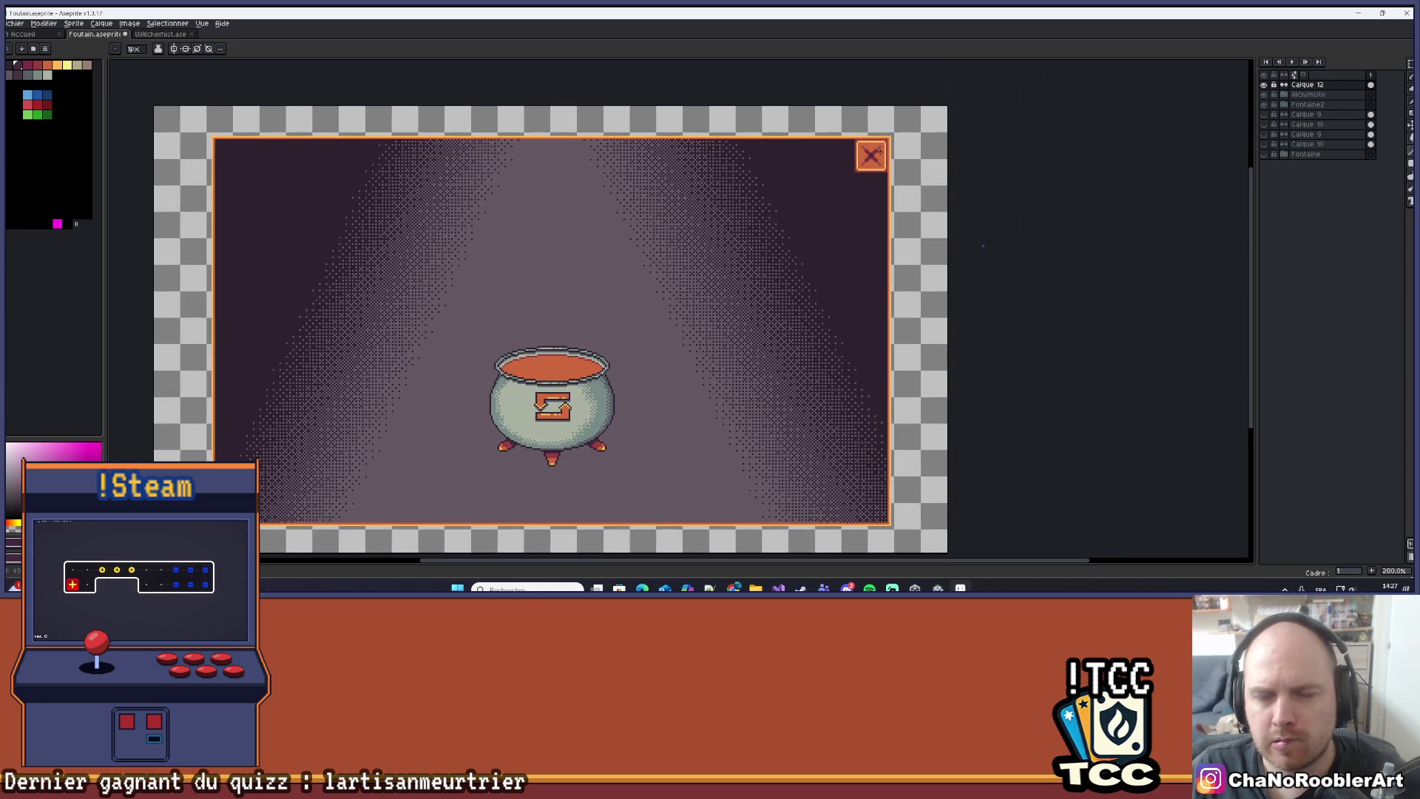
scroll(888, 135, "down", 1)
scroll(644, 211, "up", 12)
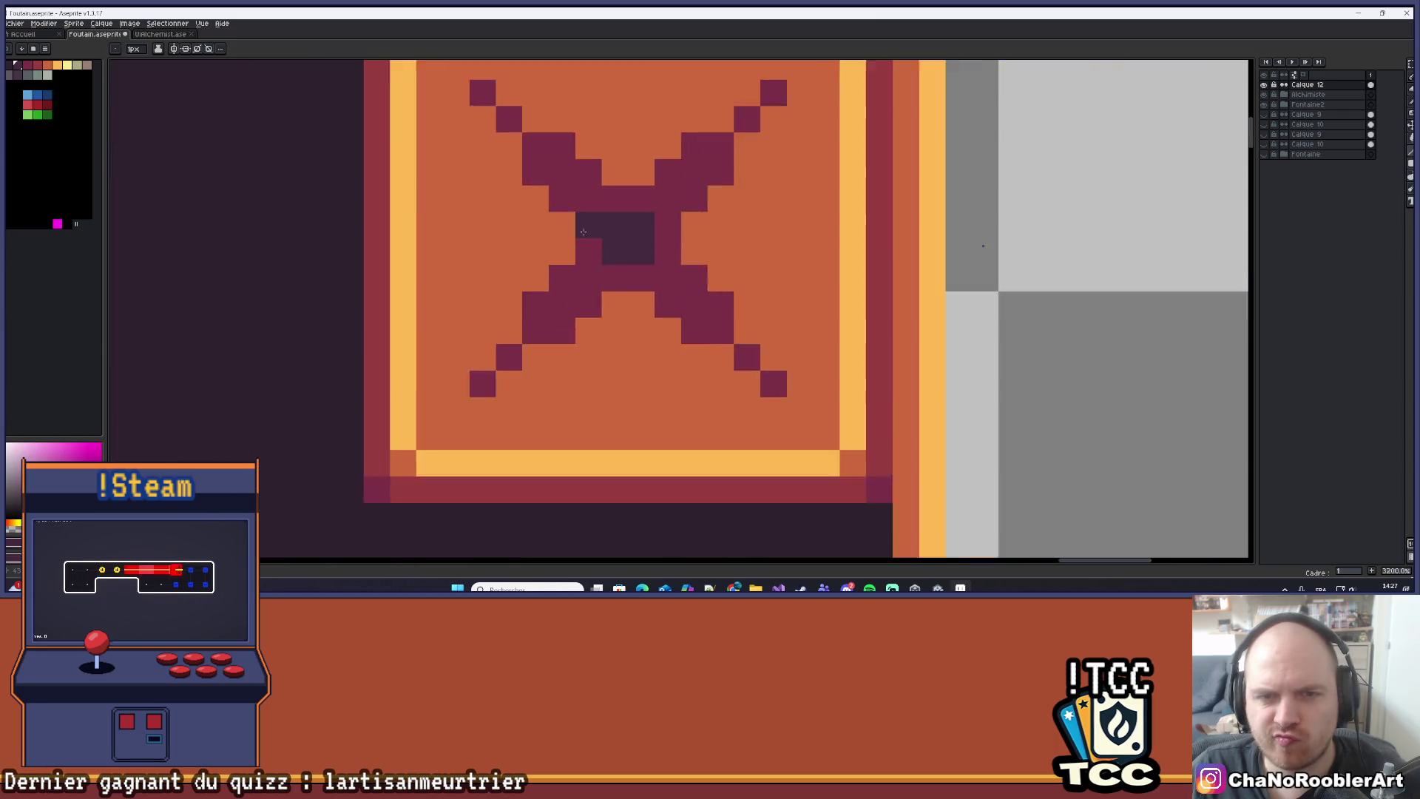
key("i")
key("b")
left_click(639, 235)
left_click(599, 236)
left_click(639, 275)
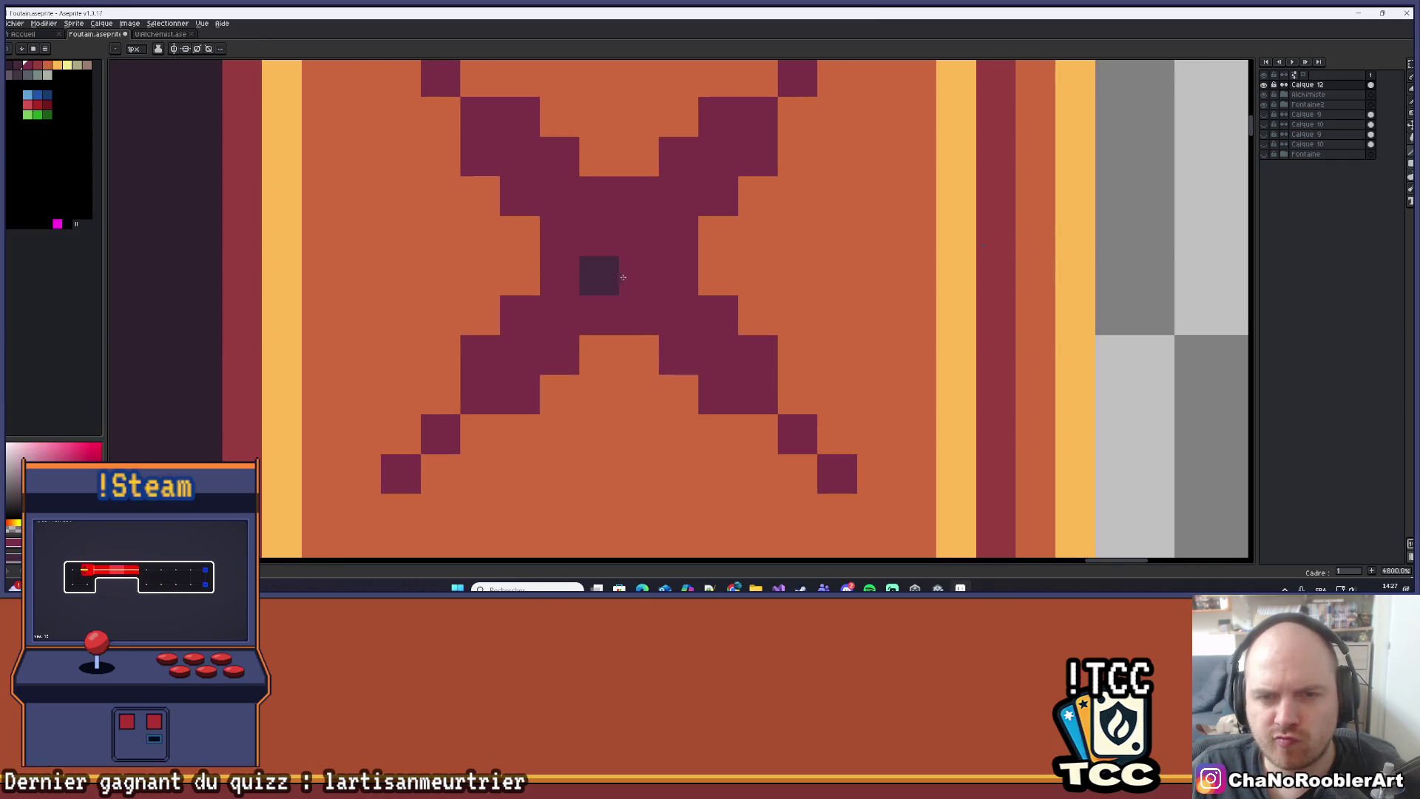
left_click(599, 275)
Zoom out and recentre the view to review the finished close button in the panel.
scroll(614, 287, "down", 6)
scroll(614, 286, "down", 8)
scroll(688, 171, "up", 2)
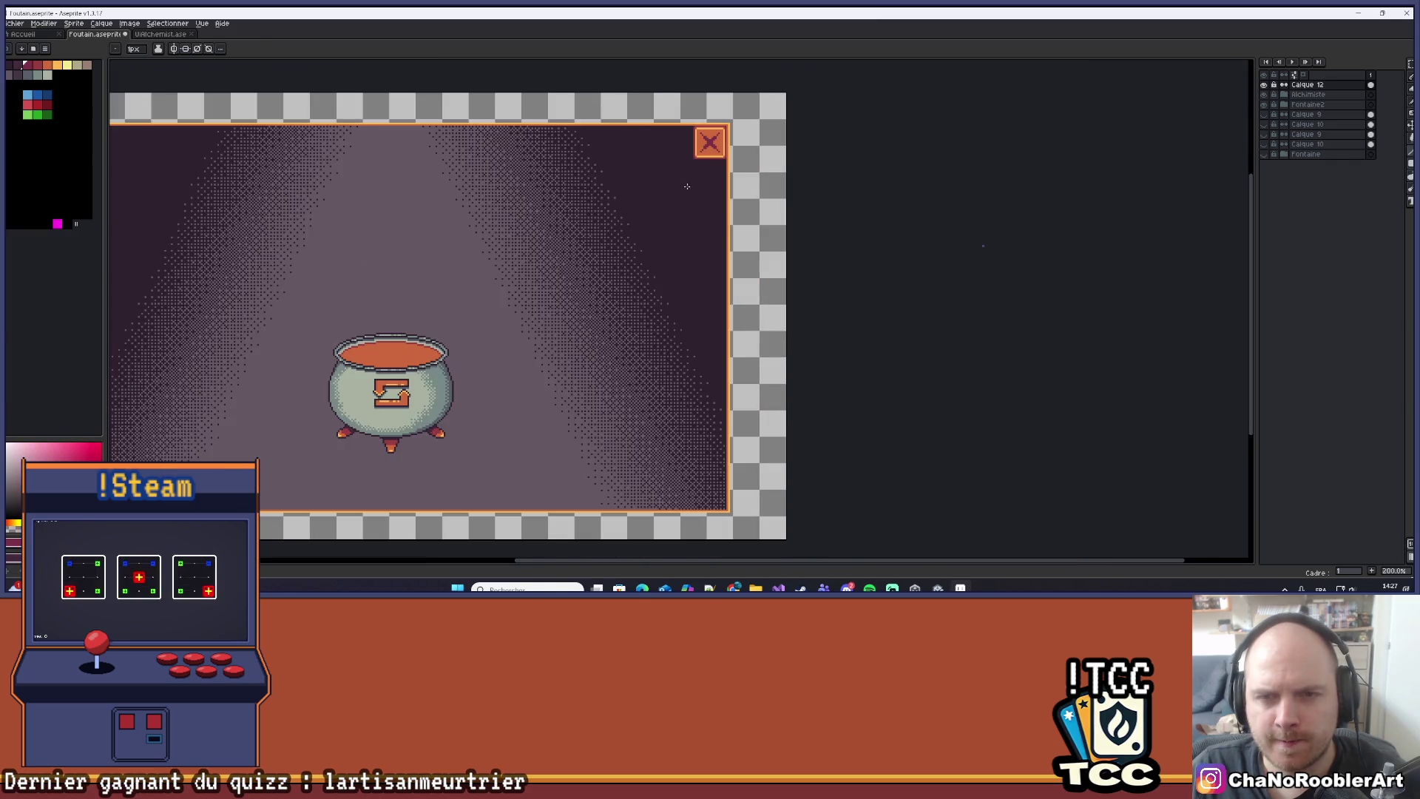
scroll(633, 304, "up", 1)
left_click_drag(632, 303, 744, 304)
scroll(744, 303, "down", 1)
left_click_drag(746, 238, 797, 259)
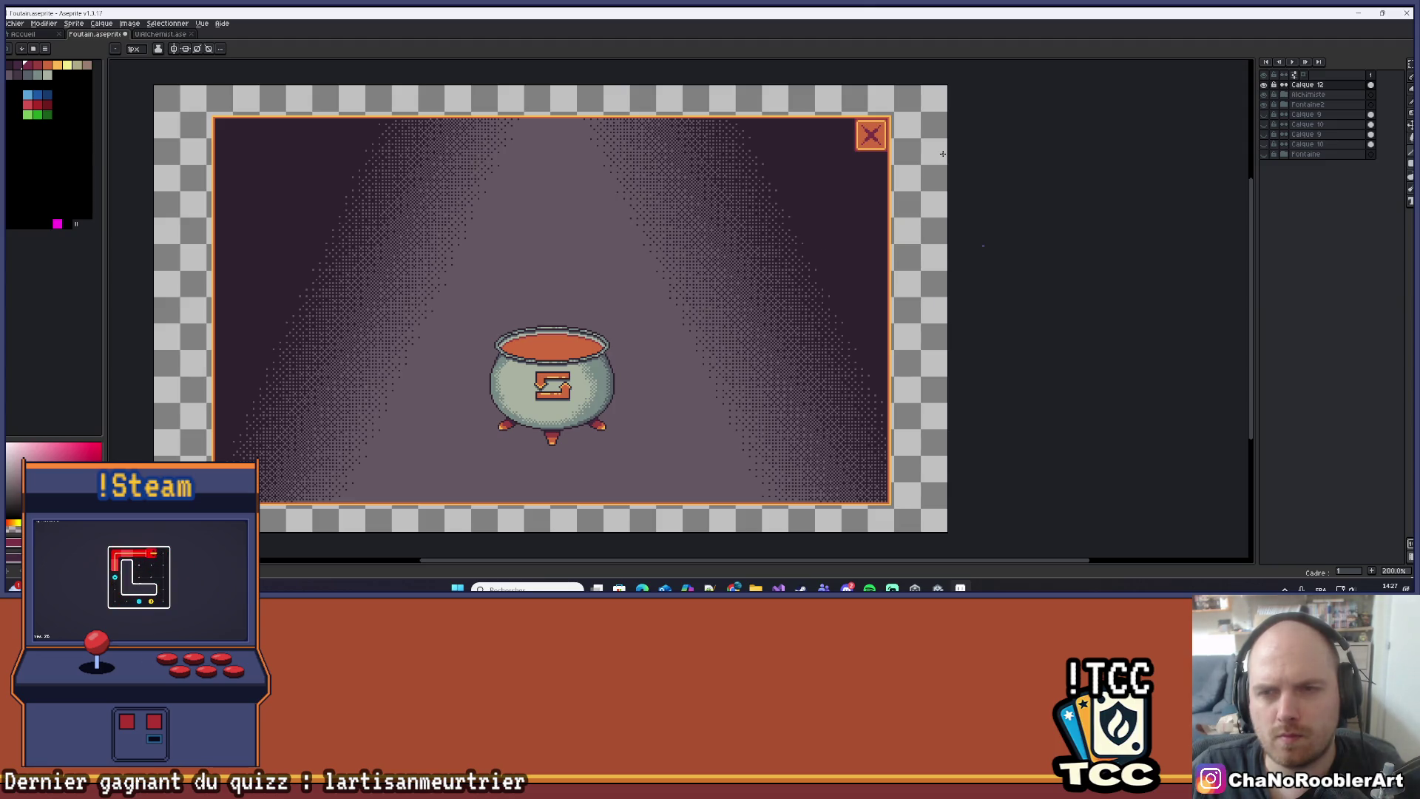
key("alt+Tab")
key("alt+Tab")
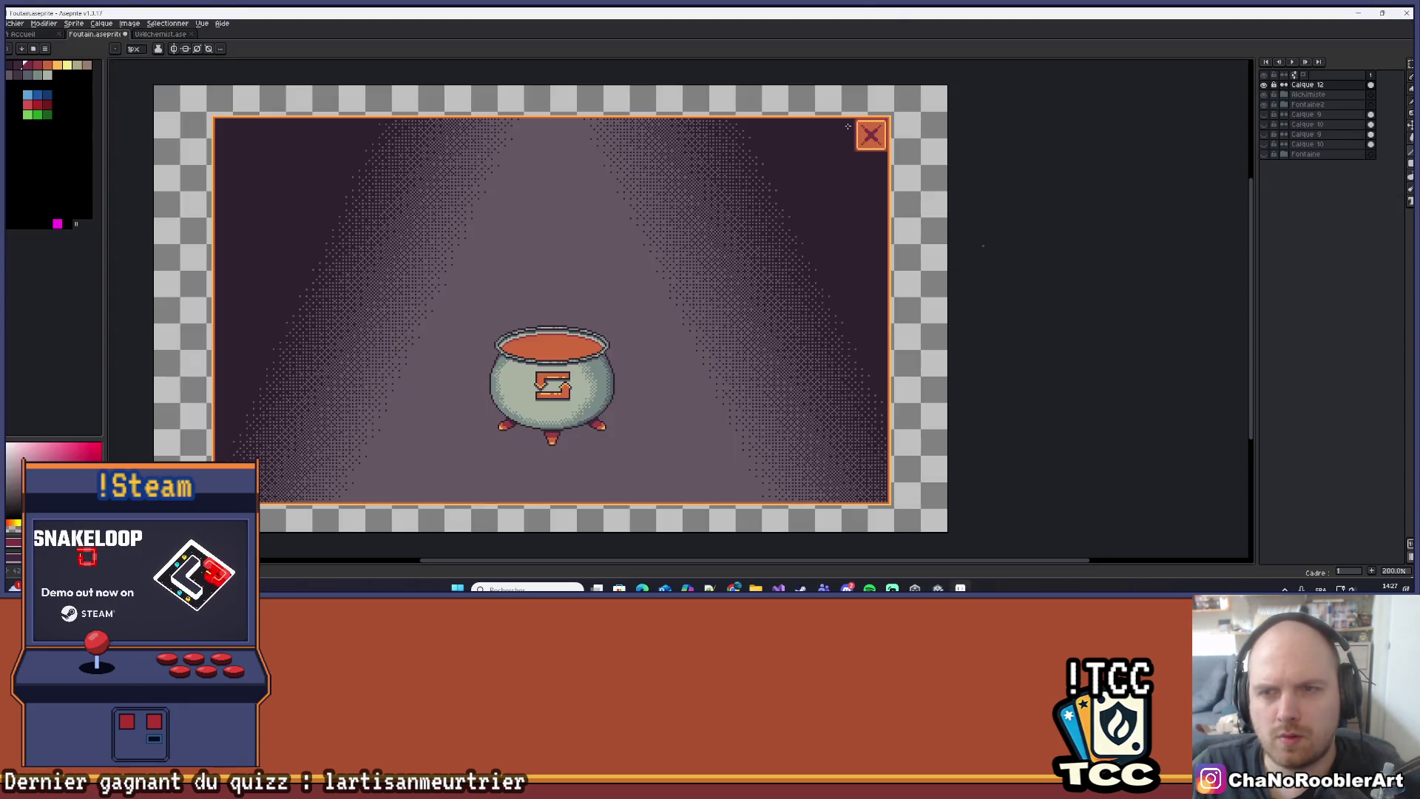
scroll(912, 140, "up", 4)
scroll(610, 257, "down", 2)
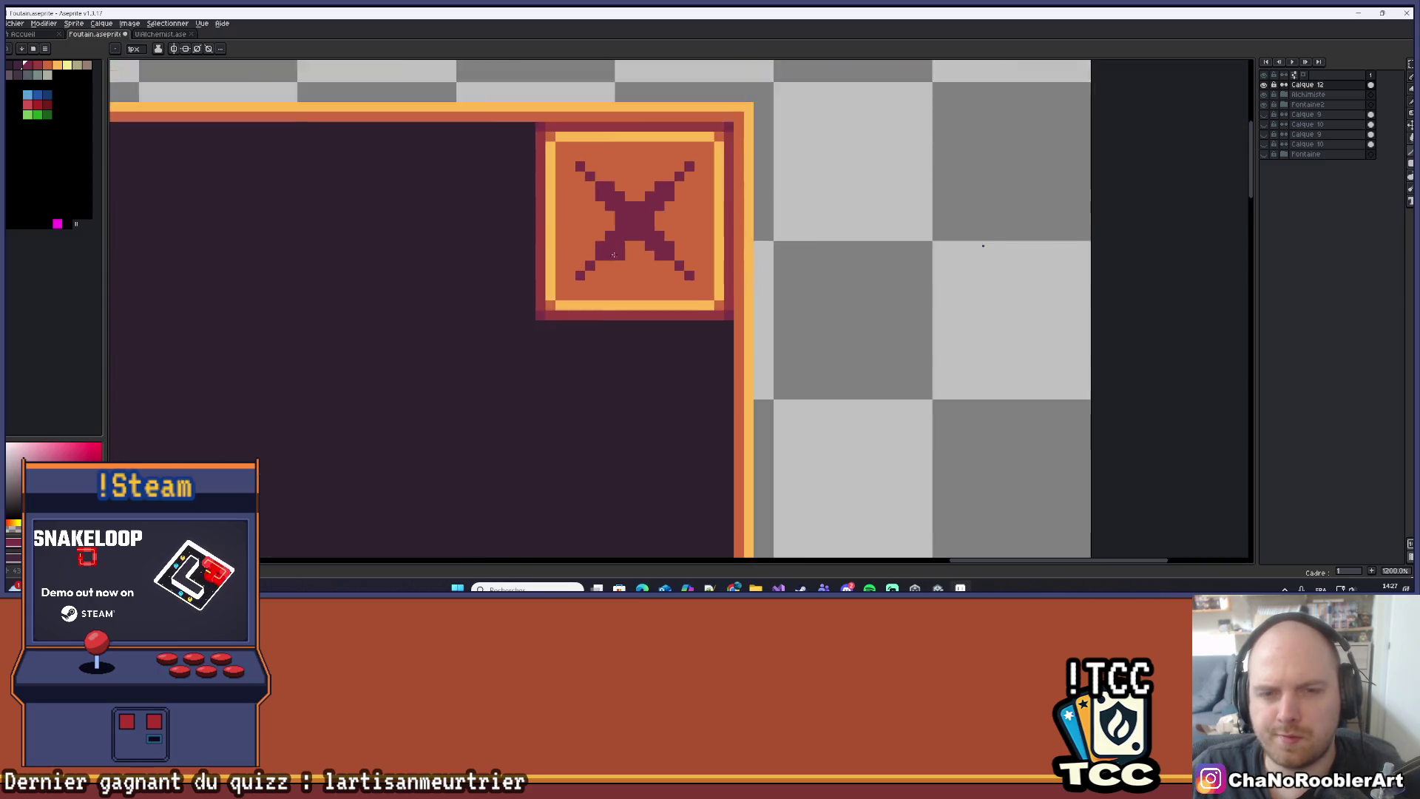
Frame the close button in view and add a second animation frame with Alt+N.
scroll(609, 257, "down", 5)
scroll(577, 230, "up", 5)
mouse_move(576, 165)
left_mouse_down()
mouse_move(558, 364)
mouse_move(604, 364)
left_mouse_up()
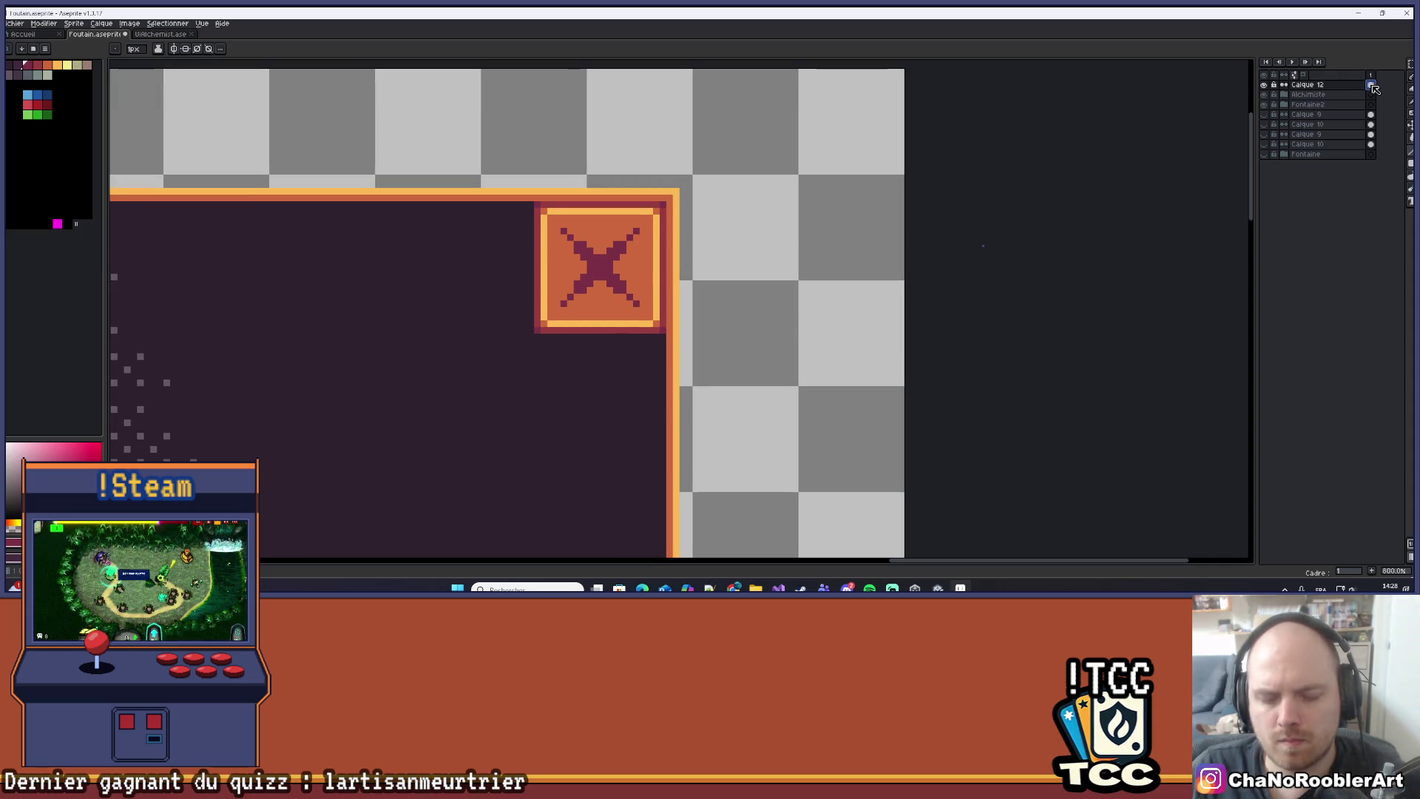
key("alt+n")
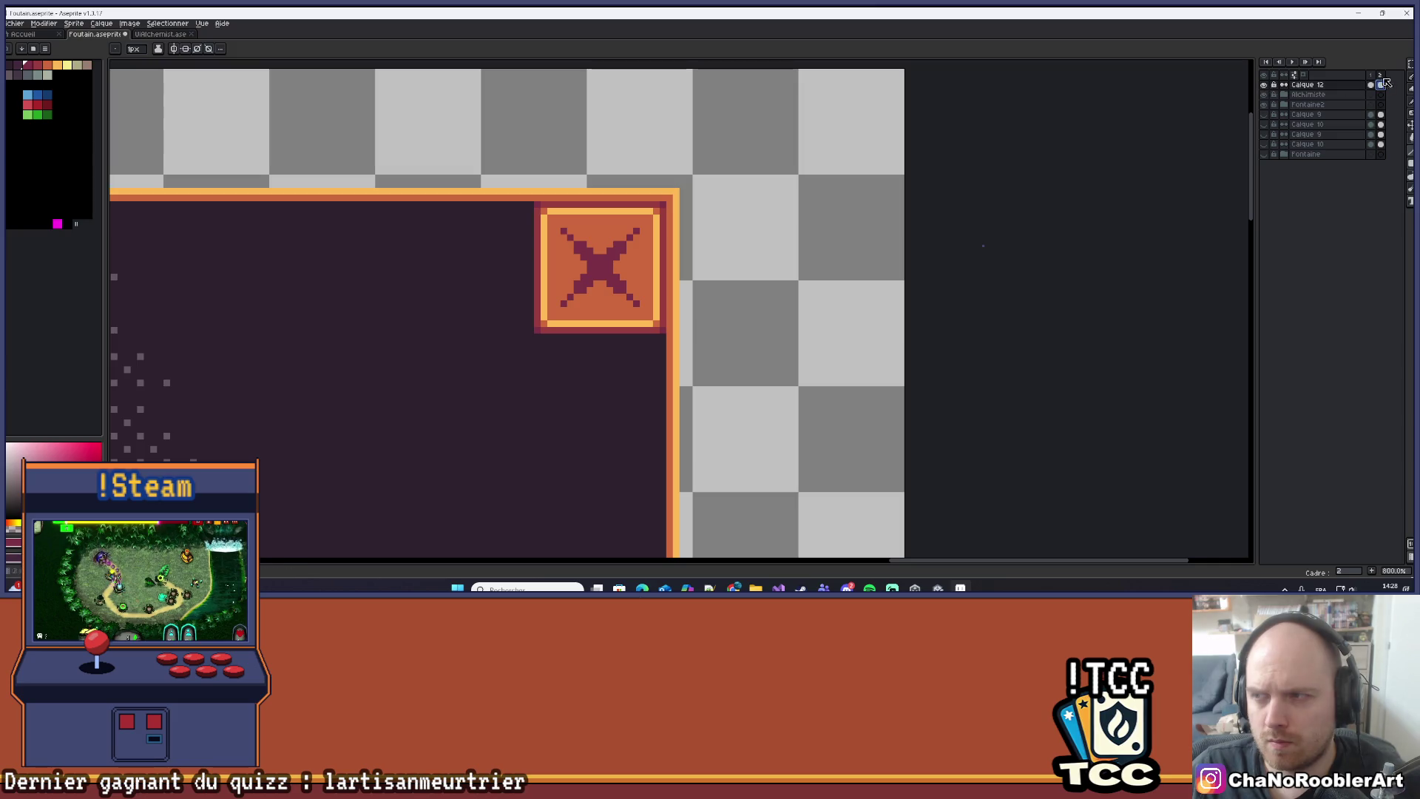
On frame 2 of Calque 12, pencil a dark pixel on the button's top yellow border.
left_click(1380, 86)
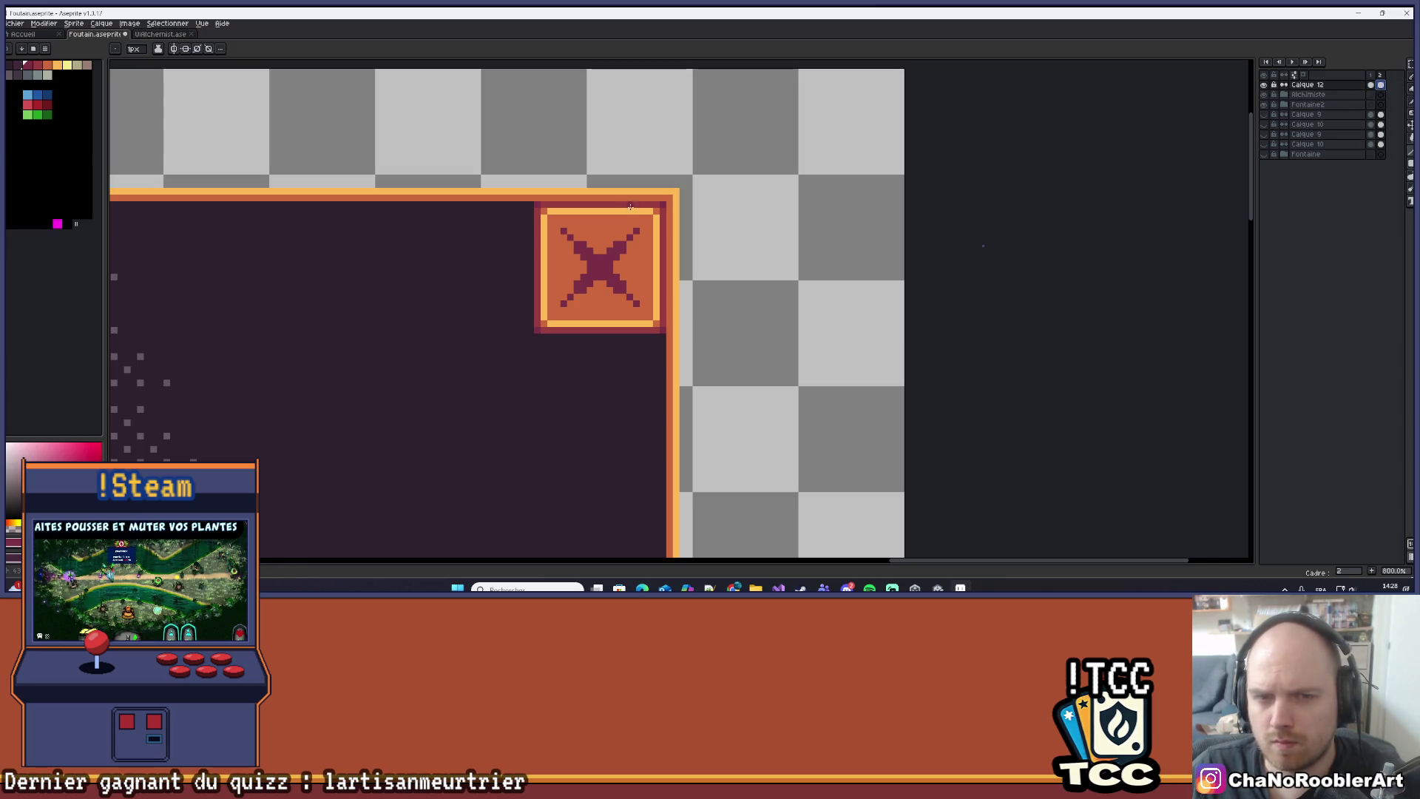
scroll(613, 136, "up", 4)
scroll(613, 137, "down", 2)
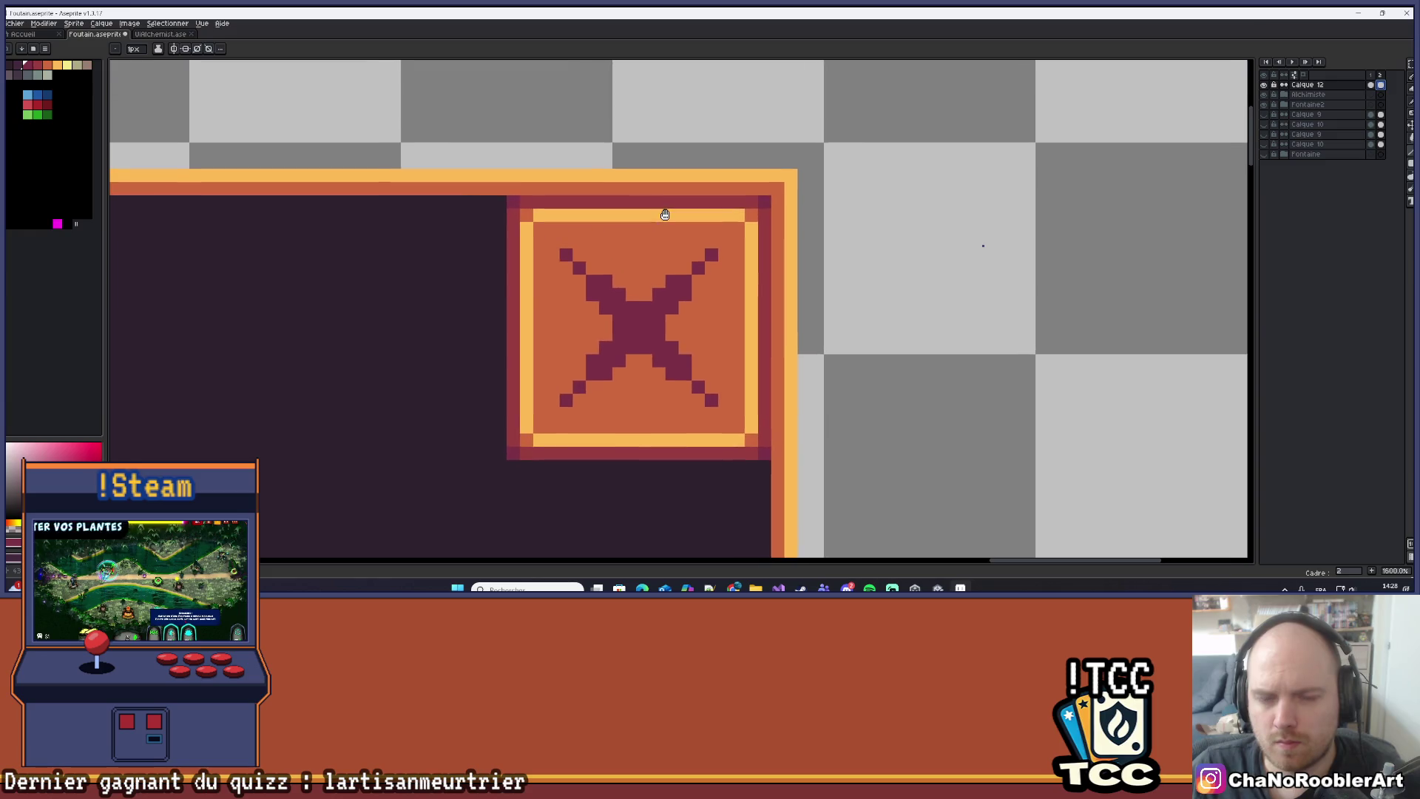
left_click(672, 224)
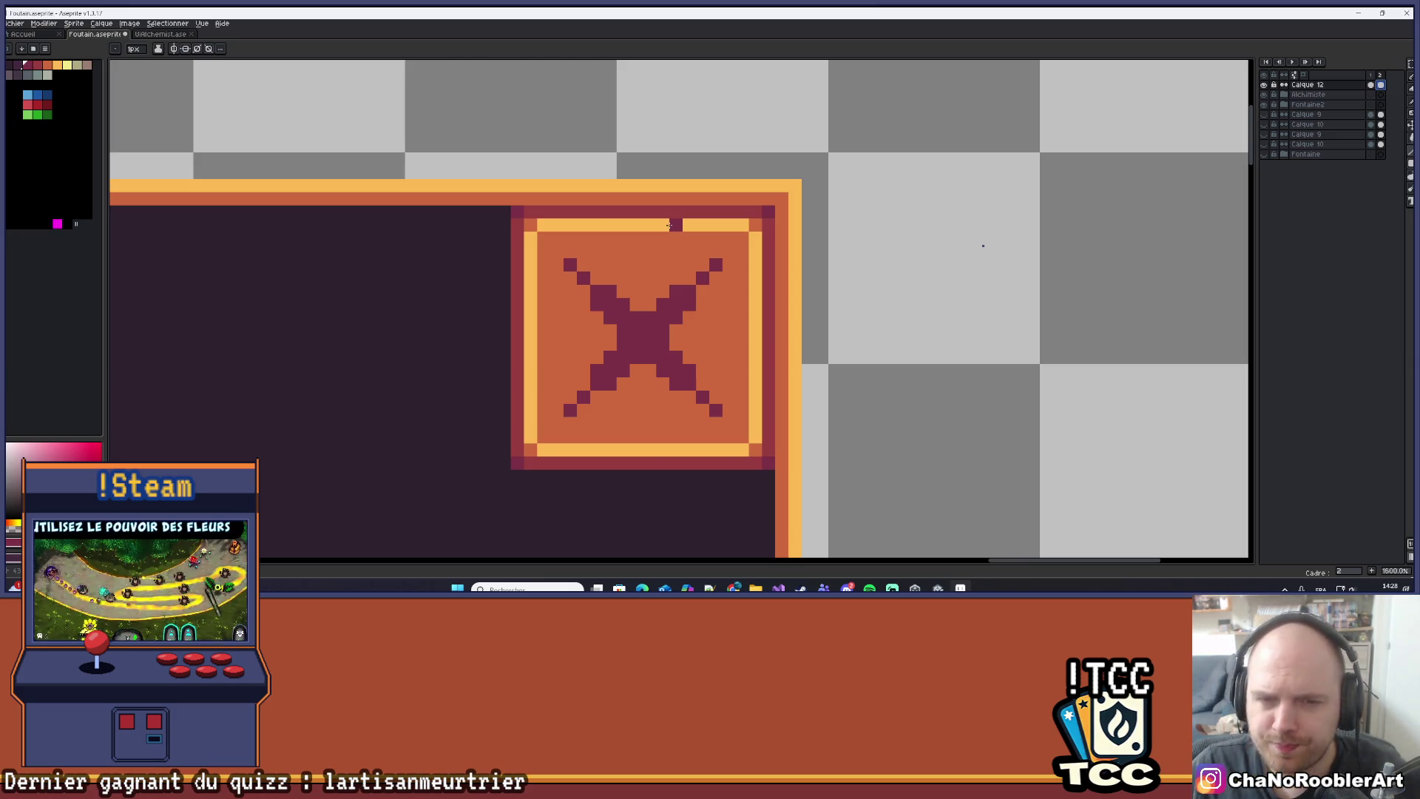
key("ctrl+Tab")
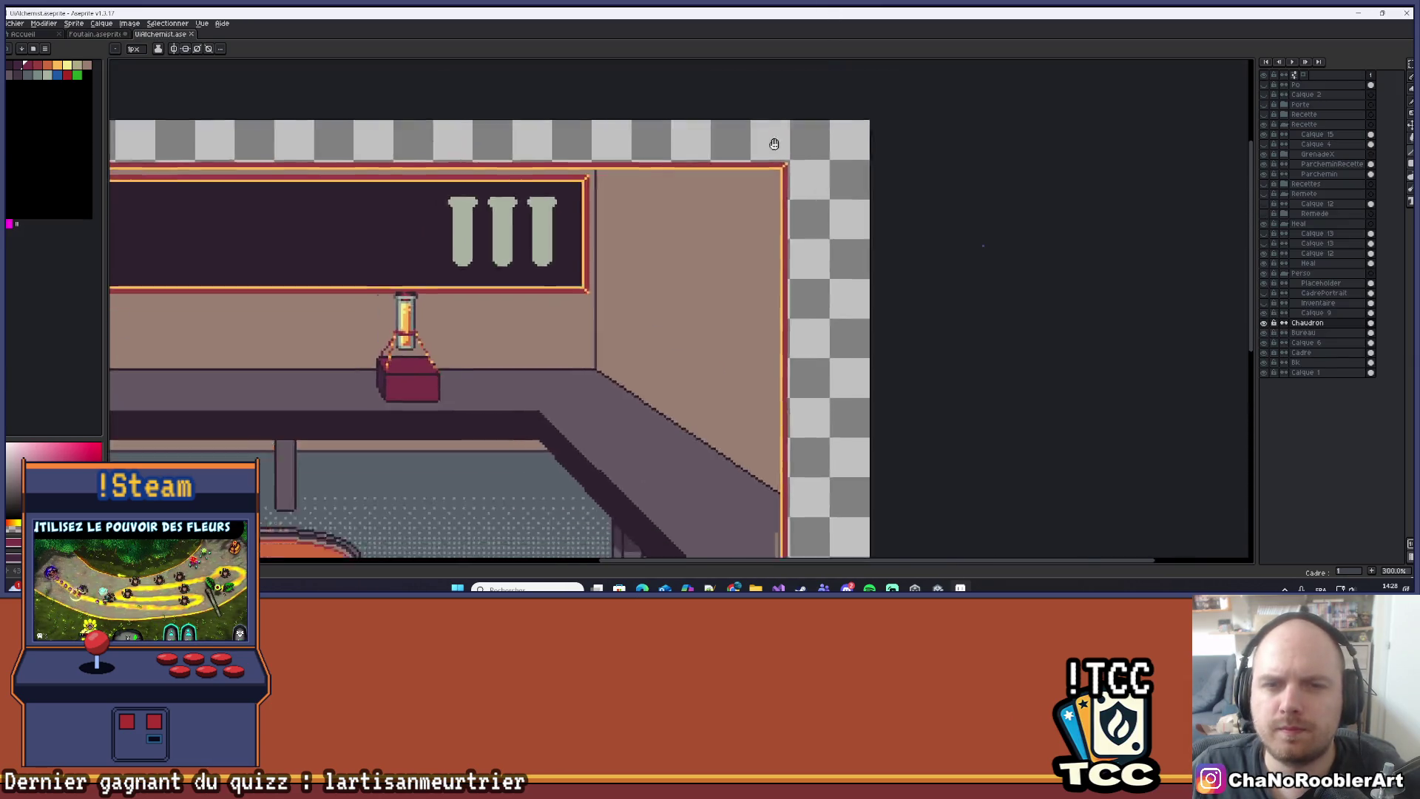
scroll(762, 194, "up", 1)
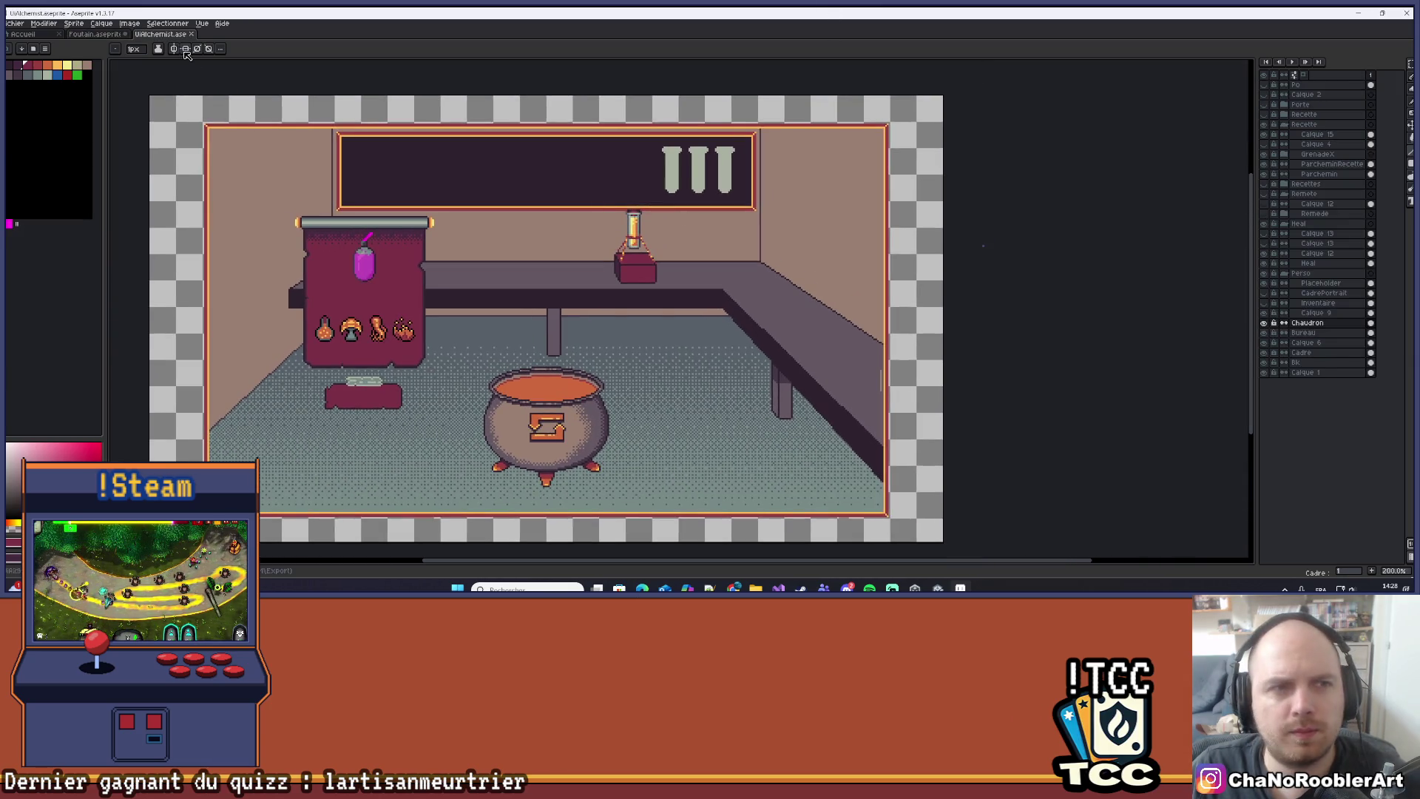
key("ctrl+shift+Tab")
scroll(421, 359, "down", 5)
scroll(723, 236, "down", 1)
scroll(622, 243, "up", 1)
left_click_drag(997, 170, 875, 177)
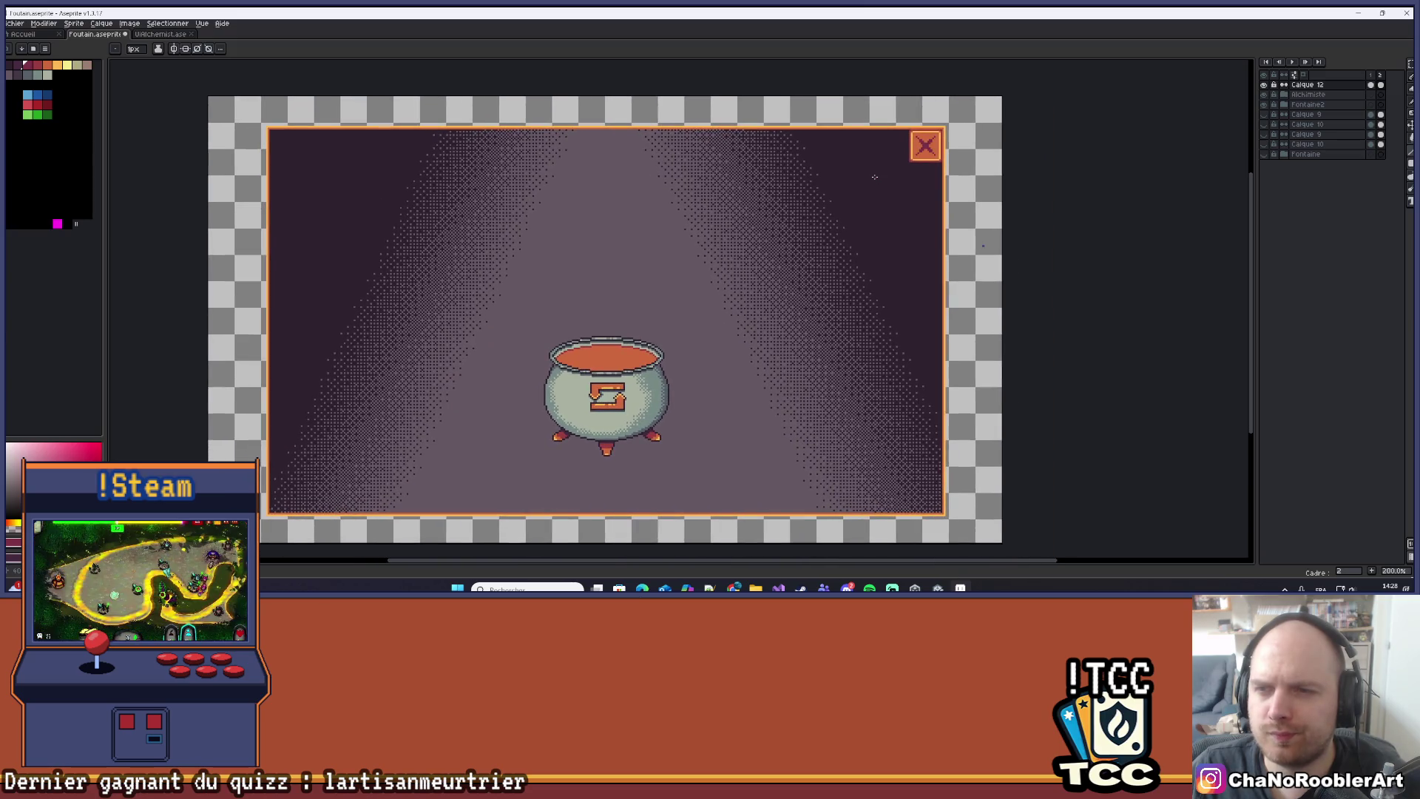
scroll(917, 151, "up", 6)
On frame 1, darken the button frame's inner corner pixels and centre the close button in view.
key("i")
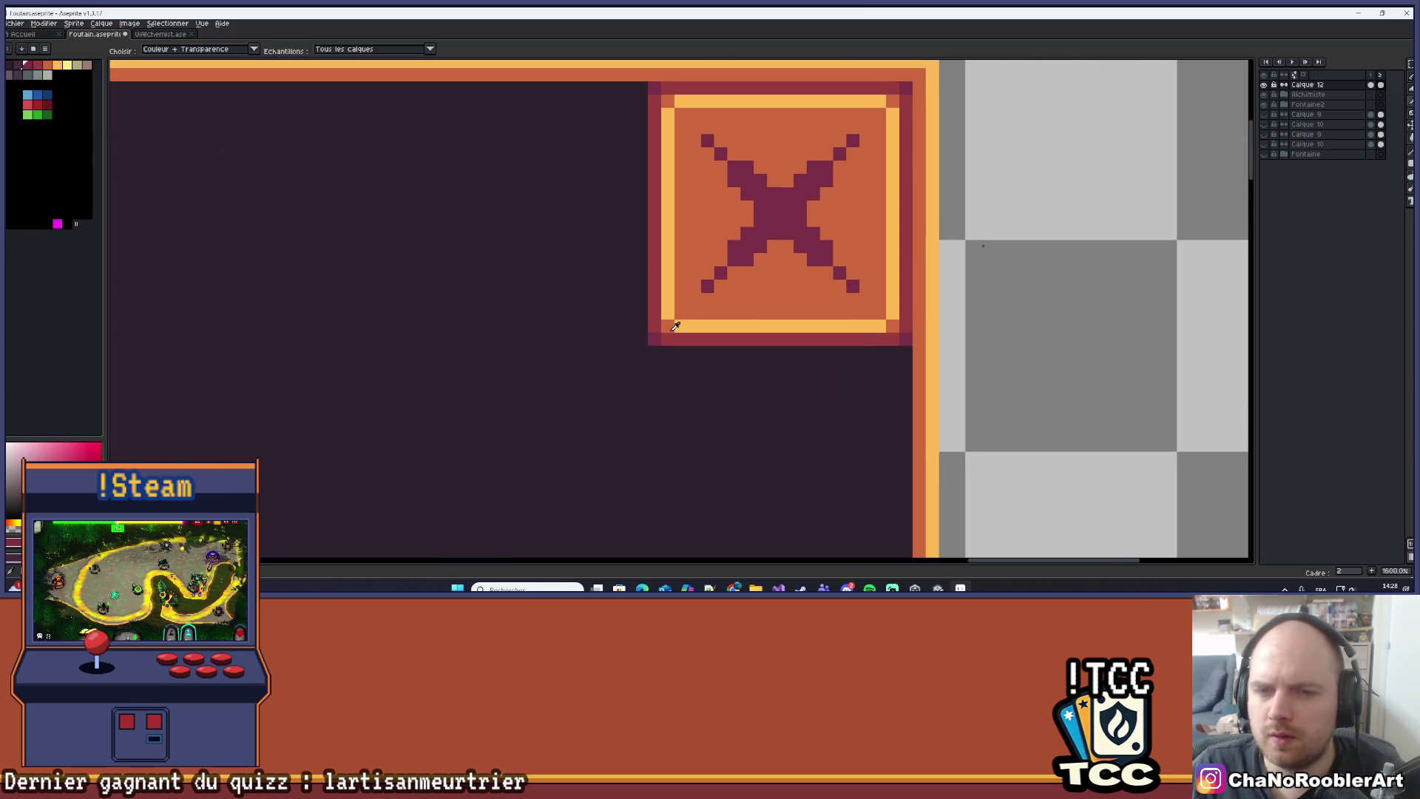
key("b")
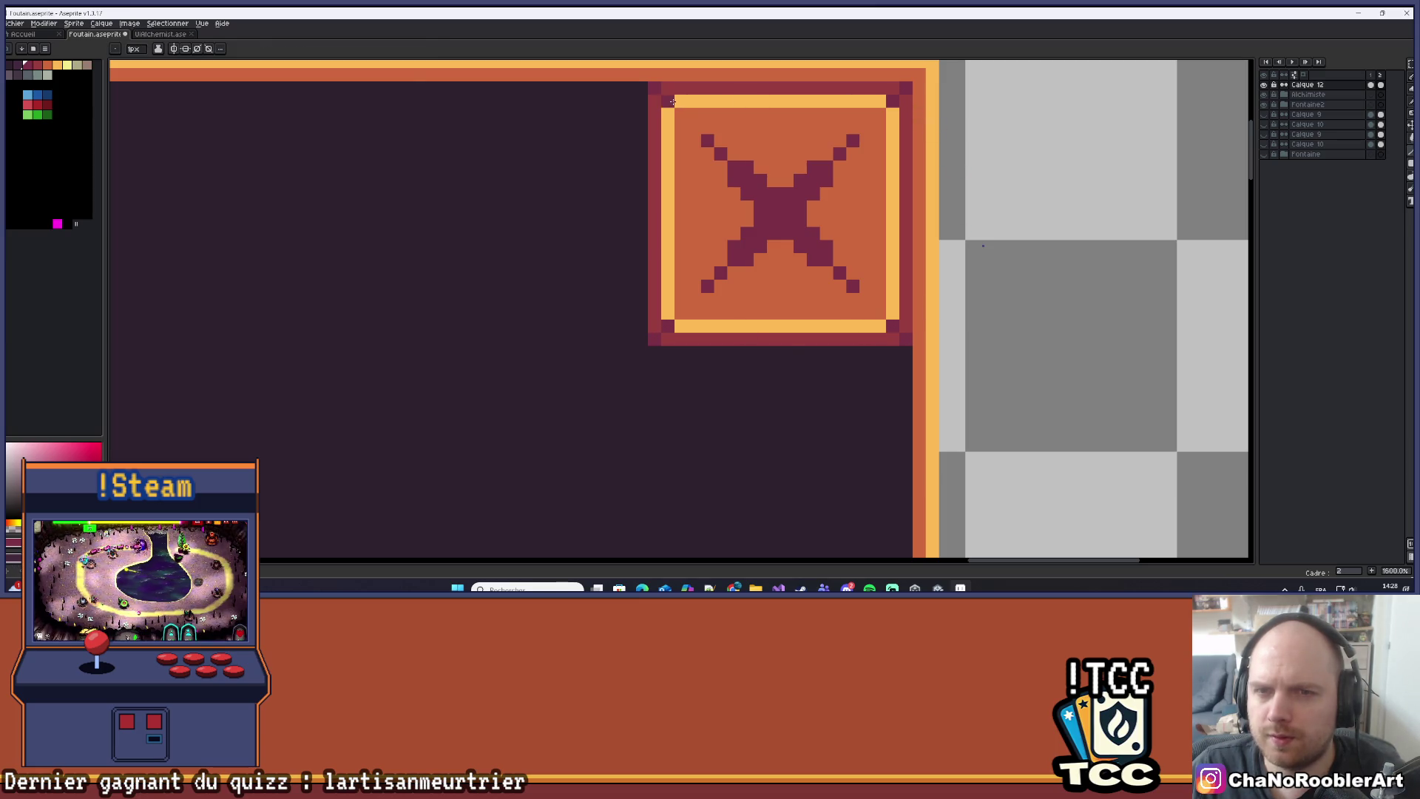
scroll(672, 101, "down", 8)
scroll(769, 215, "up", 1)
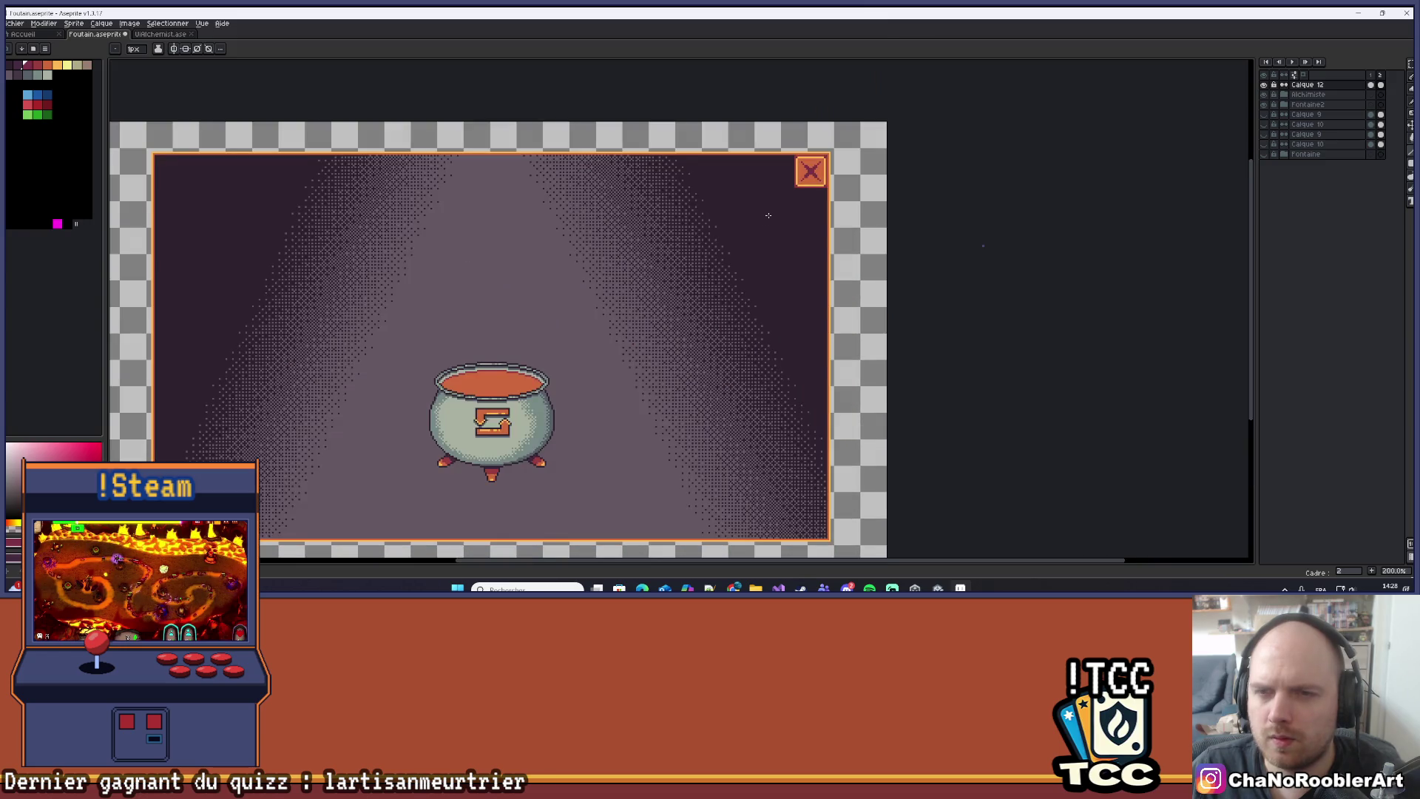
left_click_drag(775, 212, 797, 208)
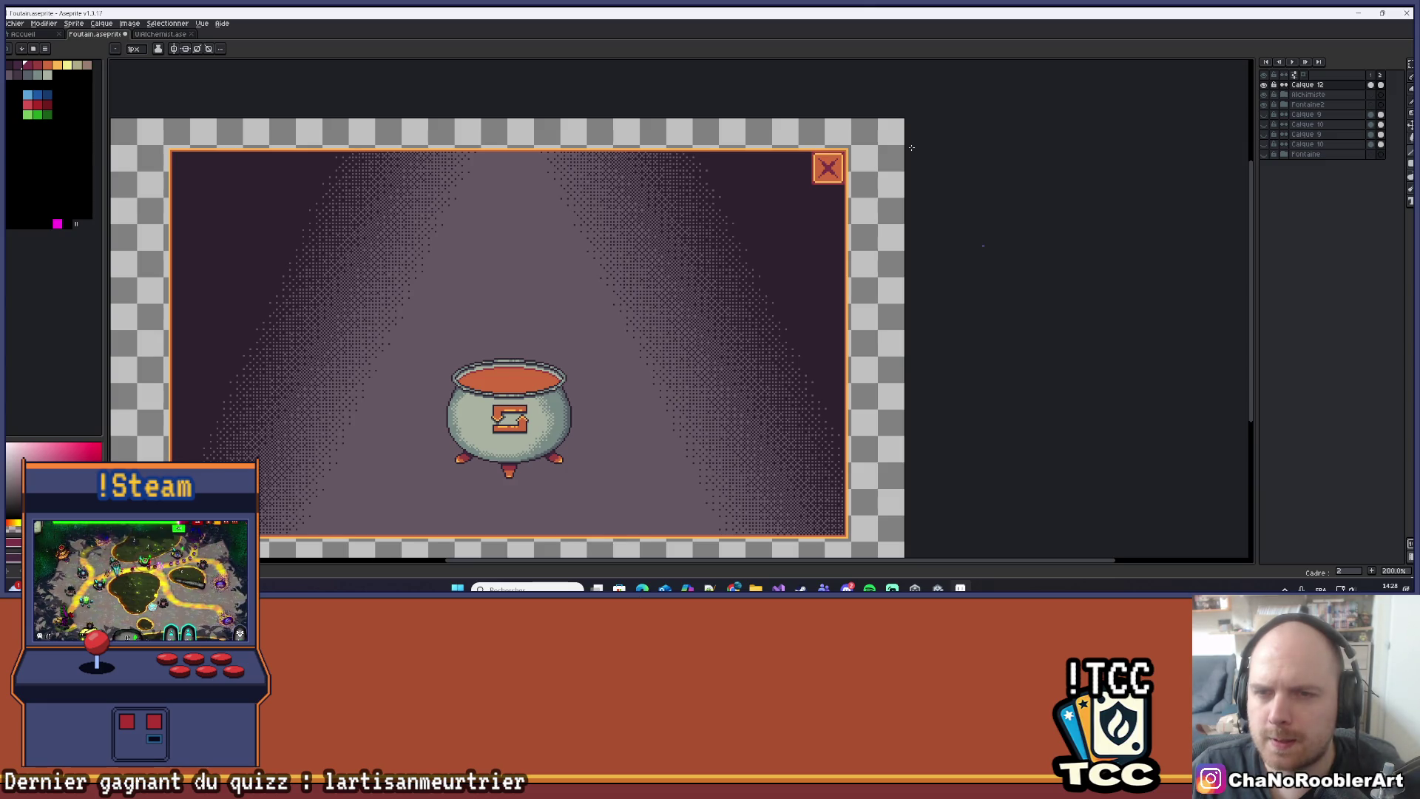
scroll(703, 230, "up", 10)
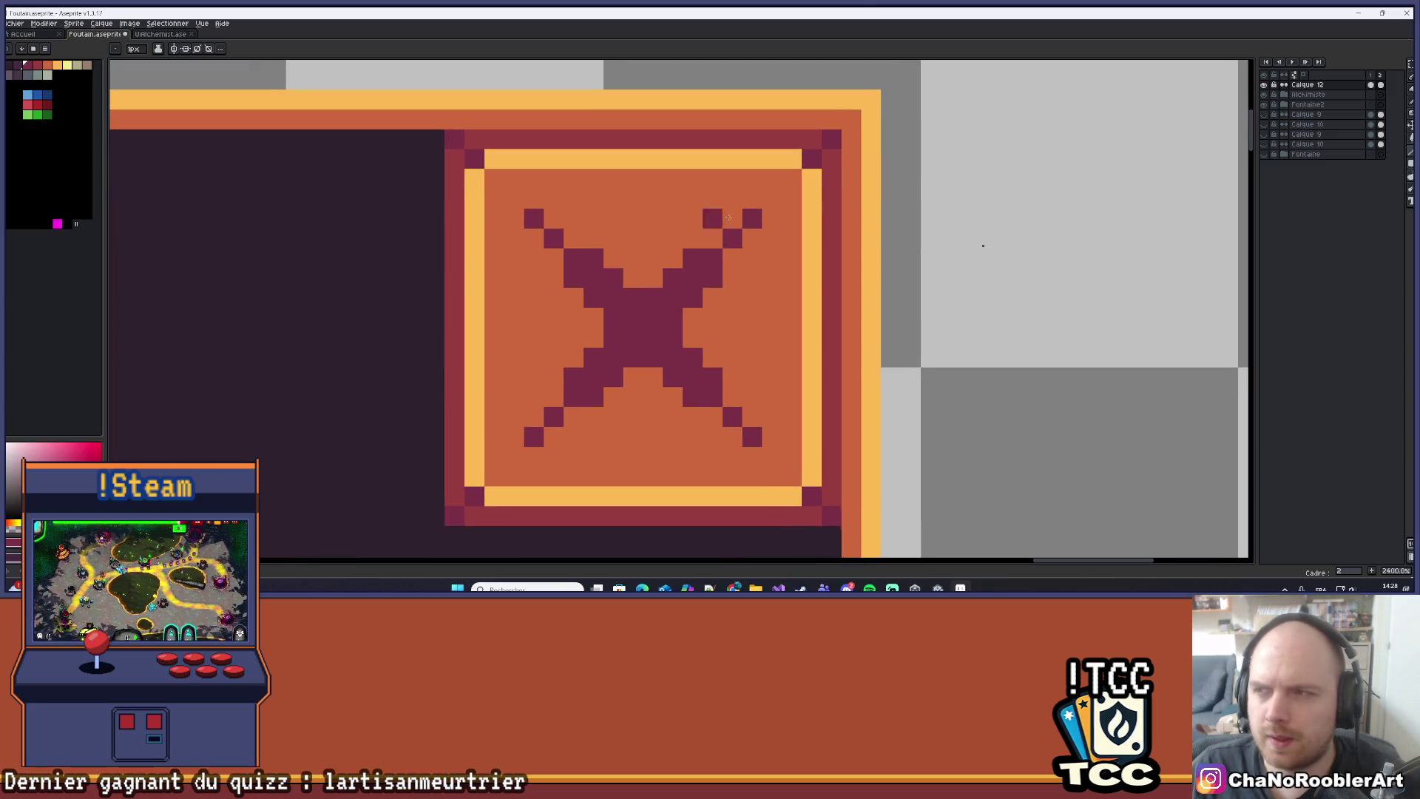
left_click(1373, 85)
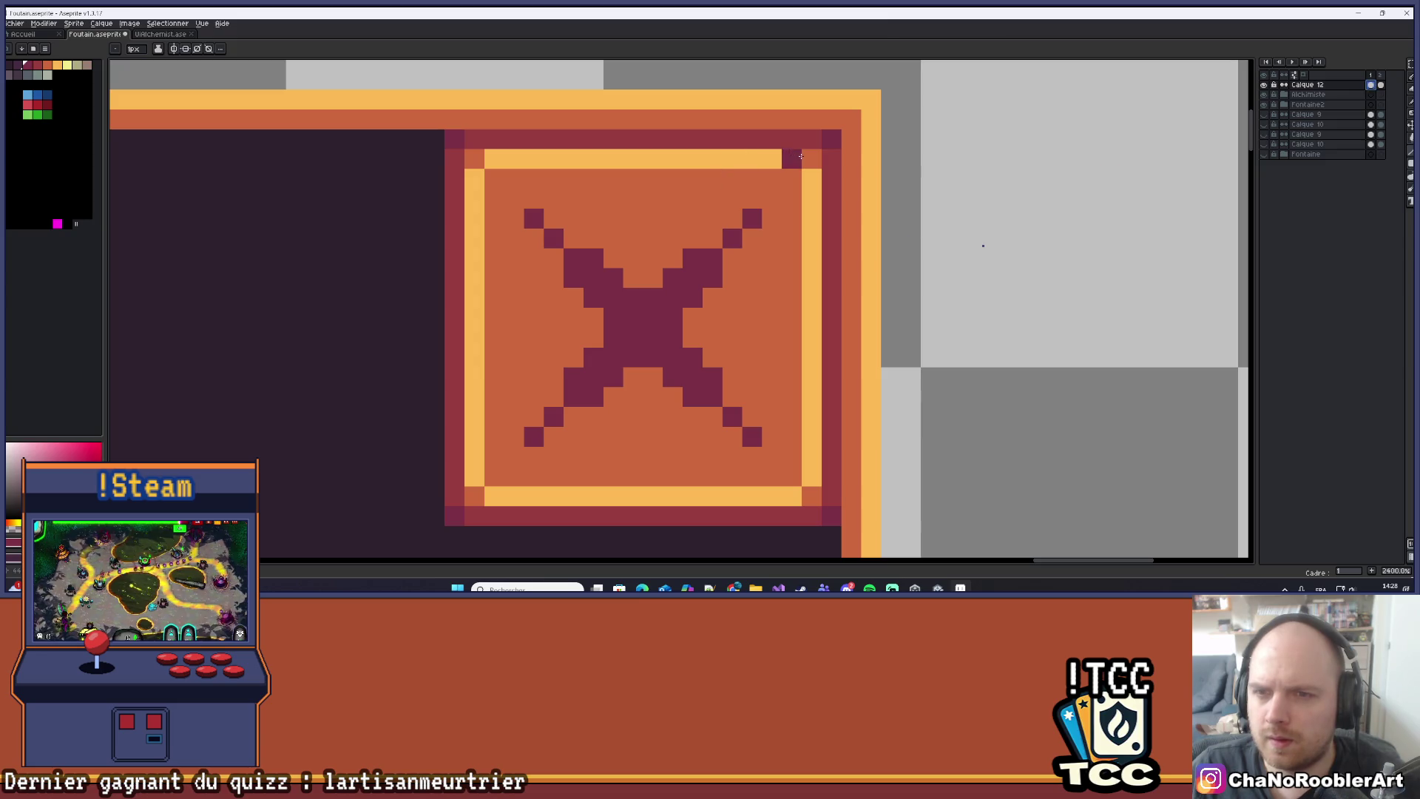
left_click(811, 496)
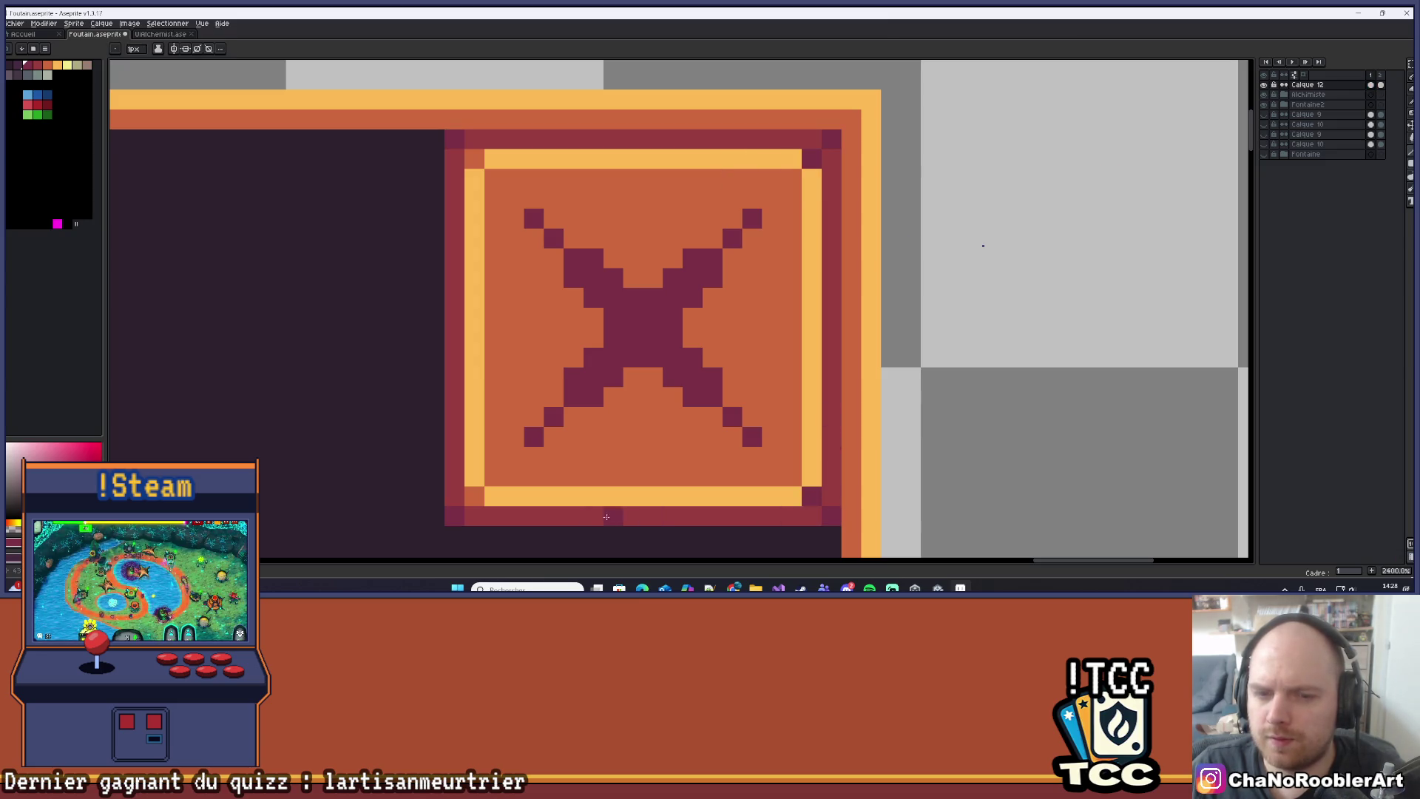
scroll(590, 332, "down", 5)
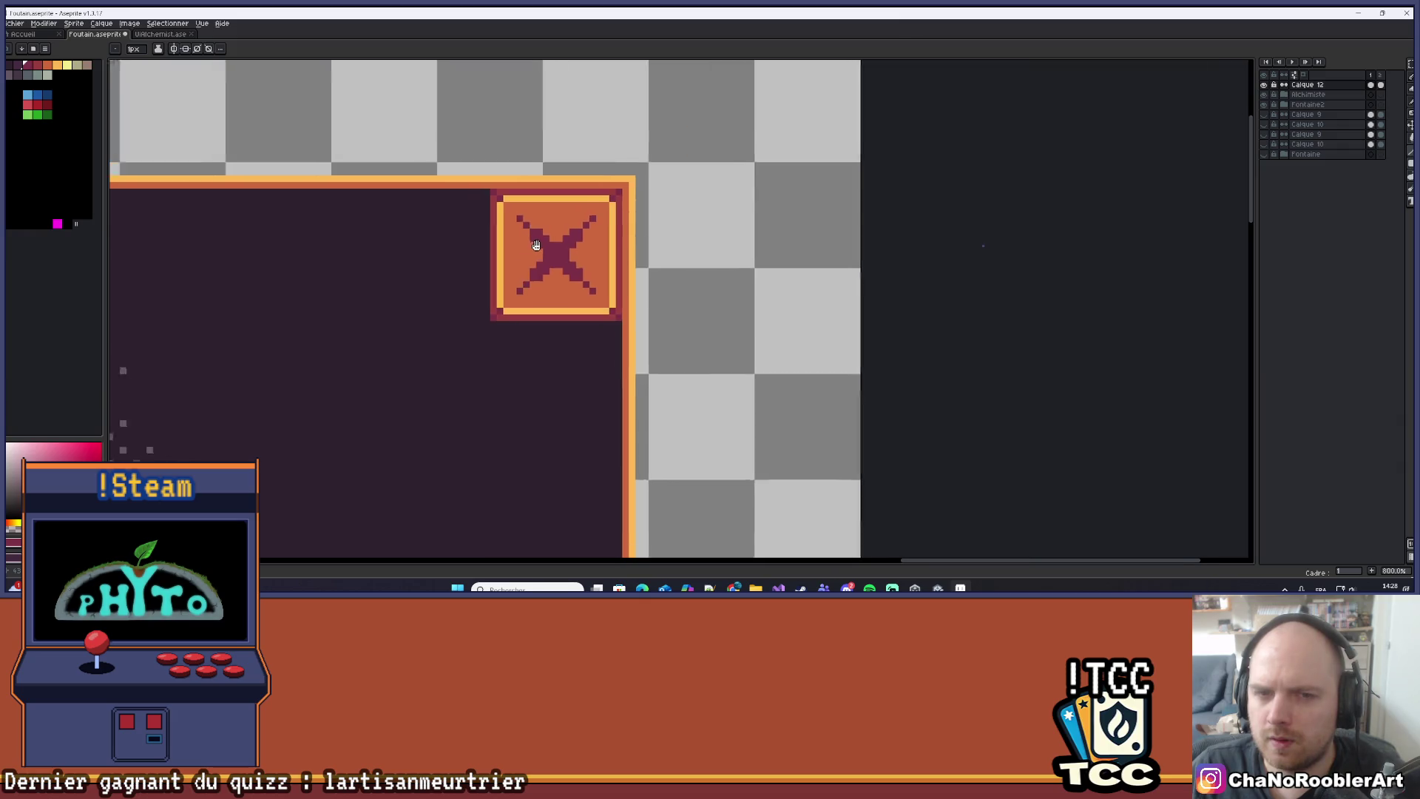
left_click_drag(590, 332, 656, 286)
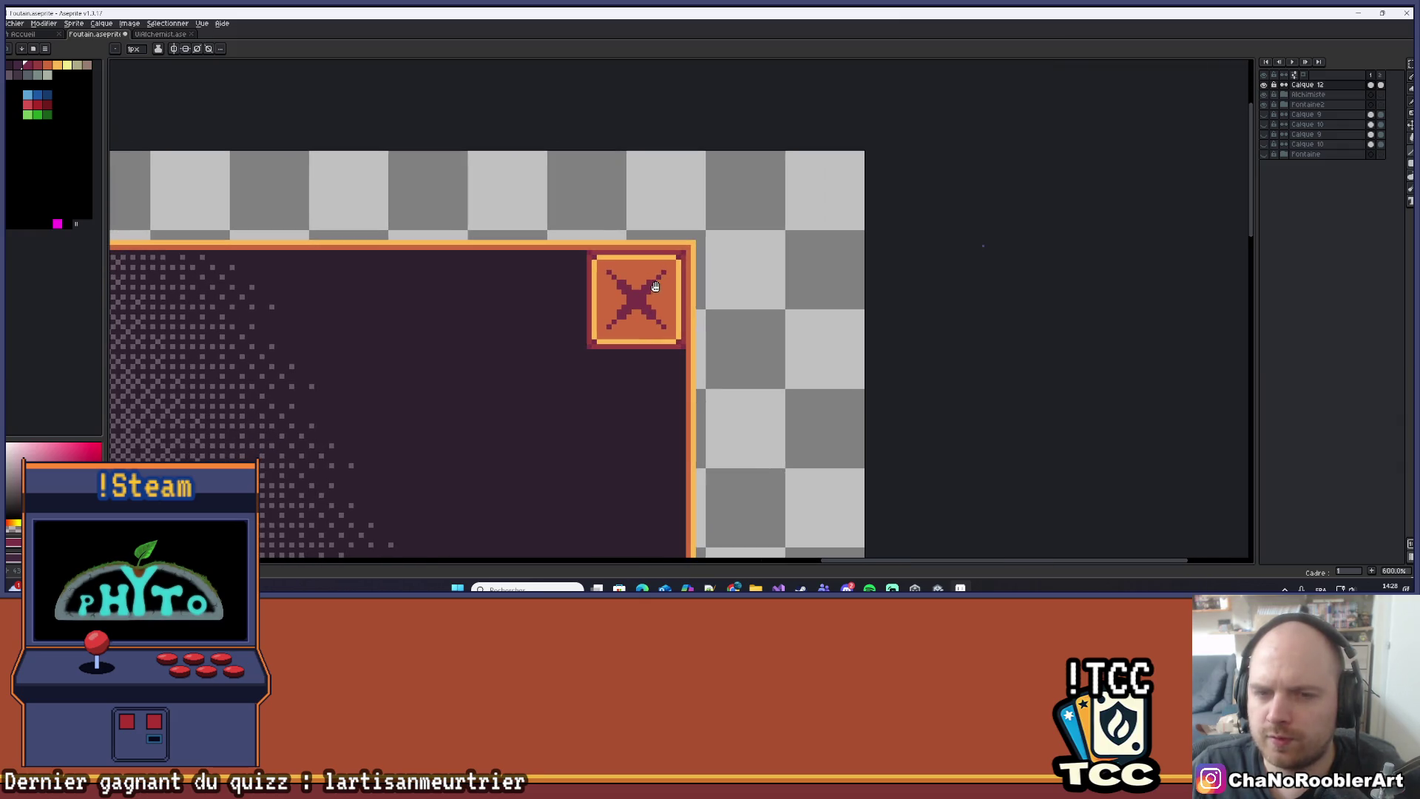
scroll(656, 287, "up", 5)
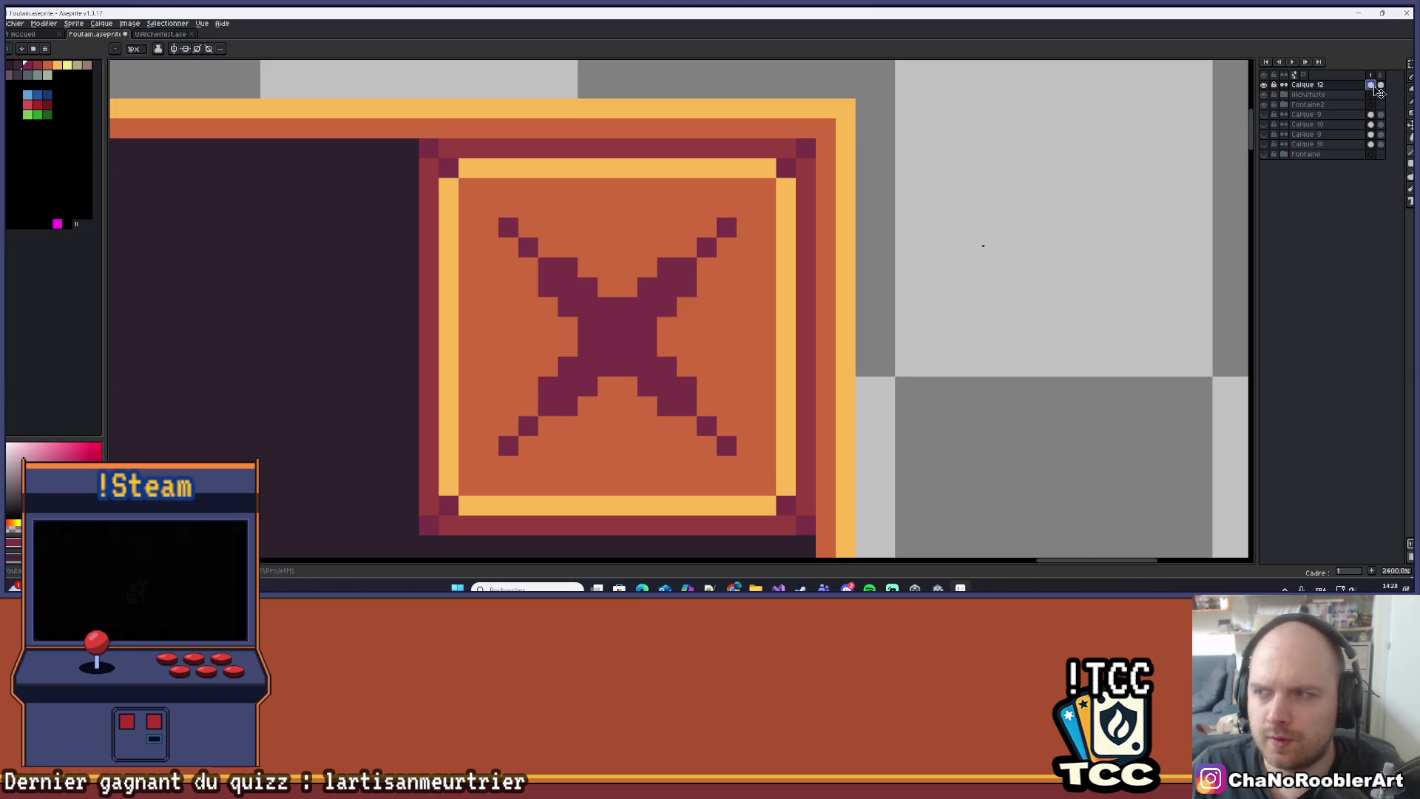
mouse_move(747, 248)
left_mouse_down()
mouse_move(752, 196)
mouse_move(731, 207)
left_mouse_up()
scroll(625, 148, "up", 1)
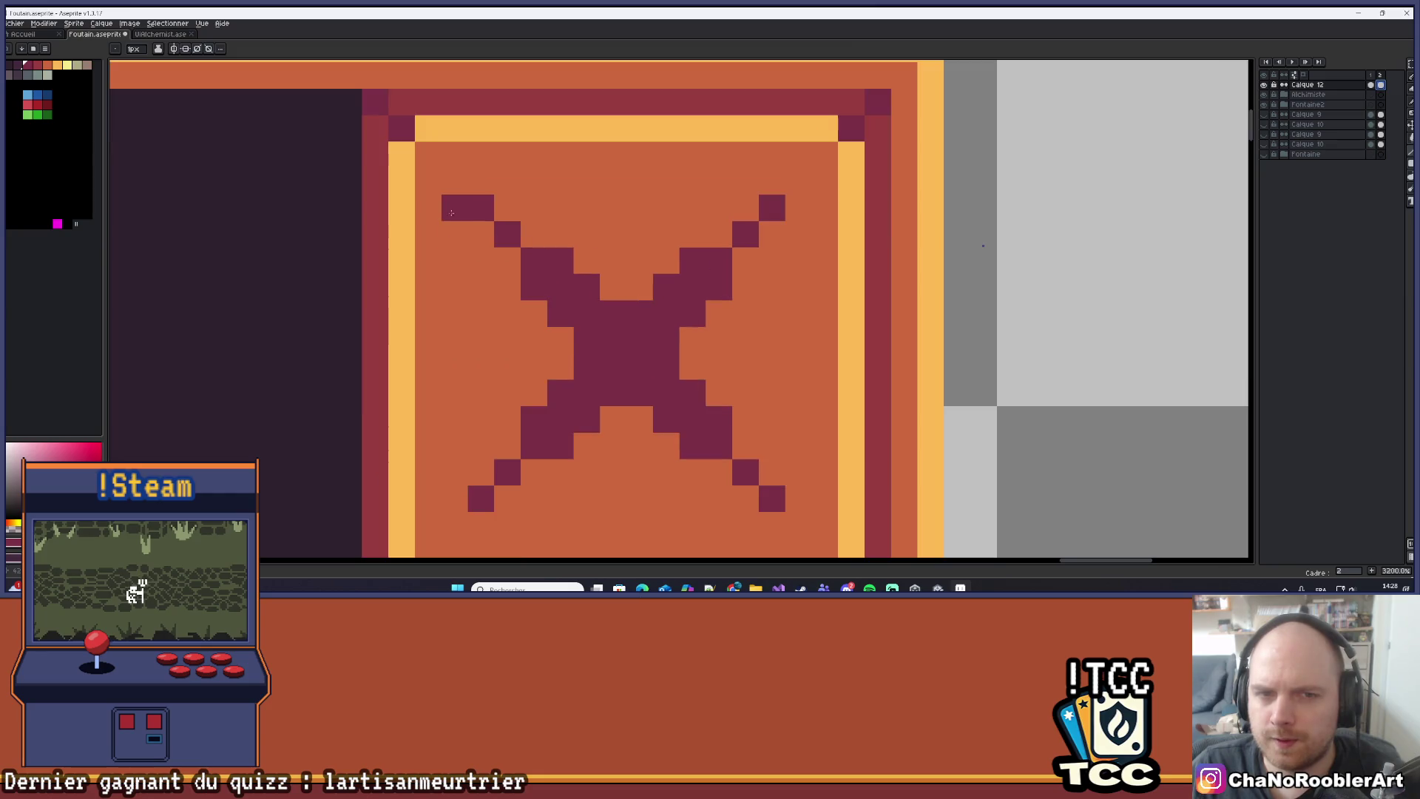
scroll(466, 181, "down", 1)
Repaint the light yellow frame one pixel inward along the top, right and left sides.
key("i")
left_click(509, 114)
key("b")
mouse_move(467, 141)
left_mouse_down()
mouse_move(771, 143)
mouse_move(765, 440)
mouse_move(467, 439)
mouse_move(468, 151)
mouse_move(441, 244)
left_mouse_up()
left_click(399, 148, "alt")
Paint the outer left and right yellow columns maroon, undoing a stray dark line.
left_click(429, 177, "alt")
left_click(443, 176)
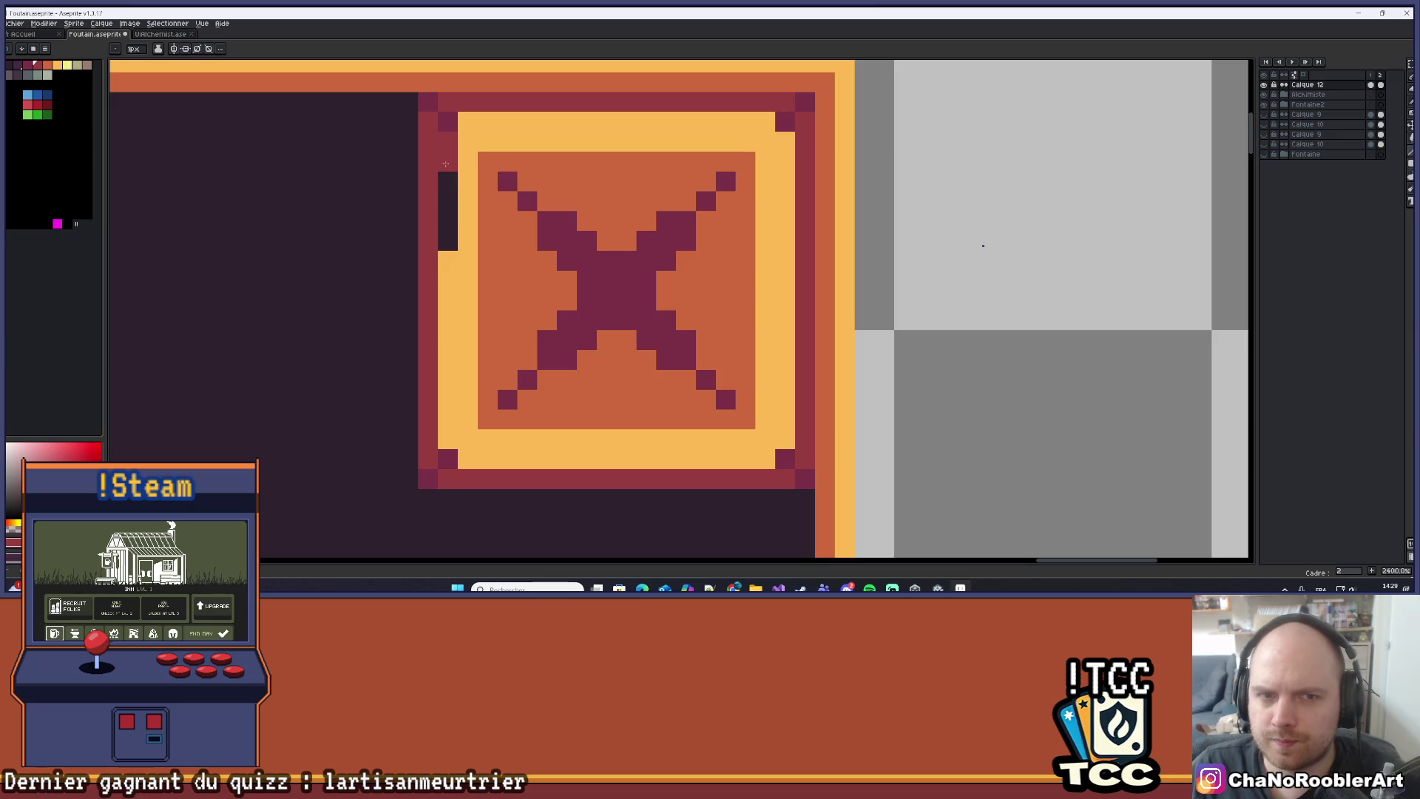
mouse_move(432, 326)
left_mouse_down()
mouse_move(451, 448)
mouse_move(762, 464)
mouse_move(487, 449)
left_mouse_up()
key("ctrl+z")
mouse_move(785, 432)
left_mouse_down()
mouse_move(778, 143)
mouse_move(469, 122)
left_mouse_up()
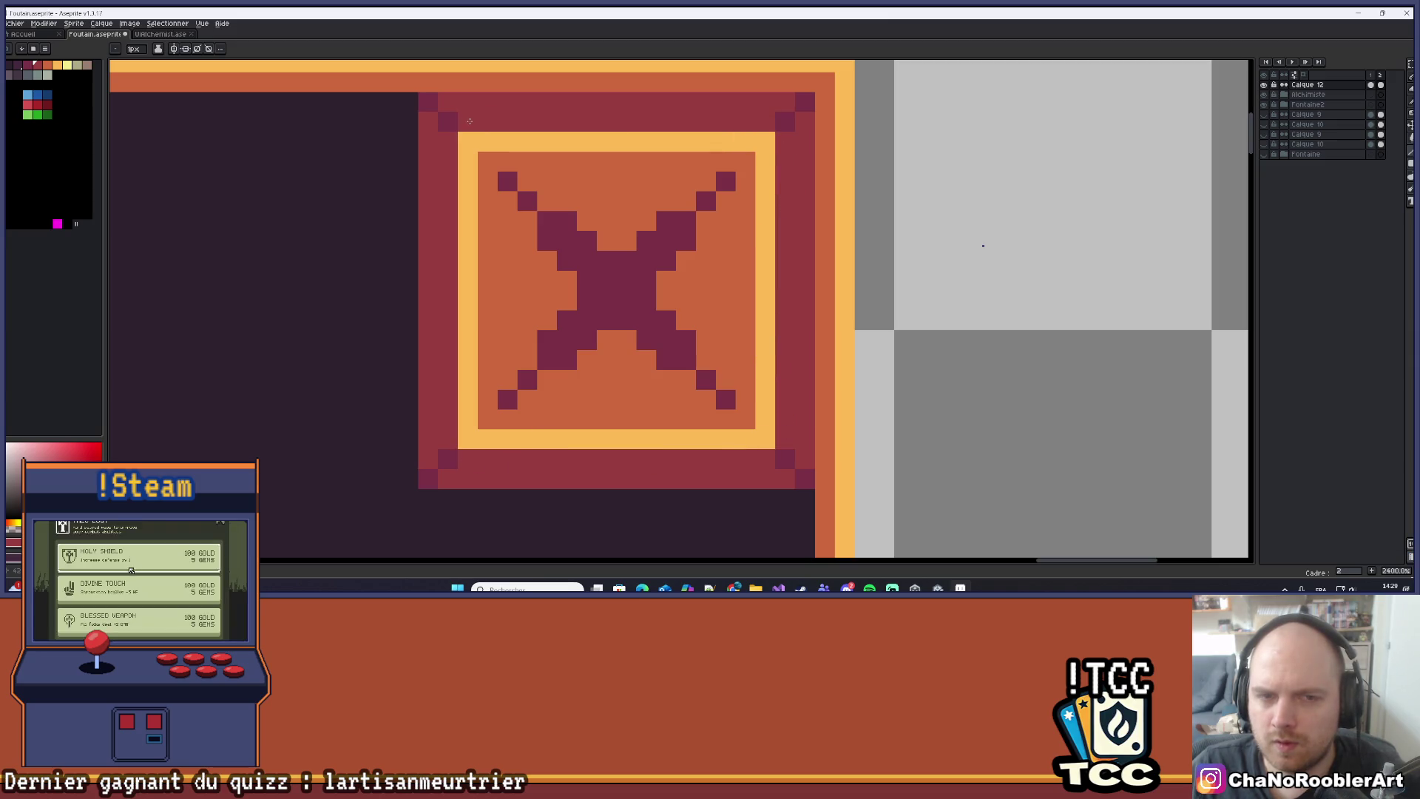
Paint two X corner pixels orange and the frame's top-right, bottom-right and bottom-left corners maroon.
scroll(510, 159, "up", 1)
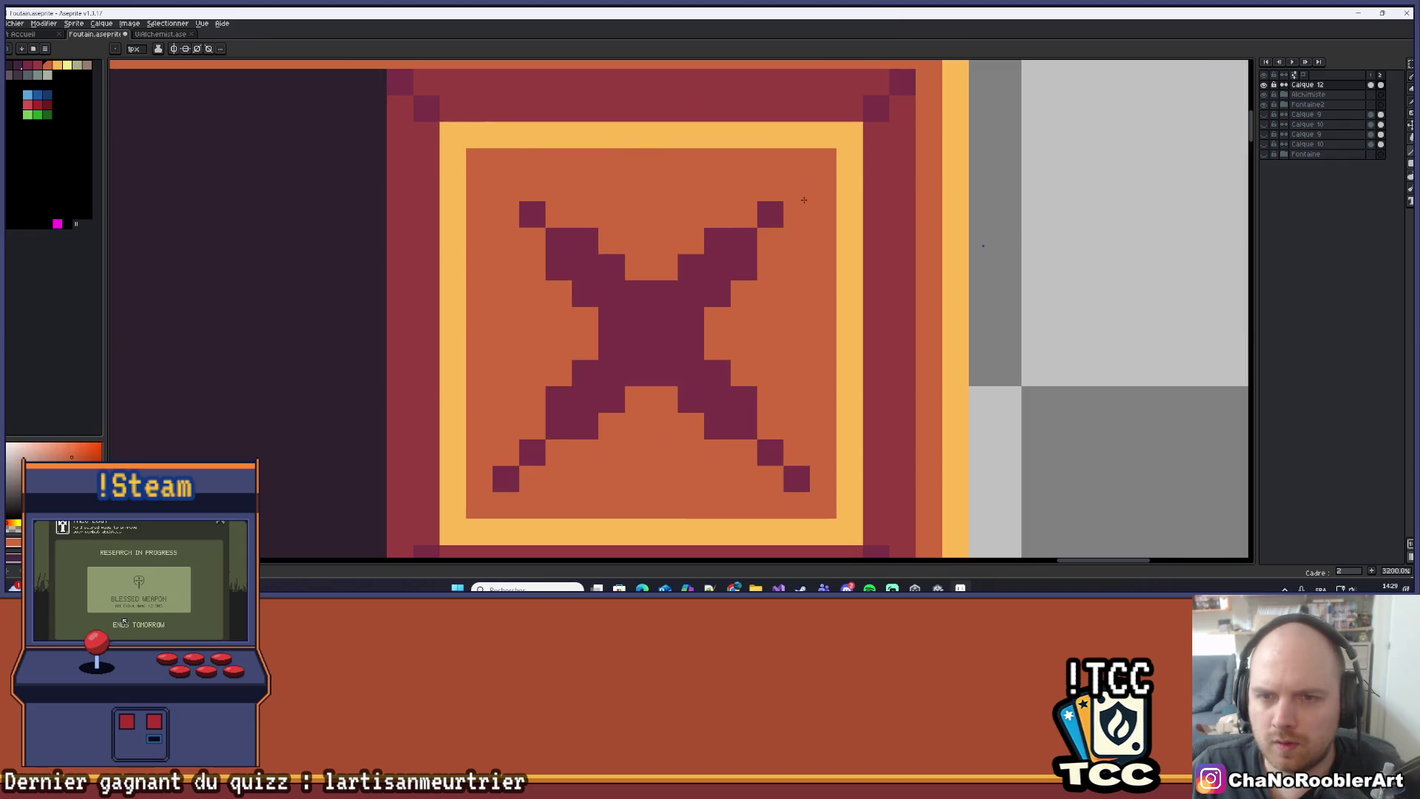
left_click(797, 480)
left_click(506, 479)
scroll(507, 476, "down", 4)
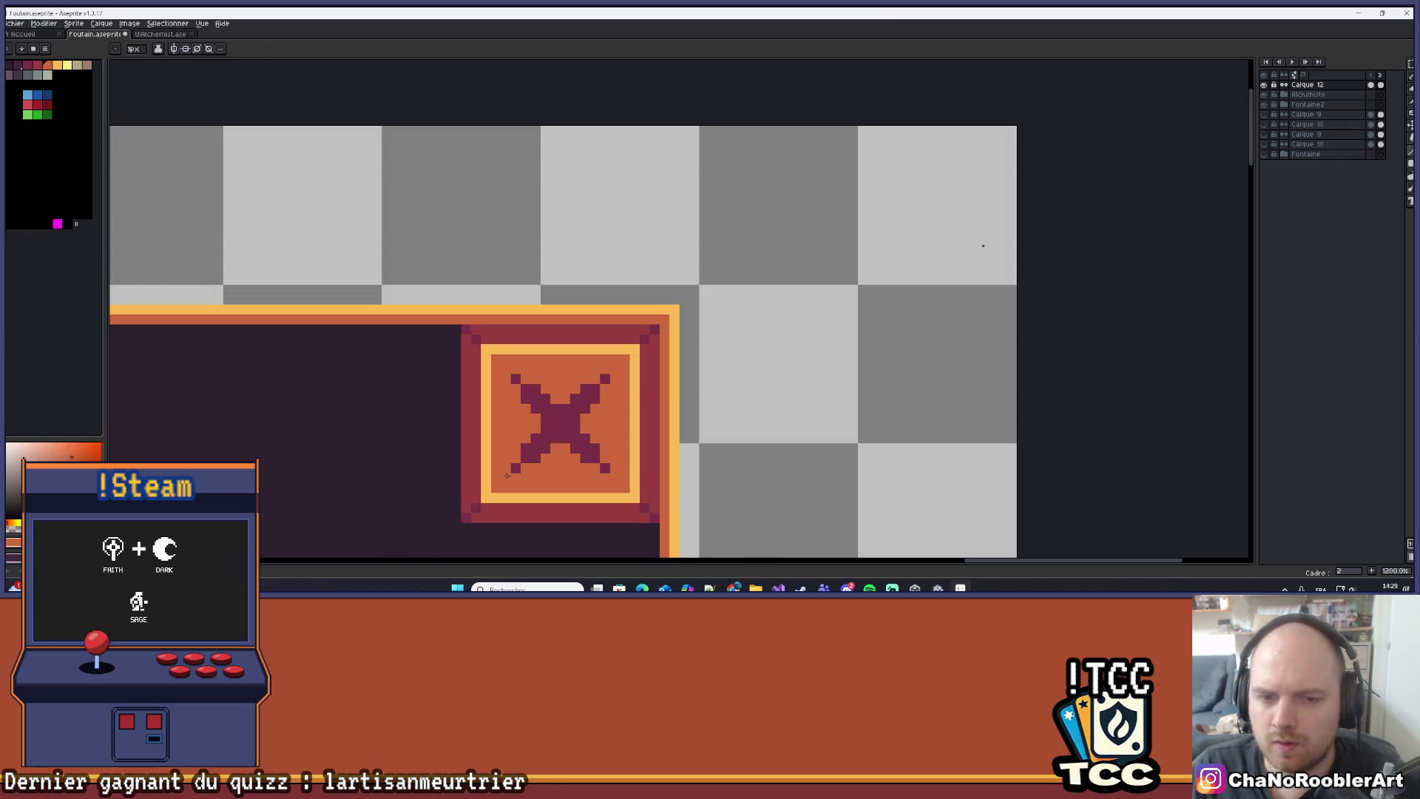
scroll(507, 475, "up", 1)
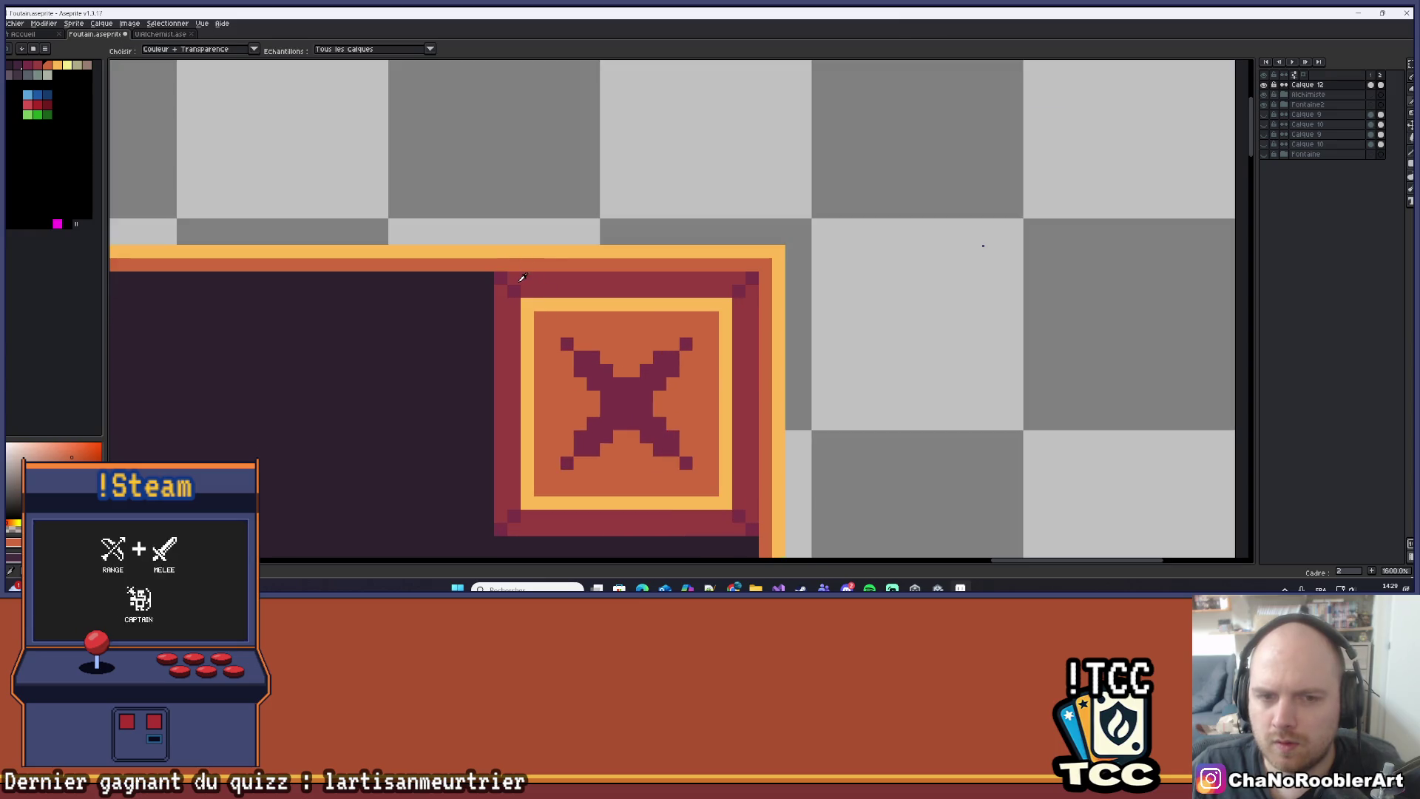
left_click(726, 305)
left_click(725, 503)
left_click(527, 504)
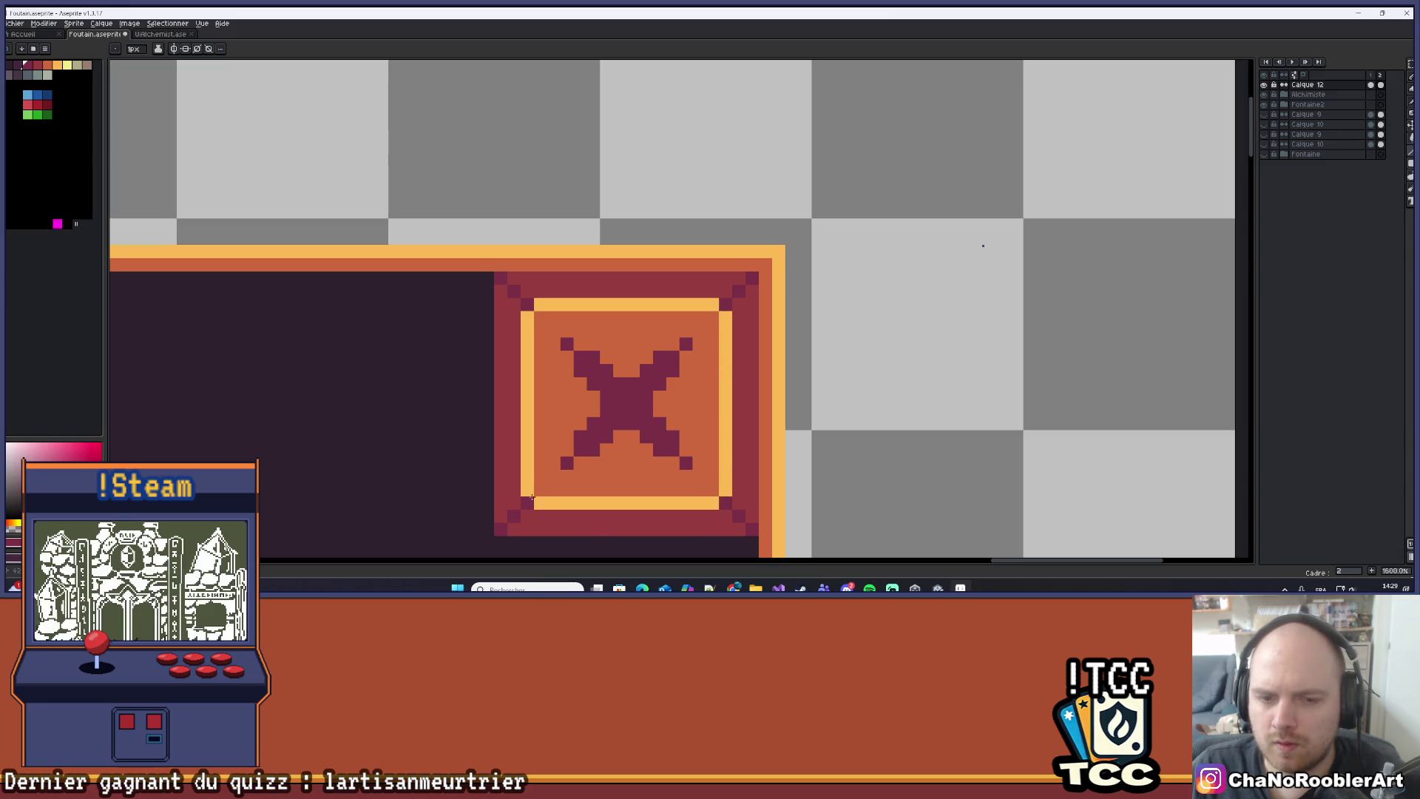
scroll(529, 501, "down", 10)
scroll(688, 392, "up", 4)
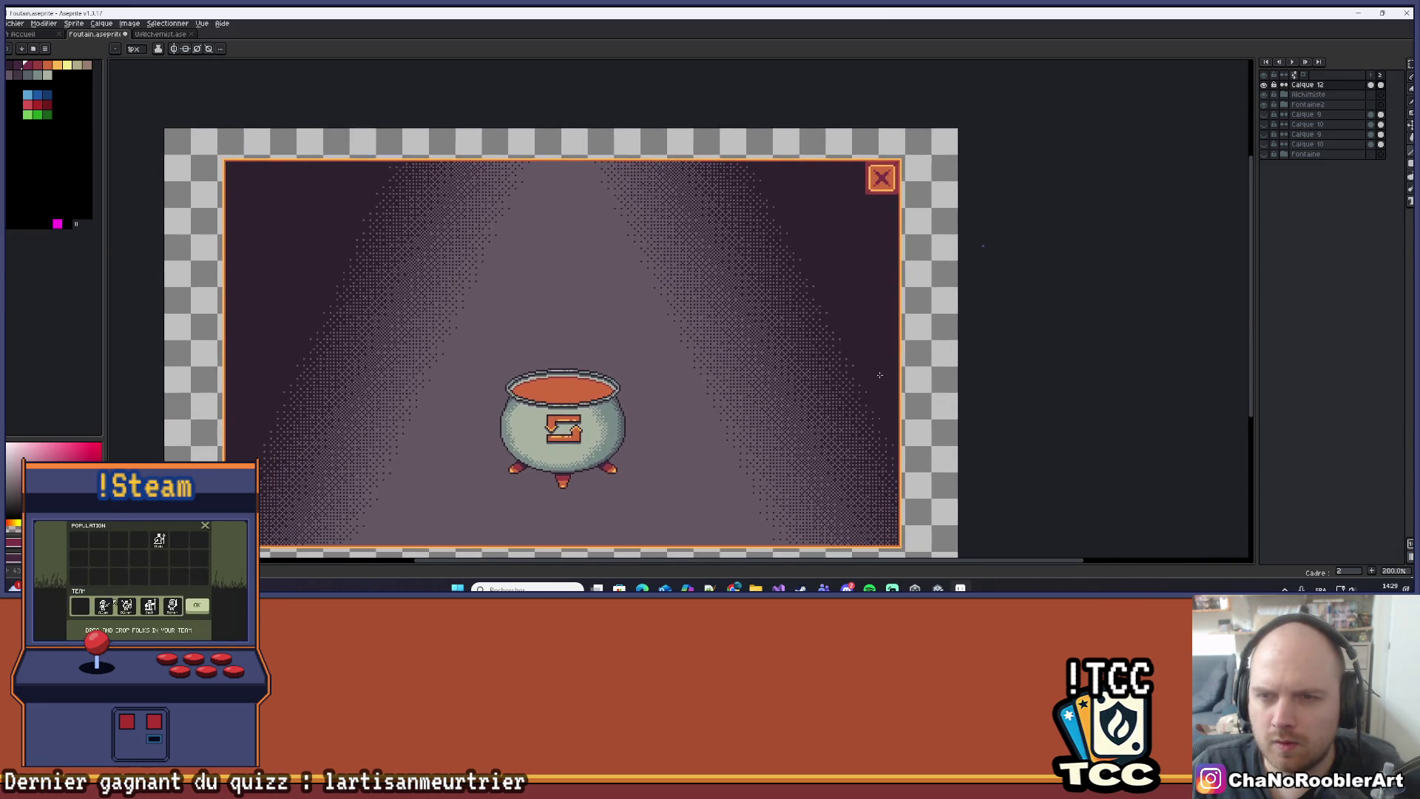
left_click(1372, 75)
left_click(1381, 76)
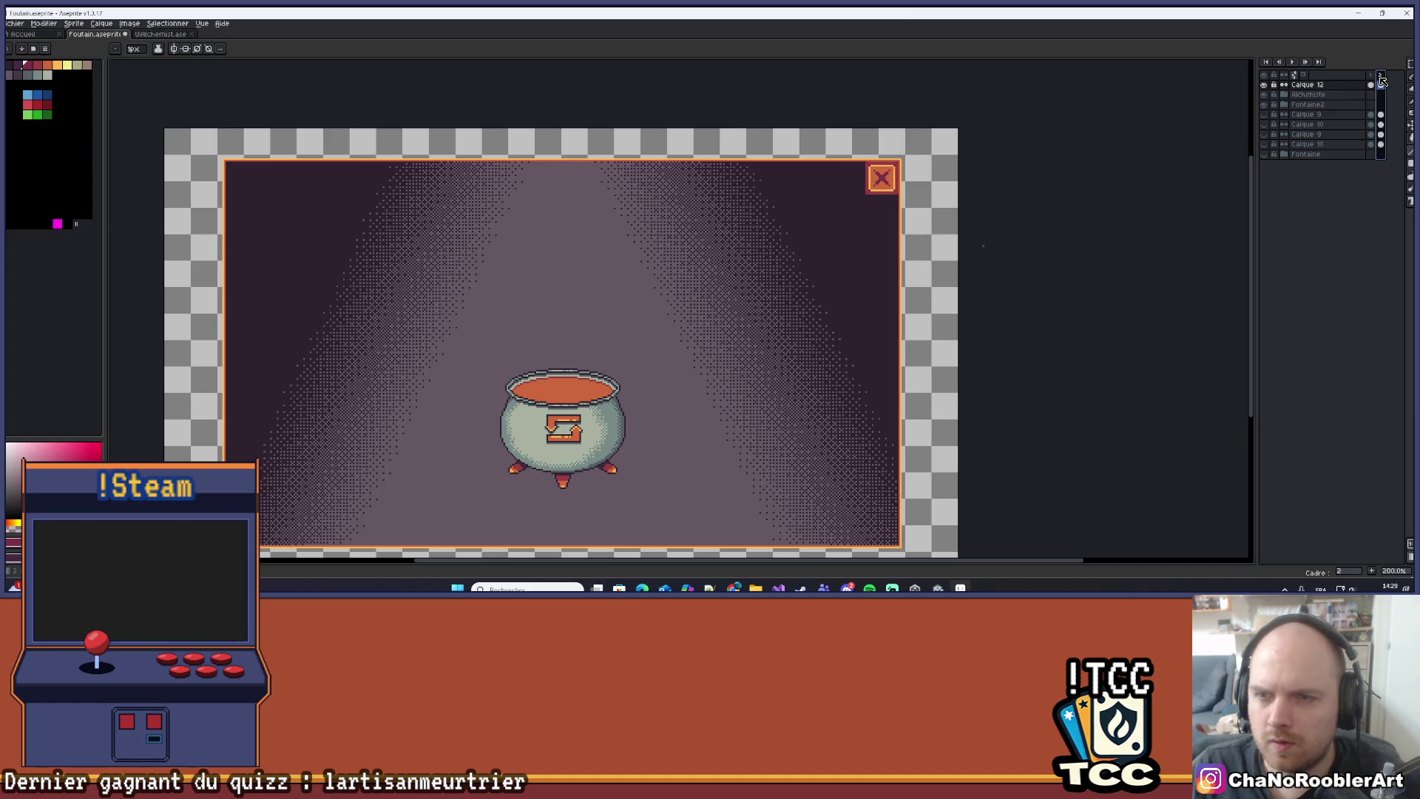
left_click(1373, 76)
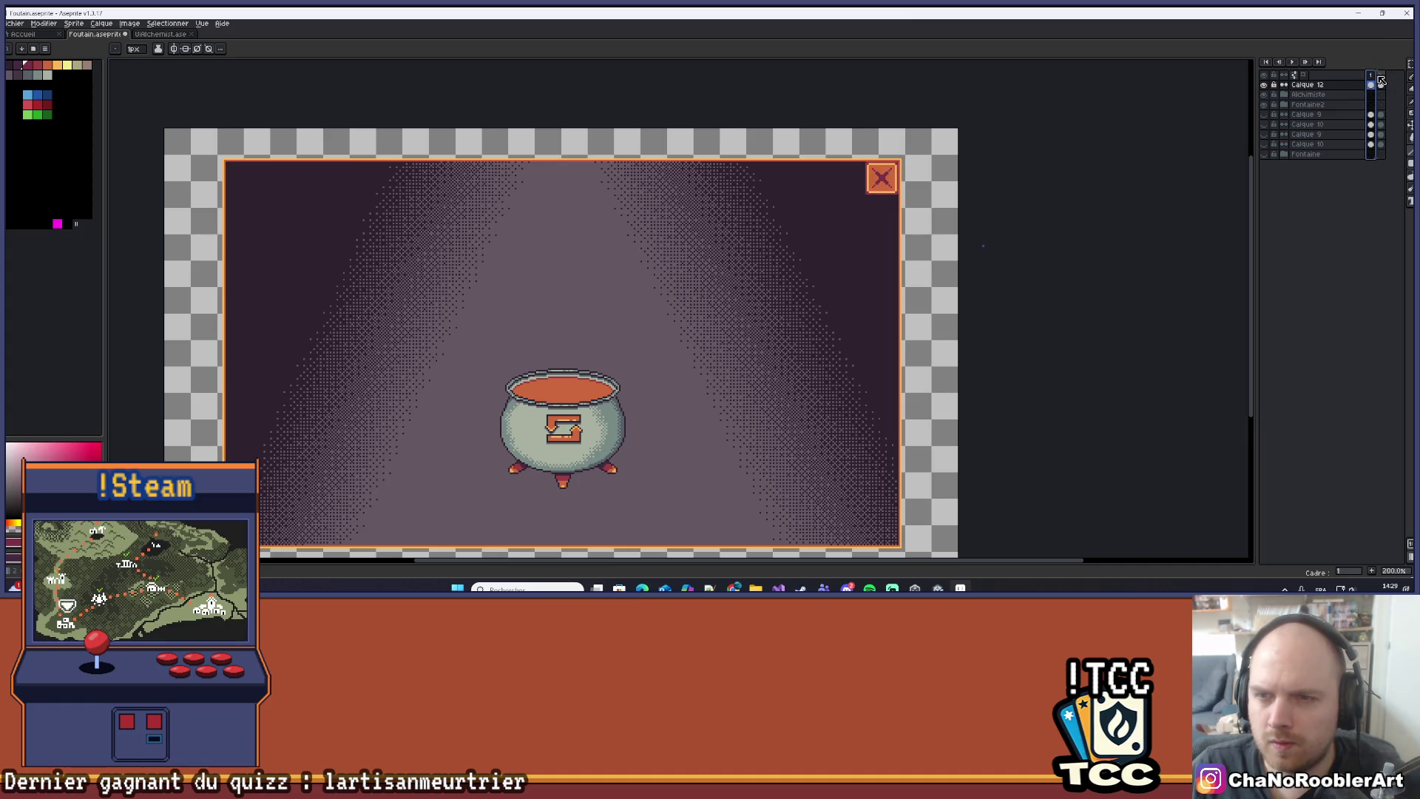
left_click(1382, 76)
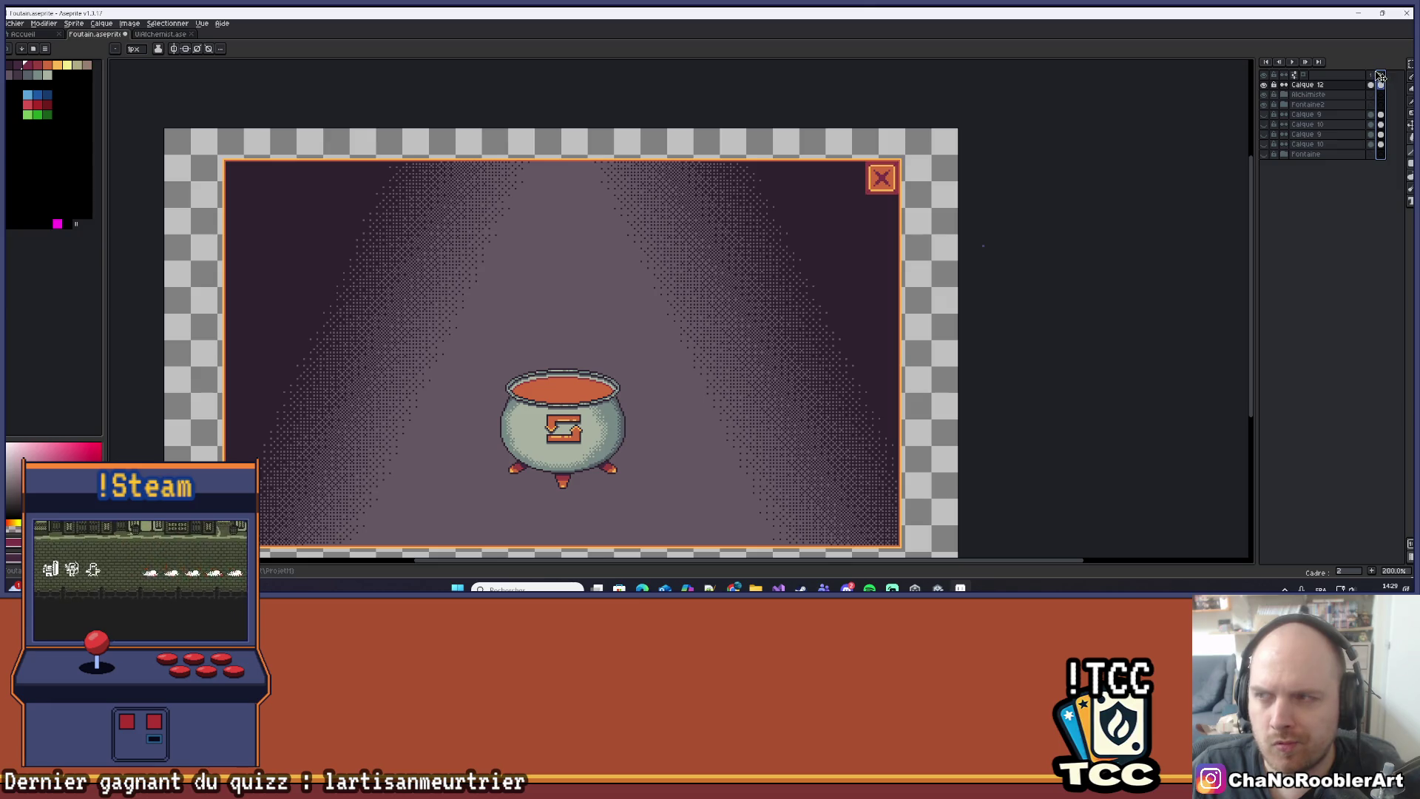
left_click(1373, 76)
left_click(1381, 76)
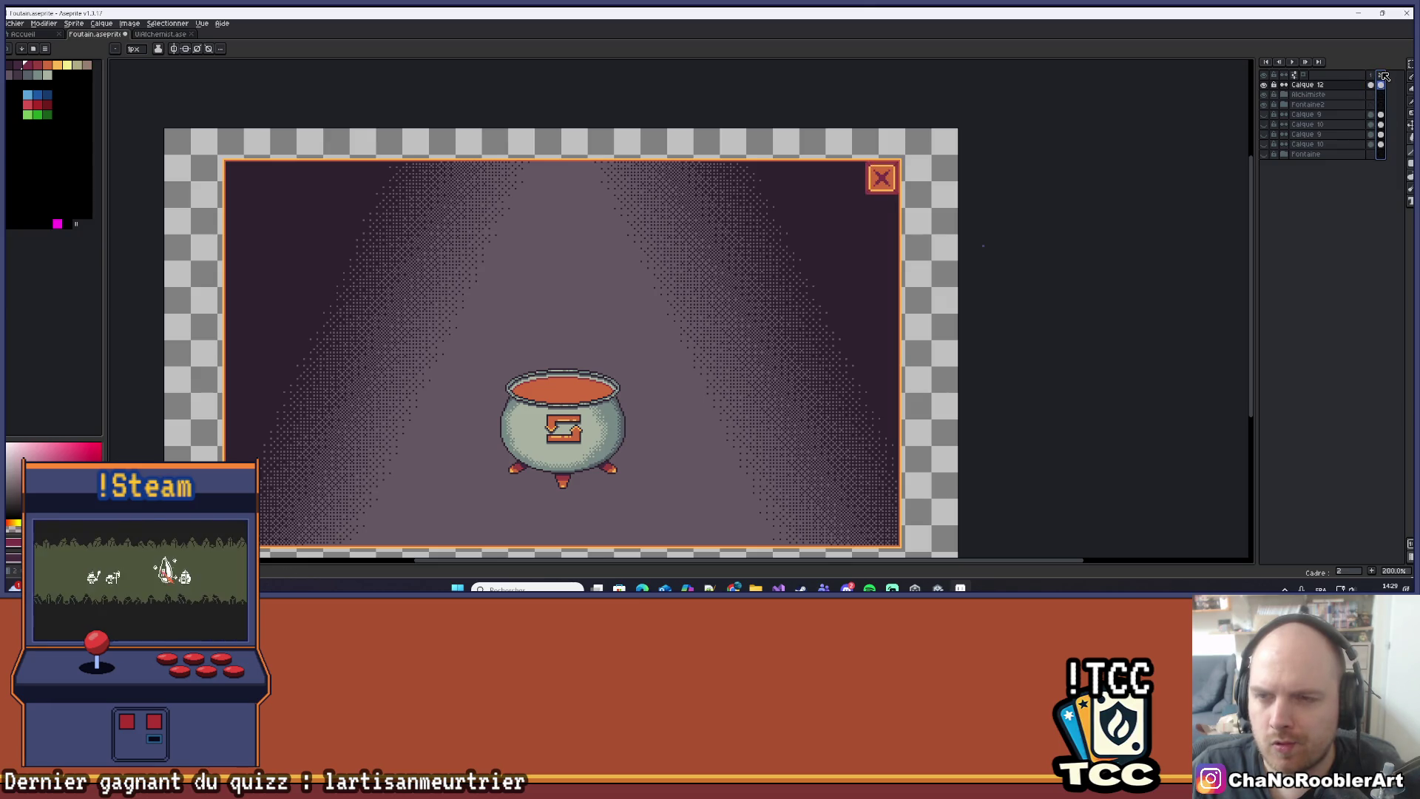
mouse_move(968, 184)
left_mouse_down()
mouse_move(834, 216)
mouse_move(832, 173)
left_mouse_up()
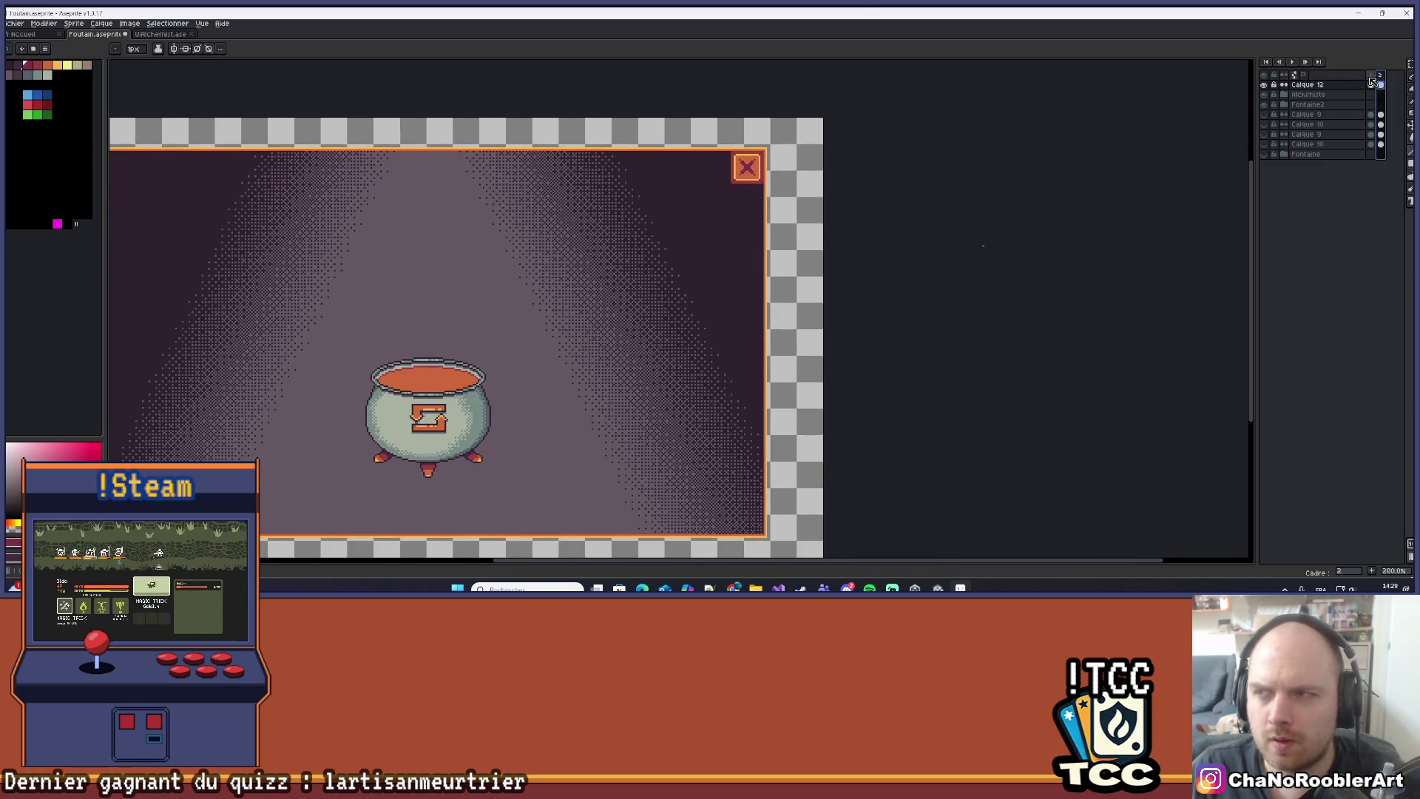
left_click(1373, 79)
left_click(1384, 83)
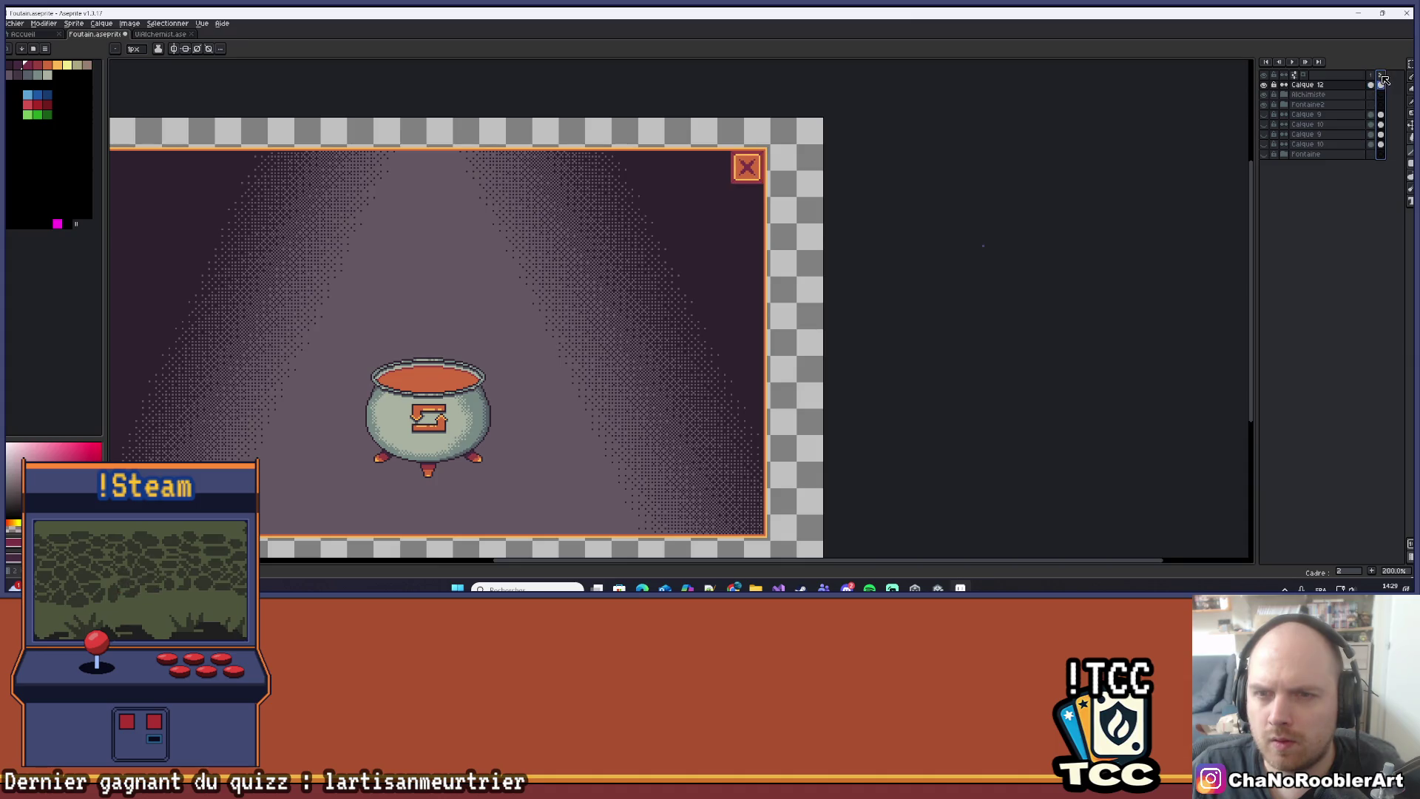
left_click(1372, 82)
left_click(1384, 81)
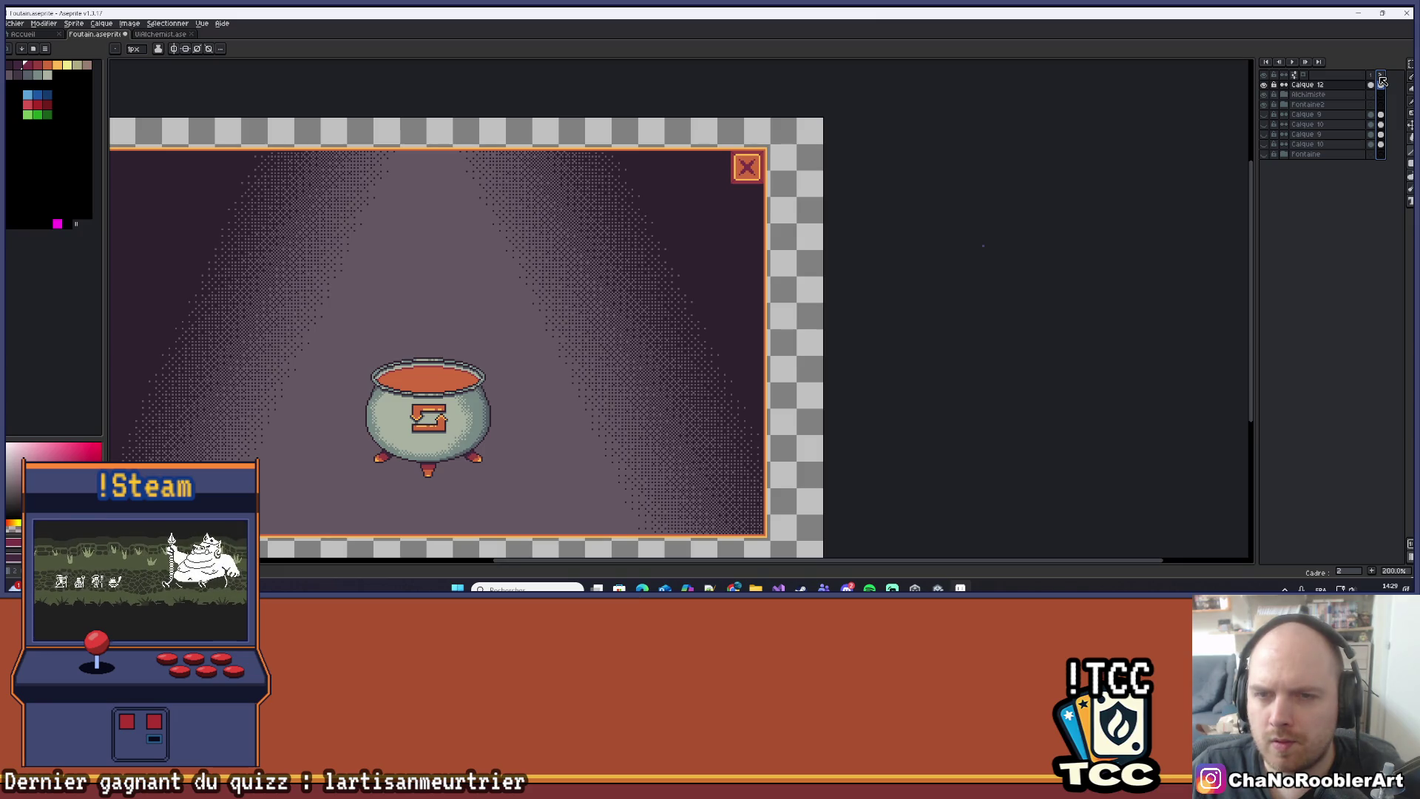
left_click(1373, 81)
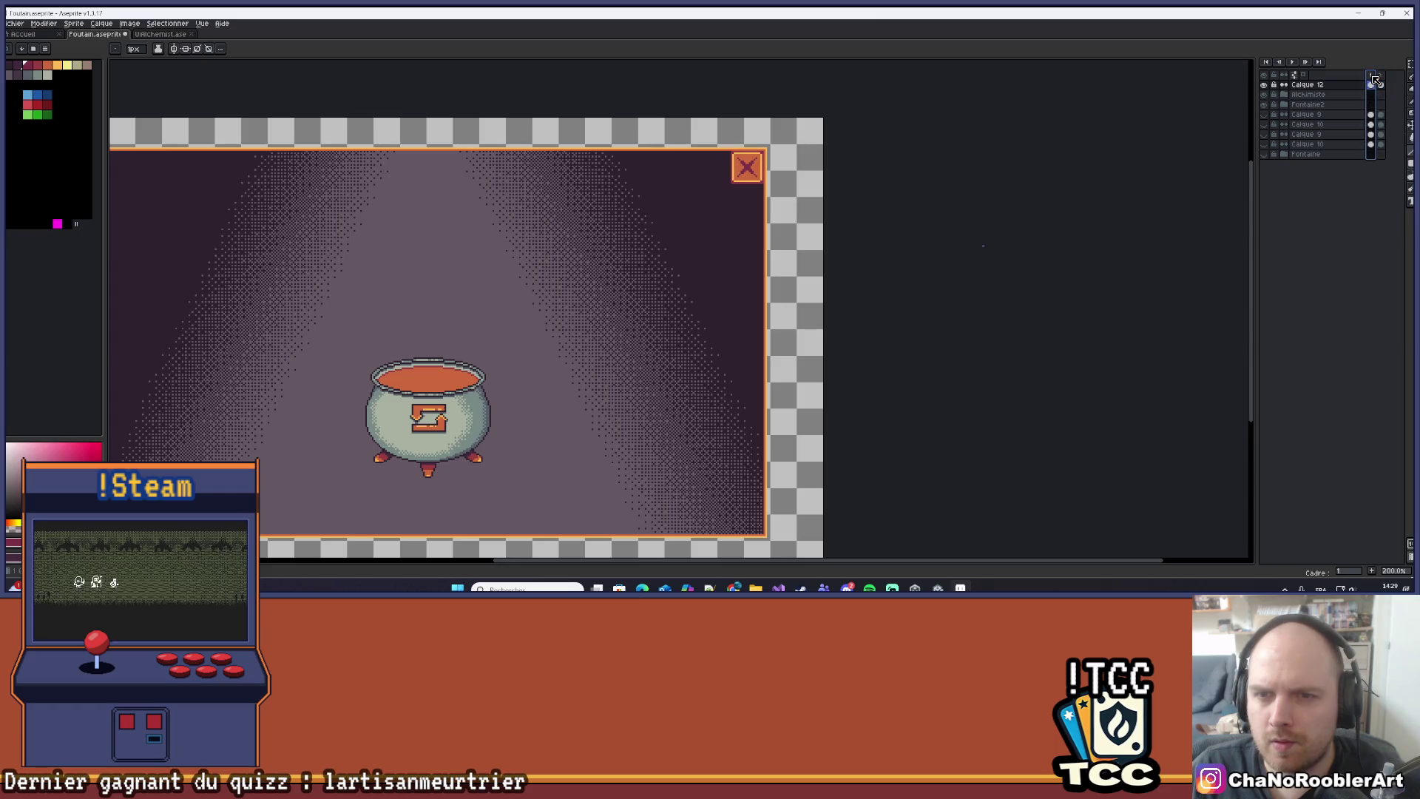
left_click(1382, 84)
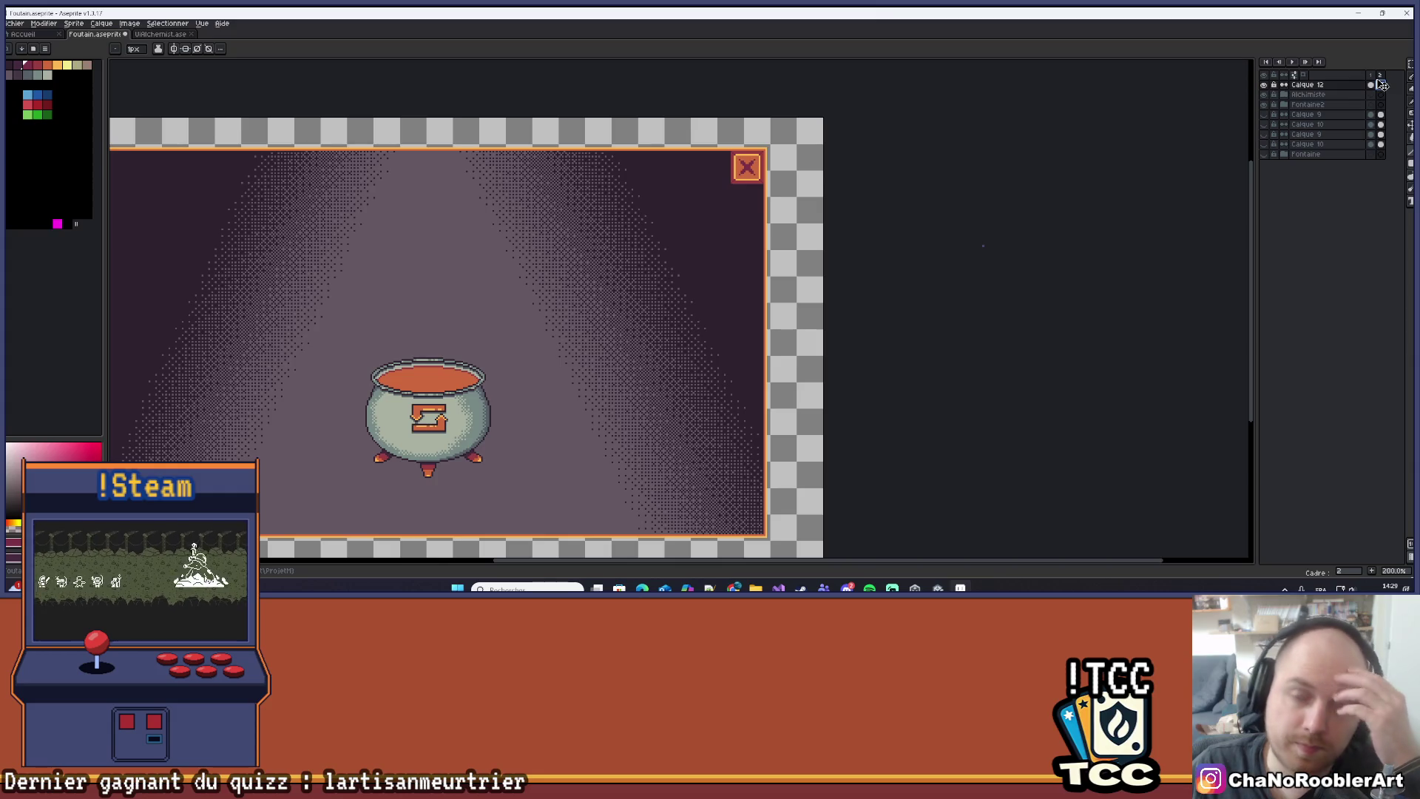
left_click(1372, 75)
left_click(1383, 76)
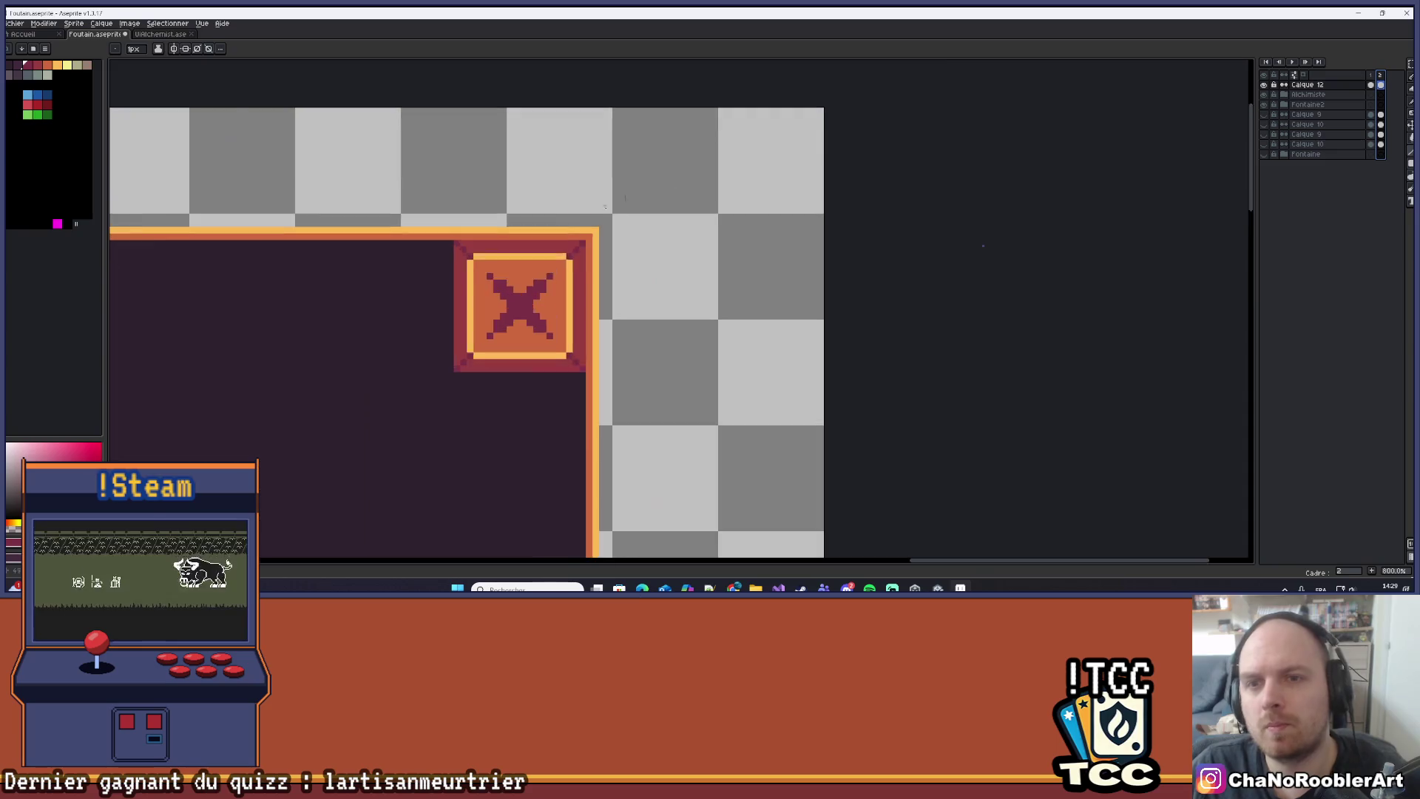
On frame 2, redraw the button's top, left and bottom border rows darker.
scroll(759, 153, "up", 10)
mouse_move(731, 253)
left_mouse_down()
mouse_move(376, 254)
mouse_move(474, 160)
mouse_move(467, 510)
mouse_move(528, 273)
left_mouse_up()
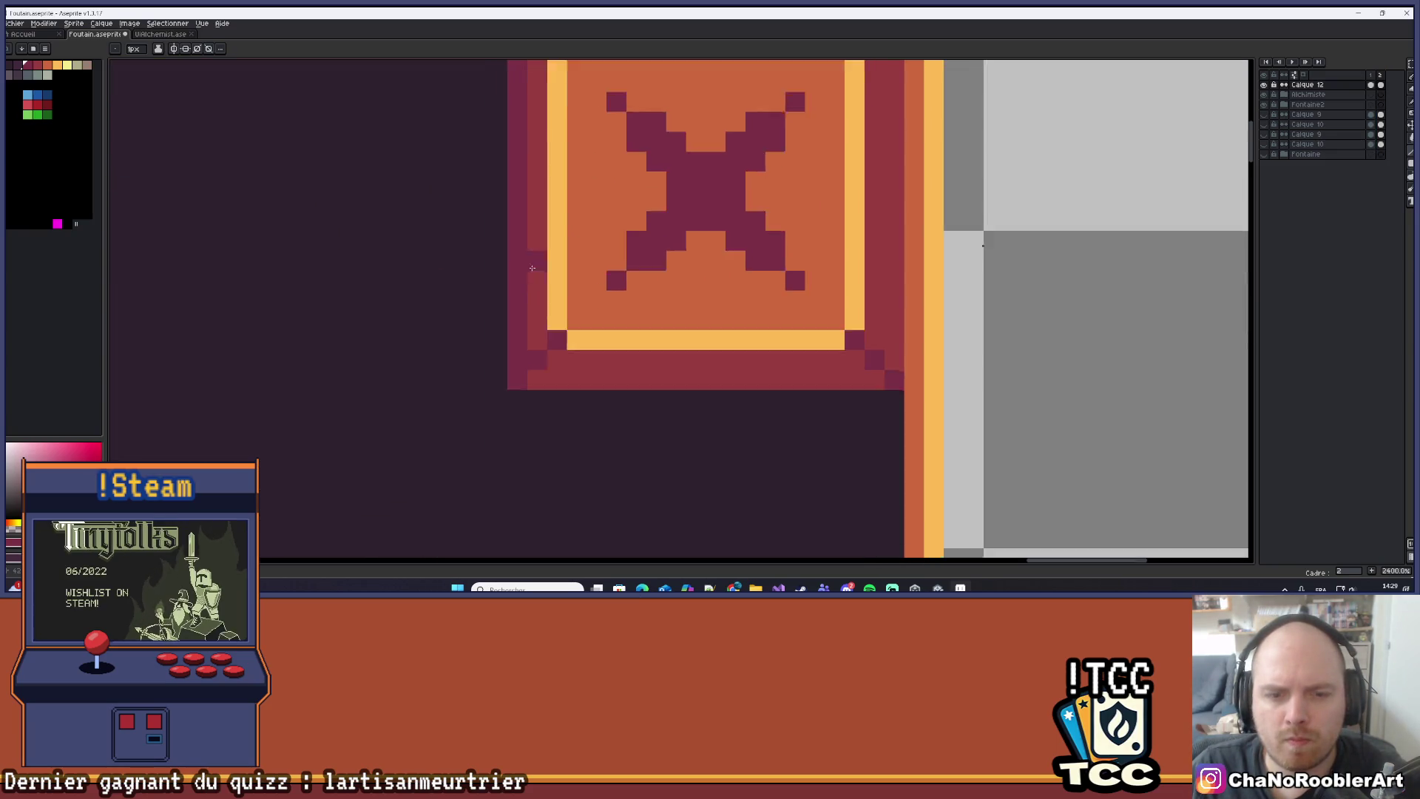
left_click_drag(523, 392, 899, 394)
scroll(898, 395, "up", 1)
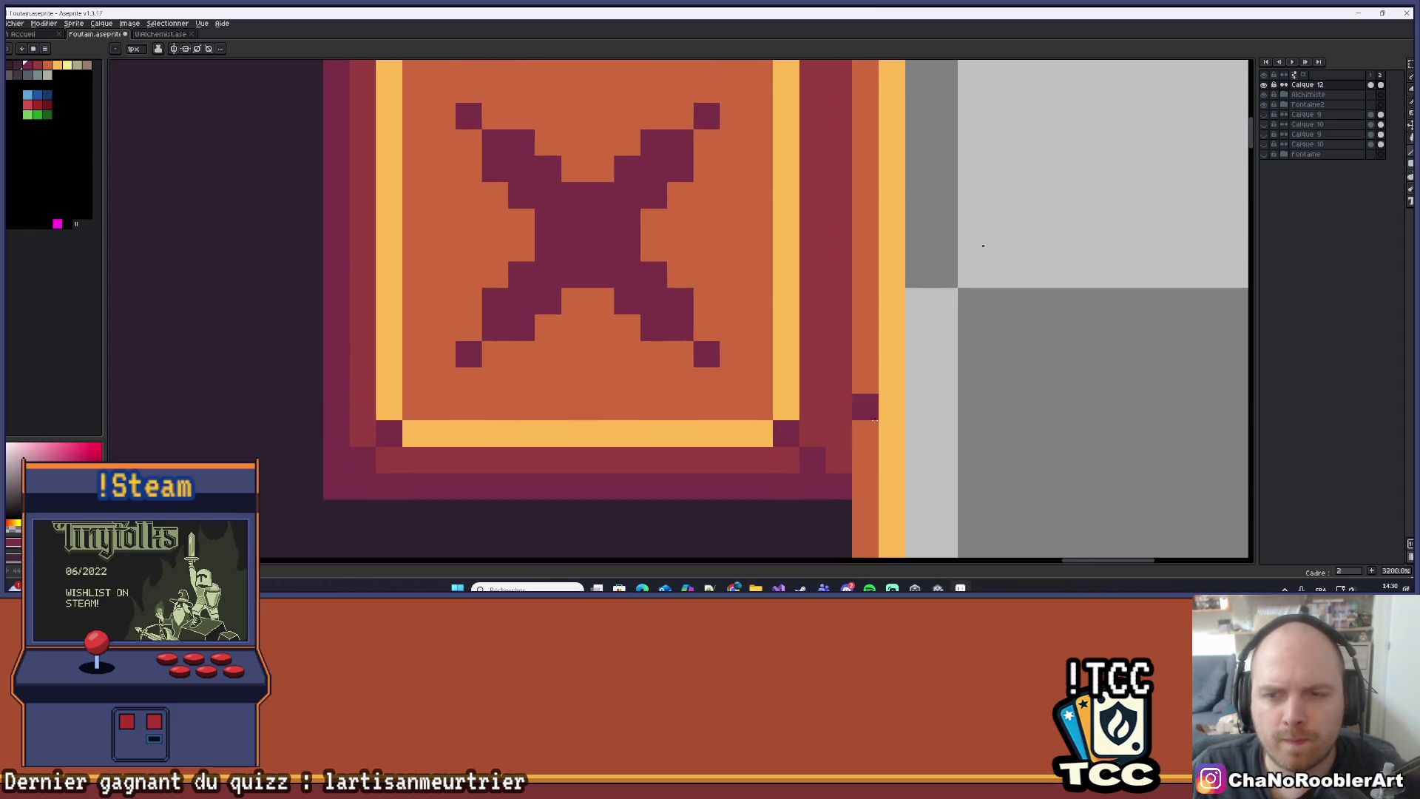
scroll(846, 463, "down", 6)
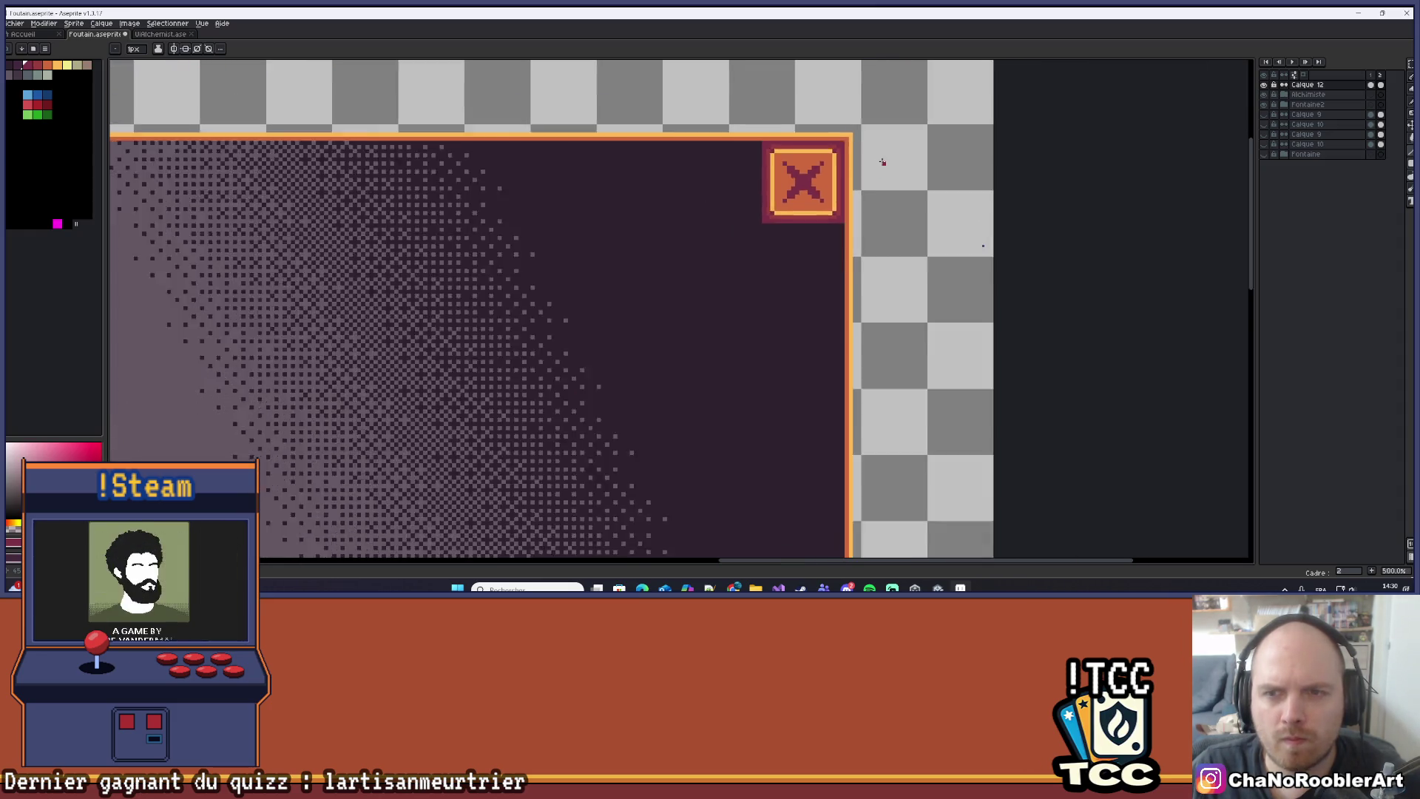
scroll(983, 246, "down", 8)
scroll(983, 245, "up", 4)
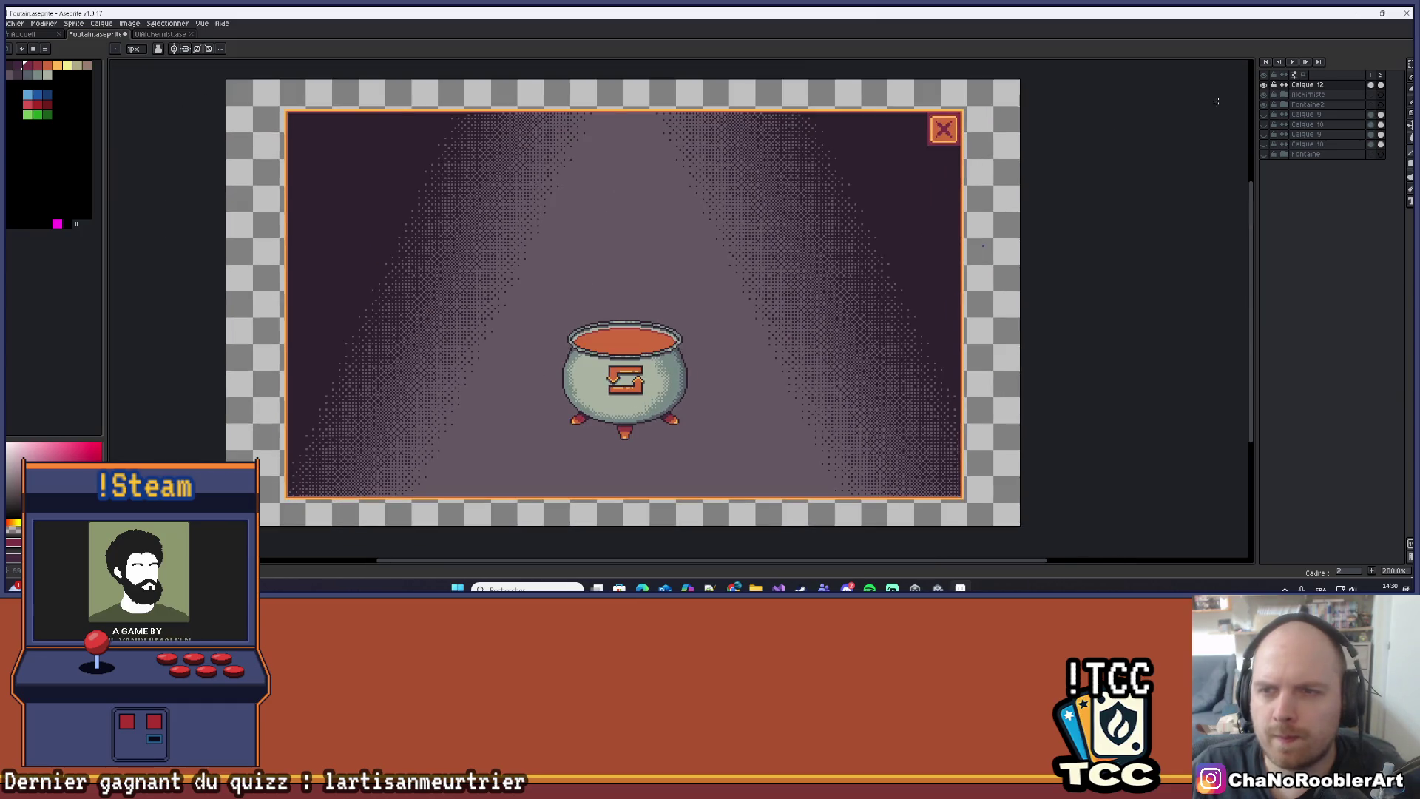
Toggle between frames 1 and 2 to compare the raised and pressed close button.
left_click(1372, 76)
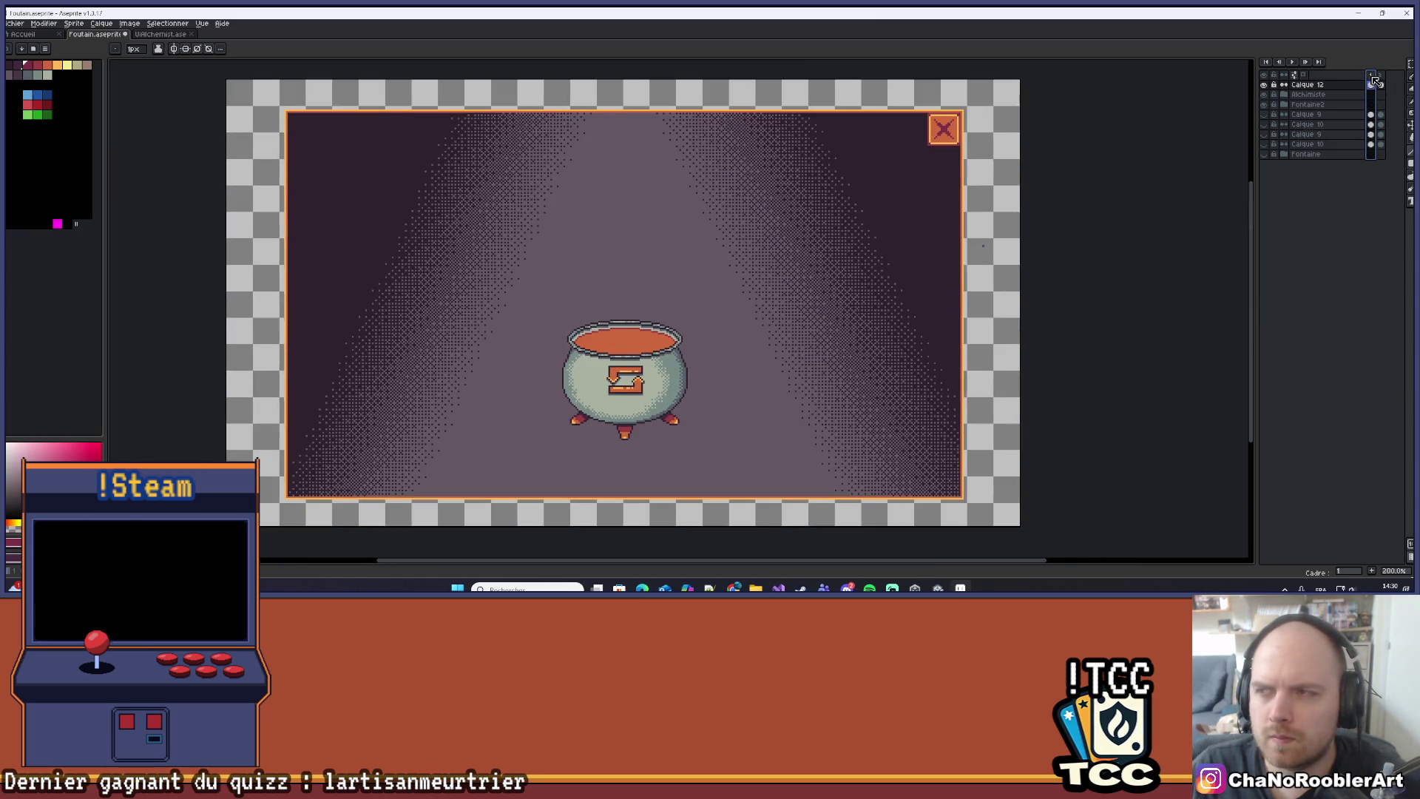
left_click(1382, 76)
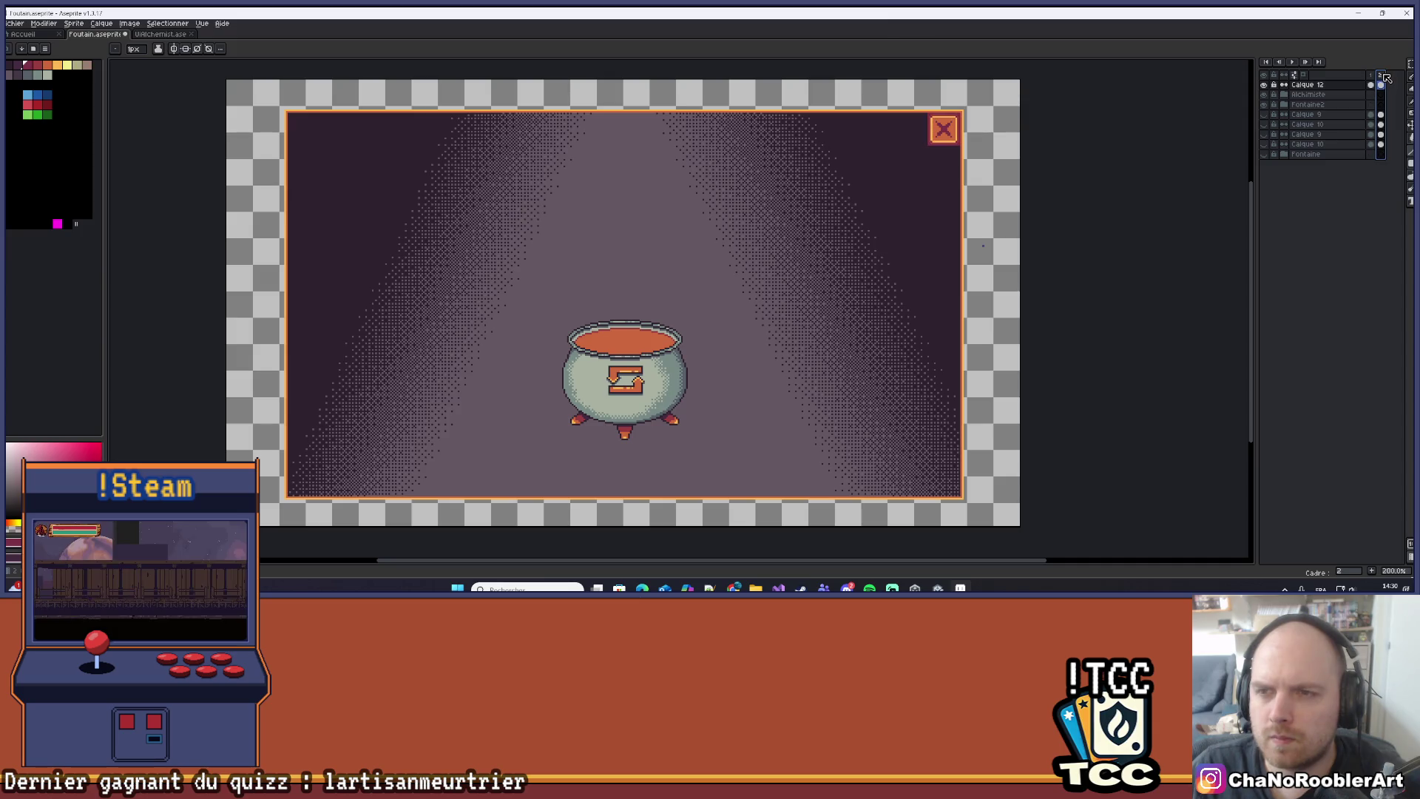
left_click(1373, 76)
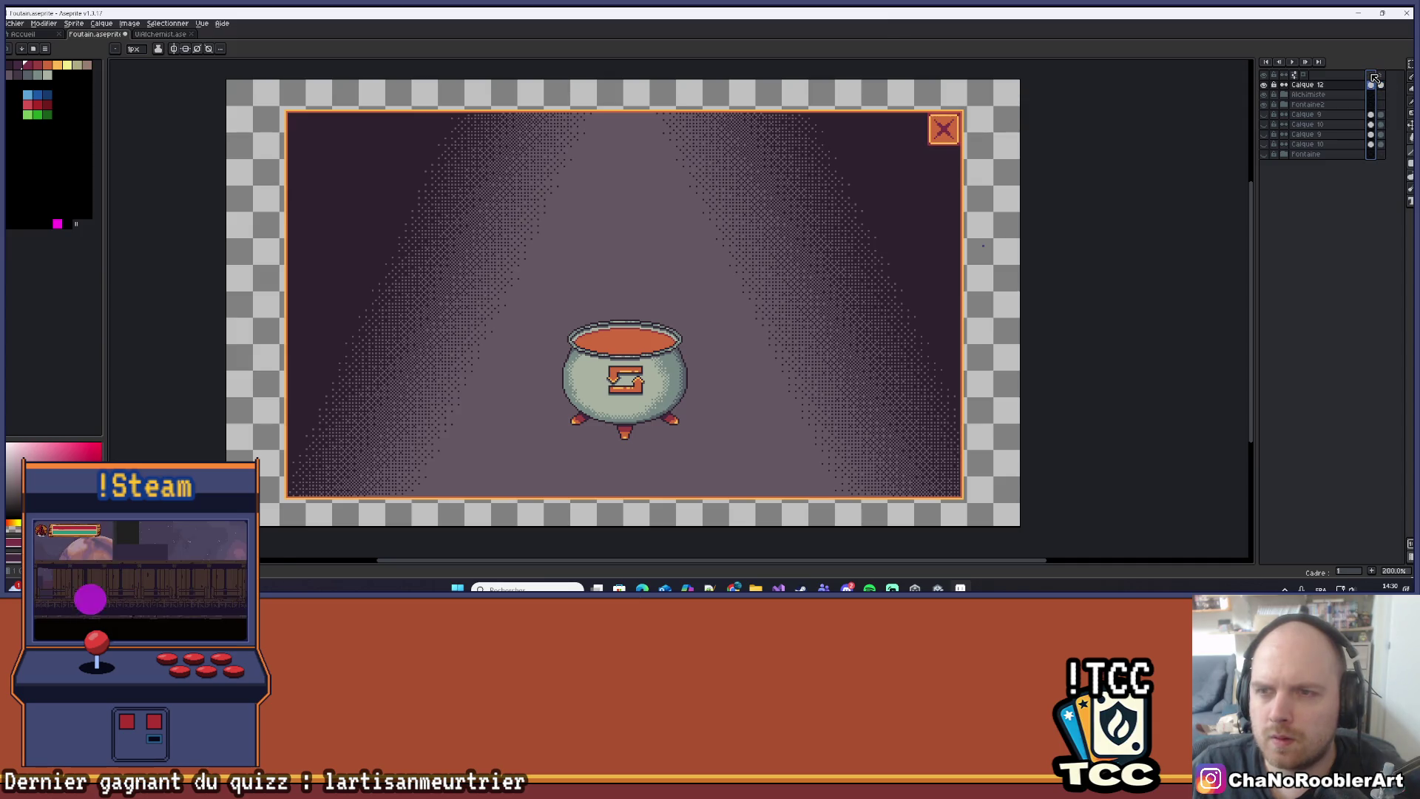
left_click(1382, 76)
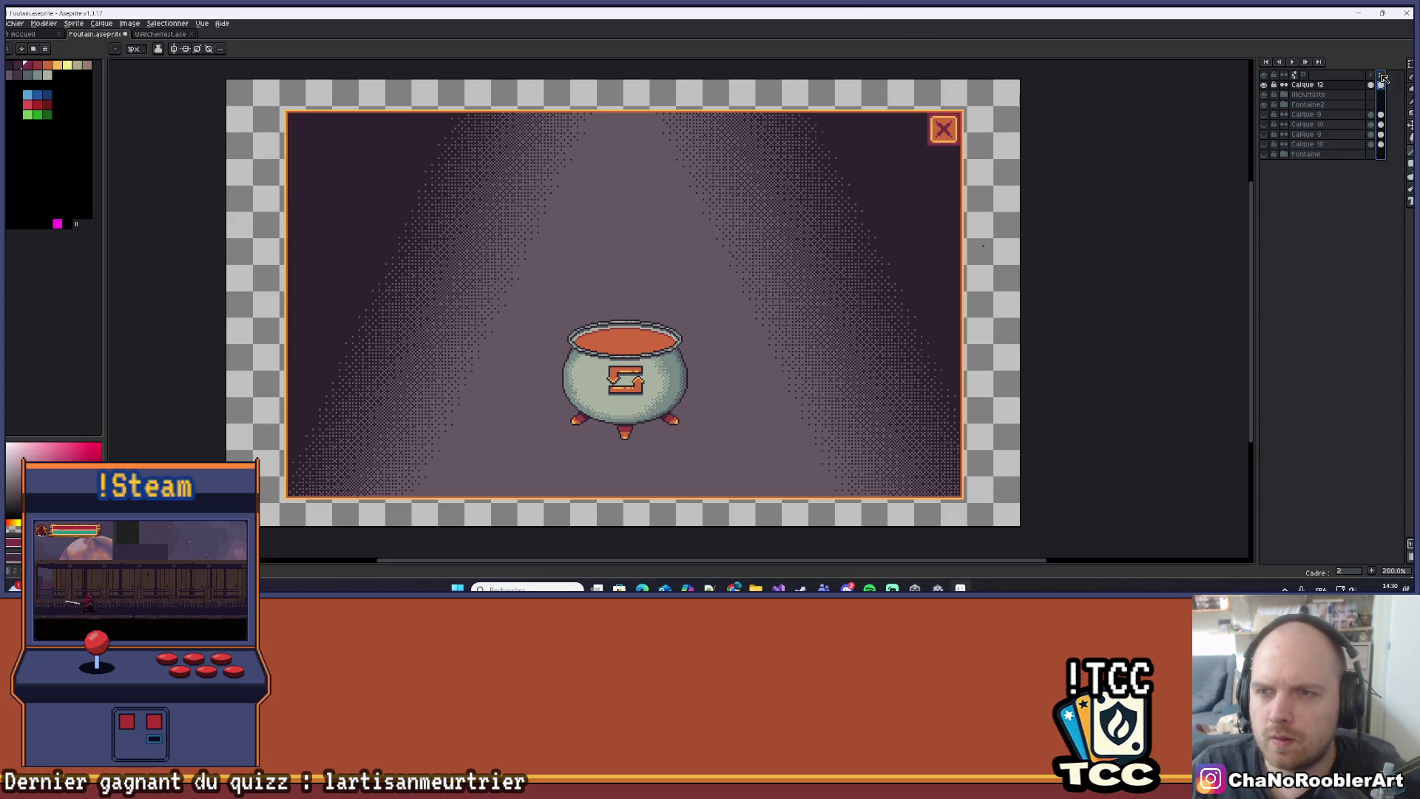
left_click(1373, 78)
left_click(1382, 77)
key("Left")
left_click(1382, 78)
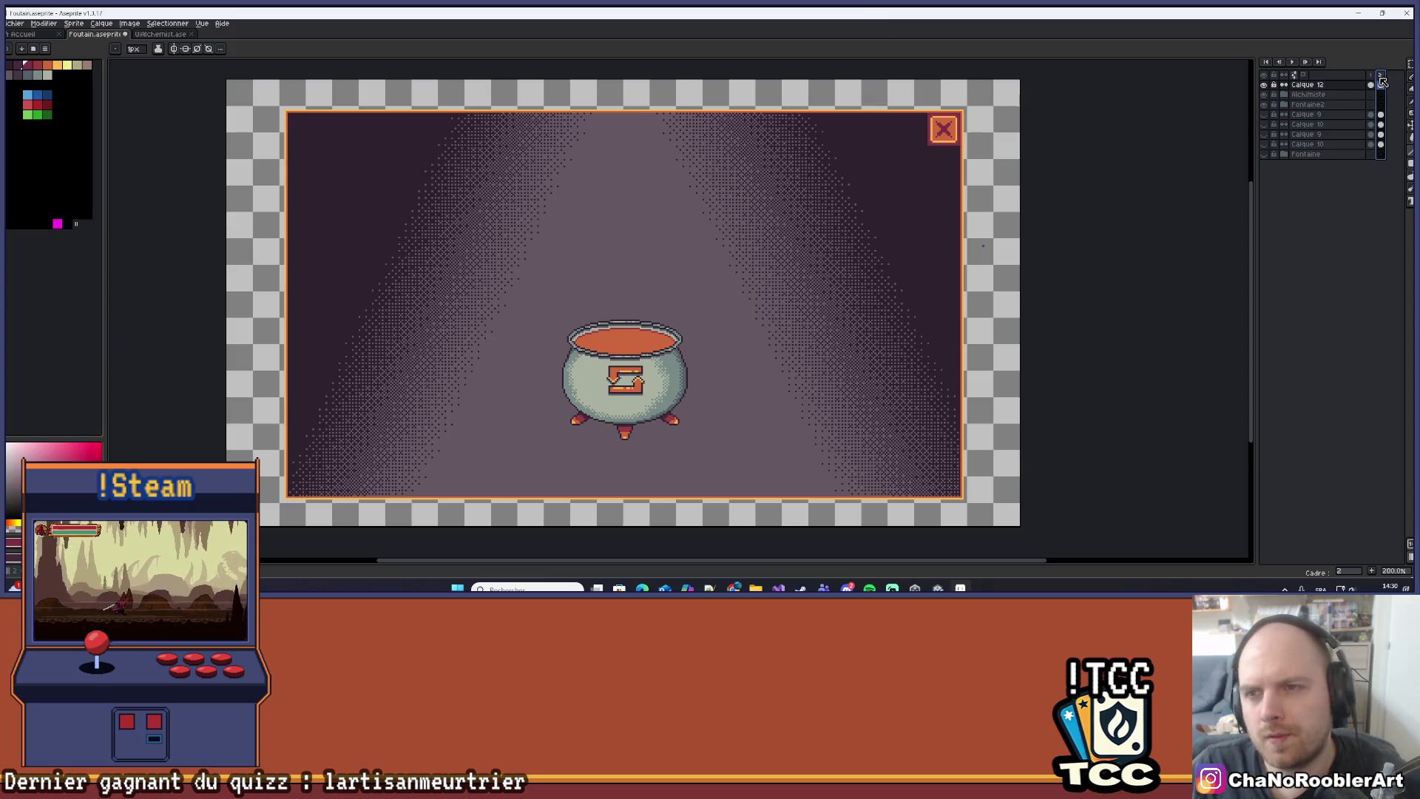
left_click(1371, 78)
left_click_drag(872, 101, 688, 163)
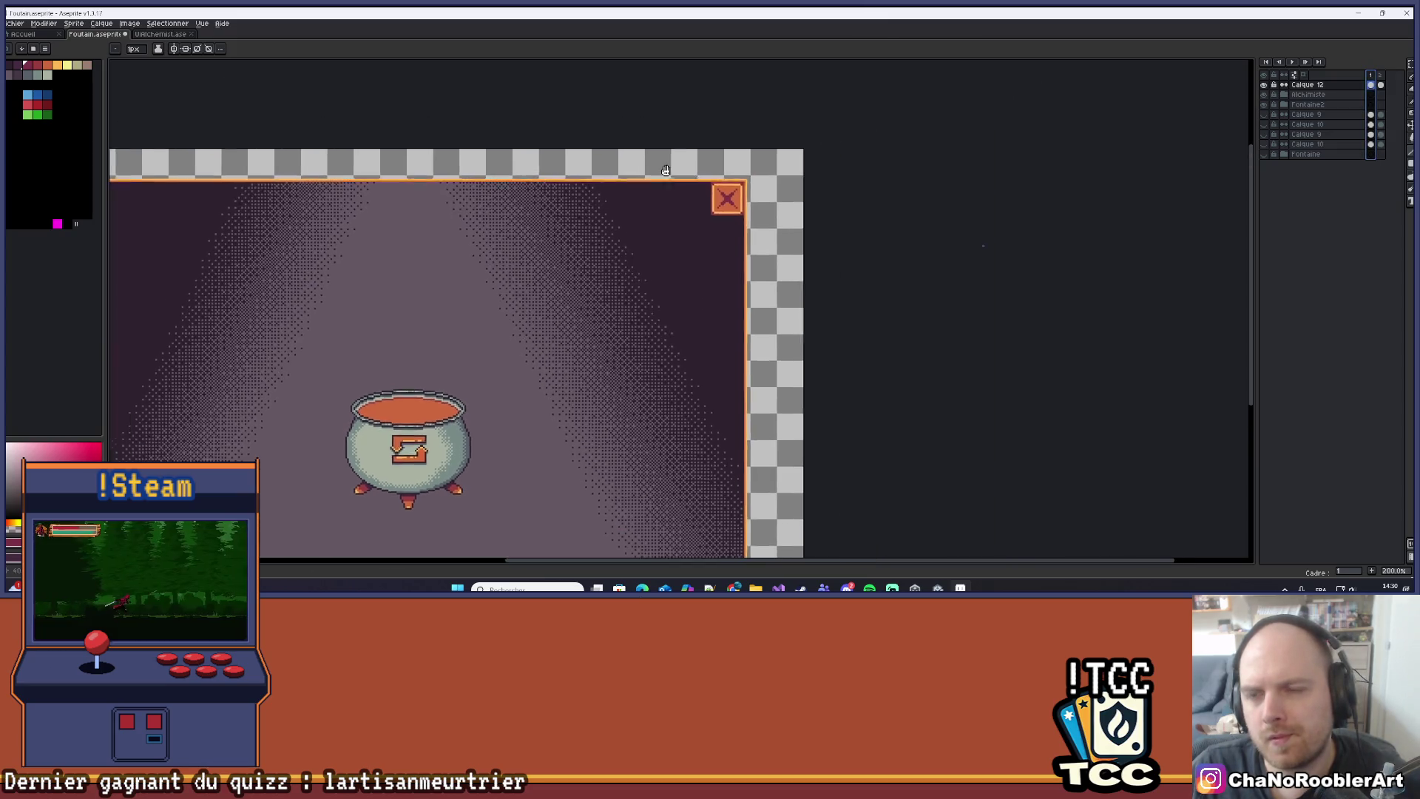
scroll(704, 165, "up", 6)
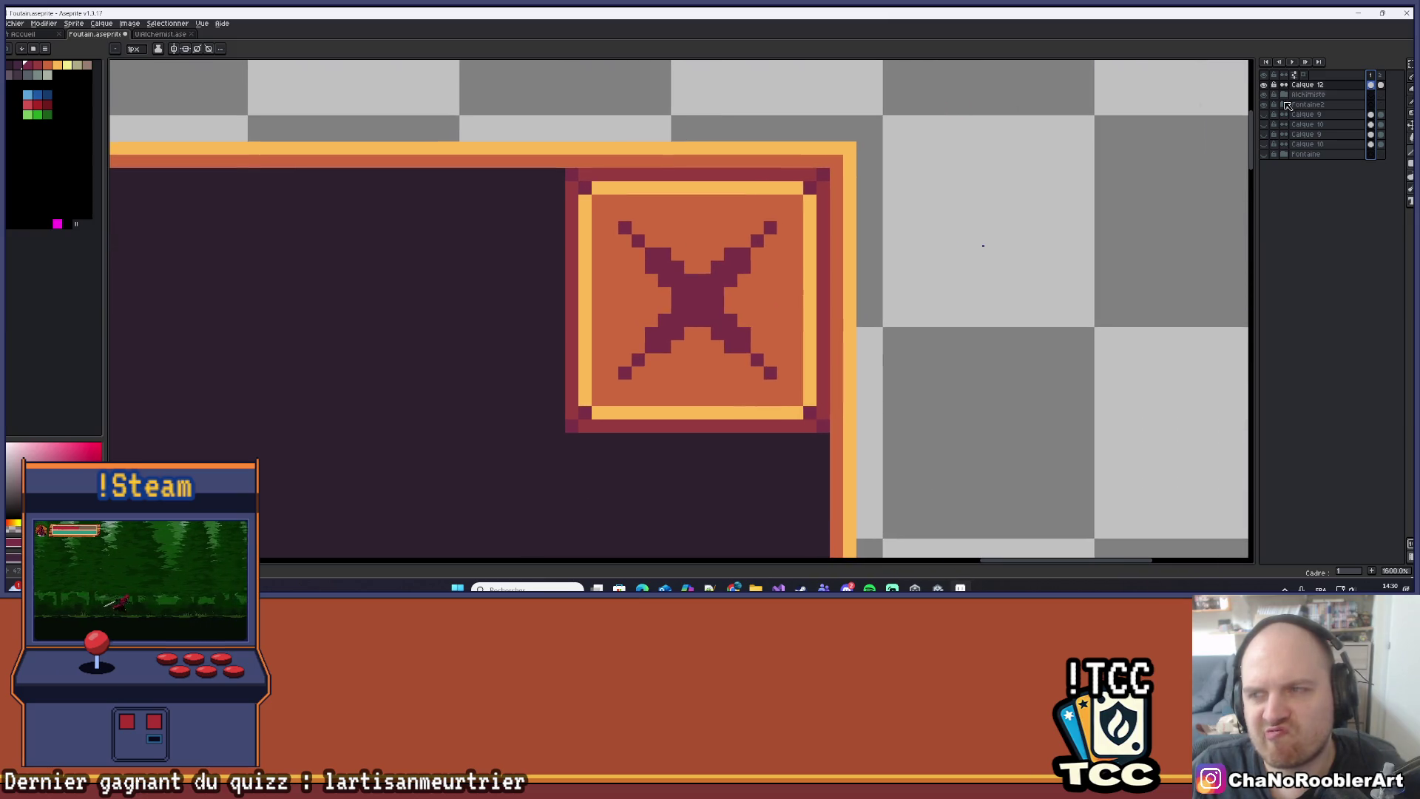
left_click(1383, 78)
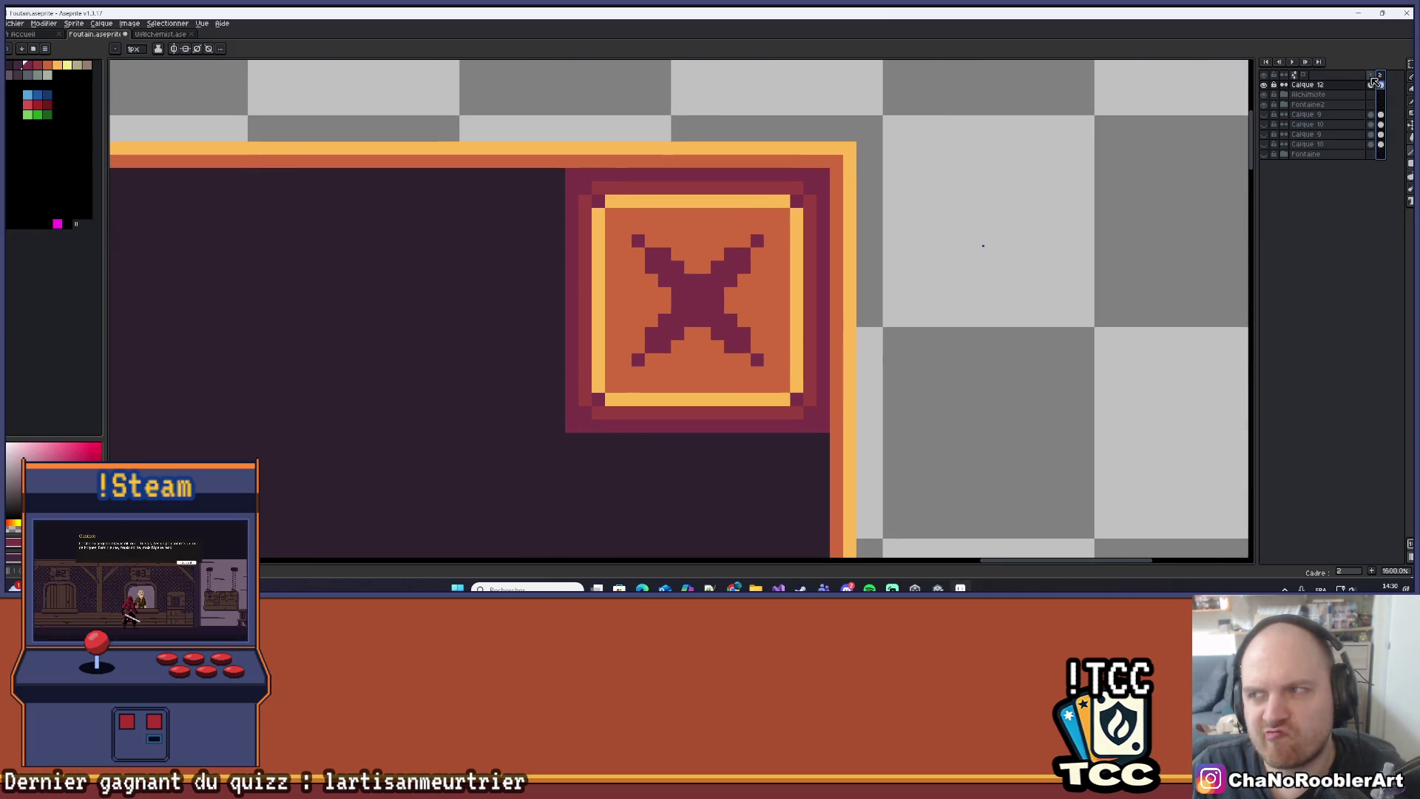
left_click(1371, 78)
scroll(1036, 170, "down", 6)
scroll(1061, 148, "up", 1)
scroll(1061, 148, "down", 1)
scroll(1058, 148, "up", 1)
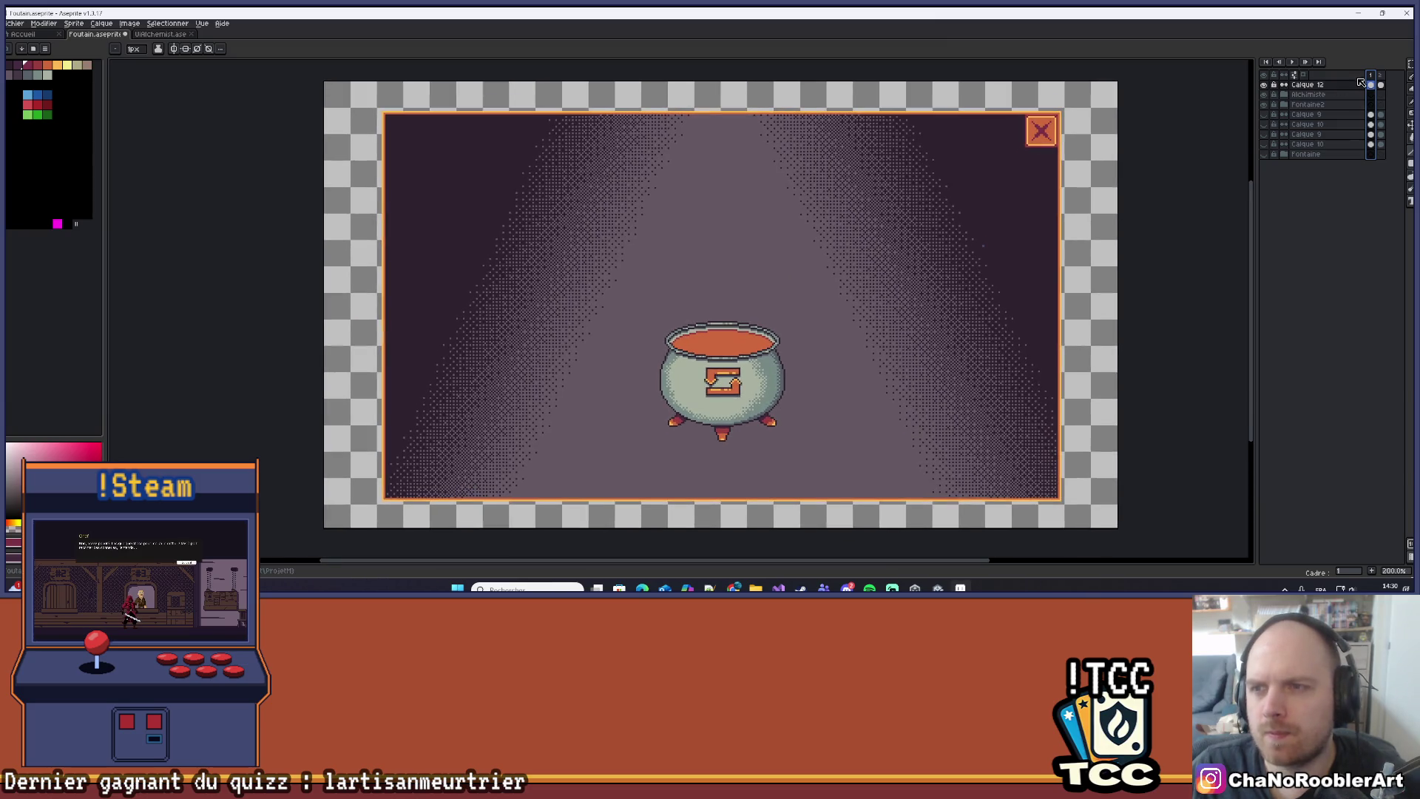
left_click(1381, 77)
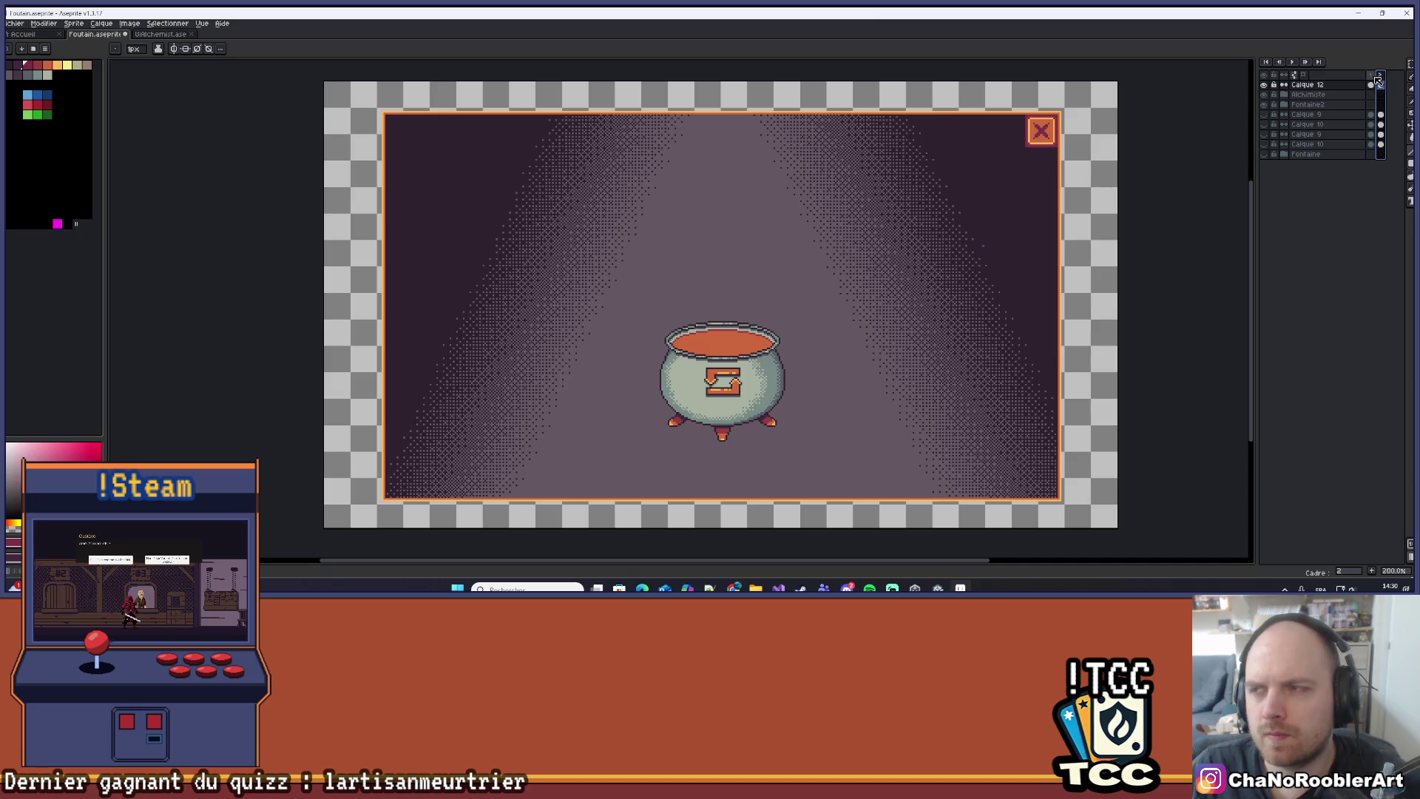
left_click(1371, 78)
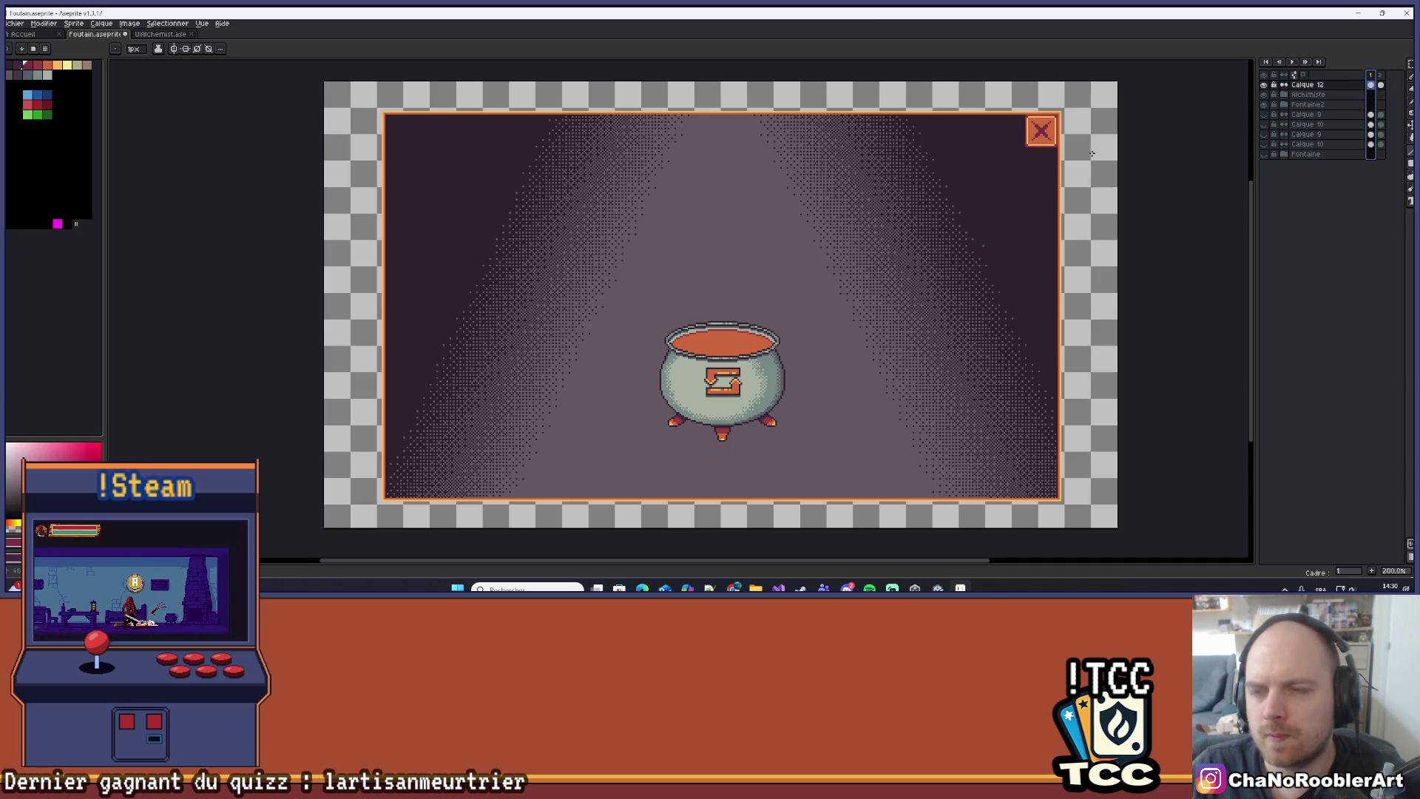
scroll(891, 125, "up", 4)
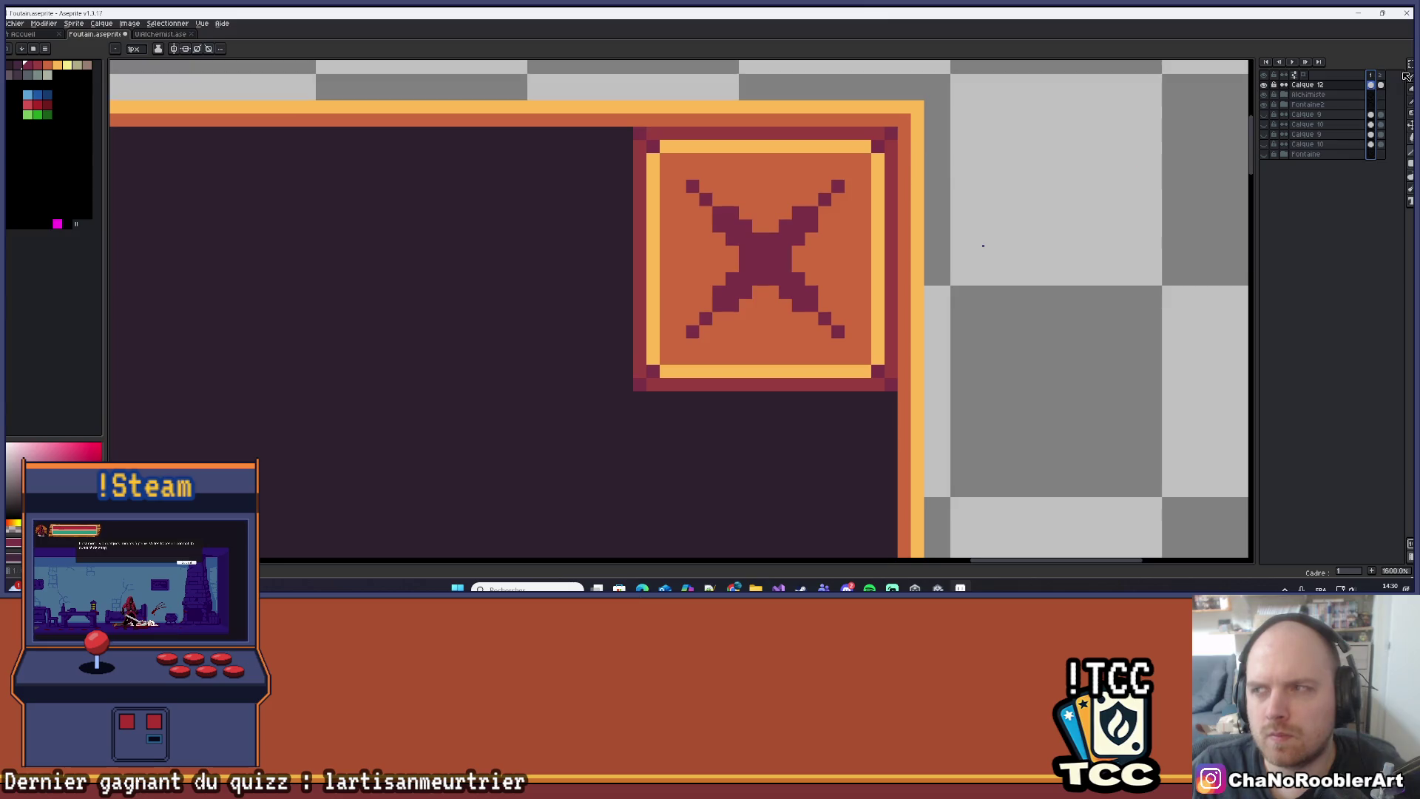
From frame 2, add a third animation frame with Alt+N.
left_click(1380, 85)
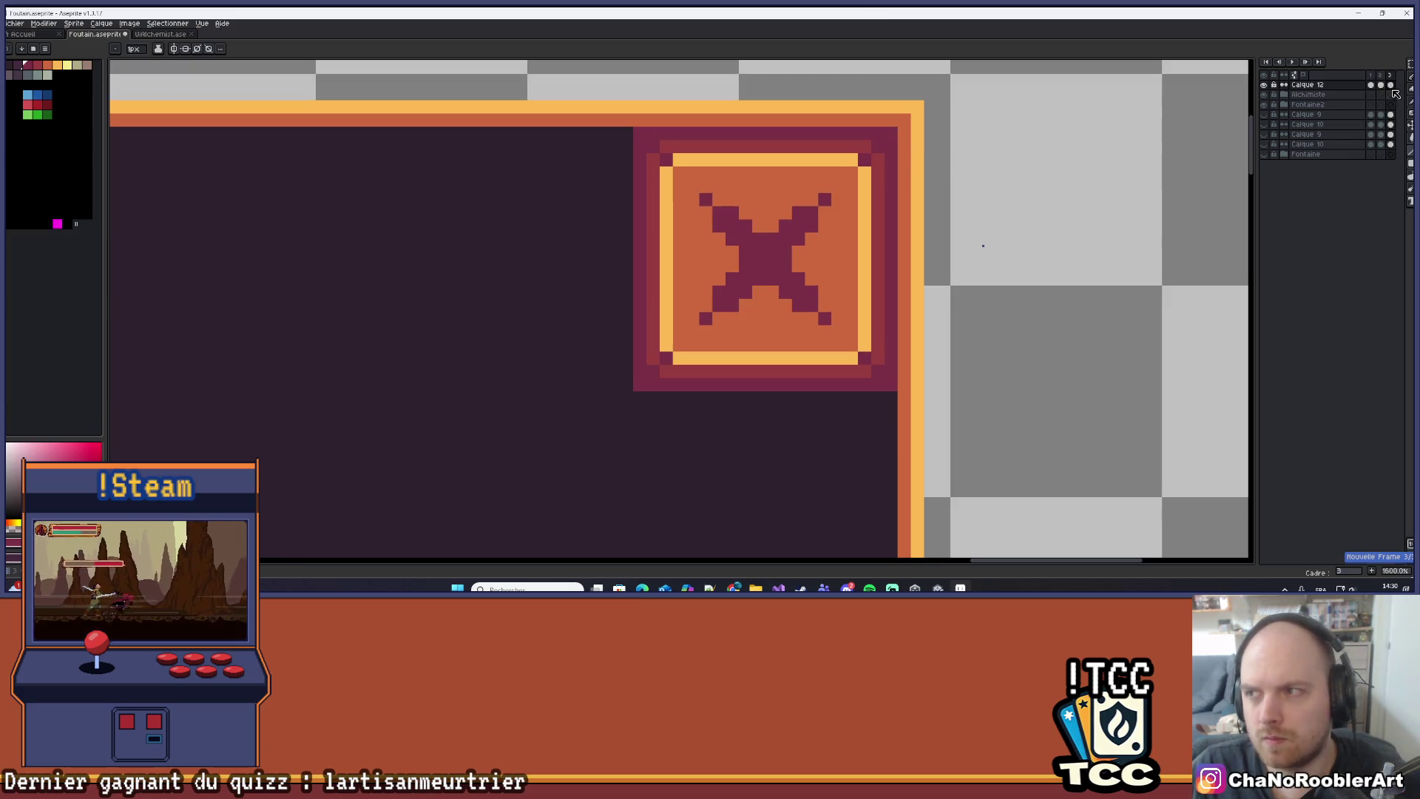
key("alt+n")
scroll(920, 185, "up", 1)
scroll(742, 165, "up", 1)
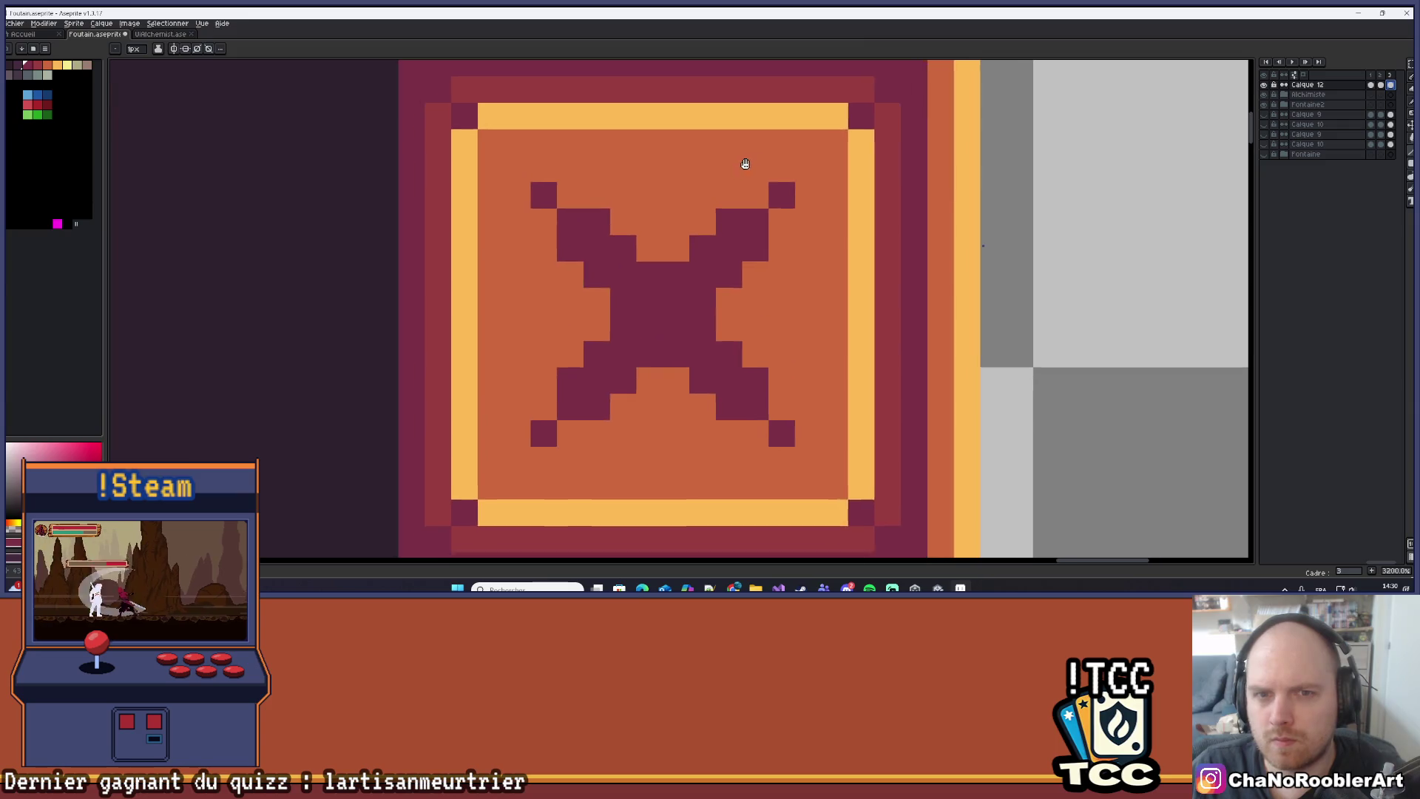
Eyedrop the button's yellow and draw the yellow frame one pixel further inward.
key("i")
left_click(581, 112)
left_click(584, 103)
key("b")
left_click(553, 135)
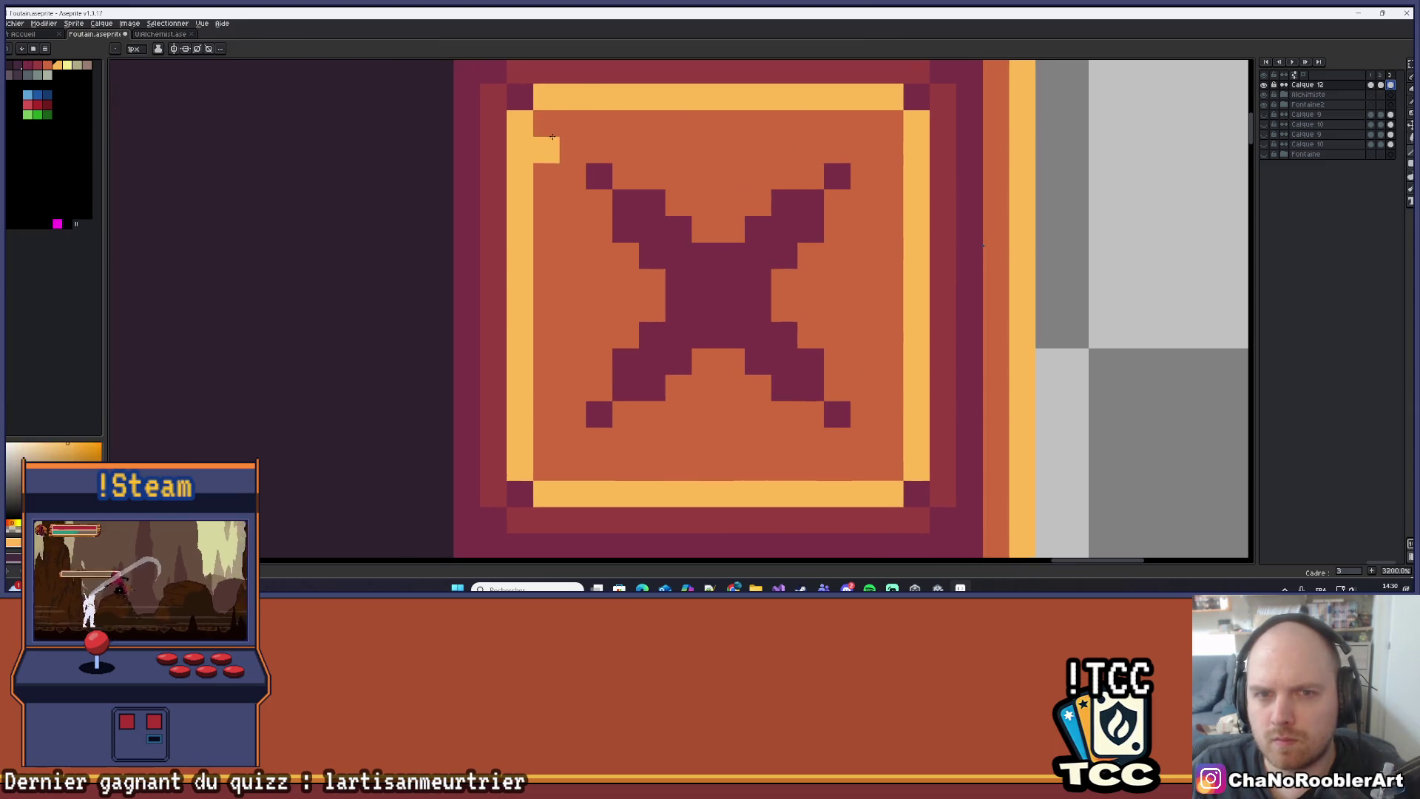
mouse_move(551, 126)
left_mouse_down()
mouse_move(891, 124)
mouse_move(894, 462)
mouse_move(545, 468)
mouse_move(559, 138)
mouse_move(529, 476)
mouse_move(551, 493)
mouse_move(898, 493)
mouse_move(916, 111)
mouse_move(523, 94)
left_mouse_up()
Paint dark red down the left border, in the top row, and on all four frame corners.
left_click(500, 127, "alt")
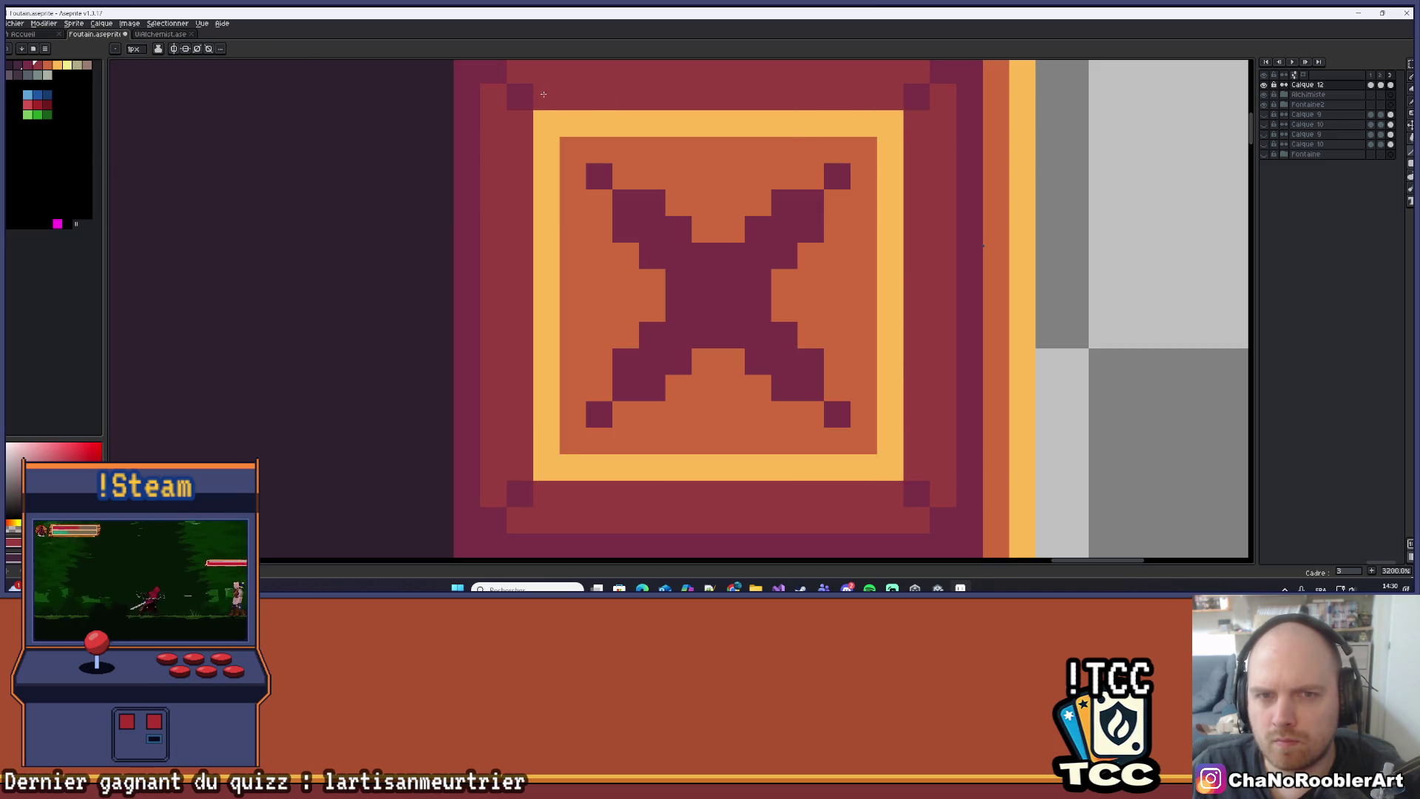
left_click(583, 135)
left_click(545, 124)
left_click(890, 124)
left_click(890, 466)
left_click(546, 466)
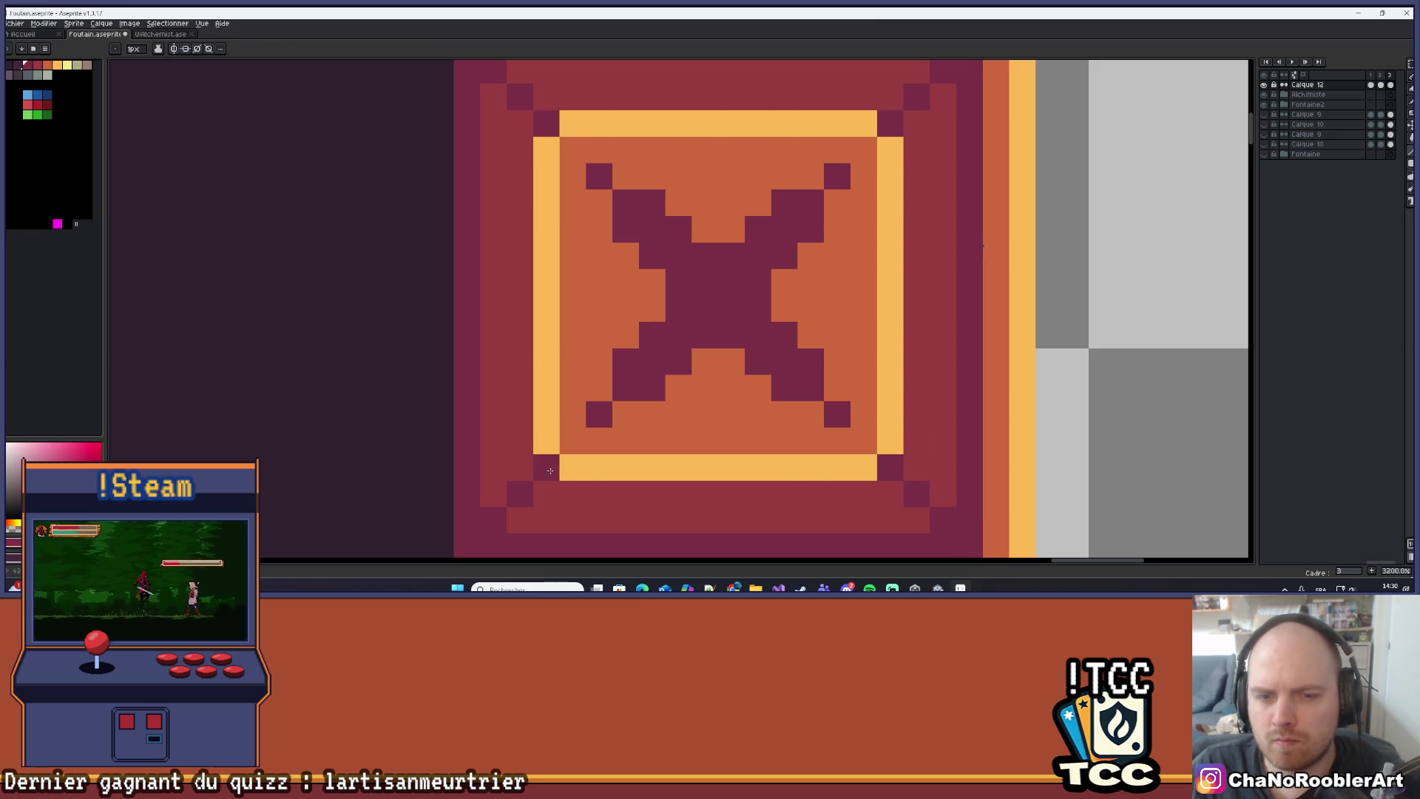
Eyedrop the orange and paint over the X's eight outer tip pixels to trim it.
left_click(685, 422, "alt")
left_click(599, 414)
left_click(626, 388)
left_click(837, 414)
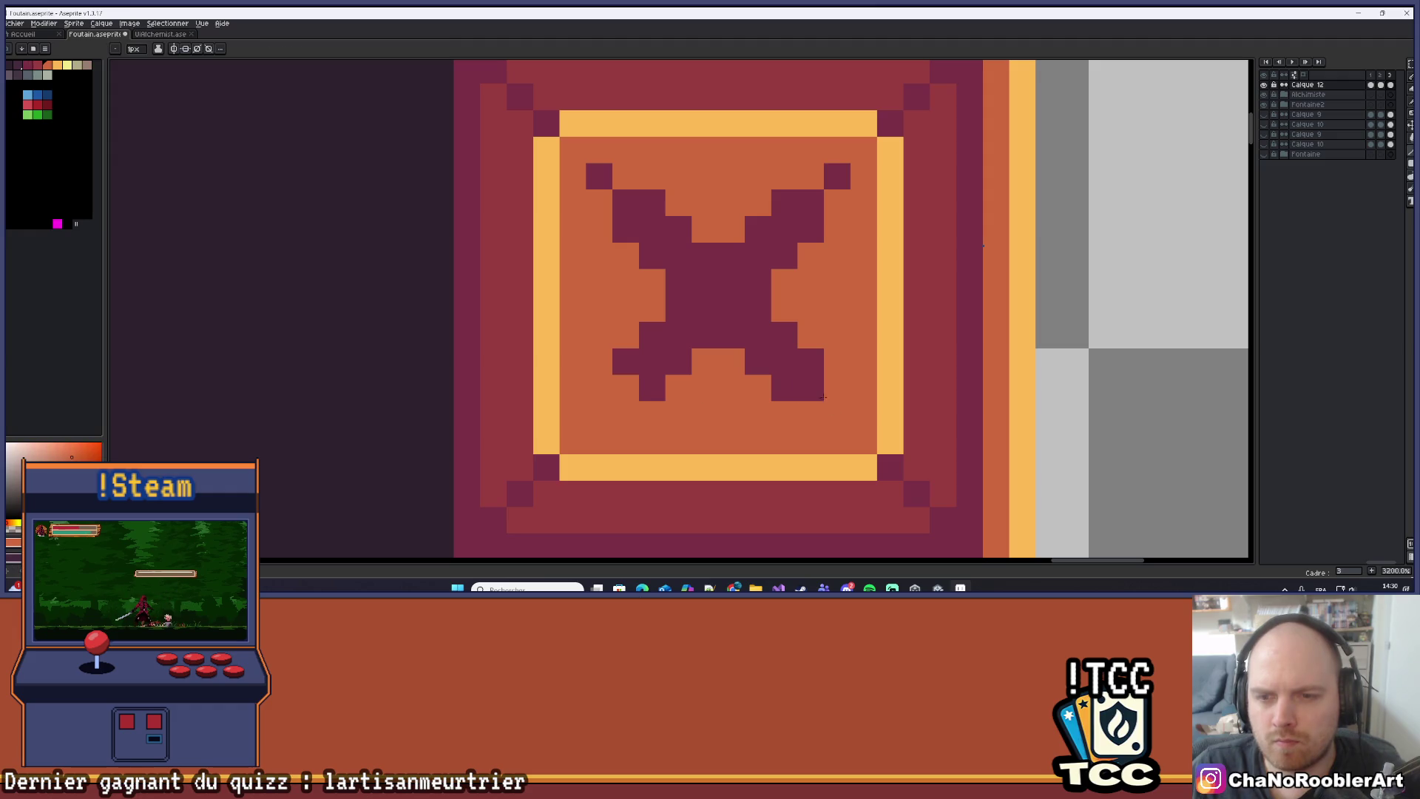
left_click(811, 387)
left_click(837, 176)
left_click(811, 203)
left_click(600, 176)
left_click(626, 203)
scroll(721, 317, "down", 8)
scroll(720, 317, "down", 1)
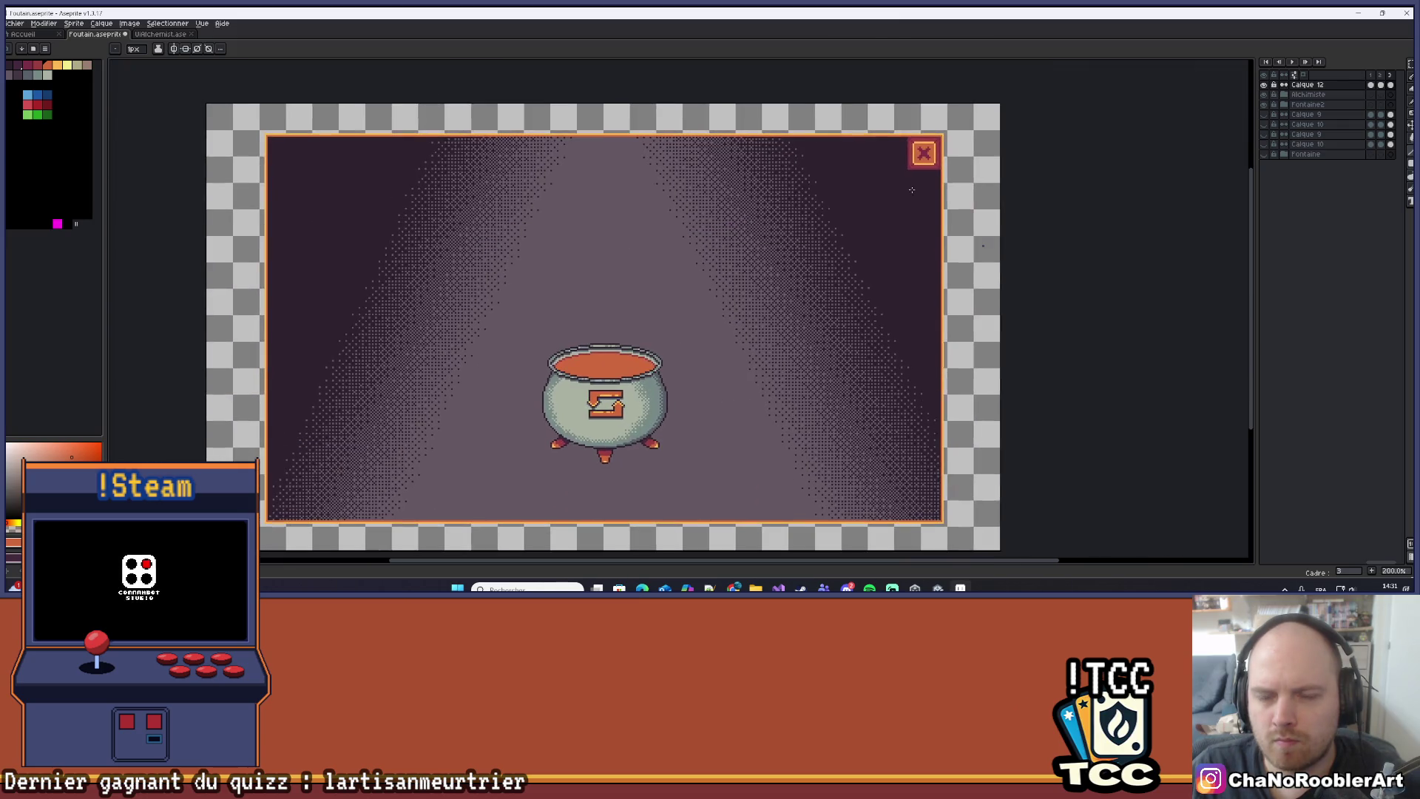
Flip between frames 1, 2 and 3 to compare the new third frame's button.
left_click(1372, 77)
left_click(1380, 77)
left_click(1391, 77)
left_click(1372, 77)
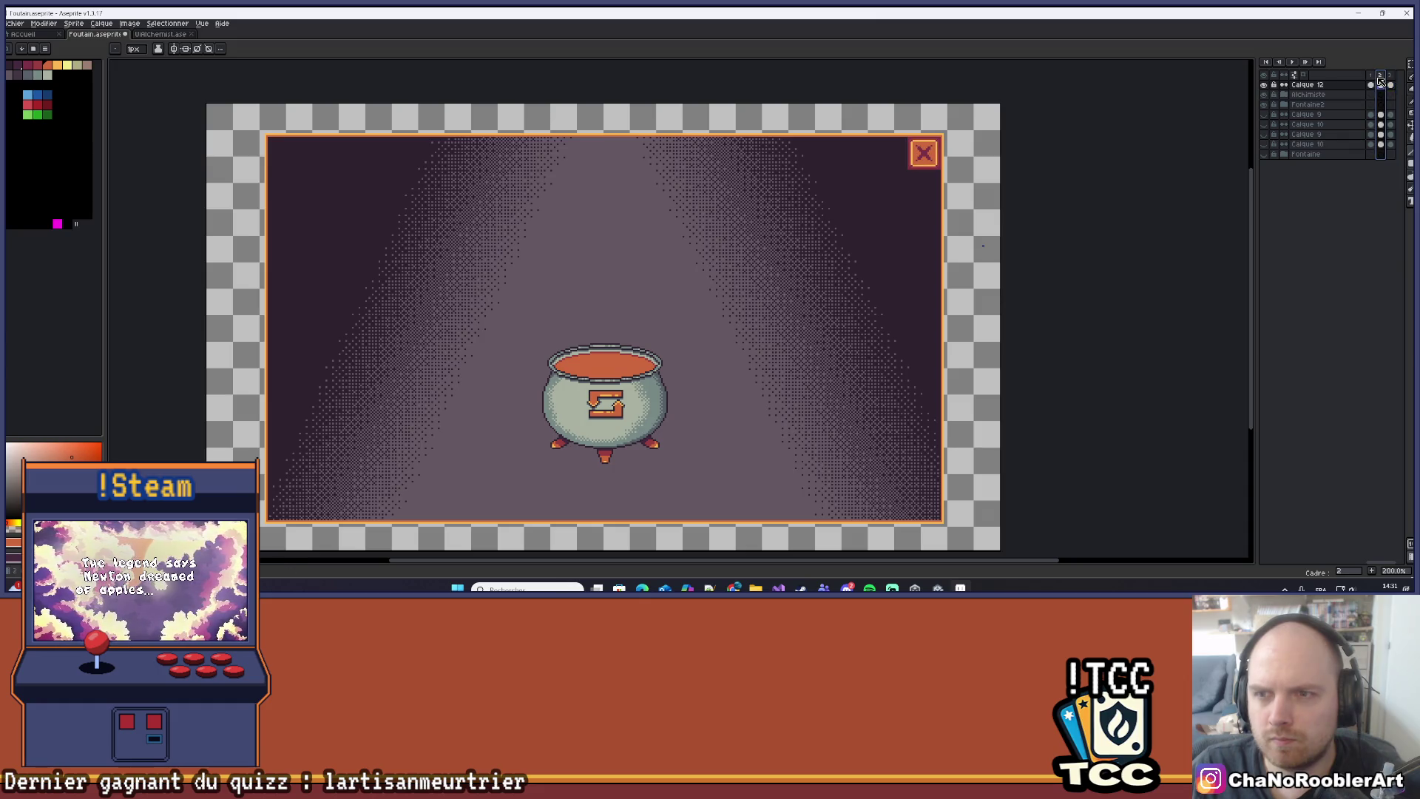
left_click(1390, 76)
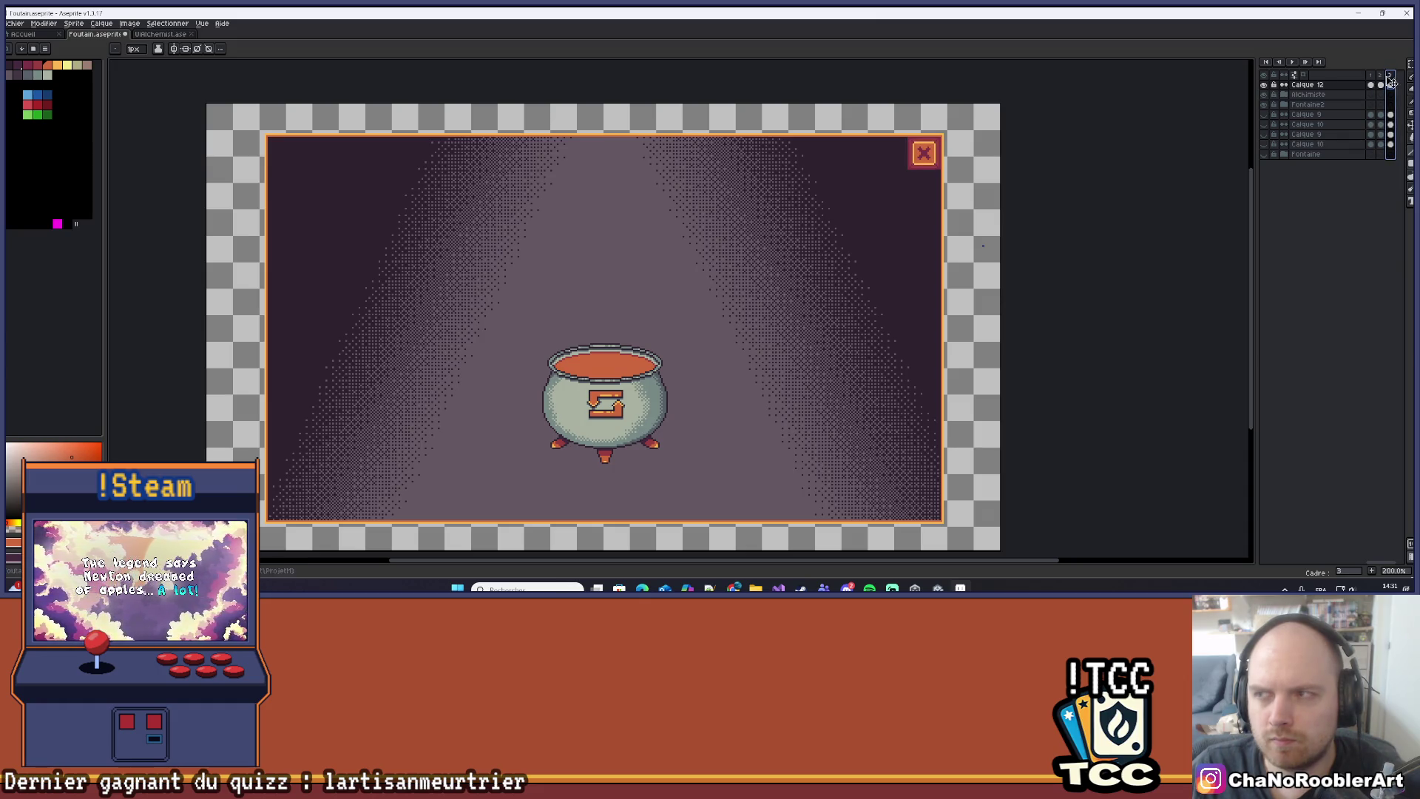
left_click(1380, 77)
left_click(1372, 77)
scroll(1006, 195, "down", 2)
scroll(1006, 195, "up", 2)
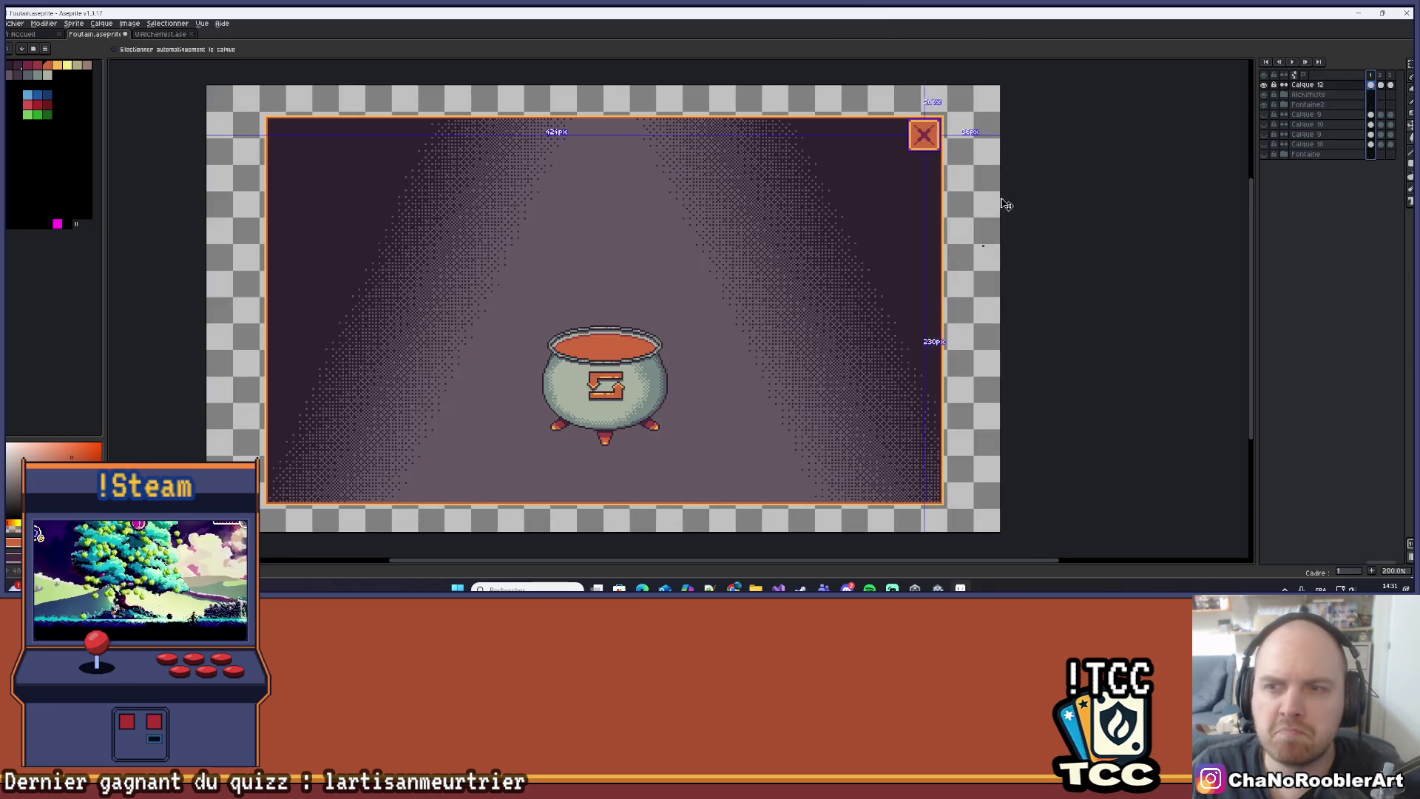
Recentre the panel, preview frame 3 again, then step back through frame 2 to frame 1.
left_click_drag(898, 196, 892, 191)
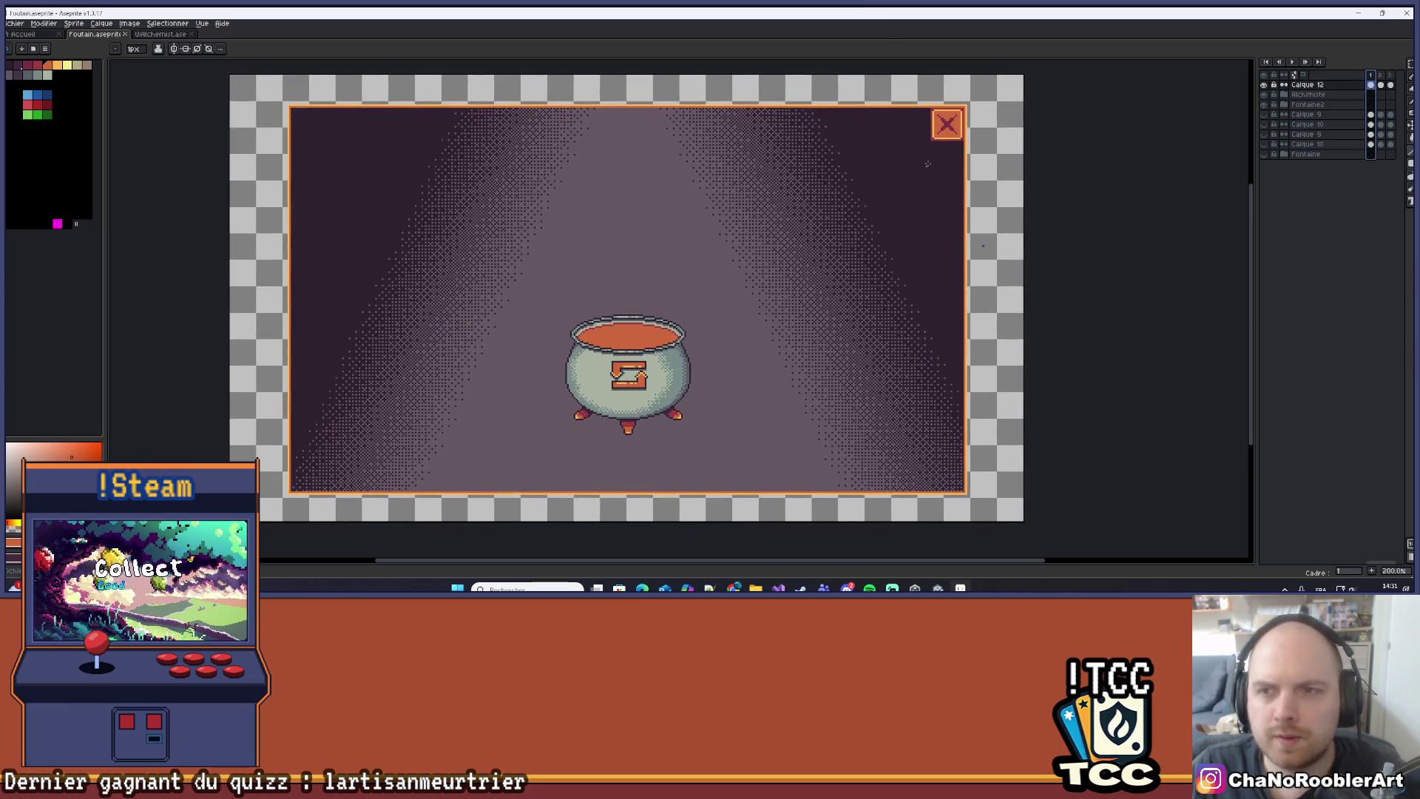
left_click_drag(952, 157, 883, 175)
left_click(1381, 75)
left_click(1391, 75)
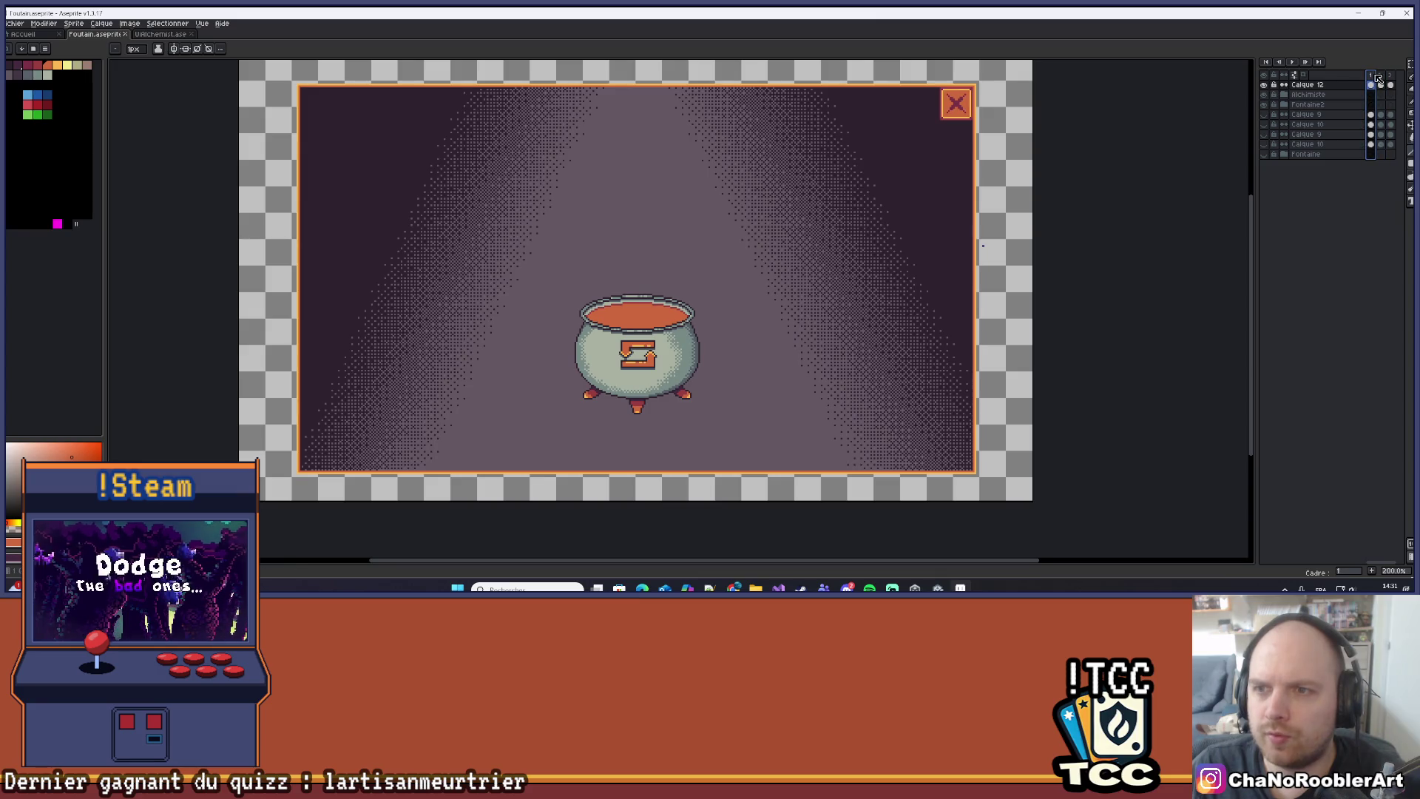
left_click(1381, 76)
left_click(1371, 76)
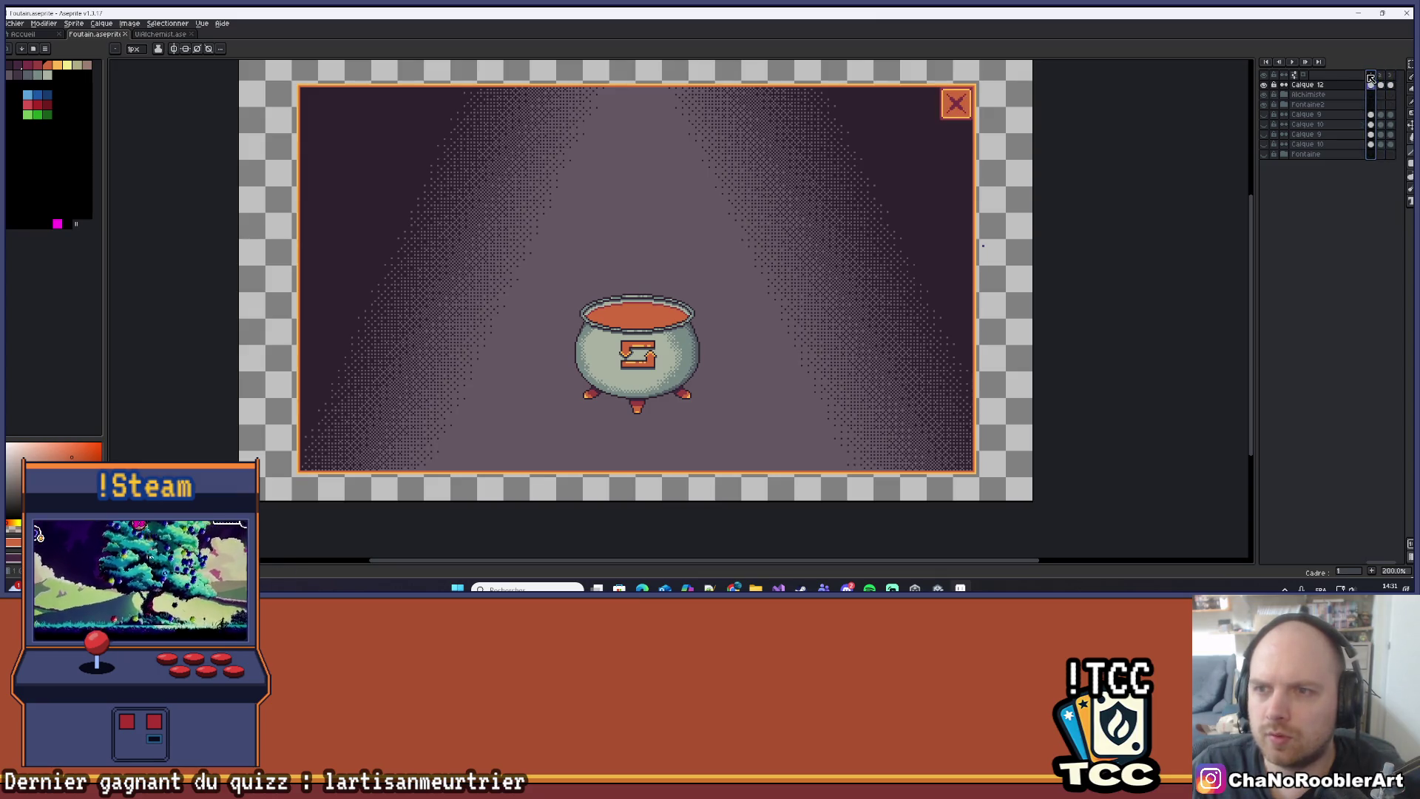
scroll(831, 248, "up", 1)
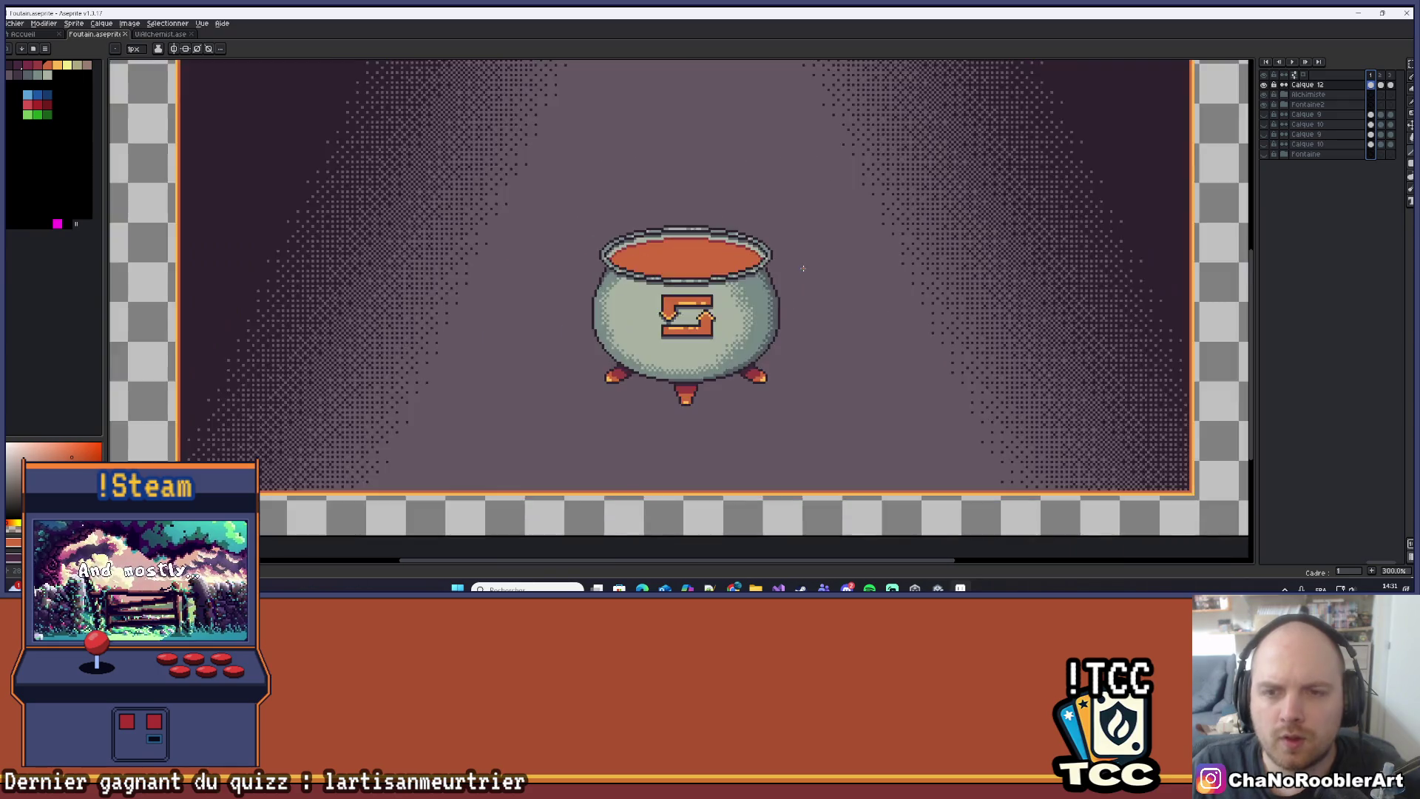
scroll(870, 386, "down", 1)
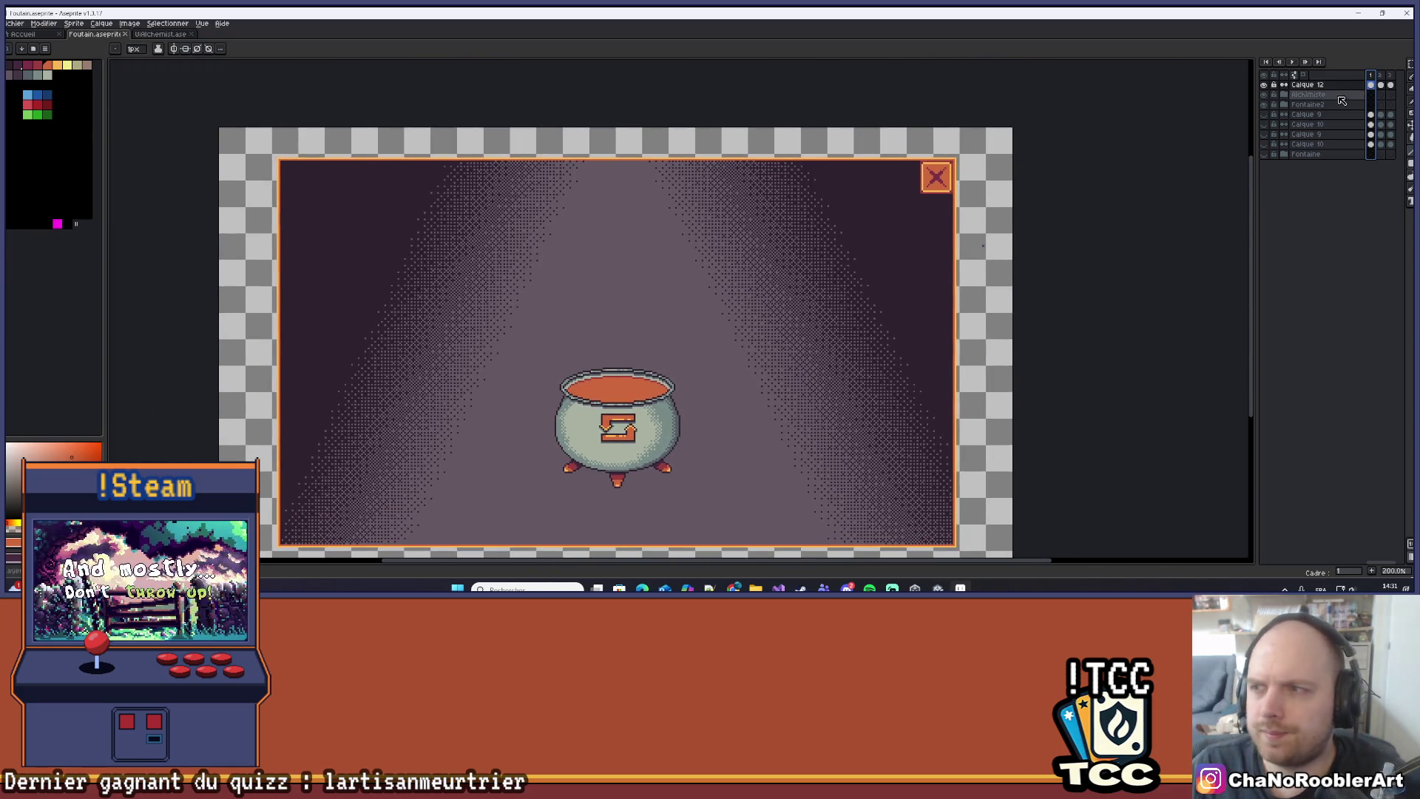
Expand the Alchimiste layer group and select its Chaudron layer.
left_click(1323, 97)
left_click(1284, 95)
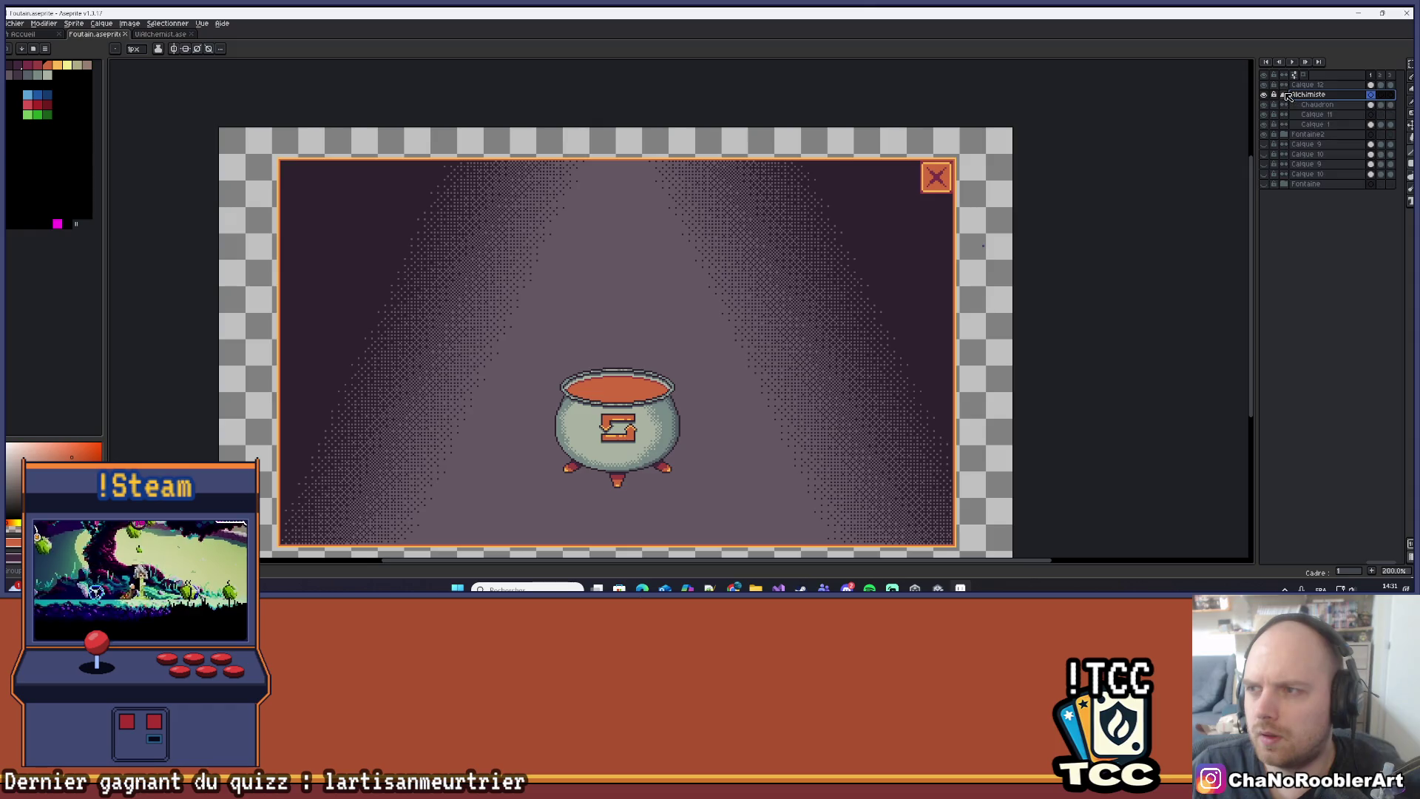
left_click(1317, 104)
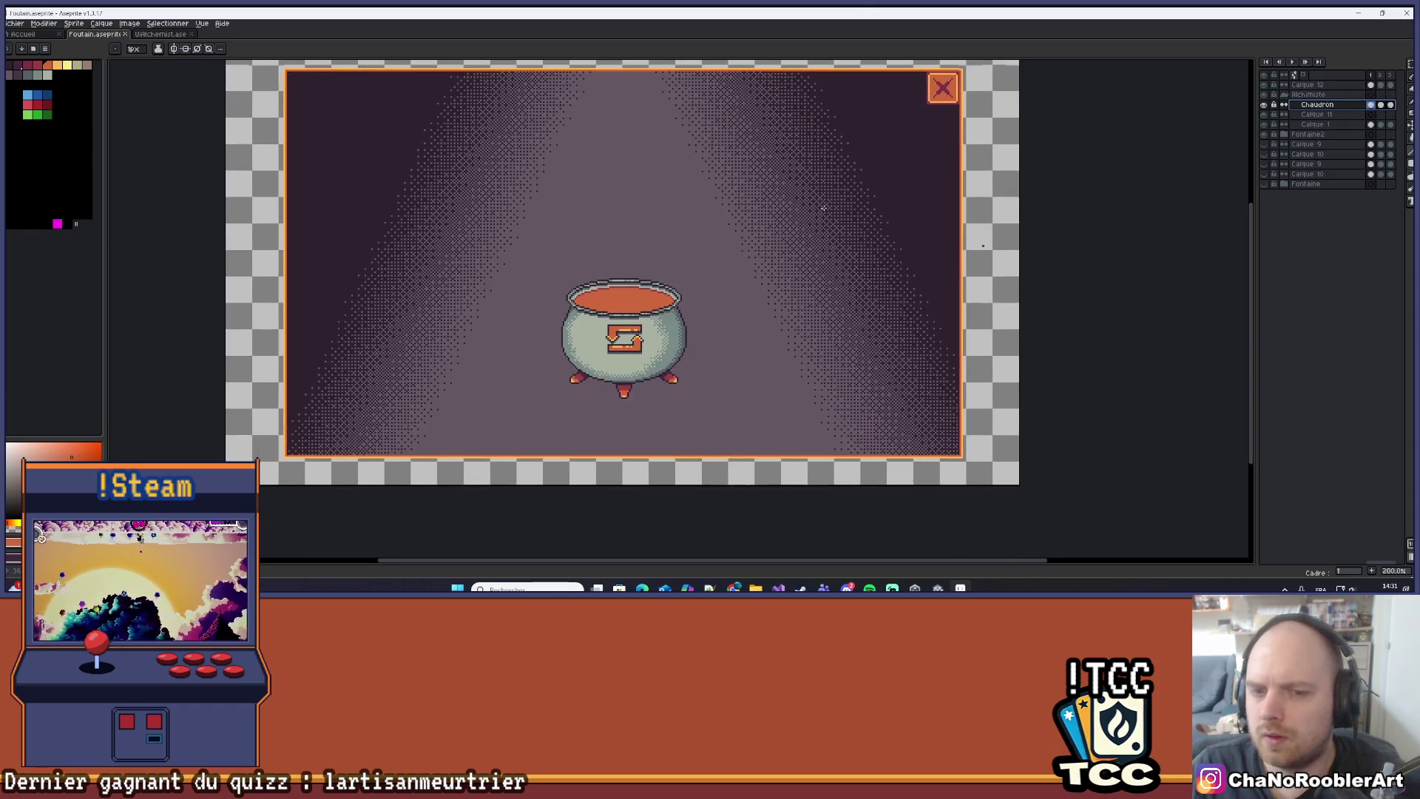
scroll(666, 319, "up", 1)
scroll(743, 320, "down", 1)
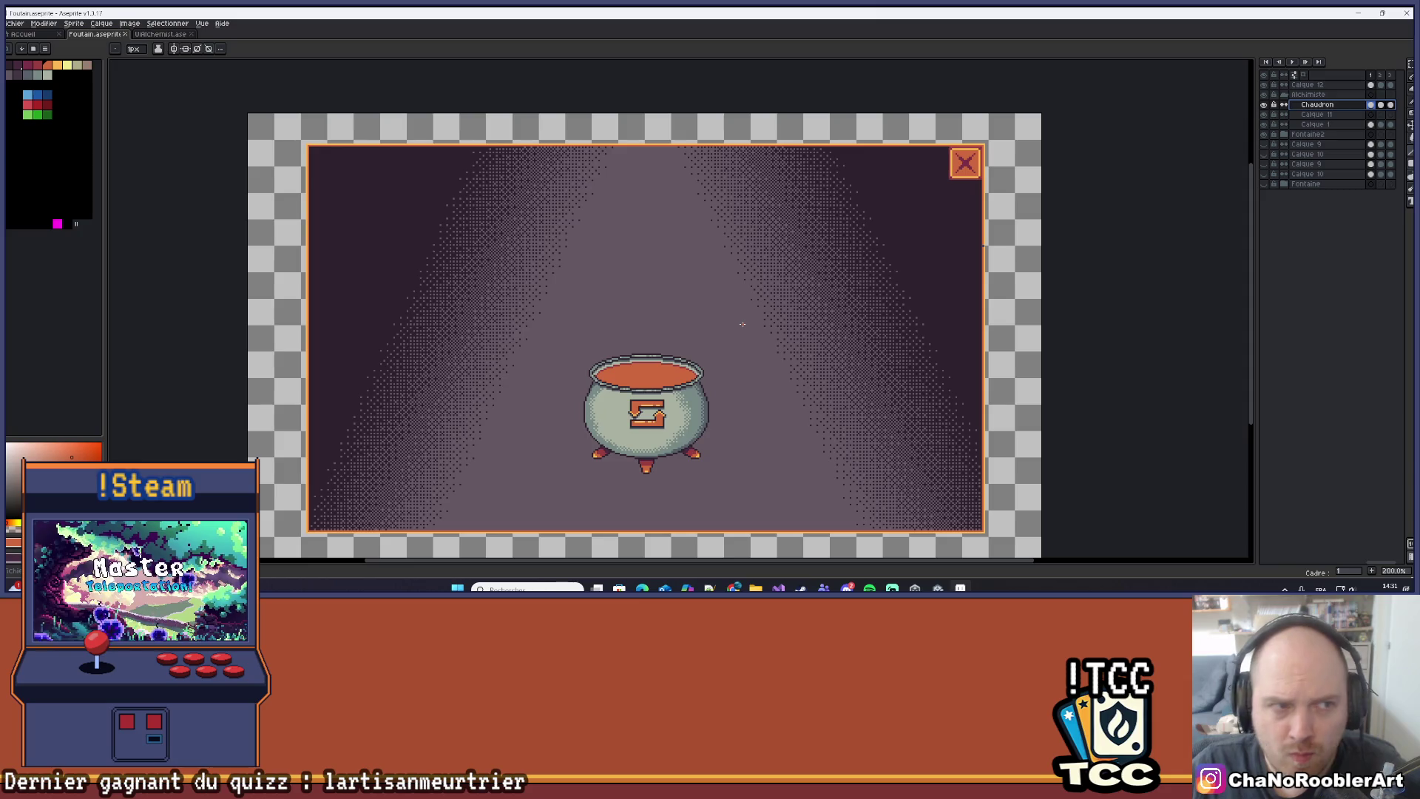
scroll(673, 377, "up", 4)
Try a paint-bucket fill on the Chaudron layer with a palette colour, then undo it.
key("i")
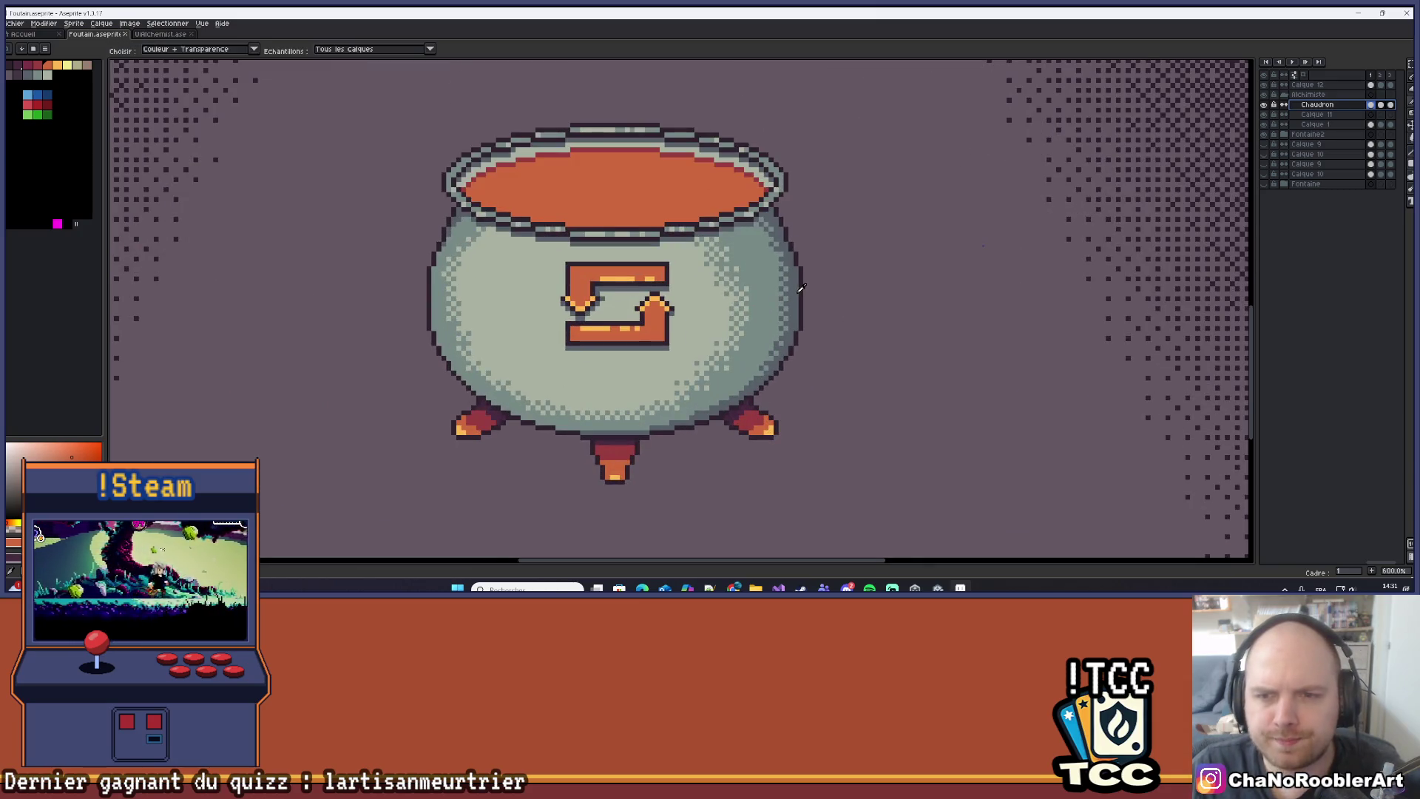
key("b")
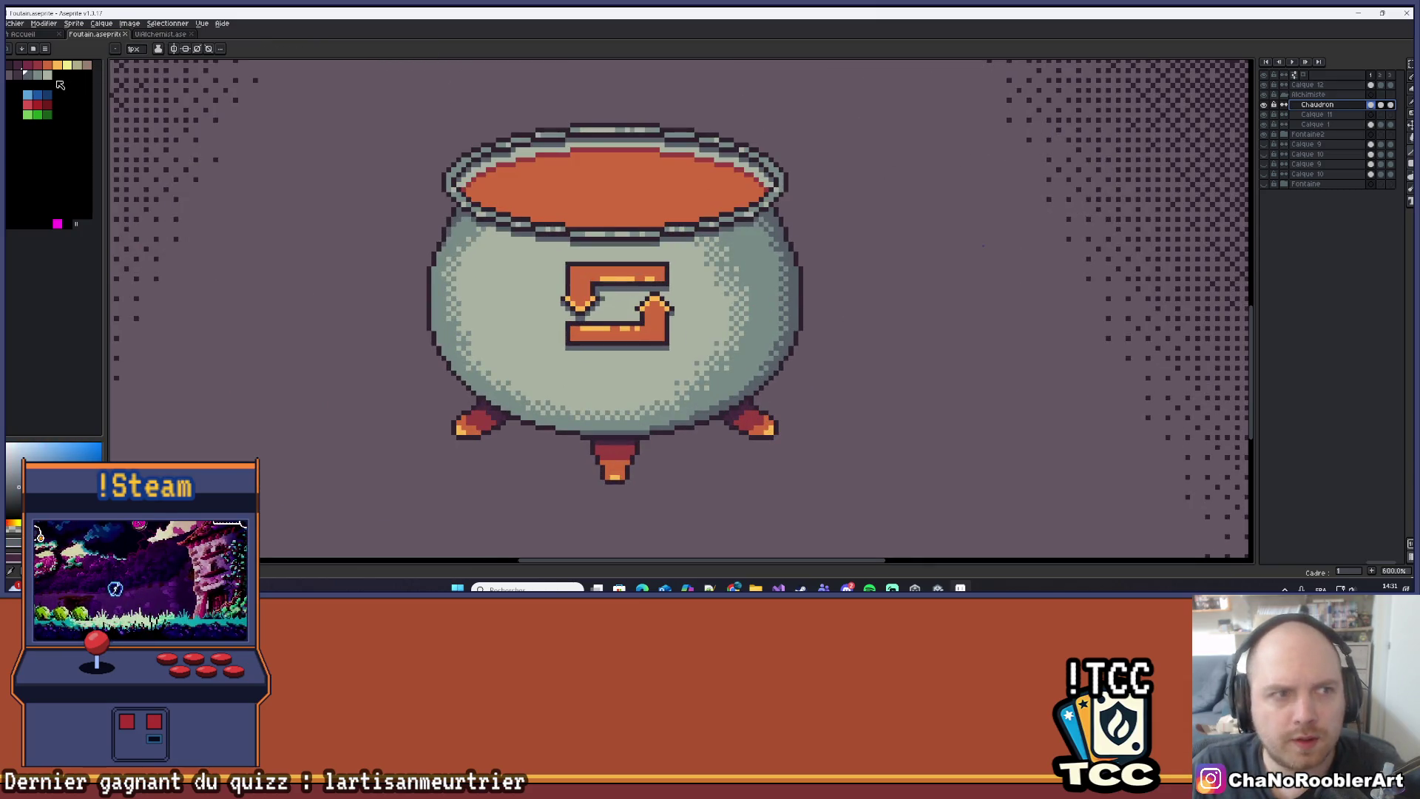
left_click(19, 74)
key("g")
scroll(796, 284, "down", 4)
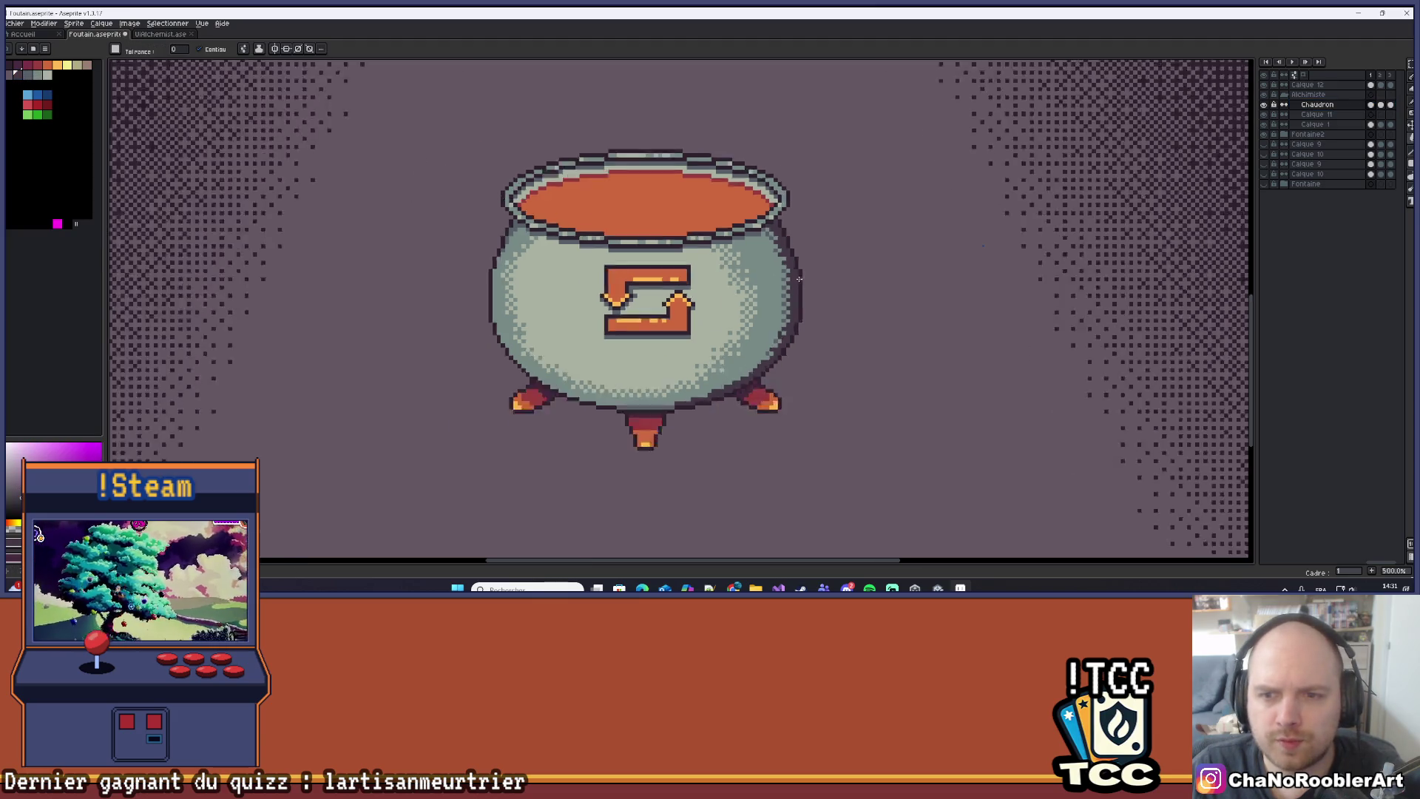
left_click(562, 195)
key("ctrl+z")
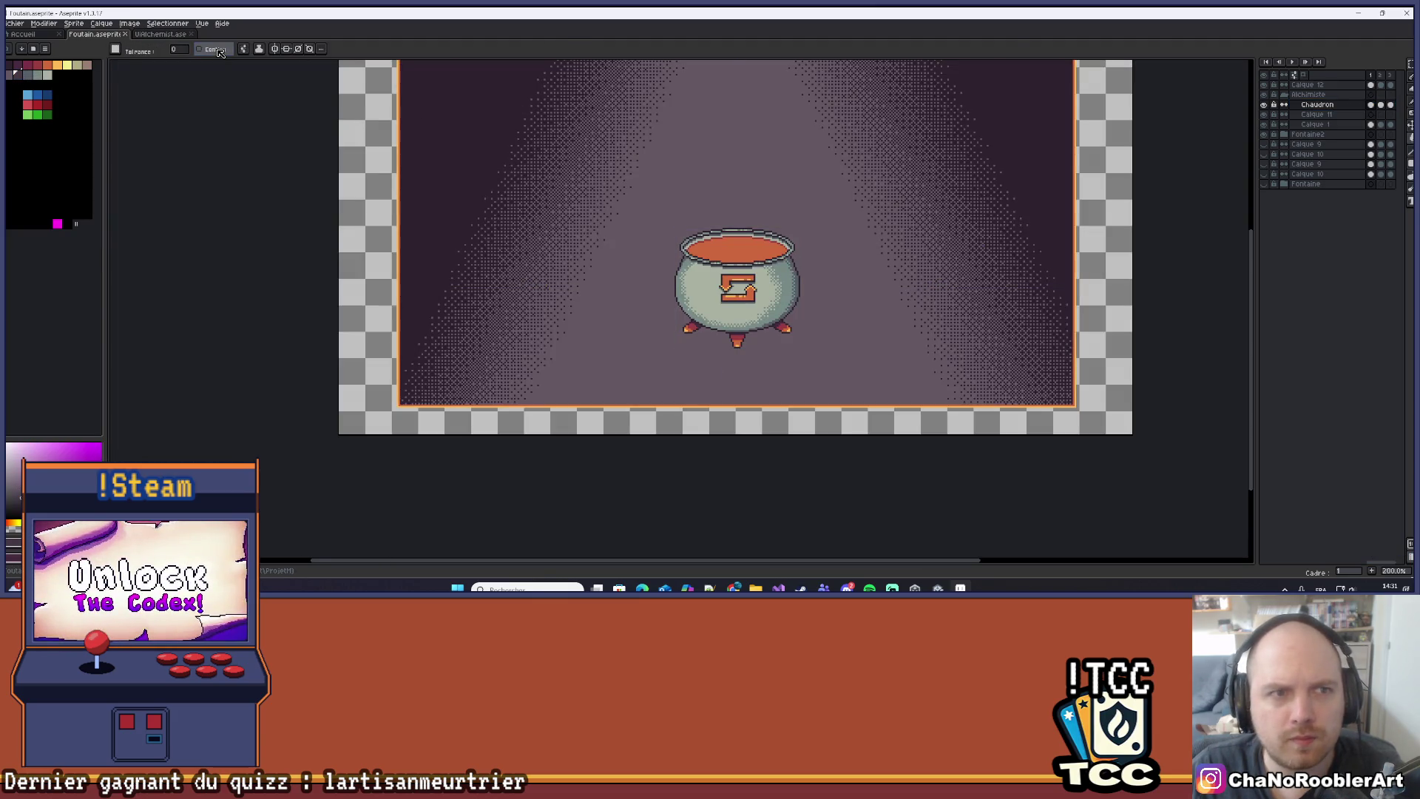
Recolour the cauldron body with a darker blue palette colour, then undo it.
scroll(654, 224, "up", 3)
scroll(1017, 375, "down", 4)
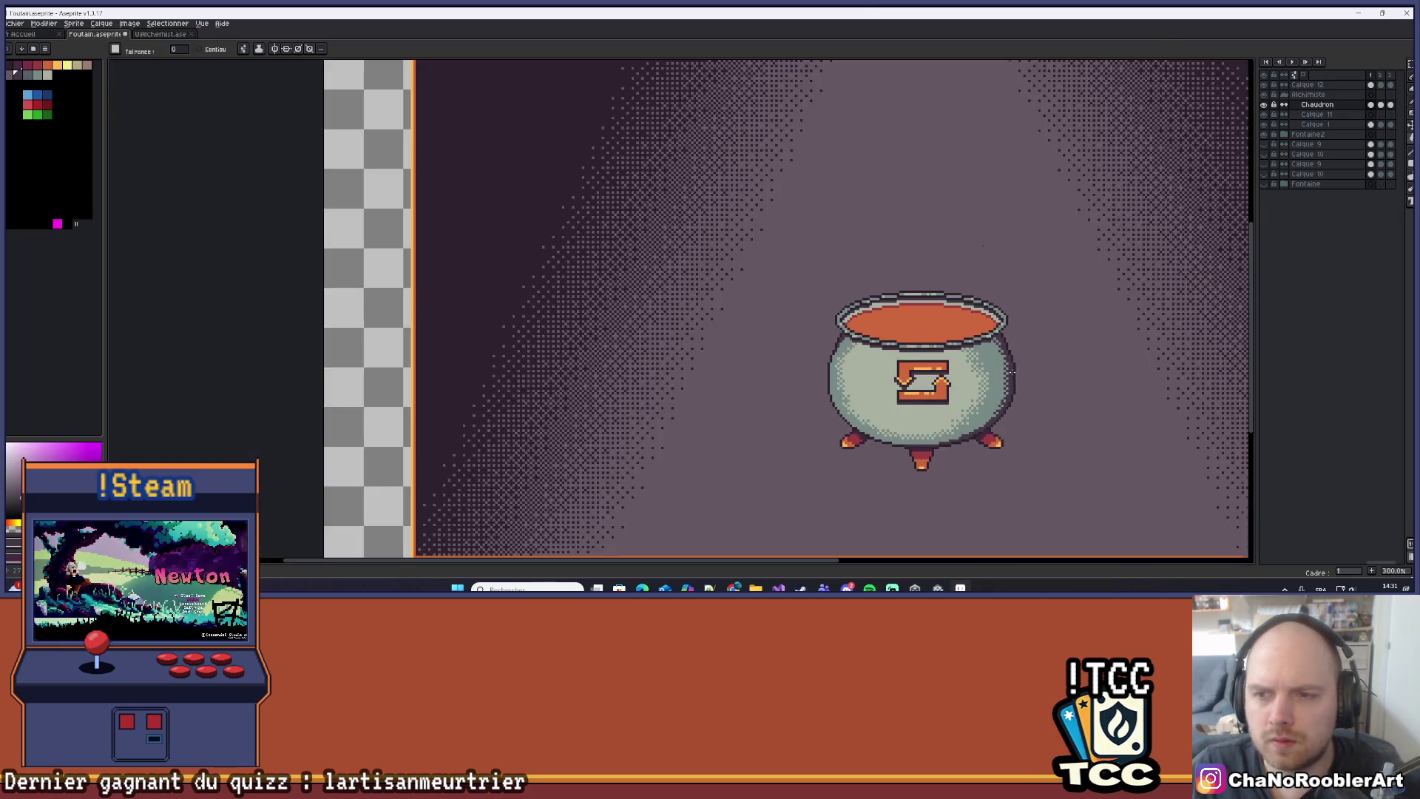
scroll(800, 324, "up", 1)
scroll(790, 298, "up", 2)
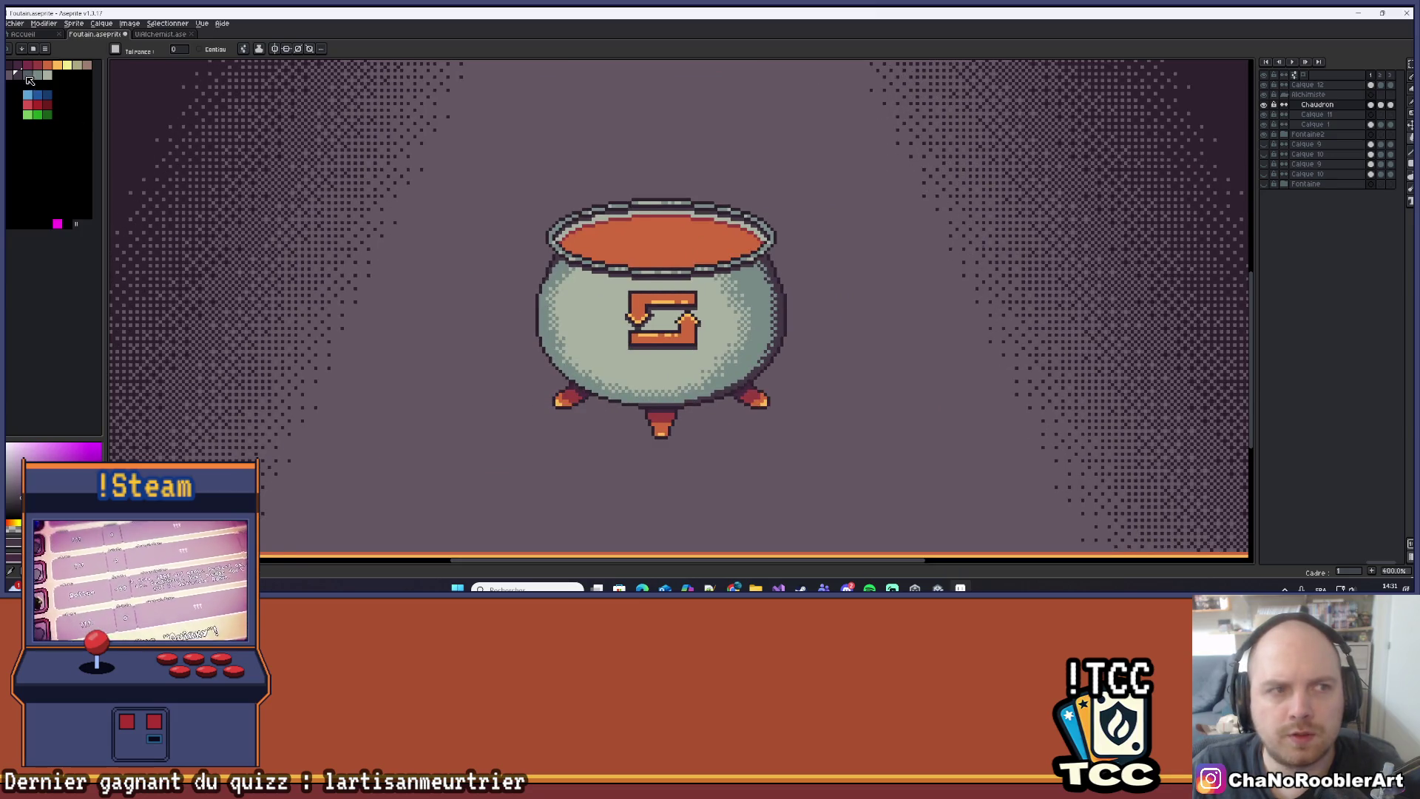
left_click(28, 76)
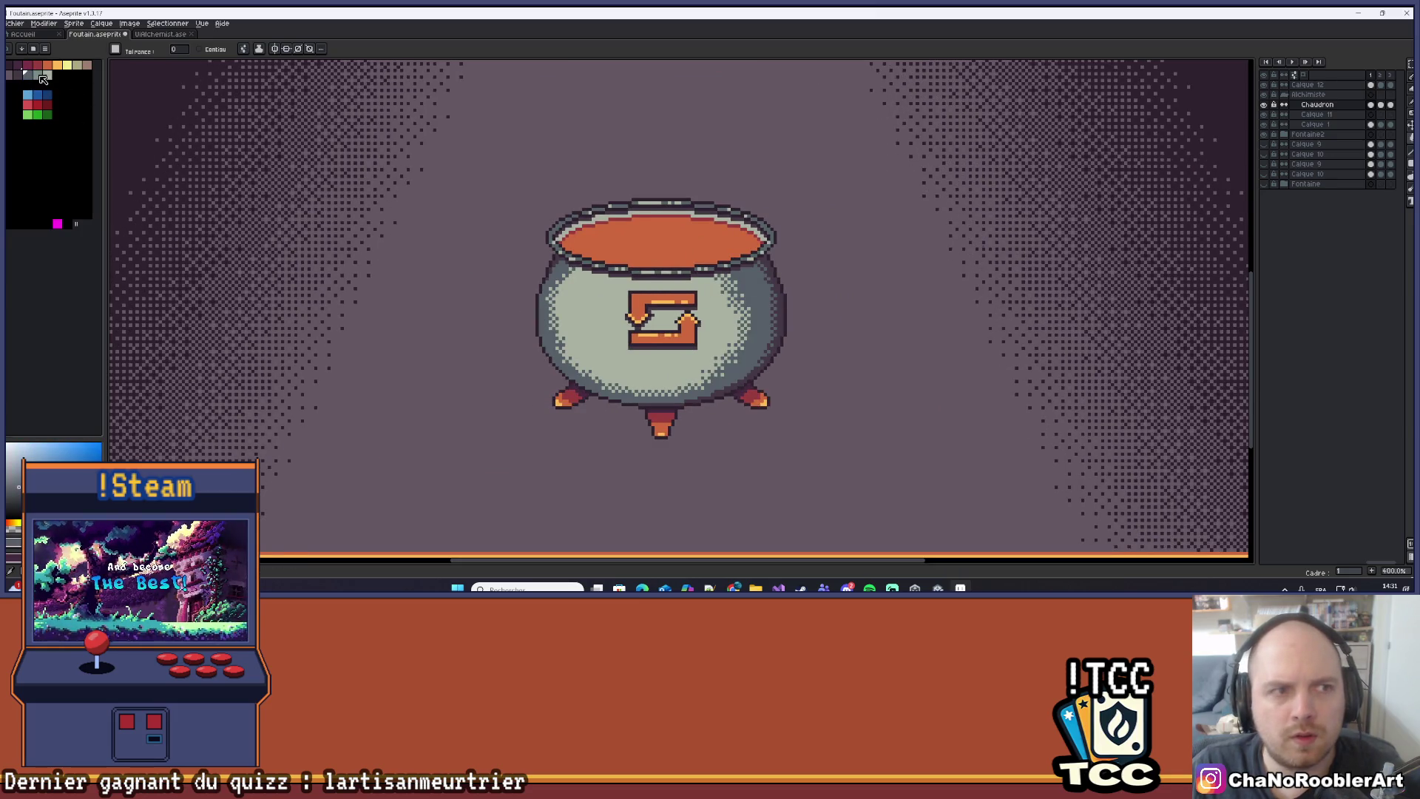
left_click(727, 309)
scroll(727, 309, "down", 3)
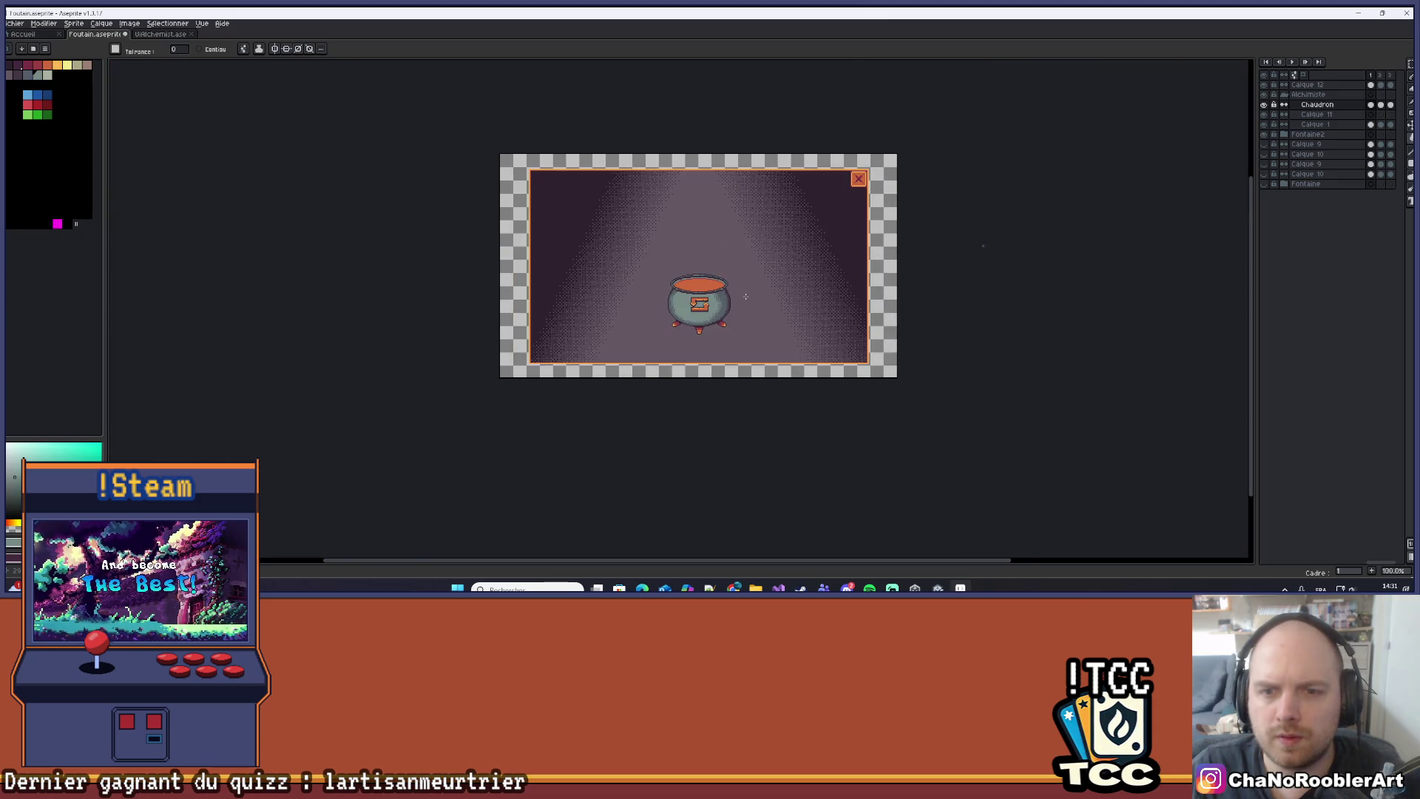
scroll(746, 297, "up", 1)
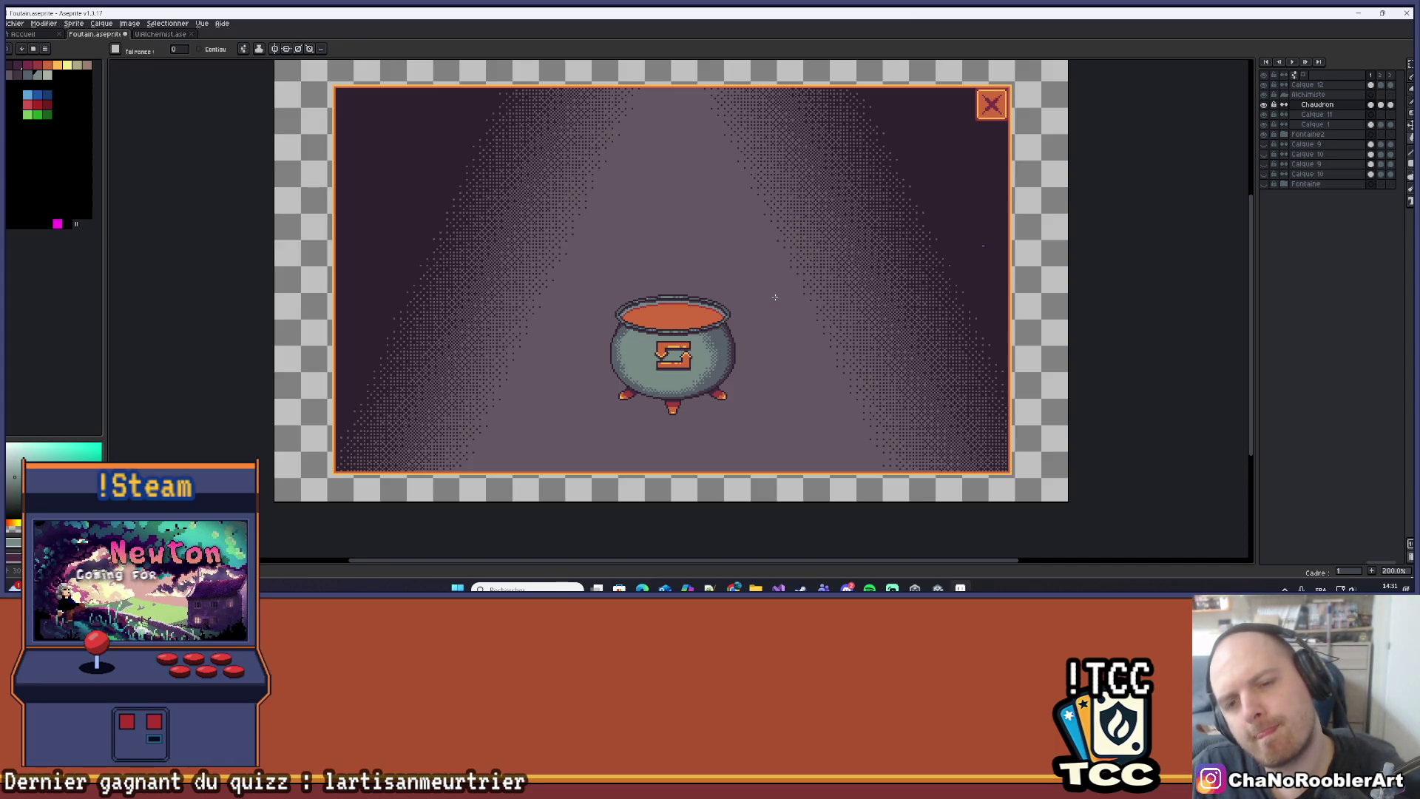
key("ctrl+z")
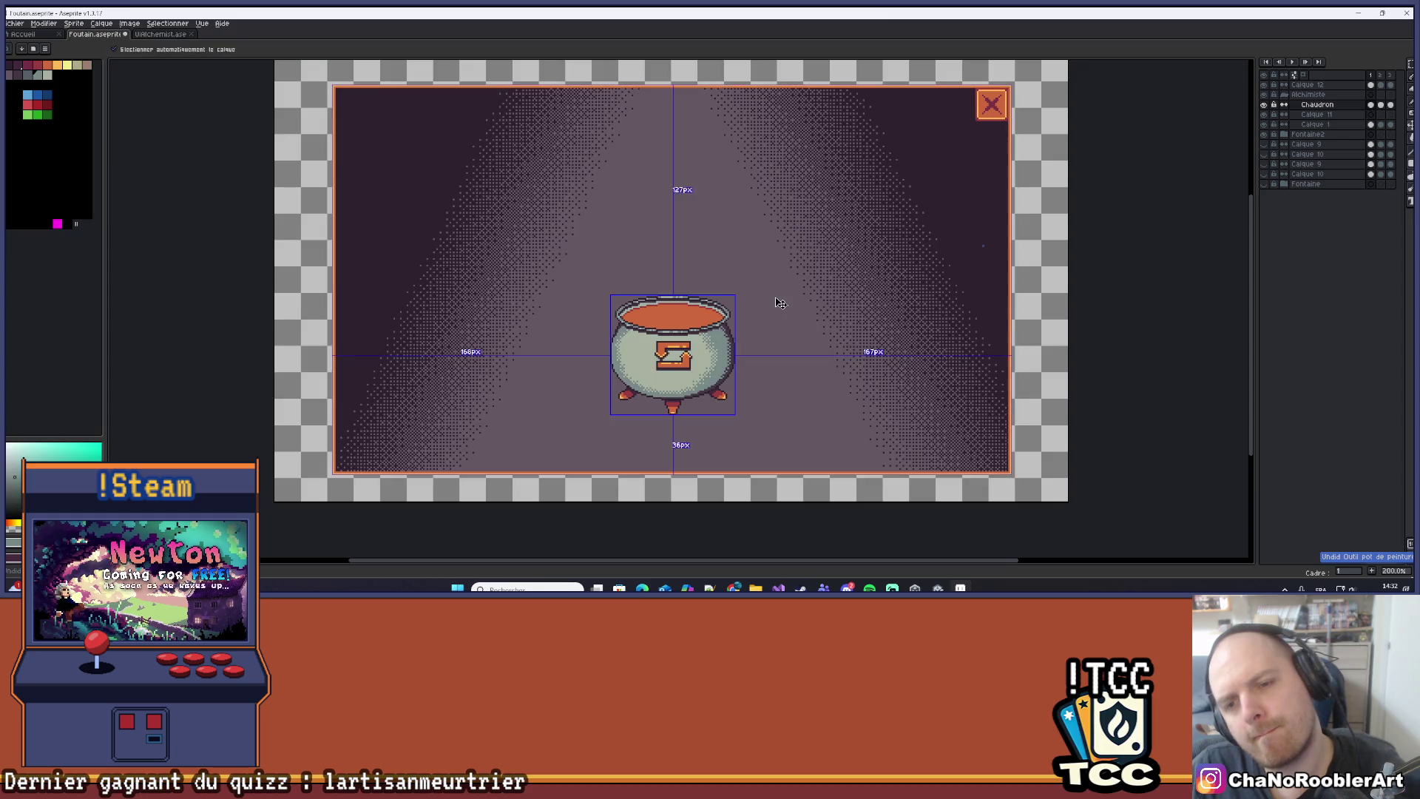
Switch to the Move tool and recentre the view on the cauldron.
scroll(775, 298, "down", 1)
key("v")
scroll(766, 300, "up", 2)
scroll(754, 252, "down", 1)
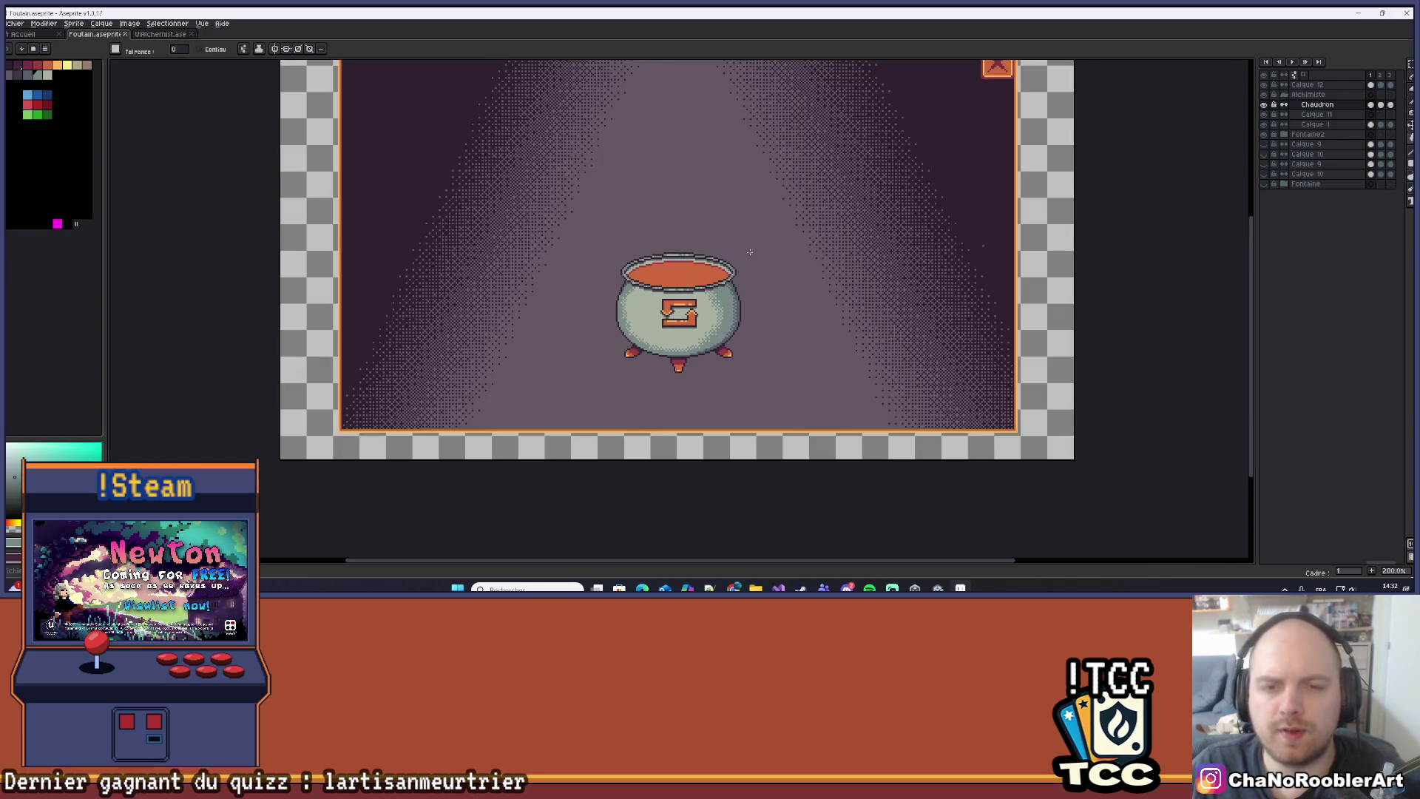
left_click_drag(749, 252, 731, 289)
scroll(647, 338, "up", 2)
scroll(688, 348, "down", 2)
scroll(721, 340, "down", 1)
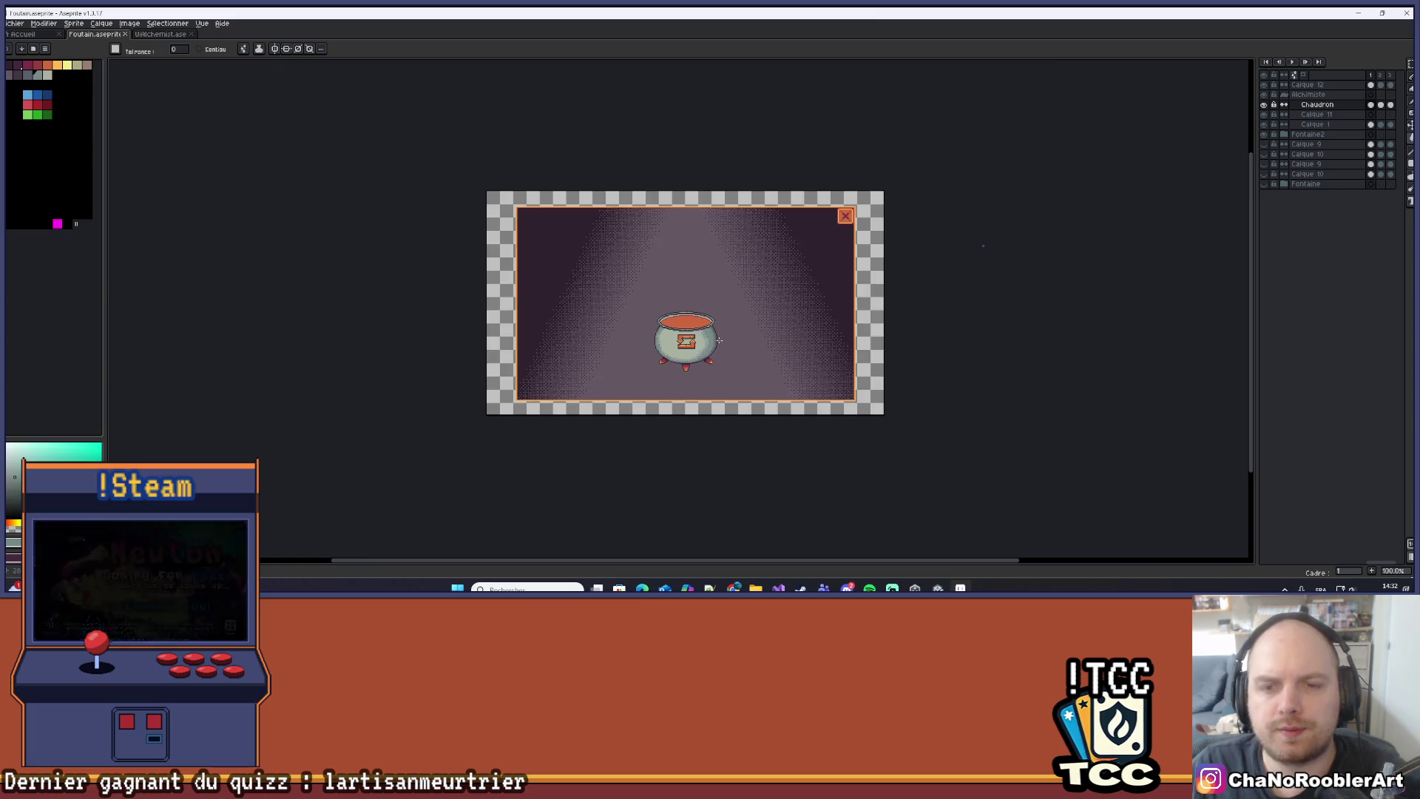
scroll(716, 331, "up", 1)
left_click_drag(770, 266, 759, 301)
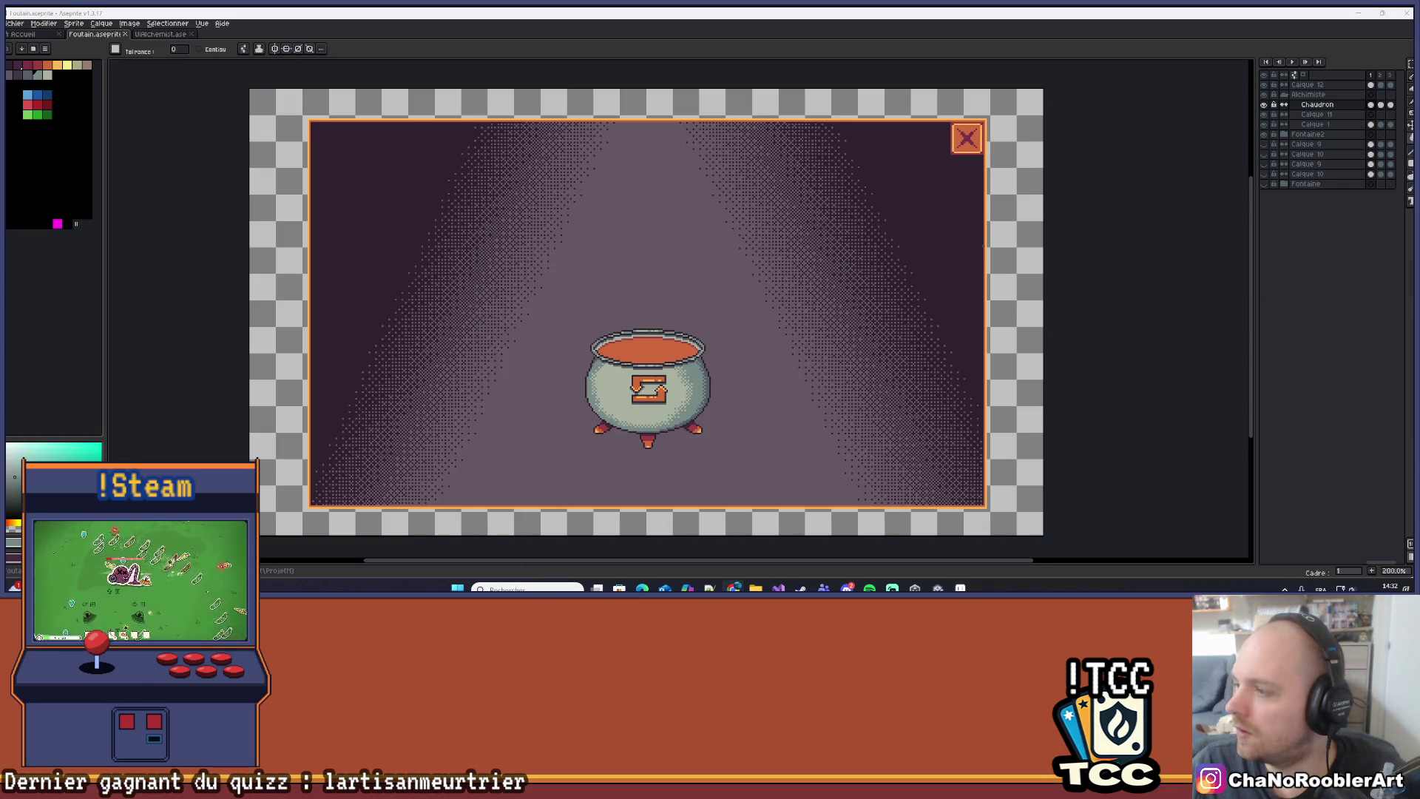
scroll(567, 330, "up", 3)
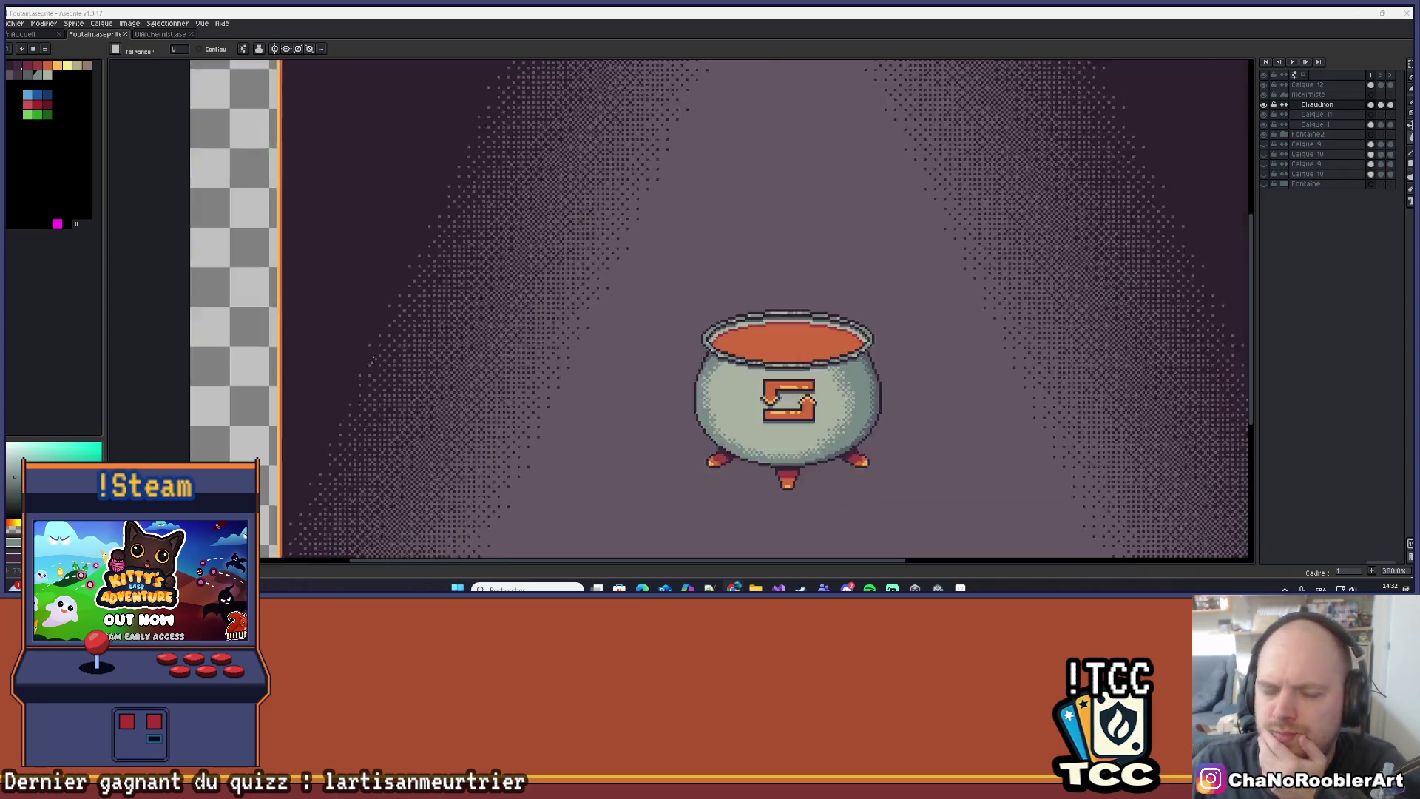
scroll(567, 330, "down", 2)
scroll(774, 313, "up", 1)
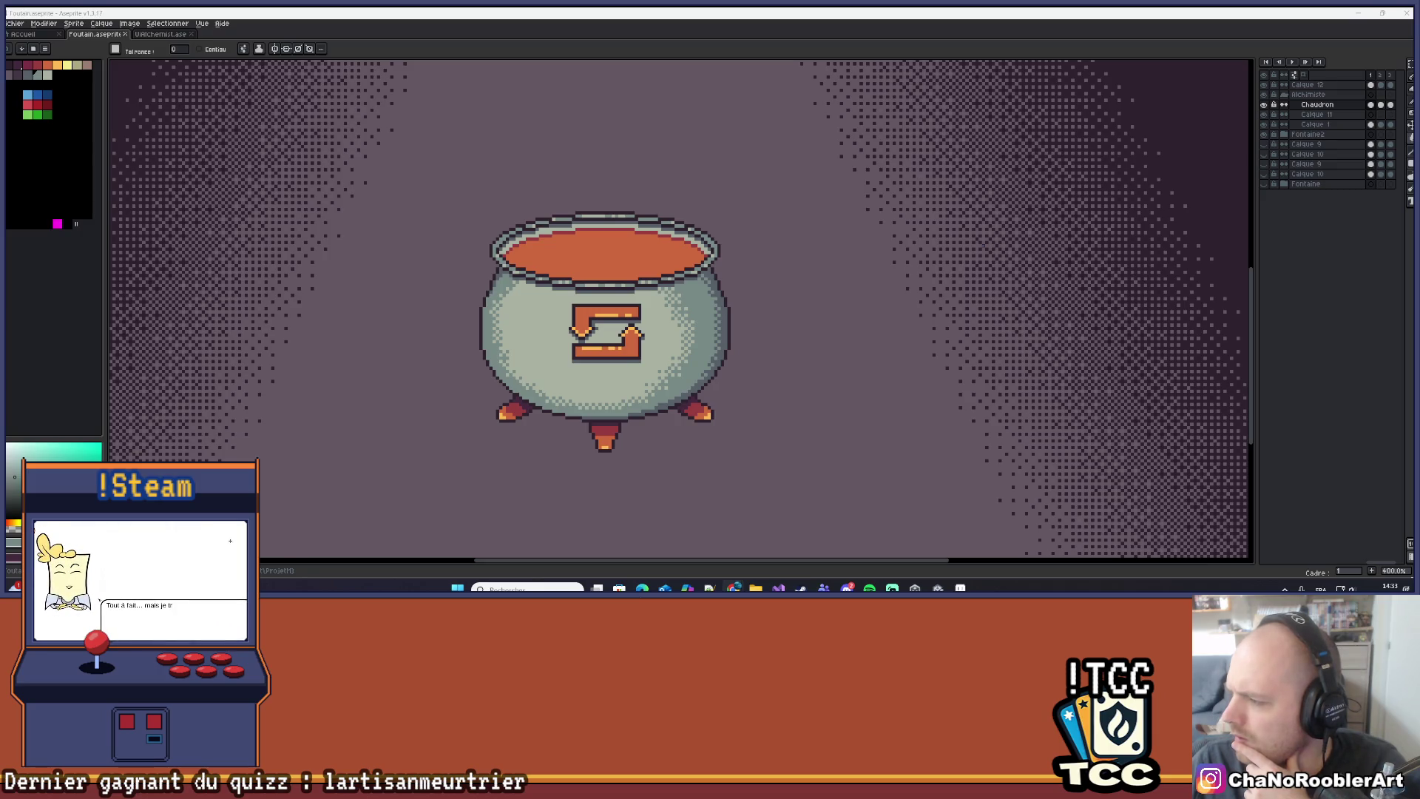
Pick an orange-yellow colour and test-fill the liquid, then undo the fill.
scroll(569, 245, "up", 2)
scroll(569, 246, "up", 3)
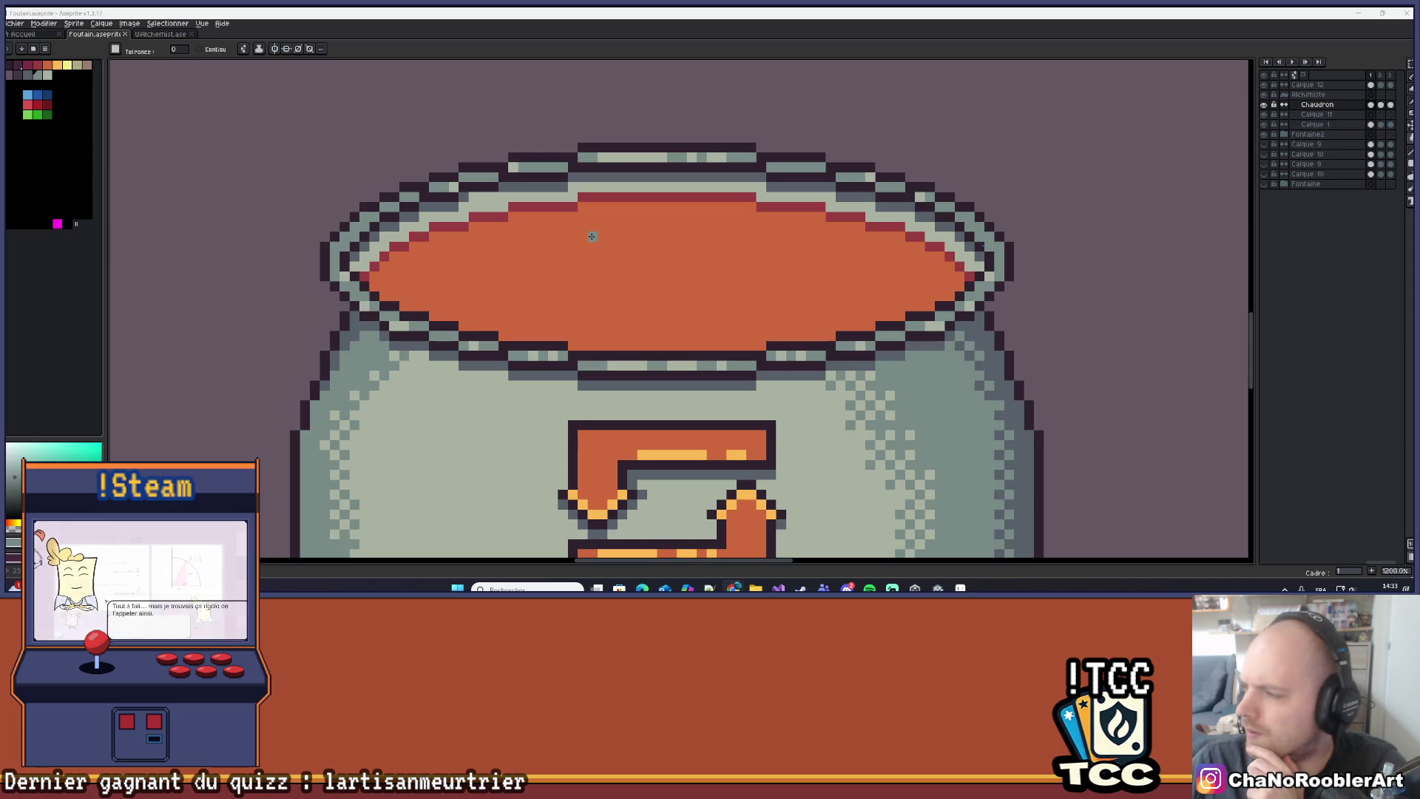
mouse_move(613, 295)
left_mouse_down()
mouse_move(589, 260)
mouse_move(589, 279)
mouse_move(619, 279)
left_mouse_up()
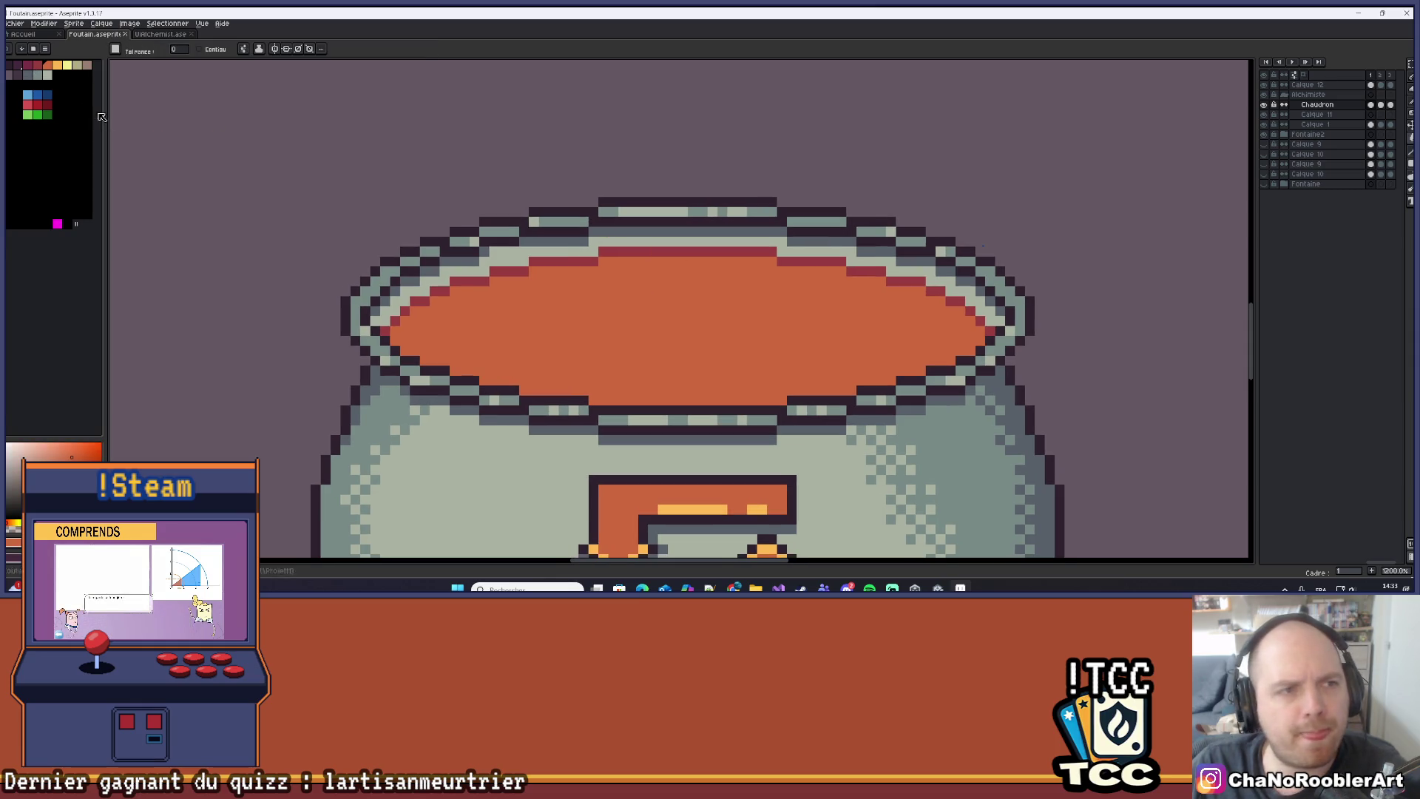
left_click(68, 65)
left_click(580, 289)
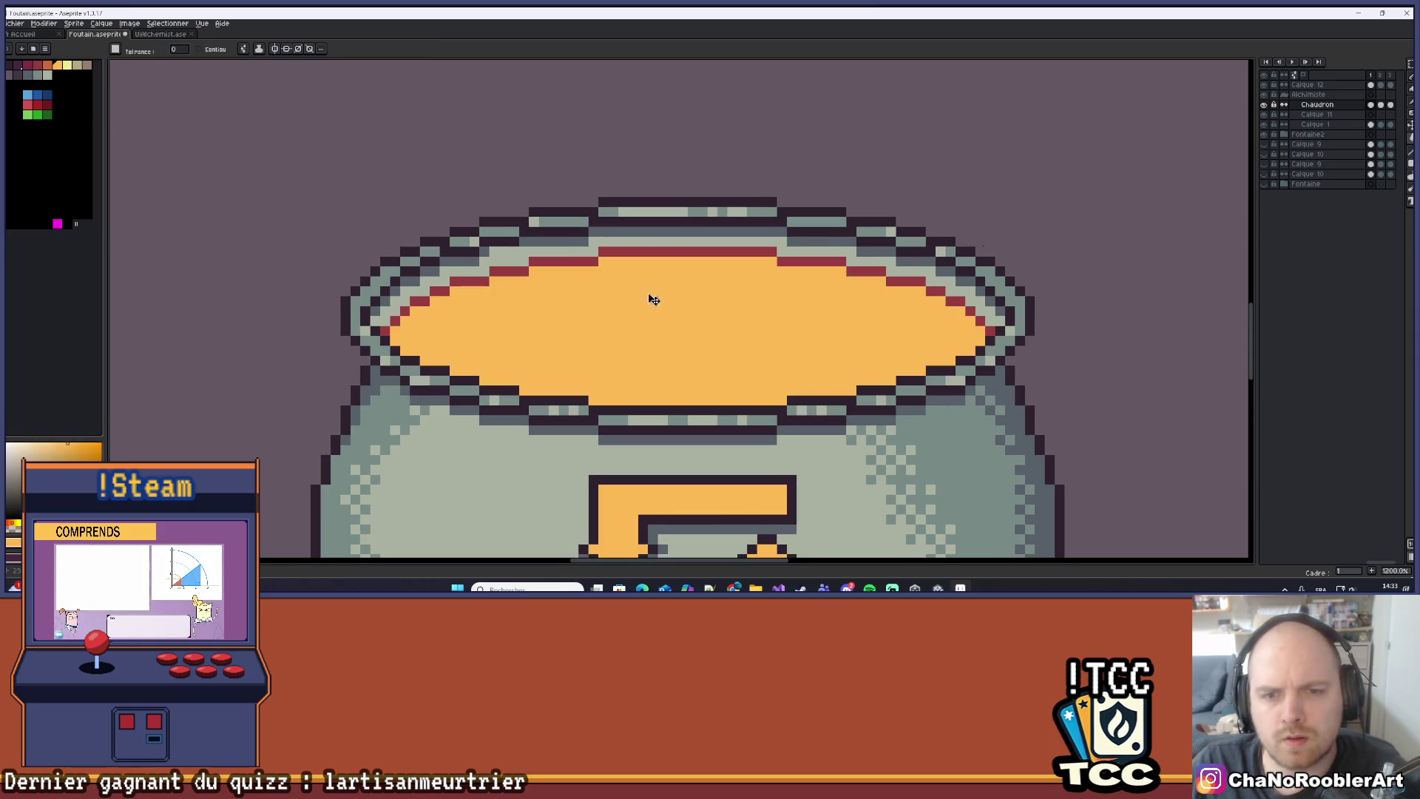
key("ctrl+z")
Draw a large yellow ellipse bubble on the cauldron's liquid.
key("b")
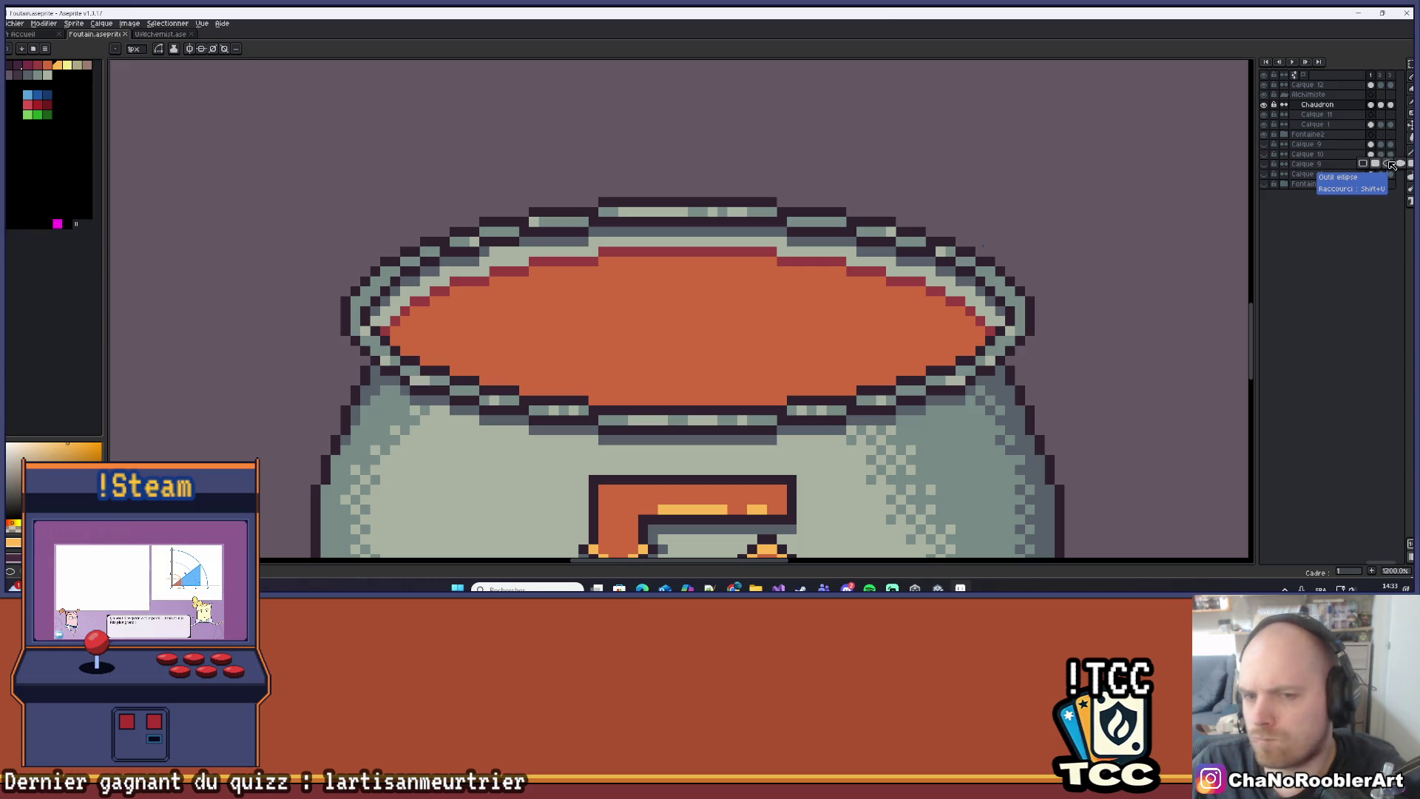
left_click(1391, 164)
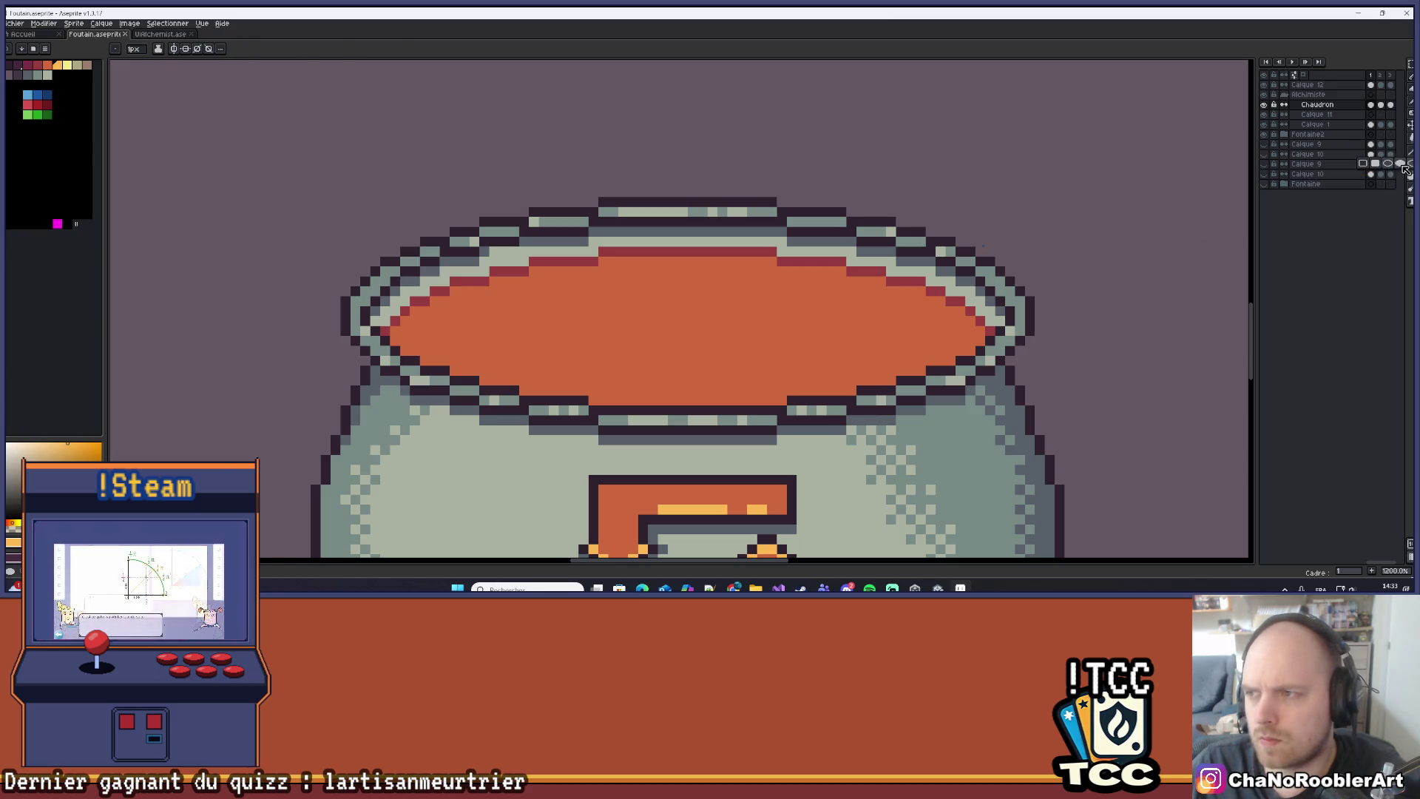
key("1")
scroll(703, 254, "up", 3)
left_click_drag(755, 255, 772, 269)
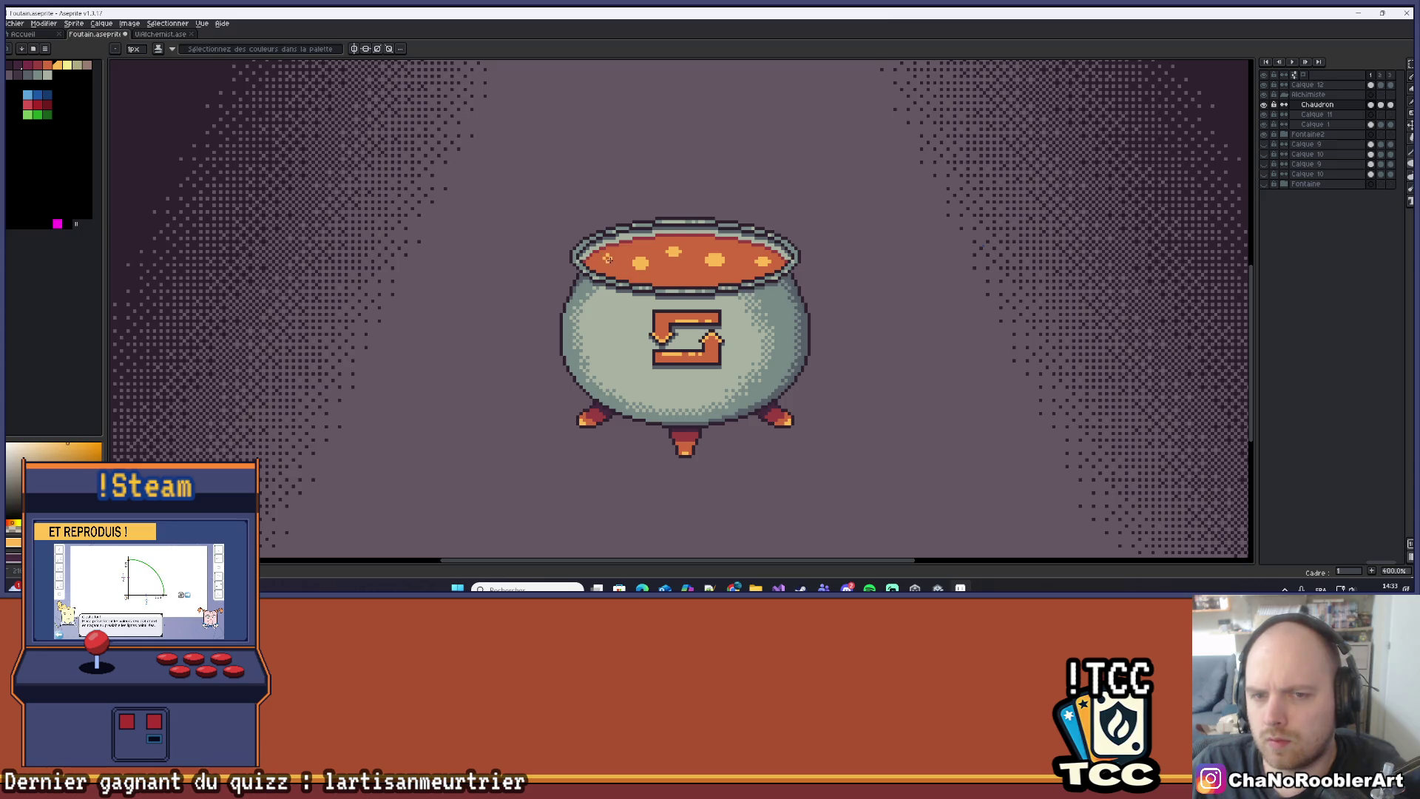
Add two smaller yellow bubbles to the liquid.
left_click_drag(669, 273, 671, 279)
scroll(693, 265, "down", 3)
scroll(695, 266, "up", 2)
scroll(704, 272, "up", 2)
scroll(703, 271, "up", 3)
left_click_drag(739, 255, 759, 258)
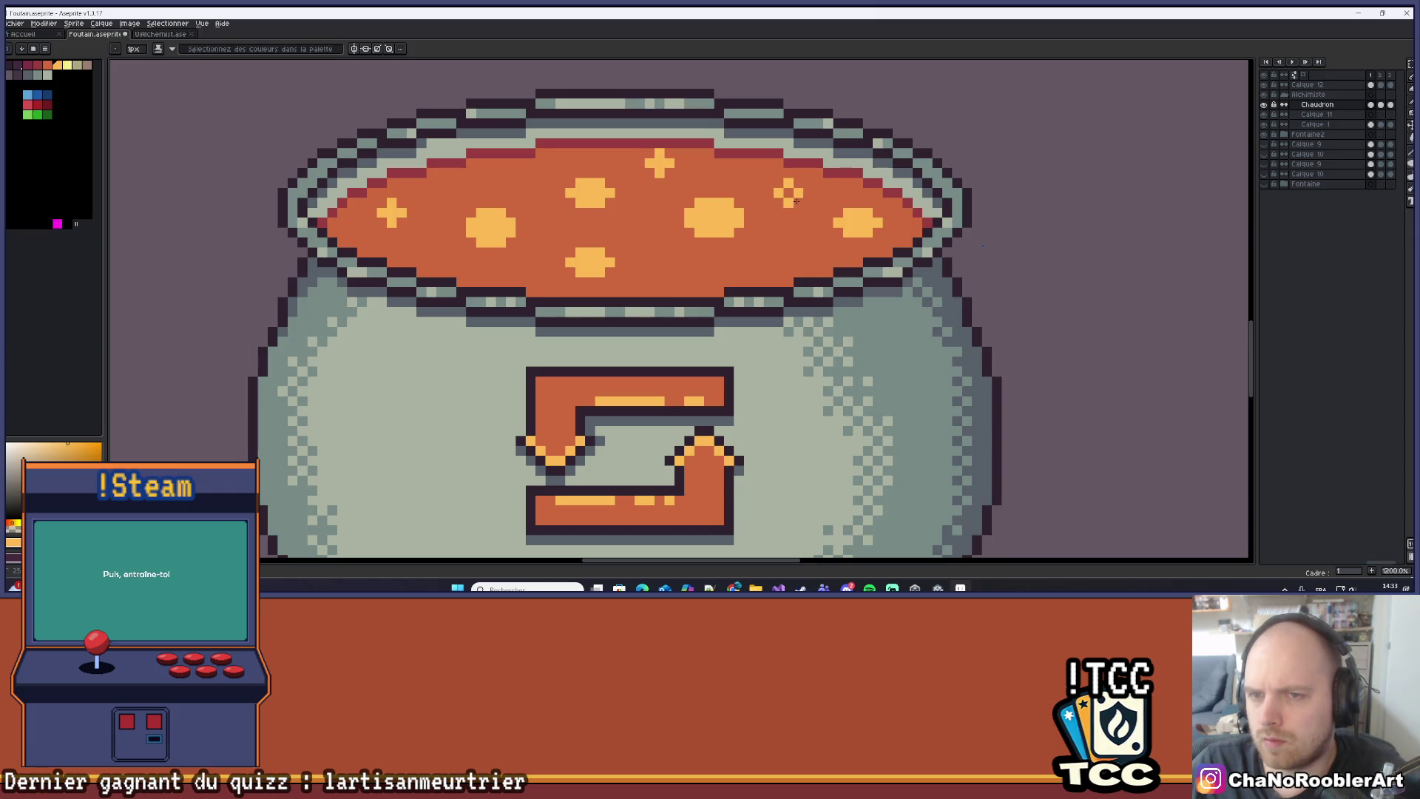
scroll(784, 182, "down", 5)
scroll(777, 260, "up", 4)
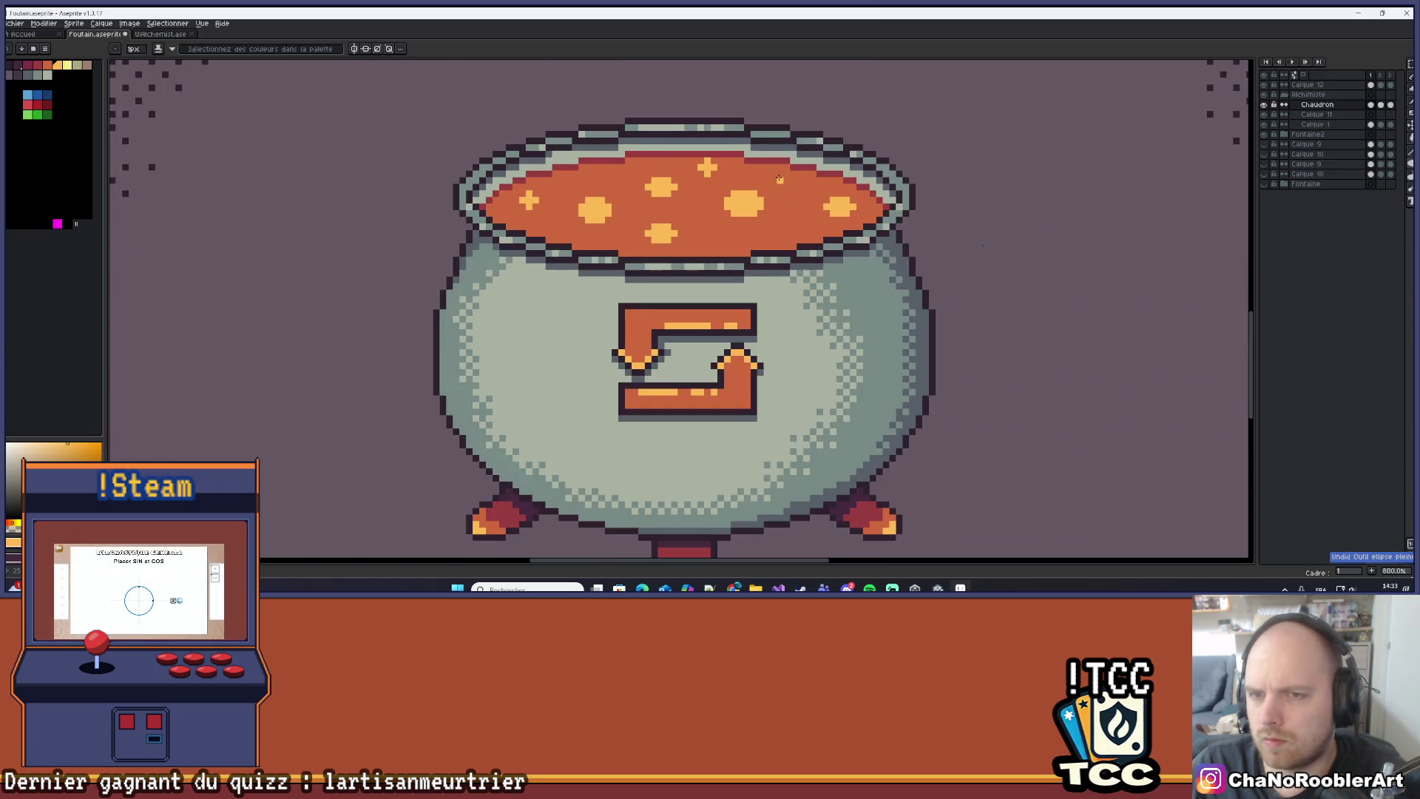
scroll(798, 196, "down", 3)
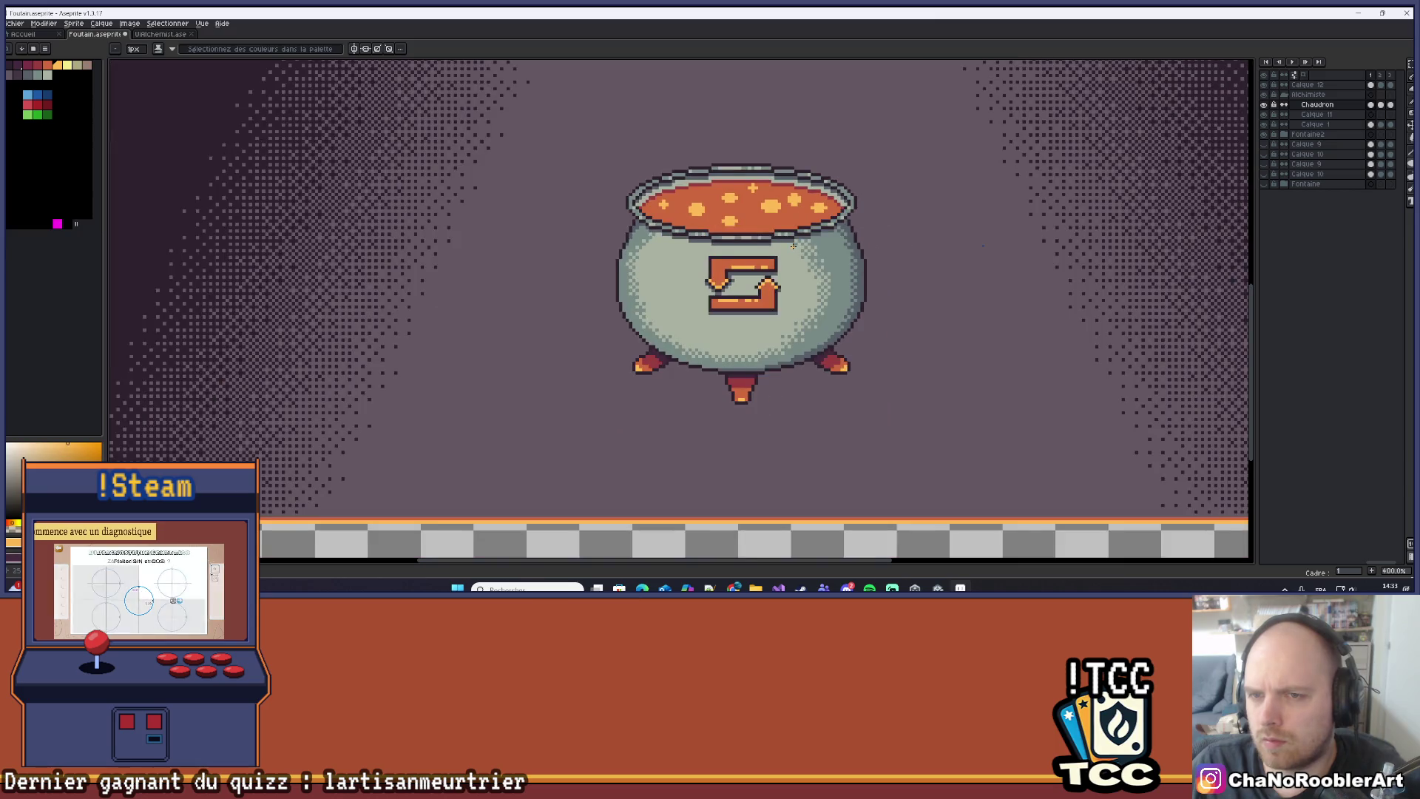
scroll(703, 230, "up", 8)
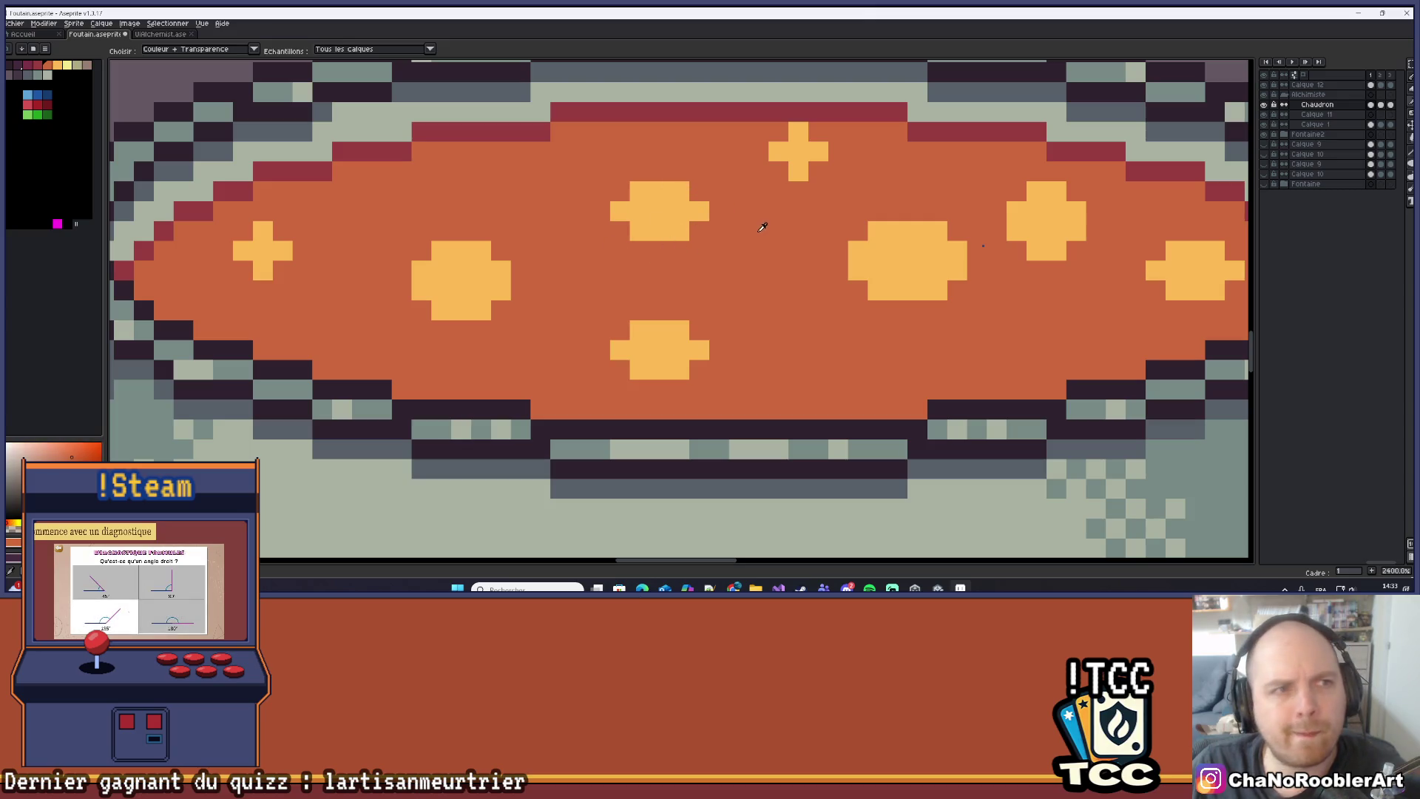
Shade the underside of a liquid bubble with dark-red pixels sampled from the liquid's edge.
left_click(729, 111, "alt")
left_click(620, 231)
left_click(654, 250)
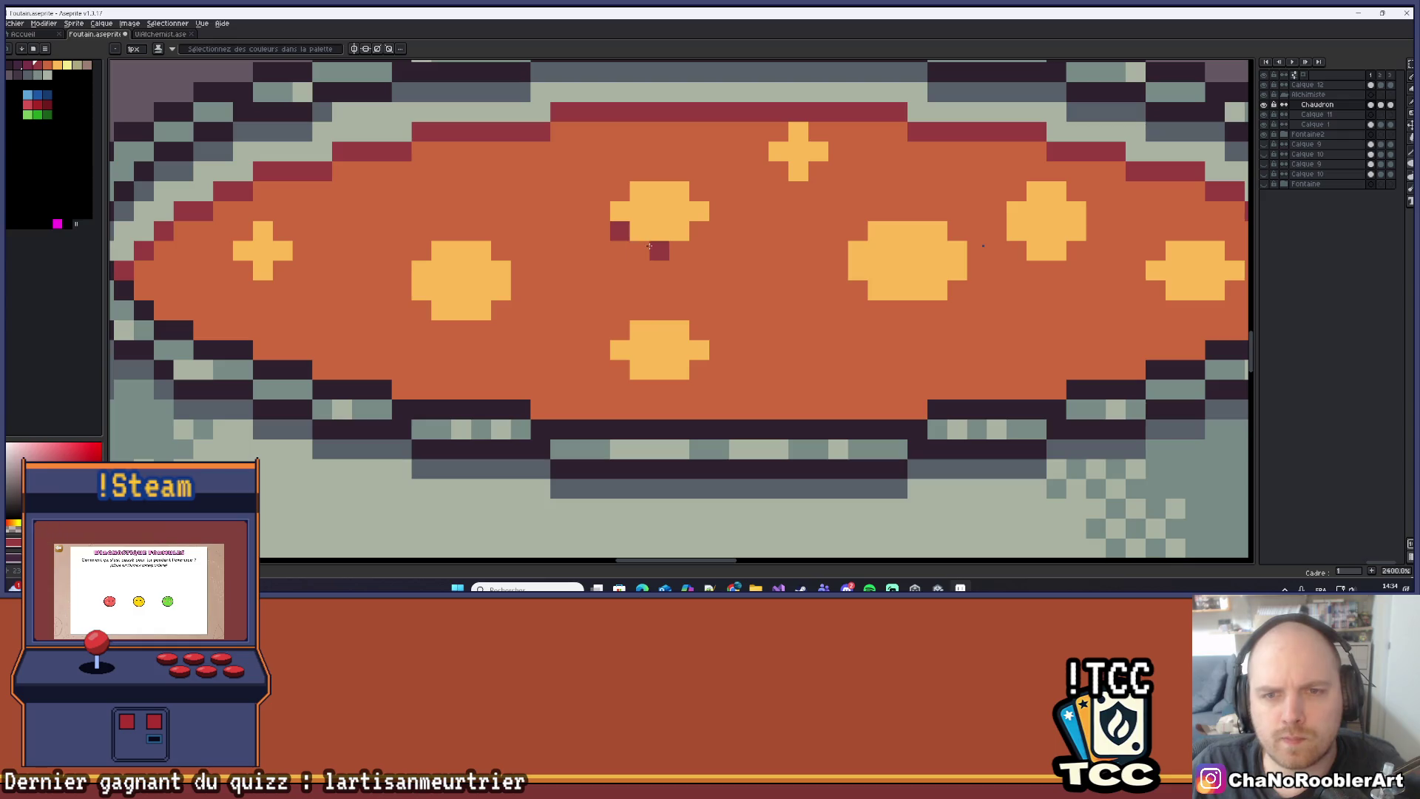
scroll(677, 245, "down", 8)
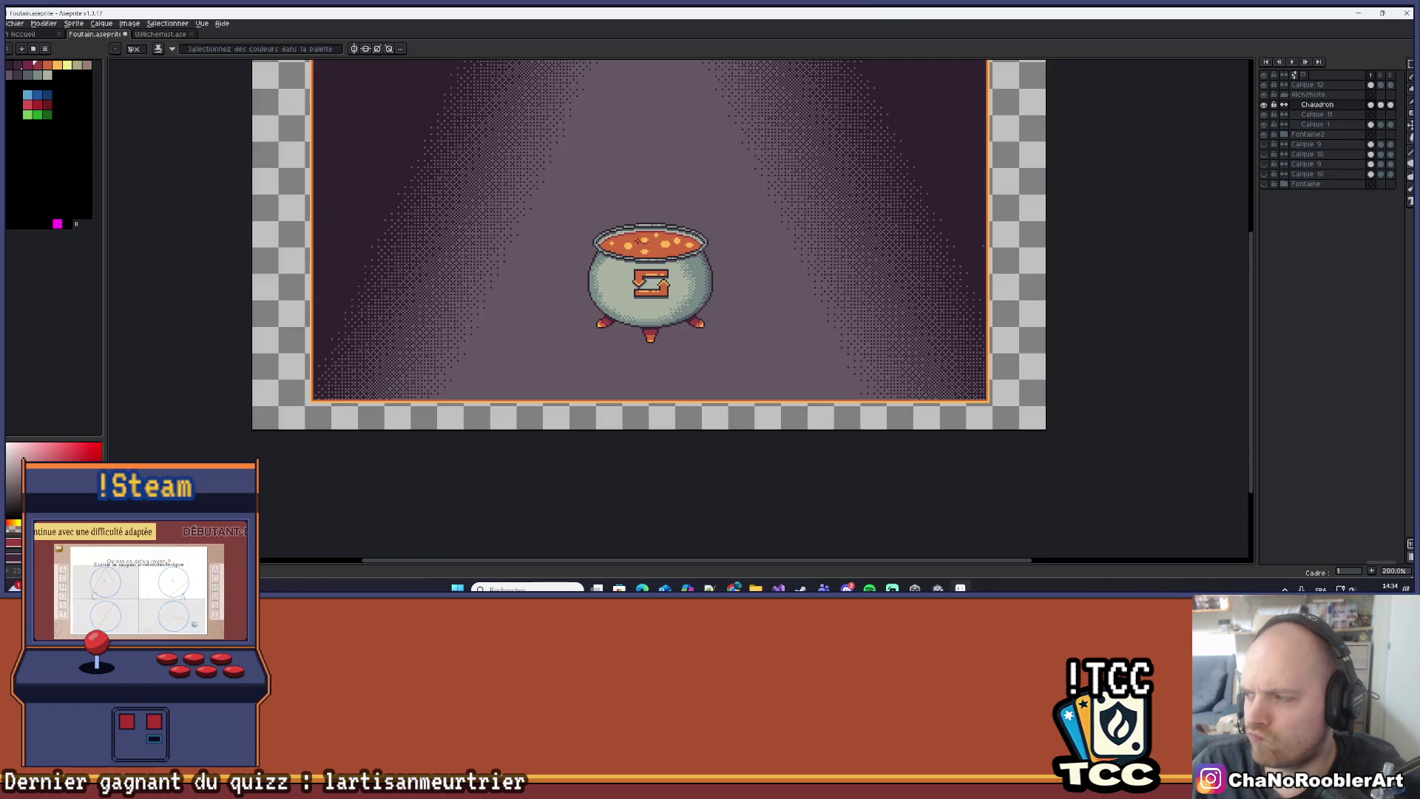
scroll(687, 261, "up", 7)
scroll(687, 262, "up", 3)
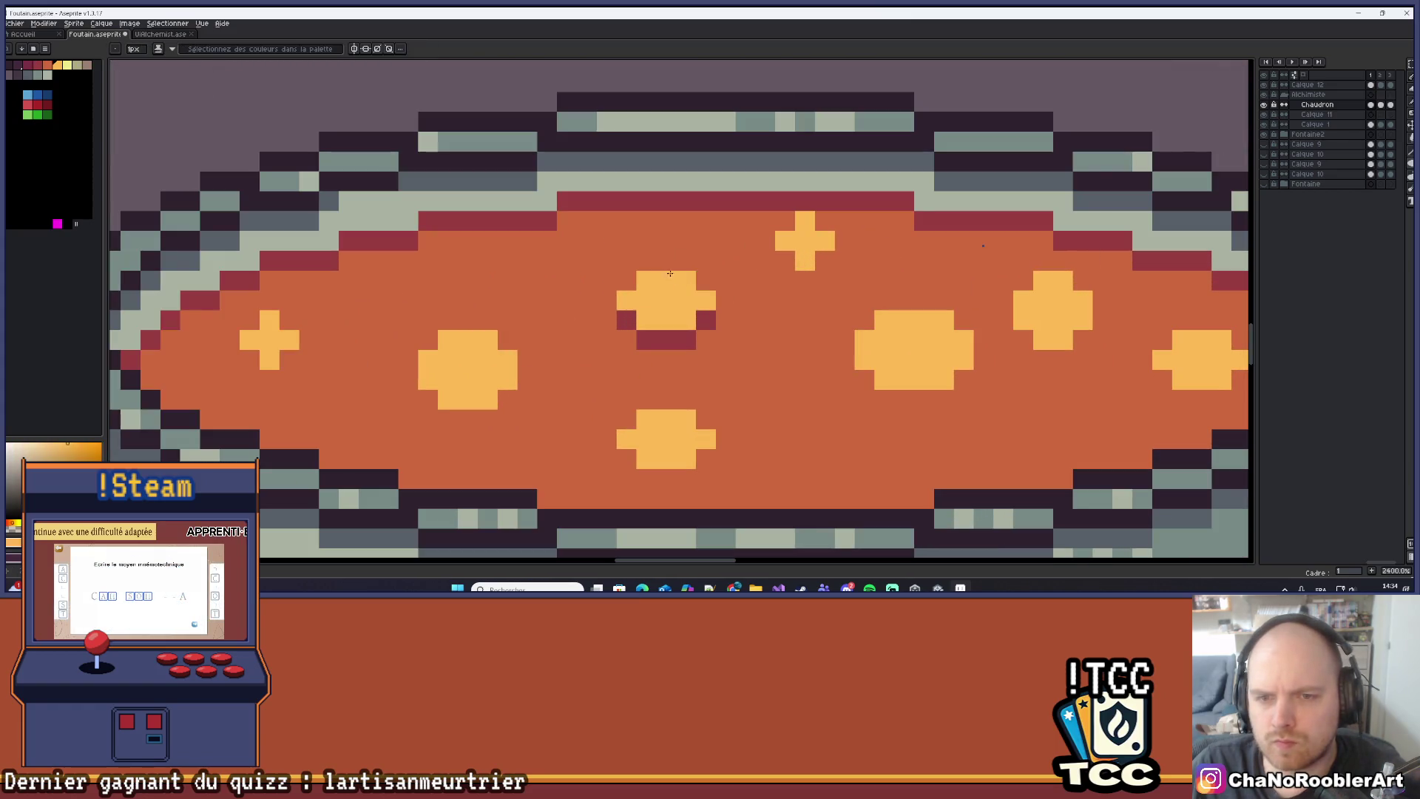
scroll(724, 294, "down", 4)
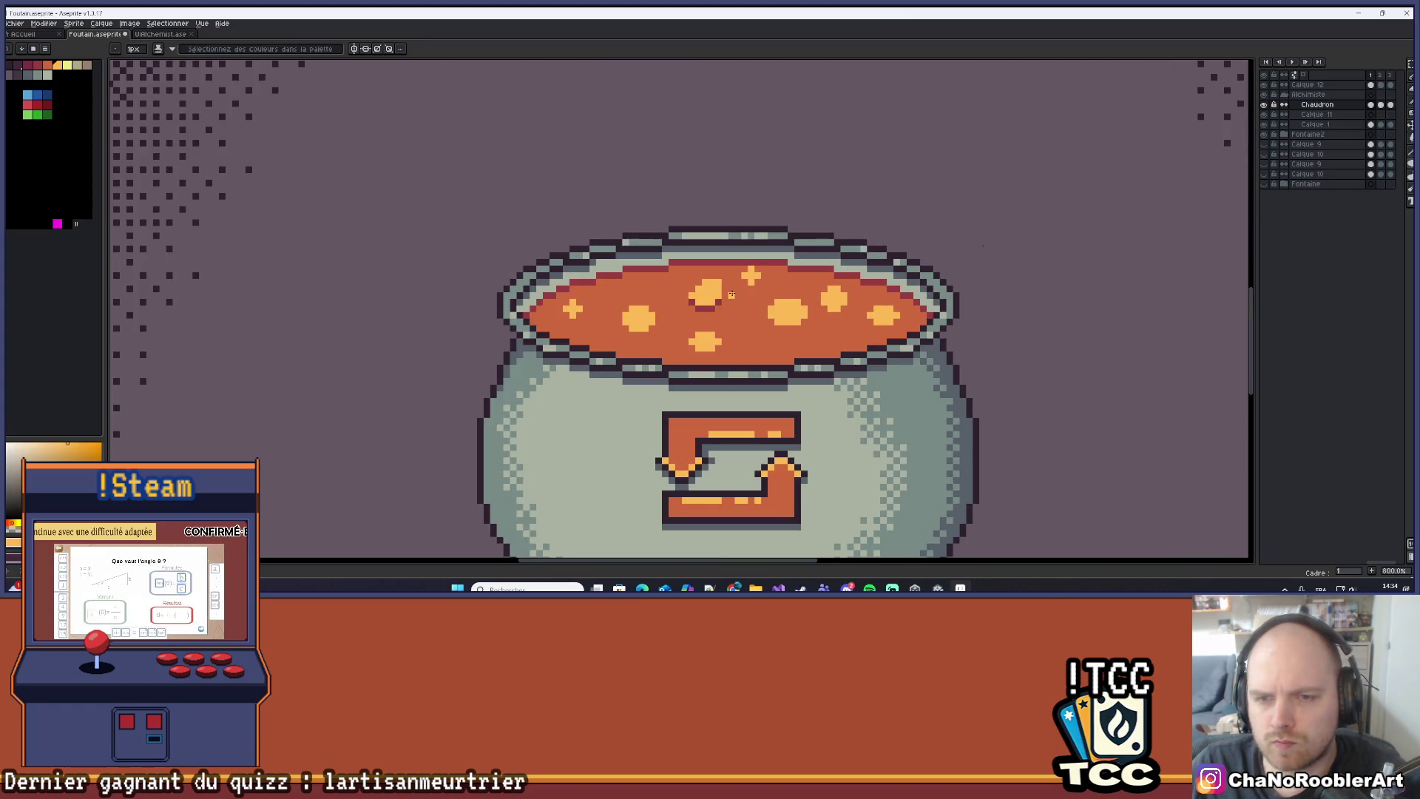
scroll(732, 294, "down", 4)
scroll(726, 202, "up", 2)
scroll(726, 202, "down", 1)
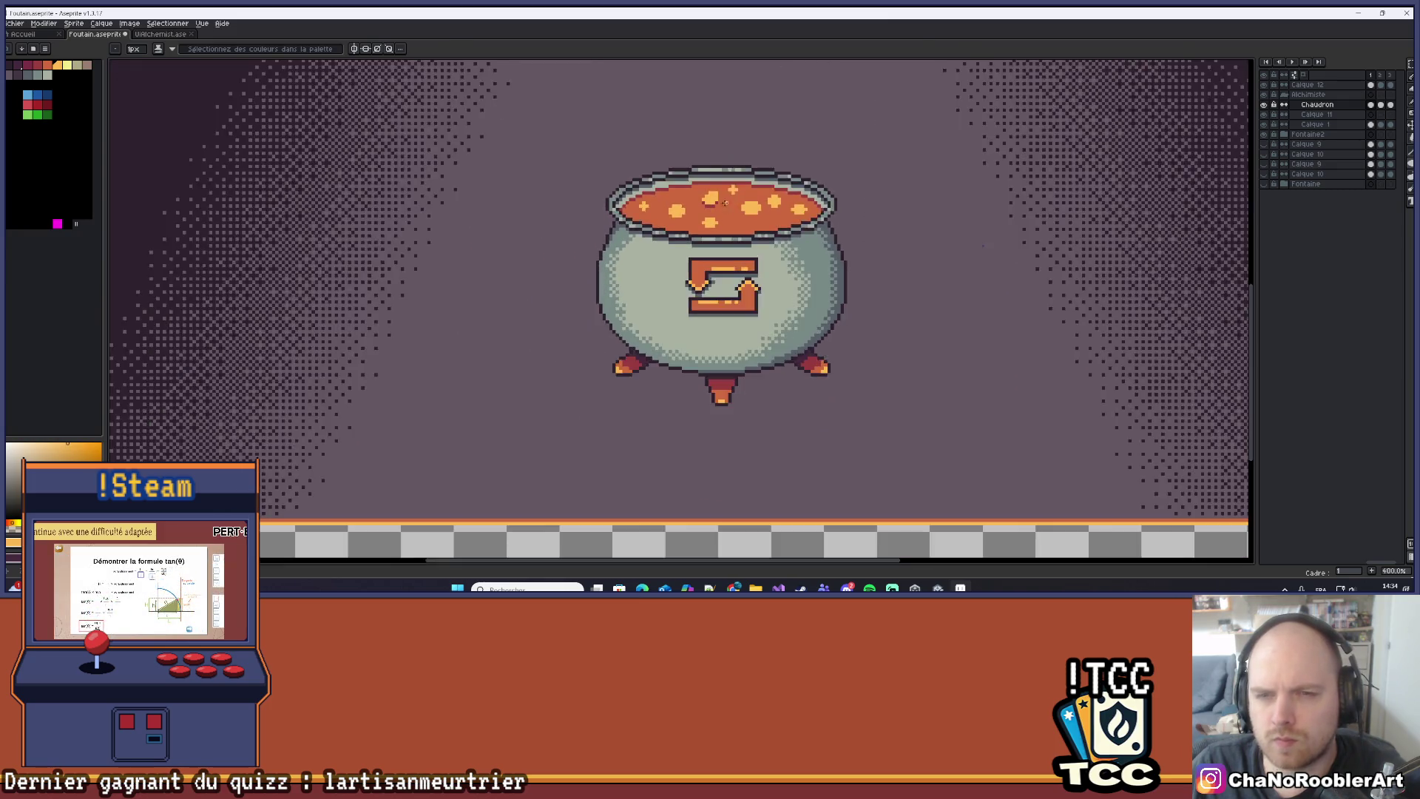
scroll(726, 202, "down", 1)
scroll(723, 191, "up", 8)
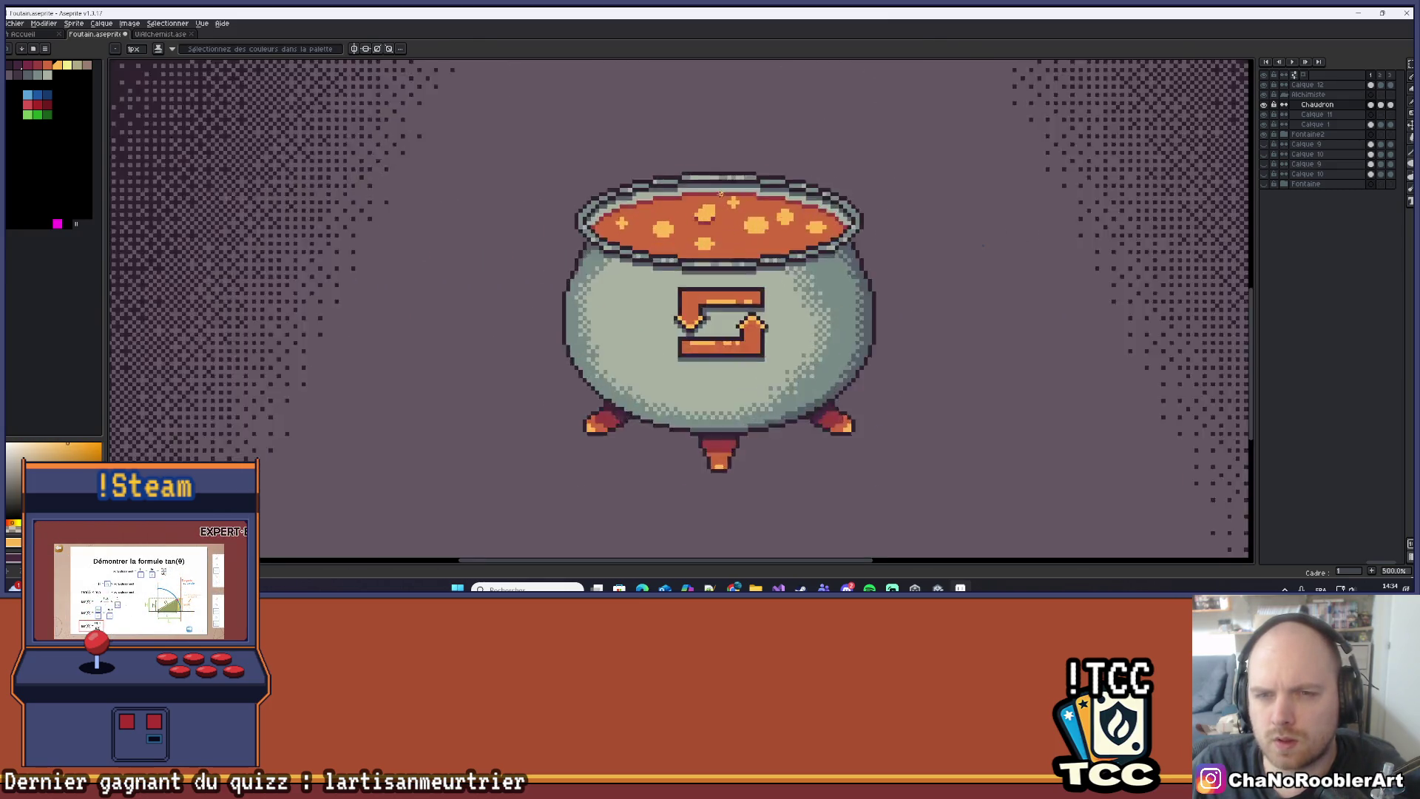
Pick the soup's orange colour and recentre the framed scene.
left_click(746, 252, "alt")
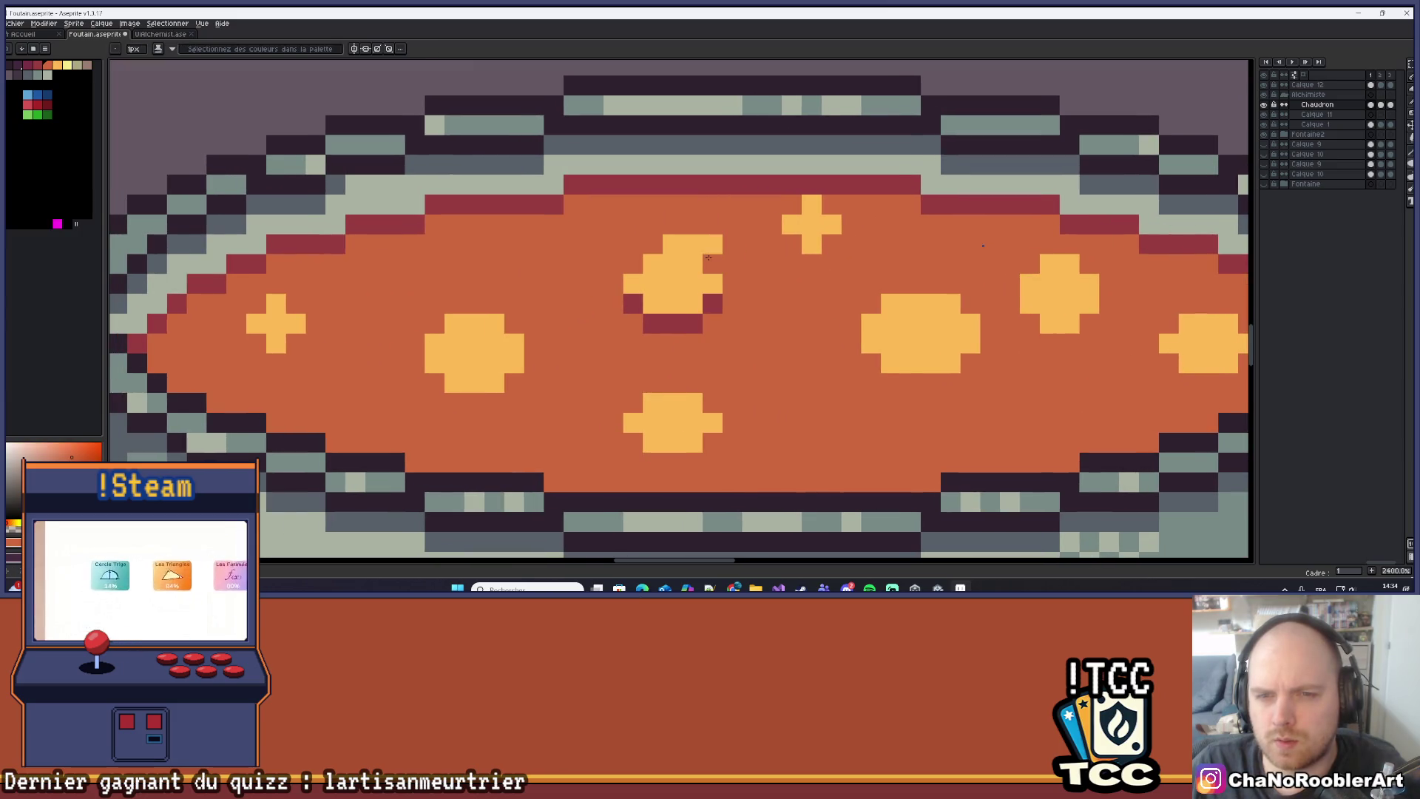
scroll(724, 256, "down", 8)
scroll(723, 257, "down", 2)
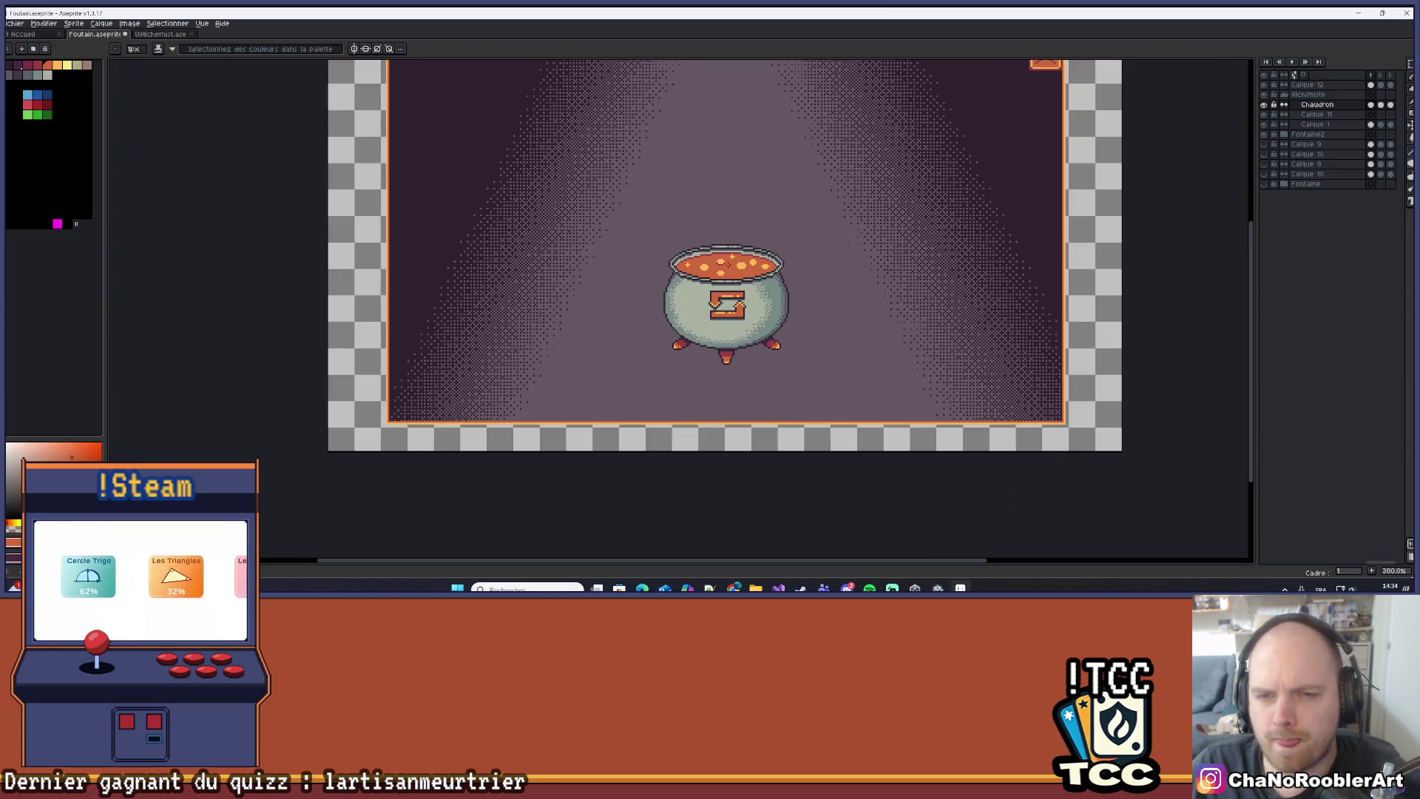
left_click_drag(728, 268, 698, 276)
scroll(698, 275, "up", 1)
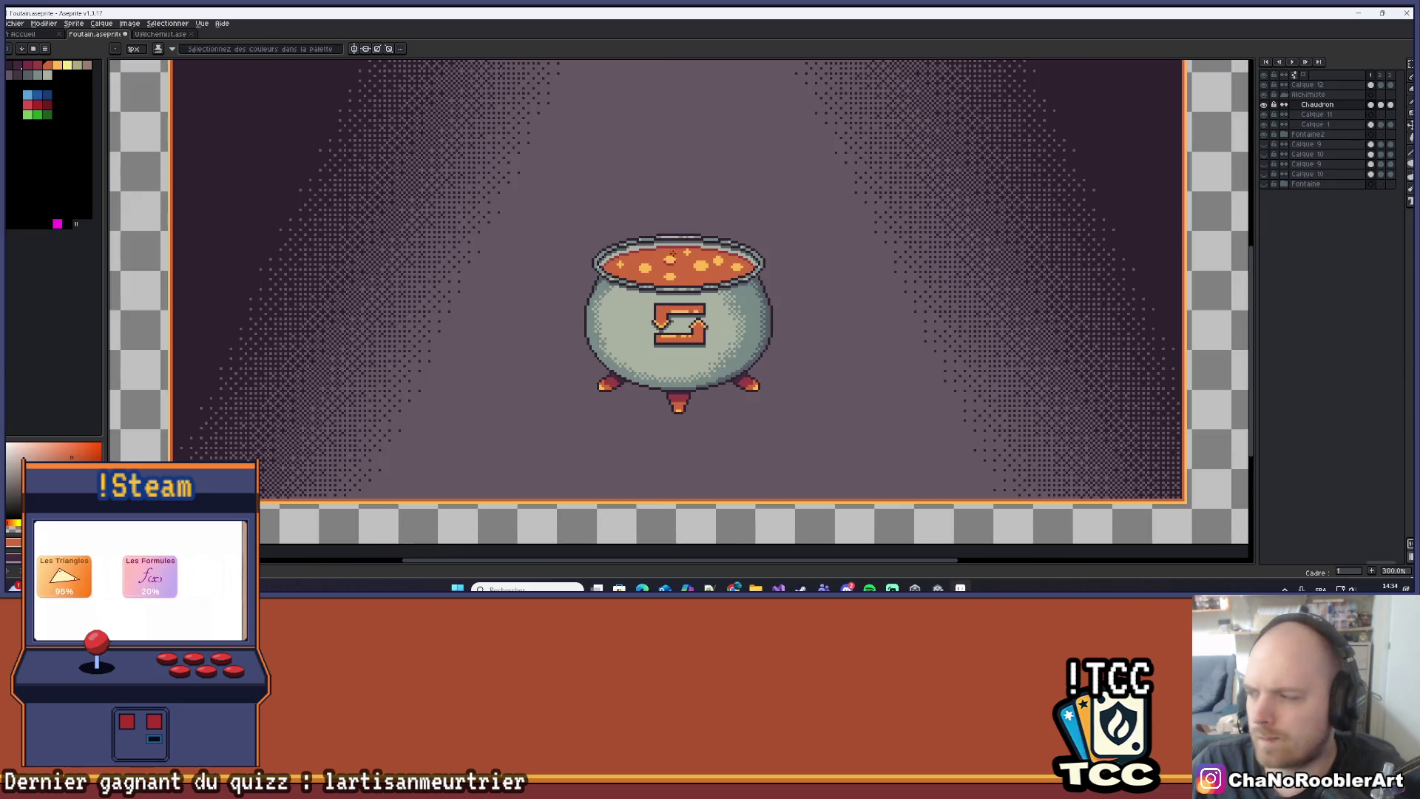
scroll(691, 218, "up", 4)
scroll(691, 229, "up", 2)
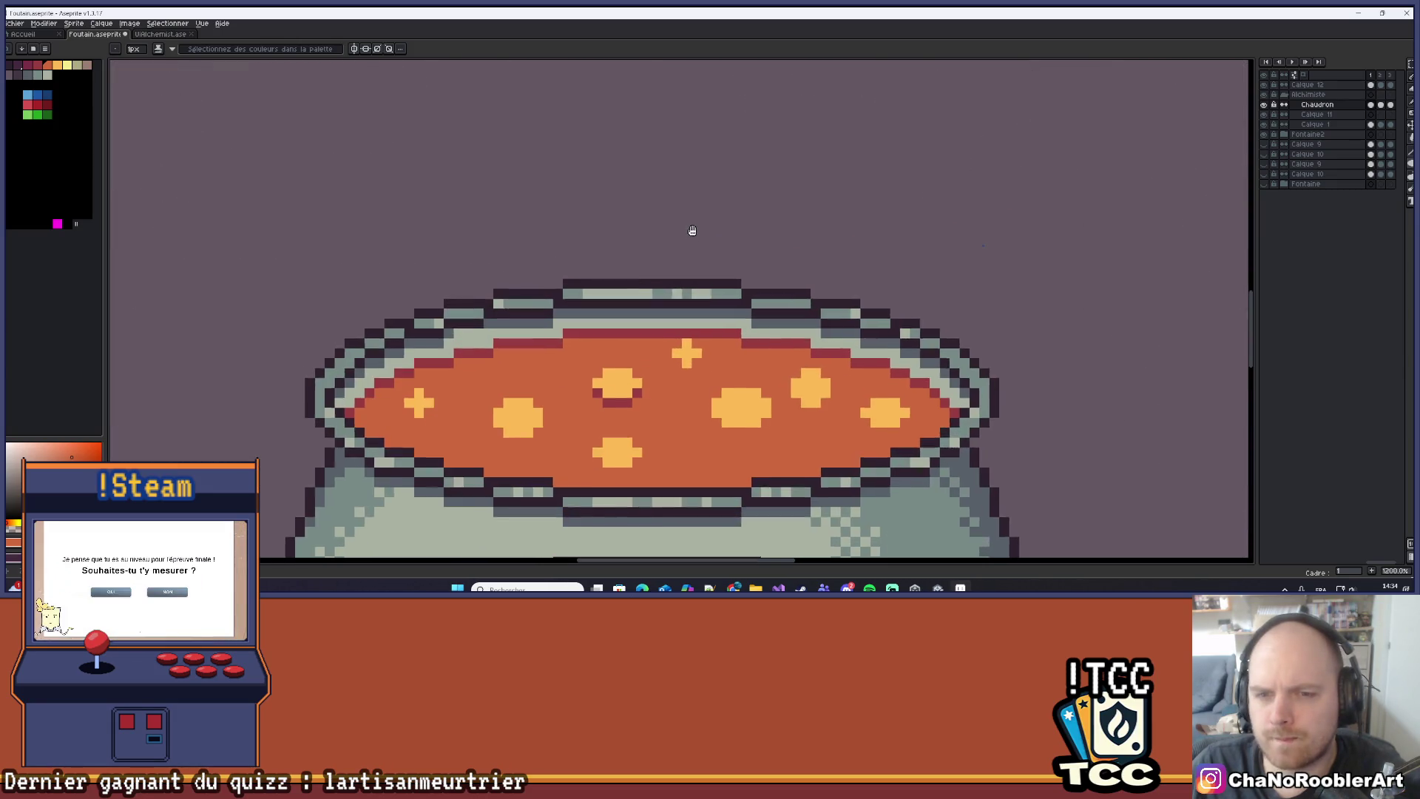
scroll(704, 247, "down", 3)
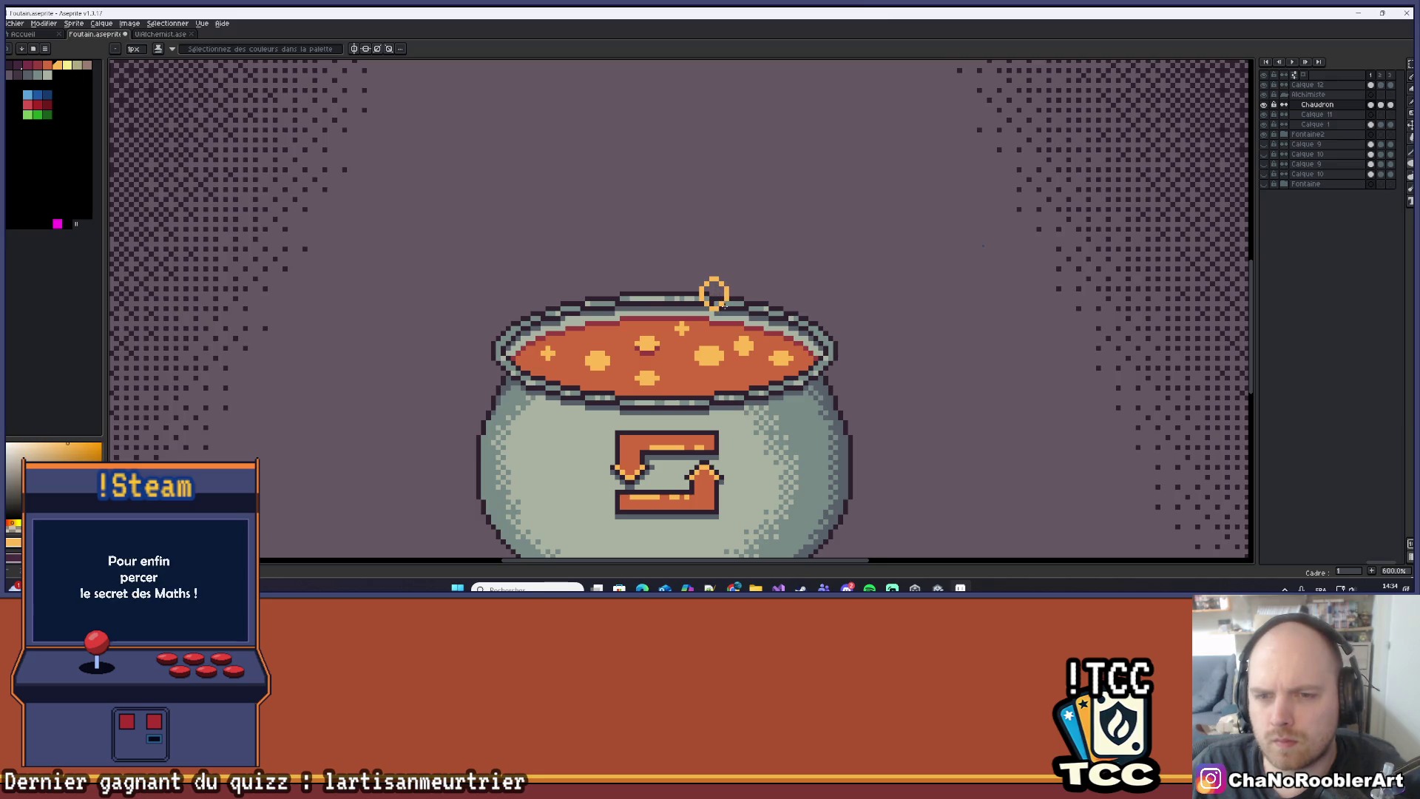
scroll(721, 301, "up", 4)
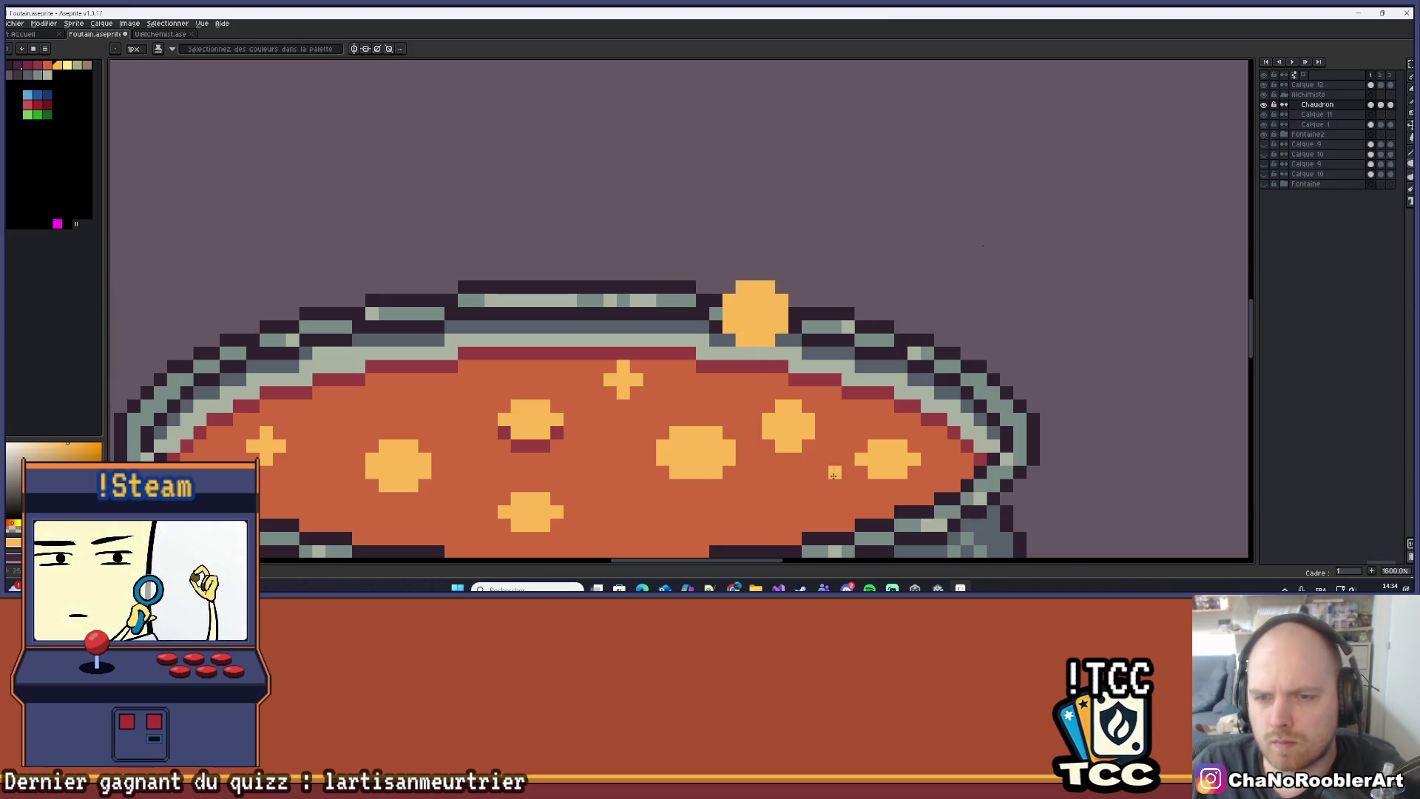
Fill the rim bubble with the liquid's orange, undoing a fill that hit the wrong spots.
scroll(702, 315, "up", 2)
scroll(702, 315, "down", 2)
key("i")
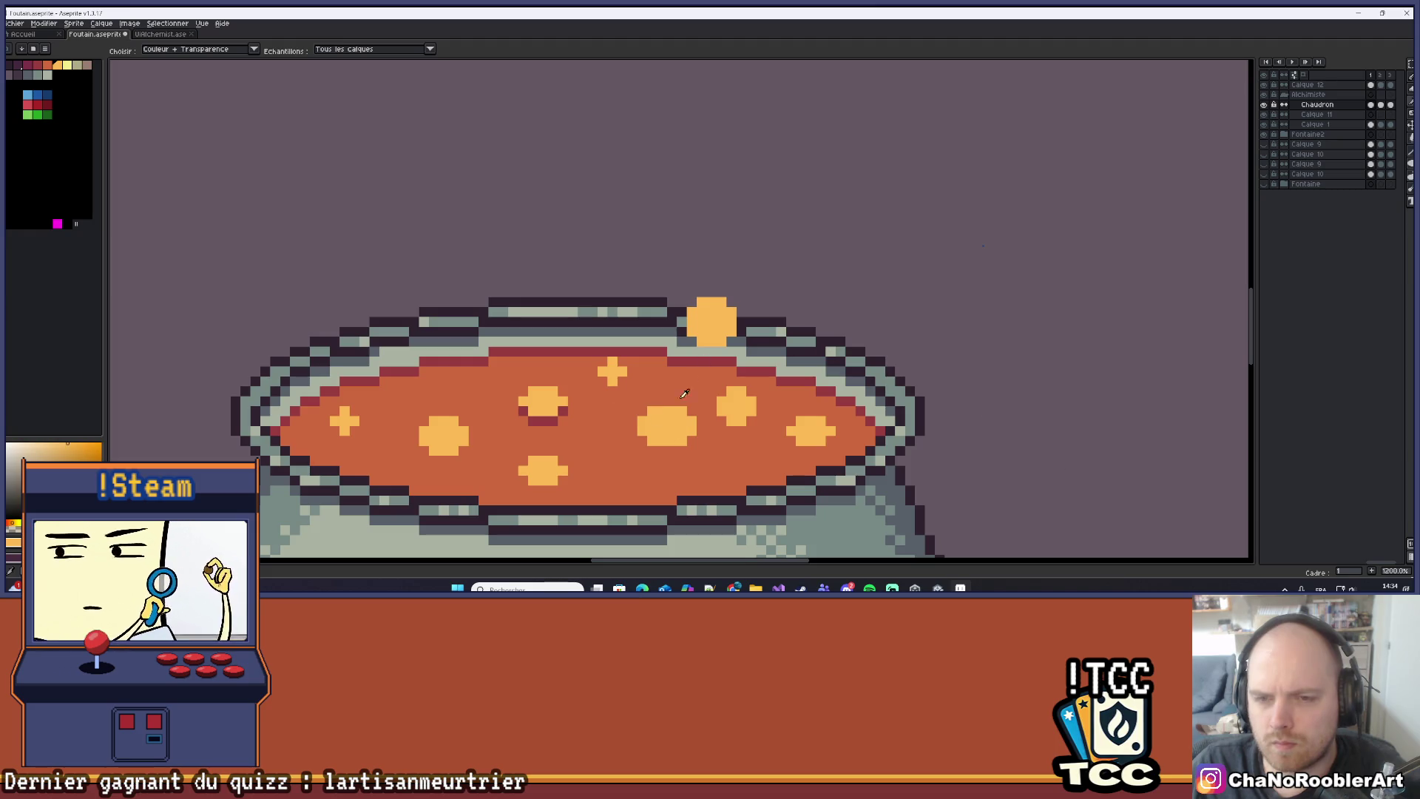
left_click(651, 390)
key("g")
left_click(705, 328)
key("ctrl+z")
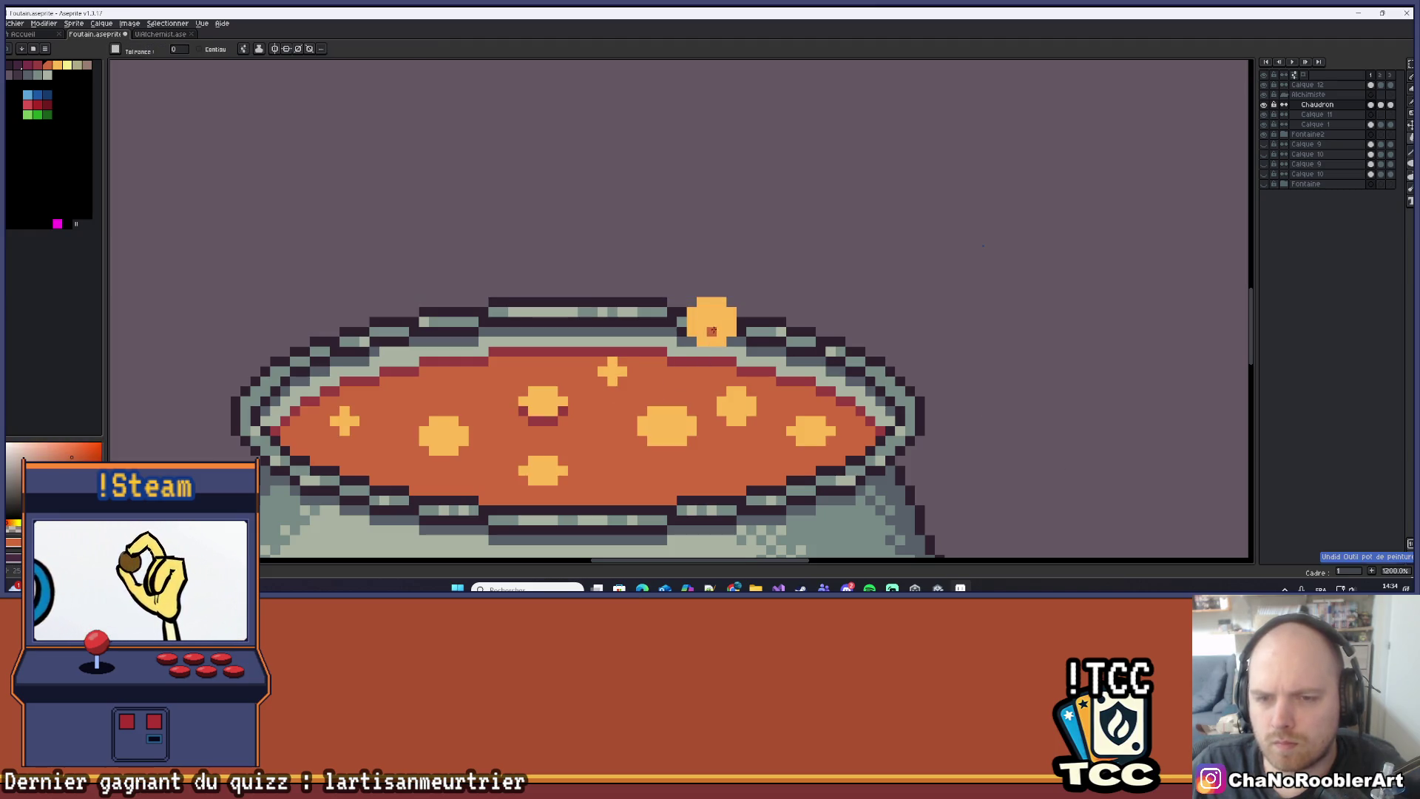
left_click(730, 312)
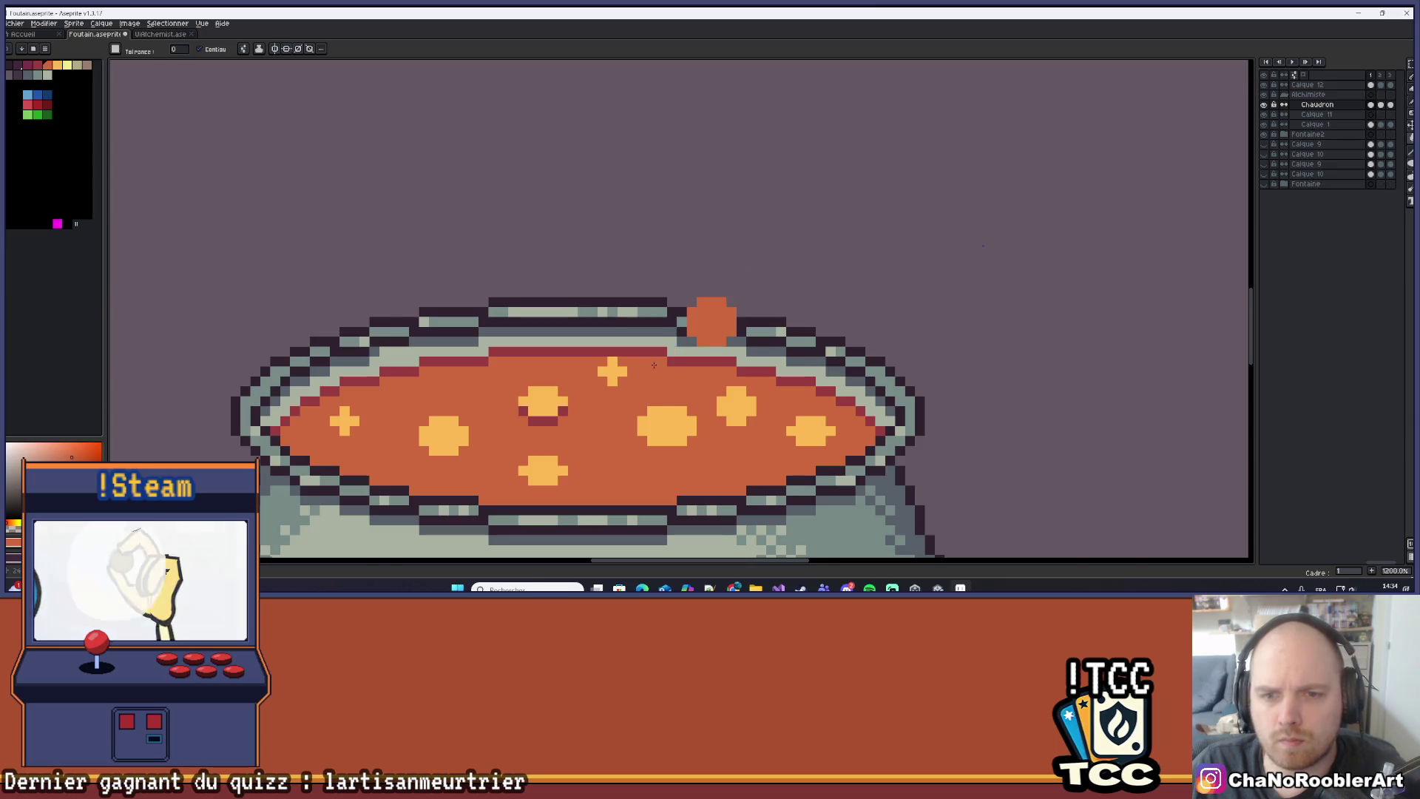
Shade the rim bubble with dark-red pixels and a short dark-red line.
scroll(634, 467, "up", 3)
left_click_drag(614, 278, 648, 290)
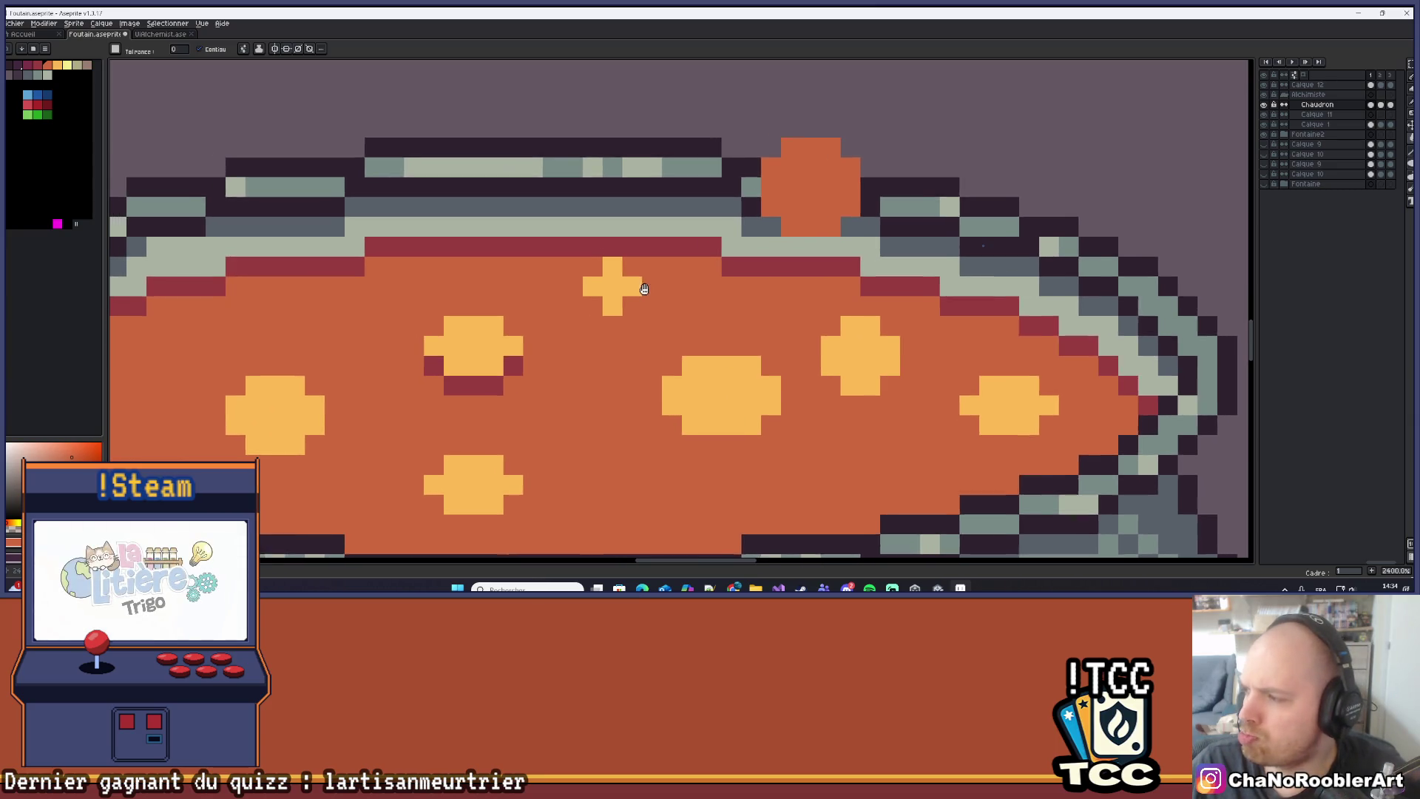
left_click(475, 379, "alt")
left_click(817, 172)
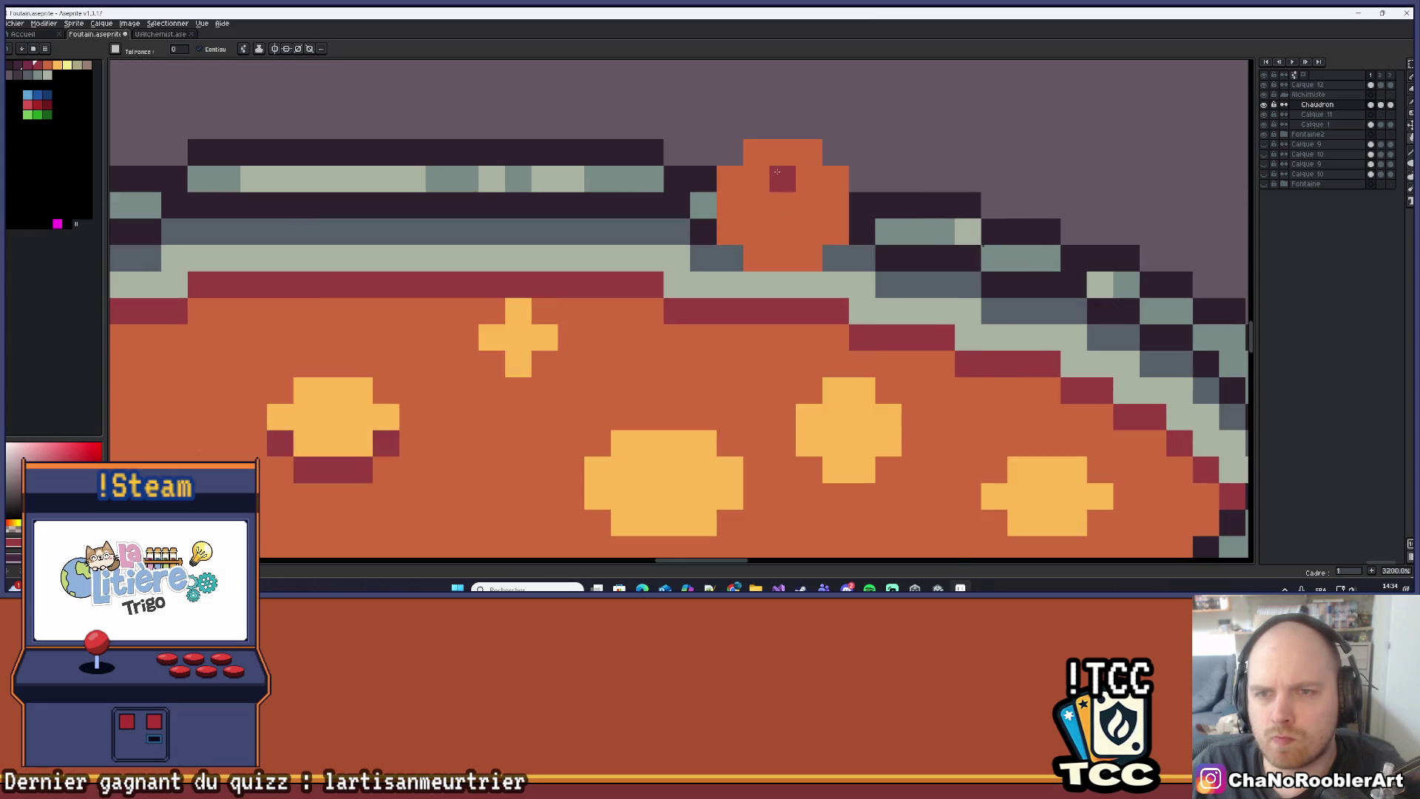
scroll(817, 176, "up", 1)
key("ctrl+z")
left_click(753, 190)
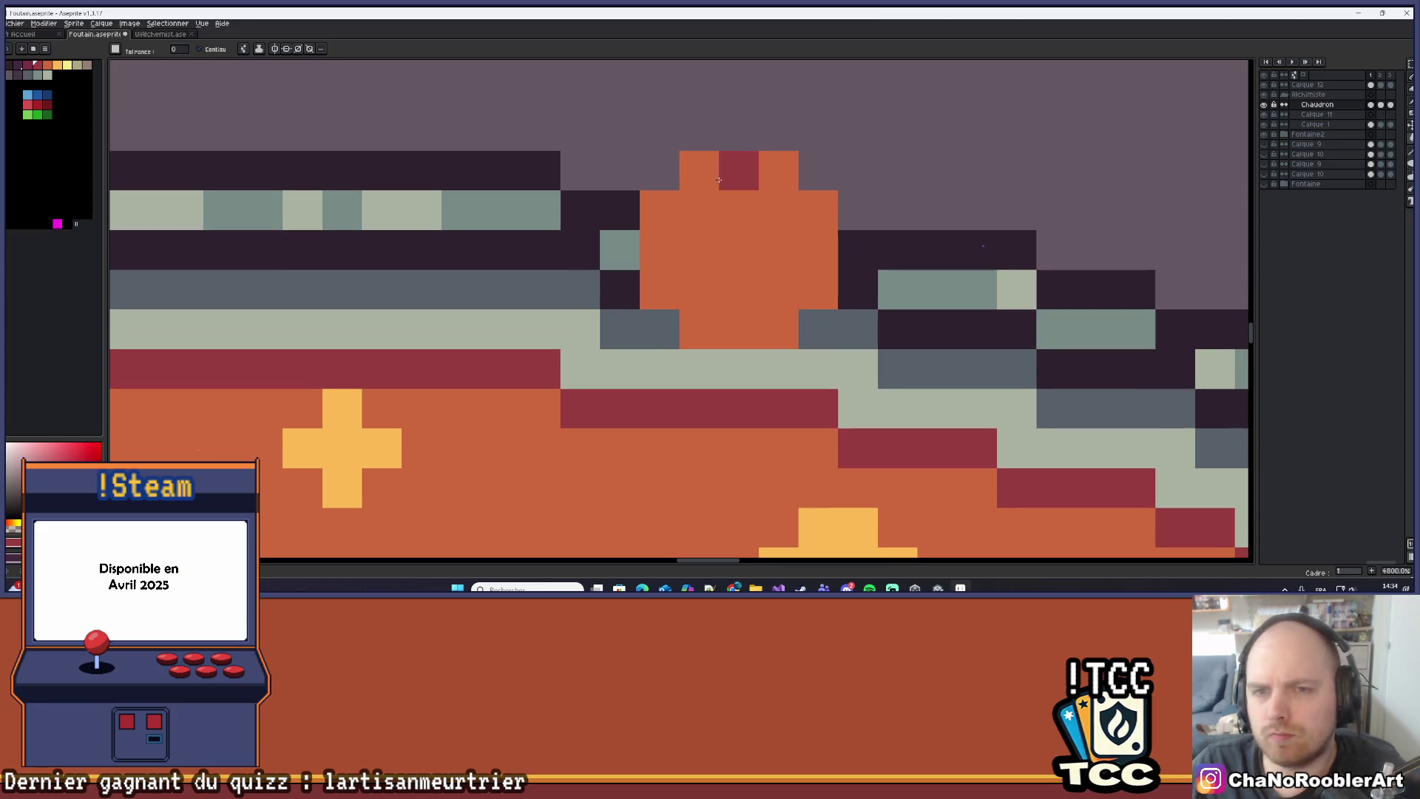
left_click(718, 181)
key("b")
key("ctrl+z")
key("ctrl+z")
left_click(715, 222)
mouse_move(716, 220)
left_mouse_down()
mouse_move(707, 281)
mouse_move(819, 214)
mouse_move(806, 287)
left_mouse_up()
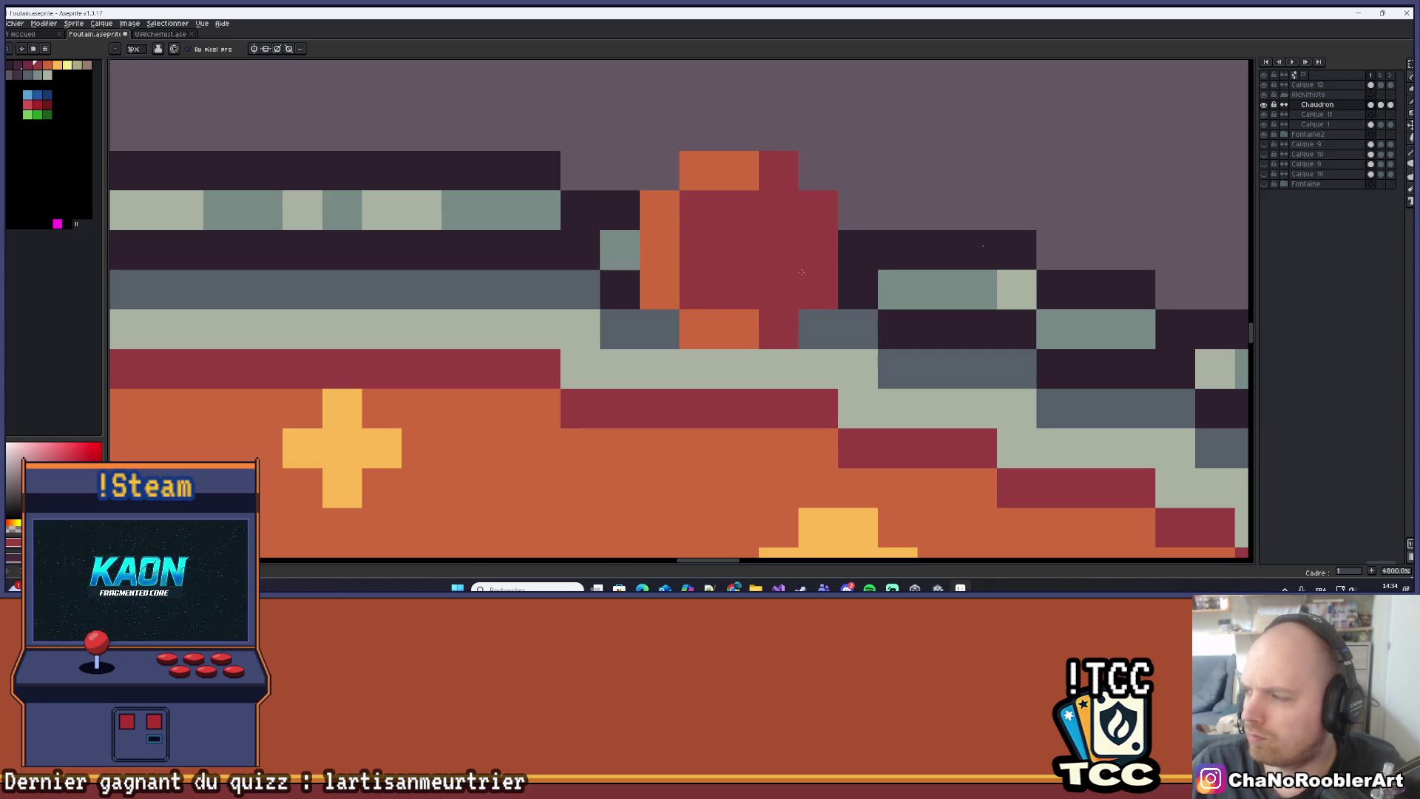
scroll(738, 331, "down", 10)
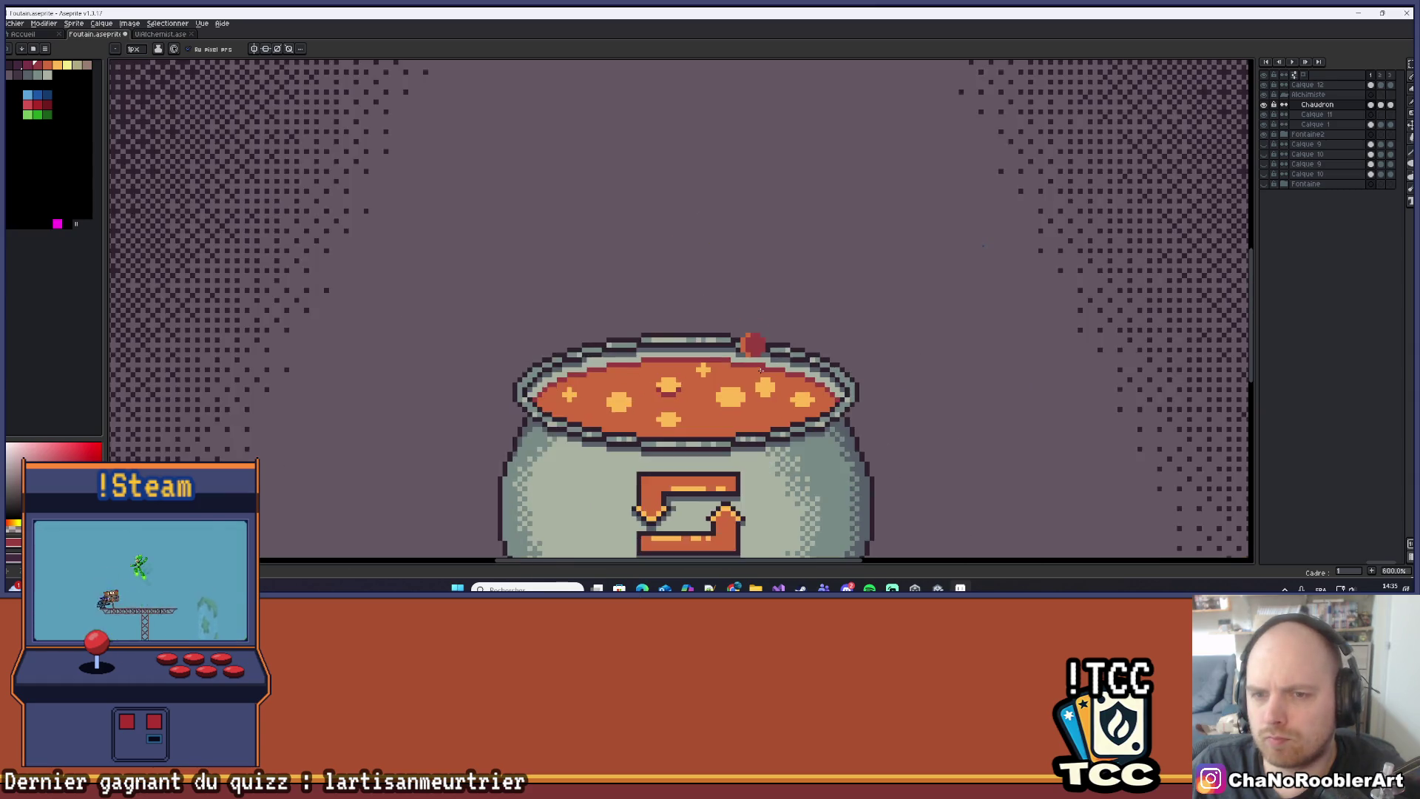
Repaint rim bubble pixels in orange sampled from the bubble.
scroll(797, 282, "down", 1)
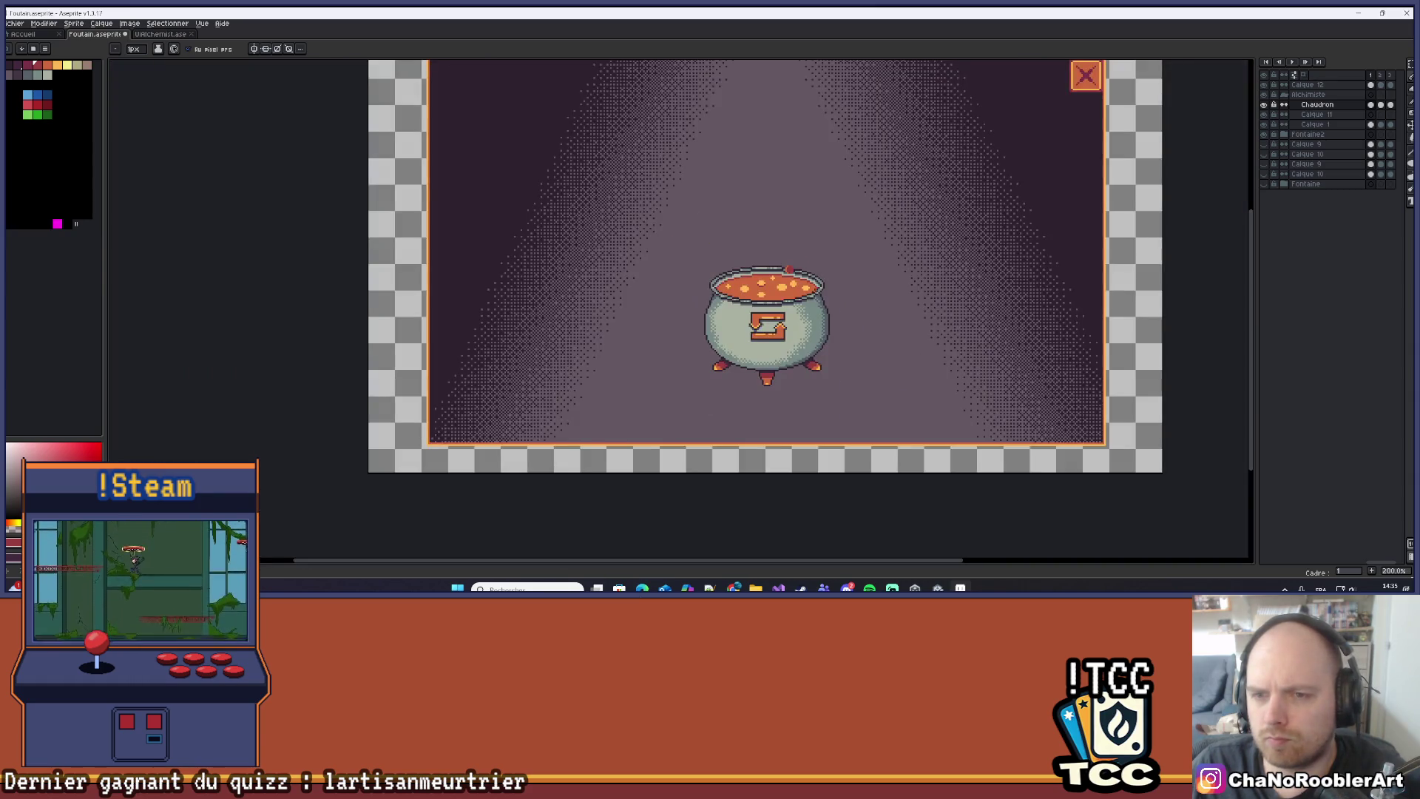
scroll(796, 275, "up", 10)
key("i")
left_click(655, 247)
key("b")
left_click(703, 189)
scroll(712, 183, "down", 7)
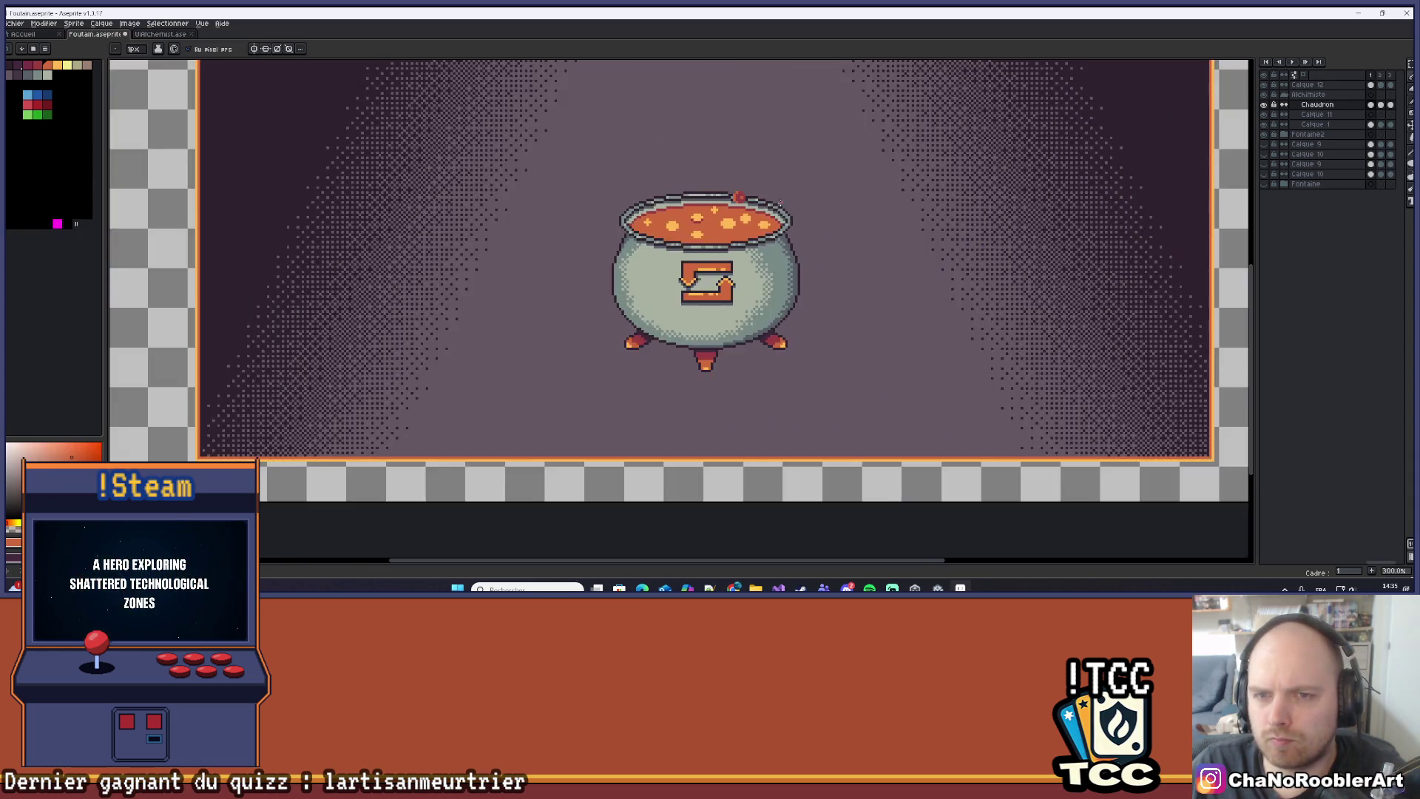
scroll(773, 228, "up", 4)
left_click(775, 228)
scroll(776, 228, "up", 2)
scroll(775, 227, "down", 6)
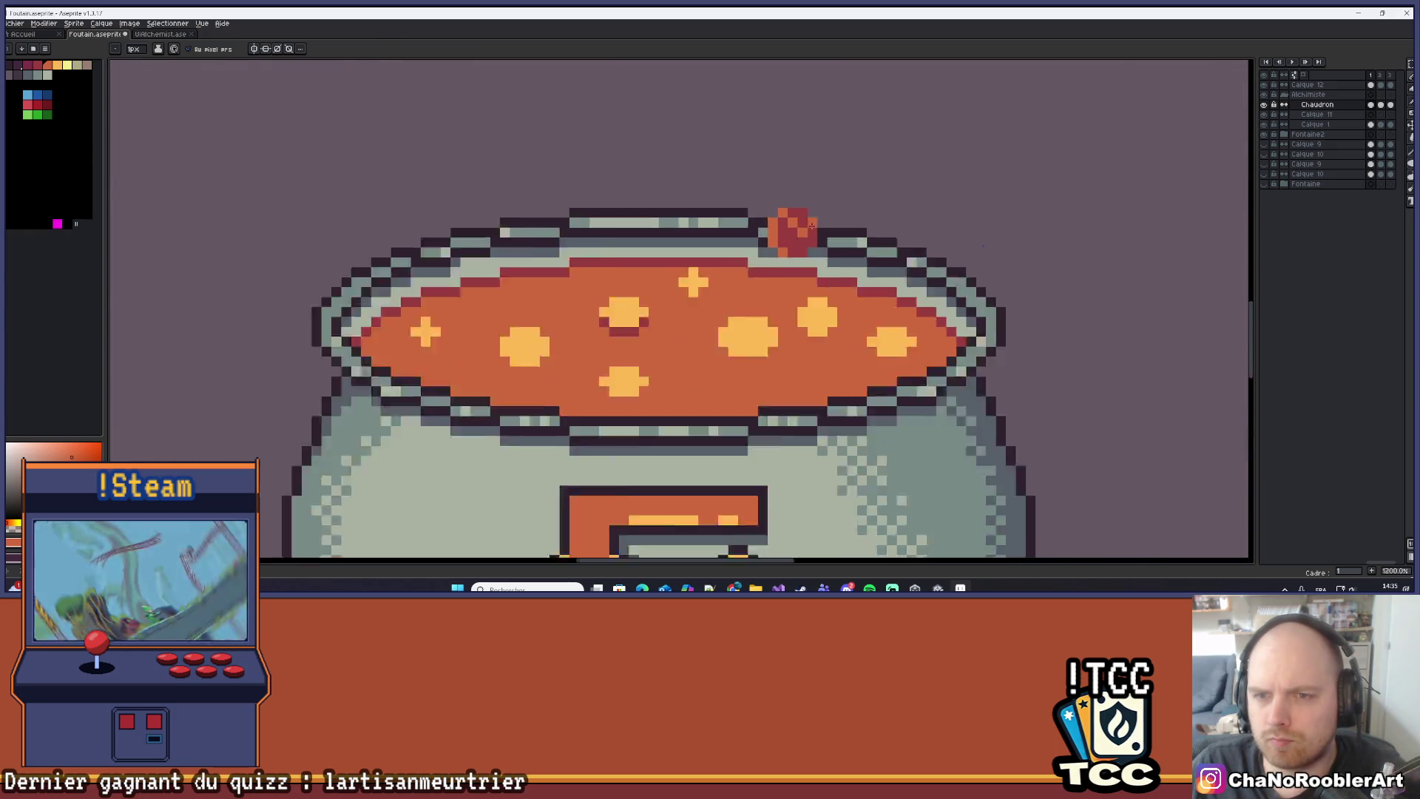
scroll(732, 246, "up", 5)
Try yellow-orange bucket fills on the rim bubble, undoing both flat fills.
key("g")
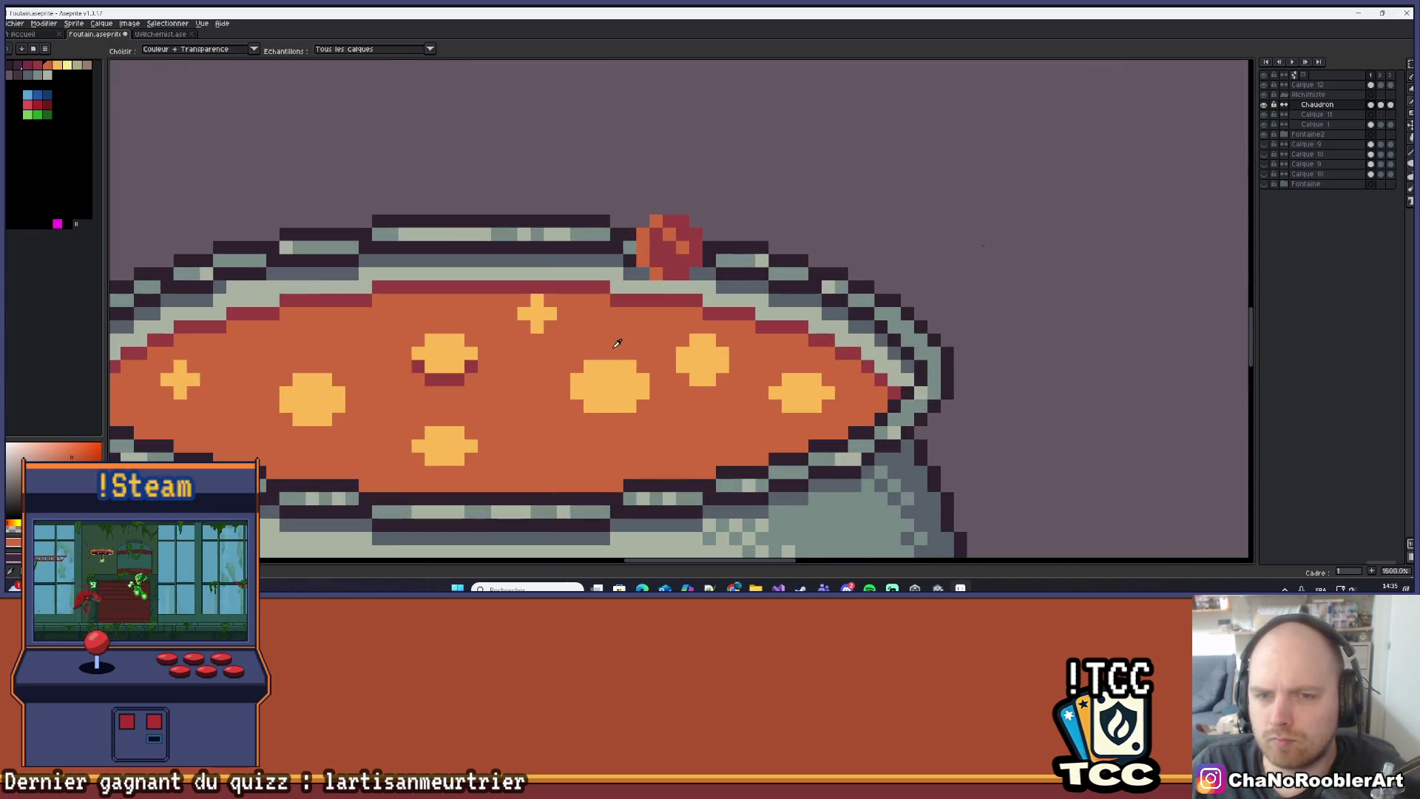
left_click(693, 266)
key("ctrl+z")
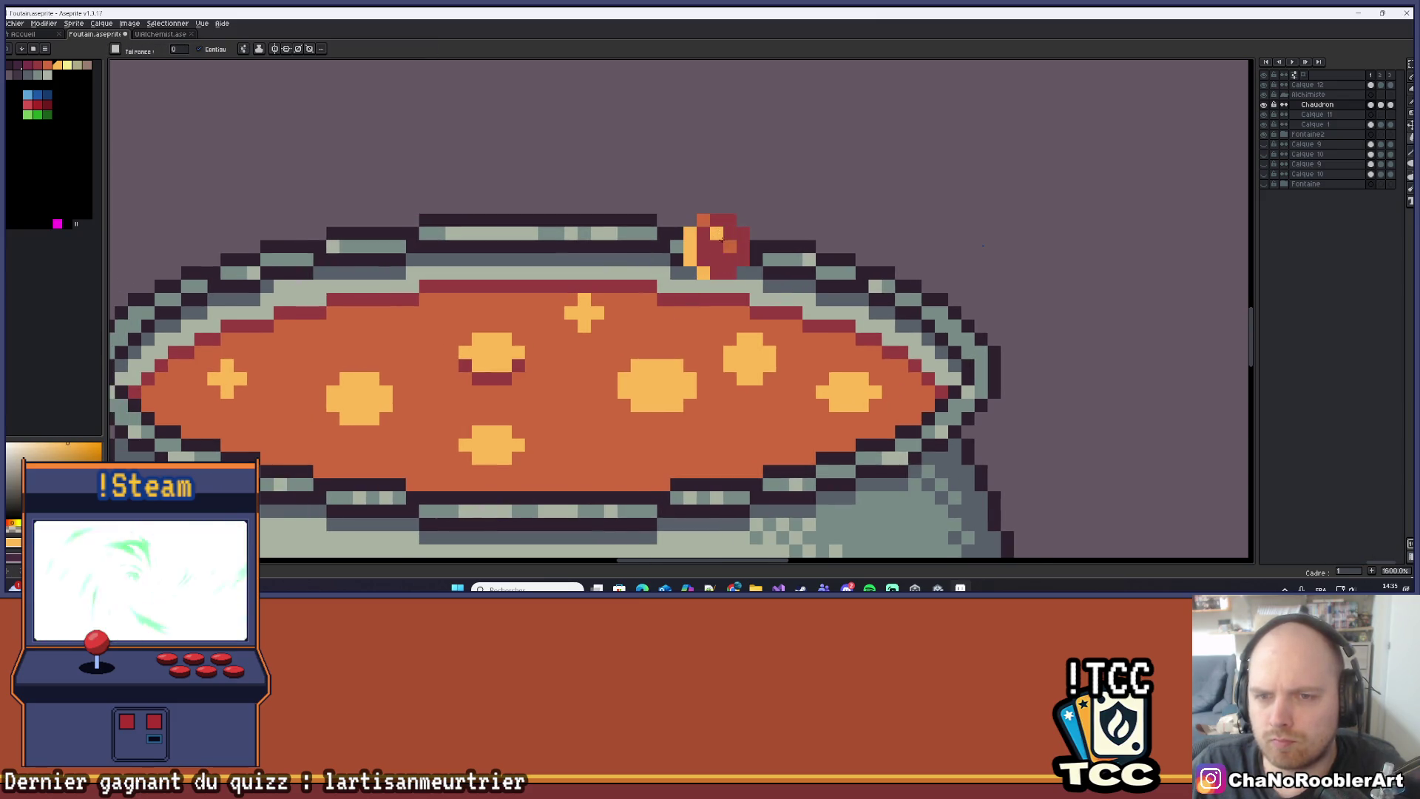
left_click(717, 255)
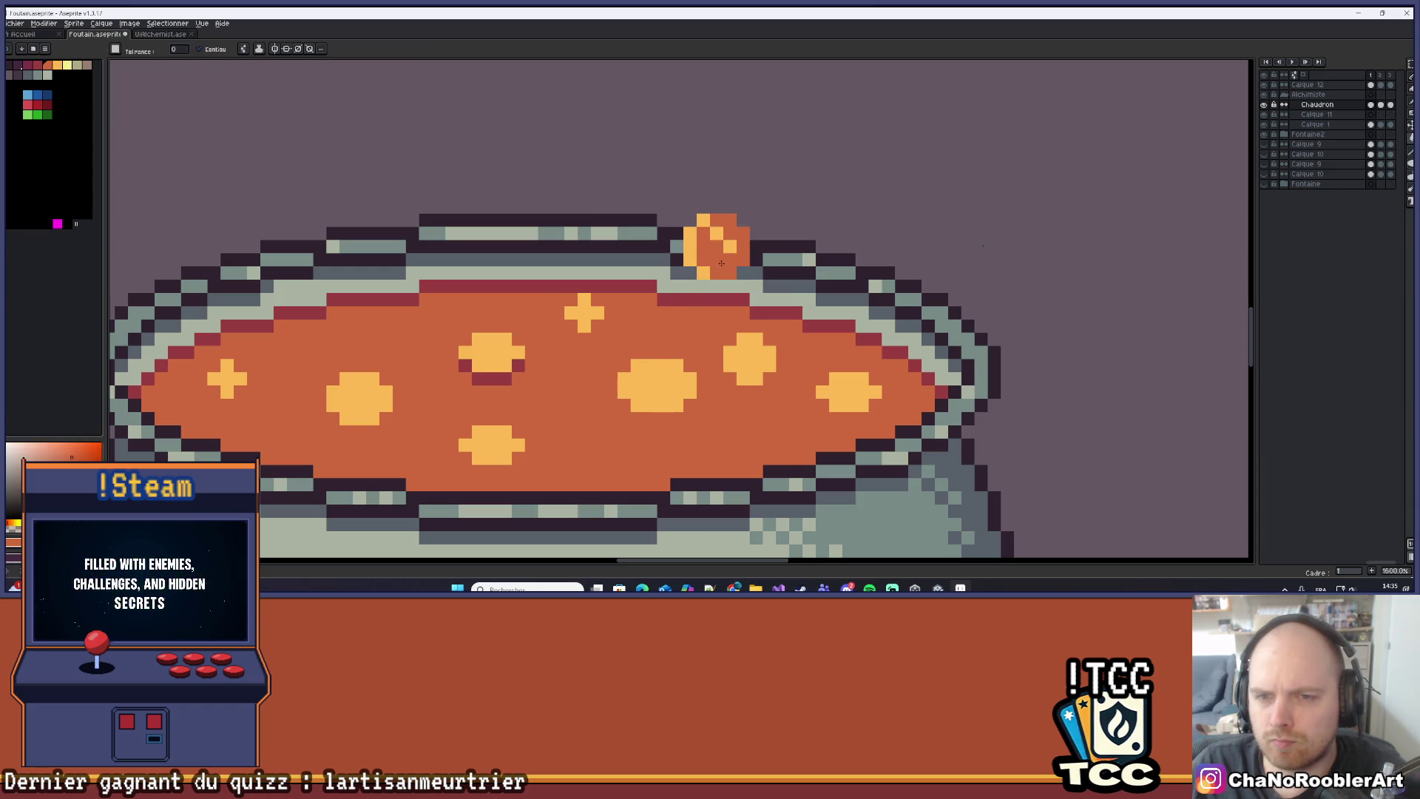
scroll(703, 303, "down", 6)
scroll(702, 309, "up", 8)
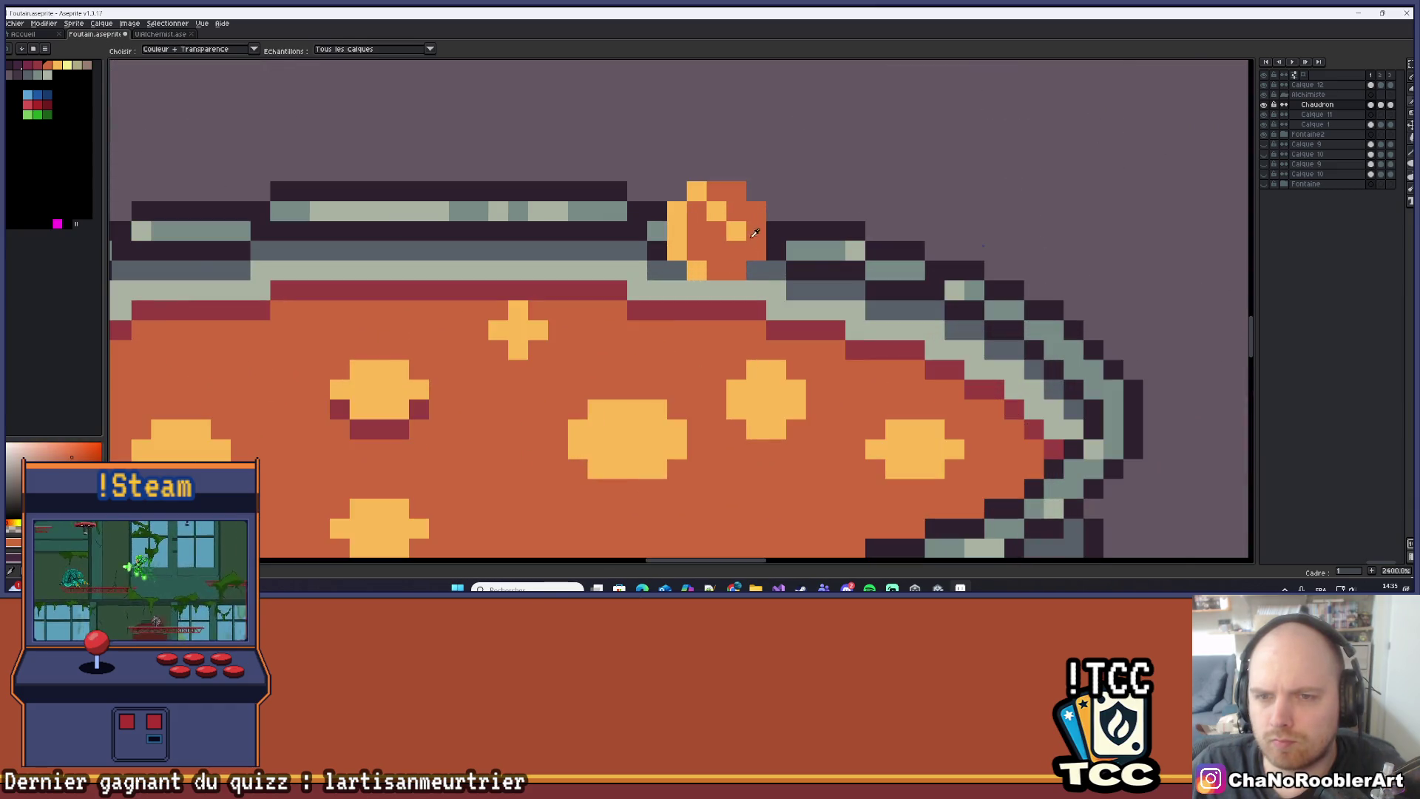
key("ctrl+z")
key("b")
Recentre the framed scene and sample the darker orange from the bubble.
scroll(740, 237, "down", 8)
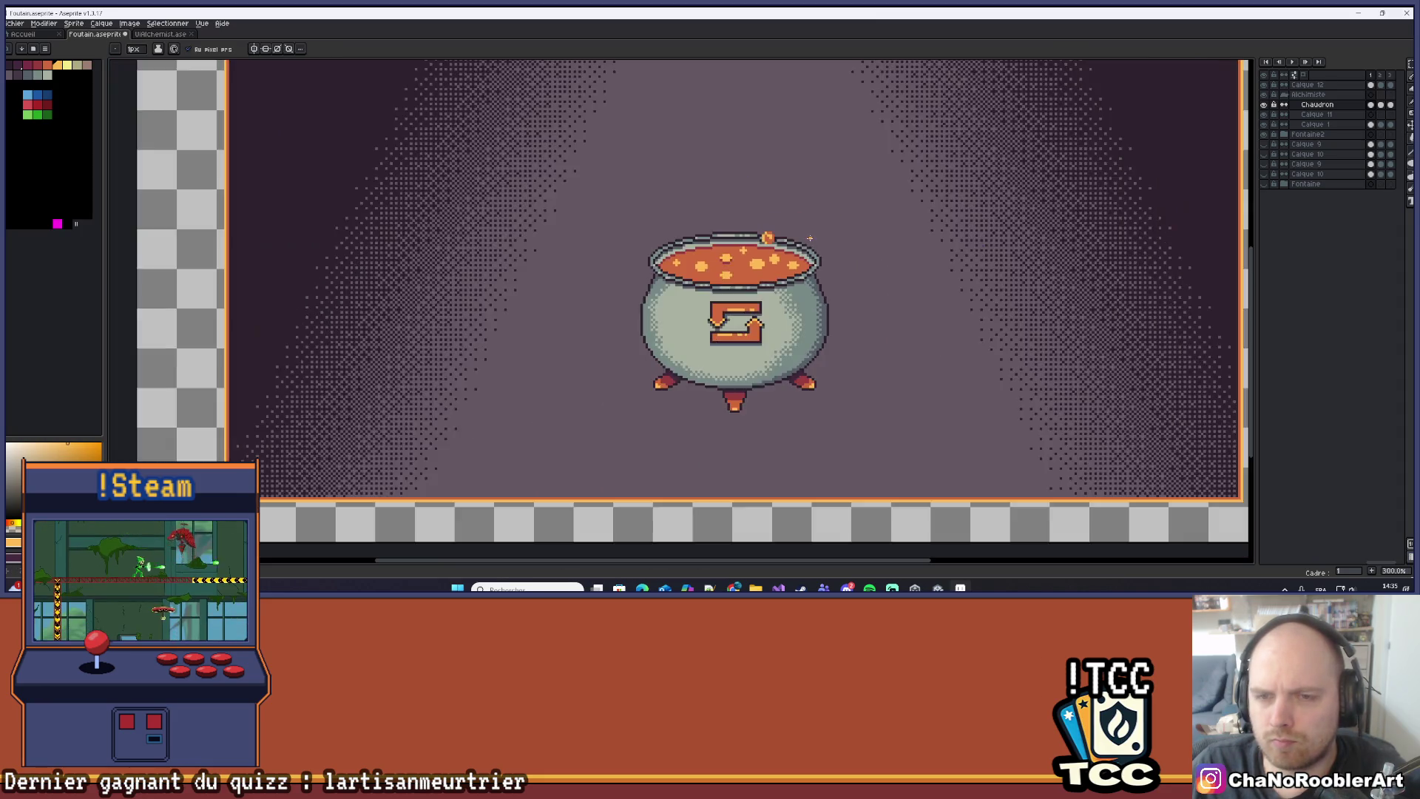
scroll(810, 238, "down", 1)
mouse_move(866, 259)
left_mouse_down()
mouse_move(780, 289)
mouse_move(799, 297)
left_mouse_up()
scroll(714, 305, "up", 7)
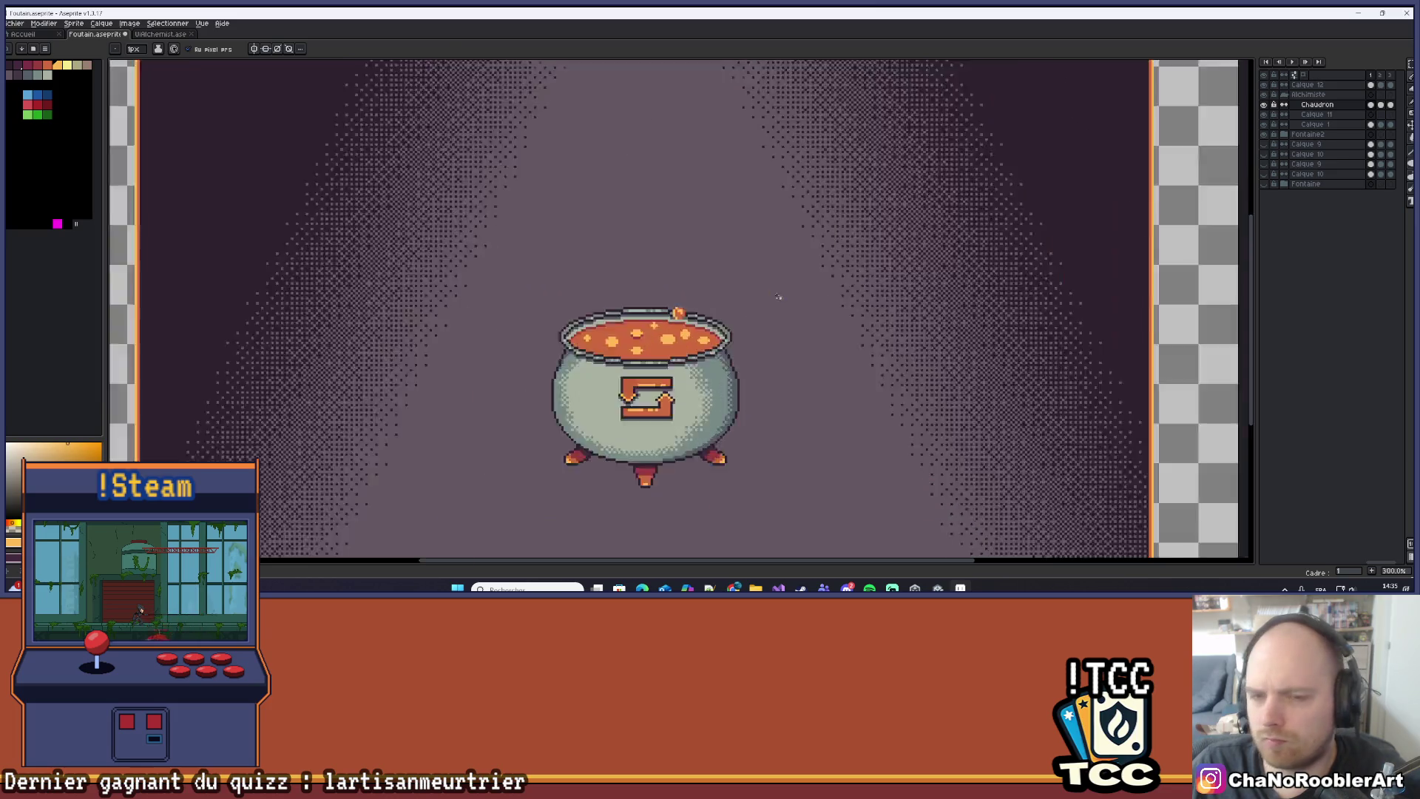
key("i")
left_click(696, 310)
Zoom into the soup and undo the stray stroke under the cross bubble.
key("b")
scroll(592, 328, "up", 1)
scroll(593, 328, "up", 2)
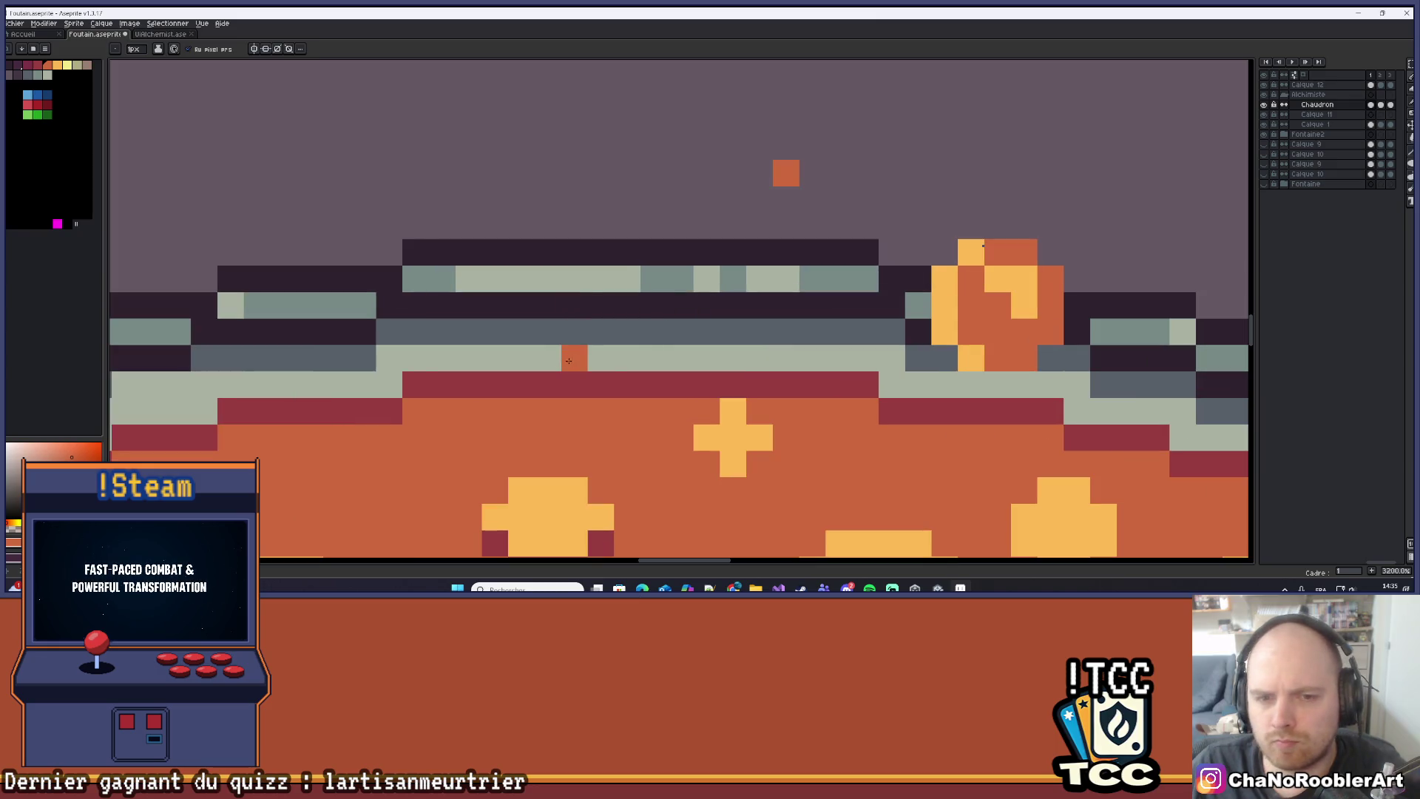
scroll(626, 408, "down", 8)
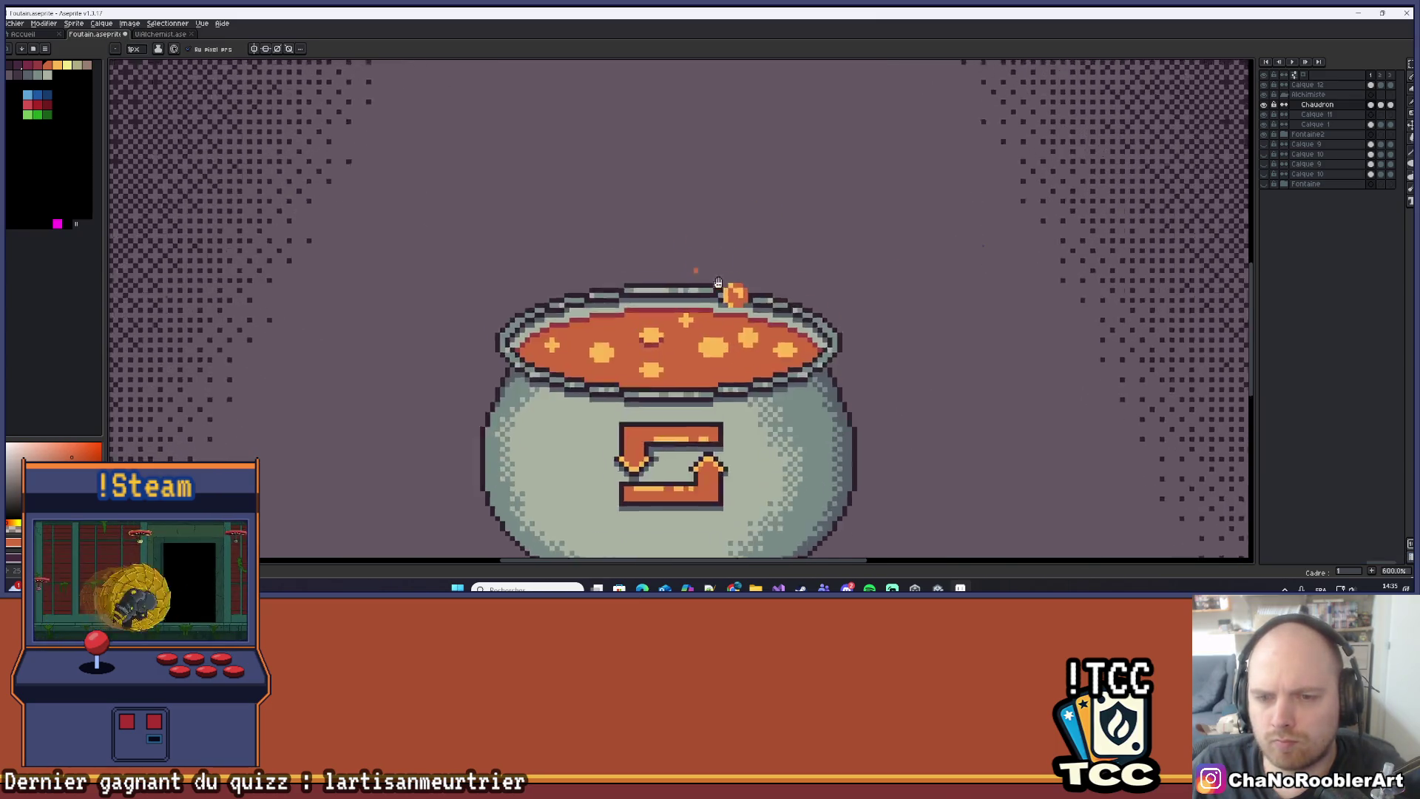
scroll(761, 327, "down", 2)
scroll(761, 326, "up", 2)
mouse_move(761, 326)
left_mouse_down()
mouse_move(809, 320)
mouse_move(824, 285)
mouse_move(844, 306)
mouse_move(776, 290)
left_mouse_up()
scroll(833, 308, "down", 2)
scroll(833, 308, "up", 2)
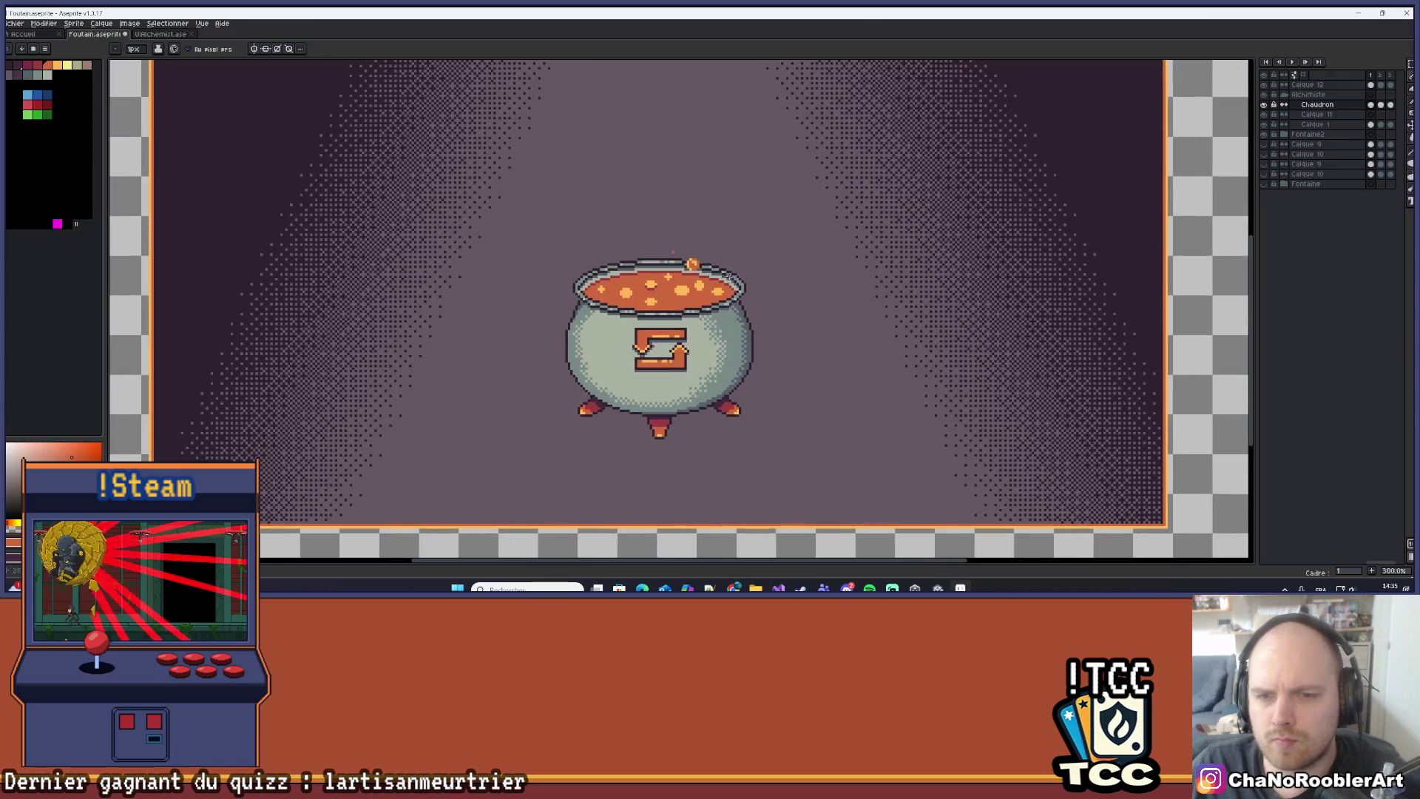
scroll(729, 277, "down", 1)
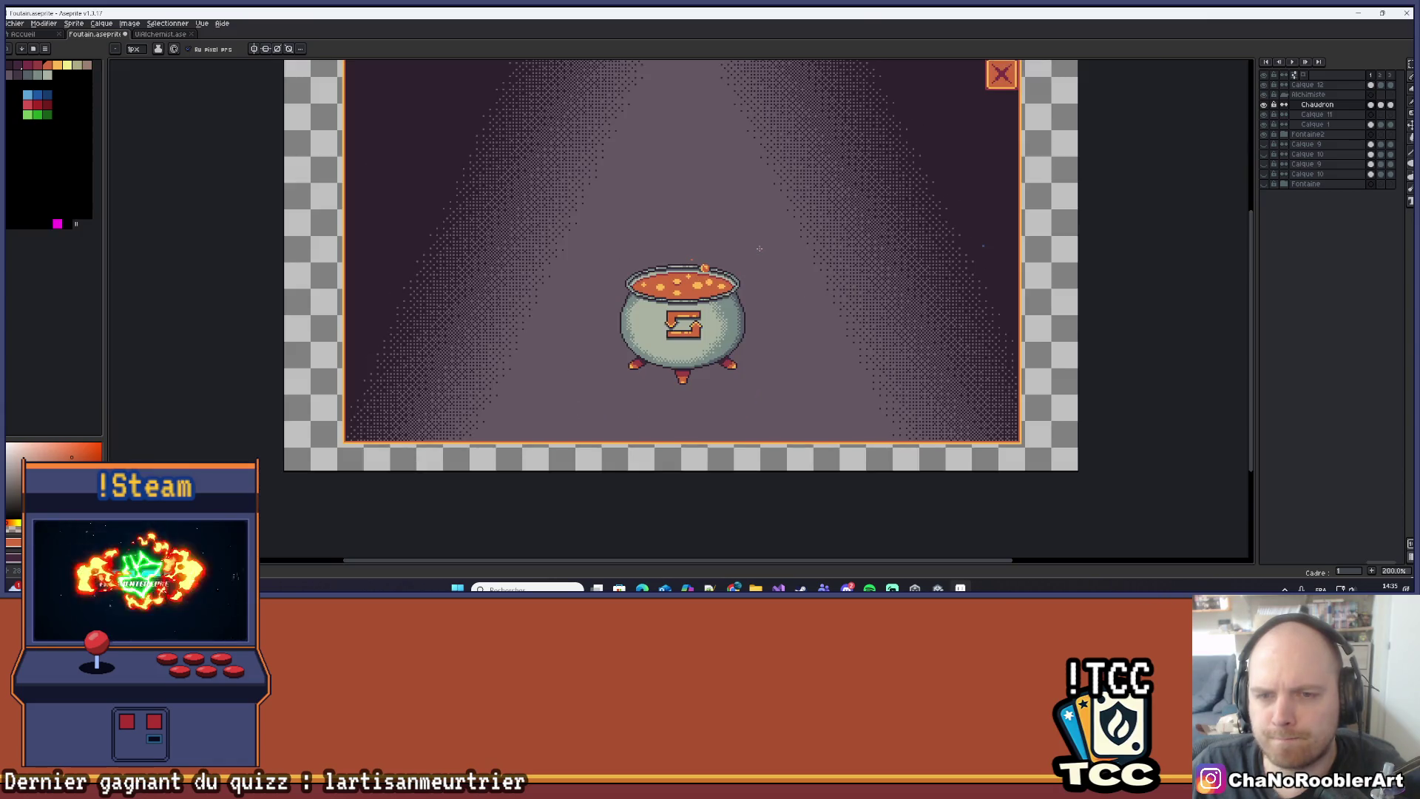
scroll(680, 278, "up", 8)
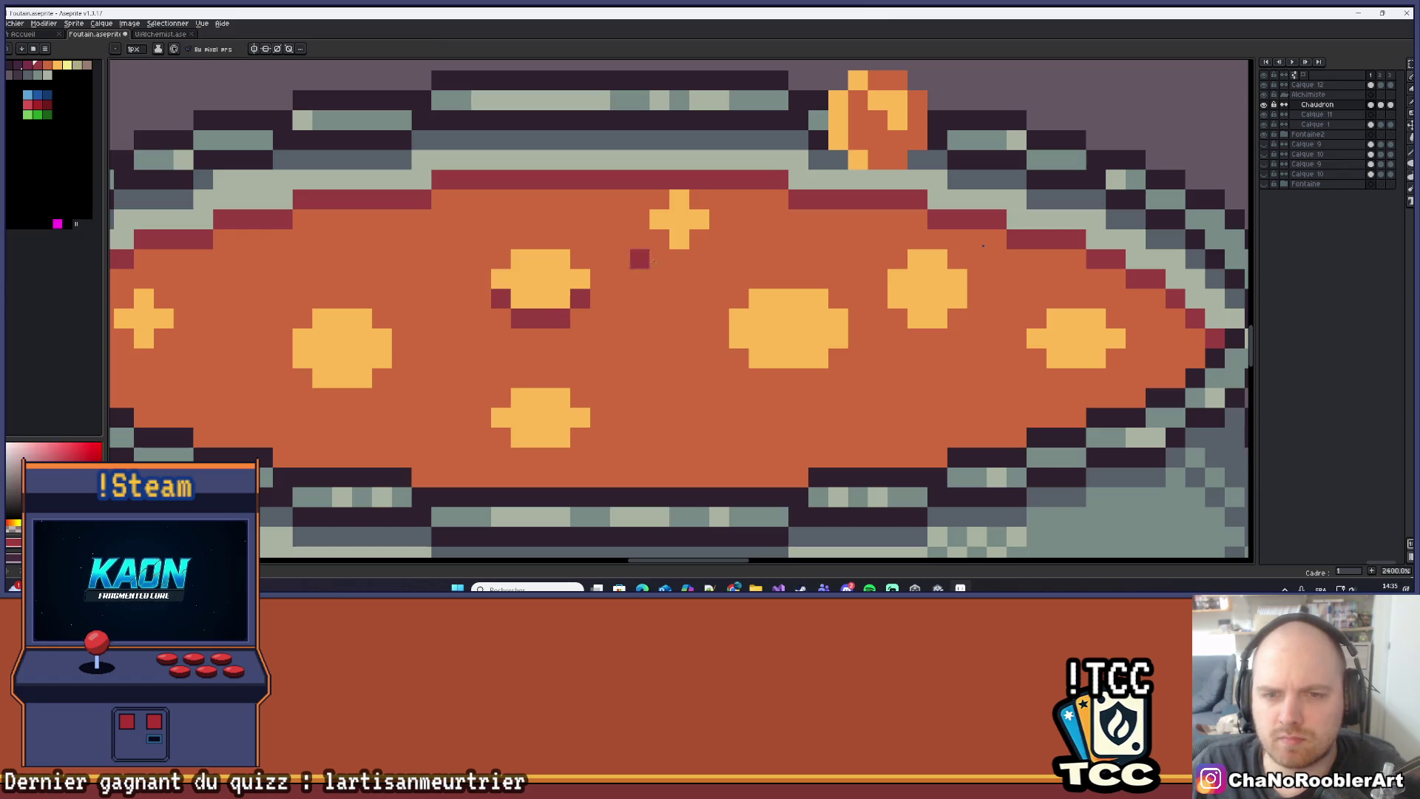
key("ctrl+z")
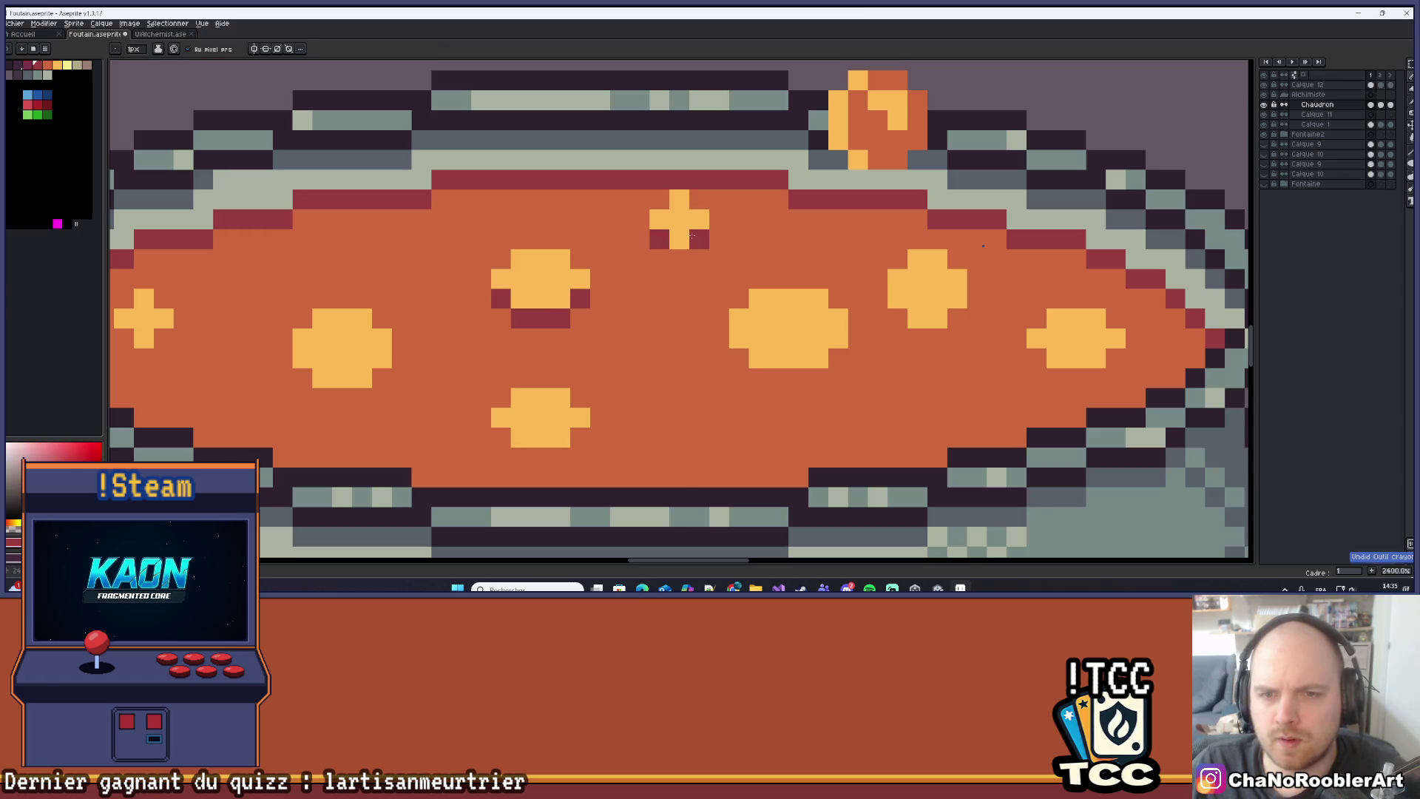
scroll(658, 245, "down", 8)
scroll(623, 328, "up", 7)
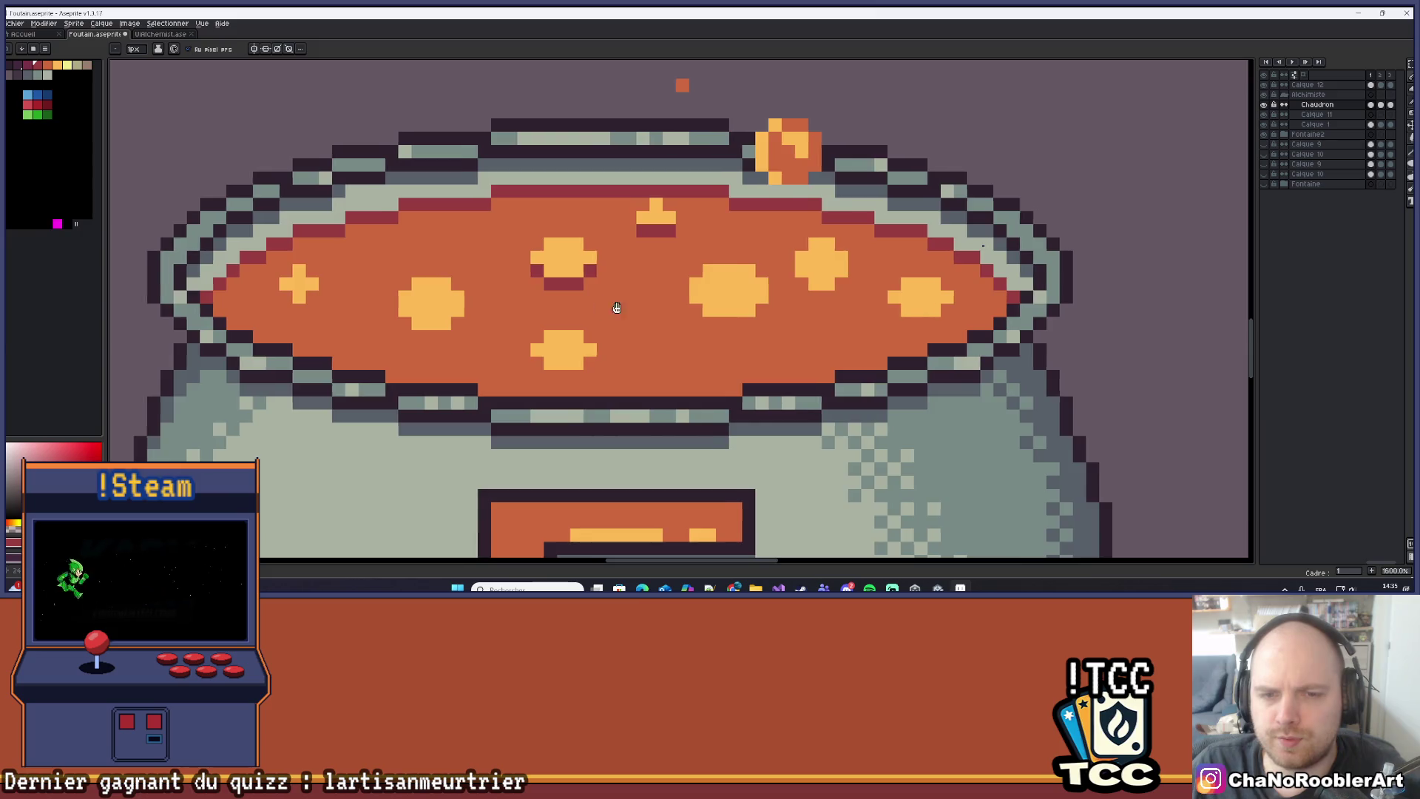
Shade beneath the lower yellow bubble with dark-red pixels.
key("v")
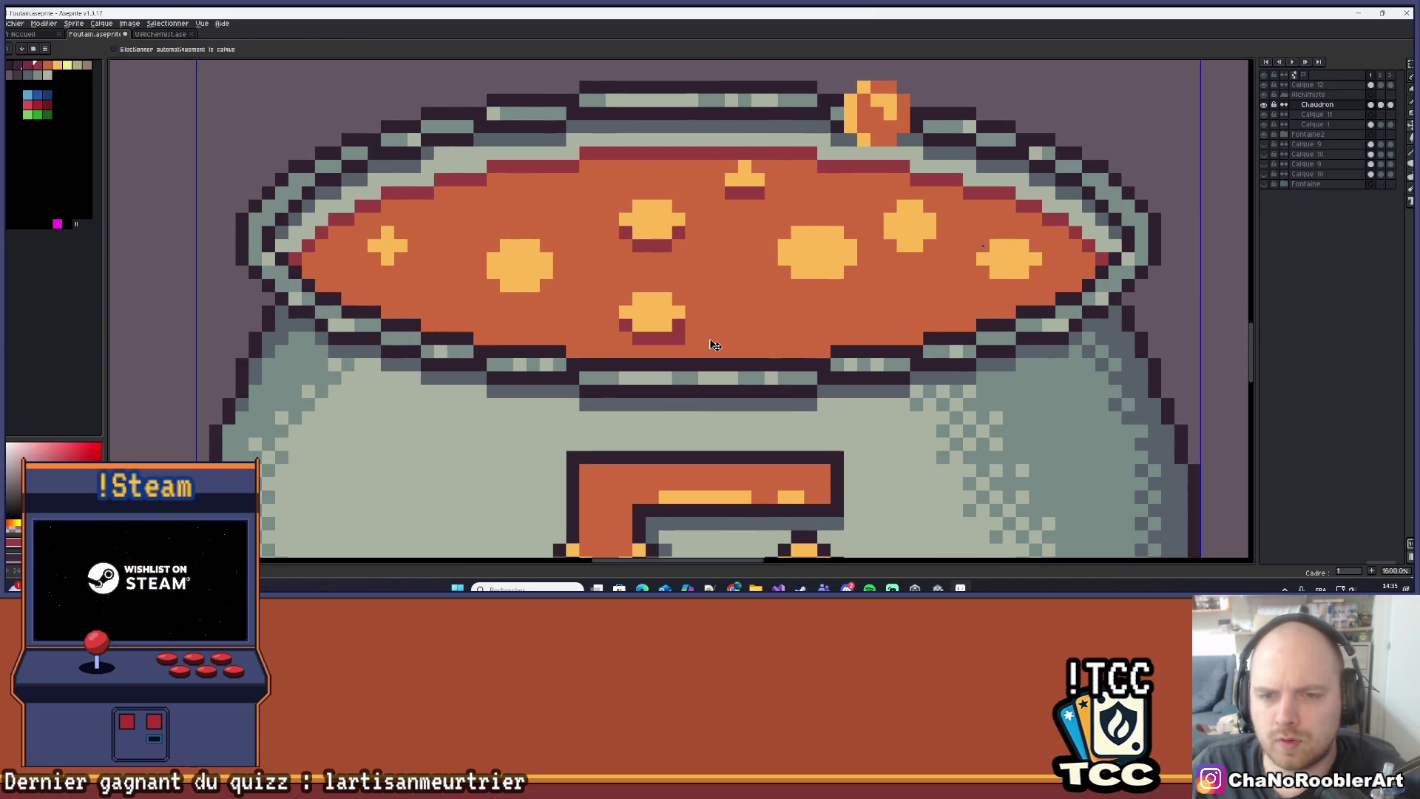
key("b")
left_click(673, 337)
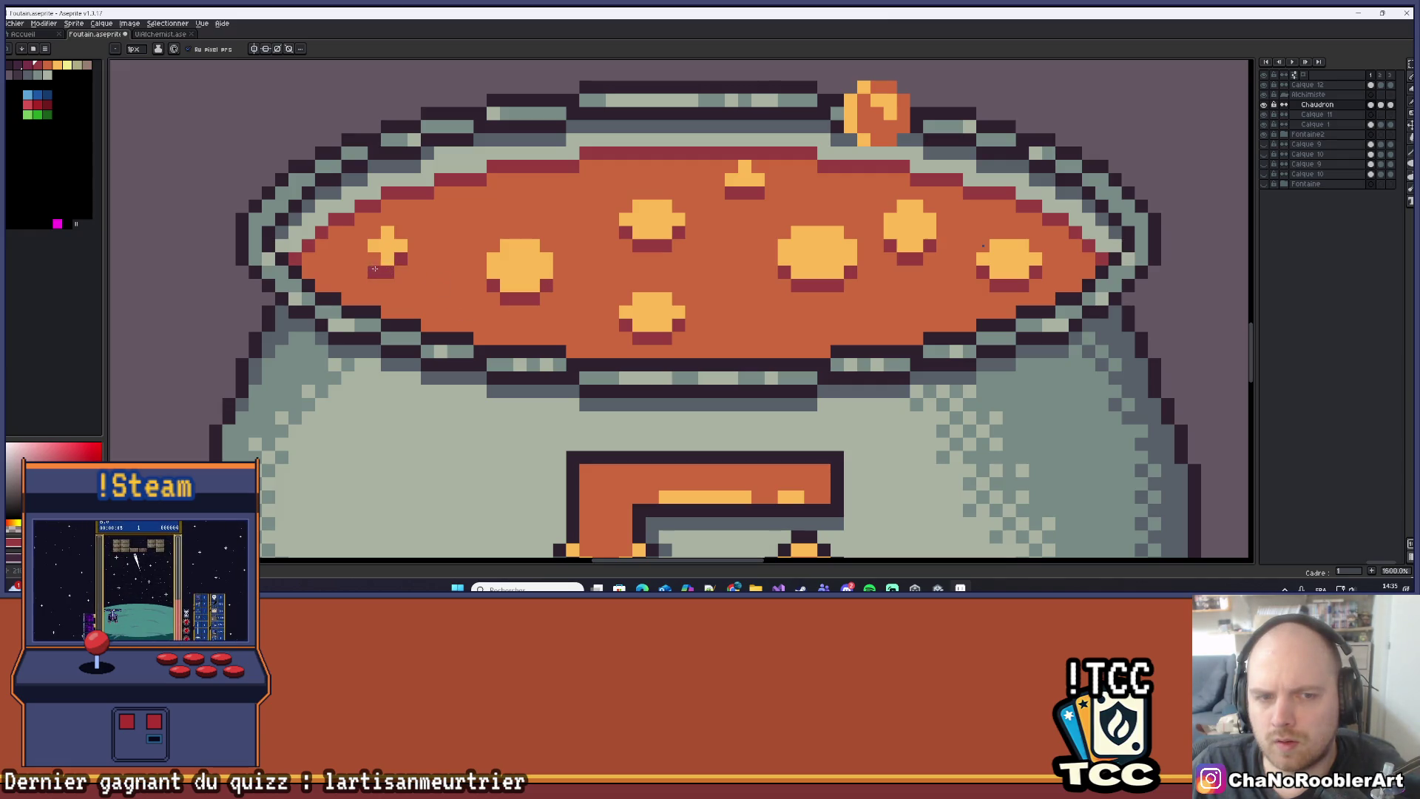
scroll(375, 258, "down", 7)
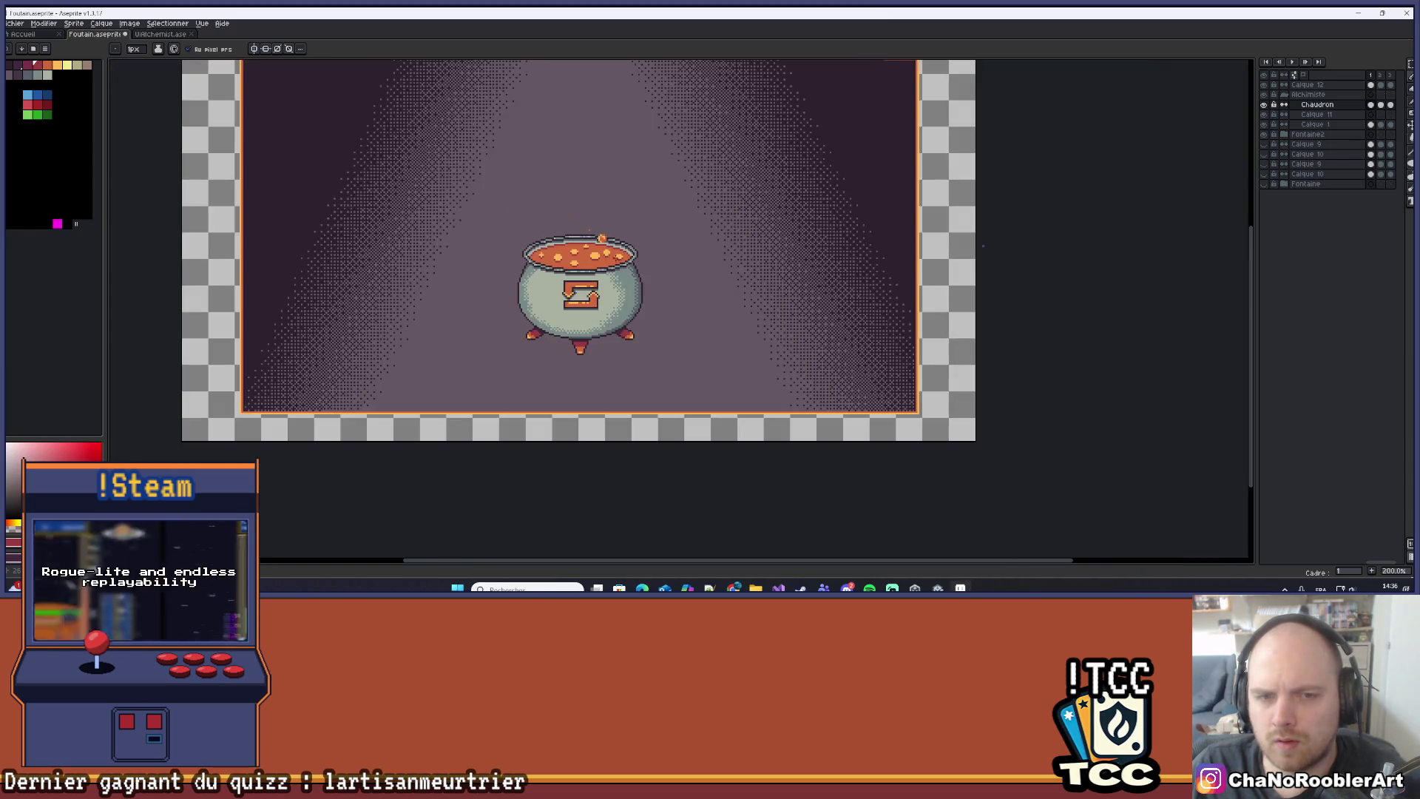
Sample dark red from the soup and paint two dark-red pixels into it.
left_click_drag(658, 259, 691, 276)
scroll(688, 278, "down", 1)
scroll(684, 280, "up", 1)
scroll(683, 279, "up", 4)
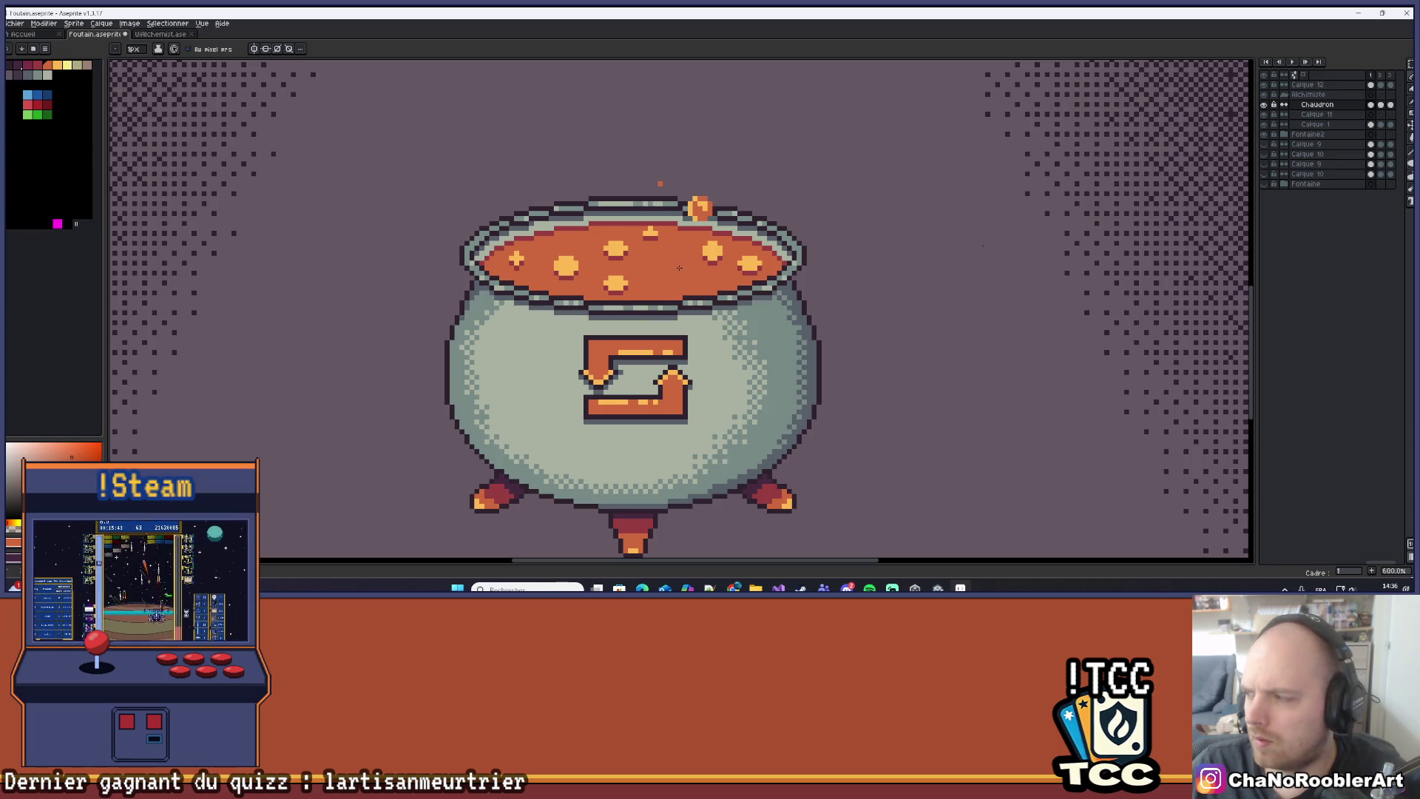
scroll(646, 269, "up", 5)
key("i")
left_click(572, 334)
key("b")
left_click_drag(645, 243, 664, 264)
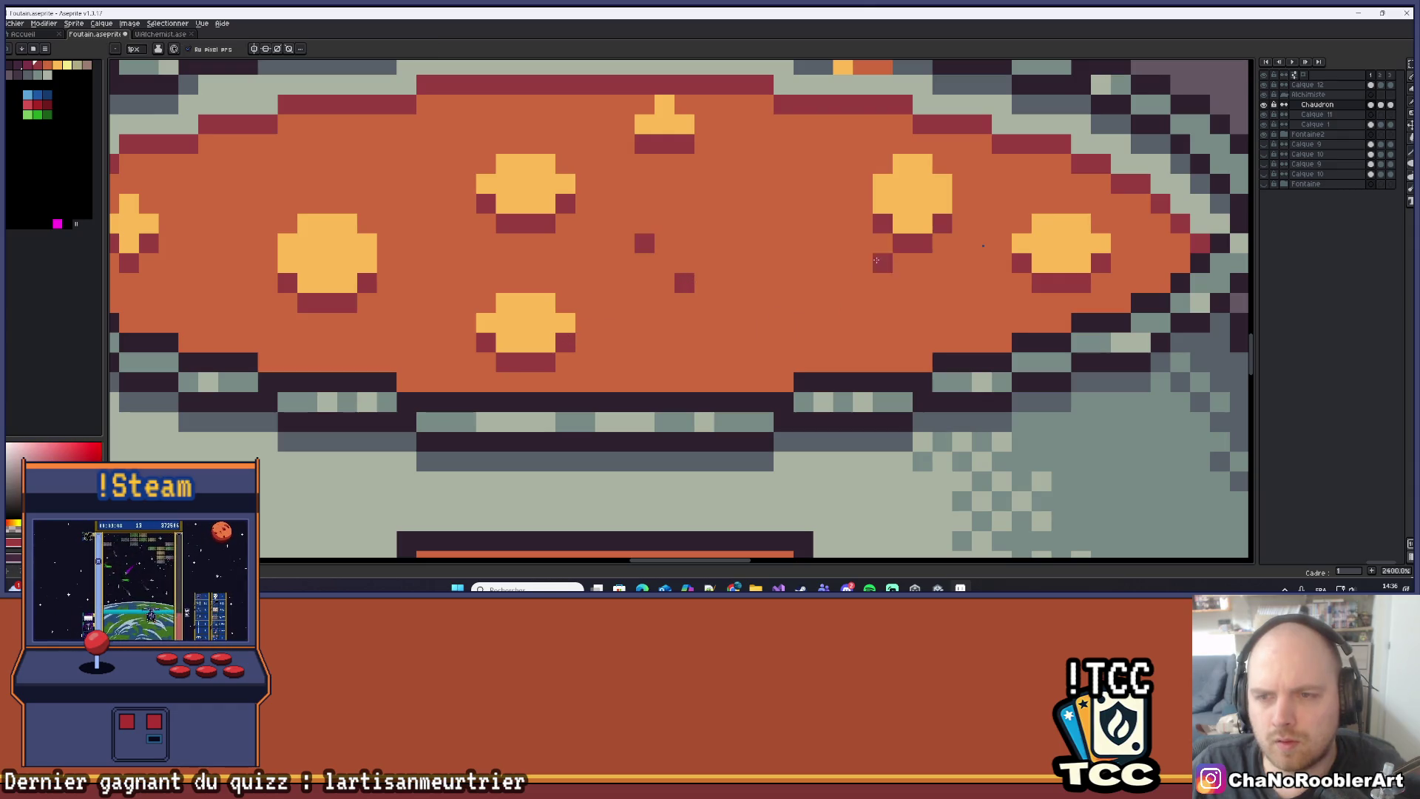
Add a small yellow droplet, fix a pixel back to orange, and shade beneath with dark red.
left_click(910, 192, "alt")
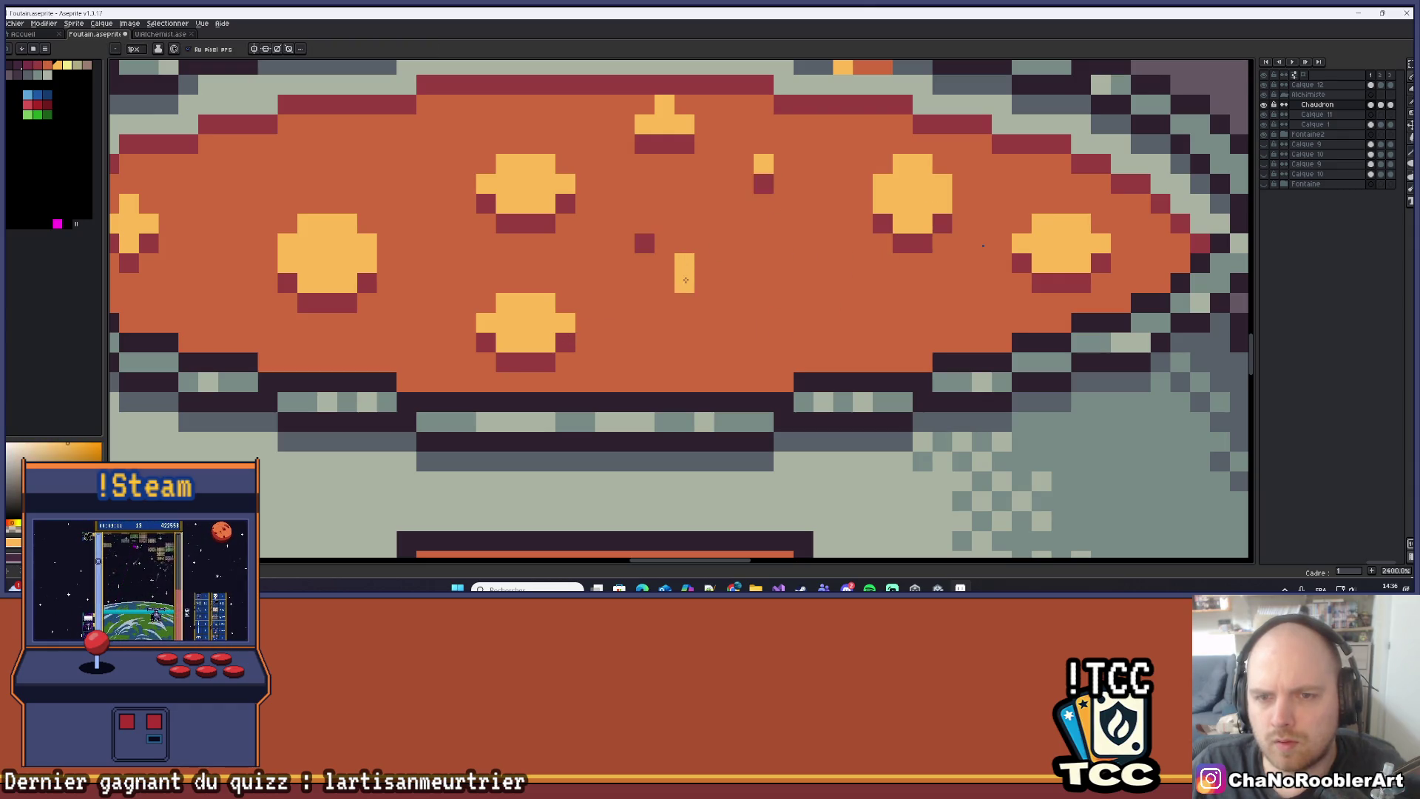
left_click(721, 281, "alt")
left_click(704, 263)
left_click(684, 283, "alt")
left_click_drag(803, 323, 823, 323)
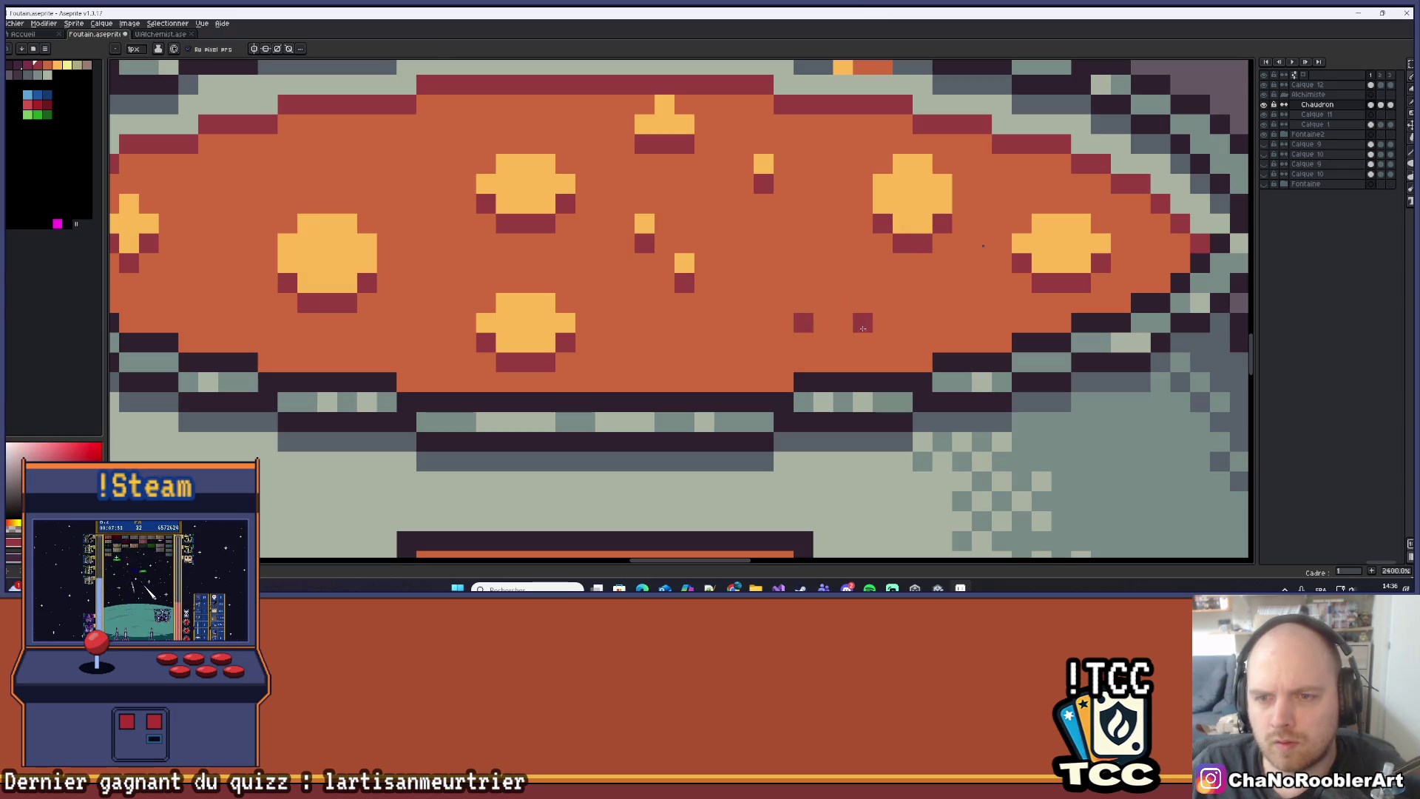
scroll(863, 332, "down", 9)
scroll(836, 322, "up", 2)
scroll(836, 321, "up", 1)
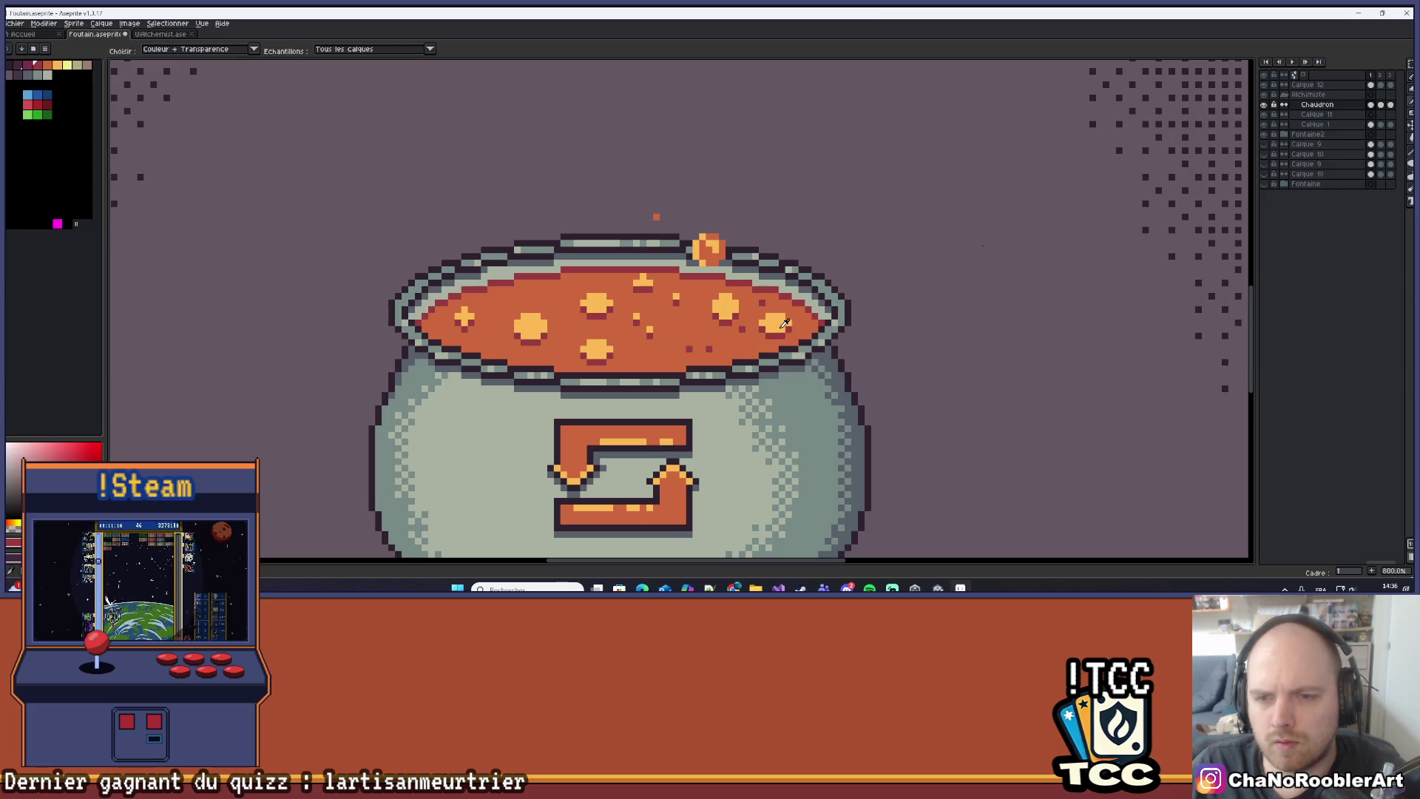
left_click(761, 297, "alt")
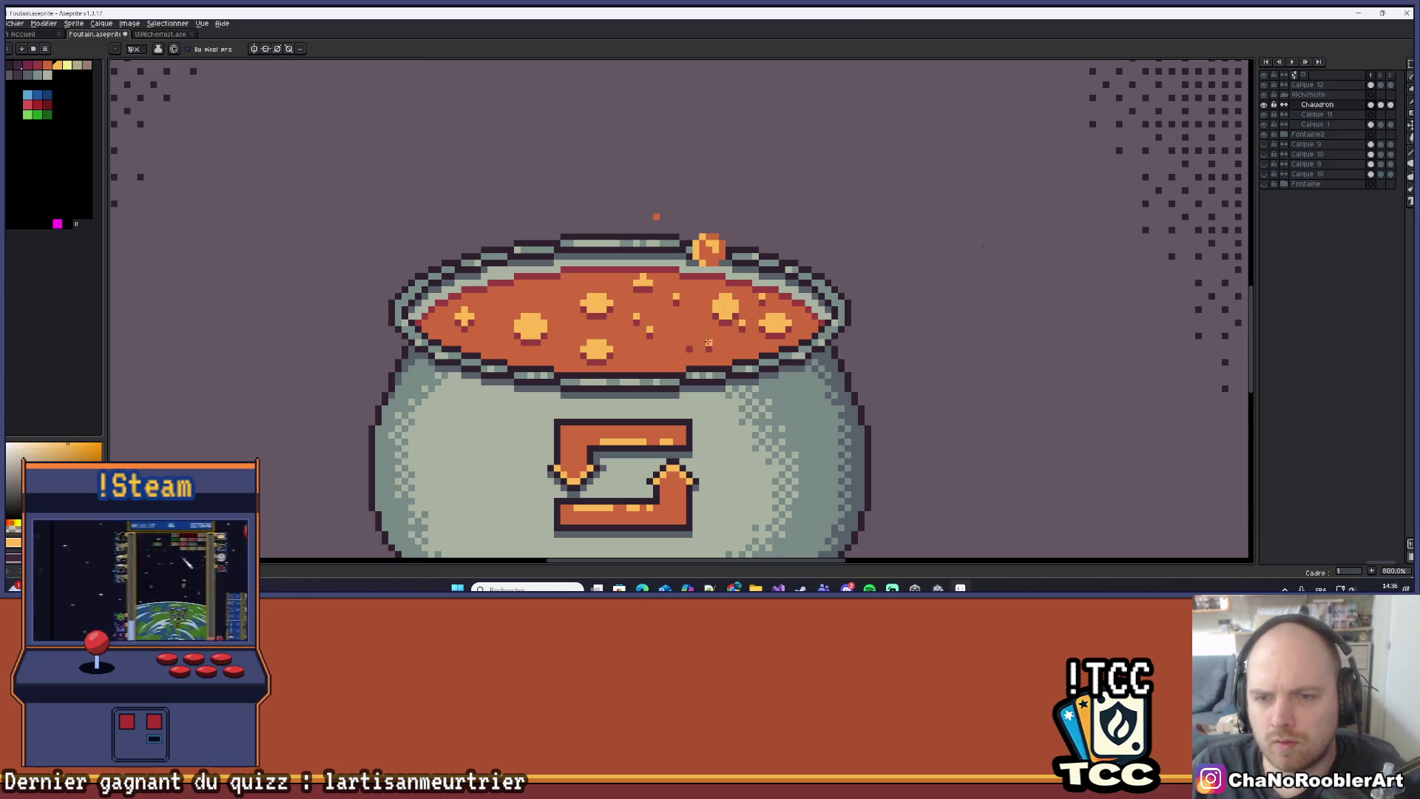
Undo the pointed edit so the upper central bubble is round again.
scroll(689, 342, "down", 7)
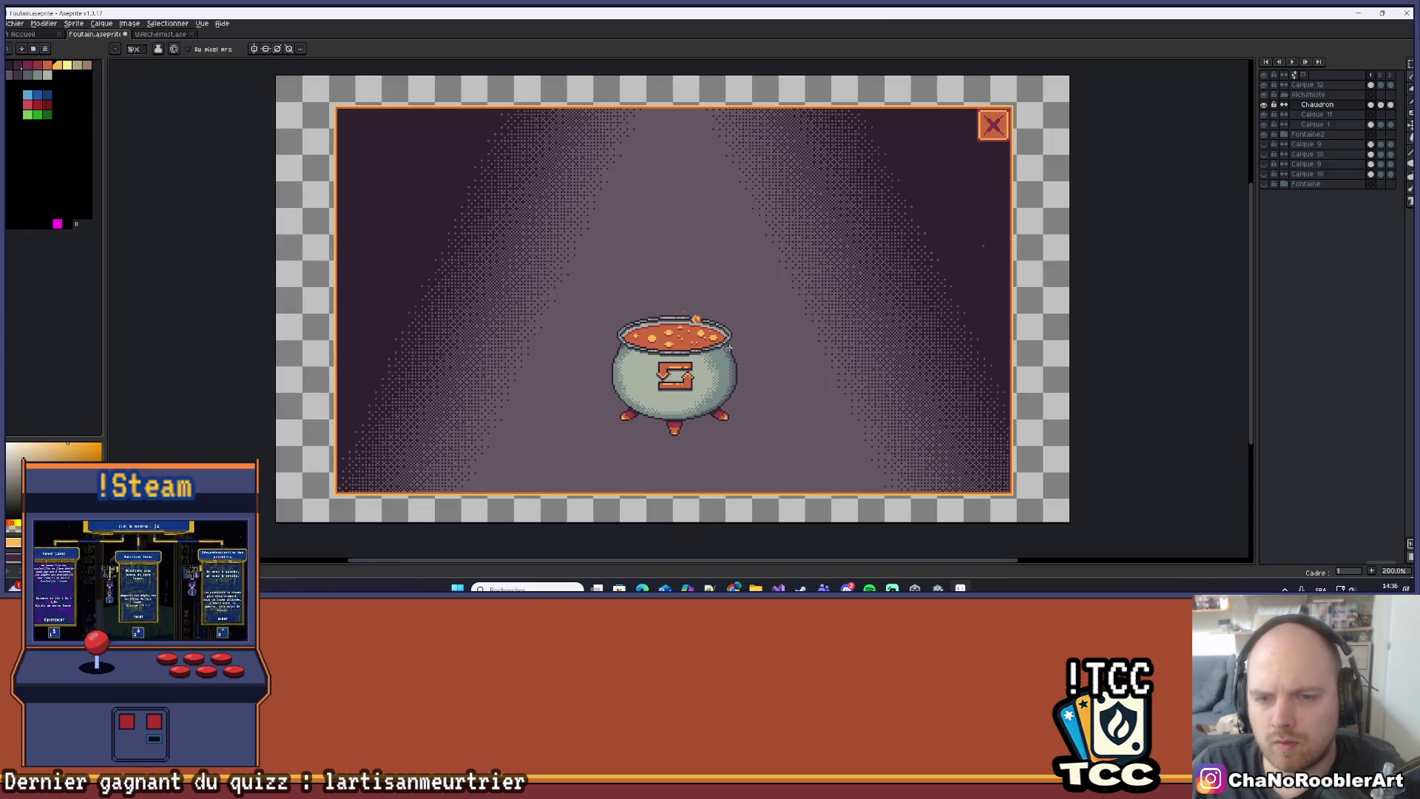
scroll(787, 314, "up", 3)
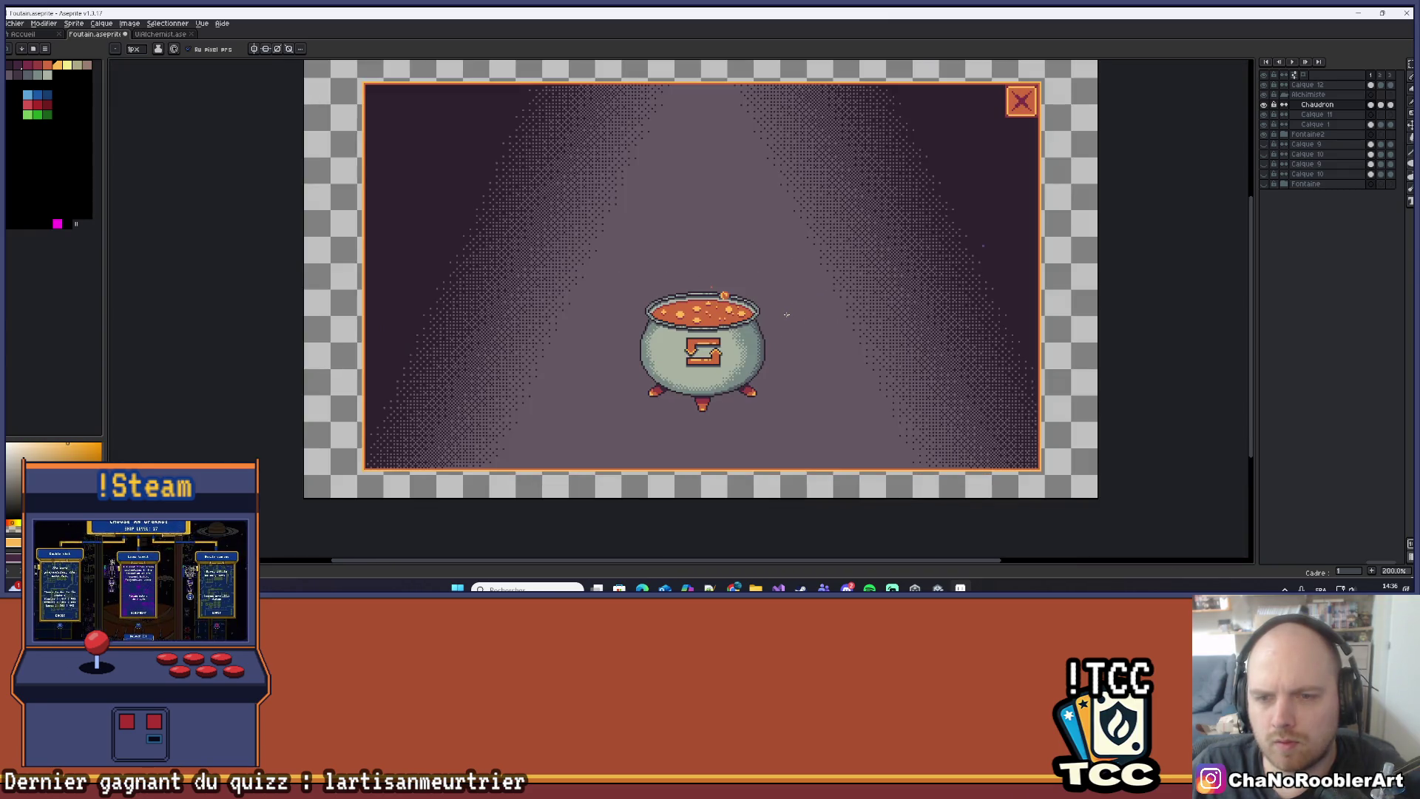
scroll(701, 297, "up", 6)
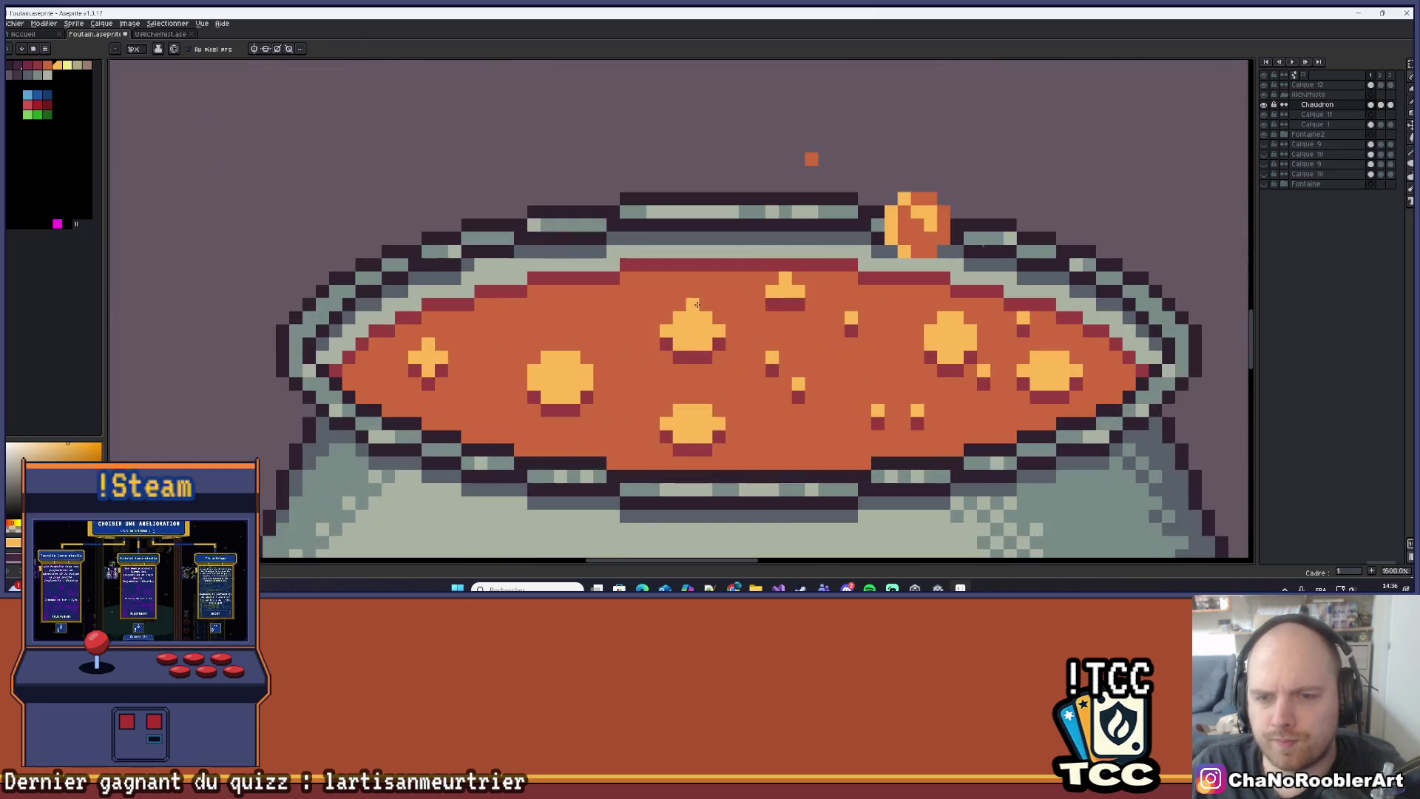
key("ctrl+z")
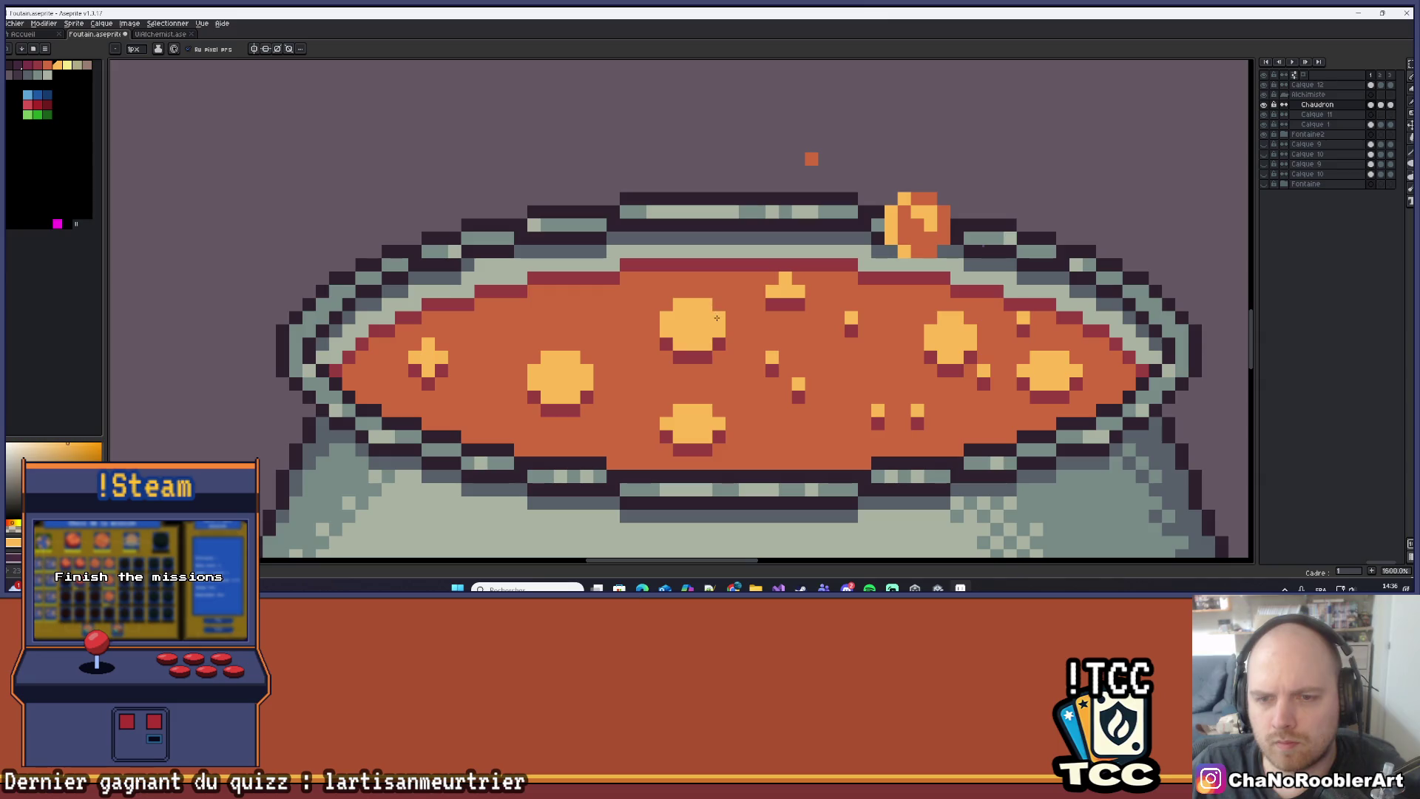
scroll(717, 318, "down", 4)
scroll(715, 322, "up", 3)
scroll(713, 326, "down", 4)
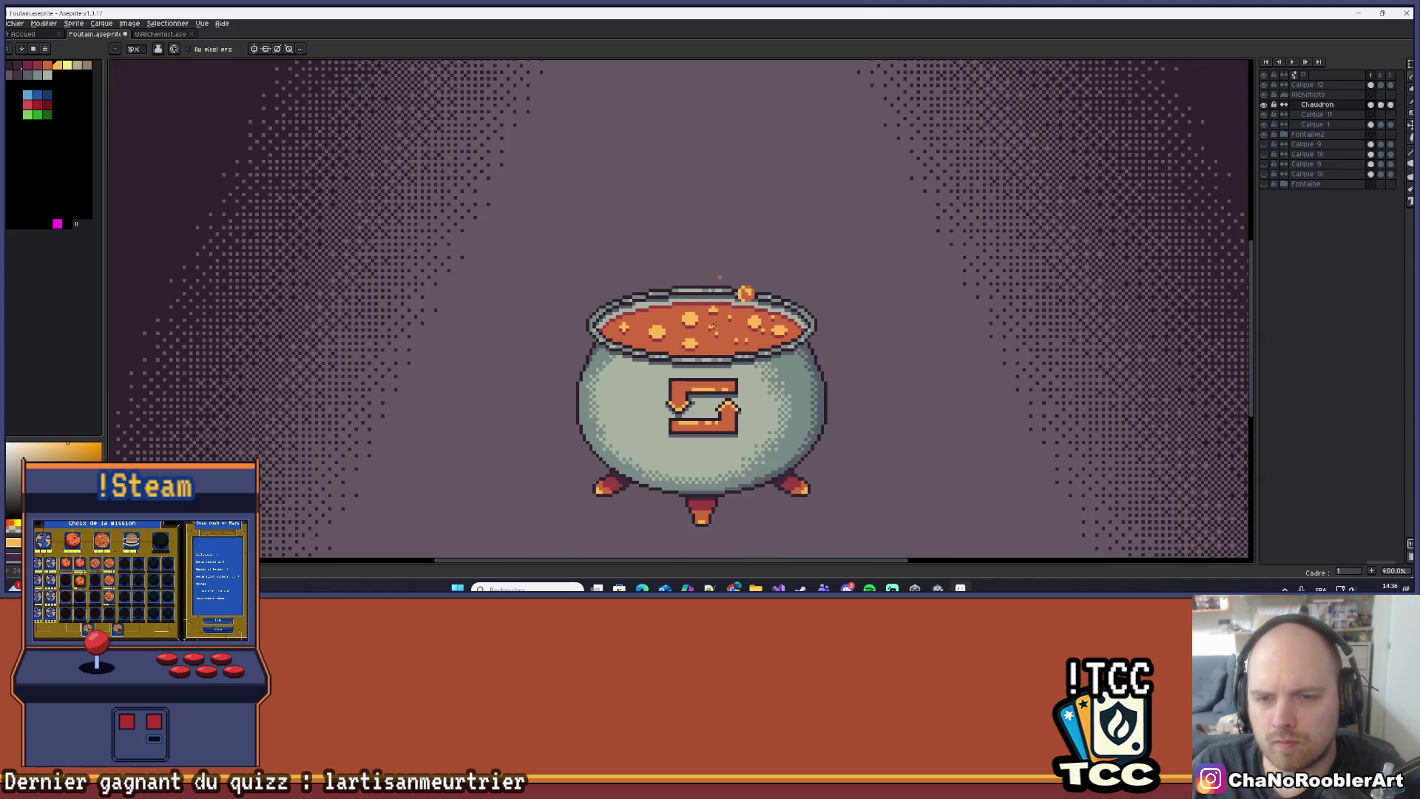
scroll(714, 325, "down", 2)
left_click_drag(793, 328, 799, 331)
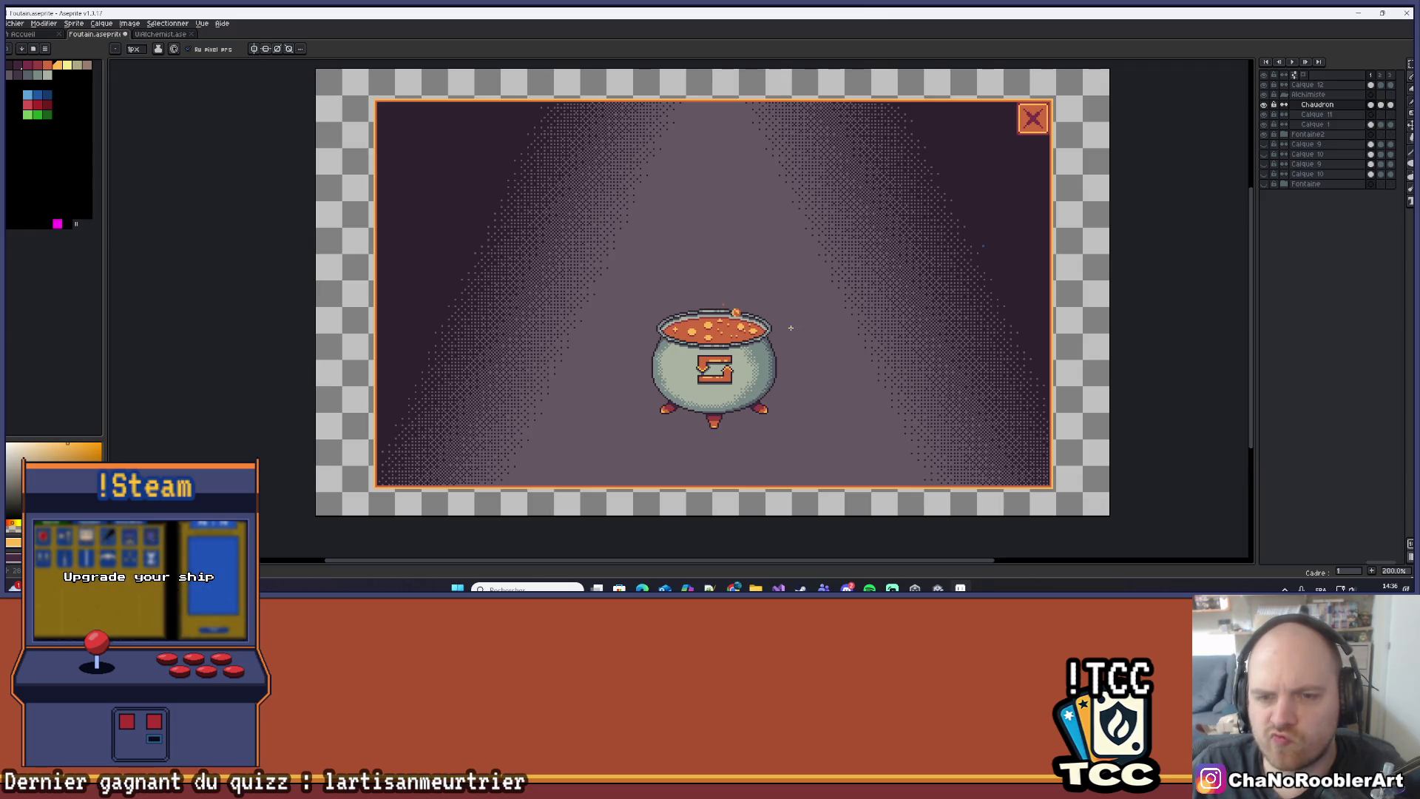
Paint bubble pixels over the back rim edge with a dark-red row beneath them.
scroll(651, 360, "up", 6)
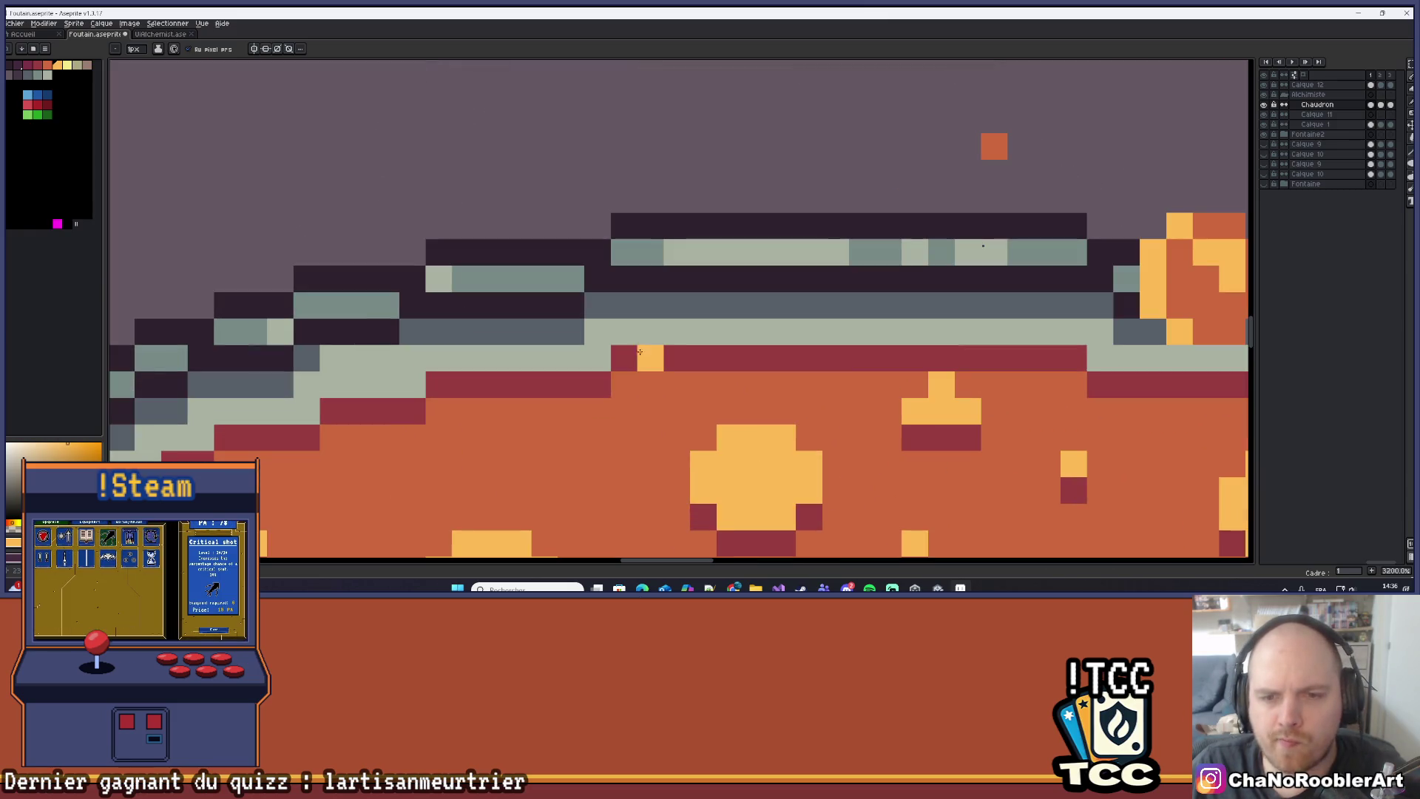
left_click_drag(703, 332, 729, 335)
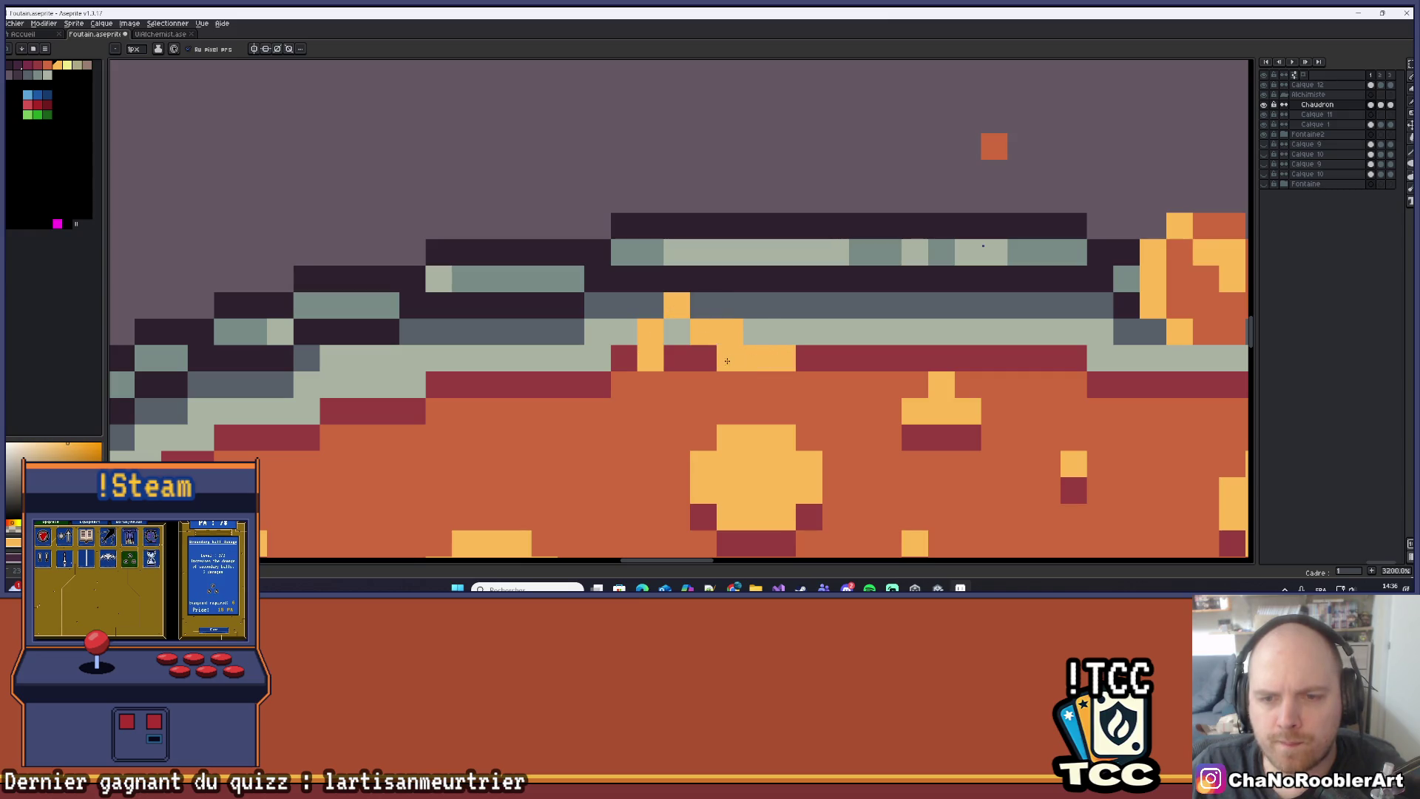
left_click(623, 357, "alt")
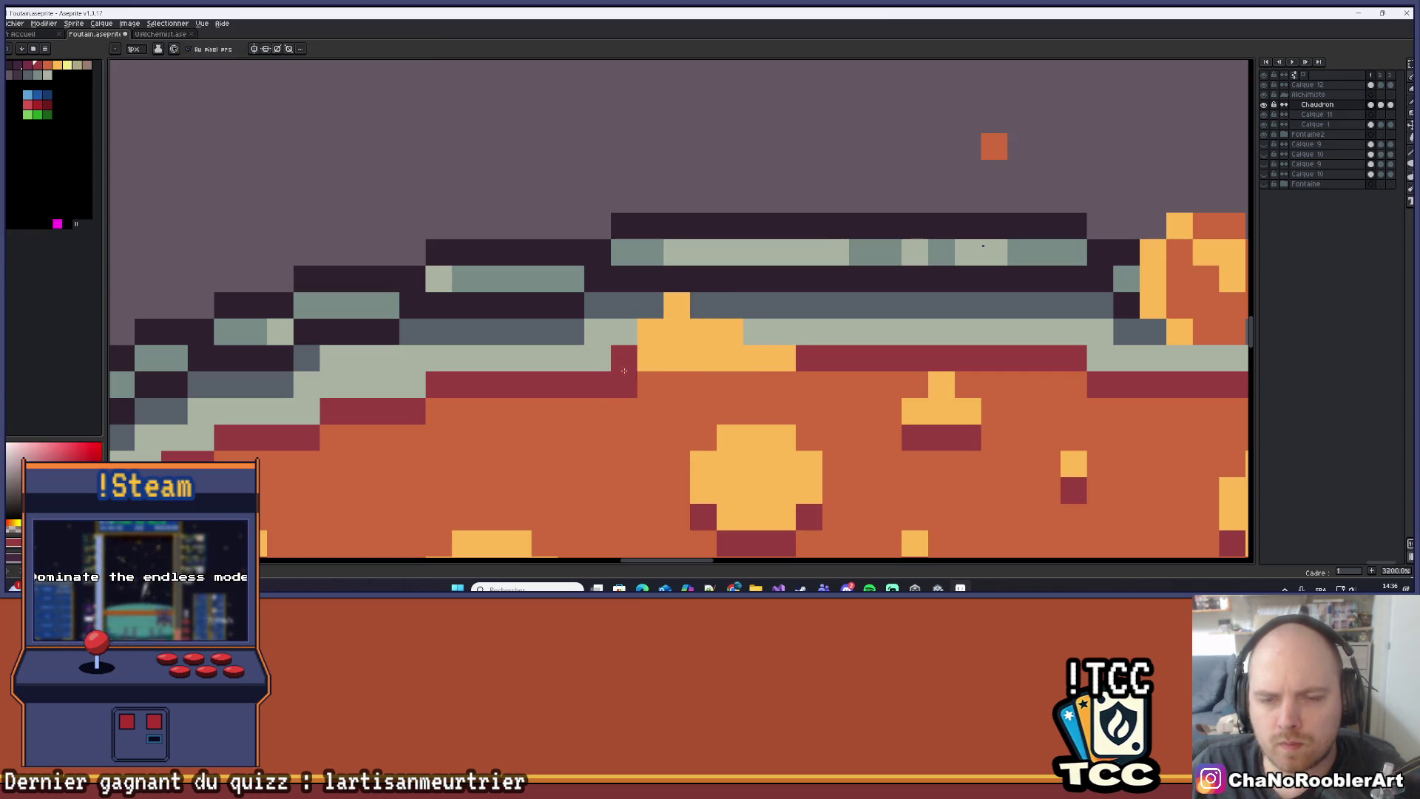
mouse_move(650, 384)
left_mouse_down()
mouse_move(796, 377)
mouse_move(740, 275)
left_mouse_up()
scroll(770, 377, "down", 8)
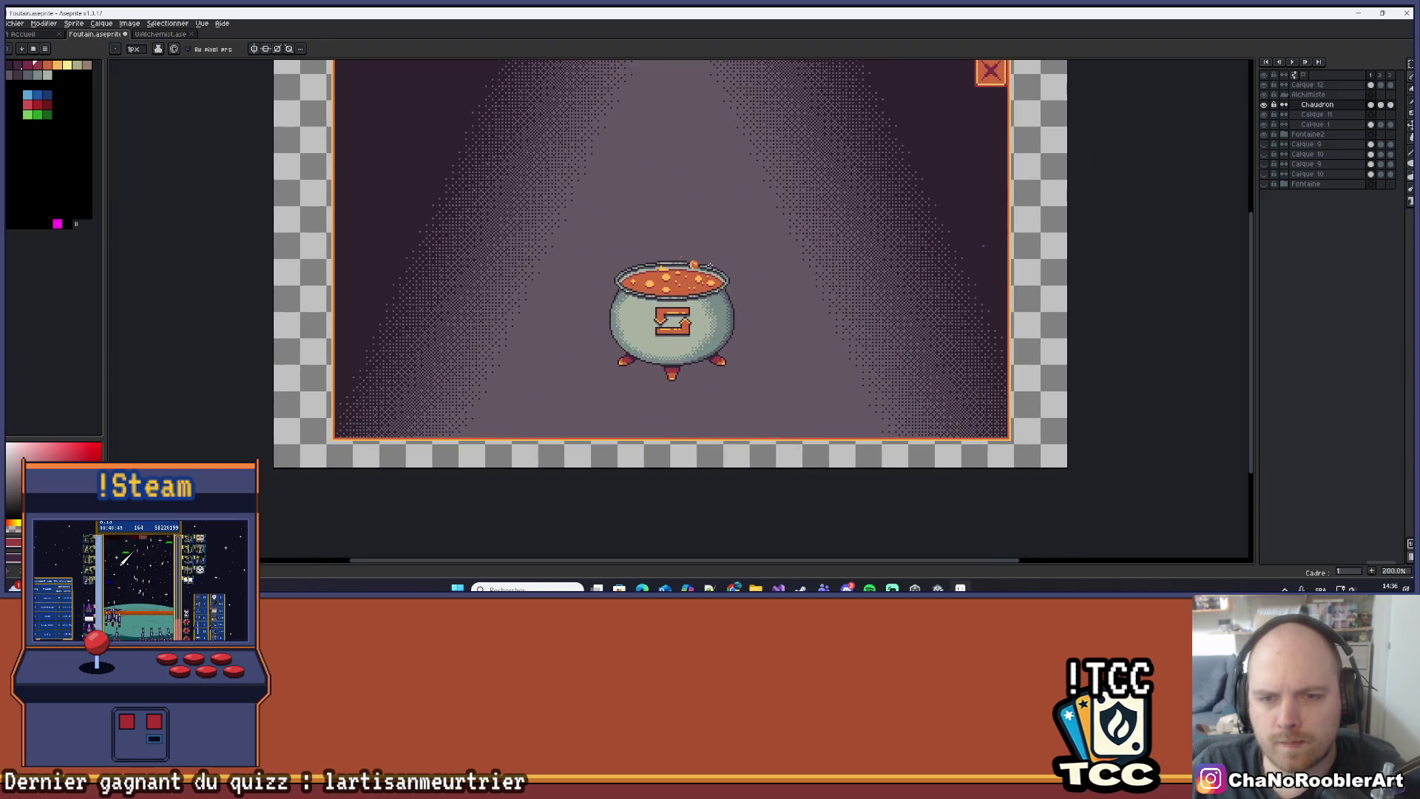
Add a yellow splash pixel just below the rim-bursting bubble.
scroll(661, 275, "up", 6)
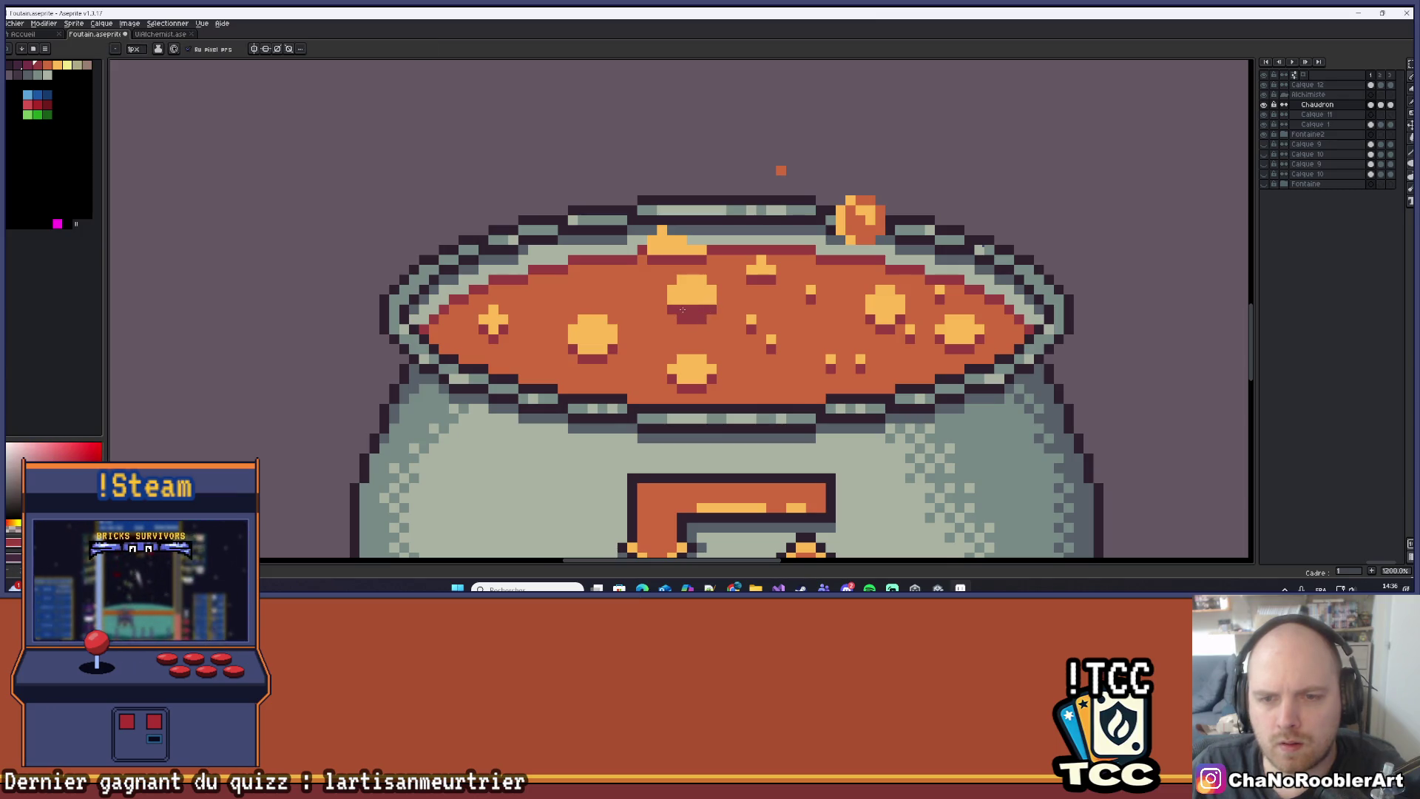
scroll(704, 318, "down", 8)
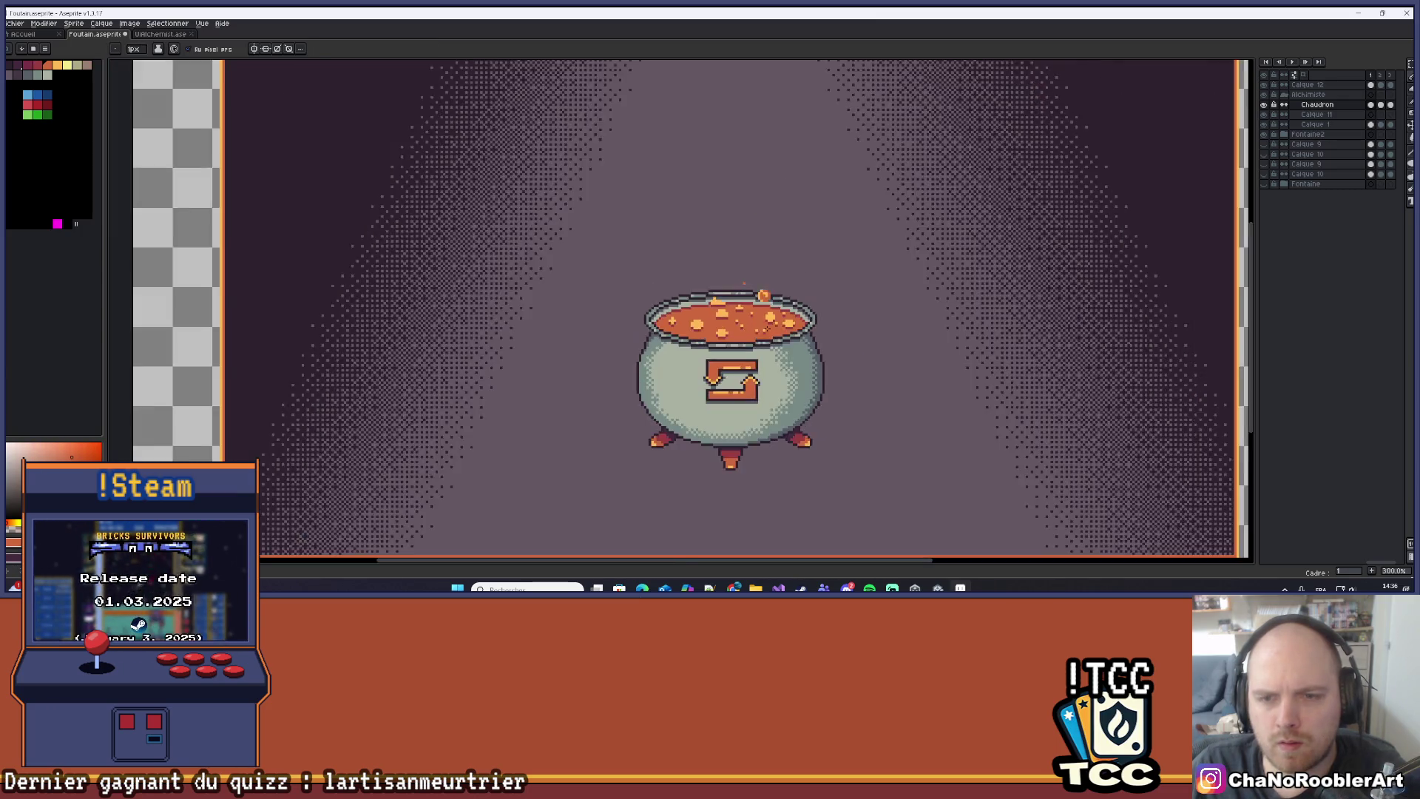
scroll(722, 324, "up", 12)
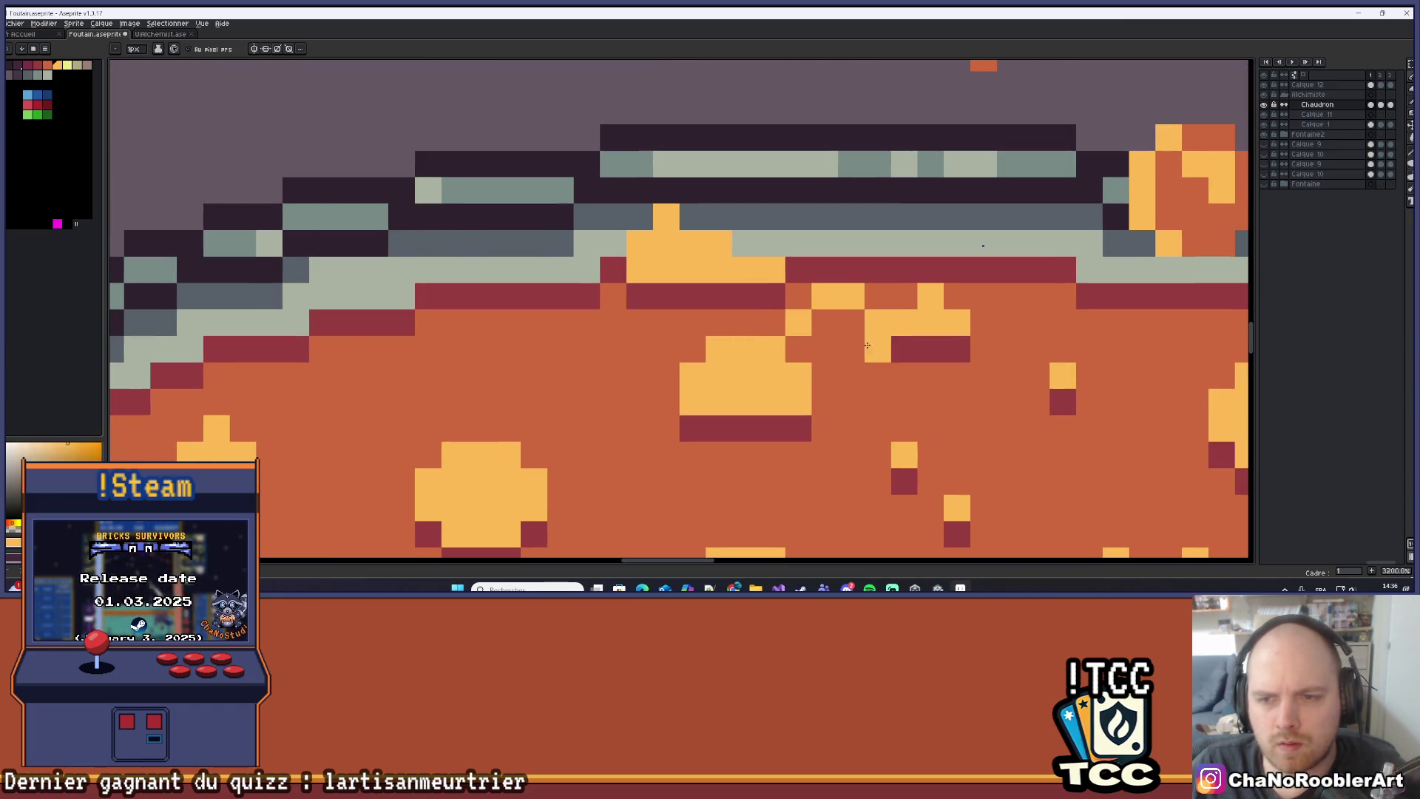
left_click(851, 348)
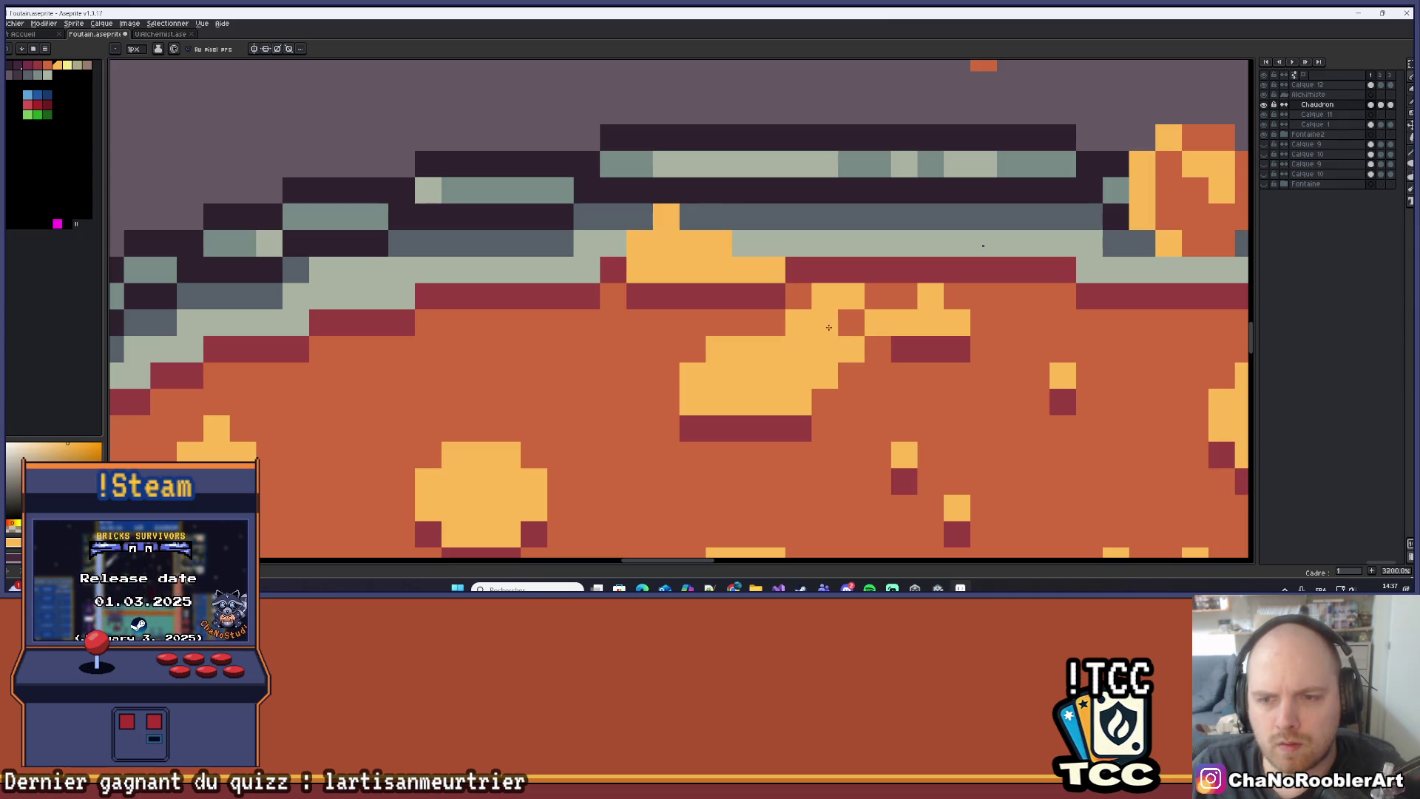
Sample the soup's orange and paint over six stray splash pixels with it.
scroll(868, 316, "up", 1)
key("i")
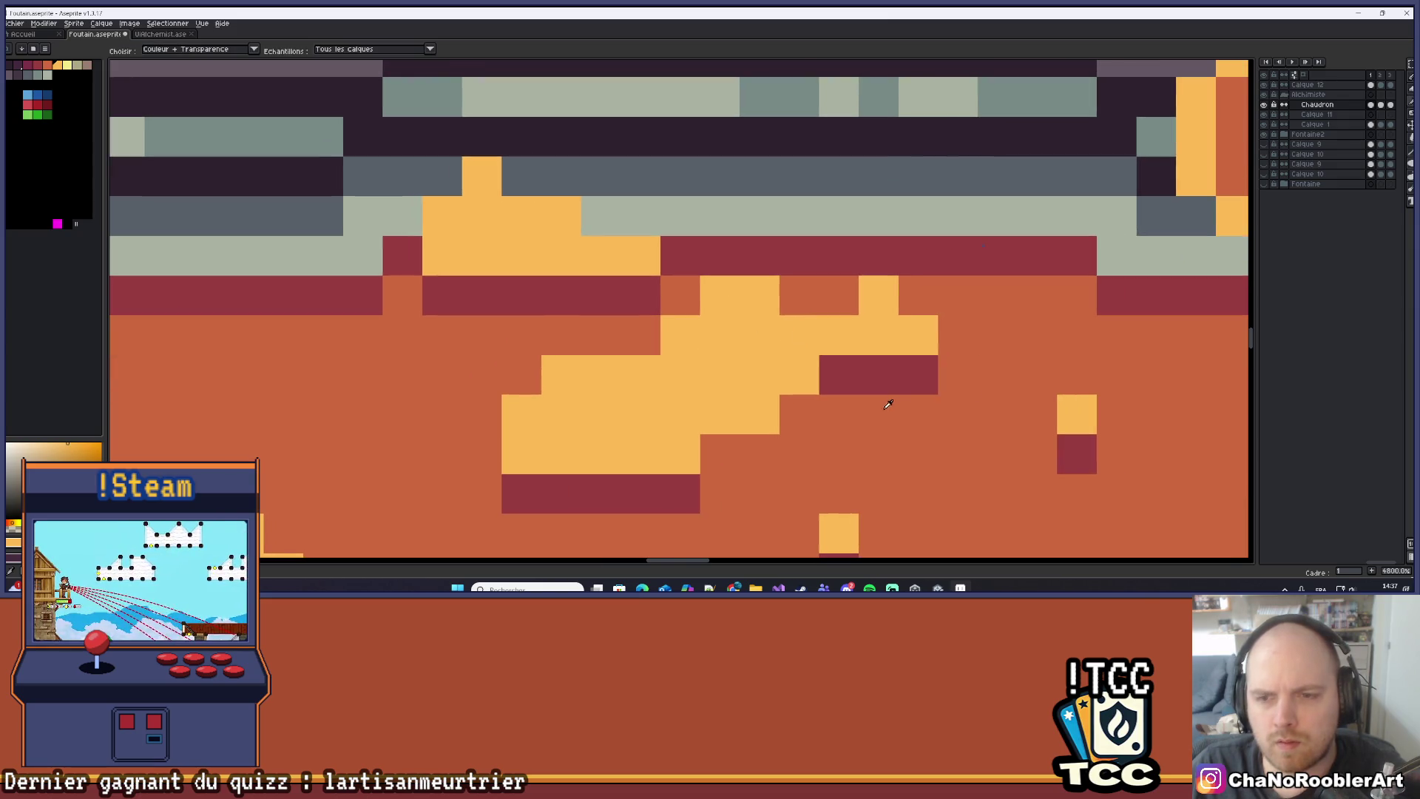
left_click(891, 411)
key("b")
left_click(839, 335)
left_click(879, 375)
left_click(879, 335)
left_click(878, 295)
left_click(910, 360)
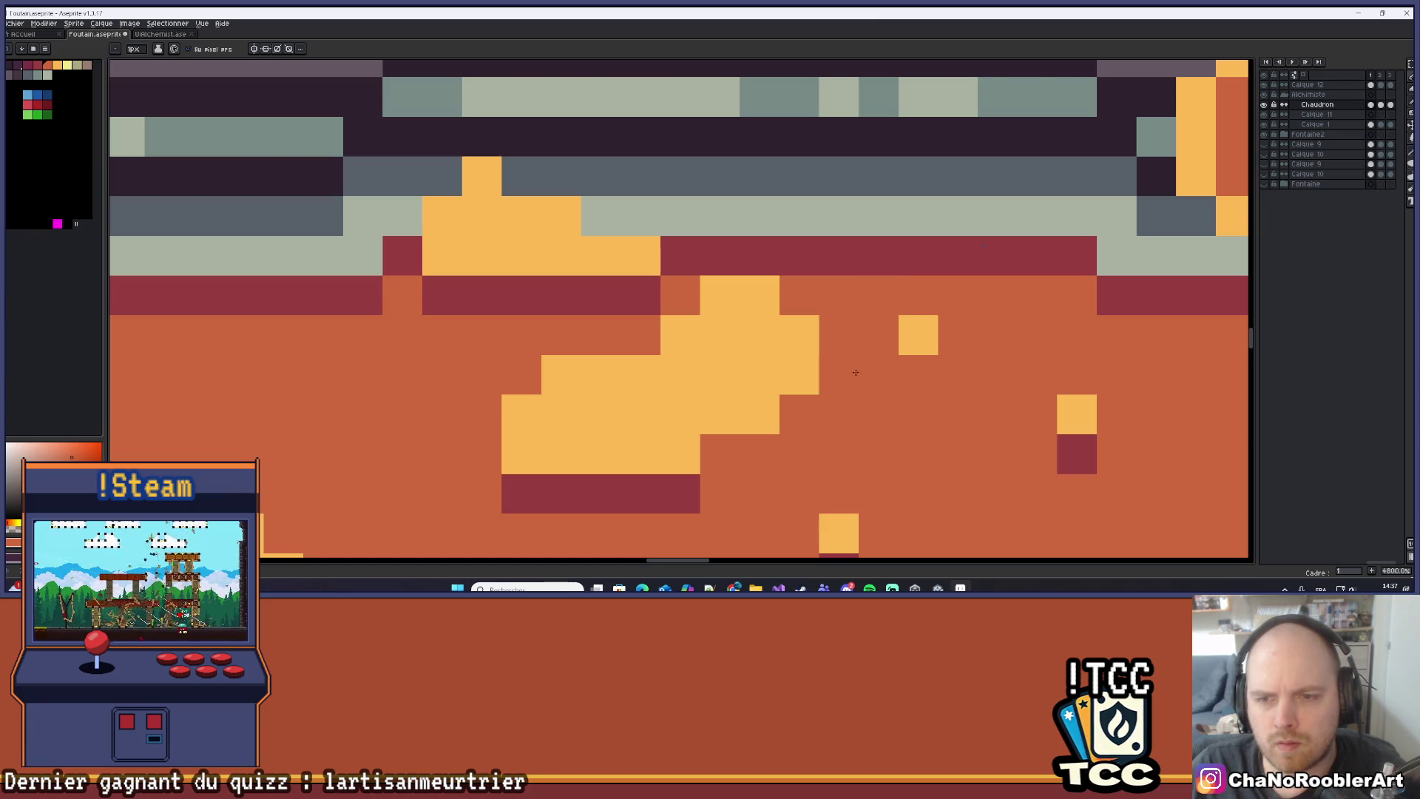
left_click(919, 335)
scroll(853, 376, "down", 5)
scroll(721, 336, "up", 3)
Shade a splash pixel and the splash bubble's underside in dark red.
key("i")
key("b")
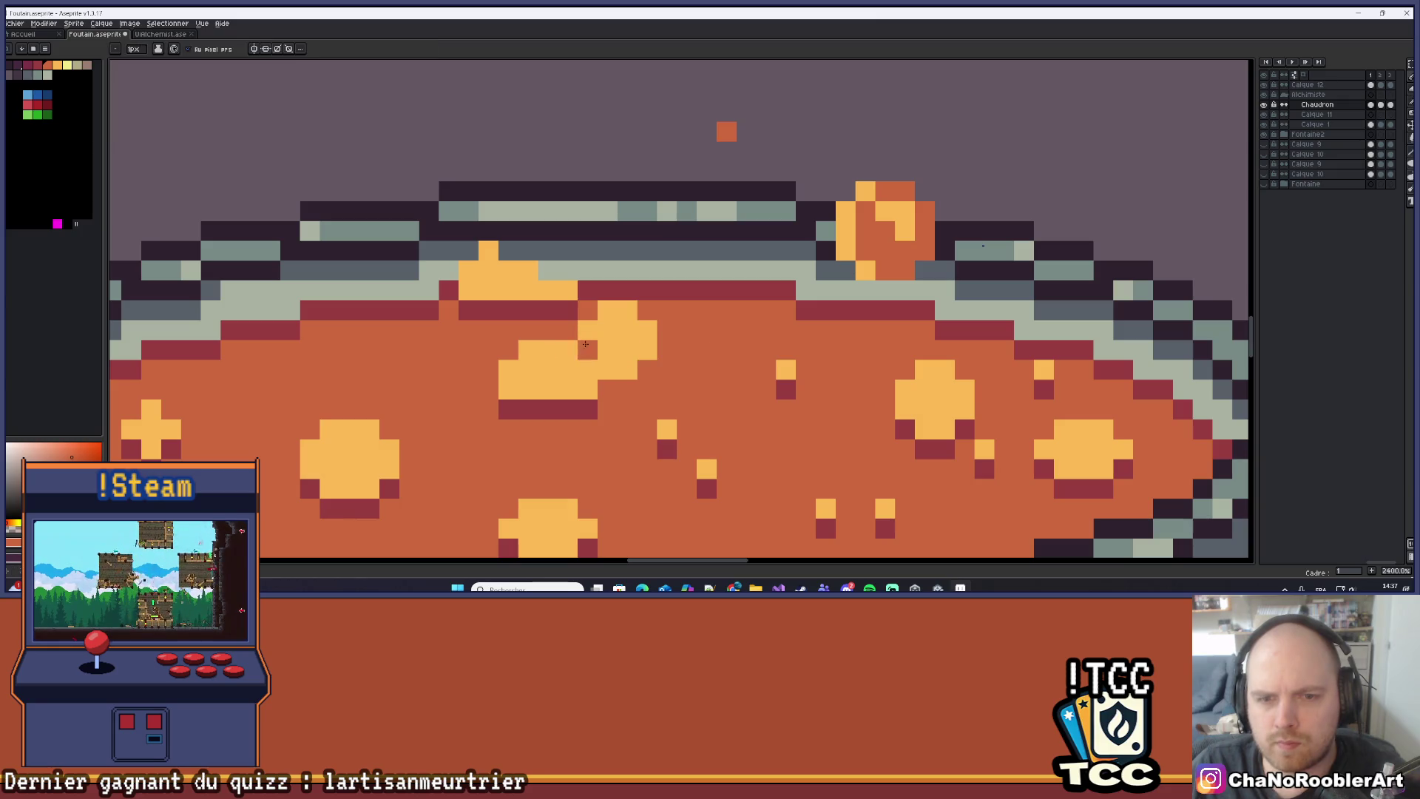
left_click(579, 344)
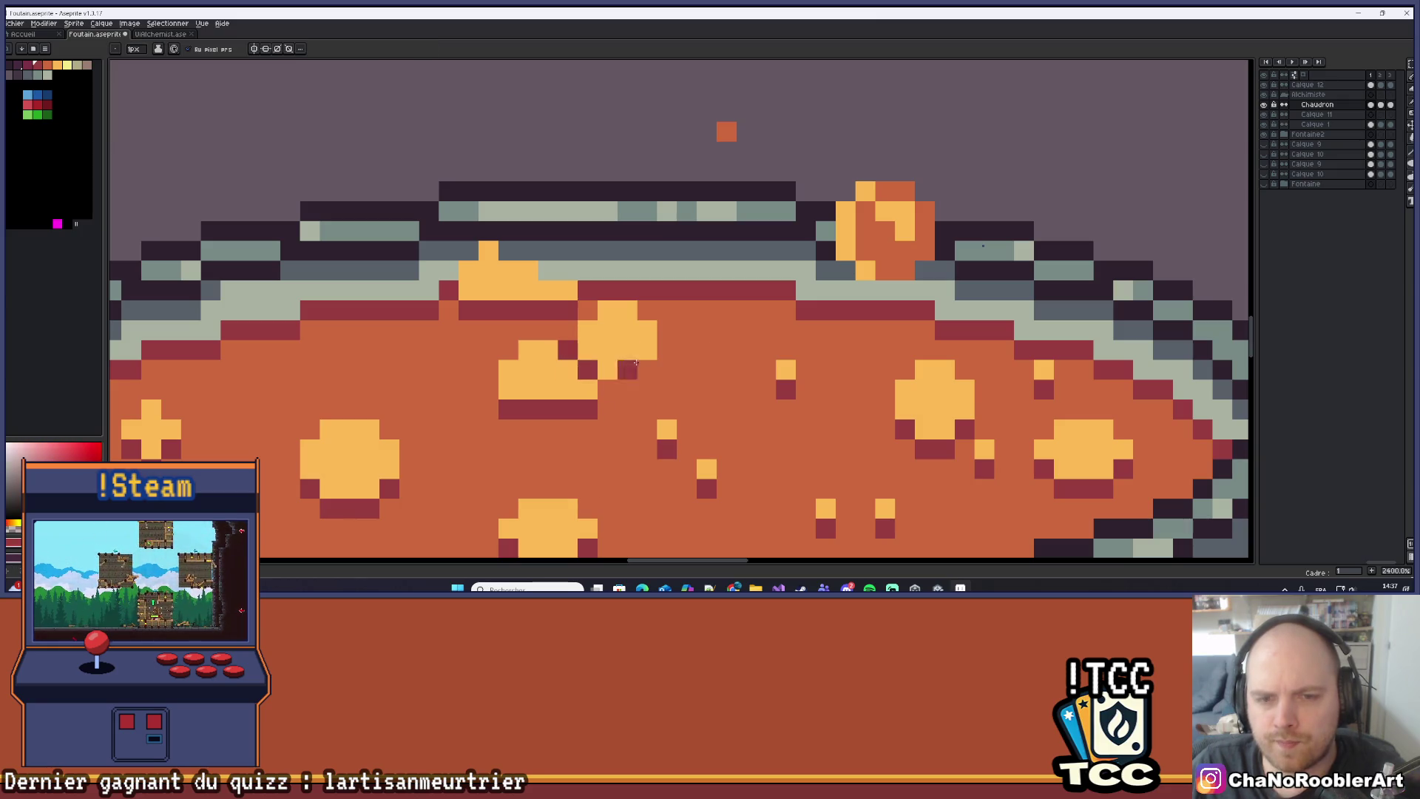
scroll(628, 367, "down", 3)
scroll(615, 387, "up", 5)
left_click_drag(568, 391, 615, 387)
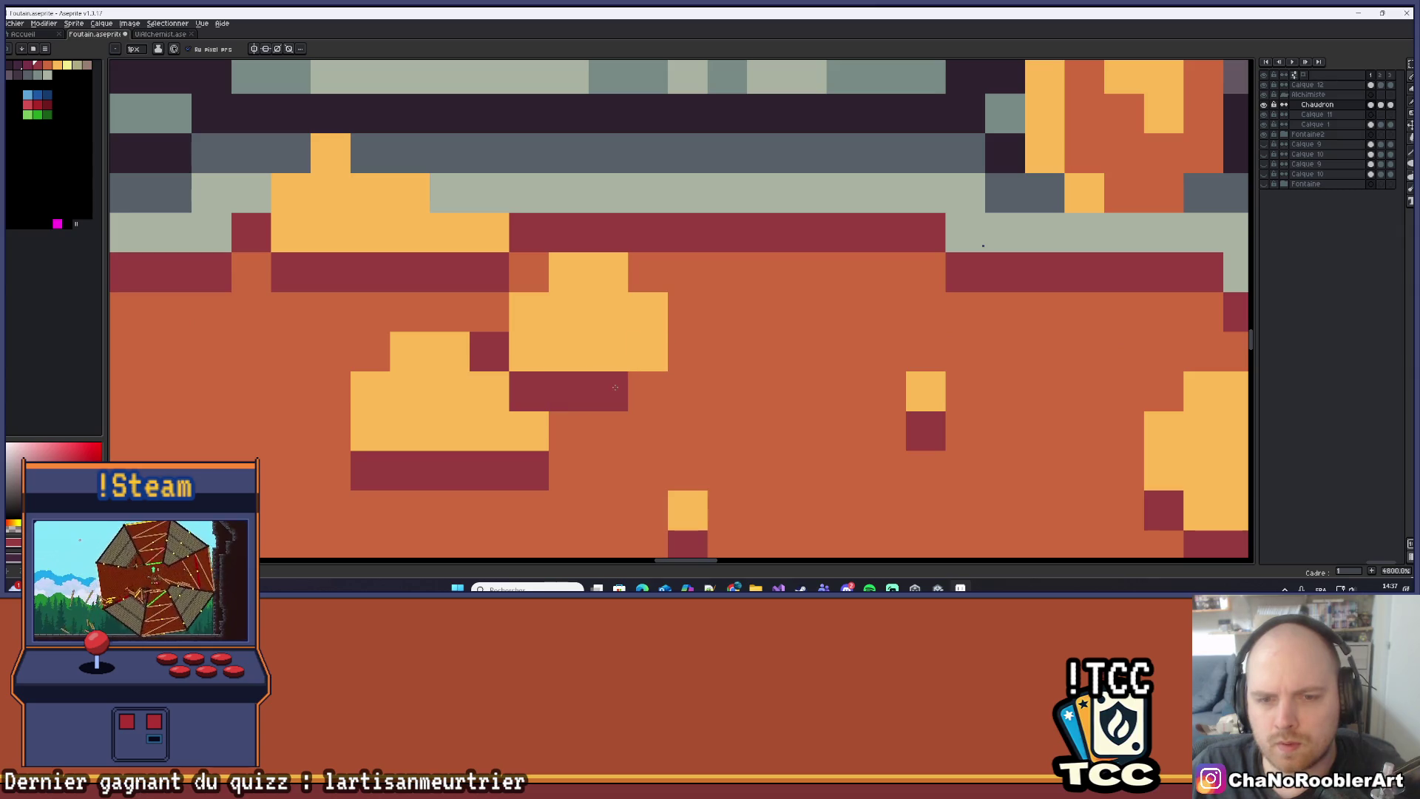
scroll(651, 353, "down", 10)
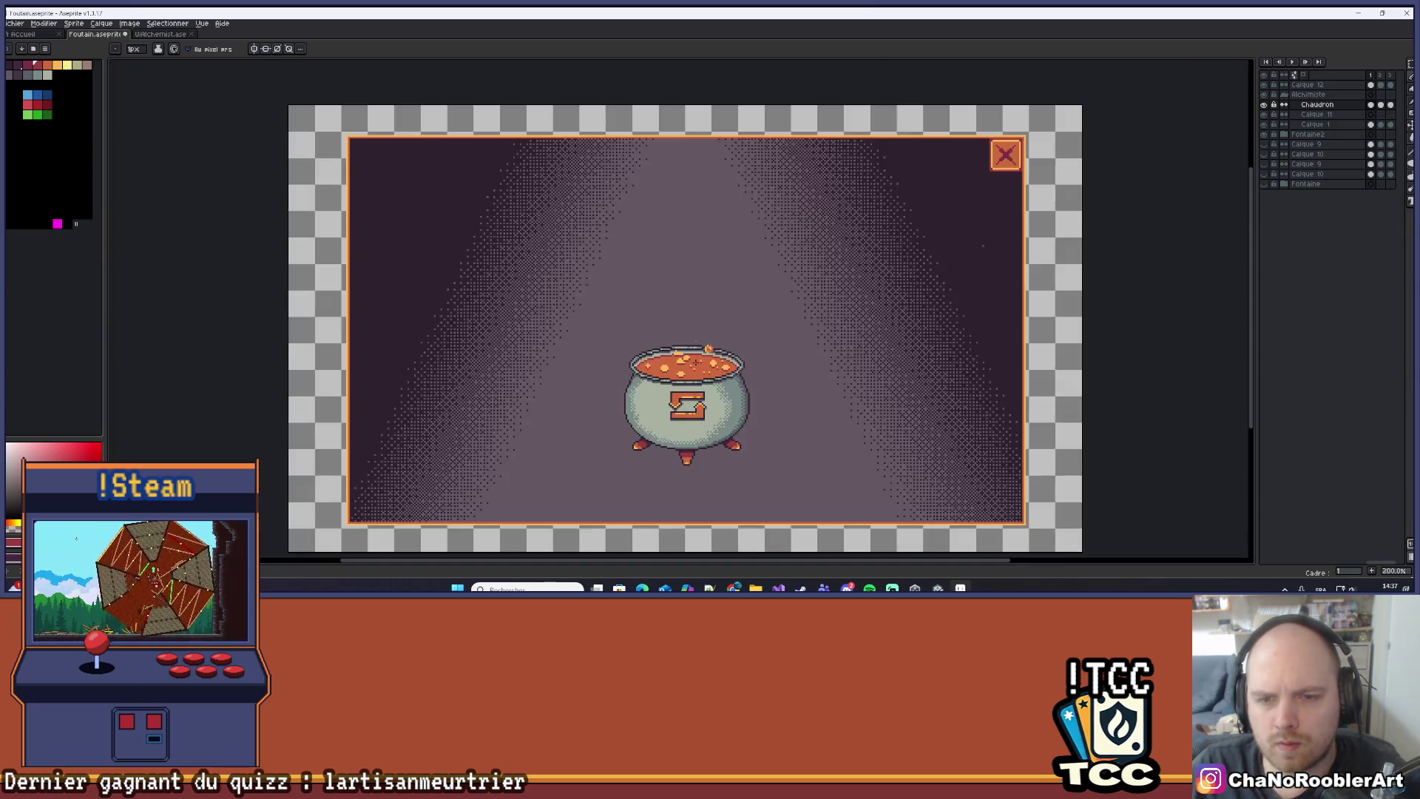
Paint a pale yellow highlight along the big central bubble's top-left edge.
left_click_drag(695, 377, 694, 338)
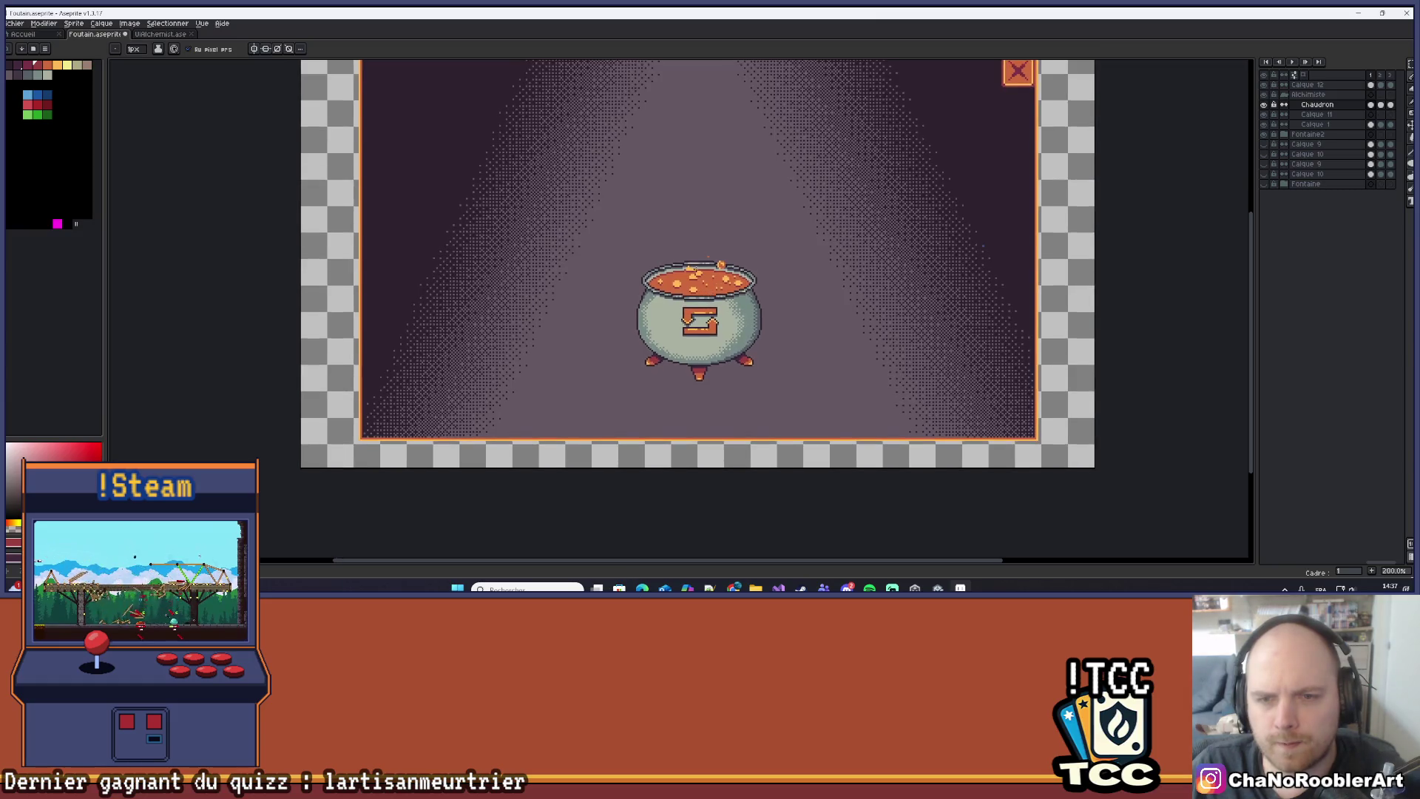
scroll(706, 298, "up", 4)
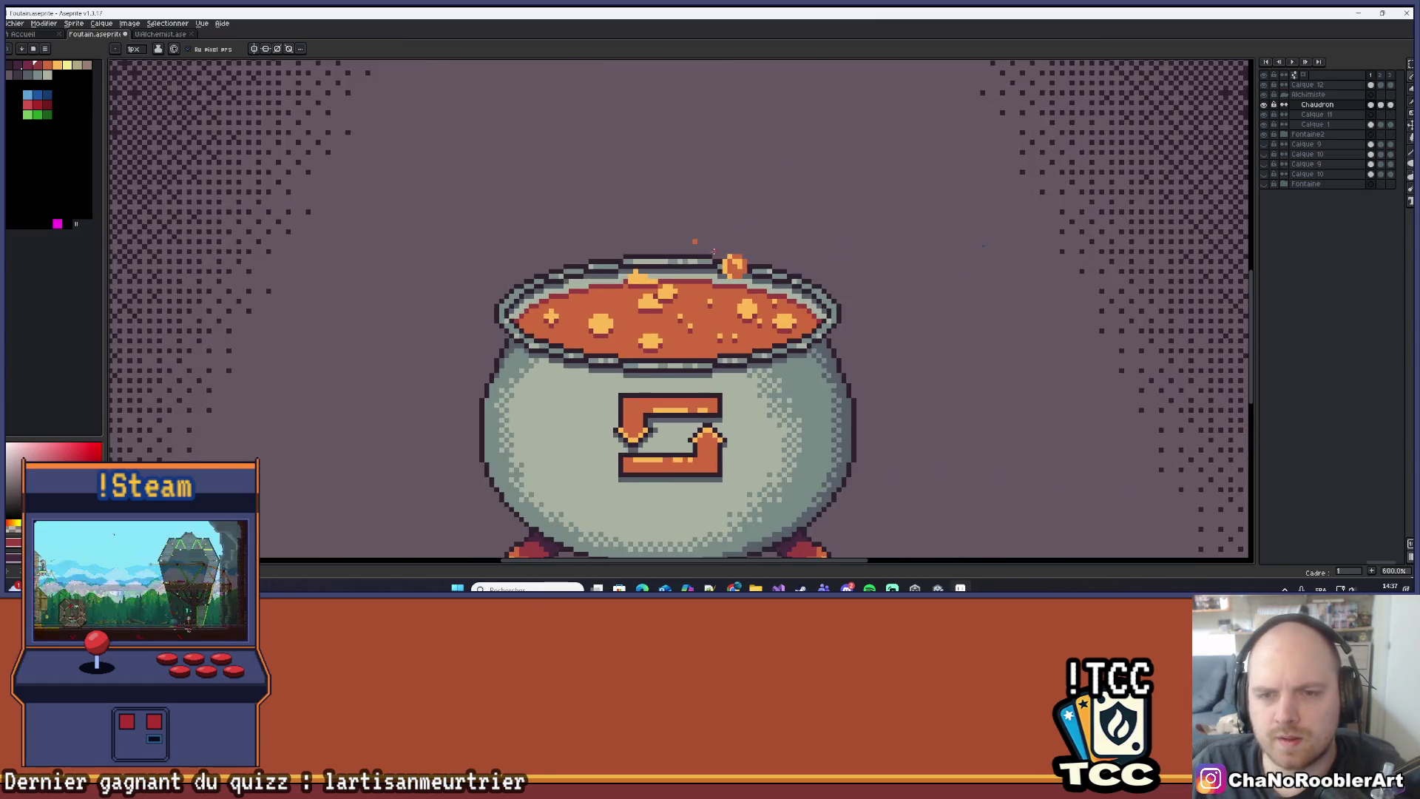
scroll(705, 274, "down", 3)
scroll(739, 303, "down", 2)
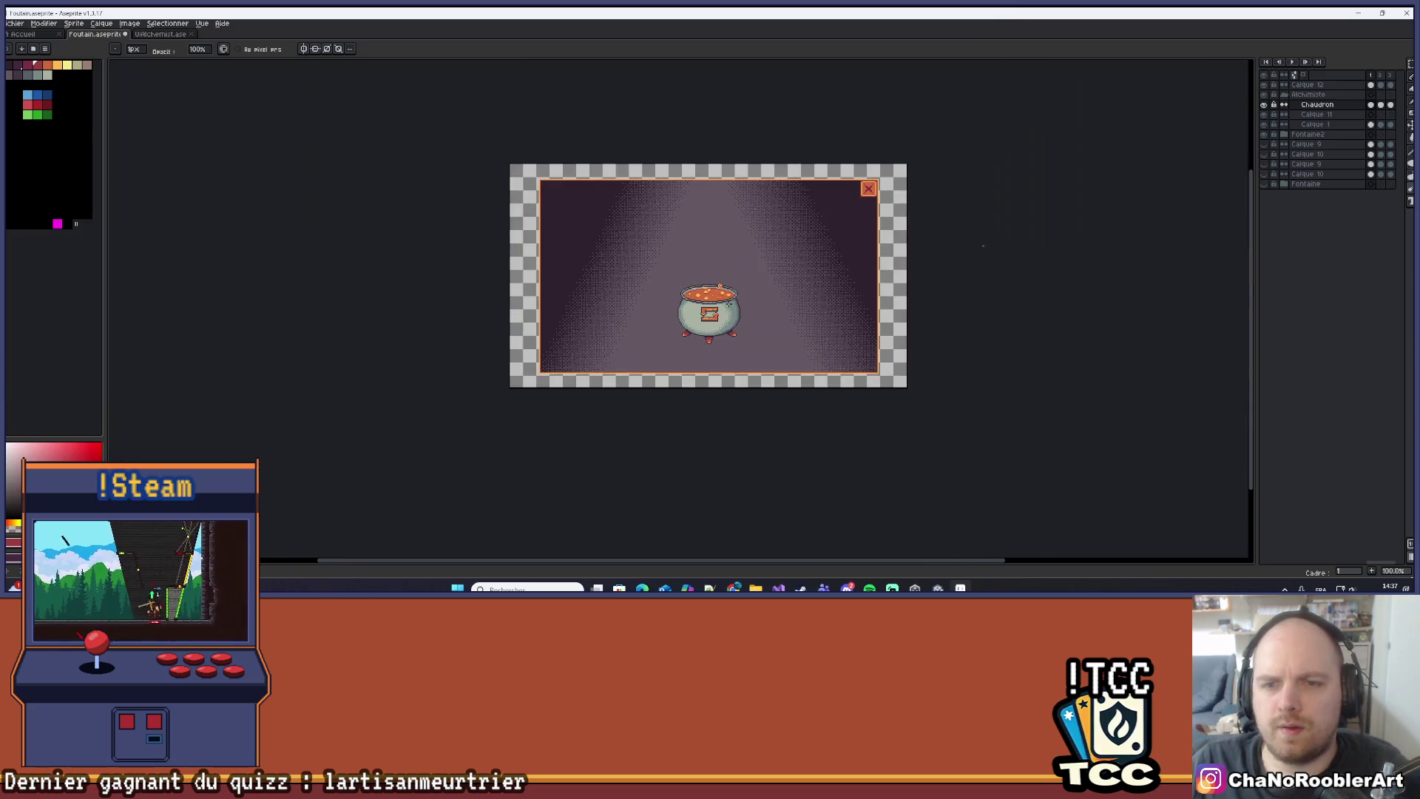
scroll(738, 304, "up", 1)
key("minus")
key("minus")
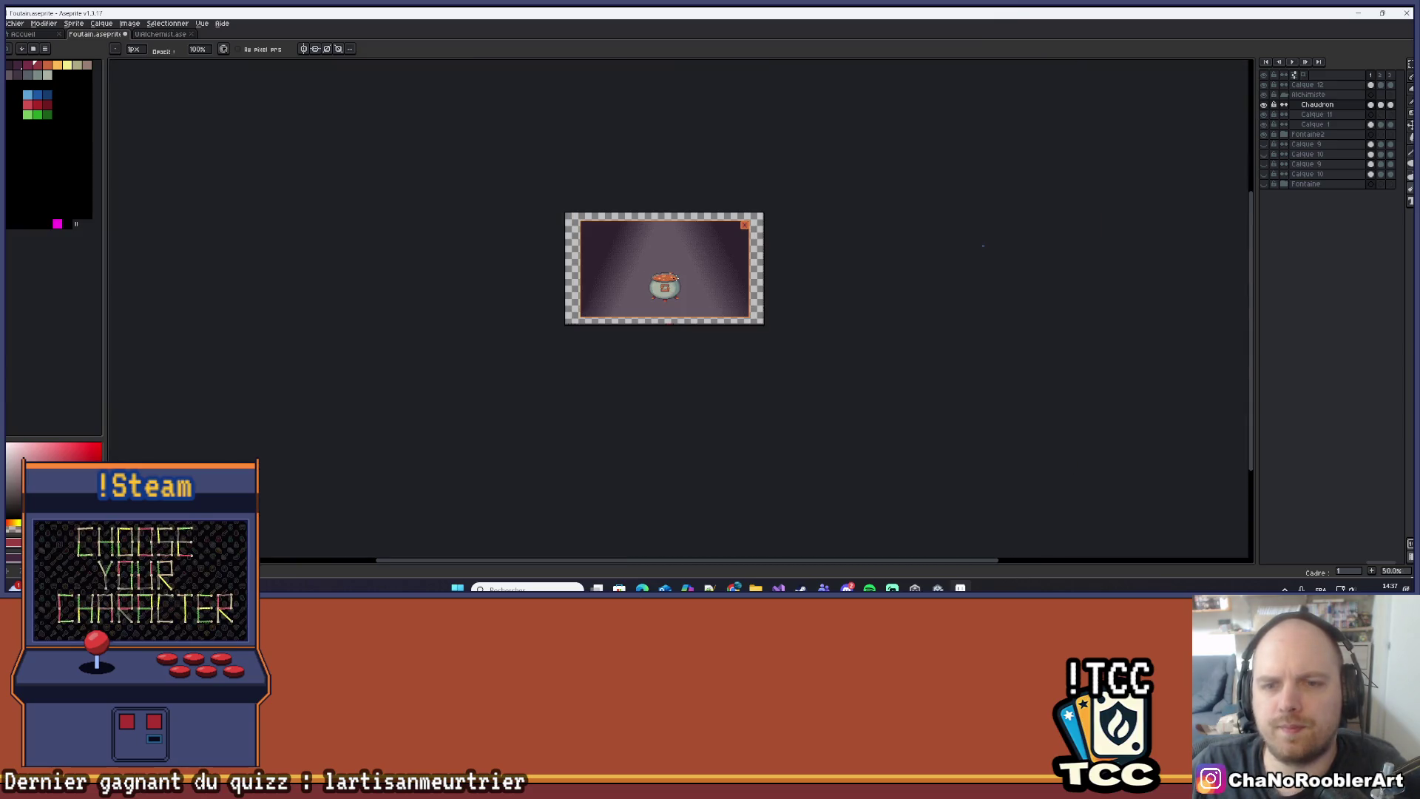
key("plus")
key("plus")
key("minus")
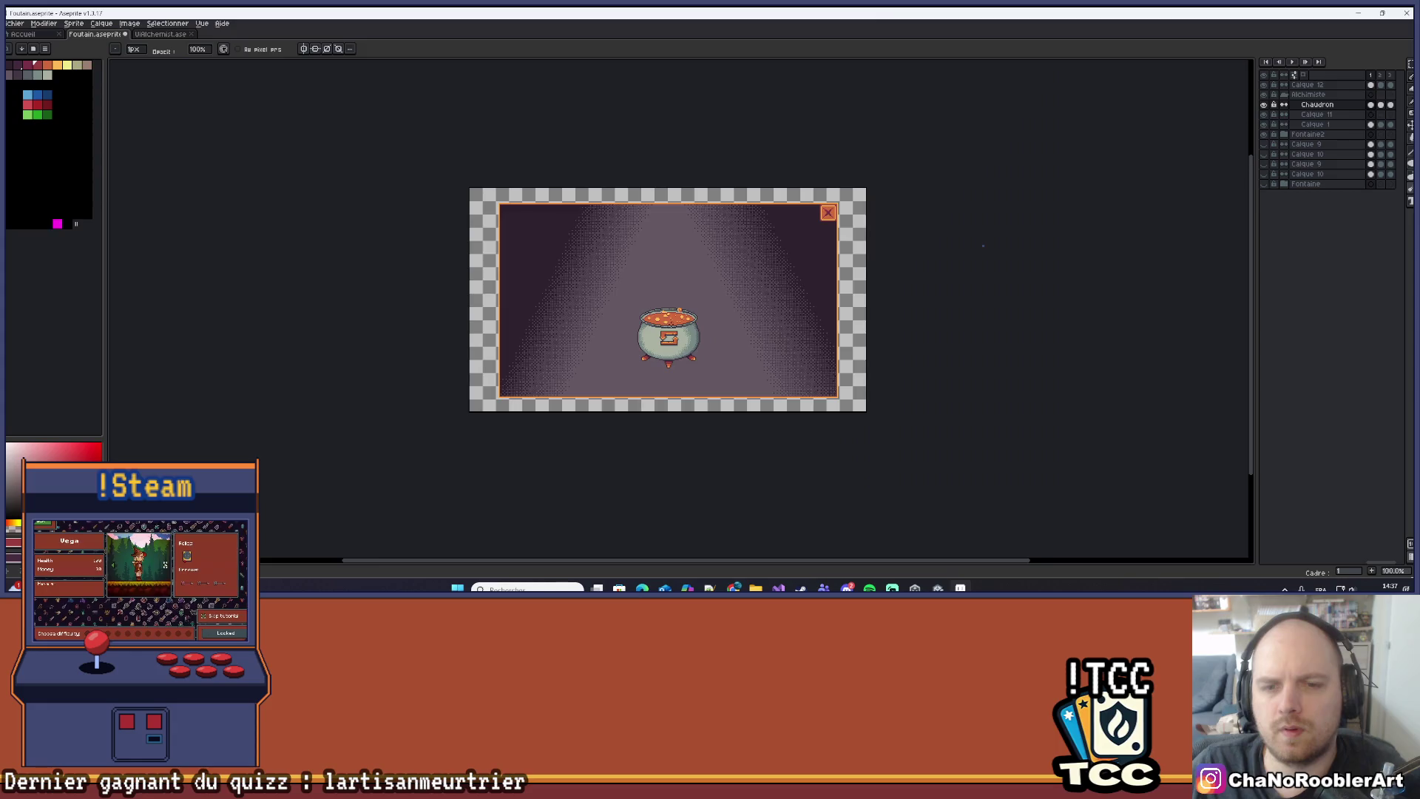
key("plus")
key("plus")
scroll(633, 311, "up", 5)
scroll(618, 281, "up", 2)
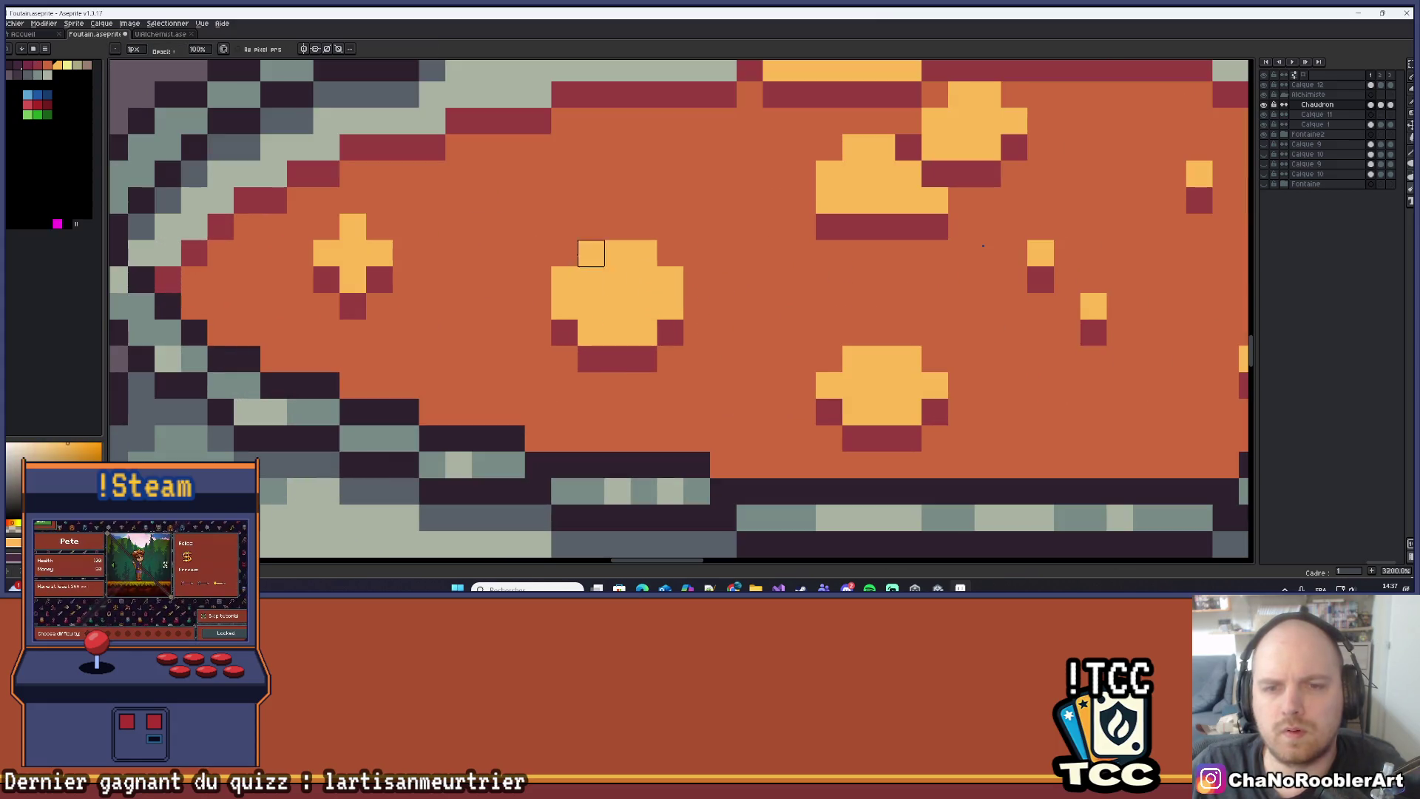
left_click(67, 65)
mouse_move(564, 280)
left_mouse_down()
mouse_move(591, 253)
mouse_move(684, 275)
mouse_move(651, 311)
left_mouse_up()
scroll(653, 266, "down", 8)
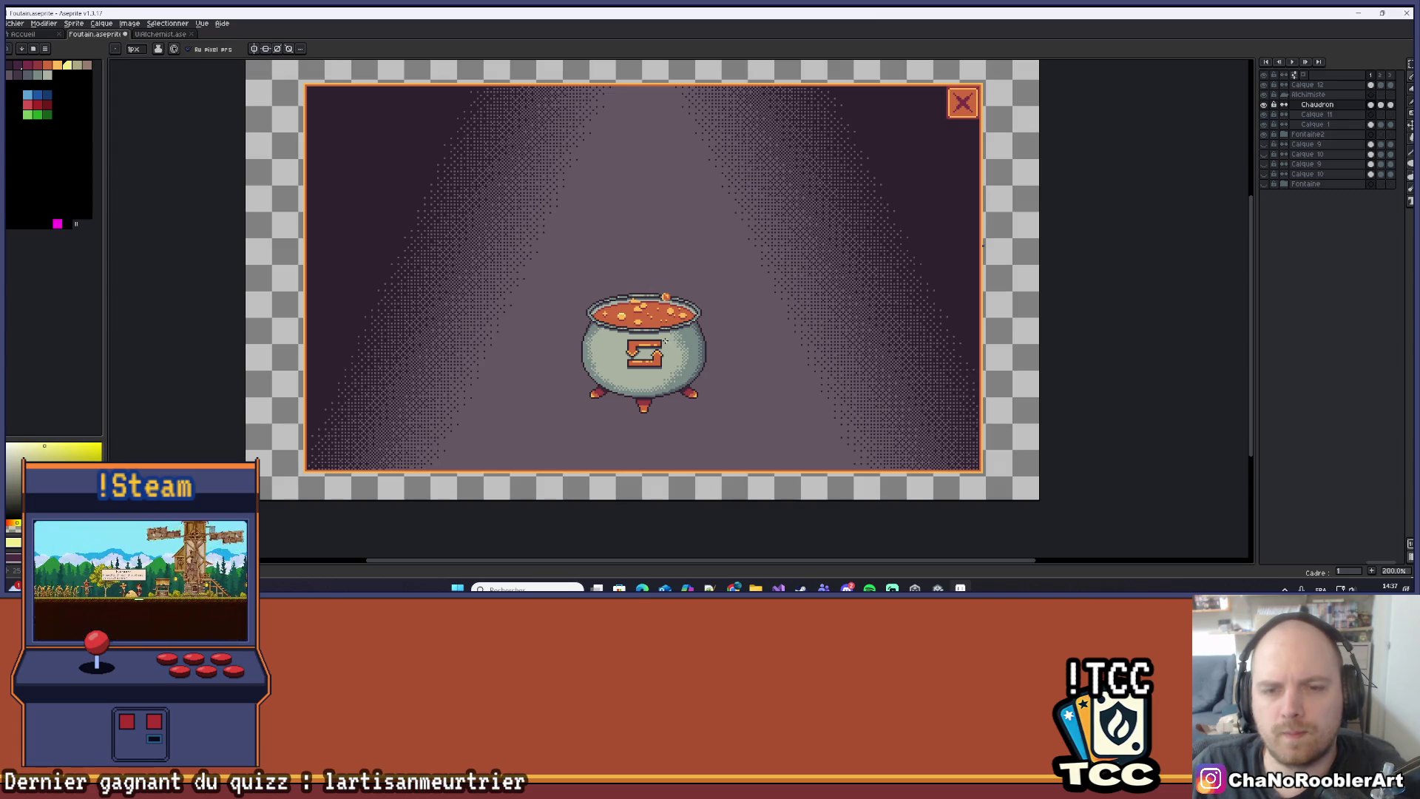
Sample light orange from the liquid and paint a small light-orange bubble.
scroll(649, 312, "up", 7)
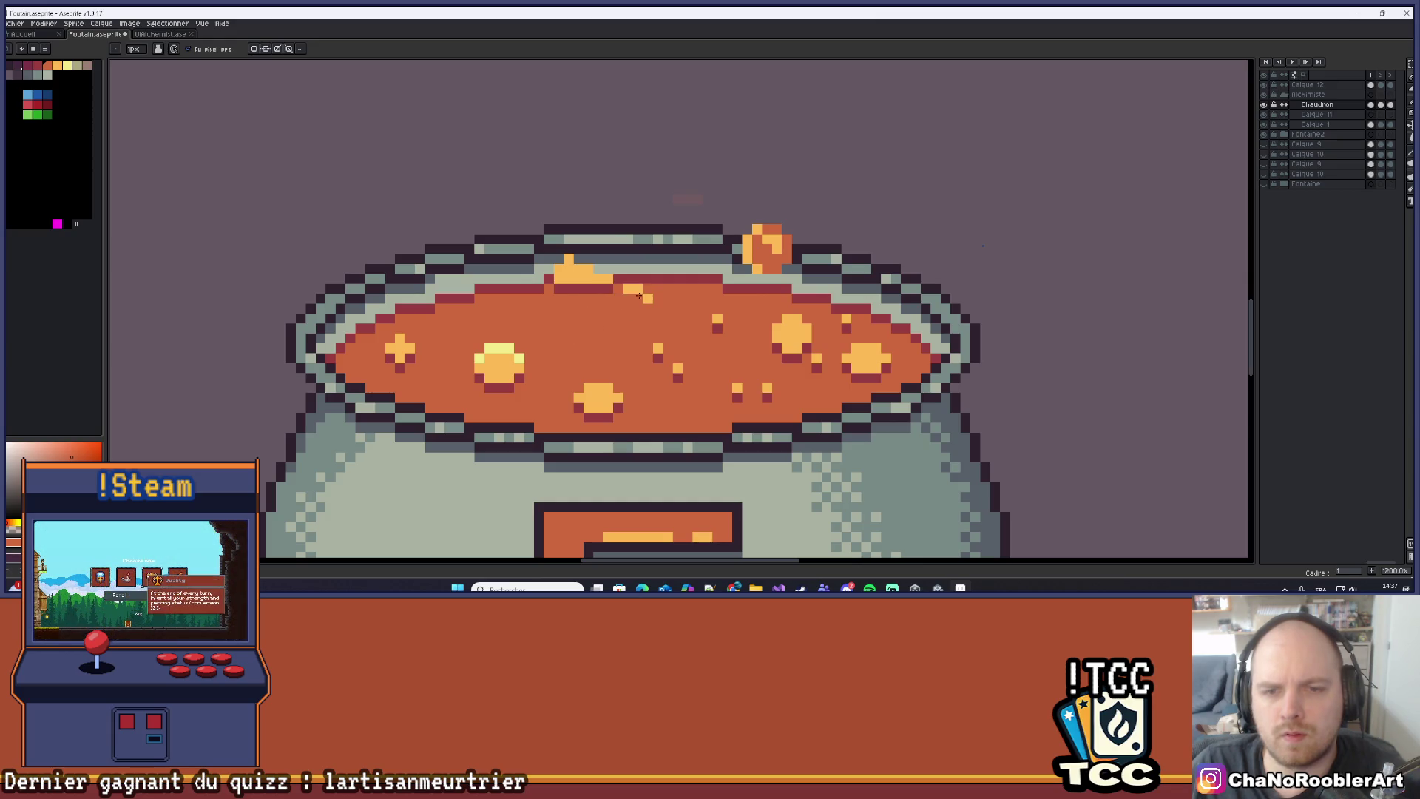
scroll(649, 300, "down", 7)
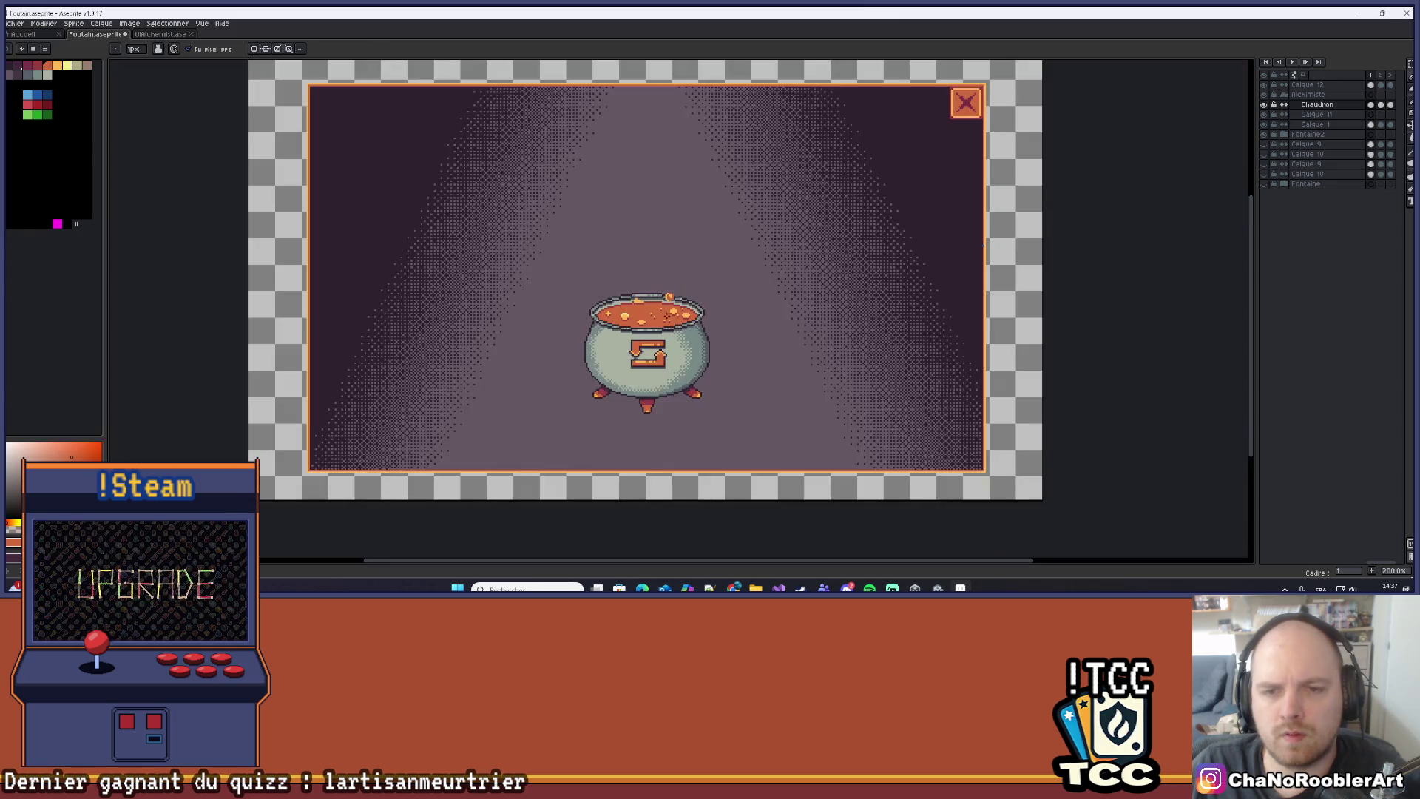
scroll(635, 310, "up", 8)
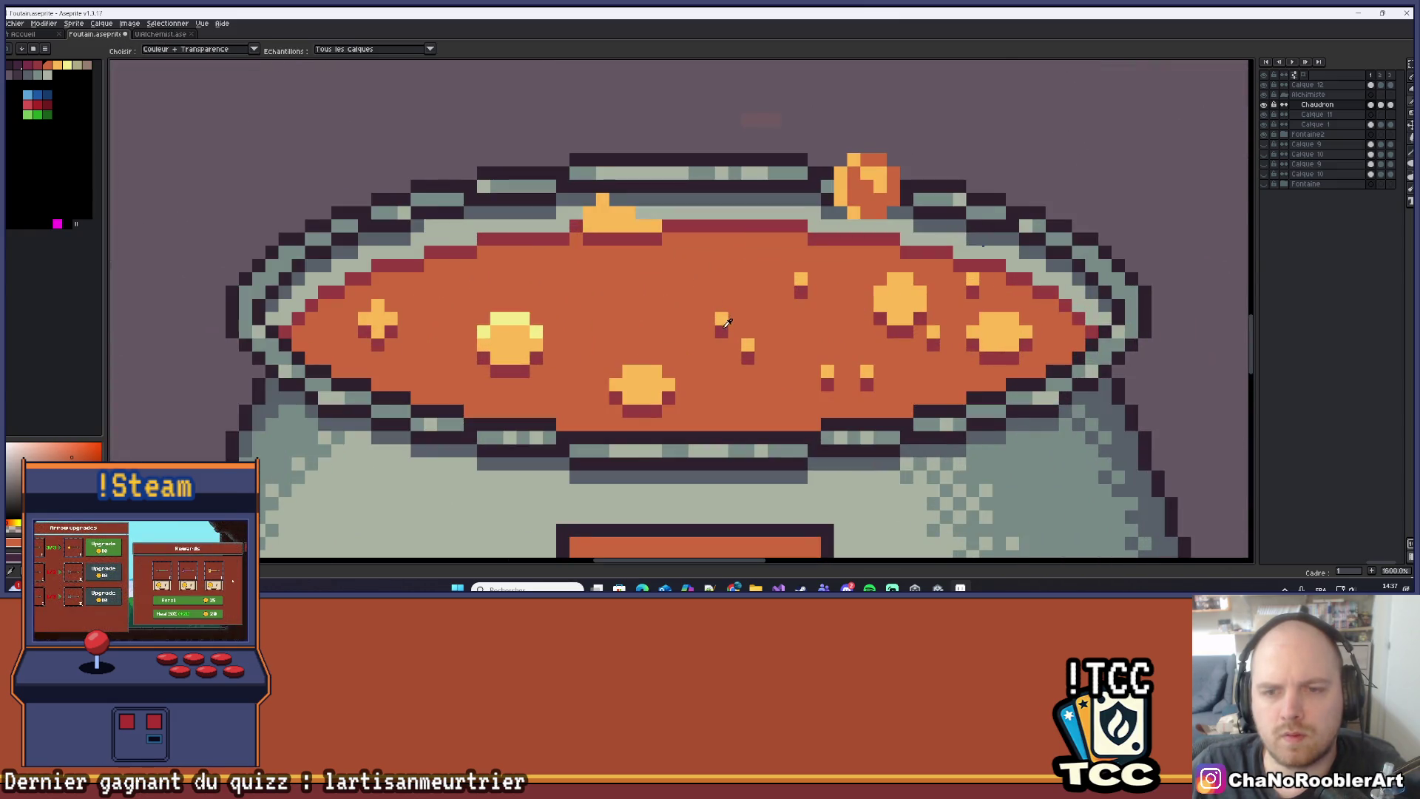
left_click(722, 318, "alt")
left_click(588, 279)
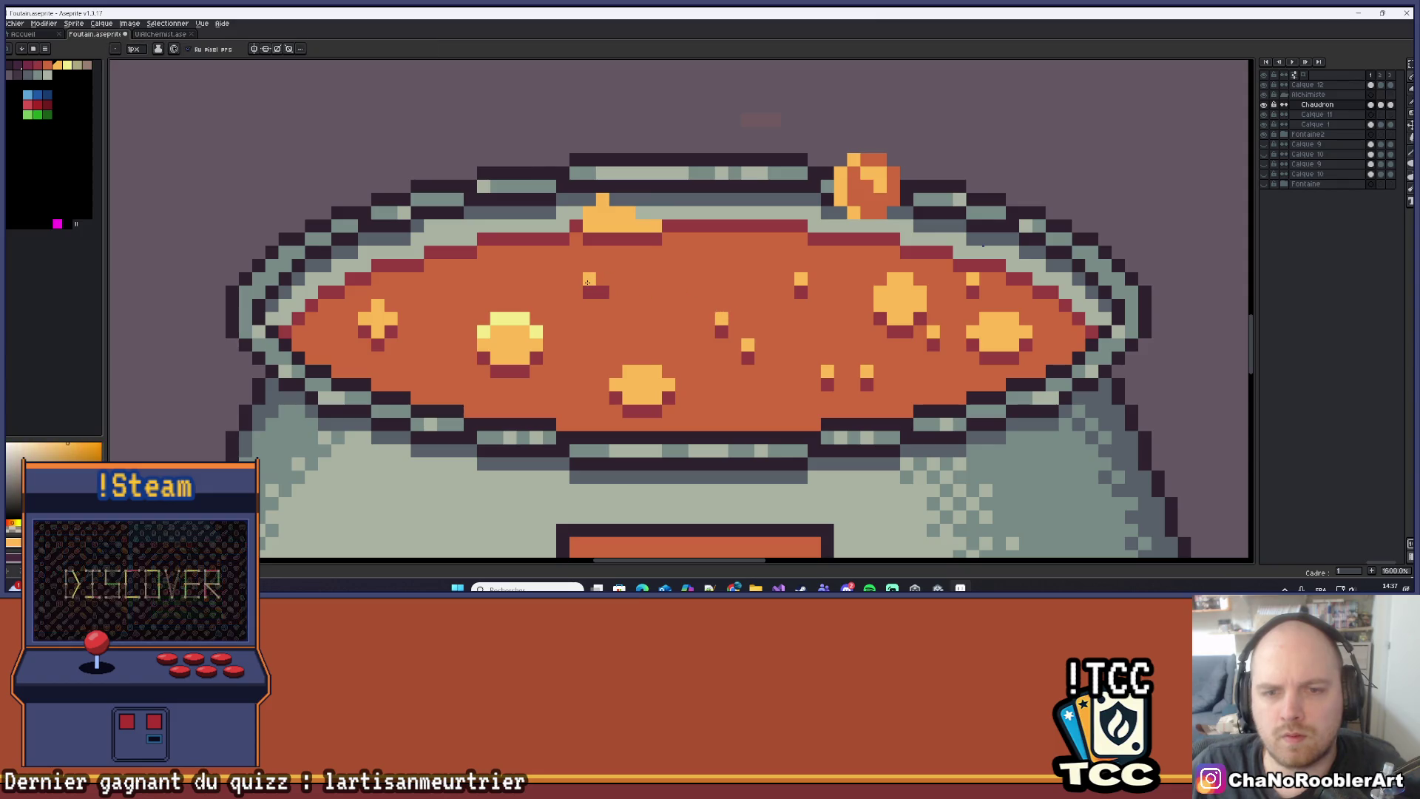
Add dark-red shading pixels under the new bubbles and an orange bubble pixel beside them.
key("x")
left_click_drag(722, 331, 707, 328)
left_click(722, 265)
key("x")
left_click(735, 265)
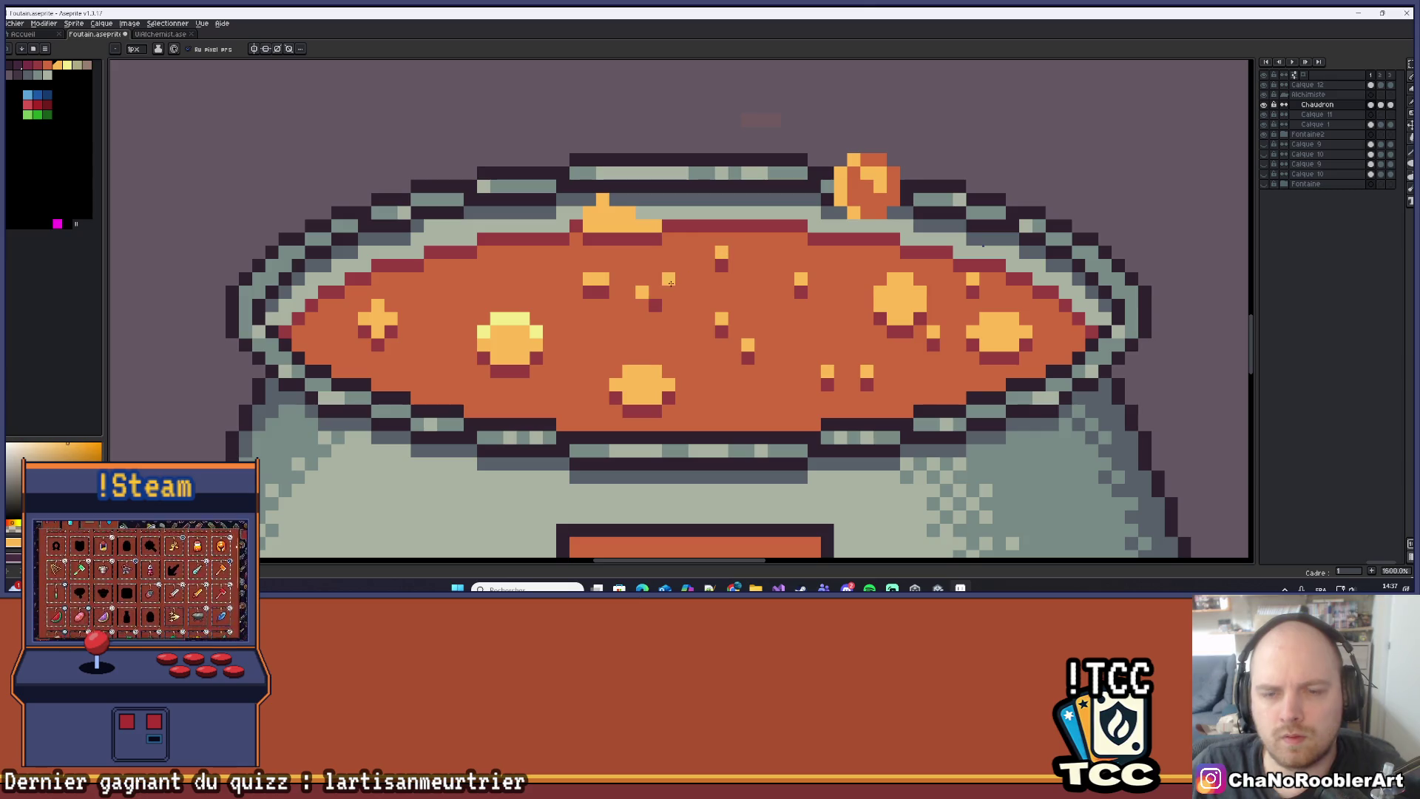
scroll(668, 283, "down", 7)
scroll(688, 376, "down", 2)
scroll(688, 376, "up", 2)
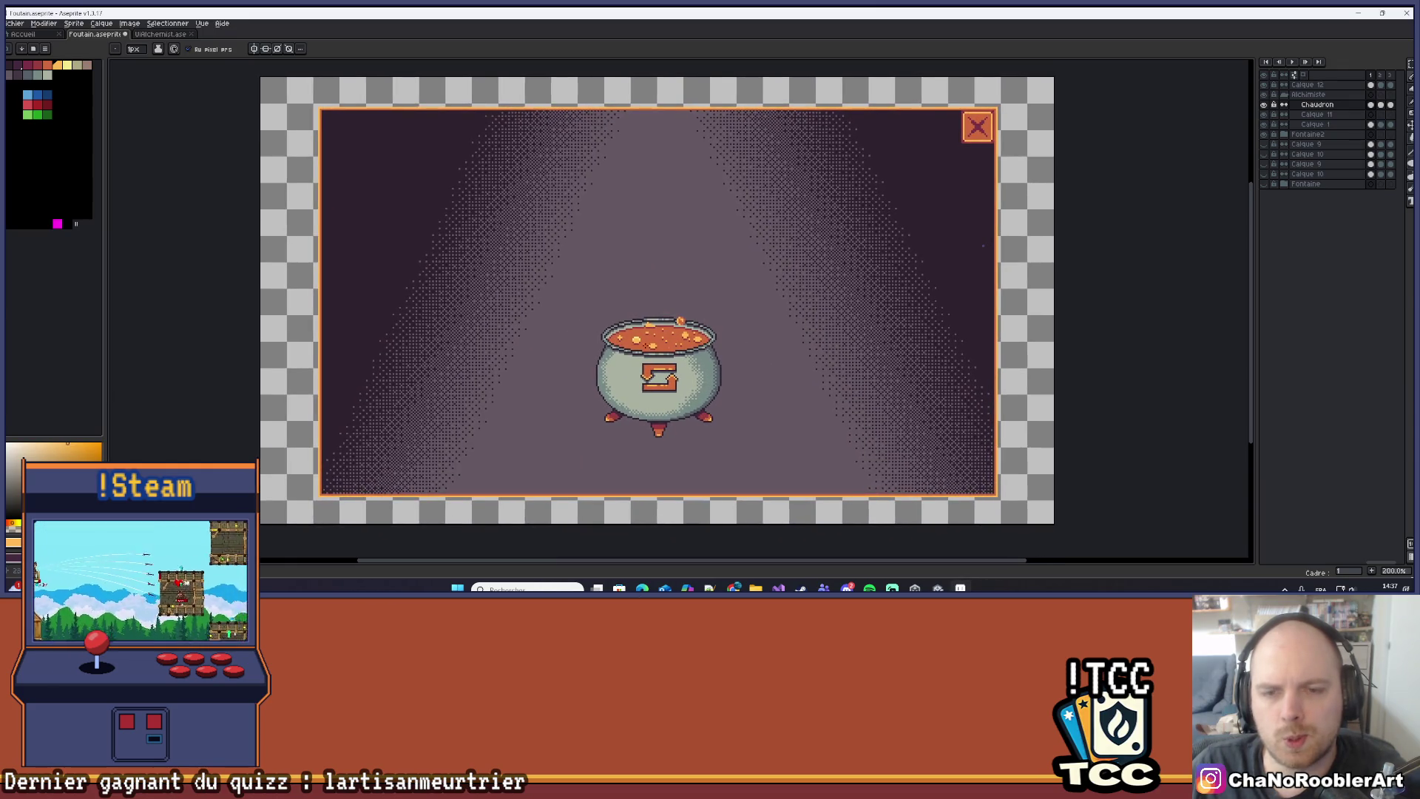
scroll(718, 334, "up", 6)
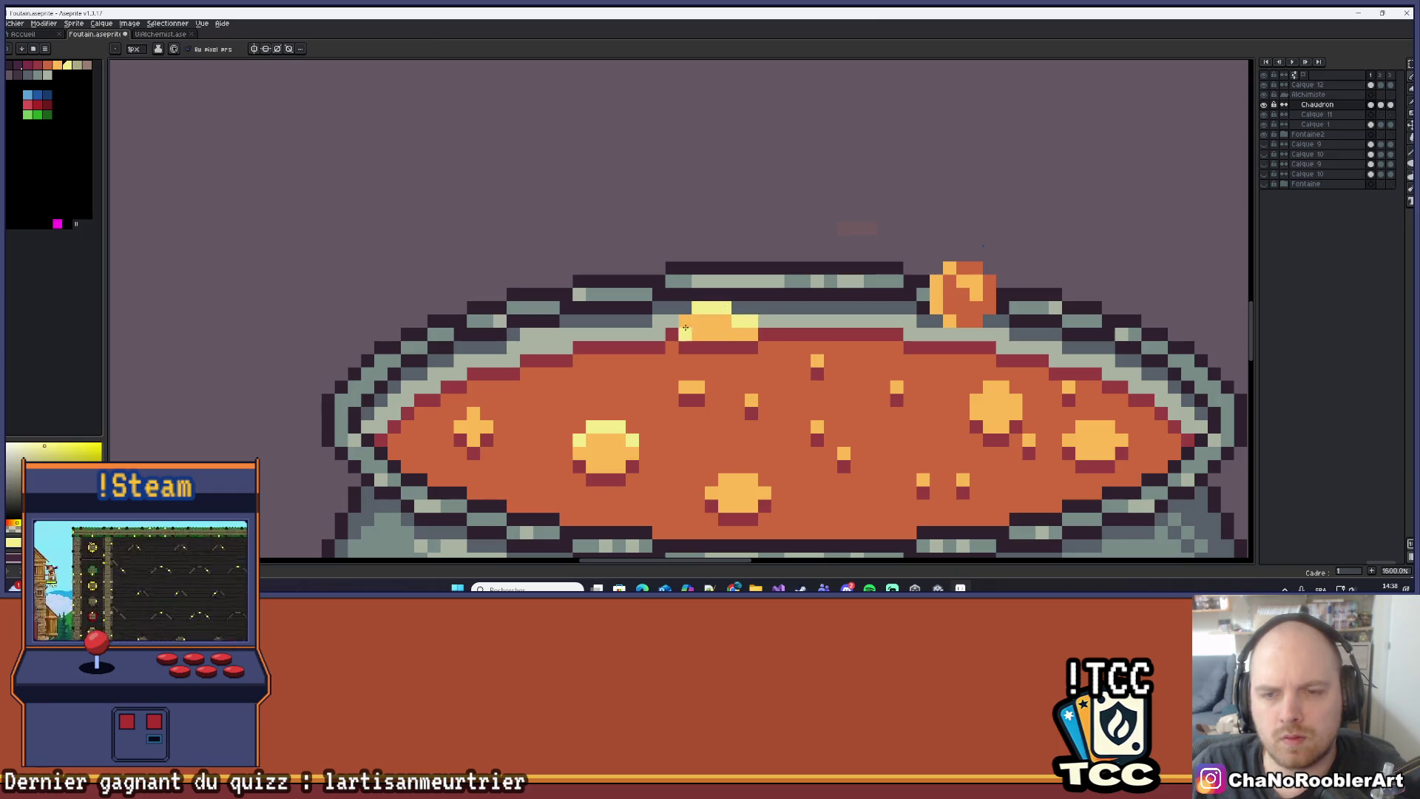
scroll(699, 327, "down", 6)
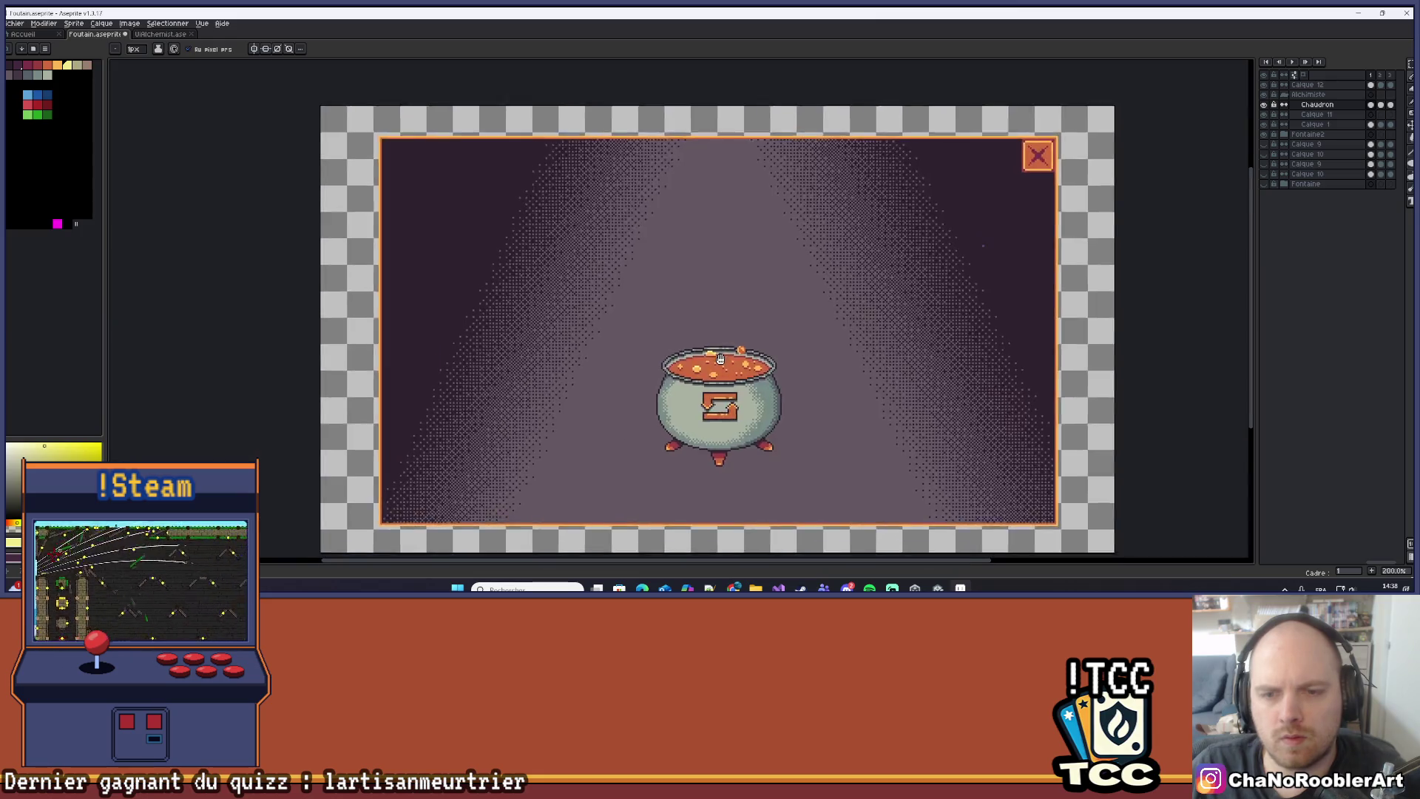
Zoom in on the back-left rim and sample orange from the bubble's edge.
scroll(656, 359, "up", 1)
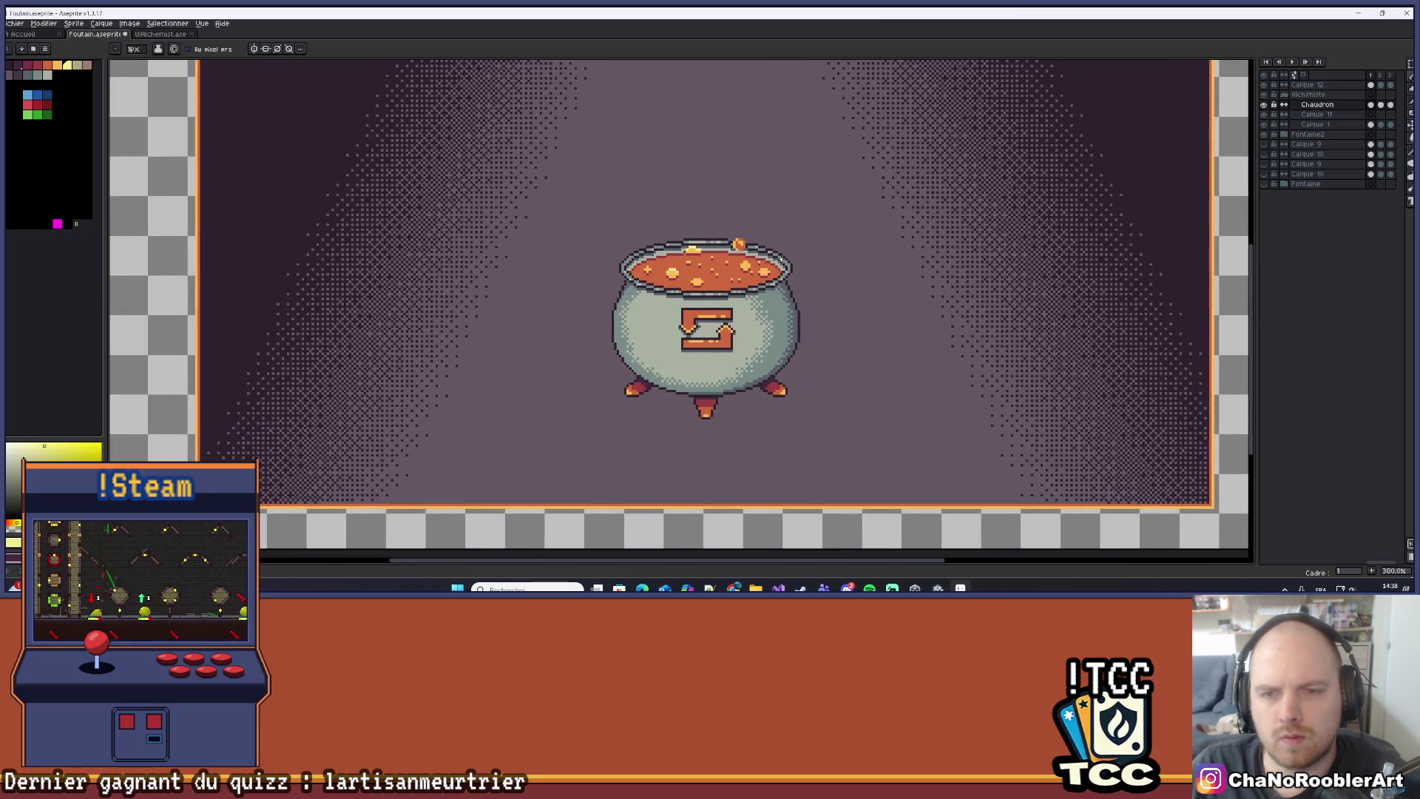
scroll(768, 293, "down", 1)
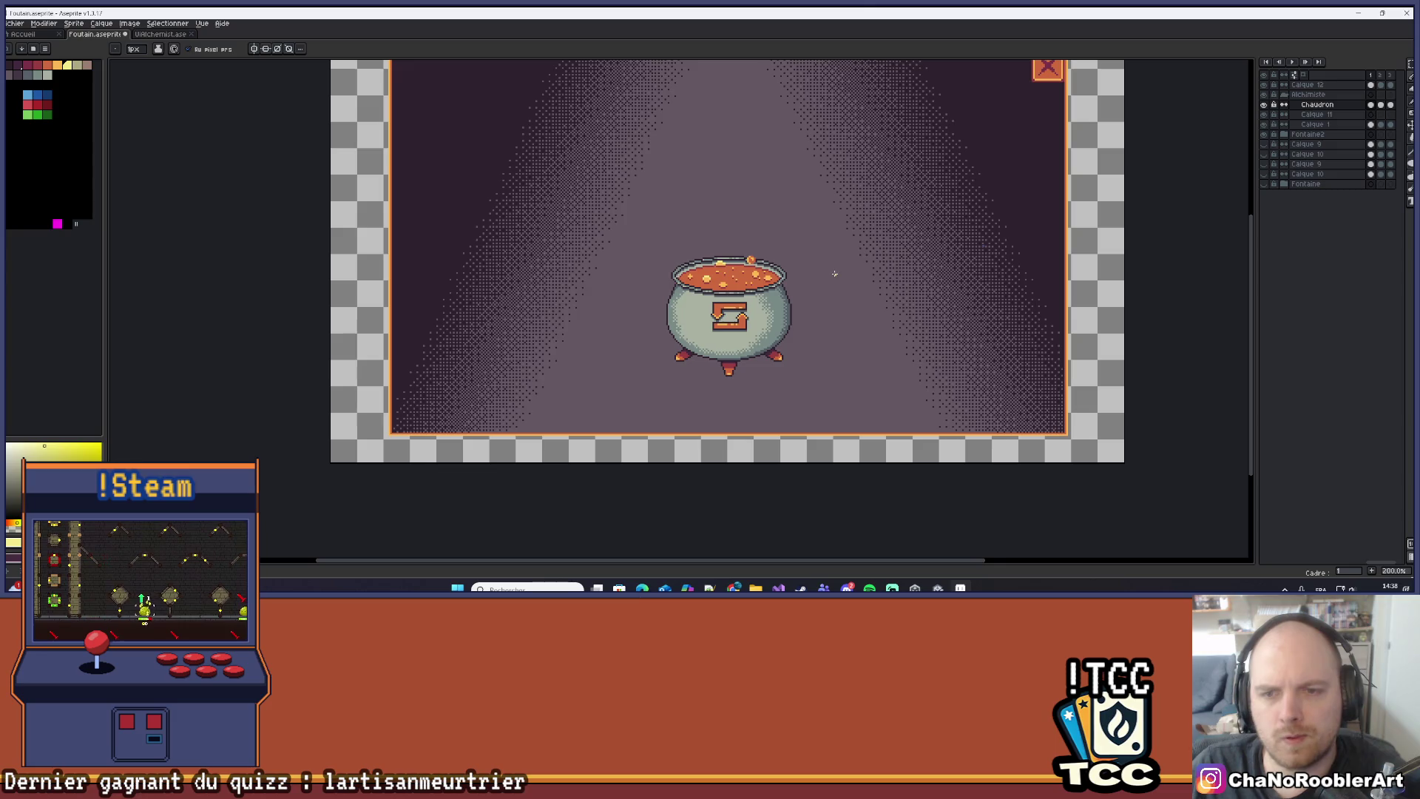
scroll(751, 260, "up", 10)
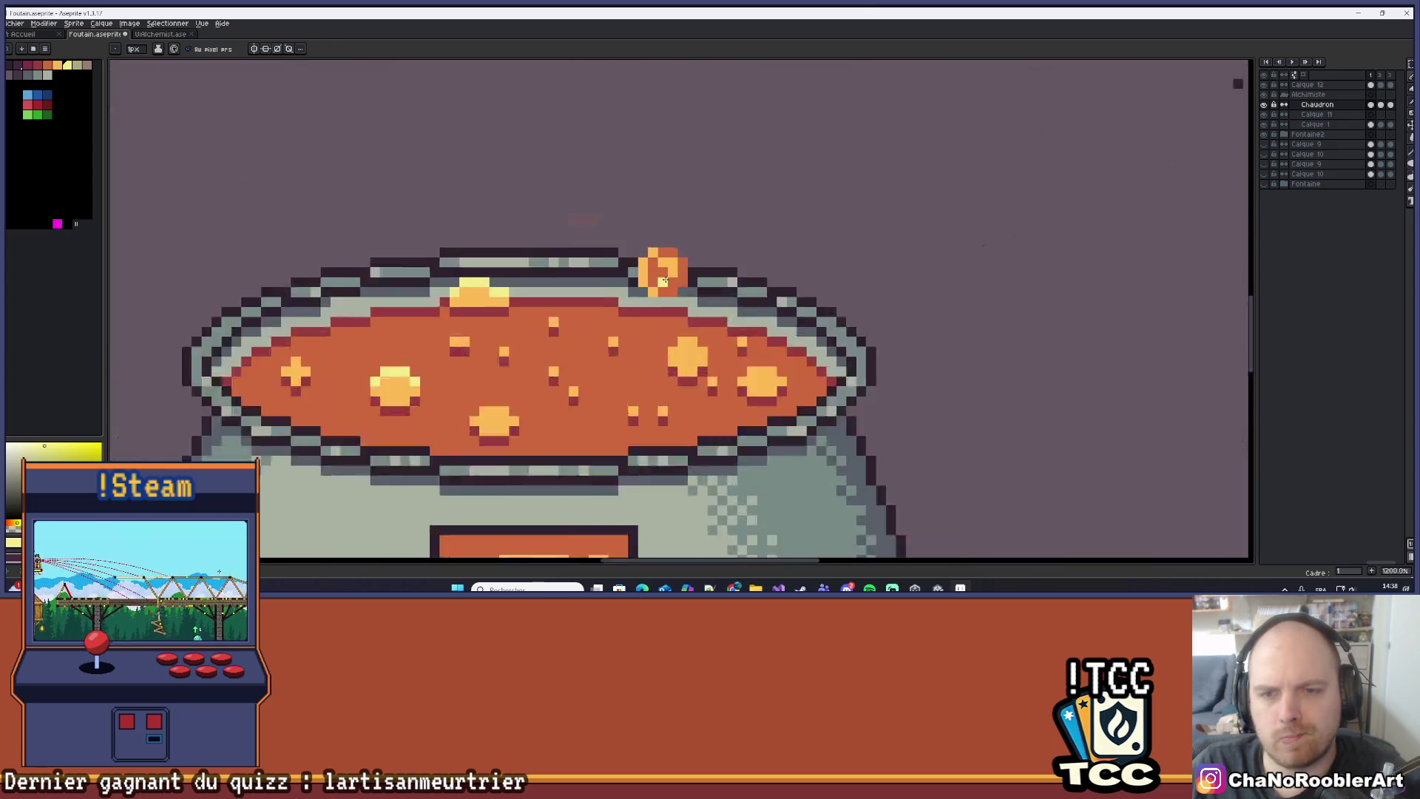
scroll(652, 291, "down", 10)
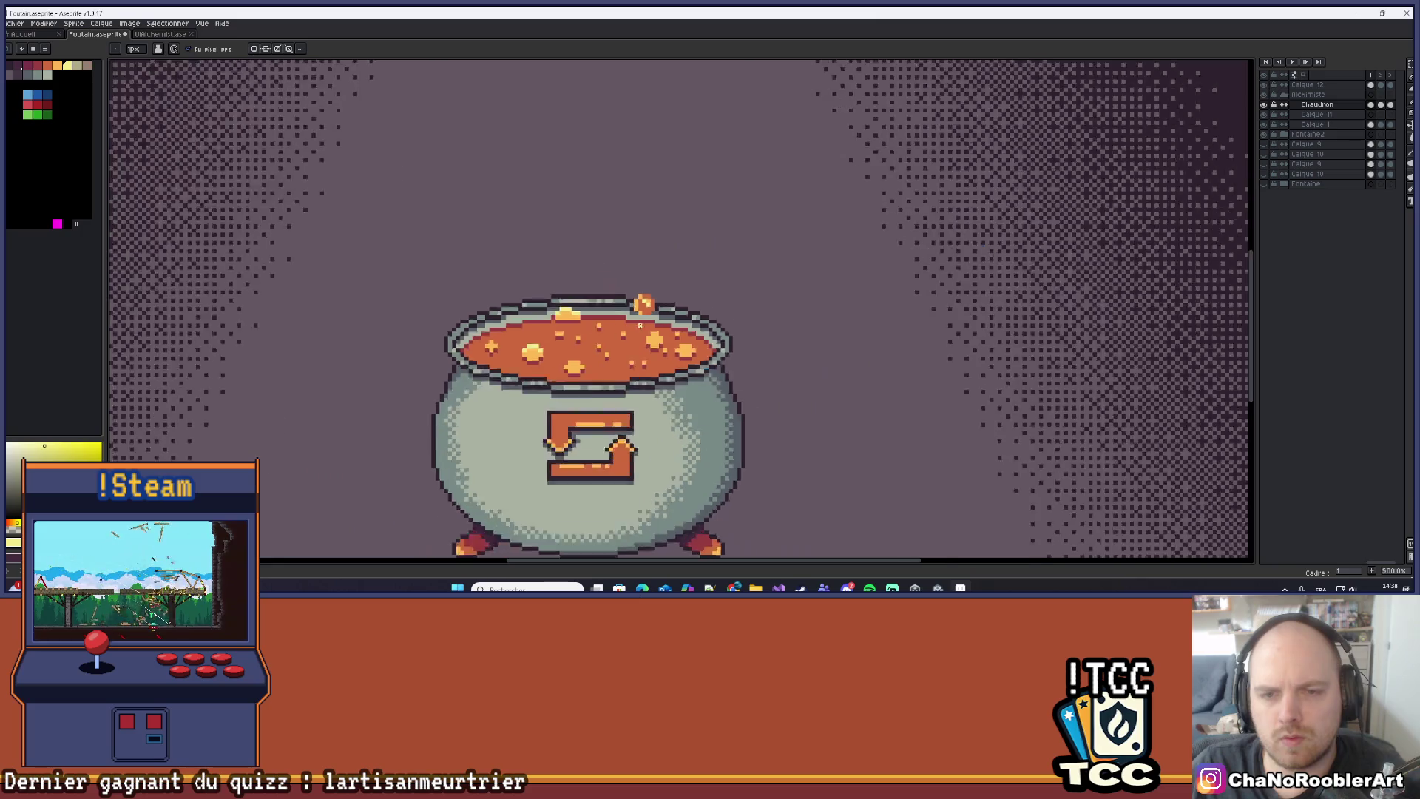
scroll(711, 276, "up", 7)
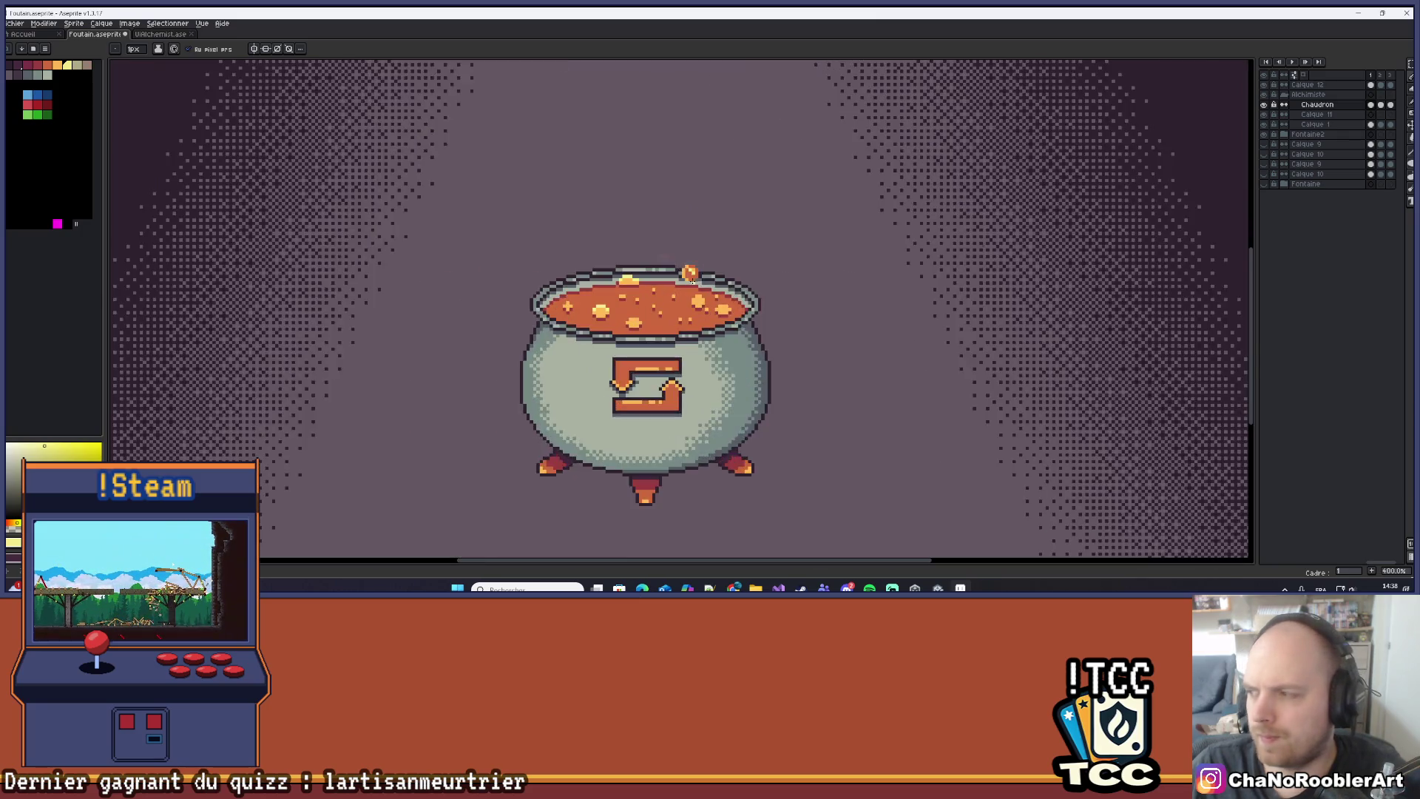
left_click(611, 418, "alt")
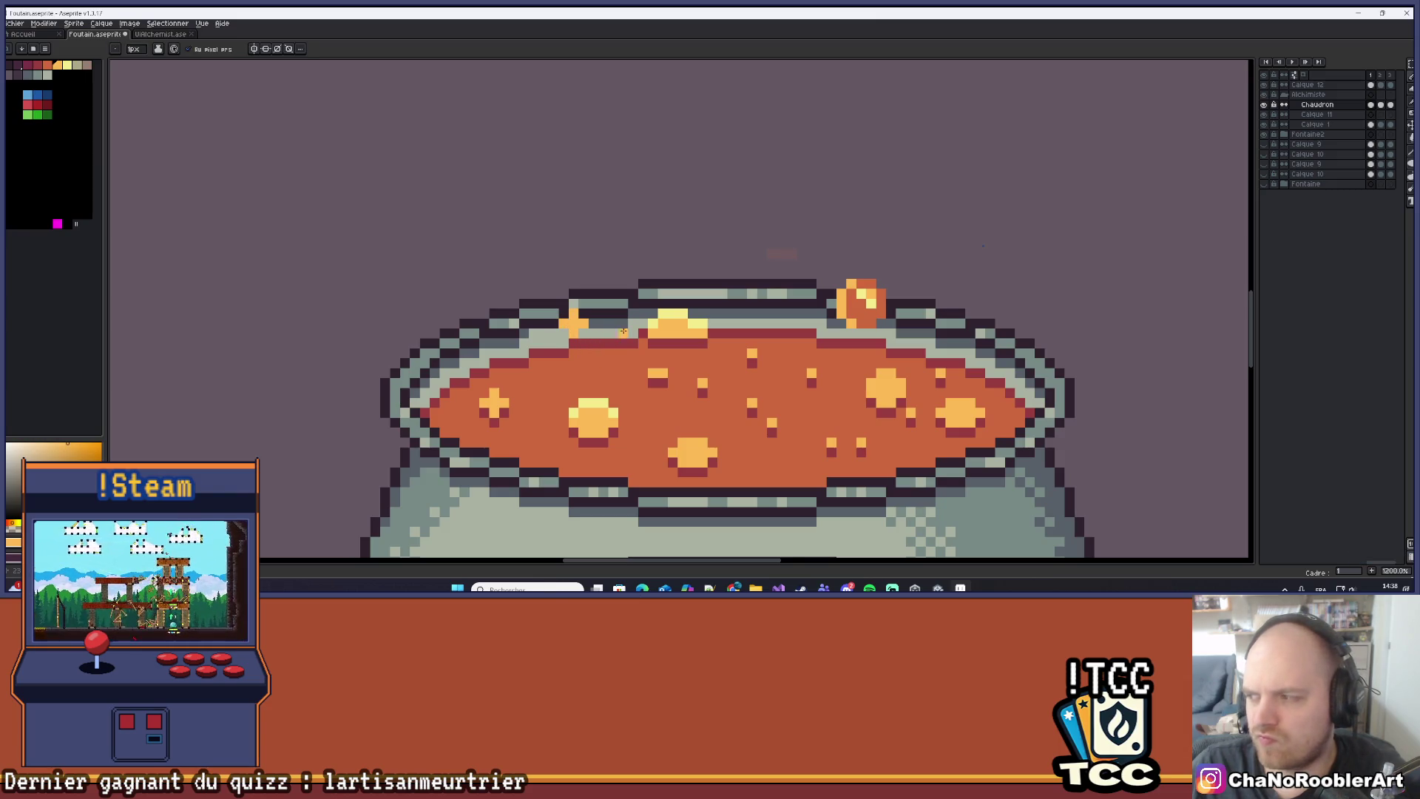
Sample red from the rim's shading row for the splash's underside, then zoom back out.
left_click(592, 337, "alt")
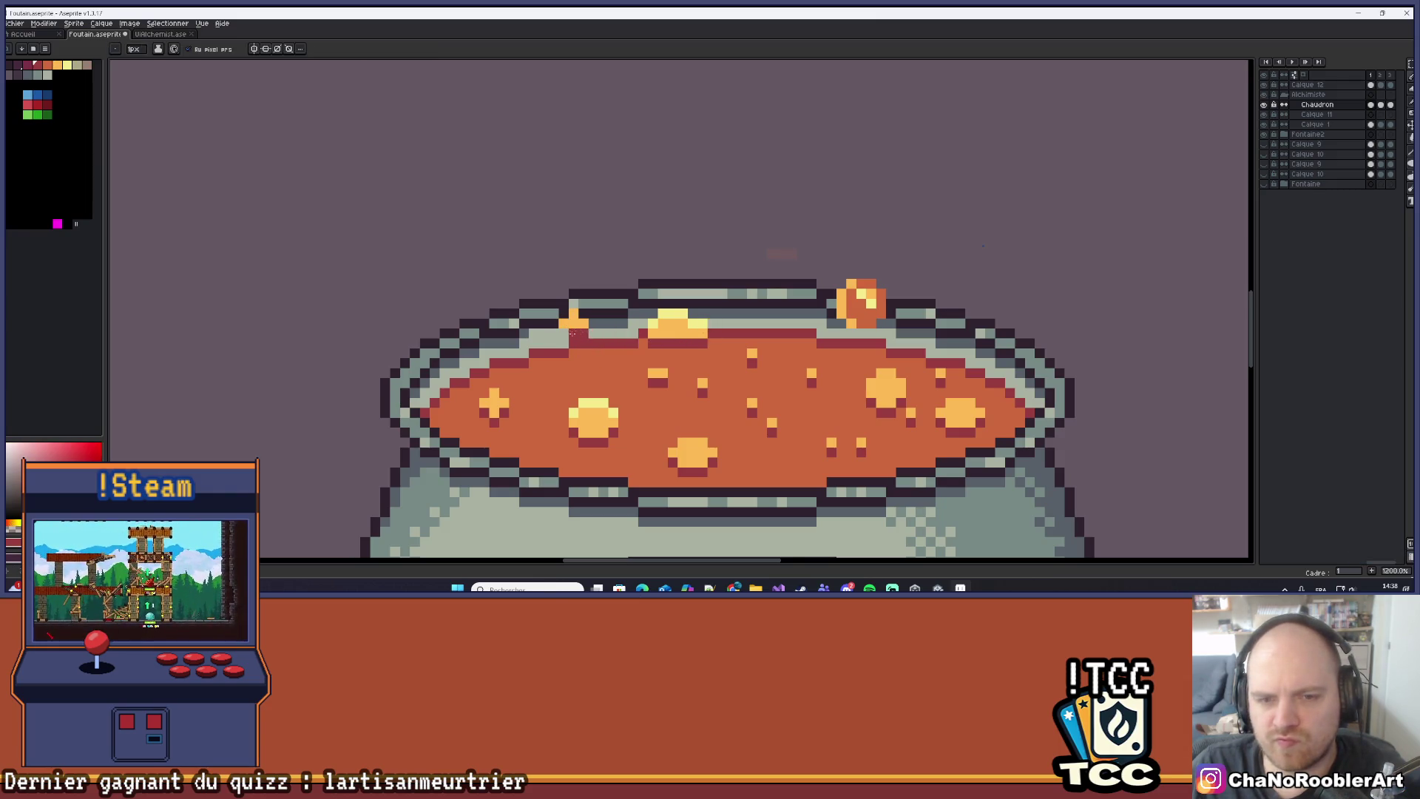
scroll(561, 333, "down", 6)
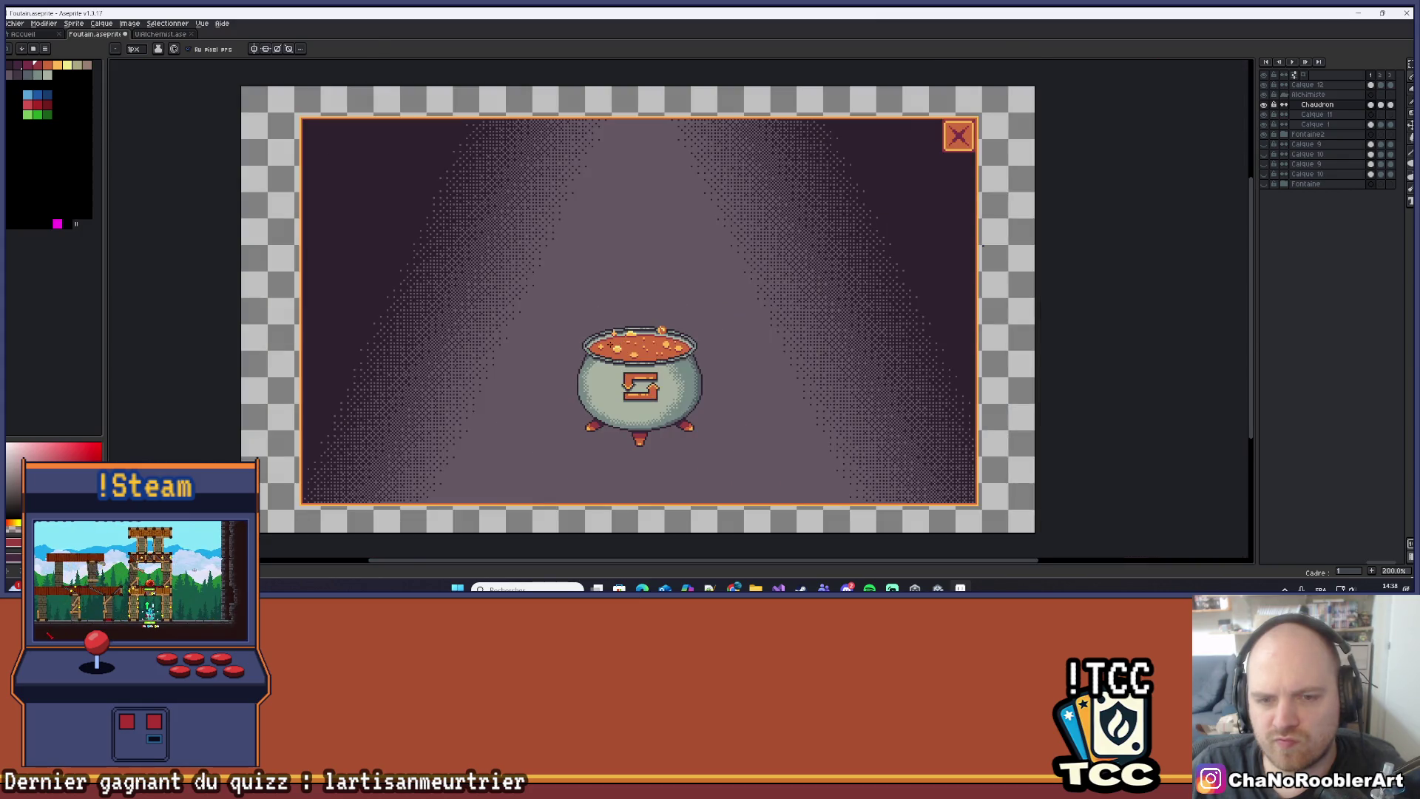
scroll(612, 345, "up", 5)
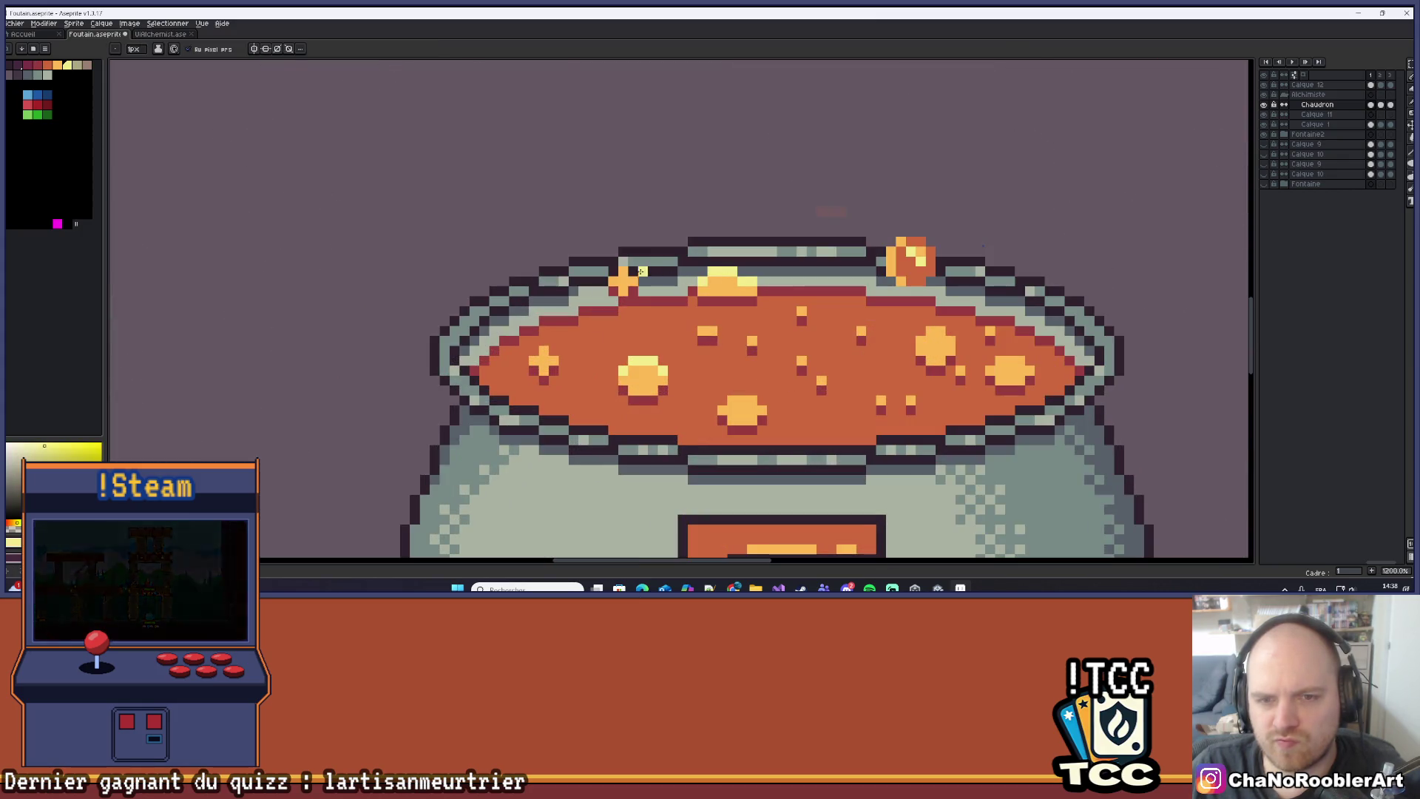
scroll(613, 270, "down", 5)
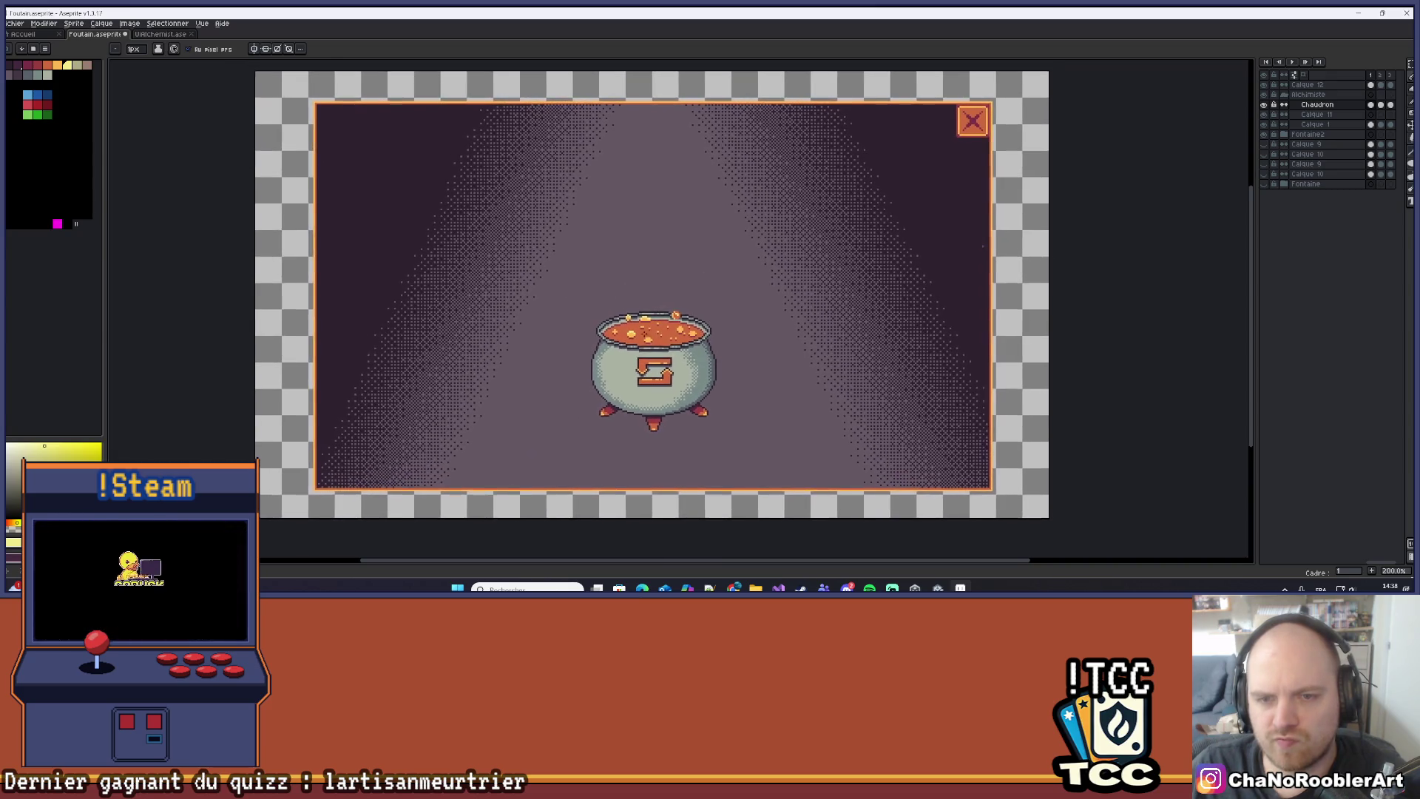
scroll(698, 367, "up", 1)
scroll(749, 335, "down", 1)
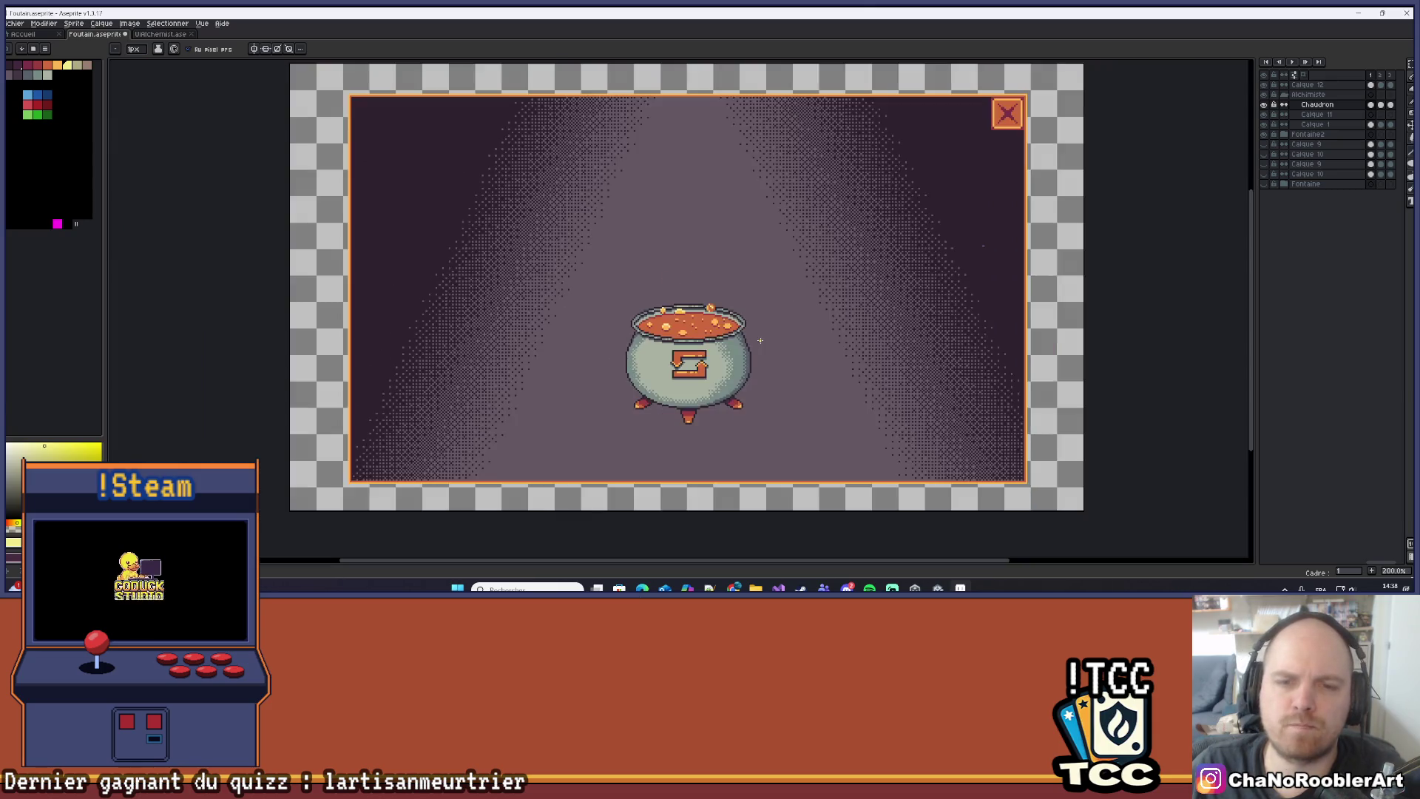
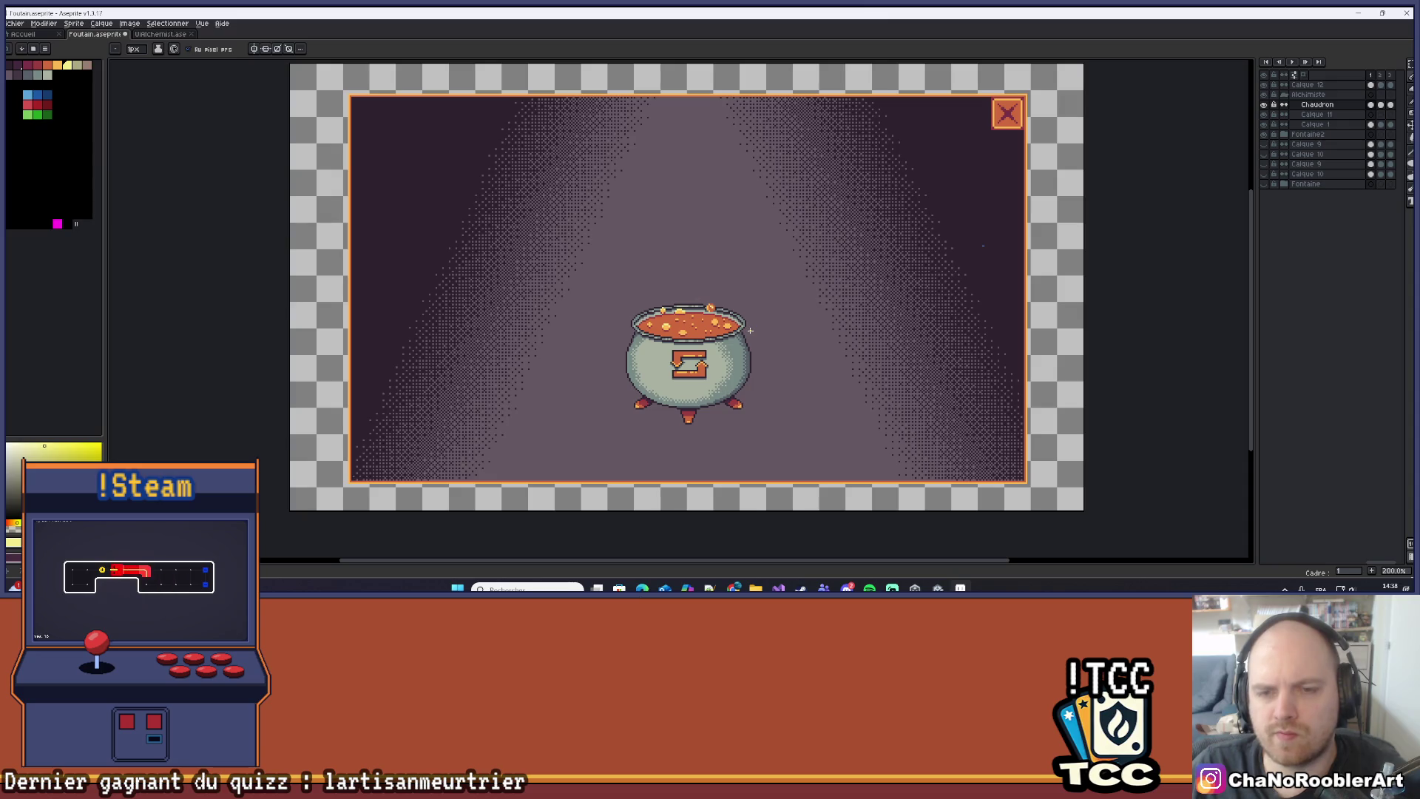
Undo the two bubble strokes on the orange brew and return to the Chaudron layer.
key("ctrl+z")
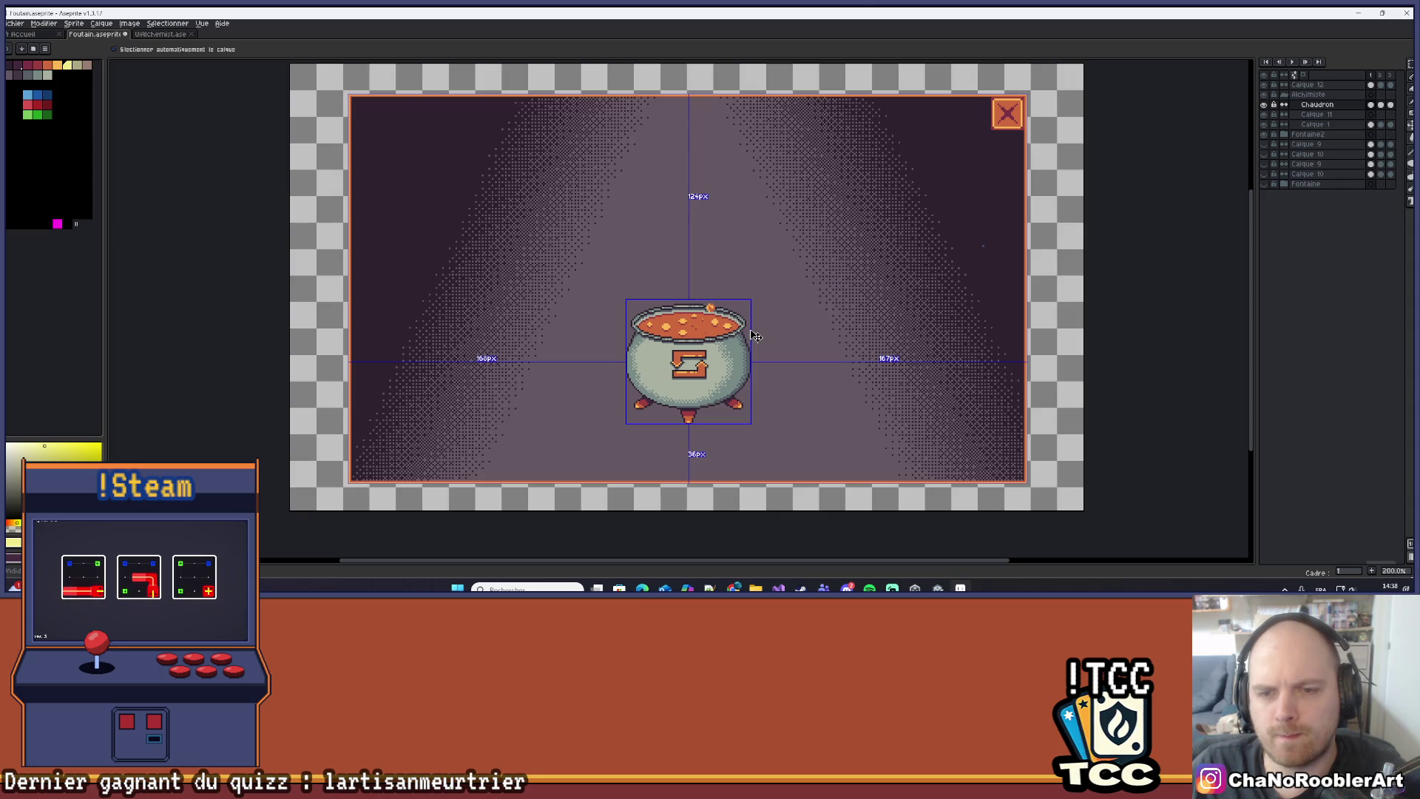
key("ctrl+z")
left_click(751, 335)
right_click(740, 339)
key("b")
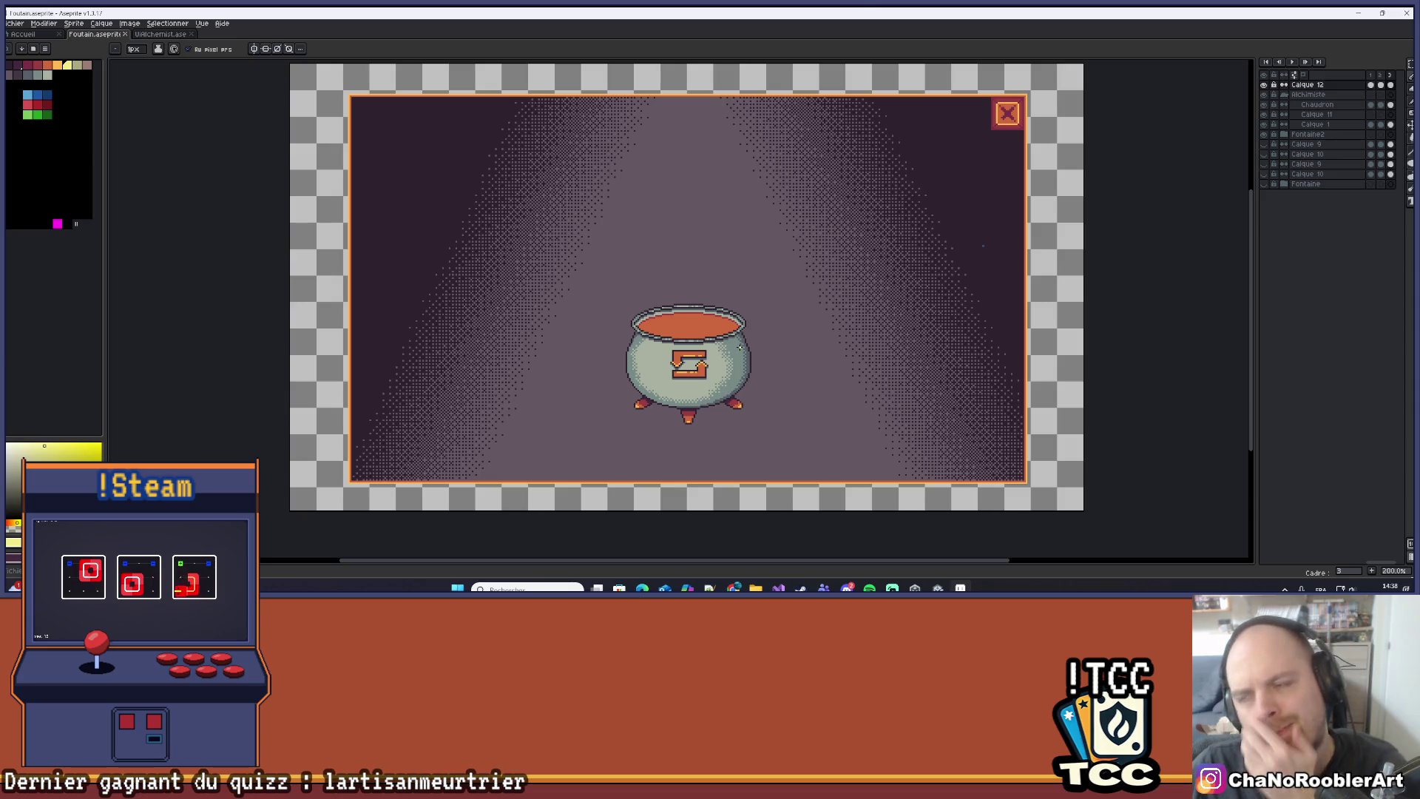
left_click(1317, 104)
Zoom in on the cauldron's upper body and turn on vertical mirror symmetry.
left_click_drag(727, 373, 722, 373)
scroll(858, 307, "up", 4)
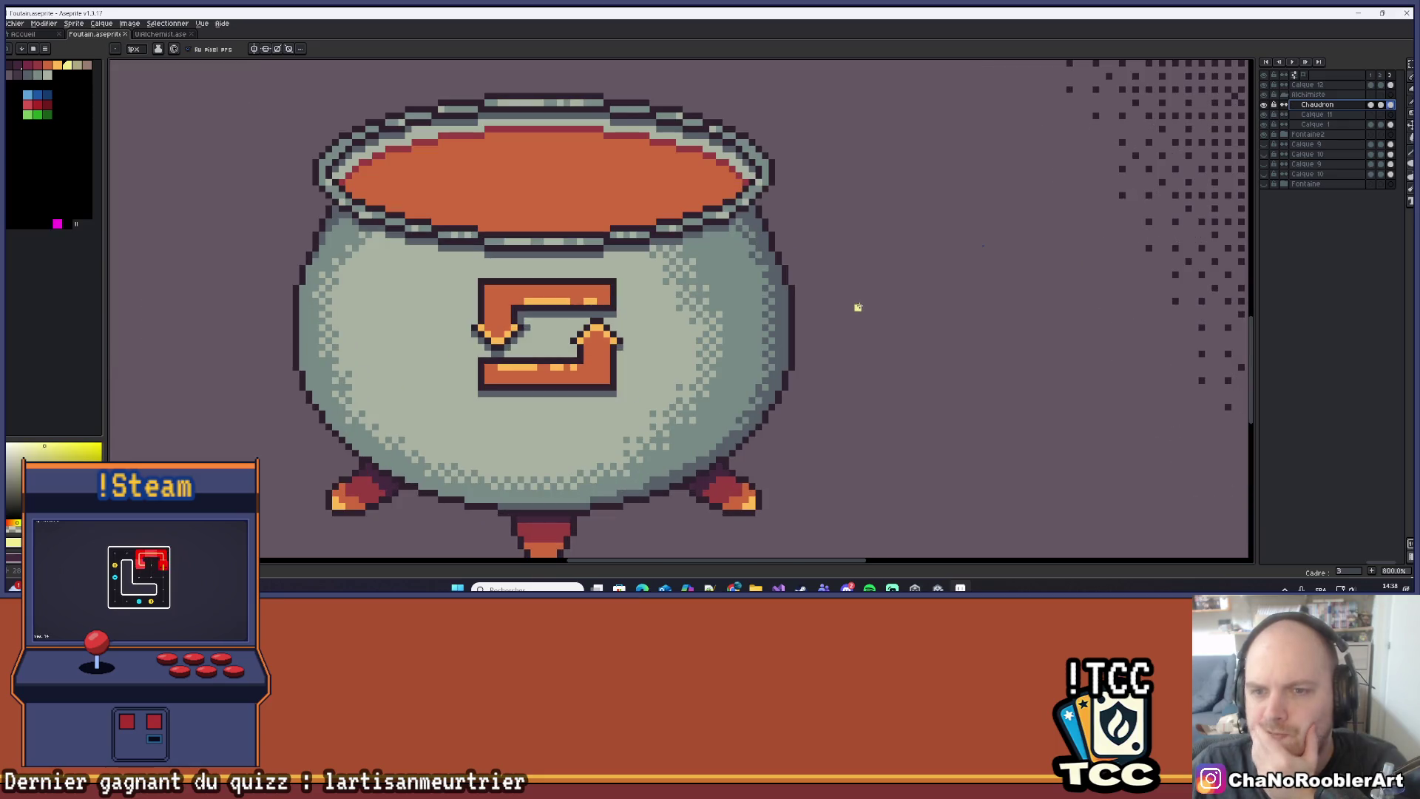
left_click_drag(858, 302, 871, 321)
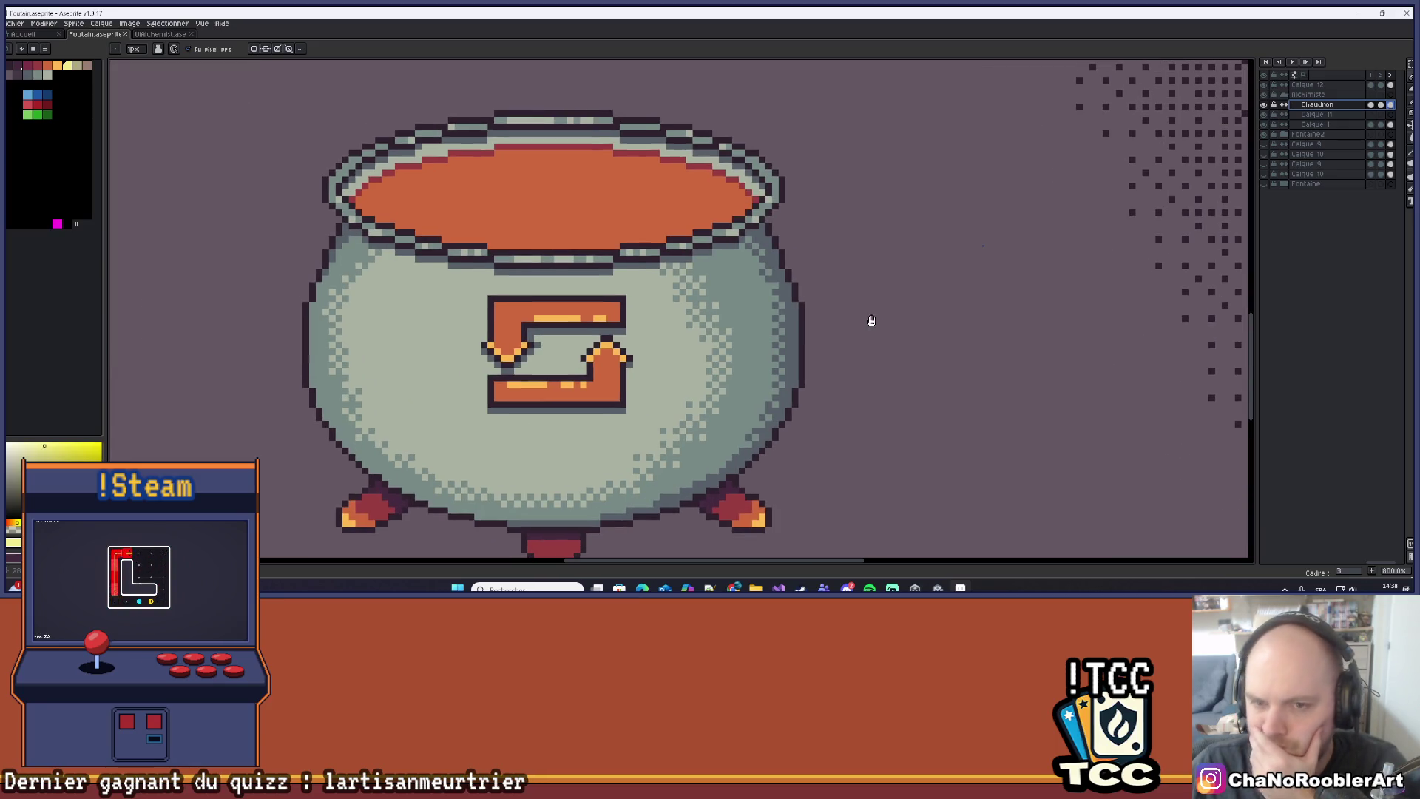
scroll(776, 305, "up", 1)
left_click_drag(708, 269, 737, 310)
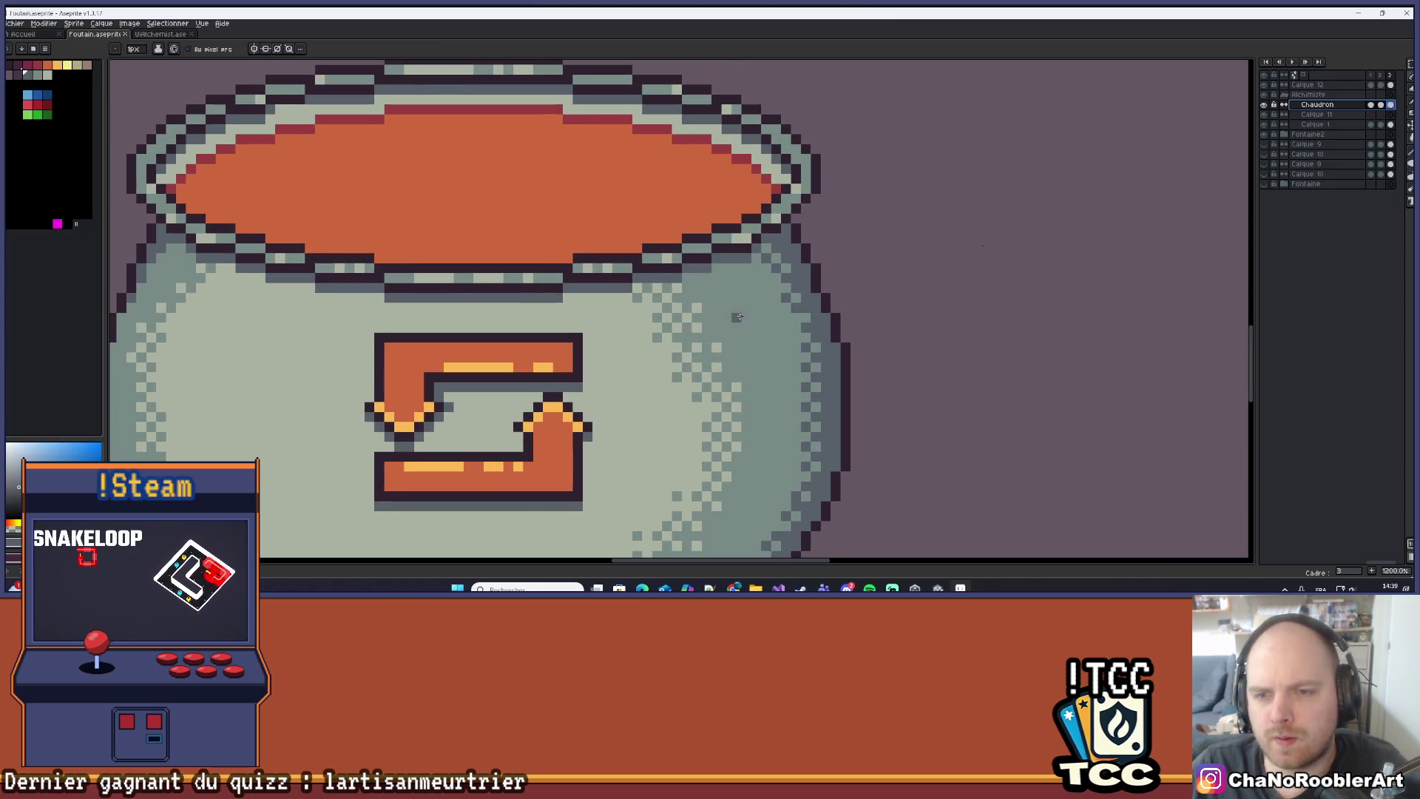
scroll(620, 305, "down", 1)
left_click(255, 48)
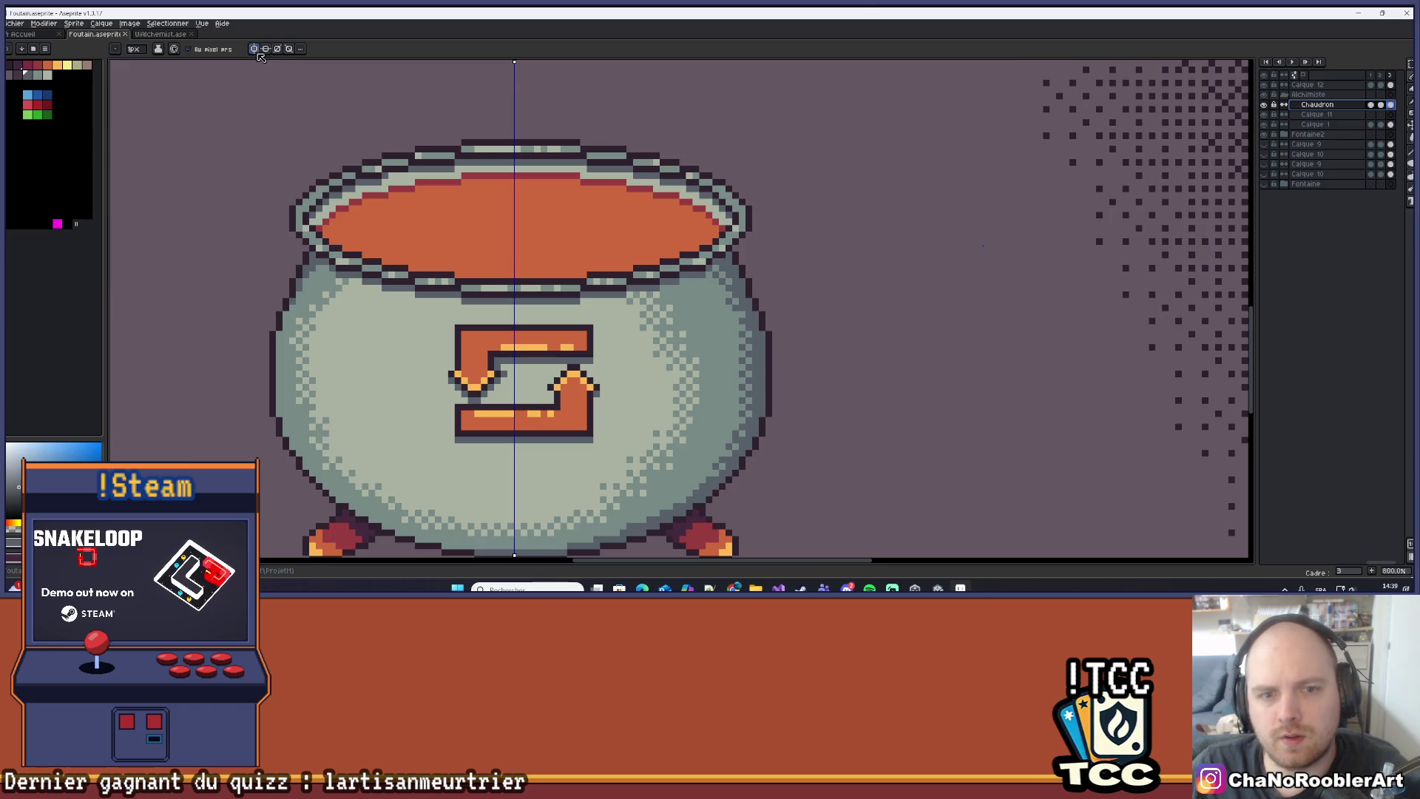
Pencil small mirrored dark hook marks on the cauldron's flanks, extending them two pixels down.
scroll(724, 277, "up", 3)
left_click_drag(724, 276, 807, 323)
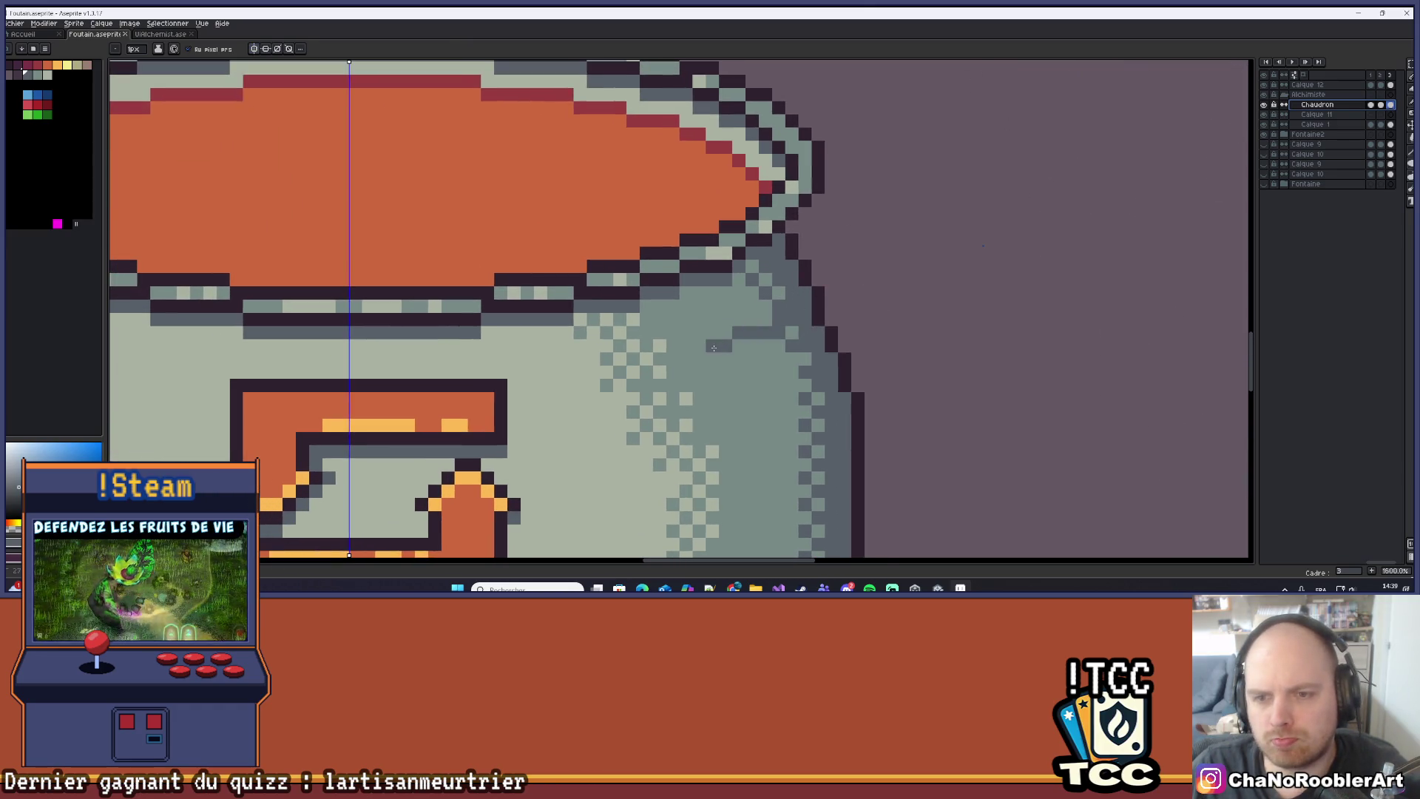
key("ctrl+z")
left_click(759, 319)
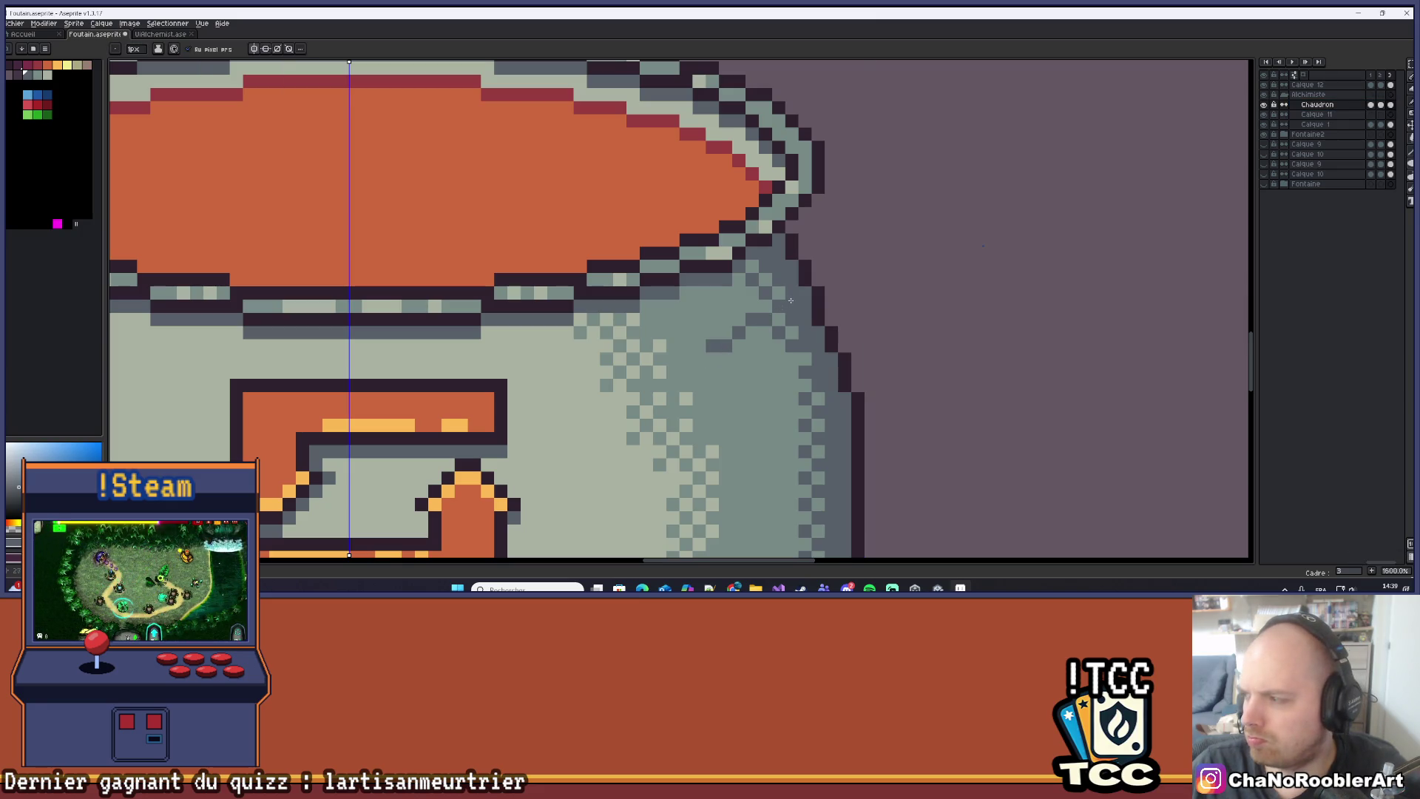
left_click_drag(769, 368, 842, 255)
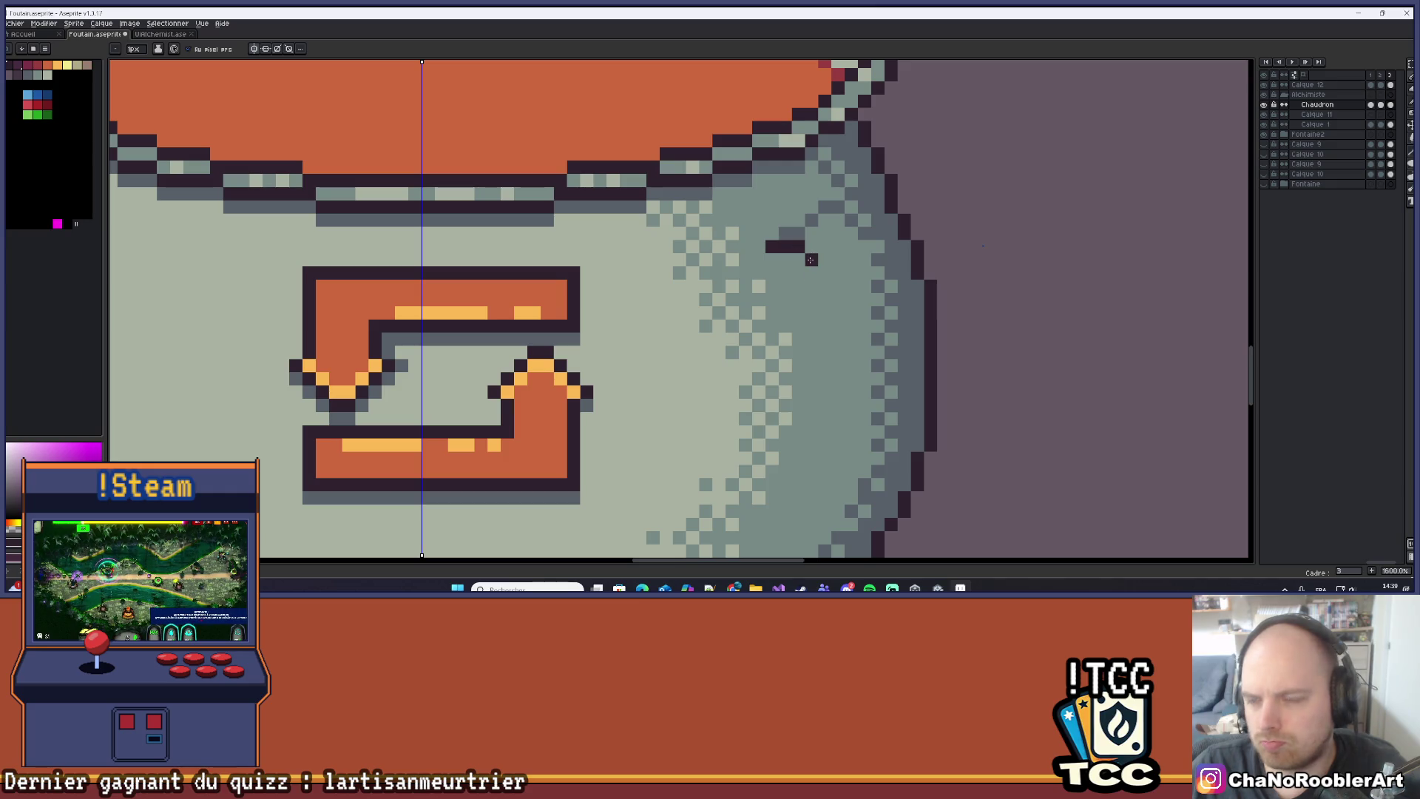
left_click_drag(811, 260, 811, 270)
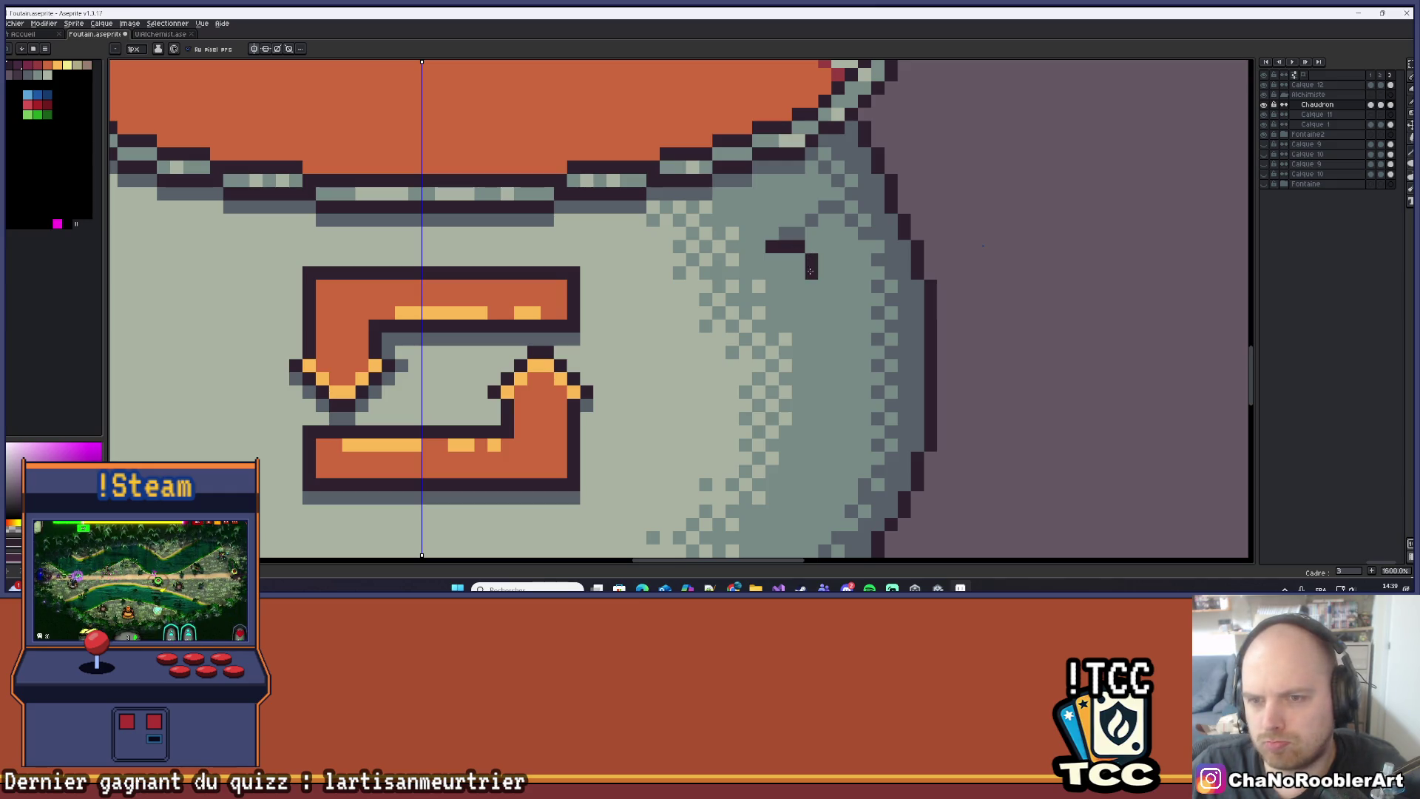
scroll(803, 296, "down", 4)
scroll(785, 284, "up", 6)
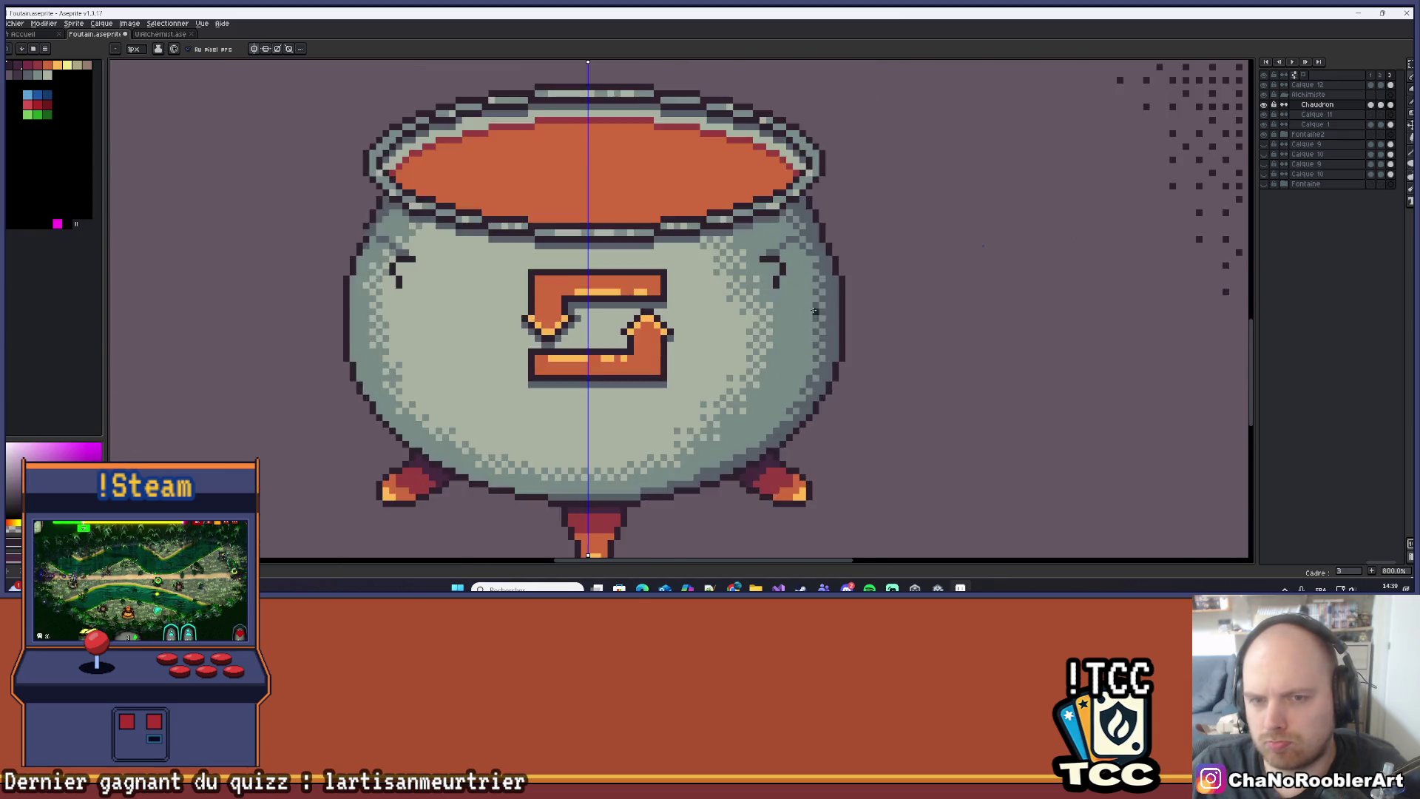
left_click_drag(785, 284, 925, 340)
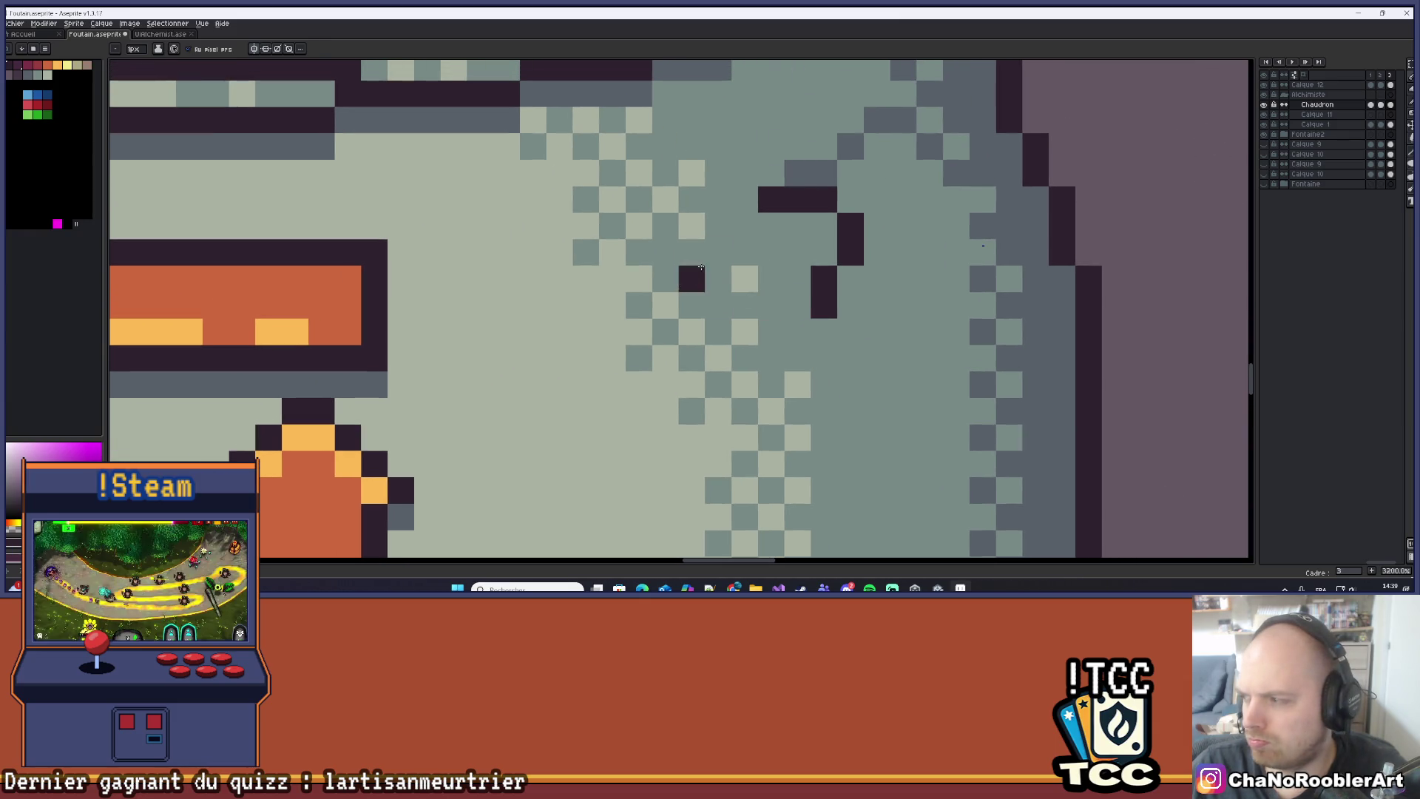
Extend the mirrored hooks with a diagonal dark pixel and a two-pixel downward stroke.
left_click(744, 225)
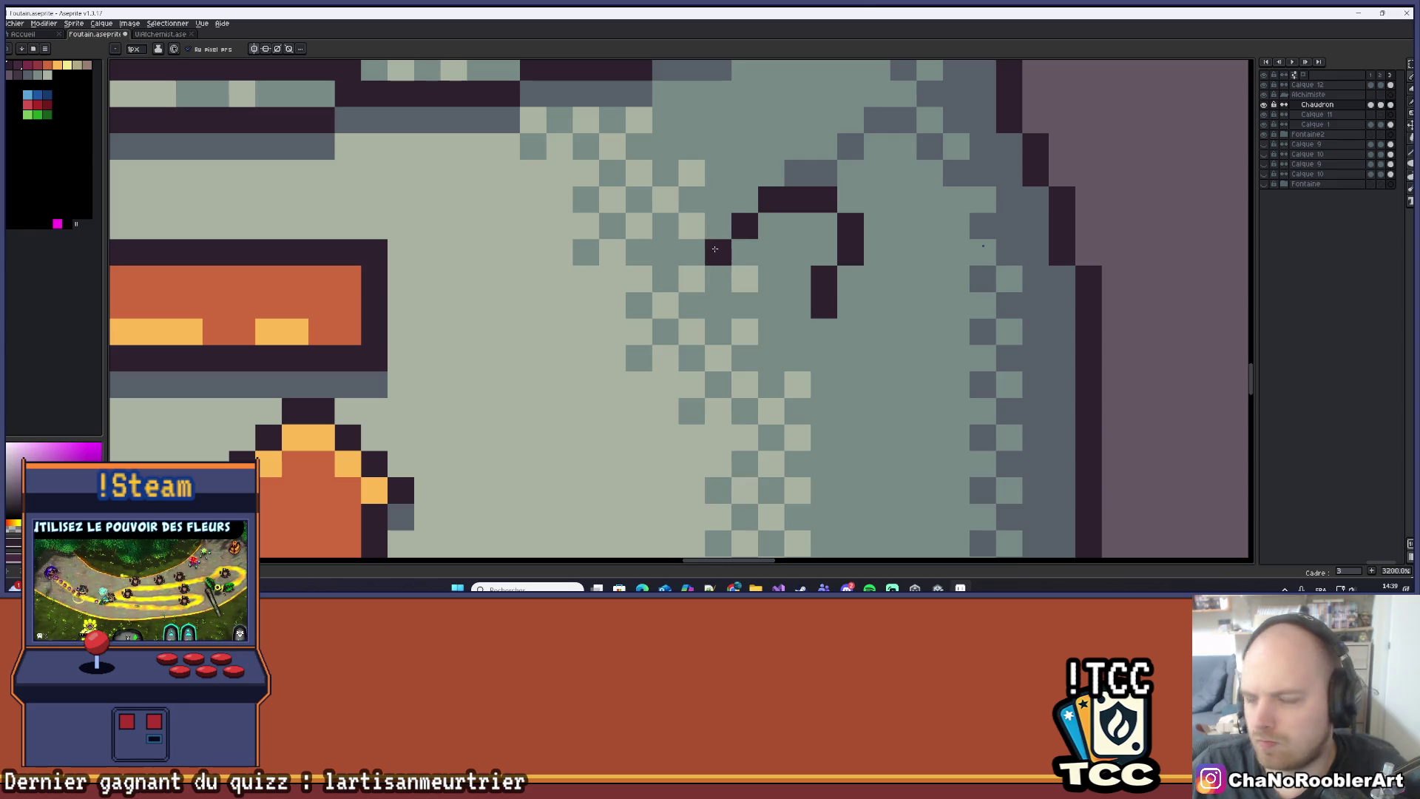
left_click_drag(715, 250, 718, 315)
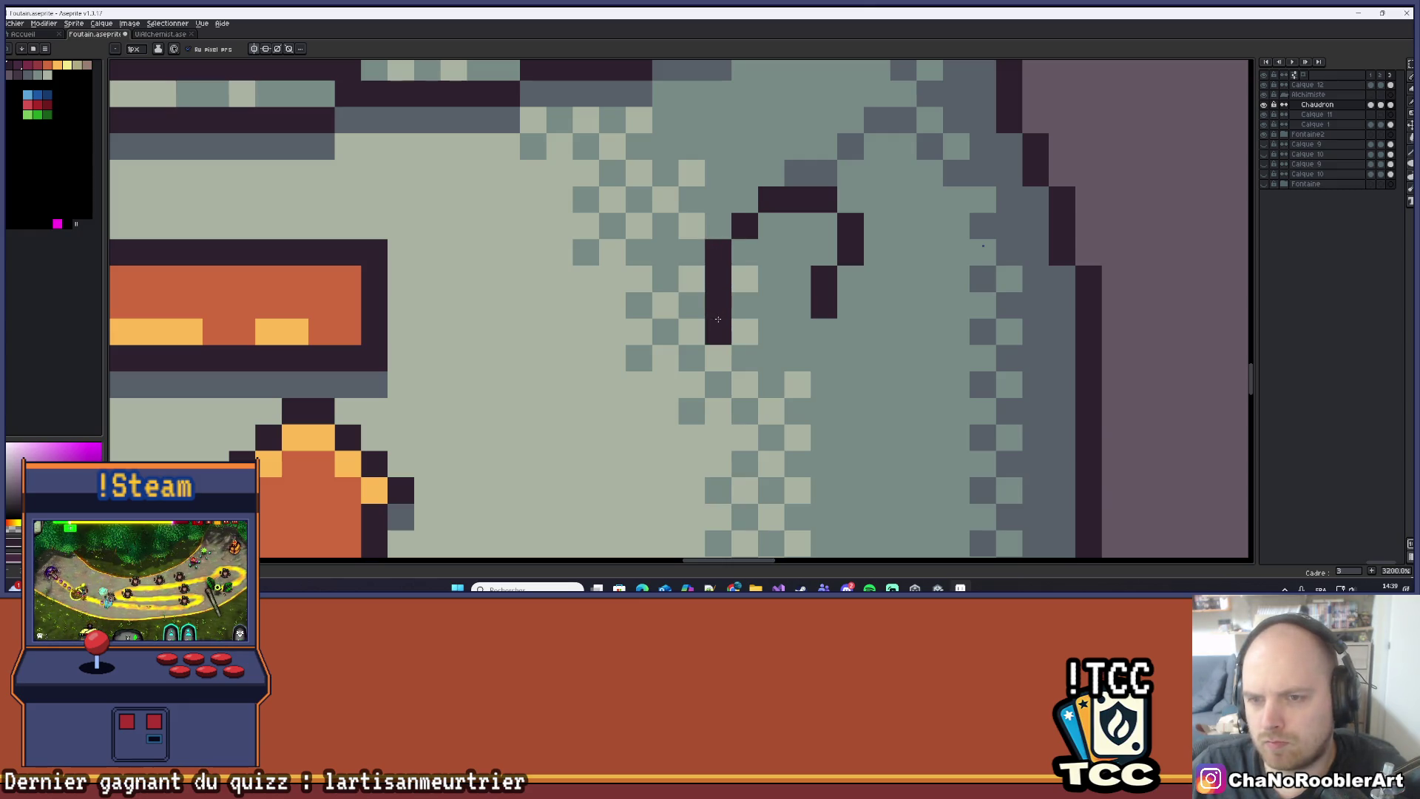
scroll(717, 319, "down", 5)
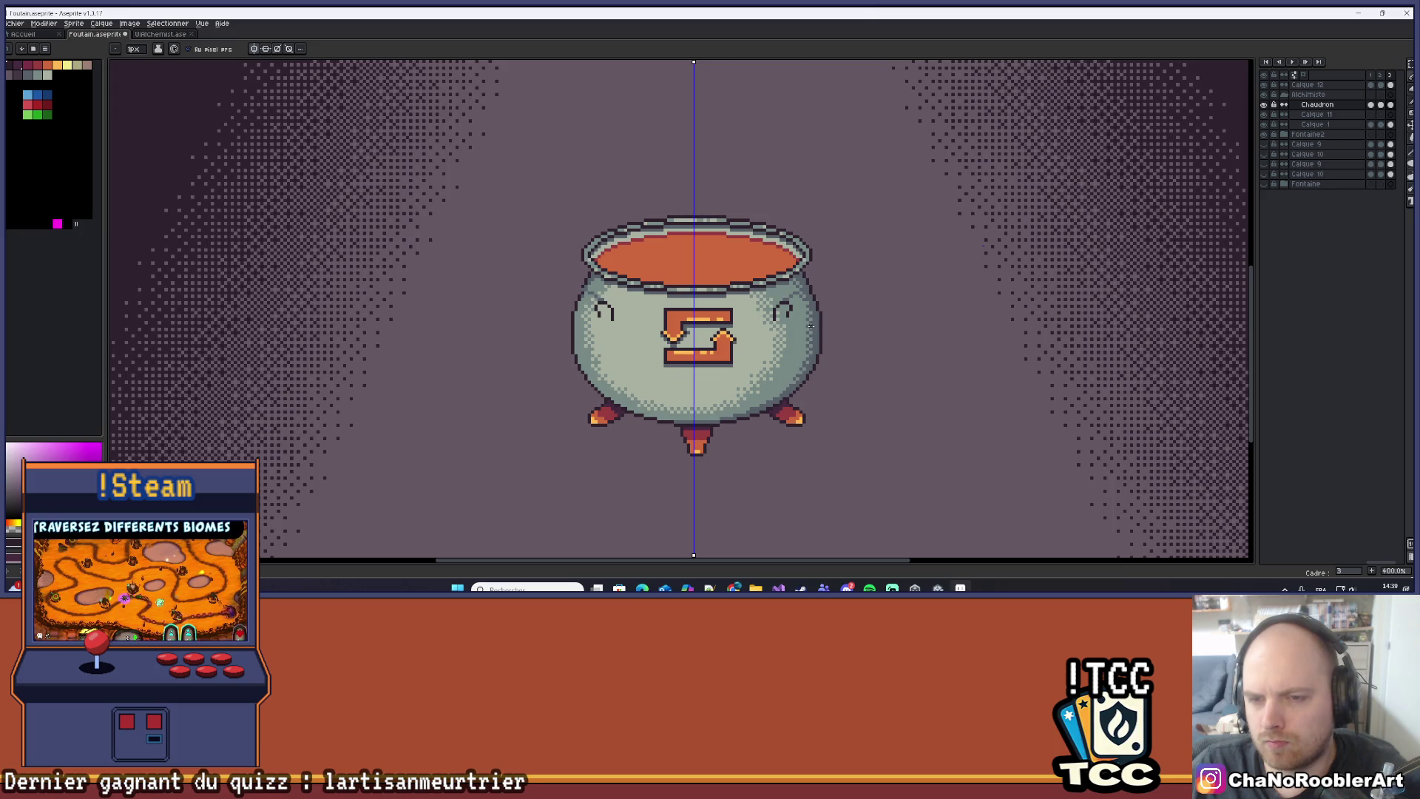
scroll(811, 326, "up", 5)
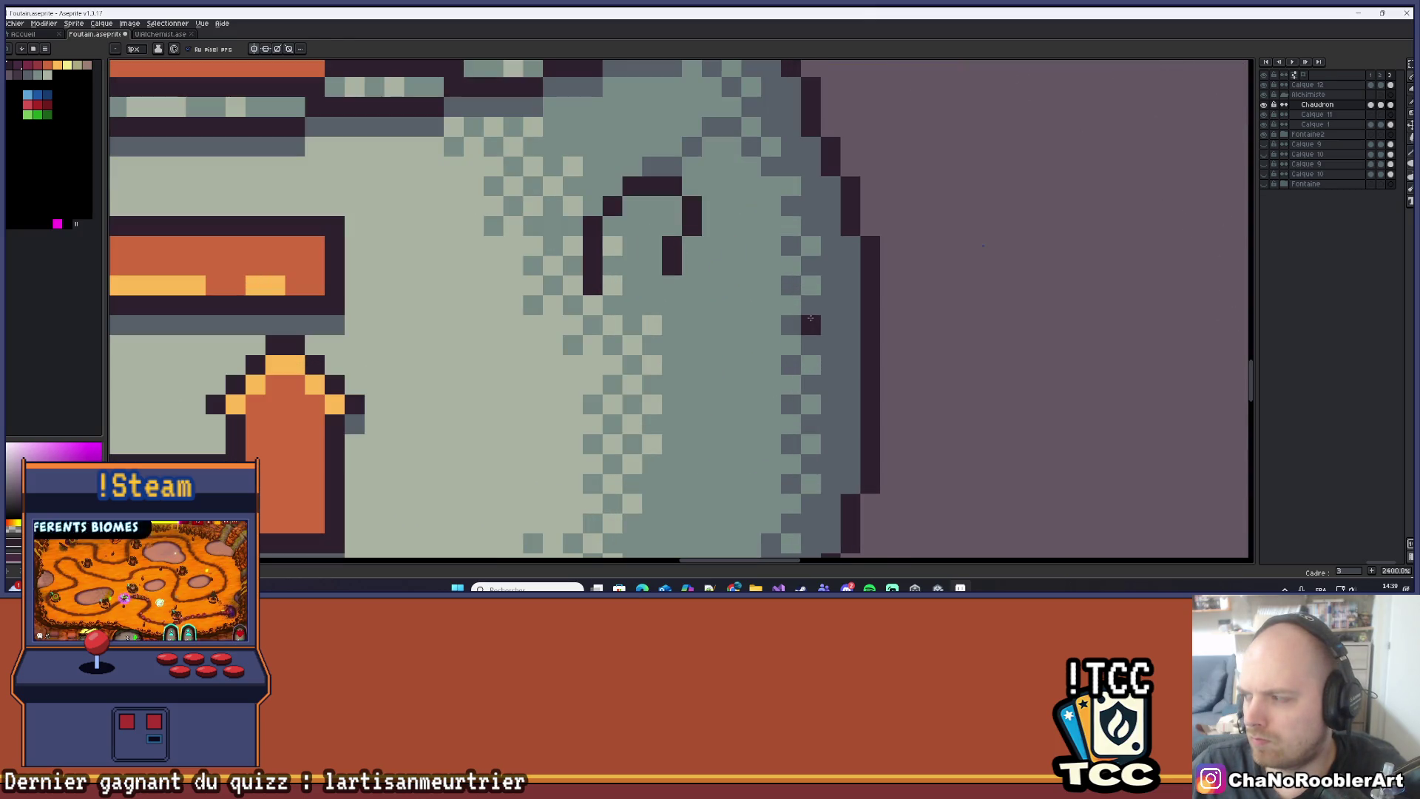
scroll(822, 312, "up", 3)
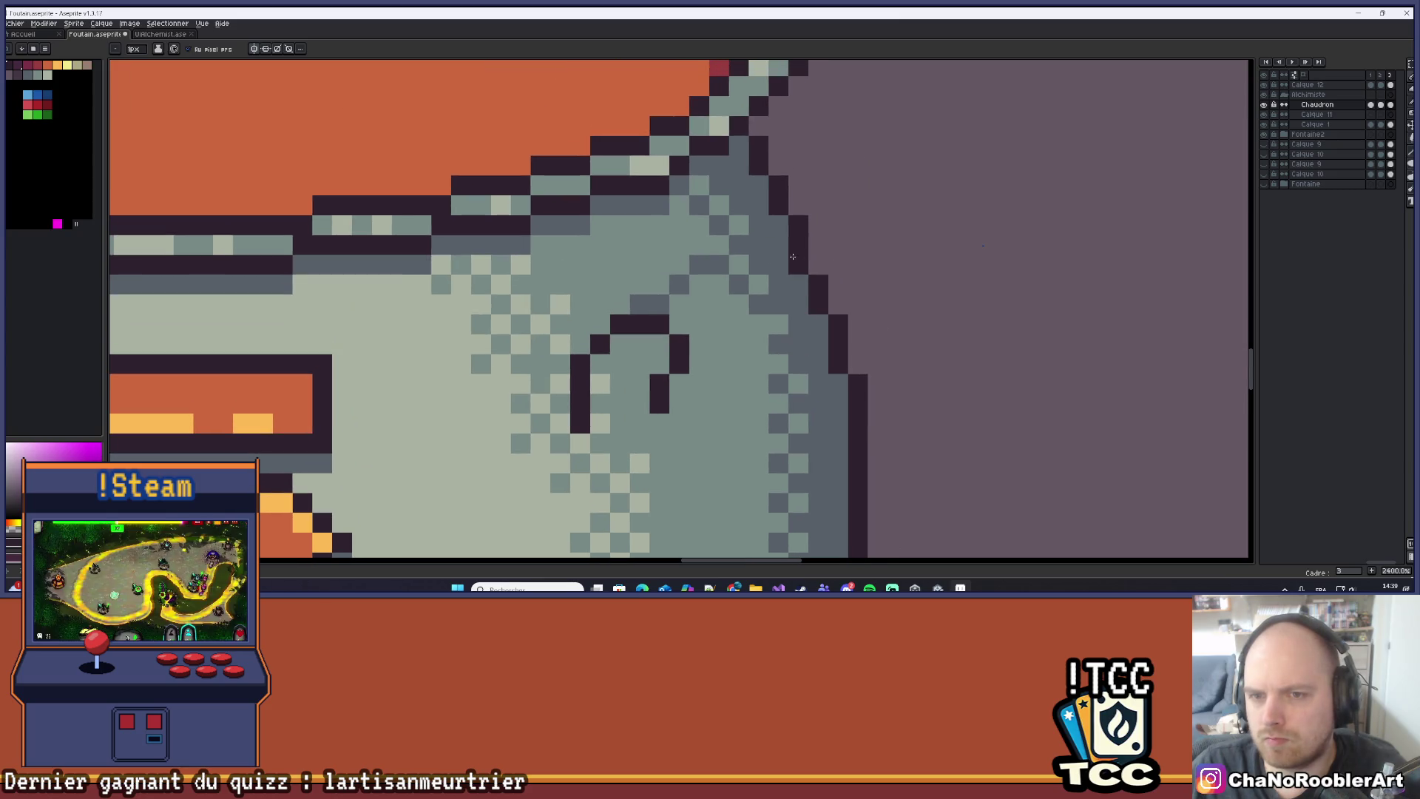
scroll(785, 227, "up", 1)
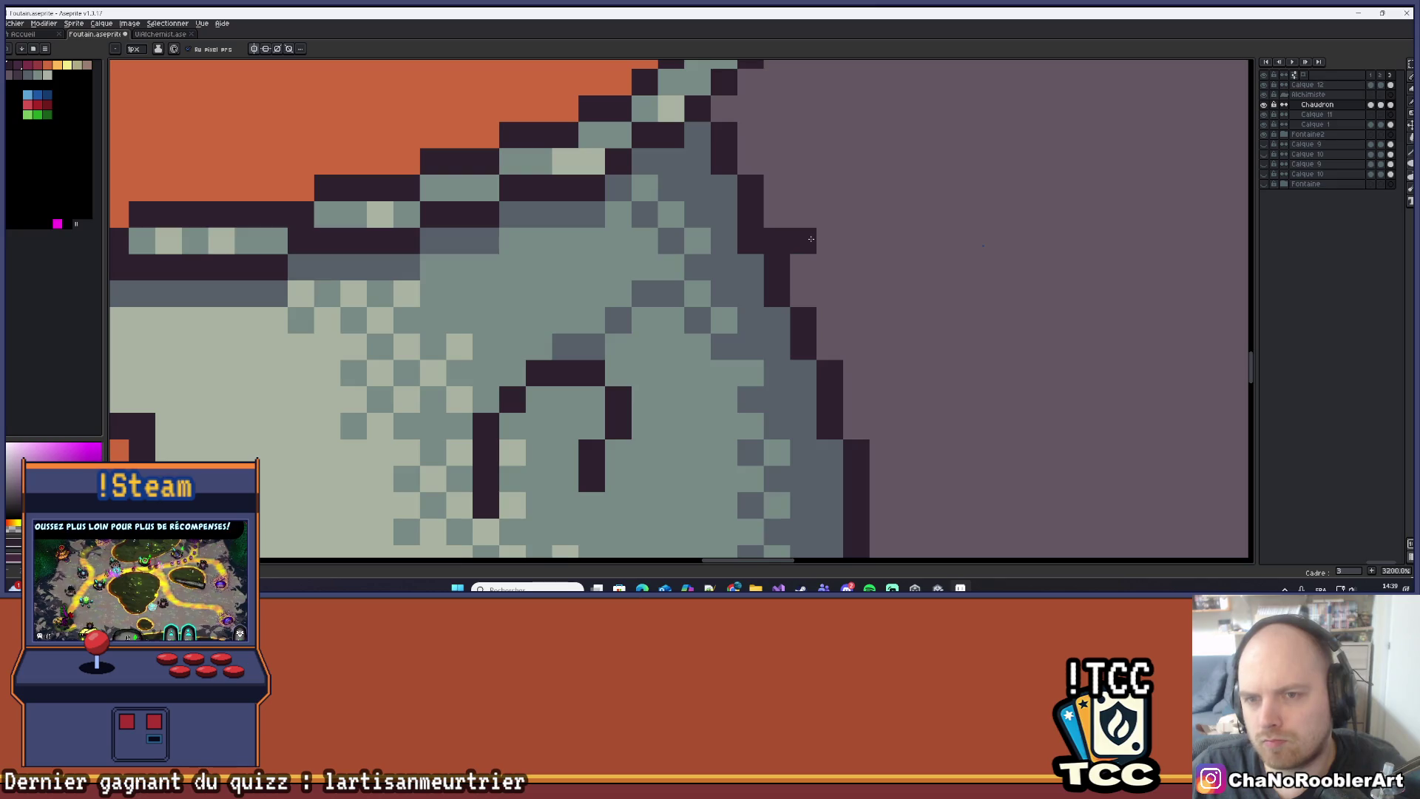
scroll(823, 255, "down", 4)
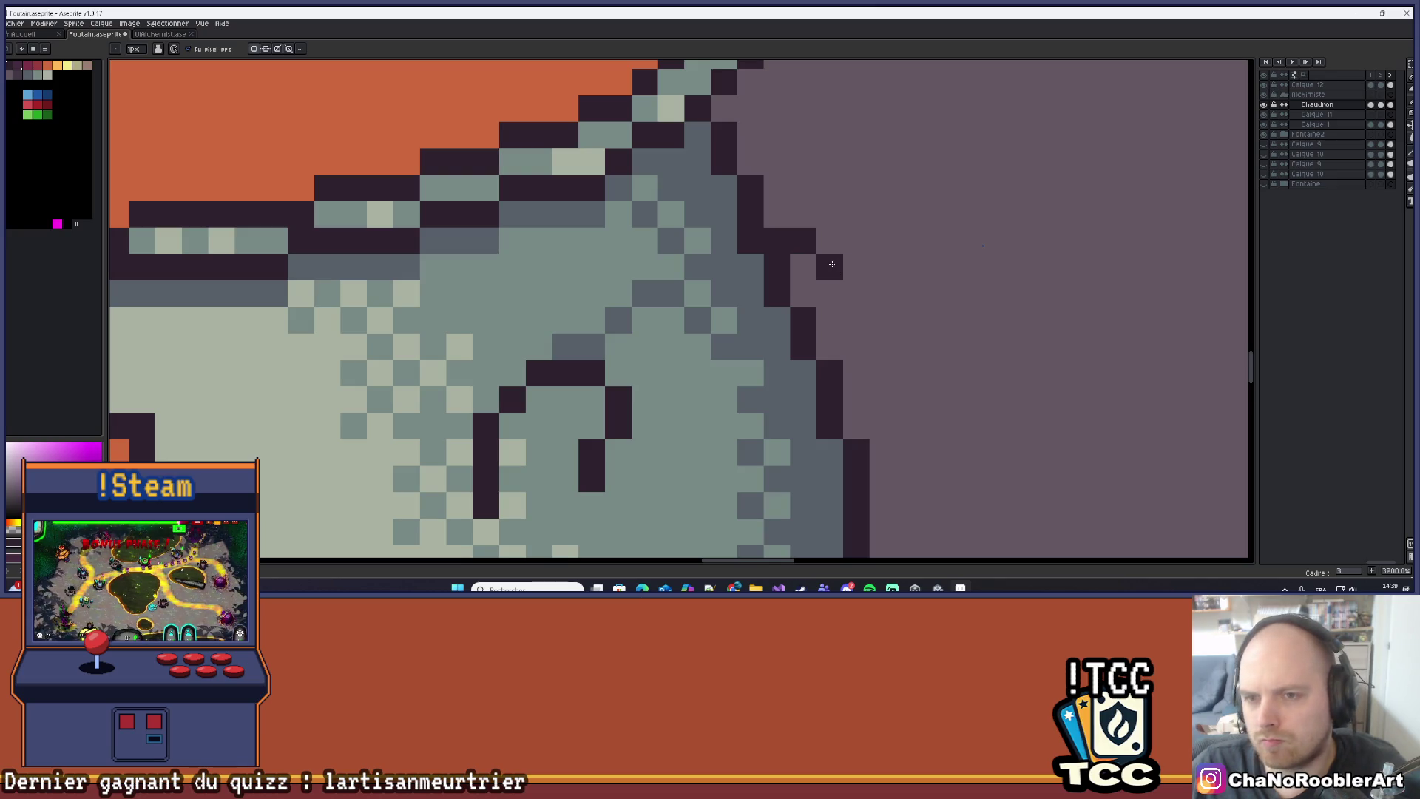
scroll(949, 259, "up", 1)
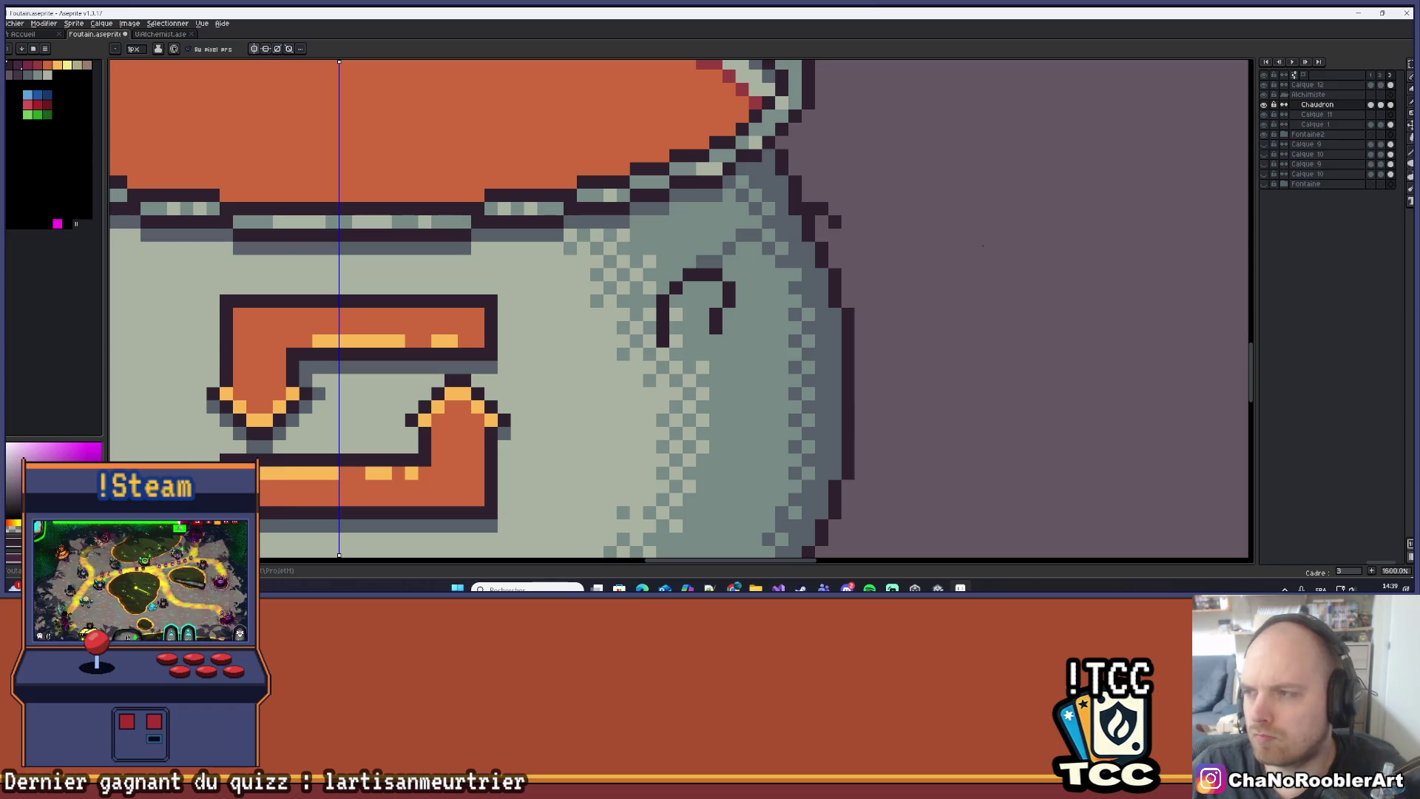
Try several dark ring-handle loop strokes beside the cauldron, undoing the rejected ones.
left_click_drag(669, 329, 833, 222)
key("ctrl+z")
mouse_move(669, 329)
left_mouse_down()
mouse_move(721, 348)
mouse_move(866, 347)
mouse_move(821, 219)
left_mouse_up()
key("ctrl+z")
mouse_move(669, 335)
left_mouse_down()
mouse_move(777, 432)
mouse_move(844, 433)
left_mouse_up()
left_click_drag(832, 281, 859, 484)
Step back through the handle outline versions to settle on the final loop.
key("ctrl+z")
key("ctrl+z")
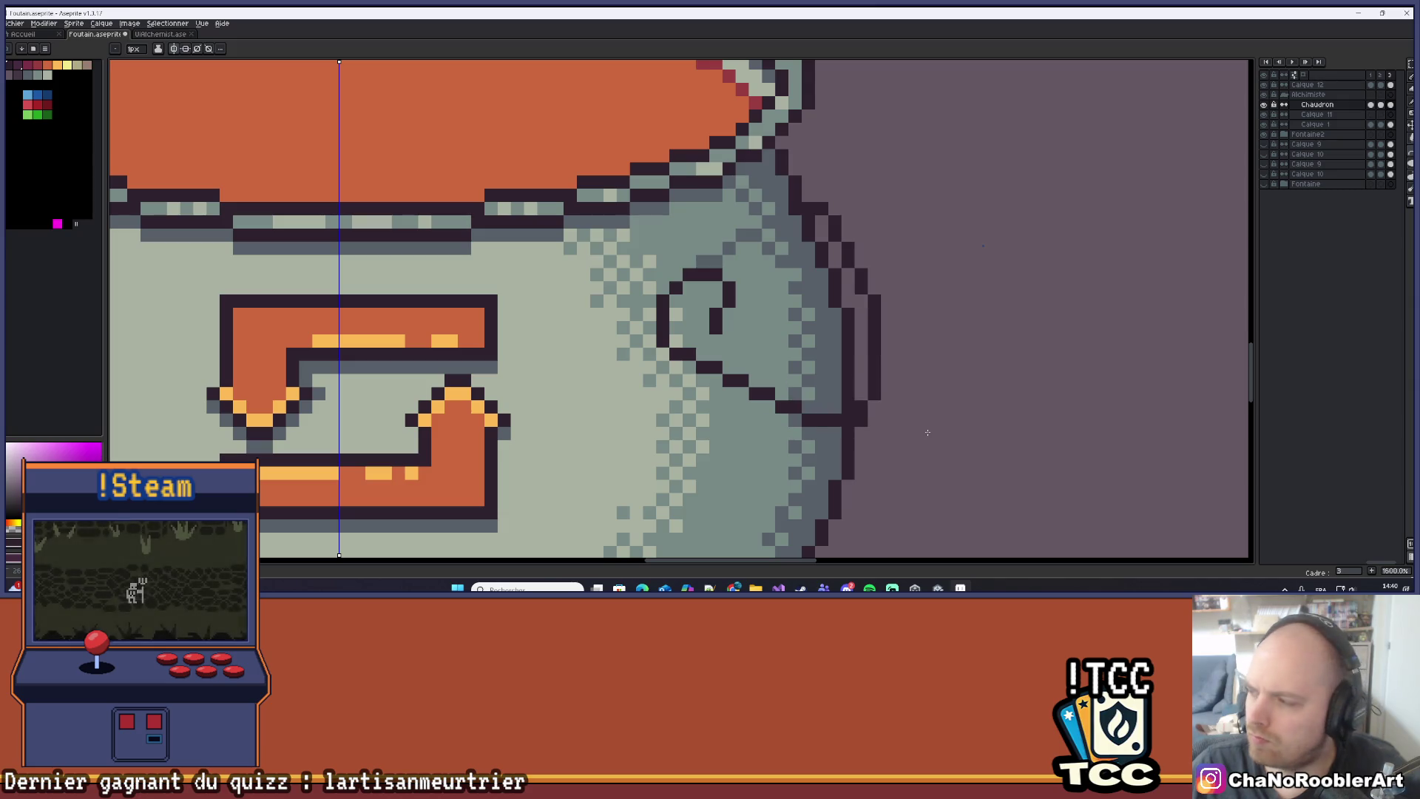
key("ctrl+z")
key("ctrl+z")
key("ctrl+z")
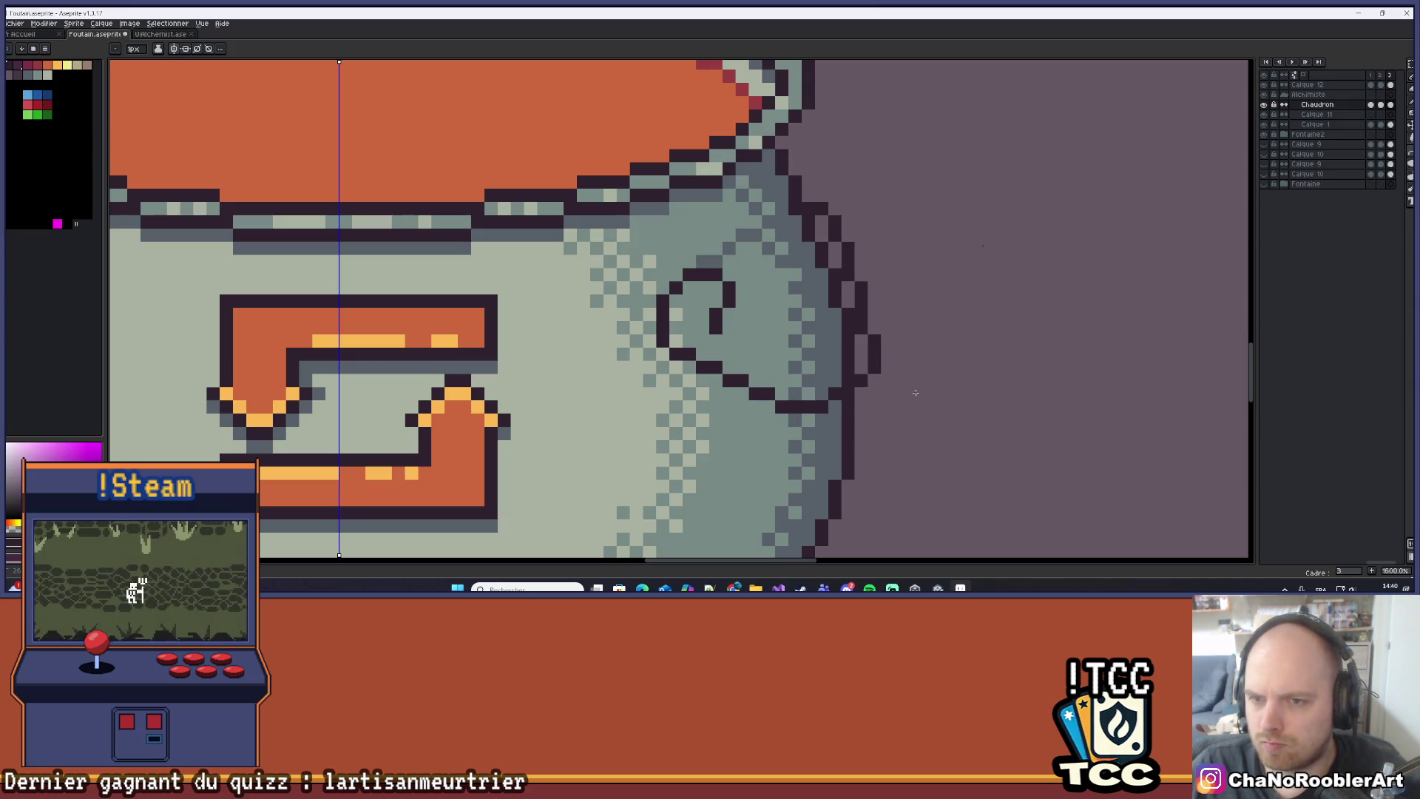
key("ctrl+z")
key("ctrl+z")
key("ctrl+z")
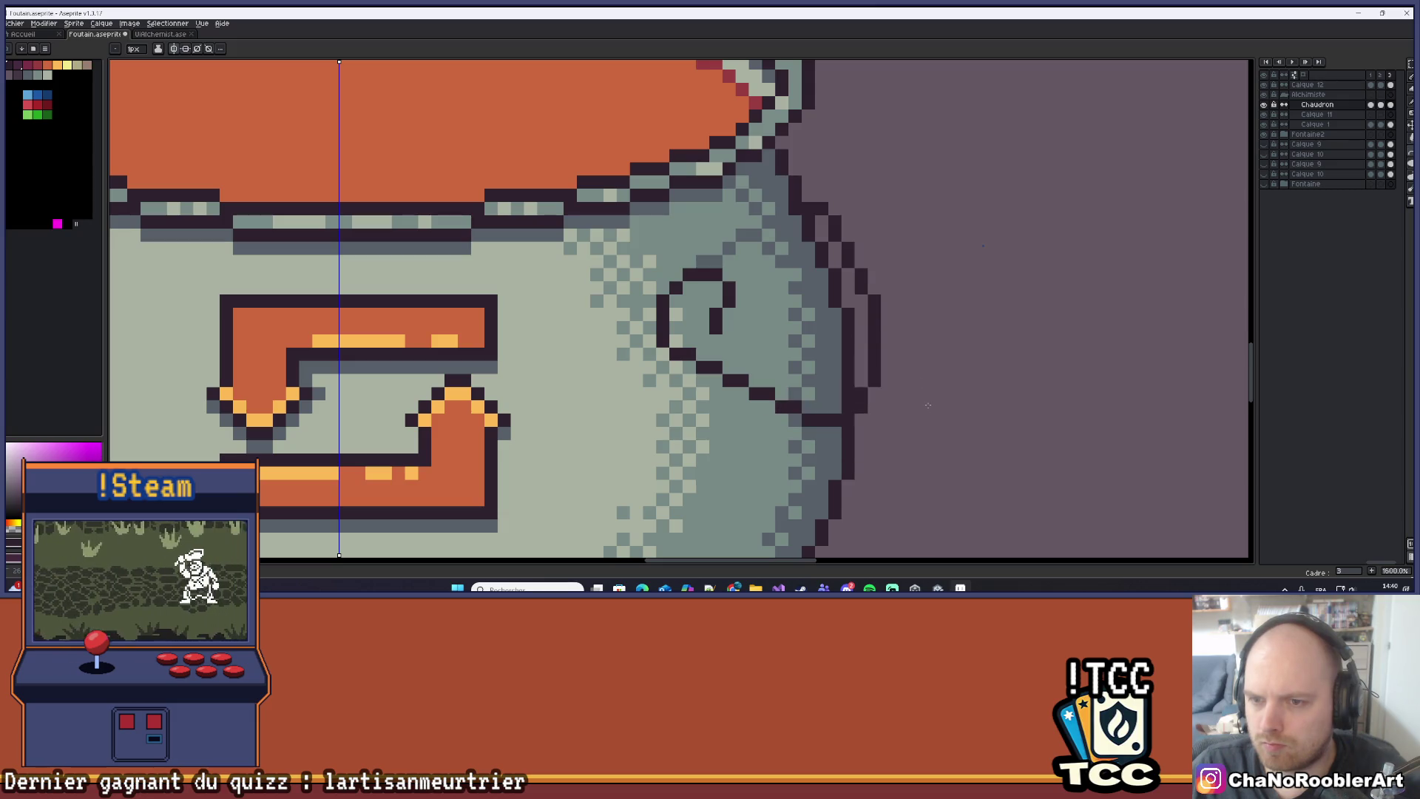
key("ctrl+z")
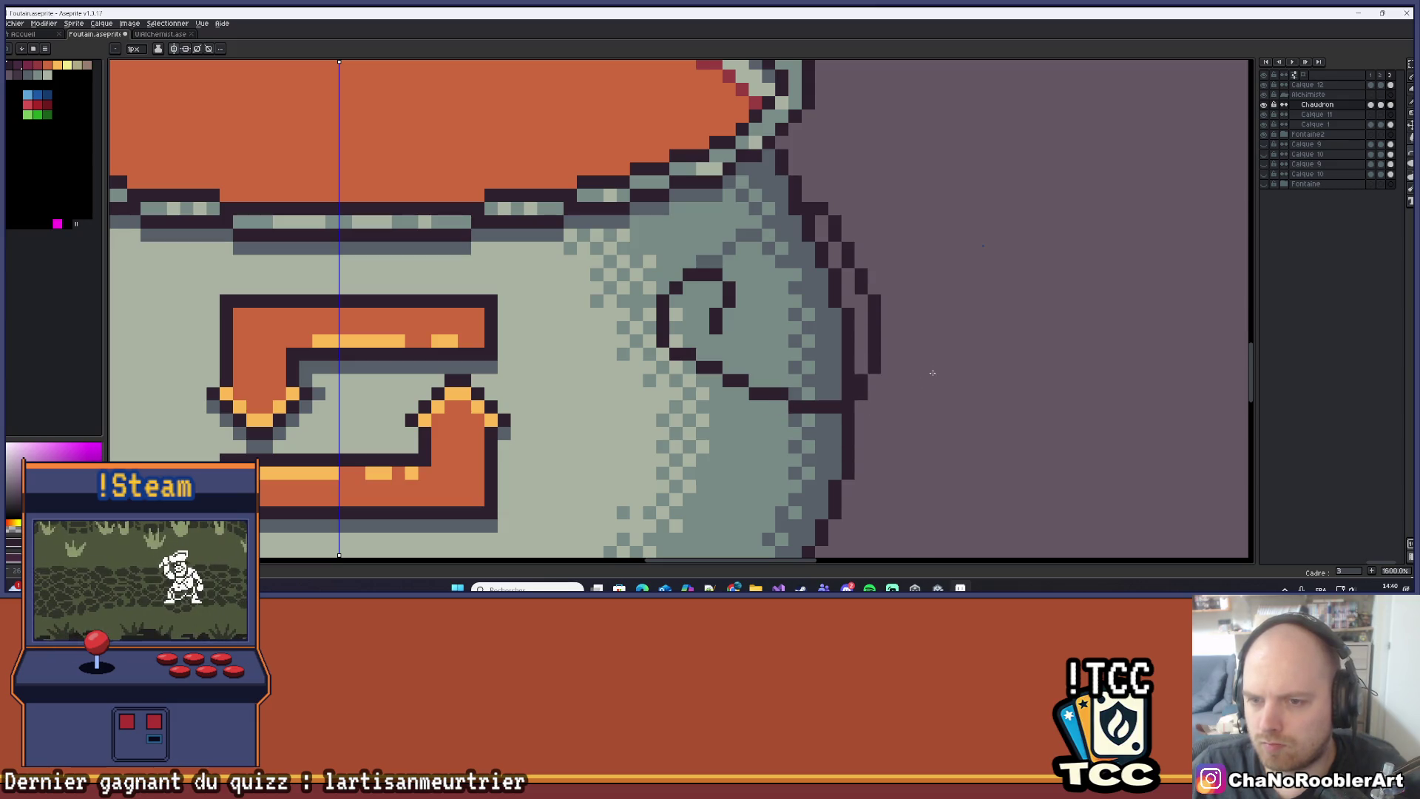
key("ctrl+z")
key("ctrl+z")
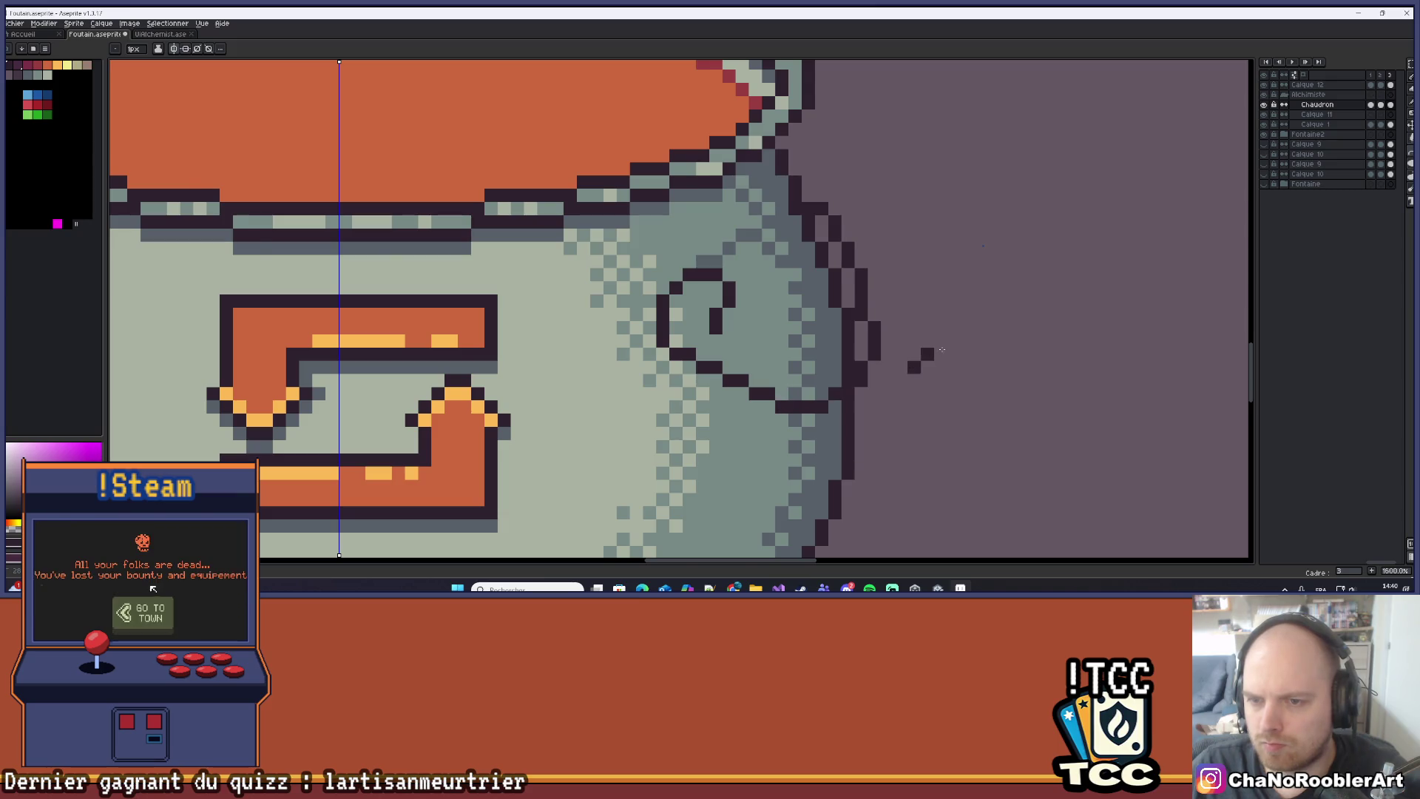
scroll(929, 354, "down", 1)
scroll(925, 318, "up", 3)
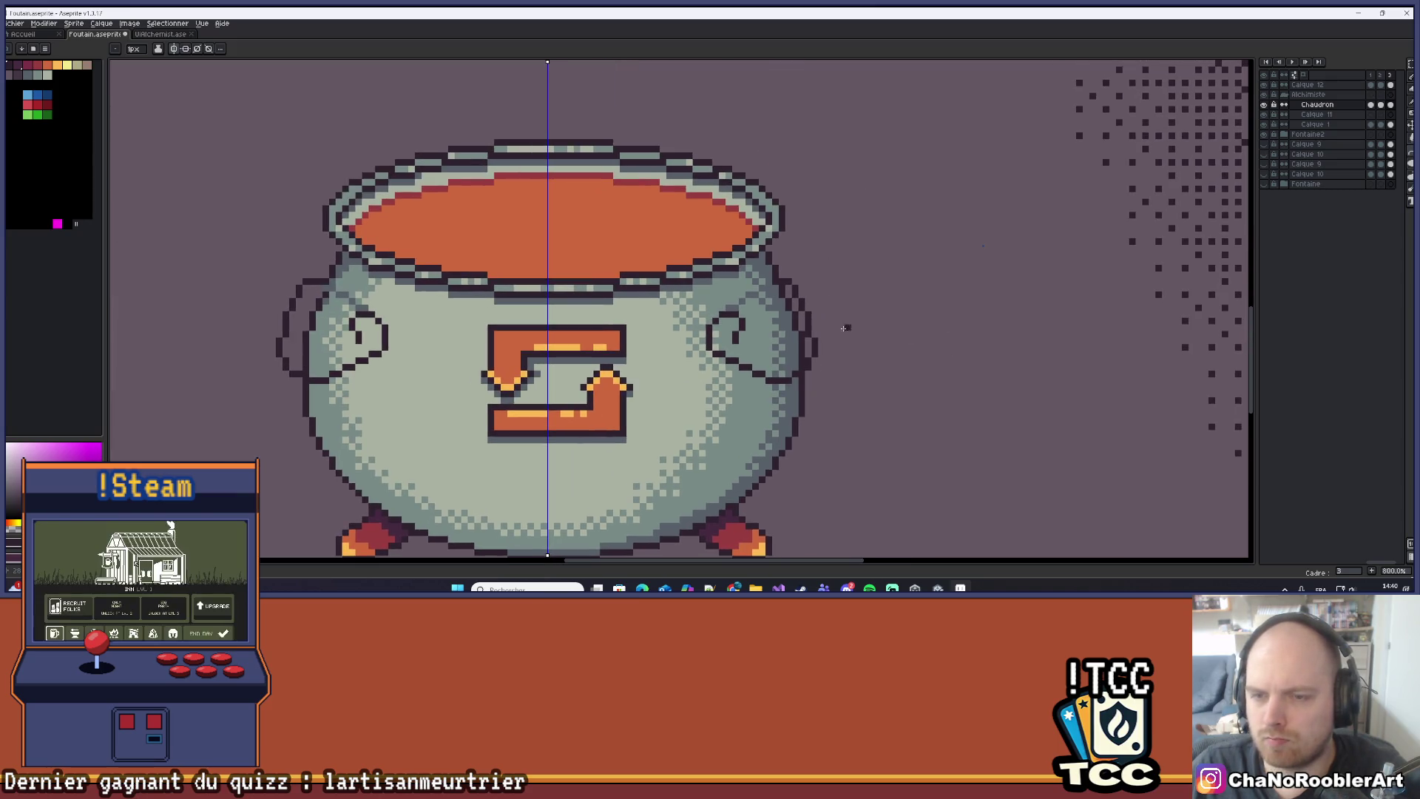
Add dark outline pixels to the right handle, including its inner curve.
scroll(775, 258, "up", 1)
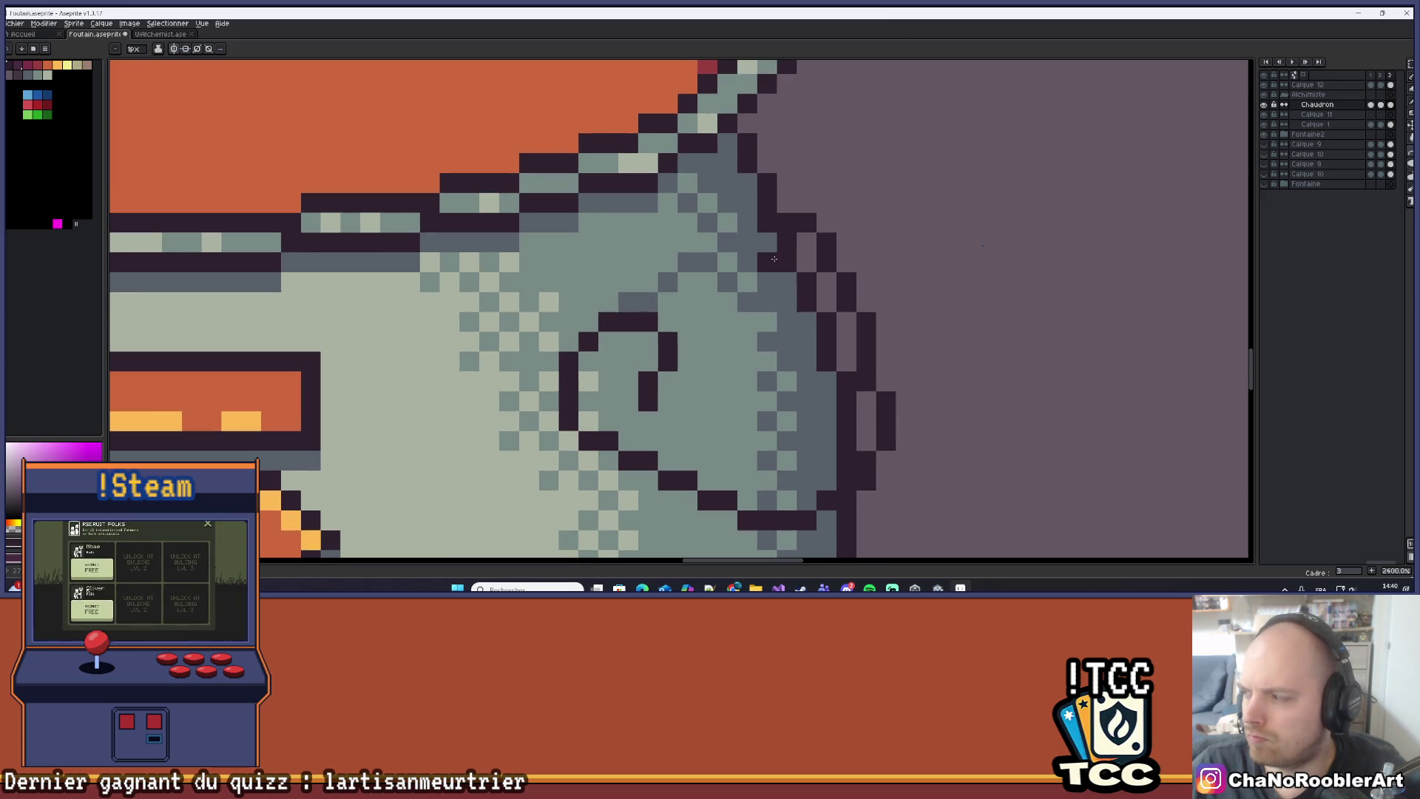
scroll(761, 262, "up", 1)
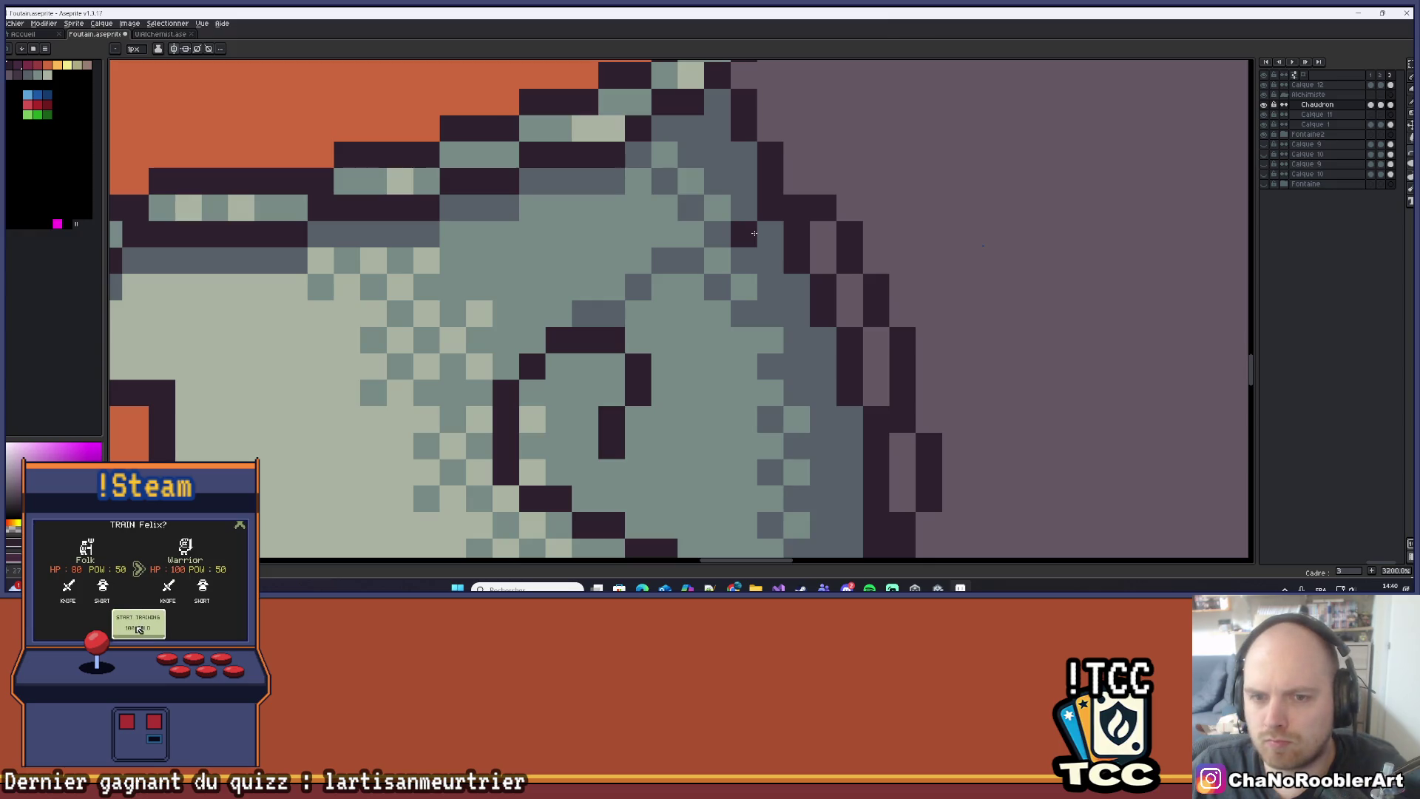
key("b")
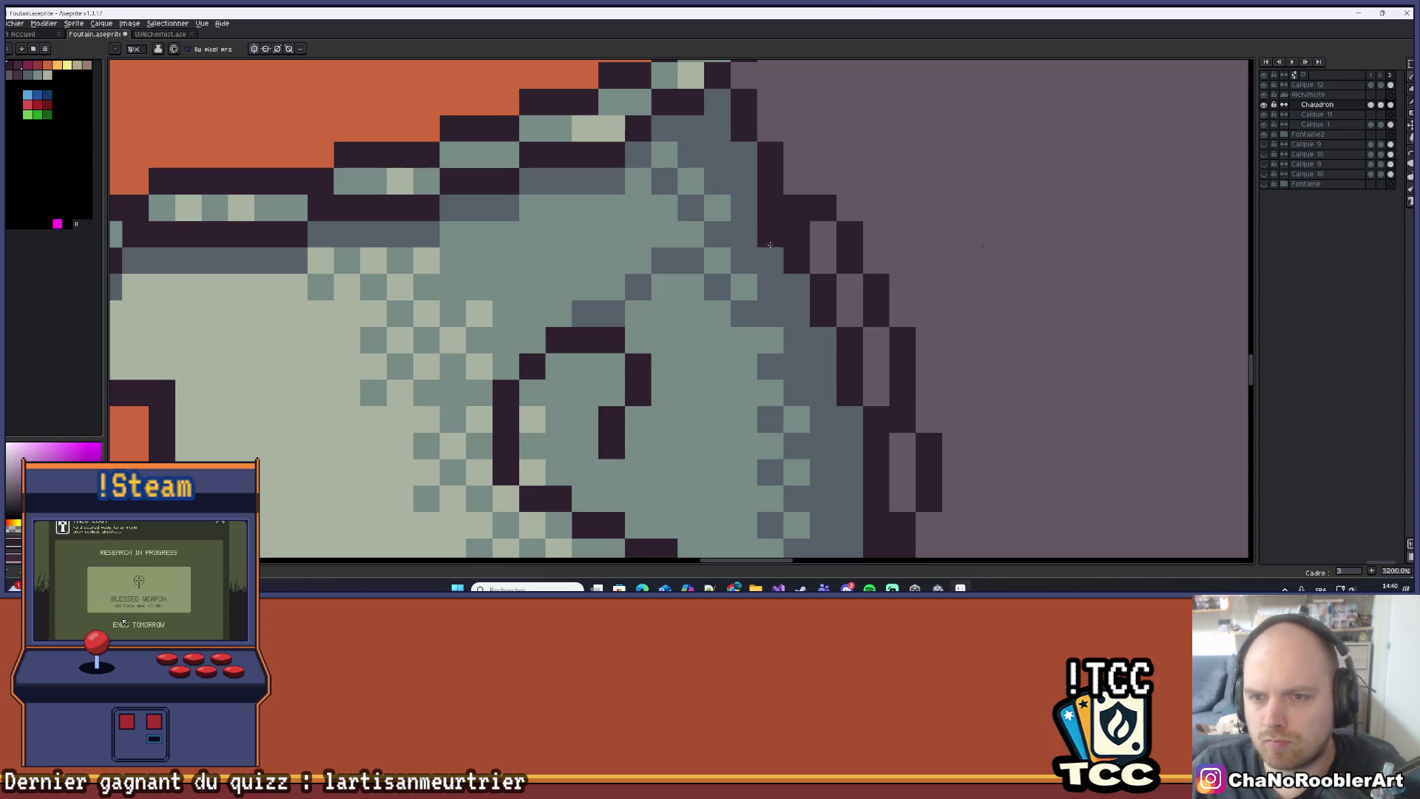
left_click(770, 286)
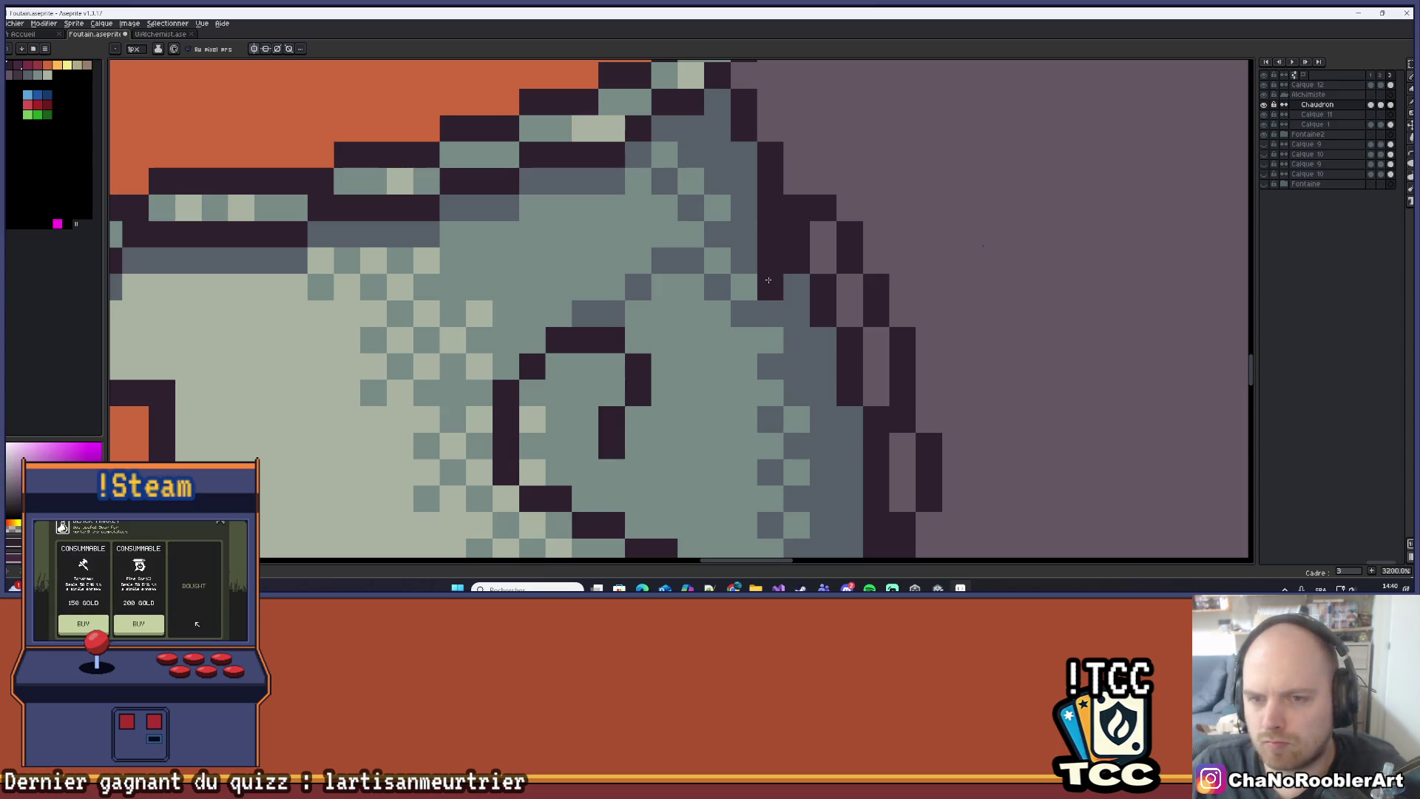
left_click(747, 311)
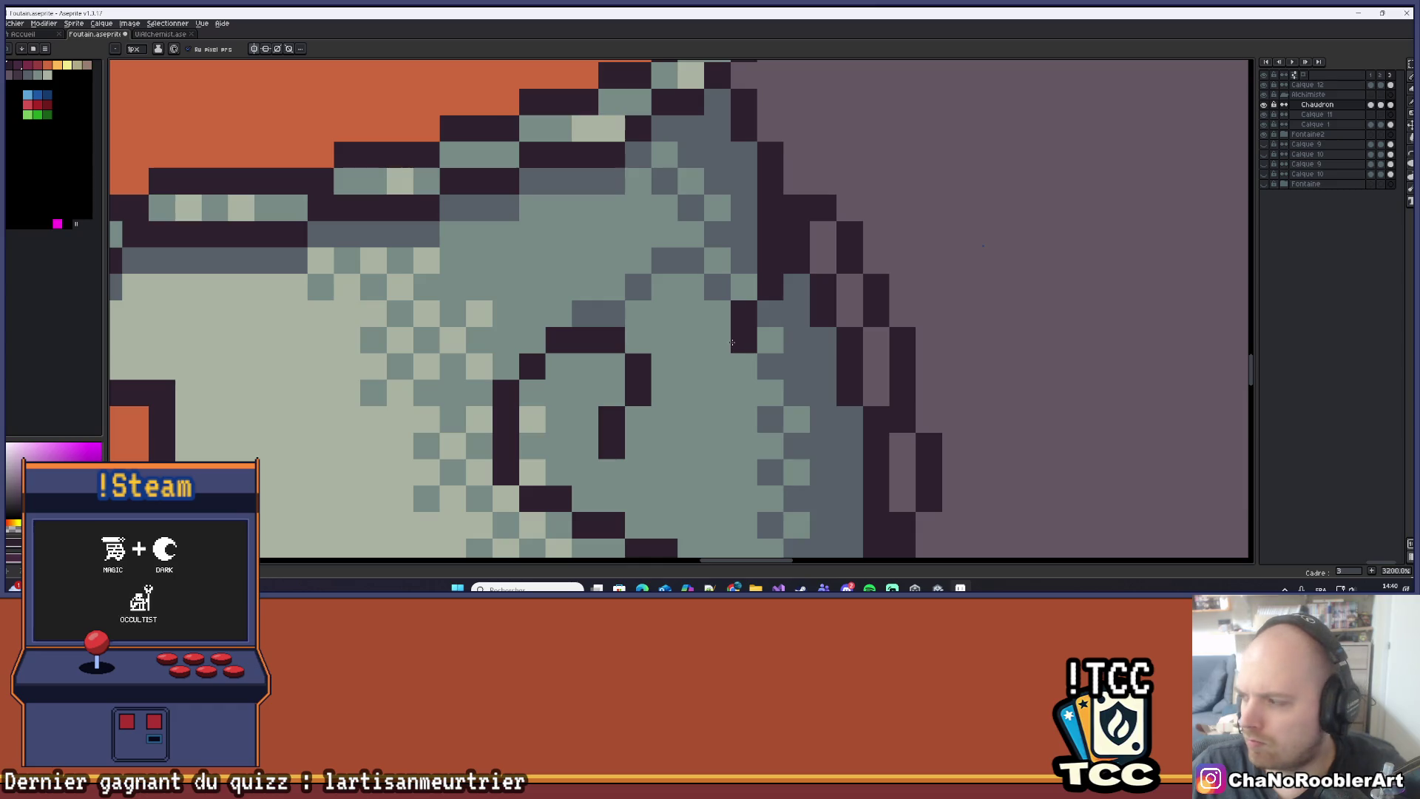
left_click(717, 366)
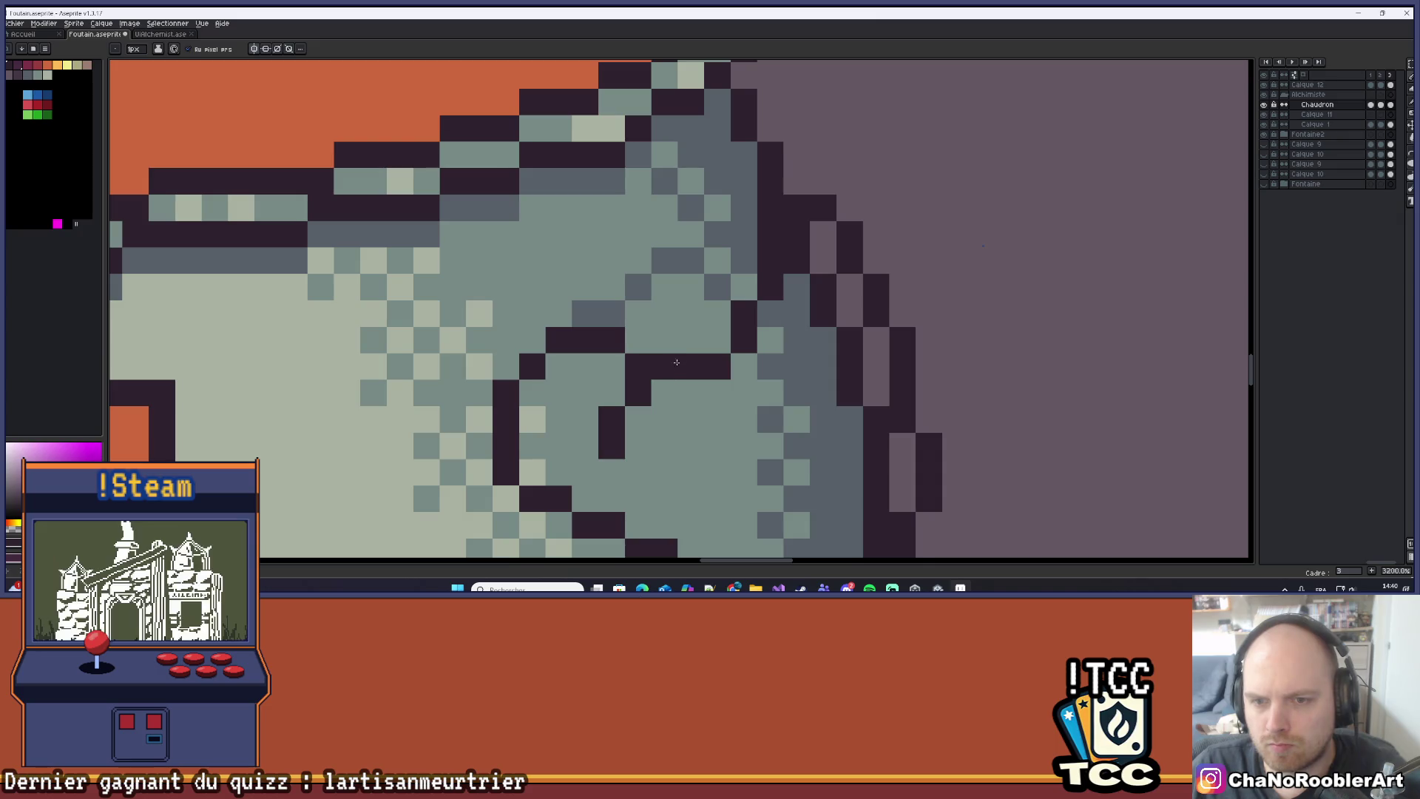
scroll(716, 361, "down", 3)
scroll(718, 350, "up", 3)
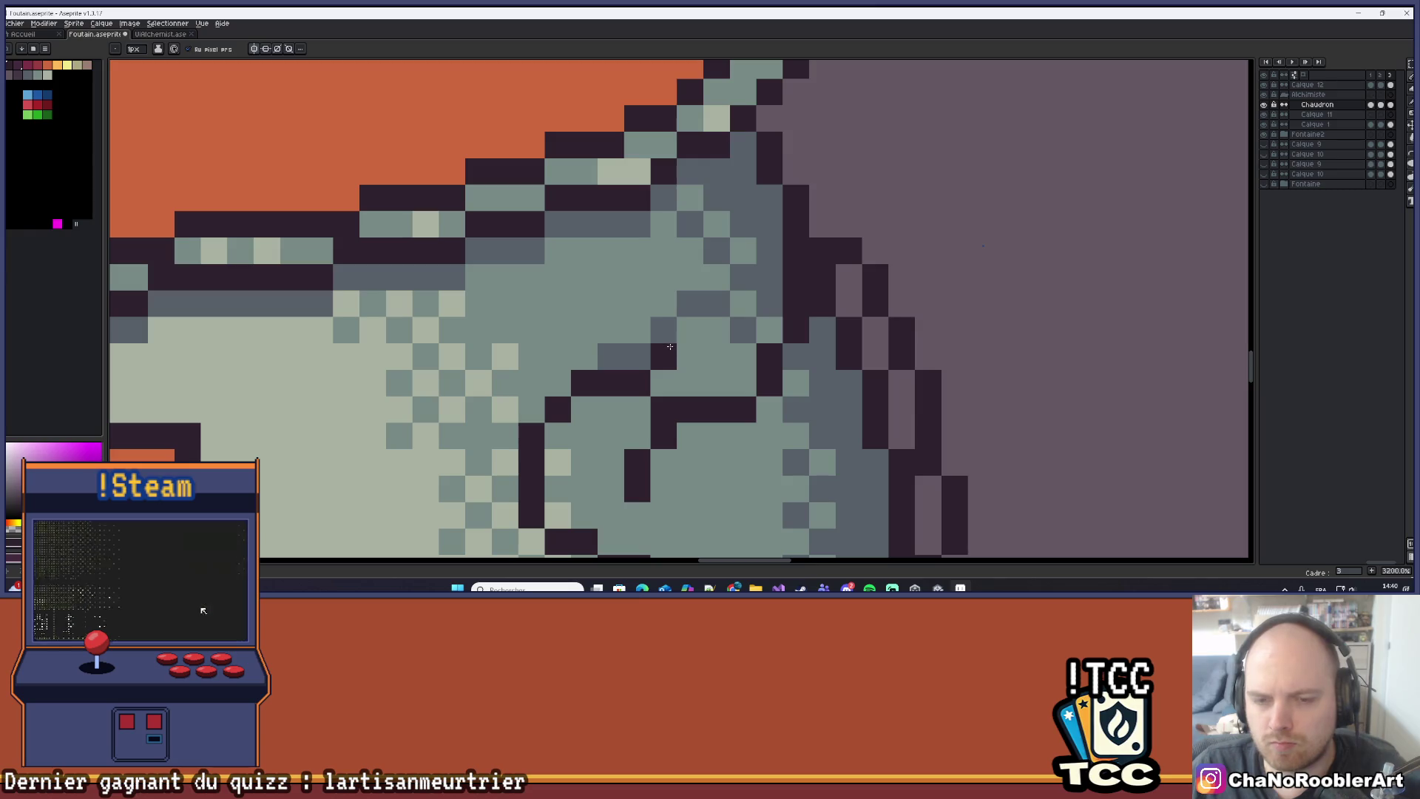
Pick a pale green swatch and paint a short highlight line along the body edge by the handle.
left_click(48, 77)
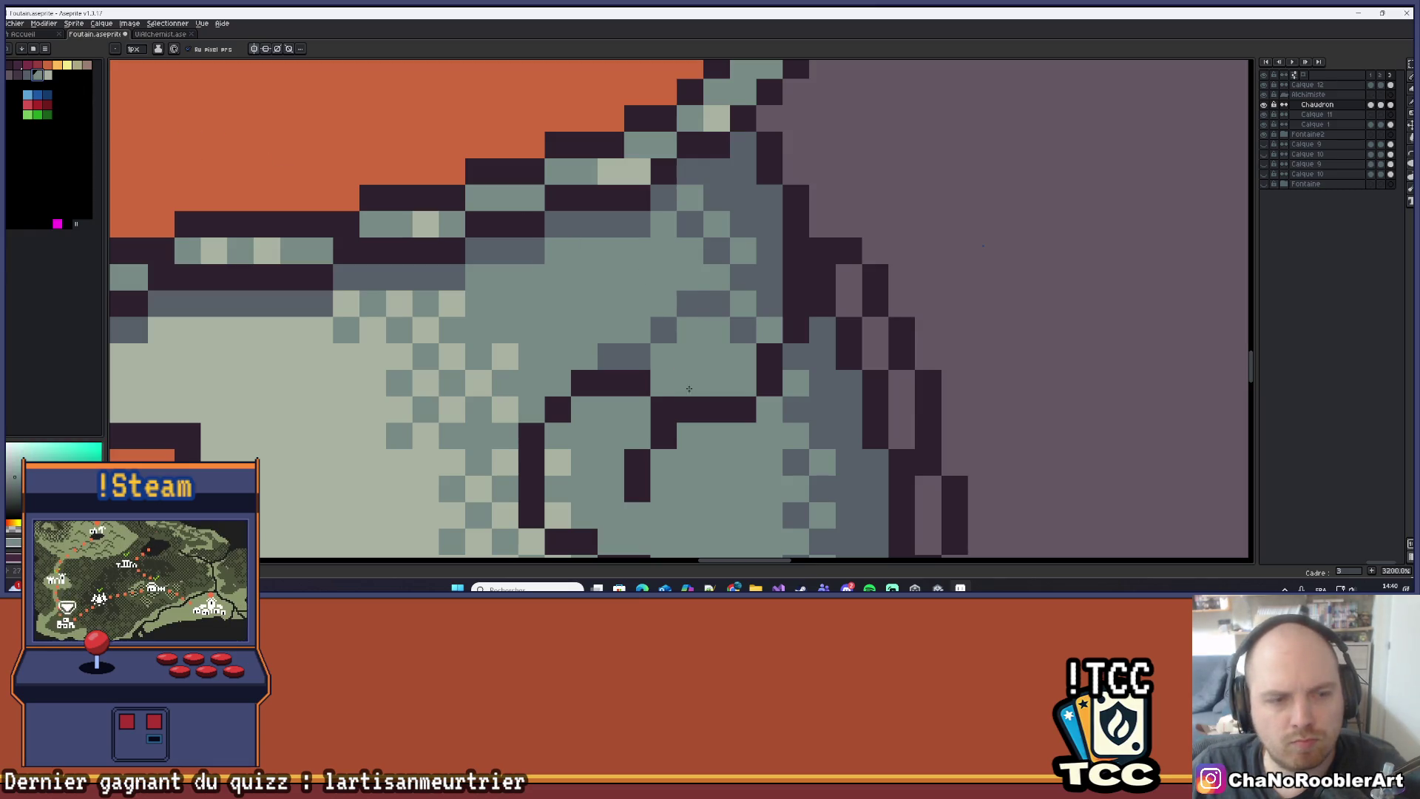
left_click(47, 74)
left_click_drag(603, 160, 560, 178)
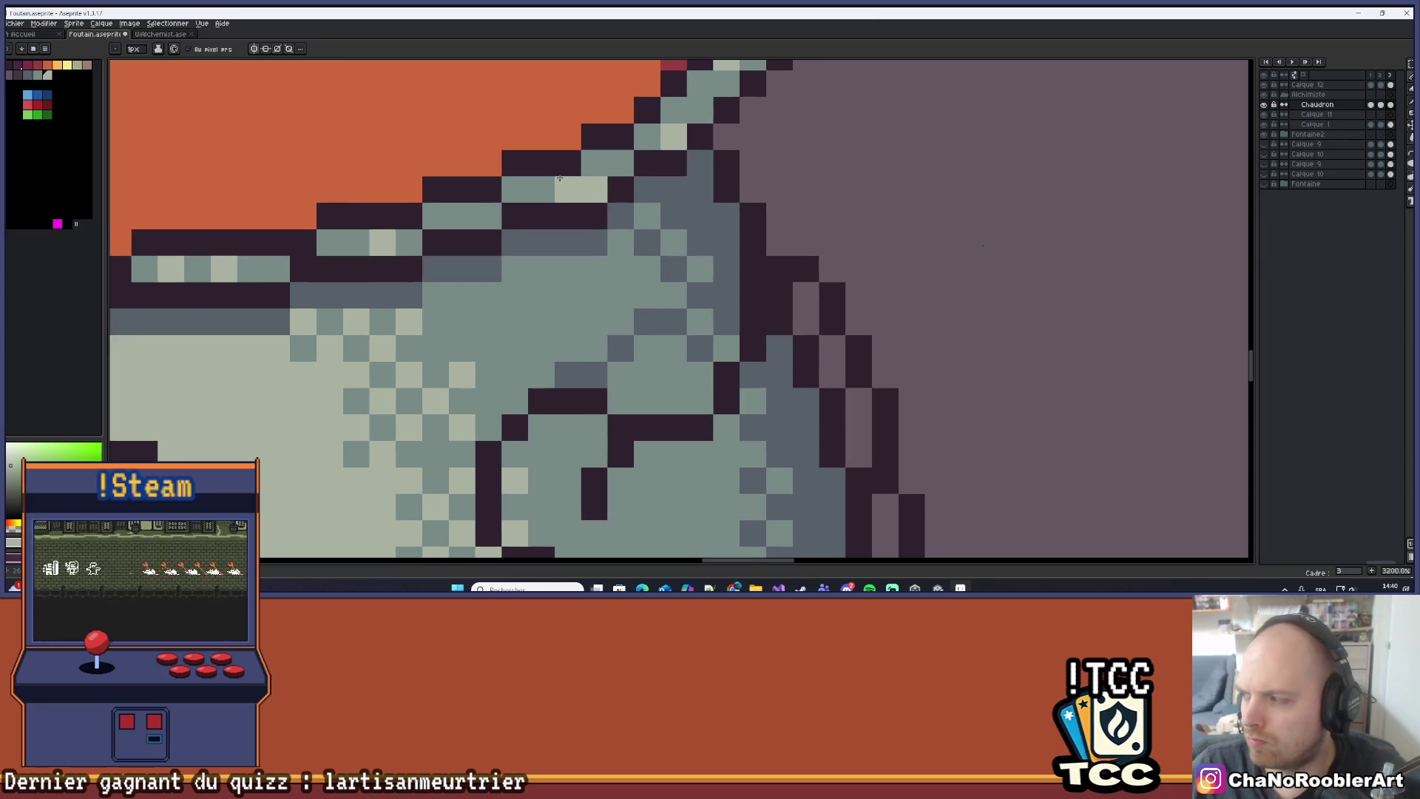
left_click_drag(620, 375, 708, 306)
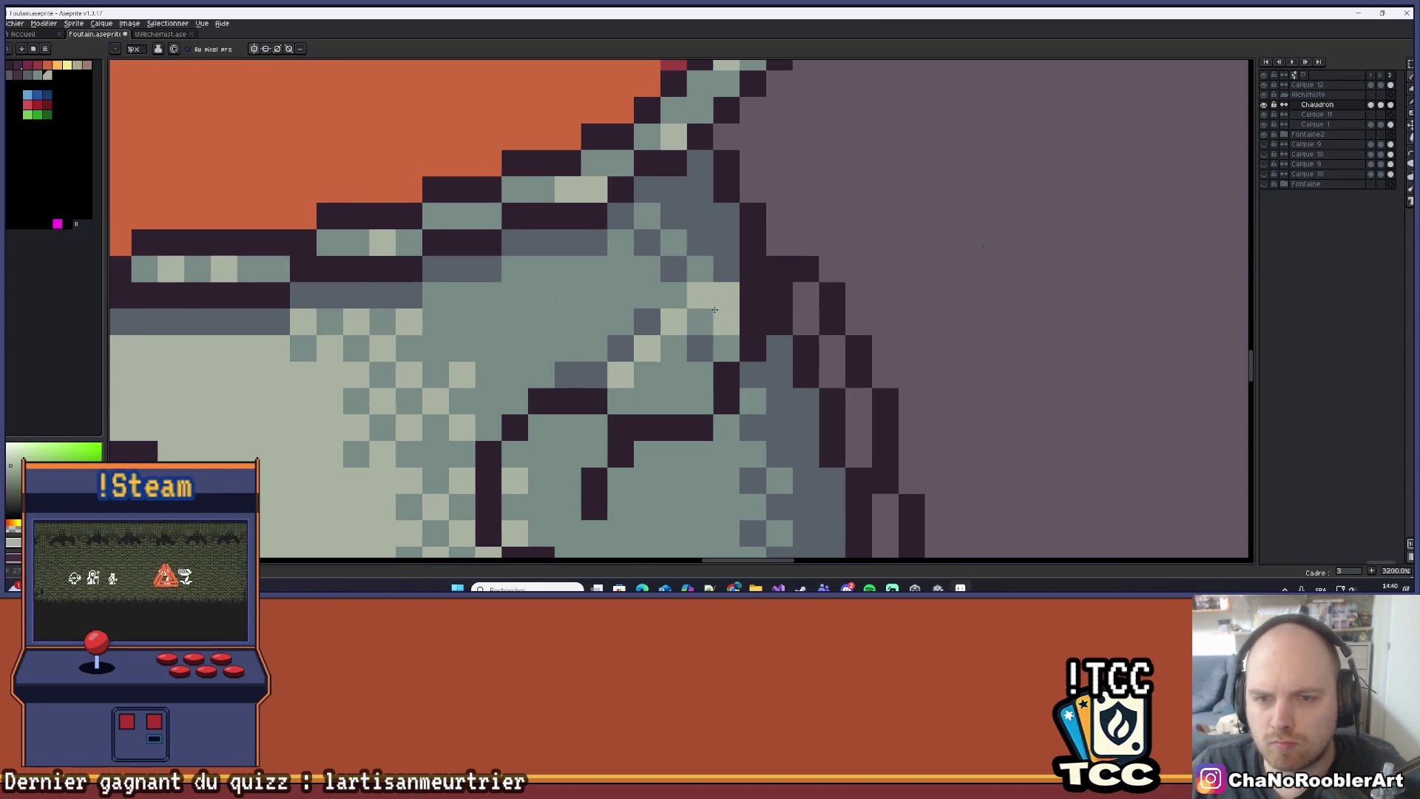
key("ctrl+z")
left_click_drag(647, 375, 647, 347)
key("ctrl+z")
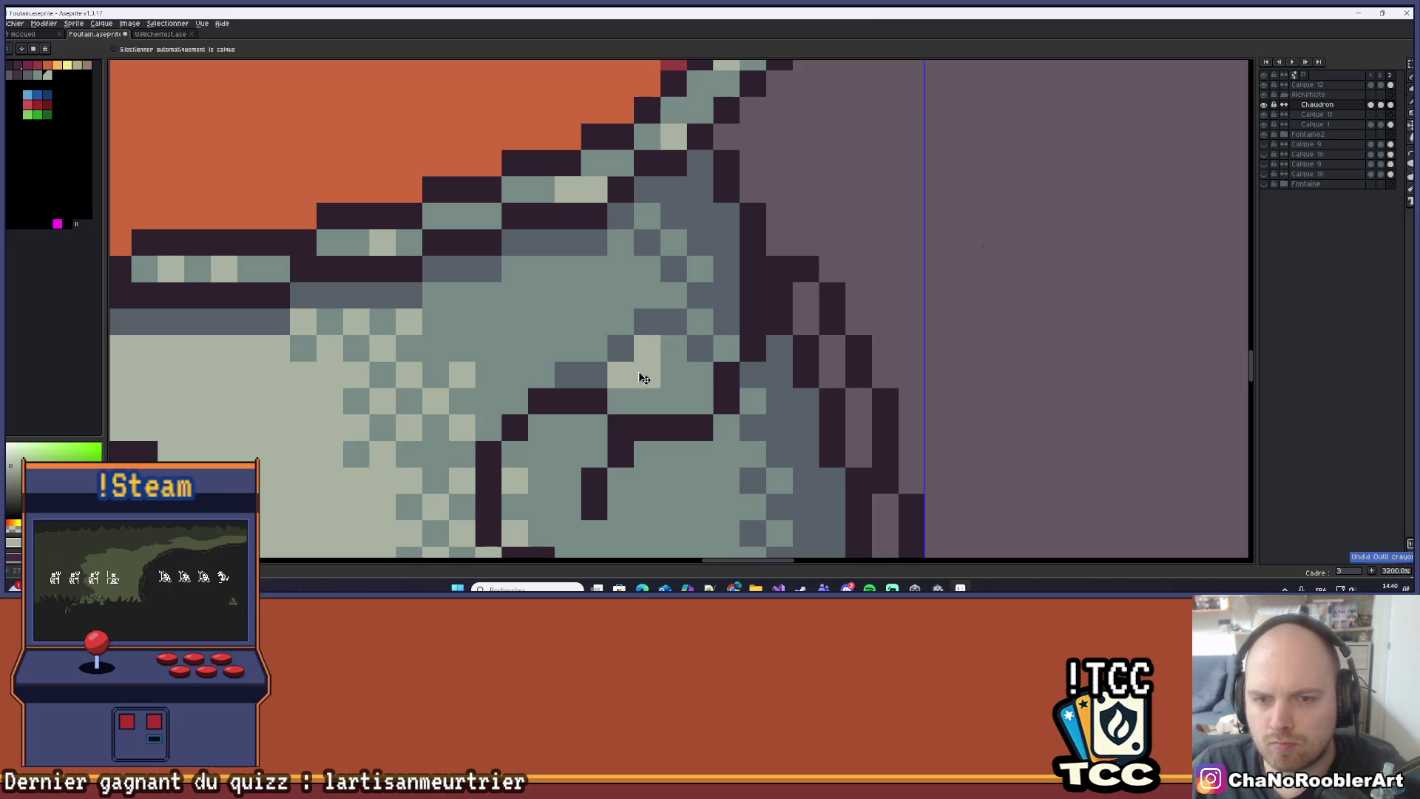
left_click_drag(622, 379, 696, 321)
scroll(728, 290, "down", 3)
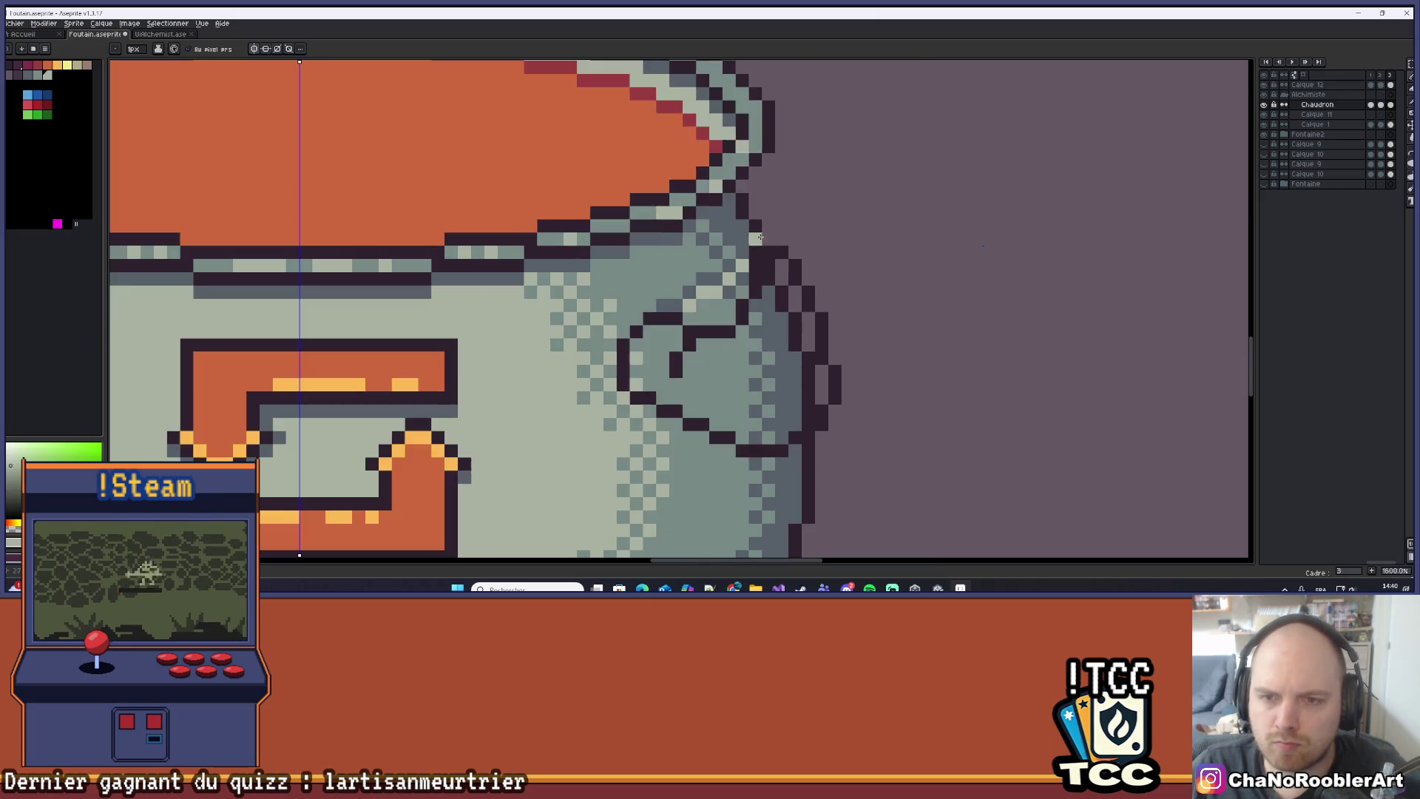
Paint over stray pixels beside the right handle in background mauve.
scroll(748, 300, "up", 3)
key("v")
key("b")
mouse_move(763, 299)
left_mouse_down()
mouse_move(762, 263)
mouse_move(739, 288)
mouse_move(791, 422)
left_mouse_up()
scroll(791, 420, "down", 3)
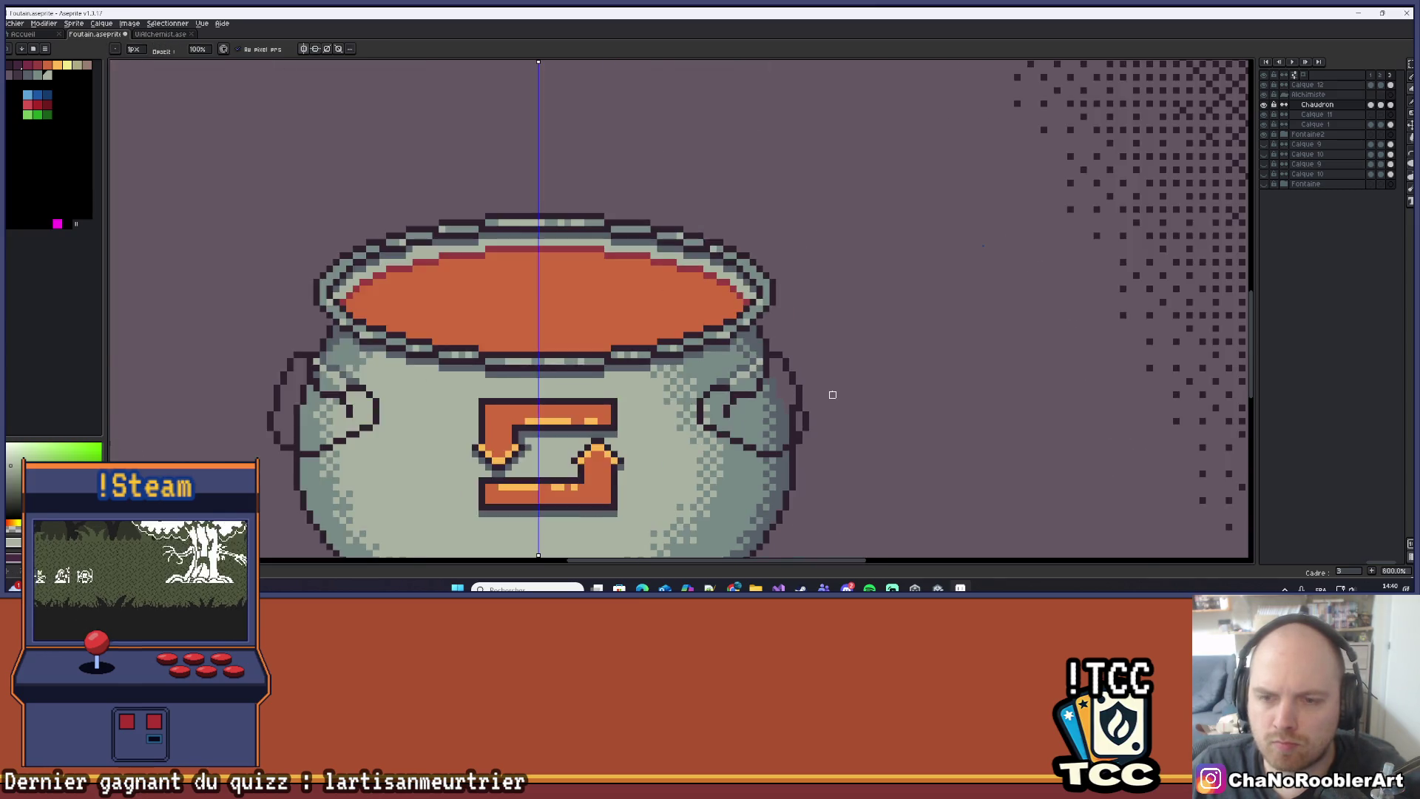
scroll(782, 407, "up", 2)
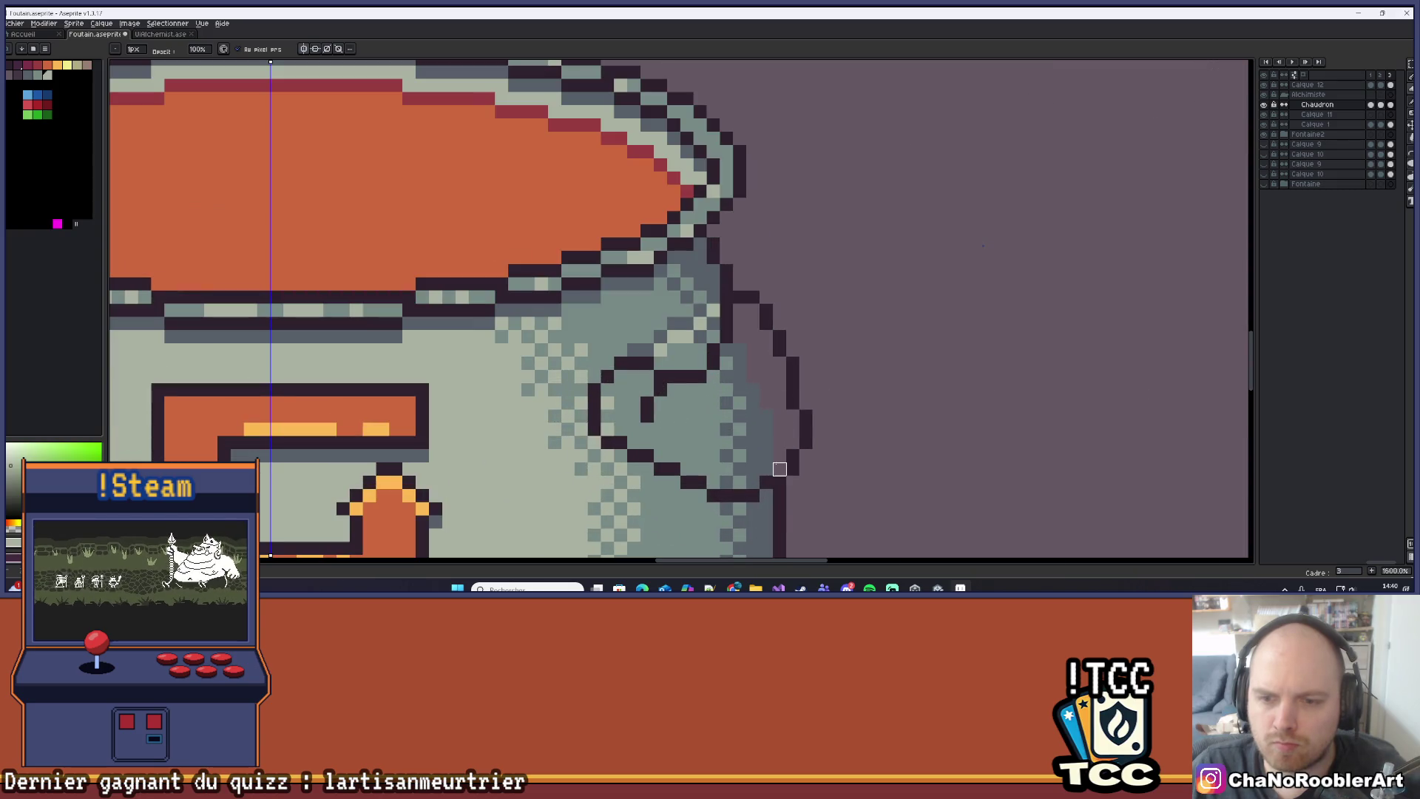
scroll(806, 390, "down", 4)
scroll(810, 385, "down", 1)
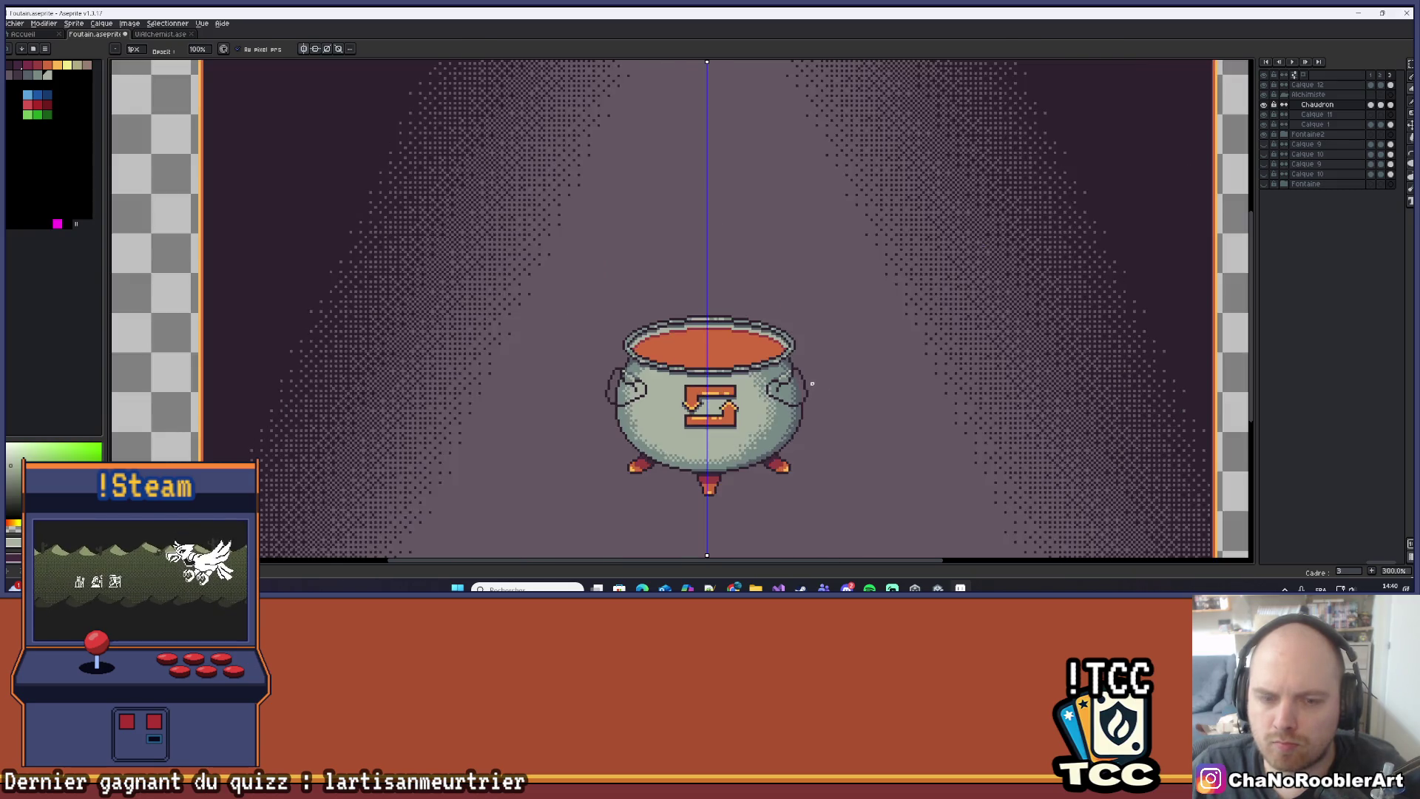
scroll(803, 383, "up", 8)
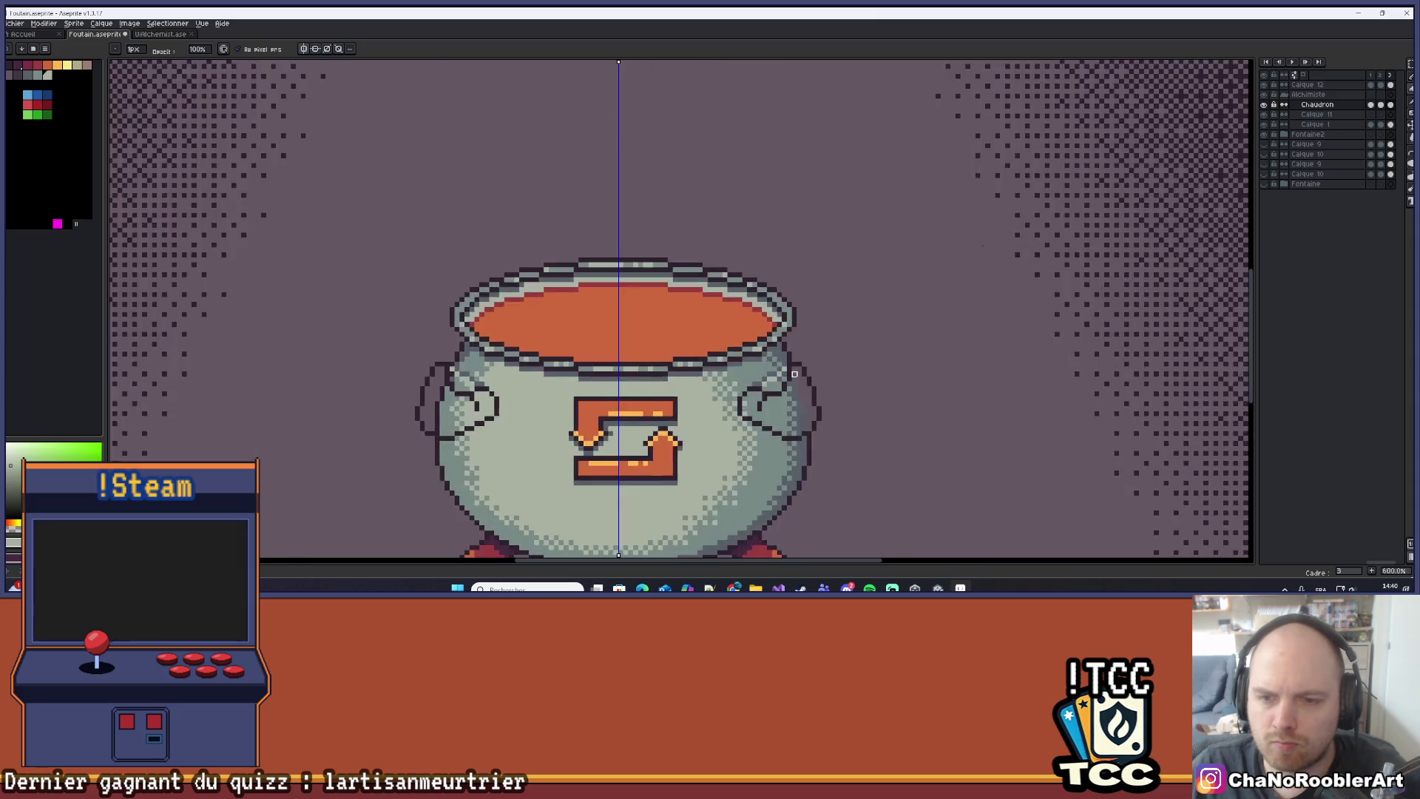
Sample a body shade and retouch the pixels where the handle meets the body.
key("i")
left_click(767, 340)
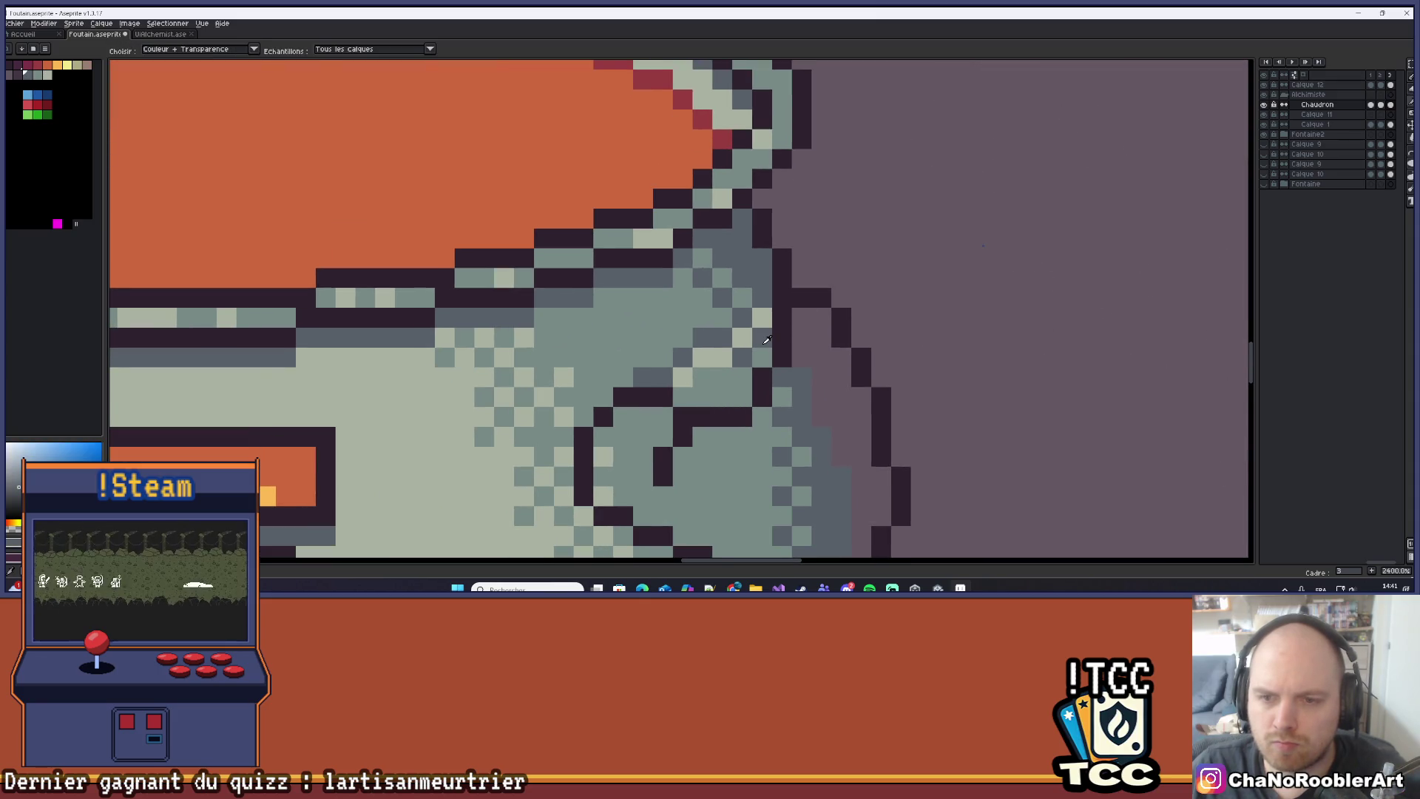
key("b")
key("e")
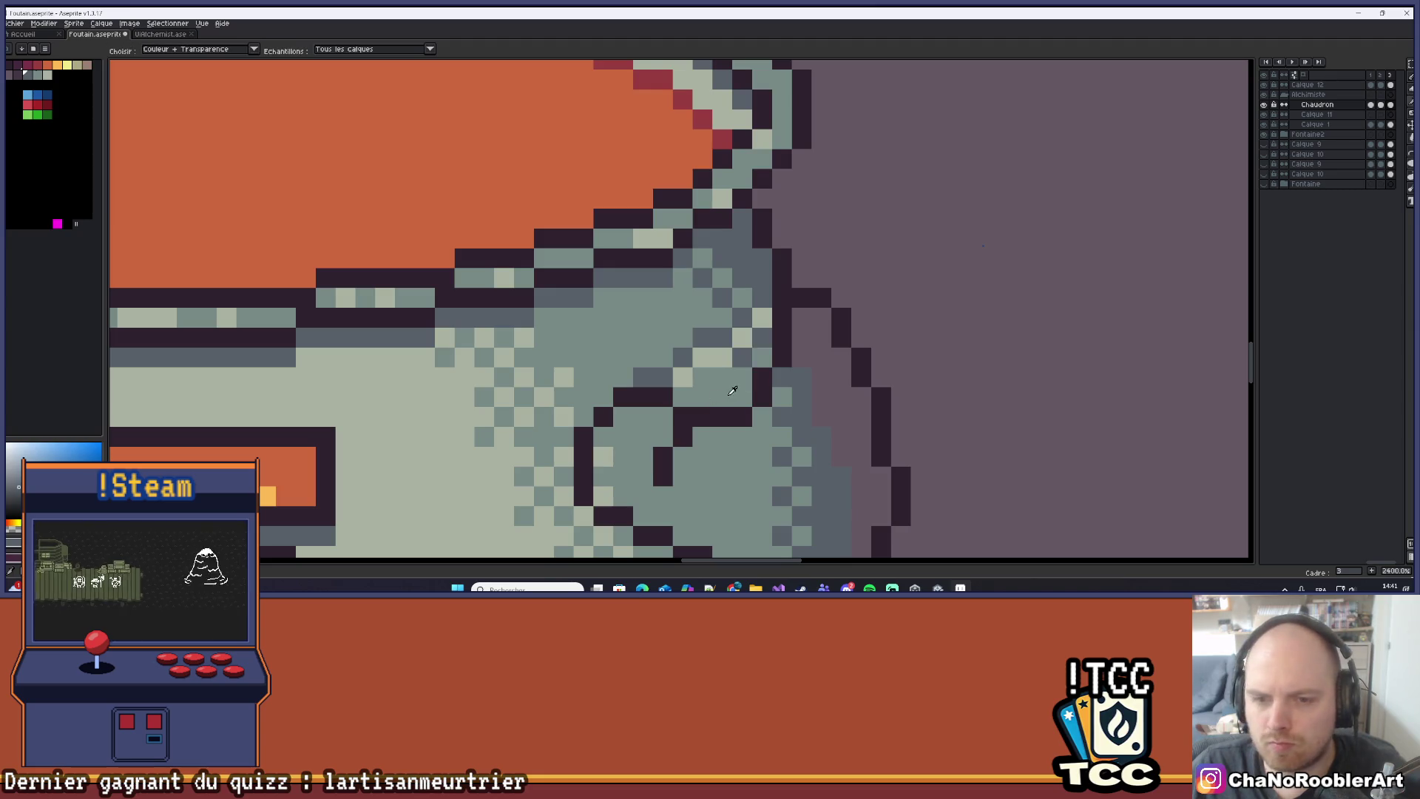
left_click(692, 400)
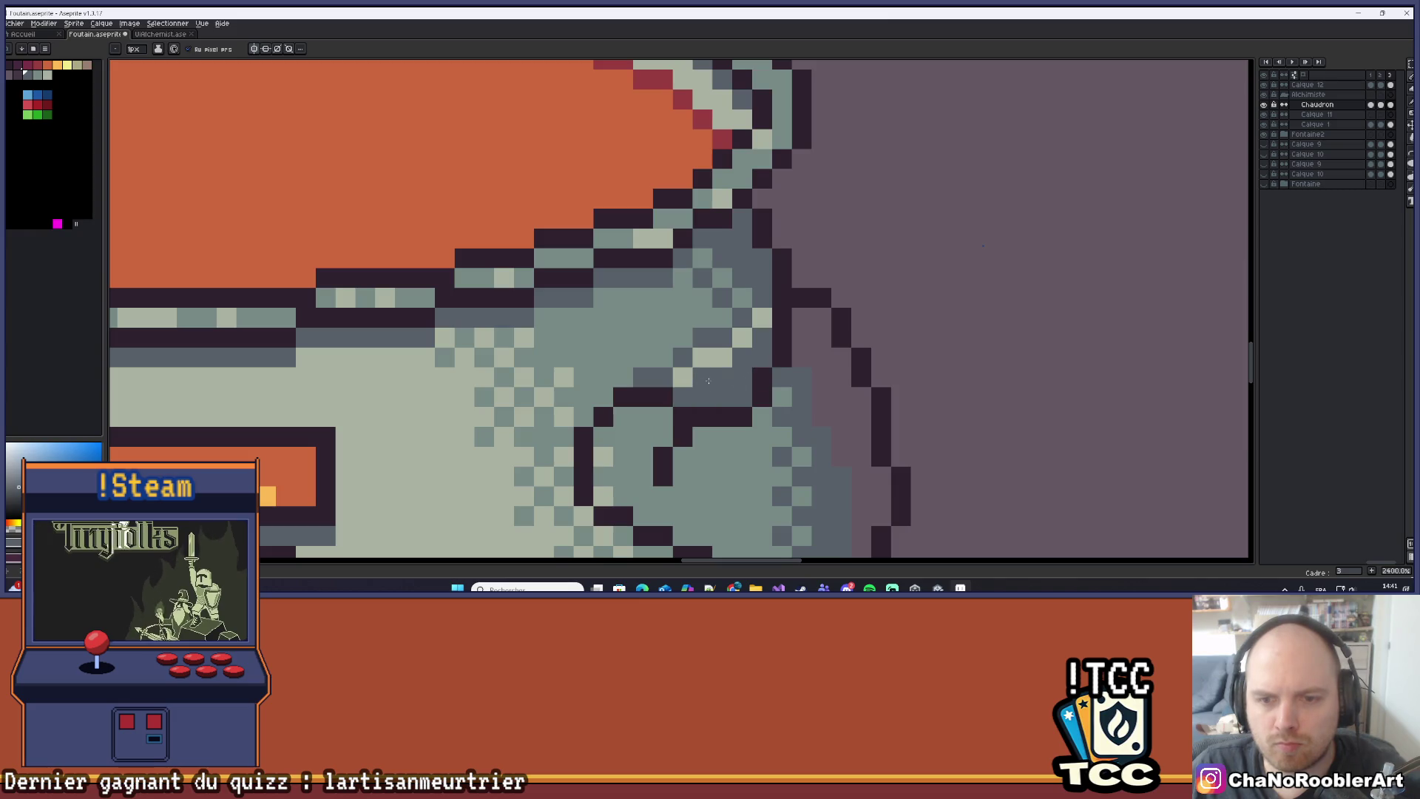
scroll(873, 252, "down", 3)
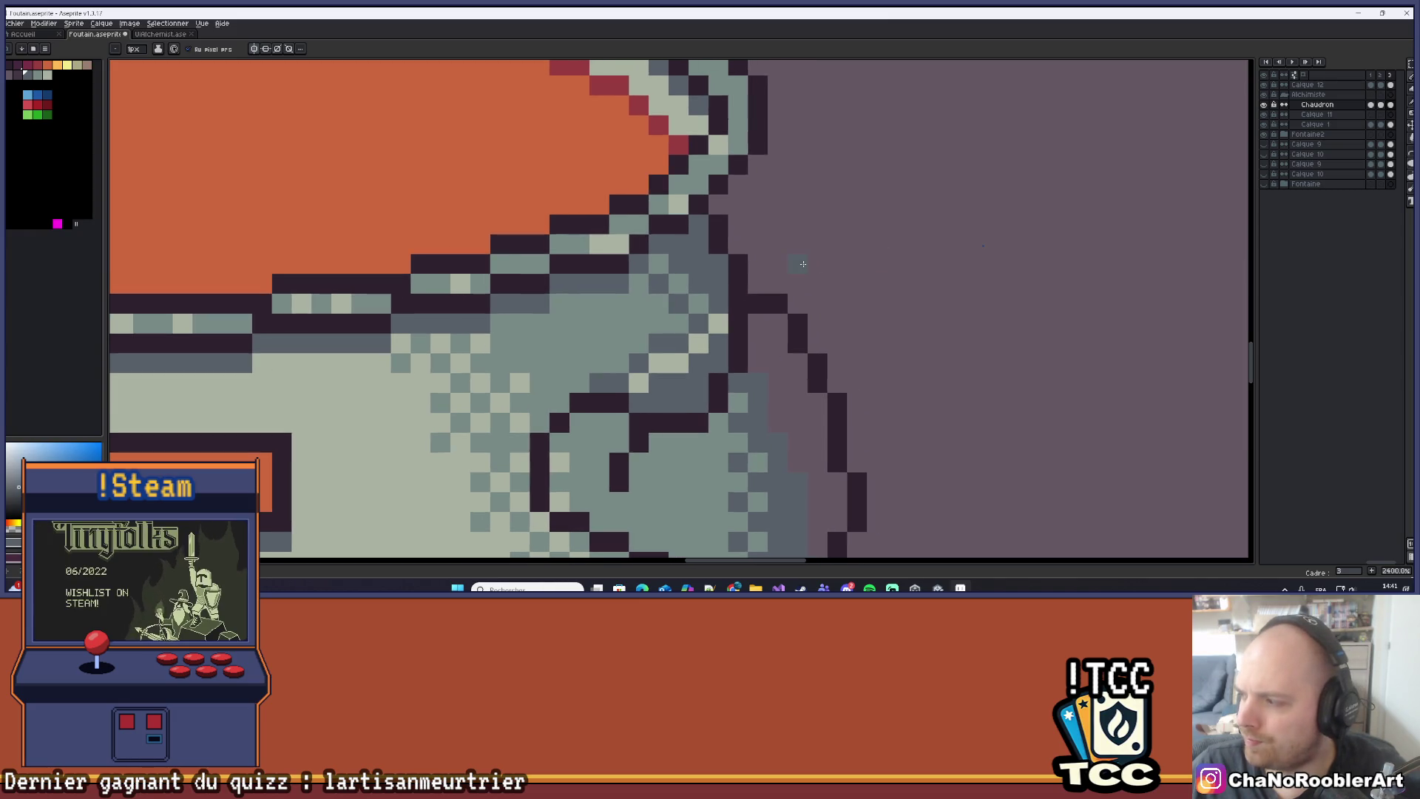
scroll(721, 405, "down", 2)
scroll(722, 405, "down", 1)
scroll(650, 378, "up", 5)
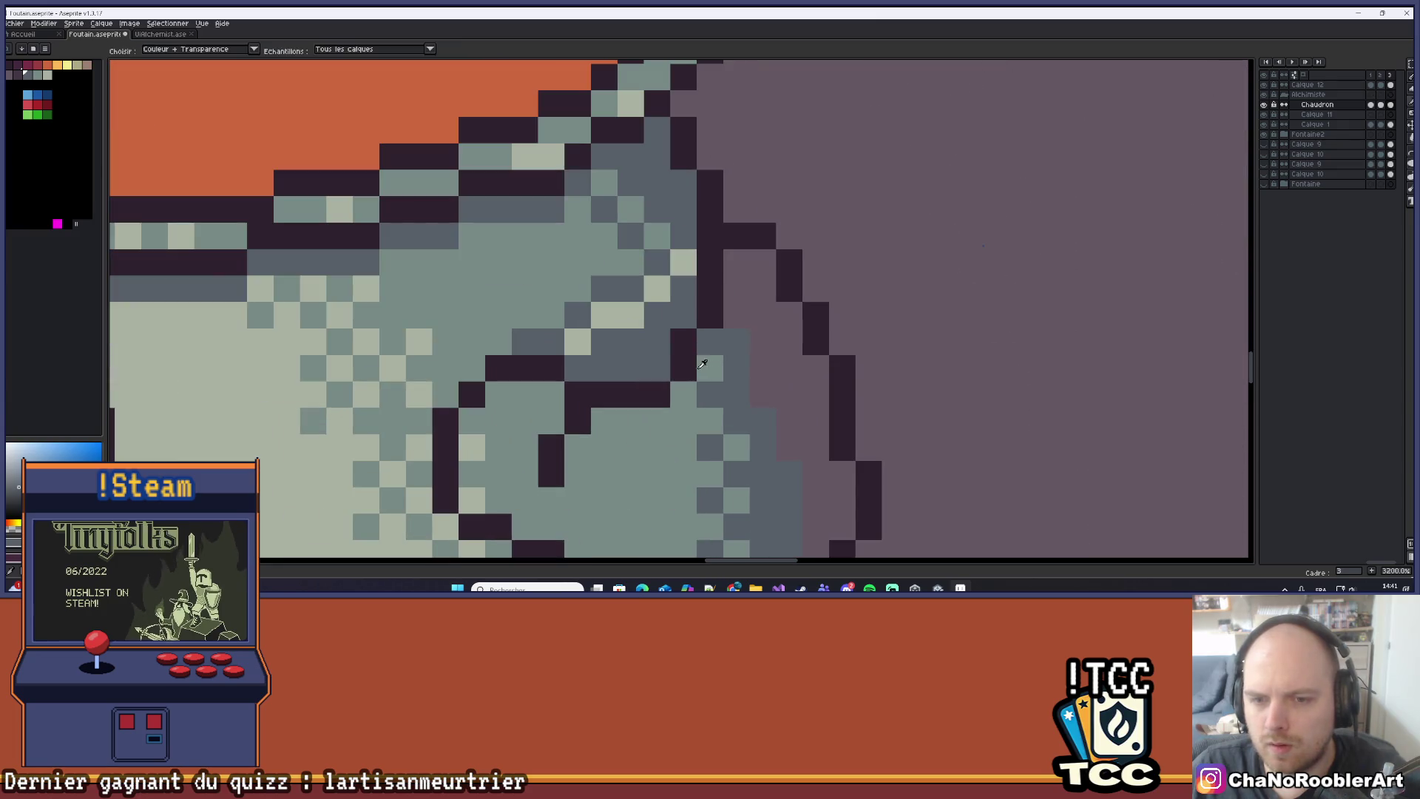
mouse_move(670, 418)
left_mouse_down()
mouse_move(677, 370)
mouse_move(666, 393)
left_mouse_up()
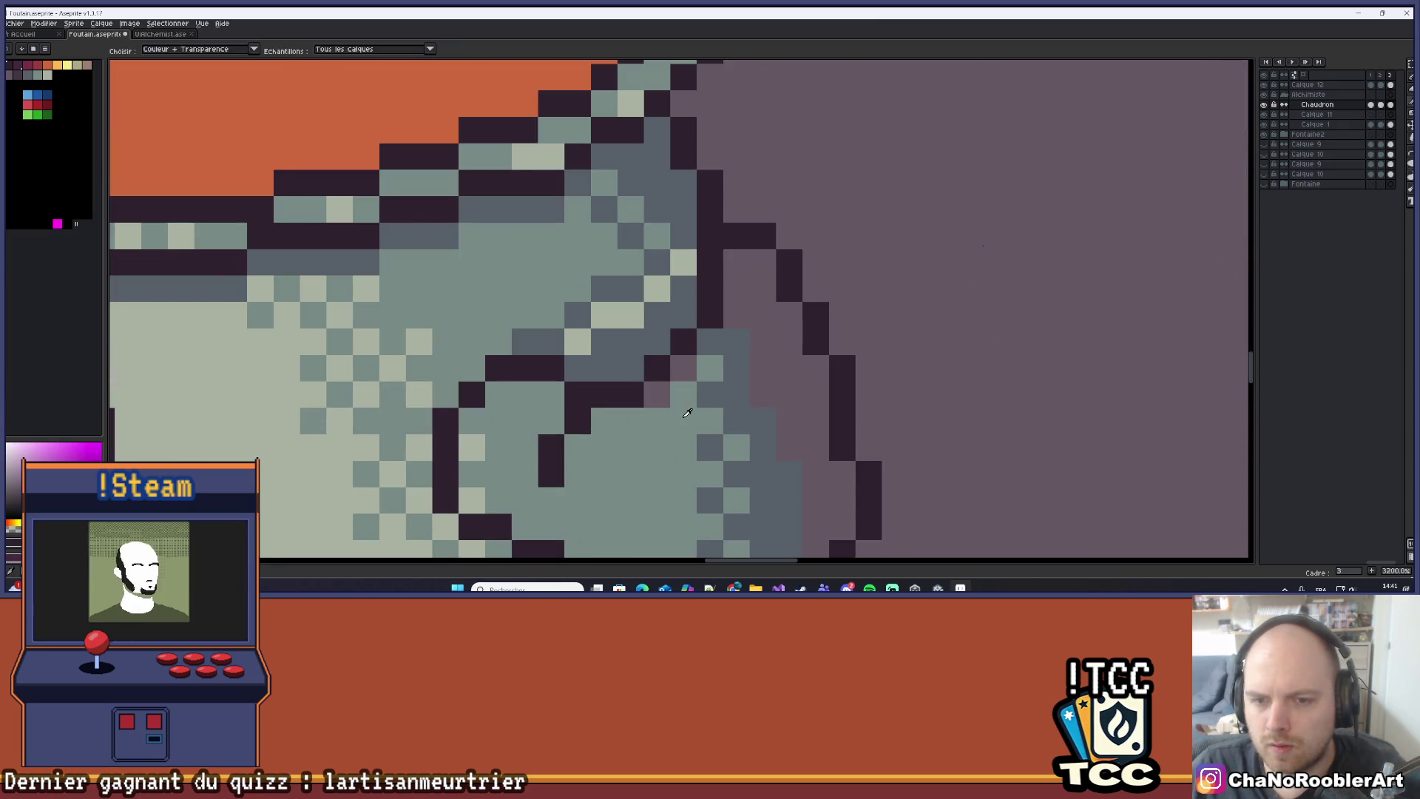
Lighten the body-edge pixels near the handle with the grey-teal palette shade.
left_click(656, 399, "alt")
scroll(693, 368, "down", 5)
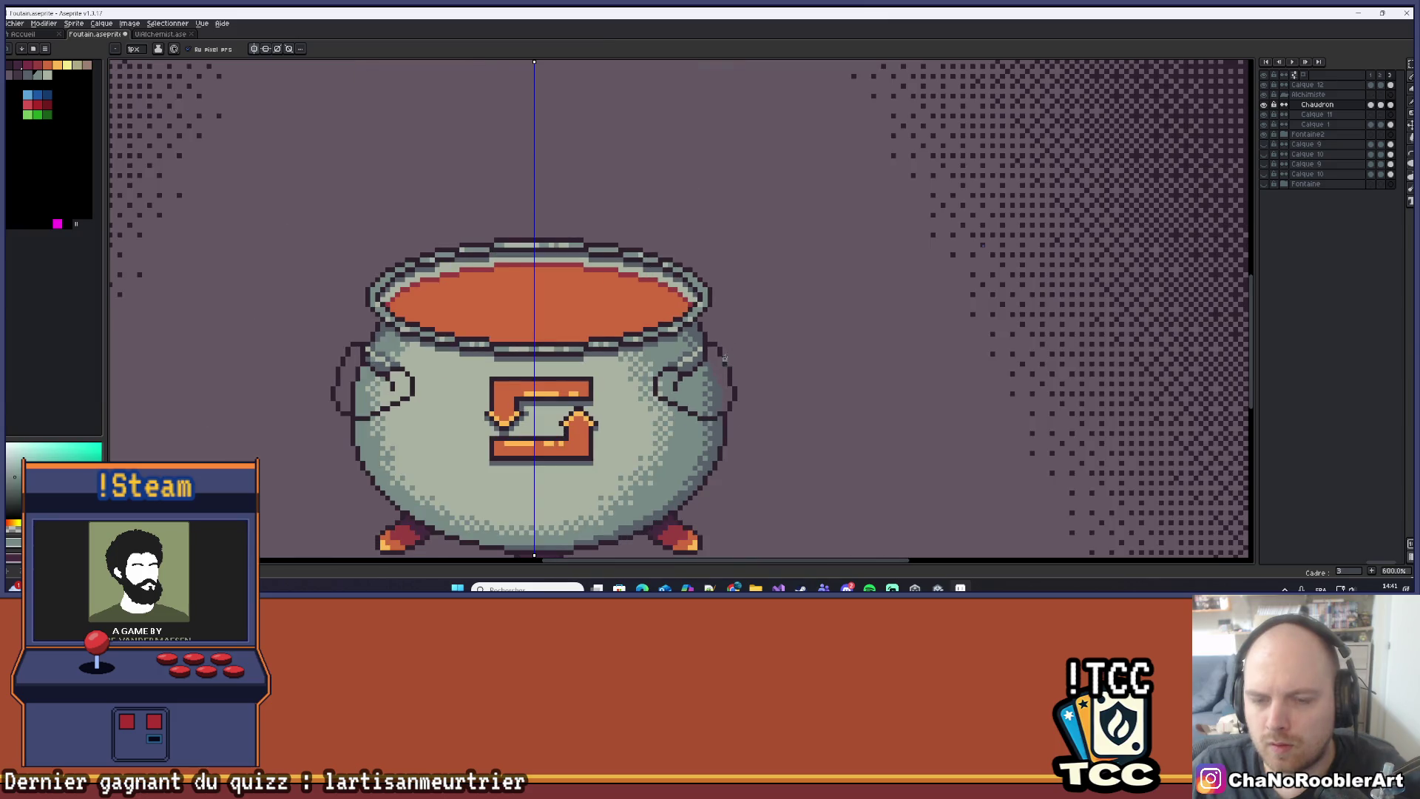
scroll(700, 342, "up", 5)
left_click(678, 334, "alt")
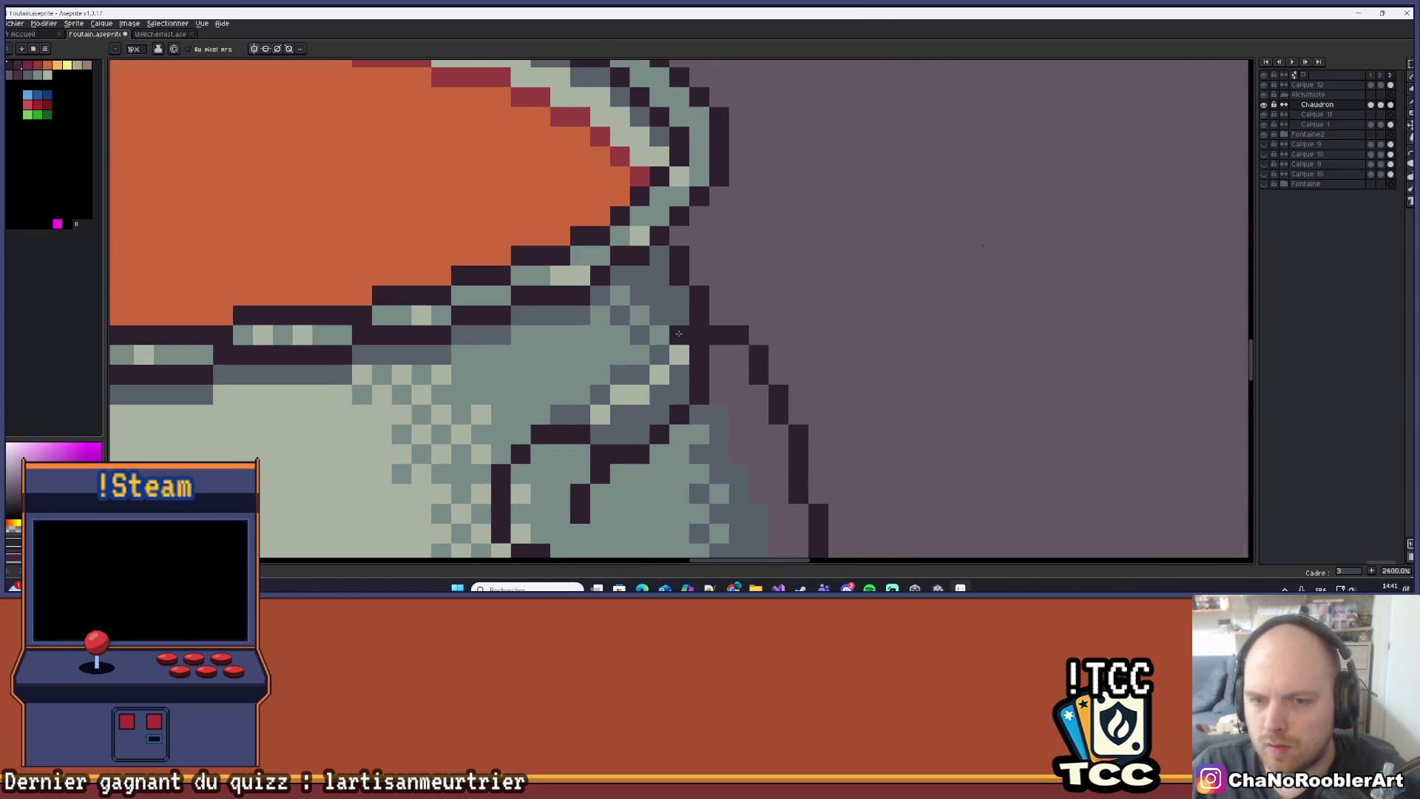
scroll(753, 302, "down", 2)
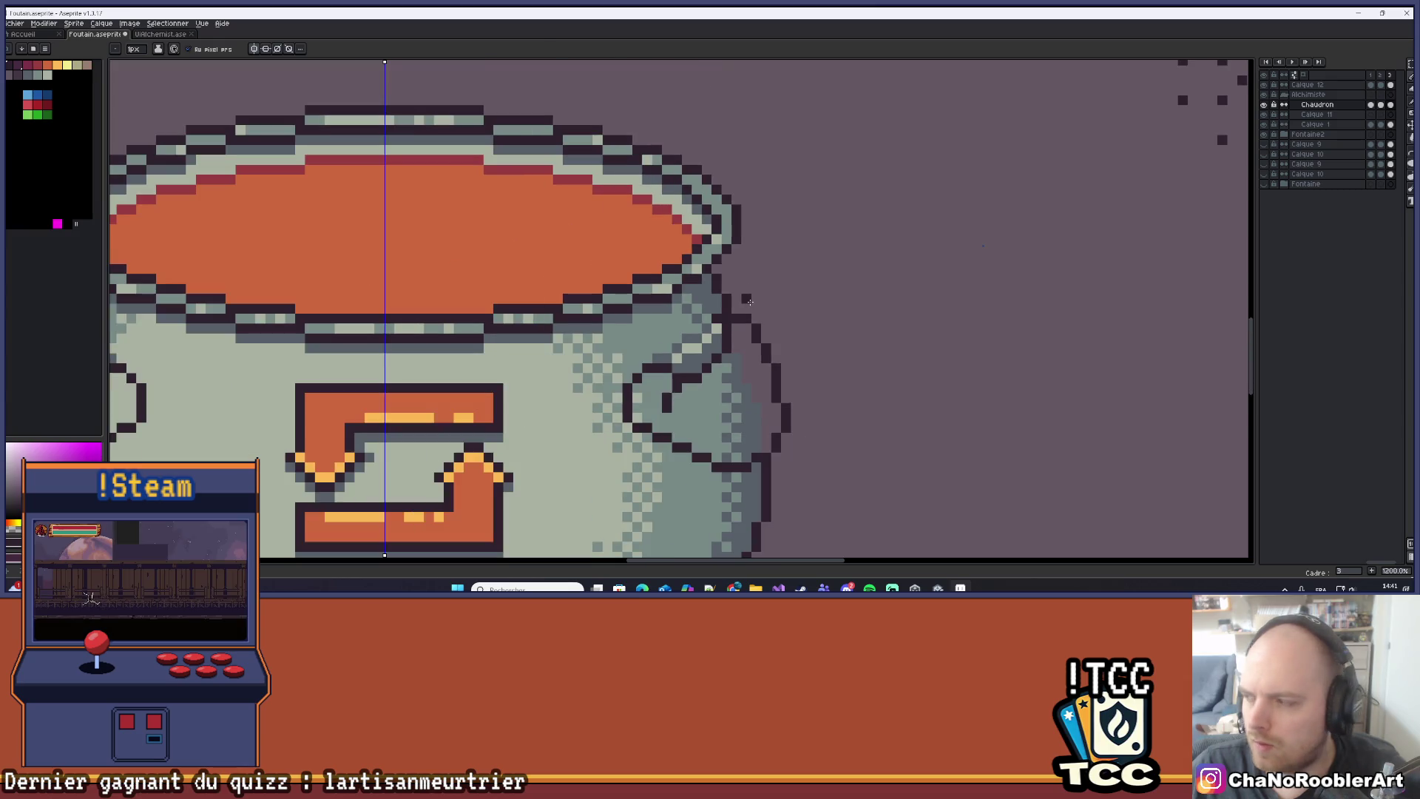
scroll(733, 299, "up", 3)
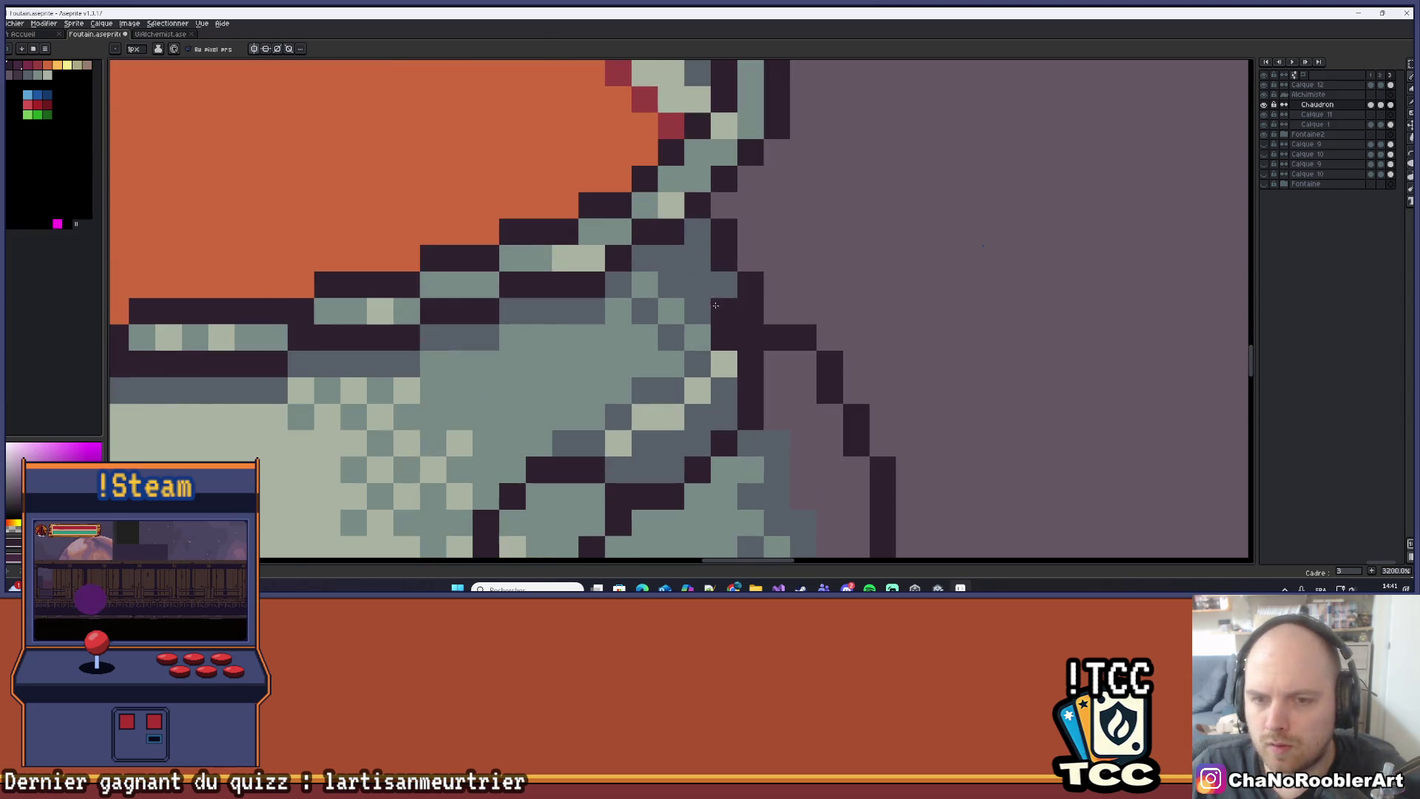
left_click(680, 362, "alt")
scroll(680, 361, "down", 7)
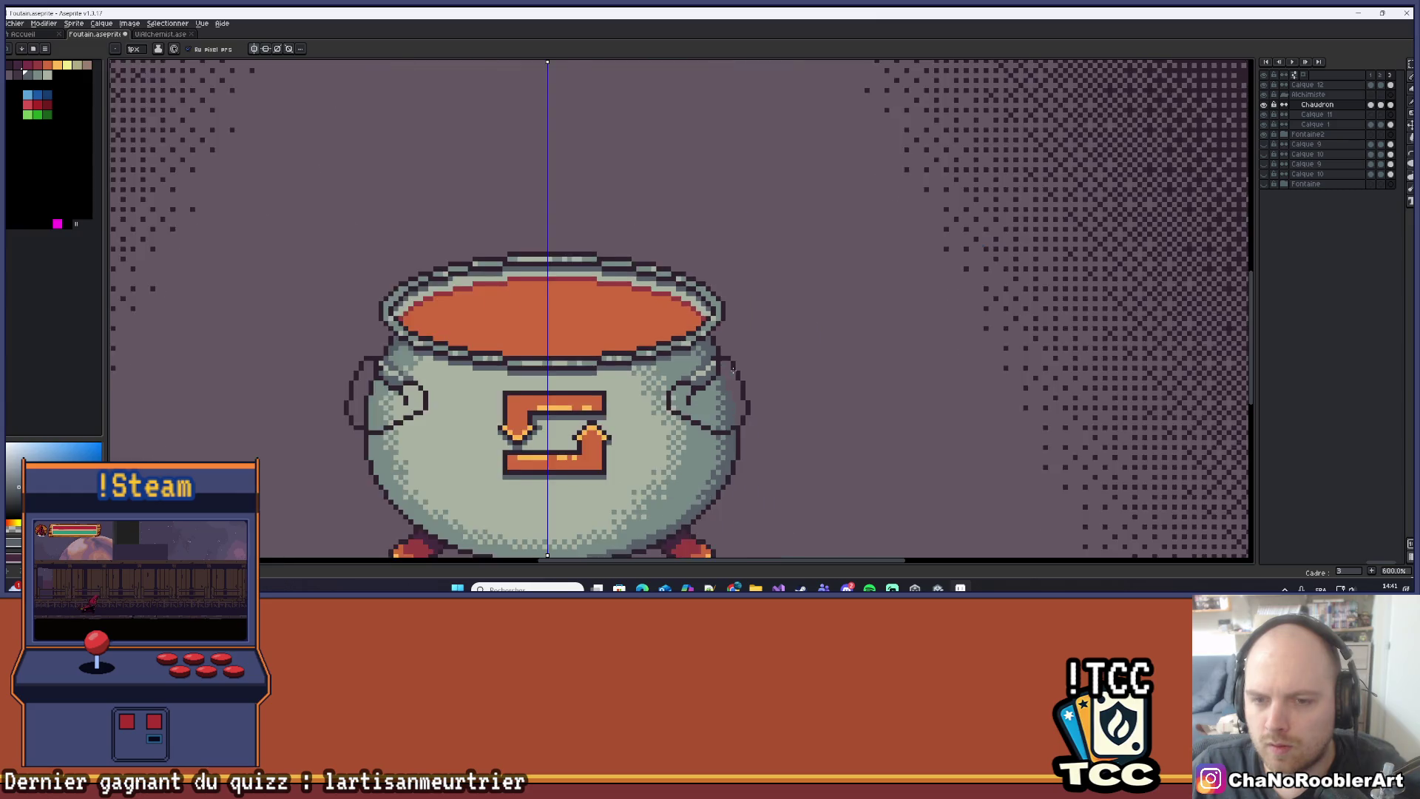
scroll(775, 373, "up", 5)
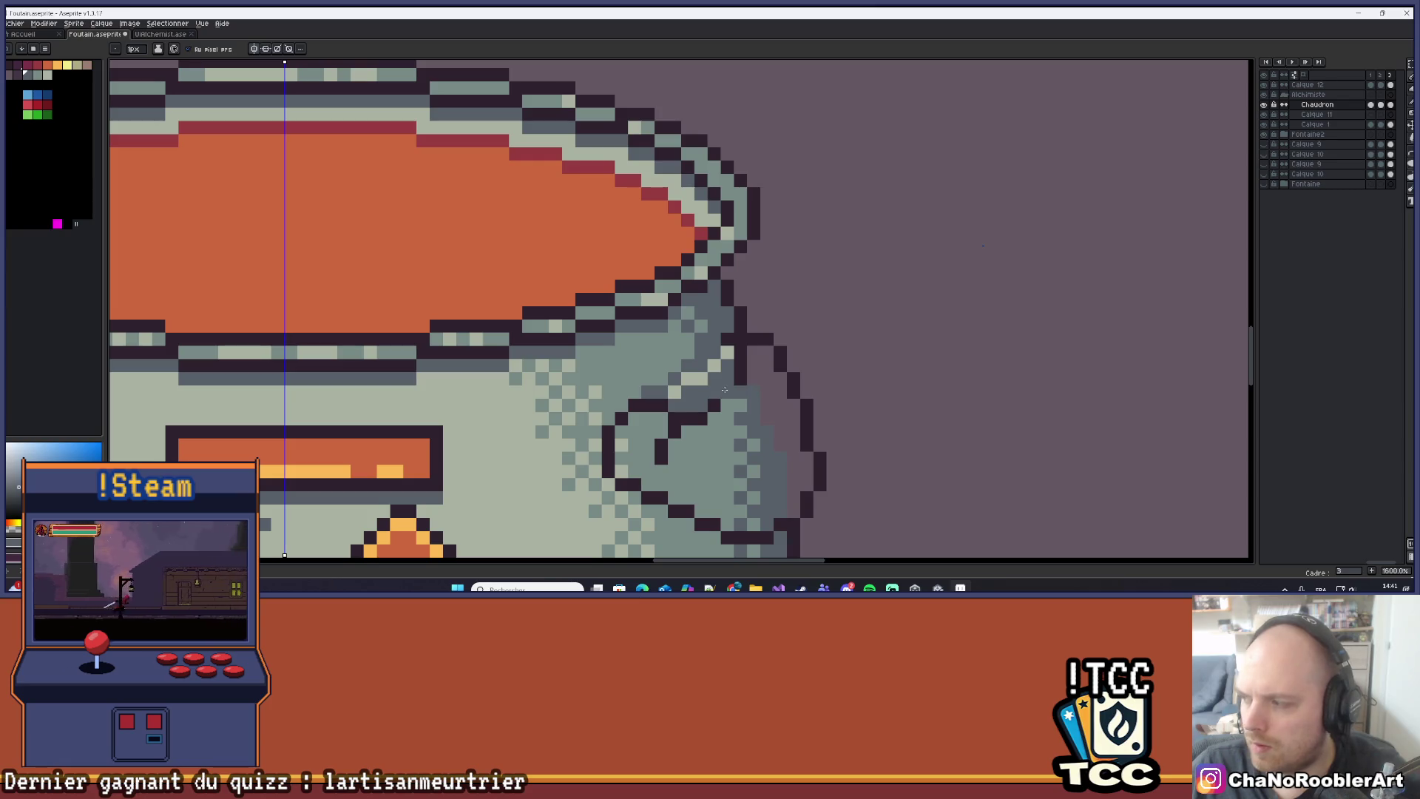
scroll(755, 388, "up", 5)
scroll(744, 388, "down", 3)
scroll(745, 388, "up", 1)
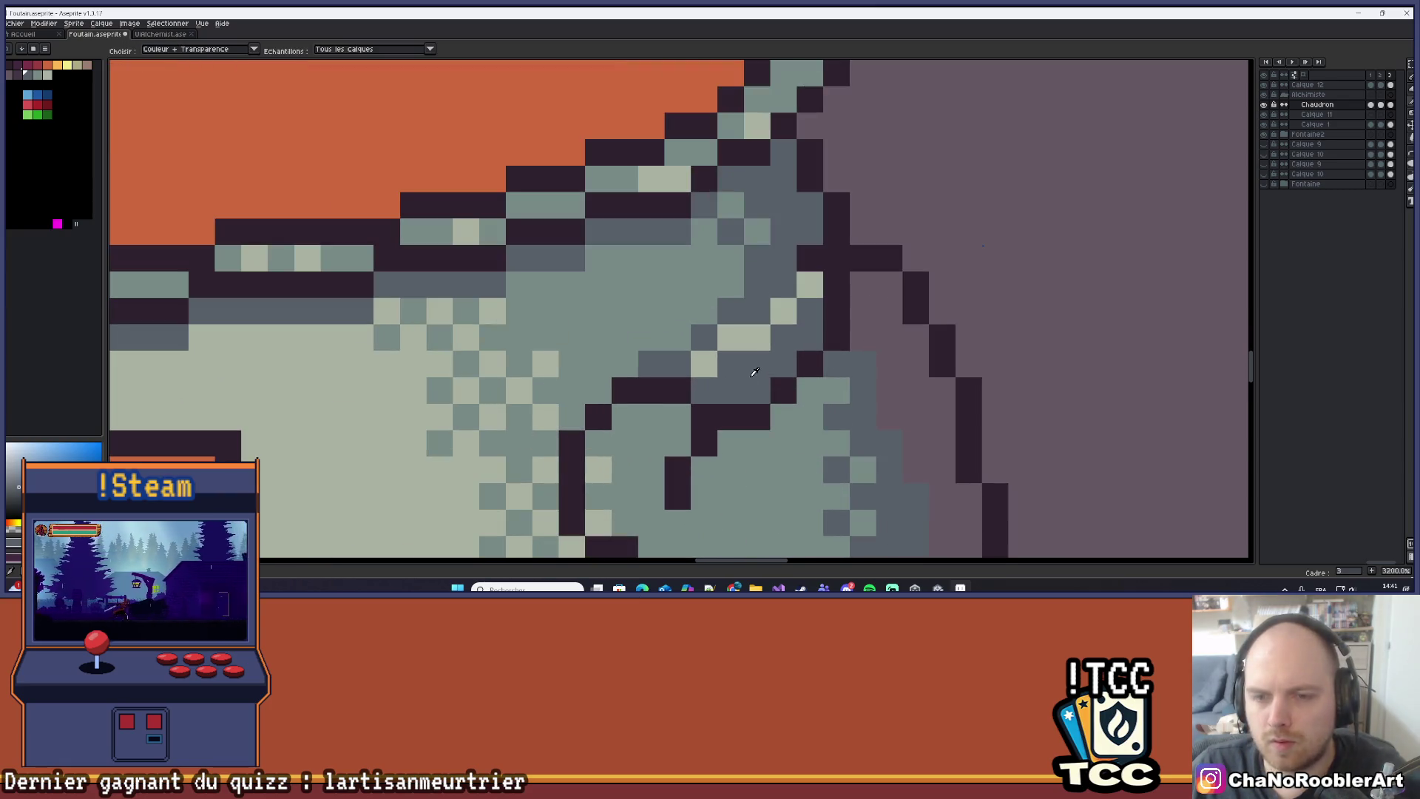
left_click(50, 75)
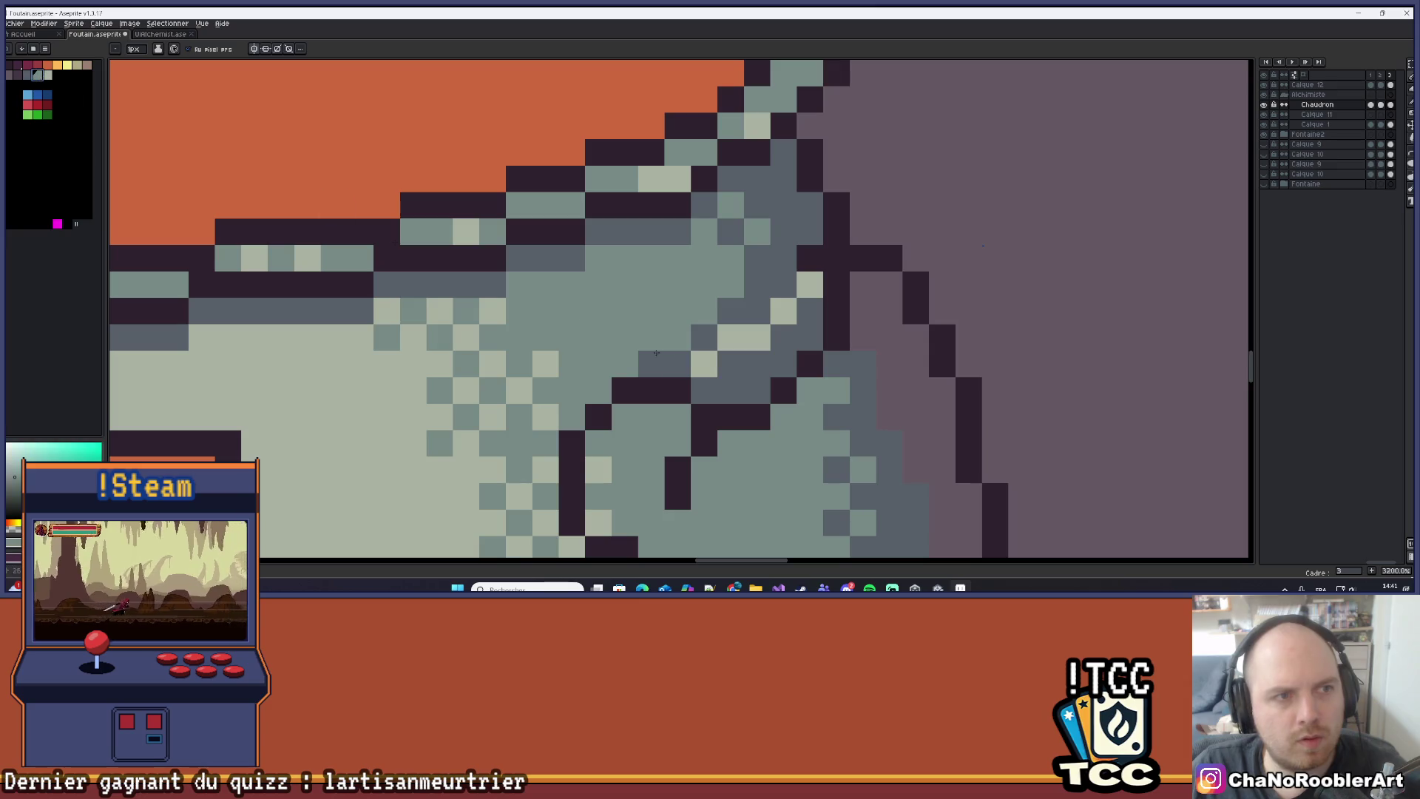
left_click(779, 342)
left_click(810, 311)
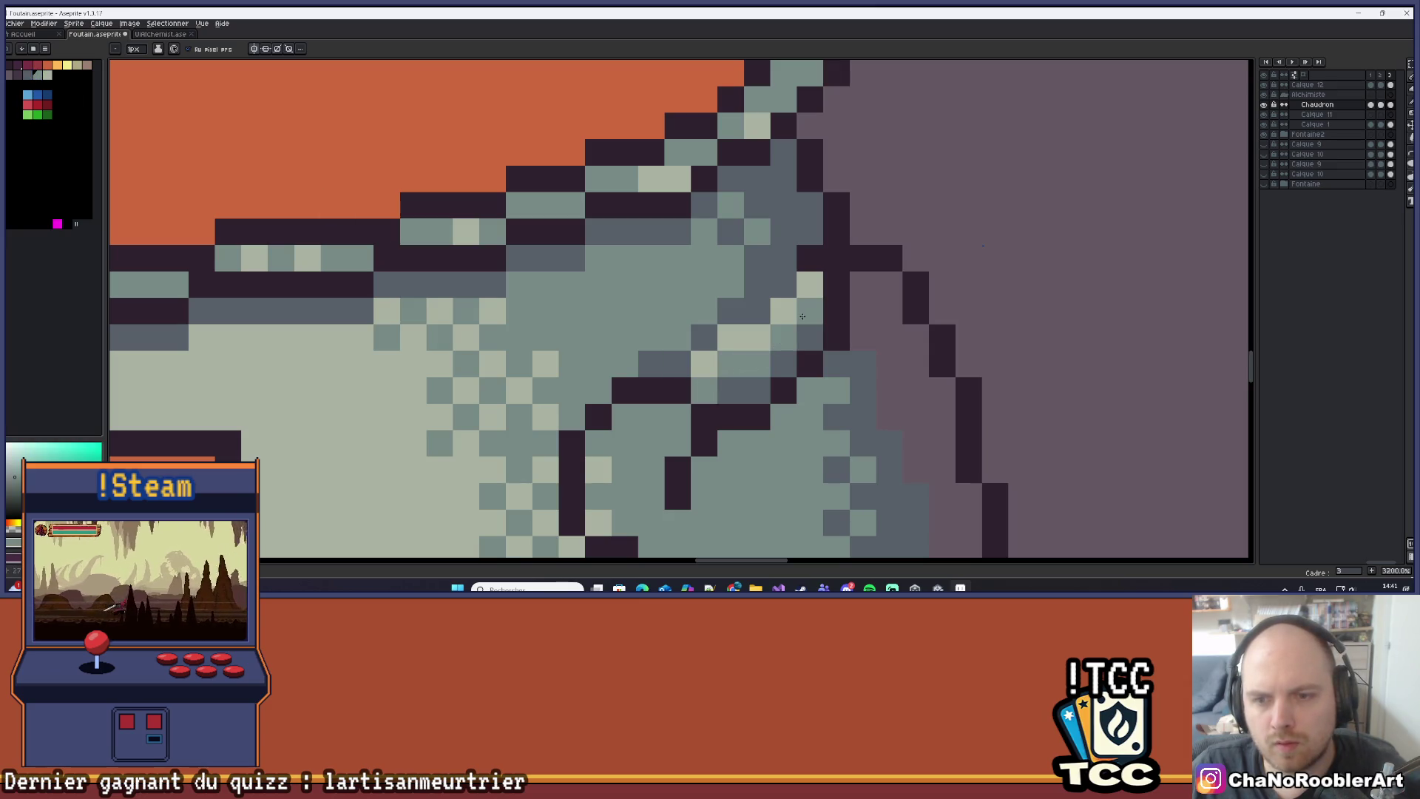
scroll(903, 339, "down", 5)
scroll(884, 335, "up", 4)
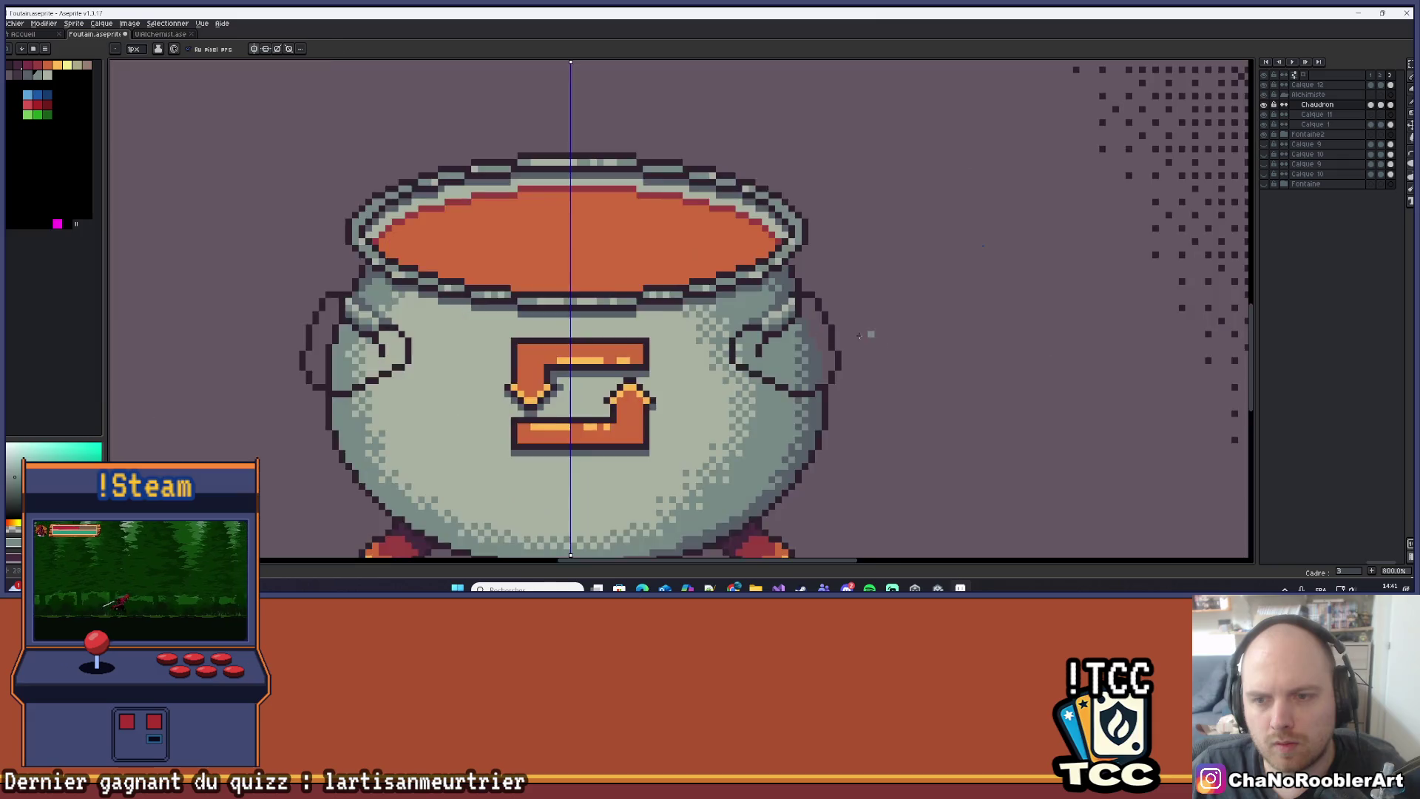
Choose the dark outline colour and place a dark pixel on the right handle.
key("alt")
left_click(18, 77)
left_click(686, 326)
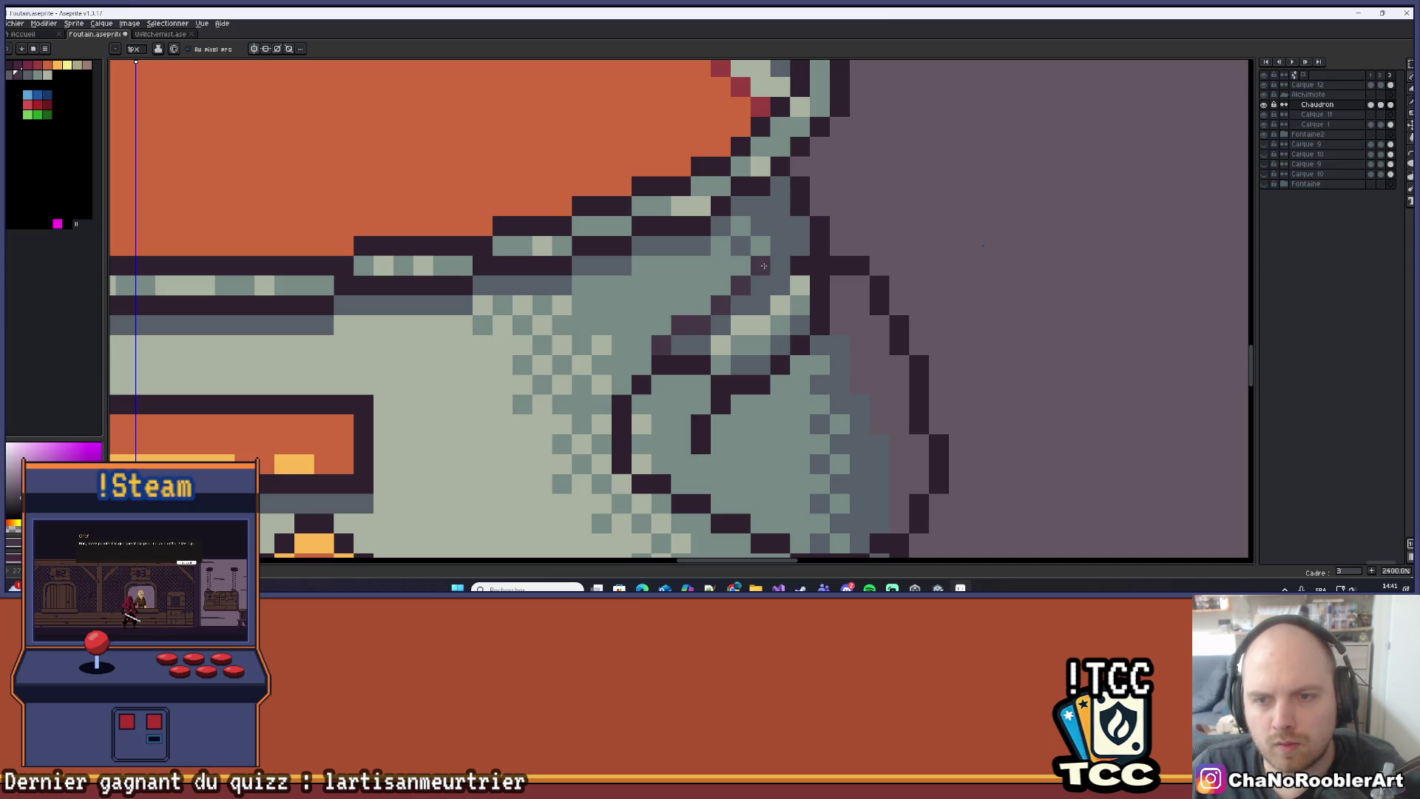
scroll(800, 246, "down", 6)
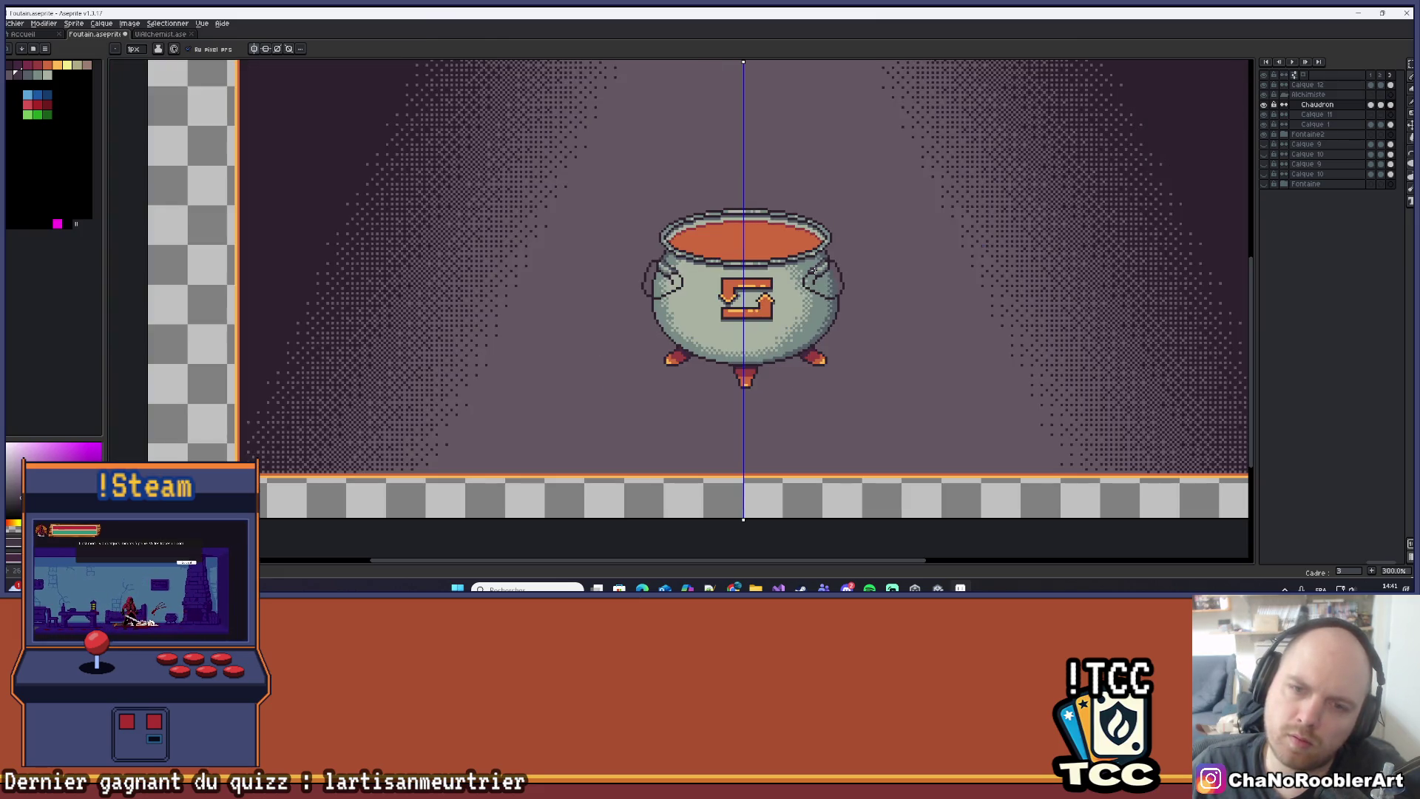
left_click_drag(891, 270, 783, 285)
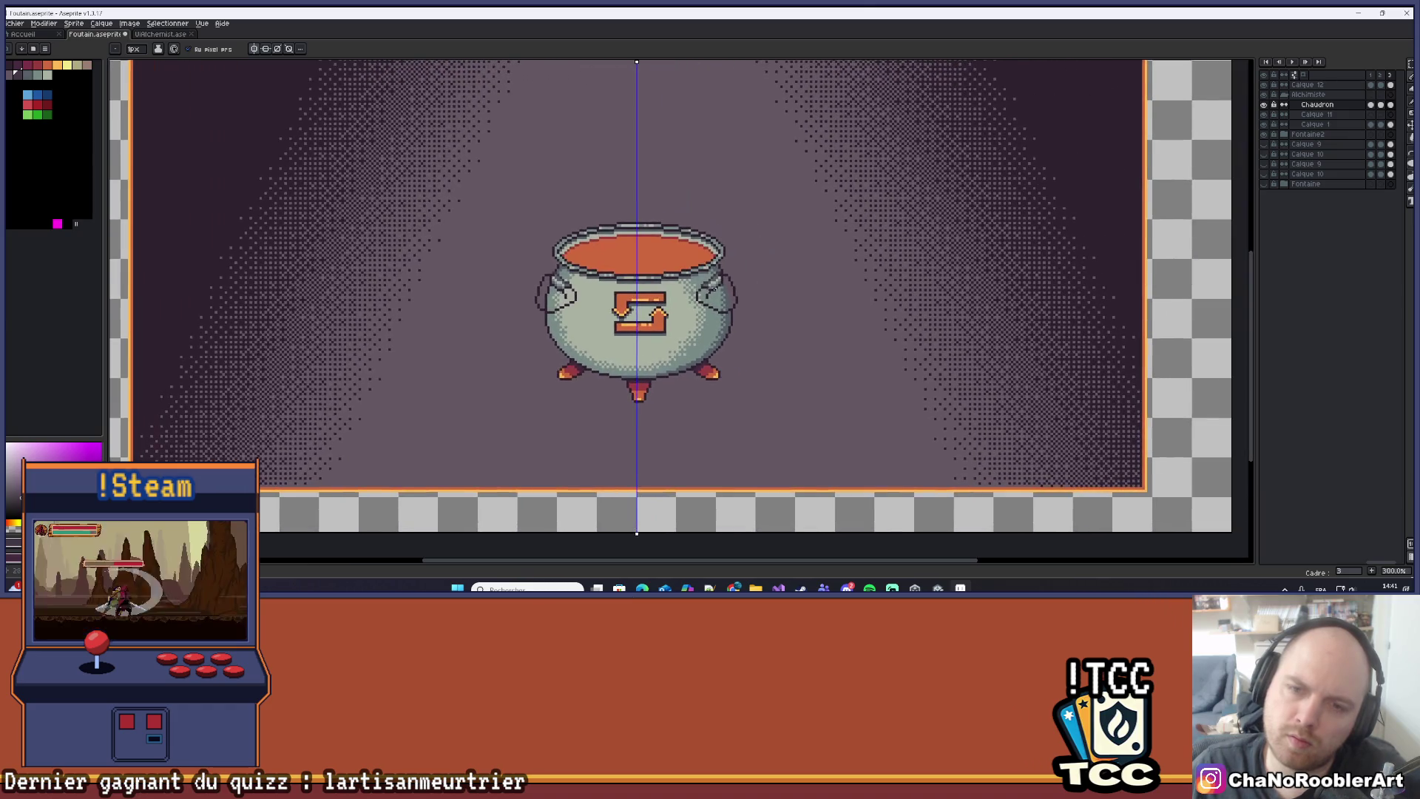
scroll(753, 274, "up", 7)
scroll(753, 274, "up", 3)
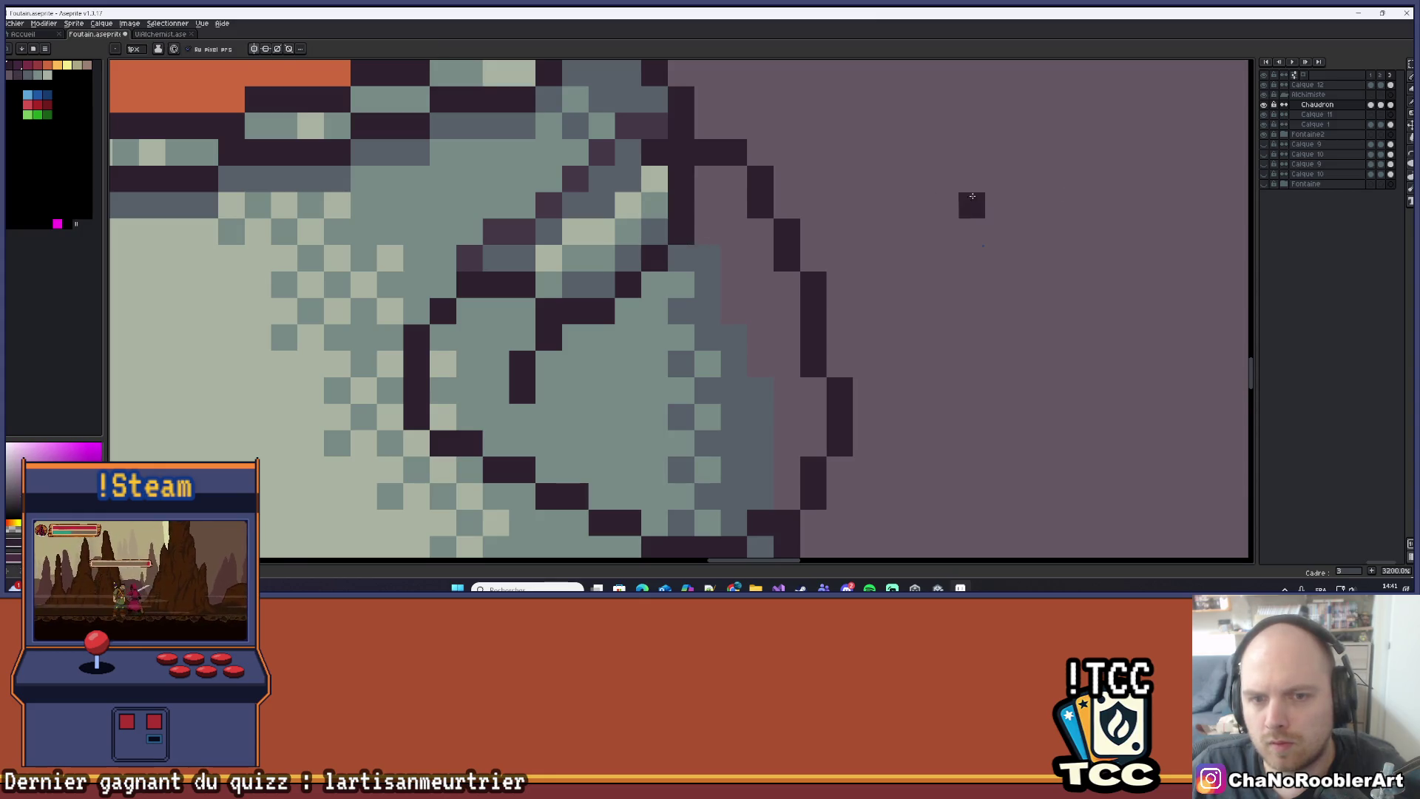
Redraw the handle outline as a tighter mirrored loop hugging the cauldron body.
key("l")
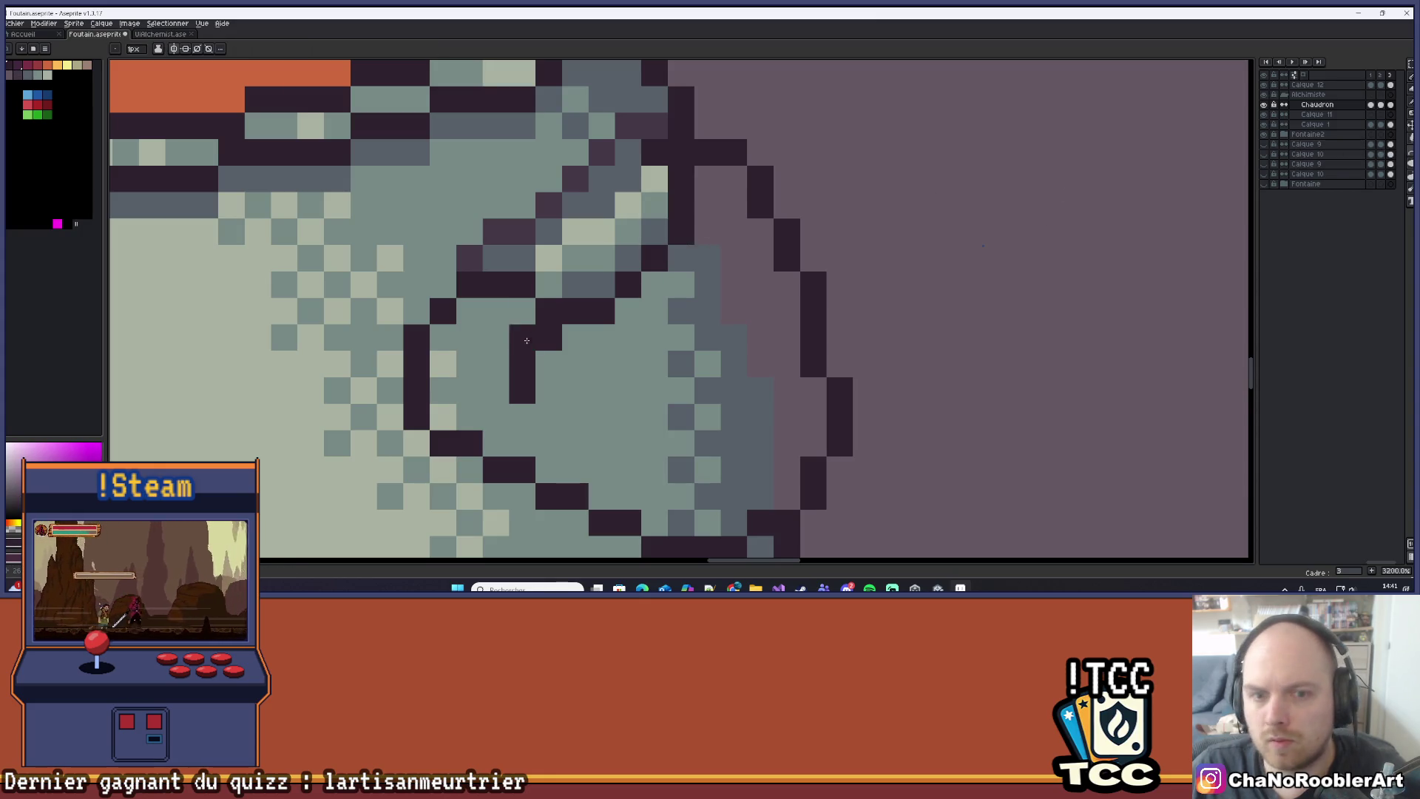
left_click_drag(549, 364, 575, 337)
mouse_move(690, 230)
left_mouse_down()
mouse_move(744, 453)
mouse_move(800, 457)
mouse_move(782, 442)
mouse_move(807, 438)
left_mouse_up()
scroll(743, 453, "down", 4)
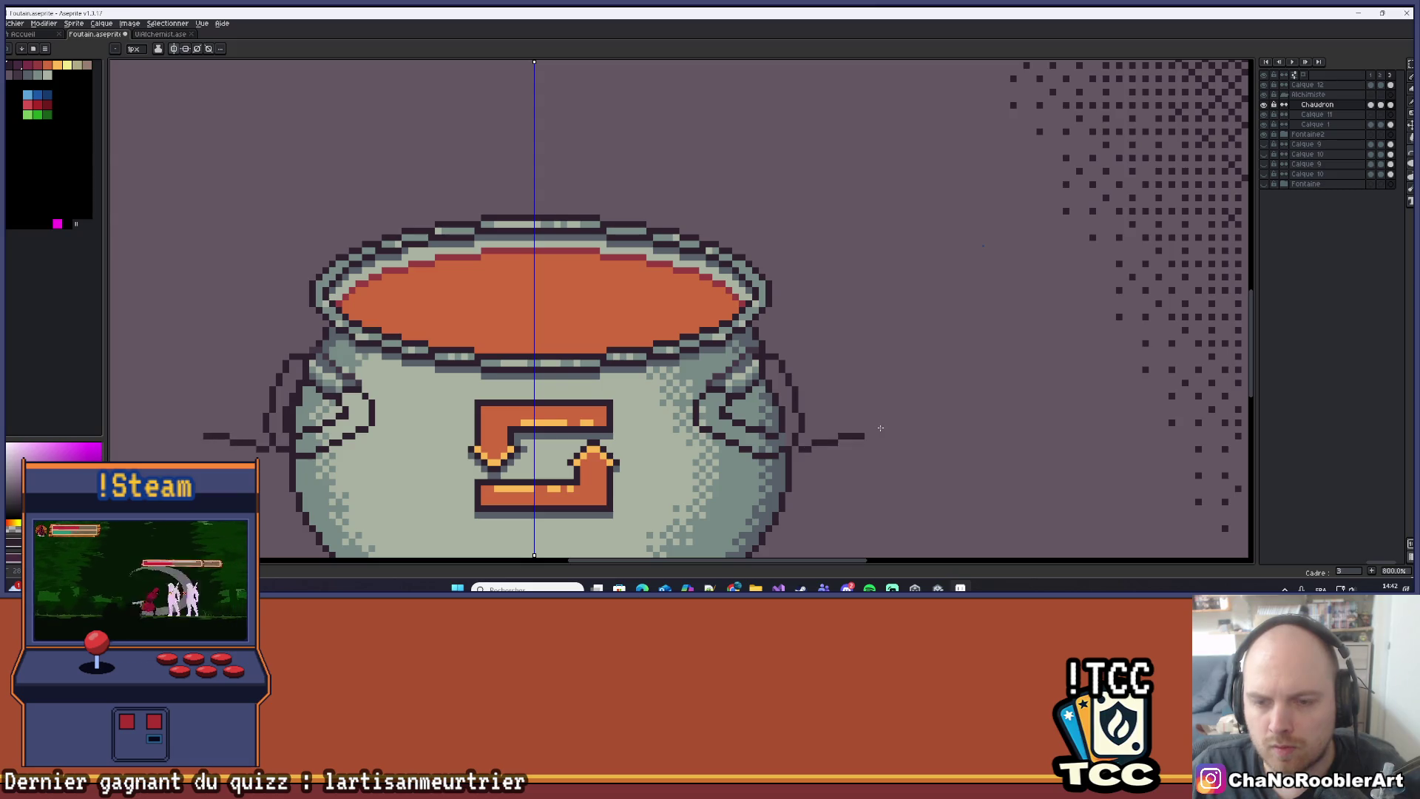
scroll(880, 428, "down", 4)
scroll(697, 416, "up", 3)
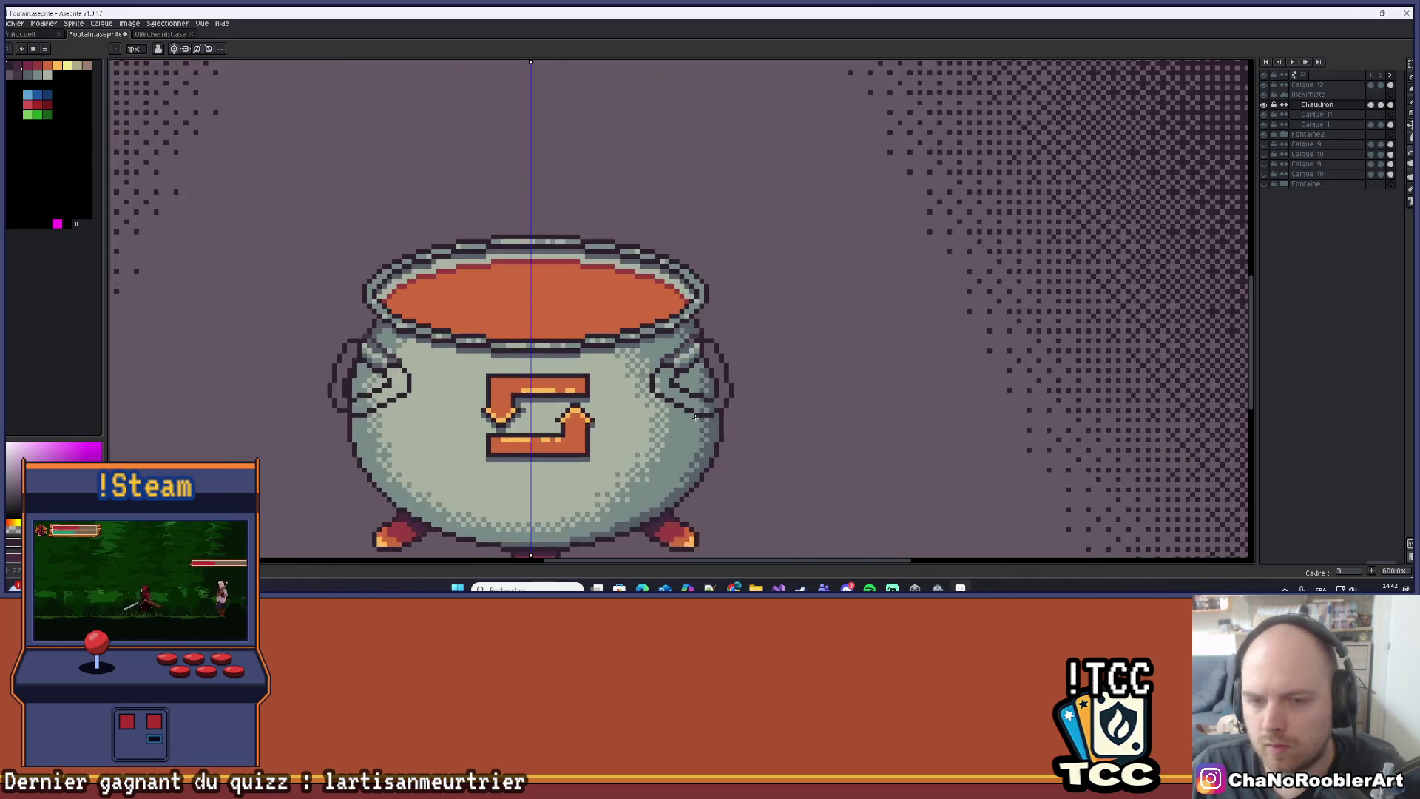
scroll(783, 362, "up", 5)
scroll(787, 308, "down", 5)
left_click_drag(821, 296, 728, 301)
Flood-fill the ring handle interiors with darker blue-grey using the Paint Bucket.
scroll(728, 301, "up", 3)
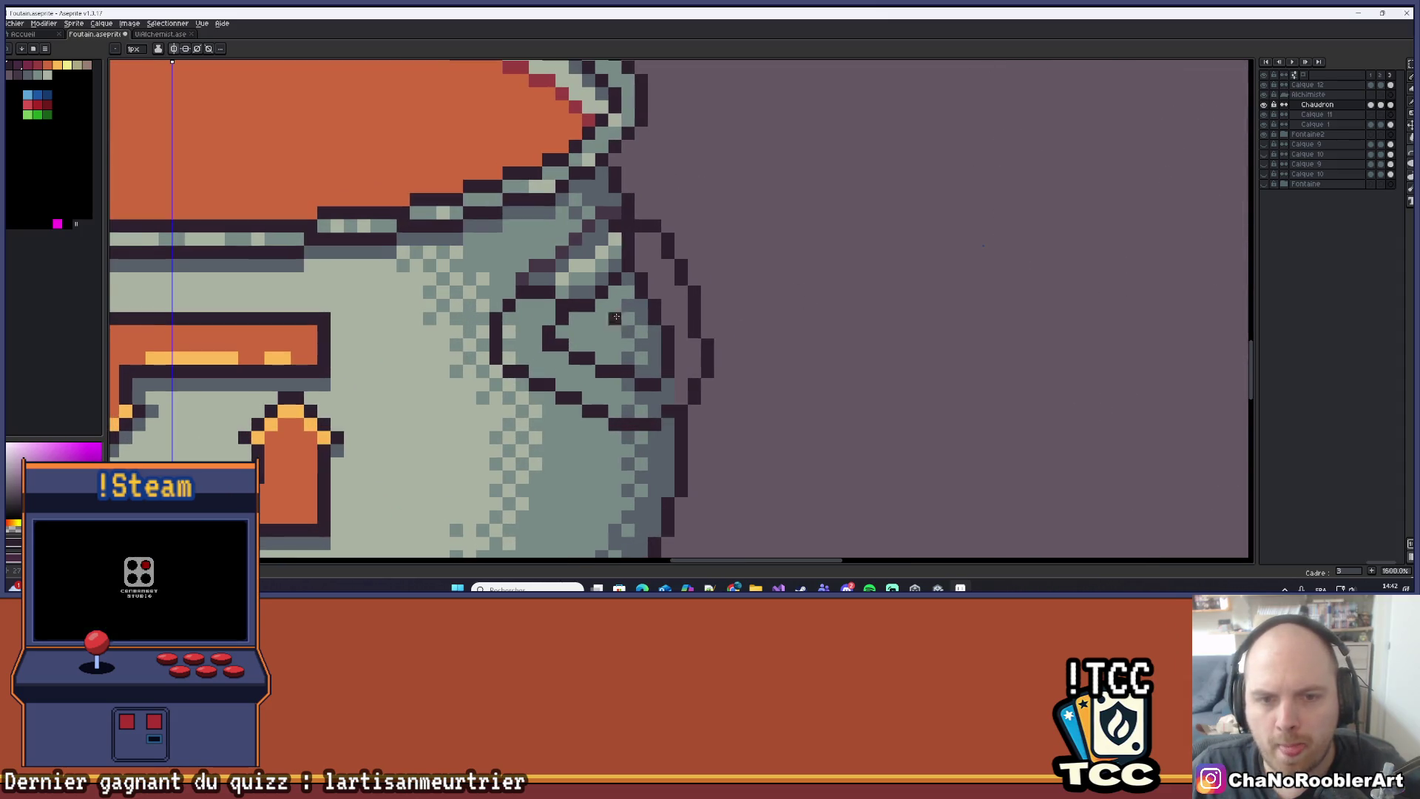
mouse_move(589, 318)
left_mouse_down()
mouse_move(680, 243)
mouse_move(675, 280)
left_mouse_up()
left_click_drag(524, 316, 575, 319)
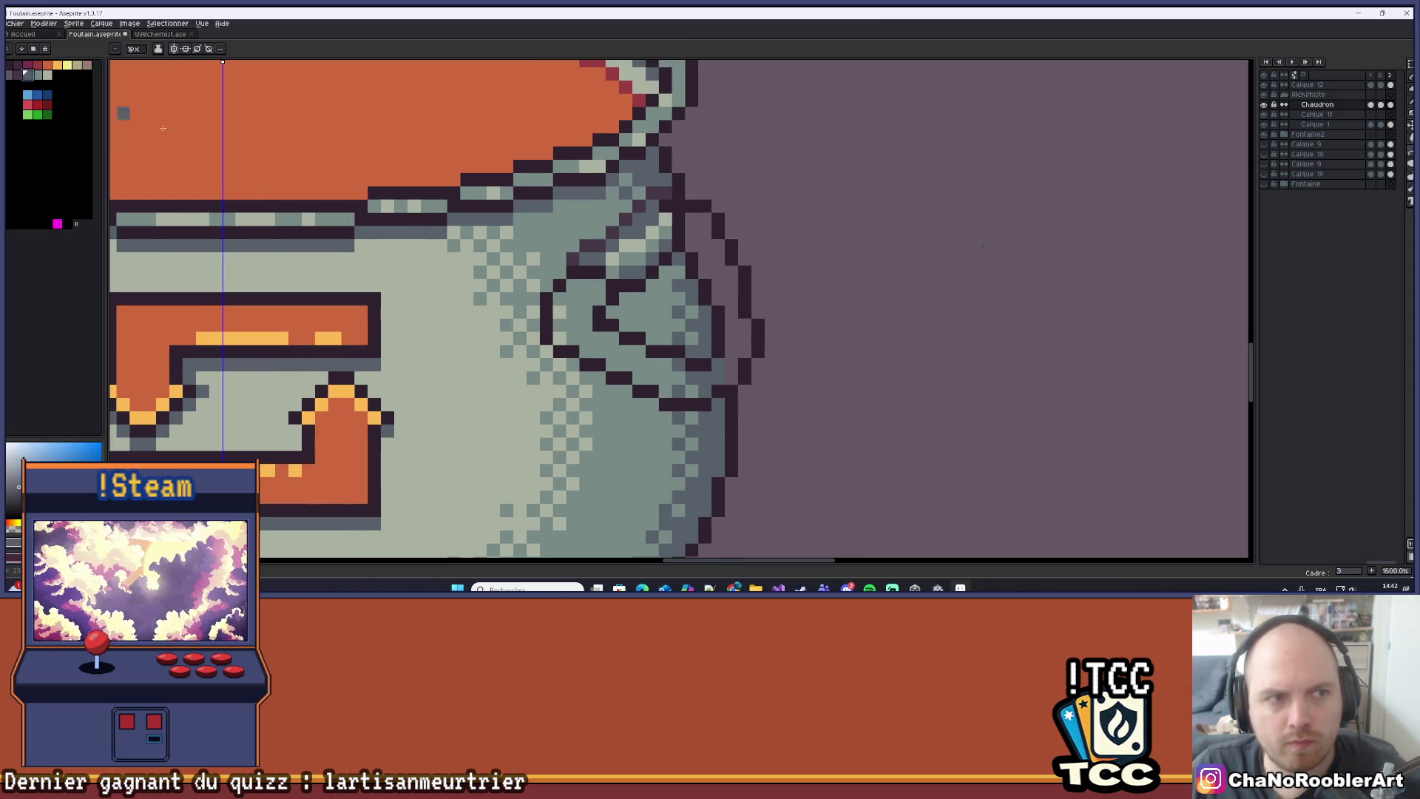
key("g")
left_click(606, 338)
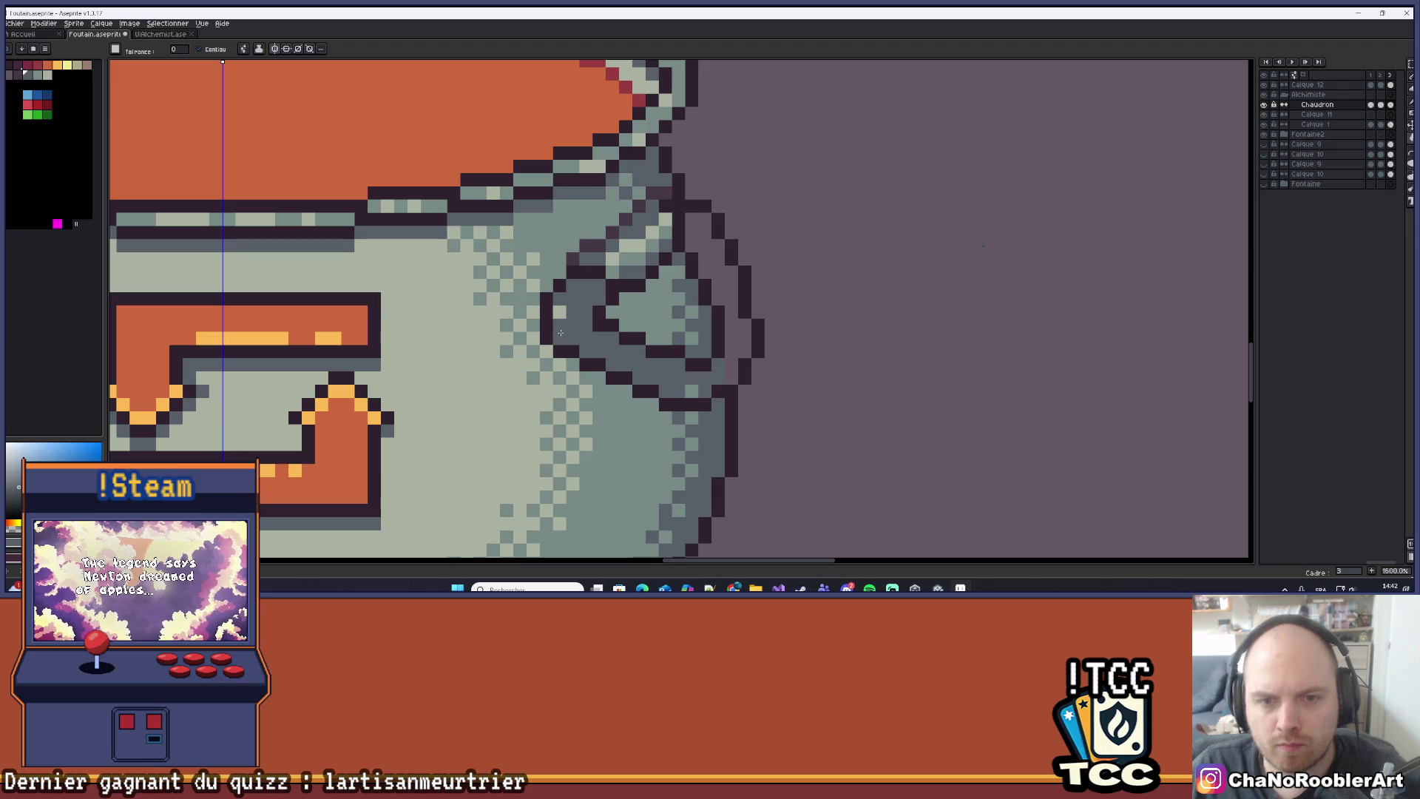
key("b")
scroll(898, 310, "down", 4)
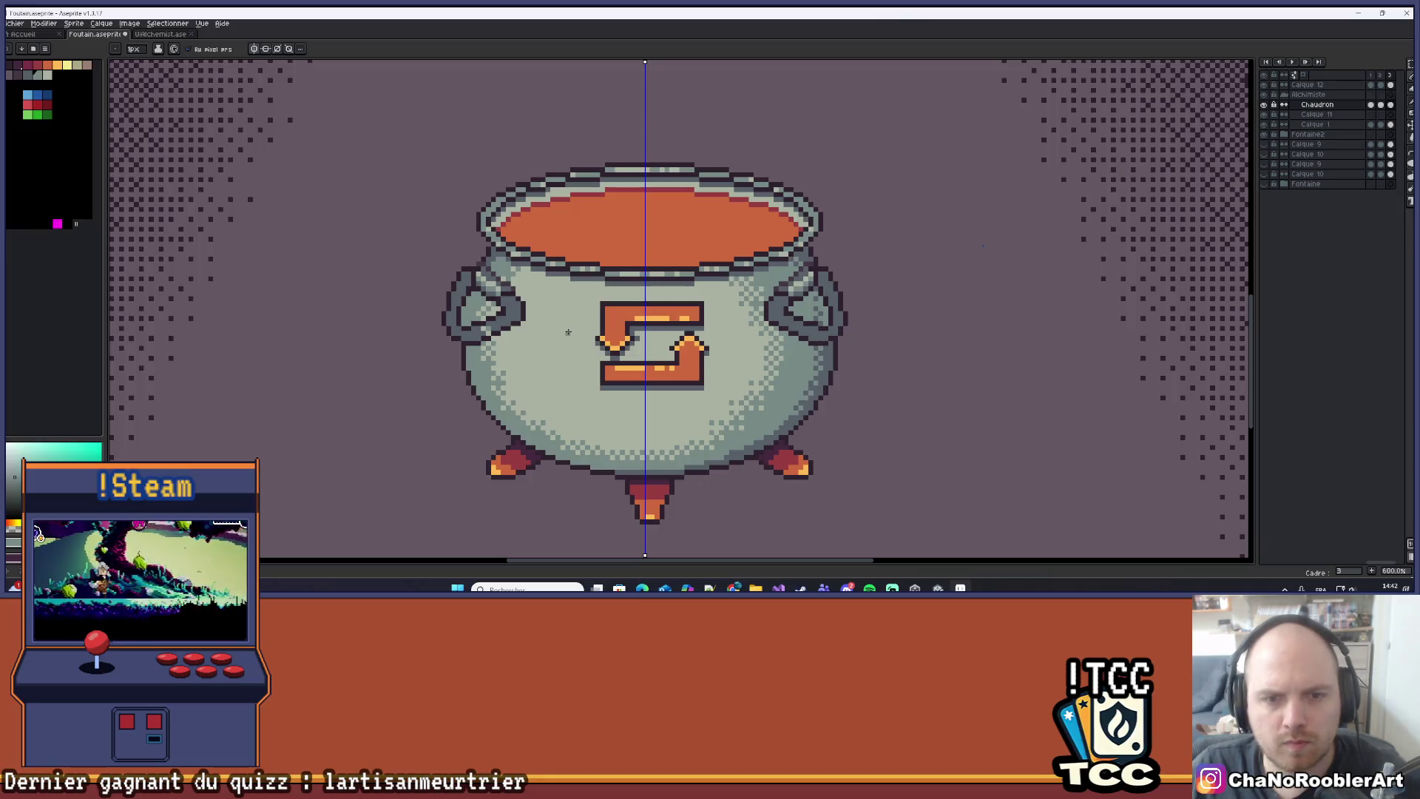
scroll(568, 333, "up", 6)
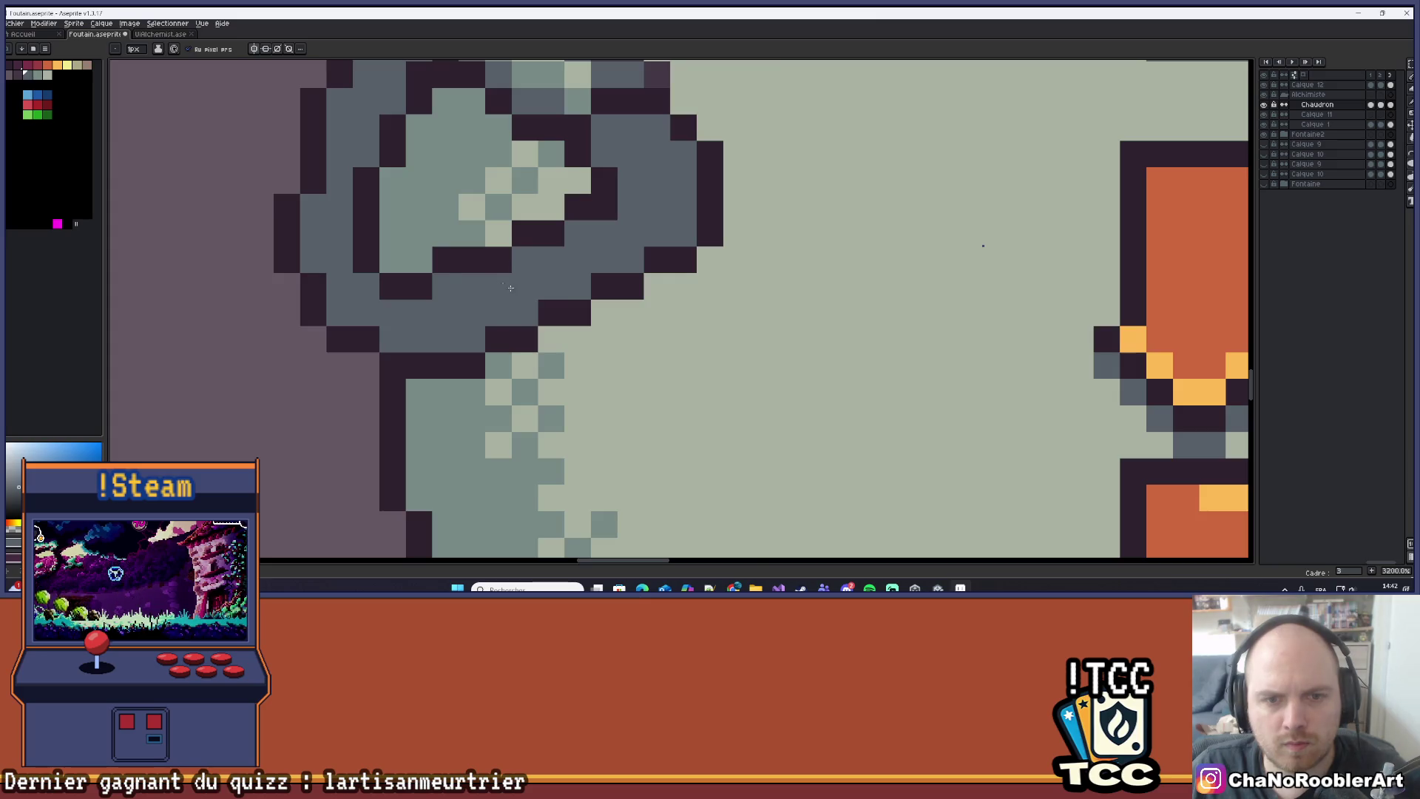
scroll(507, 286, "down", 4)
scroll(526, 304, "down", 3)
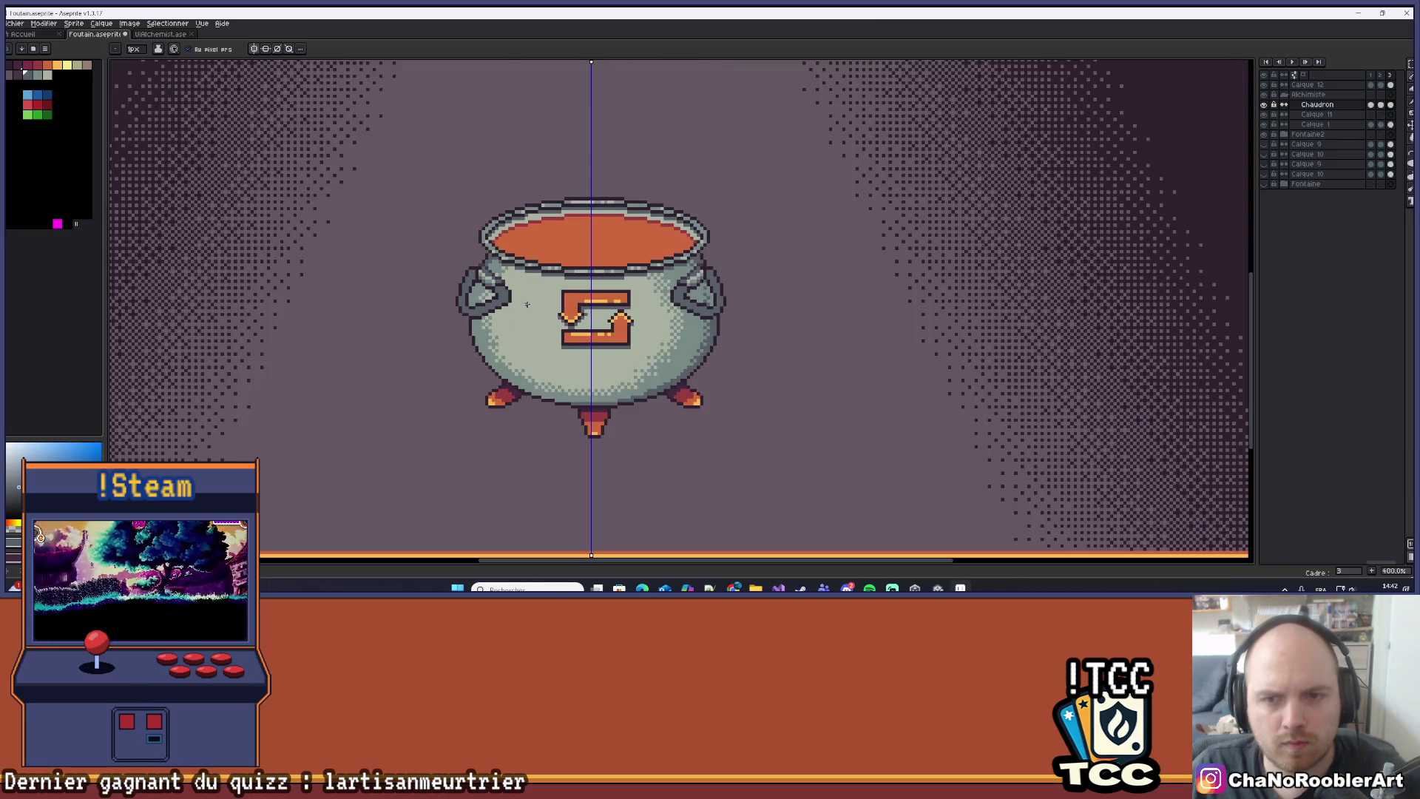
scroll(555, 298, "down", 1)
left_click_drag(688, 305, 780, 295)
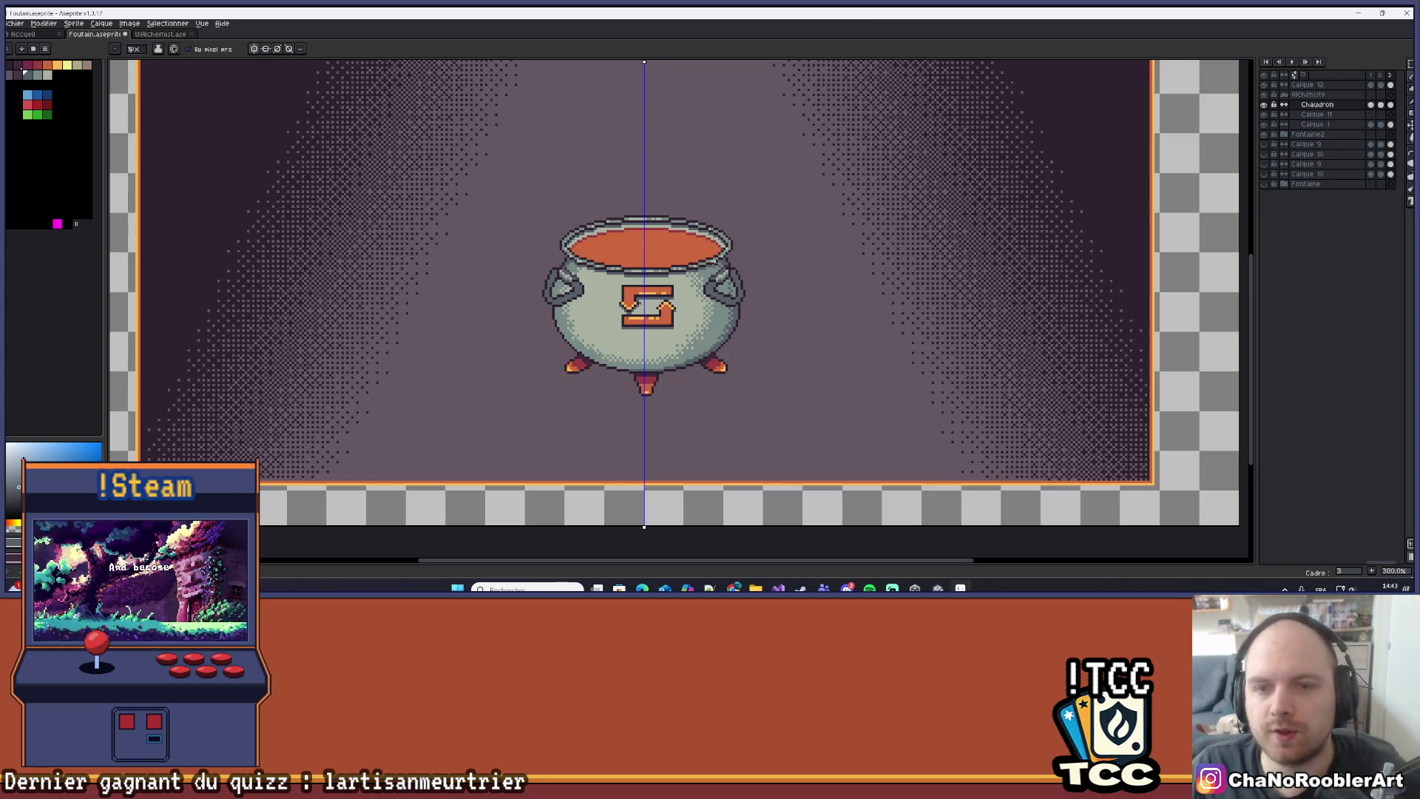
scroll(776, 284, "up", 2)
scroll(762, 296, "down", 3)
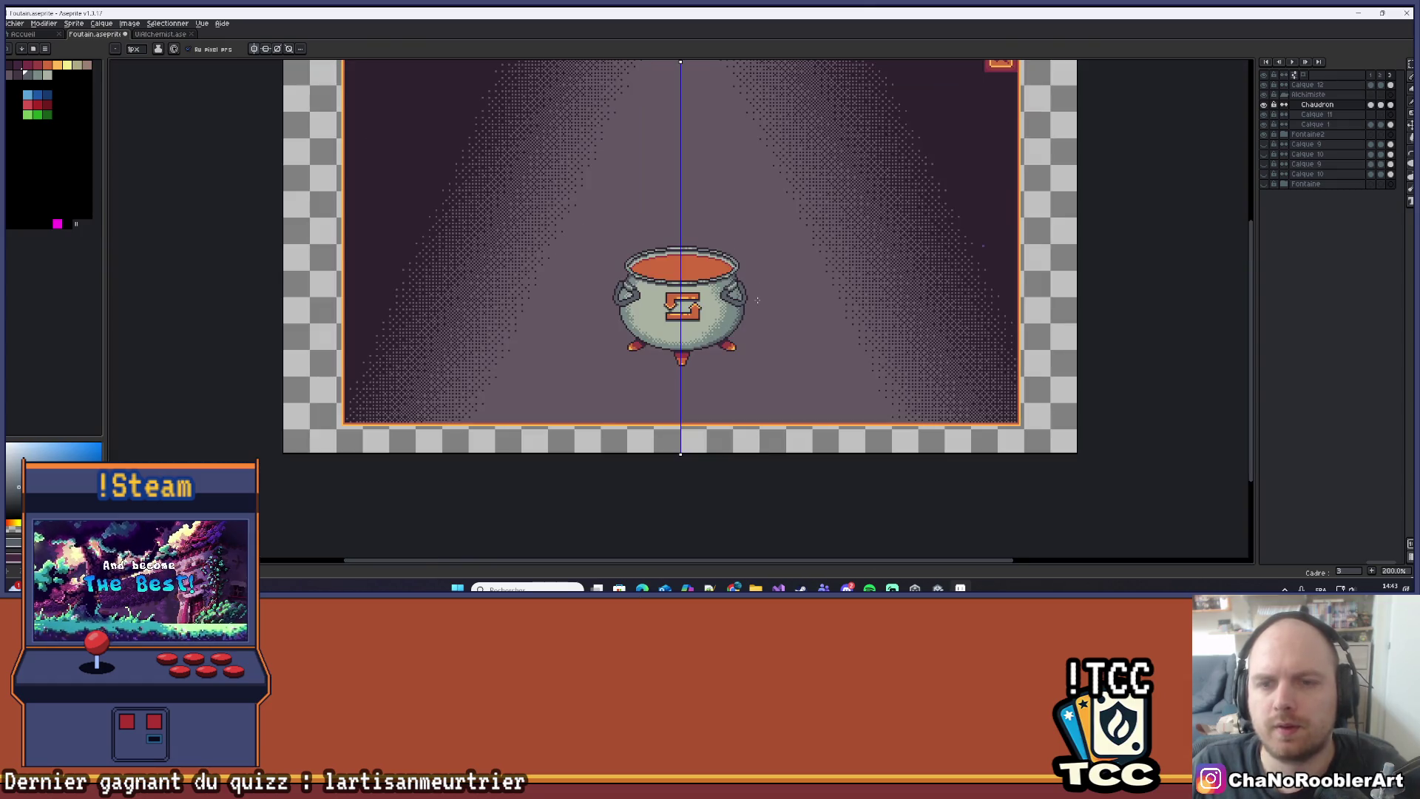
left_click_drag(793, 318, 800, 335)
scroll(765, 316, "up", 1)
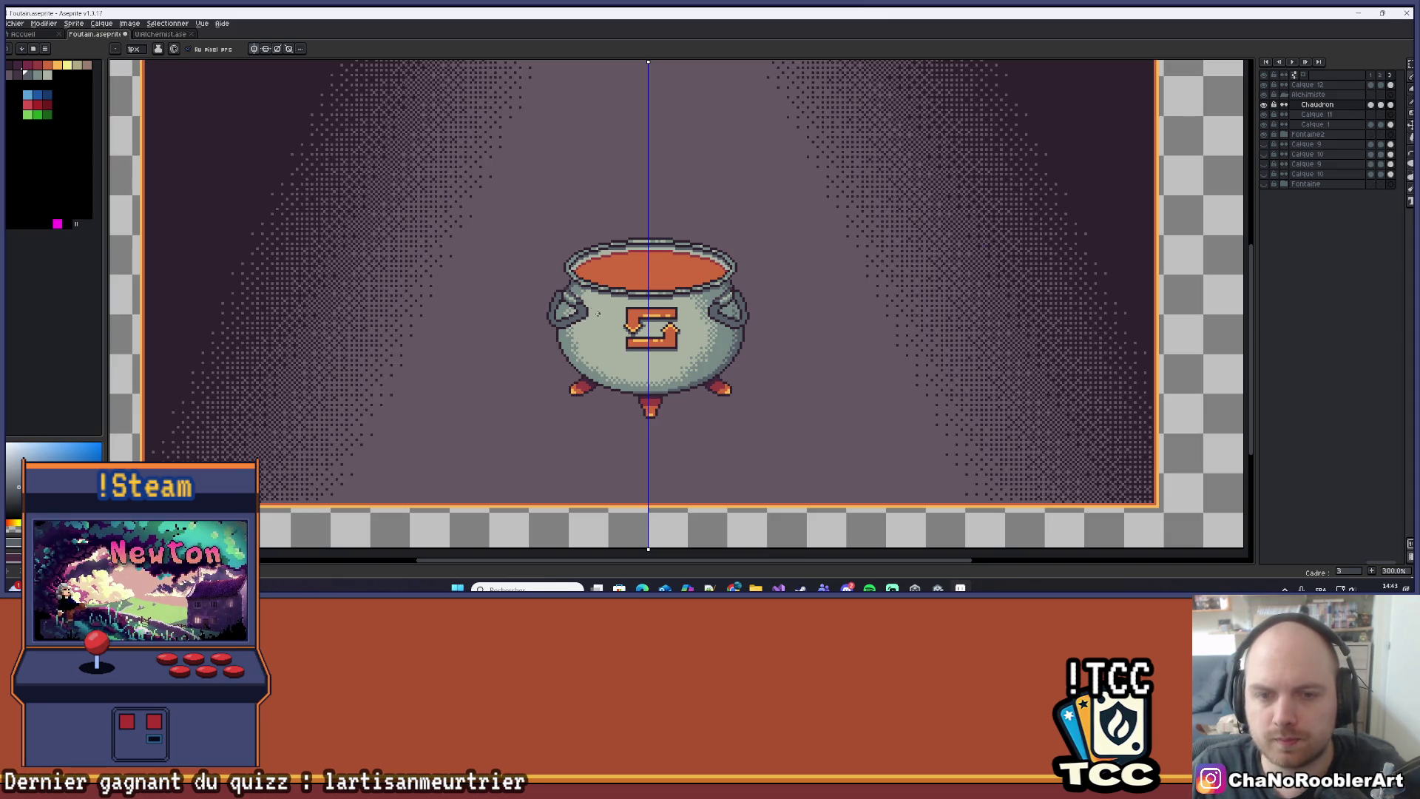
Paint over the remaining light pixels inside the right ring handle with dark blue-grey.
scroll(728, 311, "up", 8)
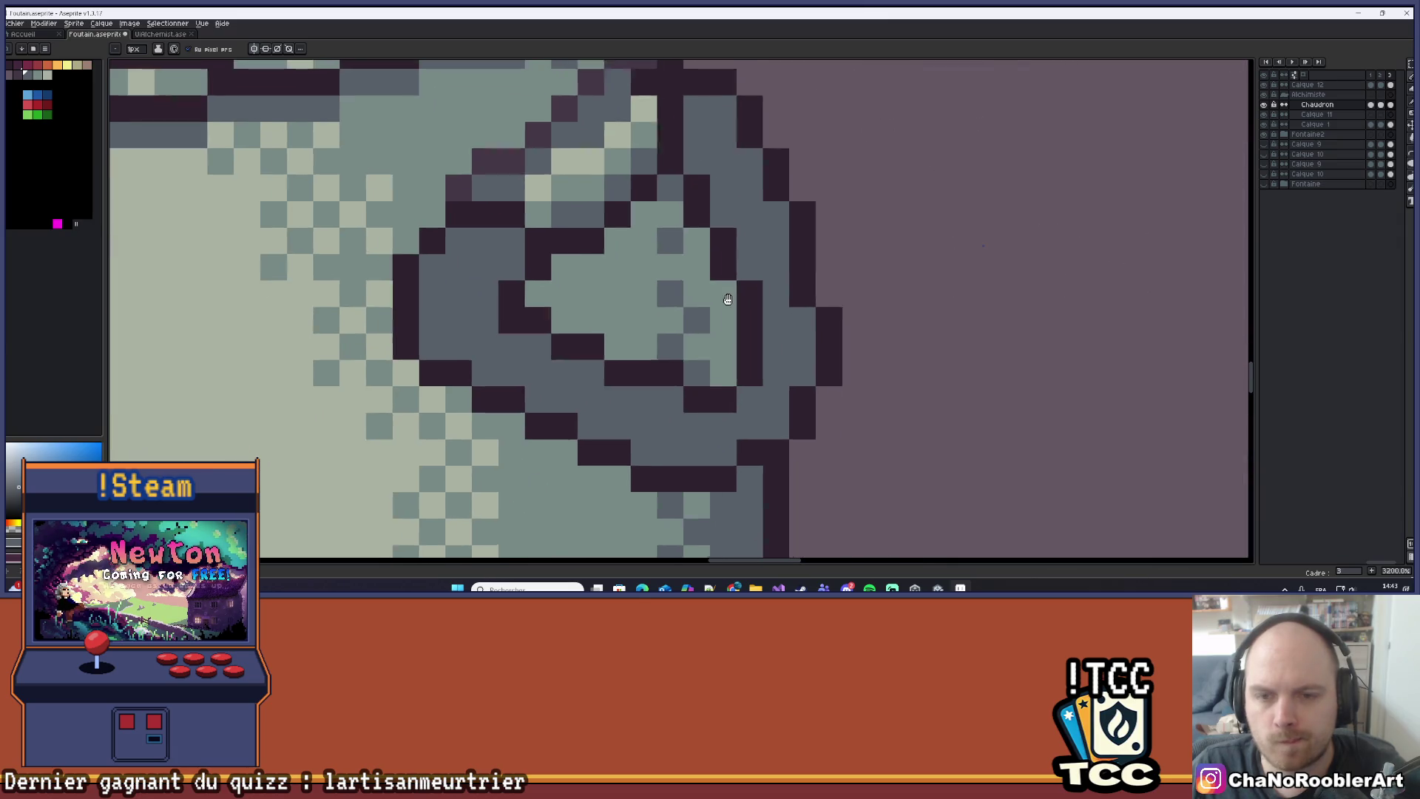
mouse_move(719, 316)
left_mouse_down()
mouse_move(694, 342)
mouse_move(719, 252)
mouse_move(680, 237)
left_mouse_up()
mouse_move(622, 324)
left_mouse_down()
mouse_move(641, 342)
mouse_move(641, 275)
mouse_move(614, 263)
left_mouse_up()
scroll(679, 286, "down", 8)
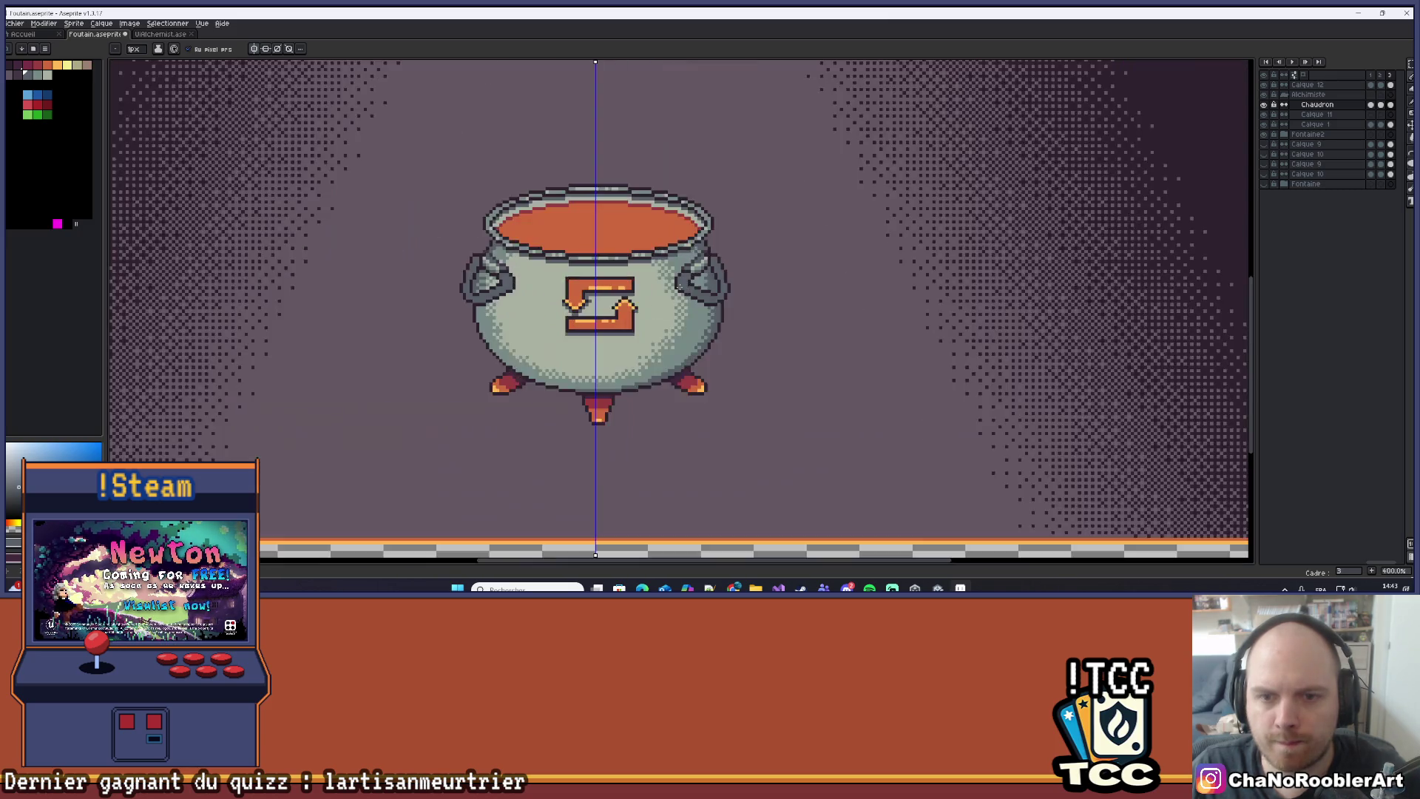
scroll(679, 286, "up", 6)
left_click_drag(729, 309, 727, 319)
left_click(666, 268)
scroll(704, 244, "down", 6)
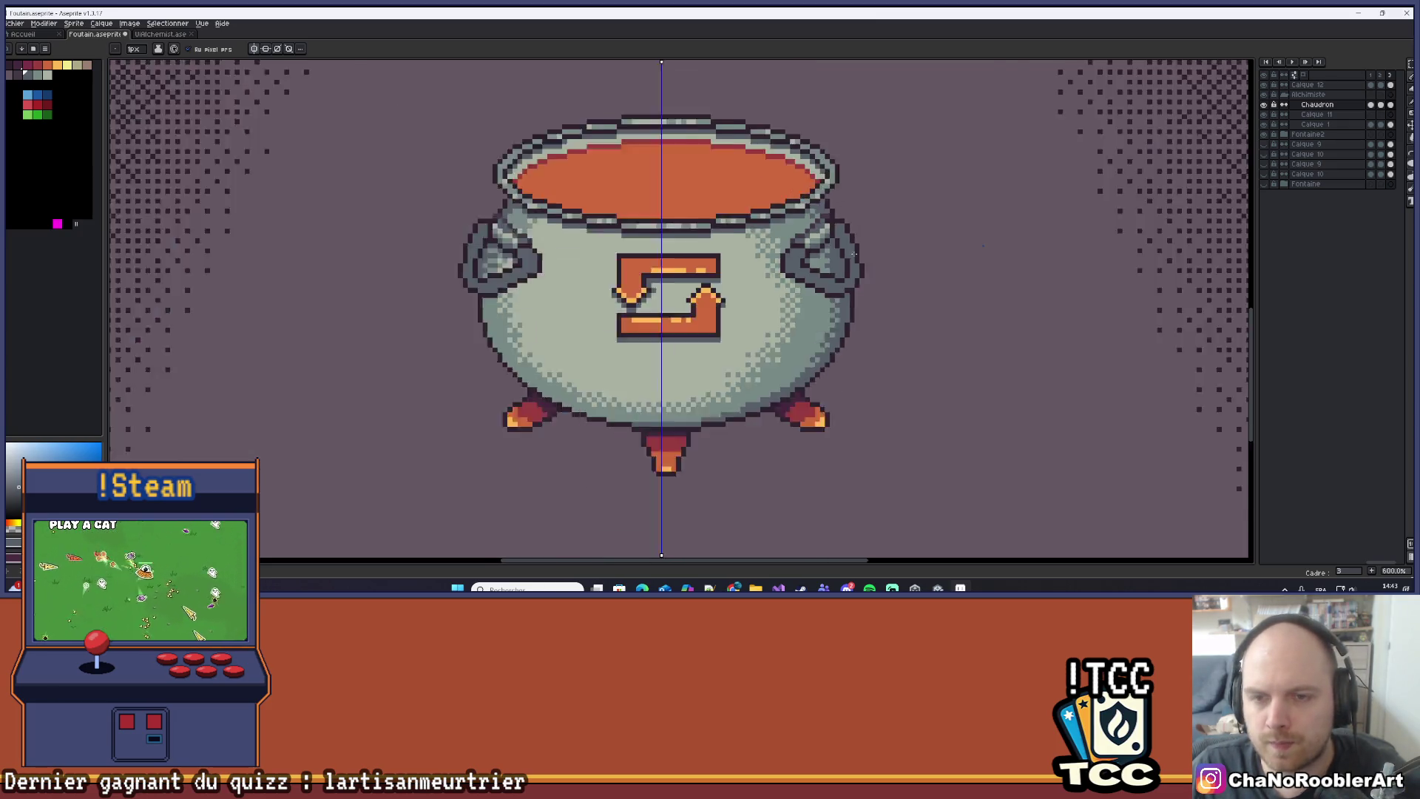
scroll(770, 295, "up", 6)
scroll(771, 269, "down", 7)
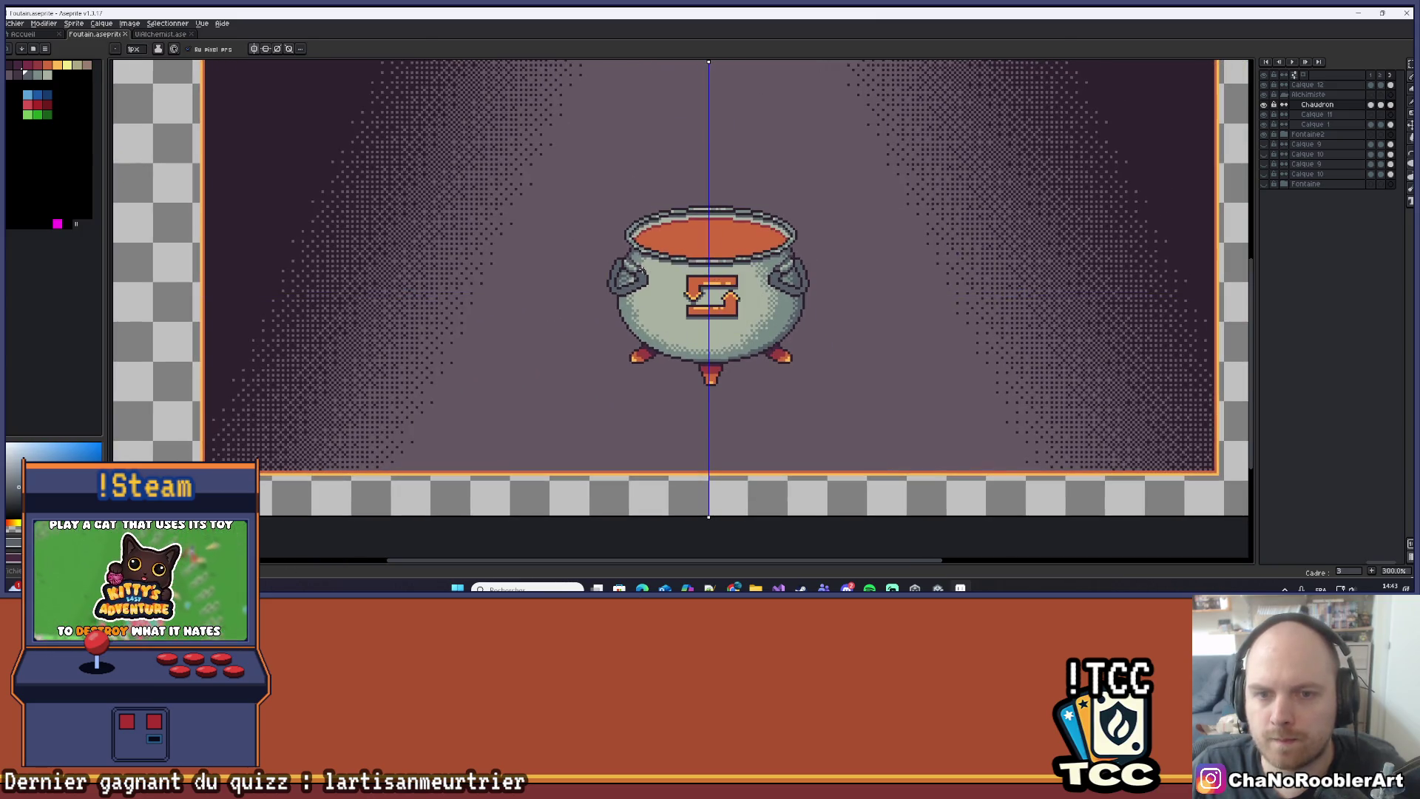
scroll(637, 270, "up", 3)
Zoom in on the right ring handle and sample a grey from the artwork.
scroll(619, 282, "up", 9)
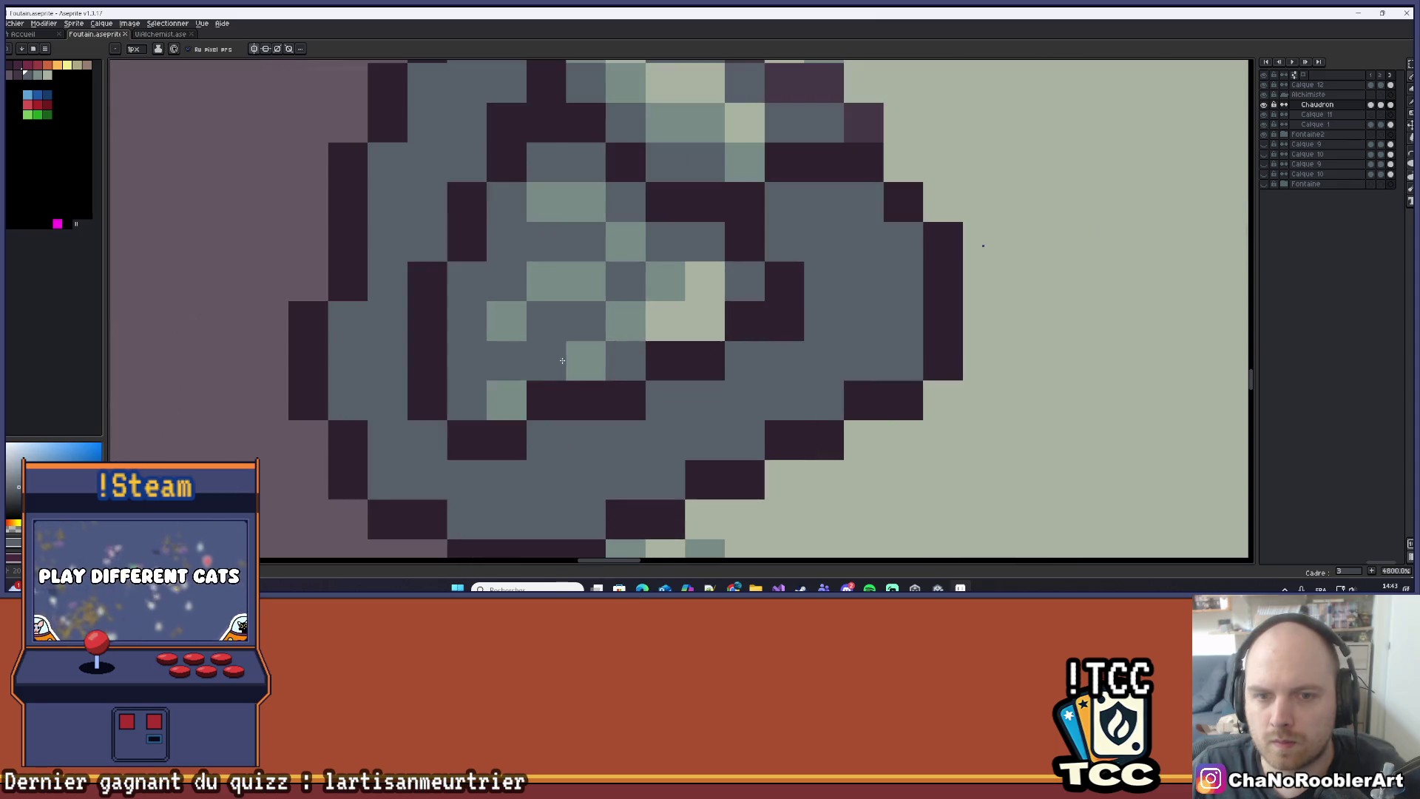
scroll(542, 214, "down", 4)
scroll(542, 215, "down", 4)
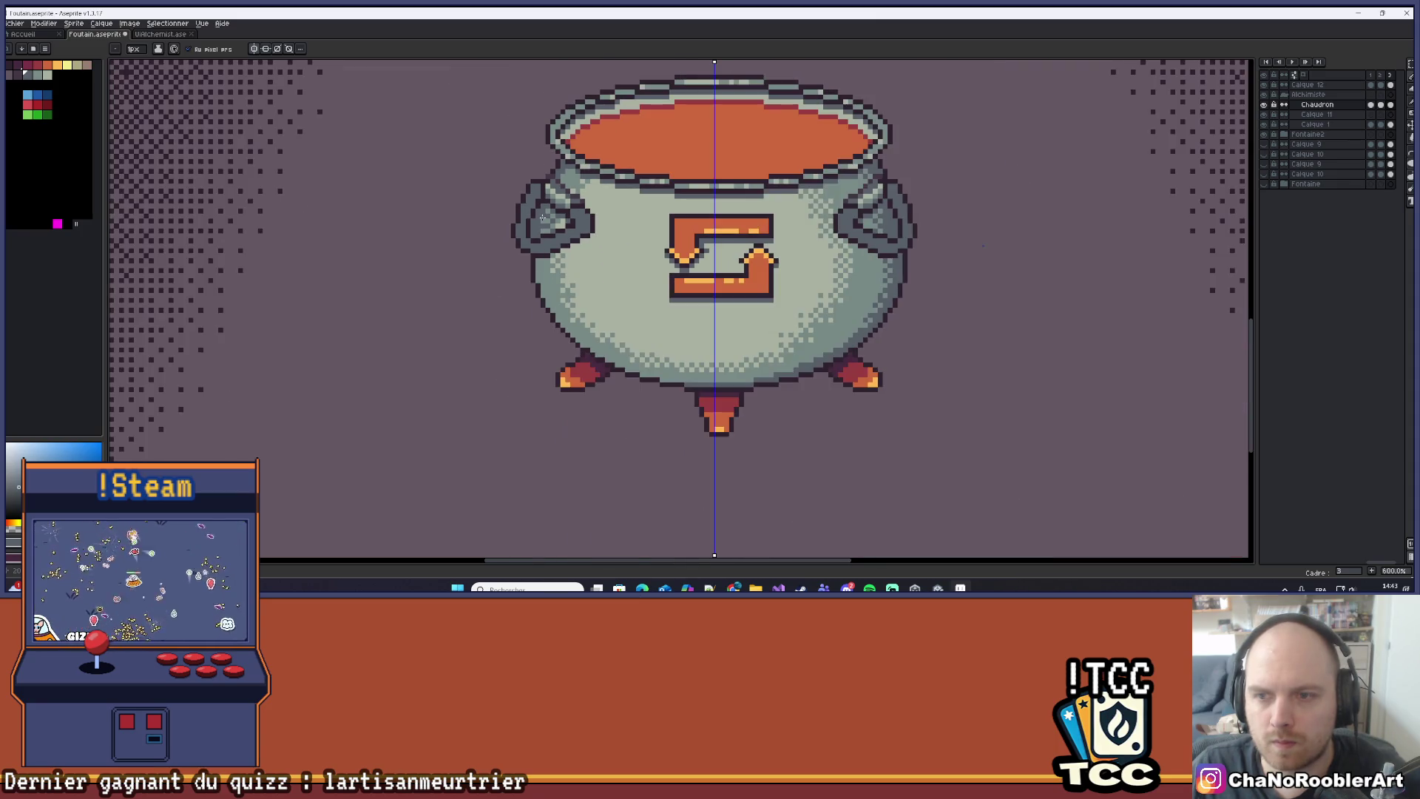
scroll(796, 234, "up", 1)
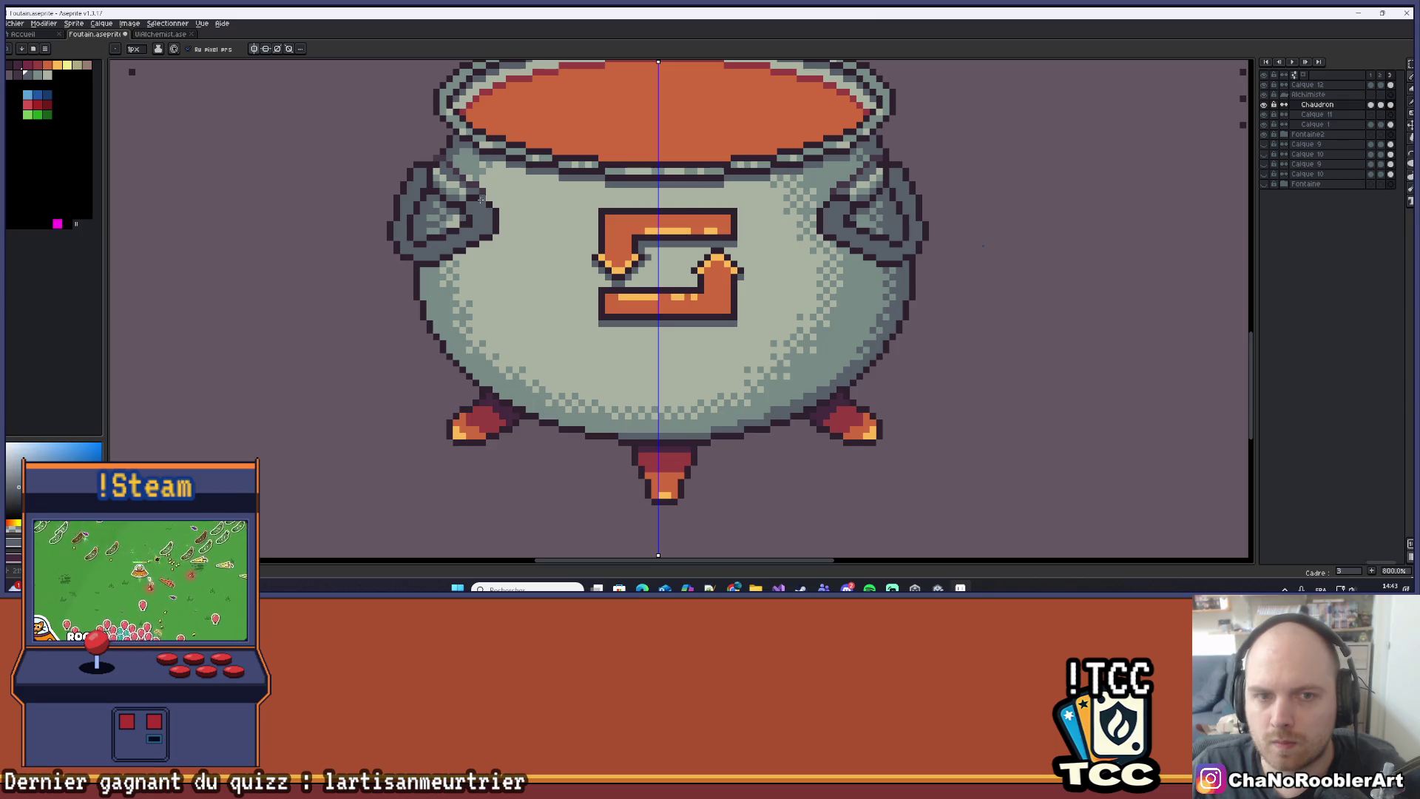
scroll(887, 227, "up", 3)
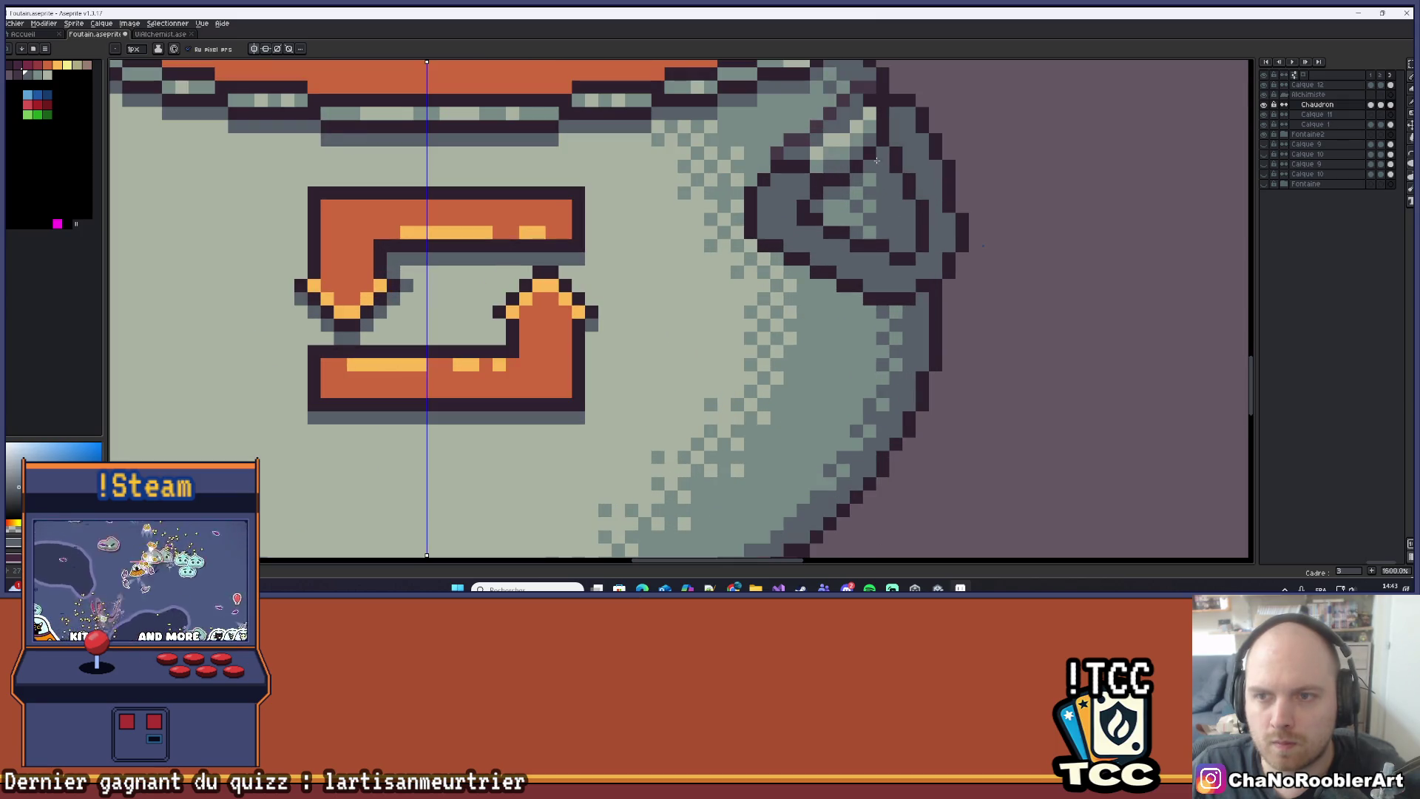
scroll(912, 235, "down", 3)
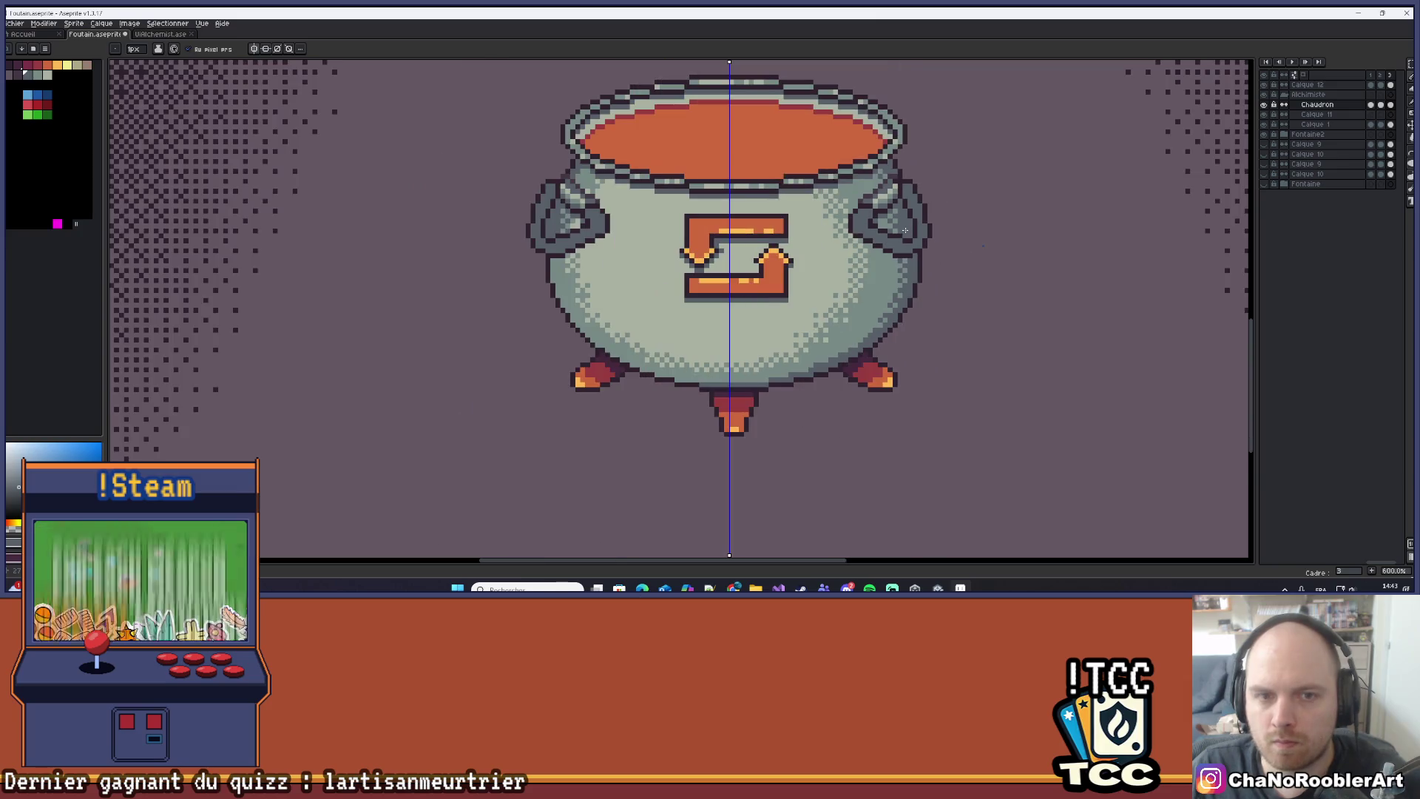
scroll(573, 211, "up", 5)
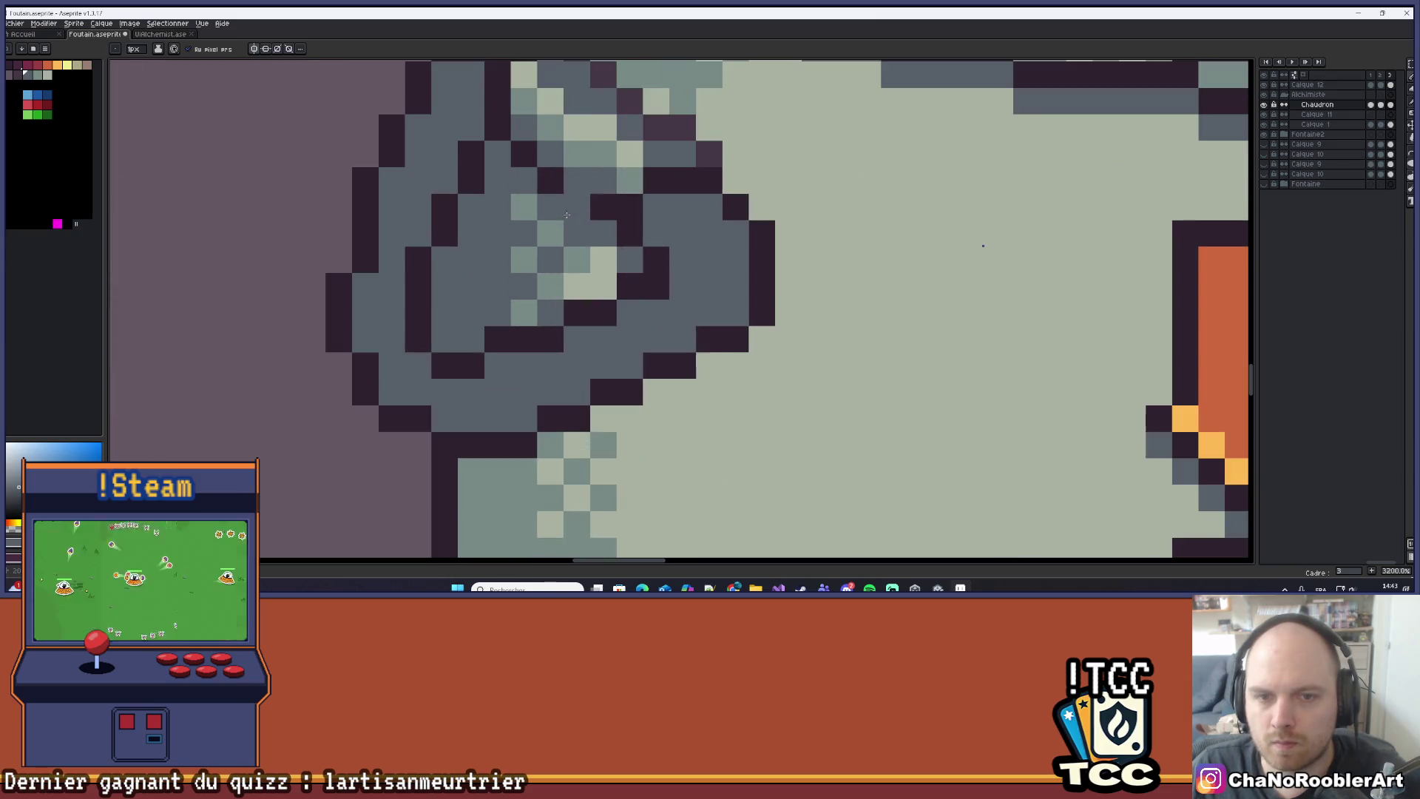
scroll(593, 262, "down", 6)
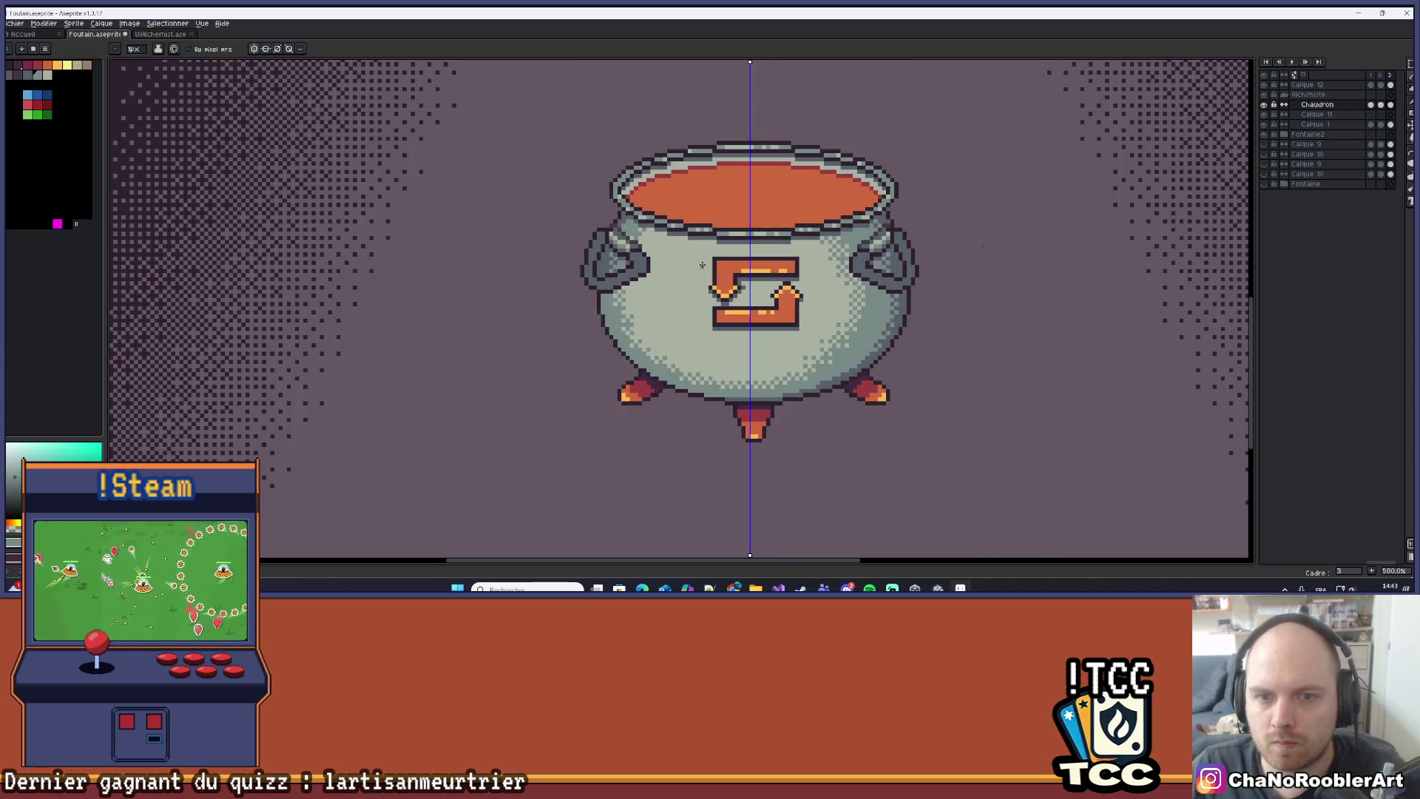
scroll(618, 270, "up", 3)
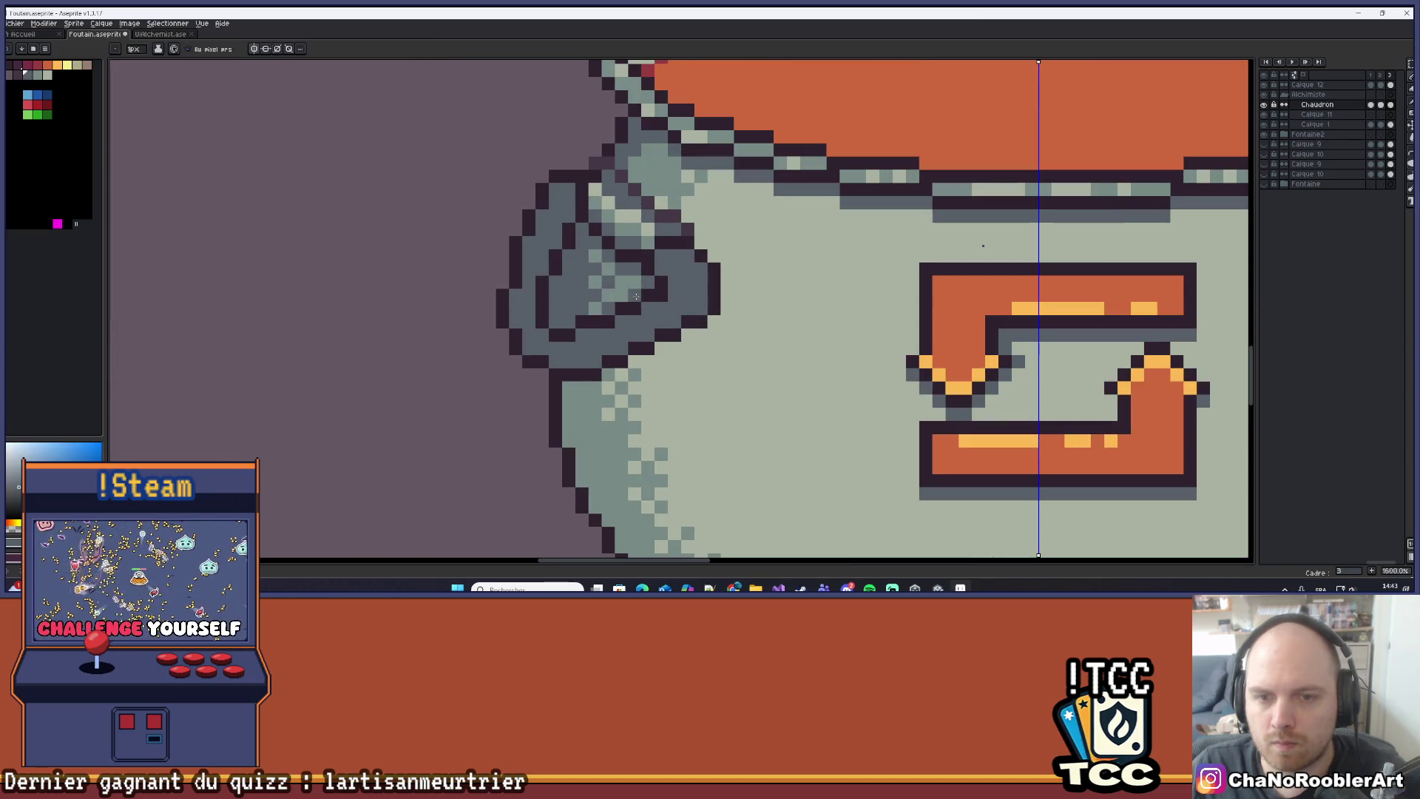
scroll(662, 283, "down", 3)
scroll(983, 246, "down", 5)
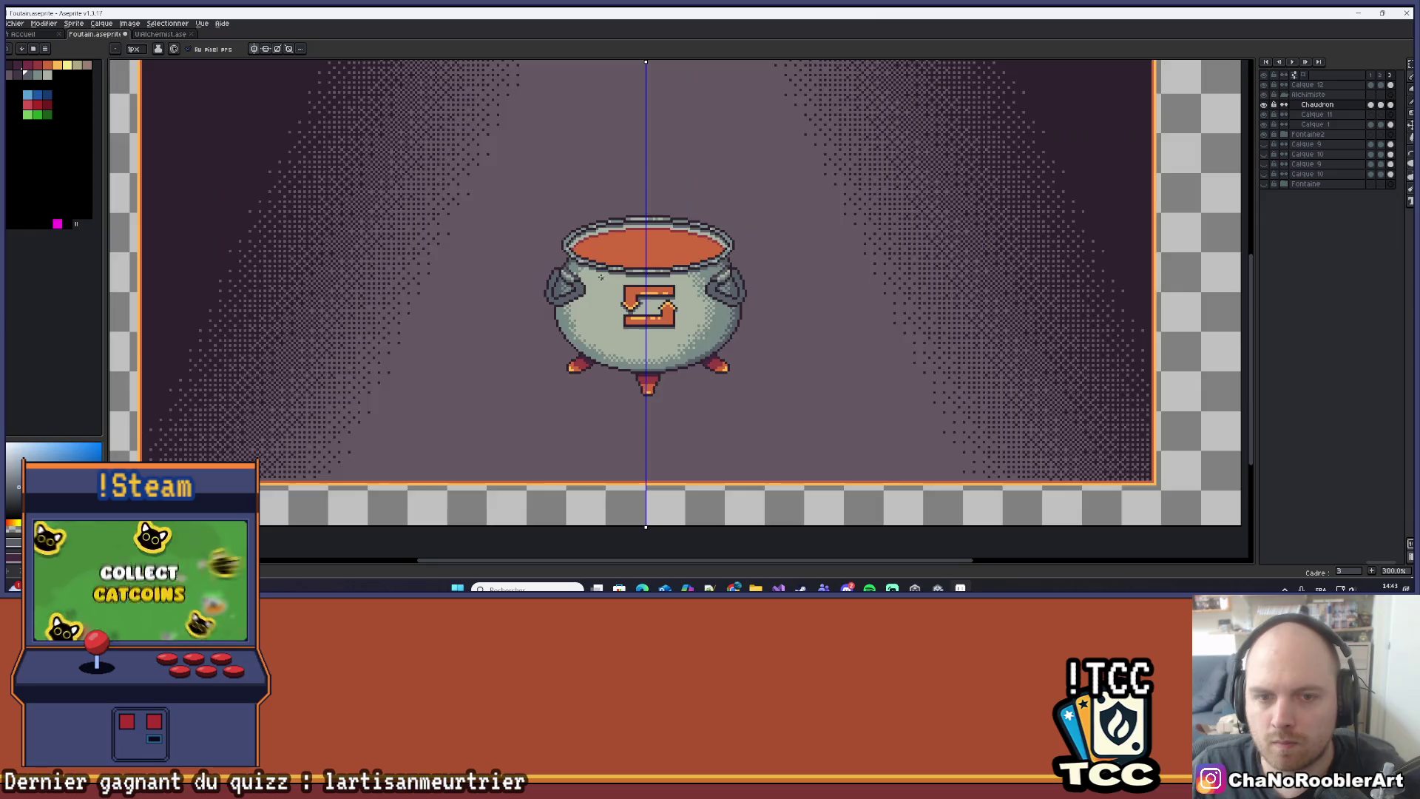
scroll(661, 291, "up", 2)
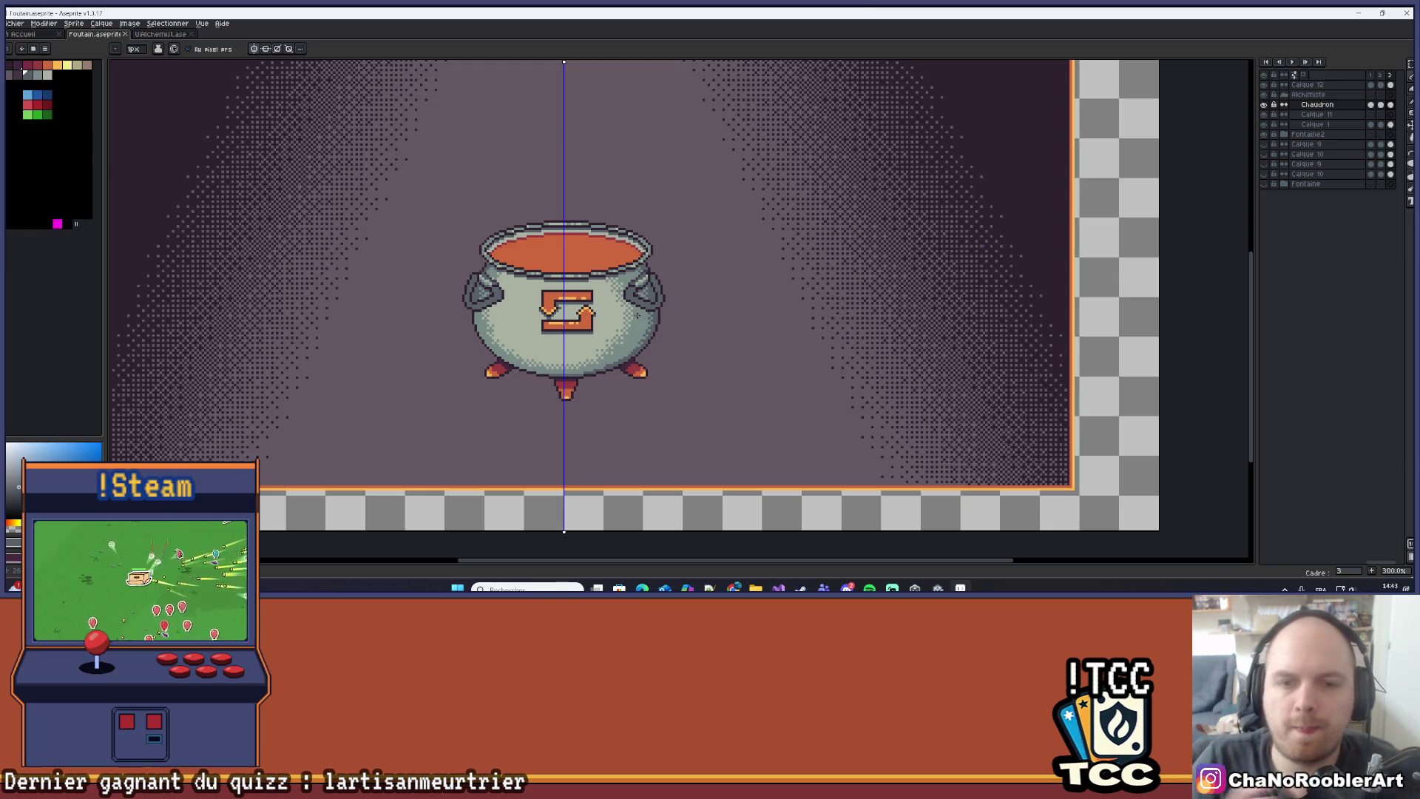
scroll(637, 316, "down", 2)
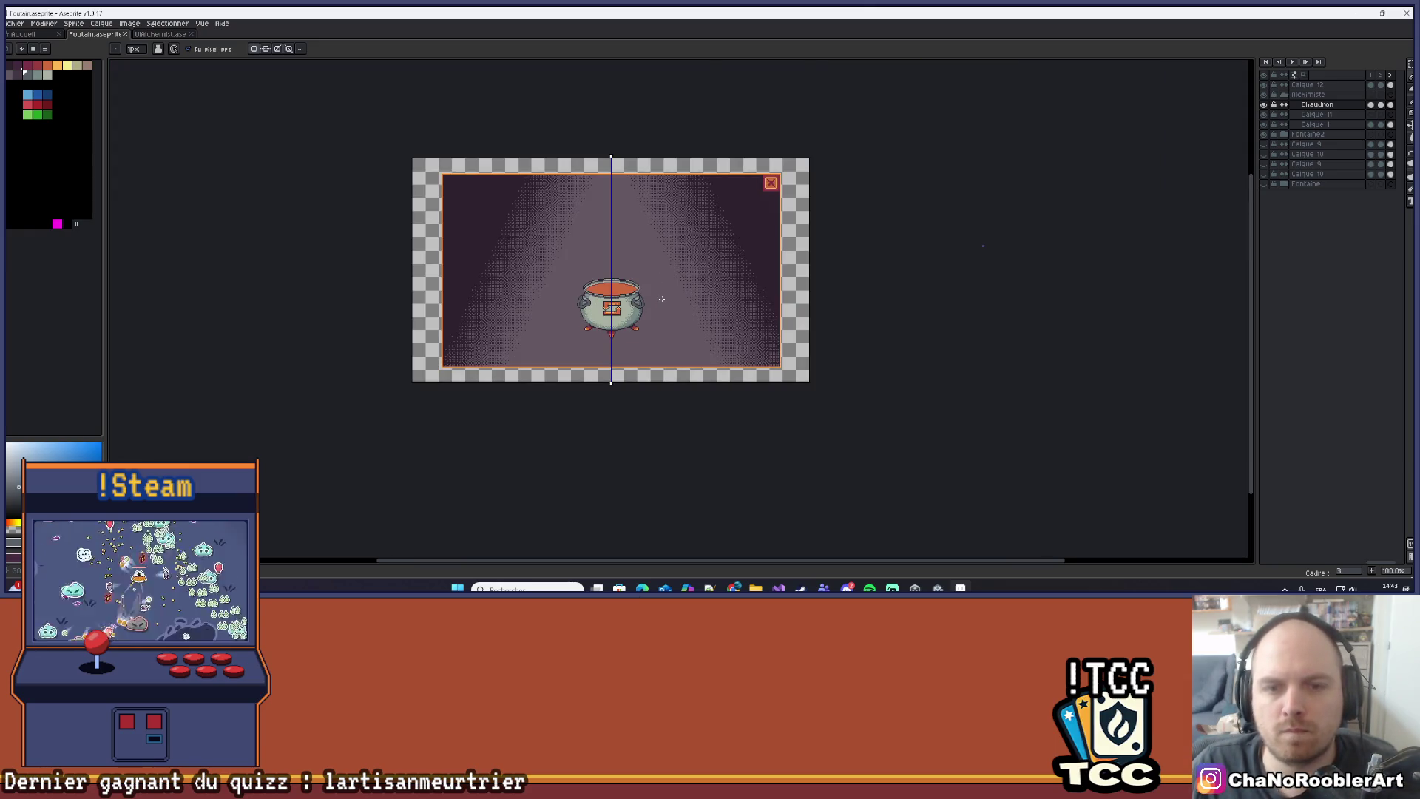
scroll(662, 299, "up", 6)
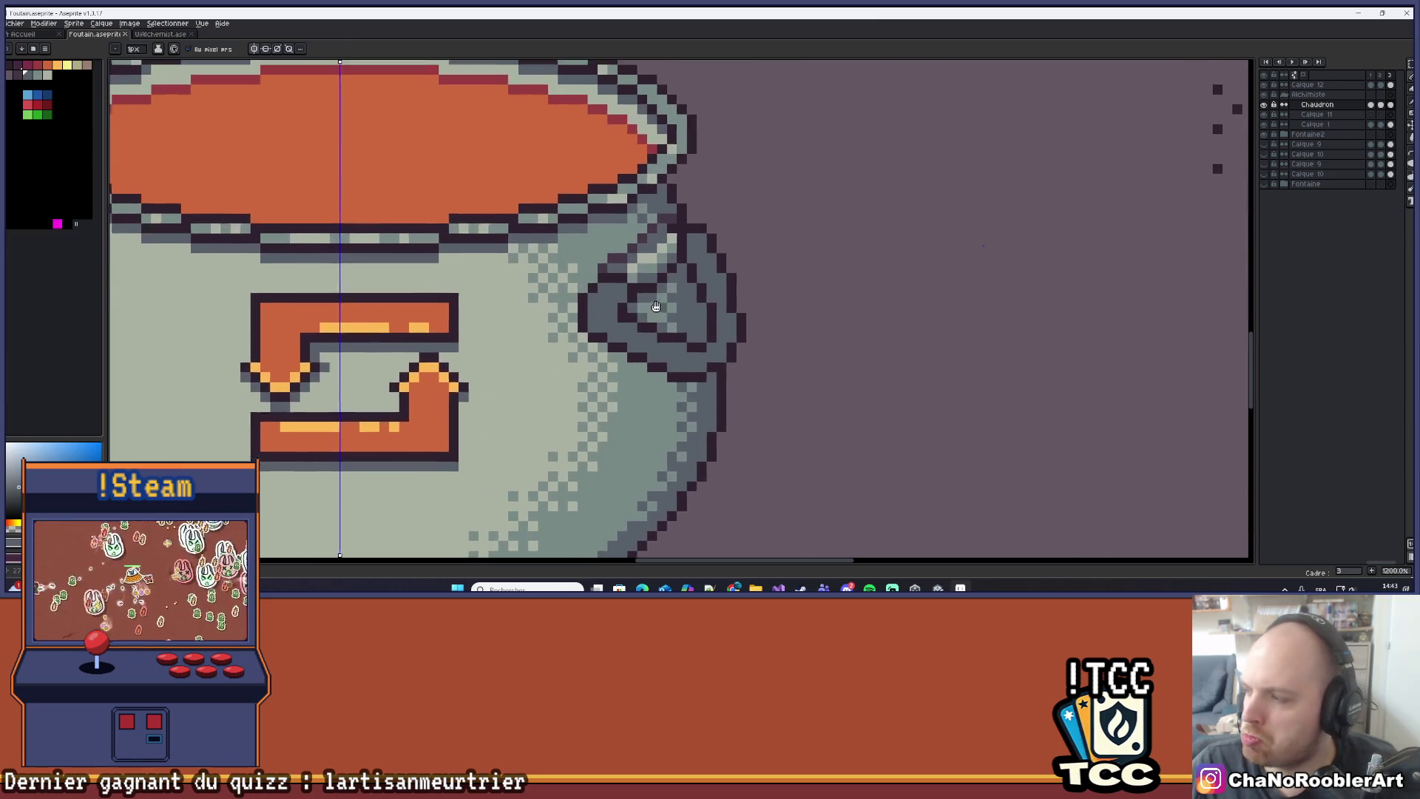
scroll(643, 292, "up", 1)
scroll(632, 276, "down", 1)
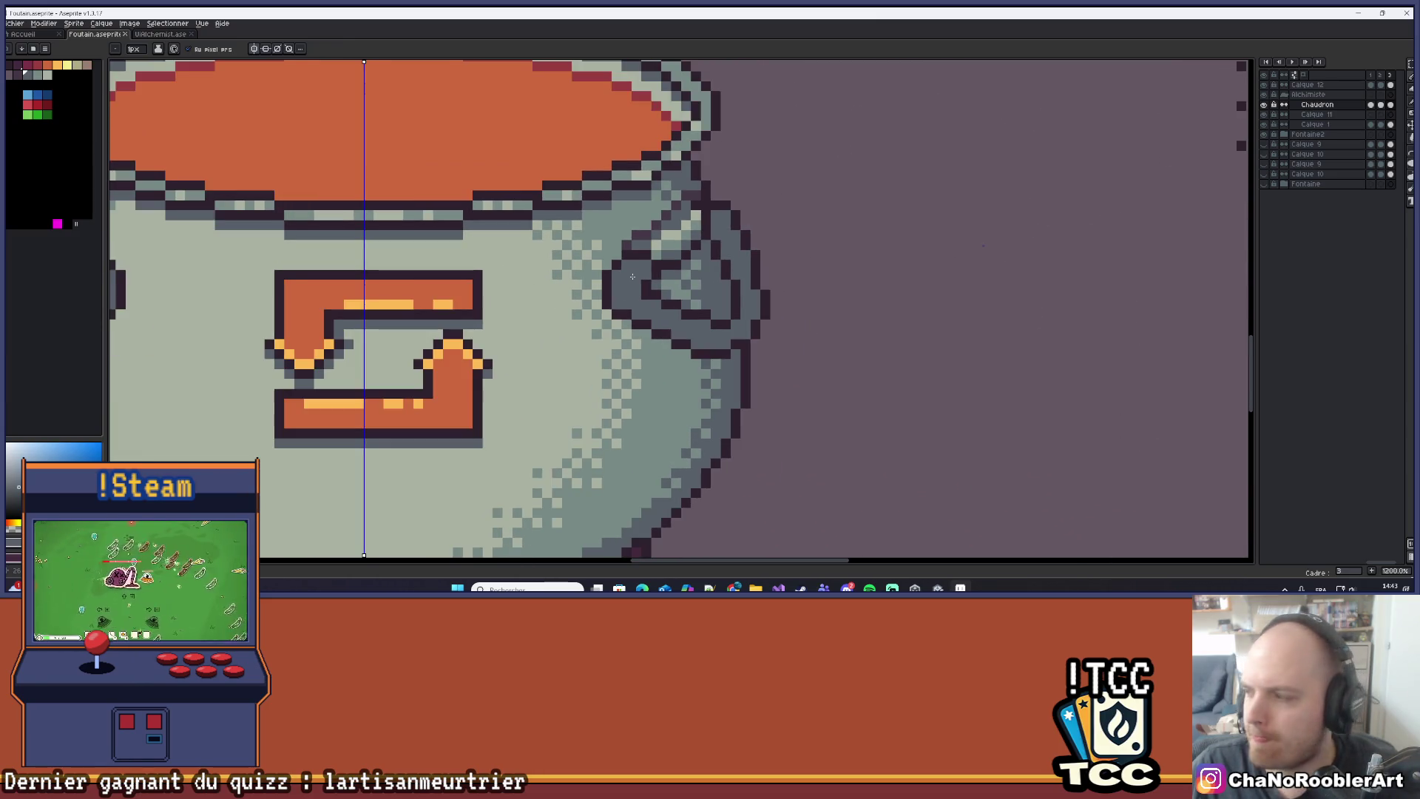
scroll(634, 275, "down", 1)
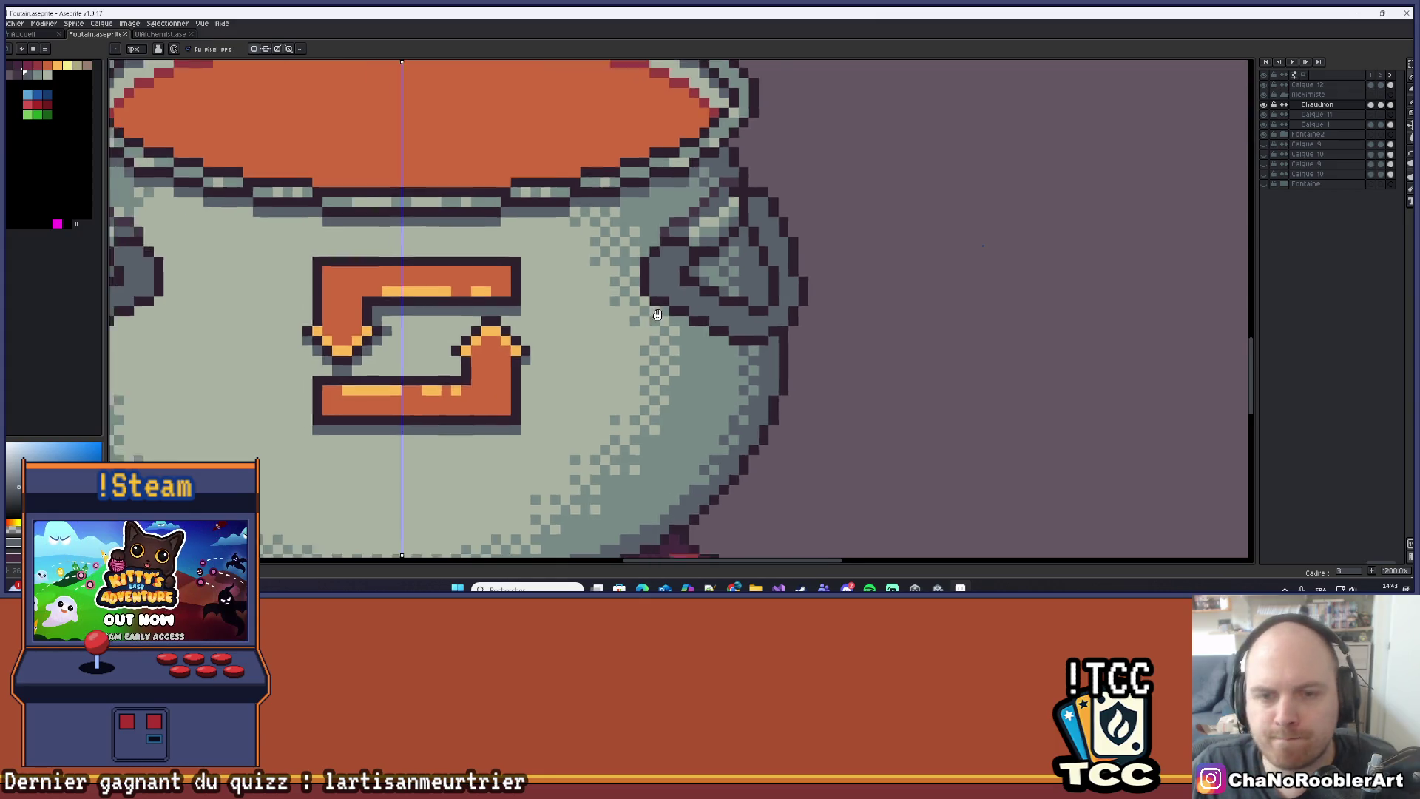
scroll(518, 285, "up", 1)
key("alt")
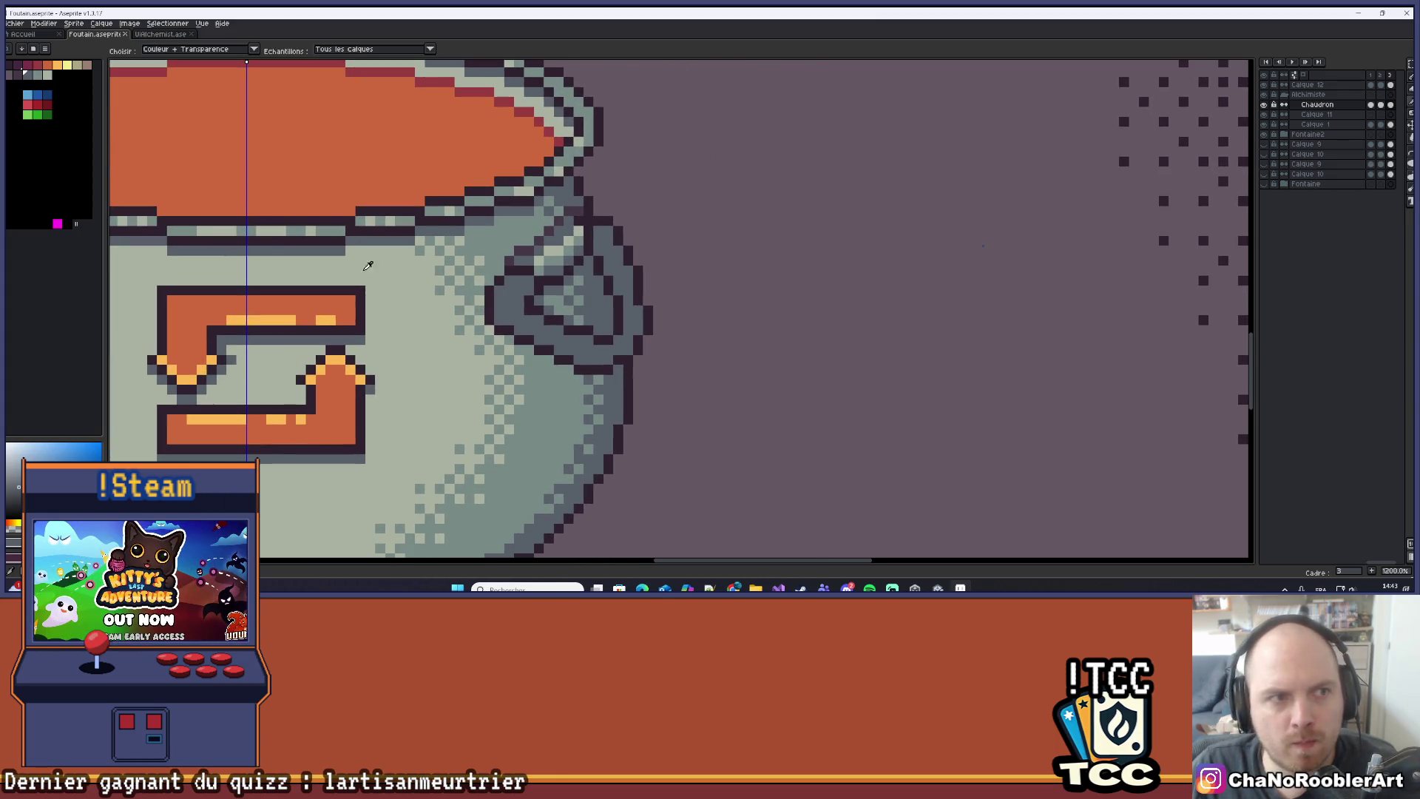
scroll(495, 293, "up", 3)
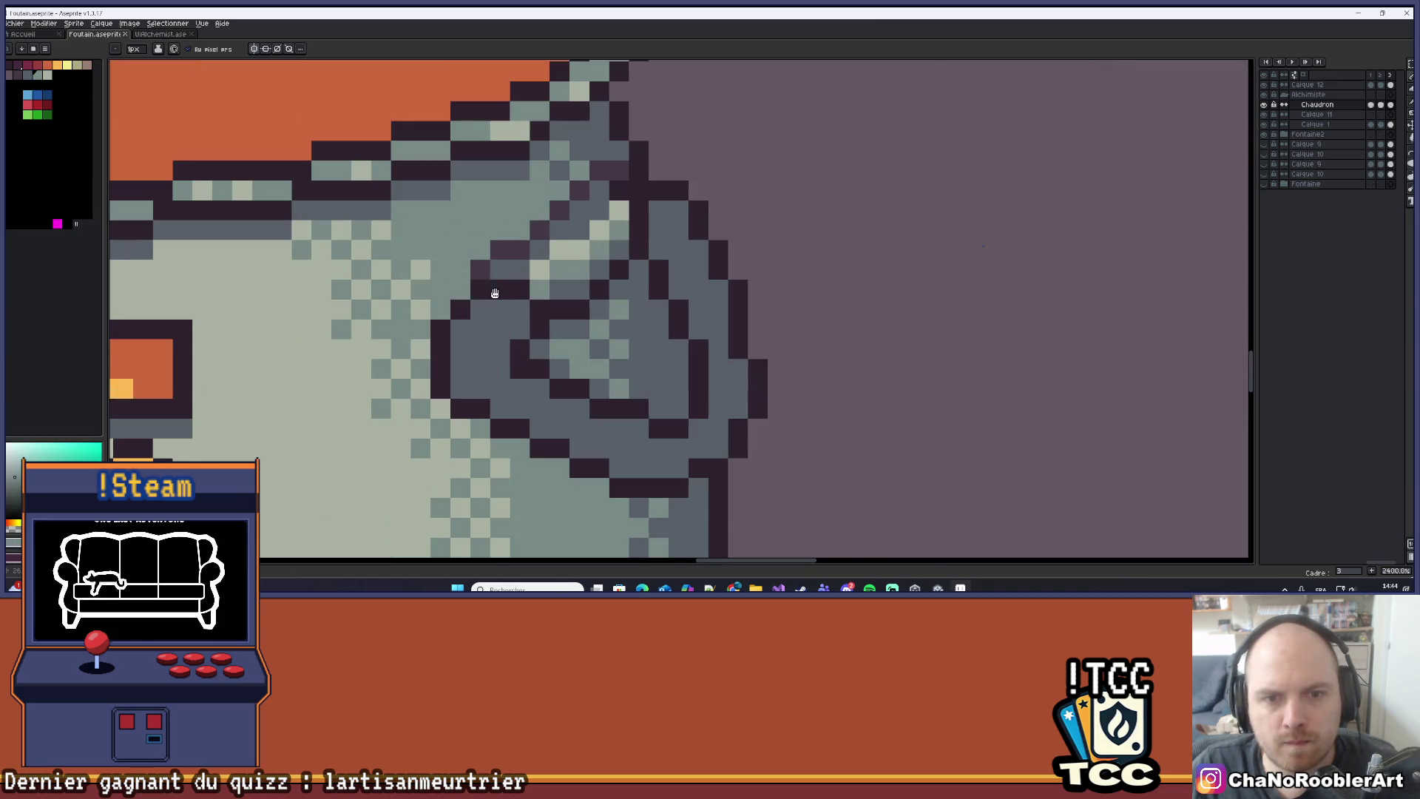
left_click_drag(495, 293, 495, 237)
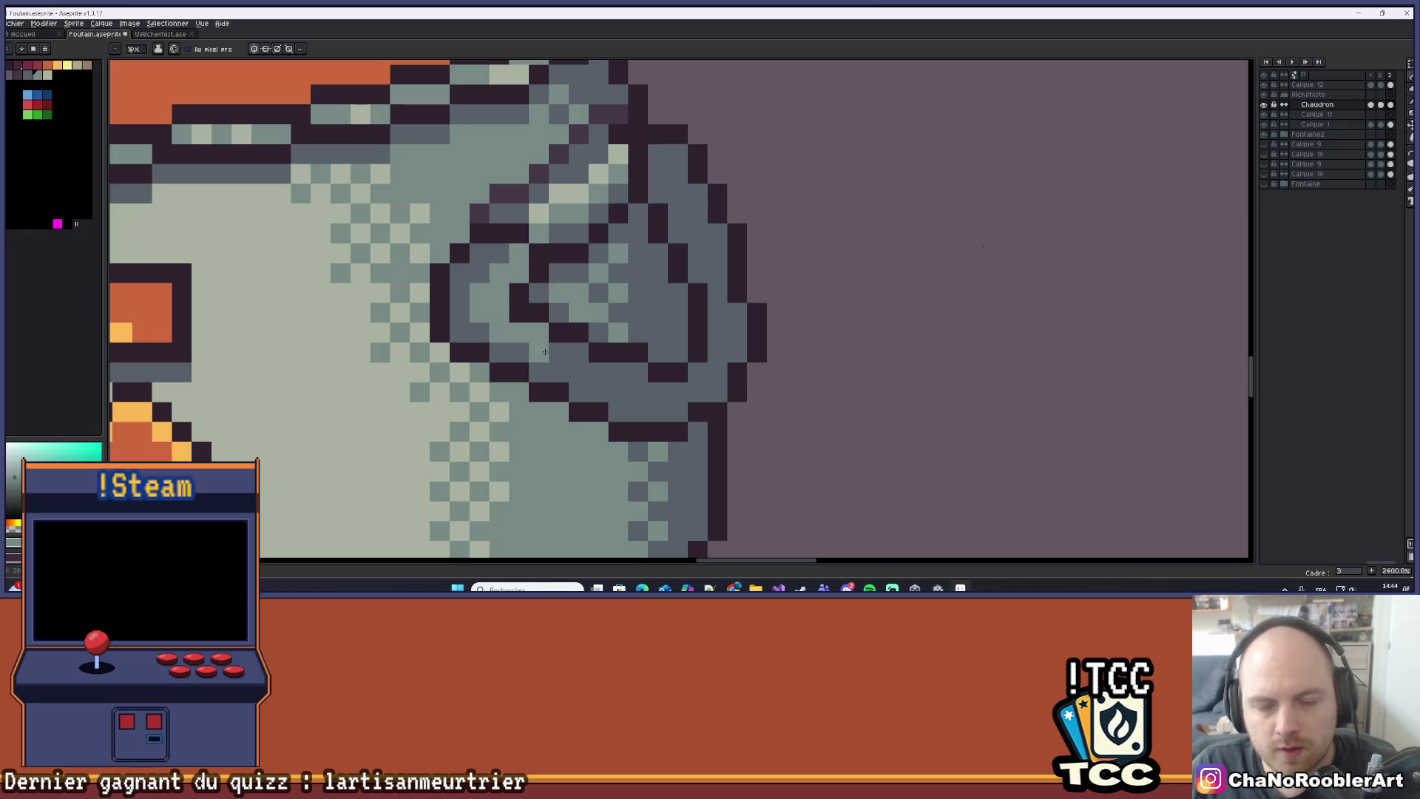
left_click_drag(560, 347, 519, 340)
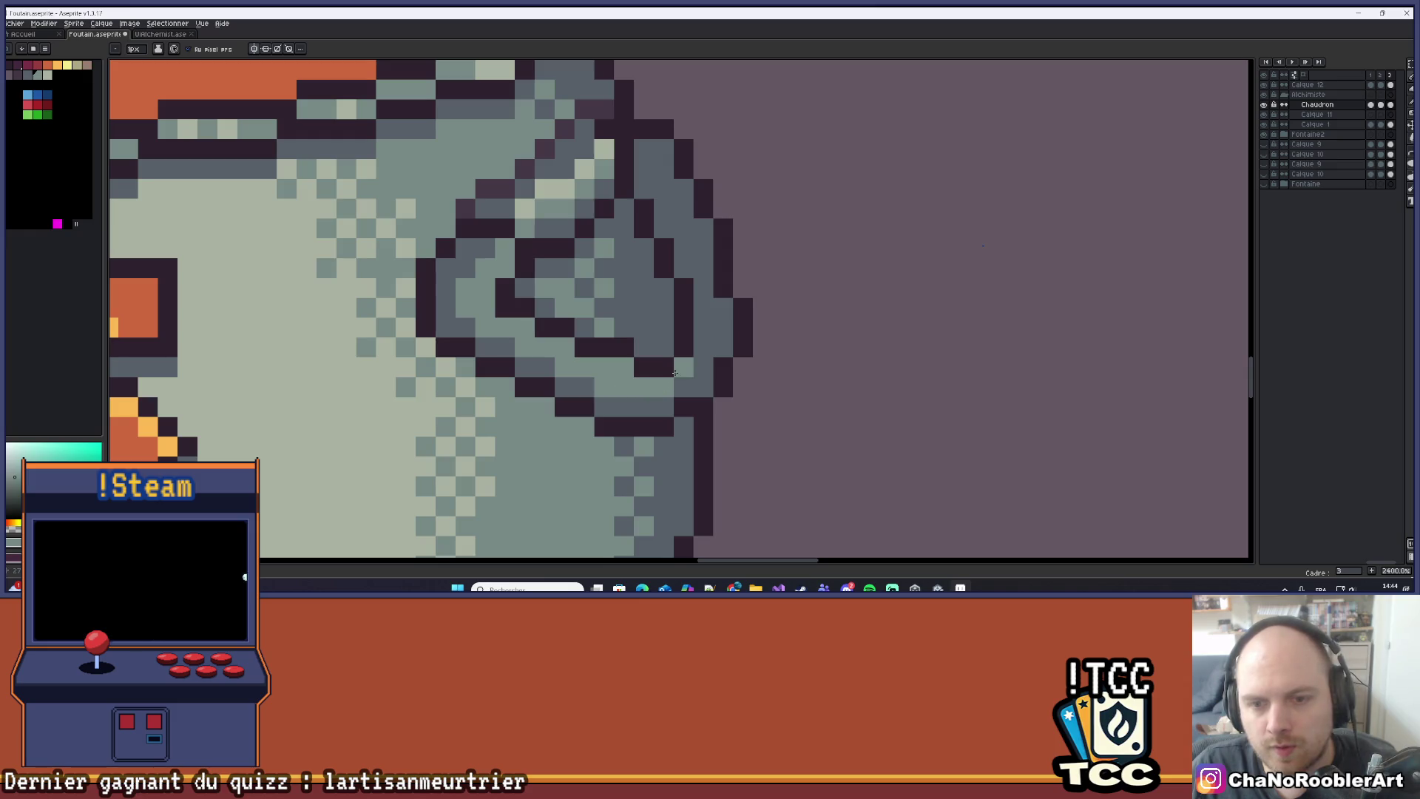
Try a lighter stroke up the cauldron's right edge, then undo it.
mouse_move(706, 344)
left_mouse_down()
mouse_move(703, 281)
mouse_move(666, 208)
left_mouse_up()
scroll(756, 233, "down", 7)
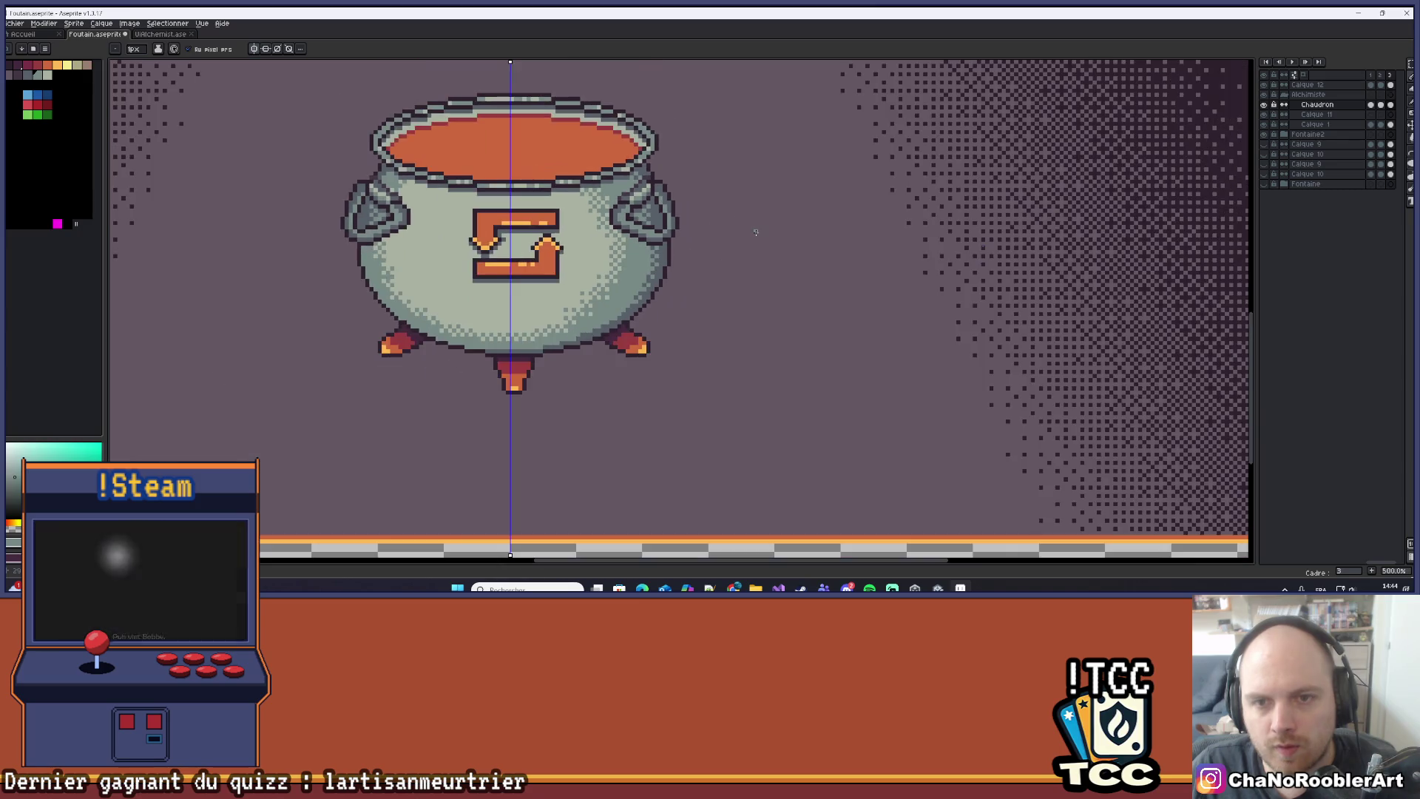
scroll(756, 233, "up", 8)
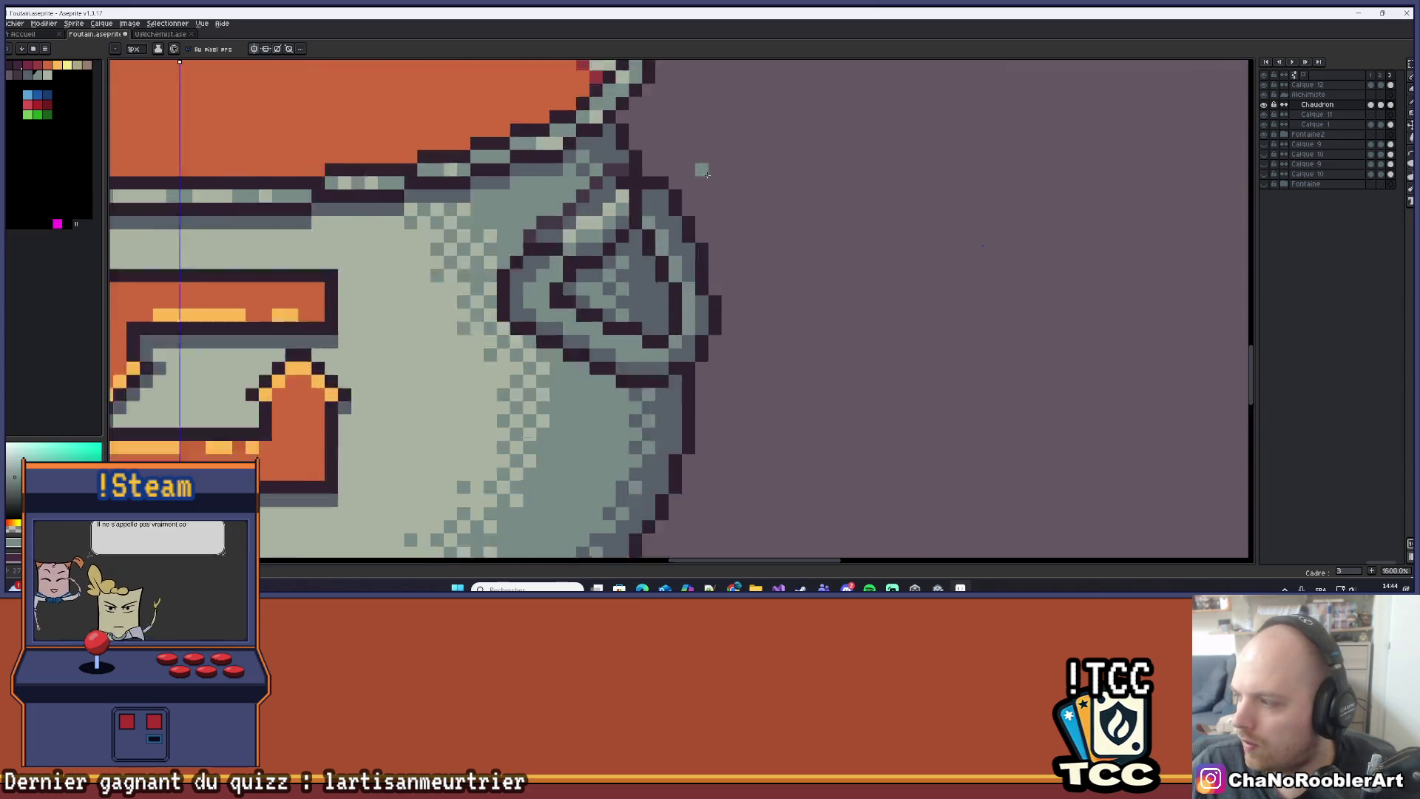
scroll(663, 207, "down", 4)
key("ctrl+z")
key("ctrl+z")
key("ctrl+z")
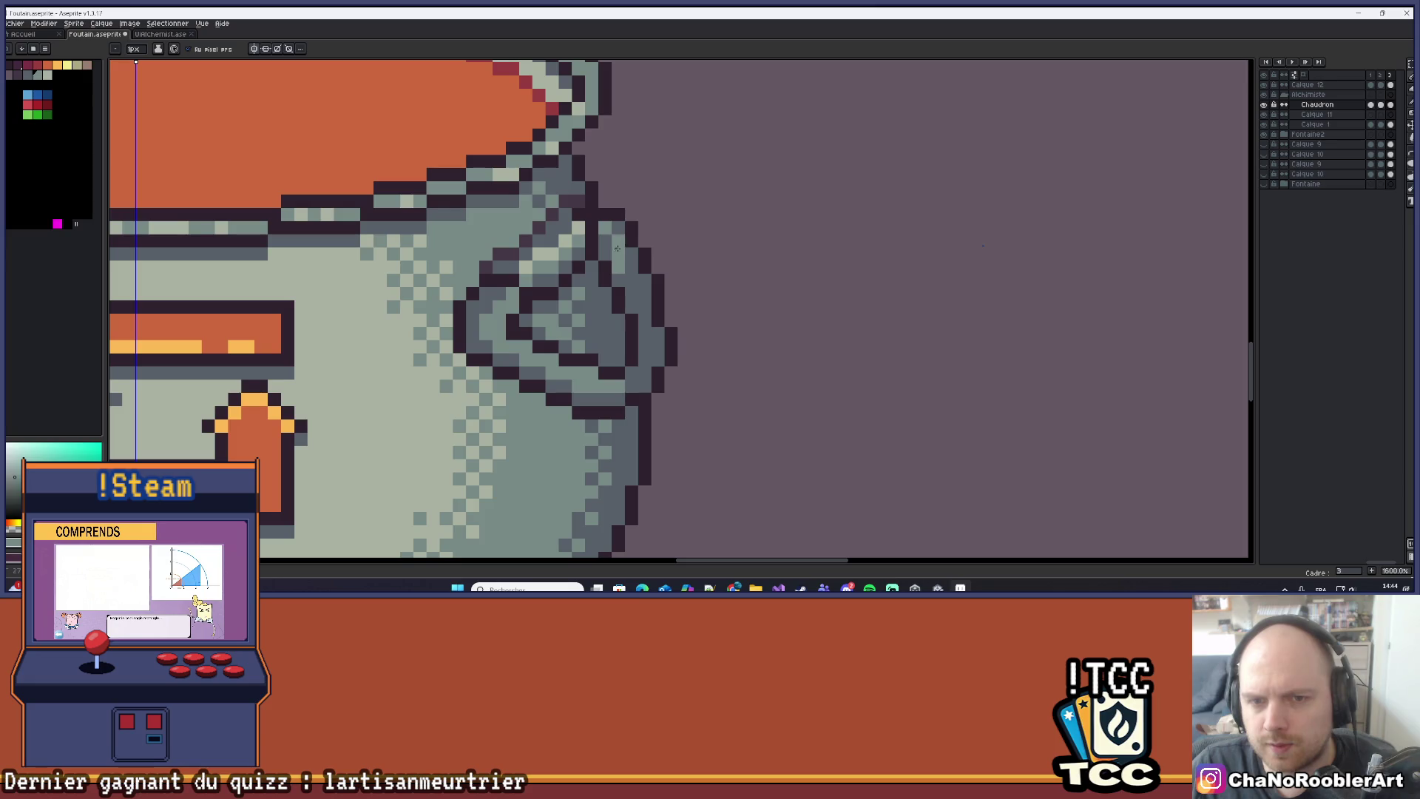
Add pale grey and grey-green highlight pixels along the right handle's outer rim.
scroll(629, 261, "up", 2)
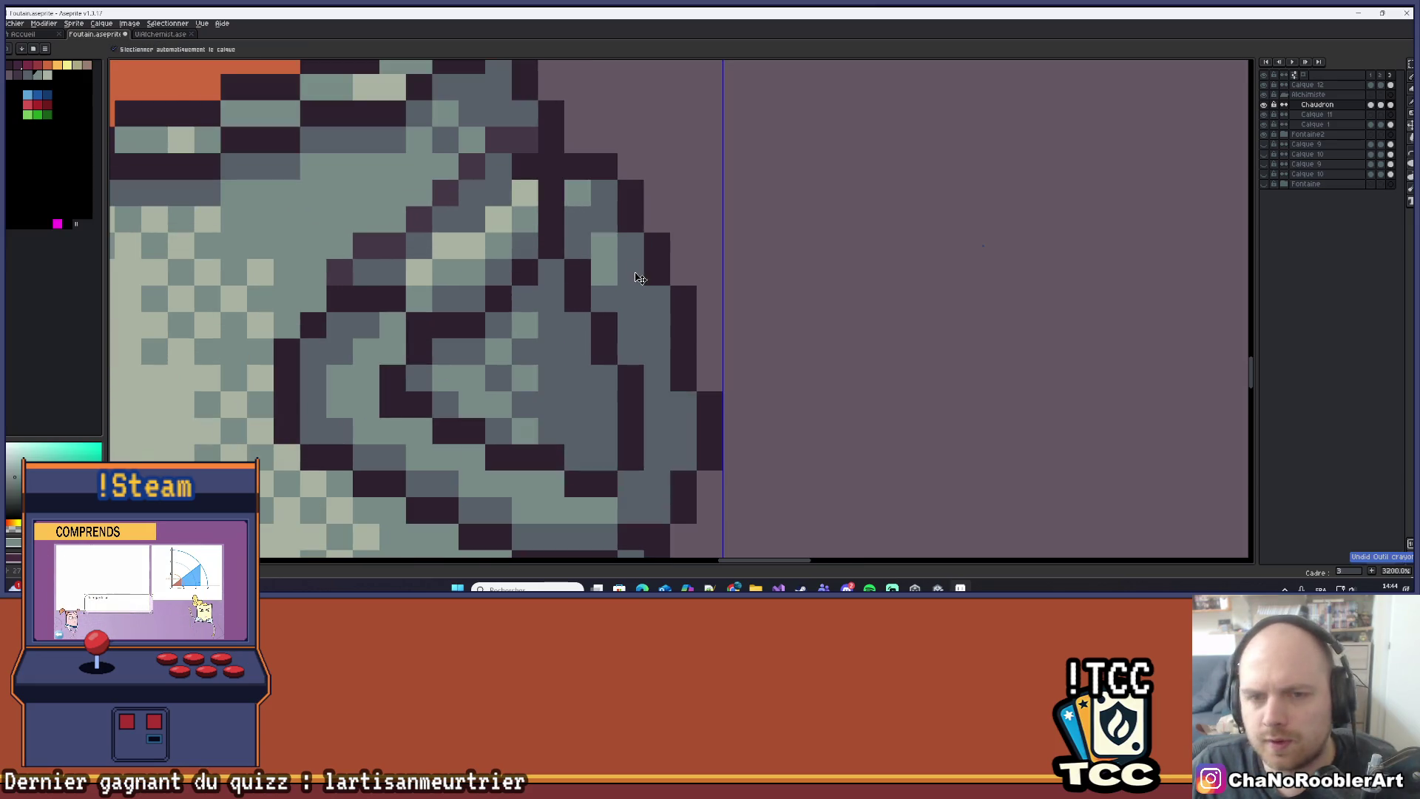
left_click_drag(617, 248, 631, 274)
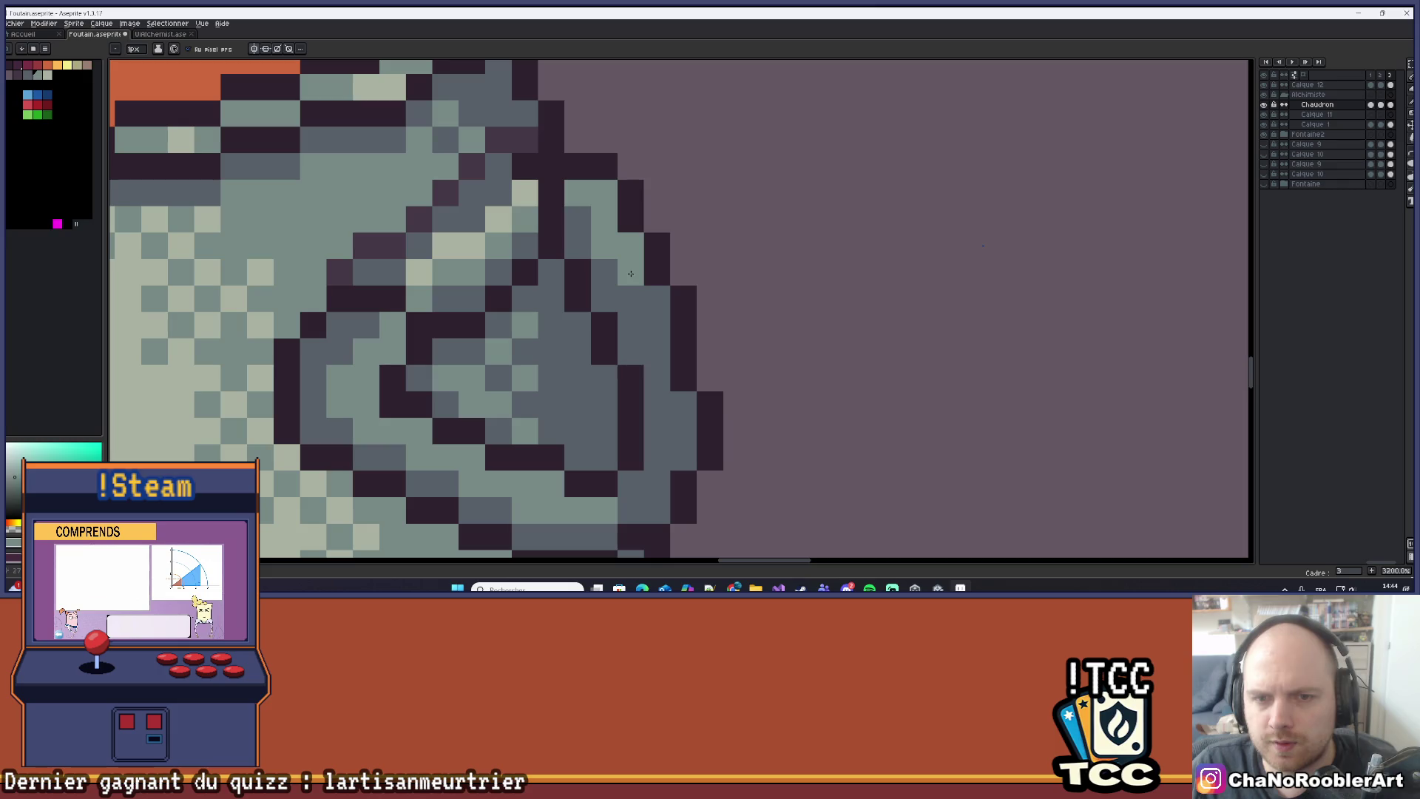
left_click(658, 325)
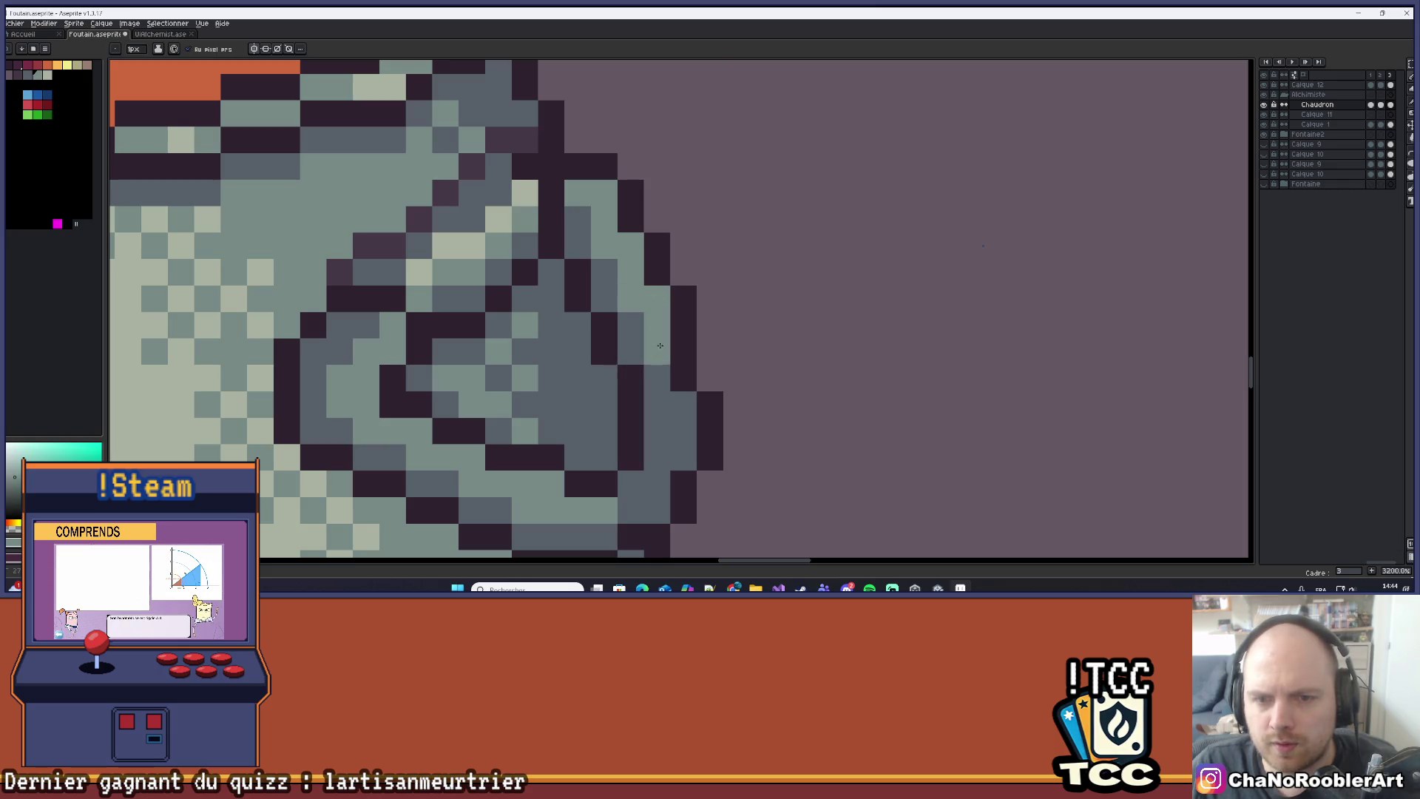
left_click_drag(657, 367, 686, 232)
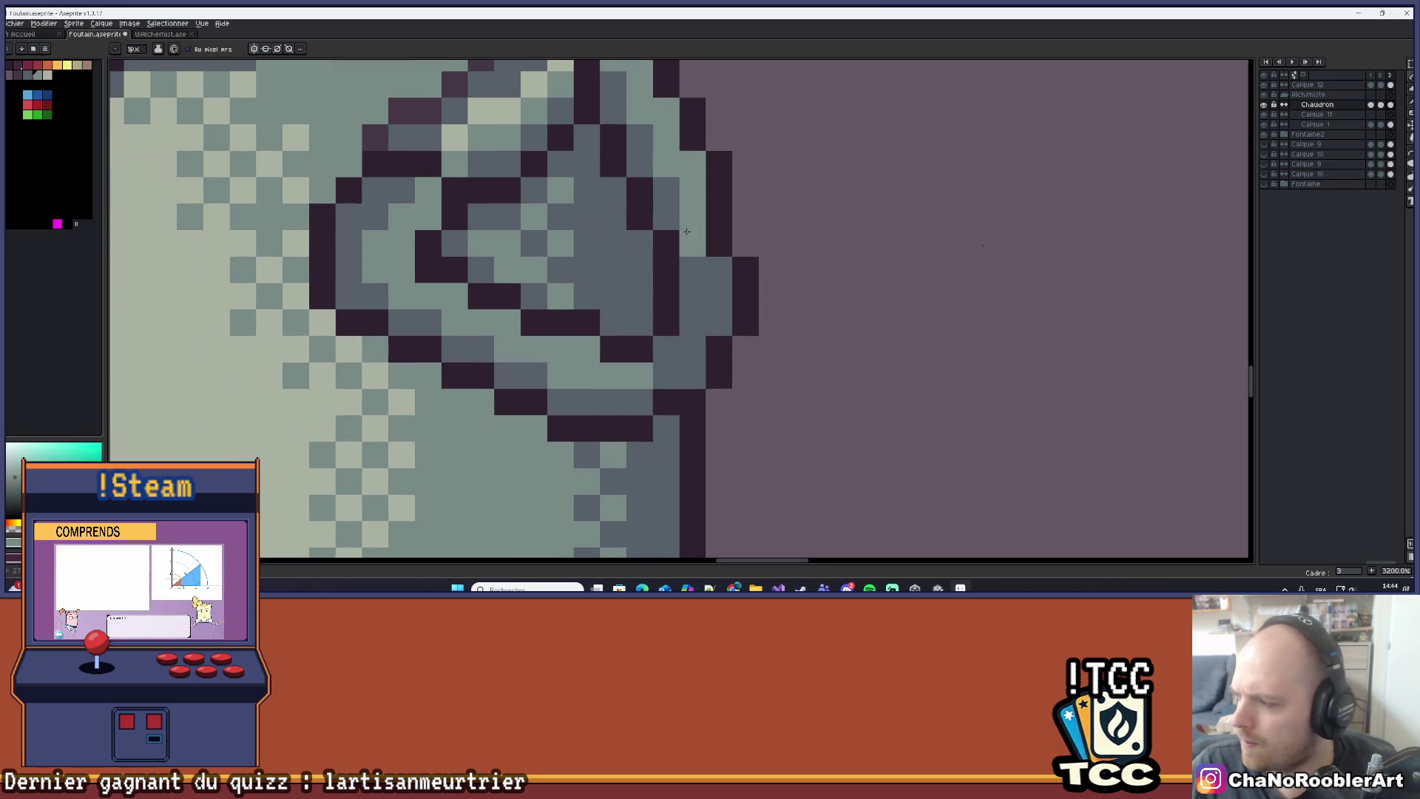
left_click(700, 276)
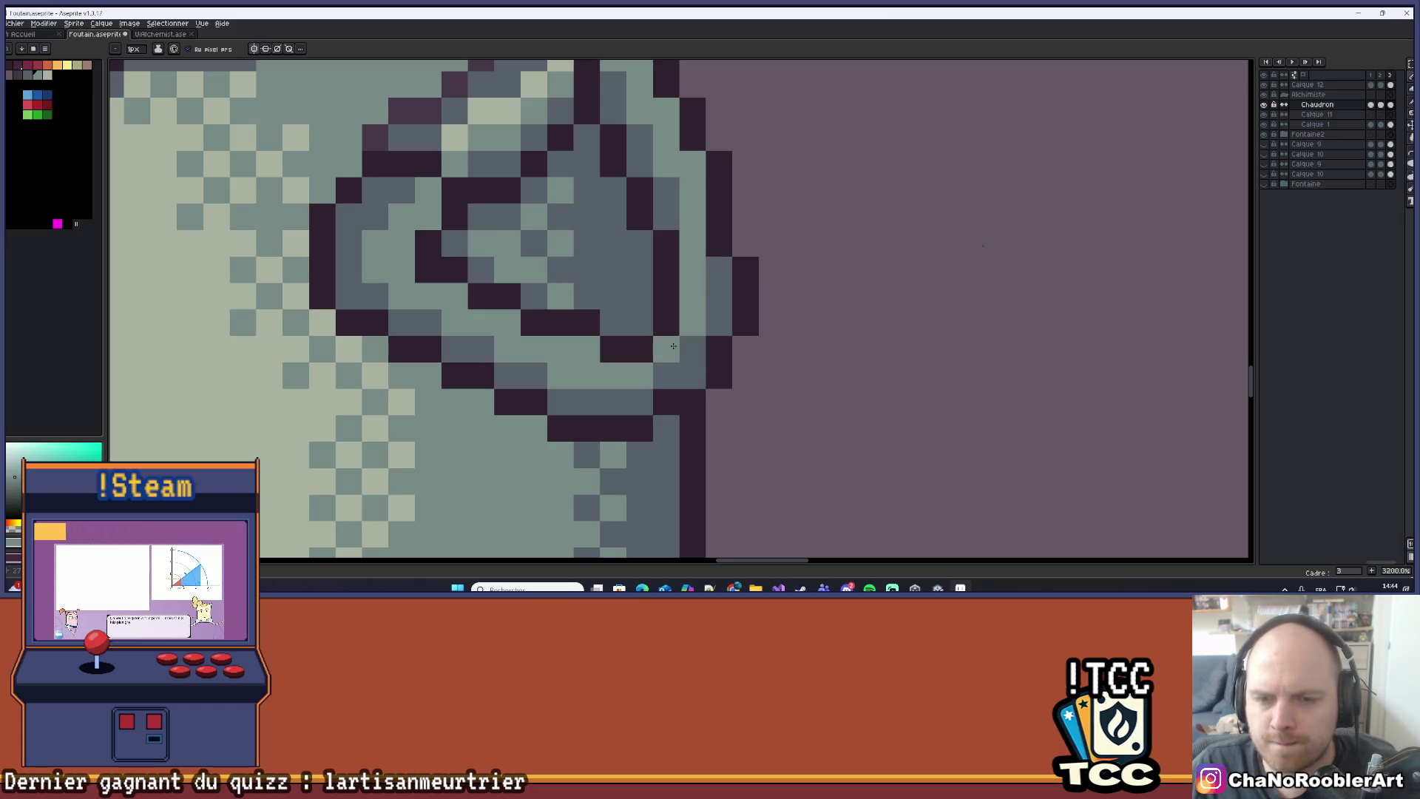
scroll(670, 348, "down", 5)
scroll(669, 348, "up", 5)
scroll(746, 339, "down", 5)
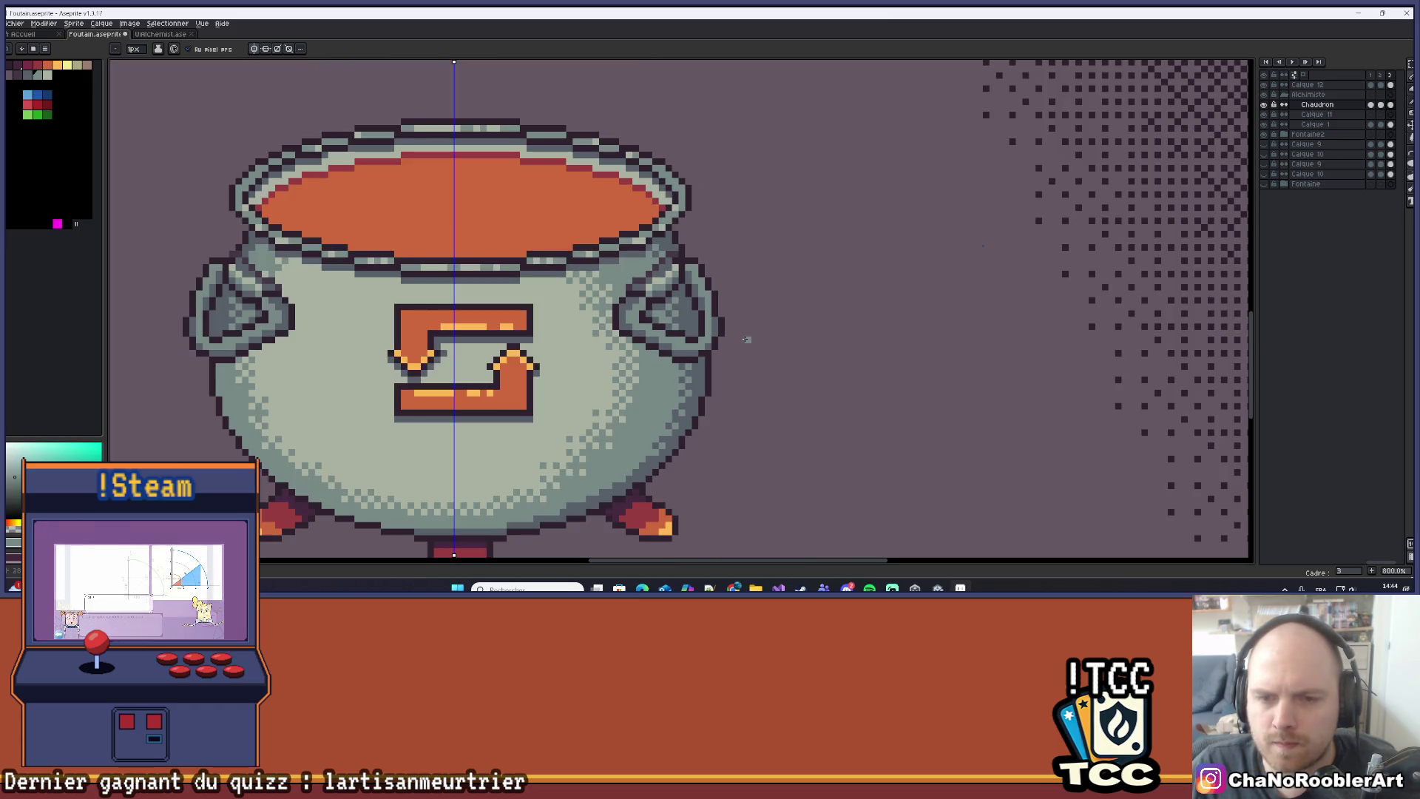
scroll(746, 340, "down", 4)
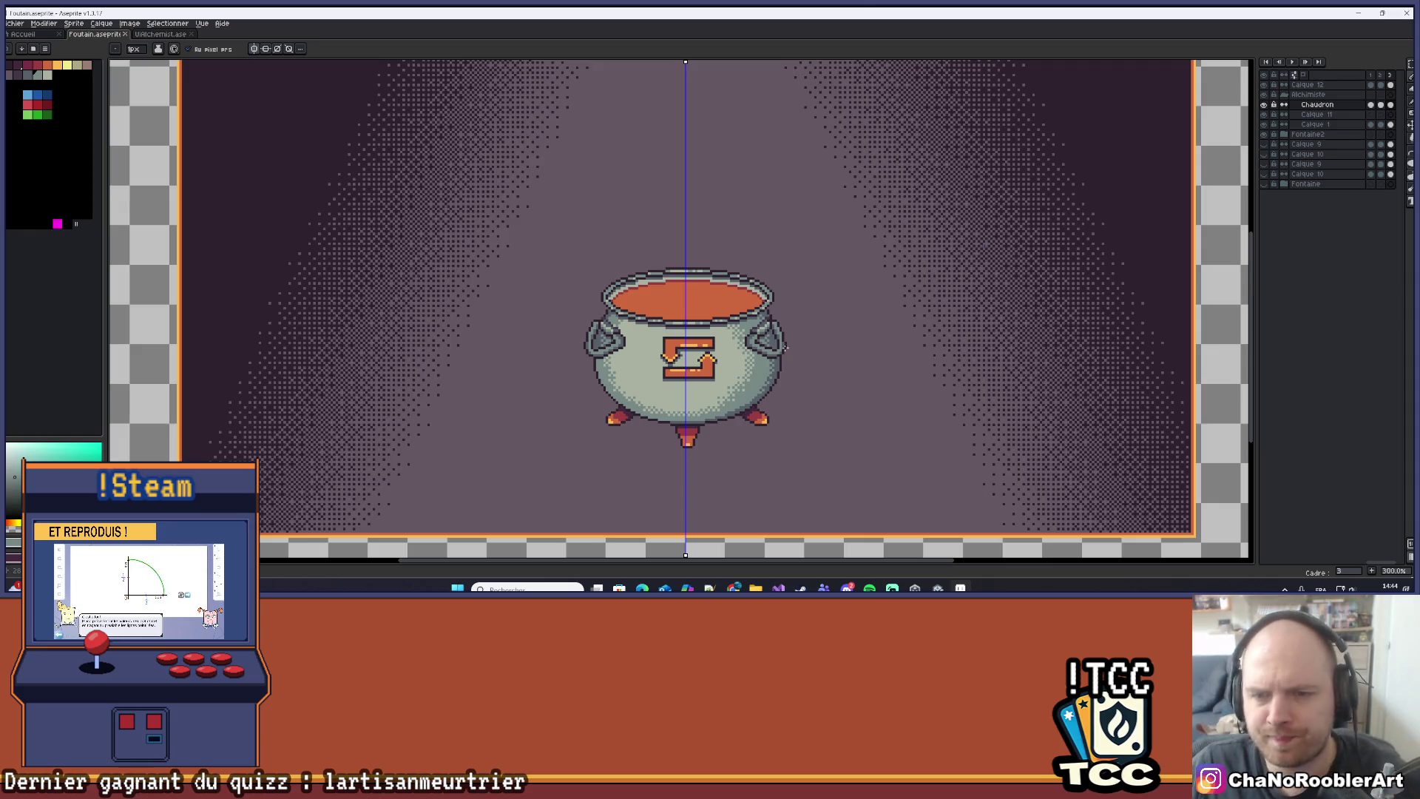
scroll(793, 345, "down", 1)
scroll(796, 325, "up", 6)
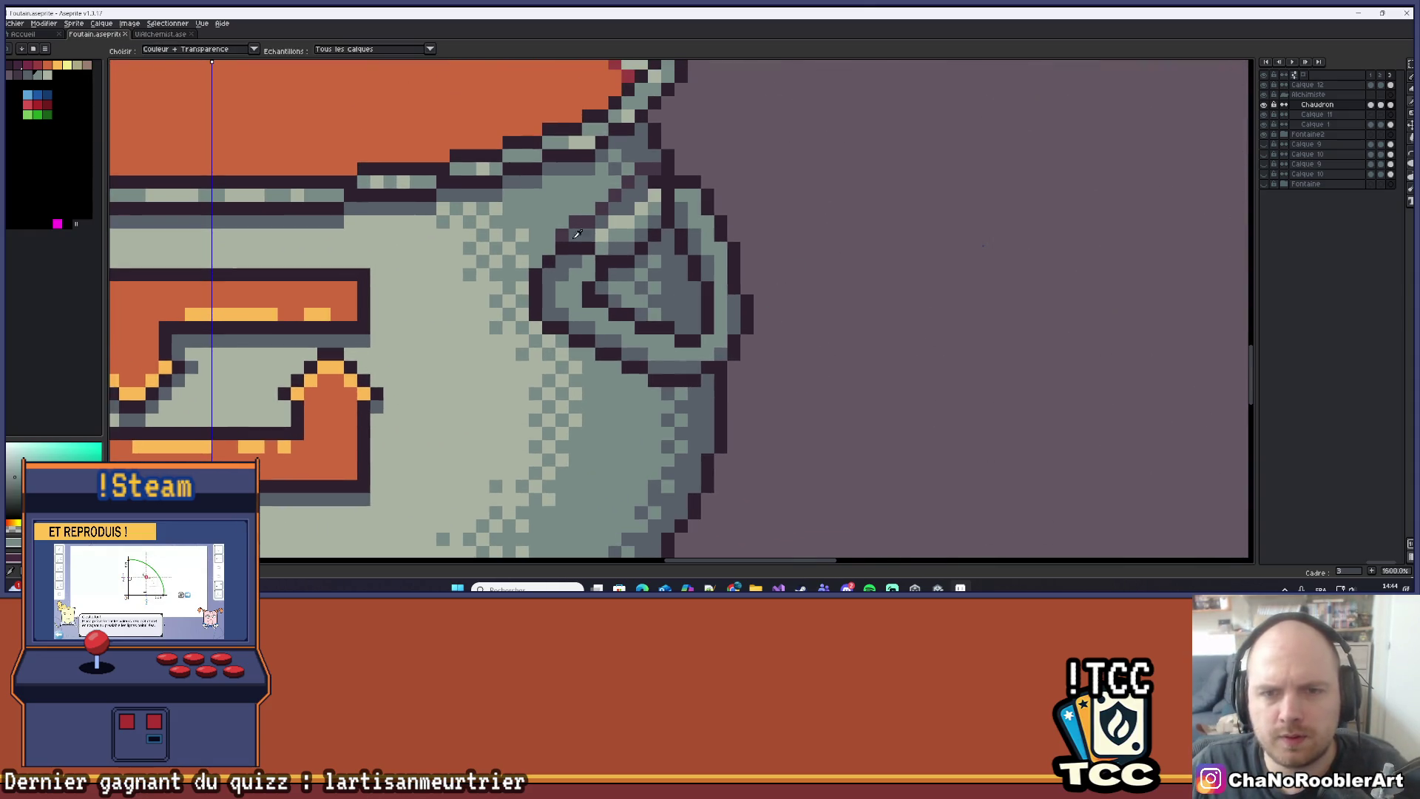
left_click(585, 237, "alt")
left_click(549, 253)
scroll(539, 261, "up", 1)
left_click(540, 272)
left_click(592, 299)
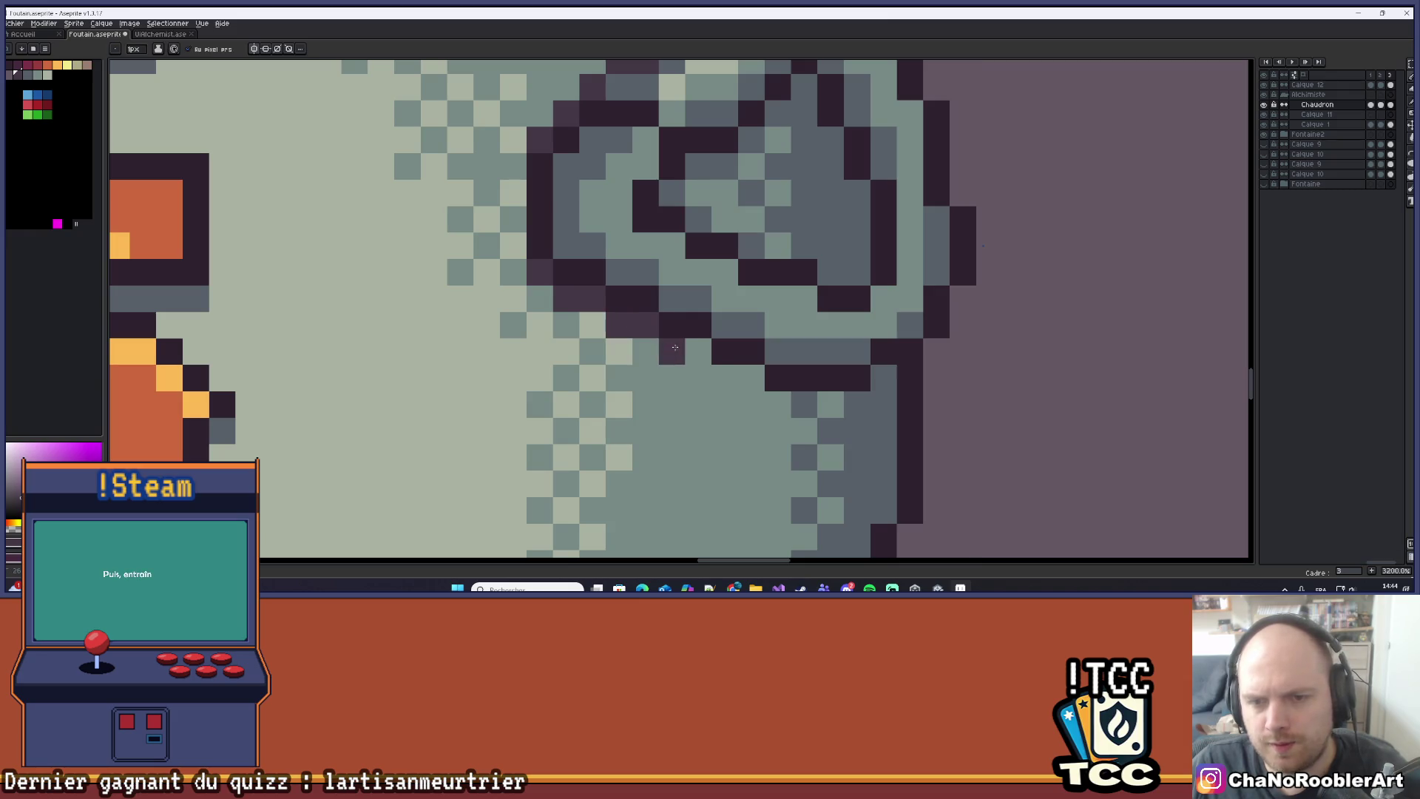
left_click_drag(769, 401, 830, 403)
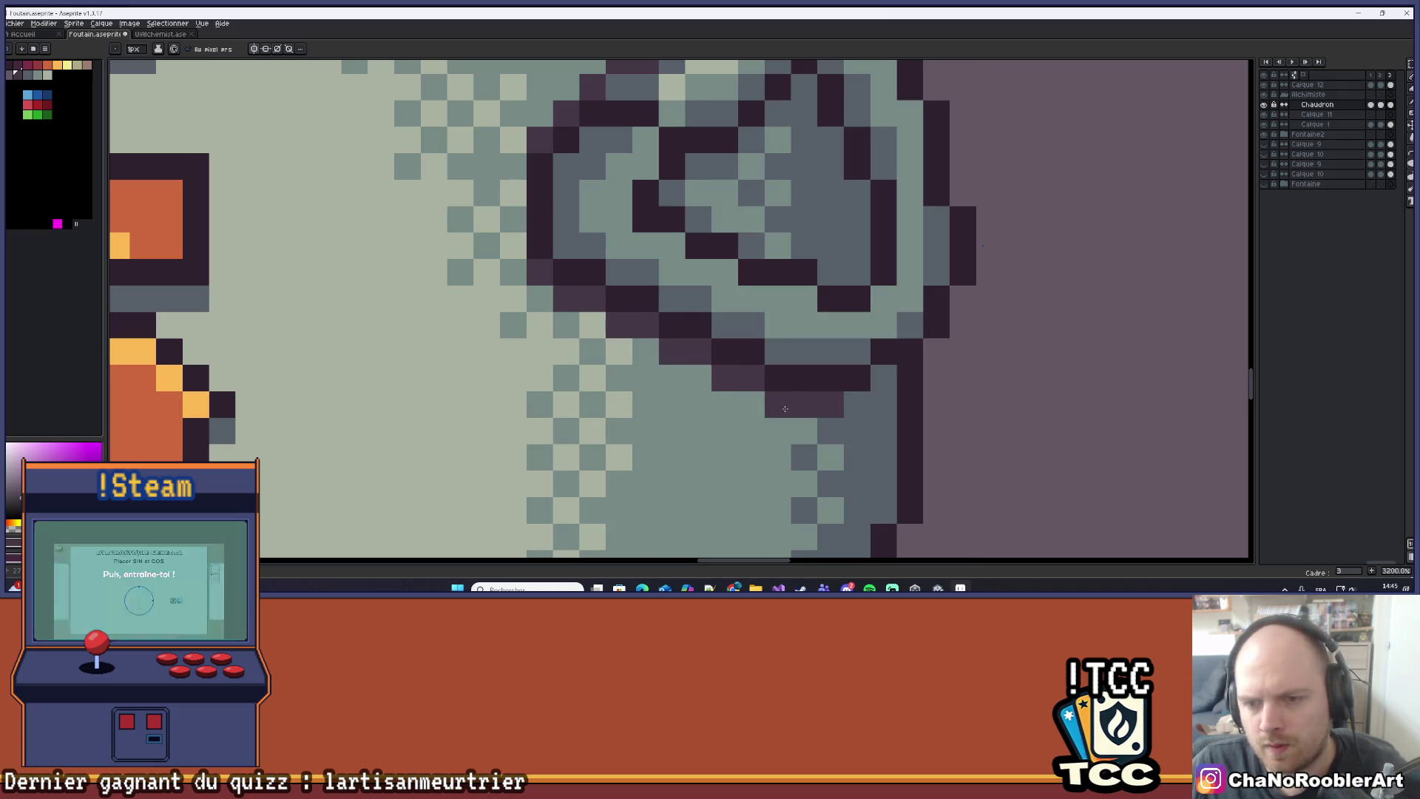
left_click(856, 403)
left_click(884, 377)
scroll(867, 400, "down", 6)
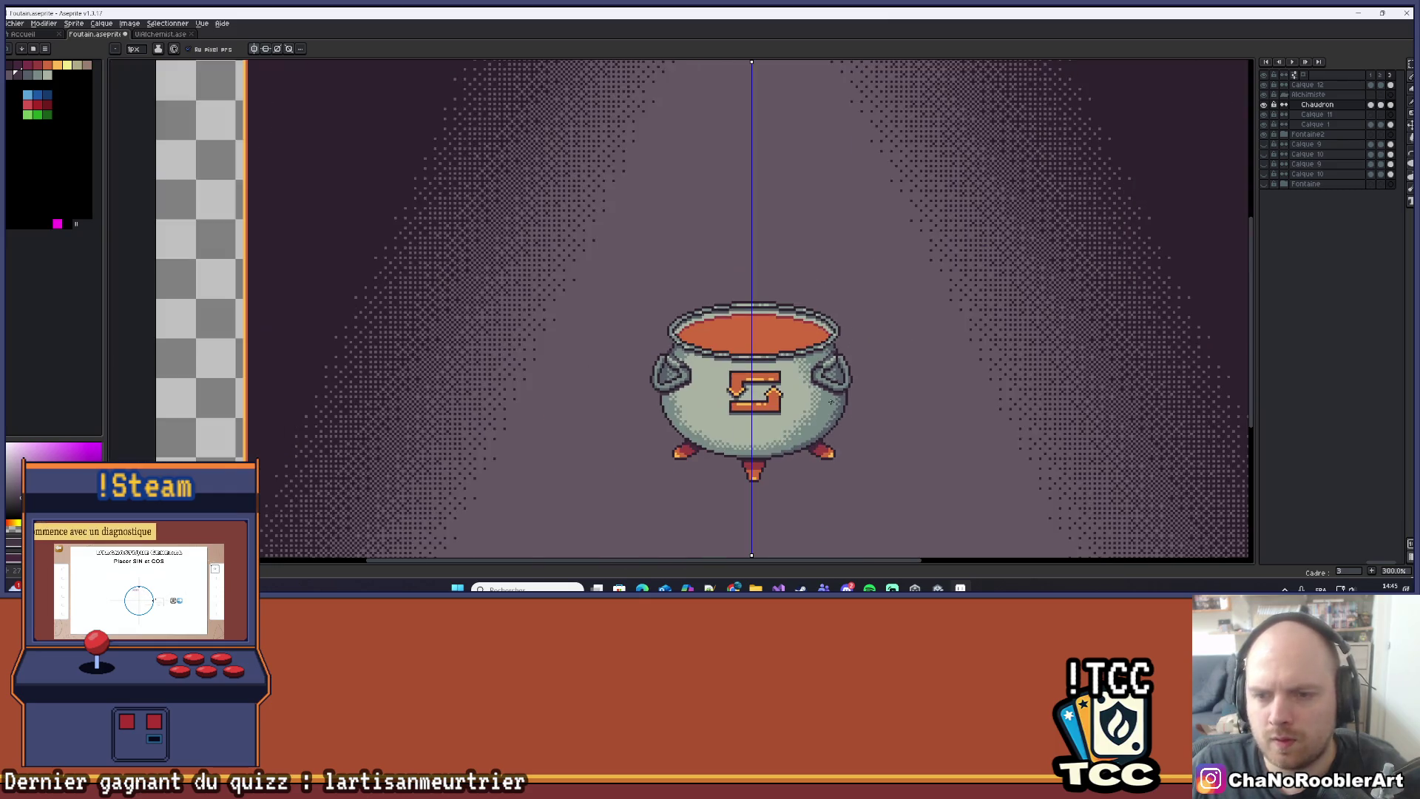
scroll(838, 379, "up", 6)
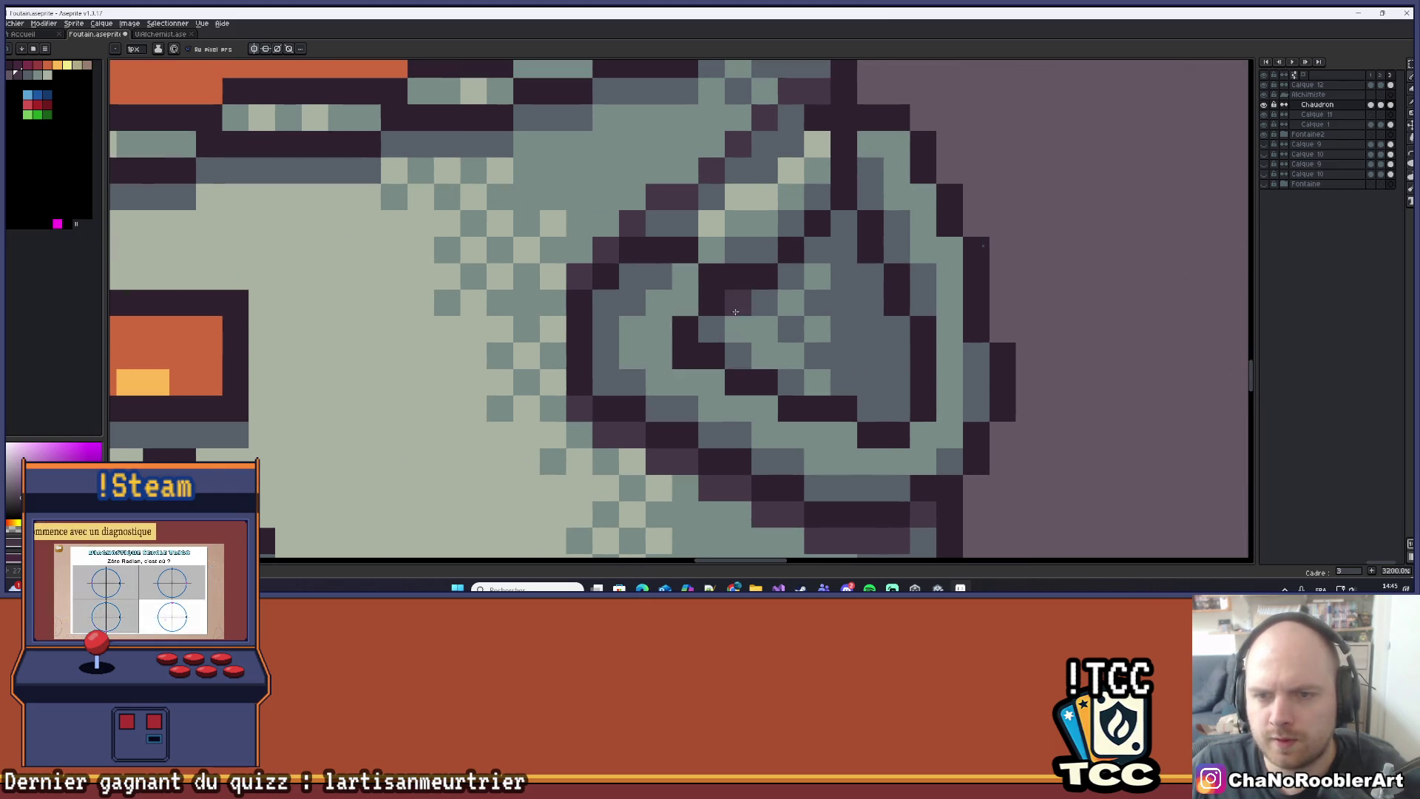
scroll(819, 252, "down", 8)
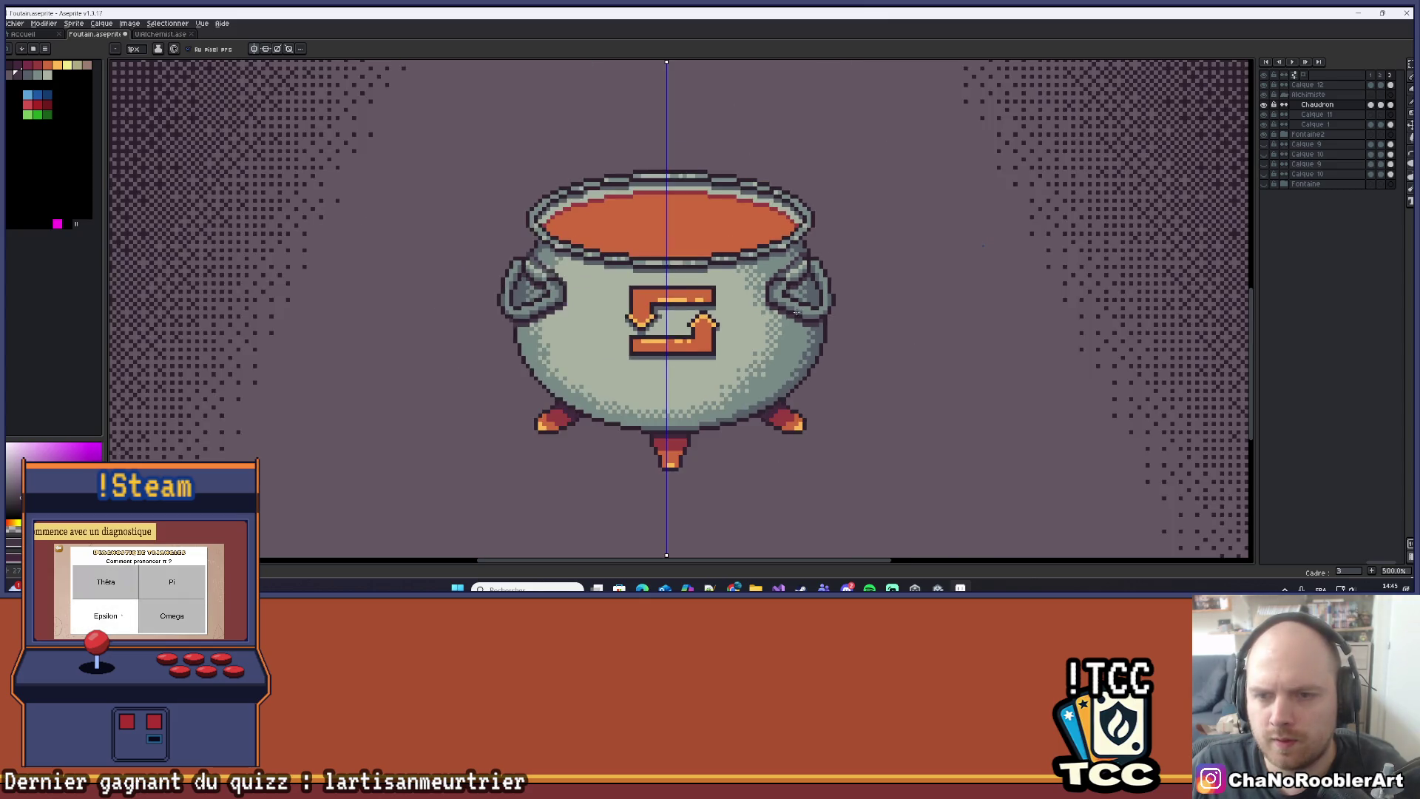
scroll(791, 286, "up", 6)
scroll(790, 286, "down", 6)
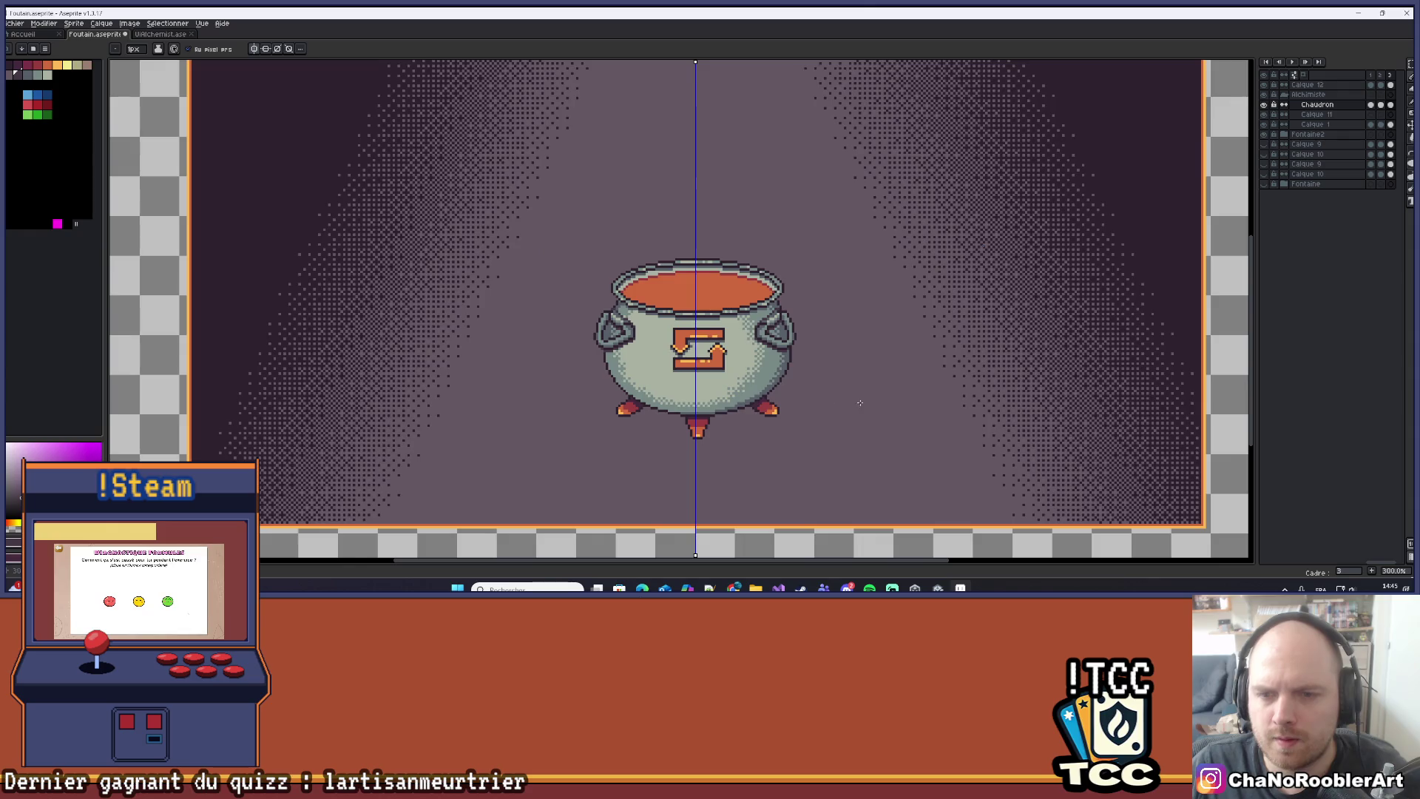
mouse_move(859, 388)
left_mouse_down()
mouse_move(885, 374)
mouse_move(898, 393)
left_mouse_up()
key("ctrl")
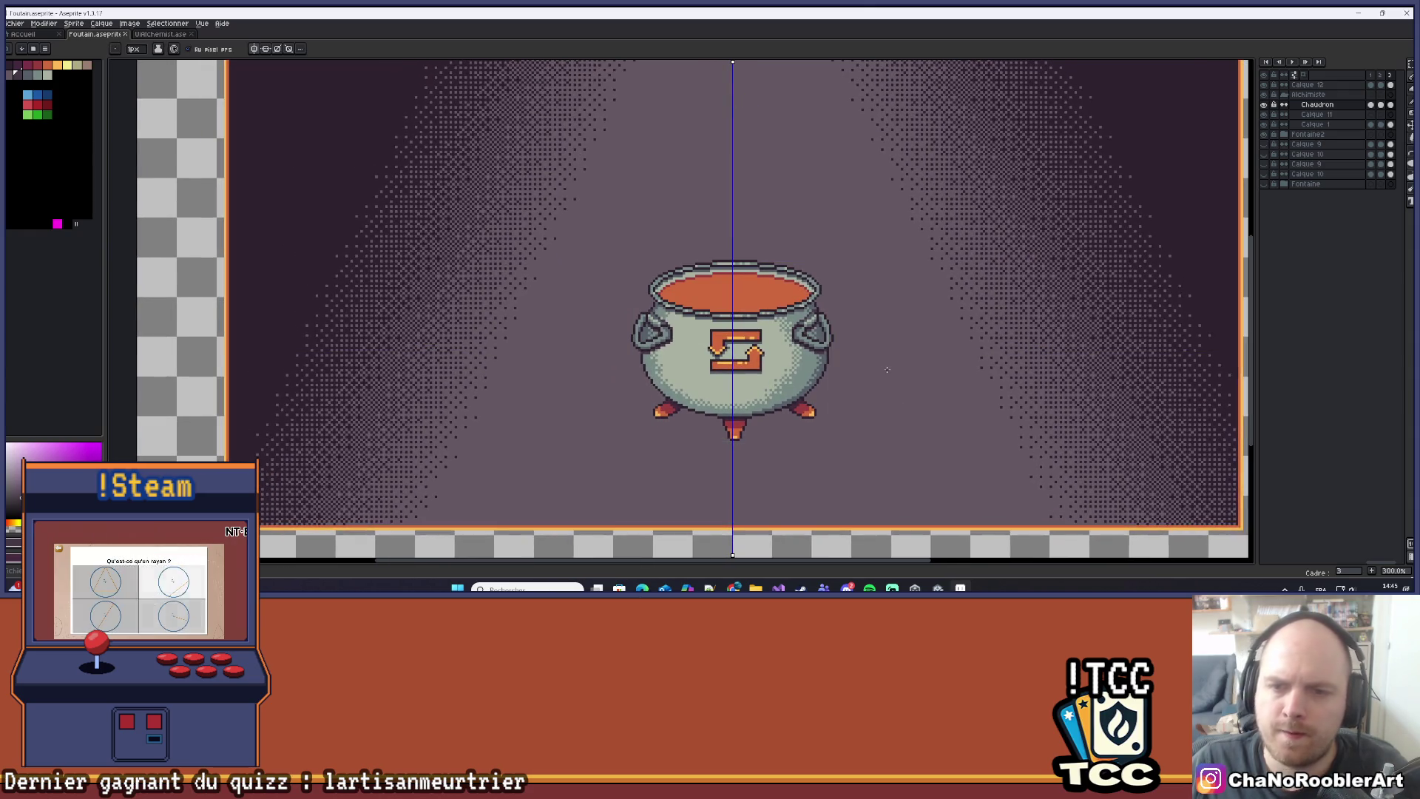
scroll(806, 348, "up", 6)
scroll(731, 278, "up", 3)
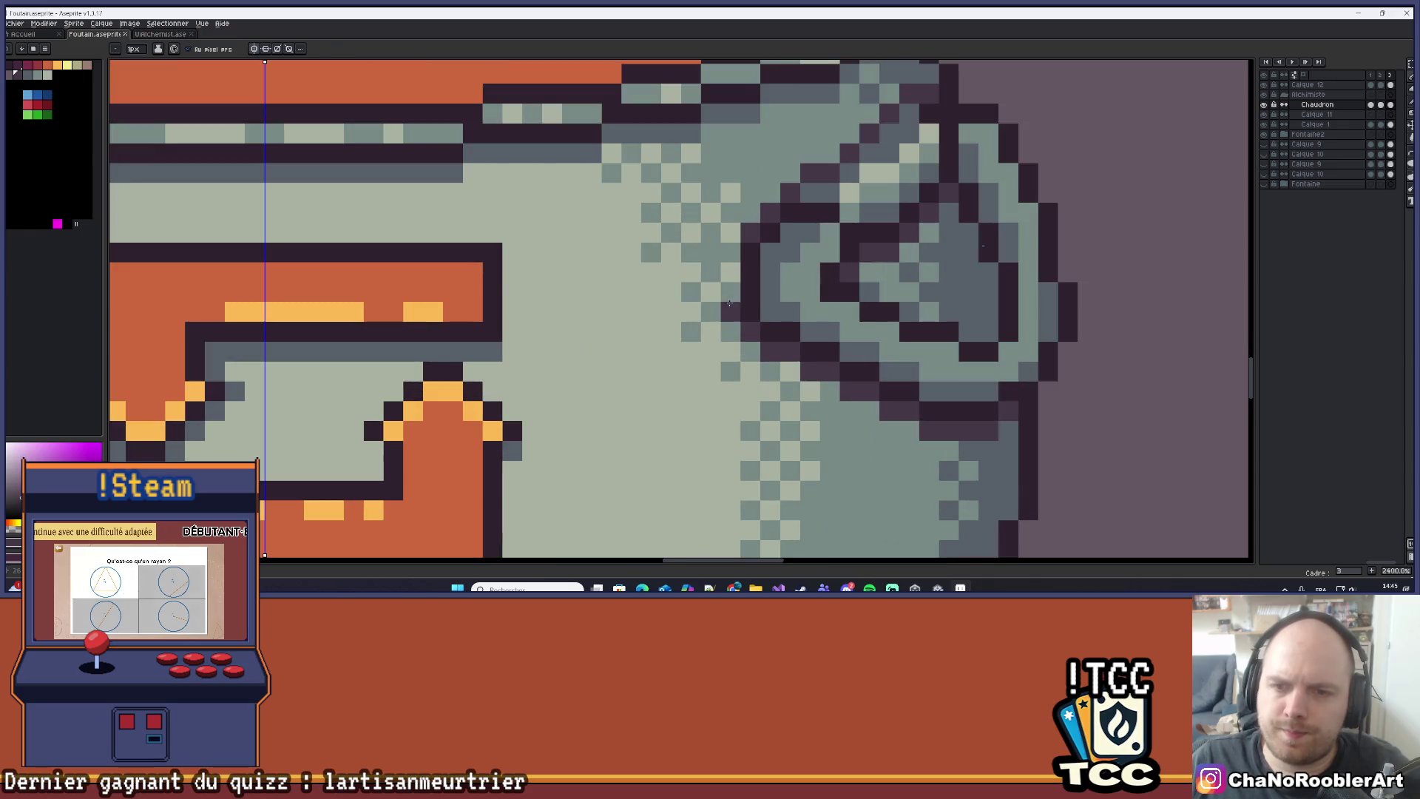
scroll(735, 259, "down", 8)
scroll(814, 368, "up", 4)
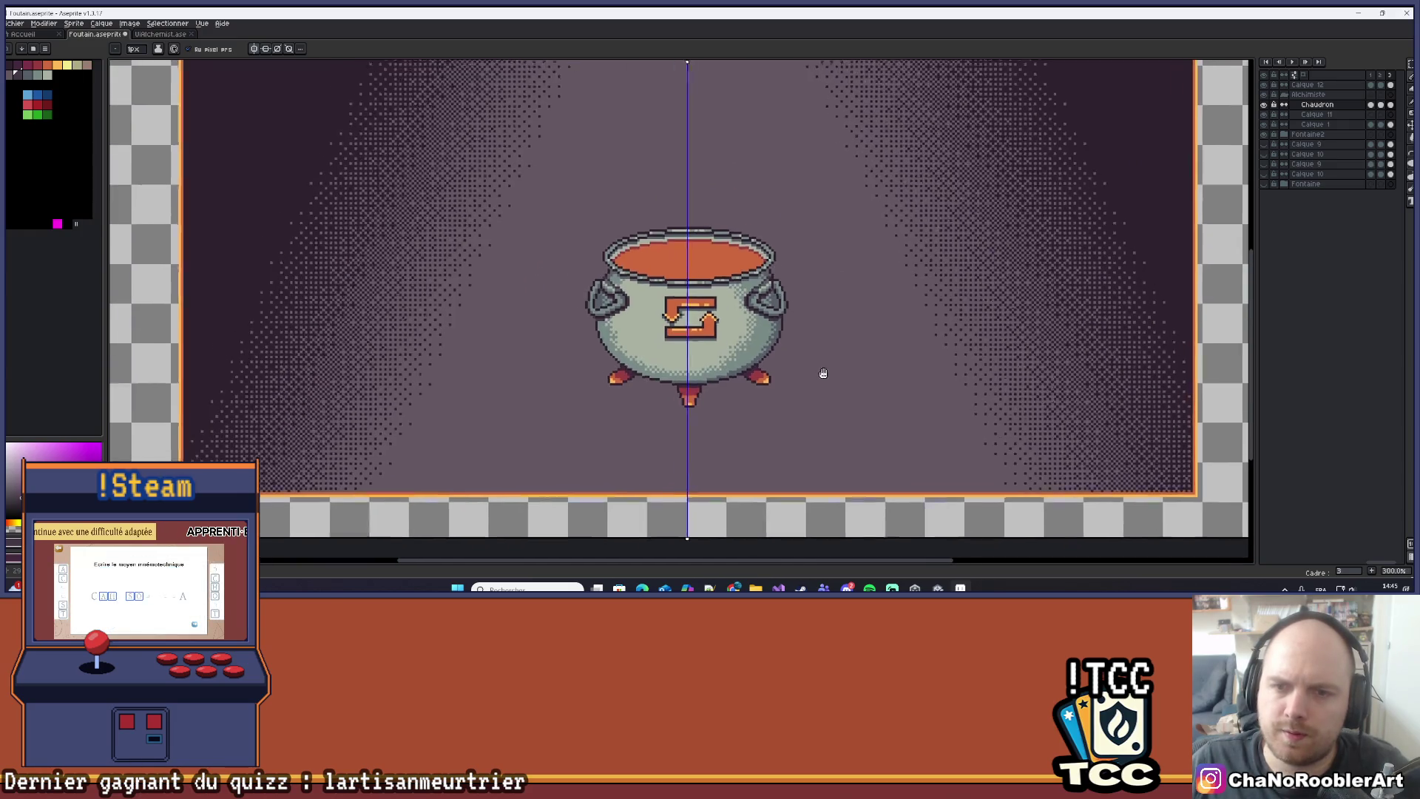
scroll(842, 347, "up", 4)
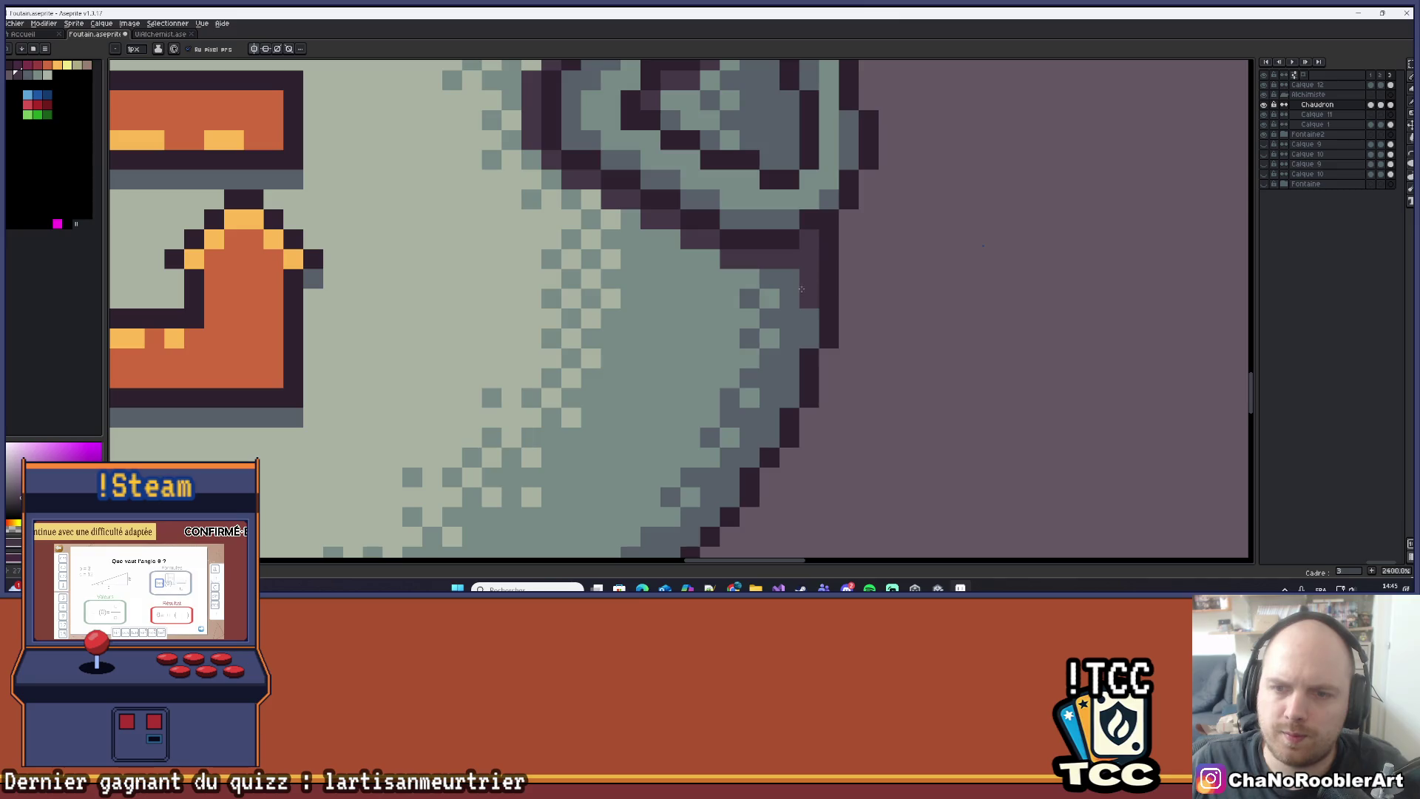
scroll(780, 275, "down", 7)
mouse_move(856, 342)
left_mouse_down()
mouse_move(905, 381)
mouse_move(851, 404)
left_mouse_up()
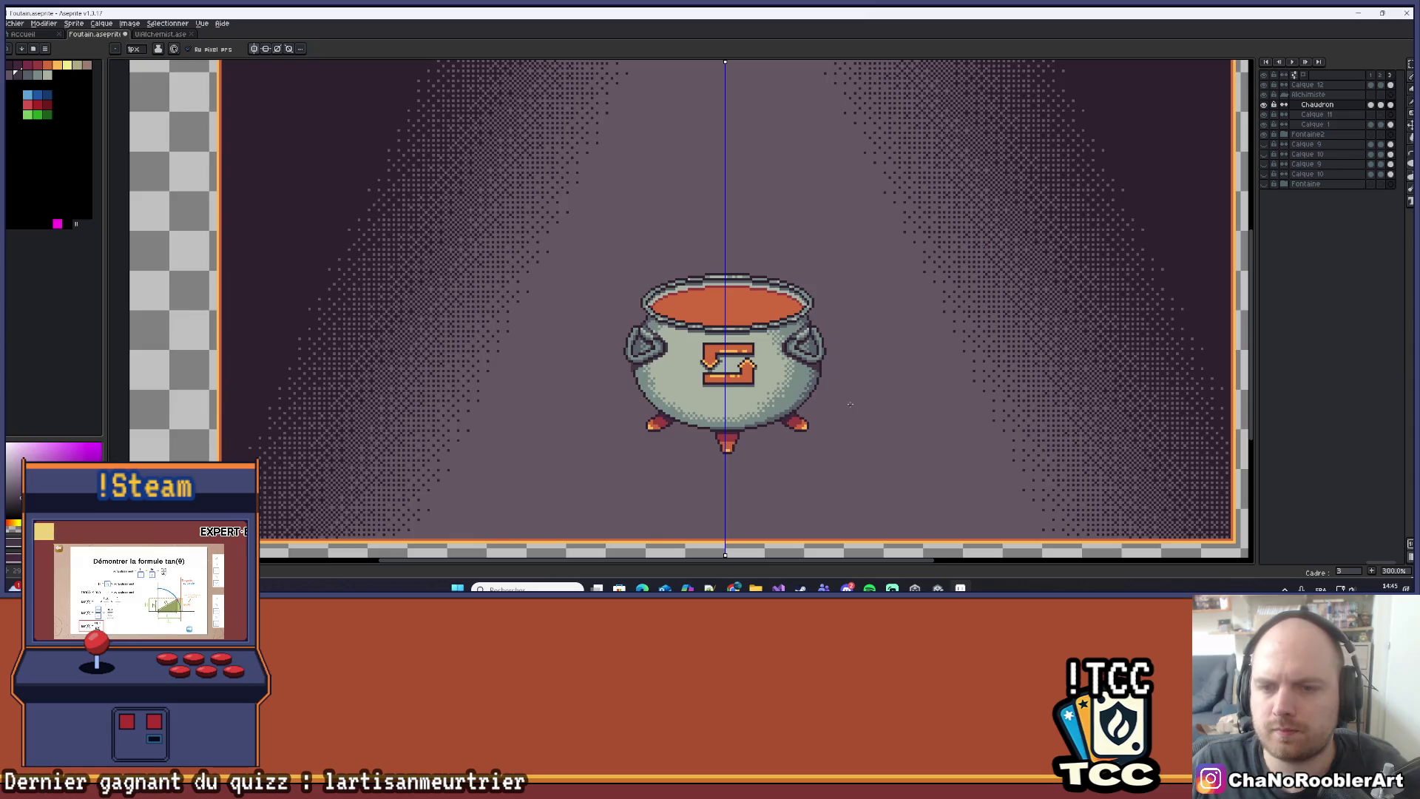
scroll(850, 372, "up", 10)
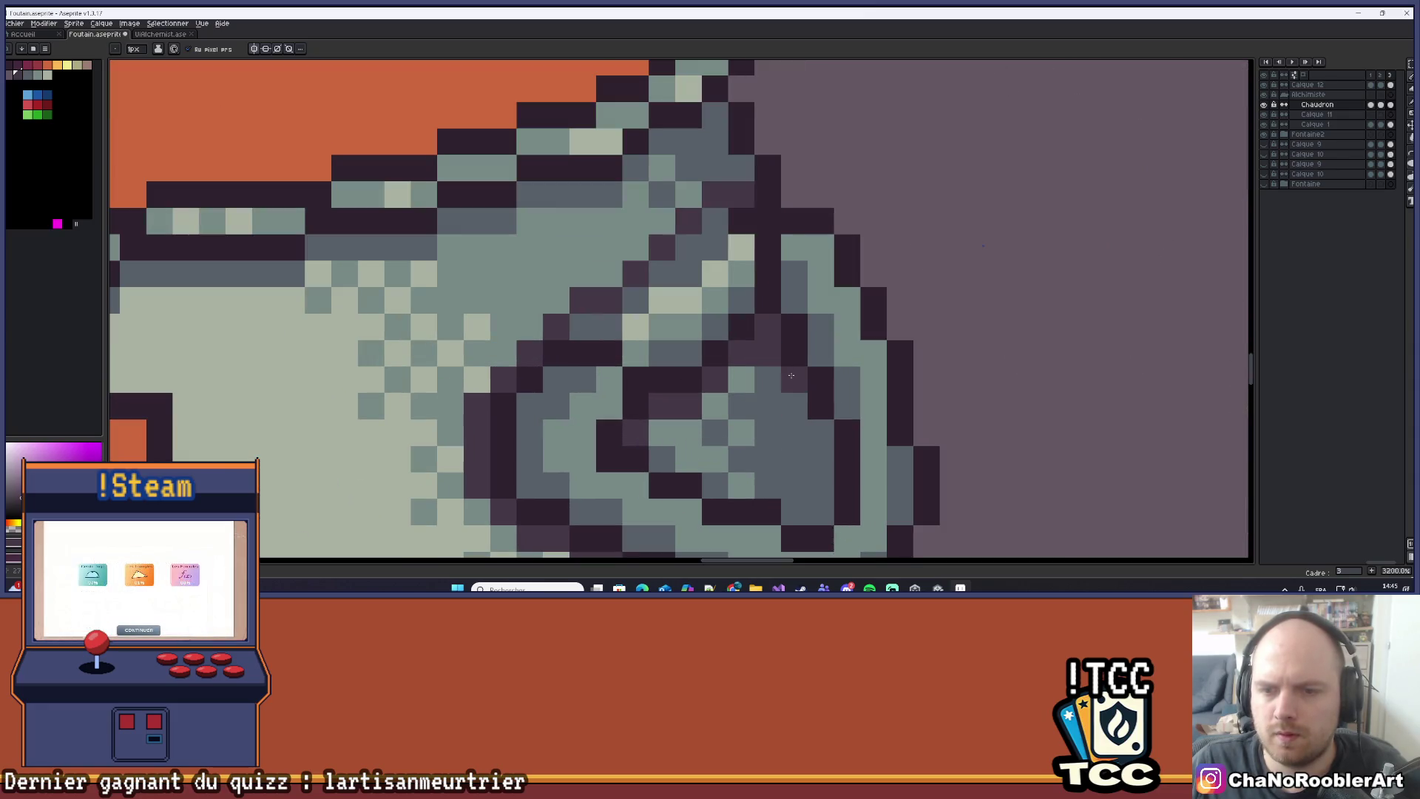
scroll(817, 431, "down", 9)
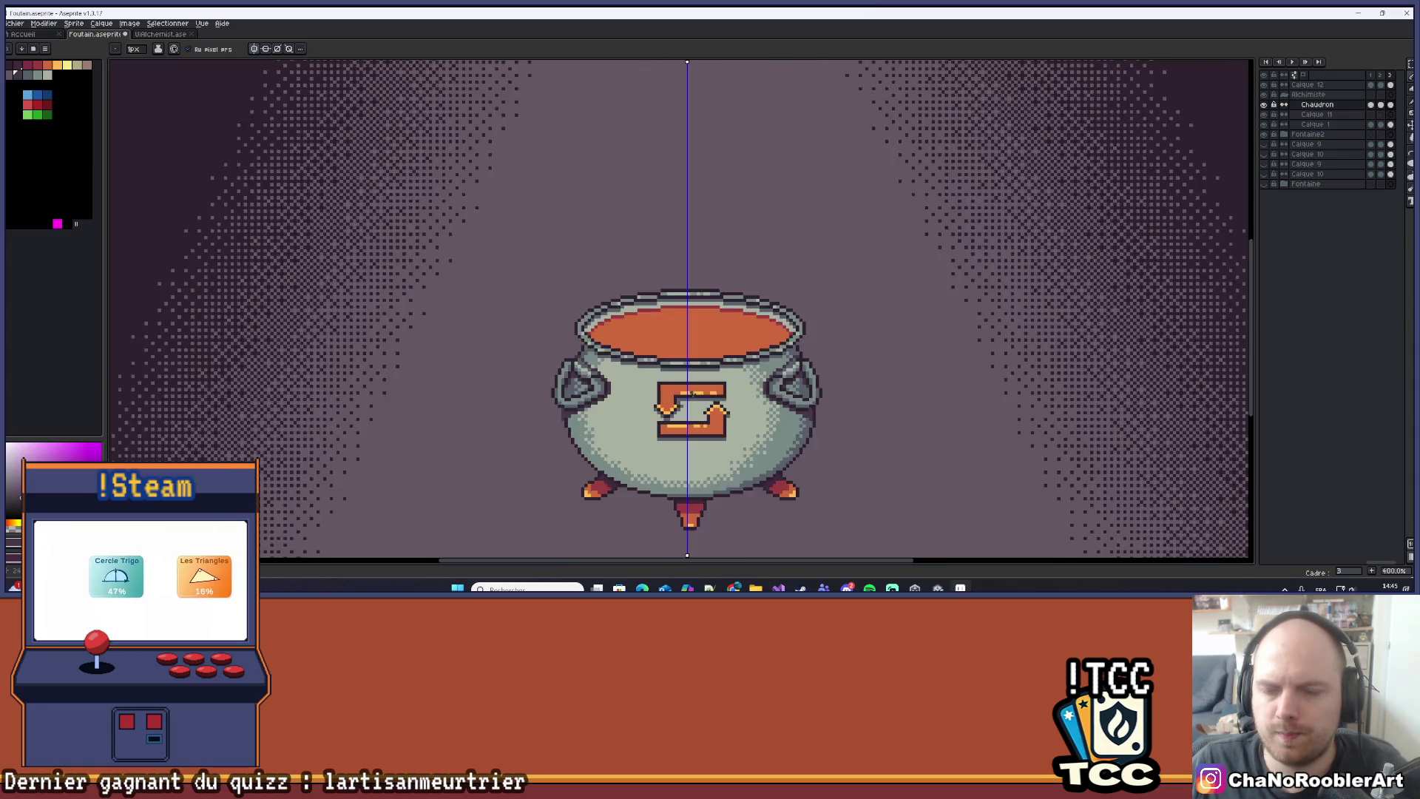
scroll(732, 427, "up", 7)
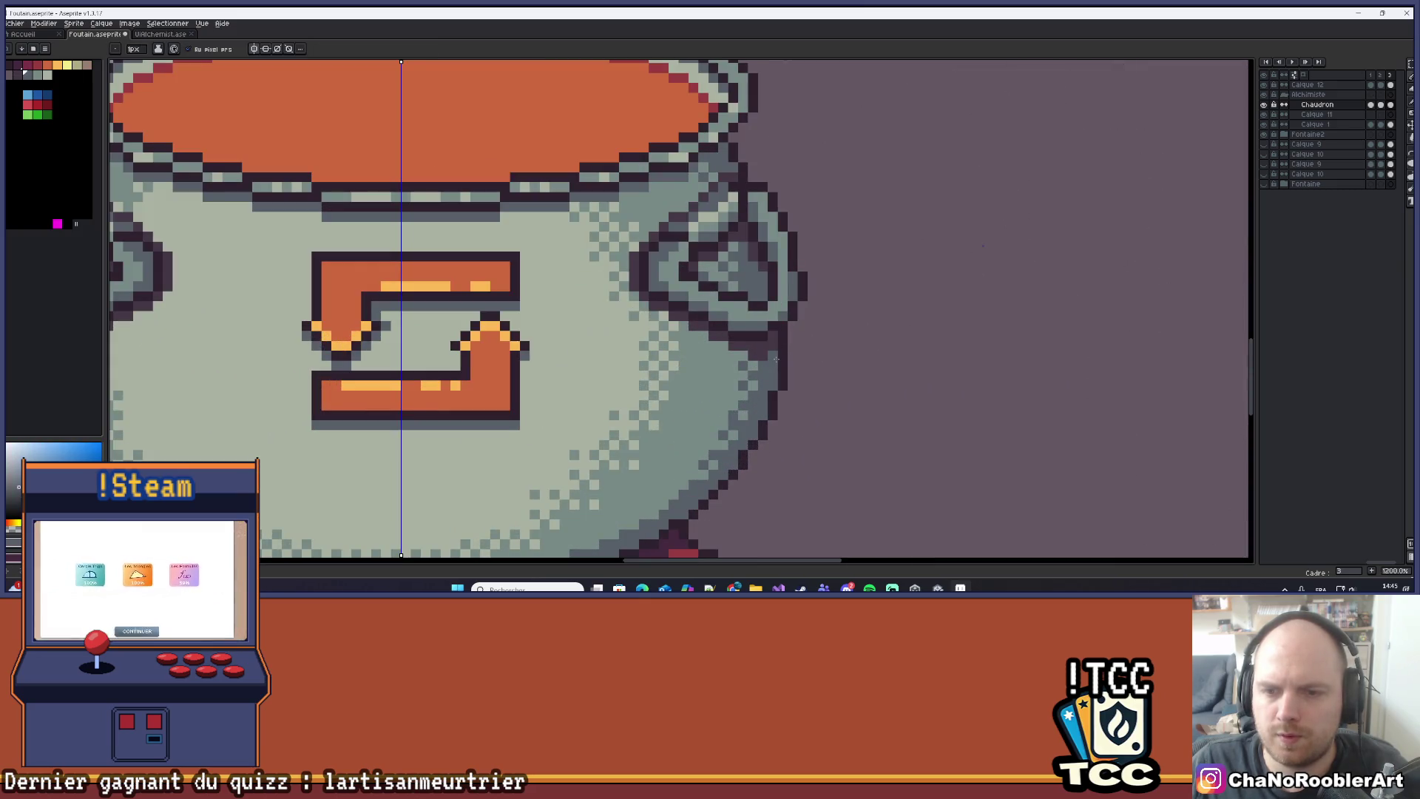
scroll(772, 400, "down", 3)
scroll(835, 307, "up", 3)
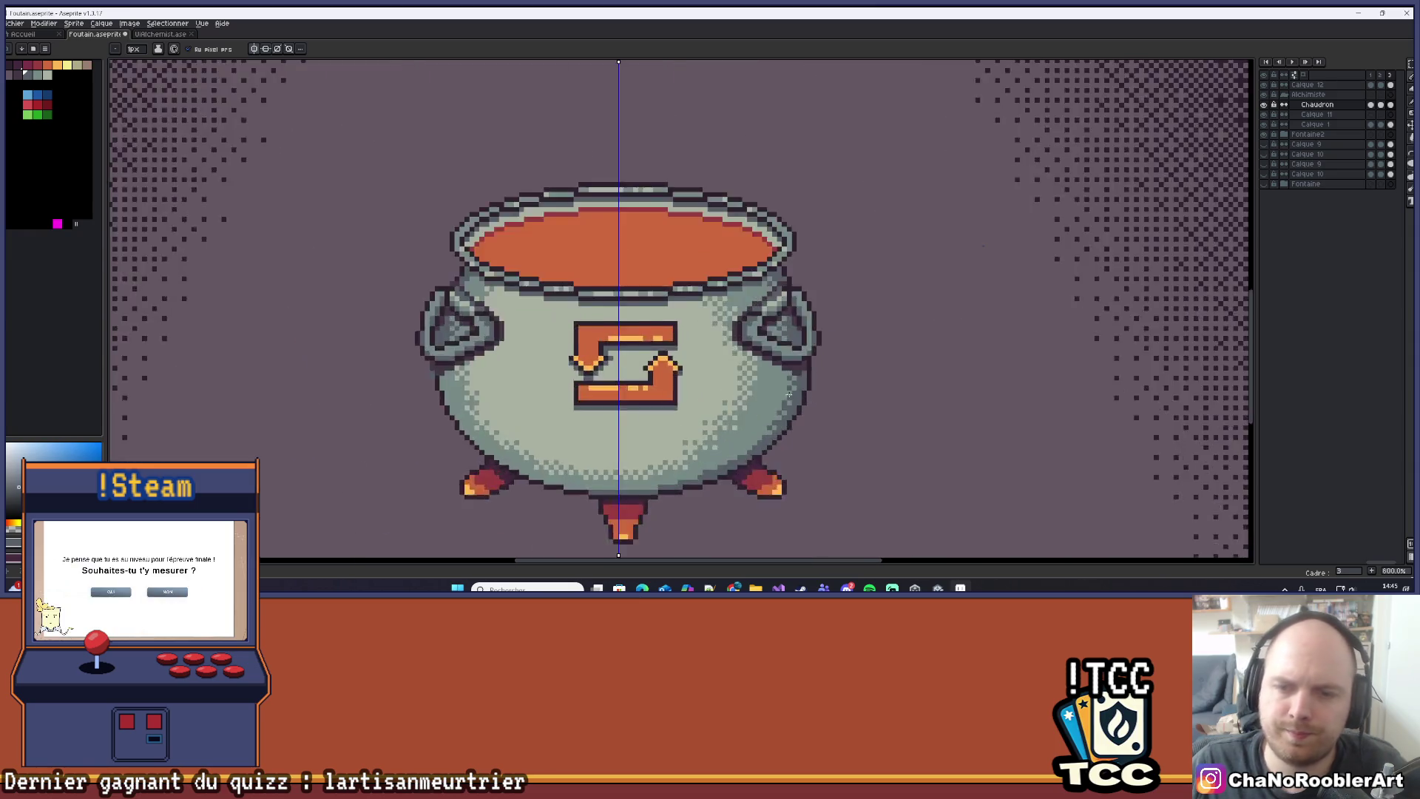
scroll(835, 306, "down", 6)
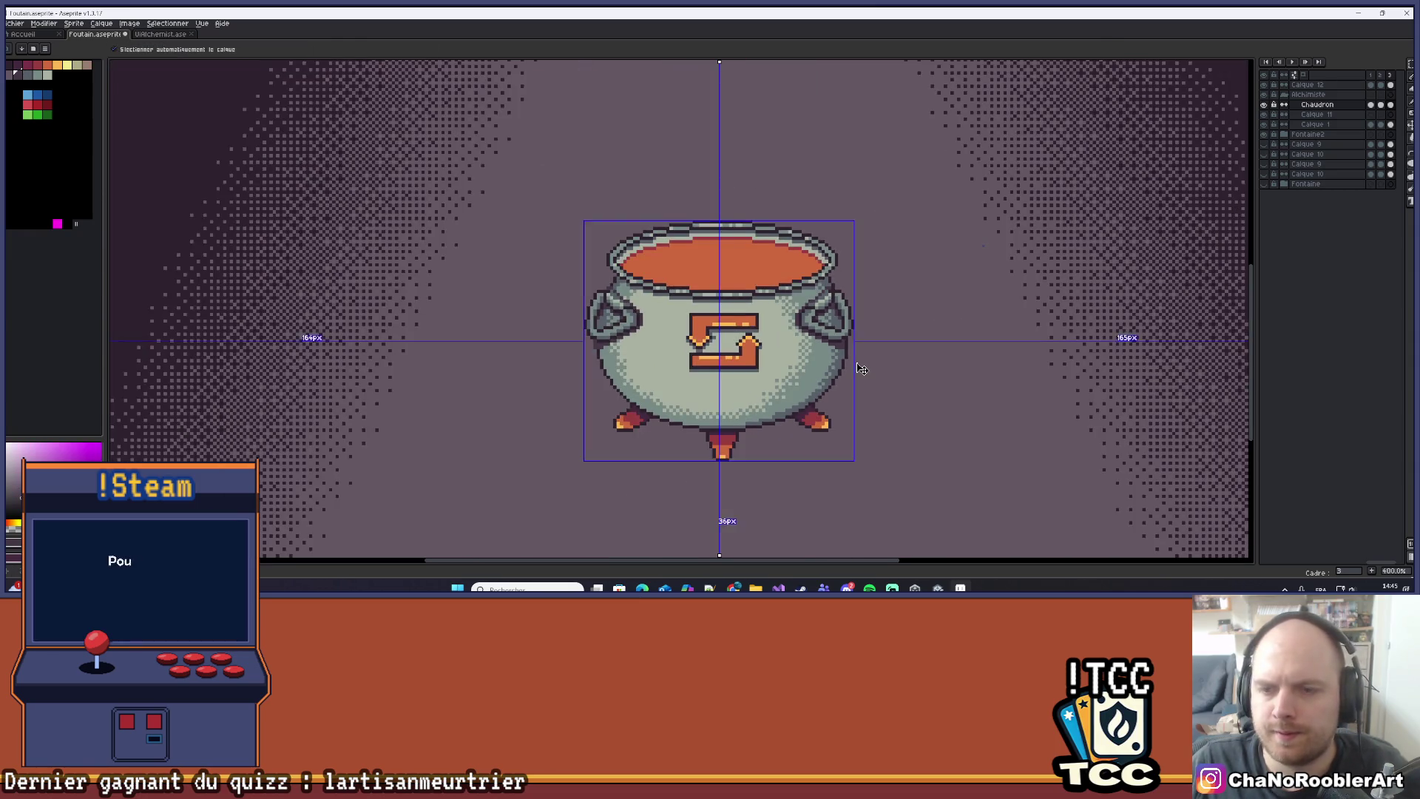
scroll(893, 360, "down", 1)
mouse_move(799, 377)
left_mouse_down()
mouse_move(764, 355)
mouse_move(776, 330)
left_mouse_up()
scroll(744, 294, "up", 4)
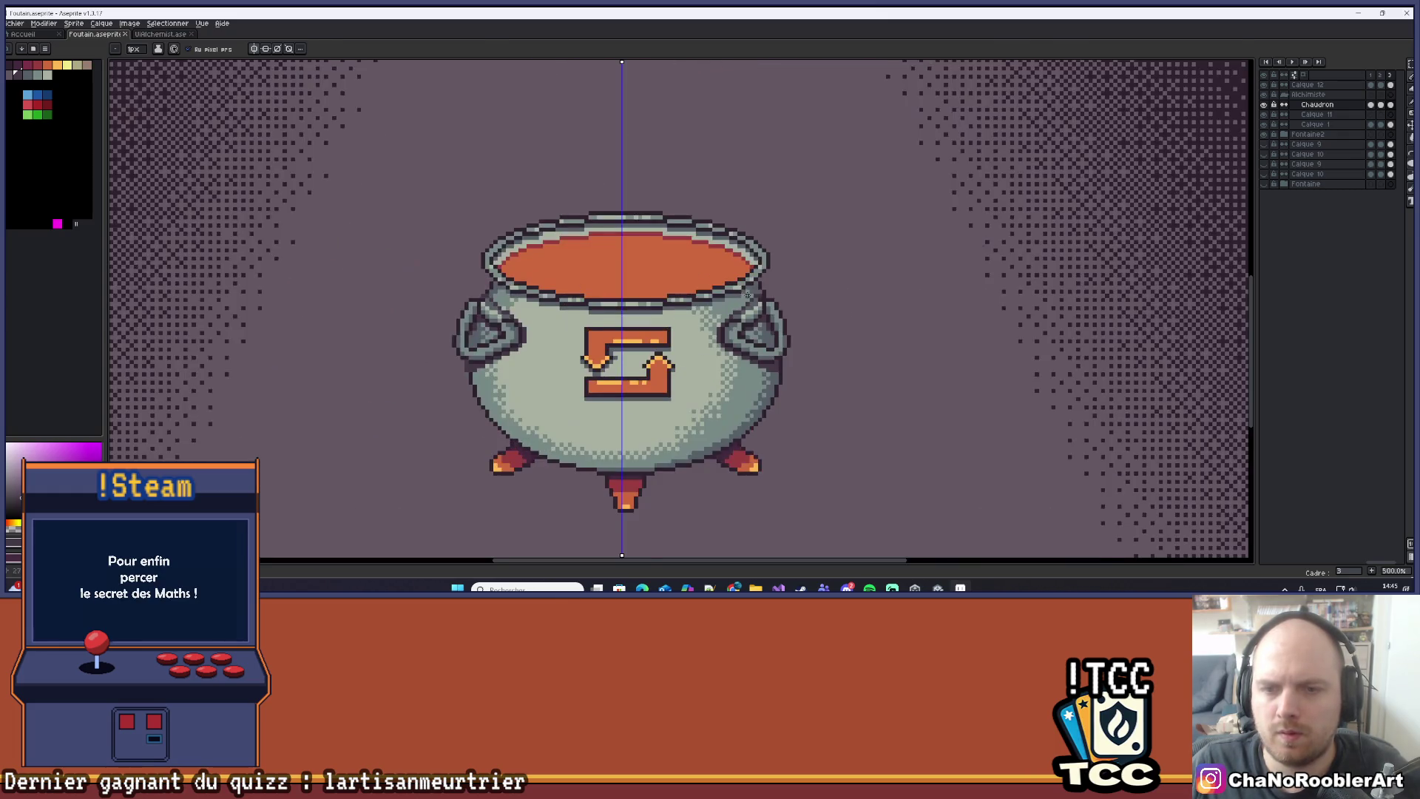
scroll(743, 295, "down", 2)
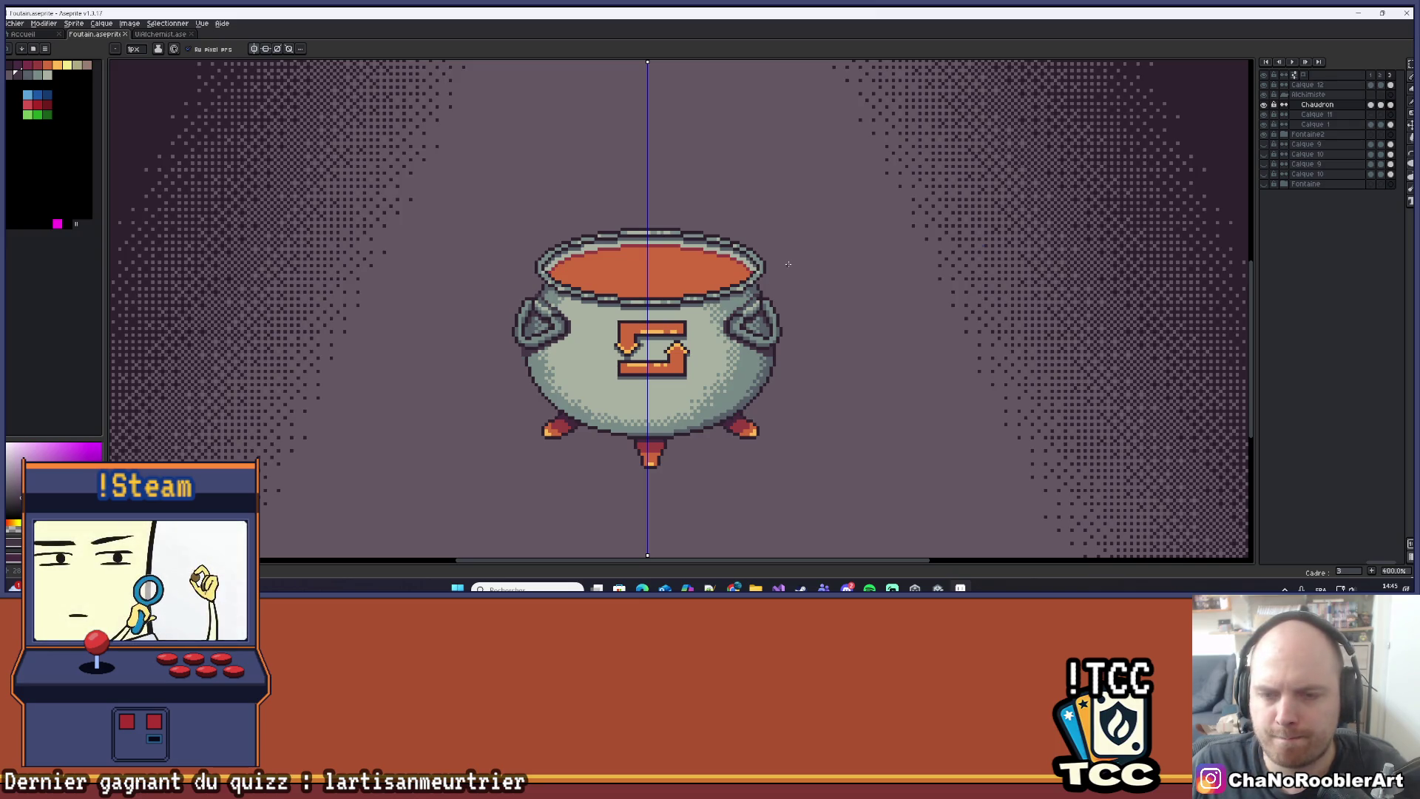
scroll(765, 375, "up", 3)
key("g")
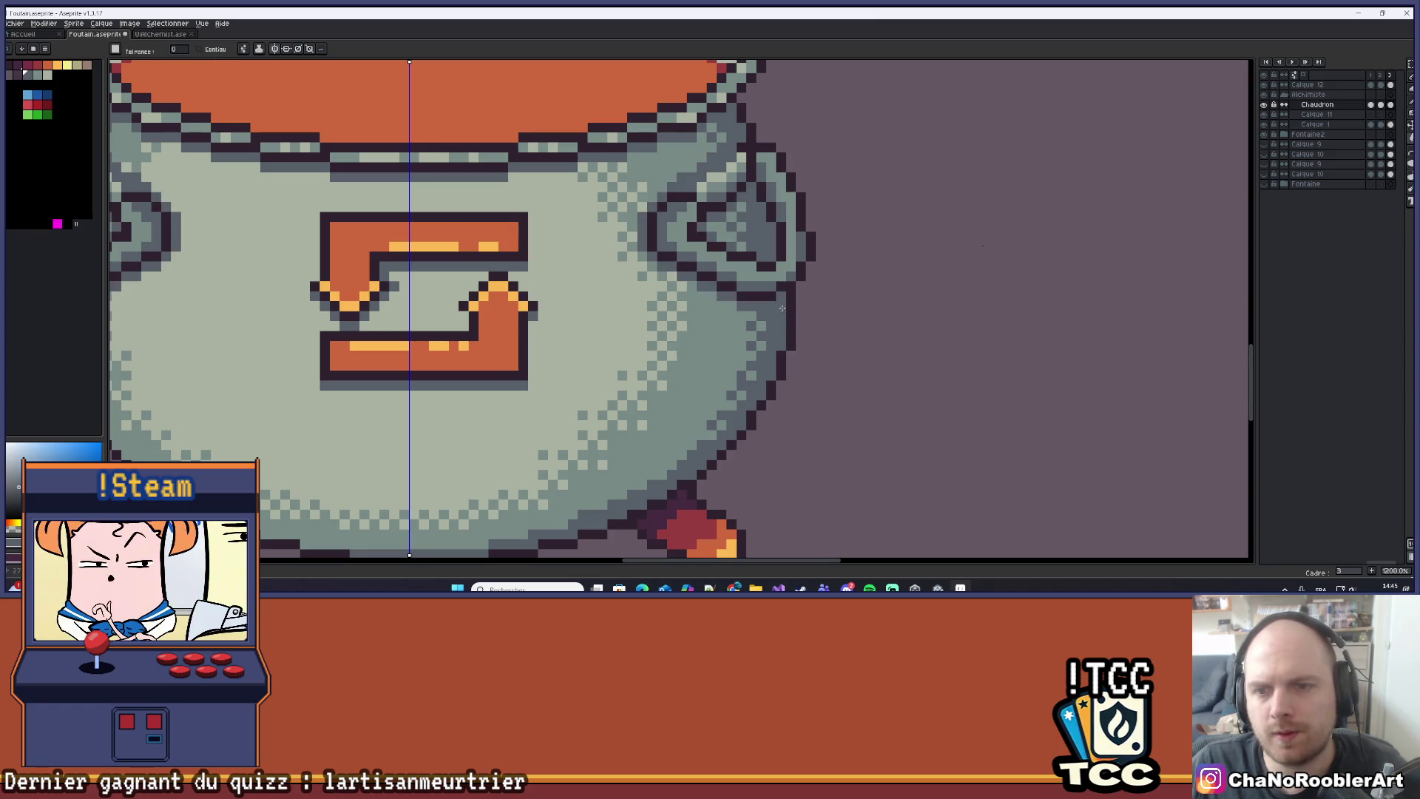
scroll(799, 327, "down", 5)
scroll(795, 326, "up", 1)
left_click(829, 326)
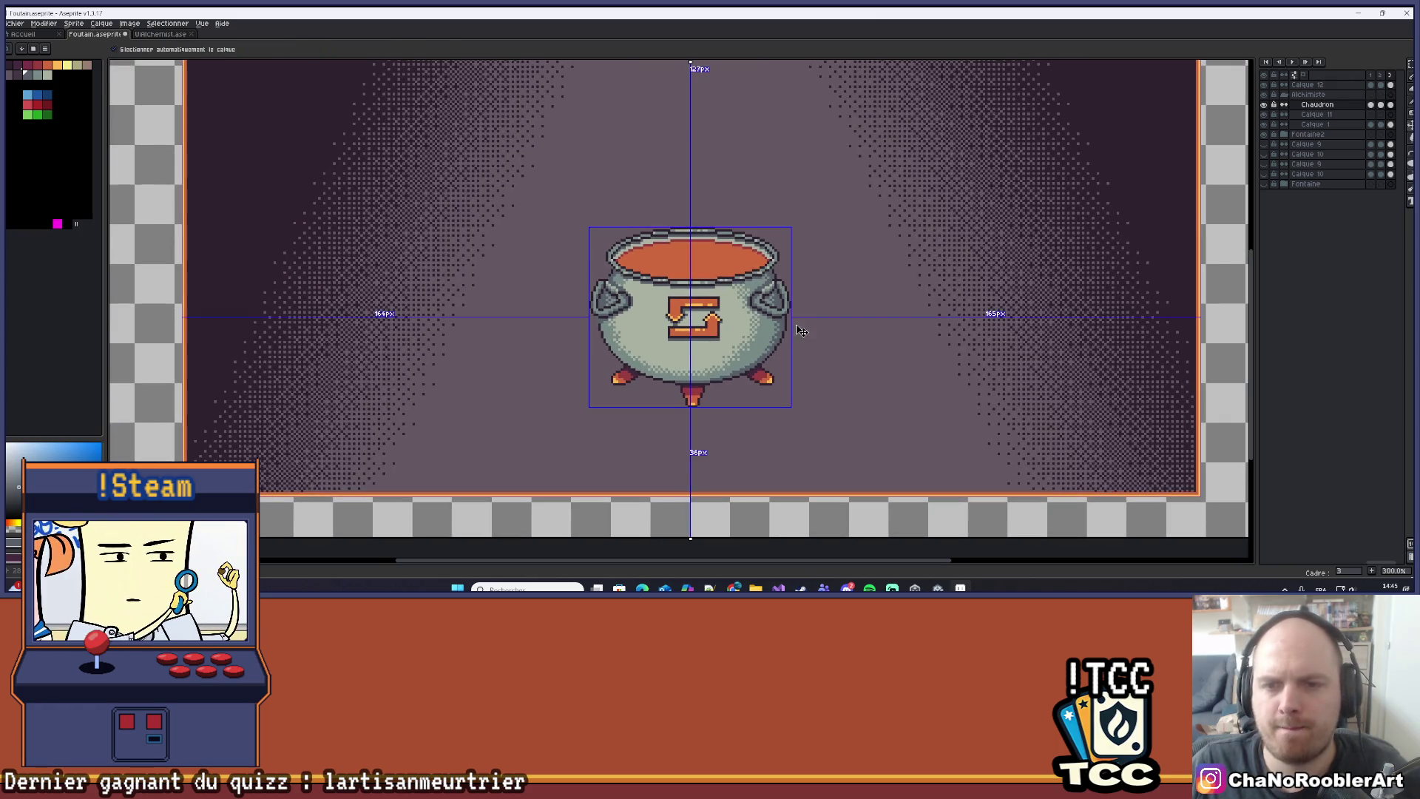
key("ctrl+z")
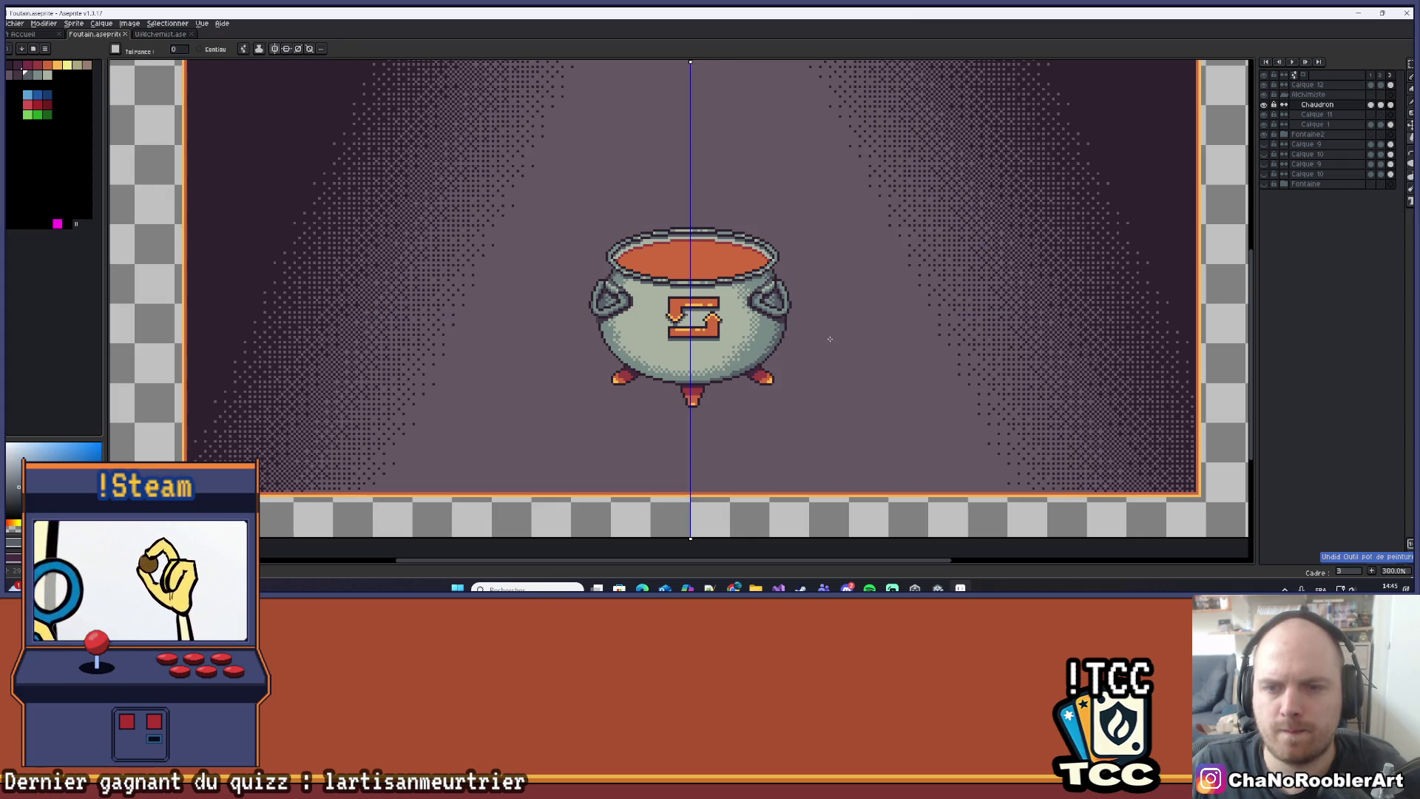
scroll(748, 266, "up", 4)
scroll(748, 267, "up", 3)
key("v")
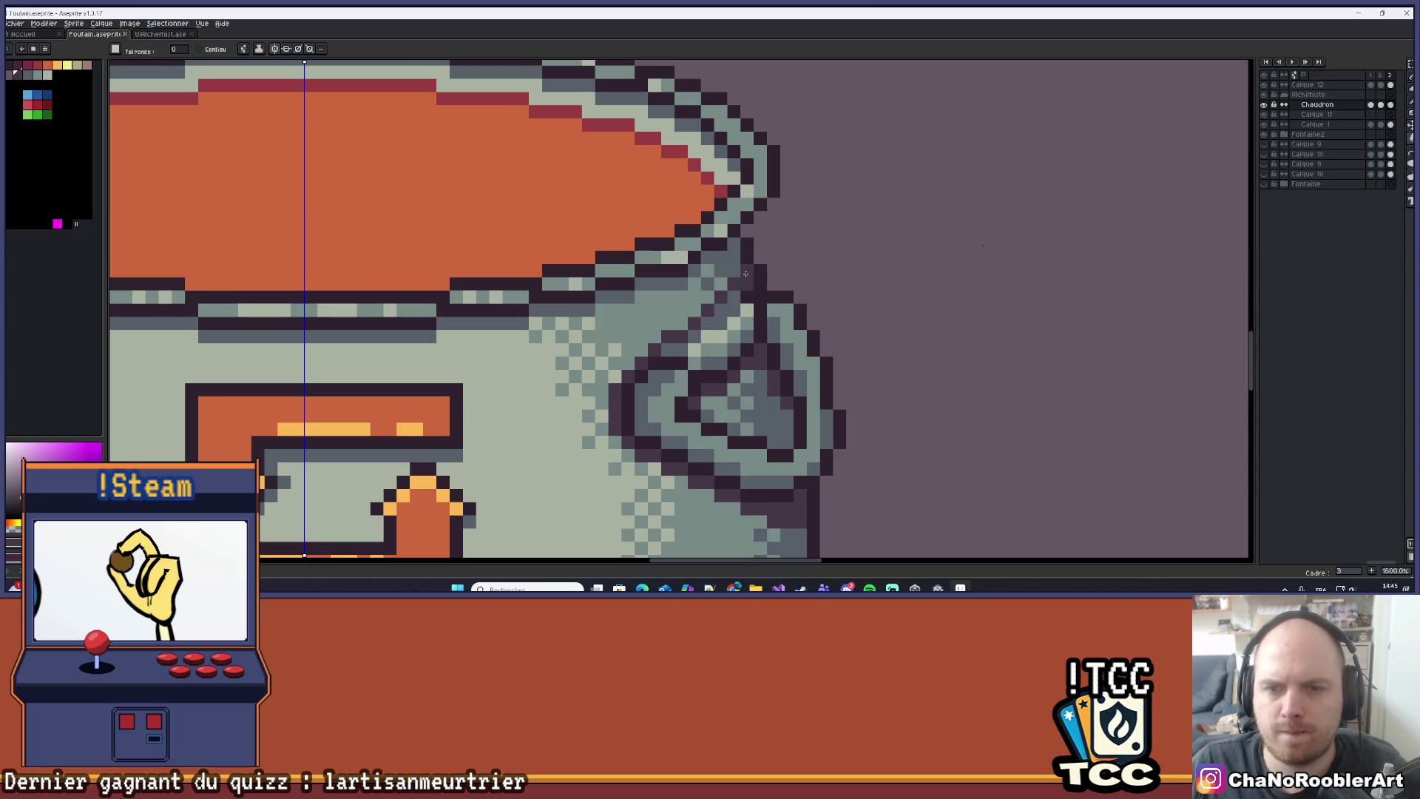
With the Pencil, draw a dark row under the rim, undoing the overlong attempts.
key("b")
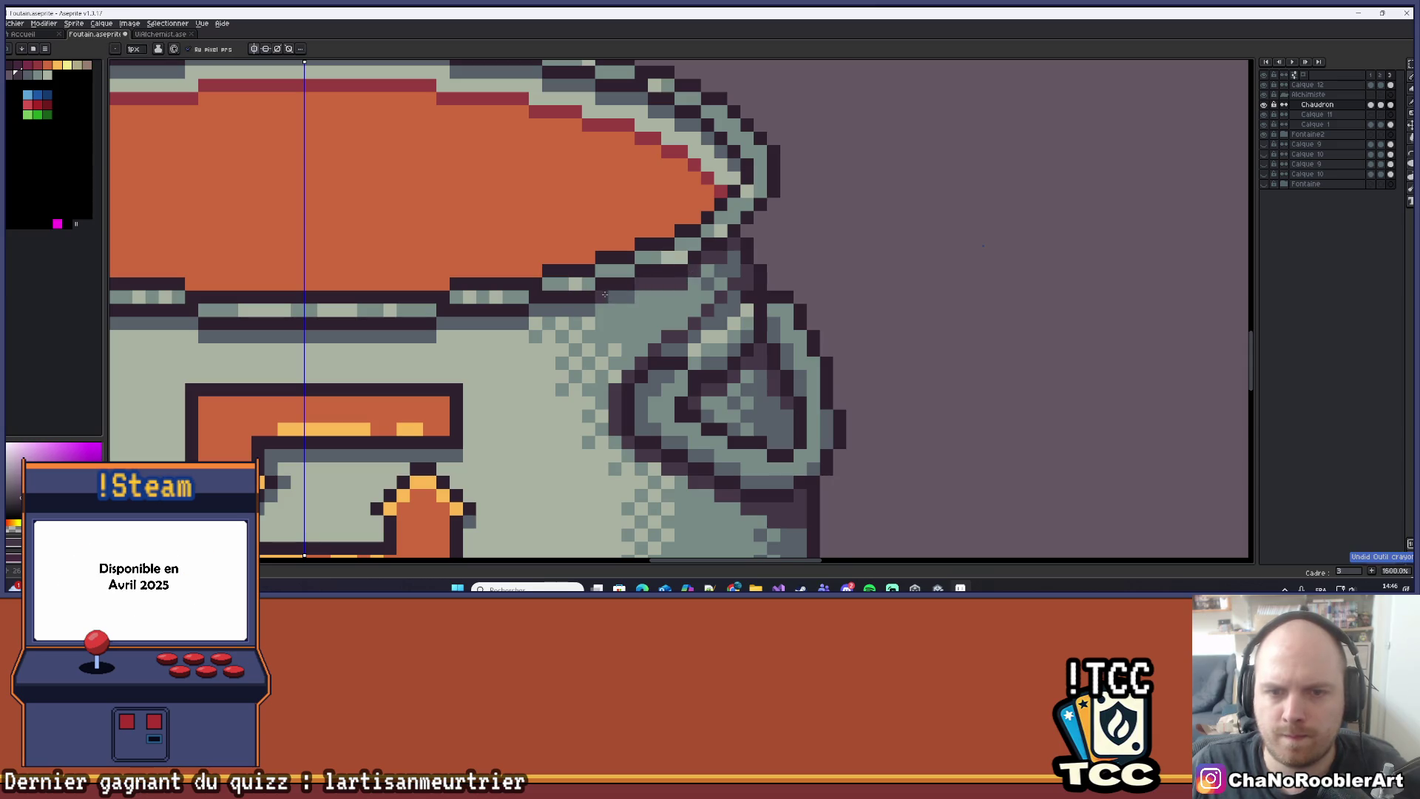
scroll(534, 305, "down", 6)
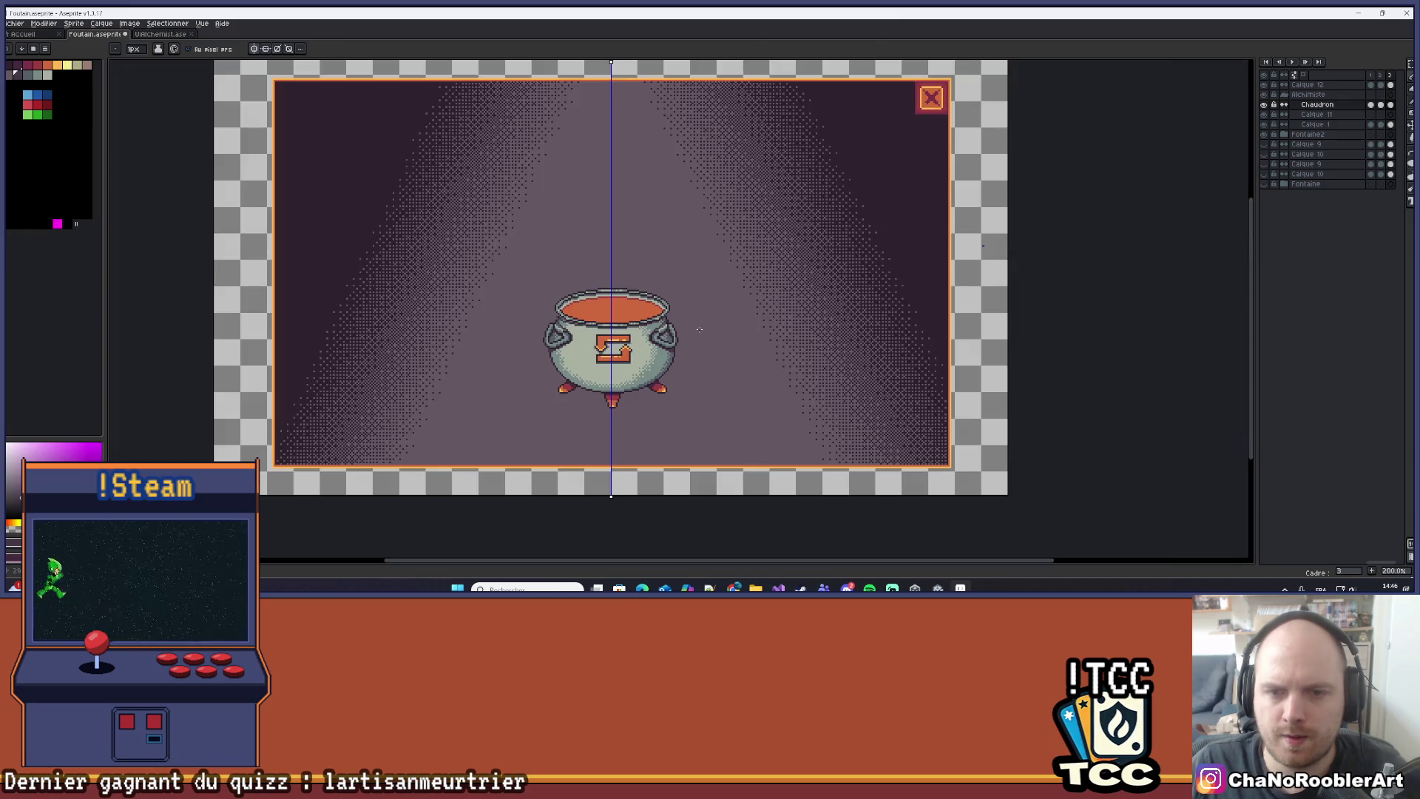
scroll(700, 329, "up", 10)
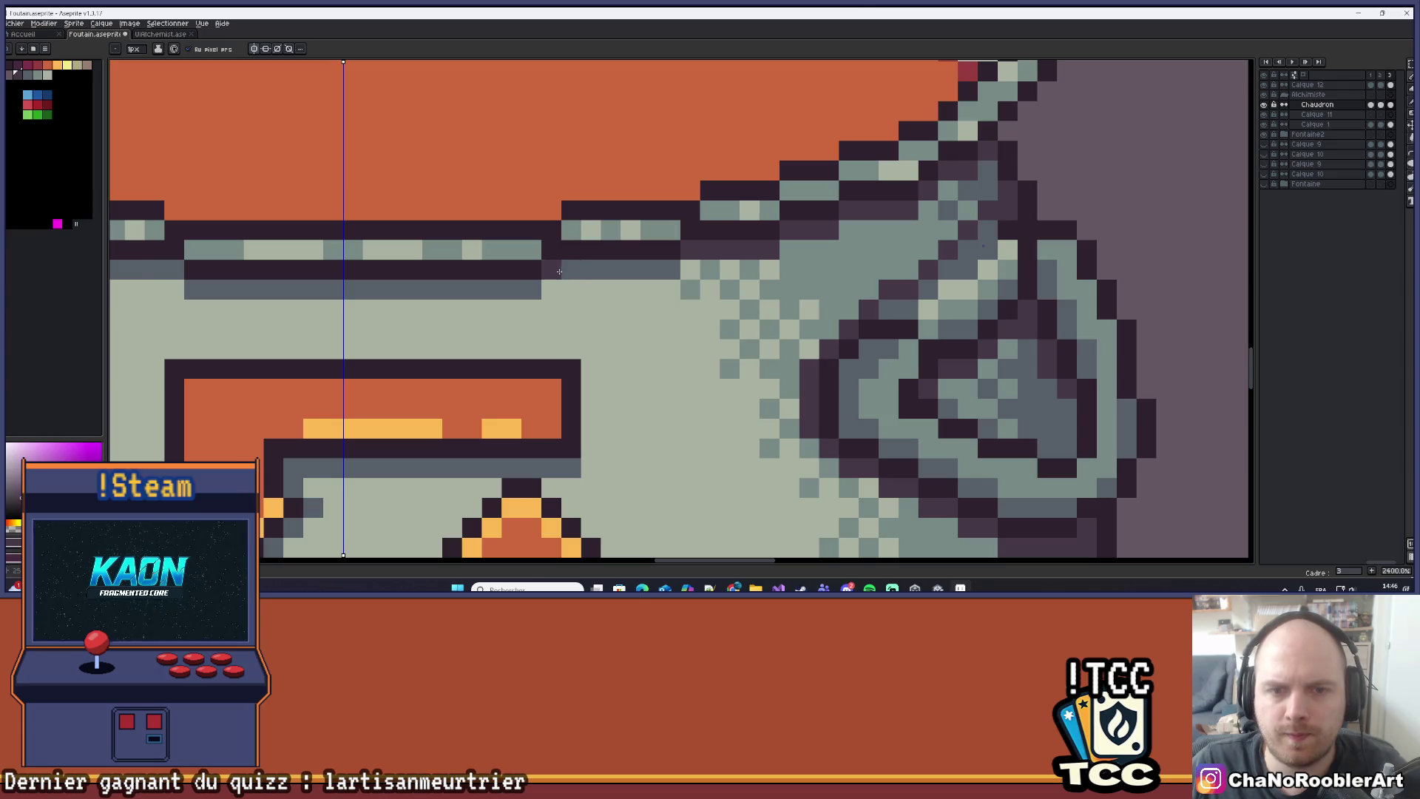
left_click_drag(561, 272, 652, 271)
scroll(643, 269, "left", 2)
left_click_drag(452, 315, 592, 314)
key("ctrl+z")
mouse_move(494, 301)
left_mouse_down()
mouse_move(782, 318)
mouse_move(687, 319)
left_mouse_up()
key("ctrl+z")
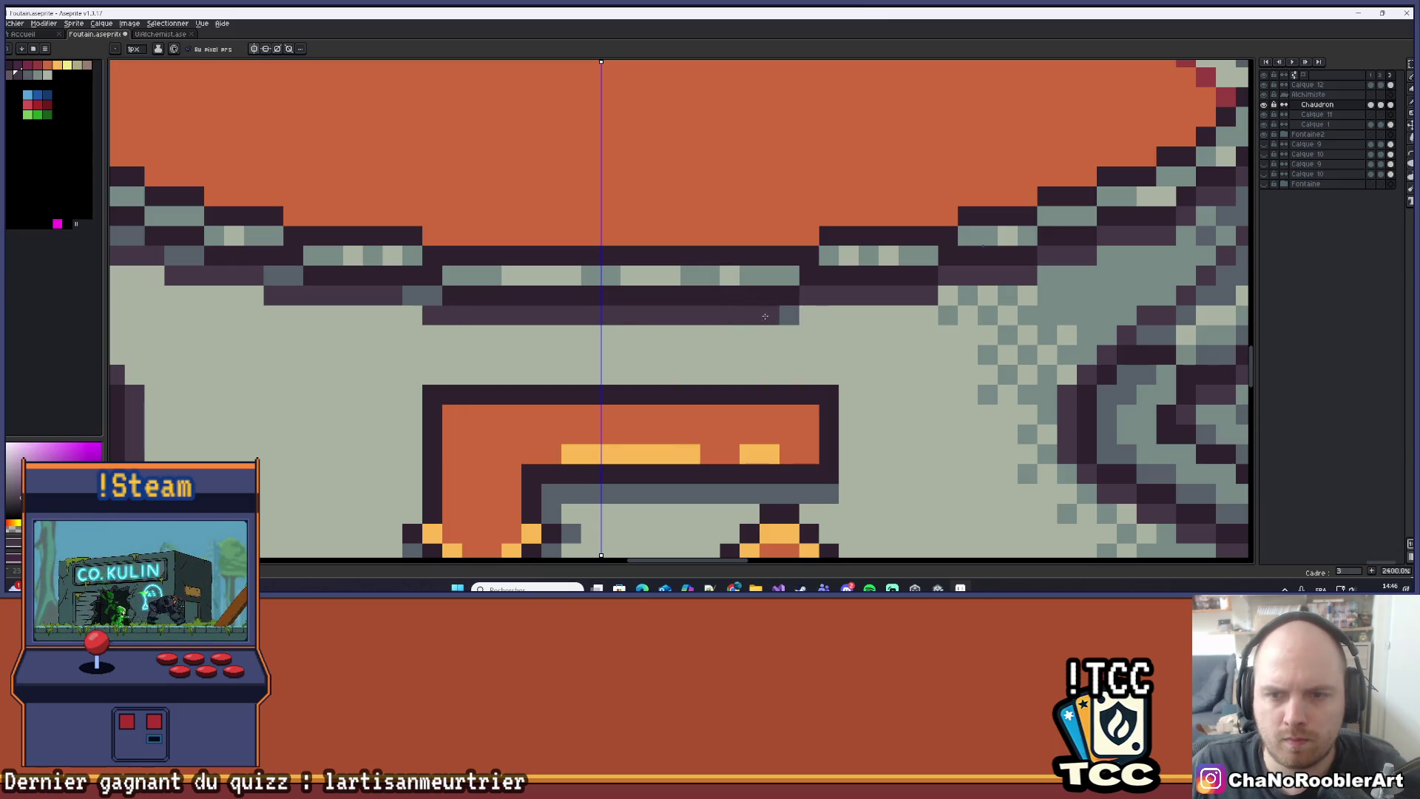
Shift the vertical symmetry axis slightly to the left.
scroll(783, 309, "down", 6)
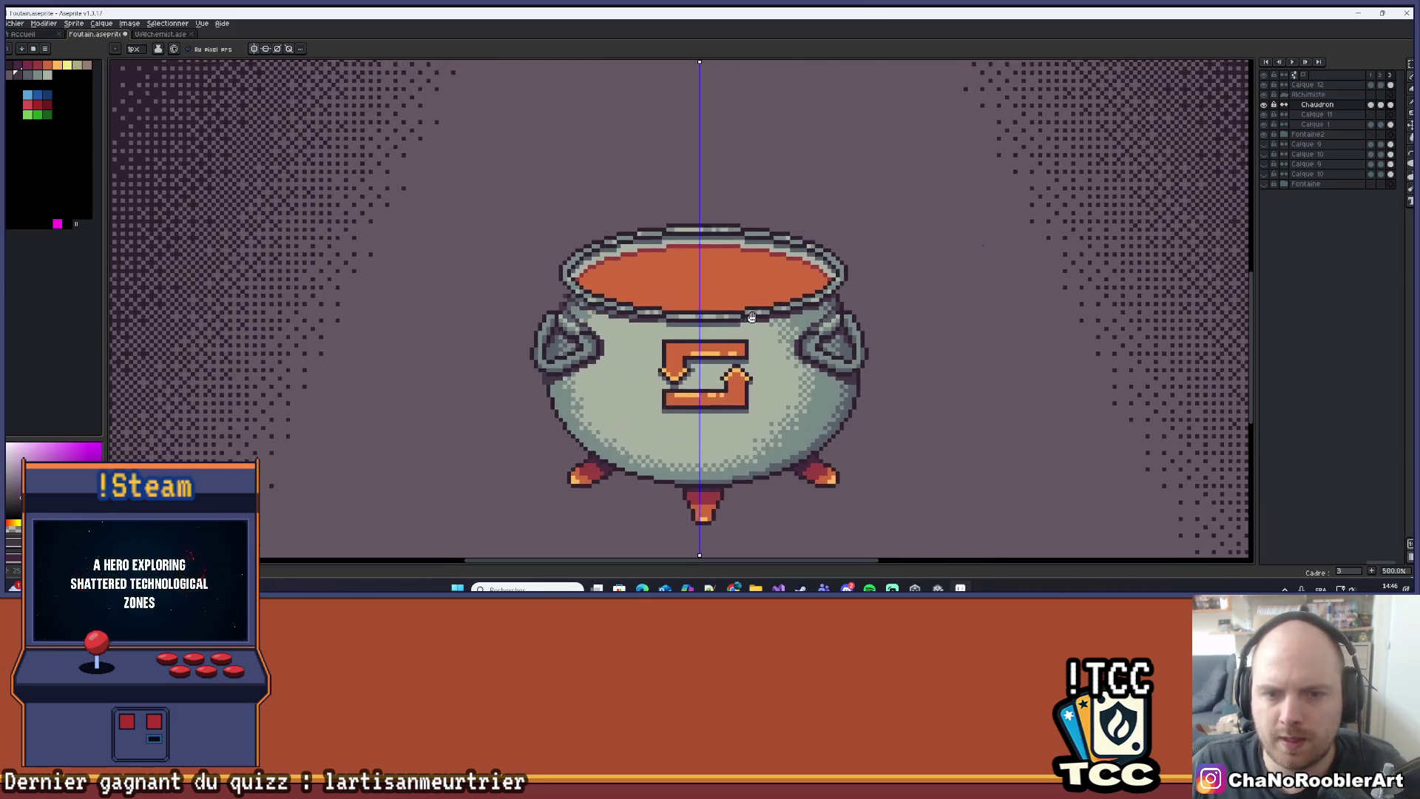
scroll(698, 351, "down", 3)
scroll(612, 355, "up", 1)
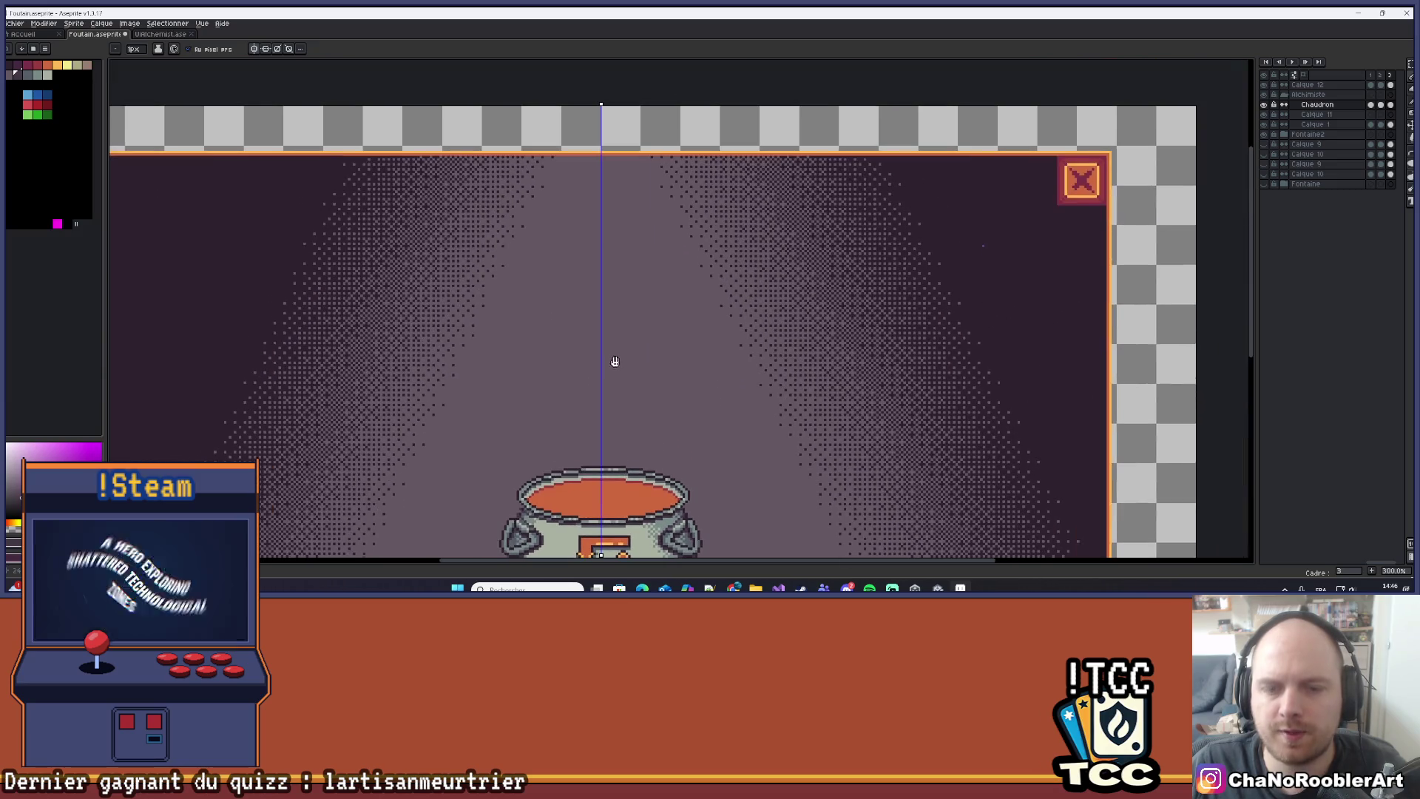
scroll(611, 116, "up", 1)
scroll(614, 215, "down", 3)
scroll(630, 223, "up", 1)
left_click_drag(630, 223, 641, 198)
left_click_drag(597, 107, 594, 108)
Paint a dark mirrored row across the cauldron body, then undo it.
scroll(617, 261, "up", 10)
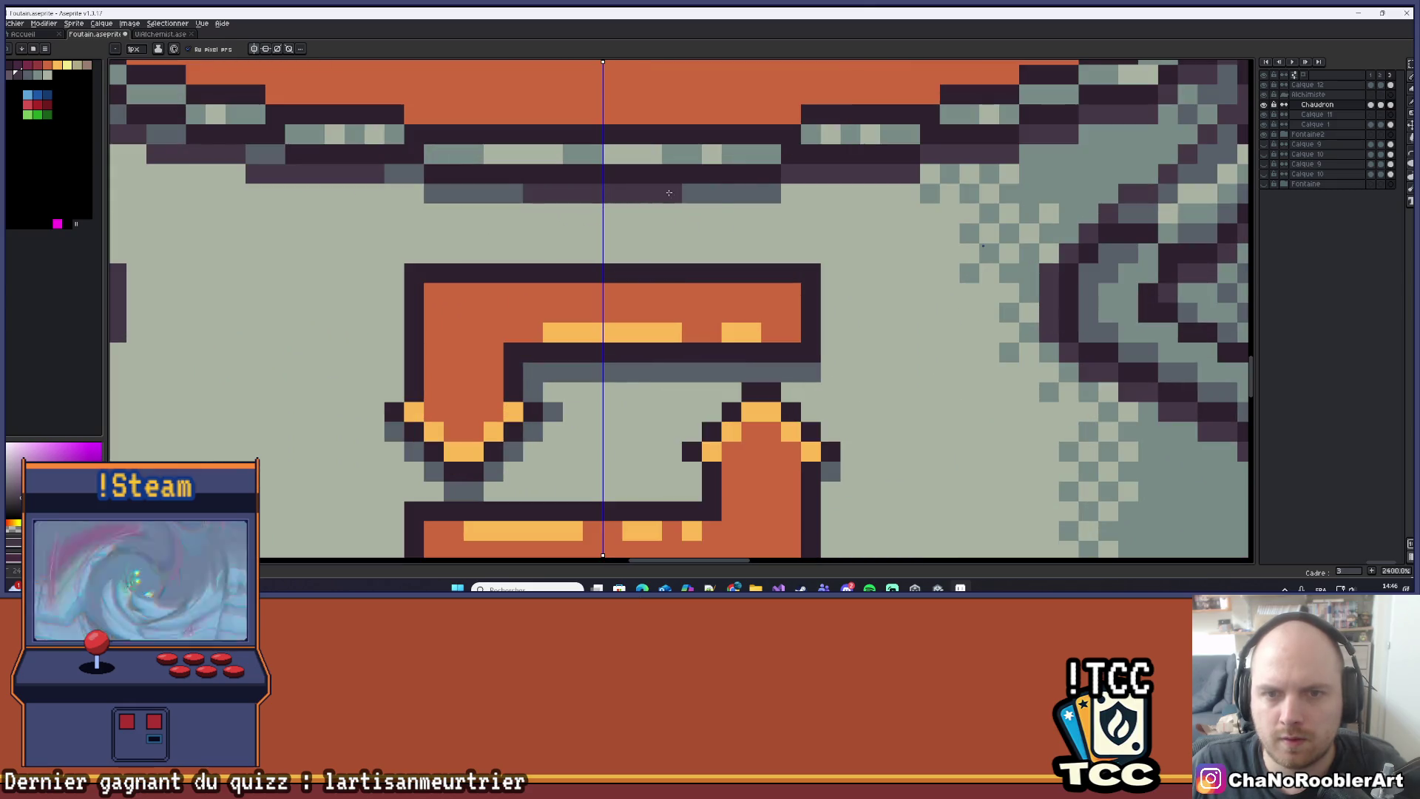
left_click_drag(669, 193, 757, 194)
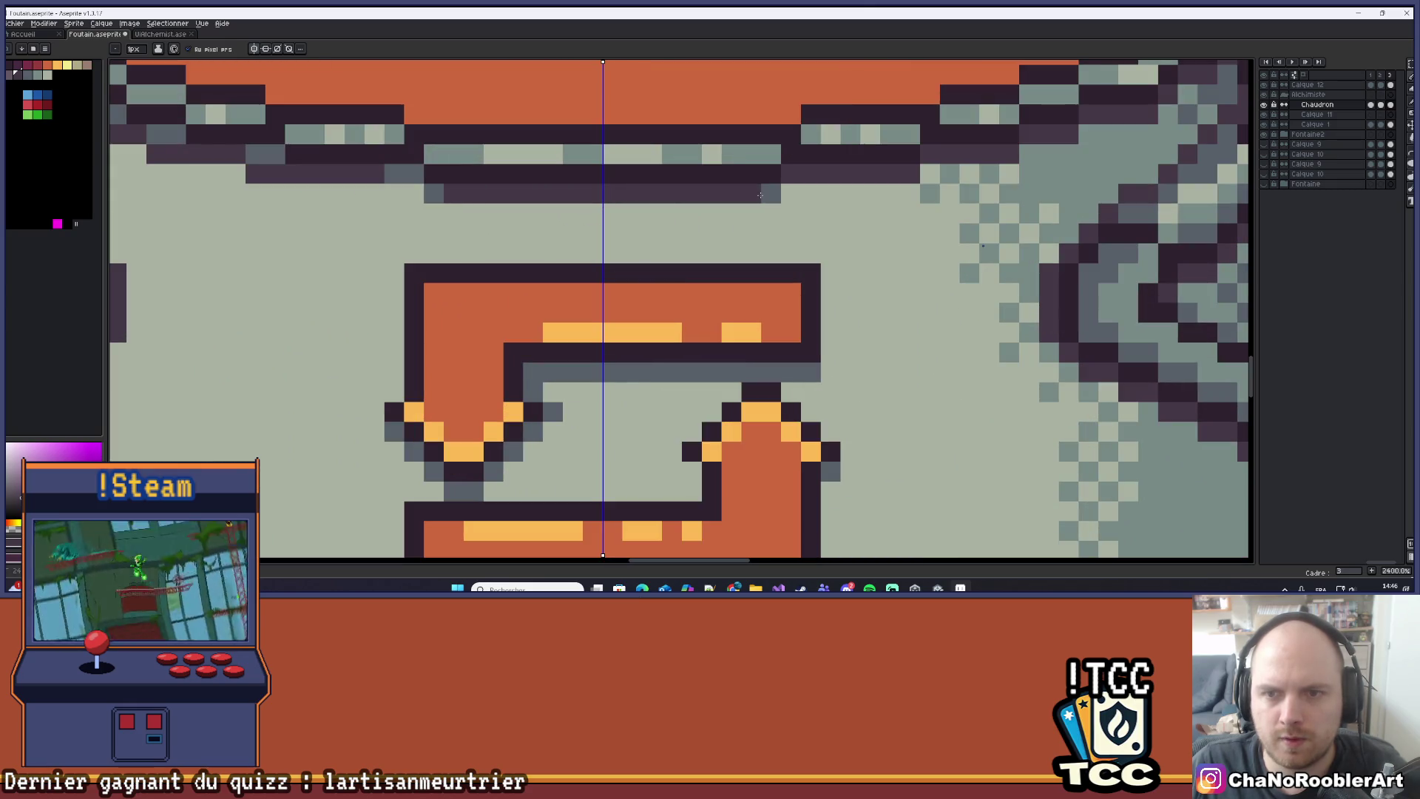
scroll(872, 180, "down", 5)
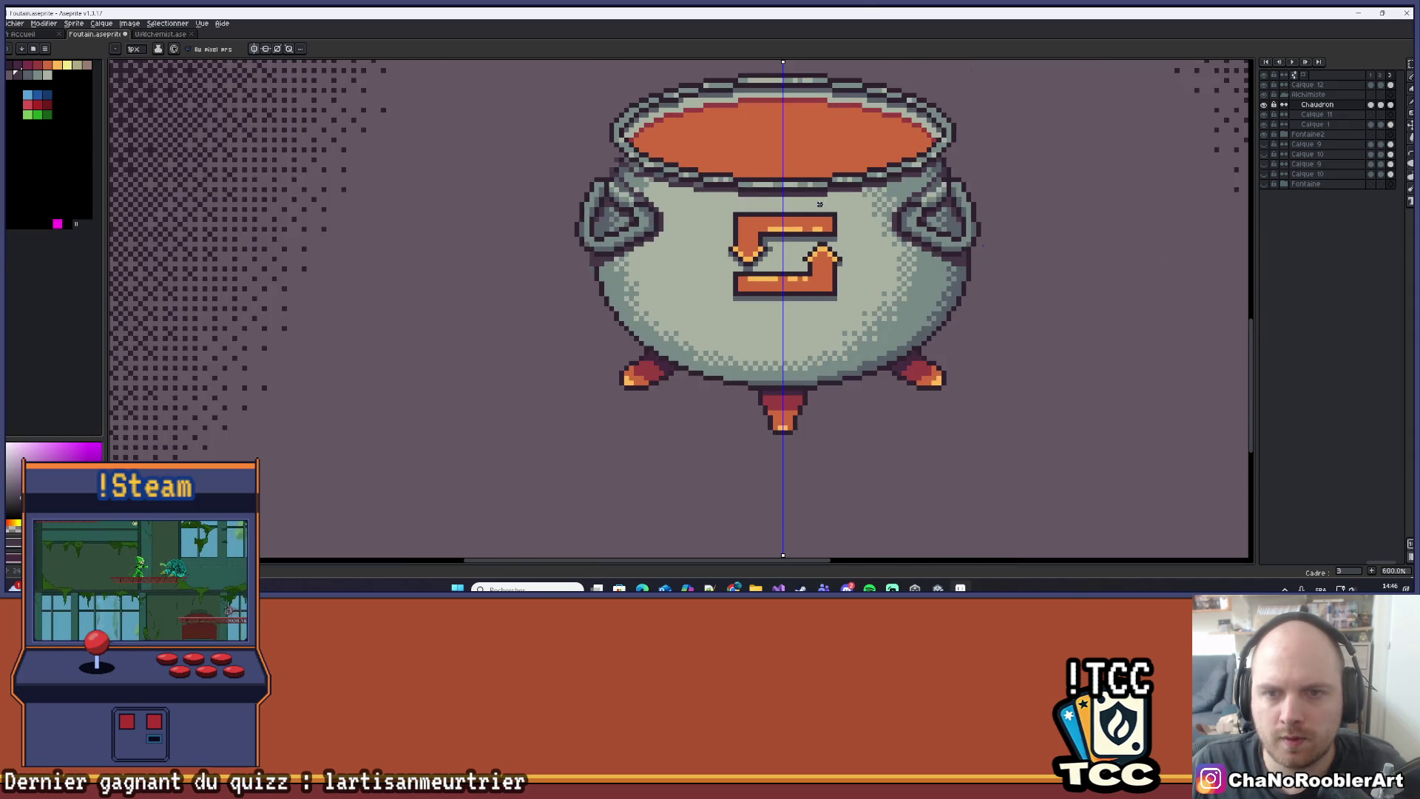
key("ctrl+z")
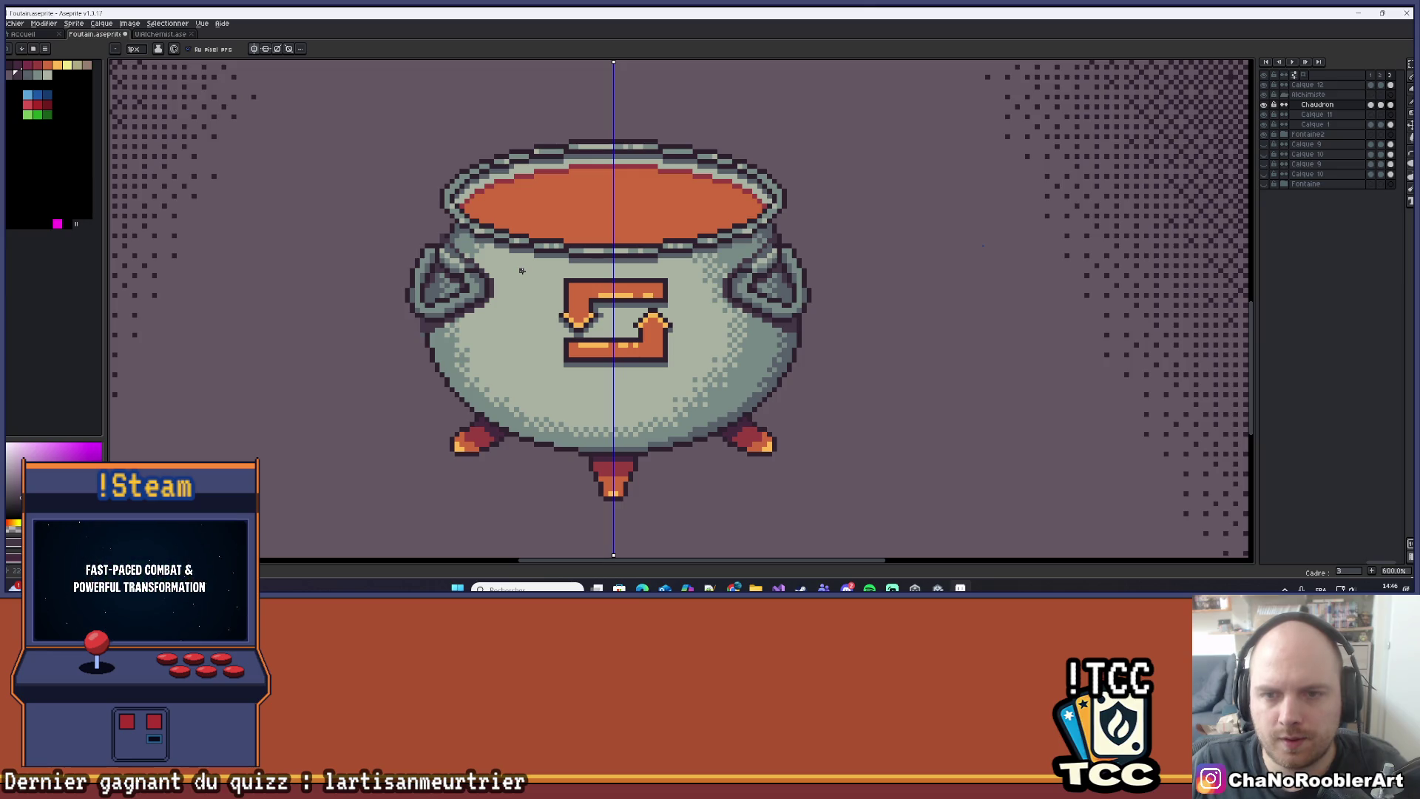
scroll(521, 271, "down", 3)
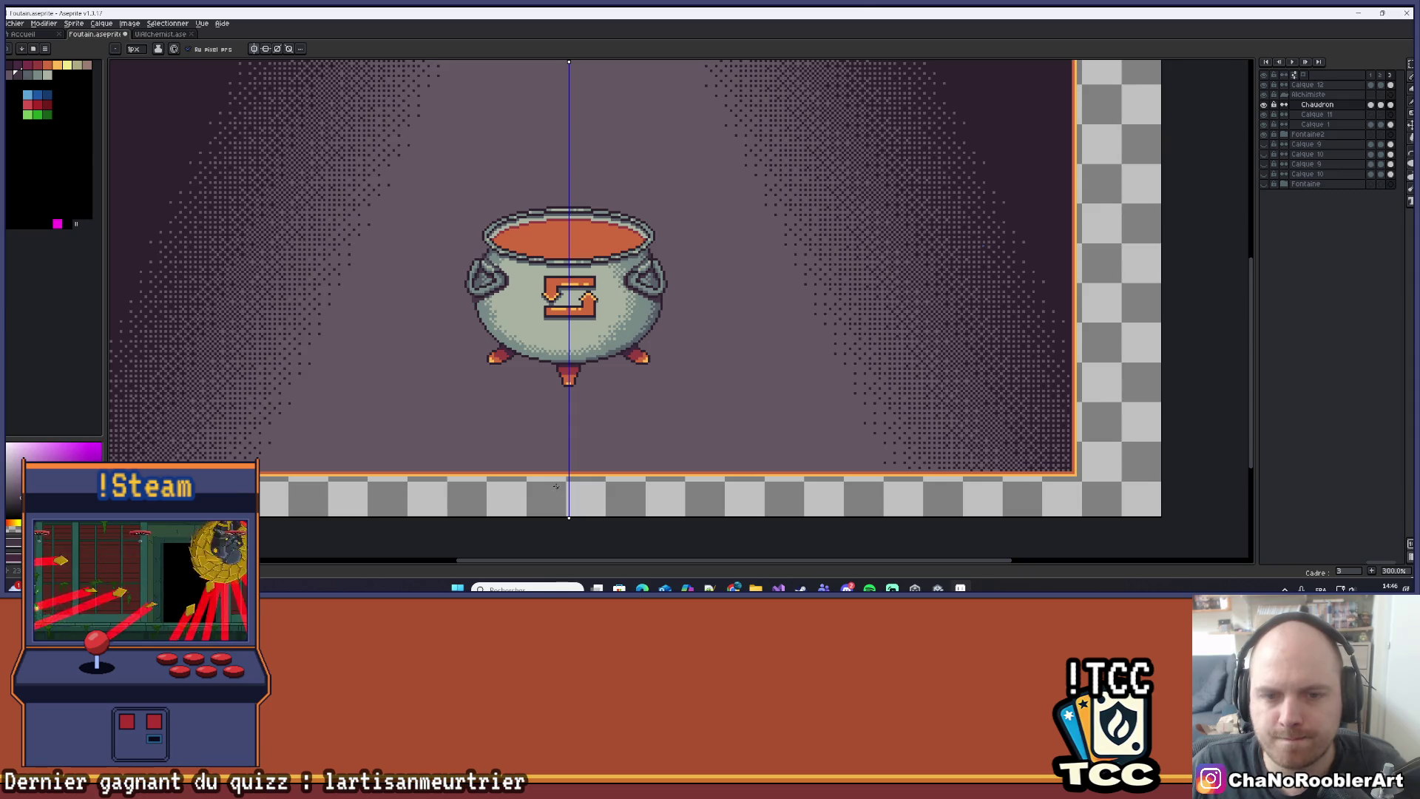
scroll(566, 375, "up", 6)
scroll(533, 444, "down", 3)
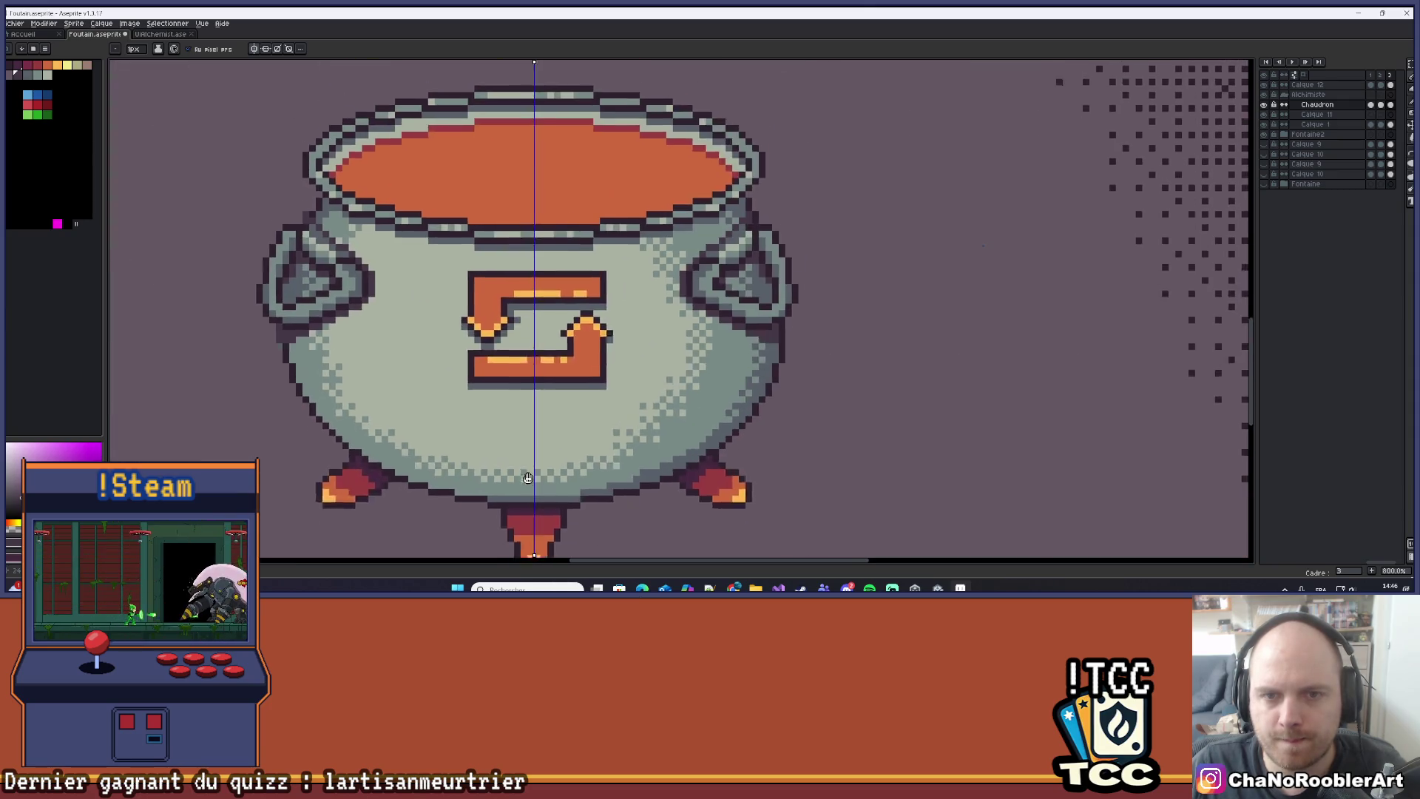
Darken the grey row beneath the emblem's top band, mirrored on both sides.
scroll(486, 300, "up", 2)
scroll(486, 300, "up", 2)
left_click(654, 227)
mouse_move(348, 213)
left_mouse_down()
mouse_move(311, 209)
mouse_move(448, 208)
left_mouse_up()
Wipe out the left ring handle with a 6px Eraser.
scroll(625, 262, "down", 6)
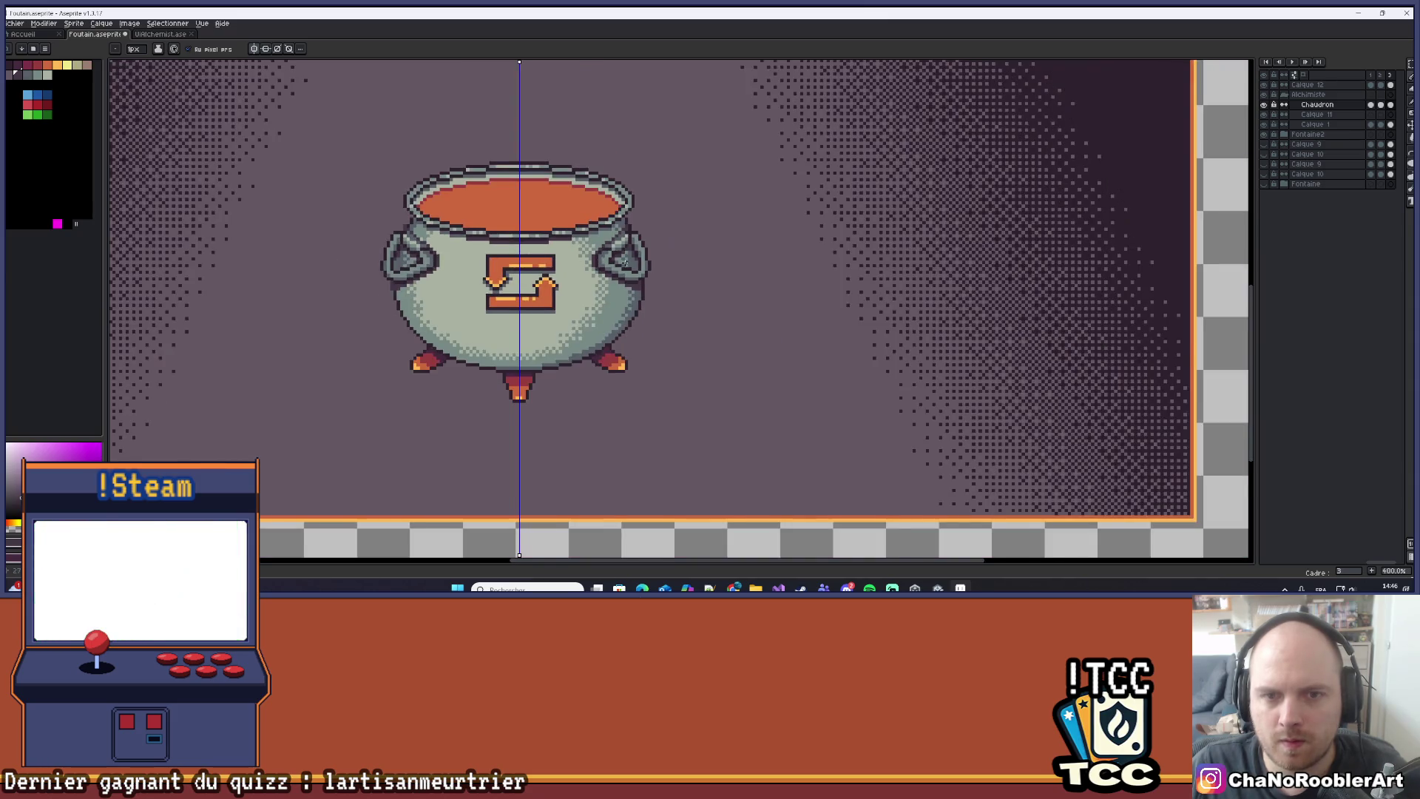
scroll(760, 296, "down", 2)
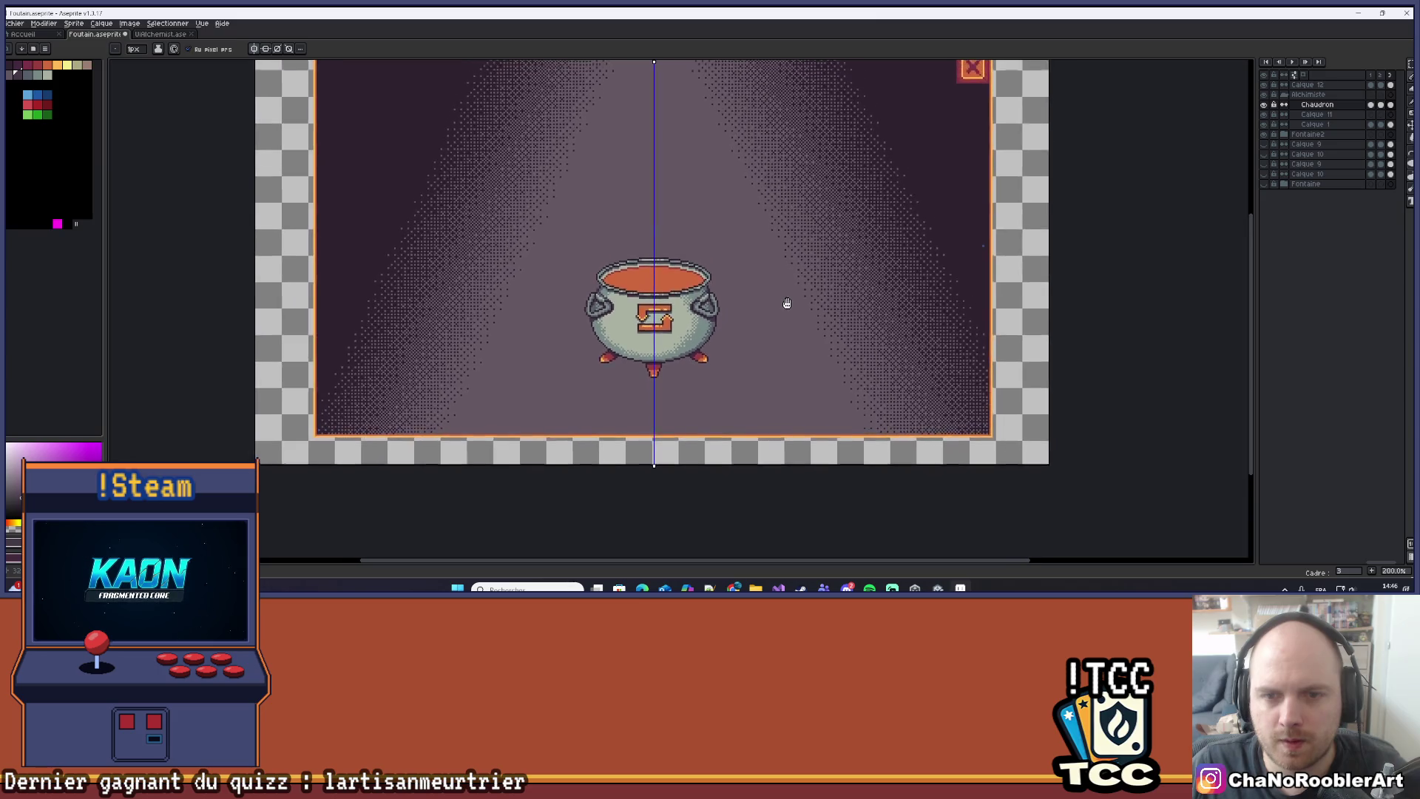
scroll(567, 230, "up", 5)
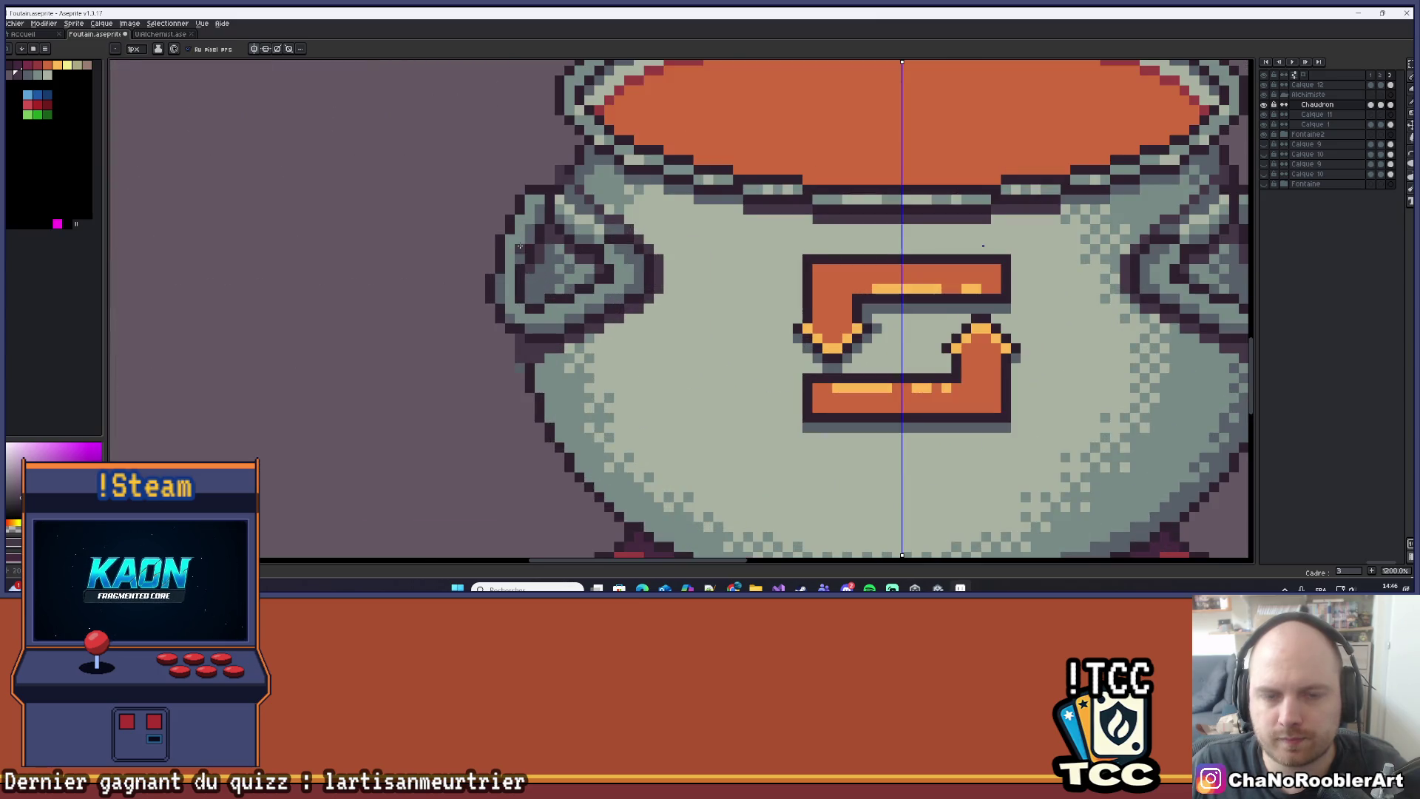
scroll(520, 242, "down", 2)
key("e")
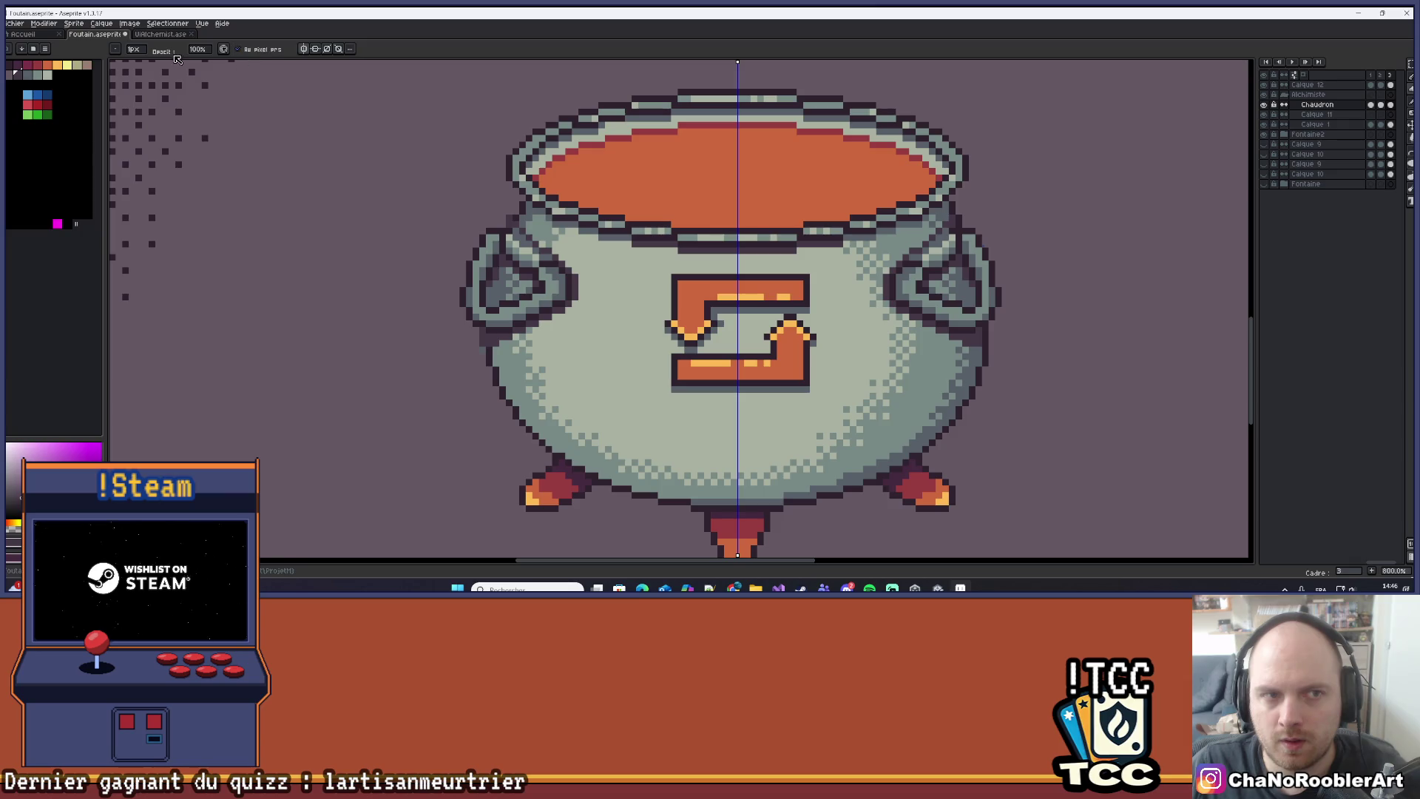
key("plus")
key("plus")
key("plus")
mouse_move(543, 285)
left_mouse_down()
mouse_move(558, 292)
mouse_move(493, 320)
mouse_move(493, 267)
mouse_move(526, 280)
left_mouse_up()
Turn vertical mirror symmetry back on and return to the 1px Pencil.
scroll(539, 273, "down", 2)
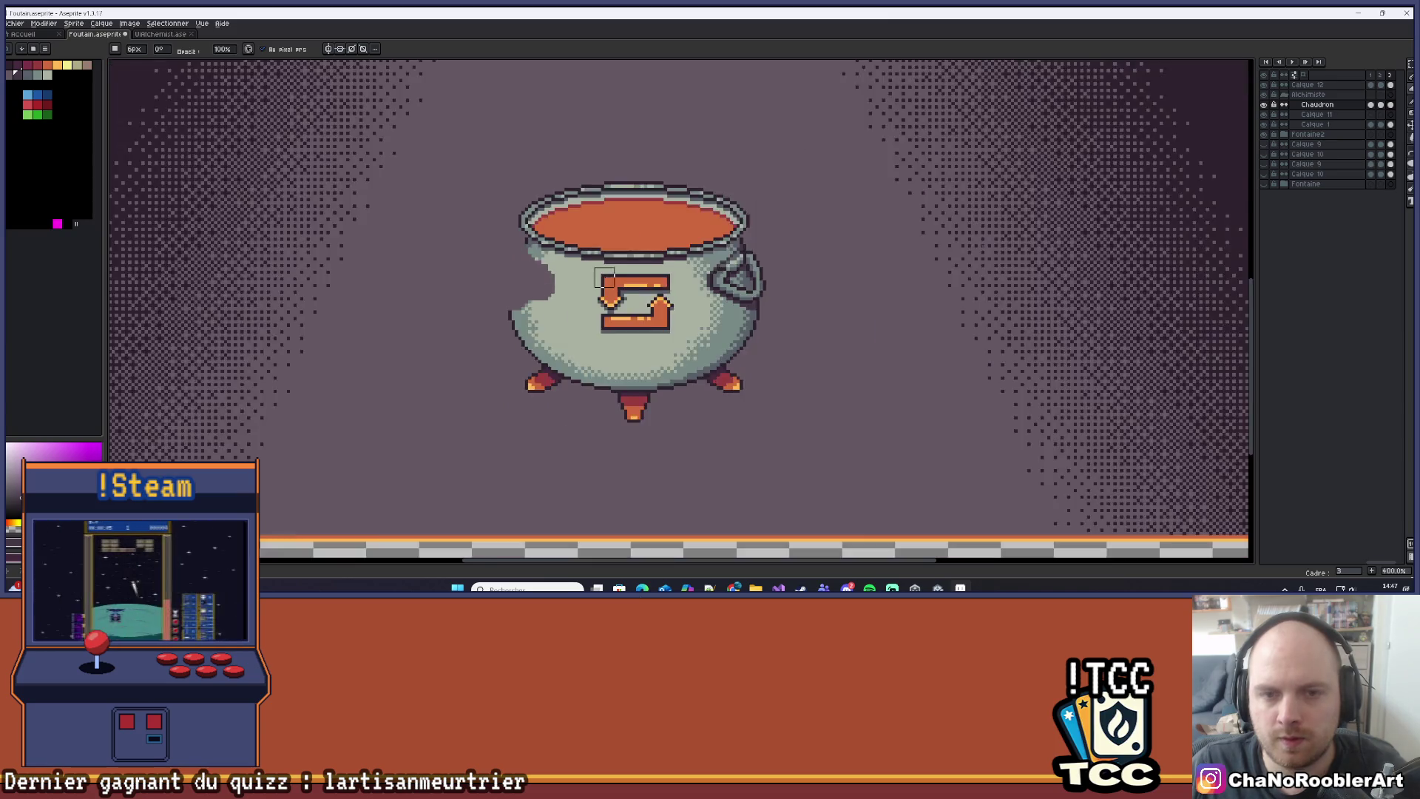
left_click(328, 48)
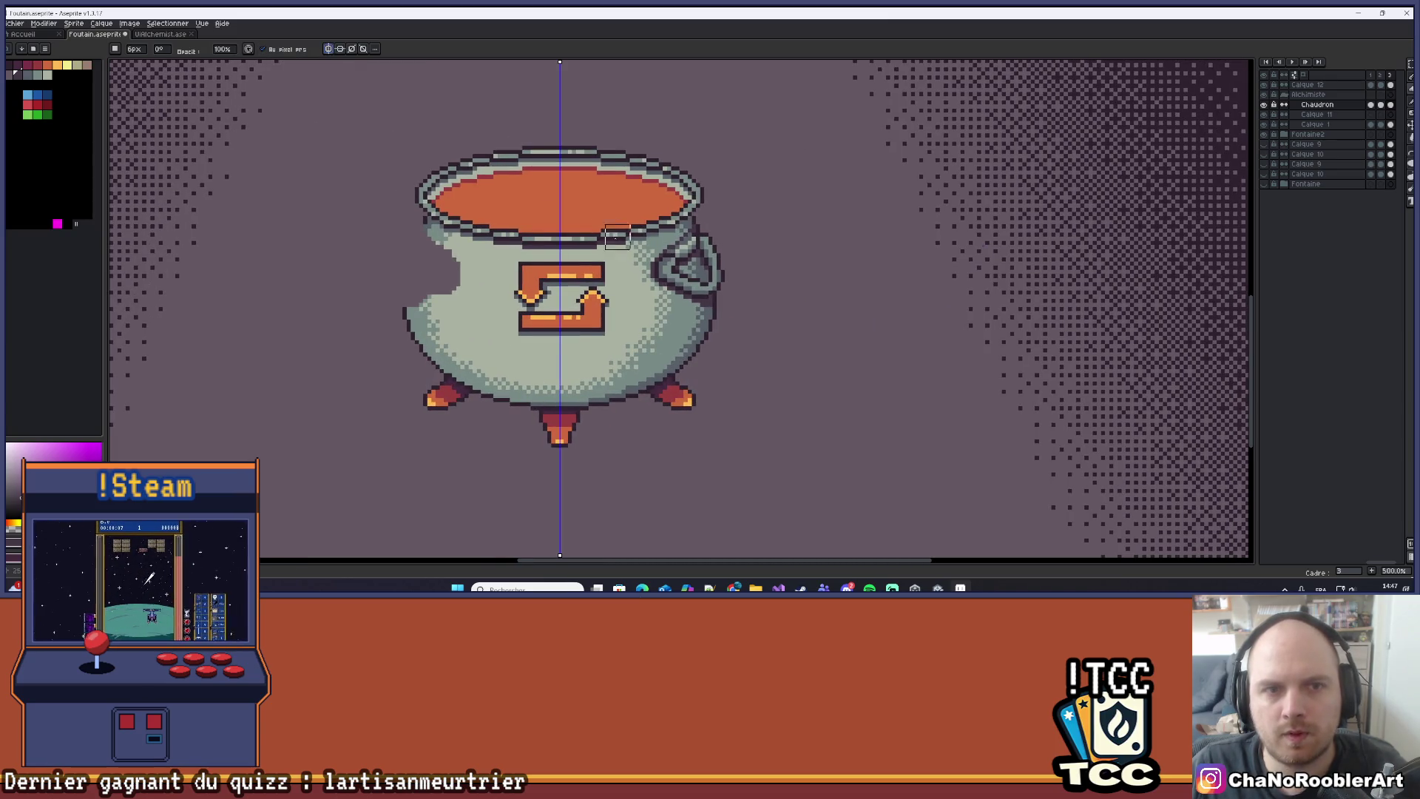
scroll(739, 247, "up", 7)
key("b")
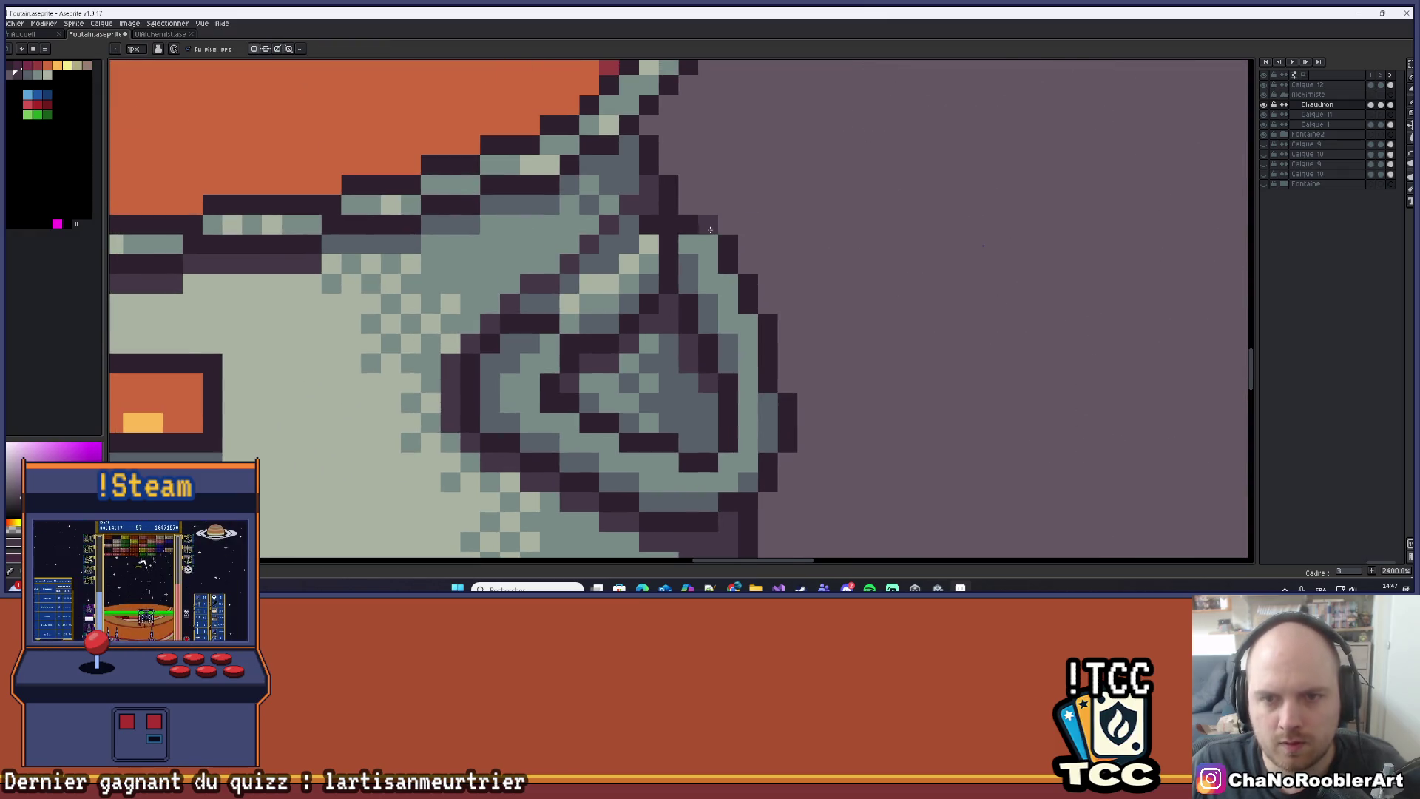
Open a live preview of the whole sprite from the View menu.
scroll(710, 230, "down", 3)
left_click(202, 23)
mouse_move(222, 148)
left_click(362, 149)
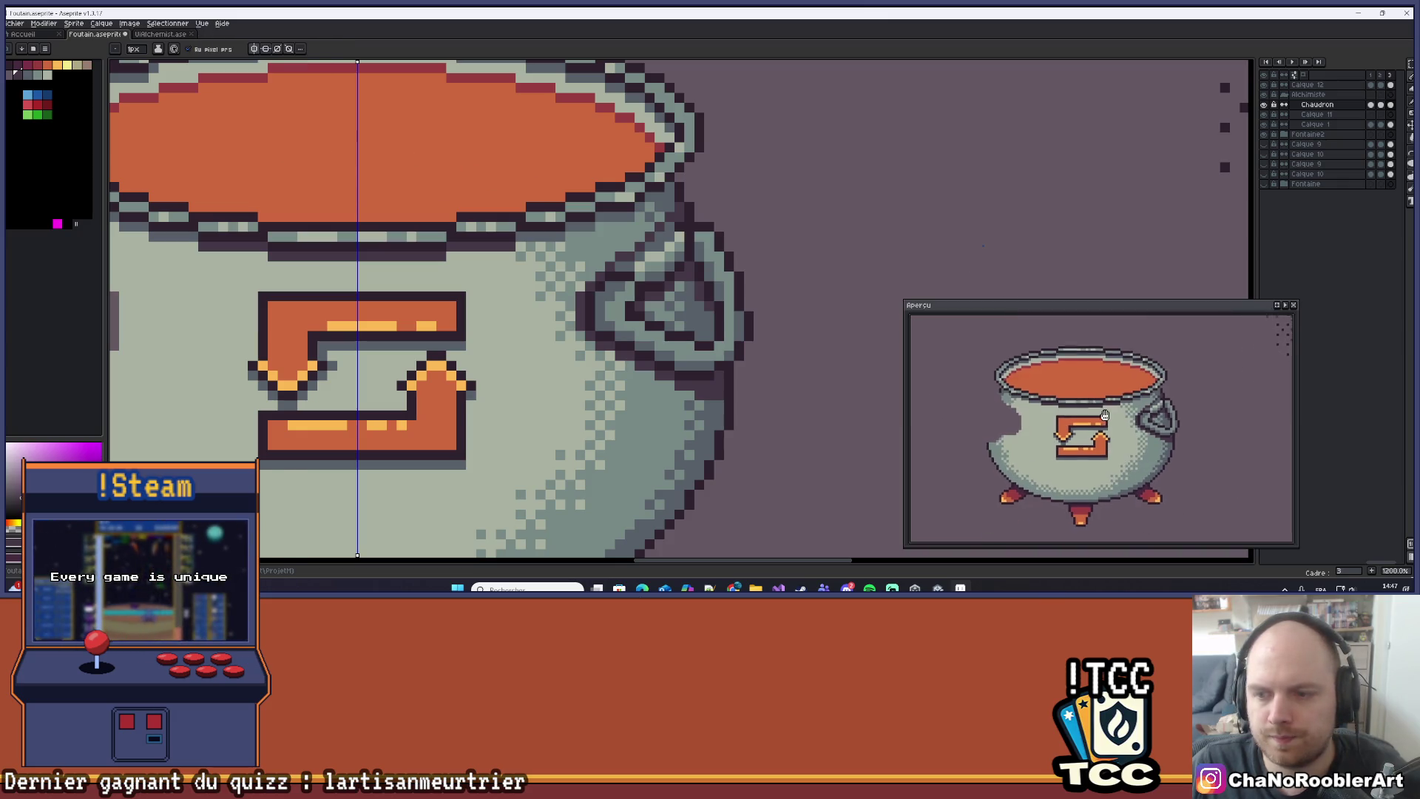
Zoom and pan around the right handle and the orange brew beside it.
scroll(617, 192, "up", 2)
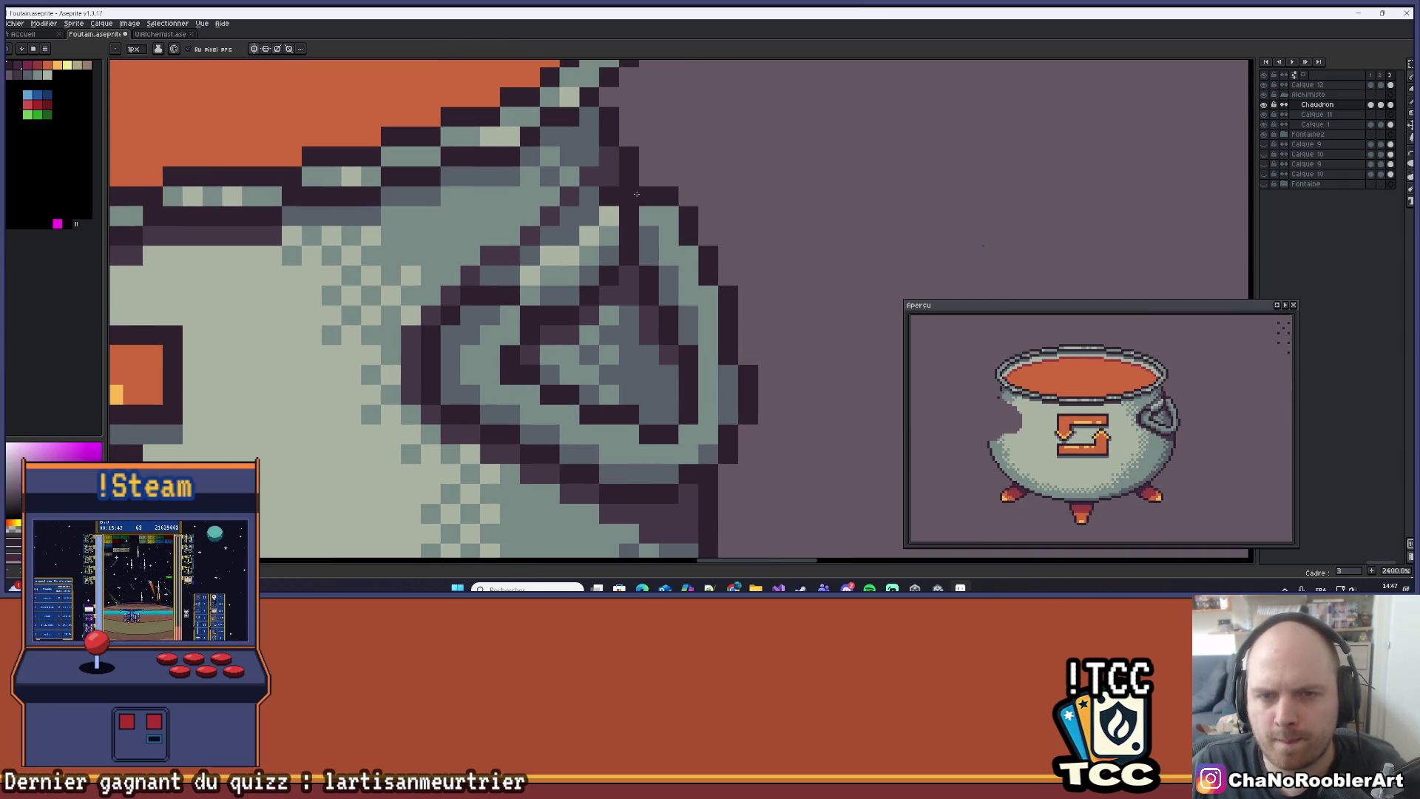
scroll(699, 194, "up", 1)
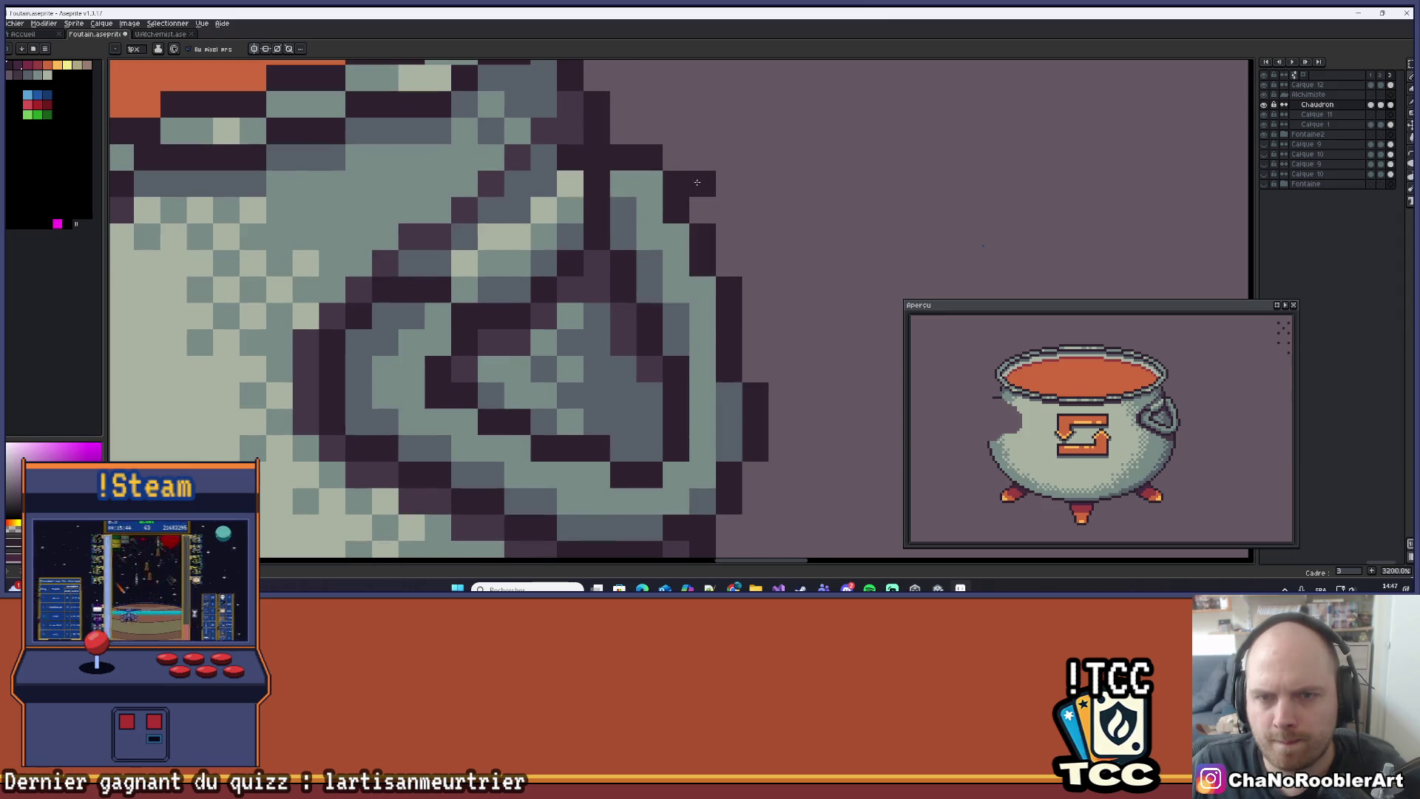
left_click_drag(761, 297, 775, 190)
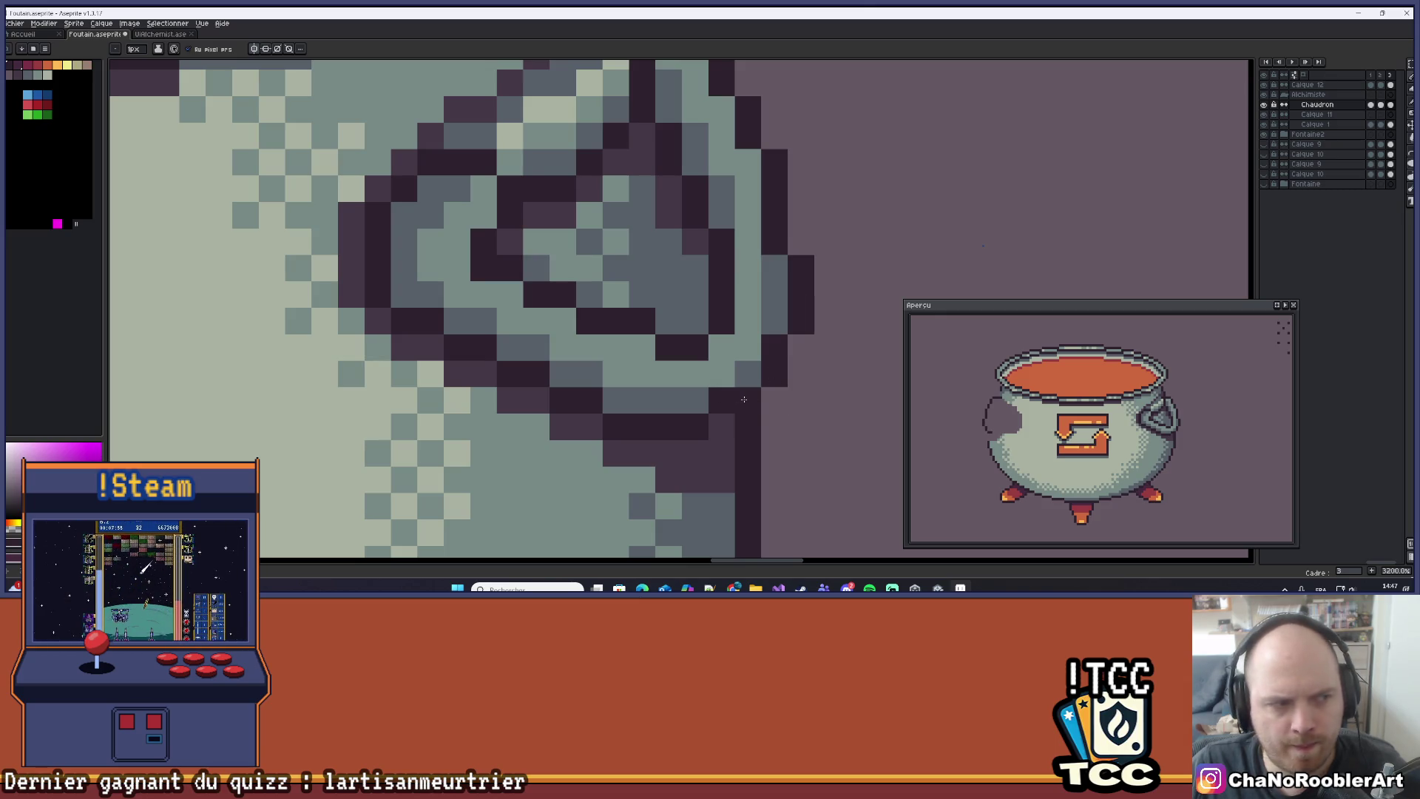
left_click_drag(720, 398, 744, 383)
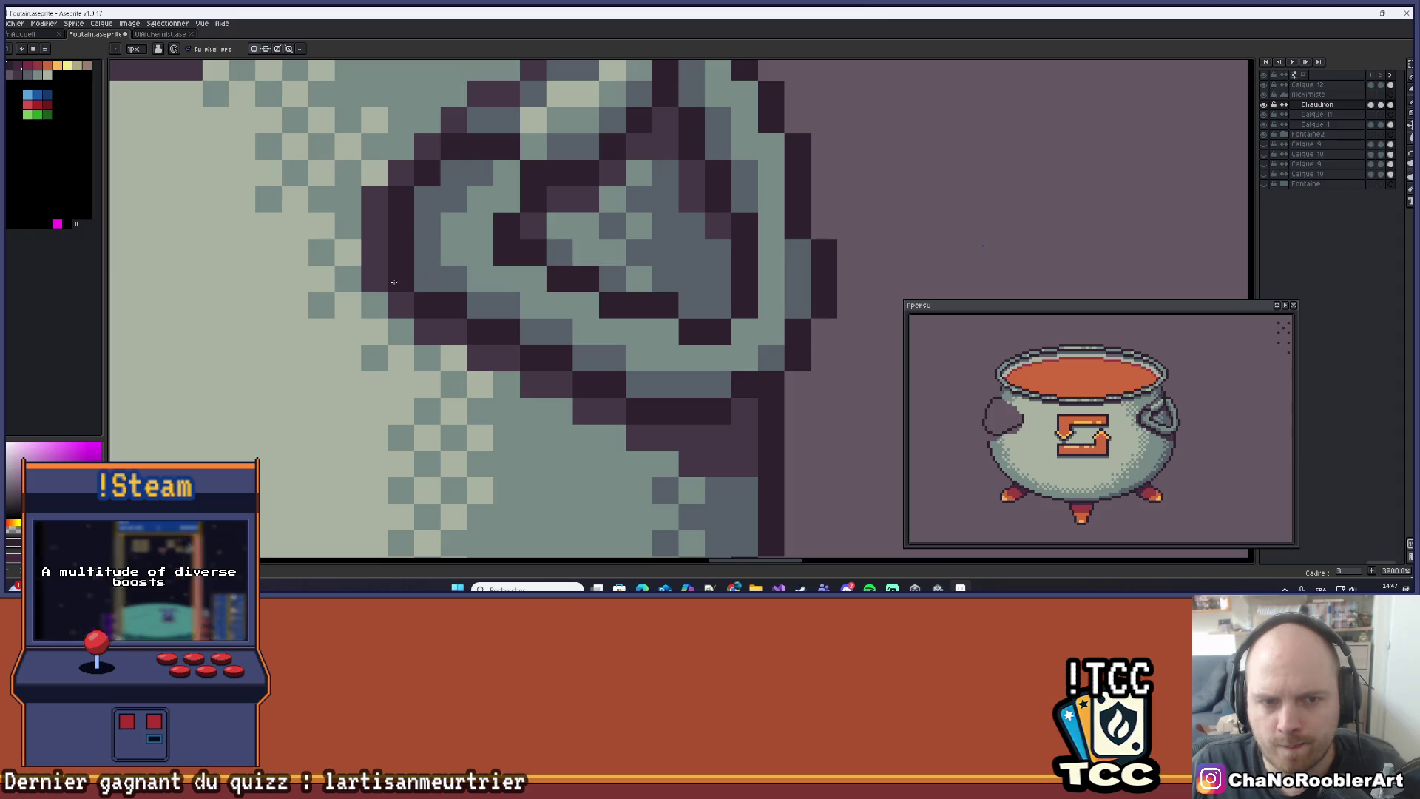
left_click_drag(481, 225, 544, 359)
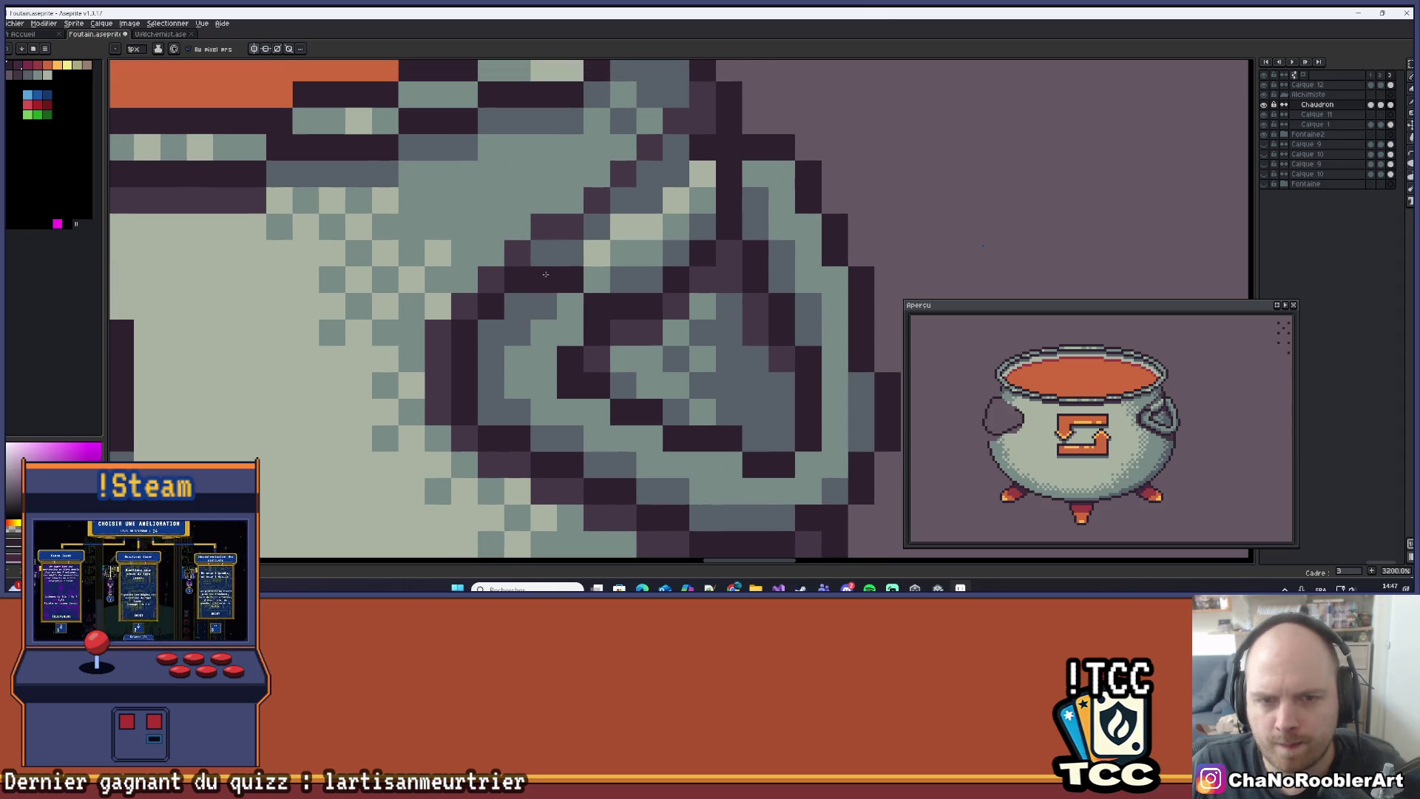
scroll(575, 276, "down", 2)
scroll(566, 281, "up", 2)
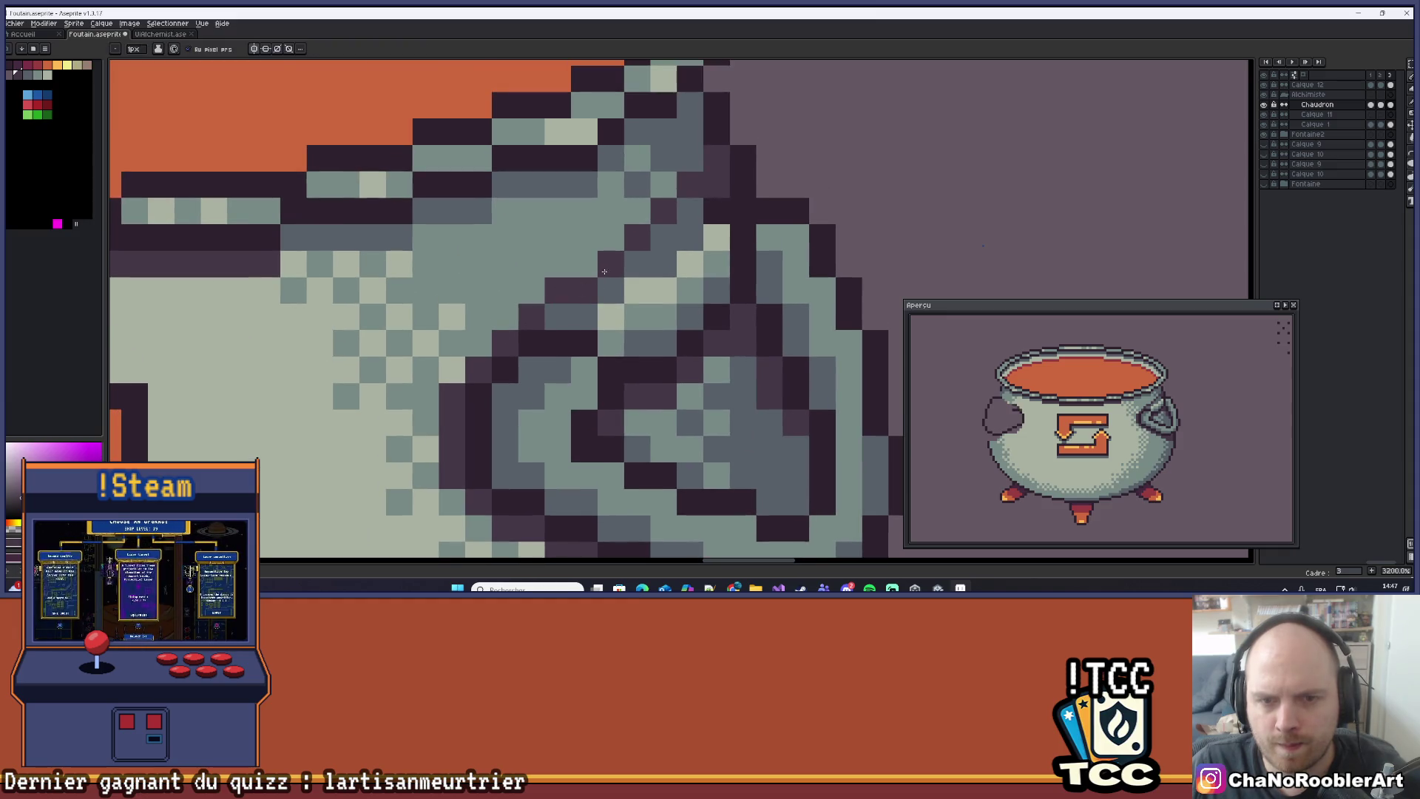
scroll(720, 178, "down", 2)
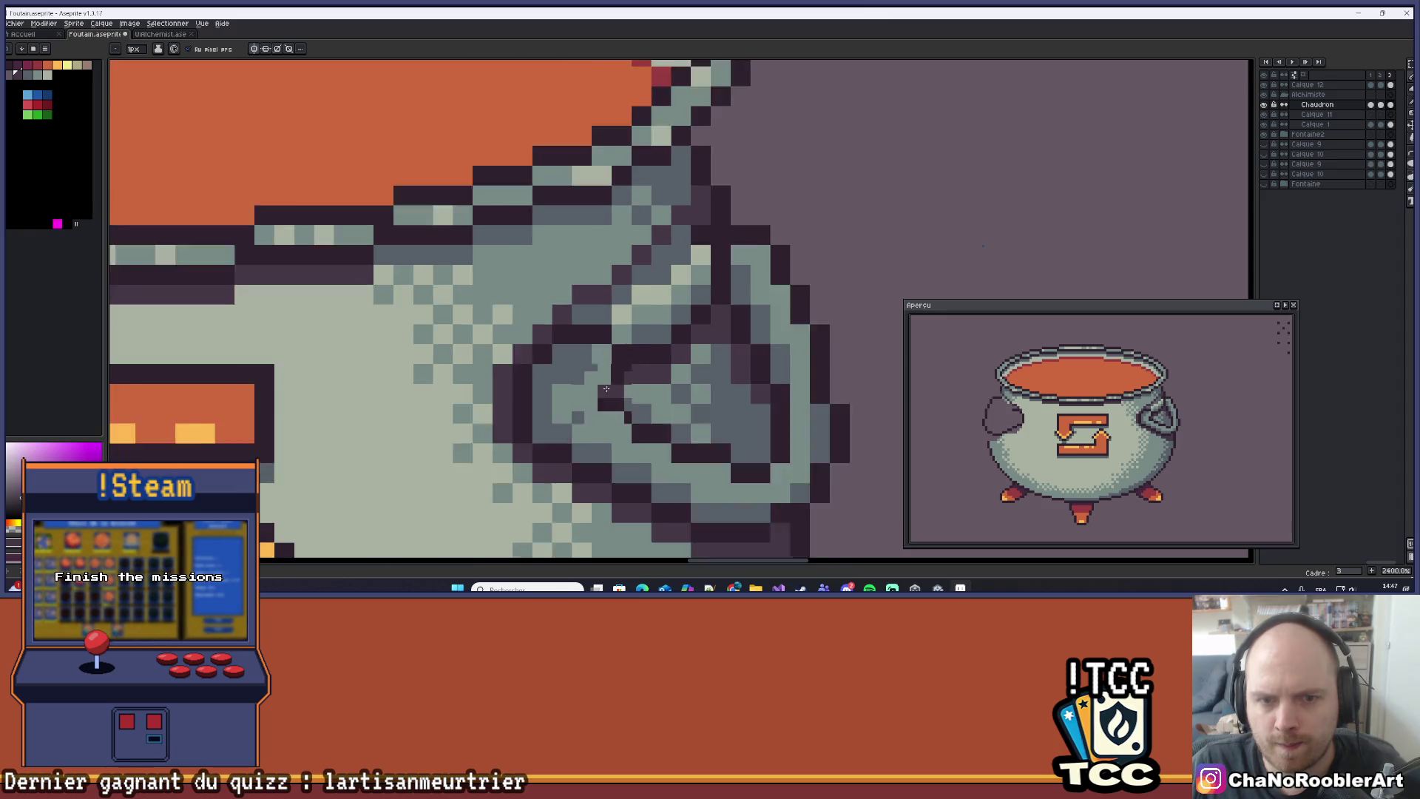
scroll(502, 293, "up", 1)
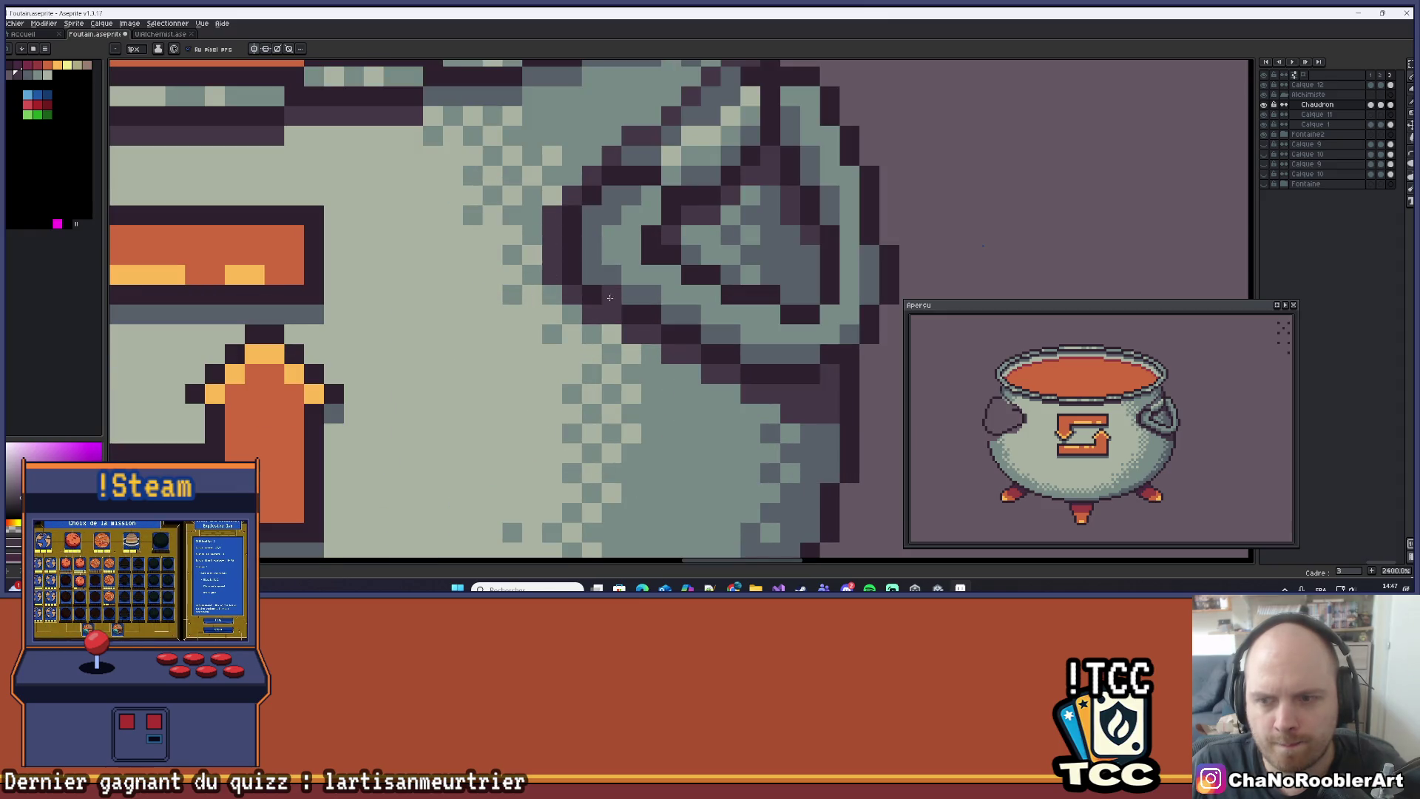
Reshape the handle outline with the mirrored Pencil, undoing a bad stroke.
left_click_drag(550, 264, 413, 271)
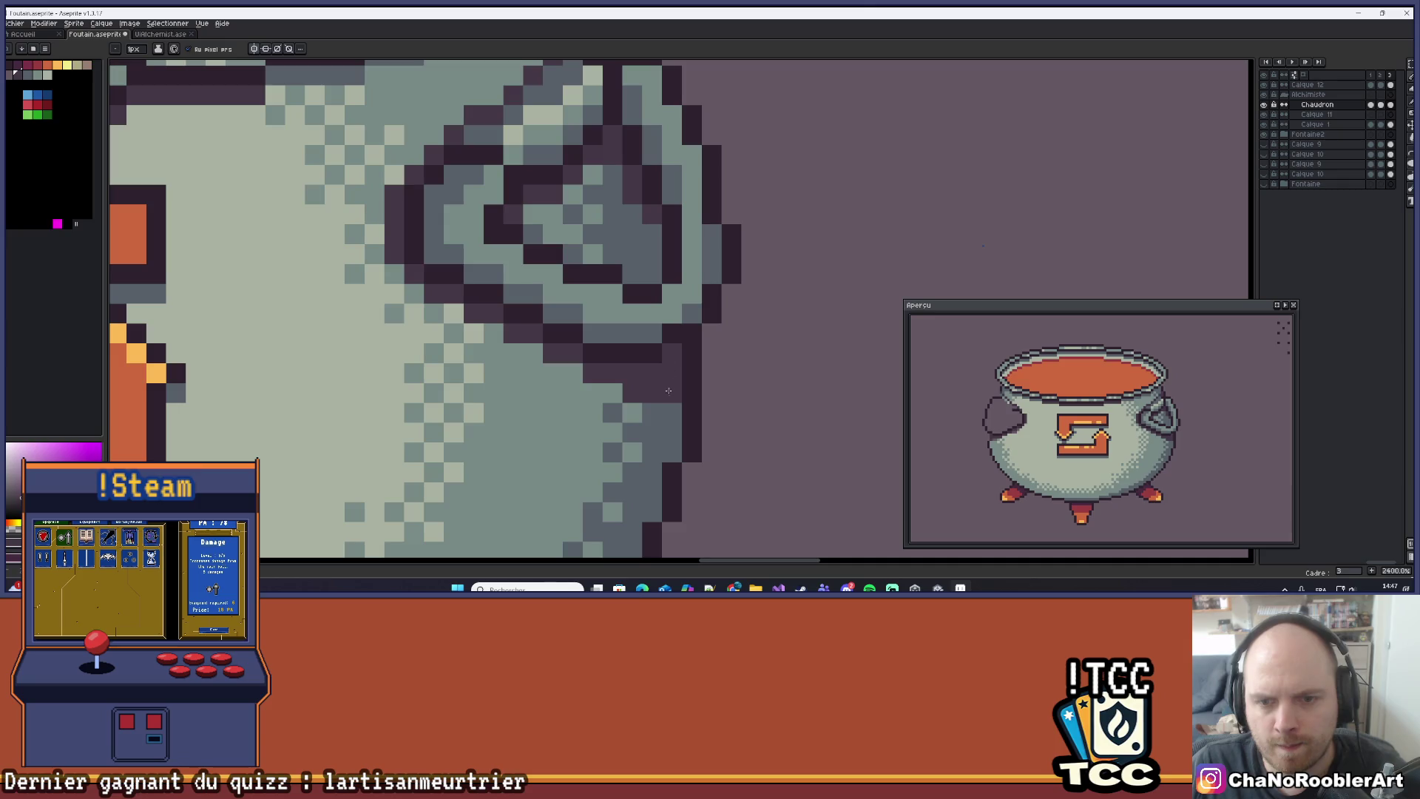
scroll(633, 391, "up", 1)
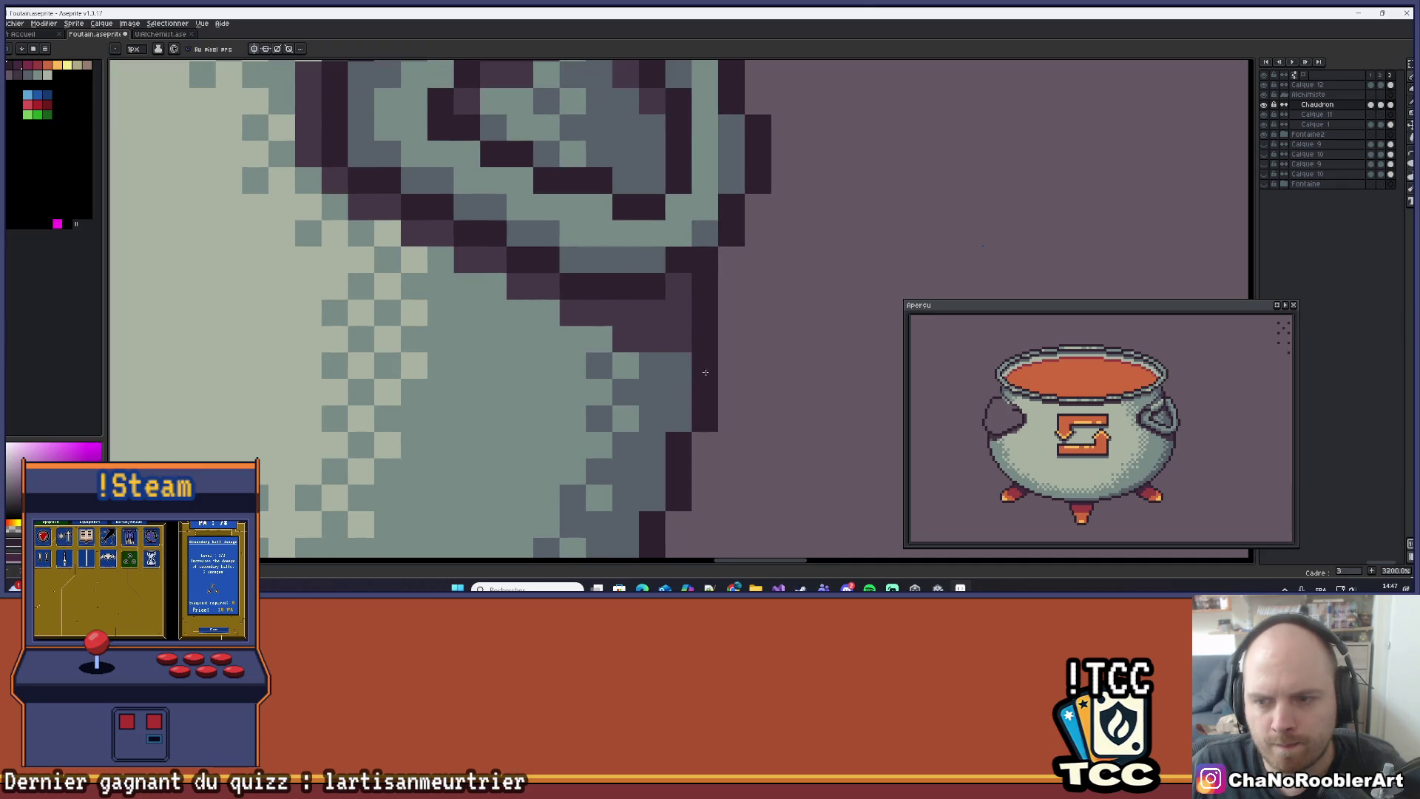
mouse_move(704, 420)
left_mouse_down()
mouse_move(828, 264)
mouse_move(744, 345)
left_mouse_up()
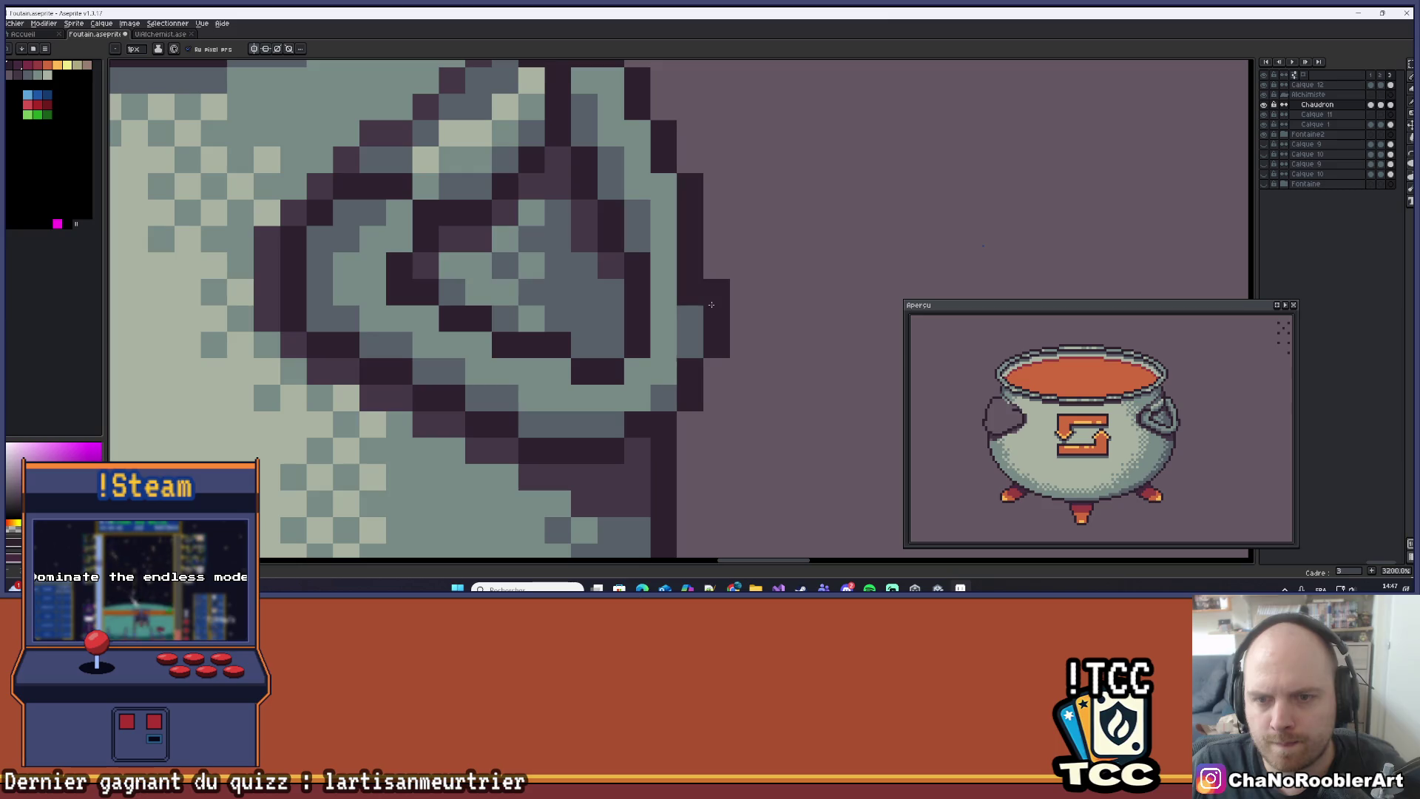
key("ctrl+z")
key("b")
left_click_drag(836, 263, 803, 324)
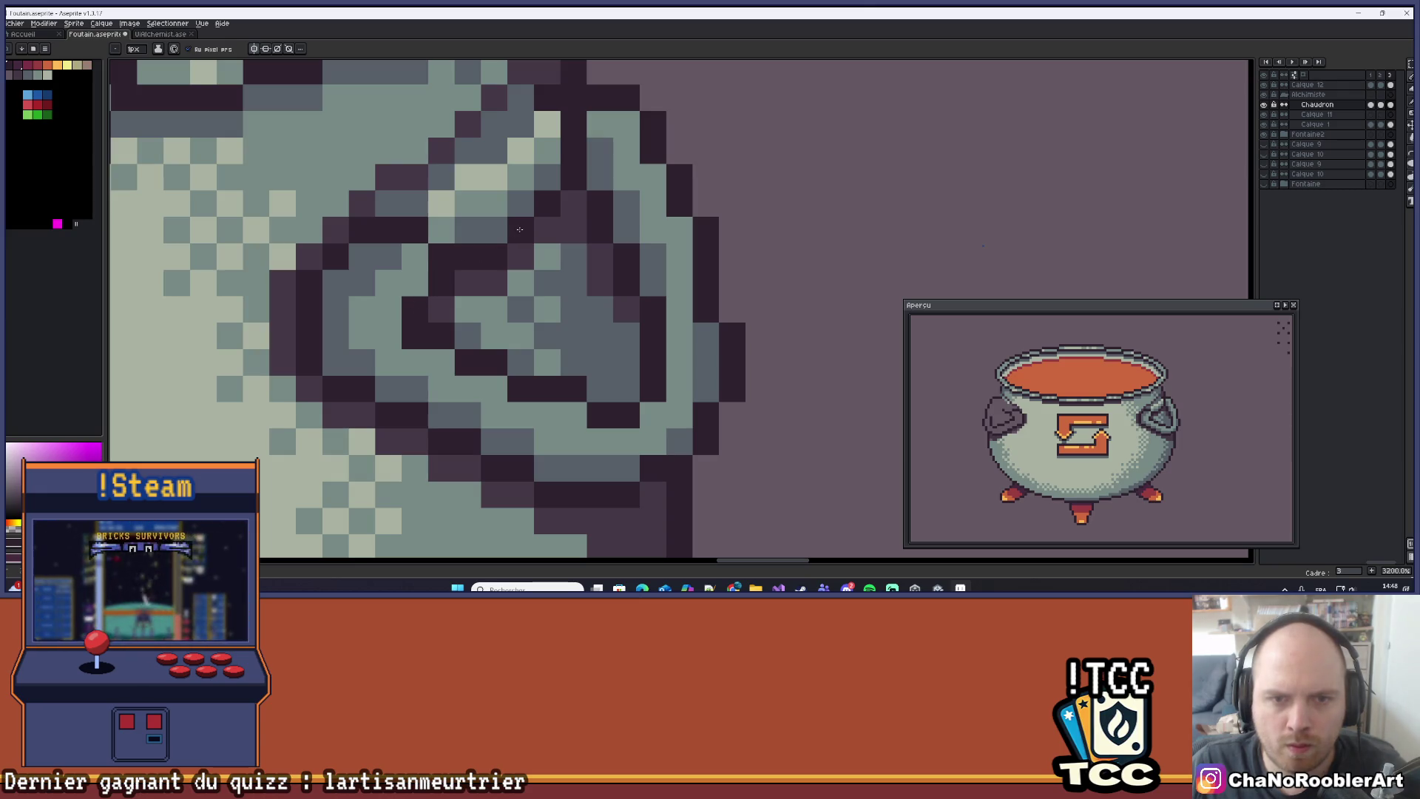
Darken one handle outline pixel and sample the handle's grey-blue and lighter shades.
left_click_drag(577, 123, 589, 204)
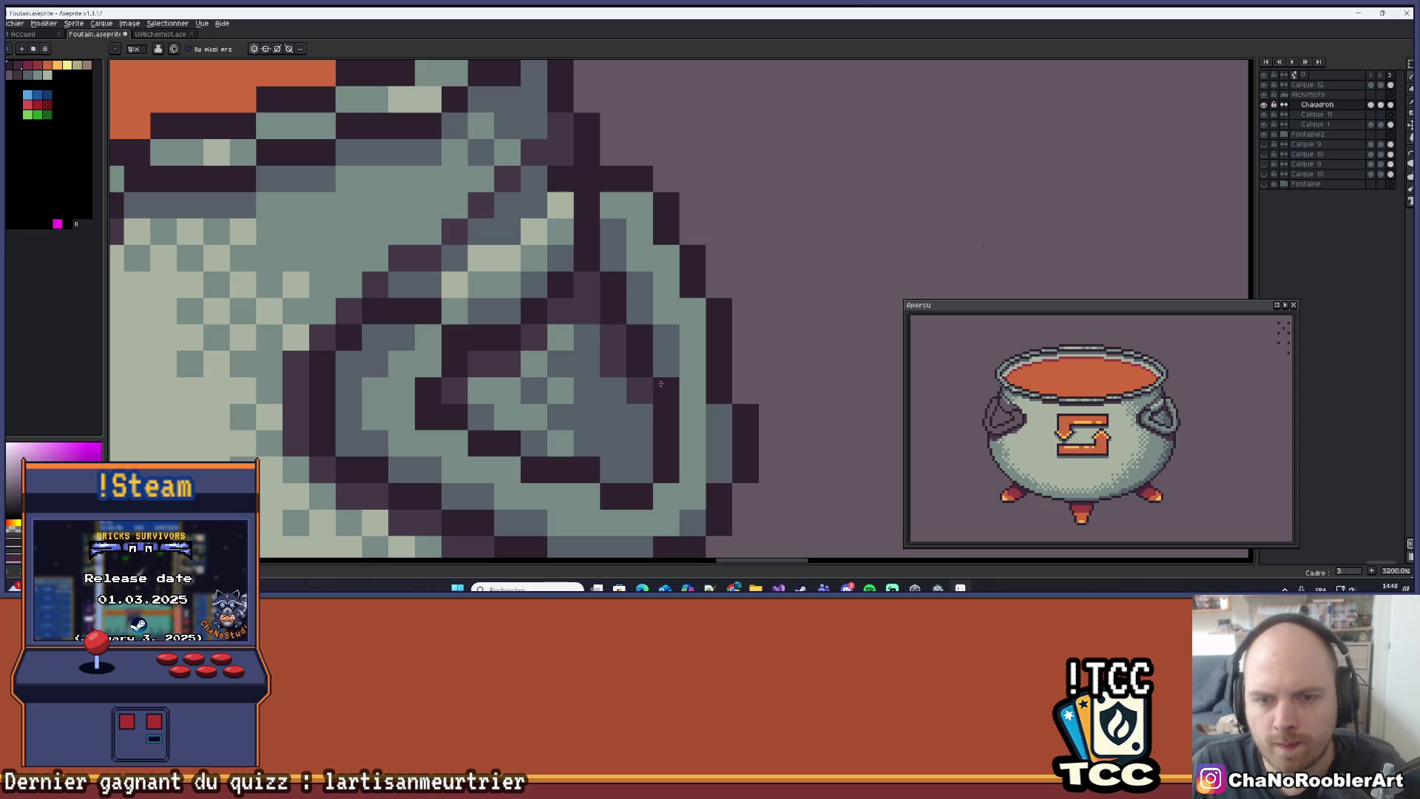
mouse_move(664, 472)
left_mouse_down()
mouse_move(625, 315)
mouse_move(592, 370)
left_mouse_up()
left_click(630, 309)
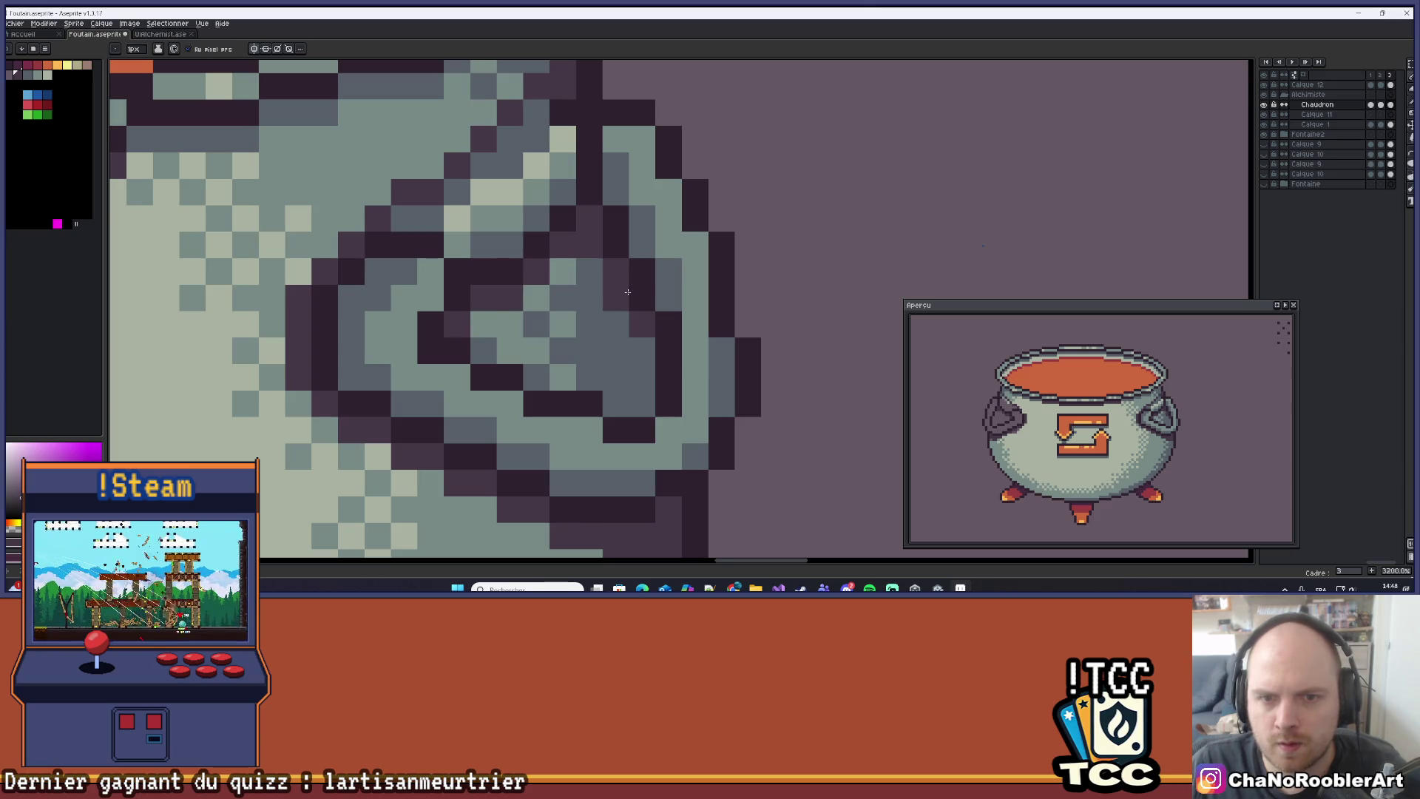
left_click(600, 279, "alt")
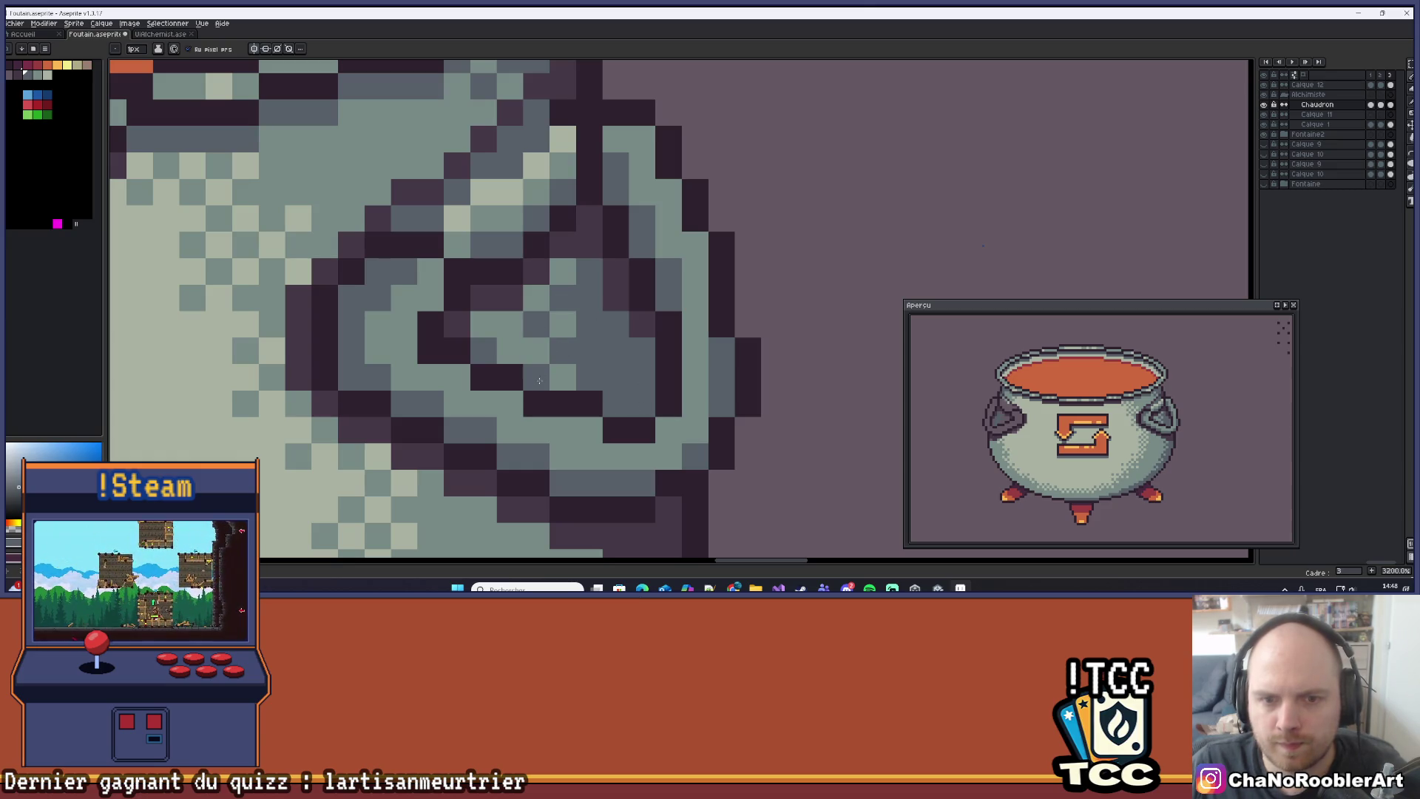
left_click(492, 325, "alt")
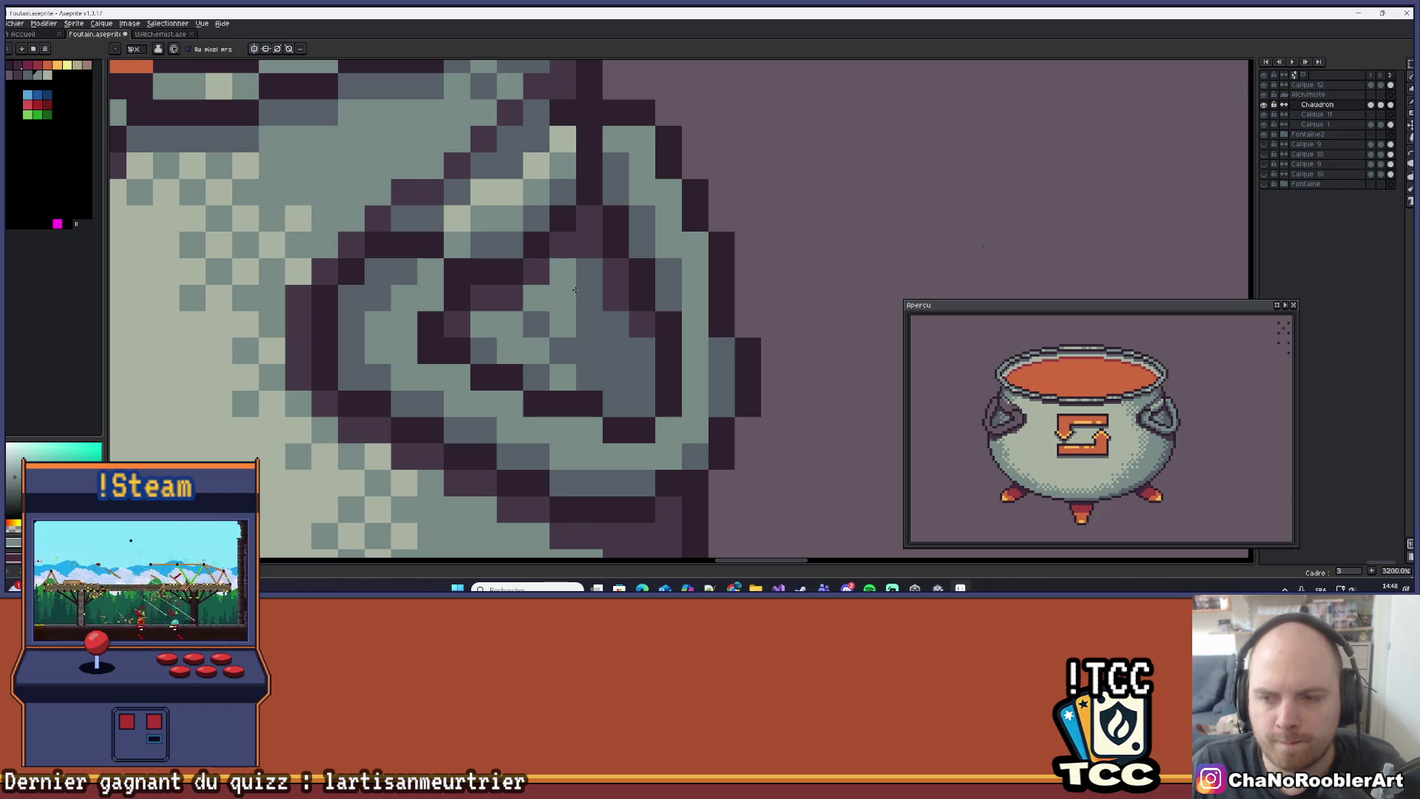
Extend the dark outline by one pixel and lighten two shading pixels on the handle.
scroll(570, 274, "up", 3)
left_click(521, 394)
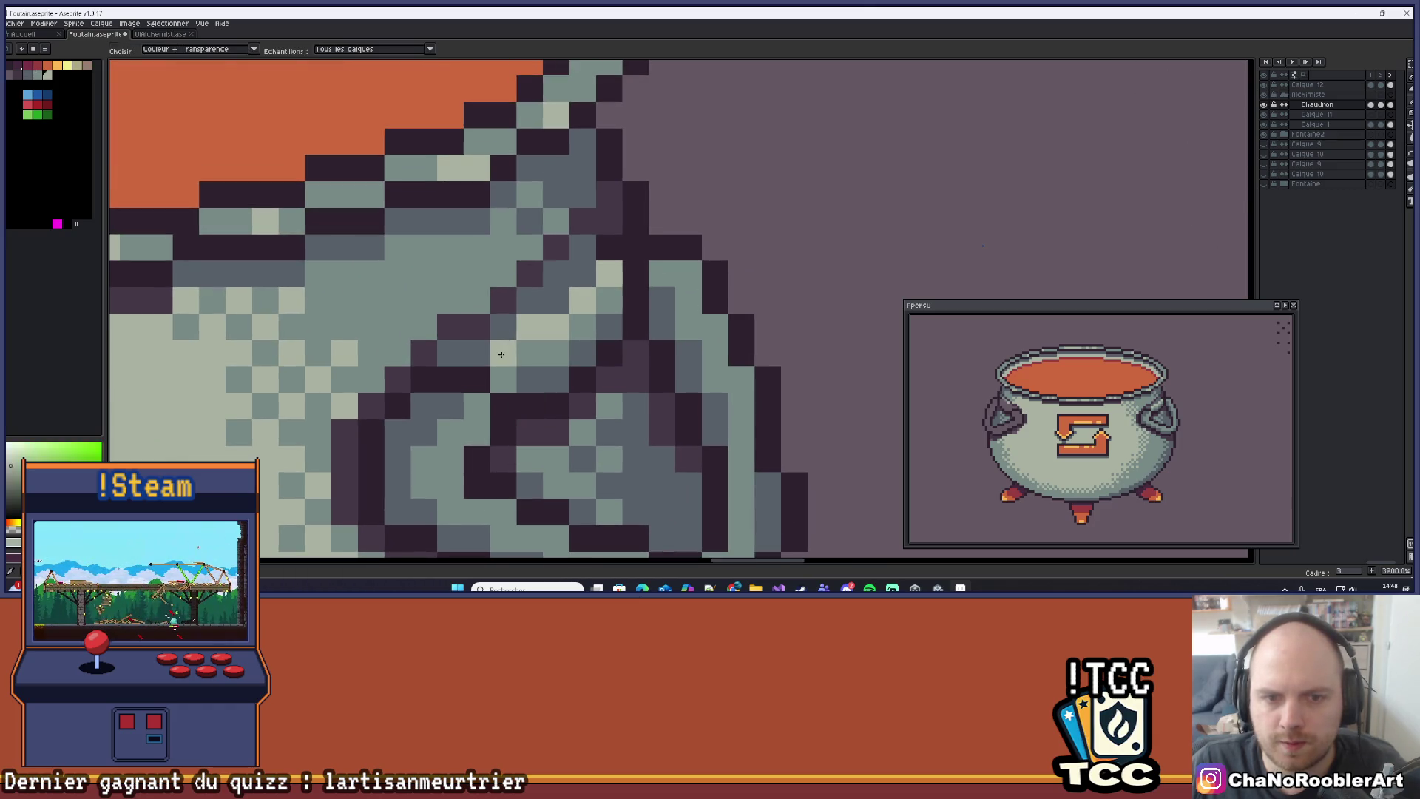
left_click(610, 272)
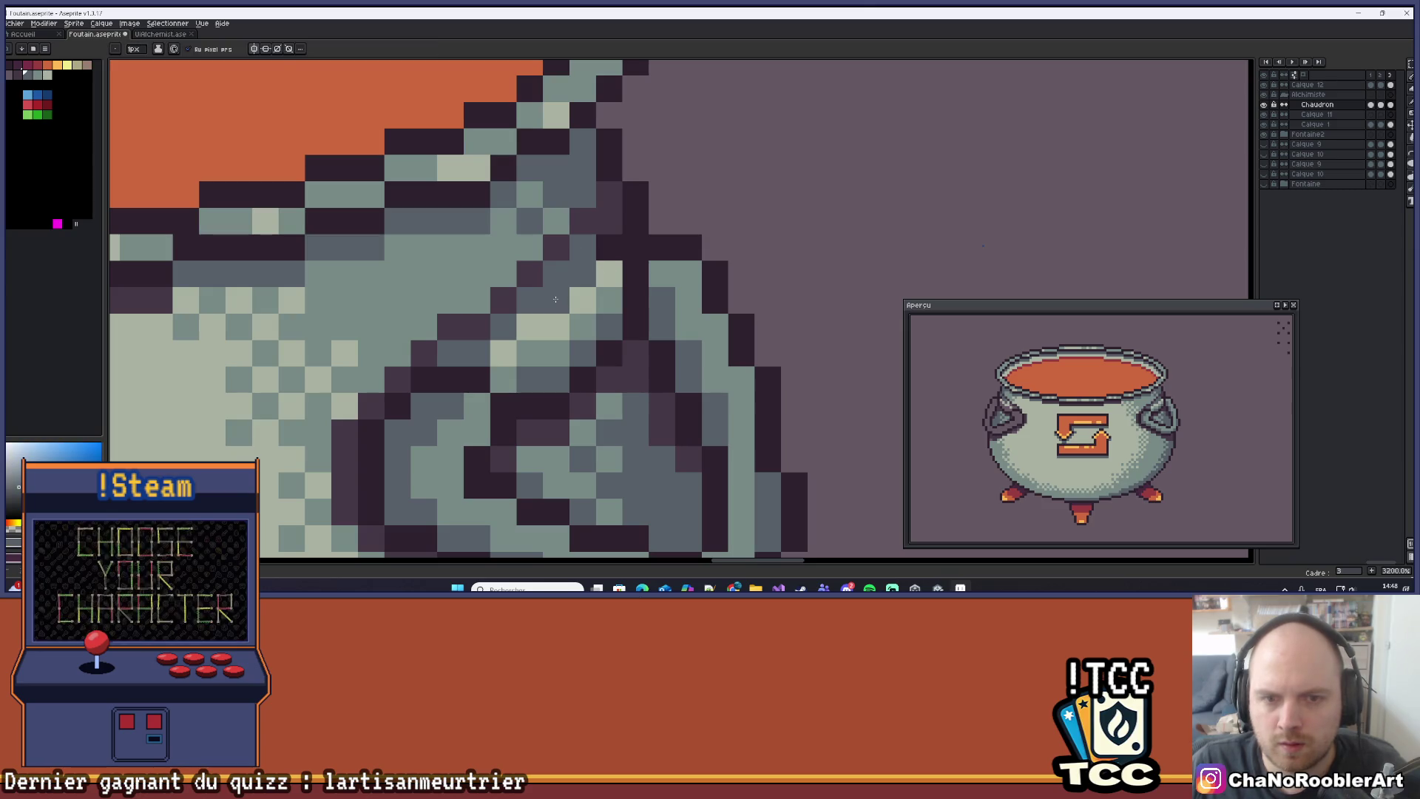
left_click(530, 432)
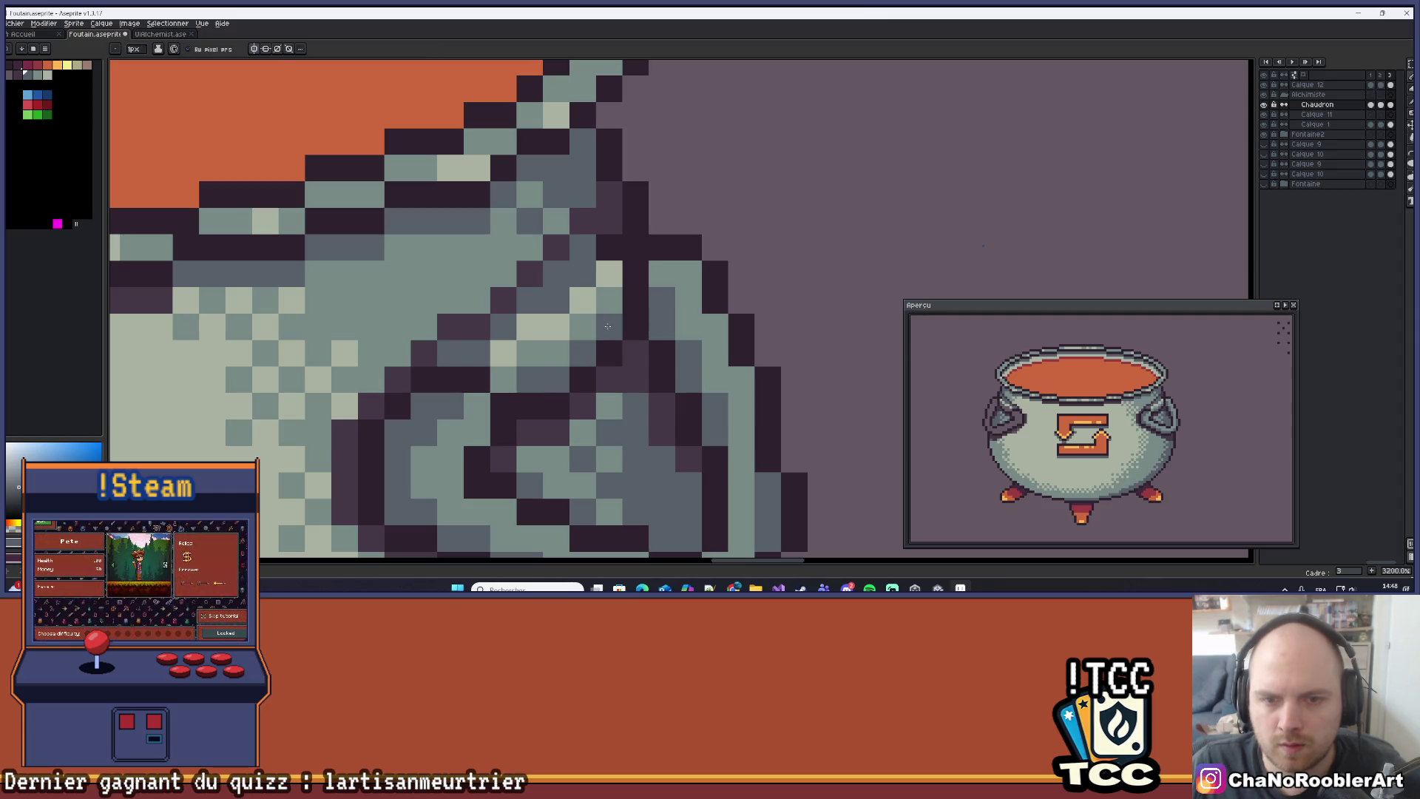
key("i")
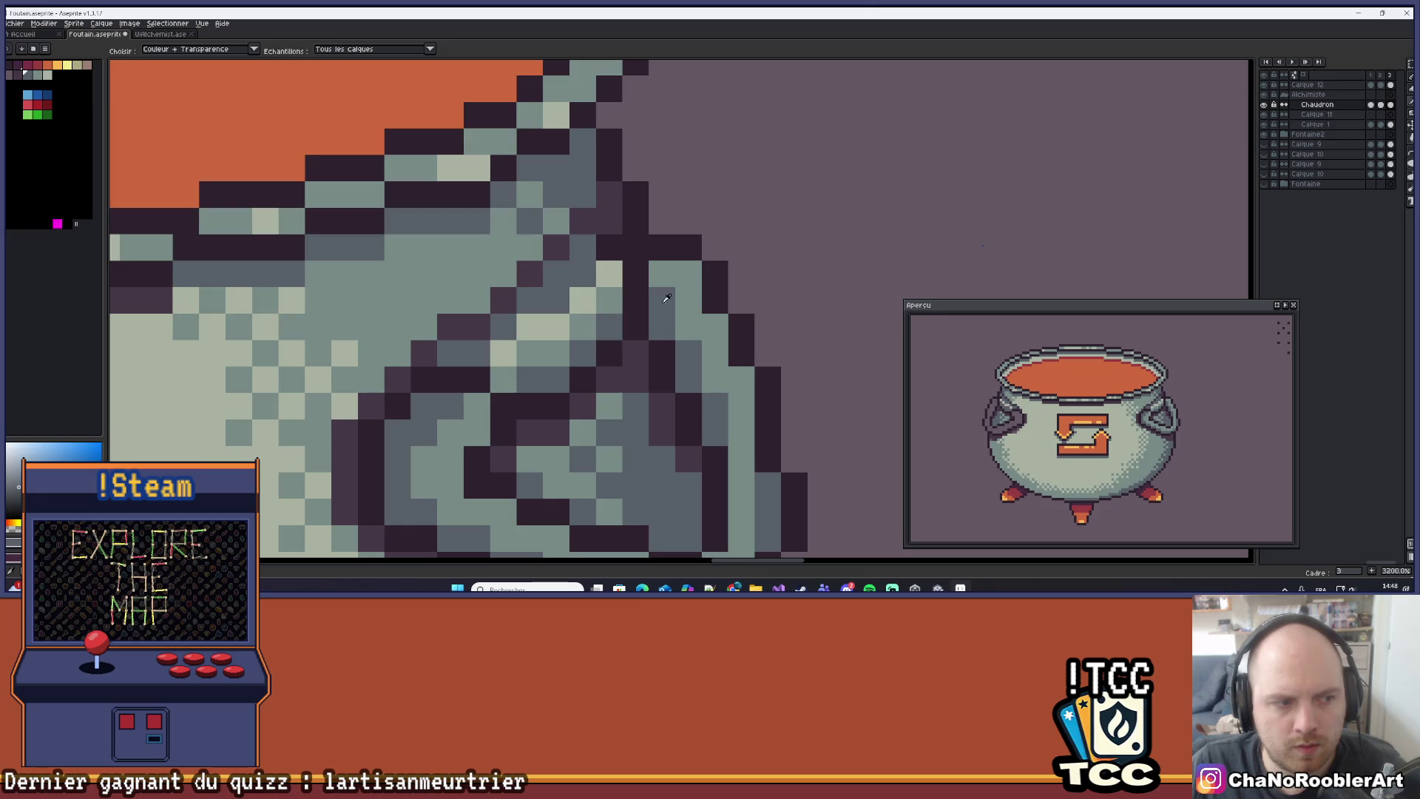
left_click(614, 302)
key("b")
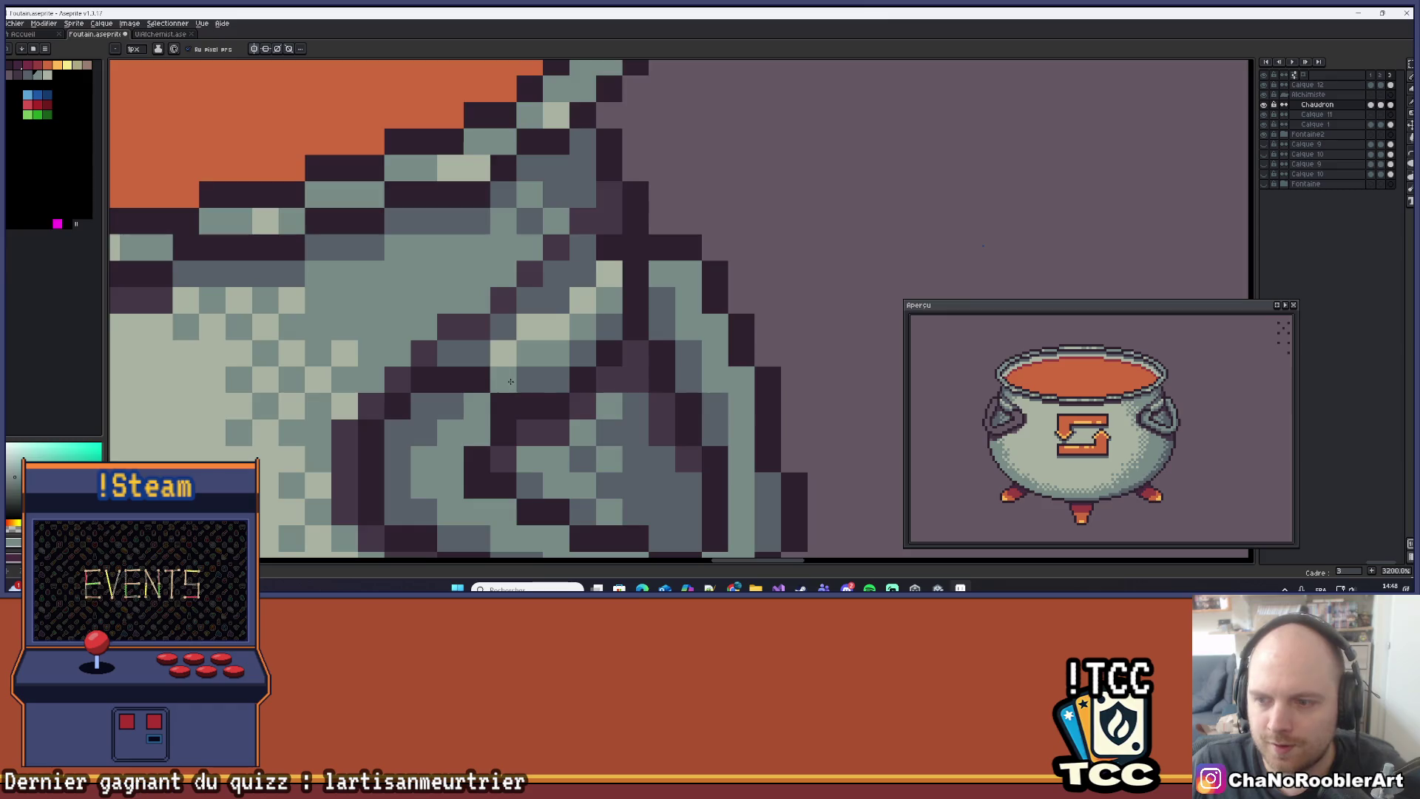
scroll(509, 378, "down", 8)
scroll(848, 171, "down", 2)
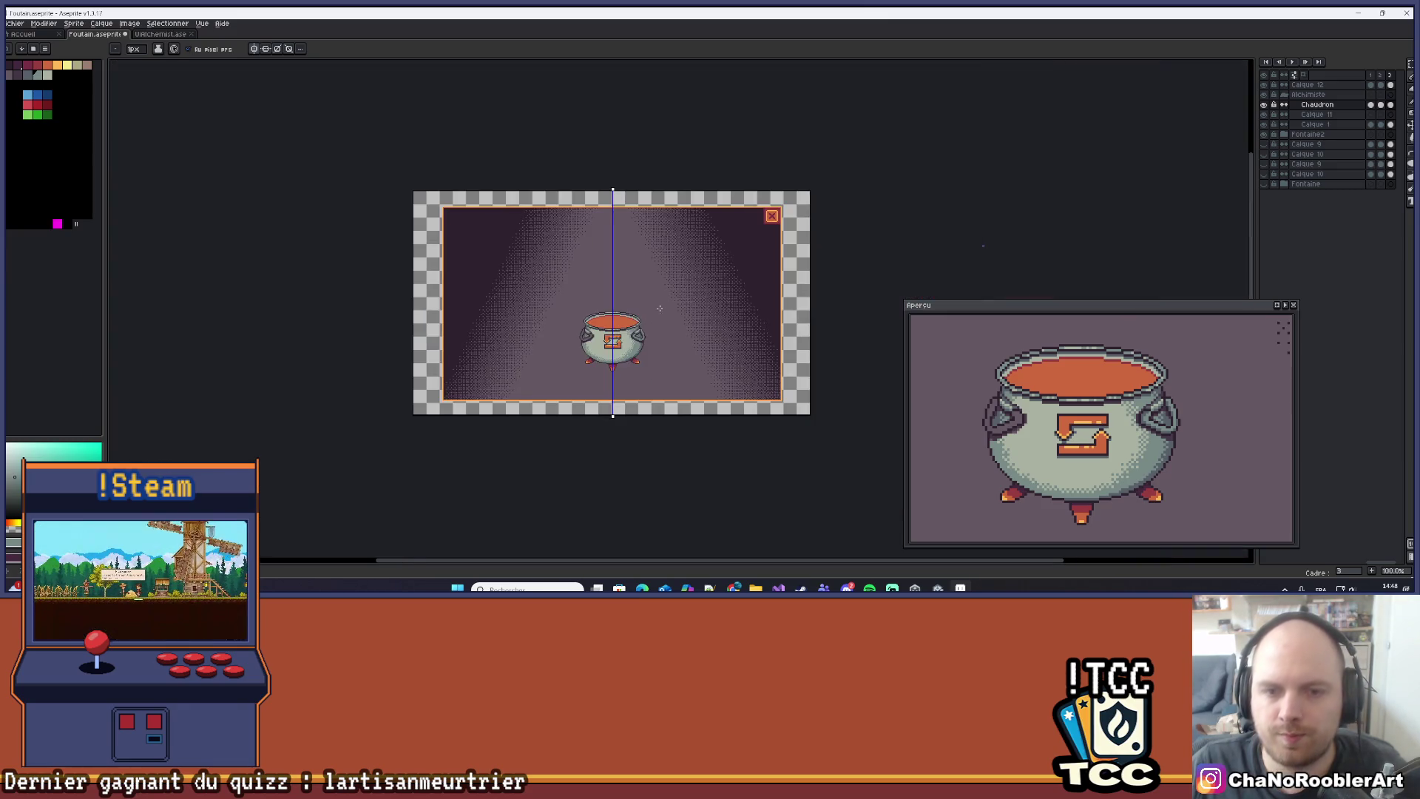
Compare frame 2 of Calque 12, without handles, against frame 3 with them.
scroll(848, 171, "up", 3)
scroll(848, 171, "down", 1)
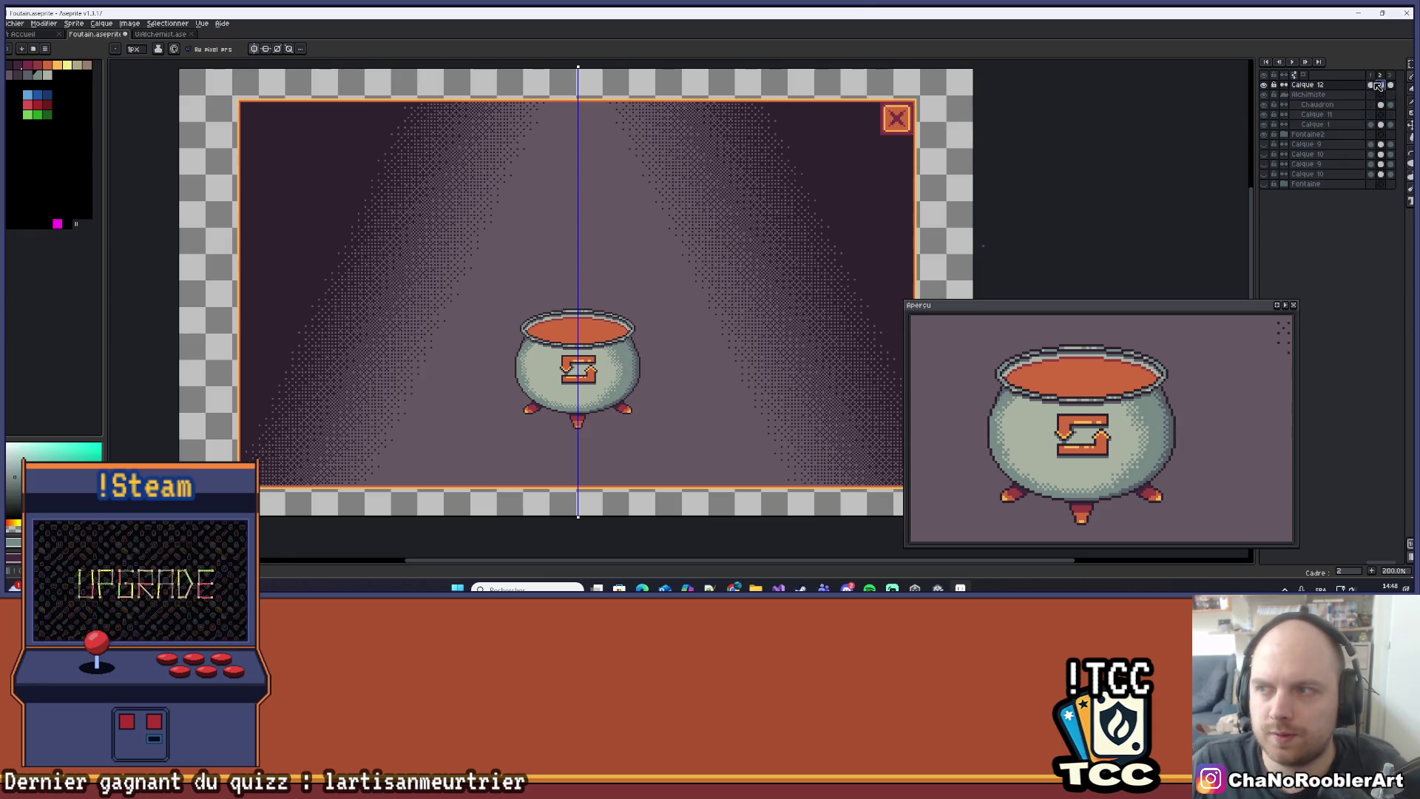
left_click(1371, 84)
left_click(1380, 84)
left_click(1391, 86)
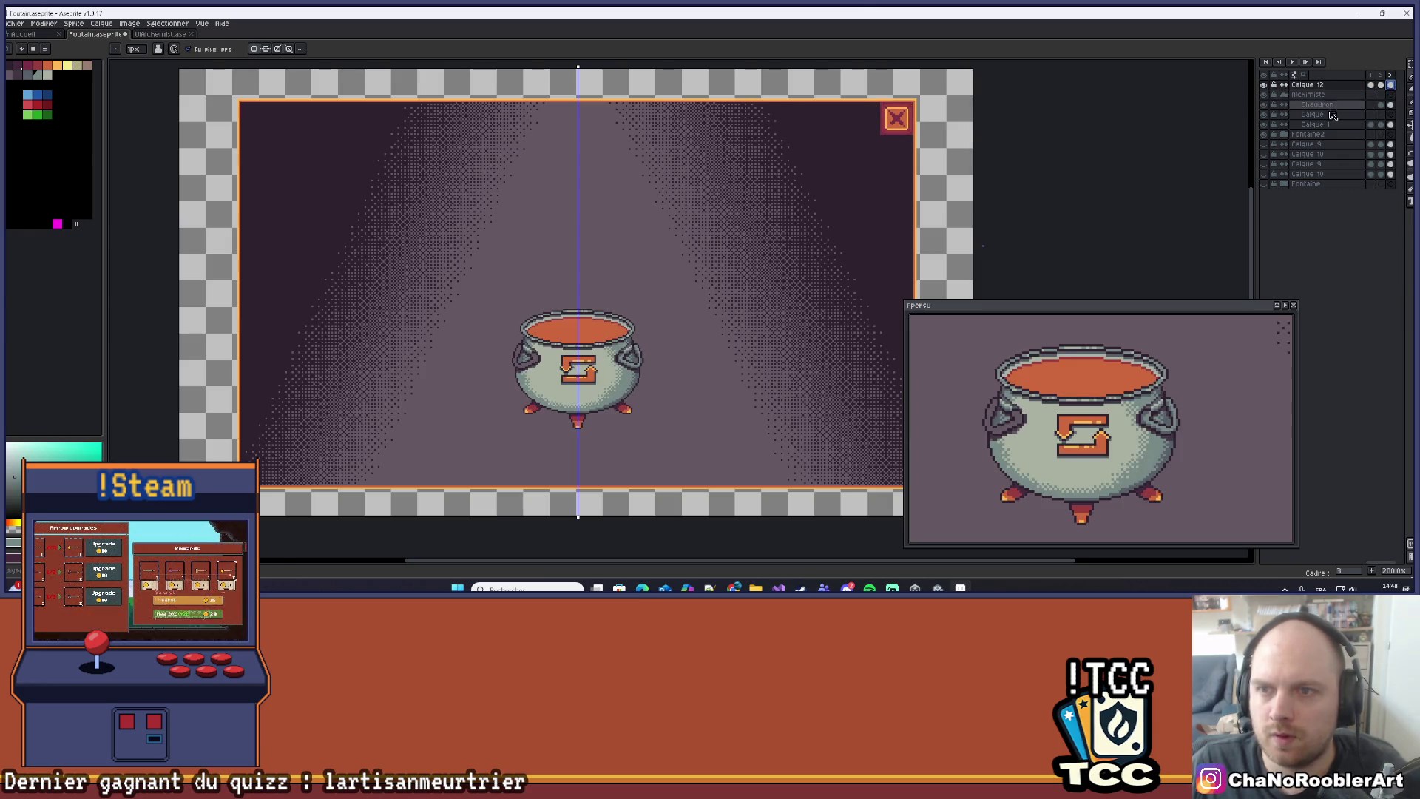
Recolour one dark pixel on the right handle light grey-green.
scroll(669, 334, "up", 4)
scroll(614, 318, "up", 9)
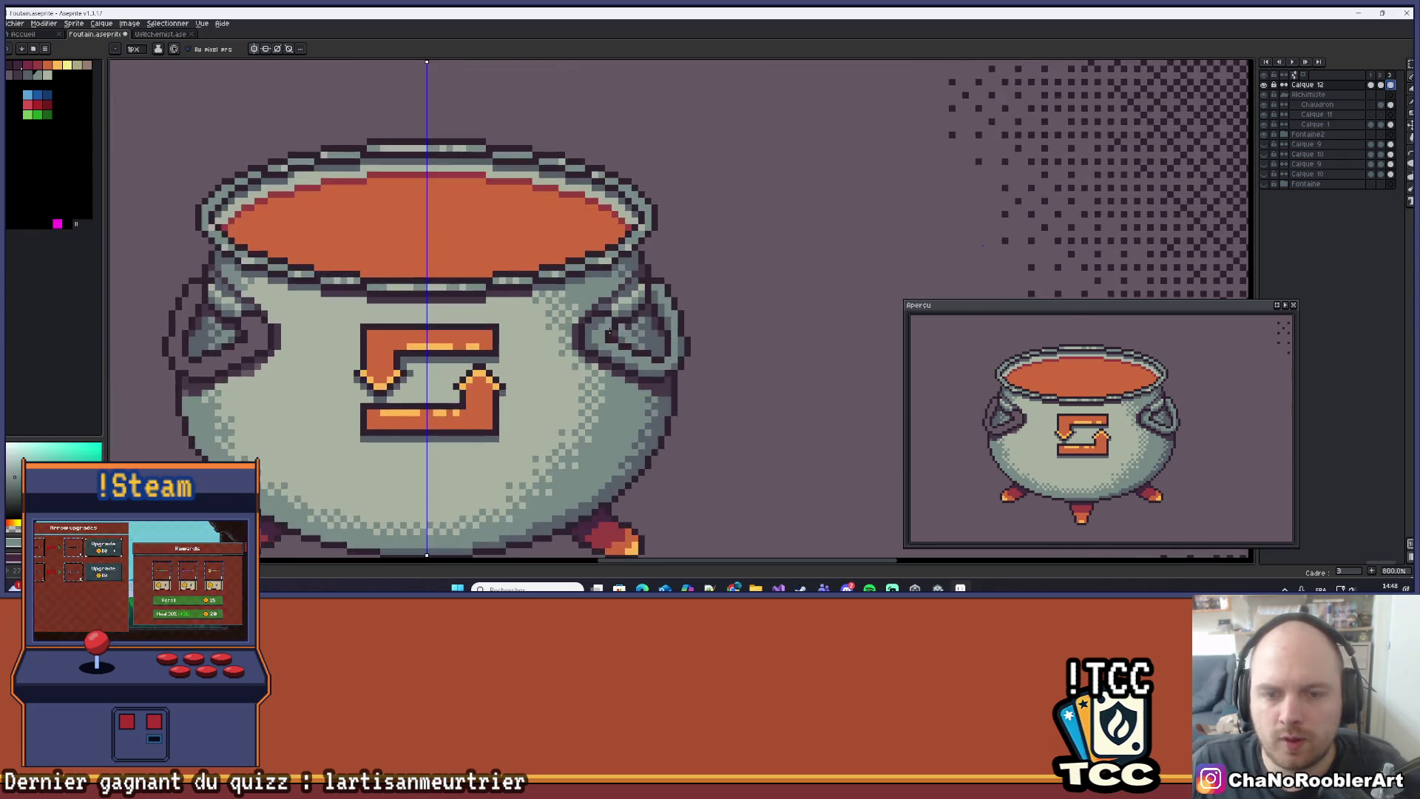
left_click(576, 235)
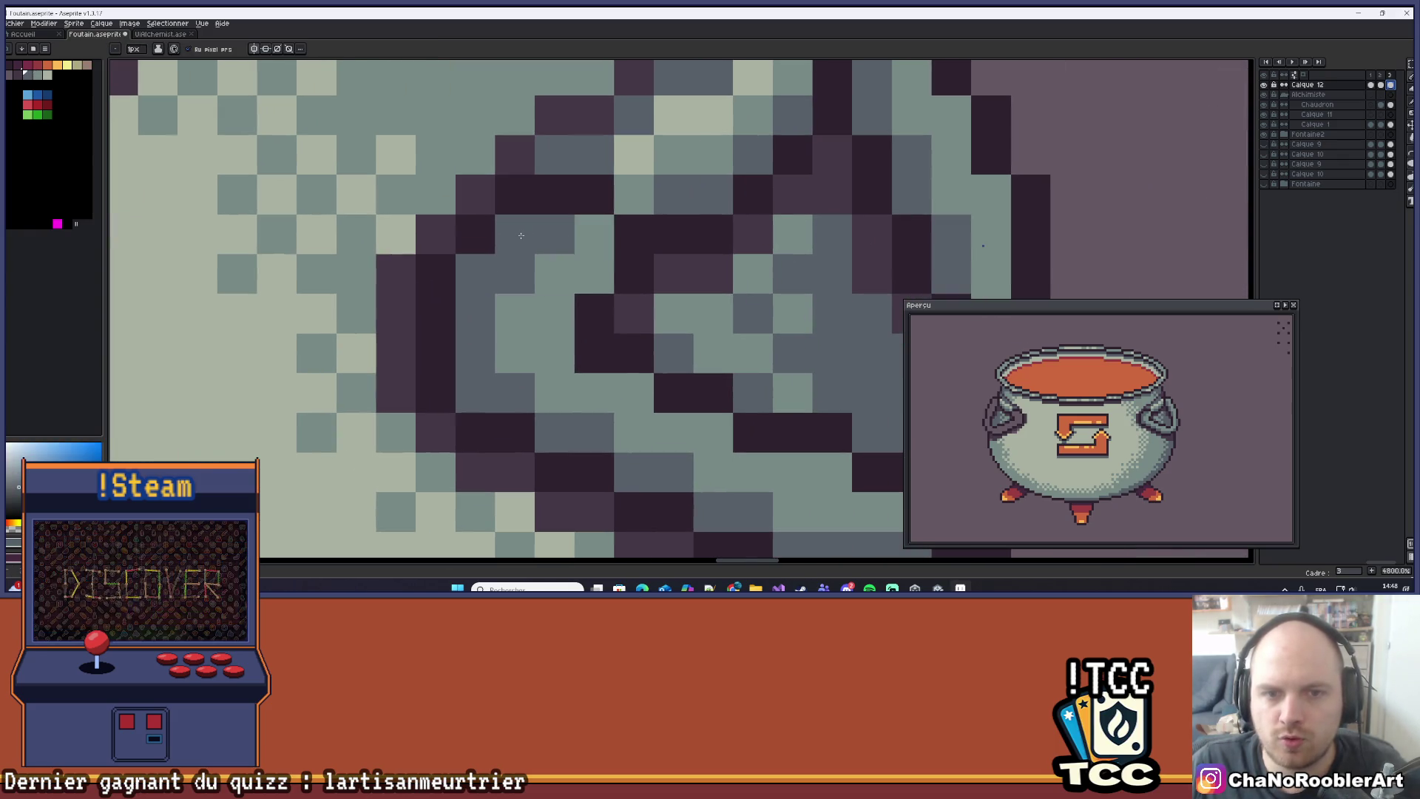
scroll(517, 389, "down", 1)
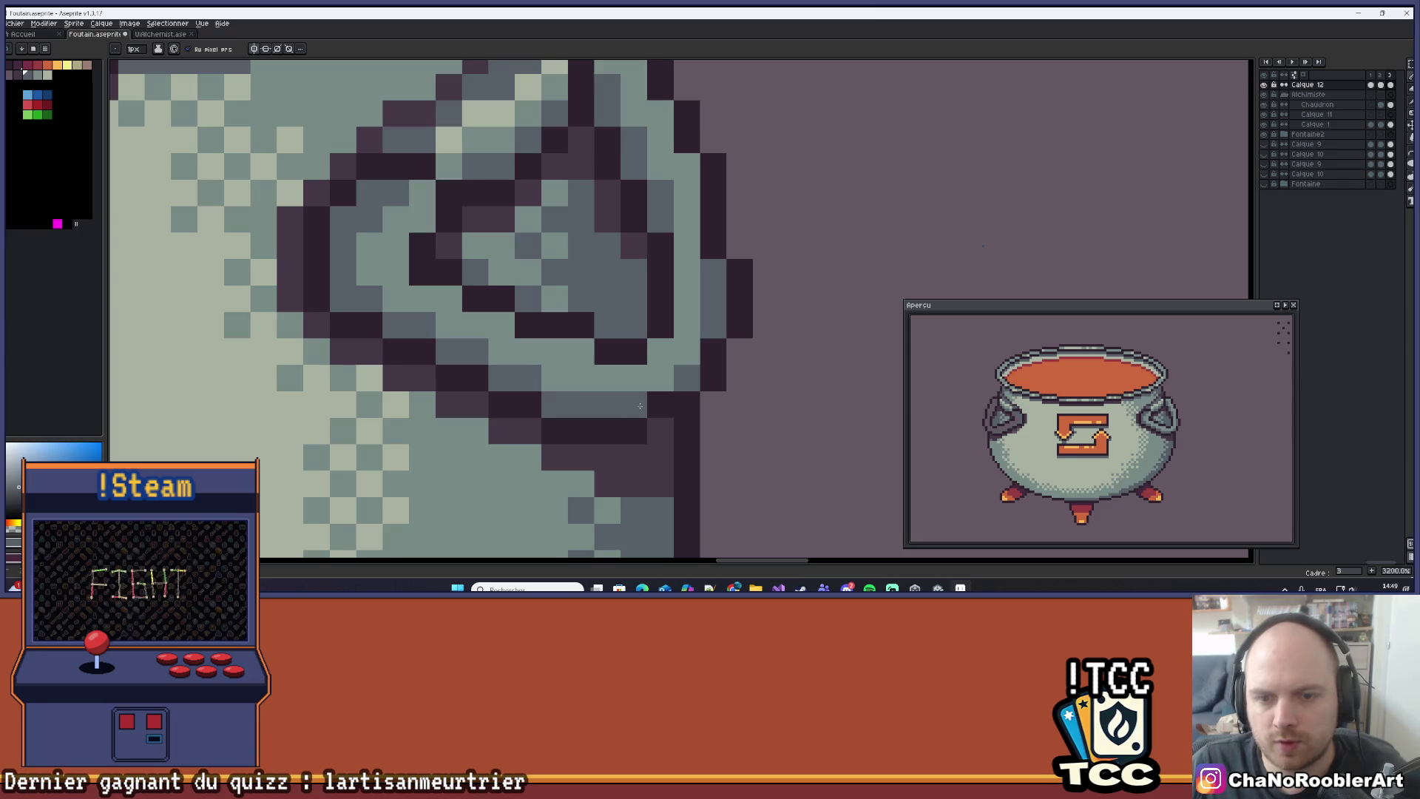
scroll(644, 303, "up", 2)
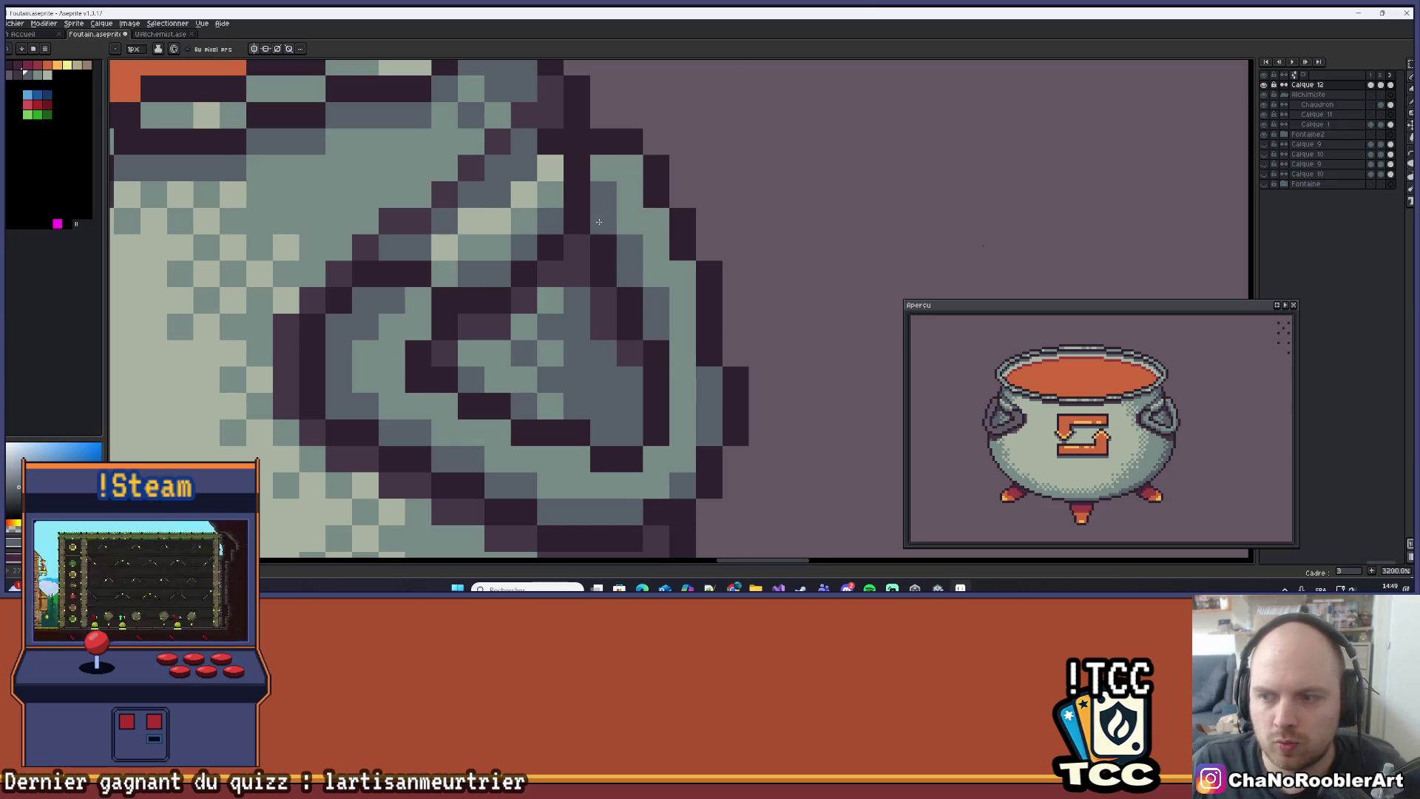
scroll(599, 222, "down", 4)
scroll(498, 260, "left", 4)
scroll(511, 274, "up", 1)
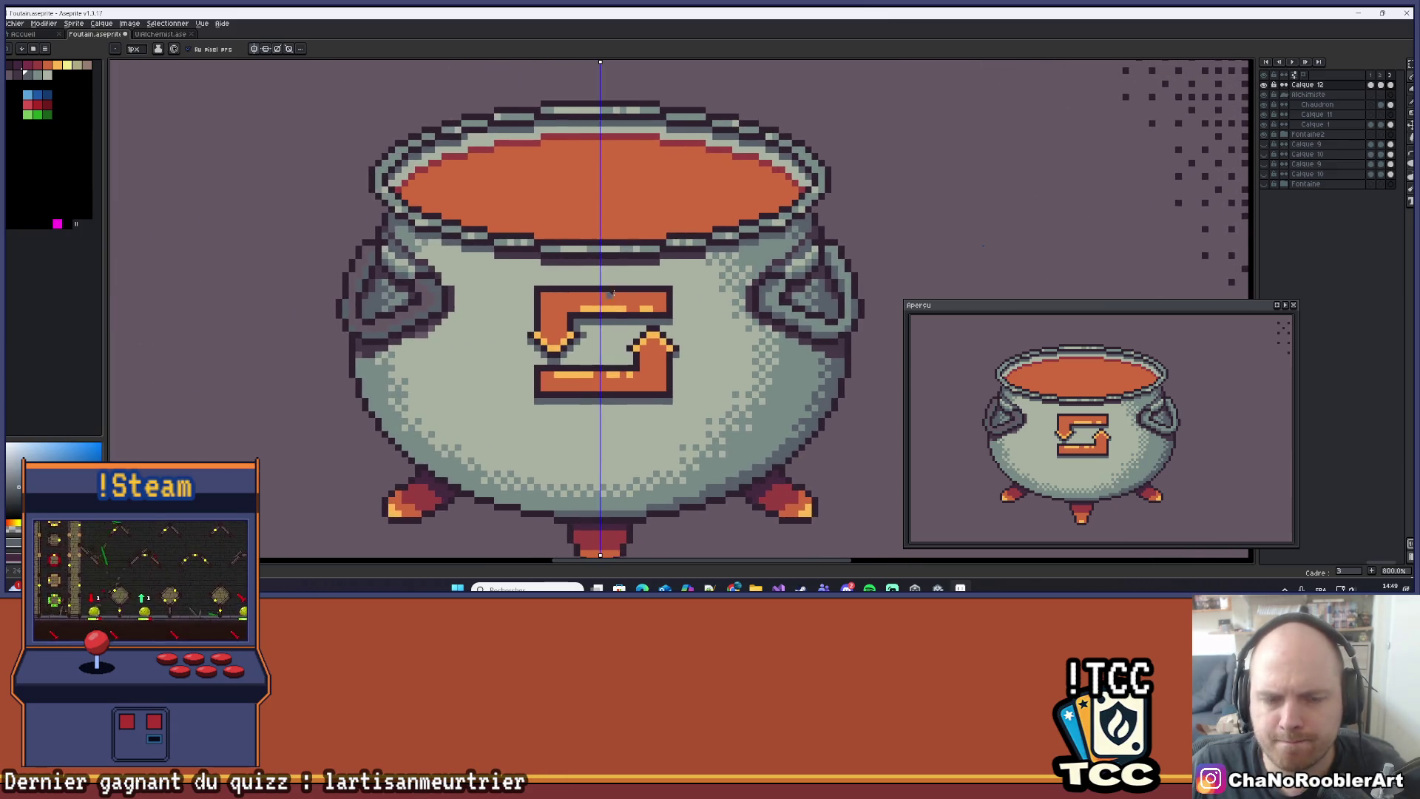
scroll(740, 333, "up", 2)
scroll(833, 329, "down", 2)
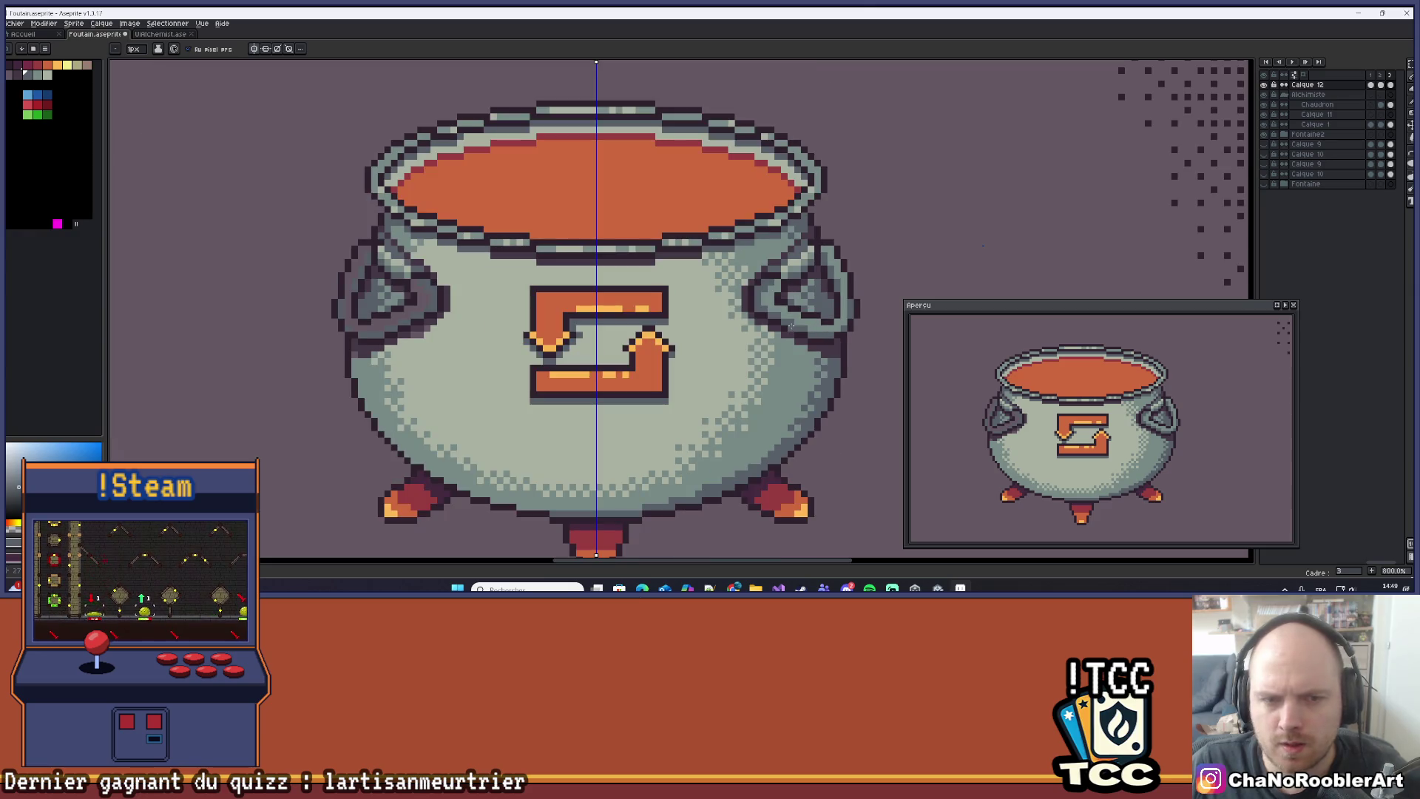
scroll(669, 330, "right", 1)
scroll(662, 335, "up", 3)
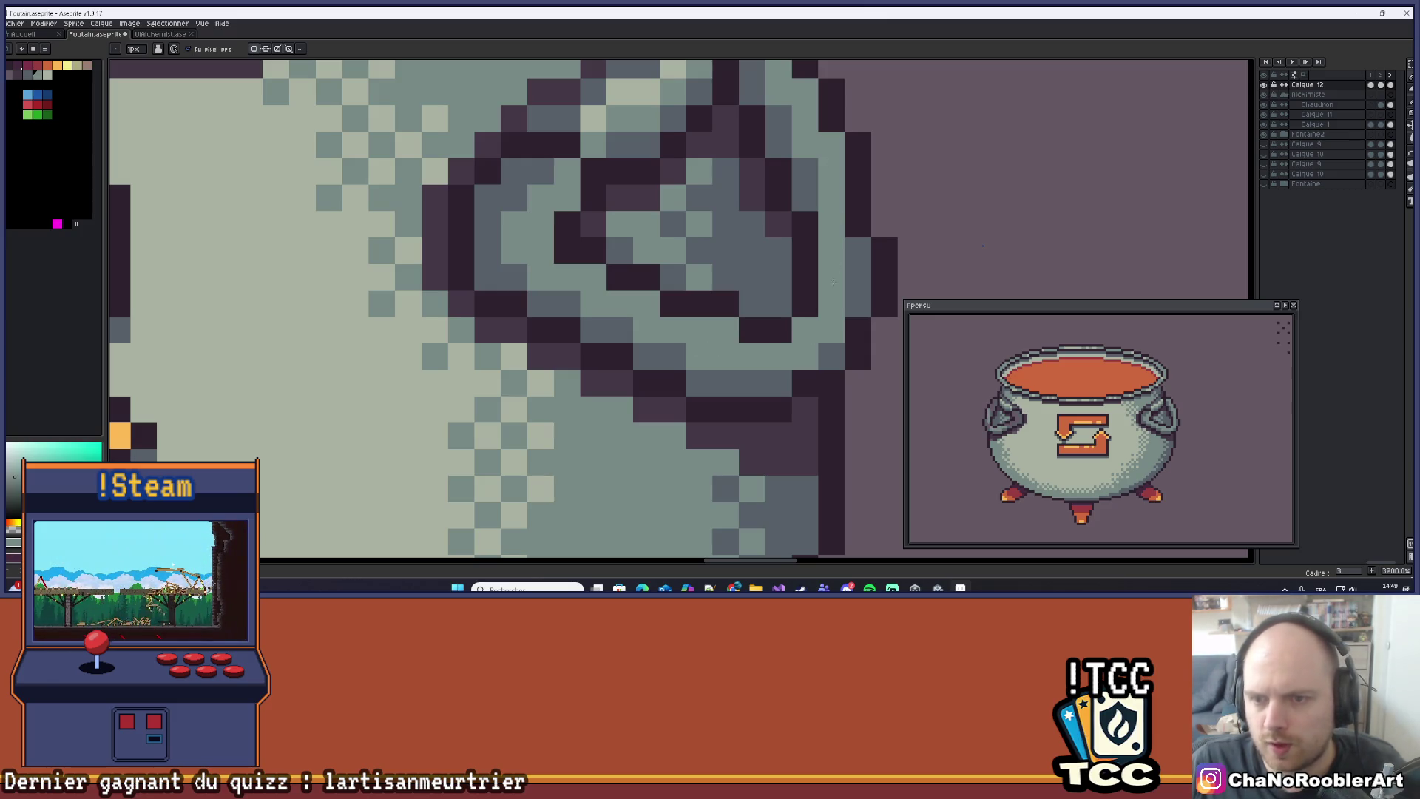
scroll(824, 283, "up", 2)
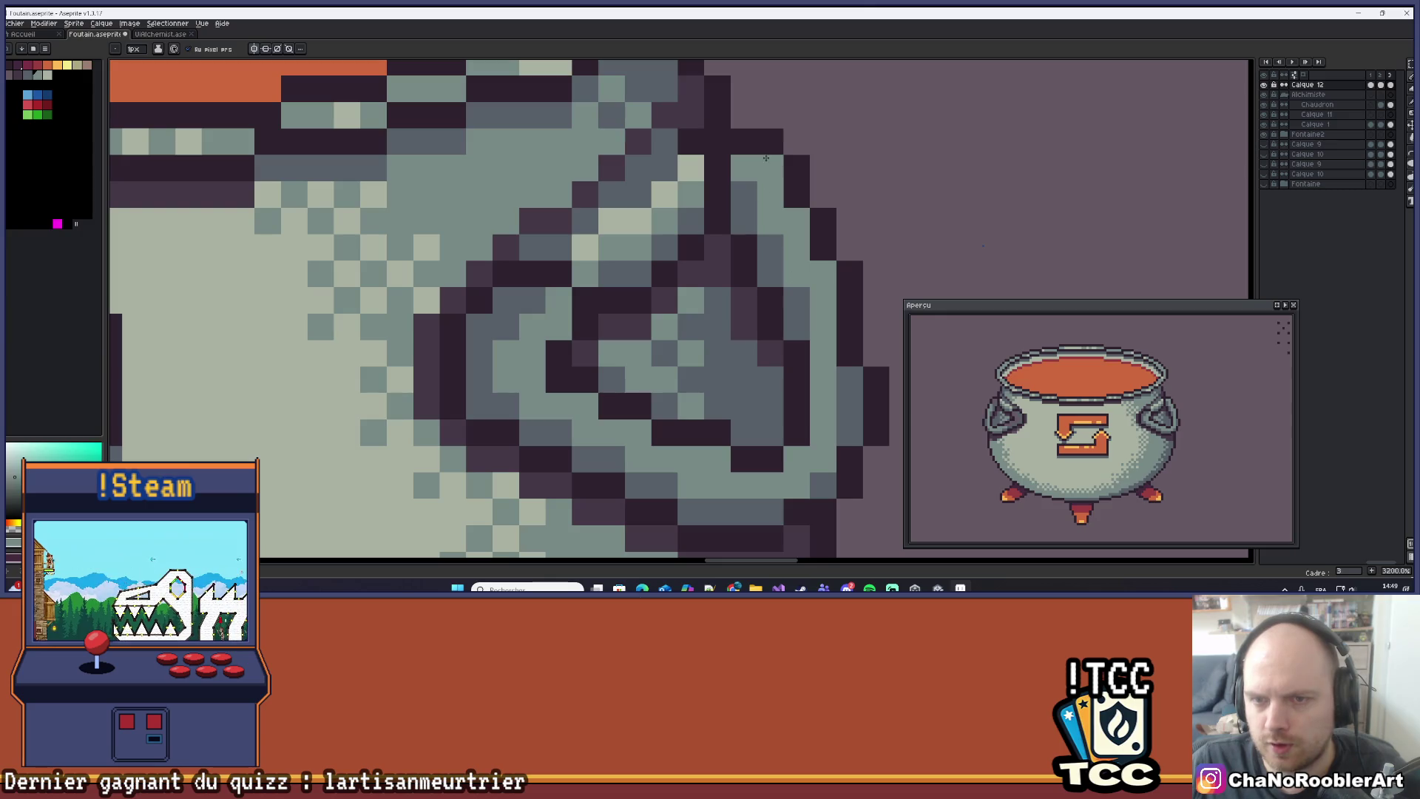
scroll(606, 240, "left", 2)
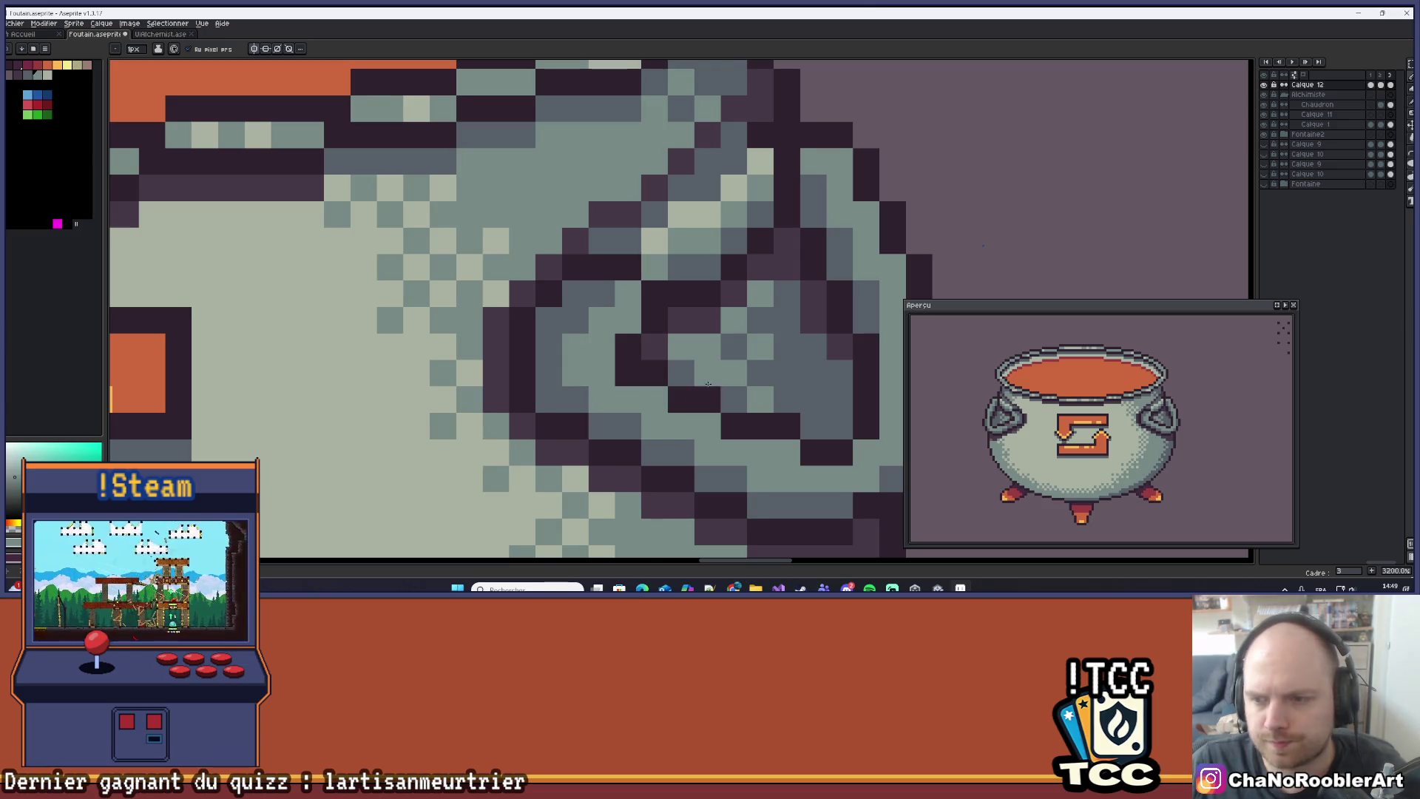
scroll(696, 399, "right", 2)
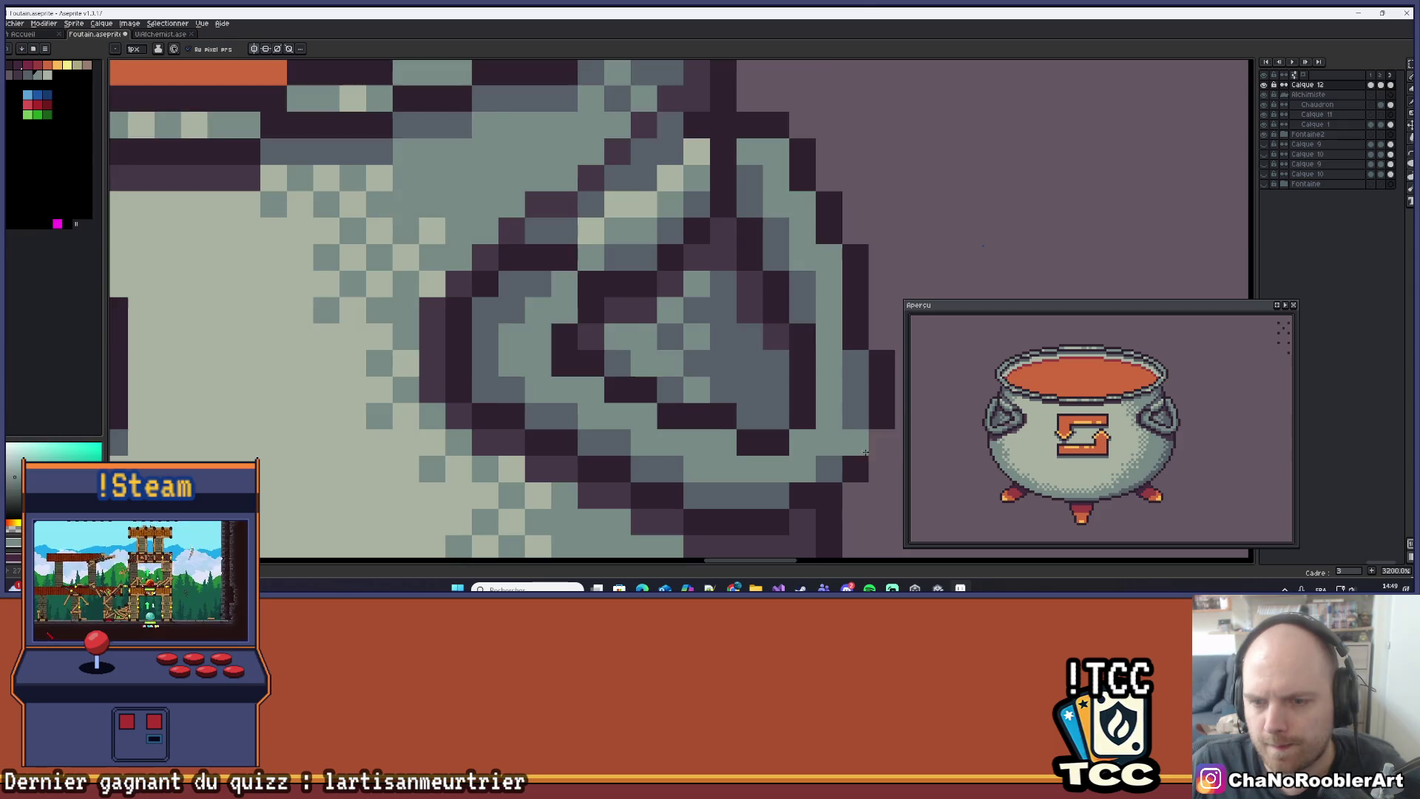
scroll(856, 442, "up", 1)
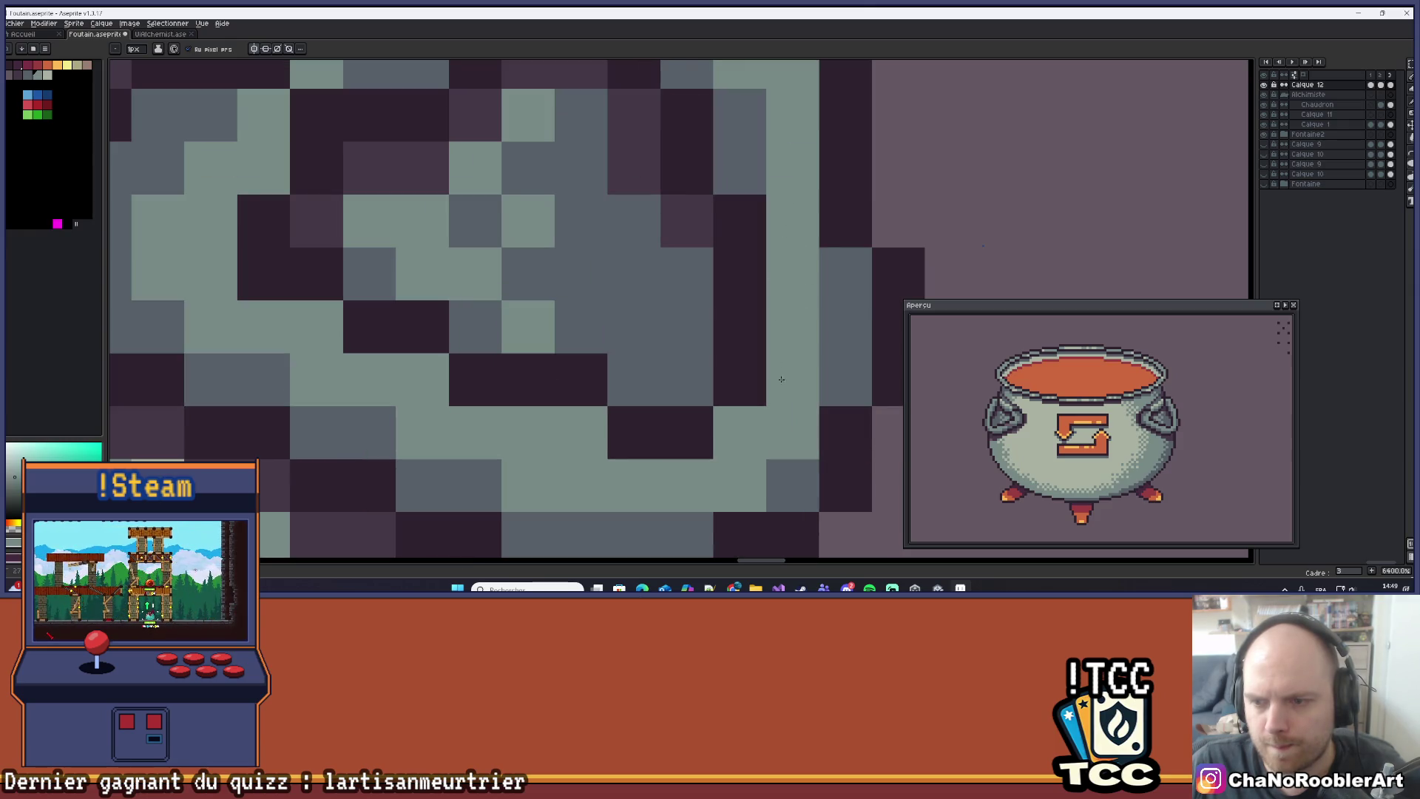
scroll(787, 308, "up", 1)
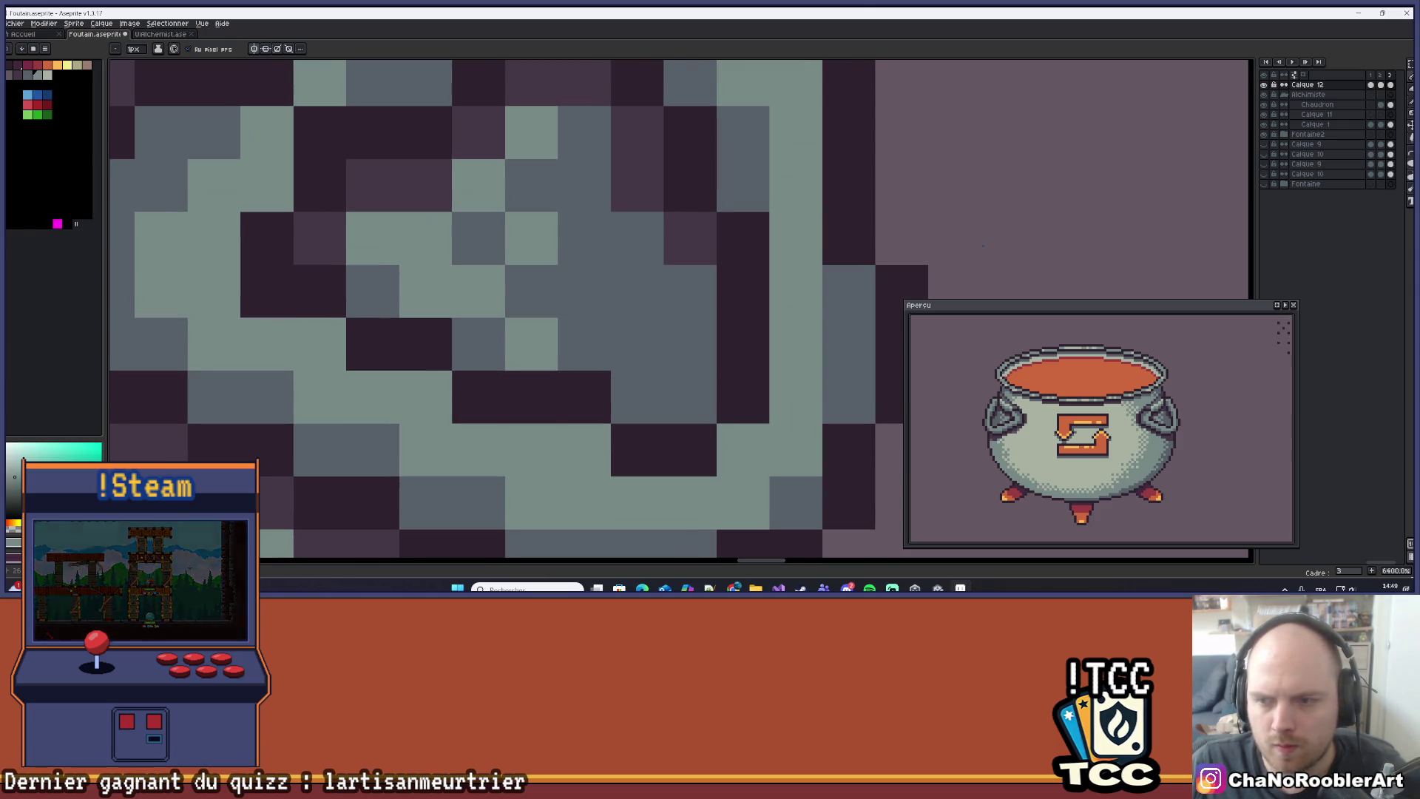
scroll(540, 273, "down", 1)
scroll(540, 273, "right", 1)
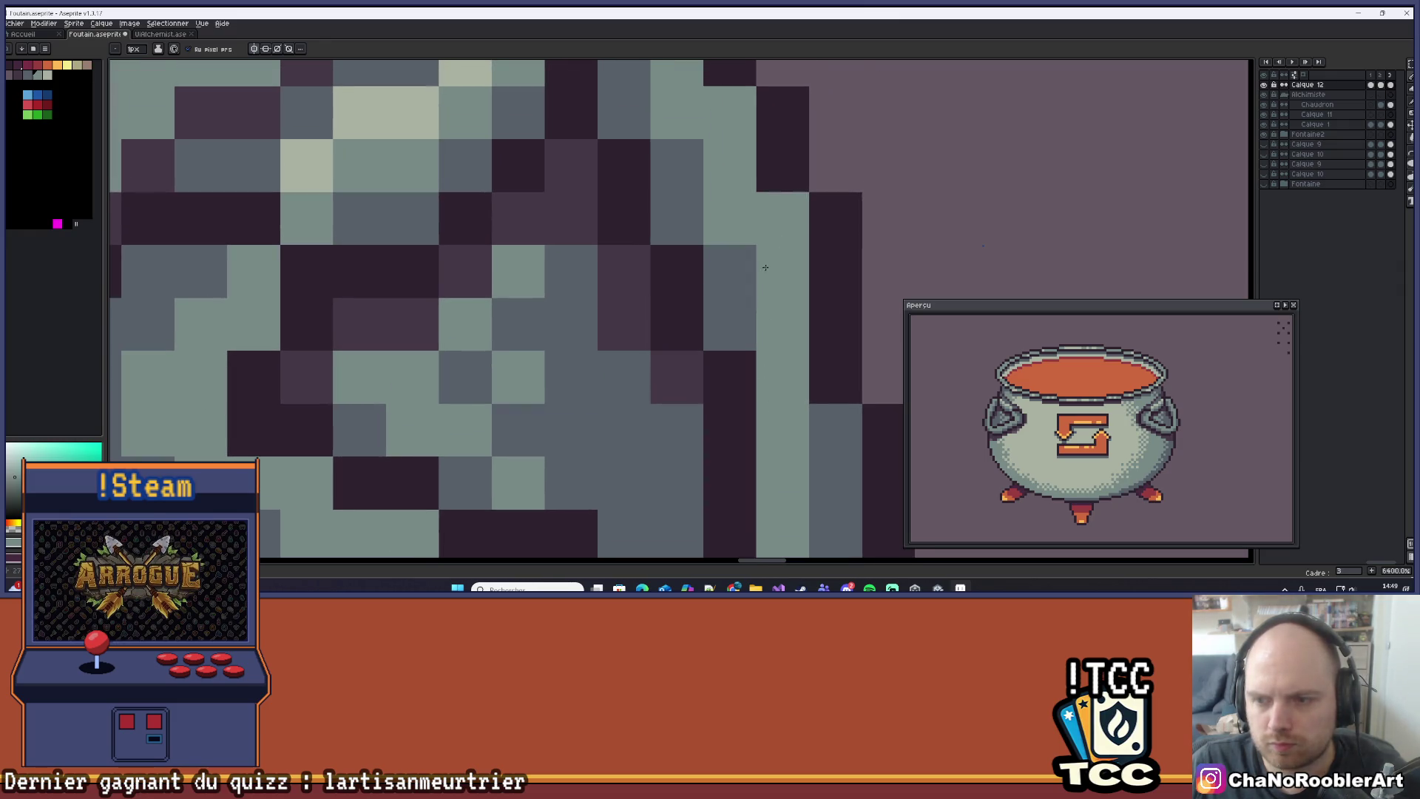
scroll(766, 273, "up", 2)
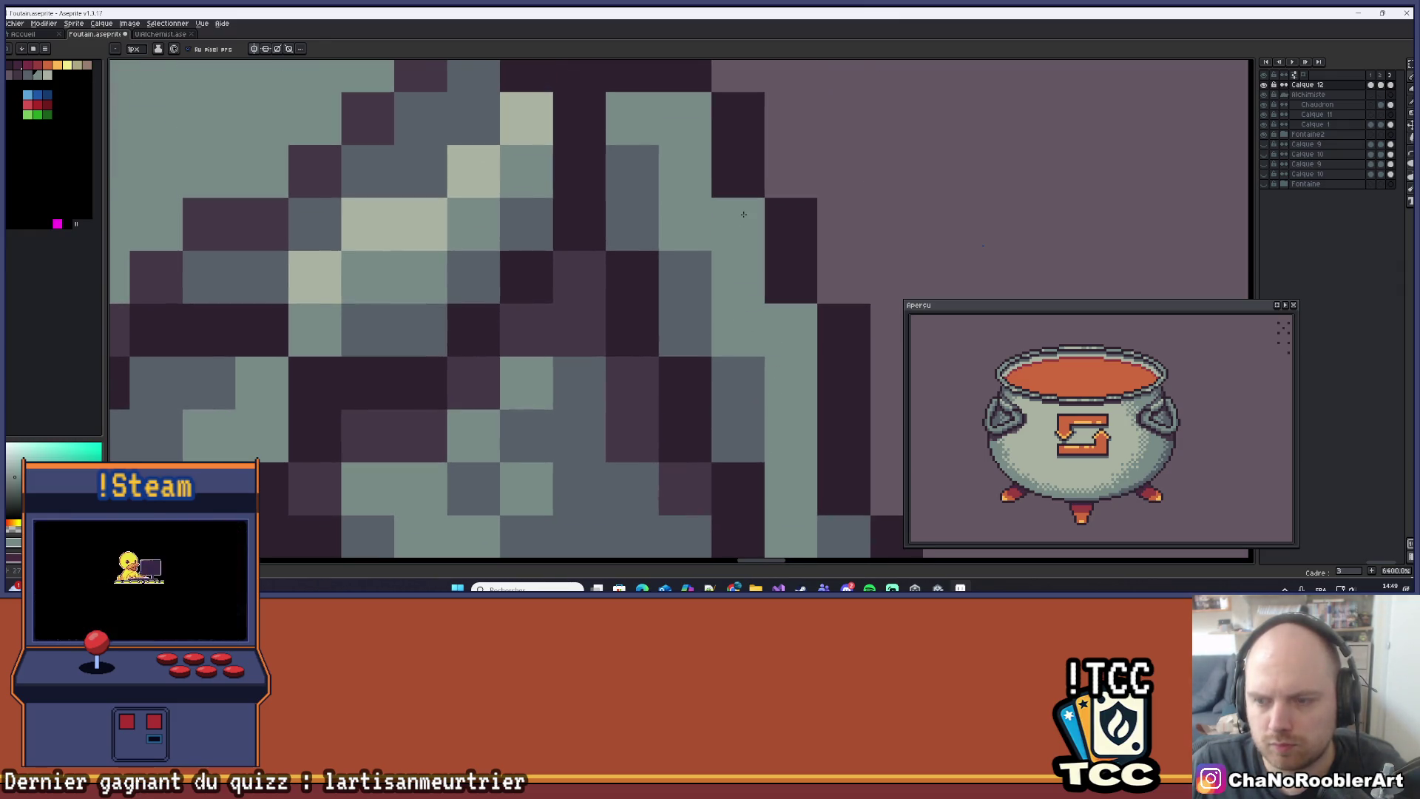
scroll(638, 127, "down", 5)
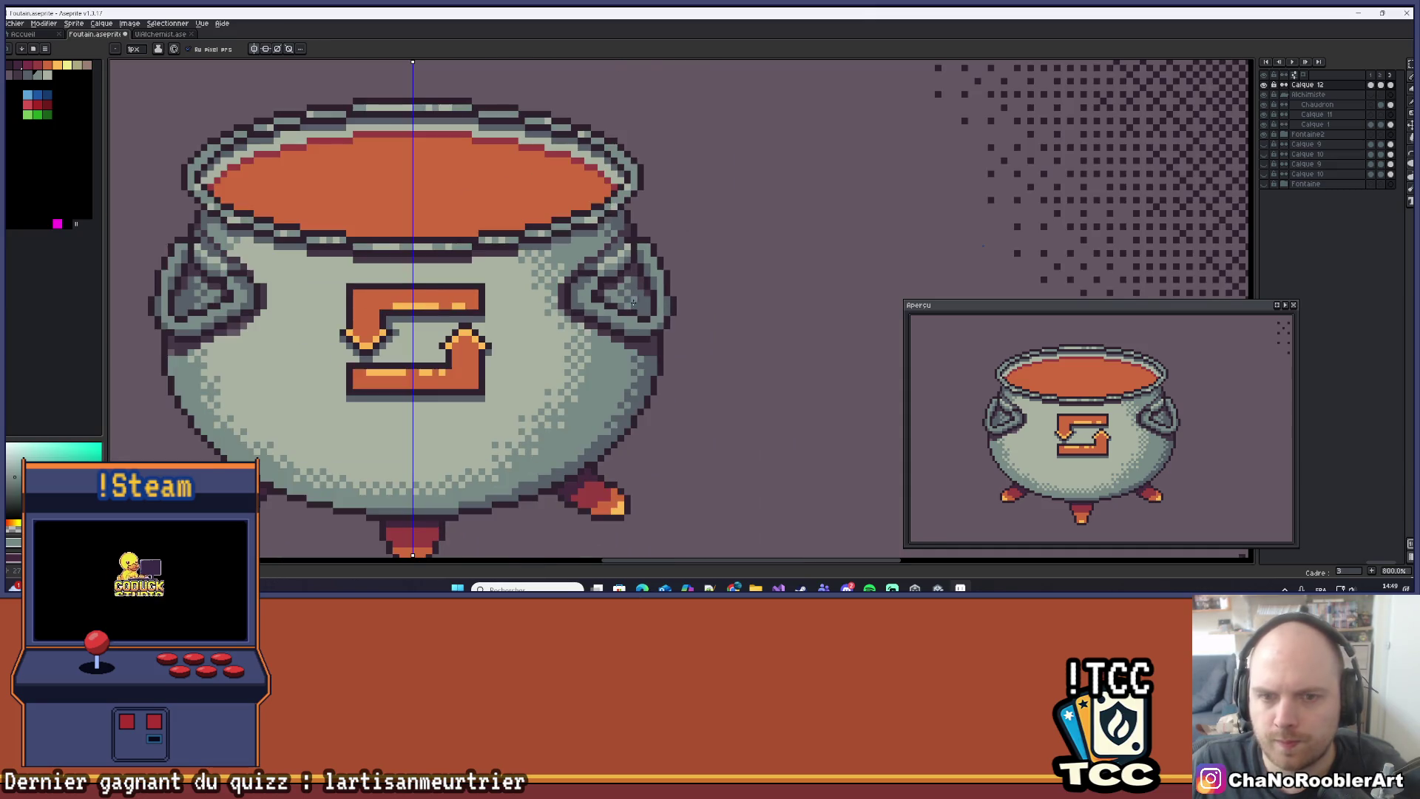
scroll(601, 343, "left", 3)
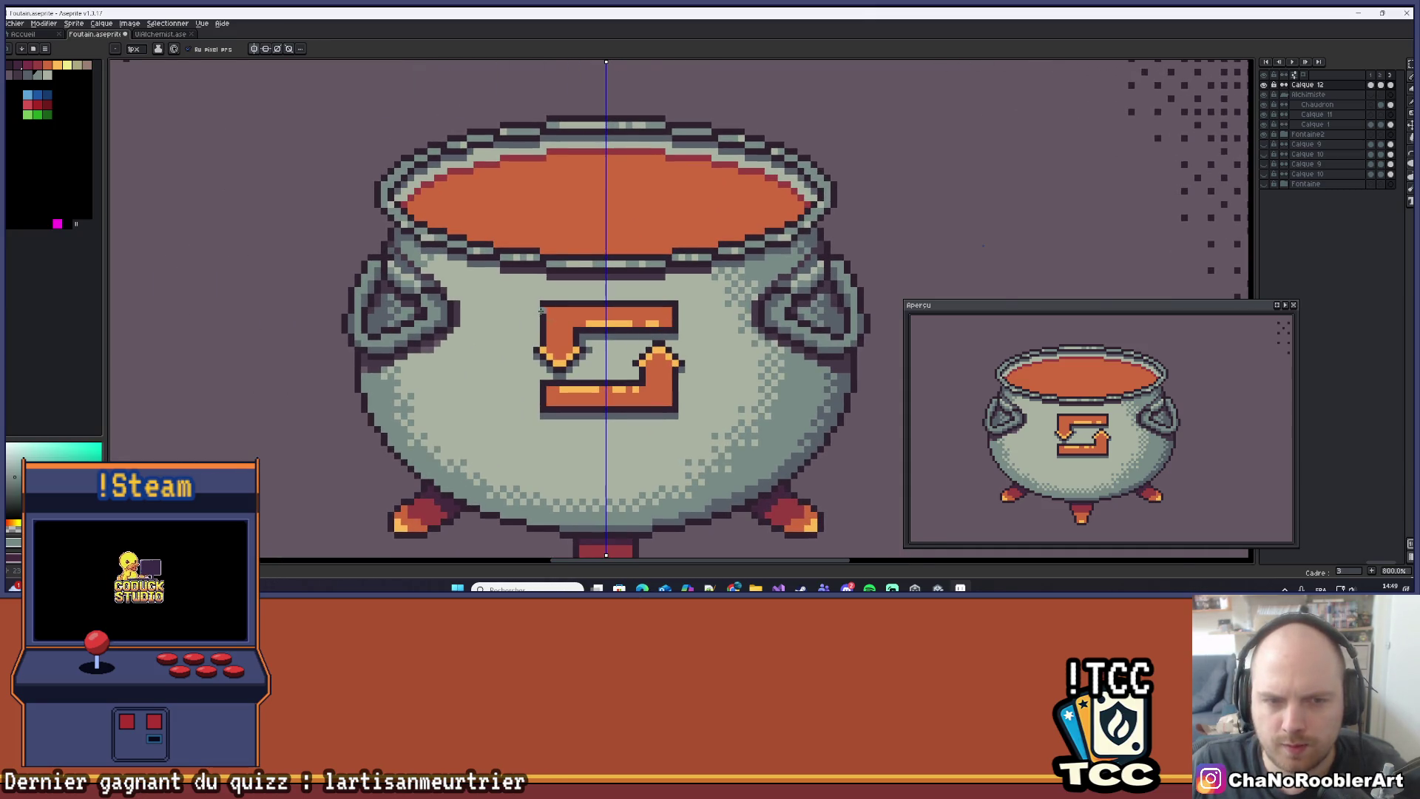
scroll(549, 316, "down", 5)
mouse_move(683, 322)
left_mouse_down()
mouse_move(667, 350)
mouse_move(719, 330)
left_mouse_up()
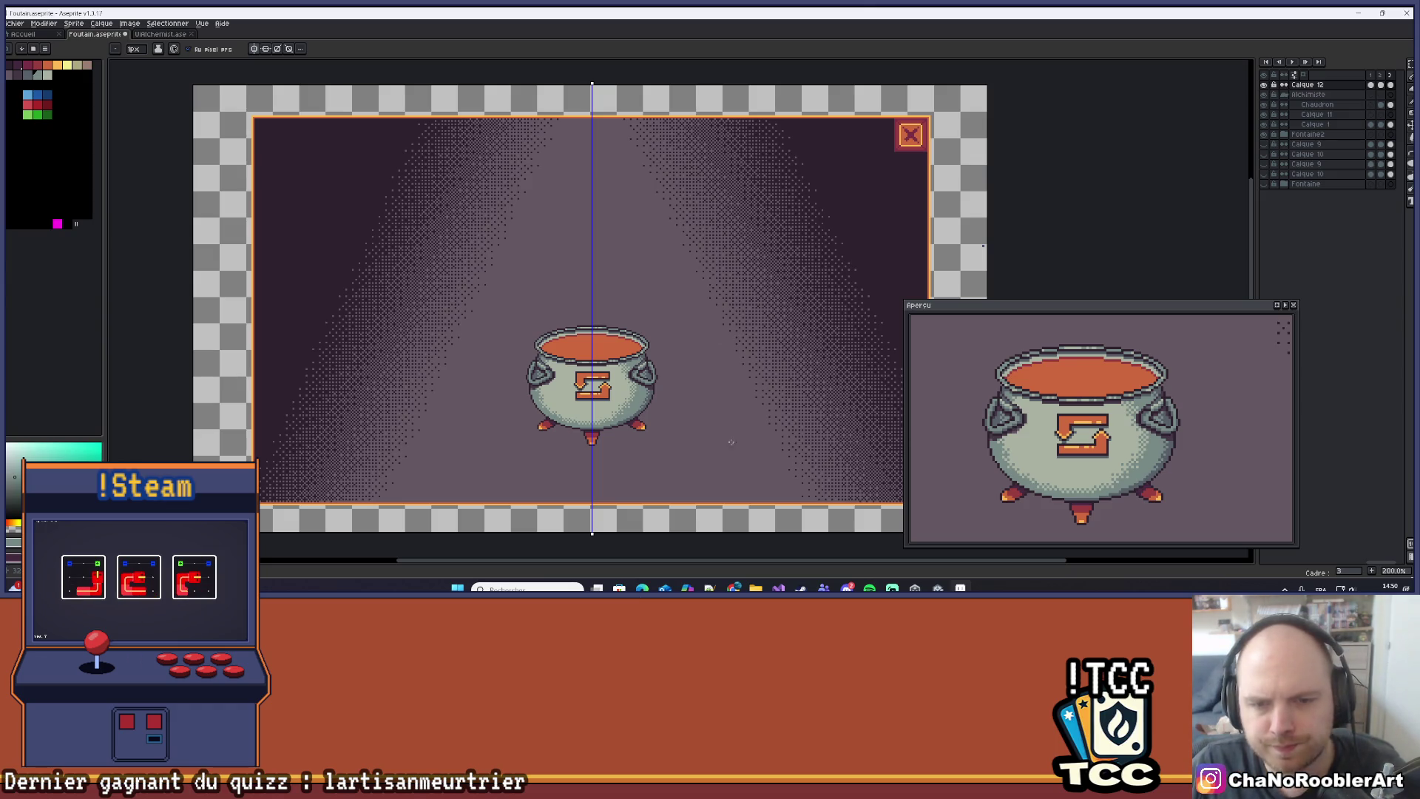
scroll(668, 414, "up", 1)
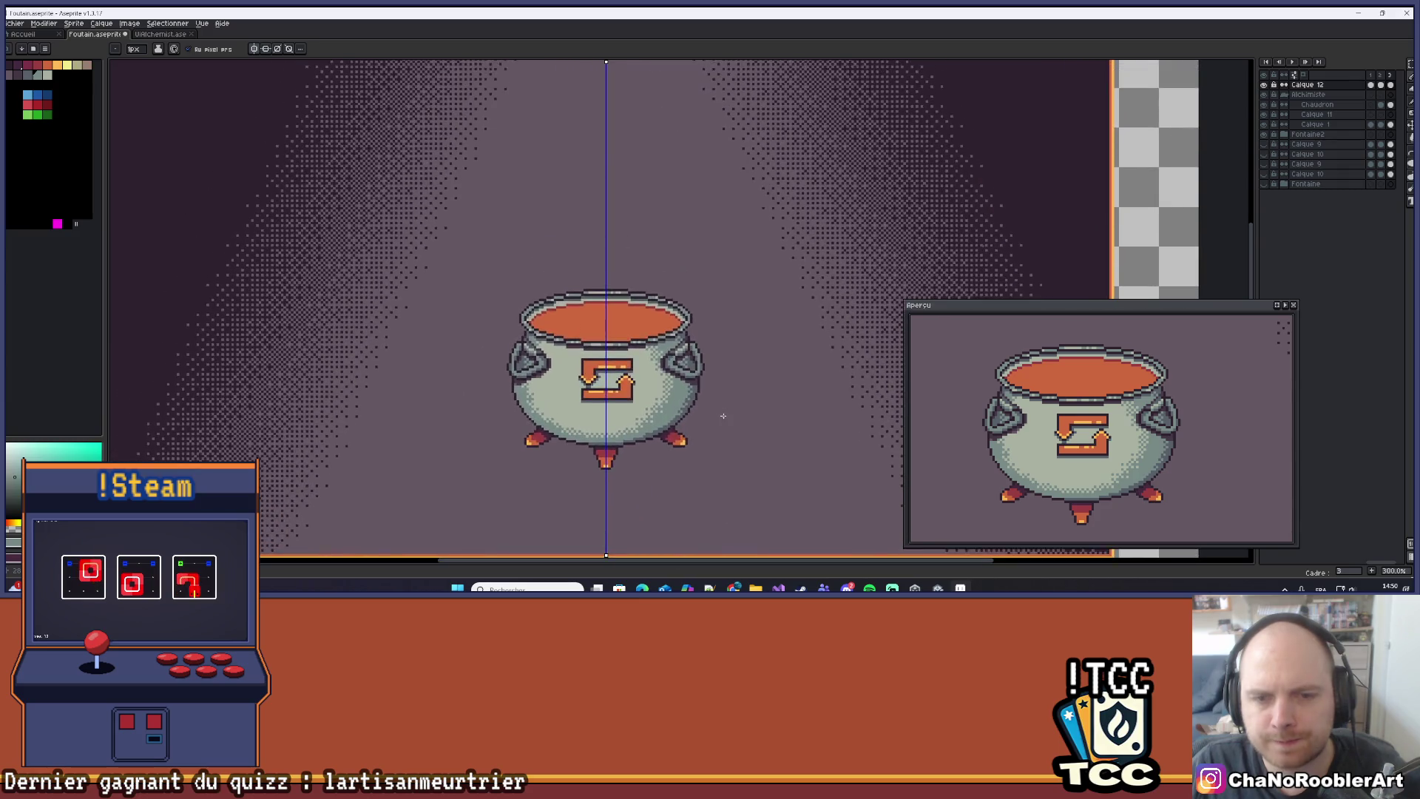
scroll(715, 426, "down", 3)
scroll(715, 426, "up", 2)
scroll(714, 426, "up", 1)
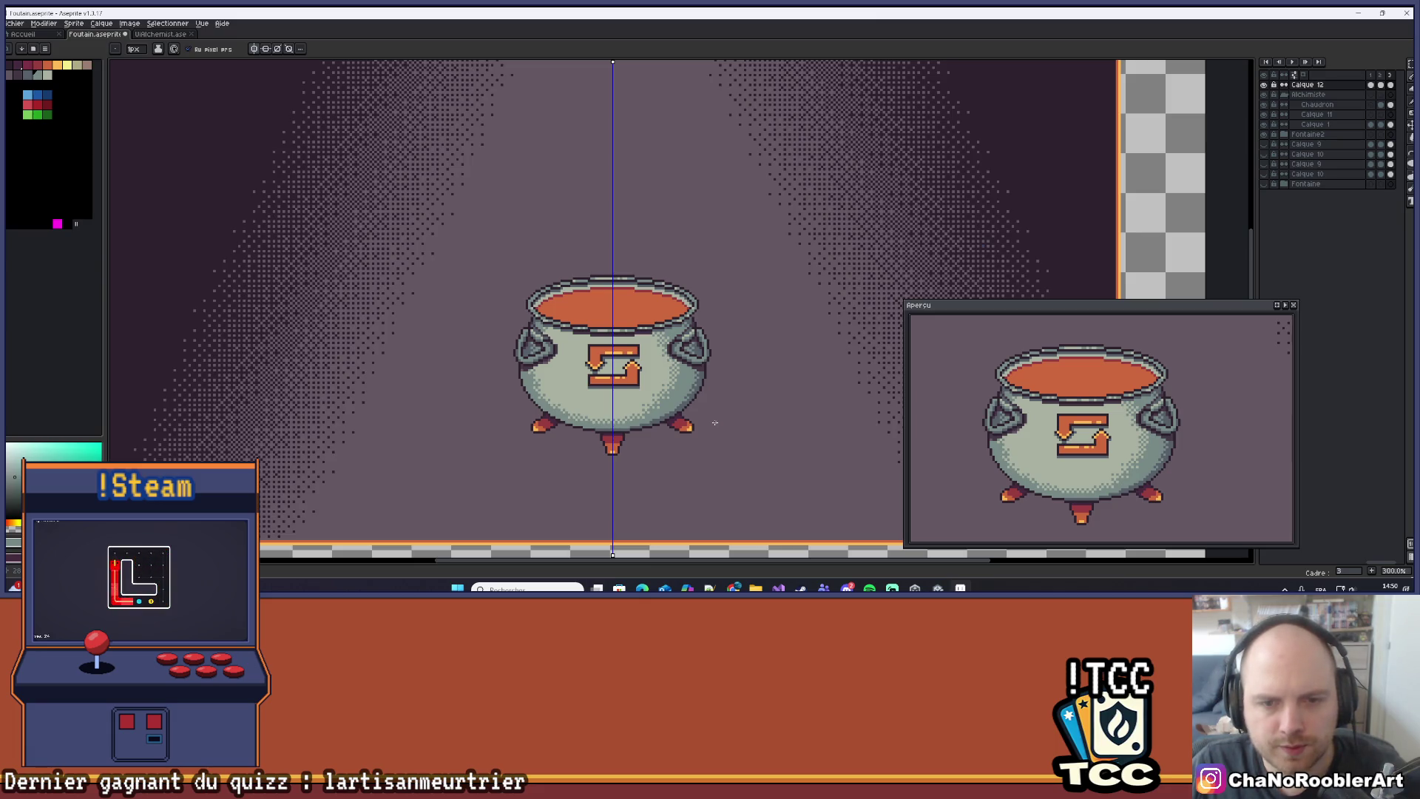
scroll(714, 424, "down", 1)
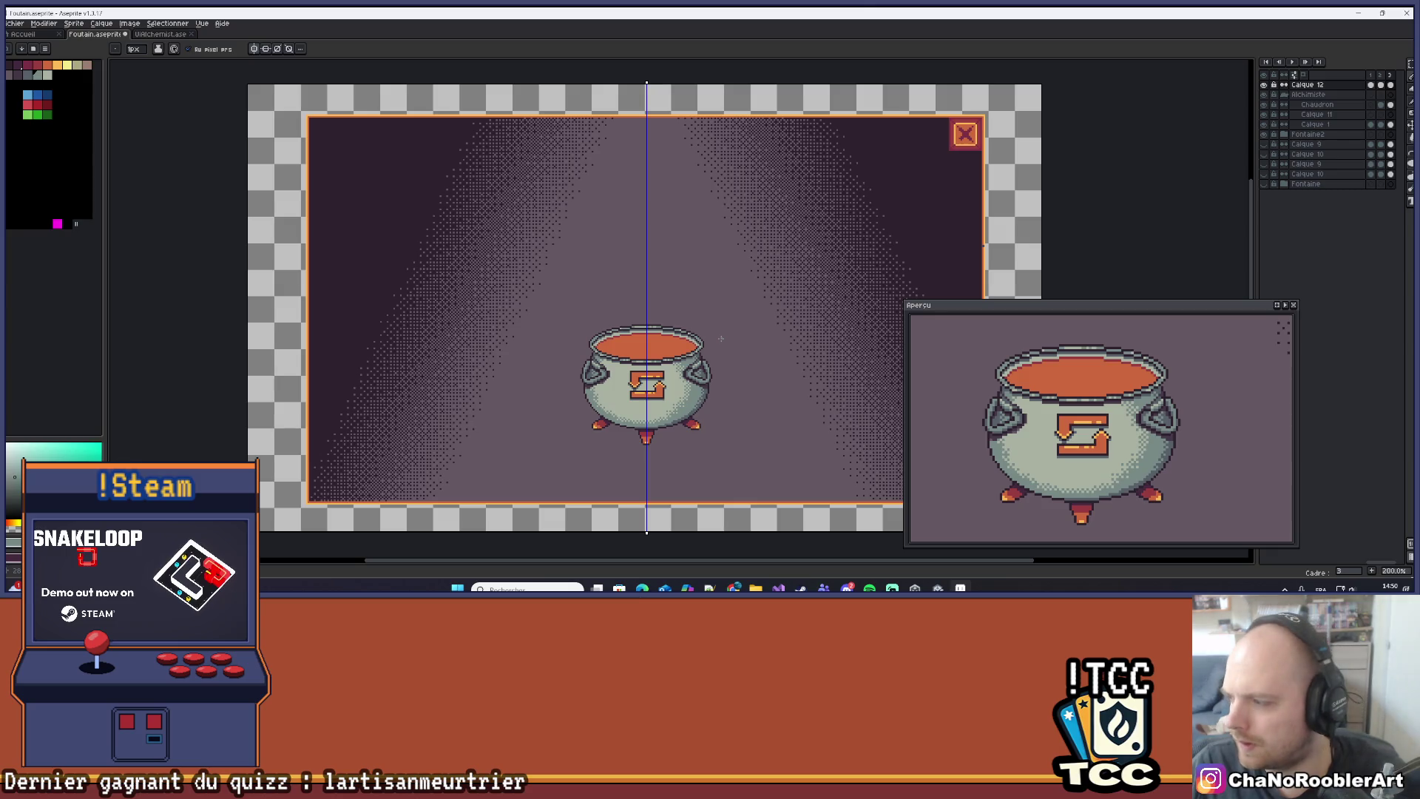
scroll(726, 348, "up", 5)
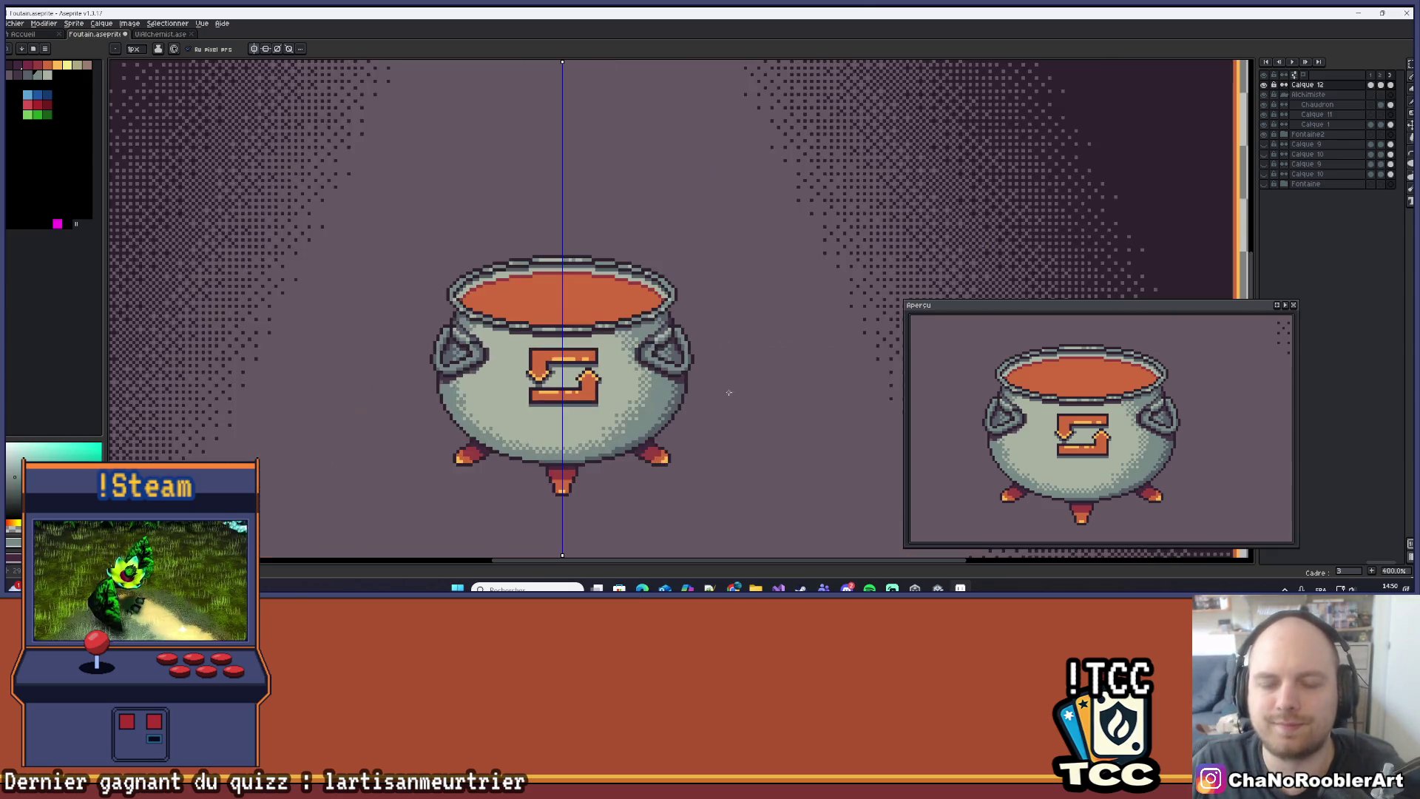
scroll(637, 321, "down", 2)
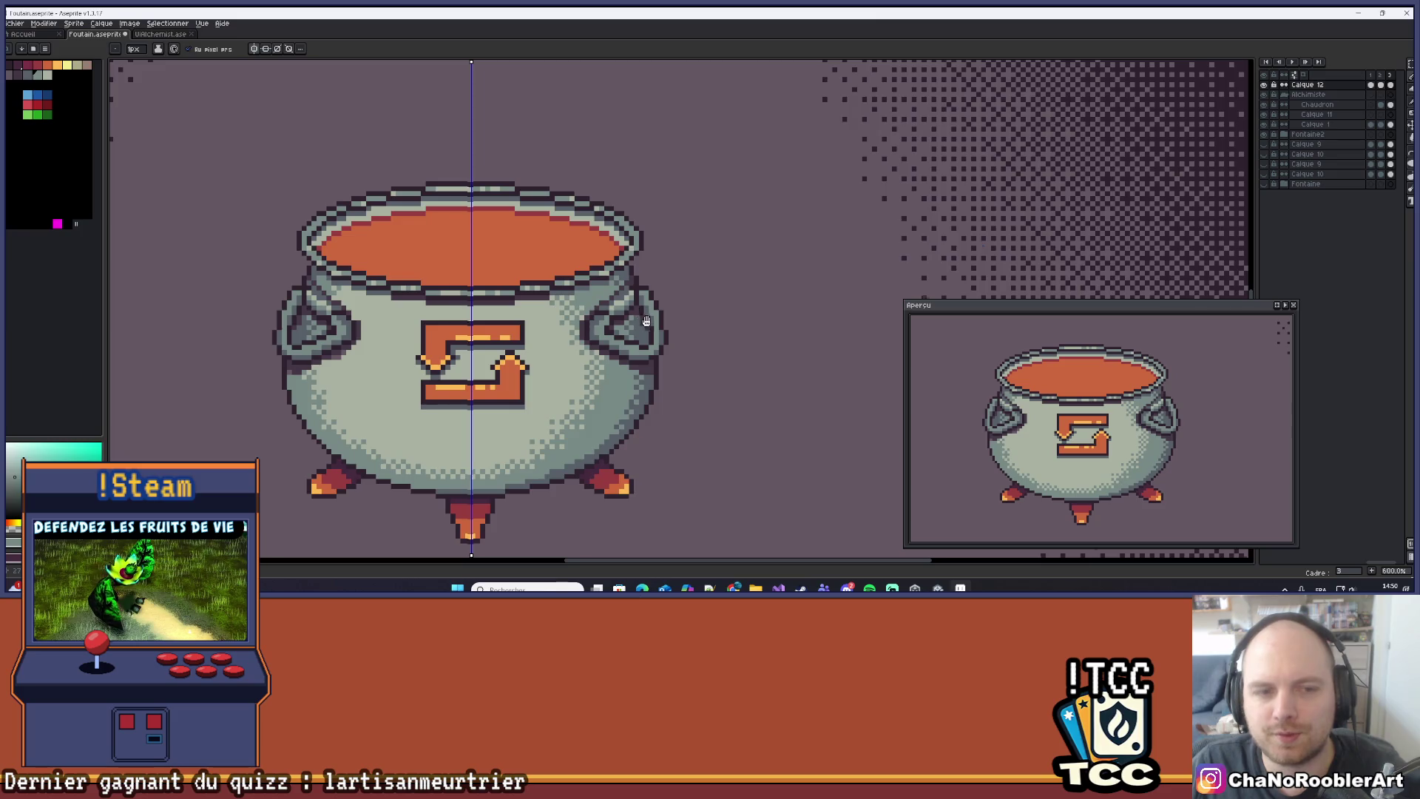
scroll(636, 321, "up", 4)
scroll(735, 317, "down", 1)
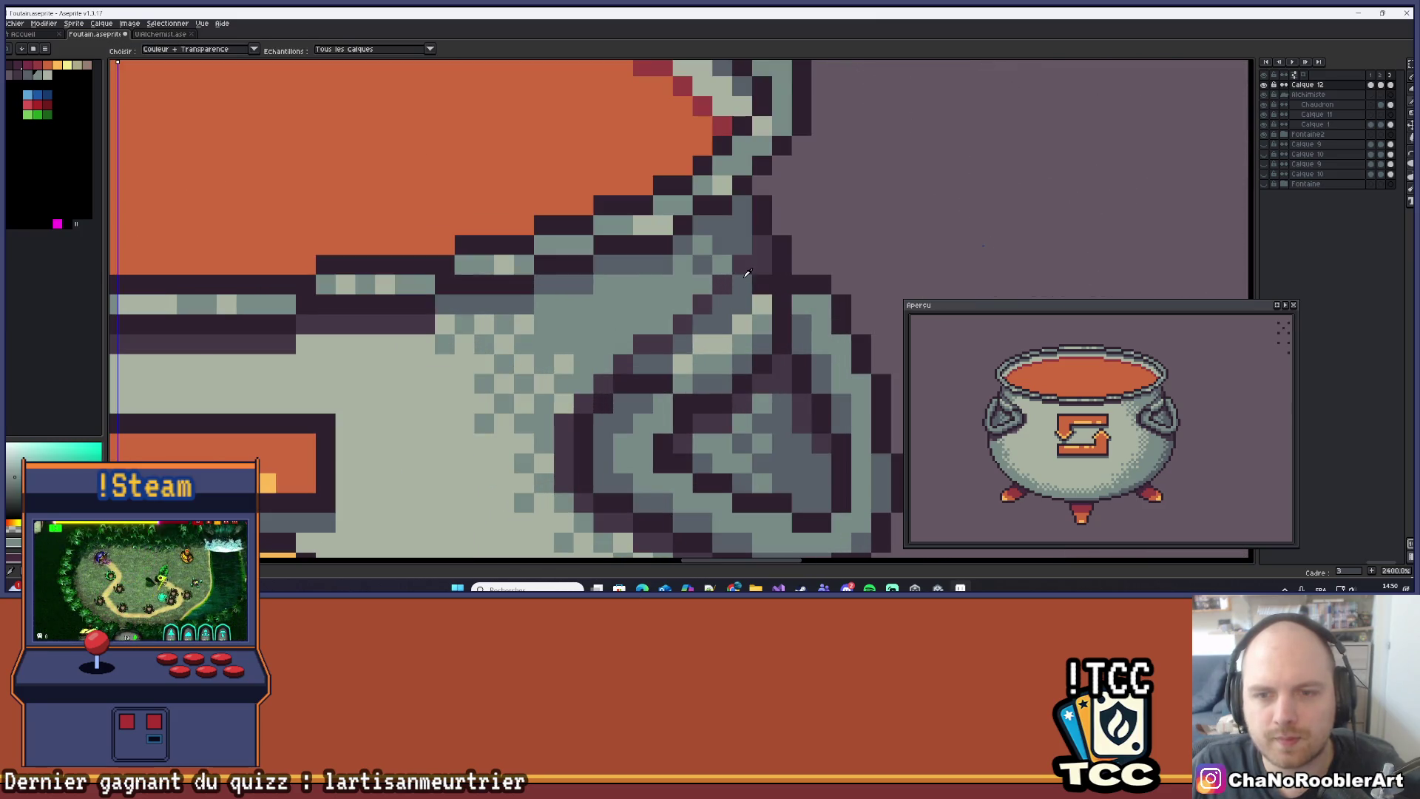
scroll(767, 298, "down", 3)
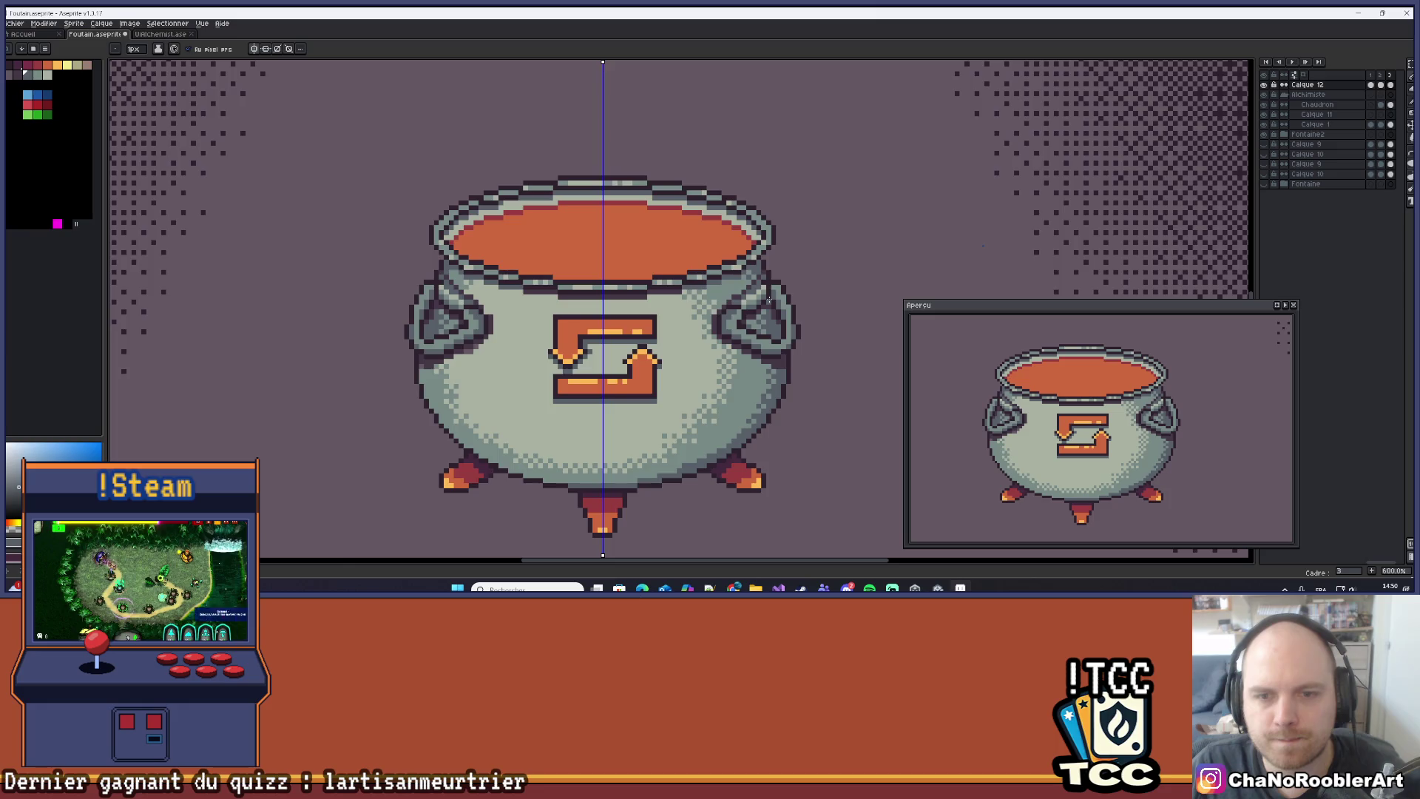
scroll(769, 299, "down", 4)
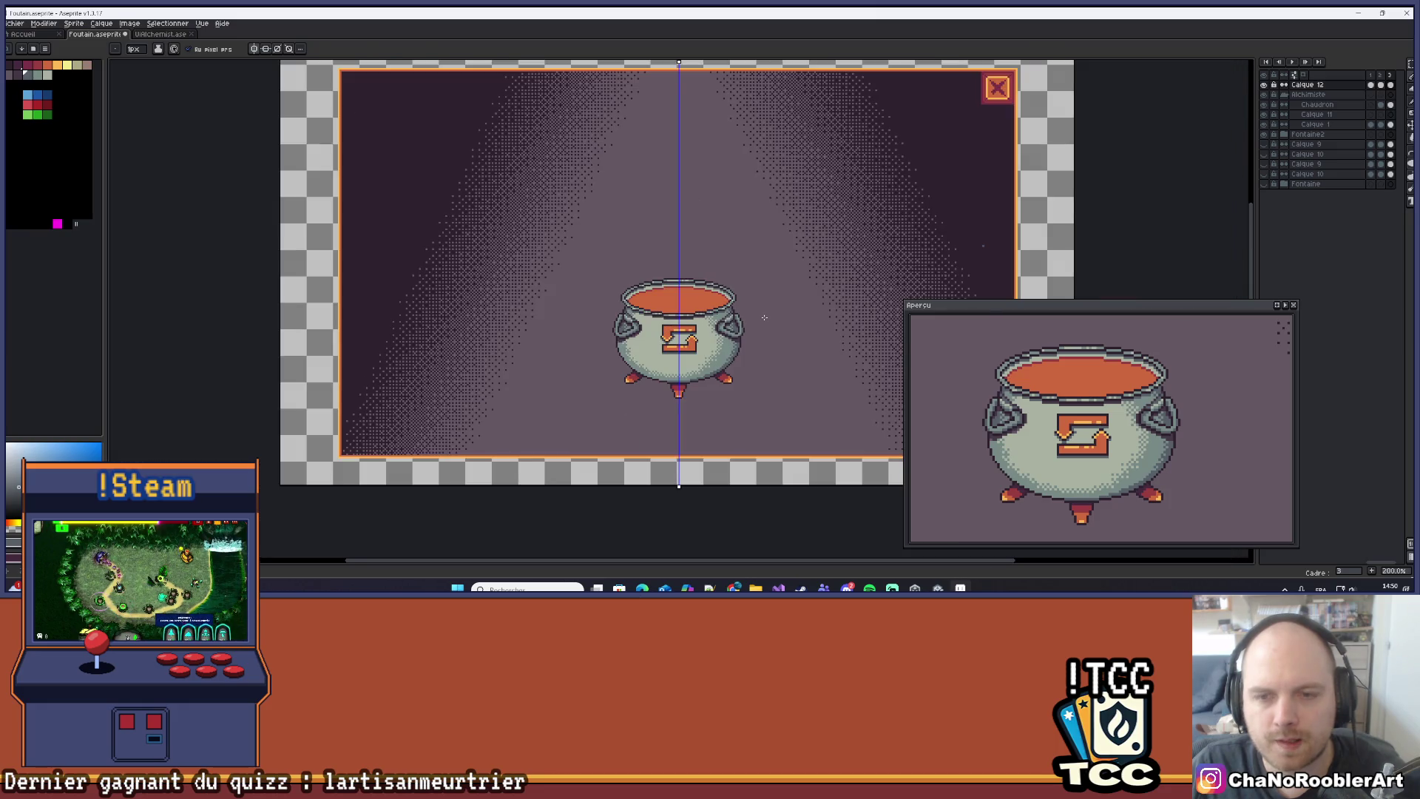
left_click_drag(768, 310, 725, 326)
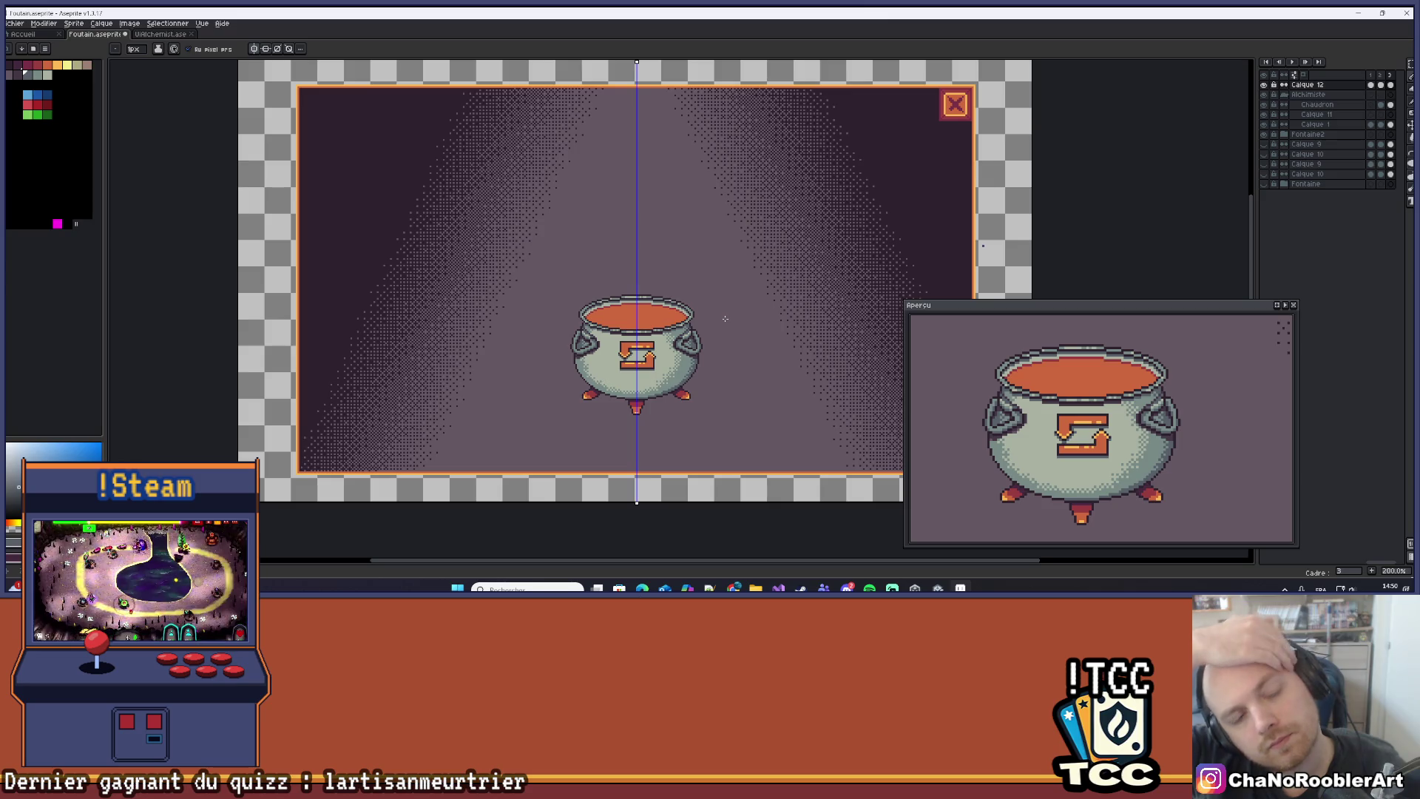
scroll(725, 319, "up", 3)
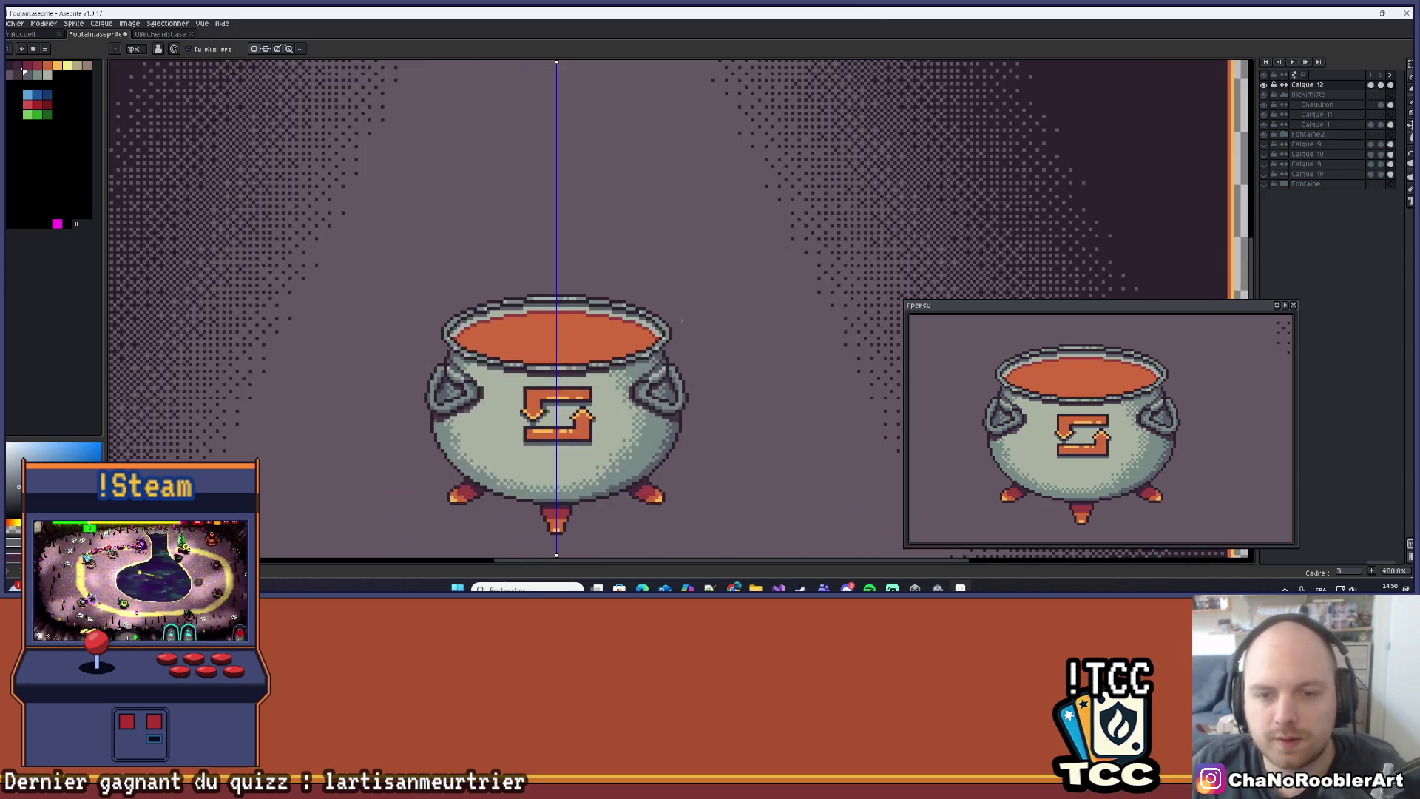
left_click_drag(703, 345, 505, 346)
left_click_drag(733, 272, 460, 262)
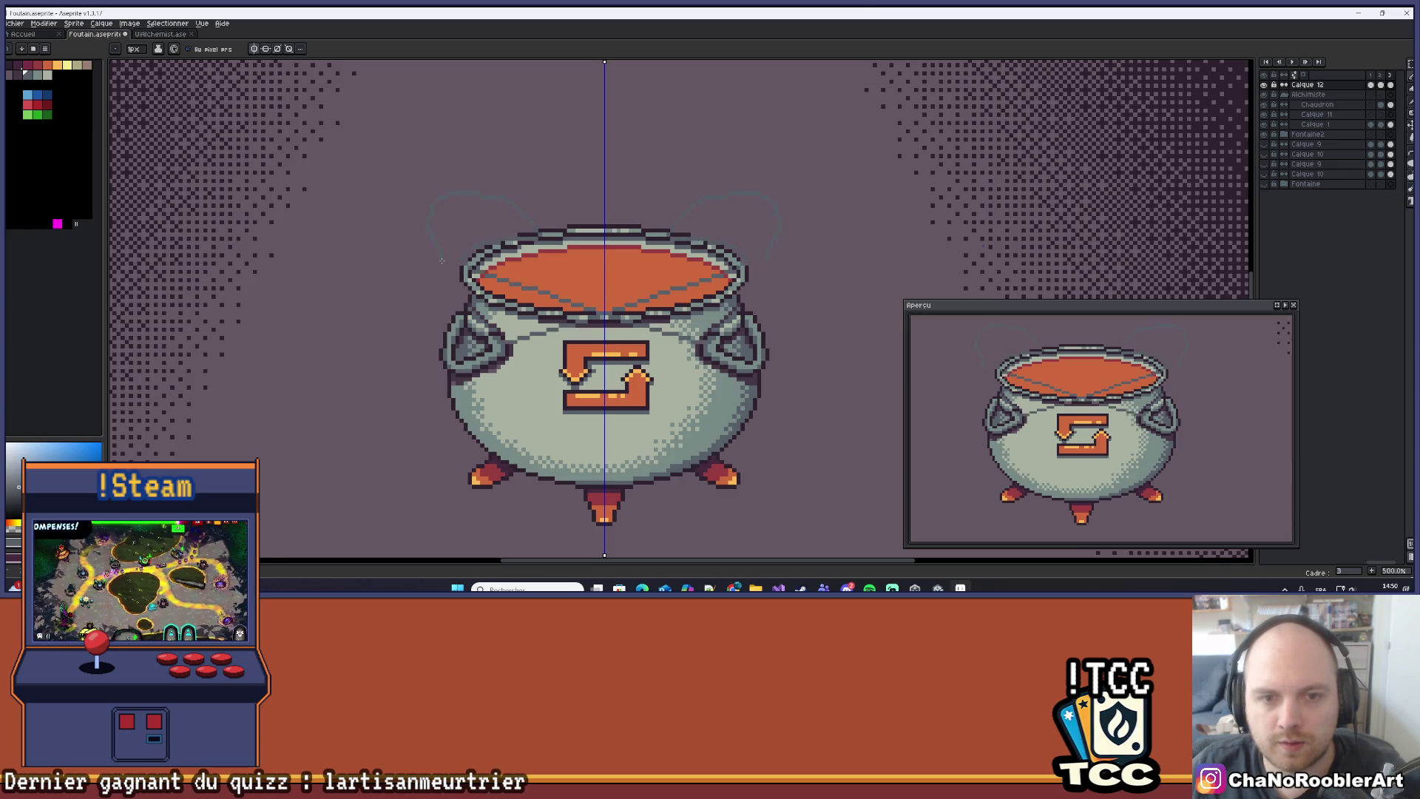
scroll(548, 255, "down", 2)
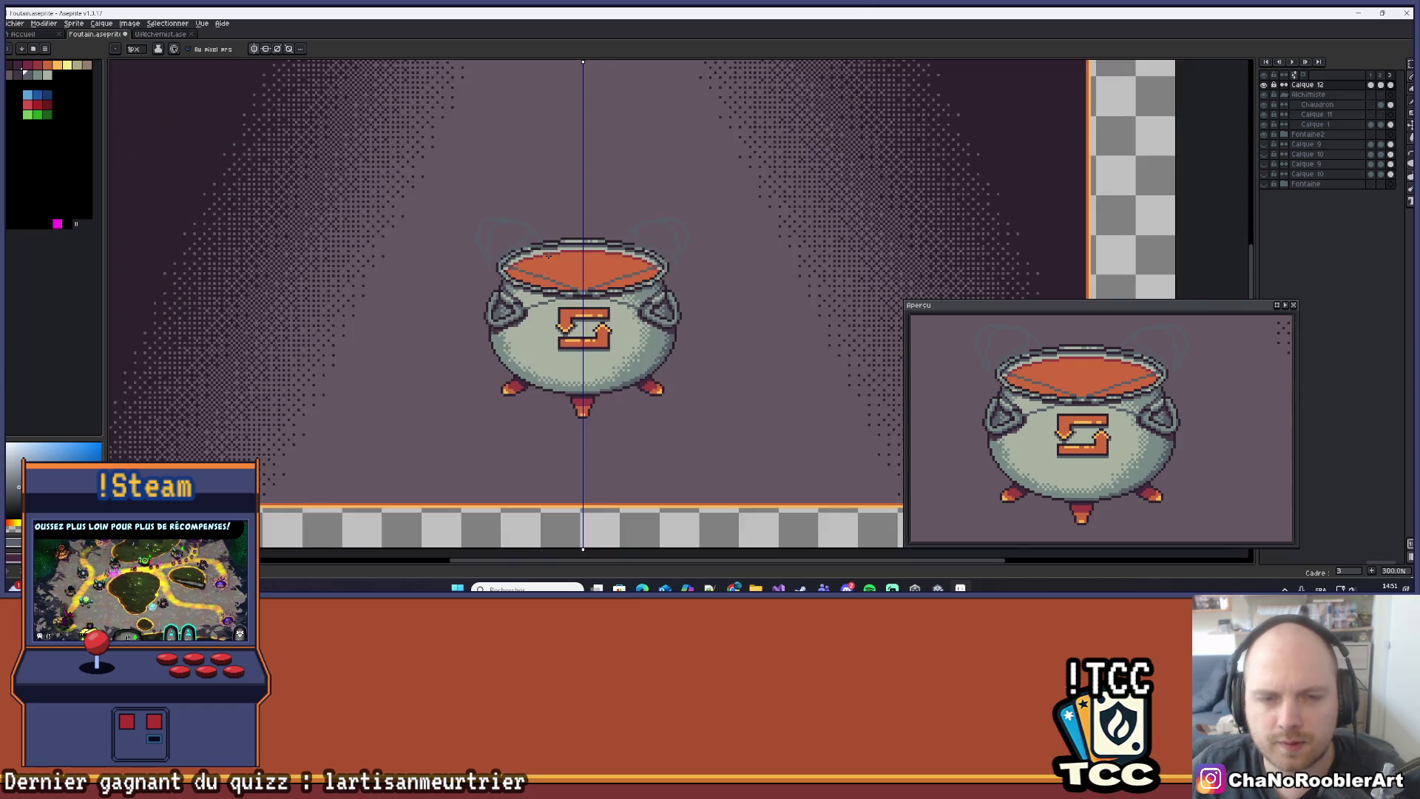
left_click_drag(711, 284, 777, 303)
key("g")
left_click(689, 259)
key("ctrl+z")
right_click(770, 285)
left_click(688, 270)
left_click_drag(688, 260, 659, 227)
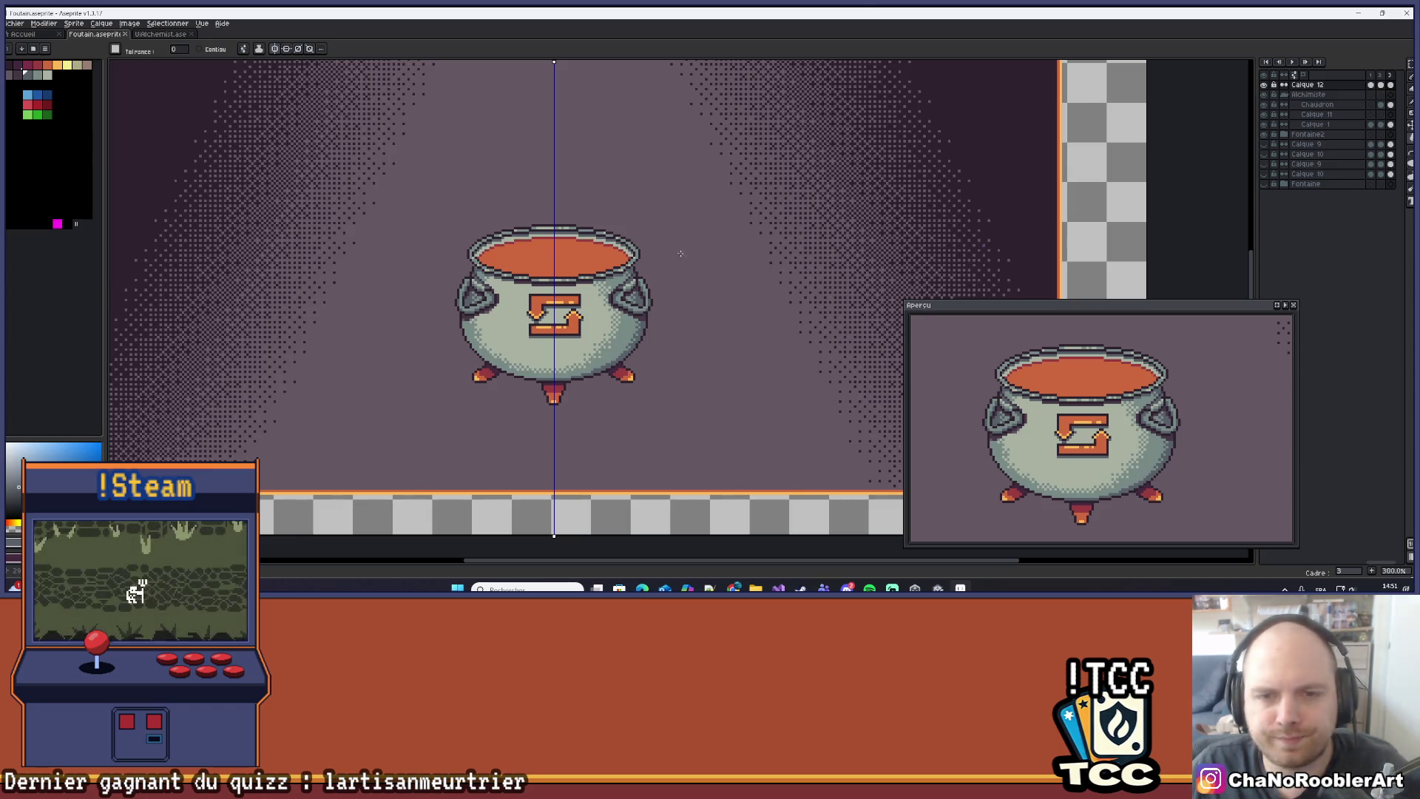
scroll(681, 254, "up", 3)
scroll(715, 261, "down", 6)
scroll(718, 261, "up", 2)
mouse_move(717, 260)
left_mouse_down()
mouse_move(729, 308)
mouse_move(720, 336)
mouse_move(693, 338)
left_mouse_up()
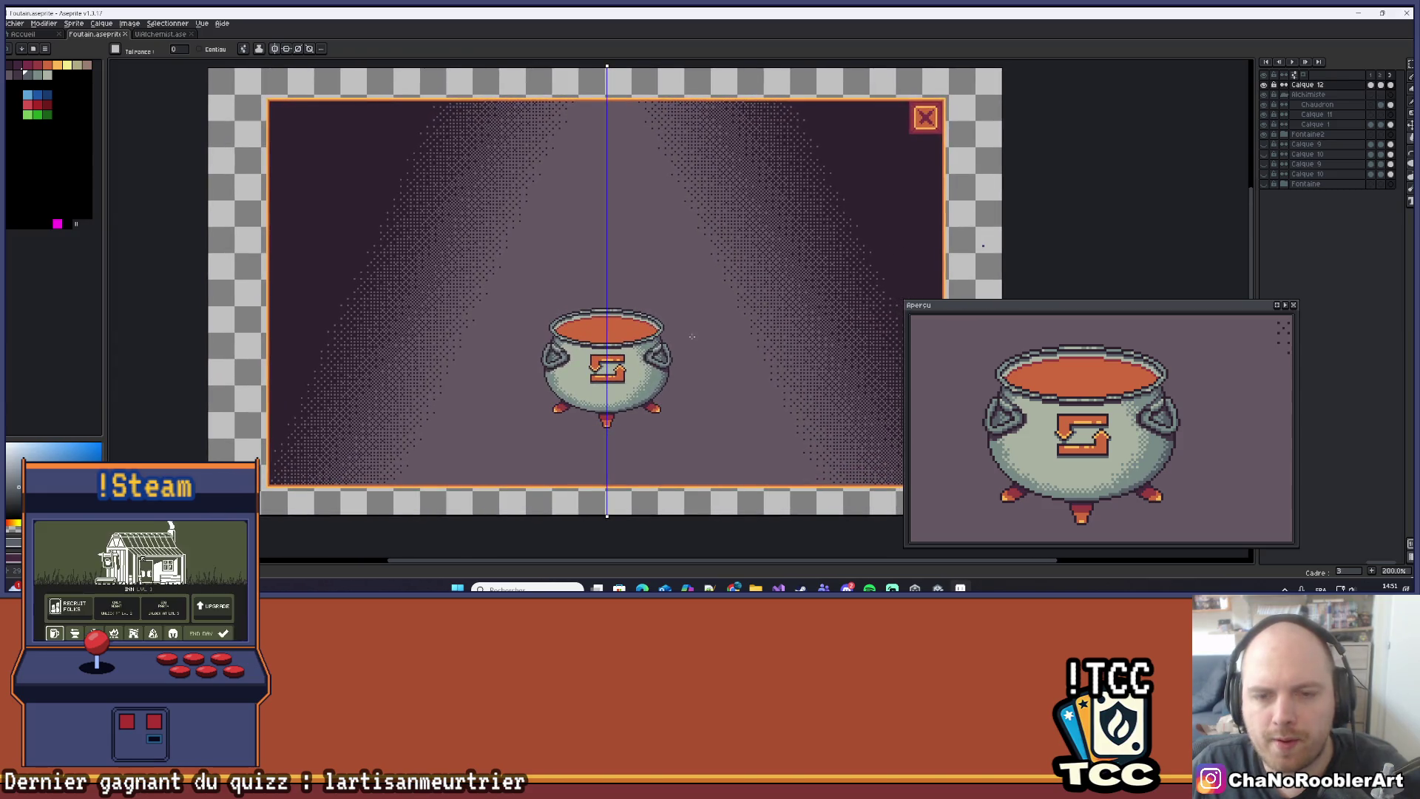
scroll(692, 336, "up", 4)
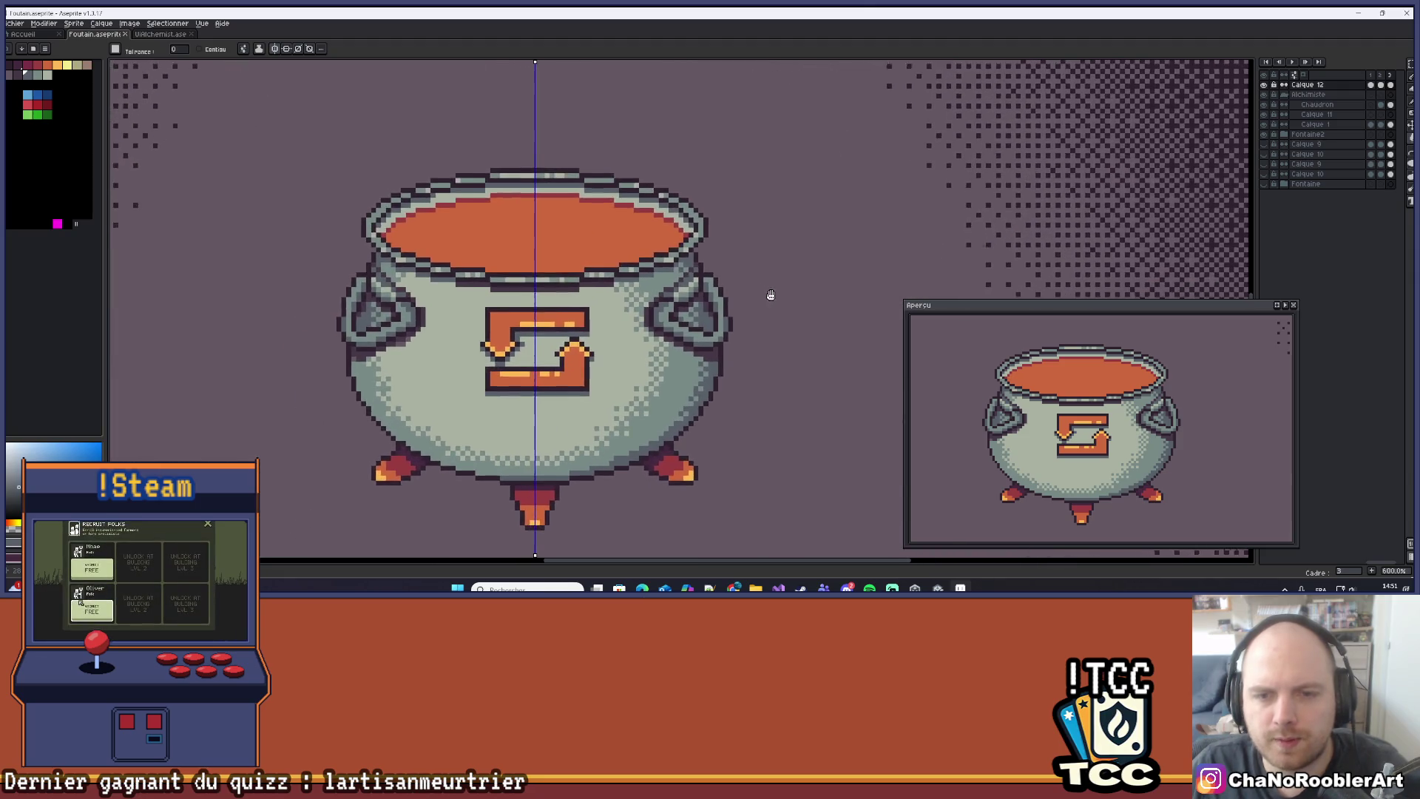
scroll(649, 233, "up", 3)
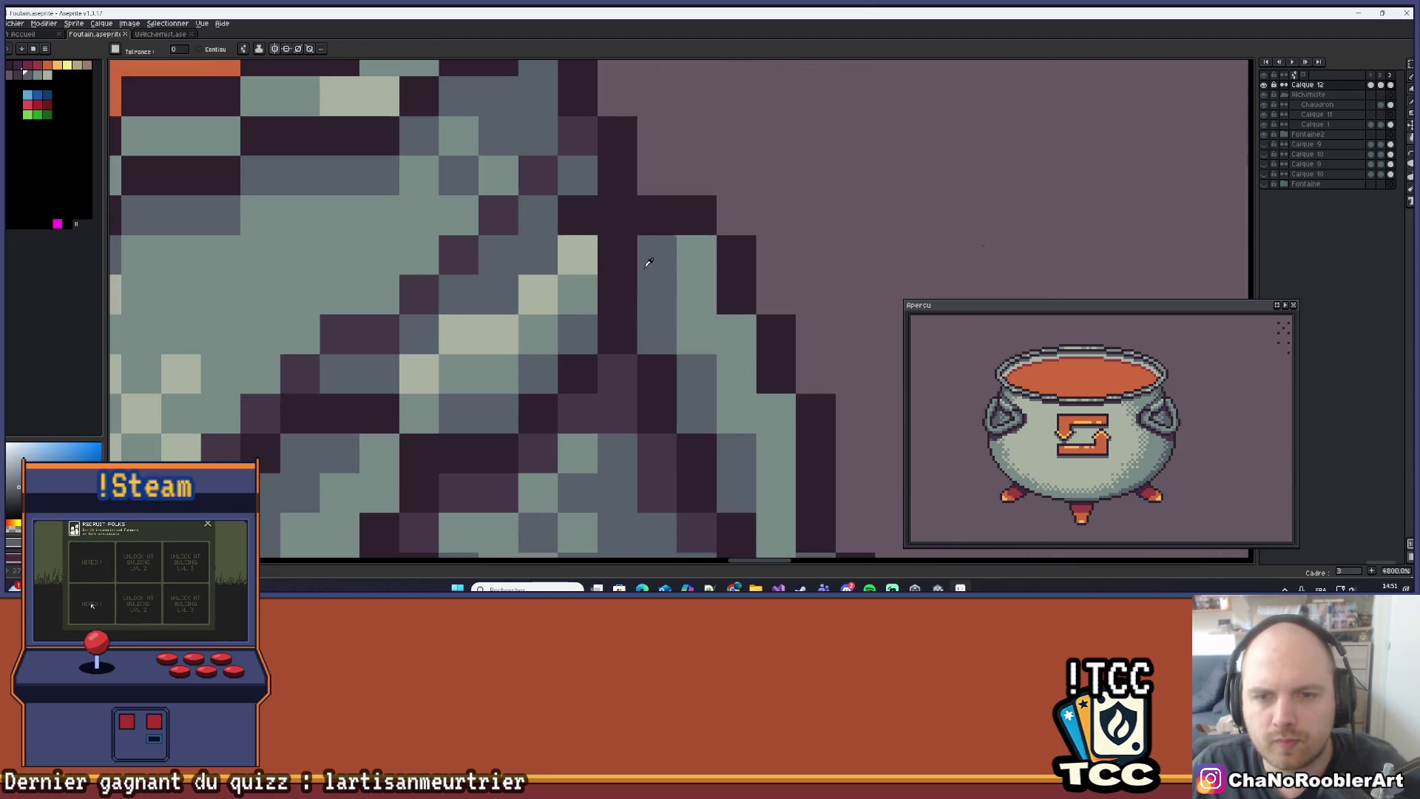
scroll(649, 234, "up", 3)
scroll(650, 234, "down", 3)
key("b")
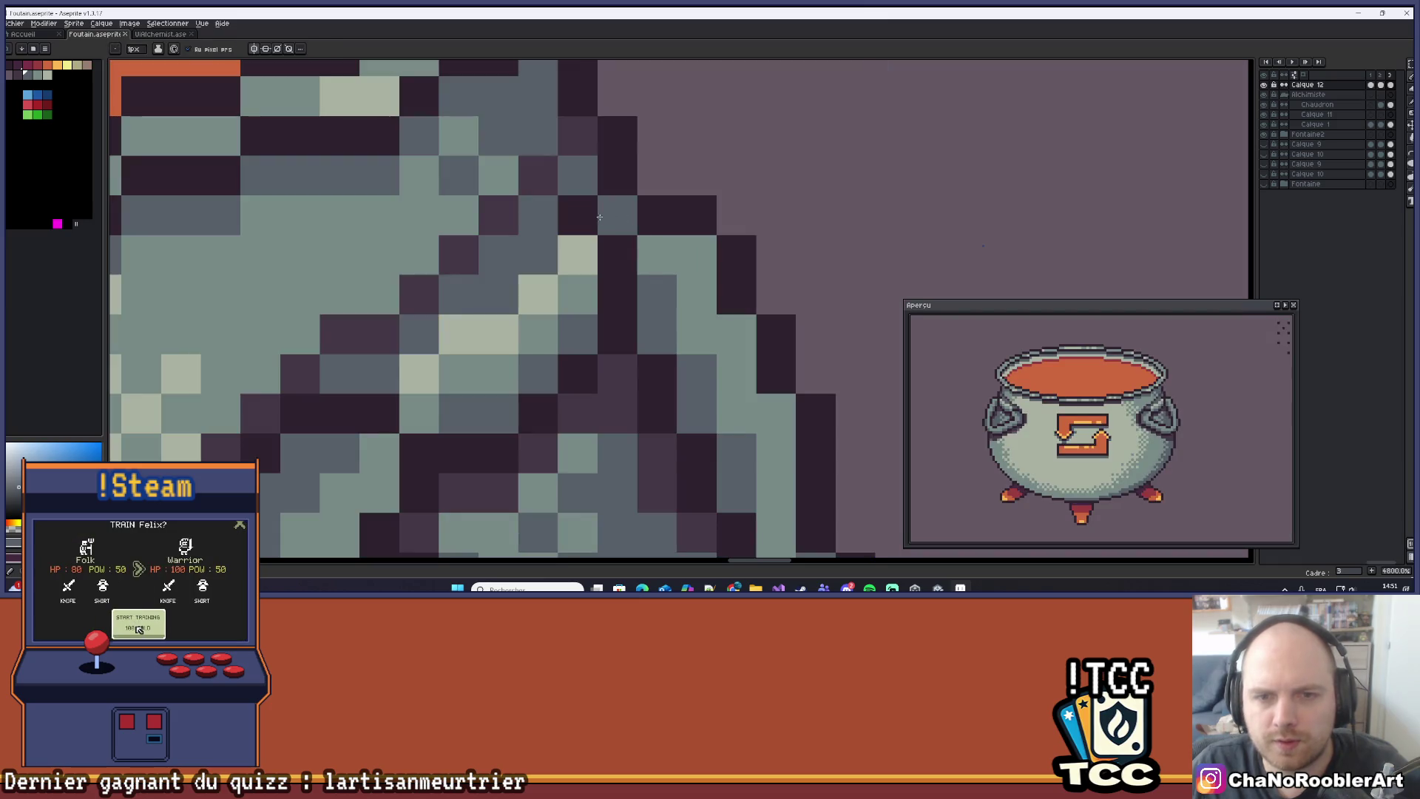
scroll(753, 238, "down", 4)
scroll(753, 238, "down", 1)
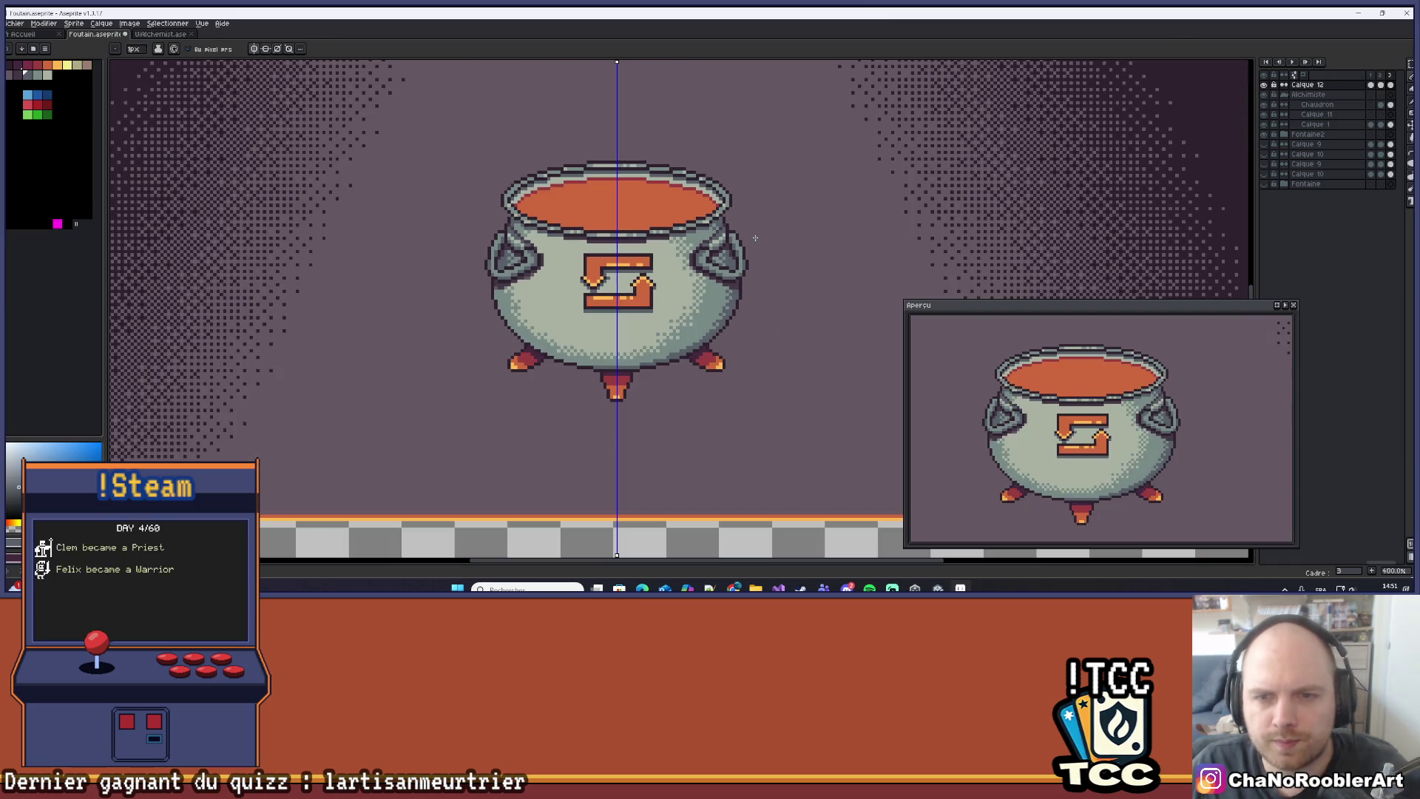
scroll(740, 248, "up", 6)
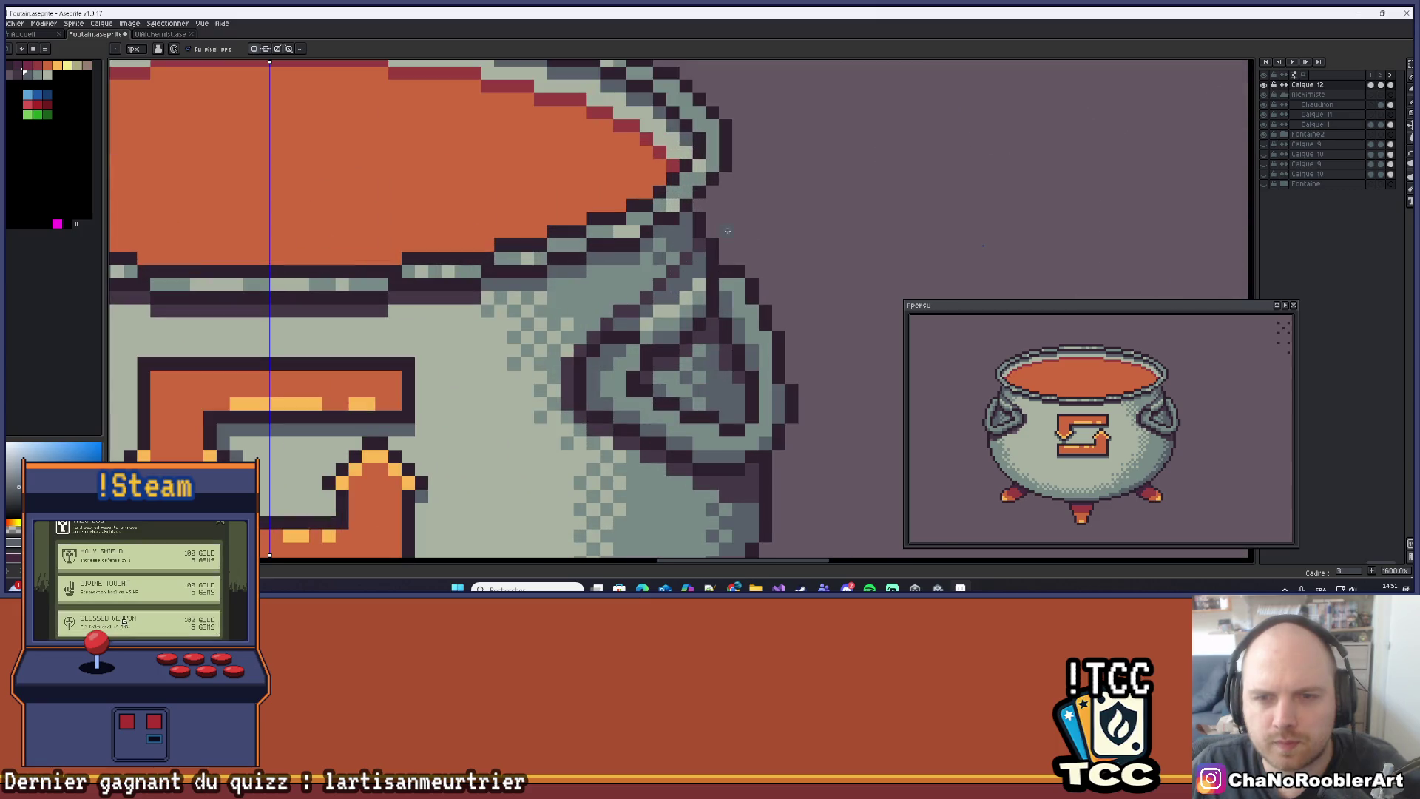
key("alt")
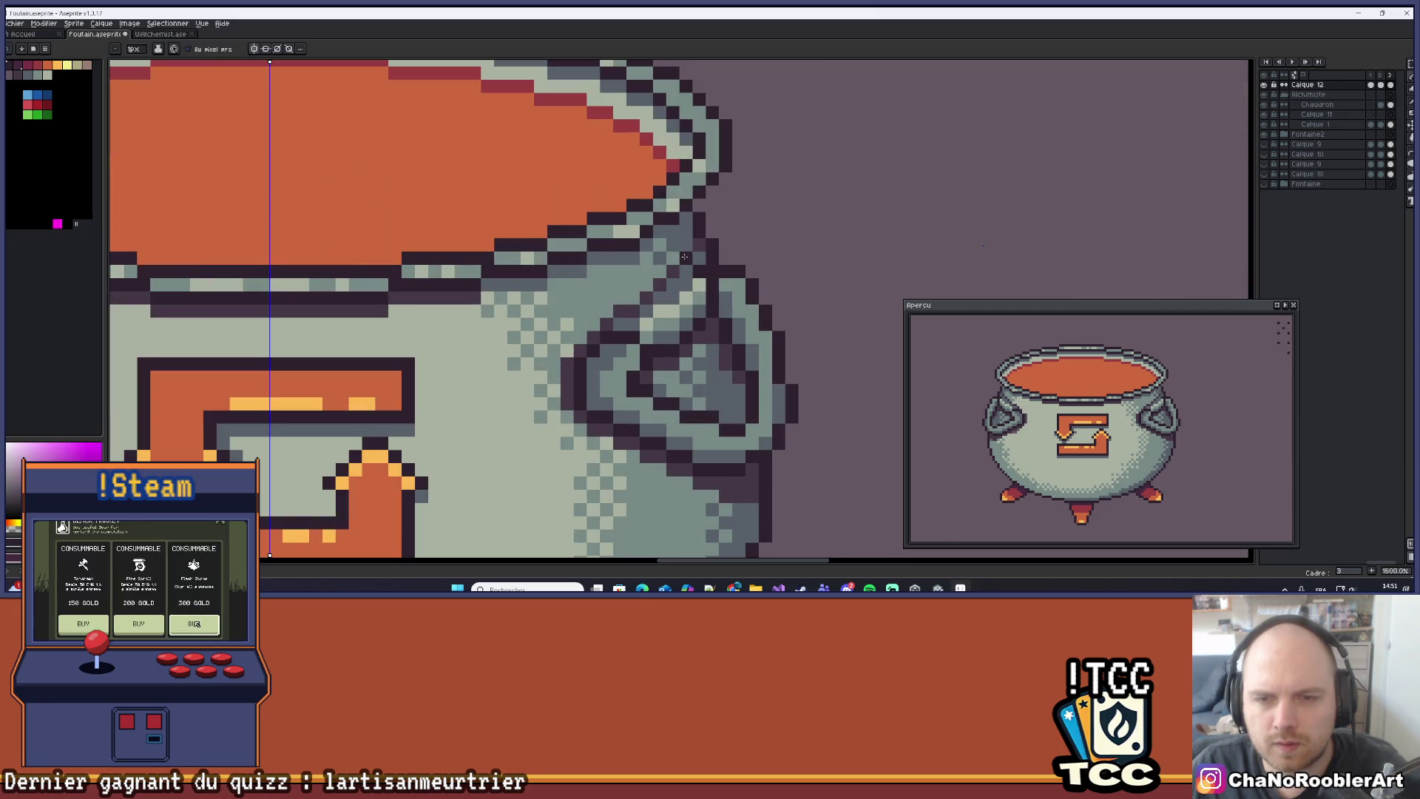
scroll(685, 257, "down", 4)
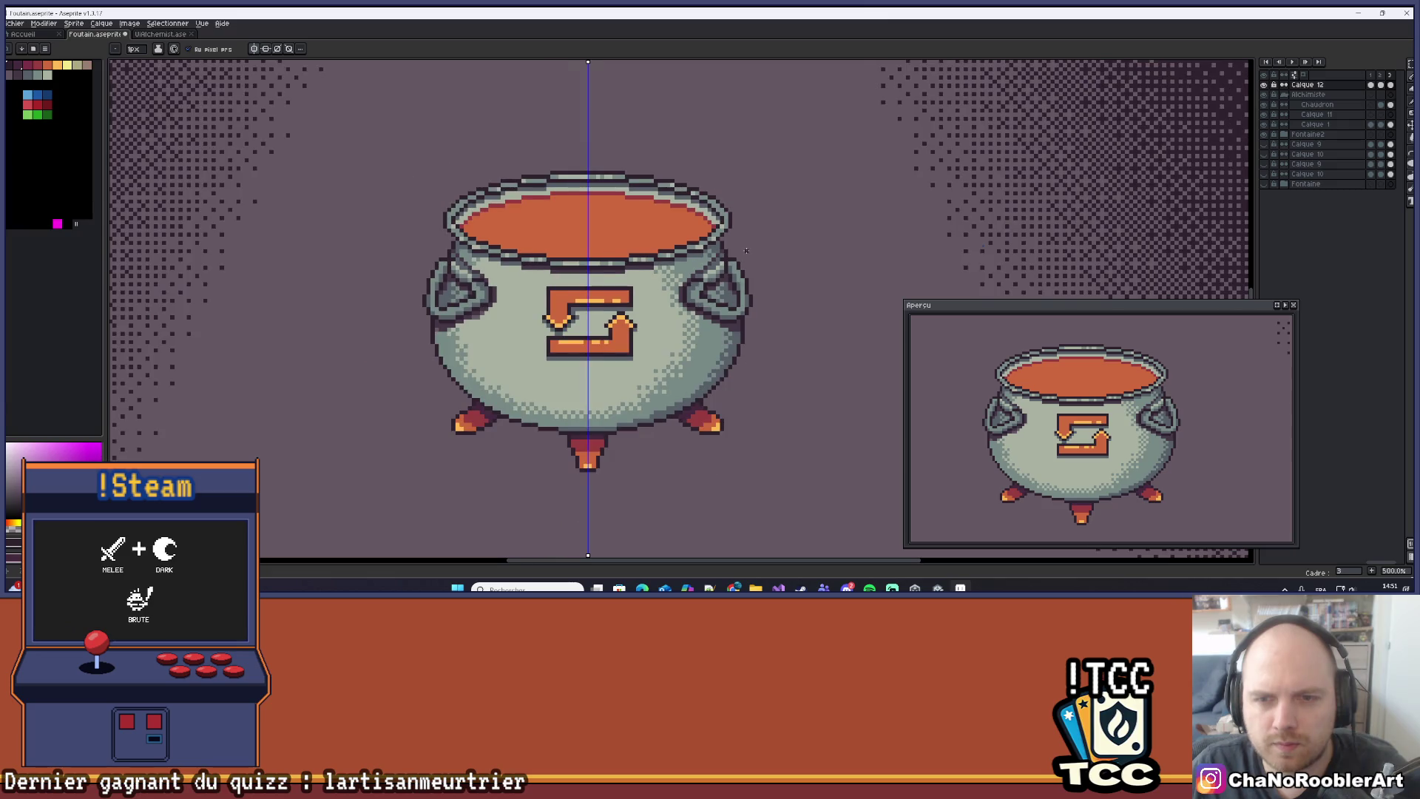
scroll(747, 250, "down", 1)
scroll(745, 249, "up", 3)
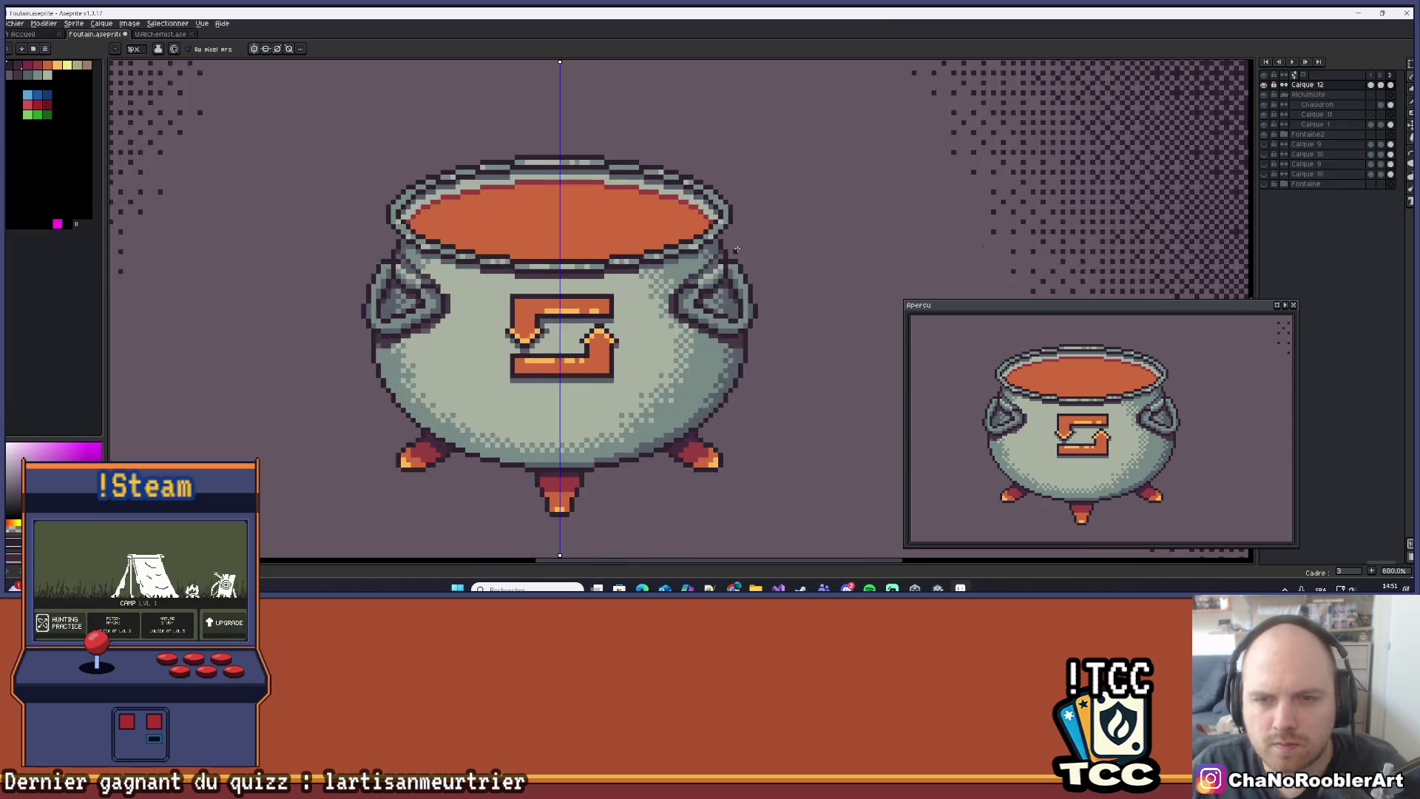
scroll(744, 248, "down", 3)
scroll(745, 247, "down", 1)
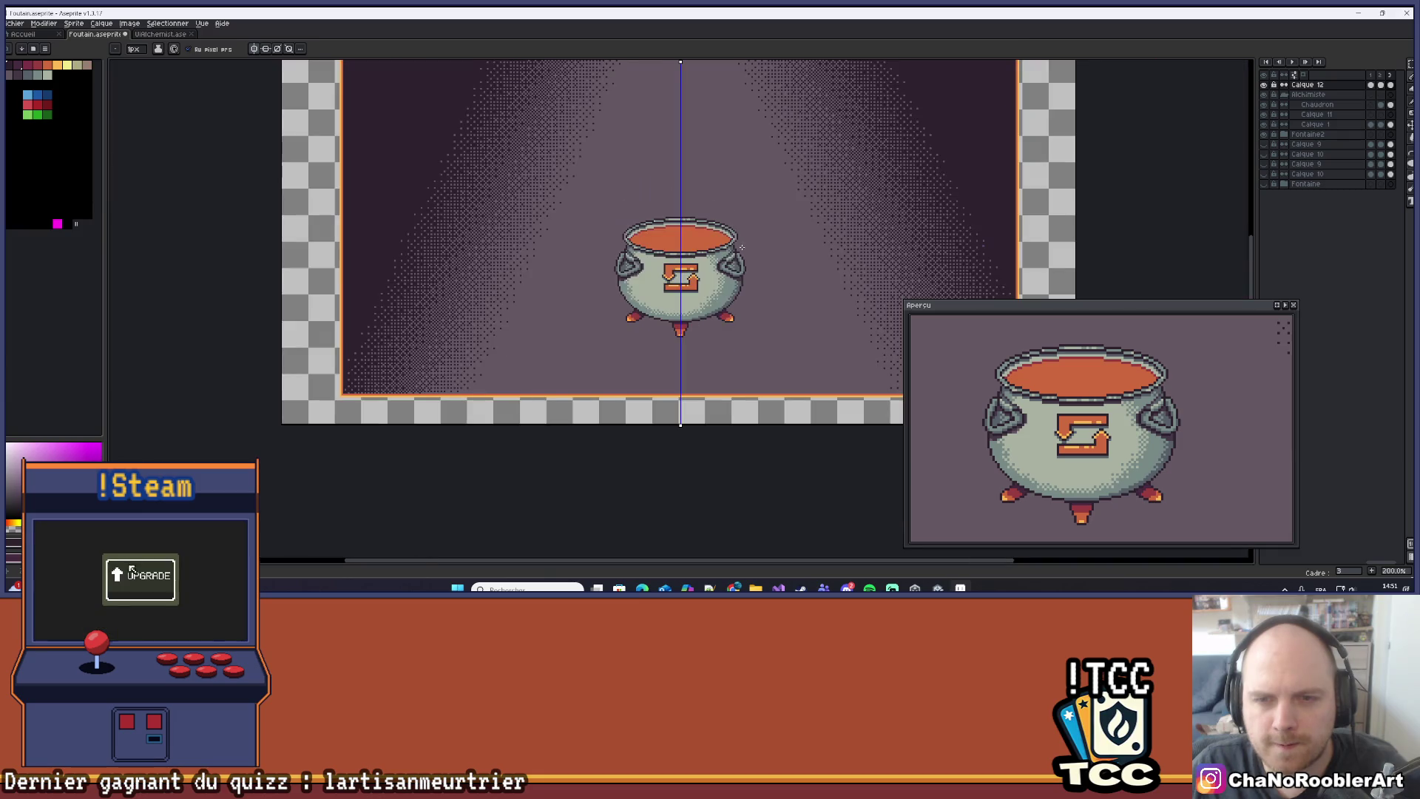
scroll(717, 260, "up", 6)
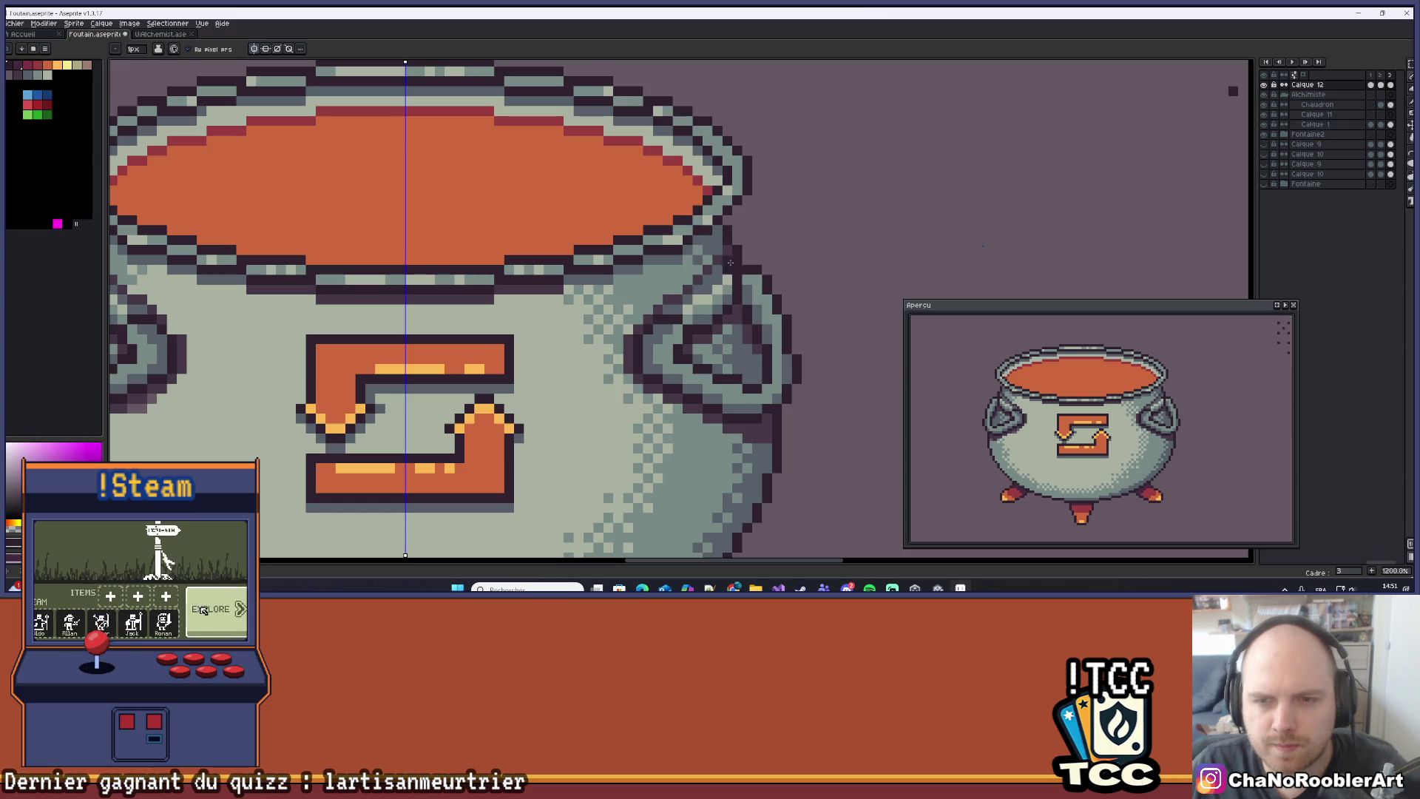
scroll(765, 250, "down", 6)
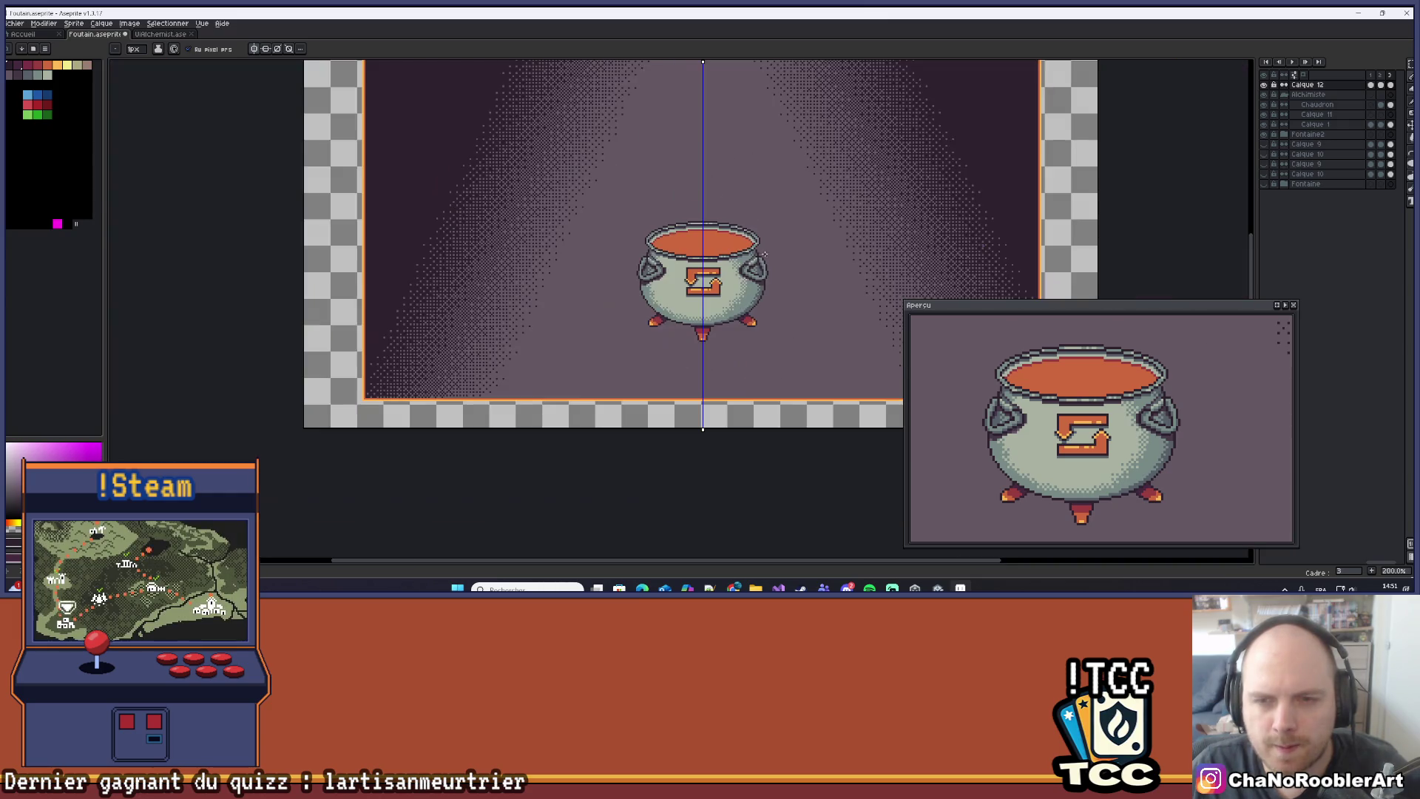
scroll(788, 256, "up", 2)
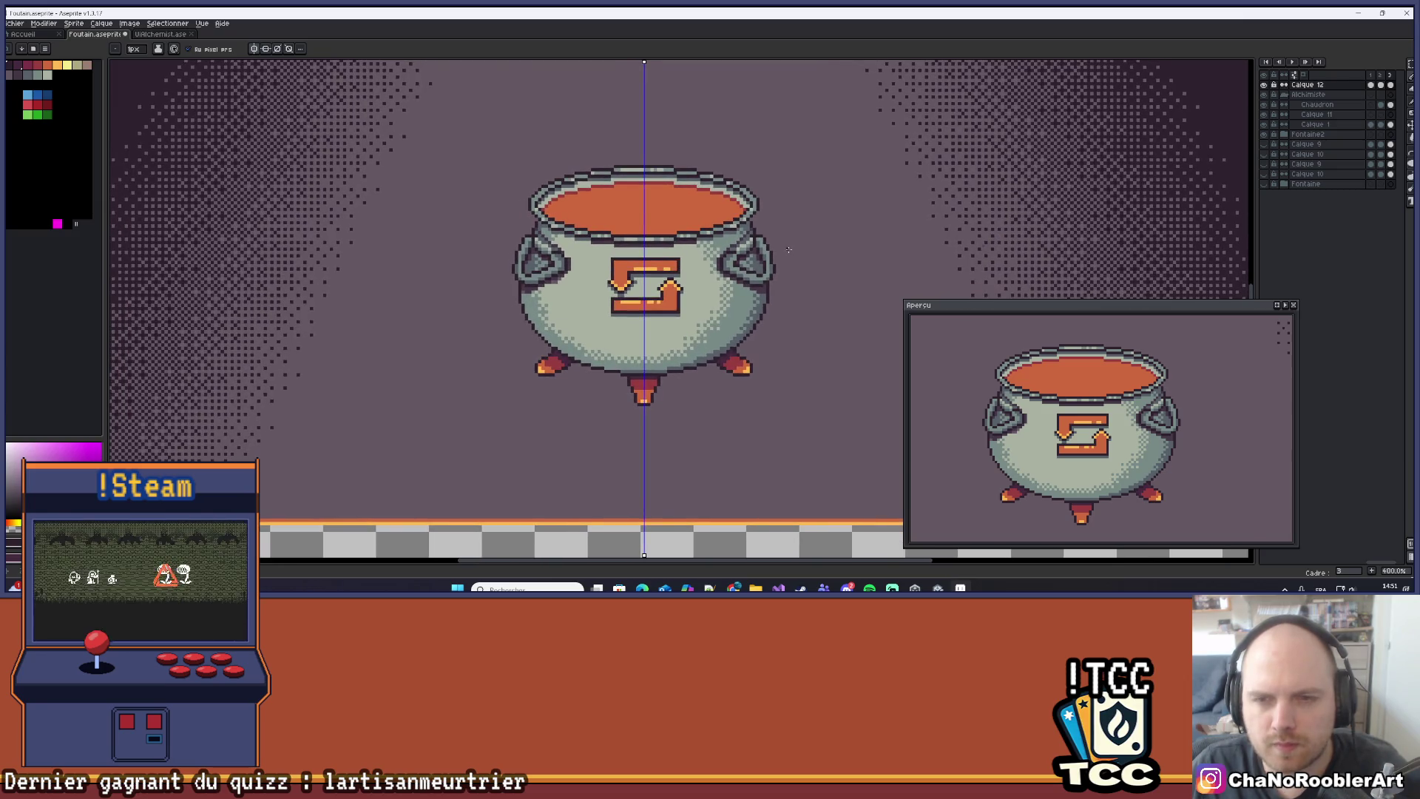
scroll(789, 250, "down", 1)
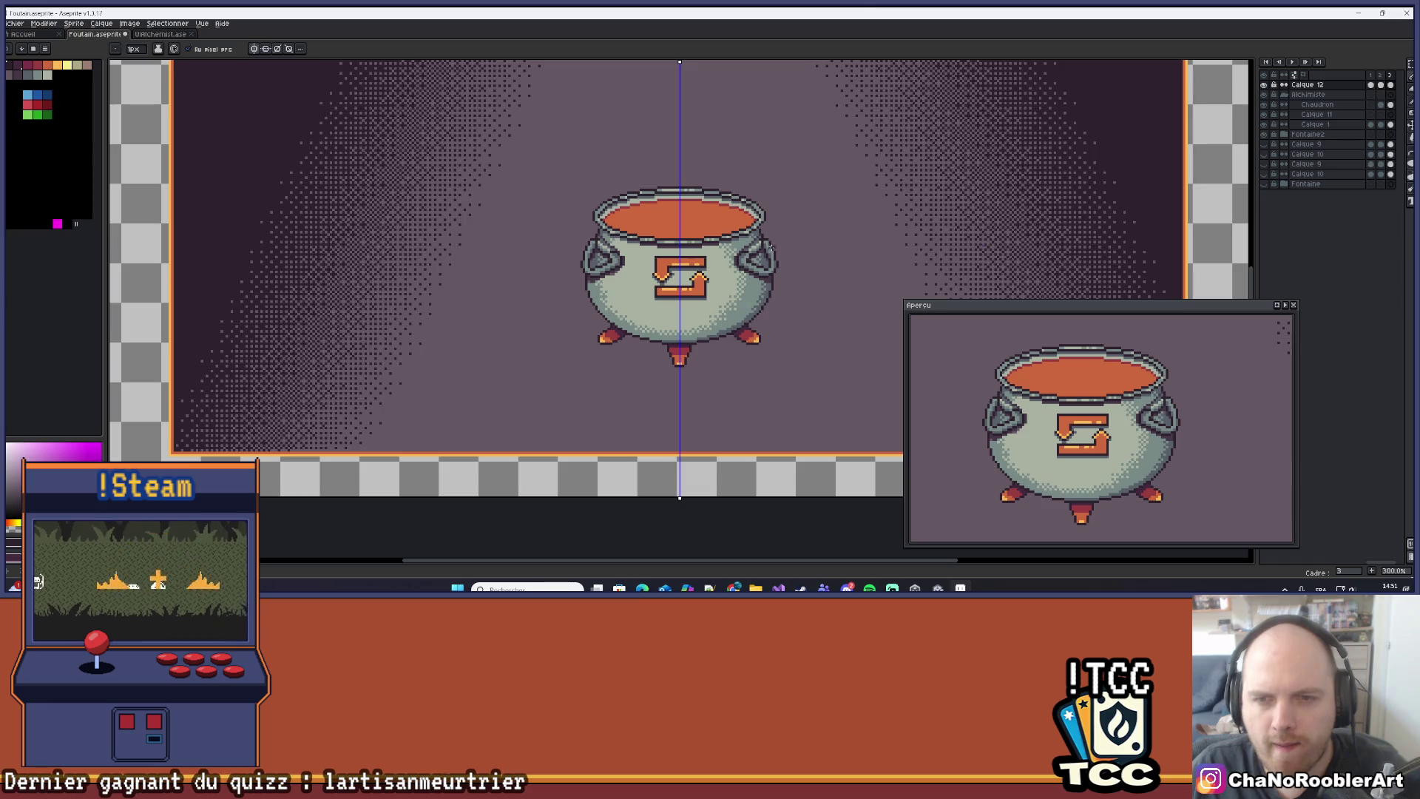
scroll(773, 249, "up", 7)
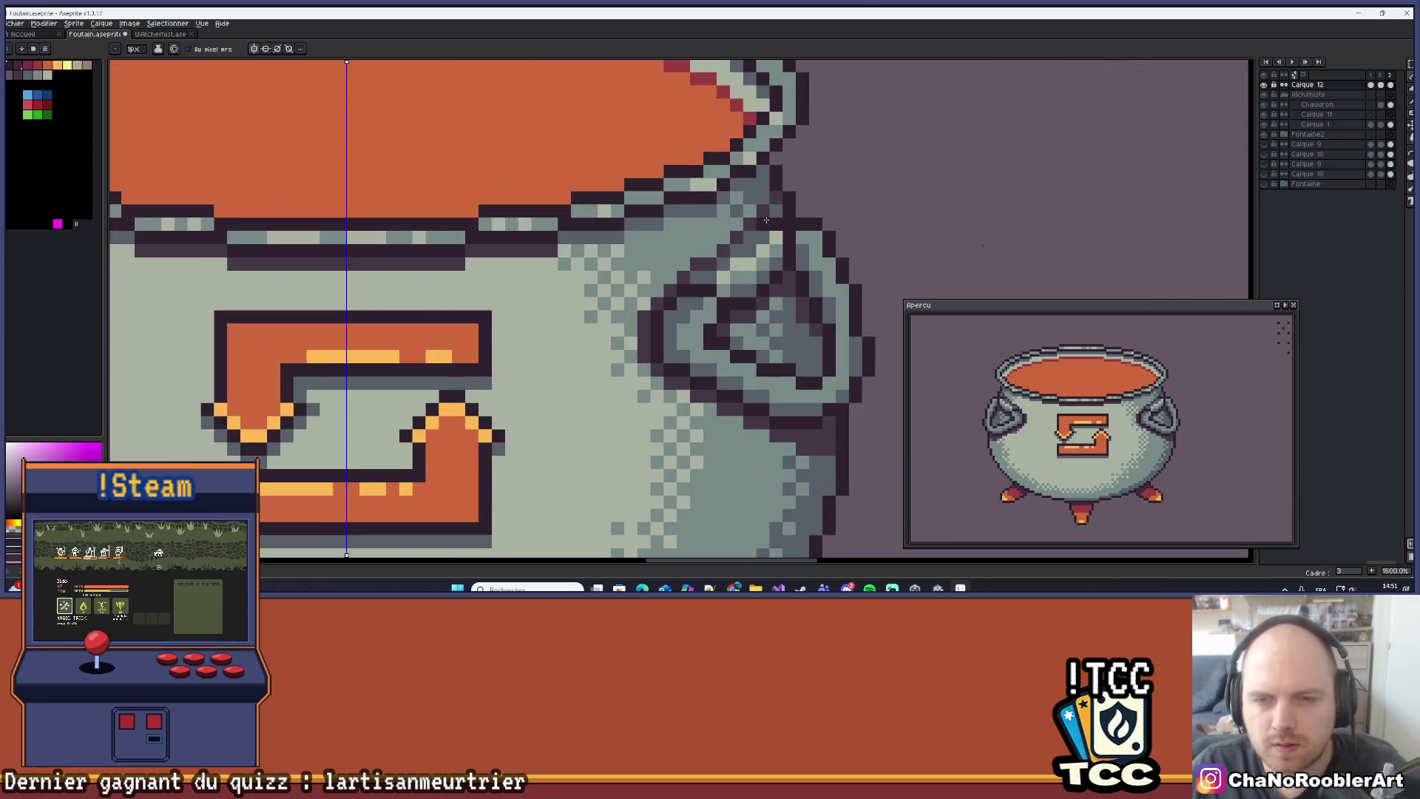
scroll(766, 220, "down", 7)
scroll(789, 255, "up", 7)
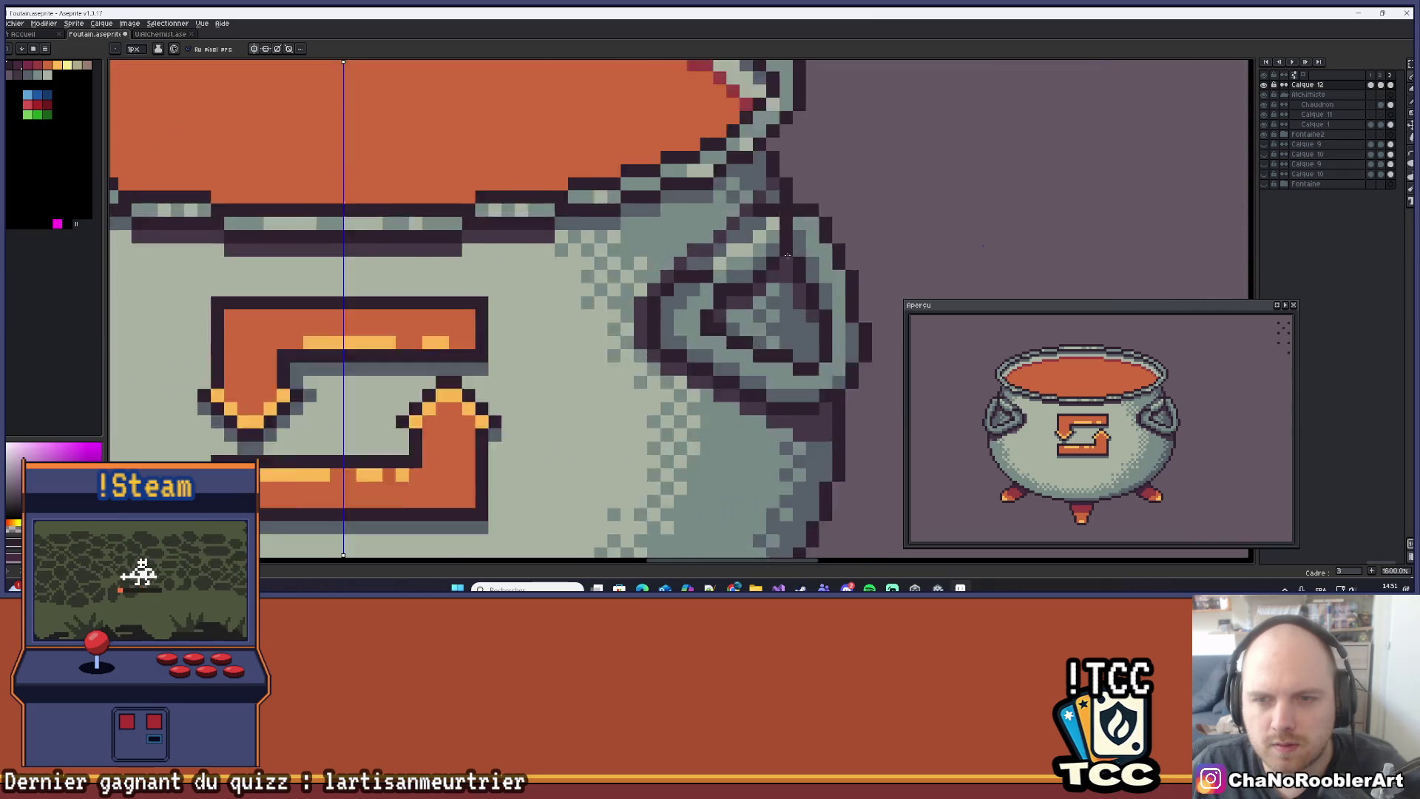
scroll(789, 255, "up", 1)
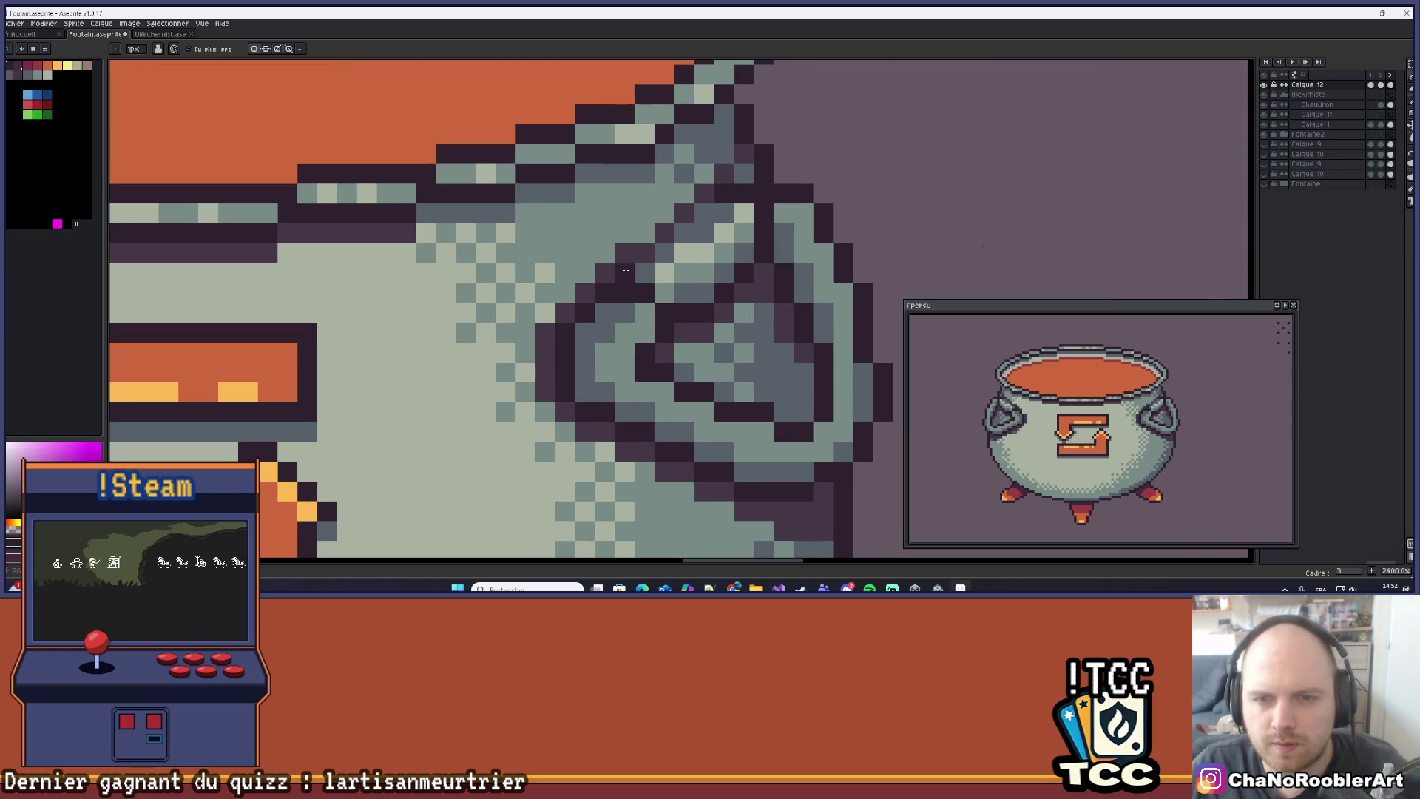
scroll(787, 253, "down", 5)
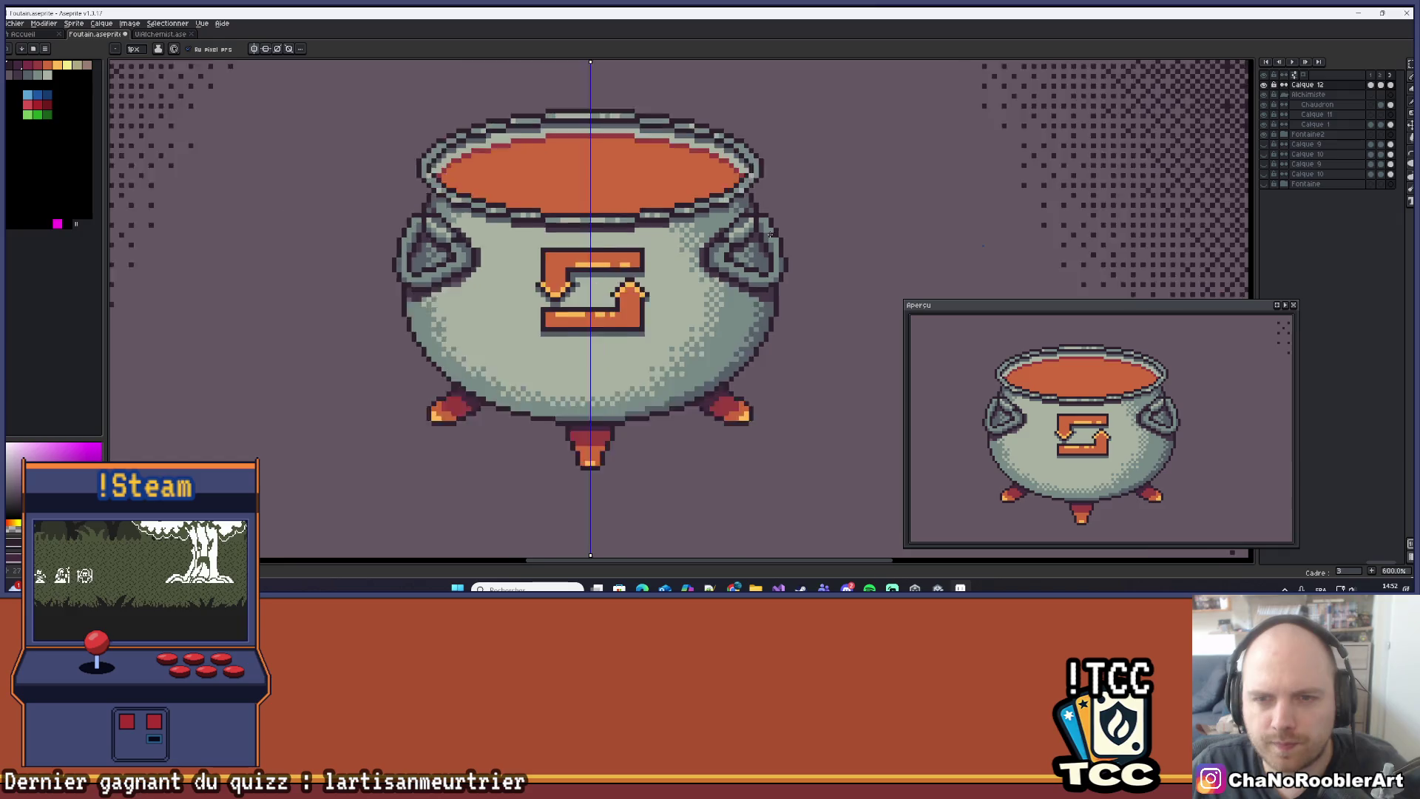
scroll(787, 253, "up", 5)
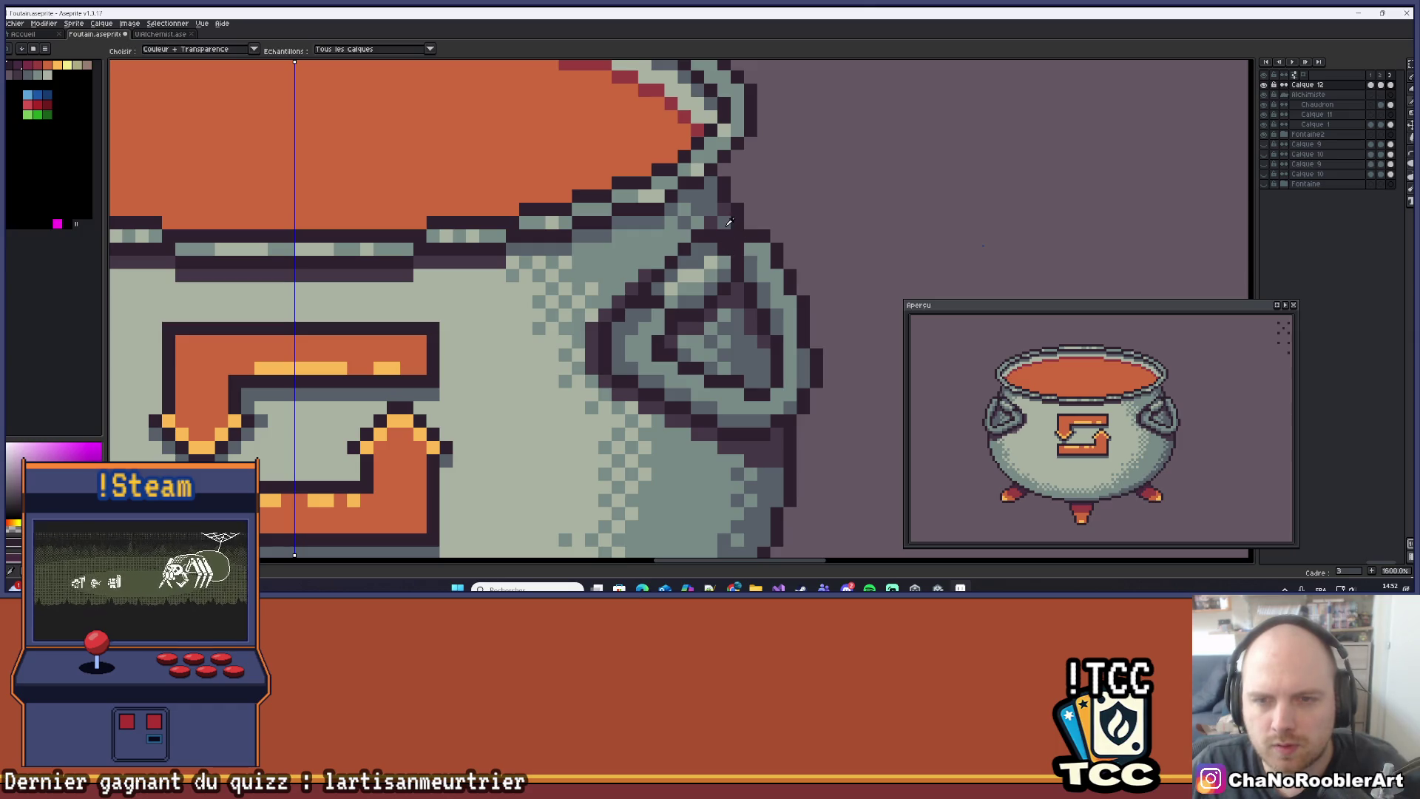
scroll(823, 243, "down", 4)
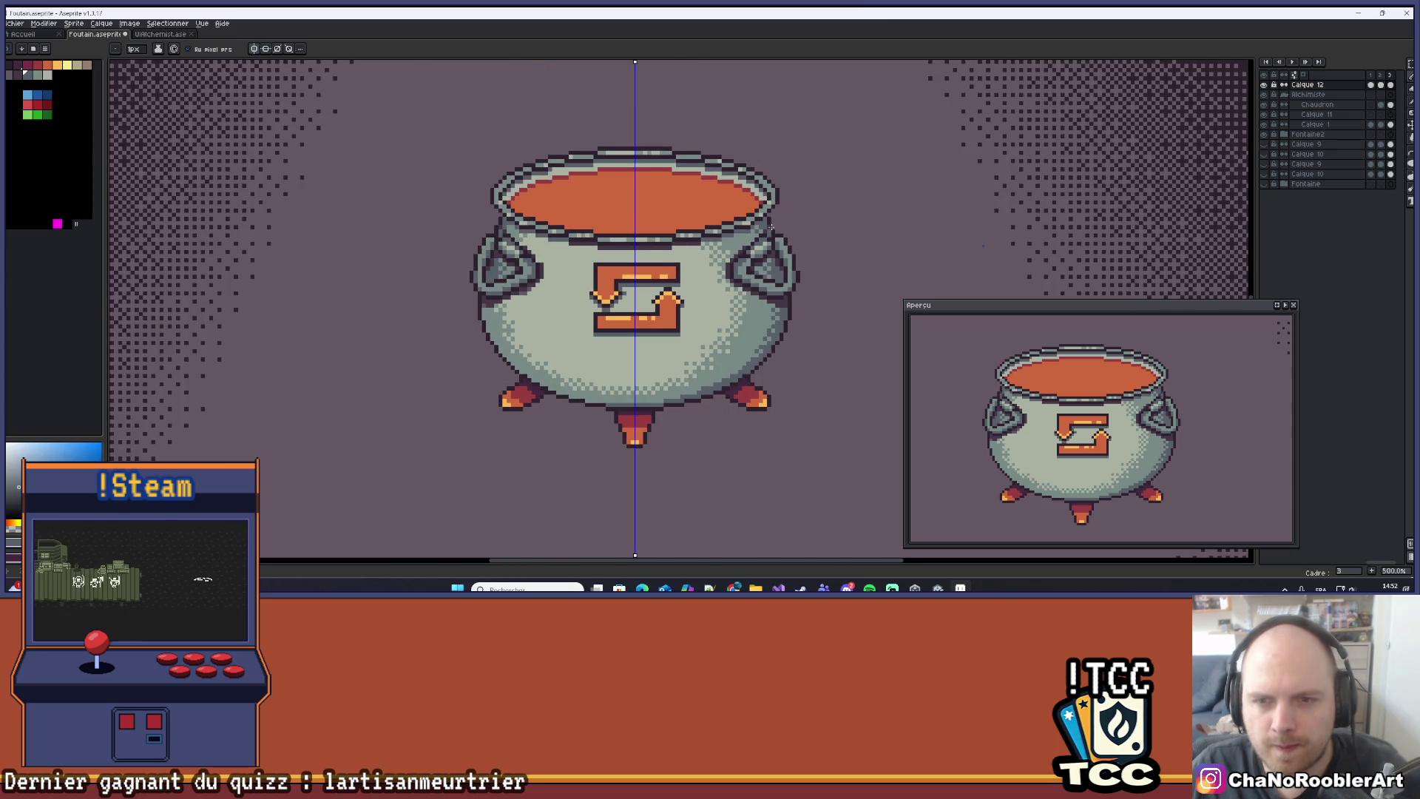
scroll(771, 227, "up", 7)
scroll(767, 257, "down", 8)
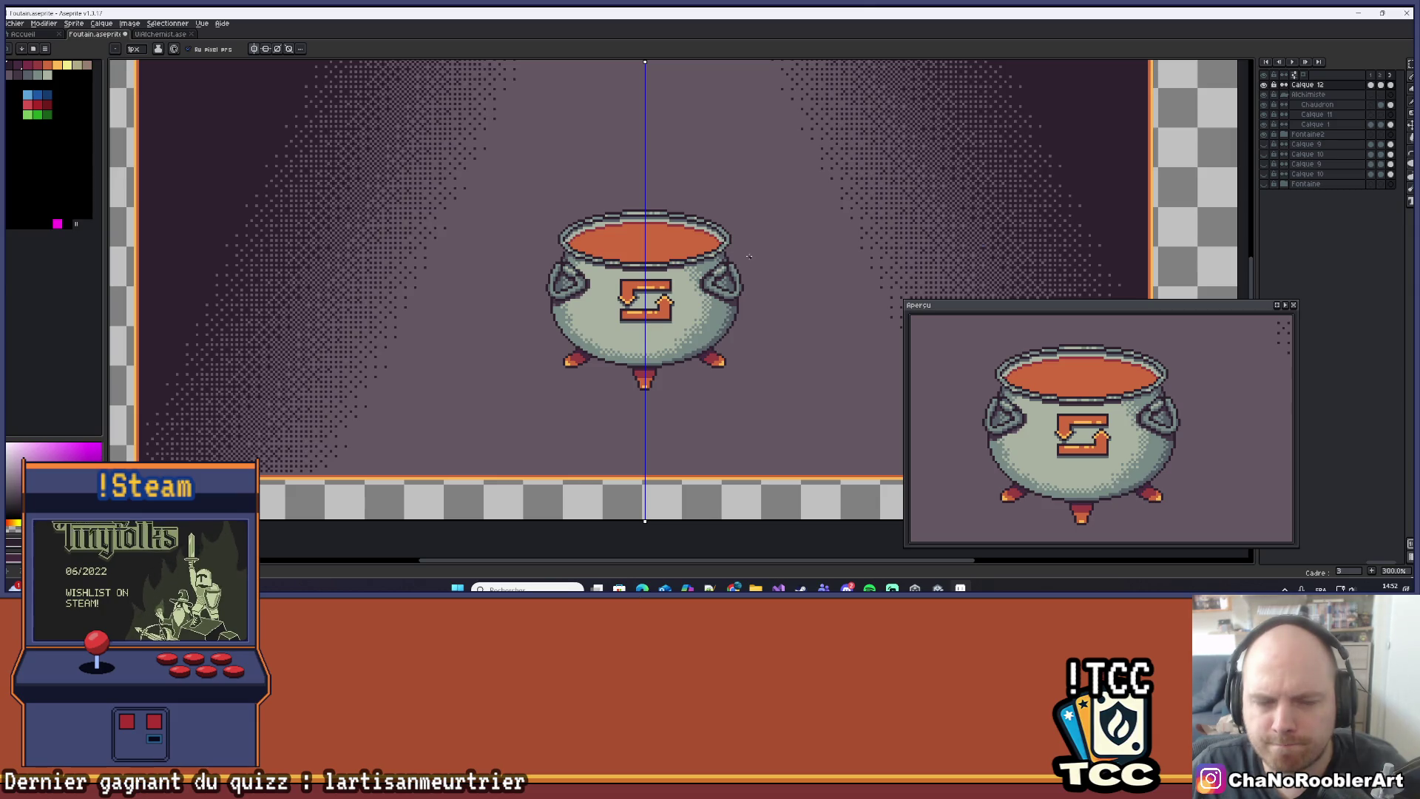
scroll(750, 257, "up", 6)
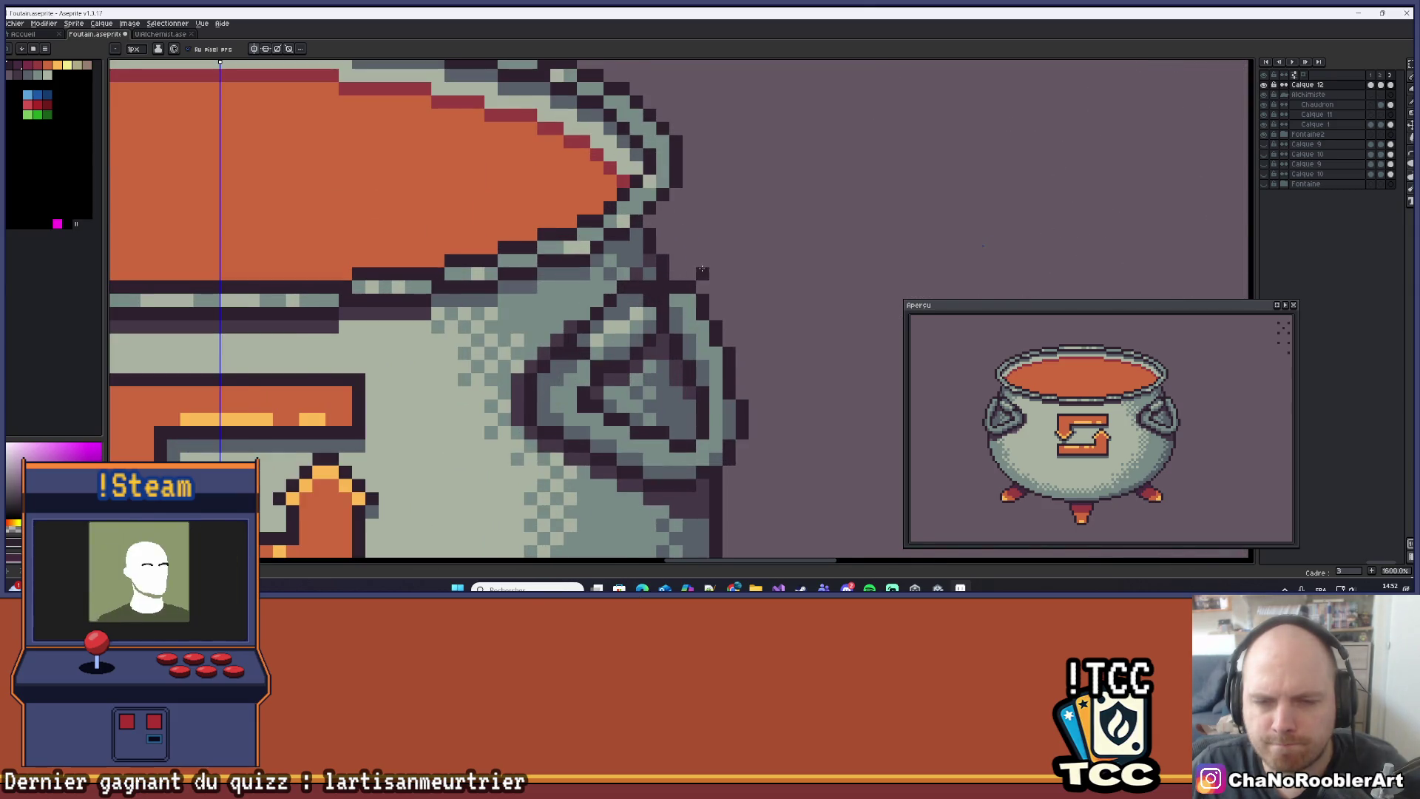
scroll(702, 270, "down", 8)
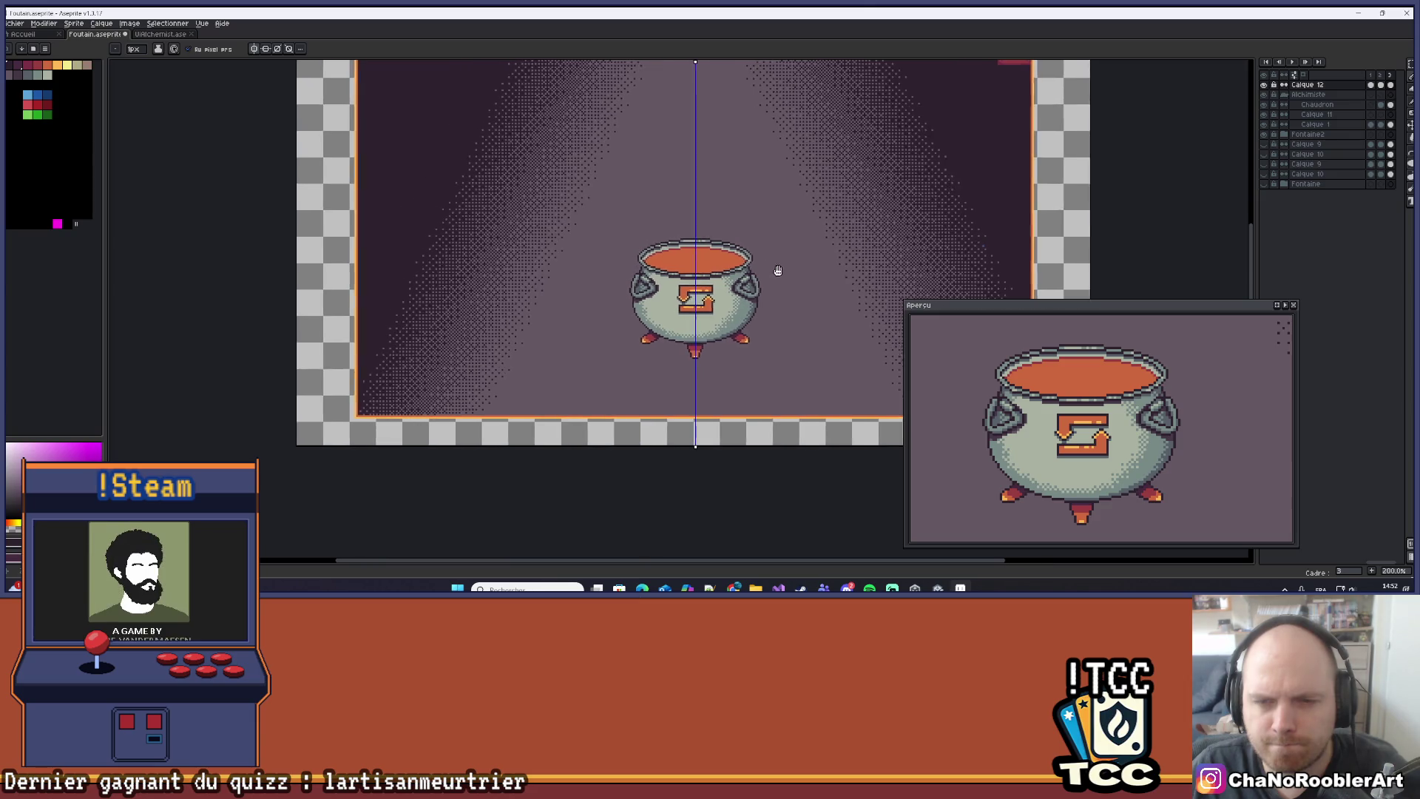
scroll(733, 266, "up", 7)
key("alt")
left_click(681, 285, "alt")
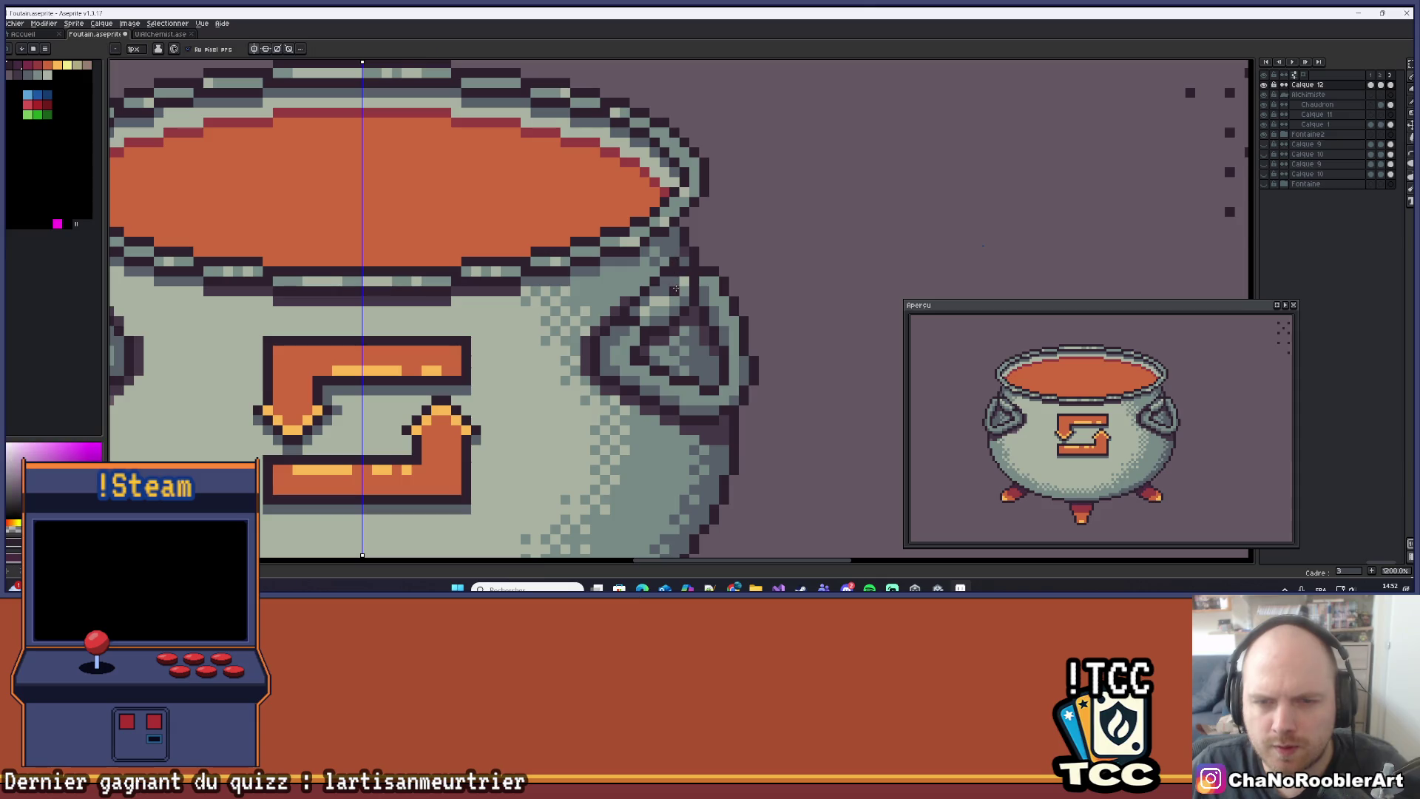
left_click(675, 278, "alt")
scroll(717, 269, "down", 4)
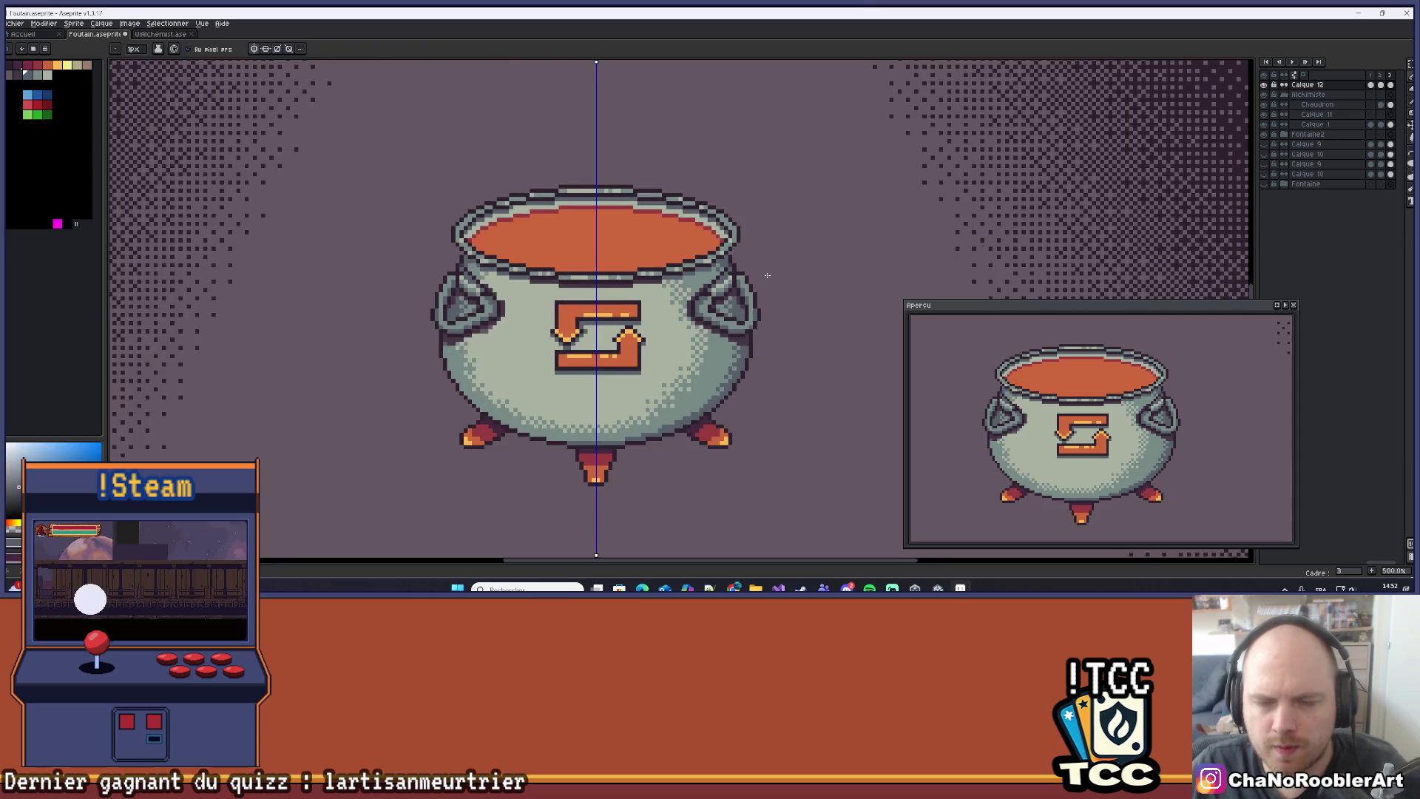
scroll(767, 275, "down", 2)
key("ctrl+z")
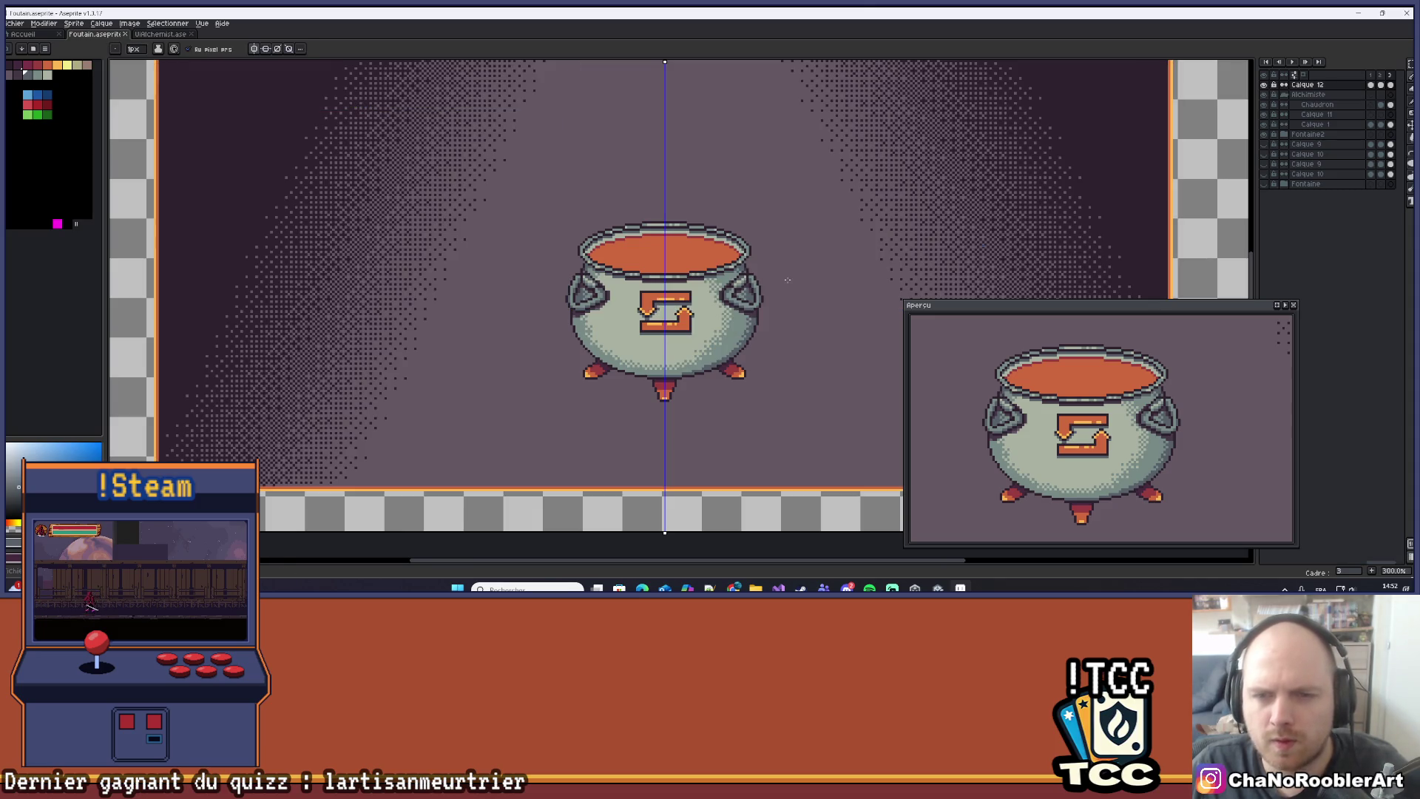
scroll(784, 281, "up", 1)
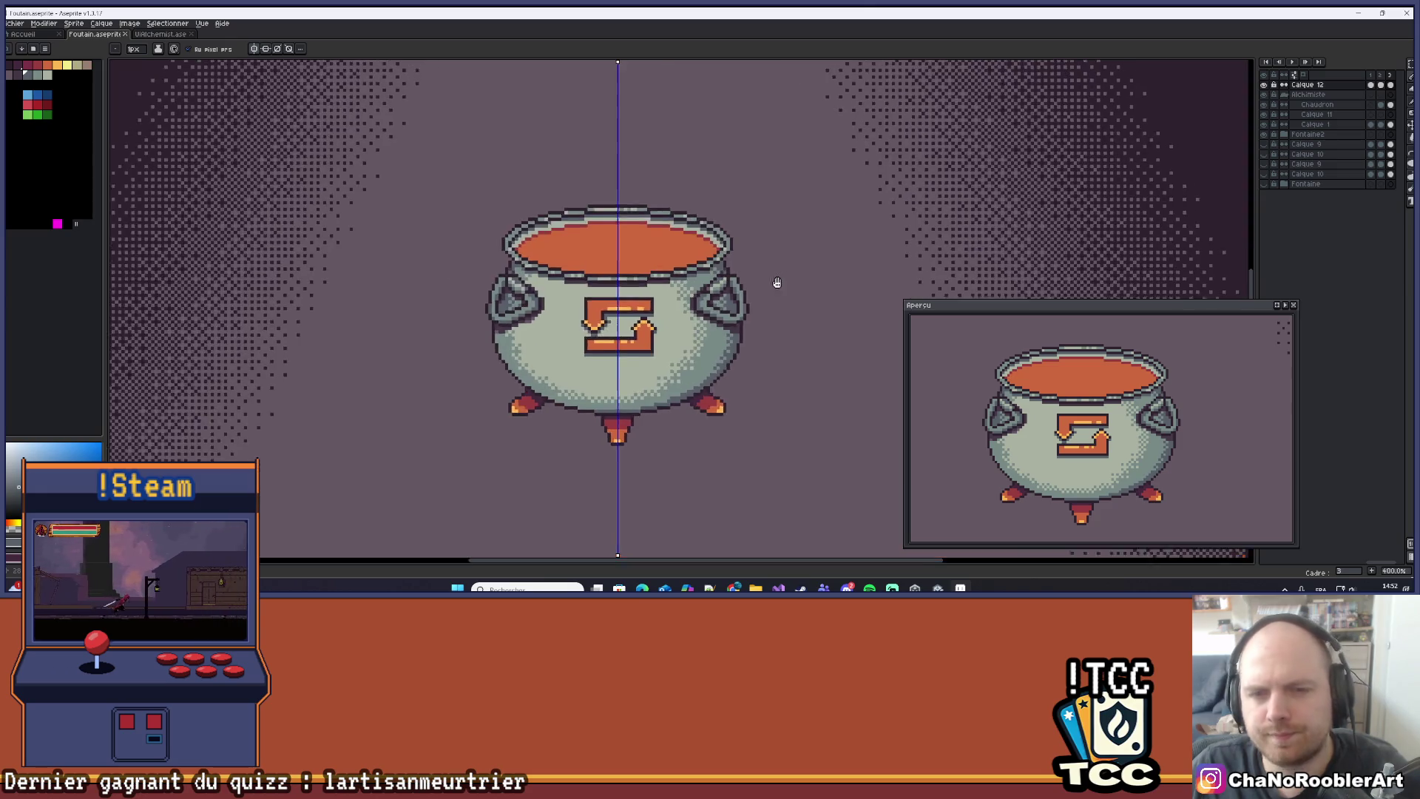
scroll(777, 281, "down", 2)
left_click_drag(745, 279, 743, 279)
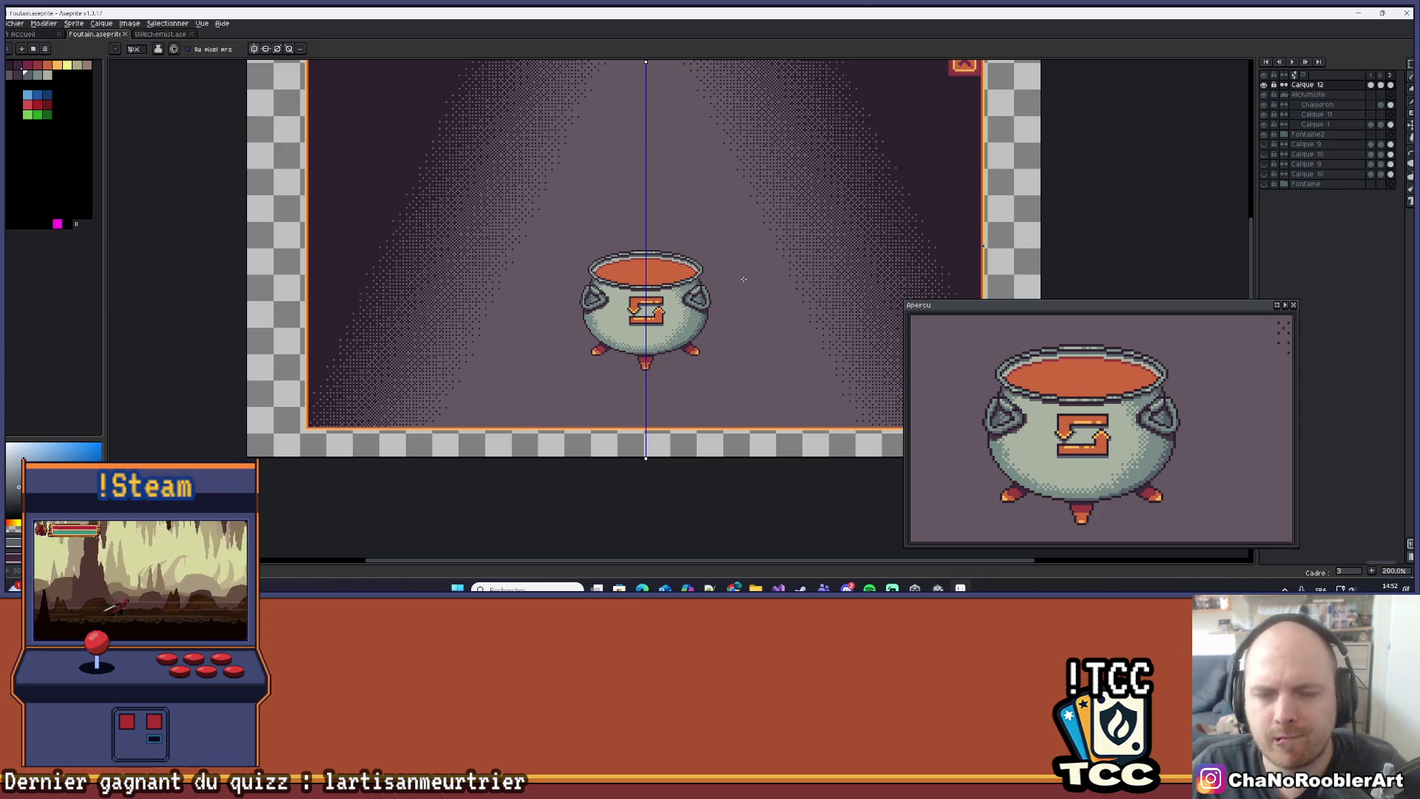
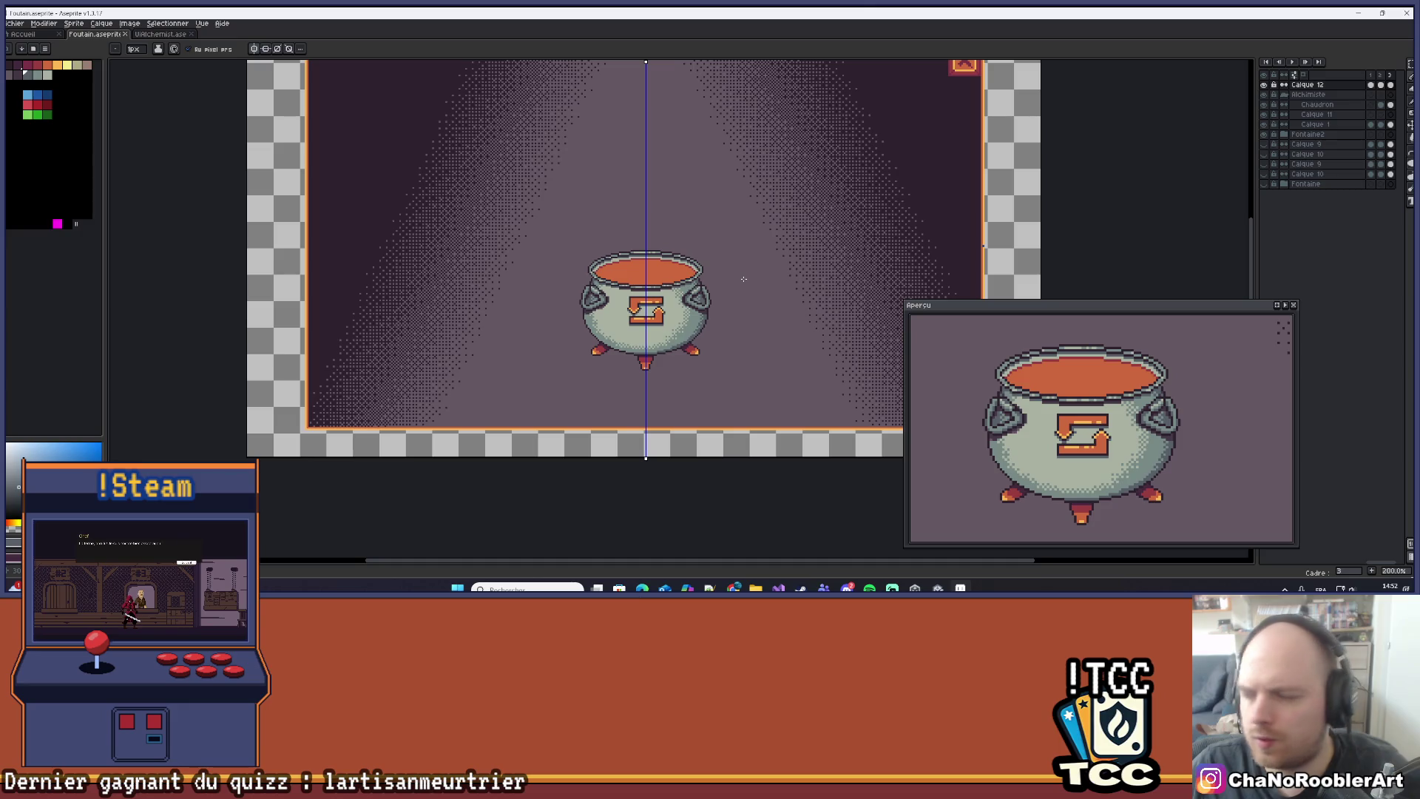
Sample the dark purple outline colour and repaint a pixel on the right handle's outline.
scroll(724, 285, "up", 3)
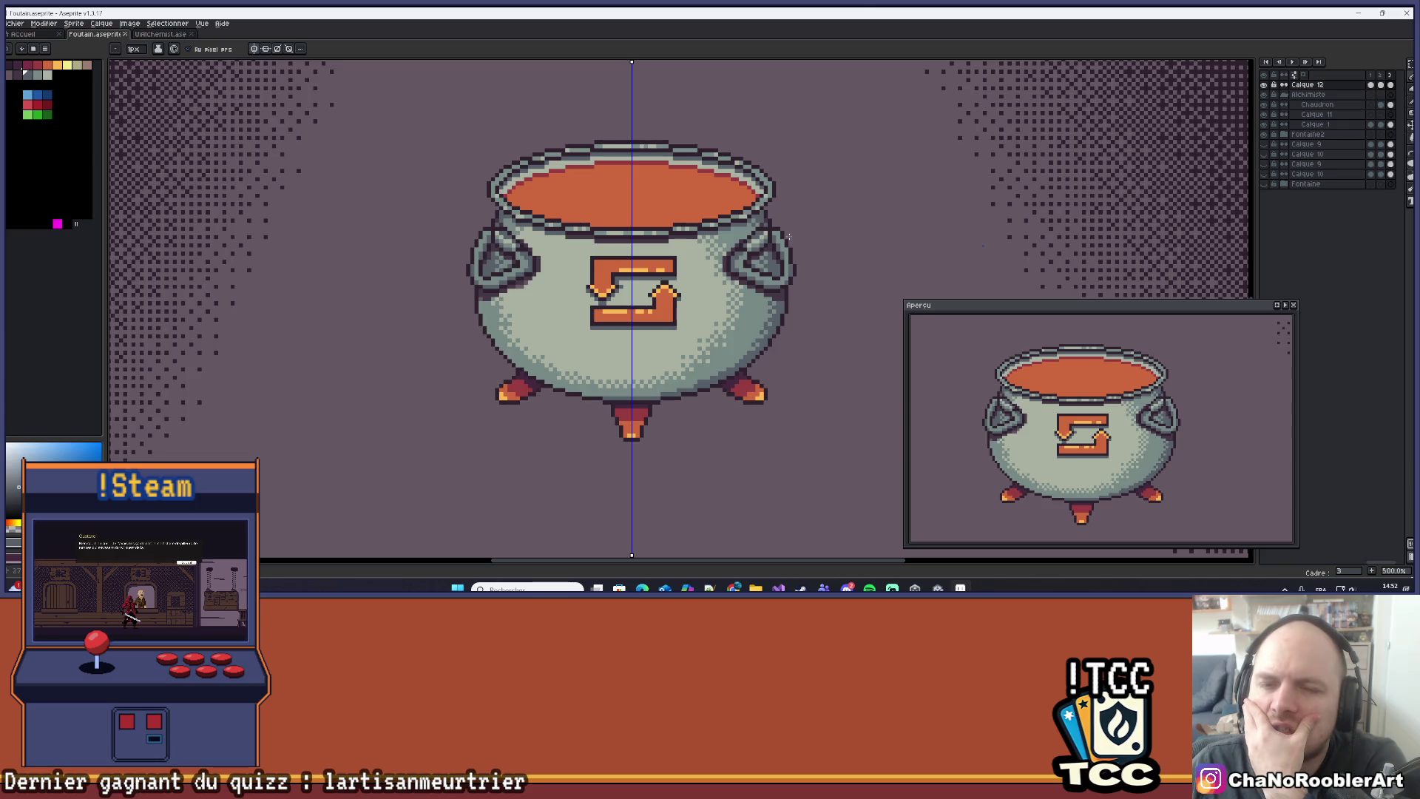
scroll(769, 215, "up", 4)
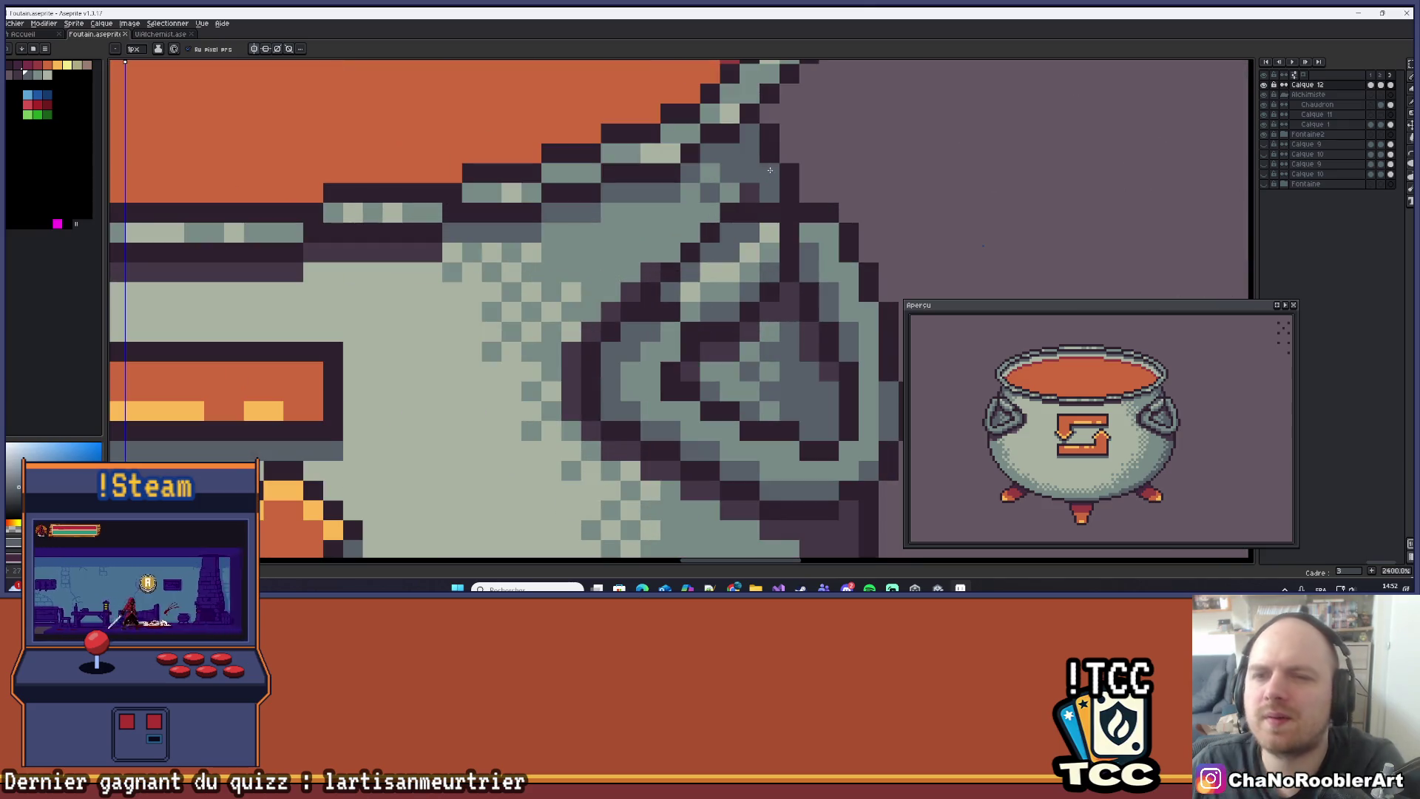
left_click(746, 196, "alt")
left_click(669, 251)
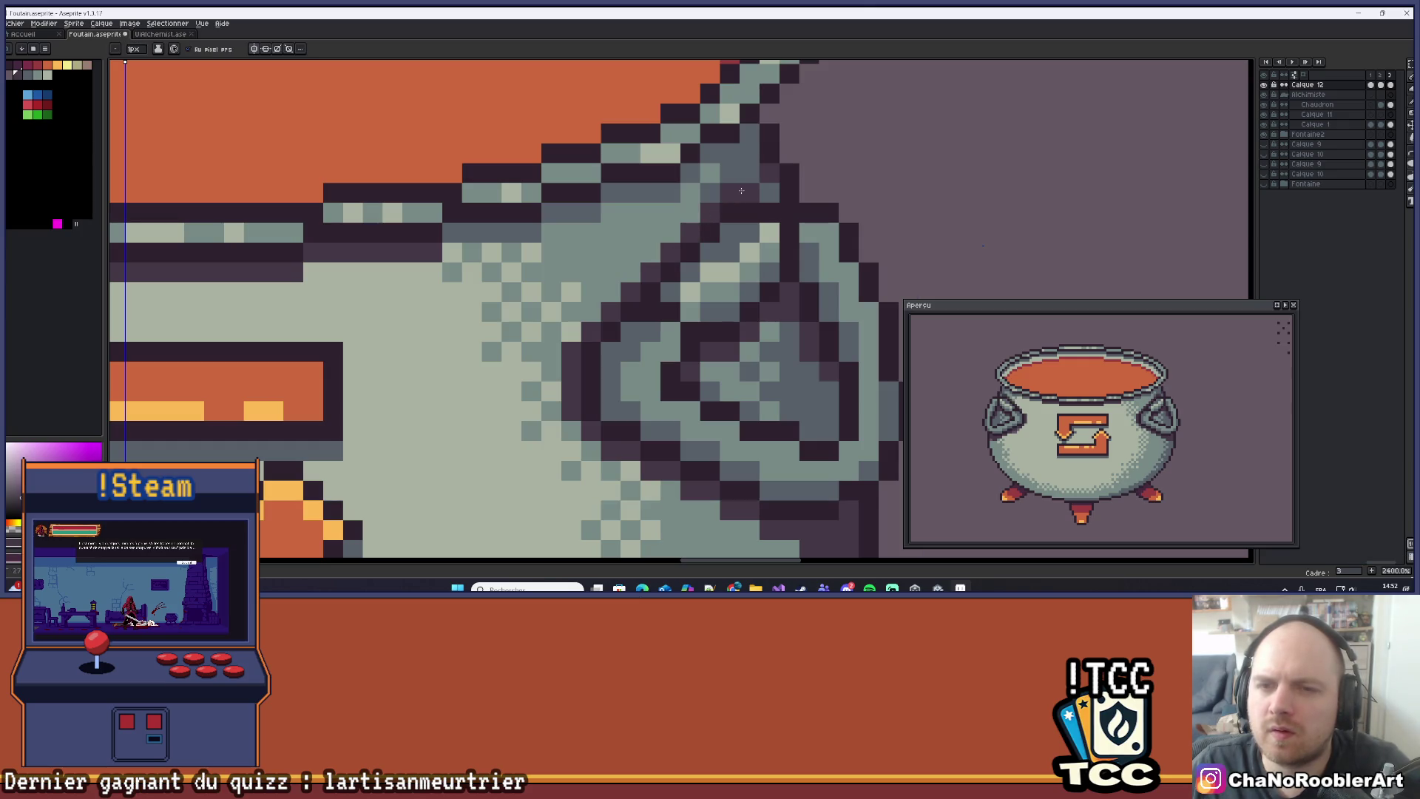
scroll(774, 185, "down", 8)
scroll(812, 214, "up", 7)
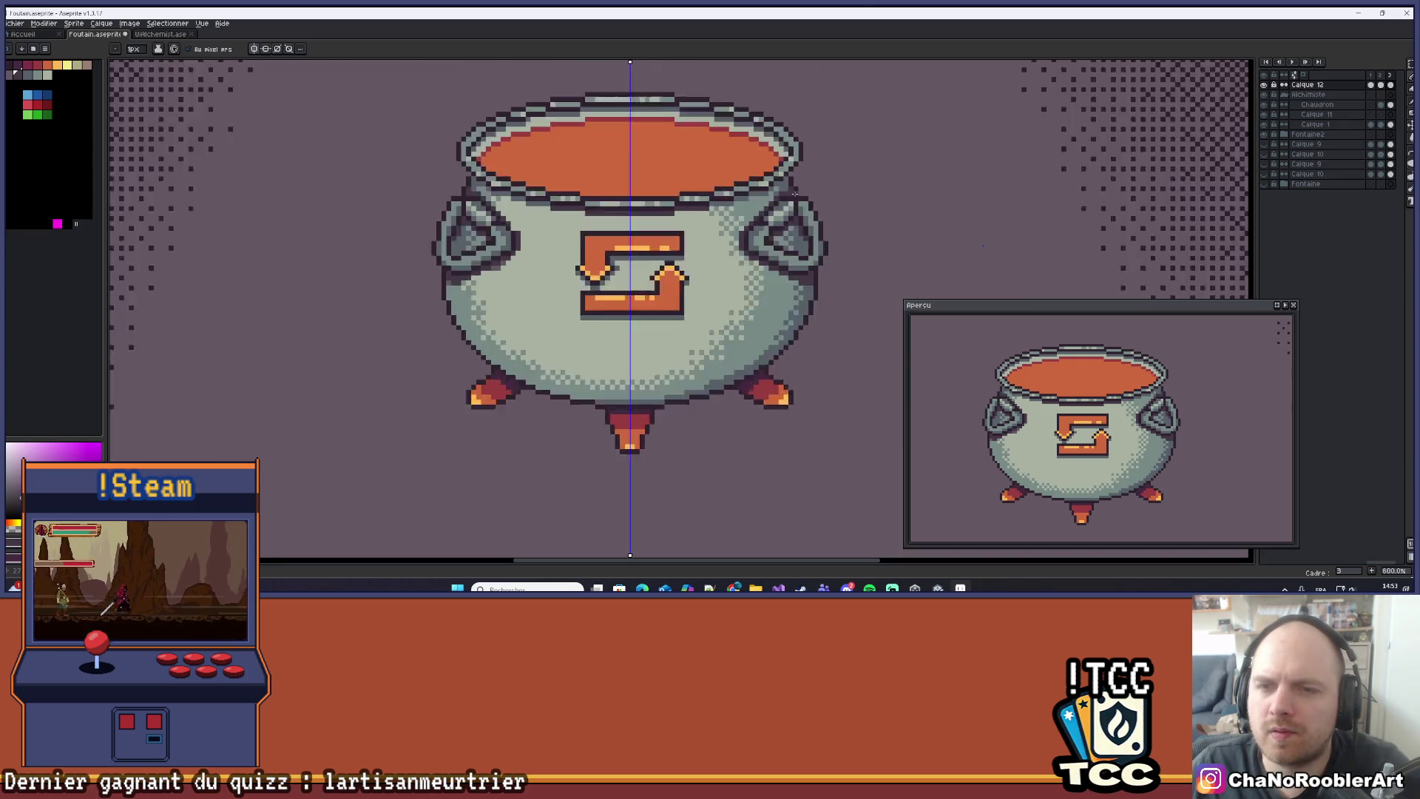
Sample the handle's colours and paint two light highlight pixels on the right handle.
left_click(812, 214, "alt")
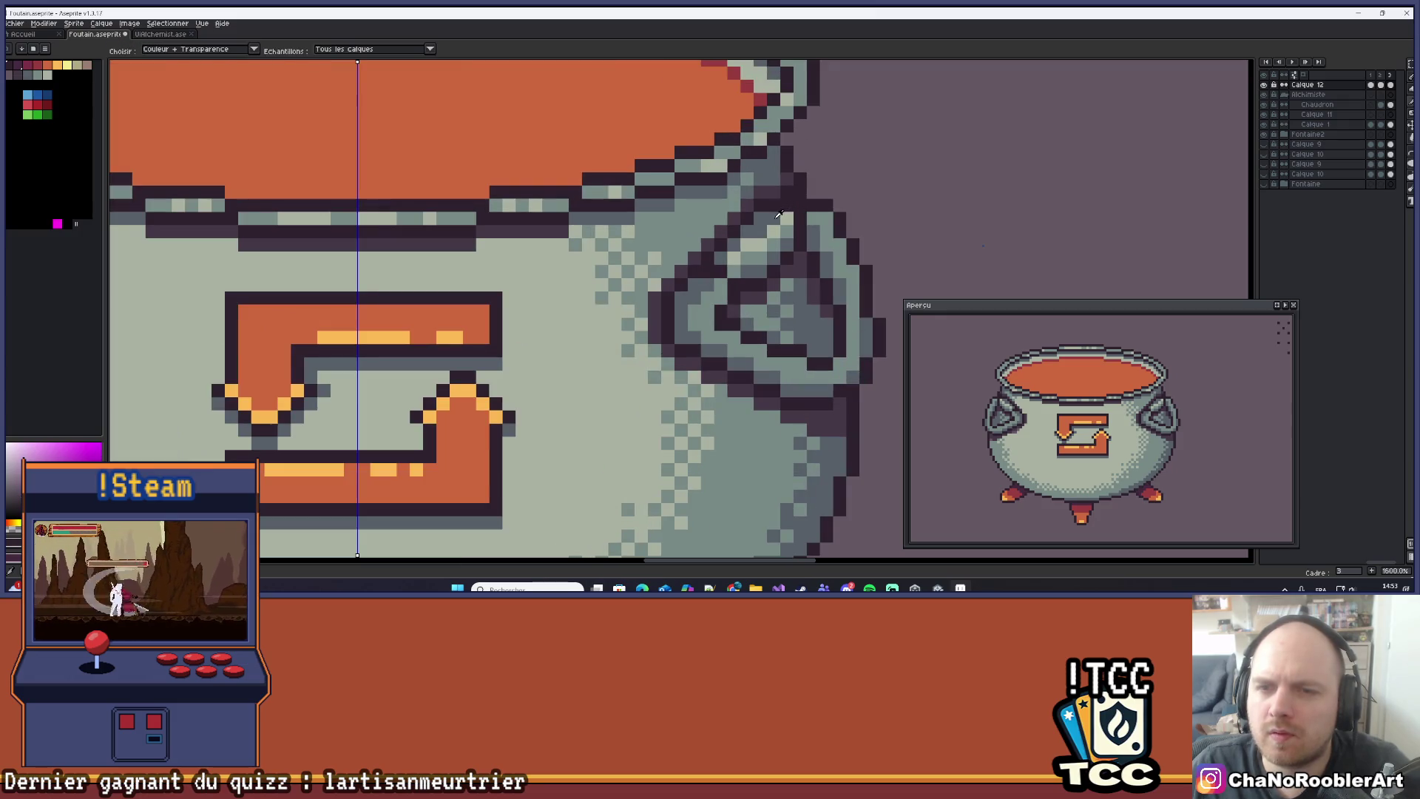
left_click(786, 203, "alt")
scroll(812, 200, "down", 4)
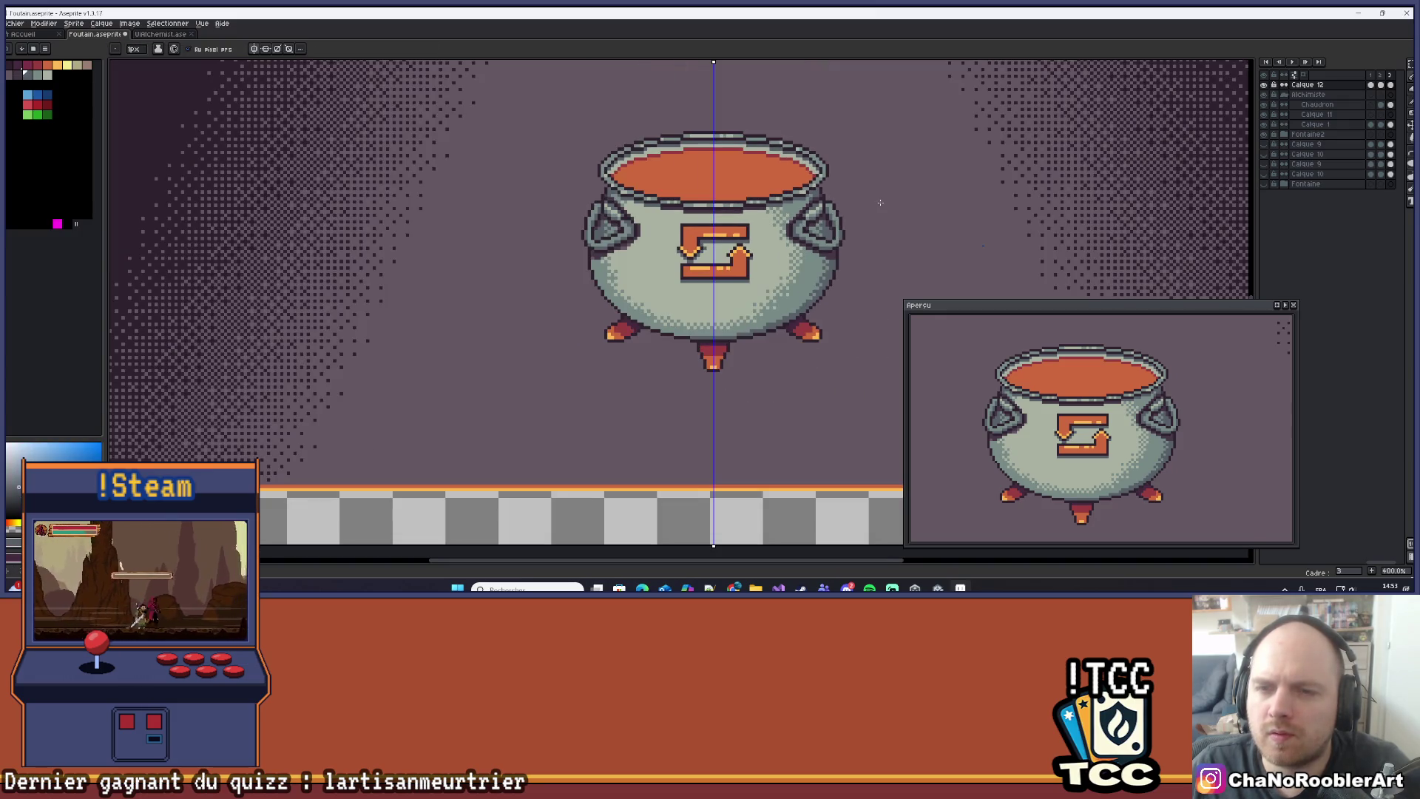
scroll(826, 230, "up", 5)
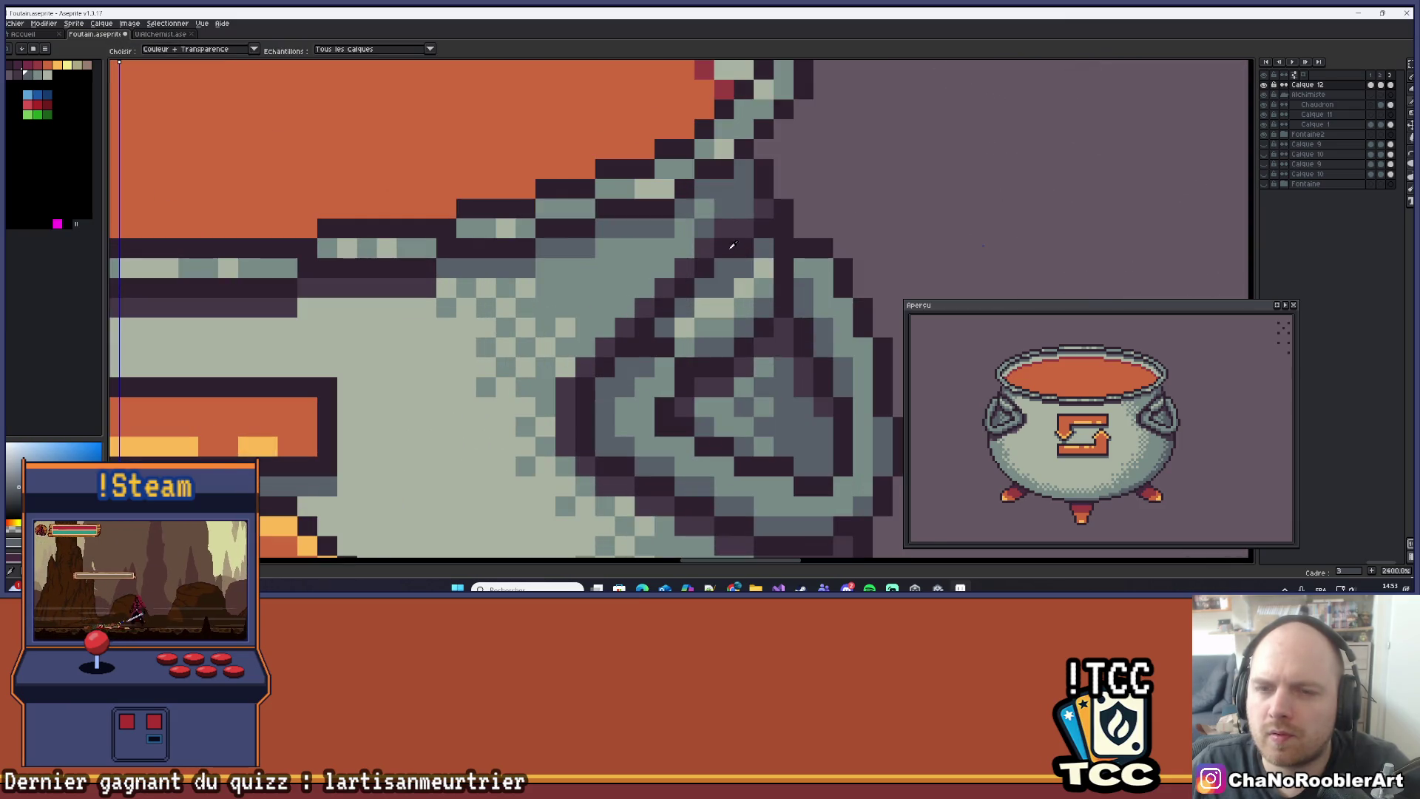
left_click(737, 232, "alt")
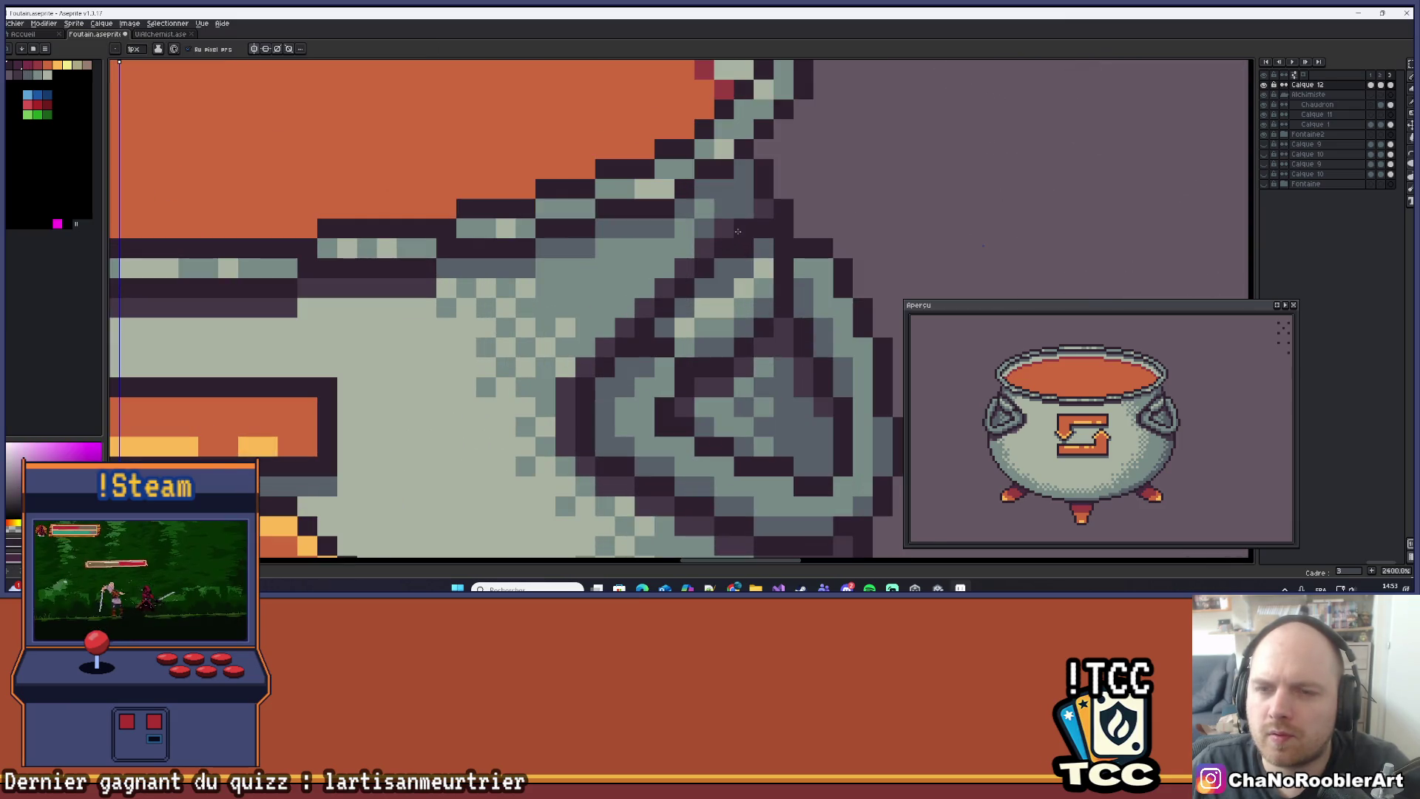
left_click(765, 231, "alt")
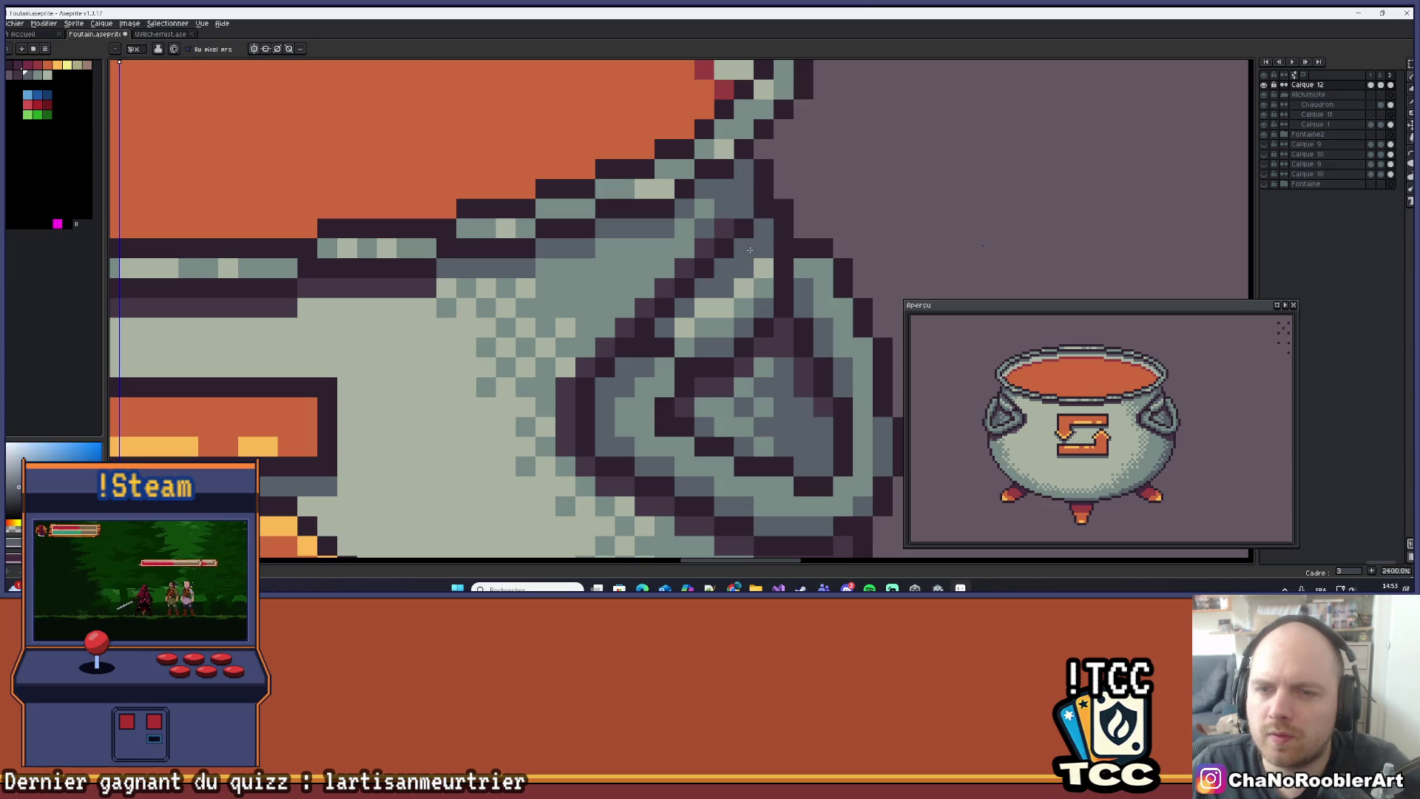
left_click(762, 265, "alt")
left_click(753, 270)
Zoom in and out and pan to recentre the cauldron for review.
scroll(729, 286, "down", 3)
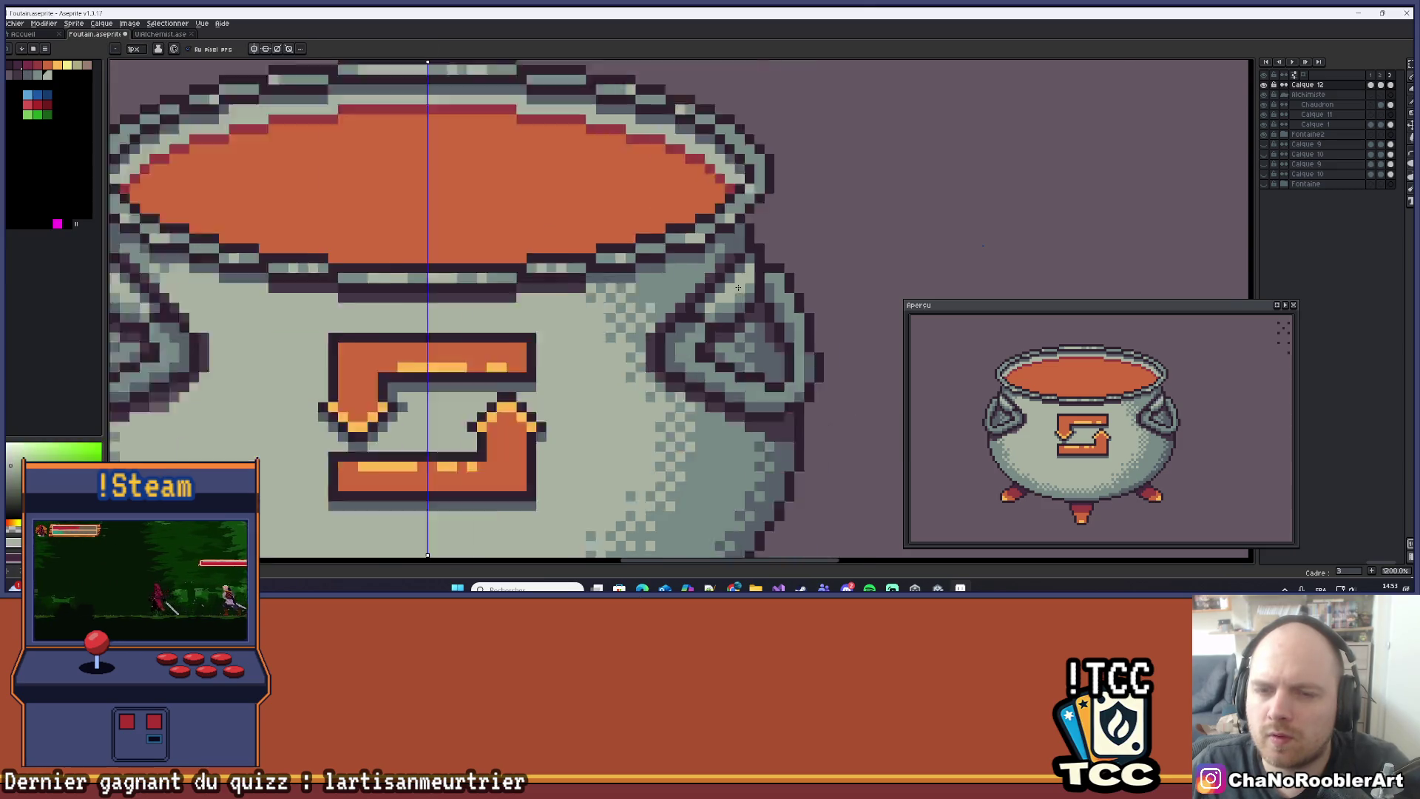
scroll(683, 314, "up", 4)
scroll(734, 274, "down", 8)
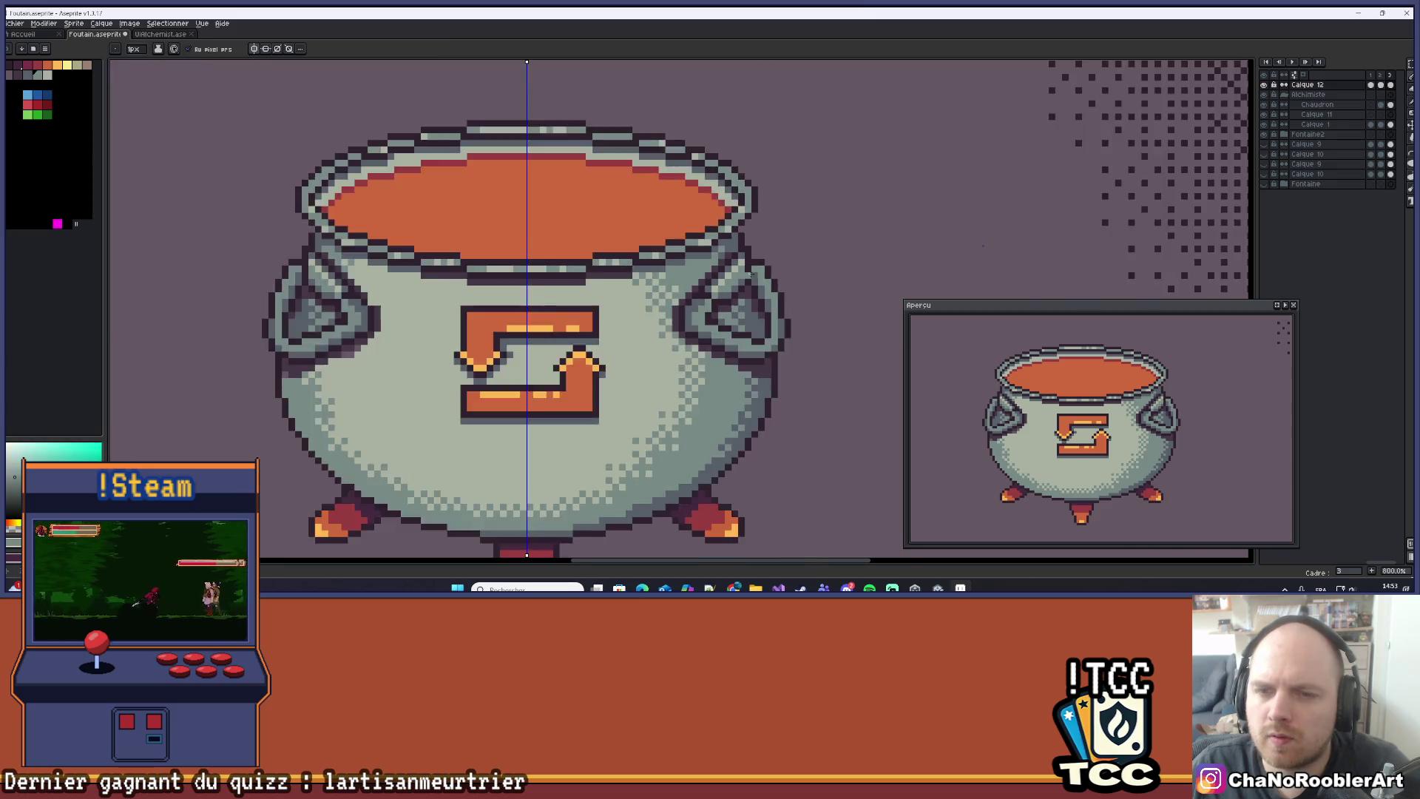
scroll(725, 272, "up", 3)
scroll(725, 273, "up", 6)
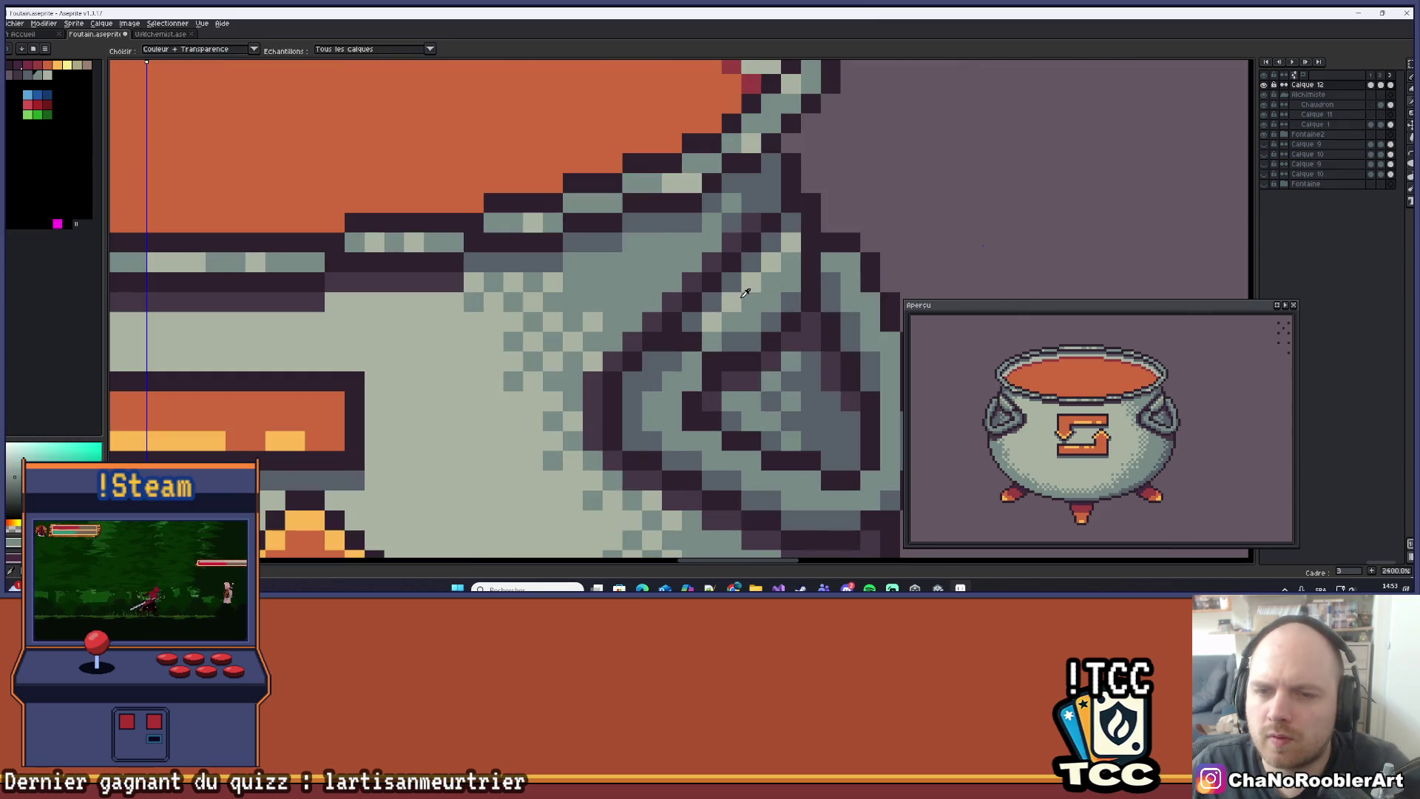
scroll(778, 269, "down", 6)
scroll(743, 294, "up", 4)
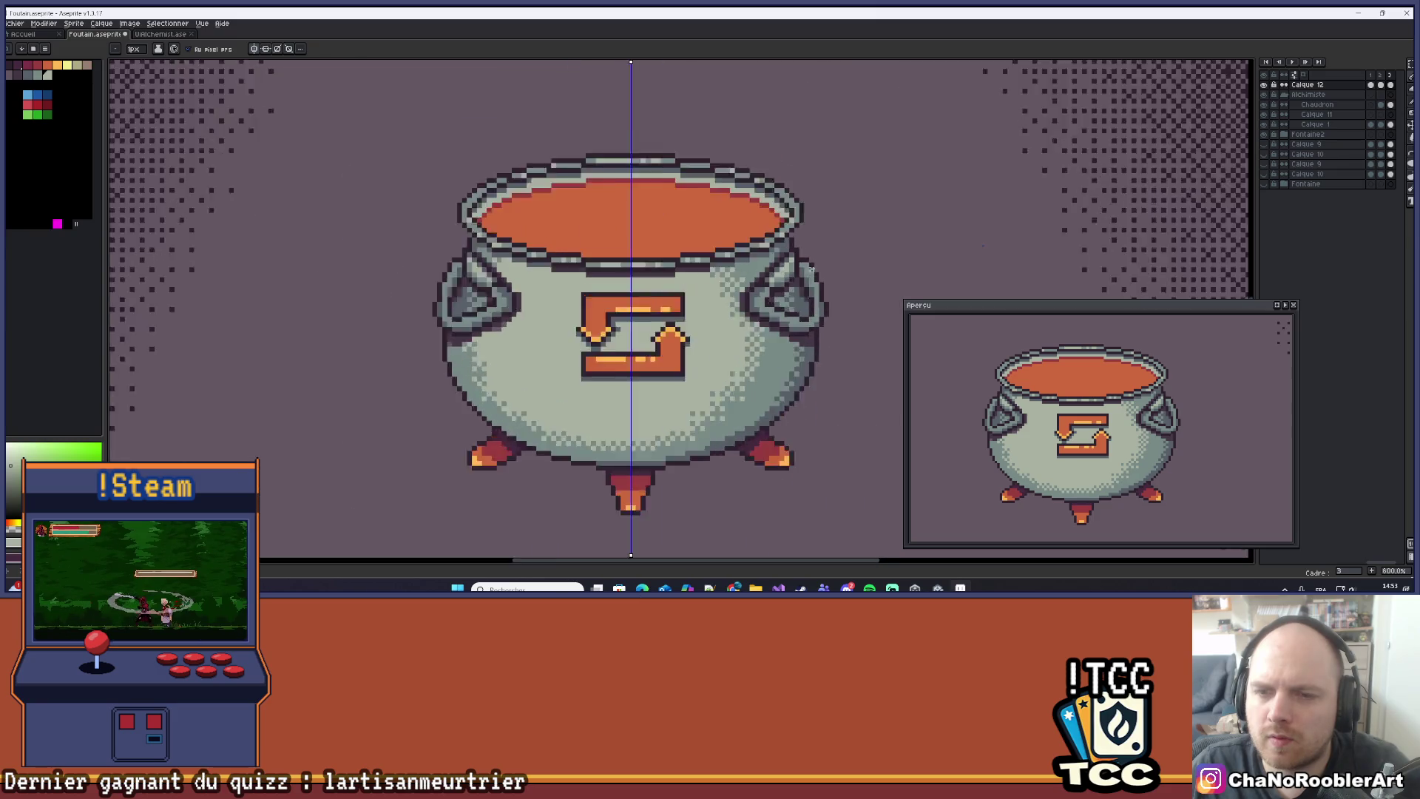
scroll(792, 253, "down", 5)
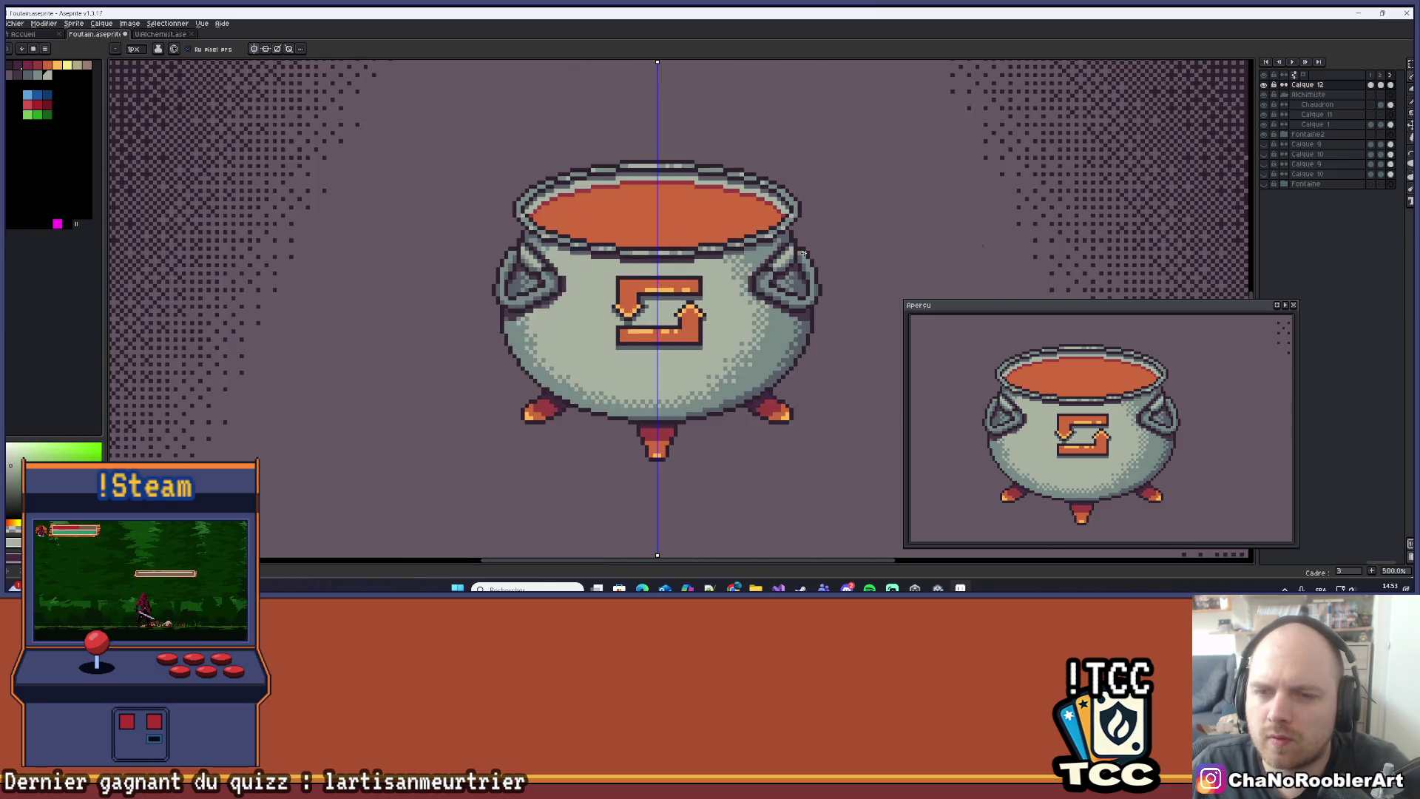
left_click_drag(844, 266, 829, 279)
scroll(747, 296, "up", 9)
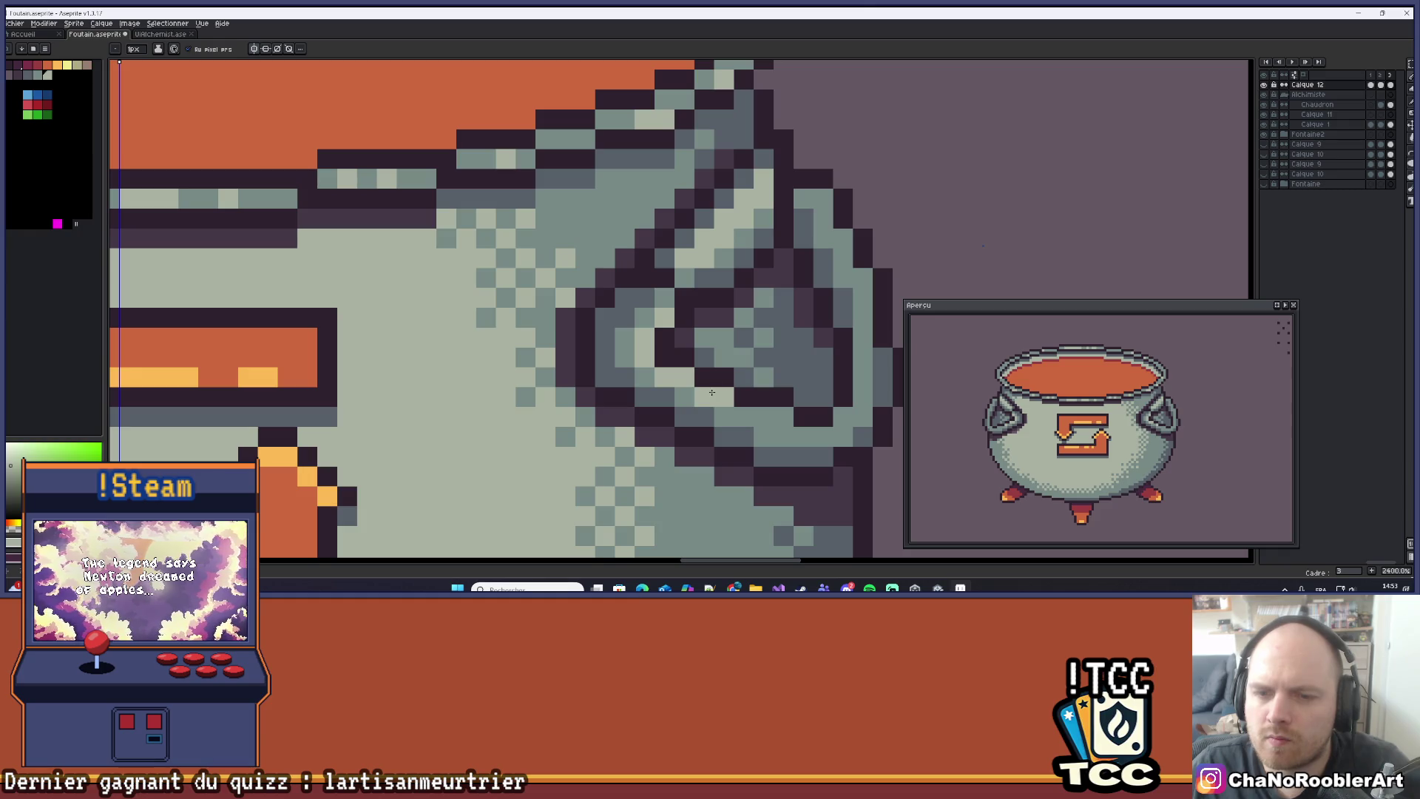
scroll(712, 392, "down", 8)
scroll(755, 384, "up", 11)
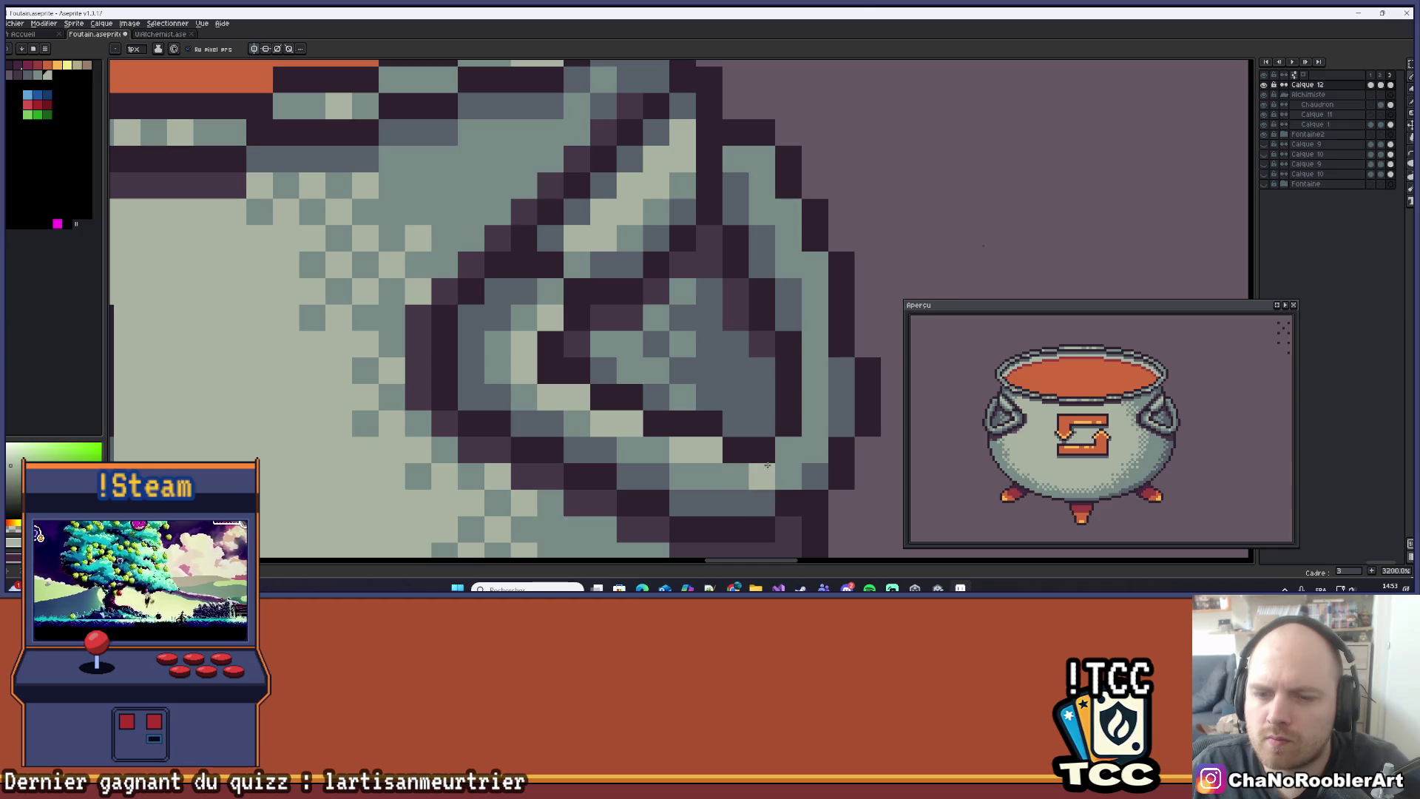
scroll(765, 467, "down", 6)
scroll(817, 514, "up", 6)
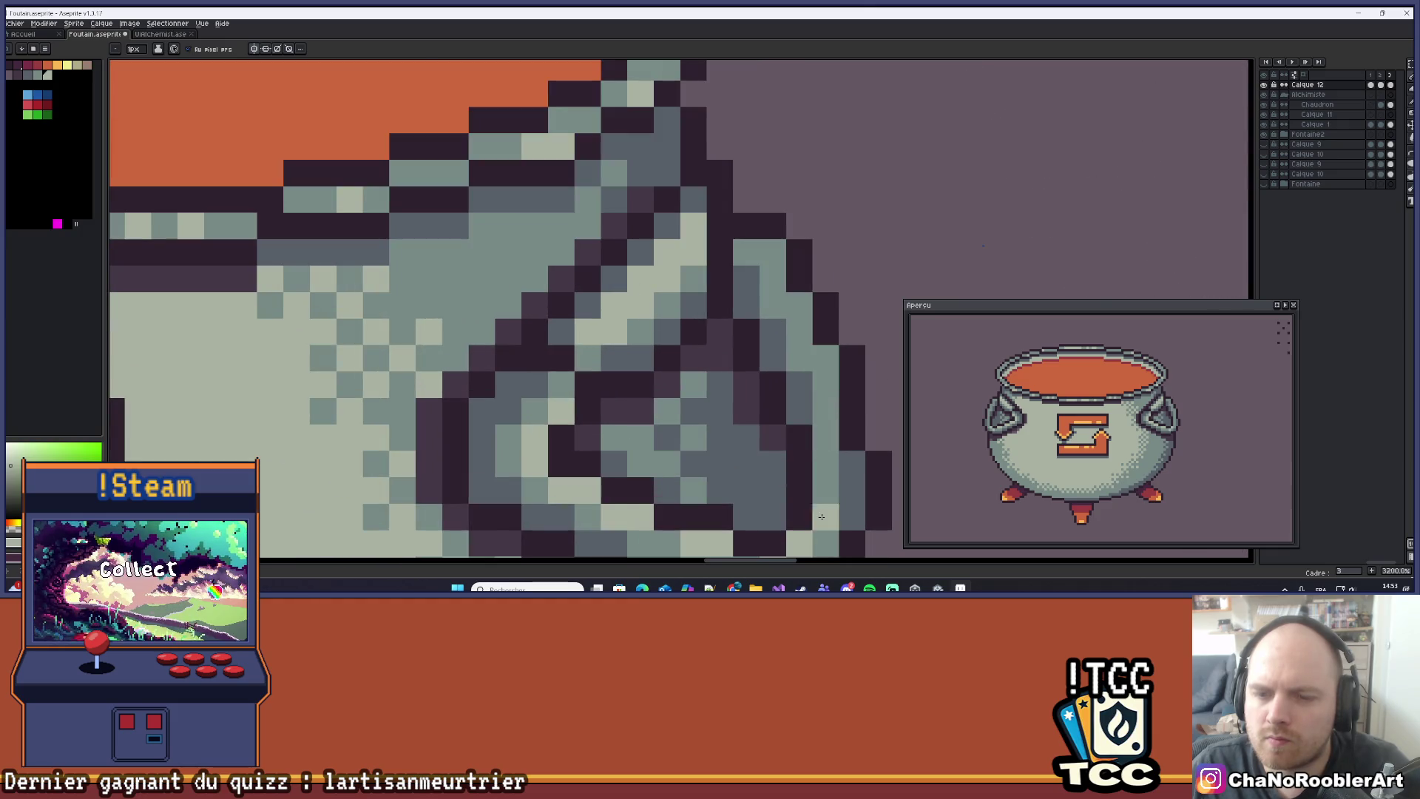
scroll(823, 520, "down", 10)
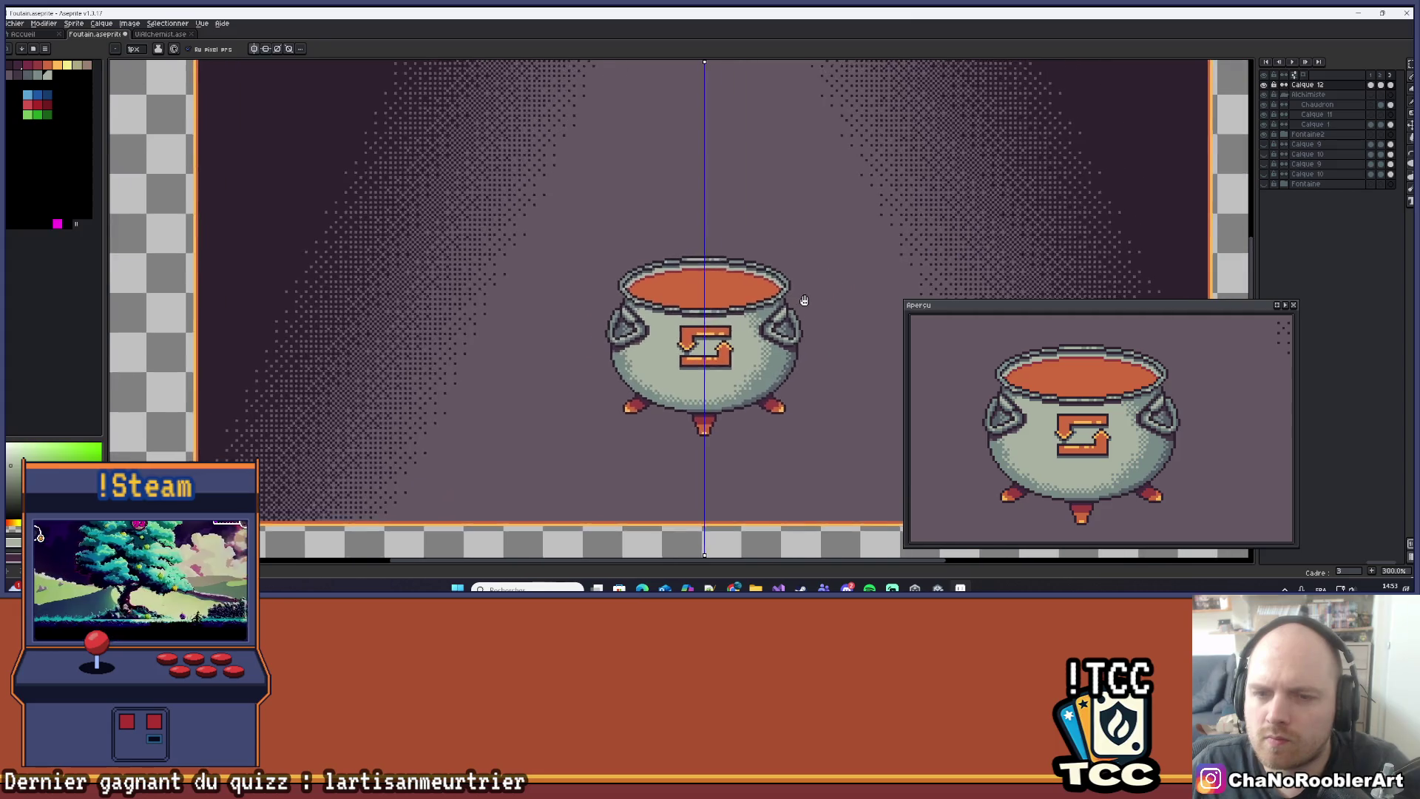
scroll(774, 318, "down", 1)
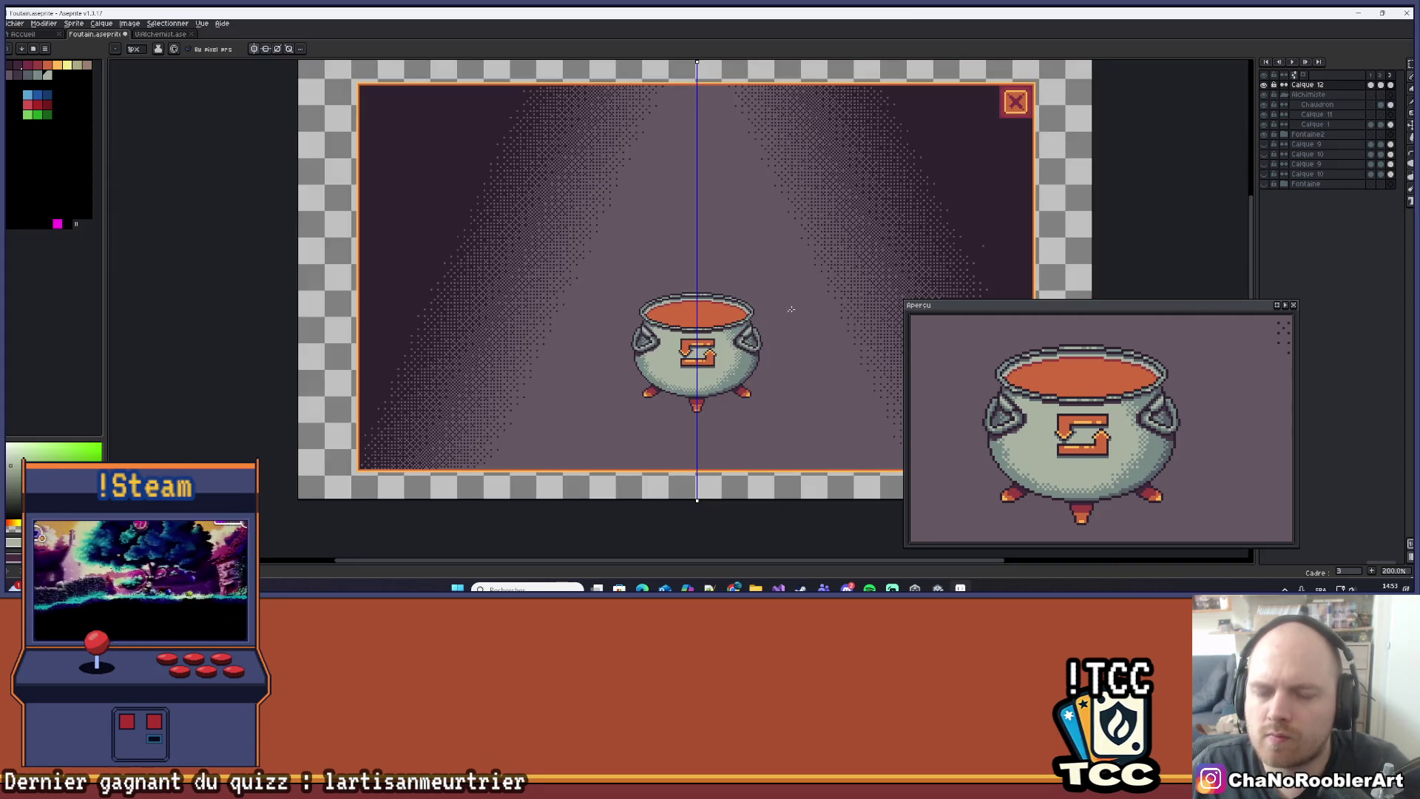
Dismiss the pop-up menu and undo the last pencil stroke on the handle.
right_click(786, 312)
key("Escape")
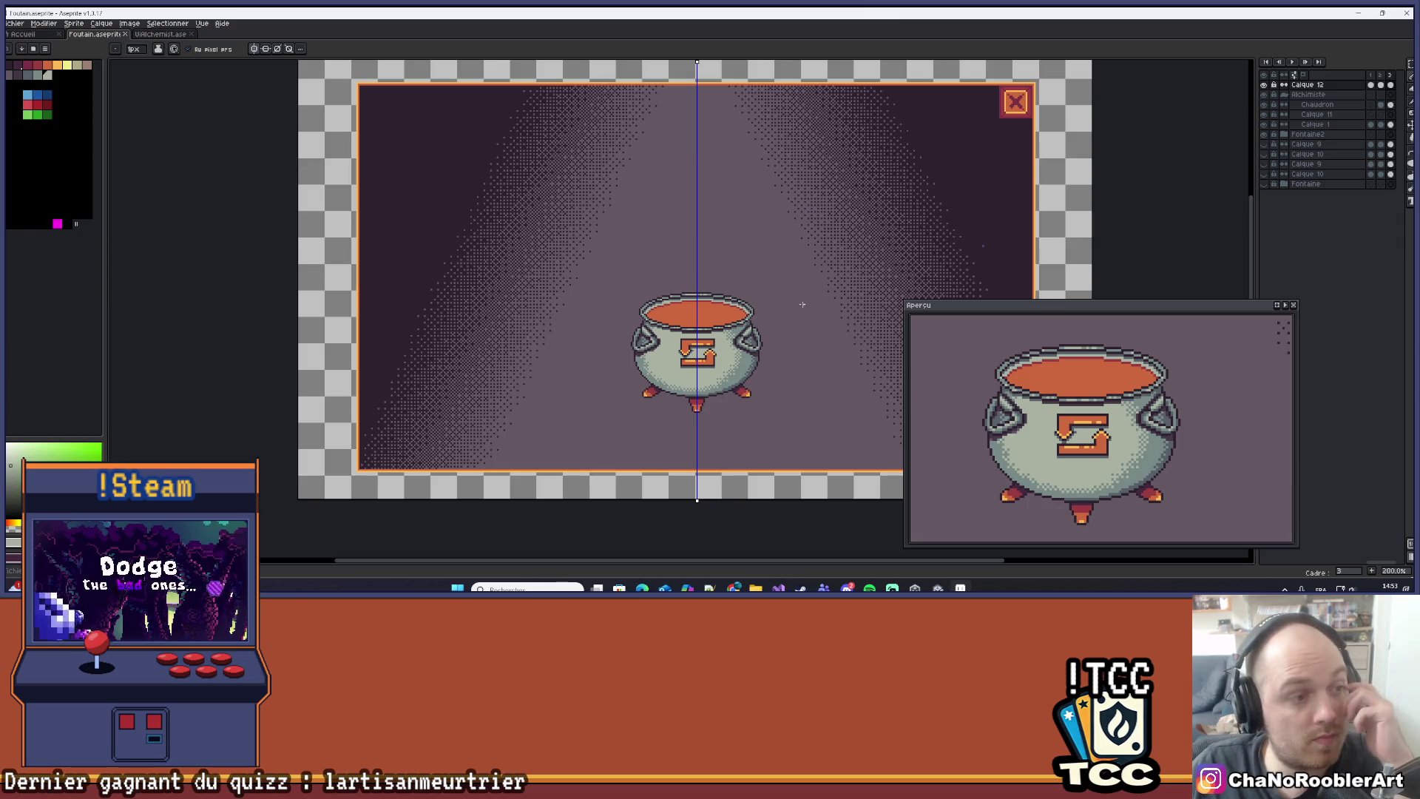
scroll(802, 304, "up", 1)
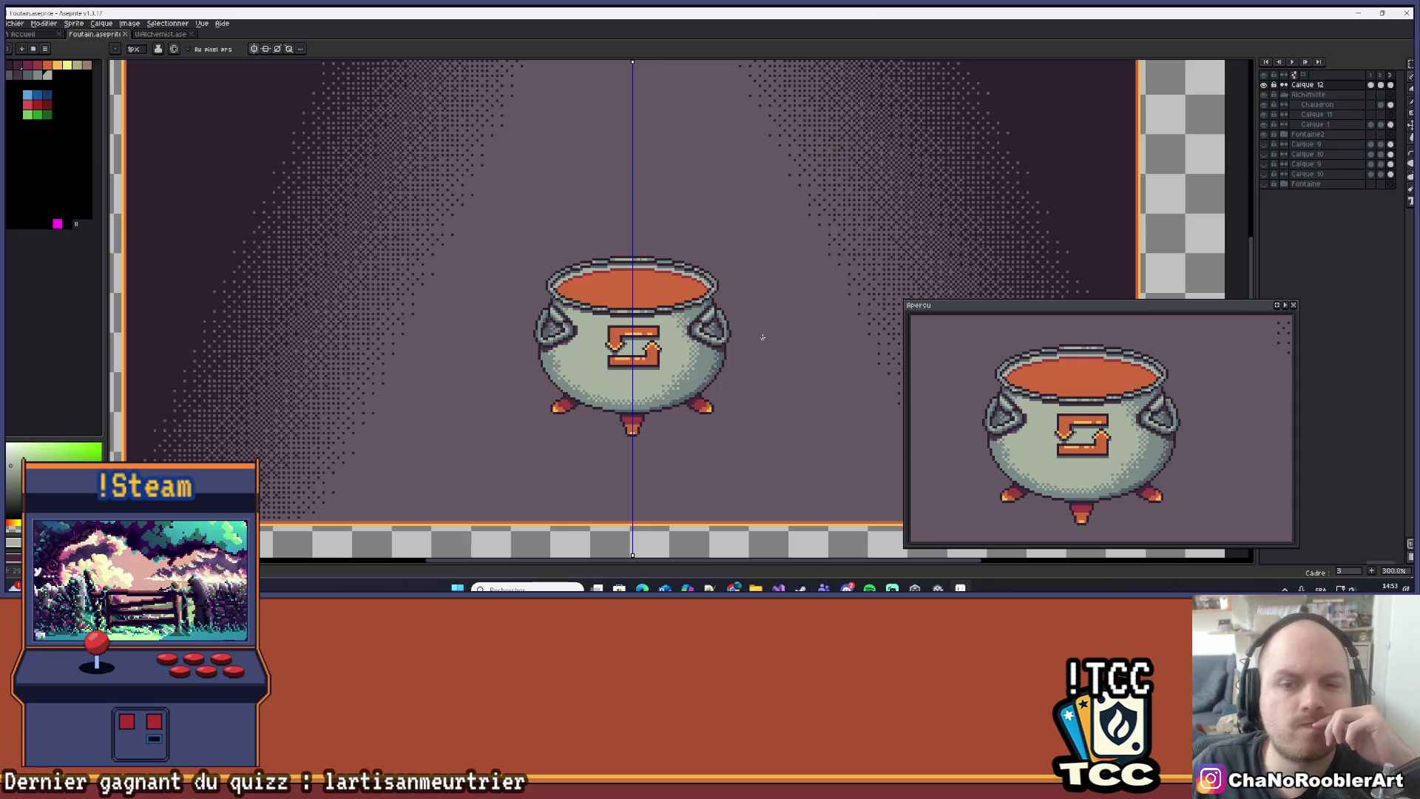
scroll(762, 337, "up", 7)
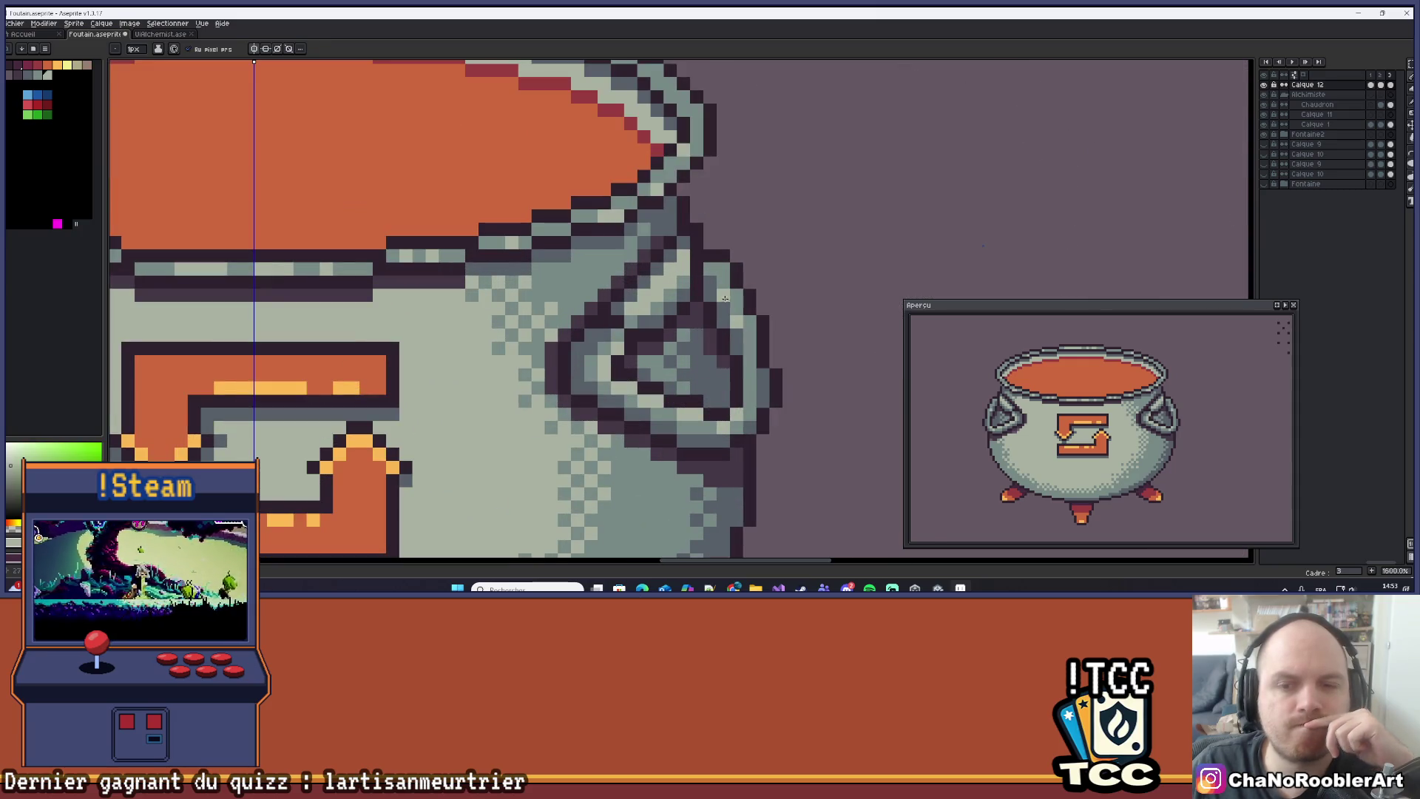
scroll(774, 279, "down", 3)
key("ctrl+z")
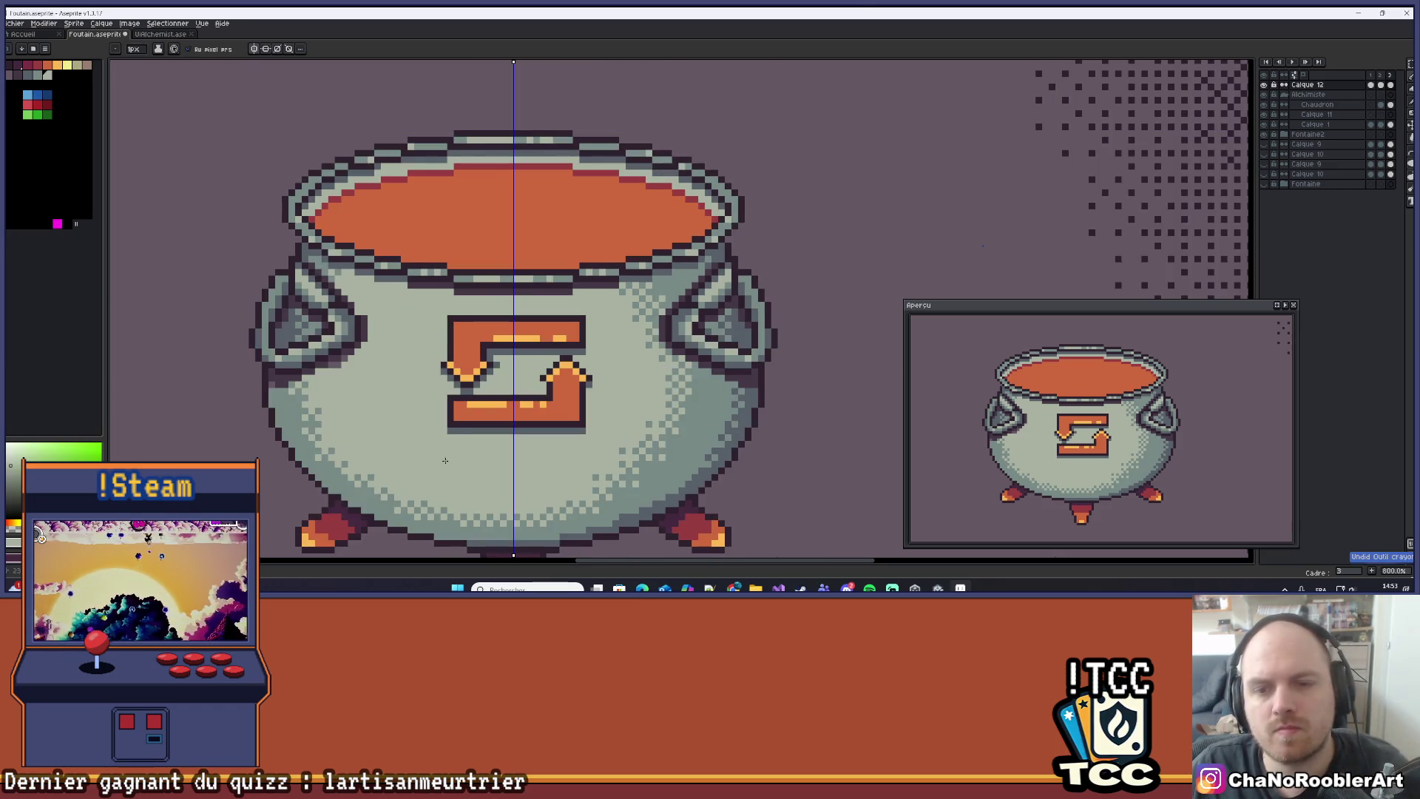
scroll(682, 279, "up", 3)
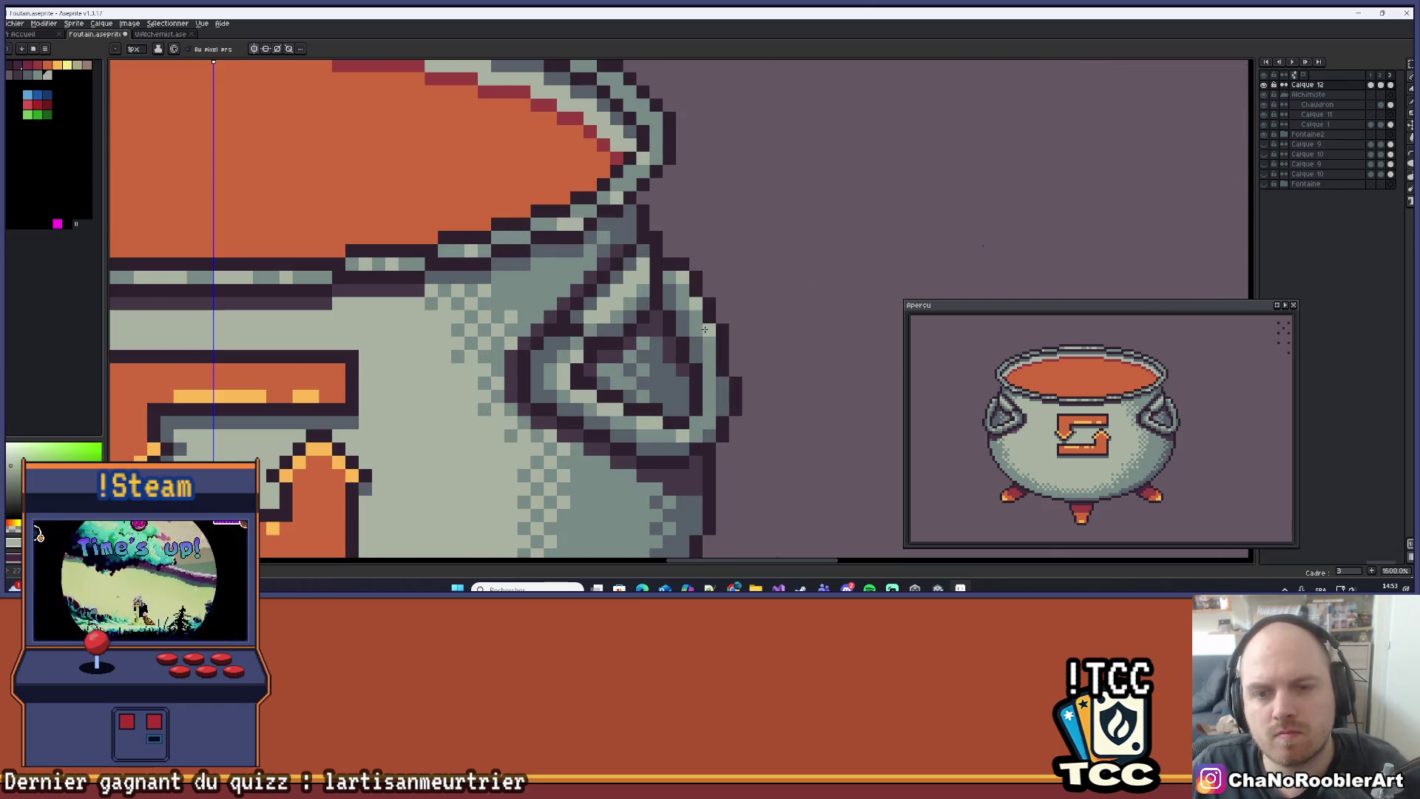
scroll(723, 381, "down", 3)
scroll(731, 366, "up", 5)
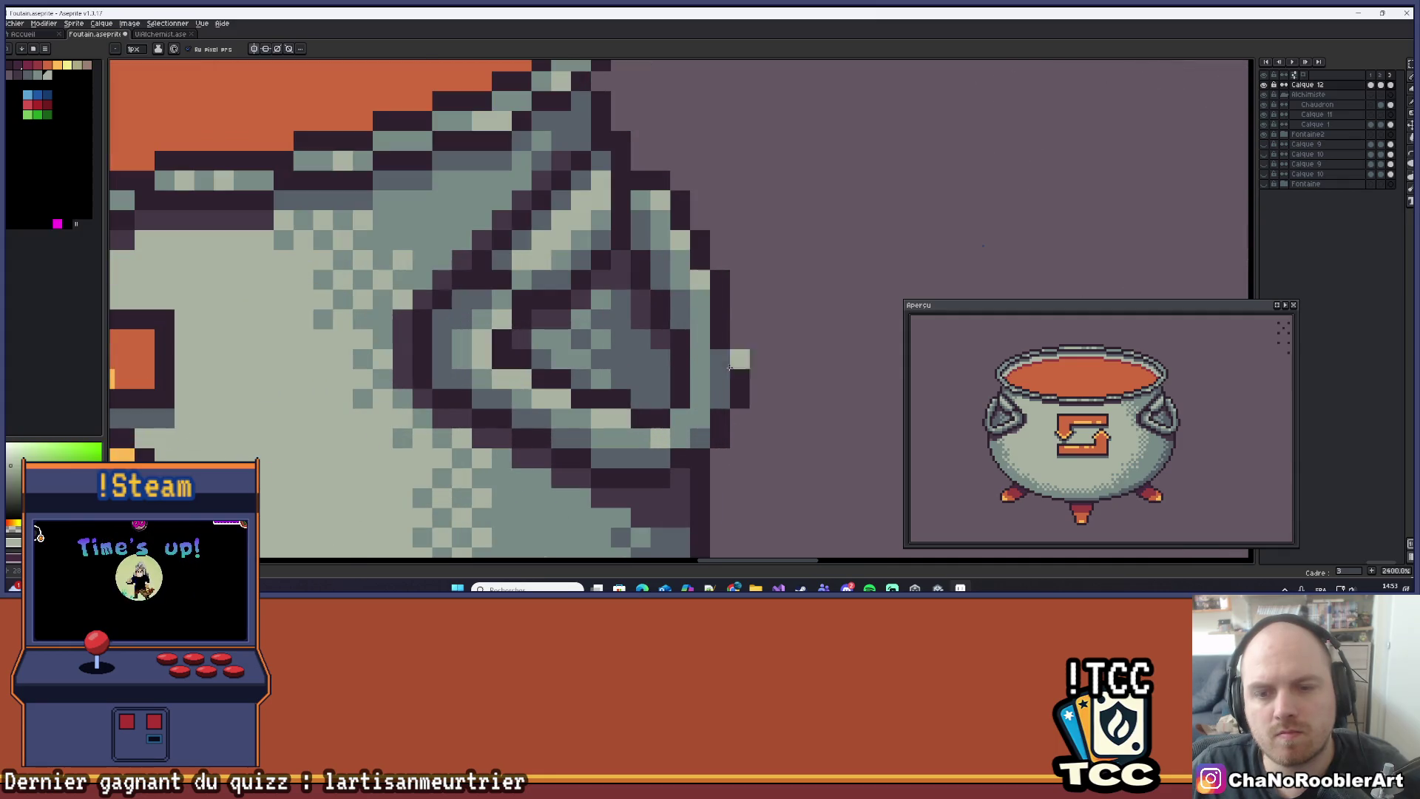
scroll(770, 363, "down", 5)
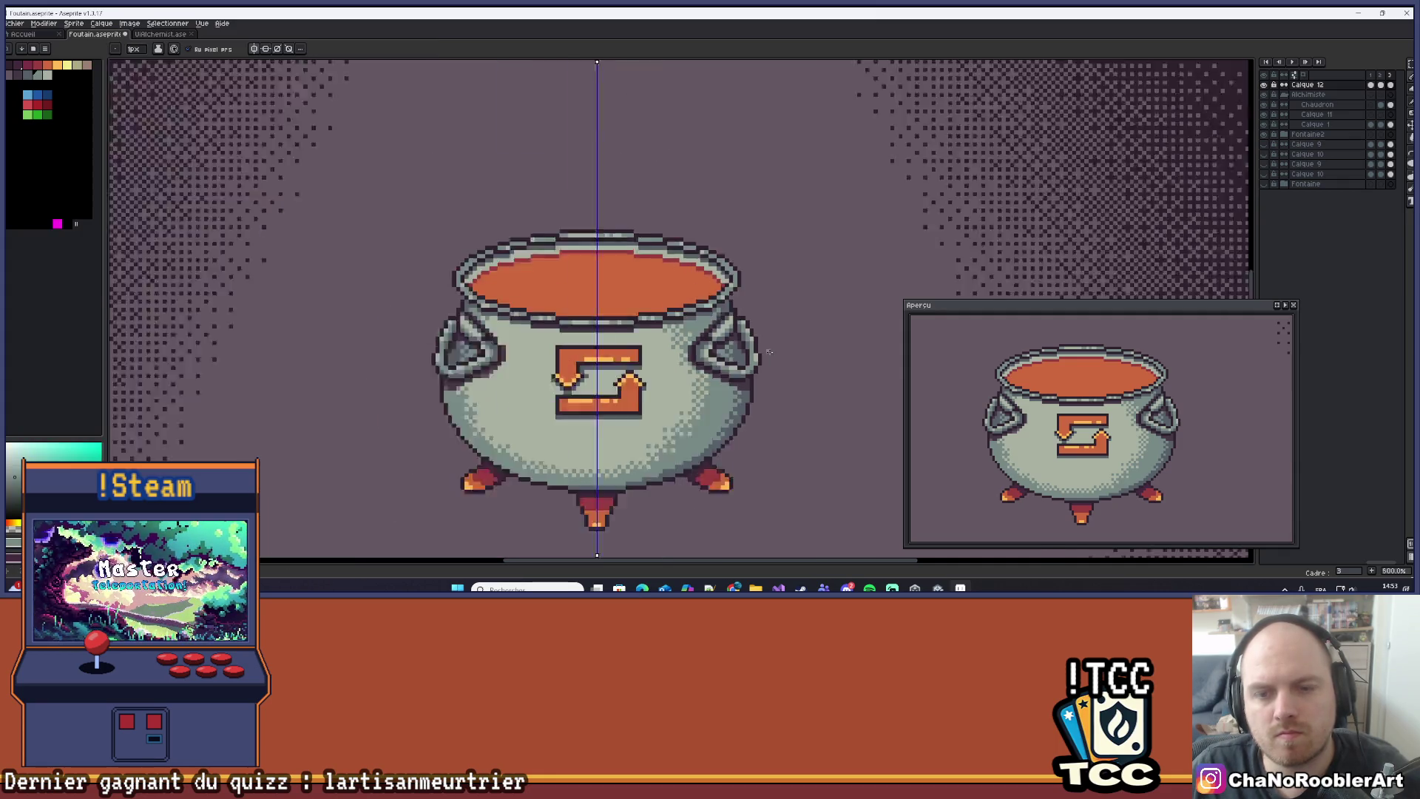
scroll(775, 357, "down", 1)
scroll(769, 358, "up", 9)
Choose the light blue-grey colour for painting.
key("alt")
scroll(747, 358, "down", 5)
scroll(754, 357, "up", 5)
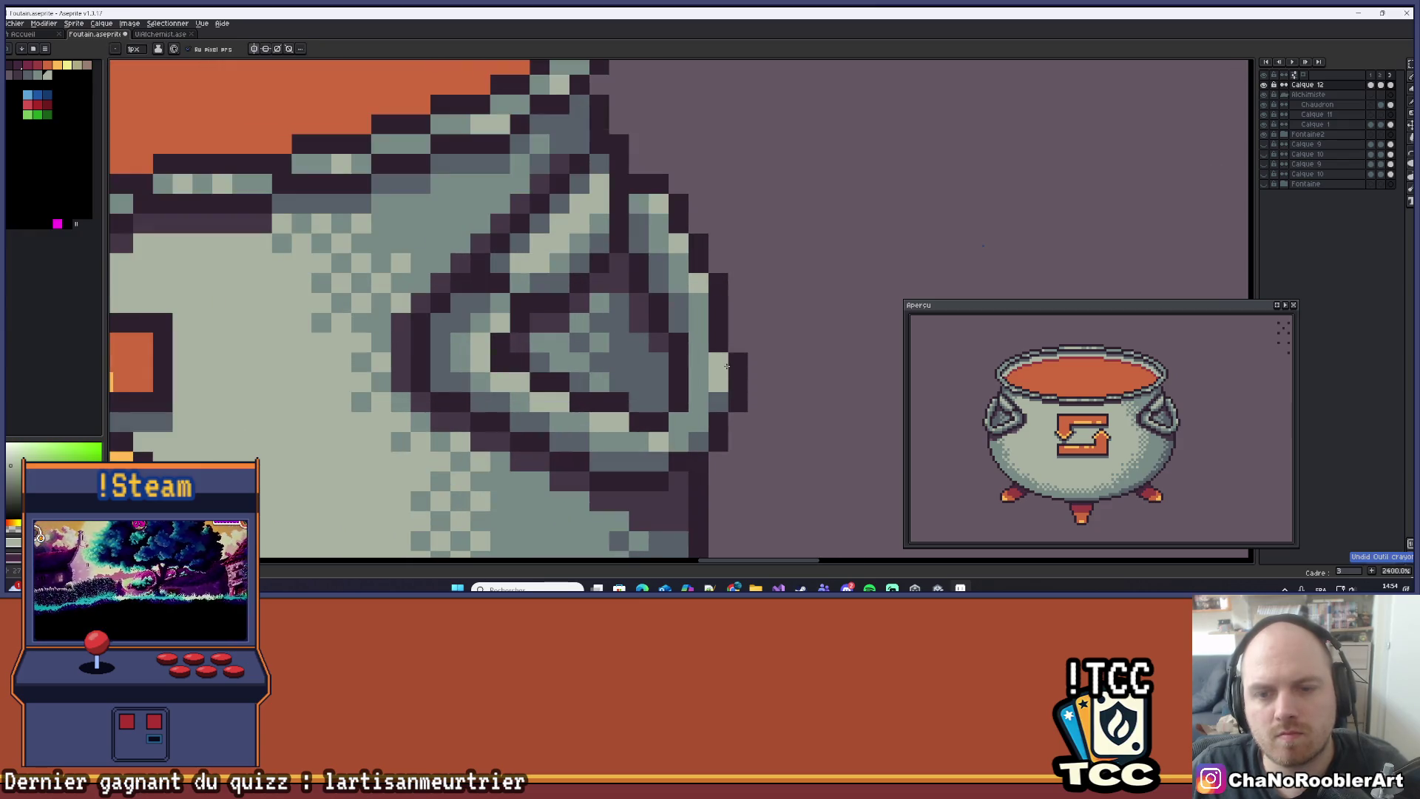
left_click(726, 375, "alt")
key("alt")
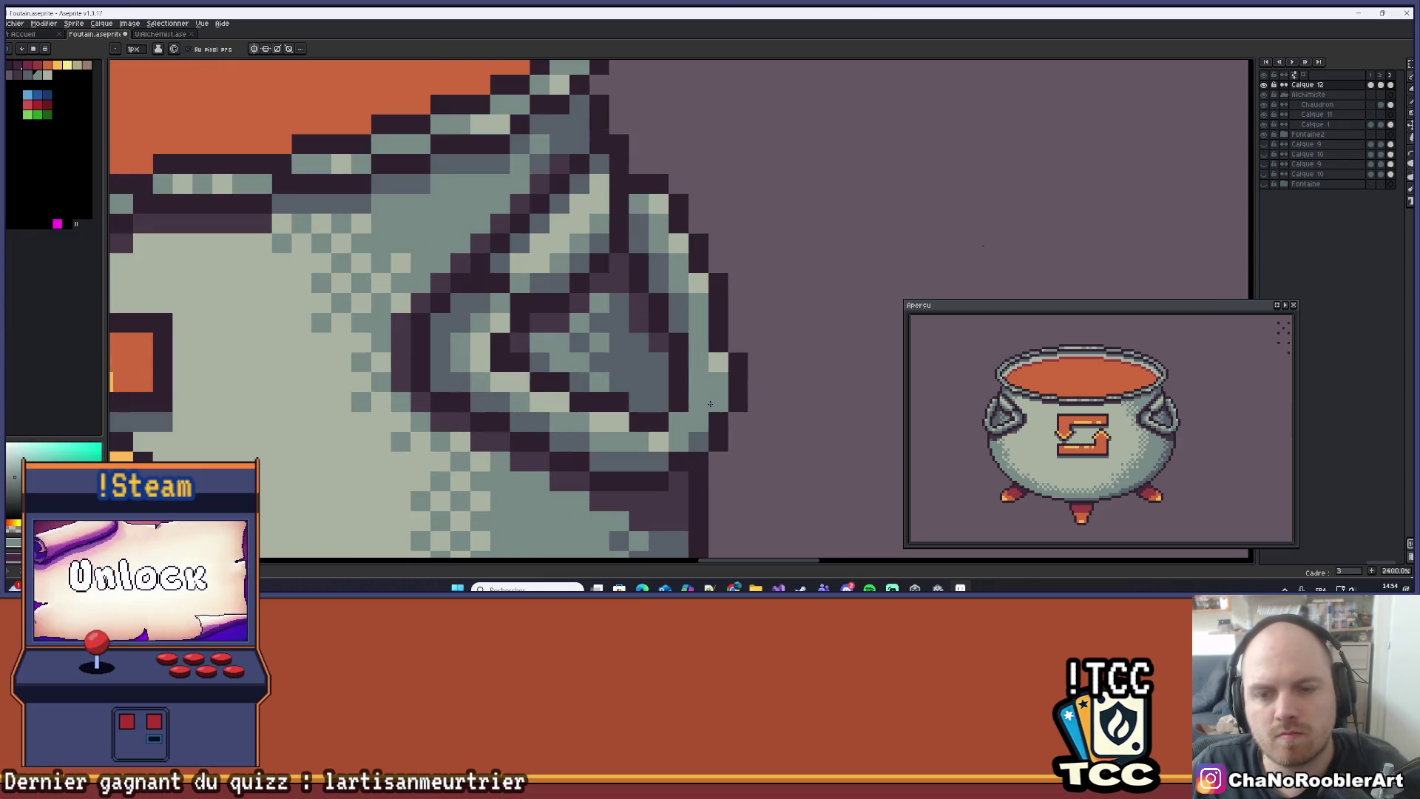
scroll(710, 392, "down", 5)
scroll(697, 412, "up", 5)
scroll(697, 411, "down", 5)
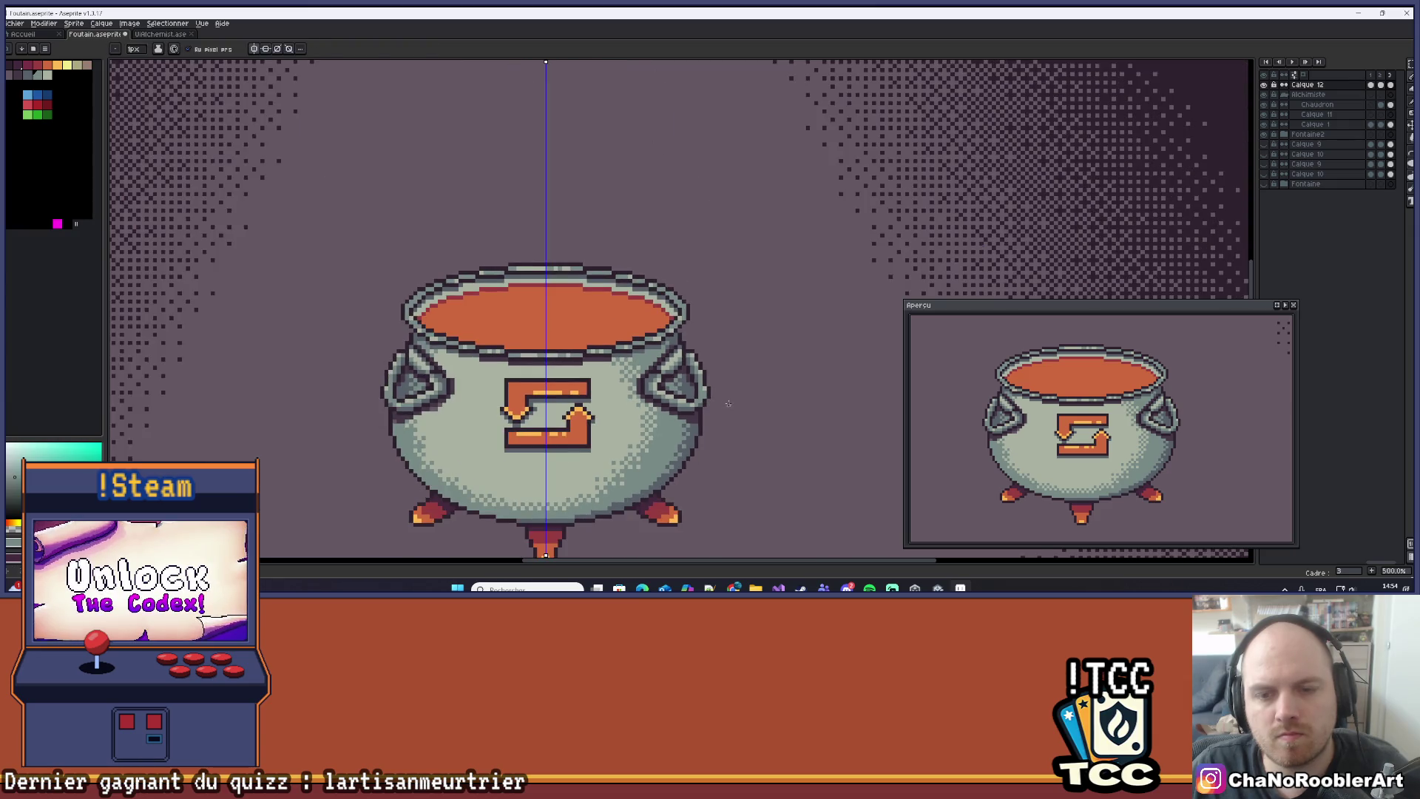
scroll(767, 406, "up", 4)
Swap colours, return to the Pencil, and reposition the scene in view.
key("x")
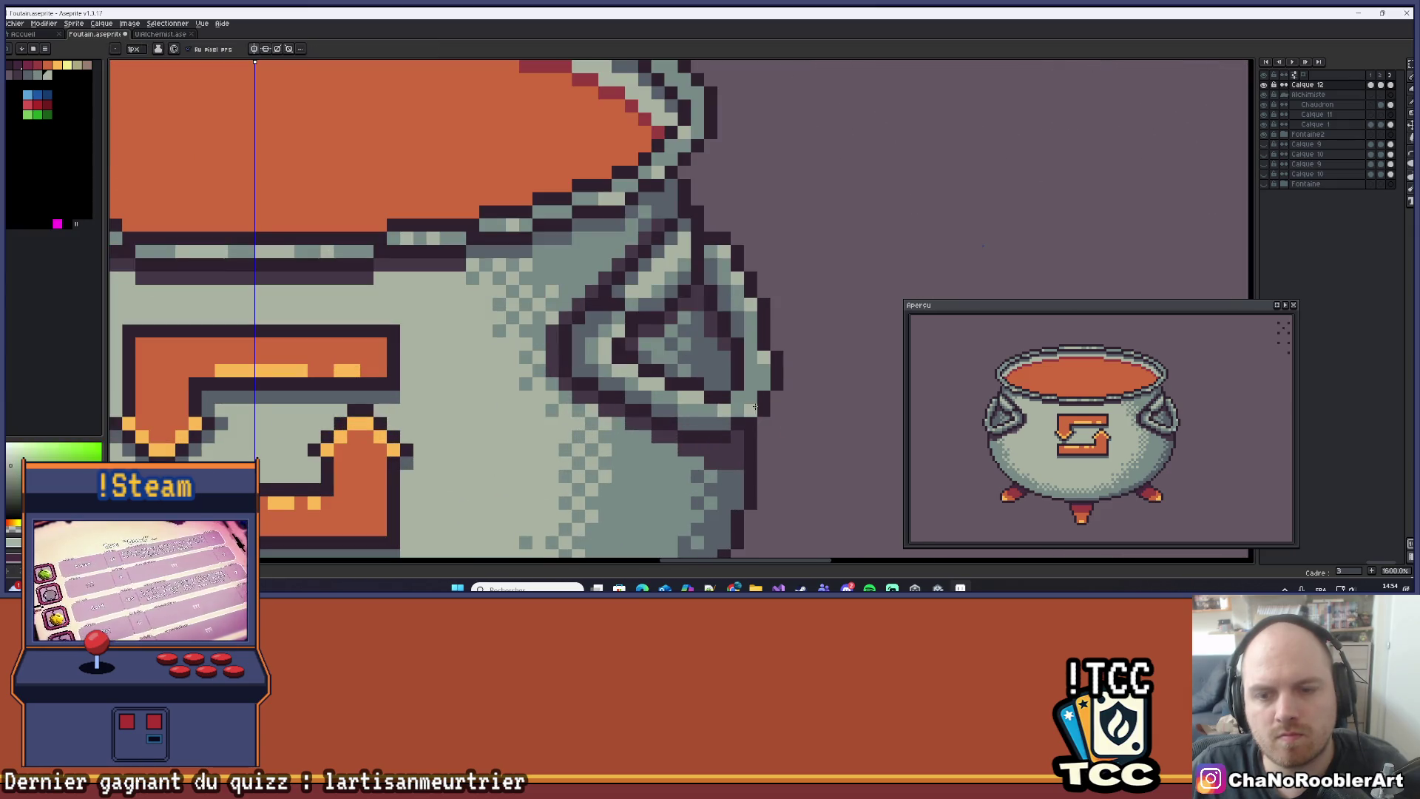
scroll(763, 385, "down", 4)
scroll(767, 392, "up", 3)
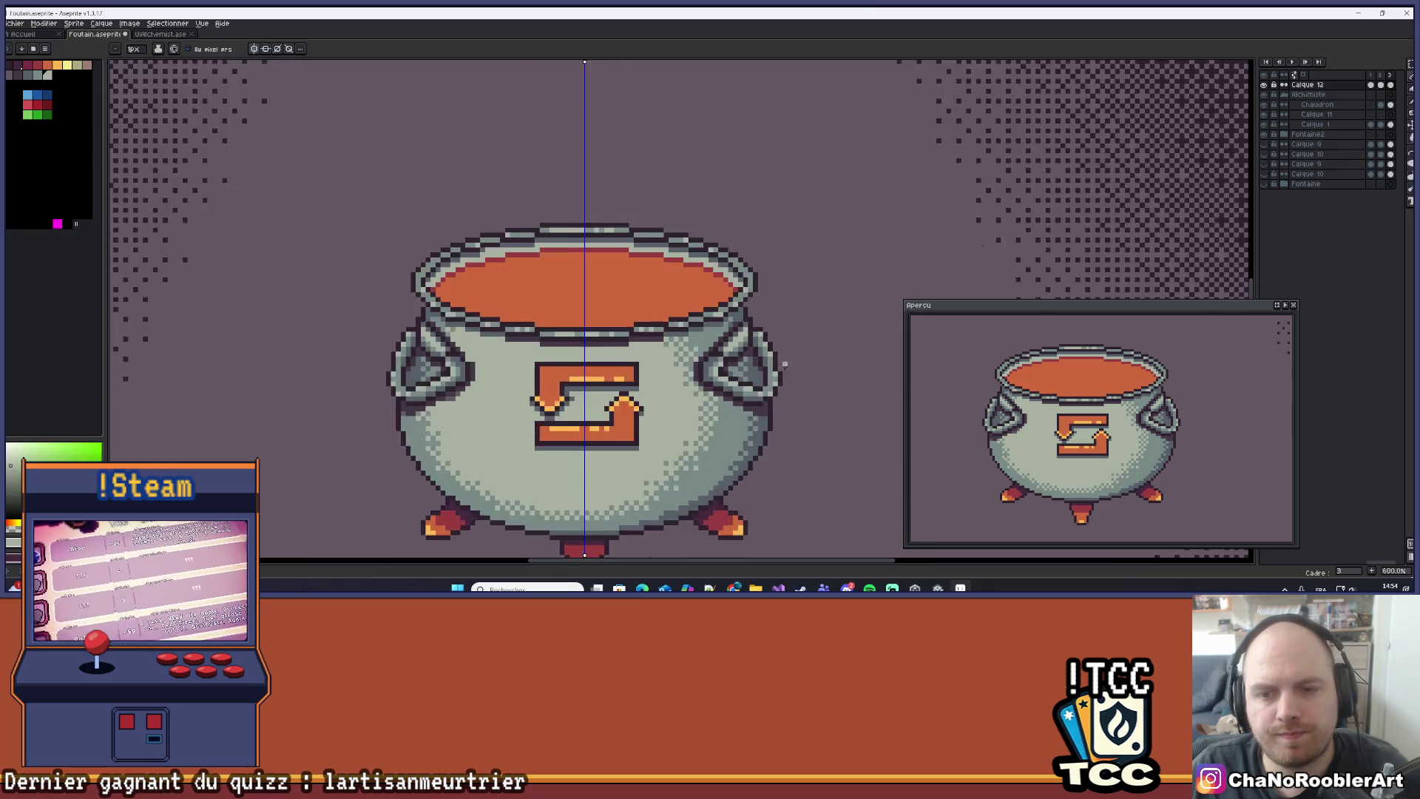
scroll(773, 385, "down", 6)
key("v")
key("b")
scroll(750, 358, "down", 1)
scroll(755, 412, "up", 1)
scroll(749, 422, "down", 1)
left_click_drag(746, 425, 763, 375)
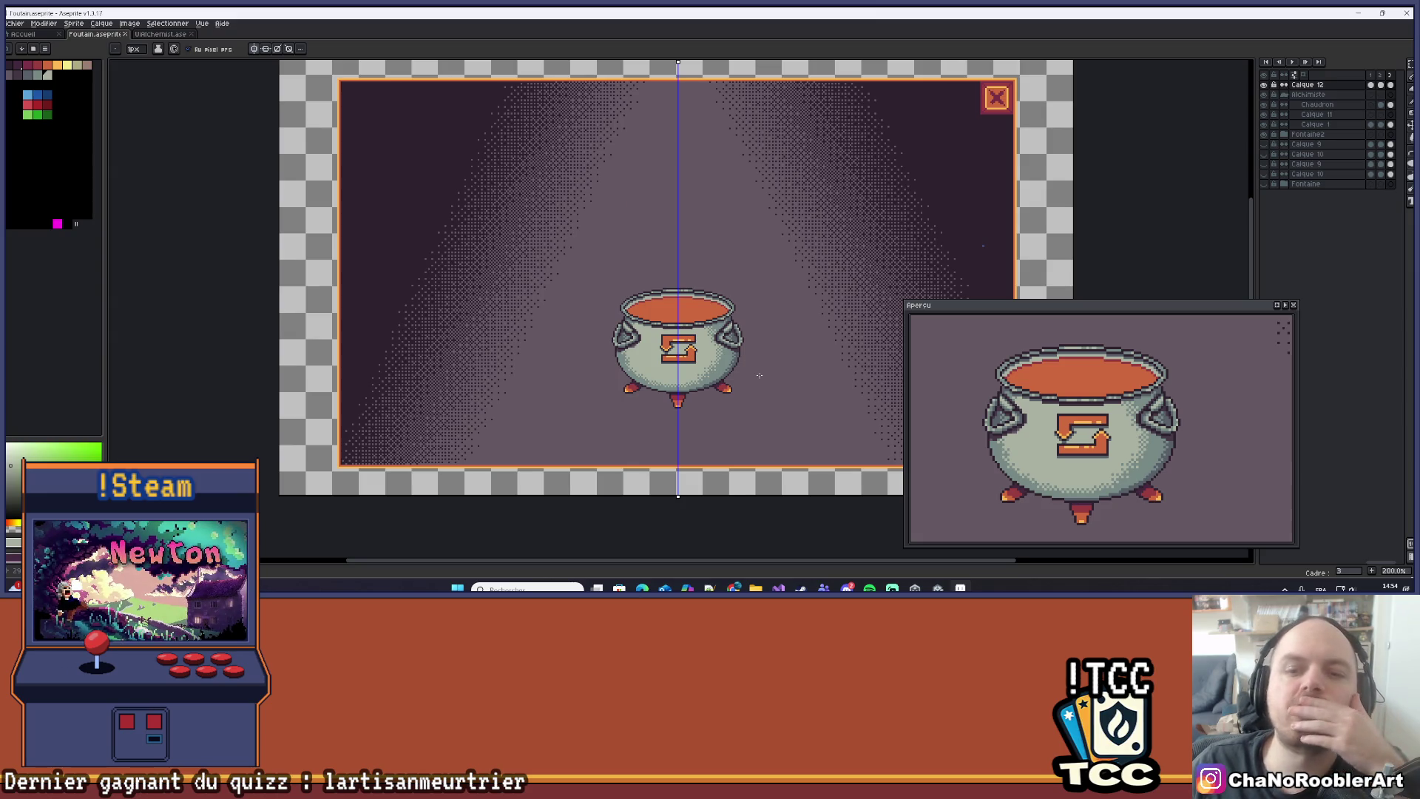
scroll(759, 376, "up", 8)
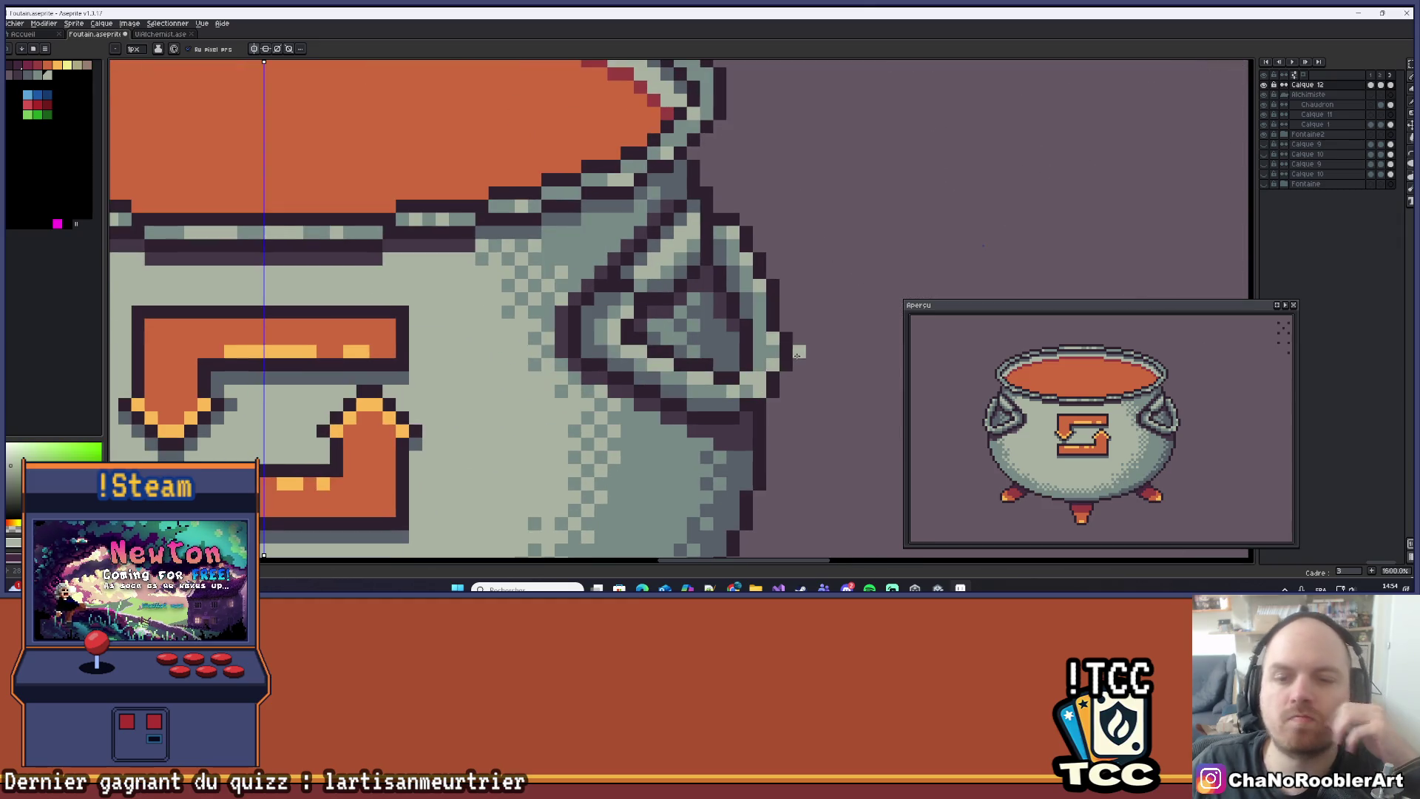
Undo the last stroke, sample the handle colour, and test-erase pixels beside the right handle.
key("ctrl+z")
key("alt")
left_click(750, 385, "alt")
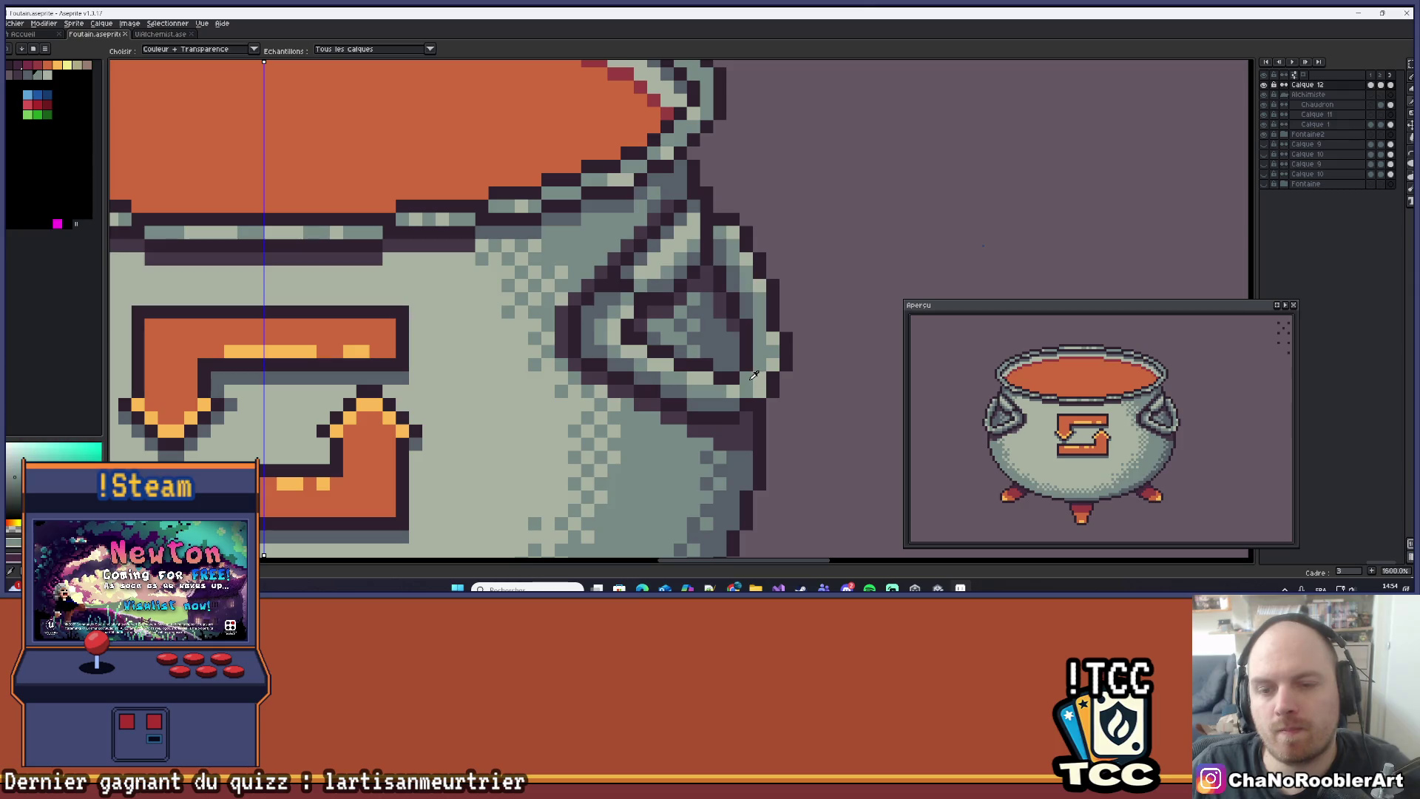
scroll(793, 344, "down", 5)
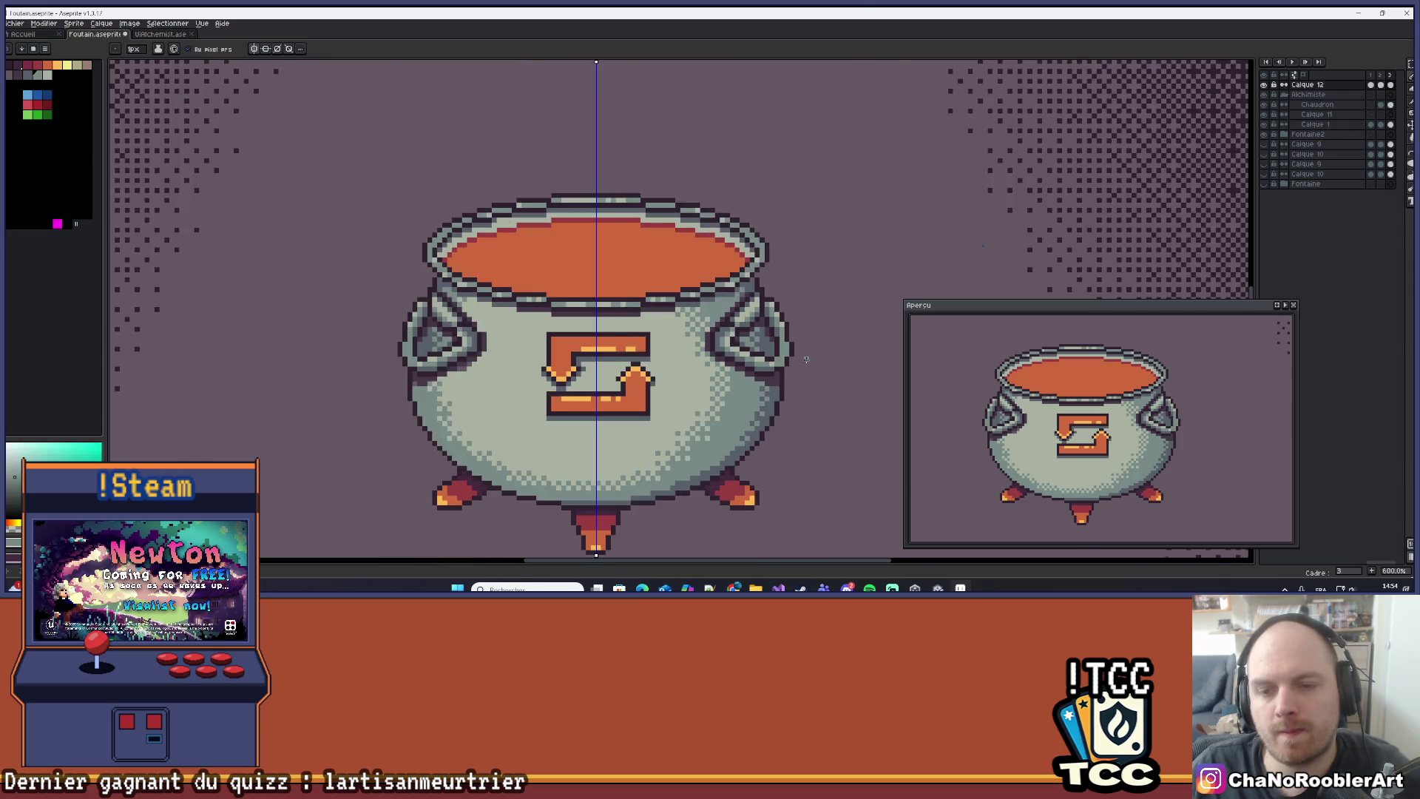
scroll(812, 364, "up", 5)
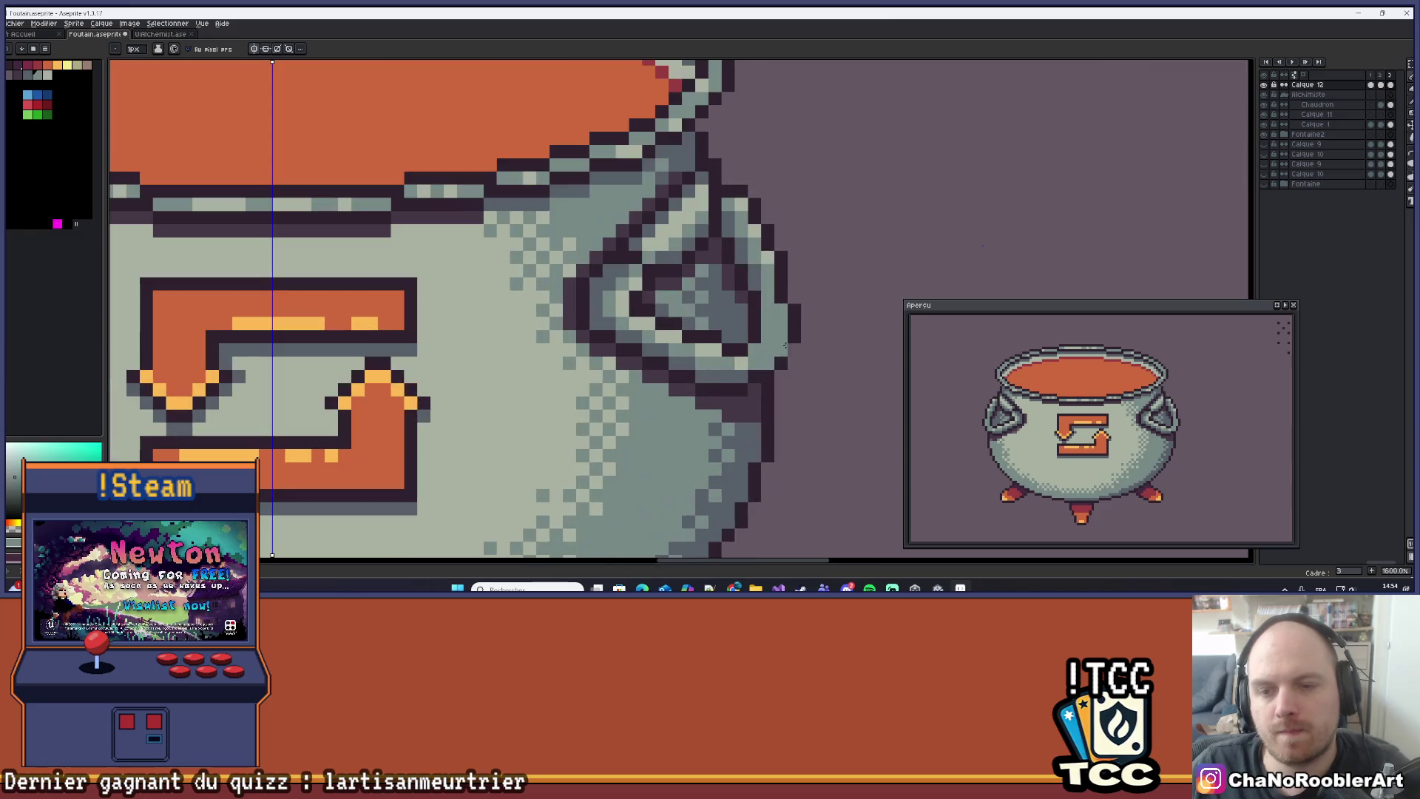
key("e")
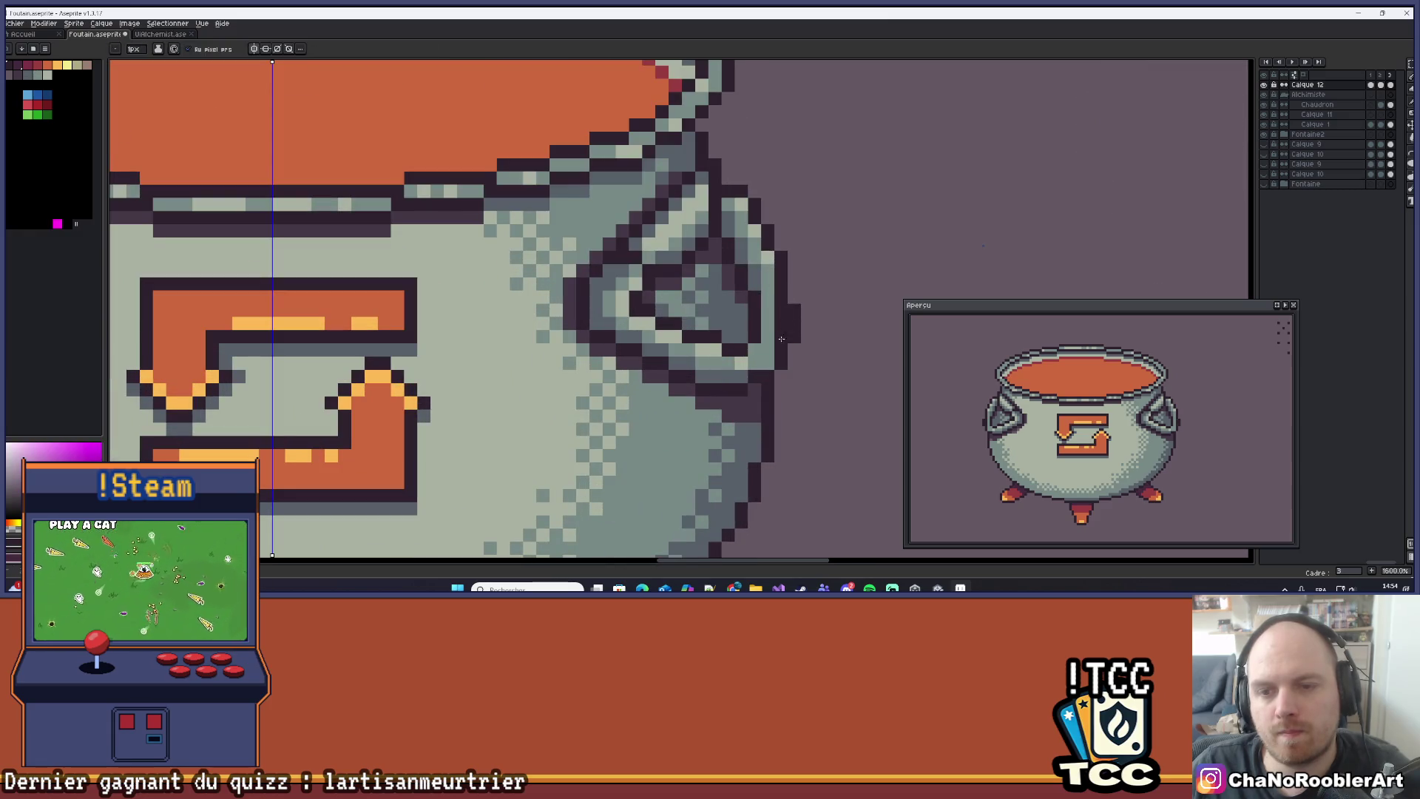
left_click(788, 315)
key("ctrl+z")
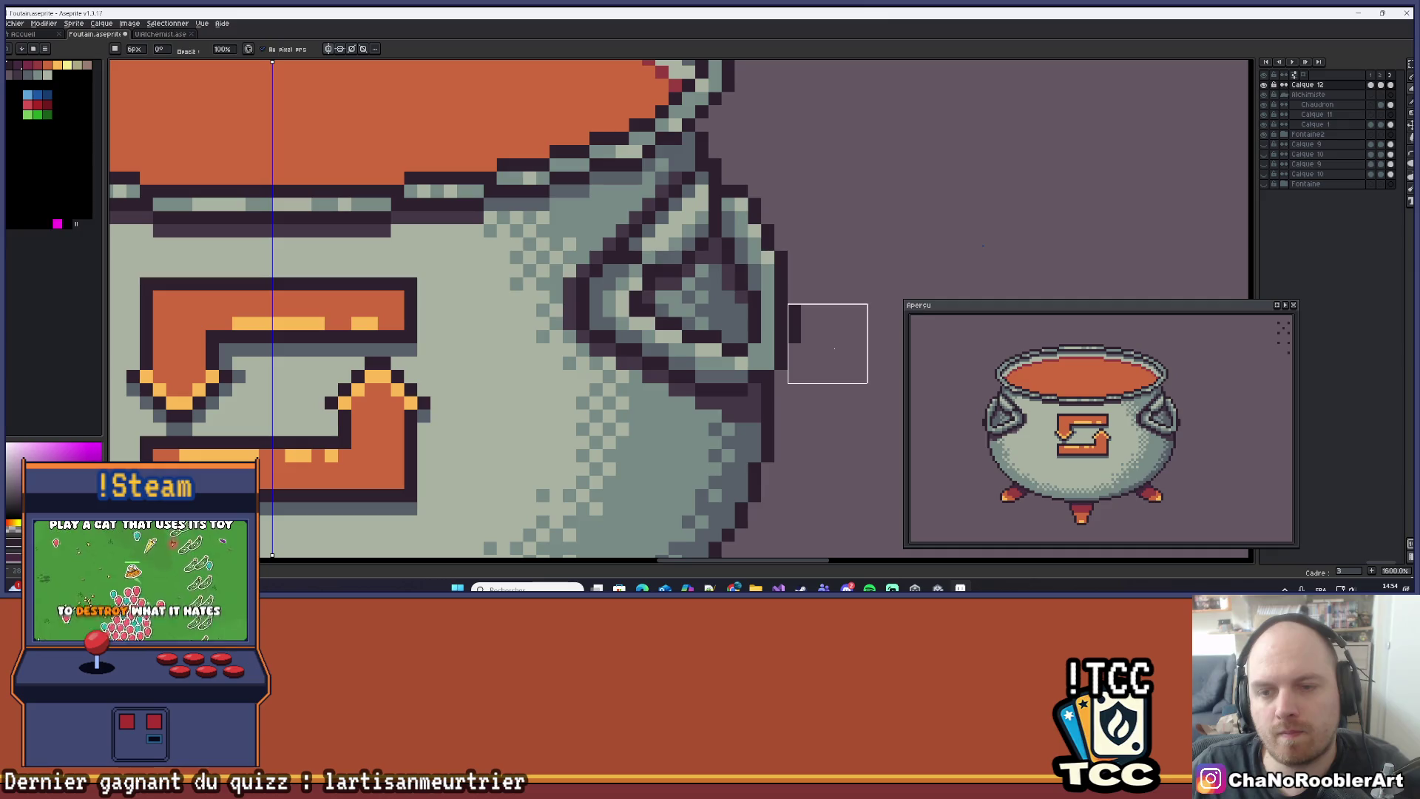
Compare handle versions across frames 2 and 3 and by toggling Calque 12's visibility.
left_click(1381, 85)
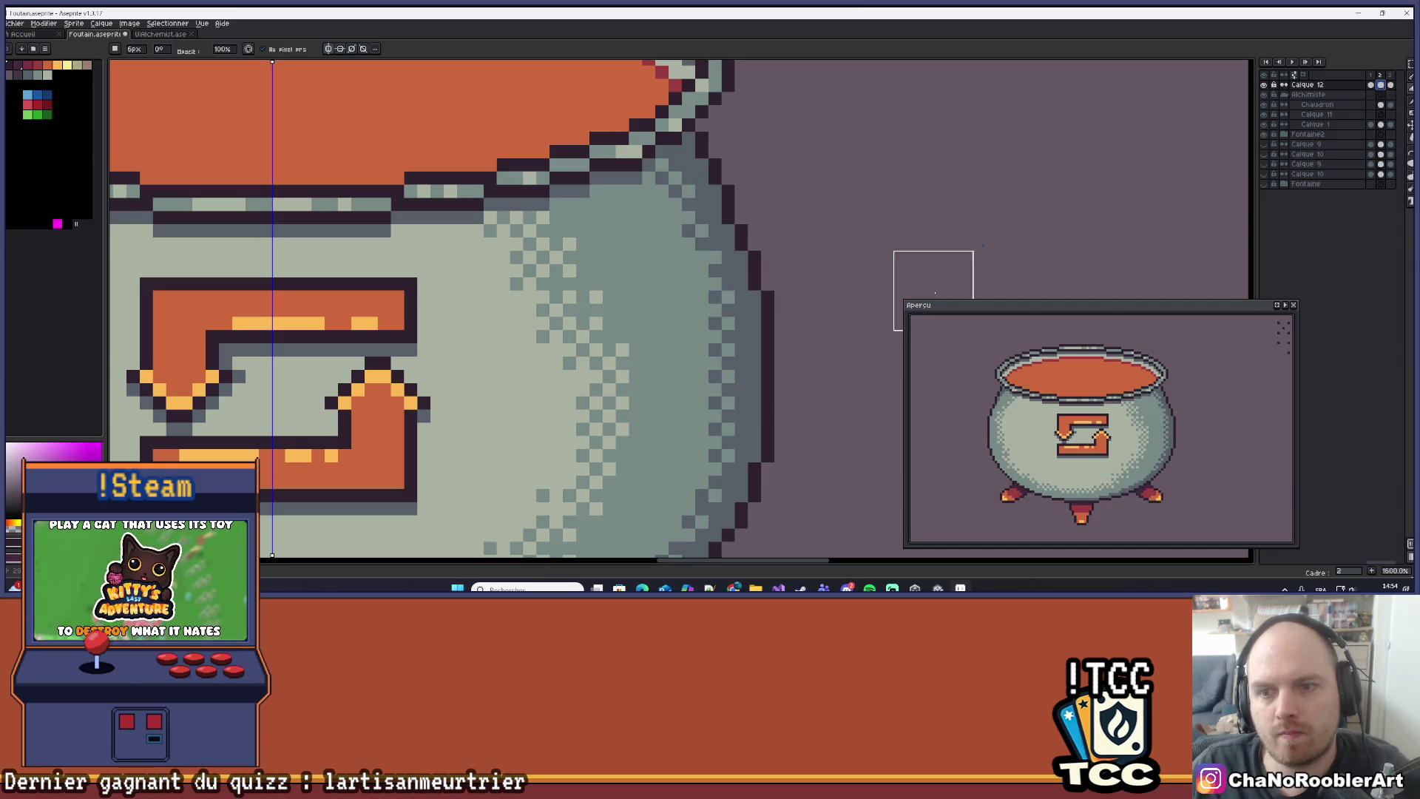
left_click(1391, 85)
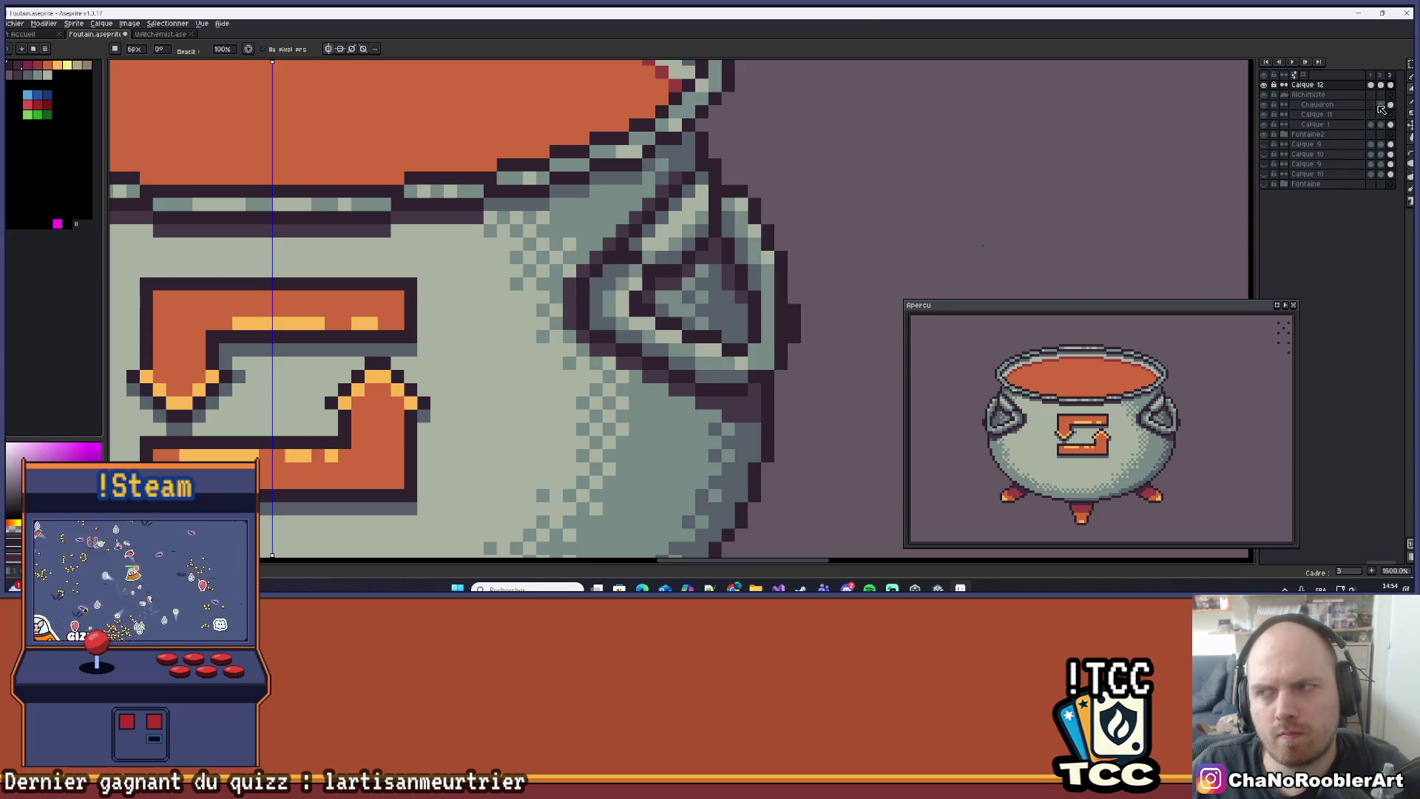
left_click(1265, 87)
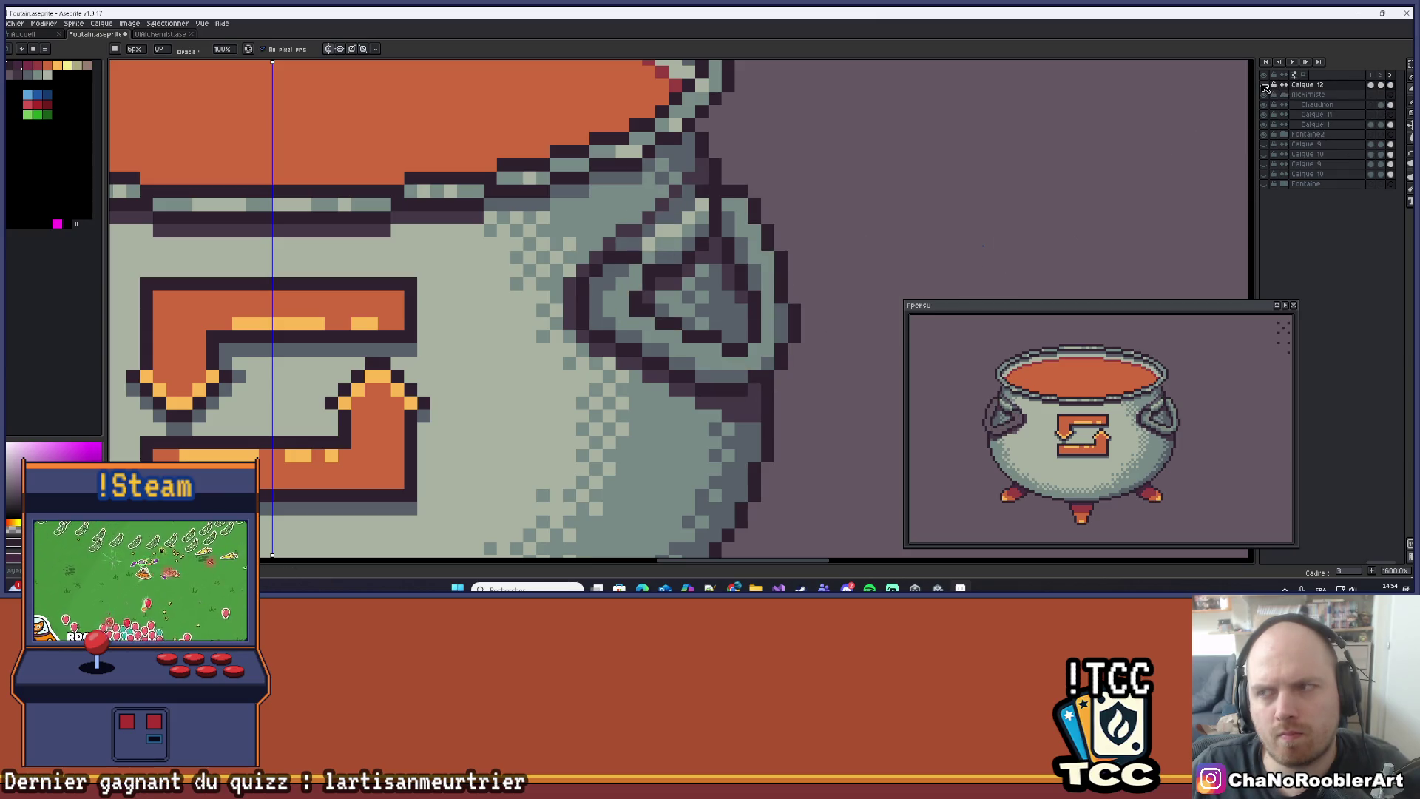
left_click(1265, 87)
left_click(1265, 86)
left_click(1265, 87)
left_click(1266, 87)
left_click(1266, 87)
left_click(1266, 87)
left_click(1266, 87)
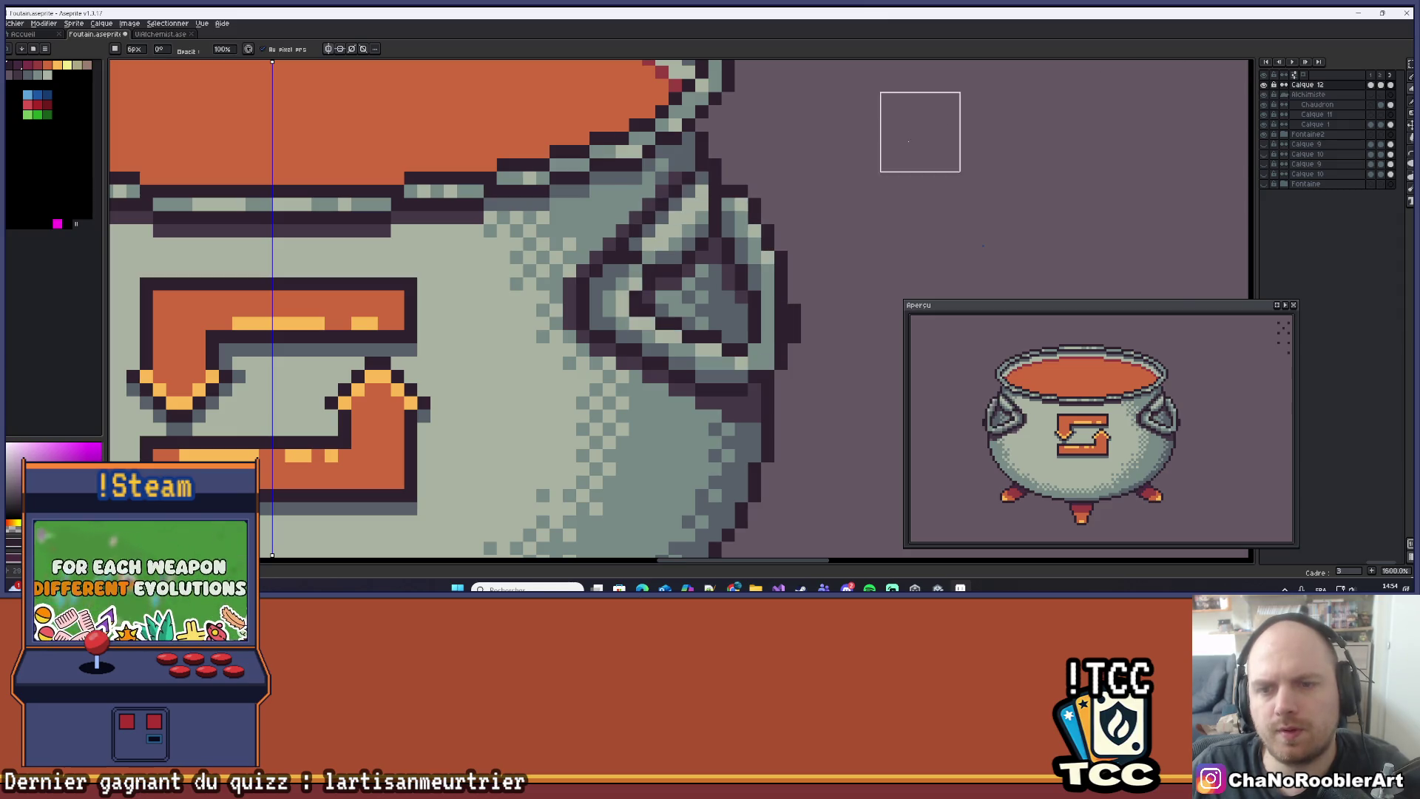
scroll(865, 199, "down", 8)
On the Chaudron layer, add dark outline pixels beside both handles.
left_click_drag(665, 420, 739, 285)
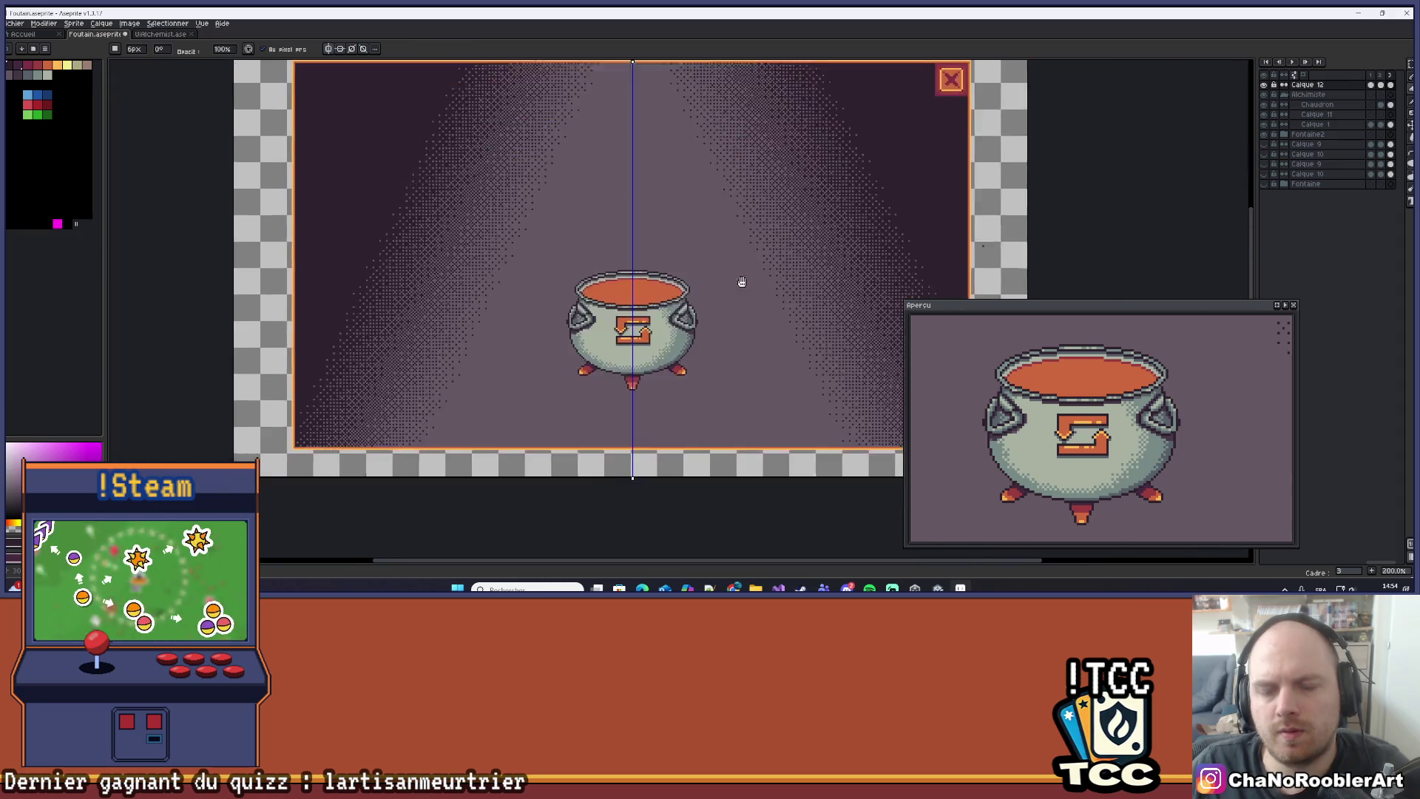
scroll(717, 352, "up", 4)
scroll(725, 308, "up", 2)
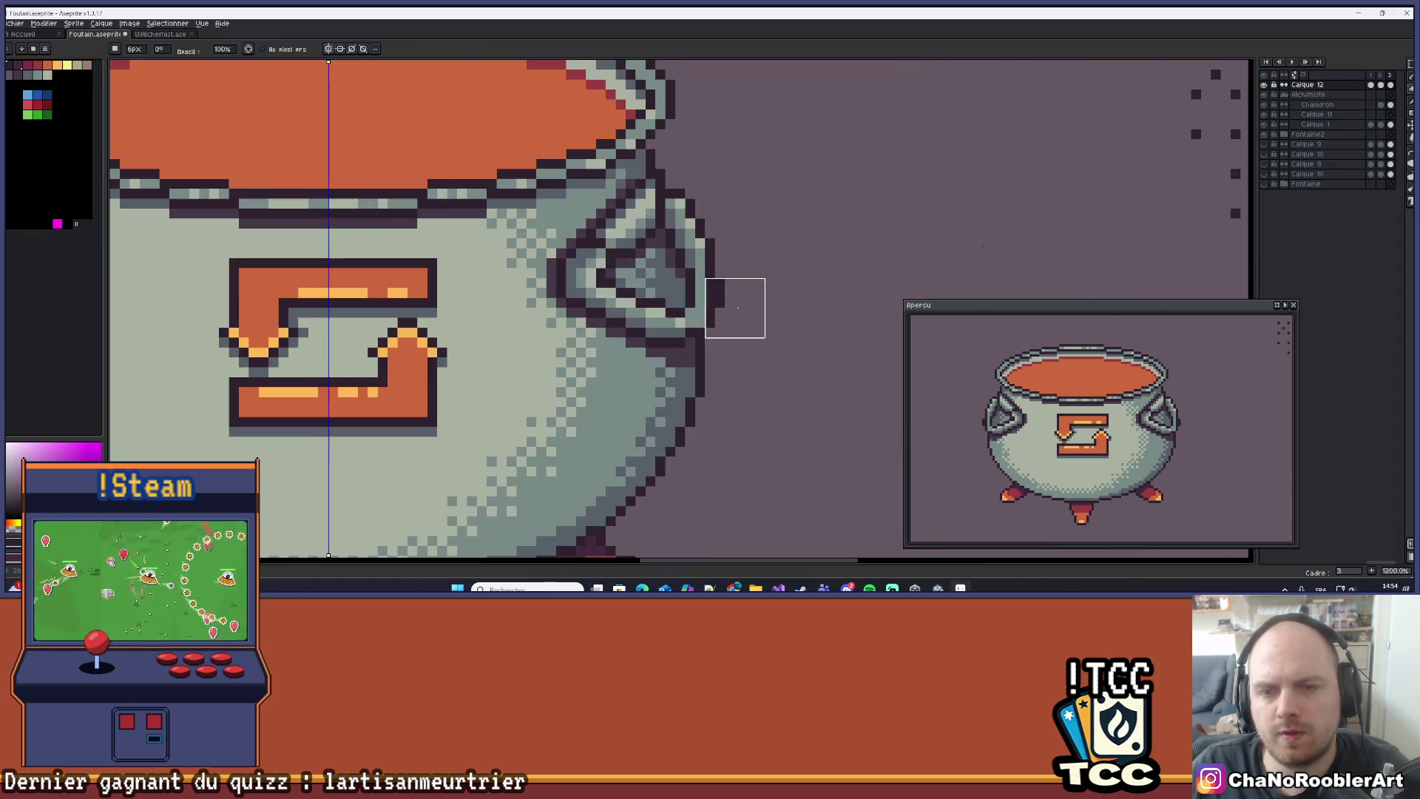
left_click(1328, 104)
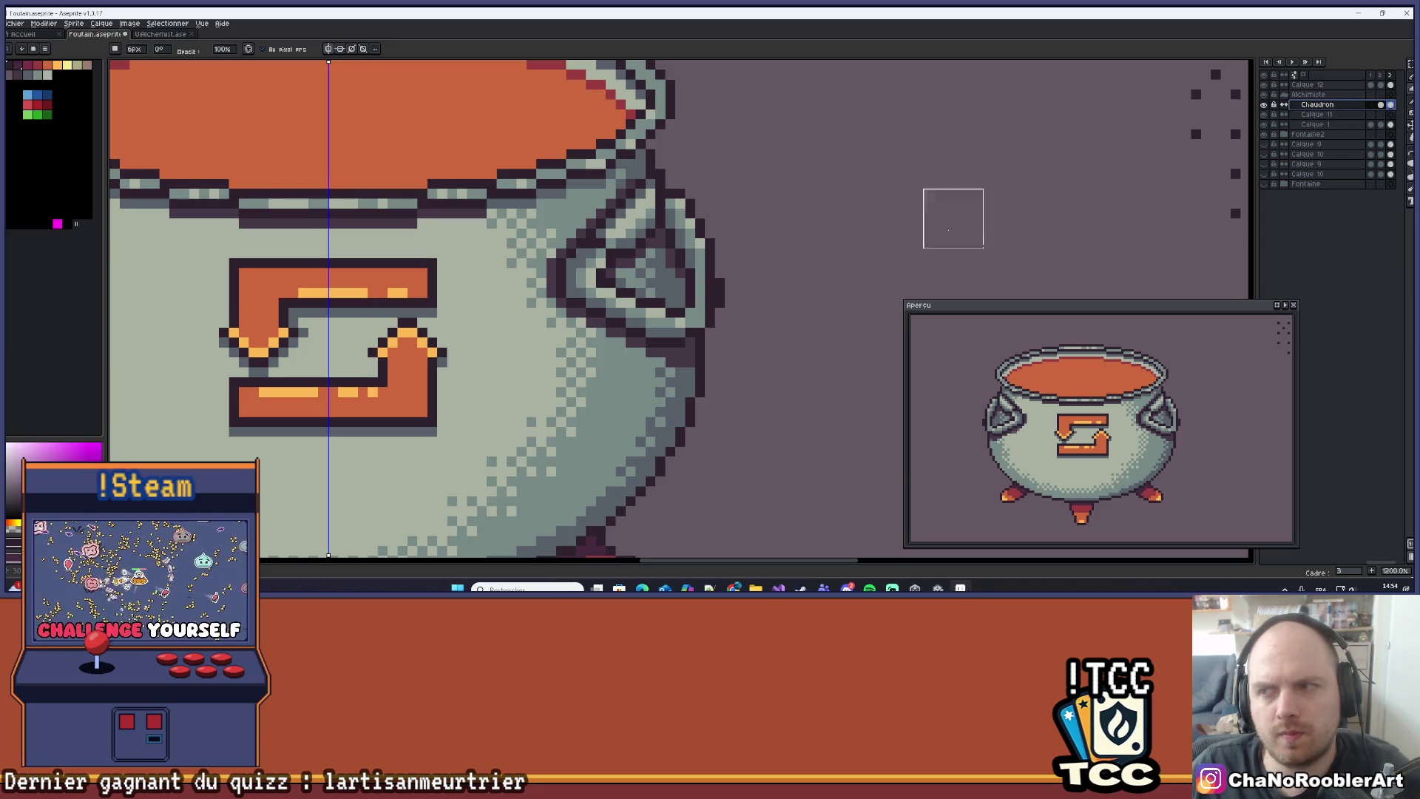
left_click(750, 290)
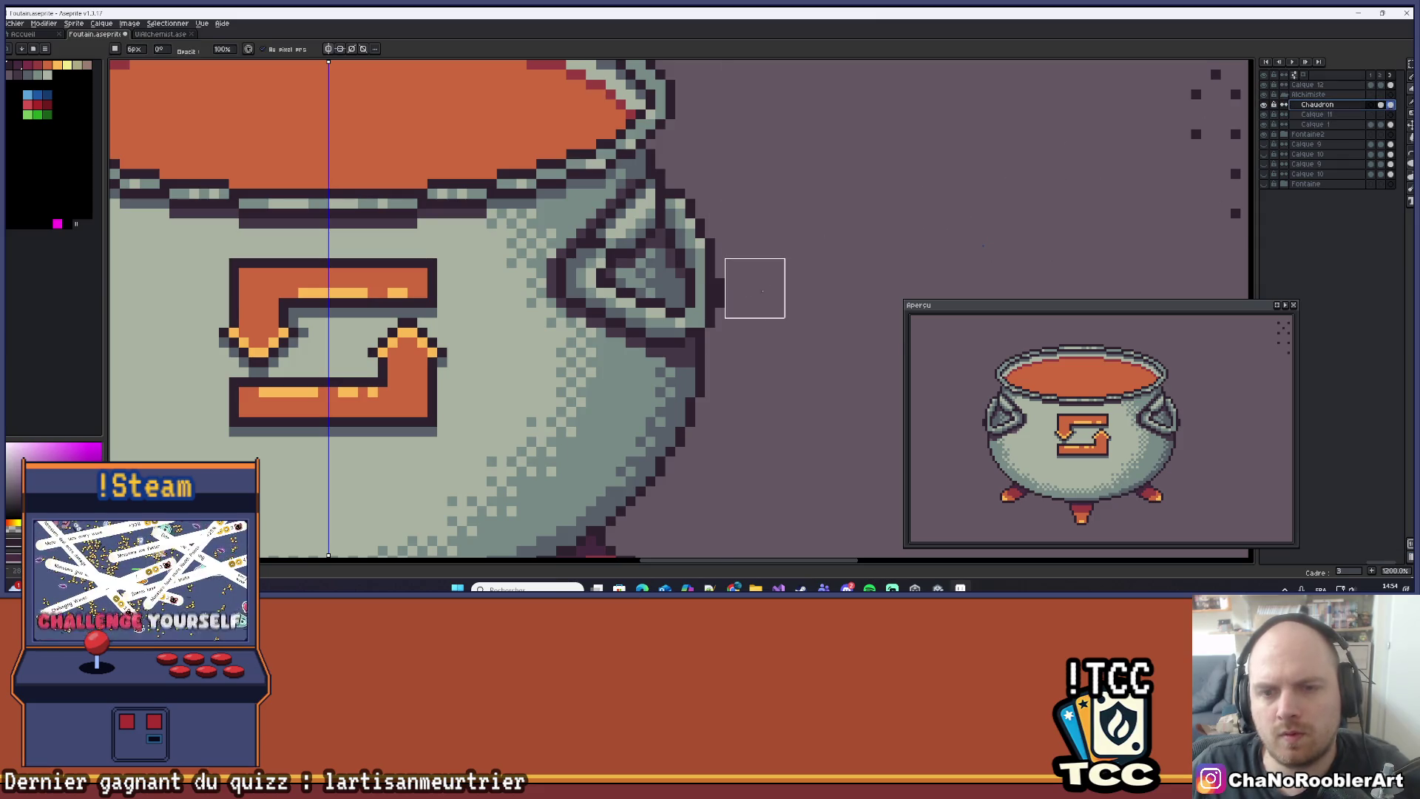
scroll(754, 290, "down", 6)
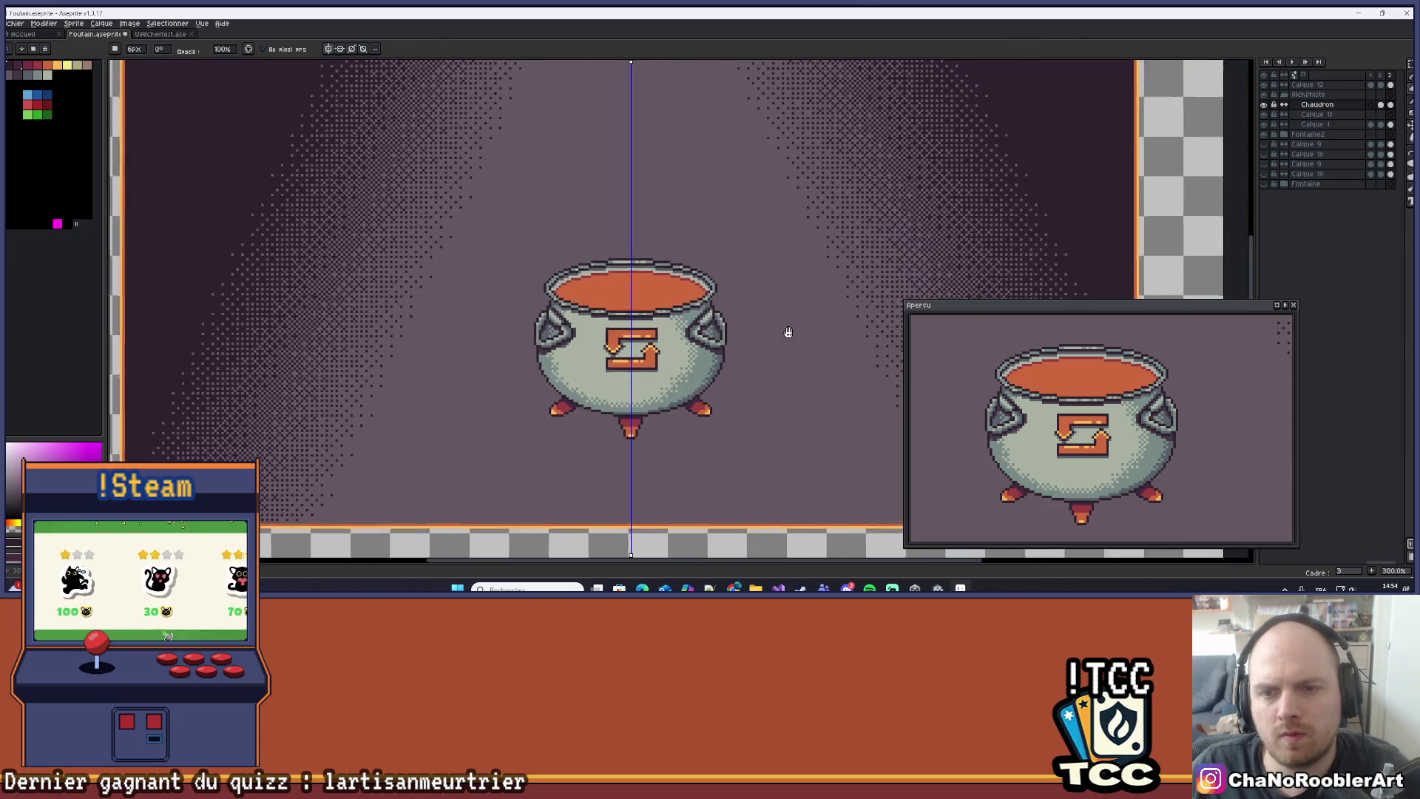
left_click(830, 319, "ctrl")
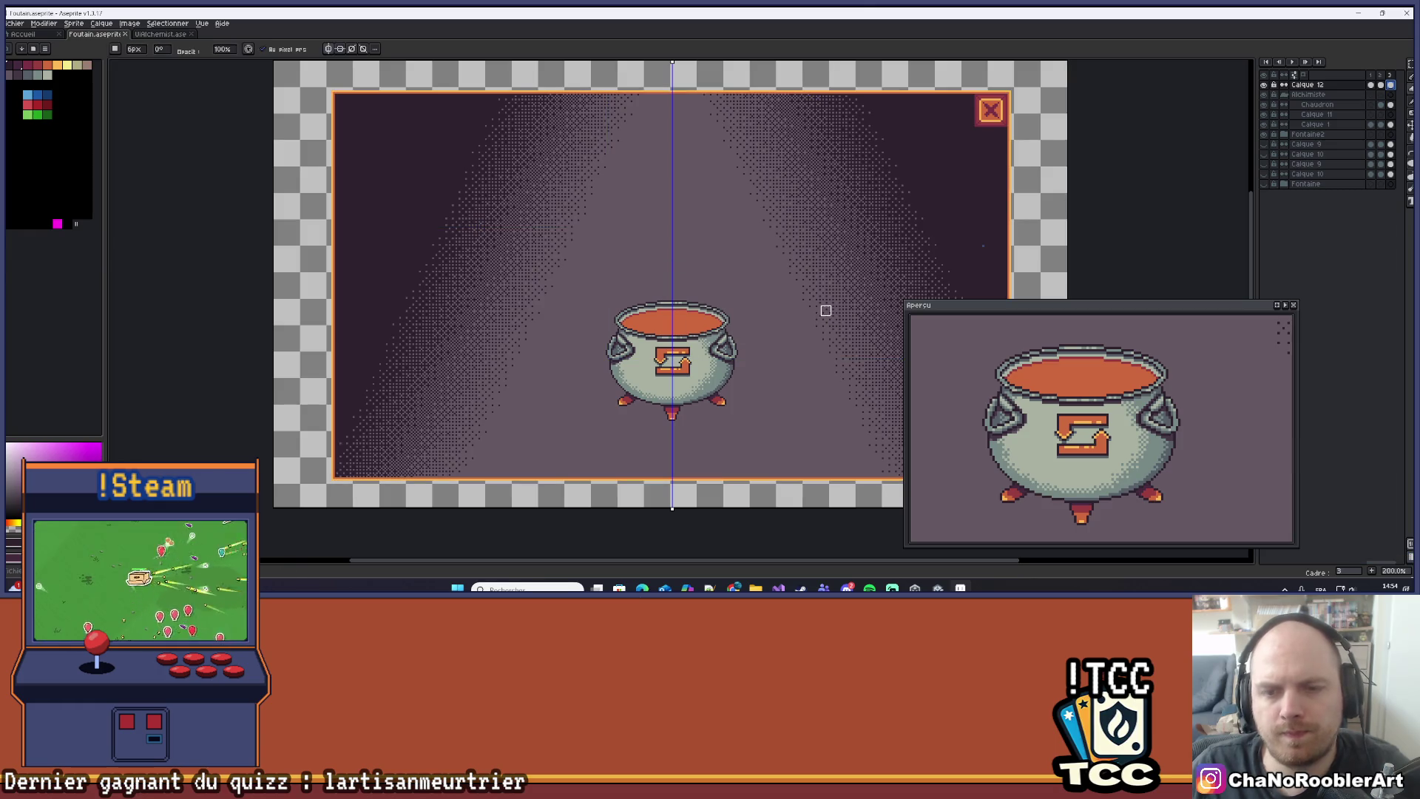
scroll(815, 287, "up", 1)
left_click_drag(815, 287, 819, 279)
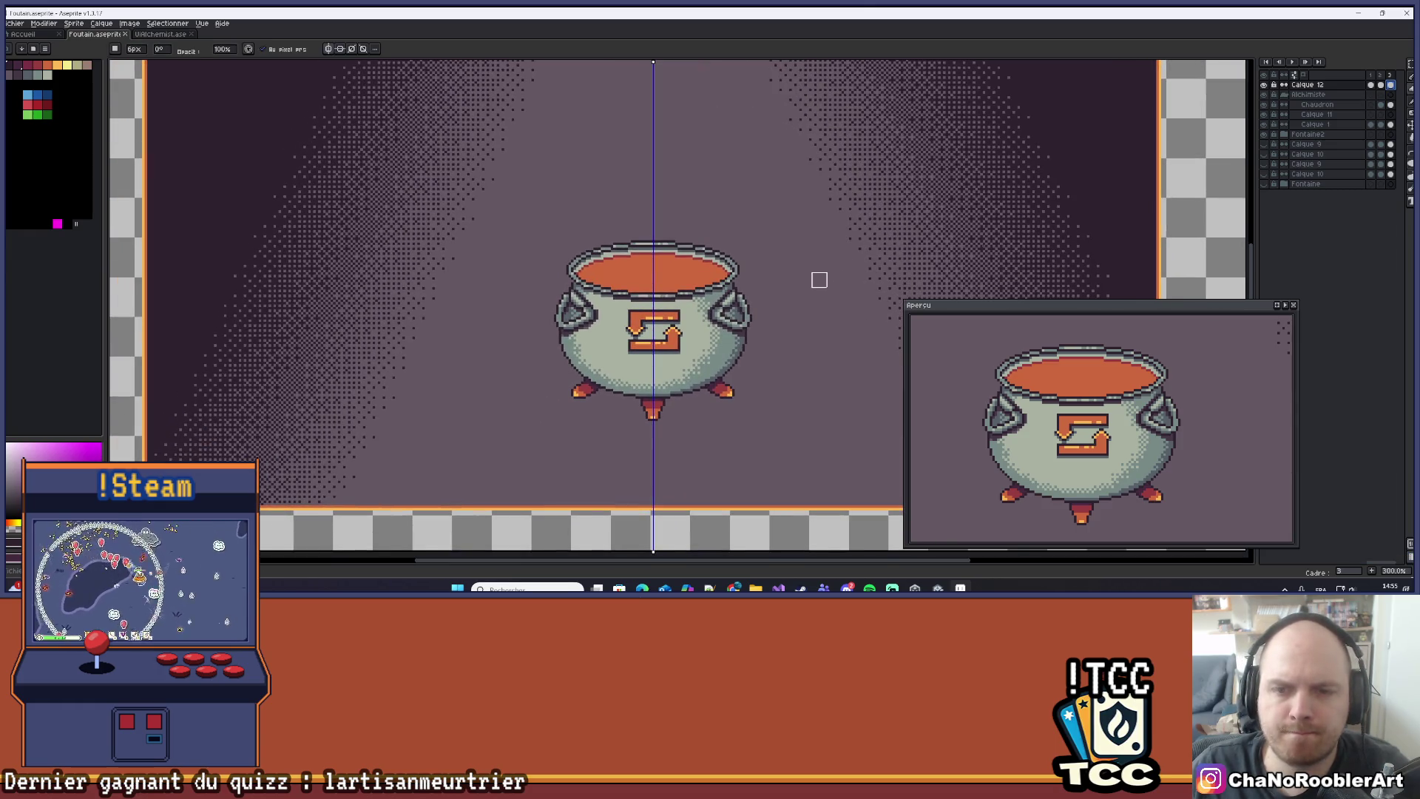
scroll(819, 279, "up", 4)
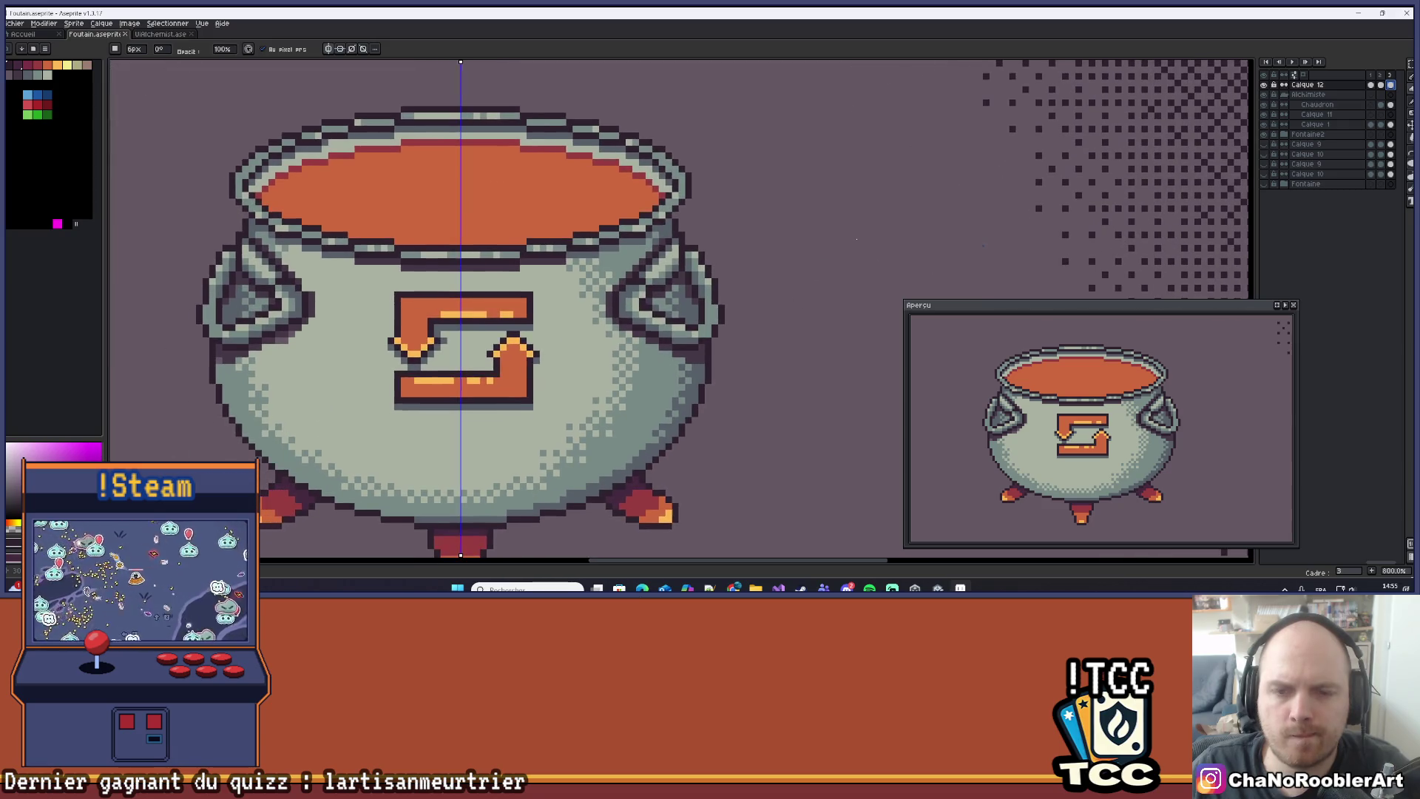
scroll(785, 278, "up", 1)
key("alt")
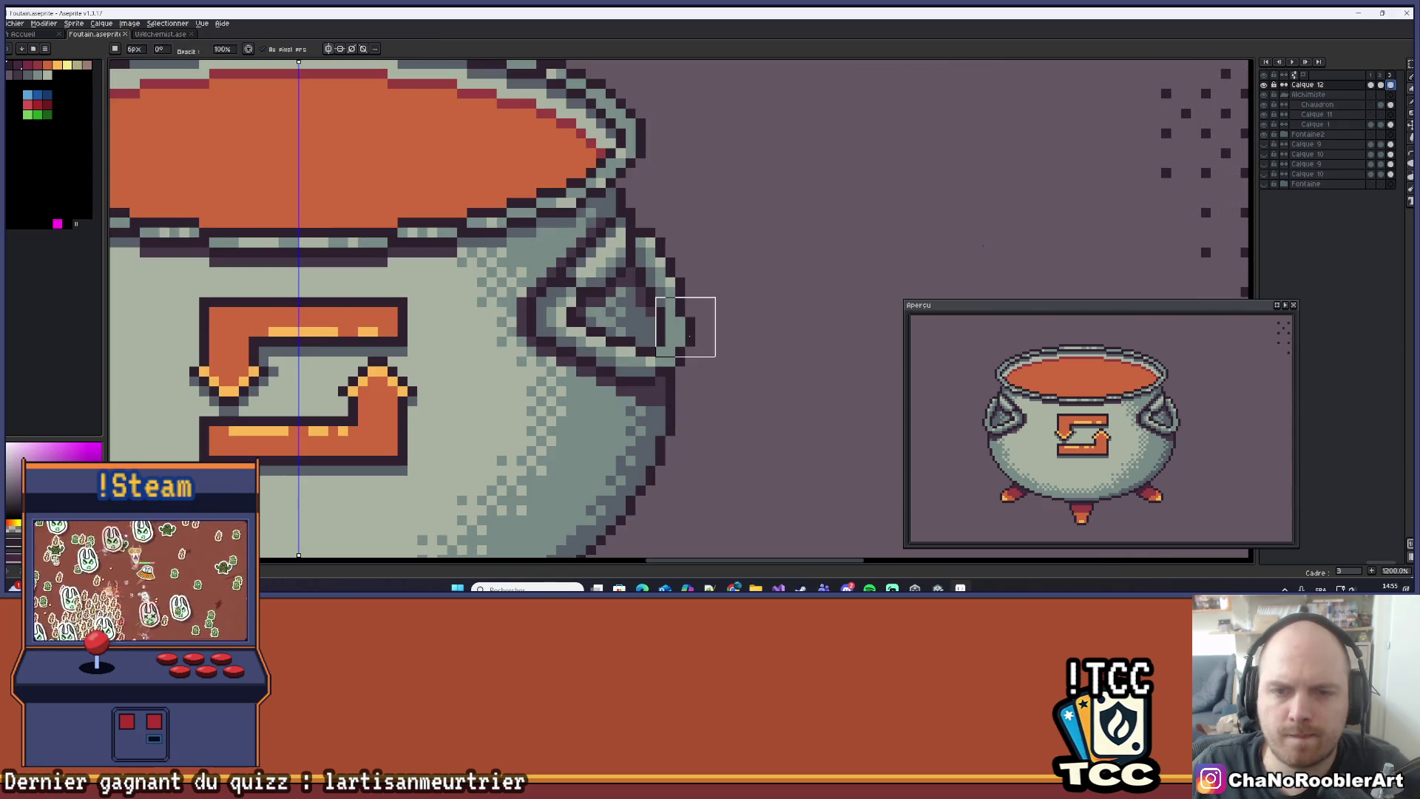
left_click(659, 288, "alt")
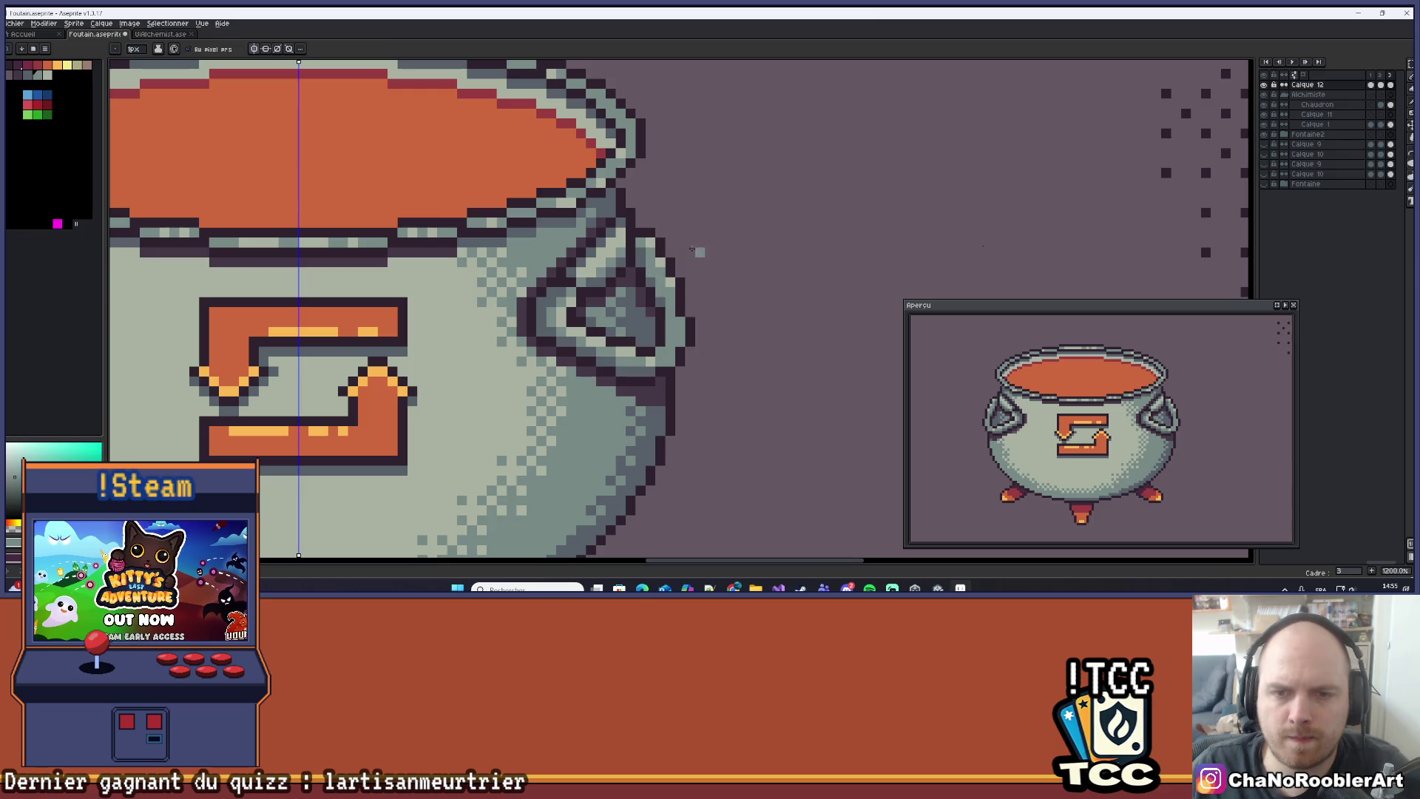
scroll(789, 260, "down", 2)
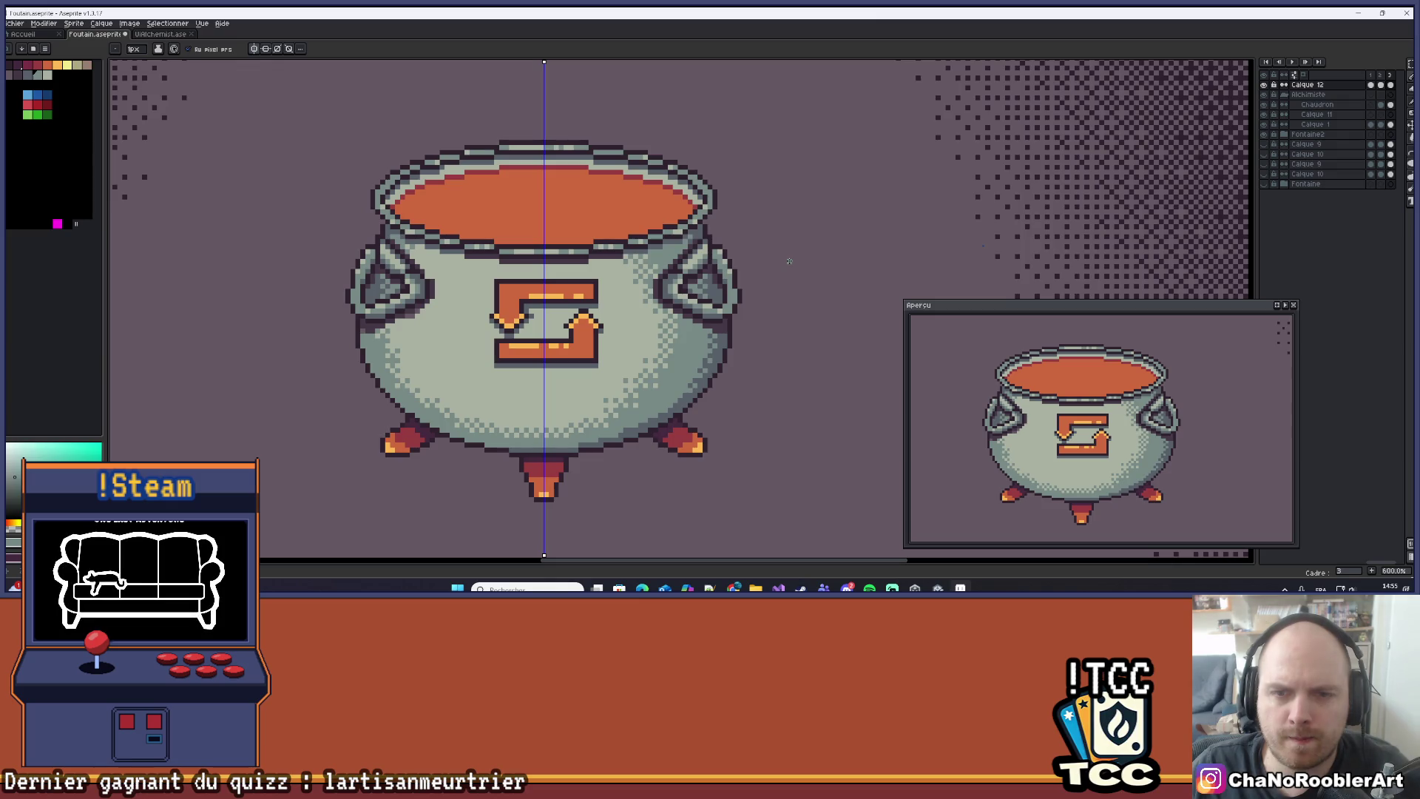
scroll(651, 308, "up", 5)
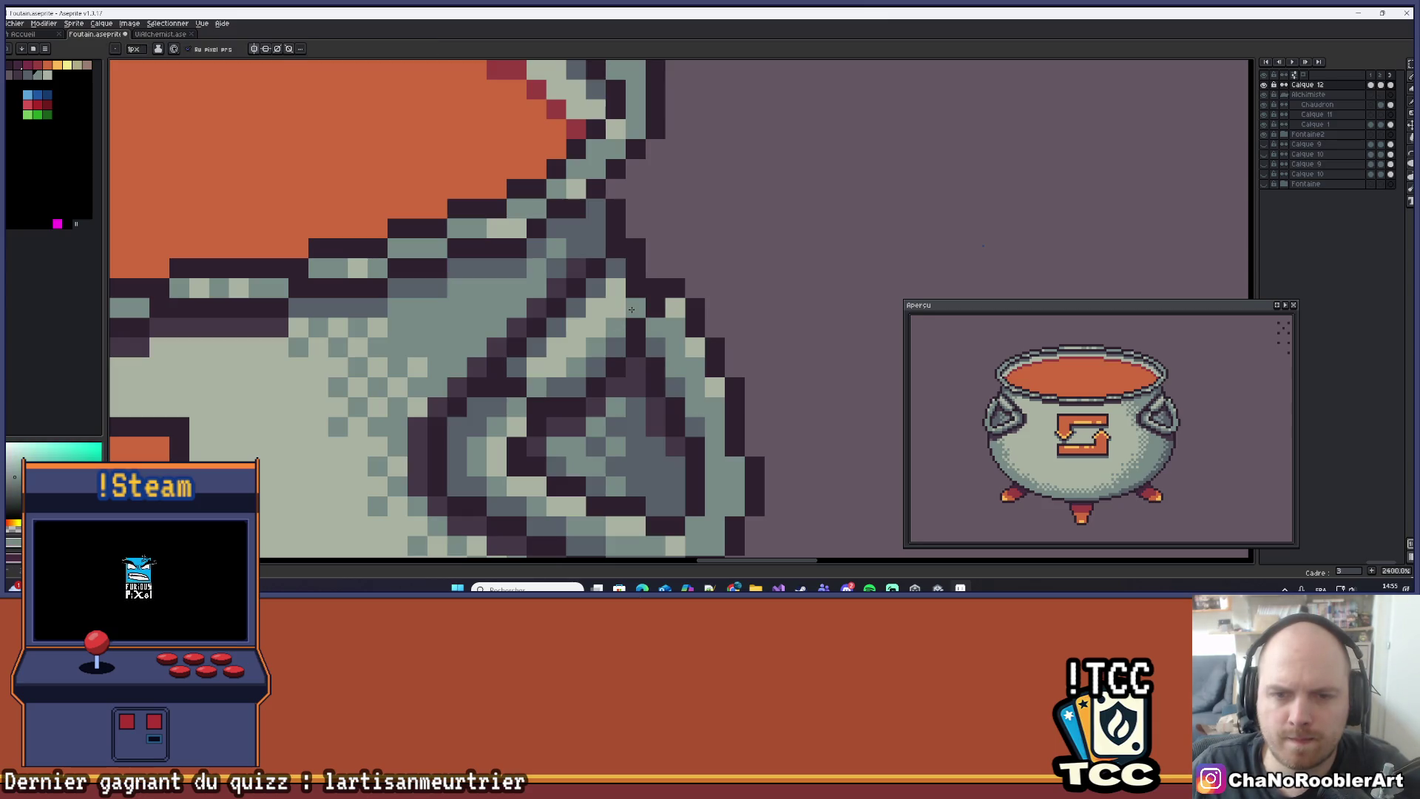
scroll(703, 272, "down", 2)
scroll(703, 273, "down", 5)
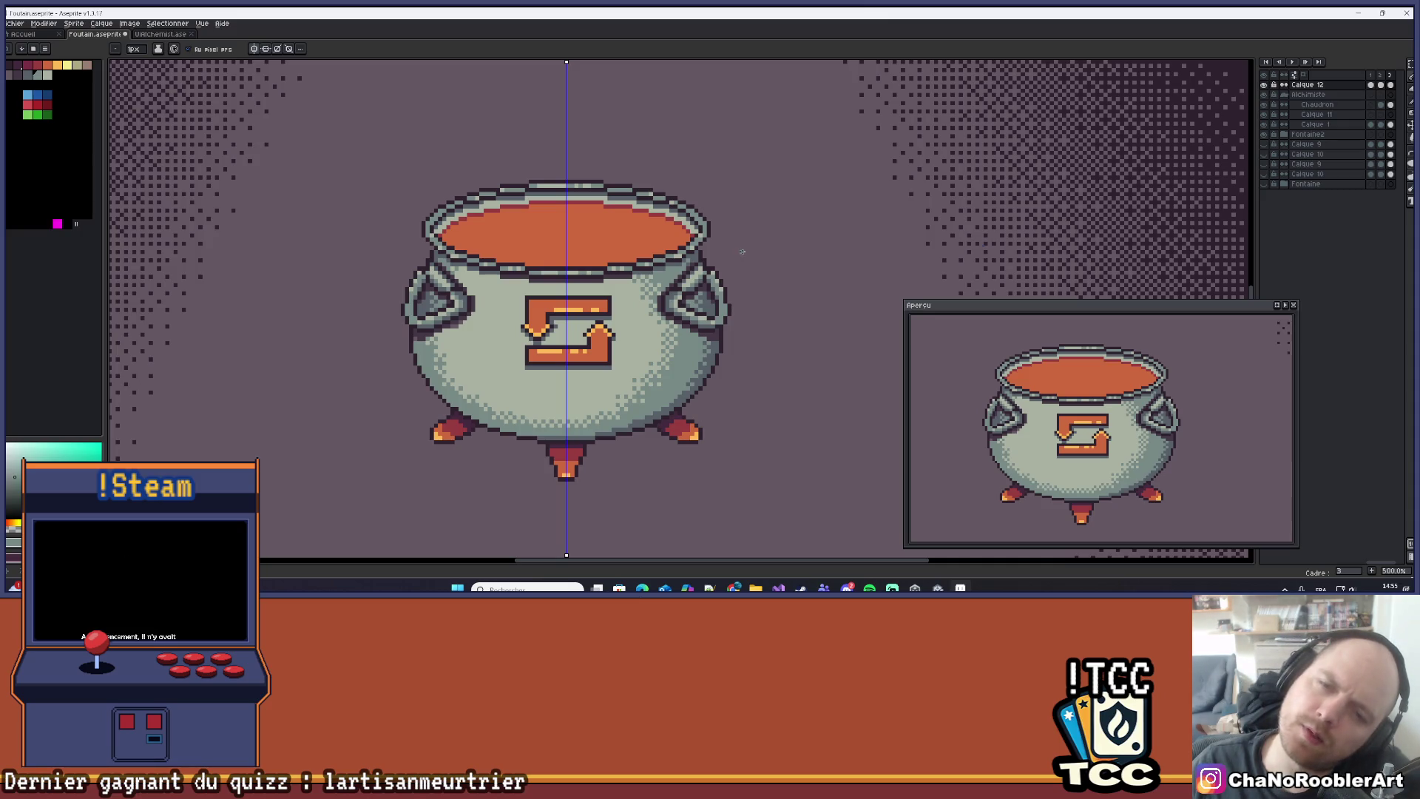
key("v")
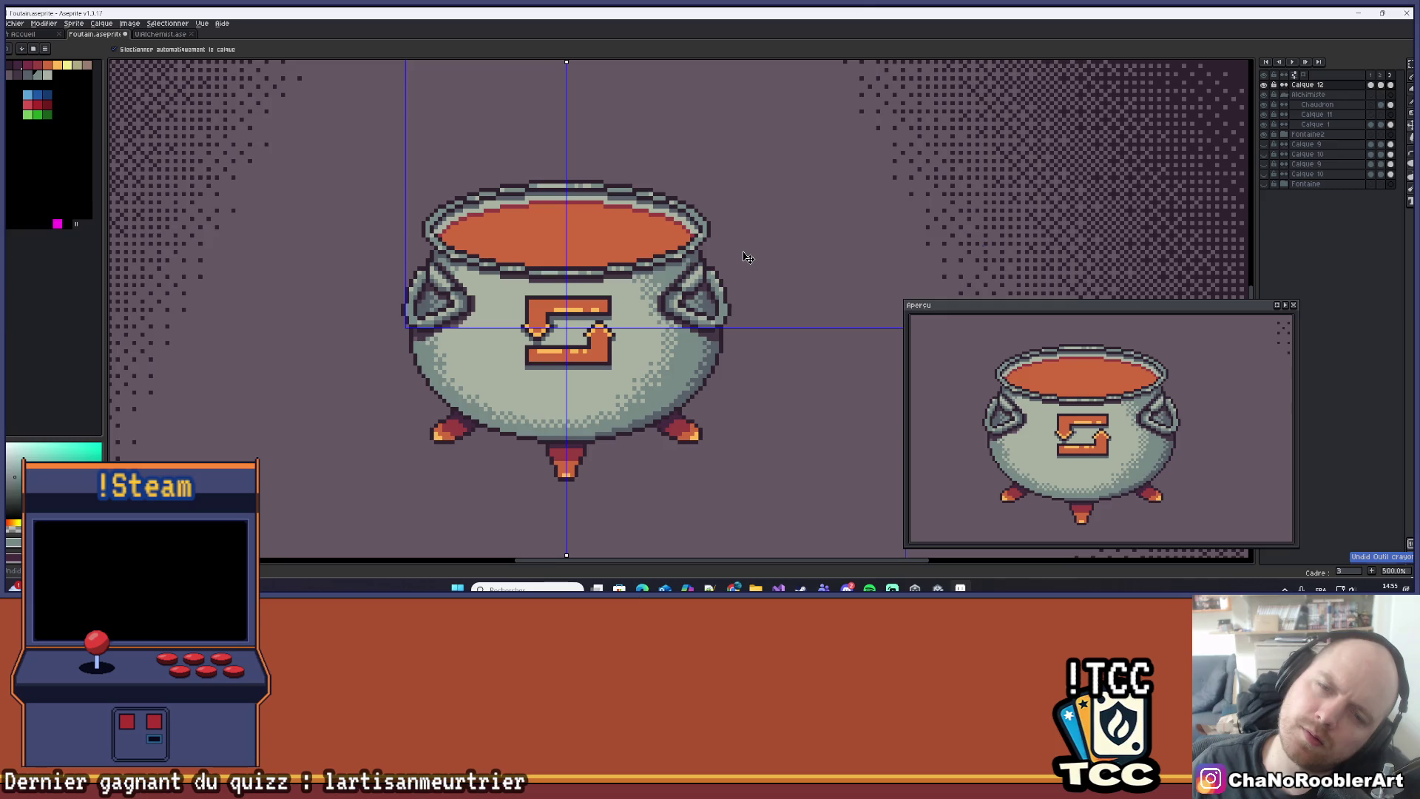
key("b")
scroll(742, 253, "down", 2)
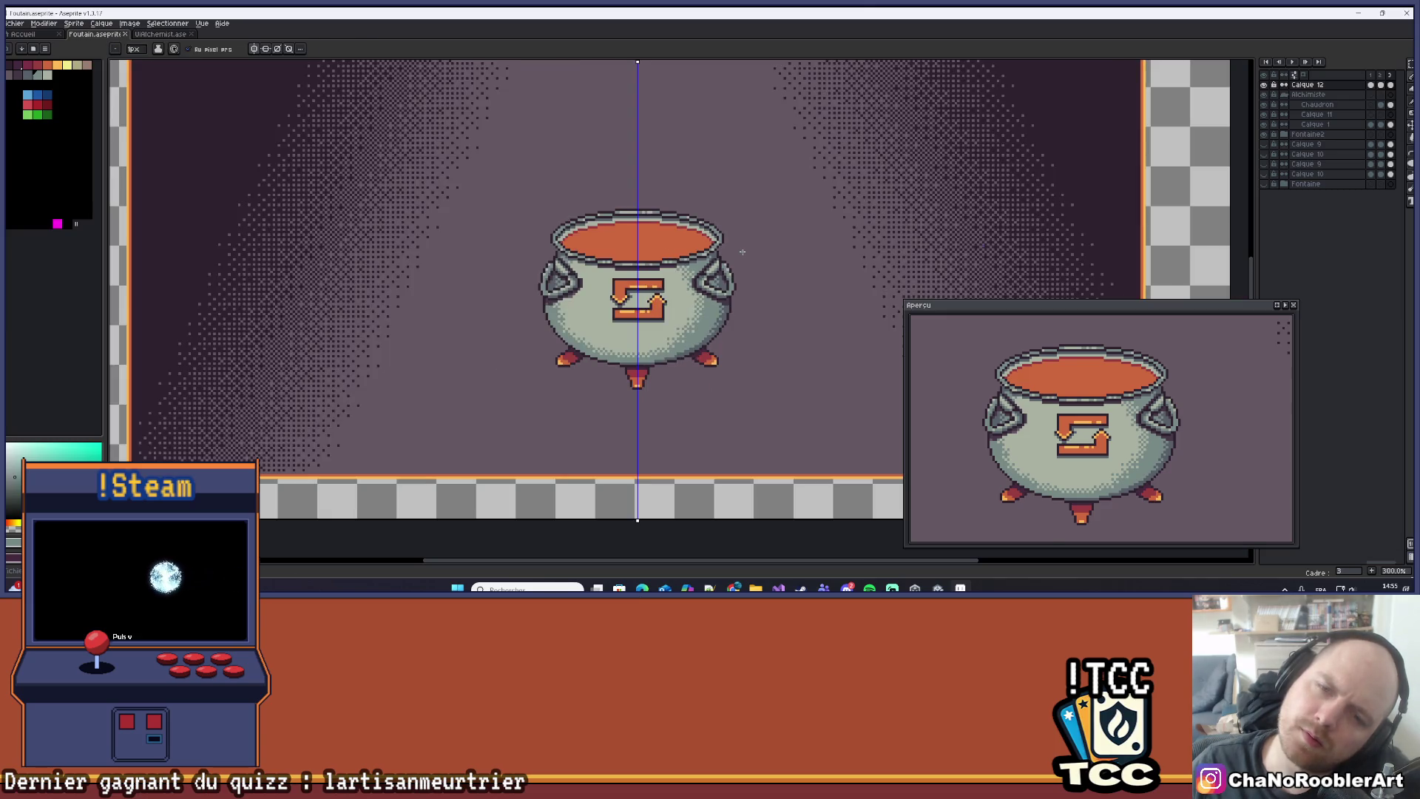
scroll(742, 252, "up", 7)
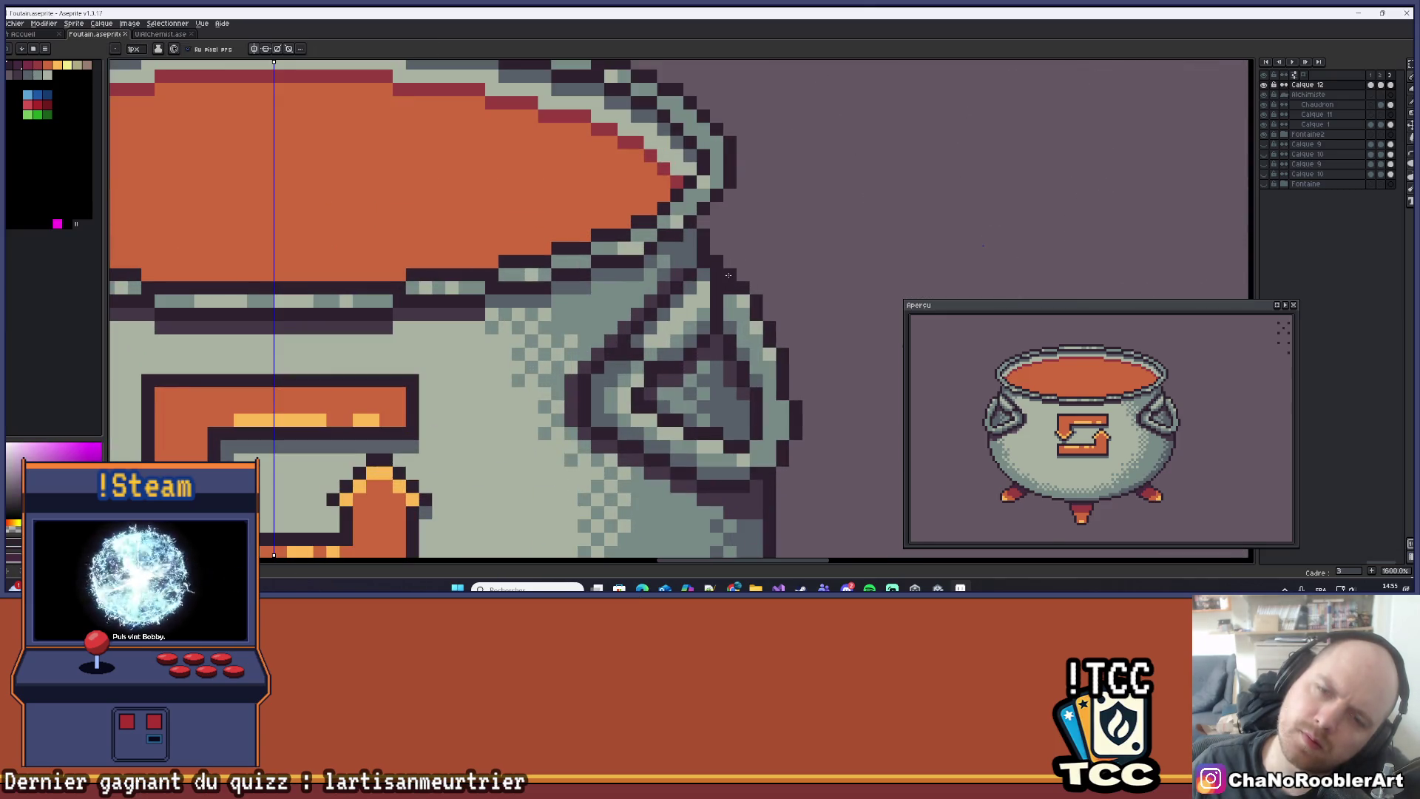
Pick the dark outline colour and add a dark pixel on the right handle's edge.
scroll(728, 275, "down", 5)
mouse_move(814, 279)
left_mouse_down()
mouse_move(740, 297)
mouse_move(780, 322)
left_mouse_up()
scroll(736, 299, "down", 2)
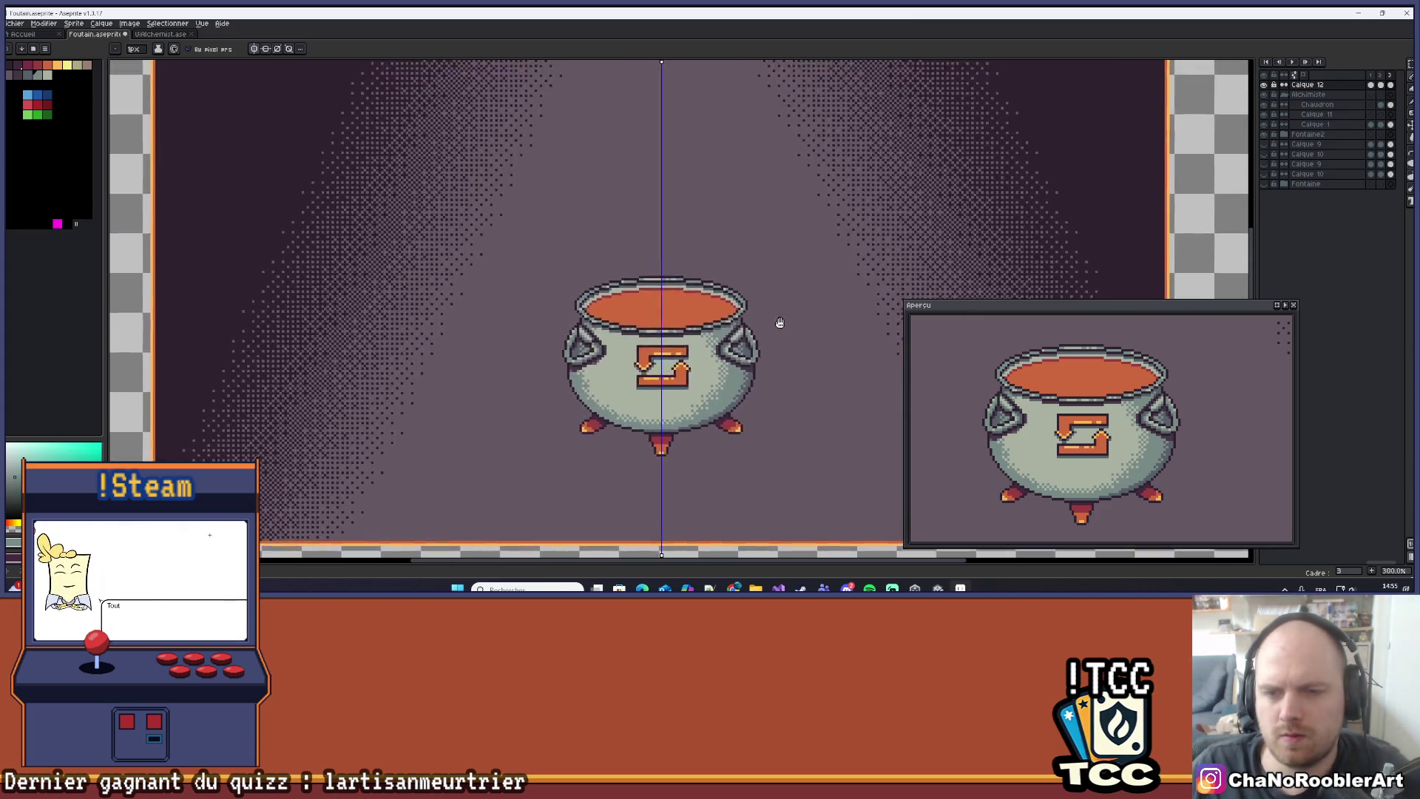
scroll(781, 322, "down", 2)
scroll(776, 325, "up", 1)
key("v")
key("b")
scroll(725, 333, "up", 5)
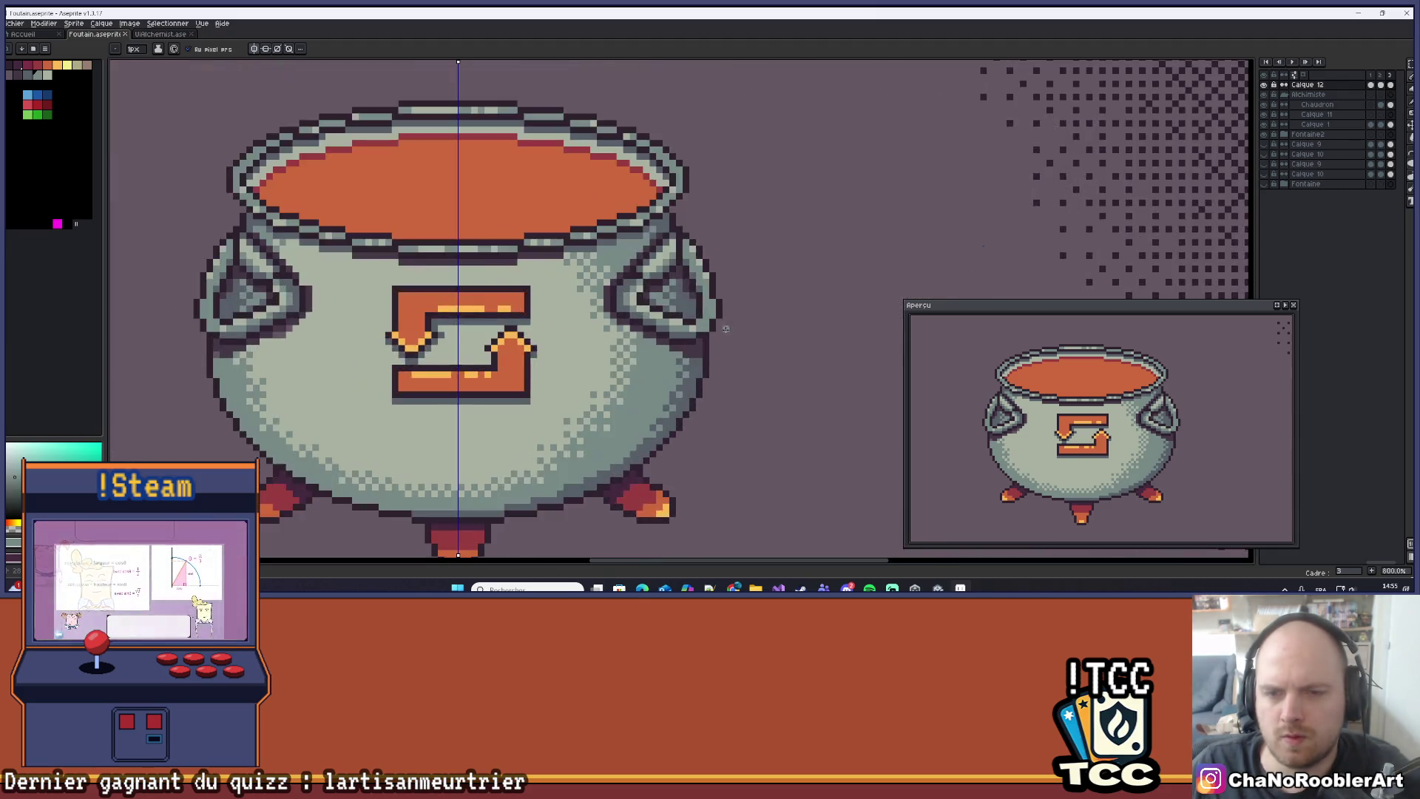
scroll(725, 333, "up", 3)
key("i")
left_click(684, 267)
left_click(712, 275)
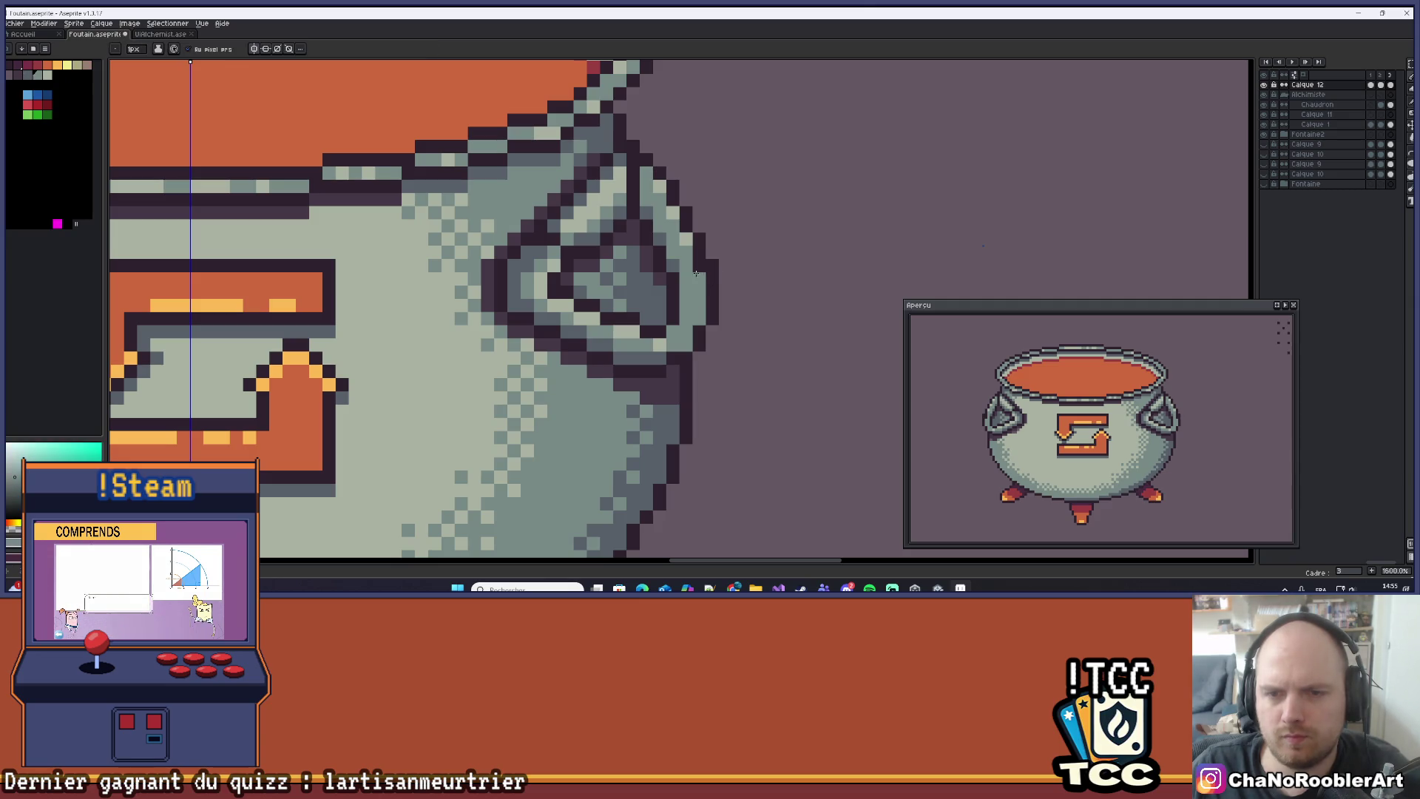
Bring the right handle into close view and sample its dark colour again.
scroll(697, 285, "down", 4)
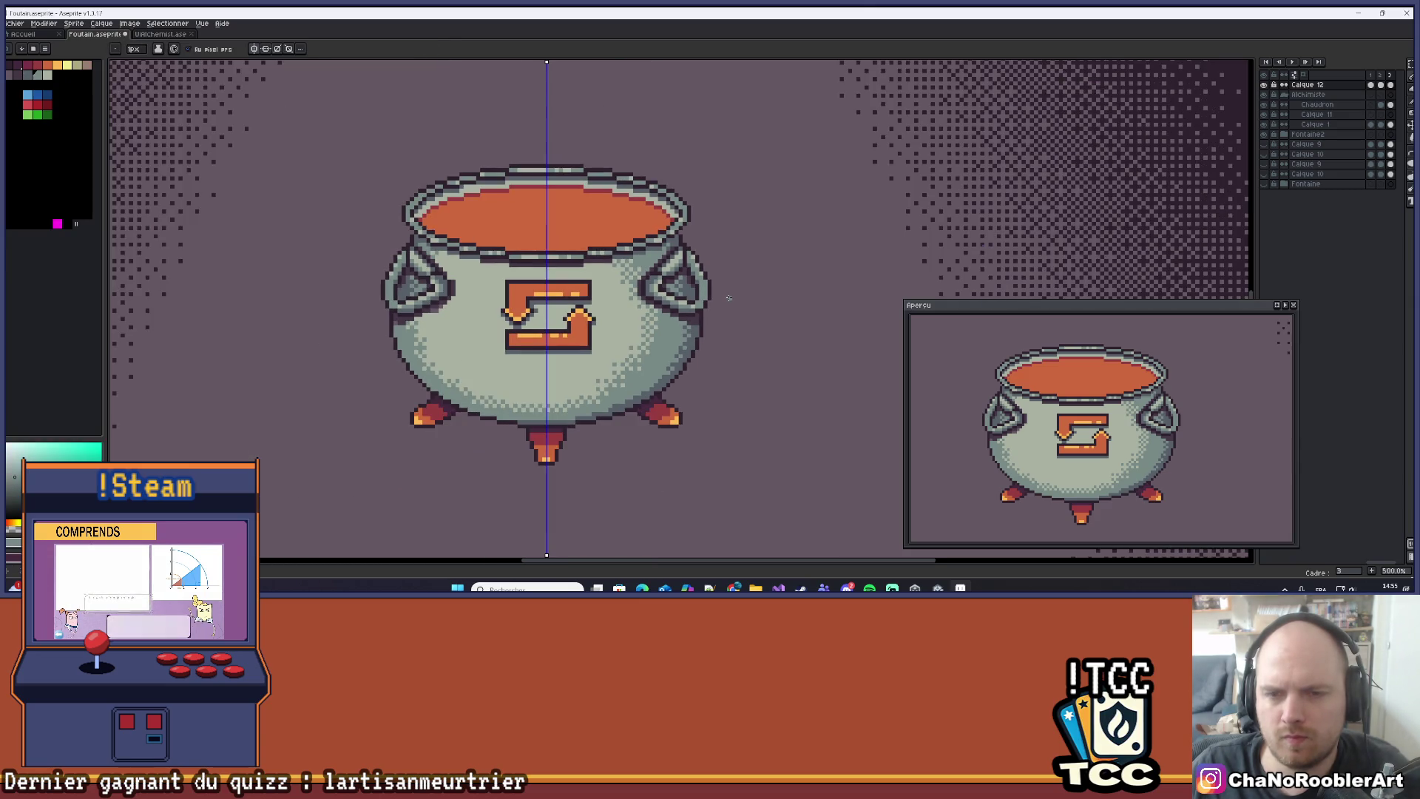
scroll(740, 300, "down", 3)
left_click_drag(749, 305, 787, 317)
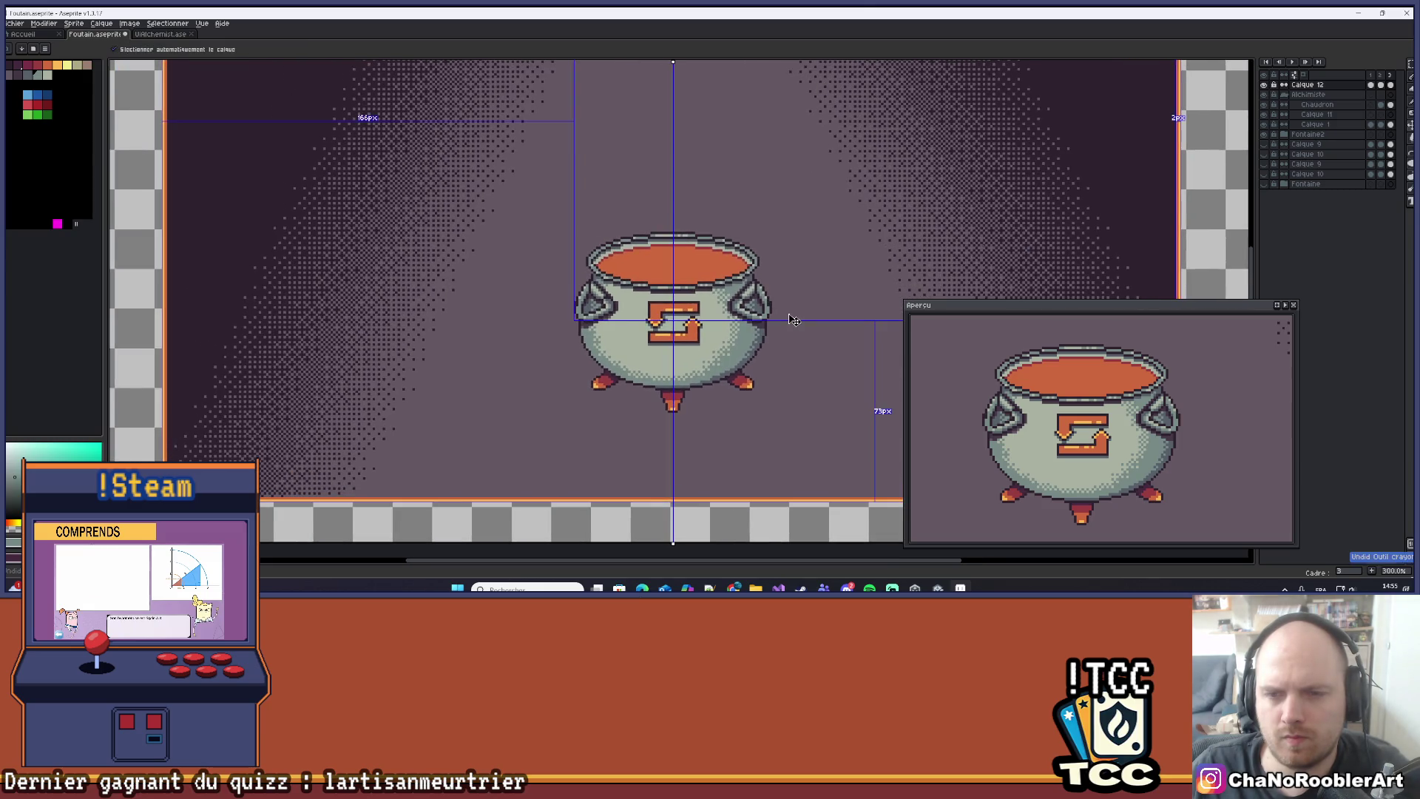
scroll(769, 312, "up", 7)
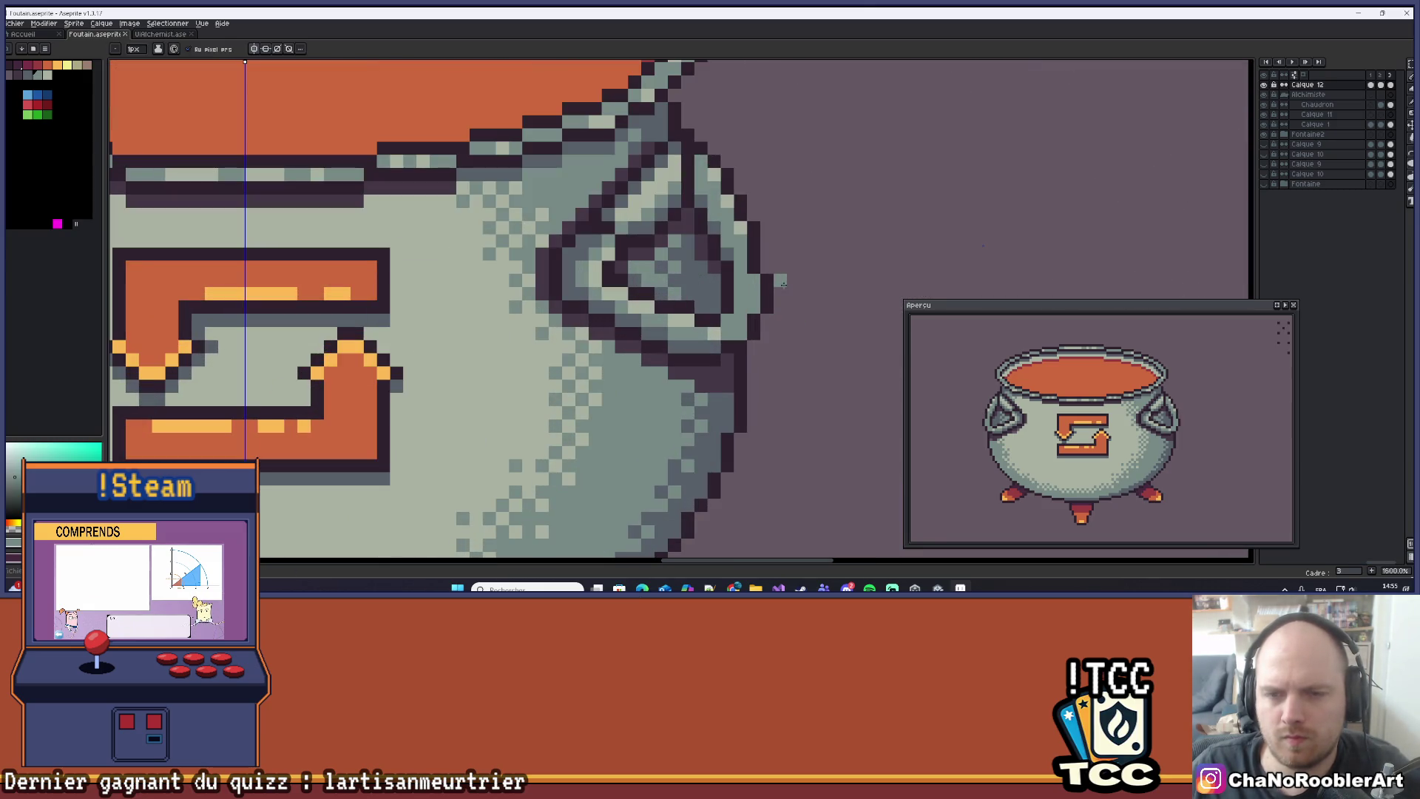
left_click(723, 302, "alt")
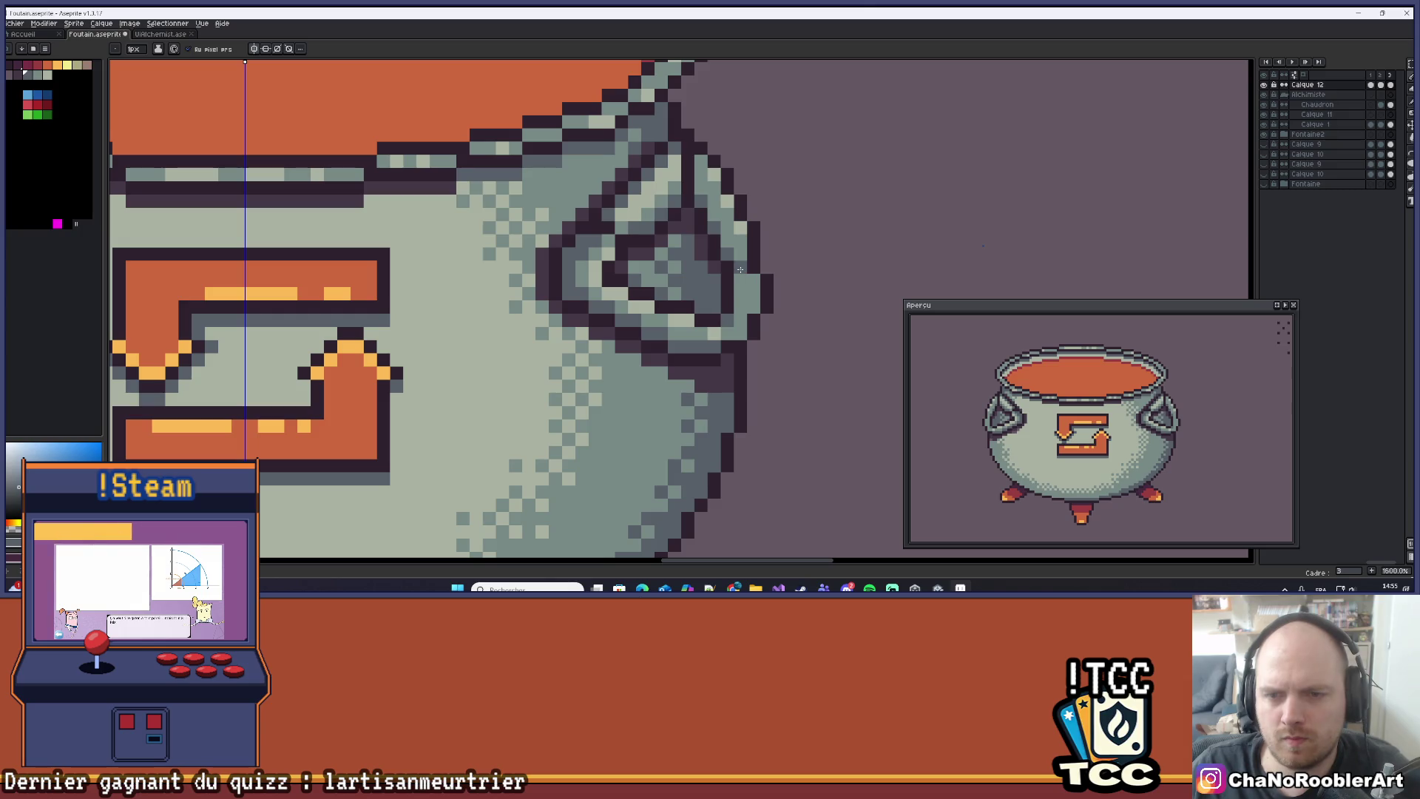
scroll(785, 292, "down", 3)
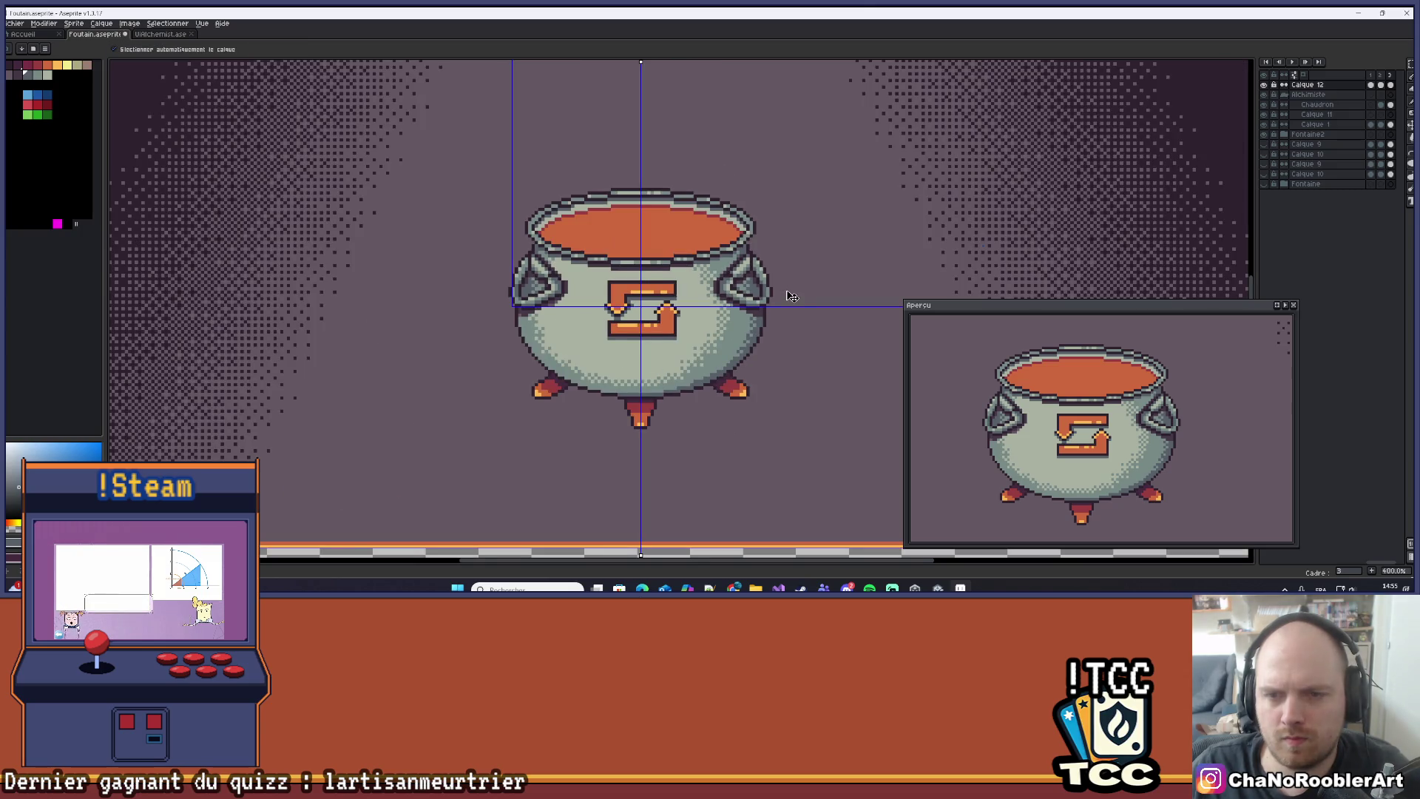
scroll(808, 267, "down", 3)
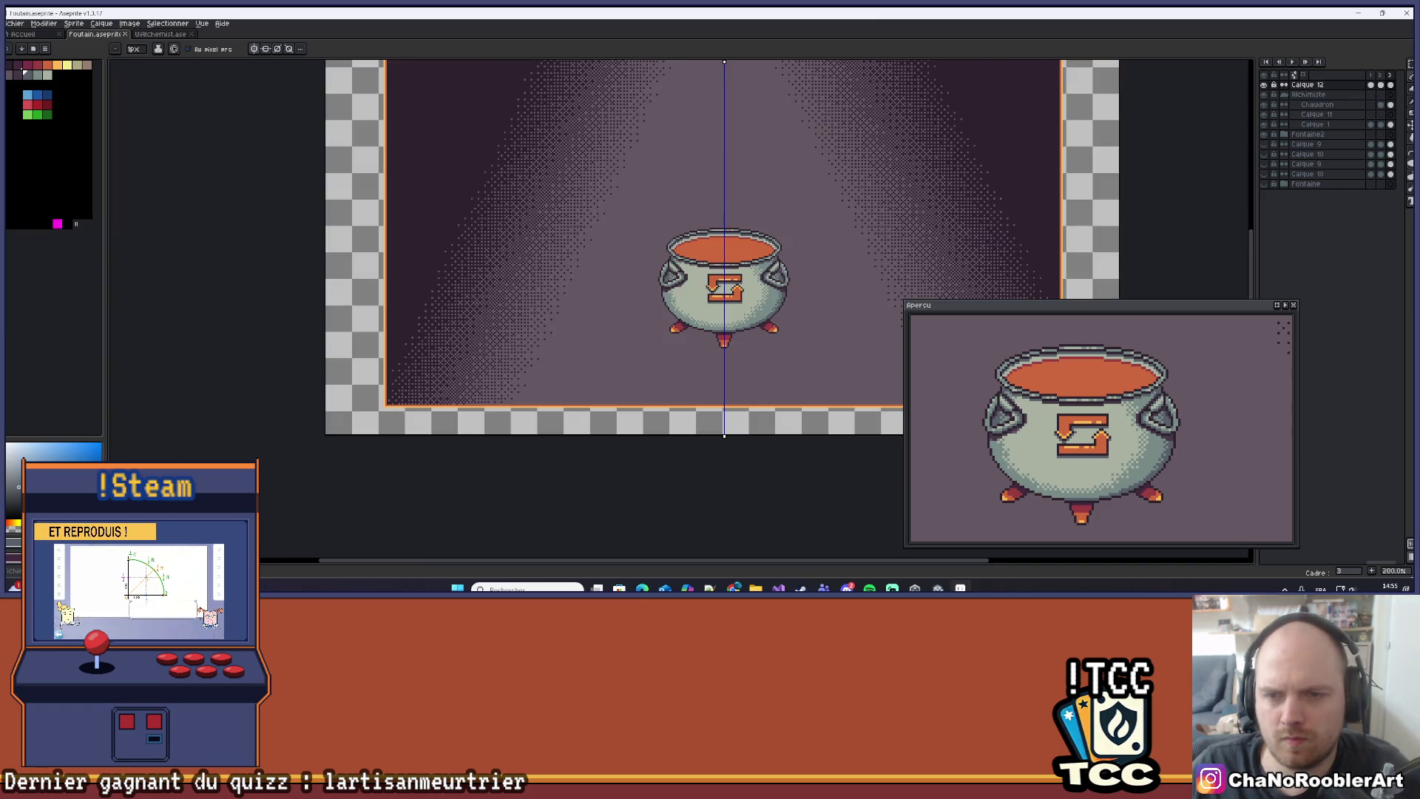
scroll(780, 272, "up", 8)
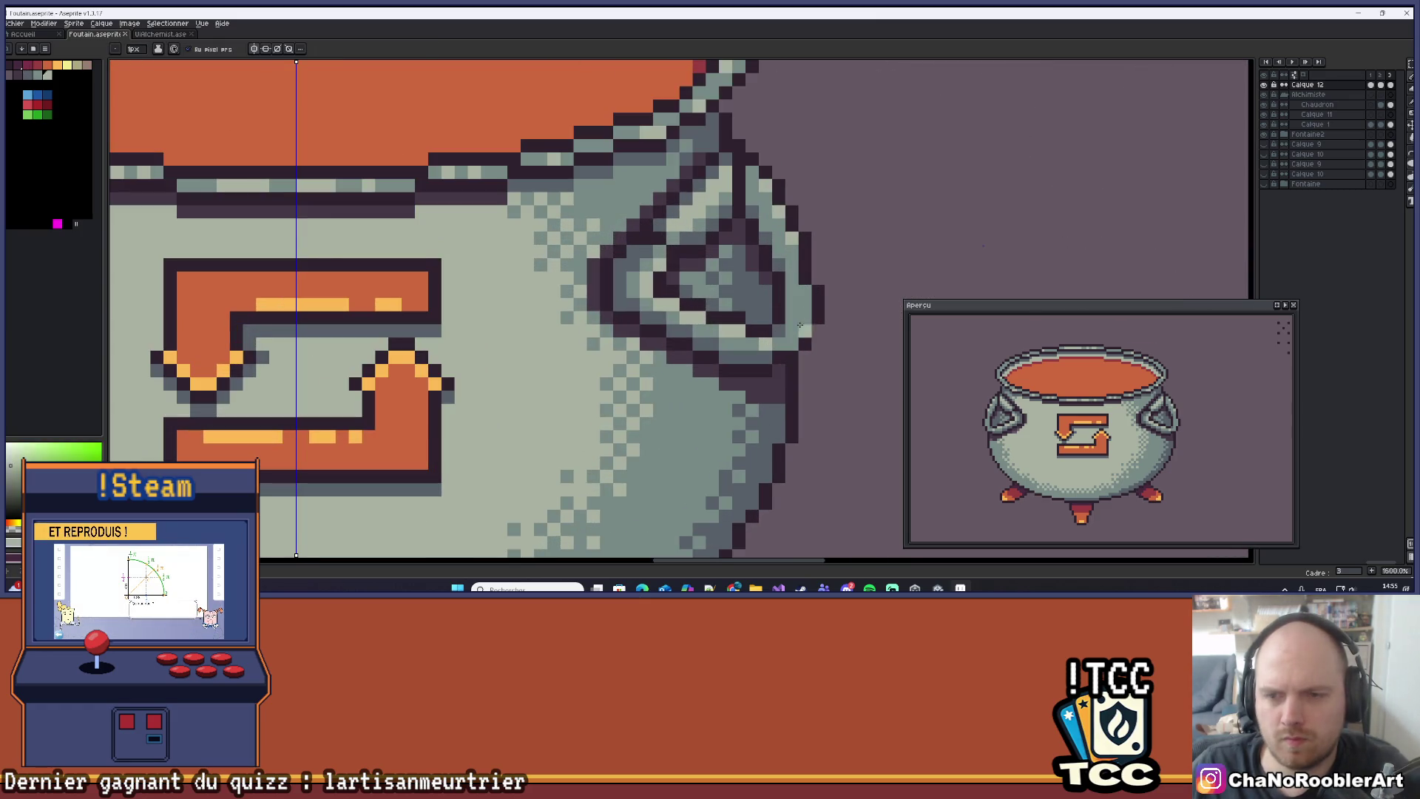
scroll(799, 318, "down", 3)
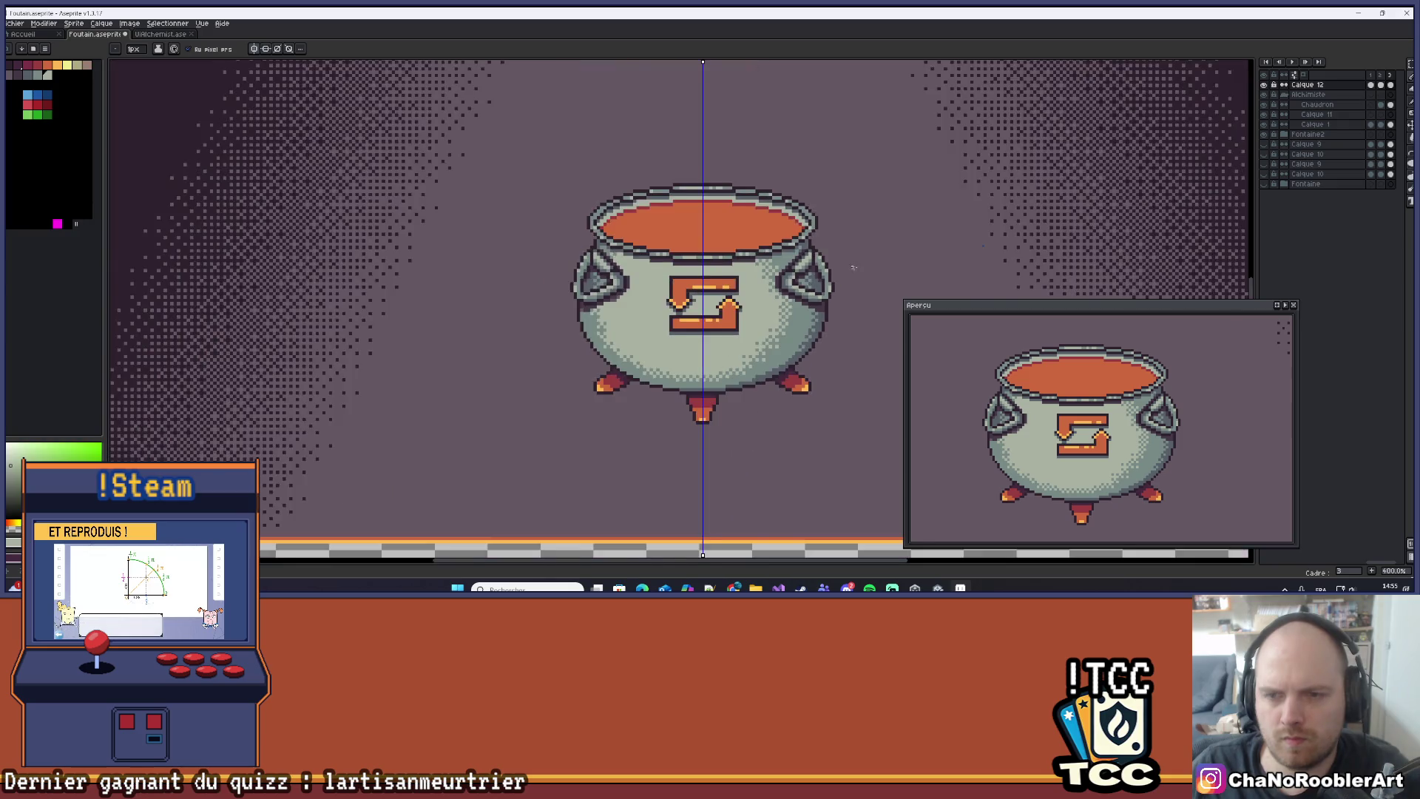
scroll(799, 296, "down", 3)
scroll(754, 319, "down", 1)
scroll(754, 319, "up", 2)
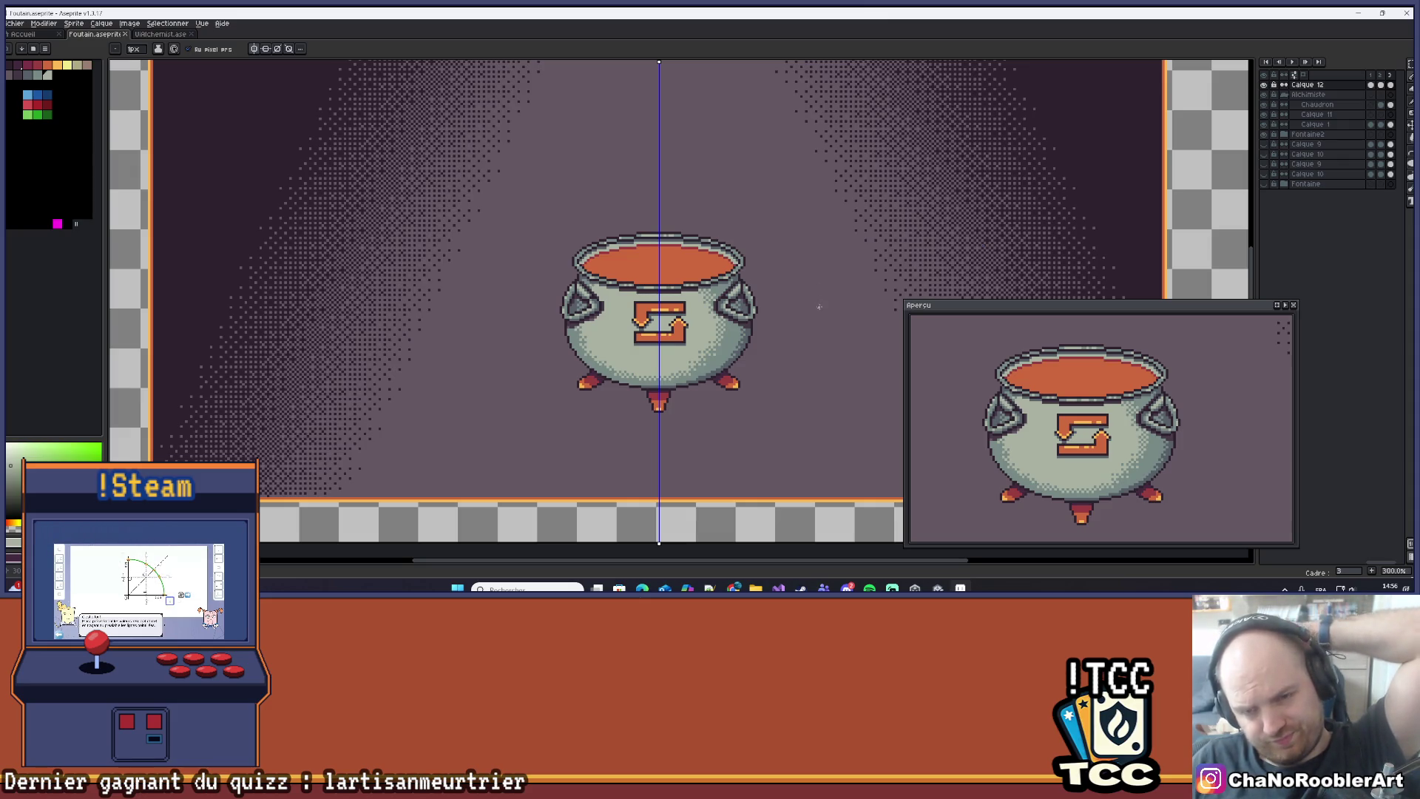
Pick the orange liquid colour and place a mirrored pixel pair above the rim's middle.
scroll(819, 306, "down", 1)
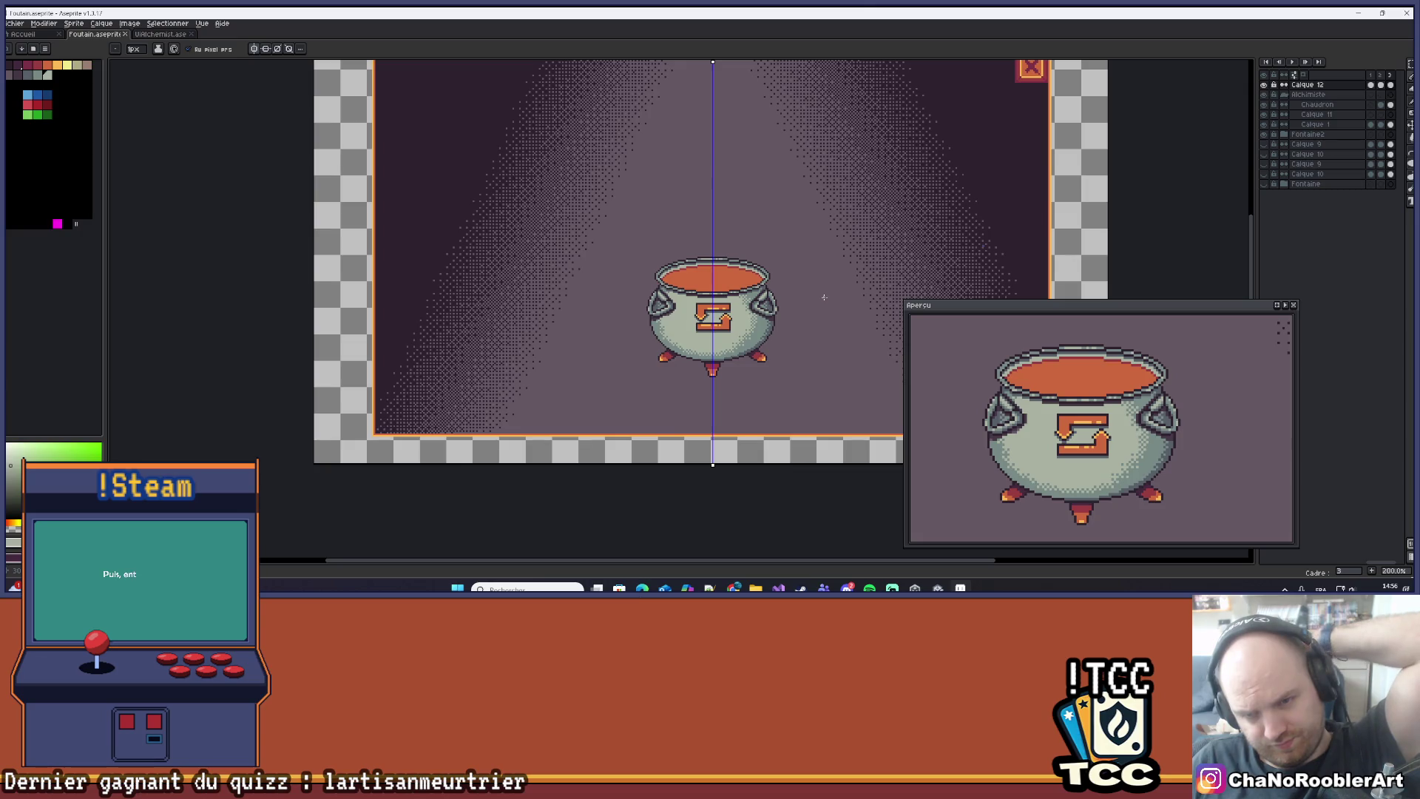
mouse_move(821, 298)
left_mouse_down()
mouse_move(739, 358)
mouse_move(725, 387)
mouse_move(775, 373)
left_mouse_up()
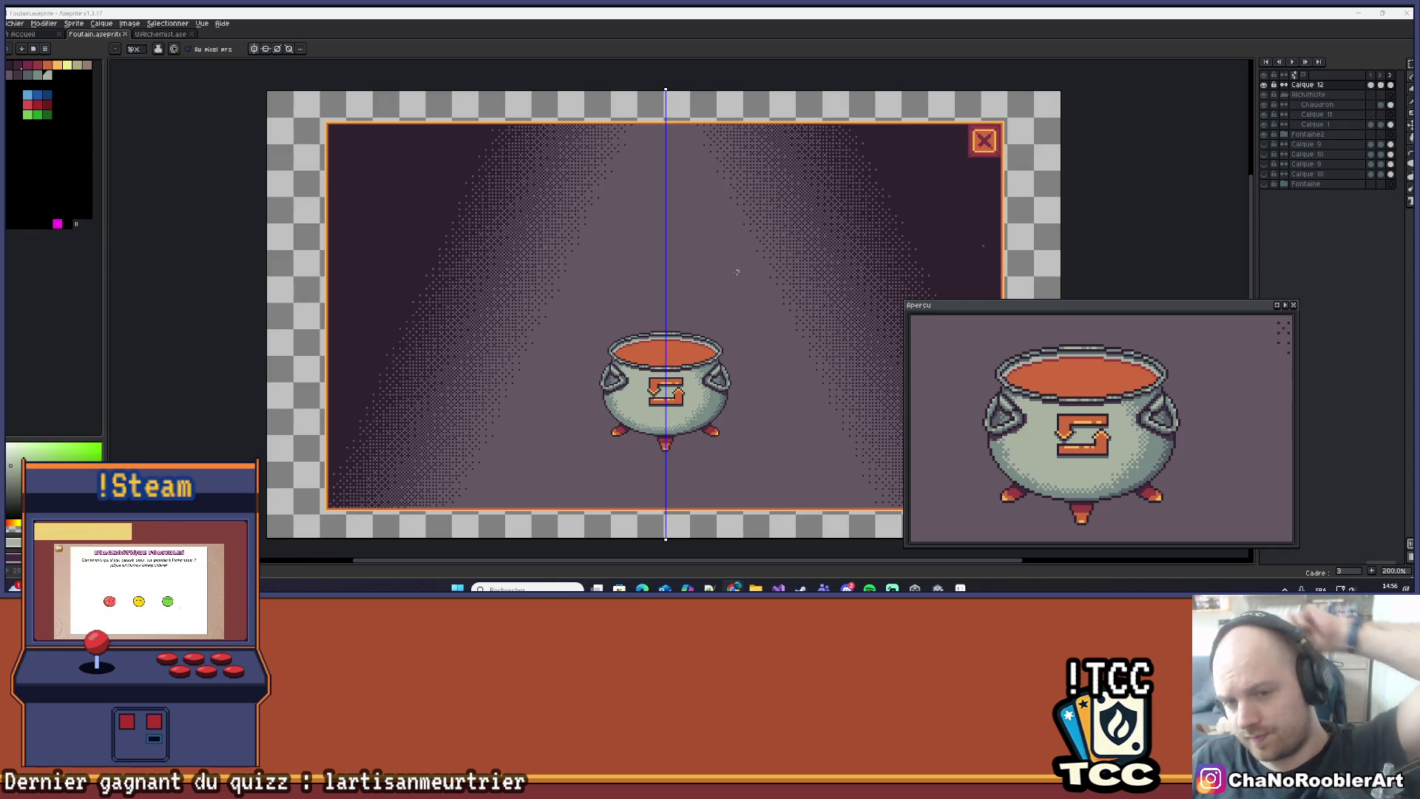
scroll(746, 264, "up", 7)
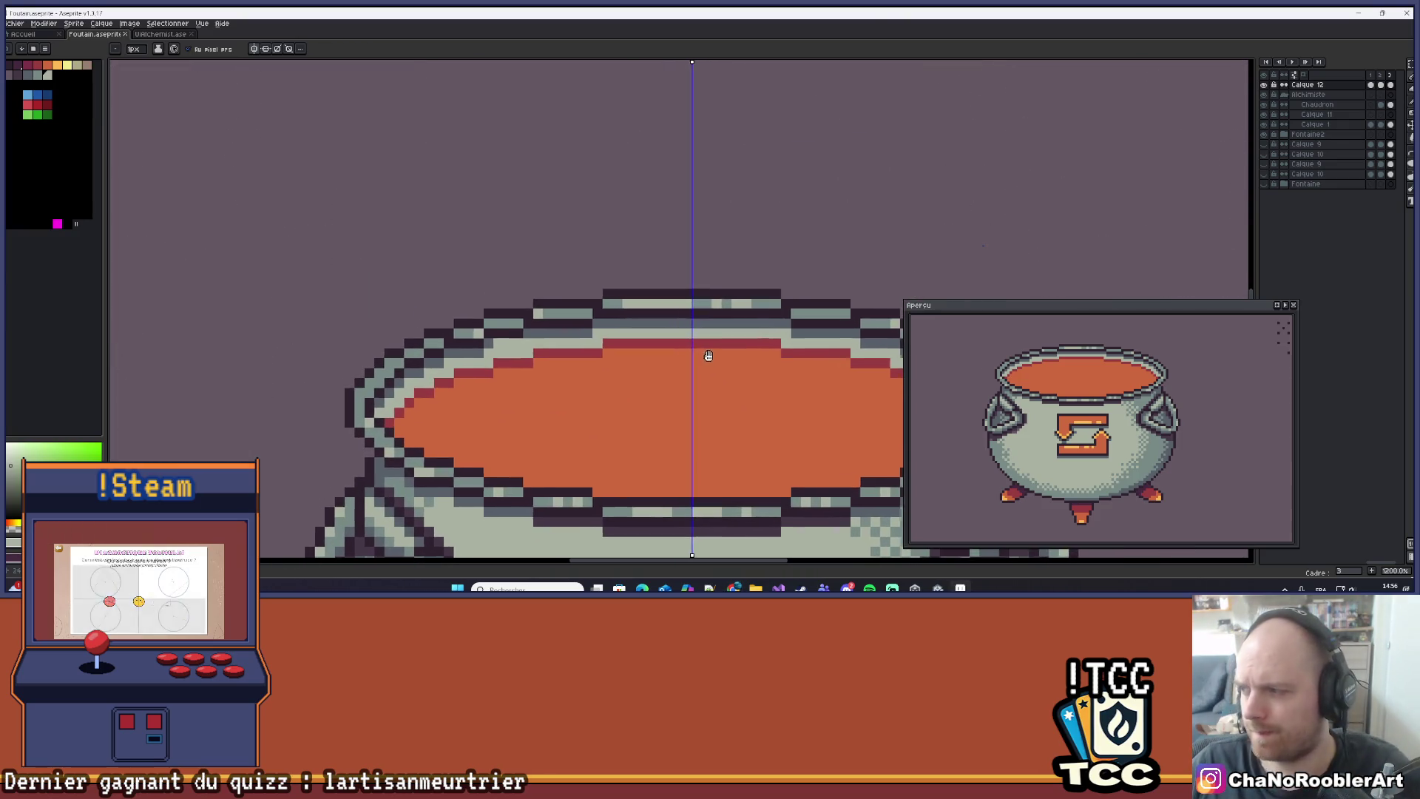
left_click(770, 415, "alt")
left_click(648, 235)
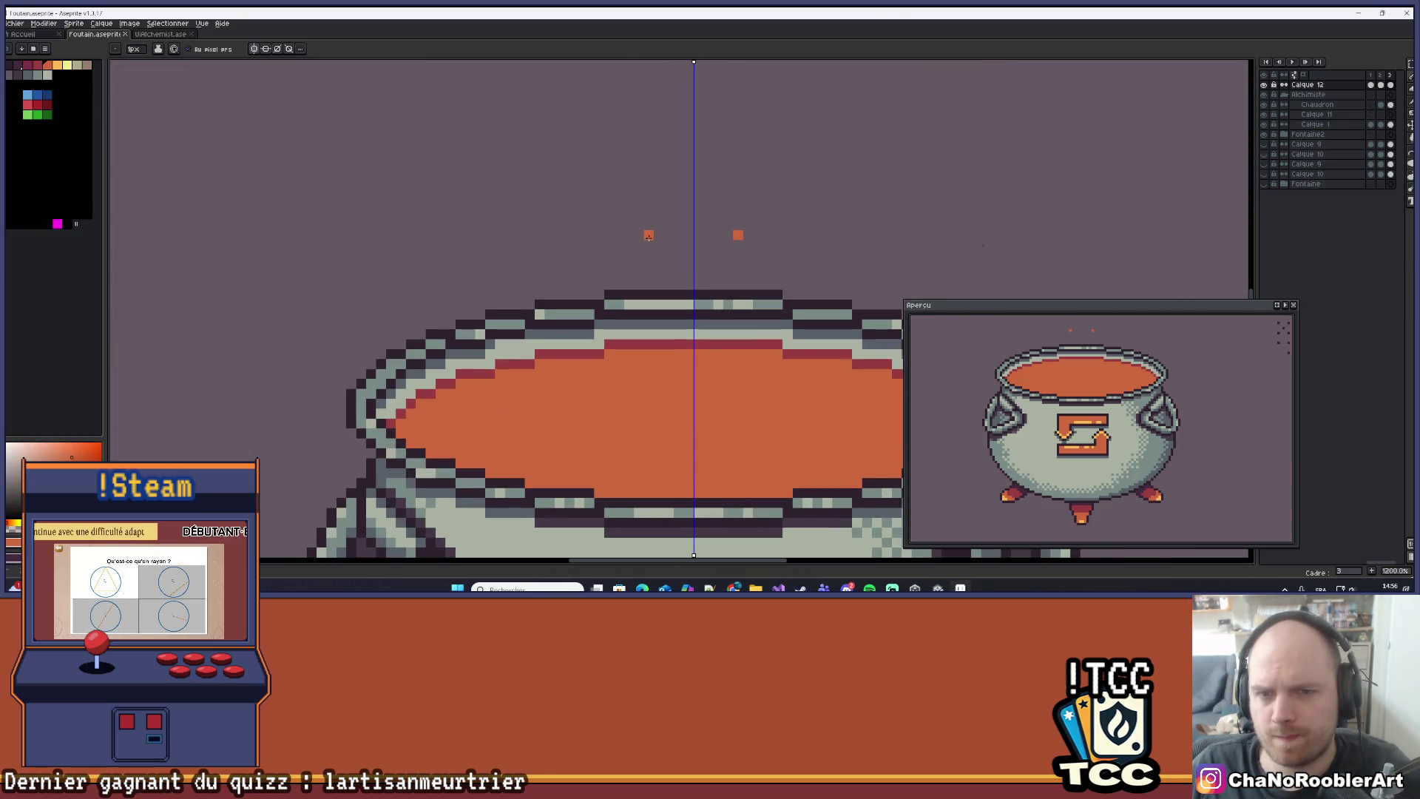
Undo the mirrored pixels, turn off symmetry, and add orange pixels above and on the rim.
key("ctrl+z")
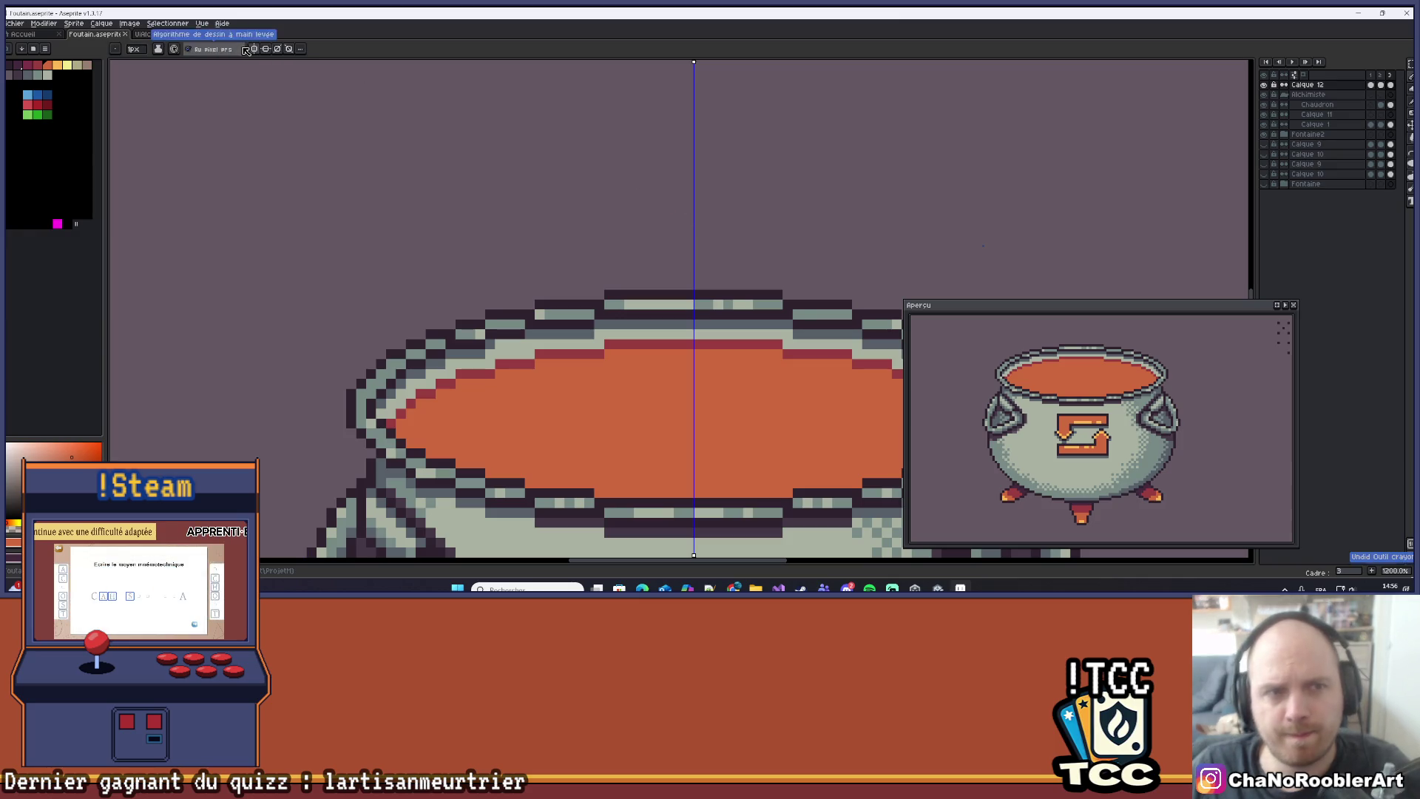
left_click(247, 50)
scroll(694, 222, "up", 1)
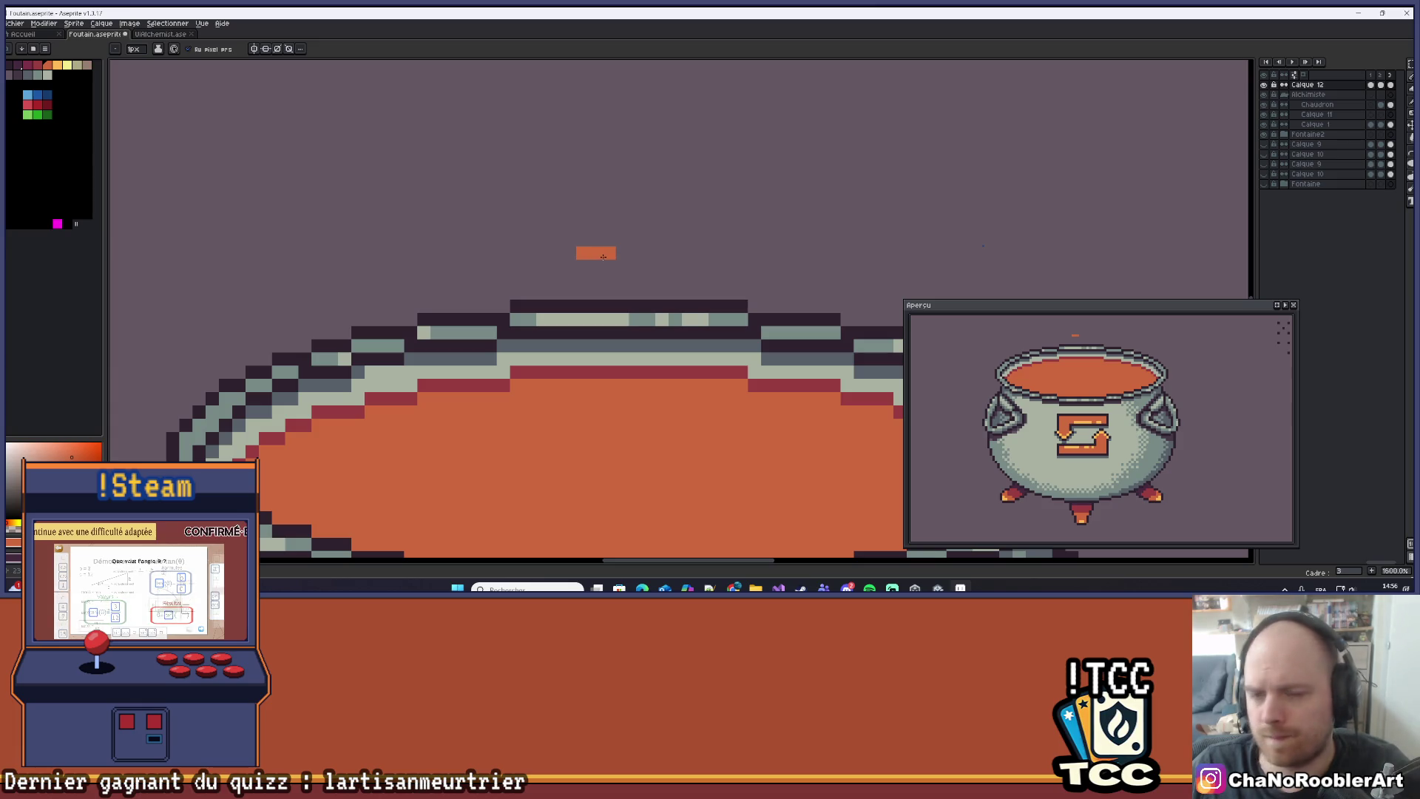
left_click(566, 269)
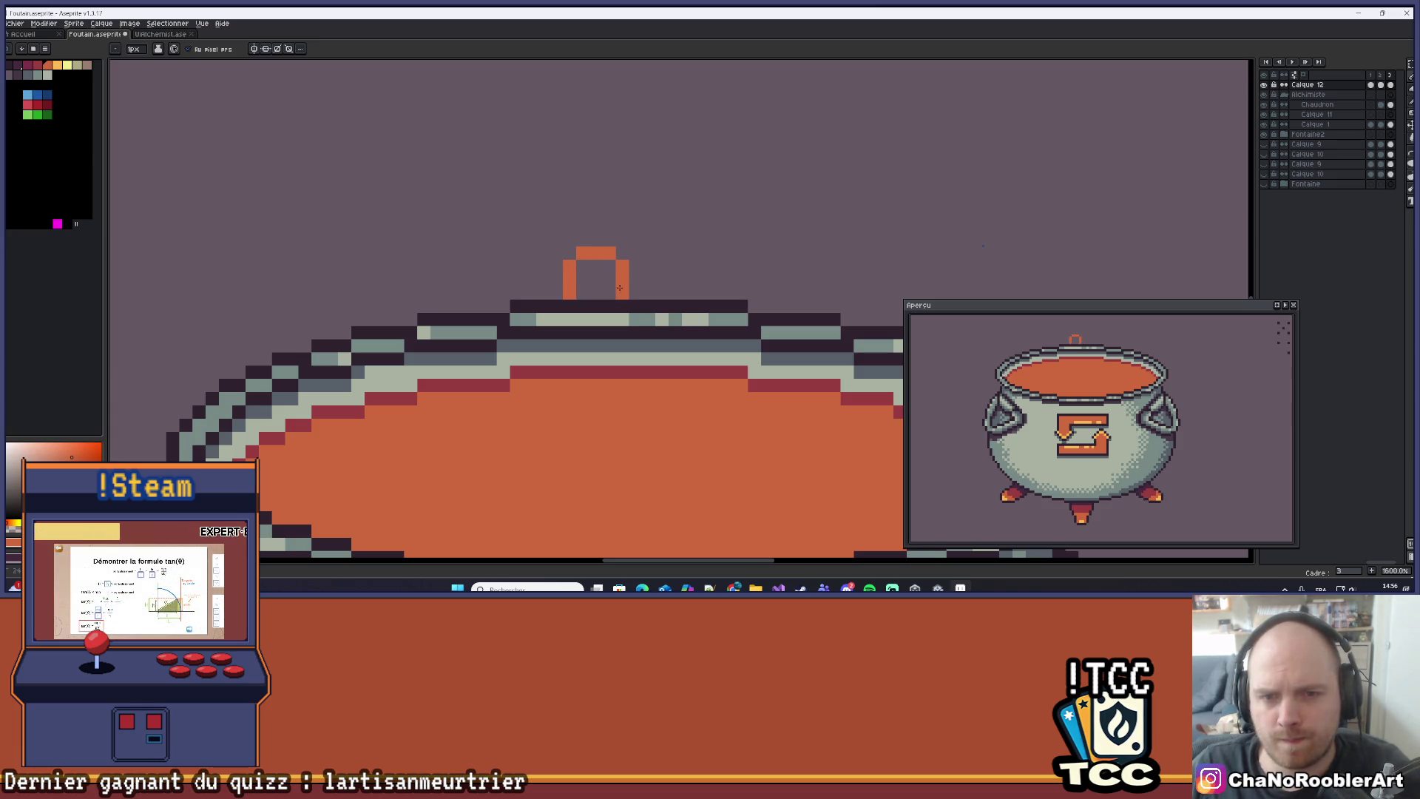
scroll(606, 296, "down", 4)
scroll(617, 290, "up", 2)
scroll(617, 290, "up", 1)
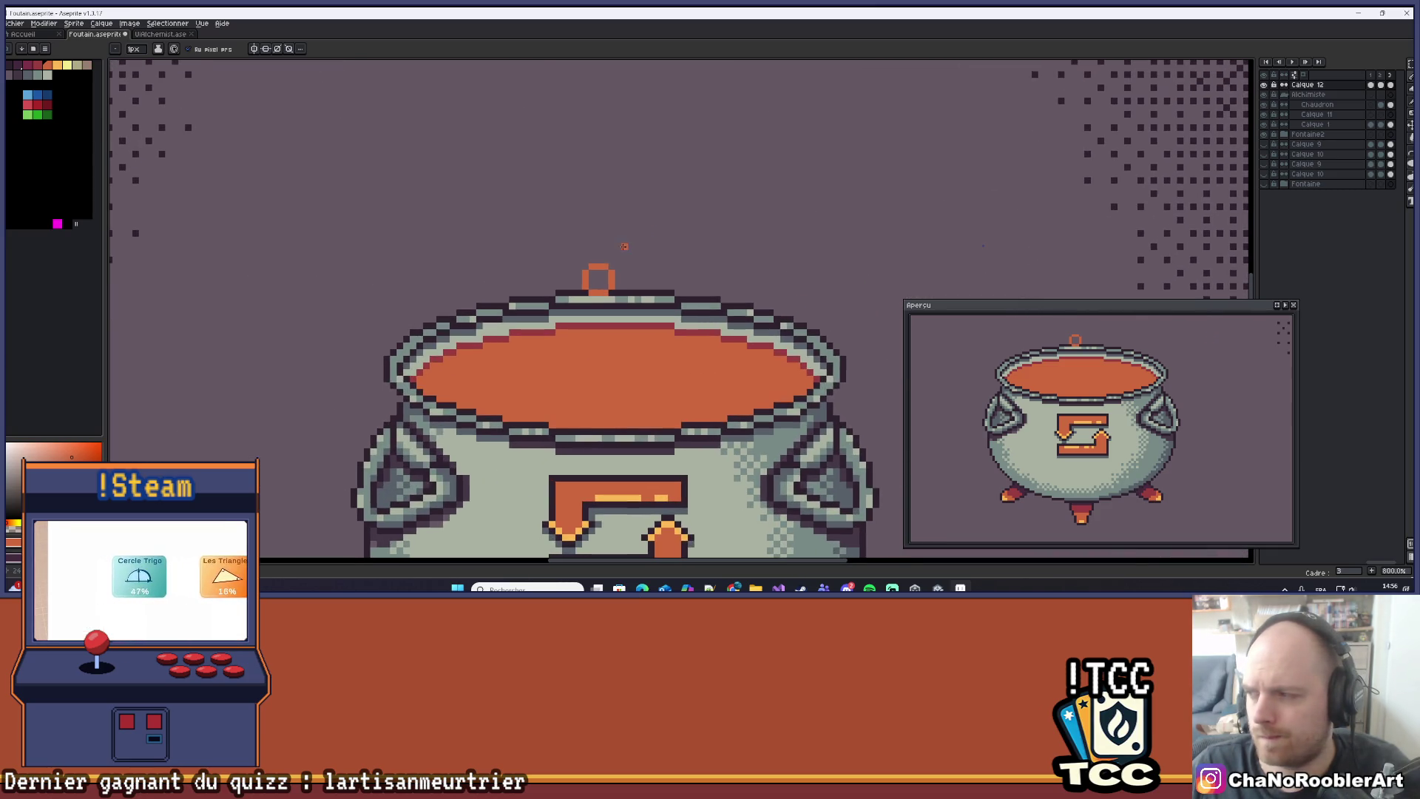
scroll(505, 397, "up", 2)
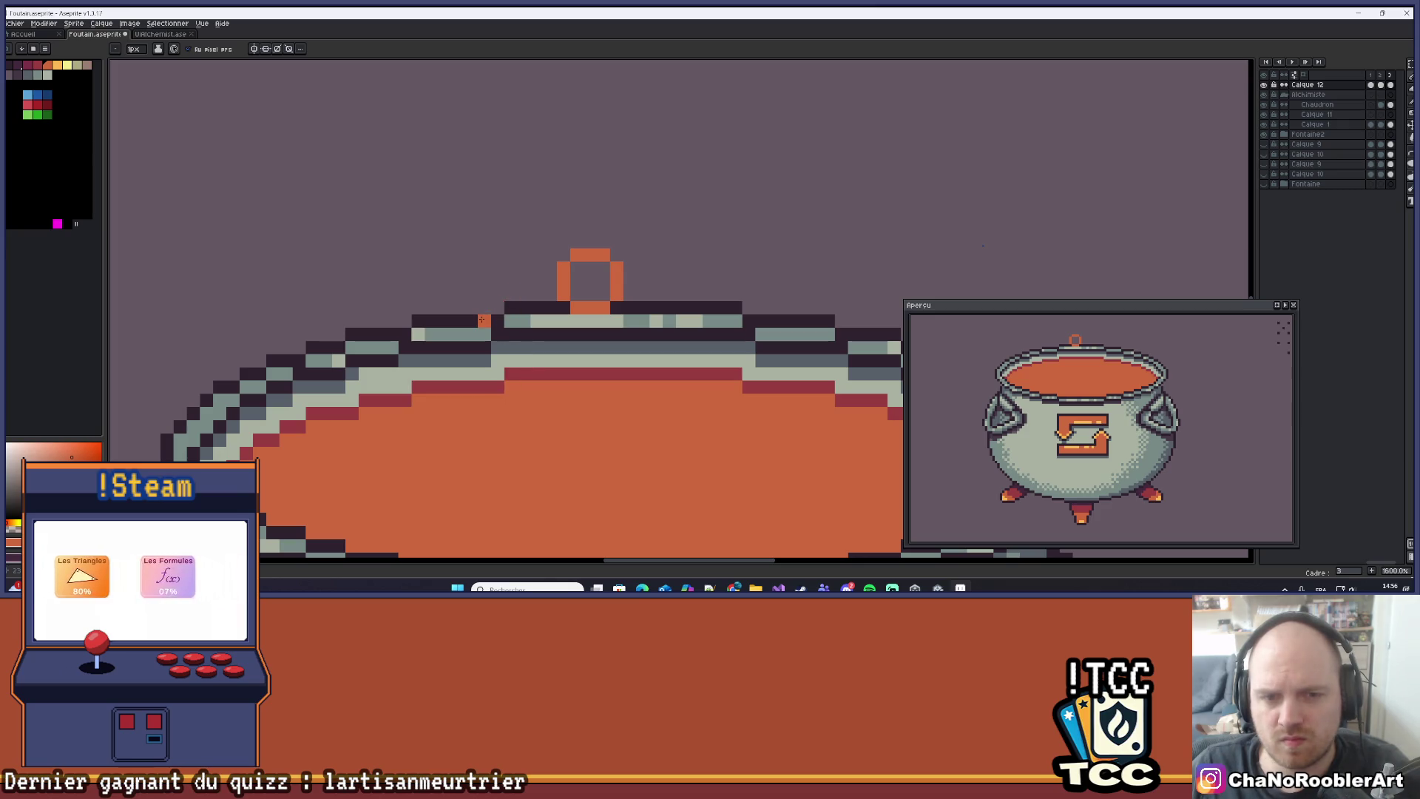
left_click(470, 345)
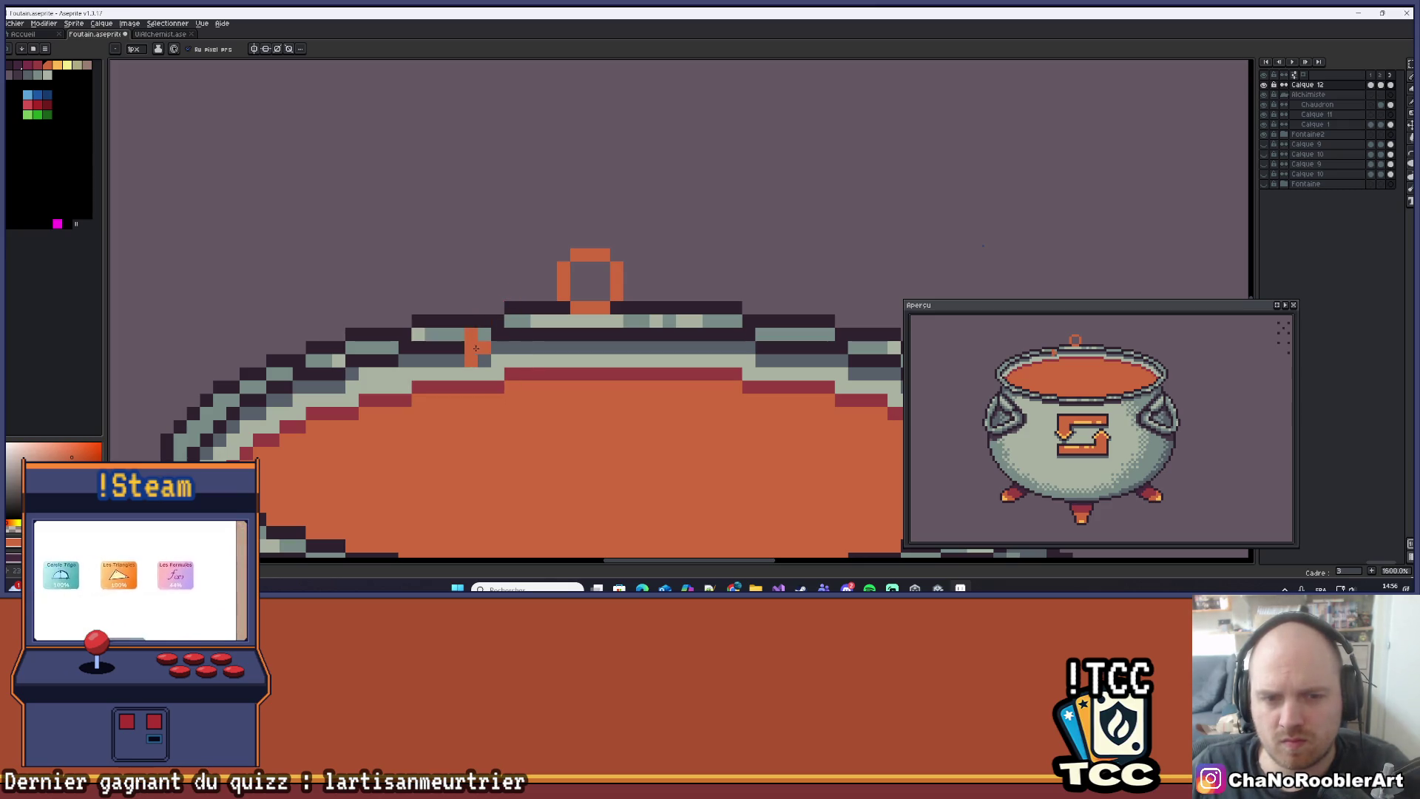
scroll(488, 358, "down", 5)
scroll(488, 358, "up", 5)
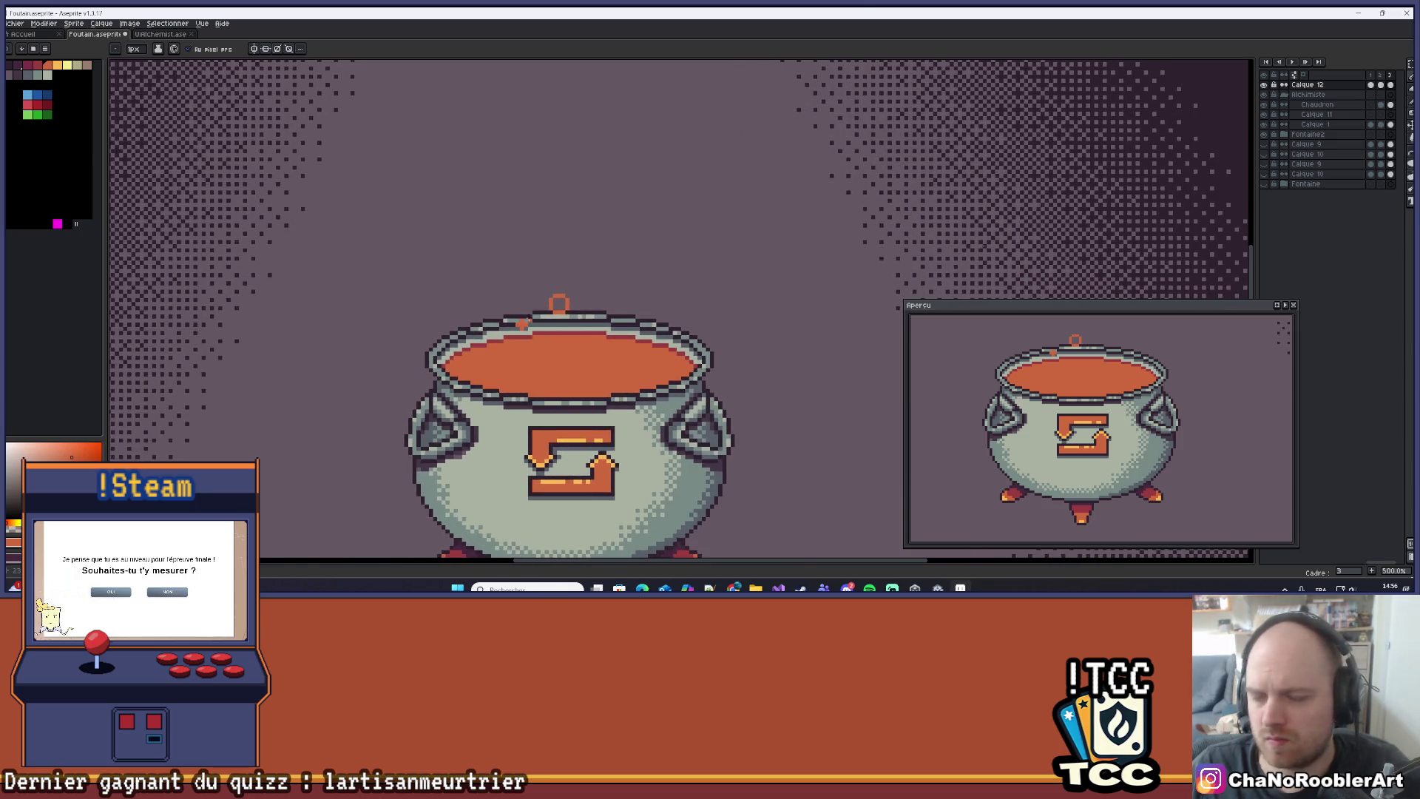
Undo the stray orange pixels and handle strokes on the rim.
key("e")
key("b")
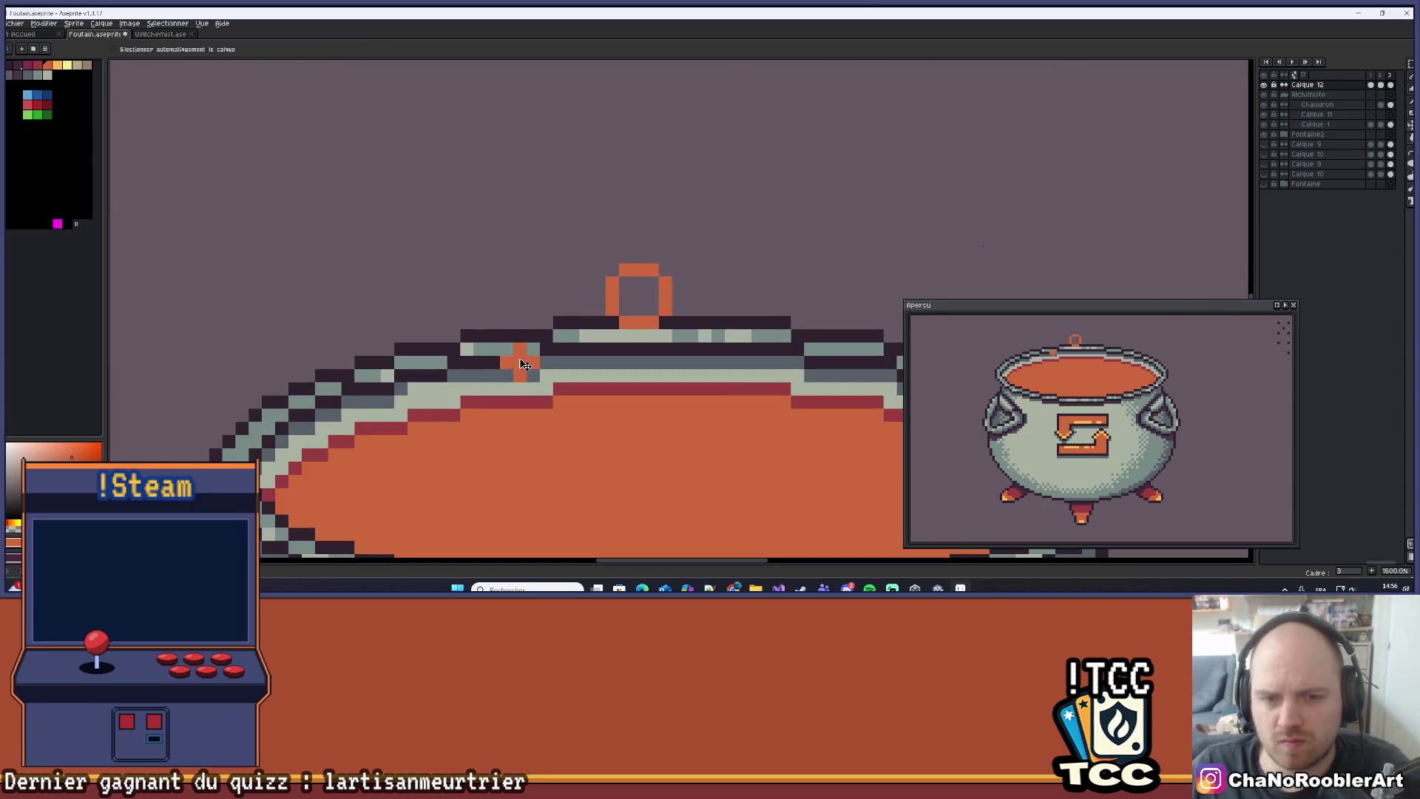
key("v")
key("ctrl+z")
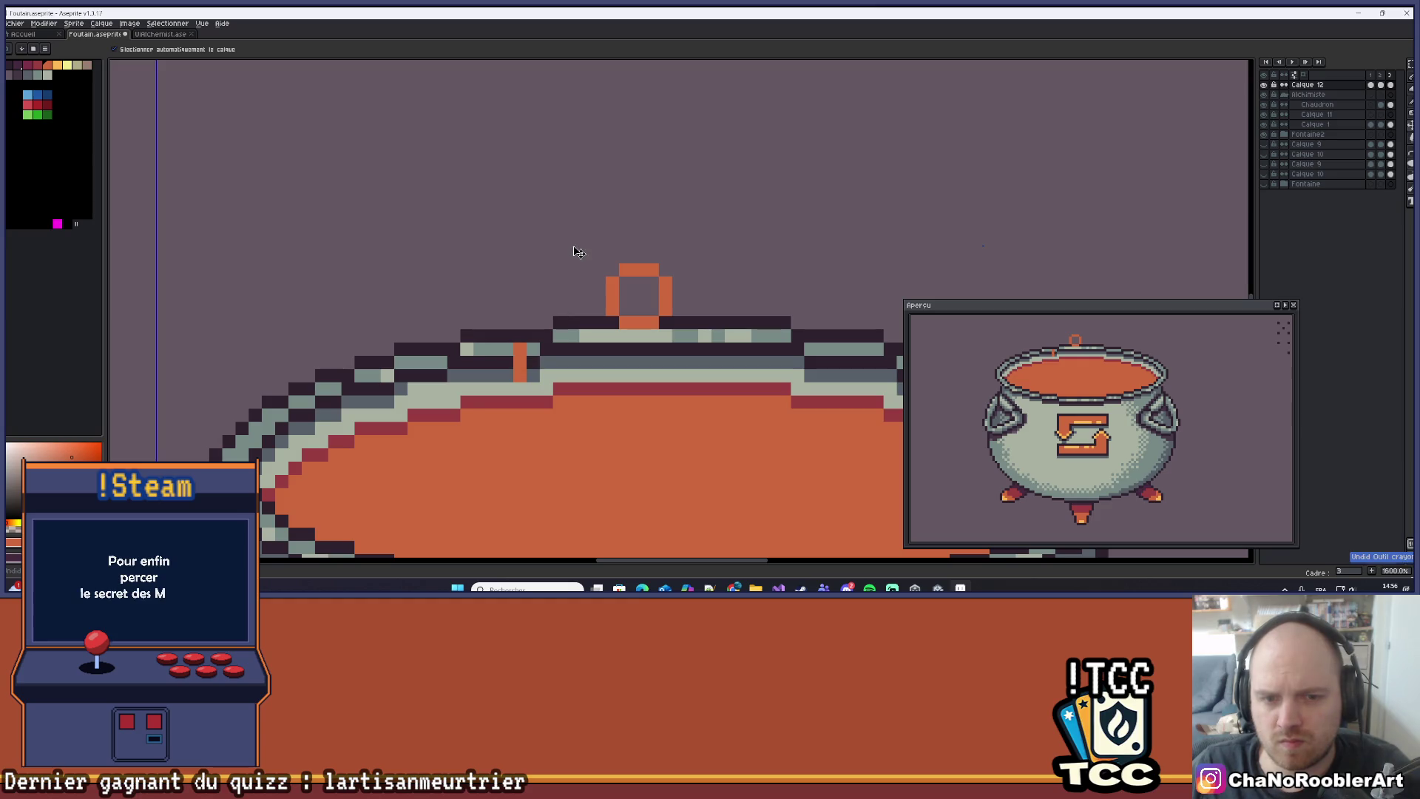
key("ctrl+z")
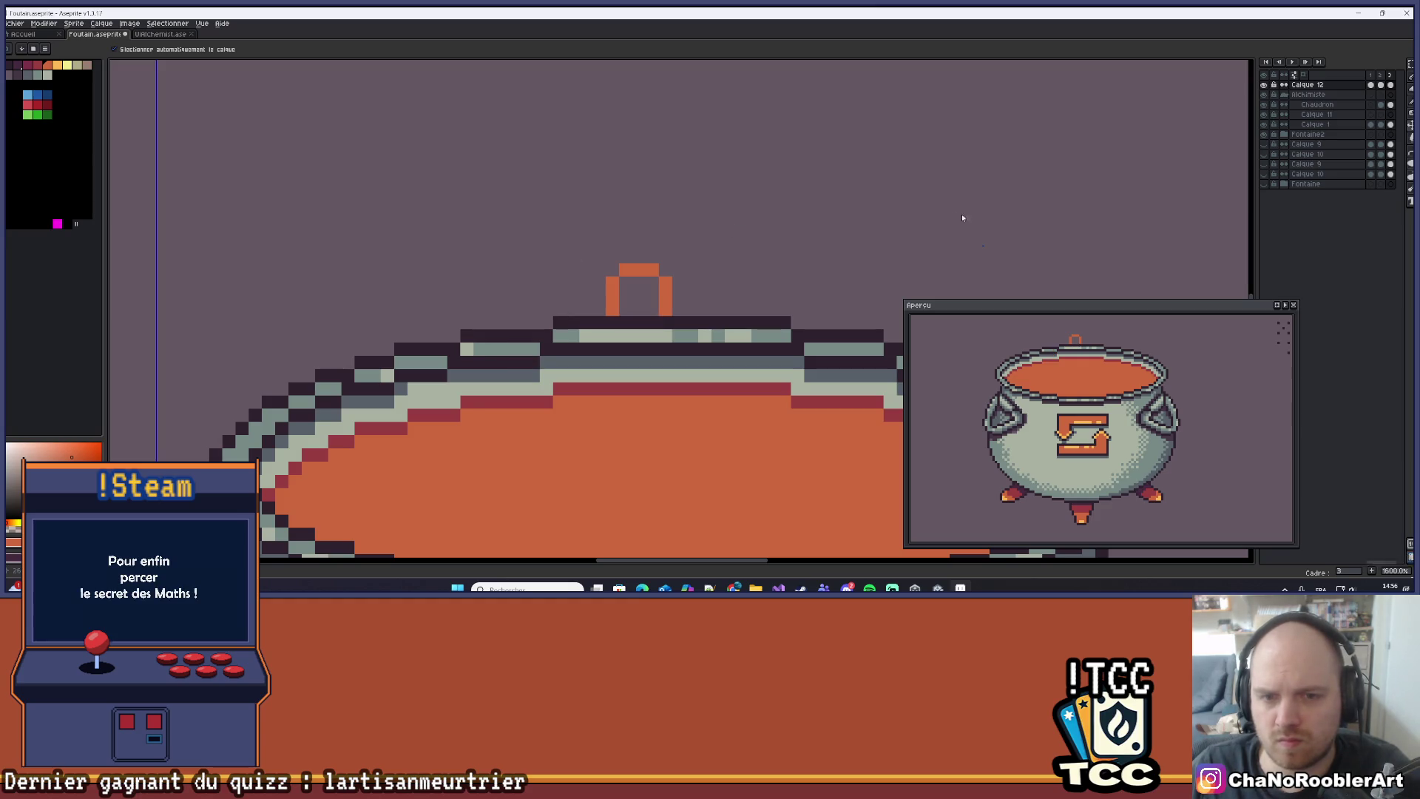
key("ctrl+z")
key("ctrl+z")
scroll(1036, 192, "down", 3)
On a new layer, draw a small orange ring above the middle of the cauldron rim.
key("b")
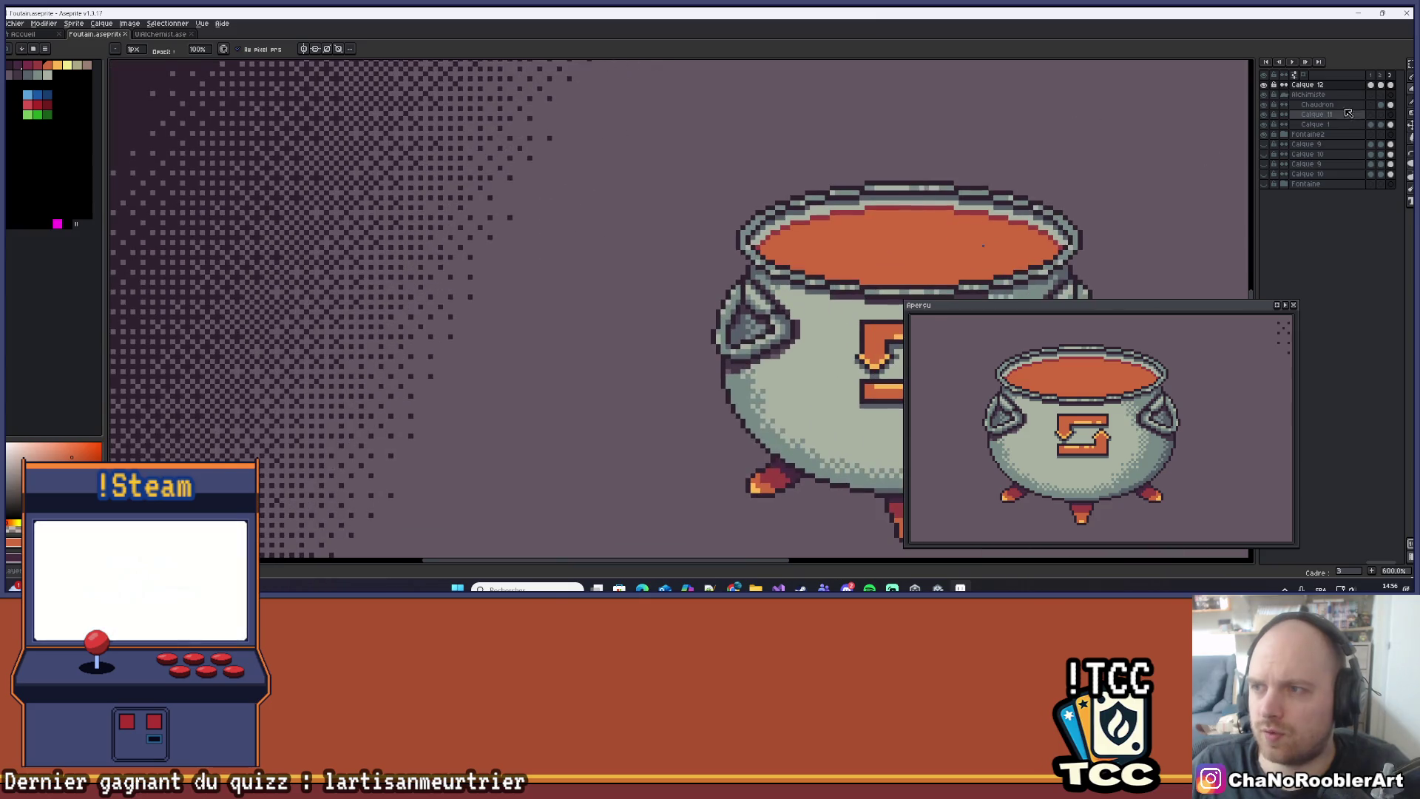
left_click_drag(1192, 112, 888, 133)
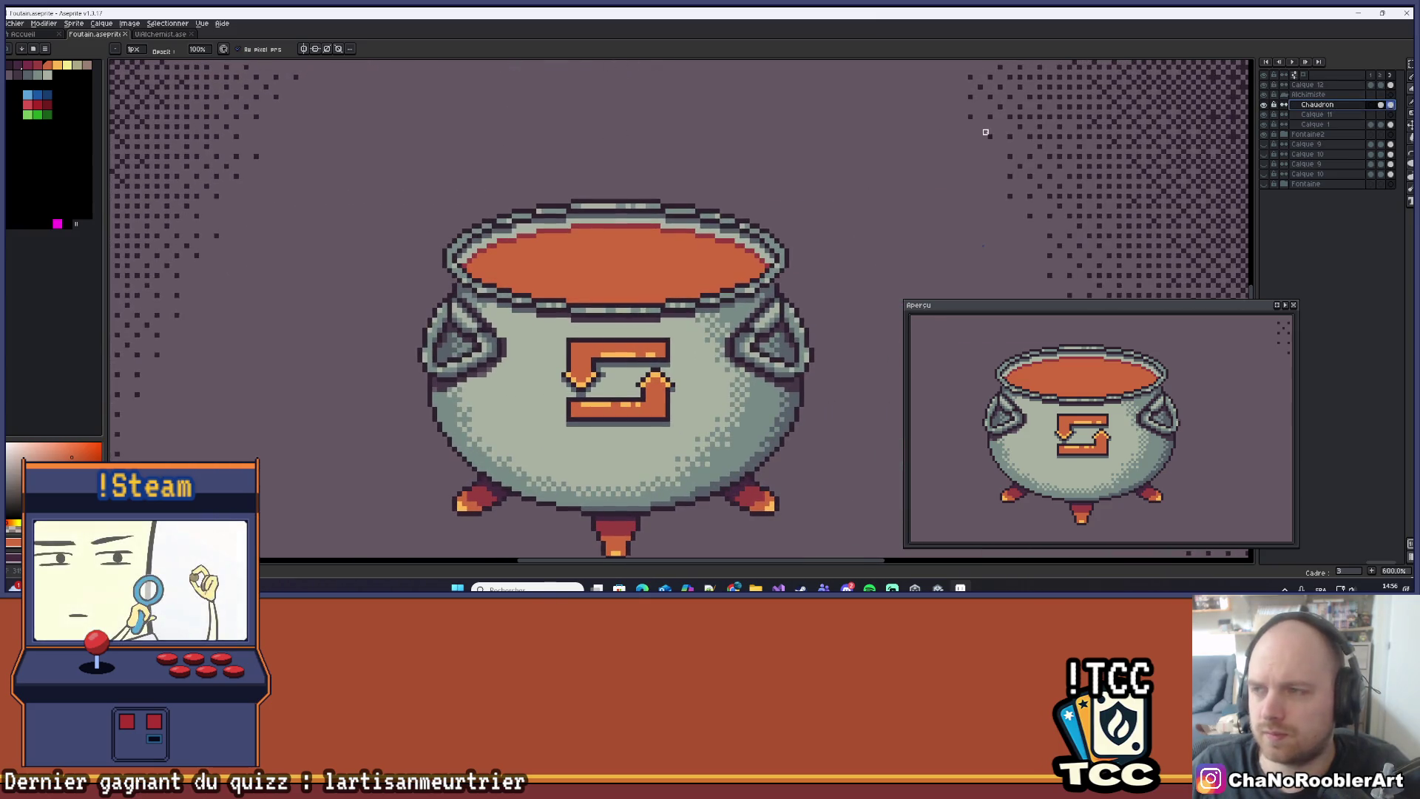
key("shift+n")
scroll(720, 181, "up", 3)
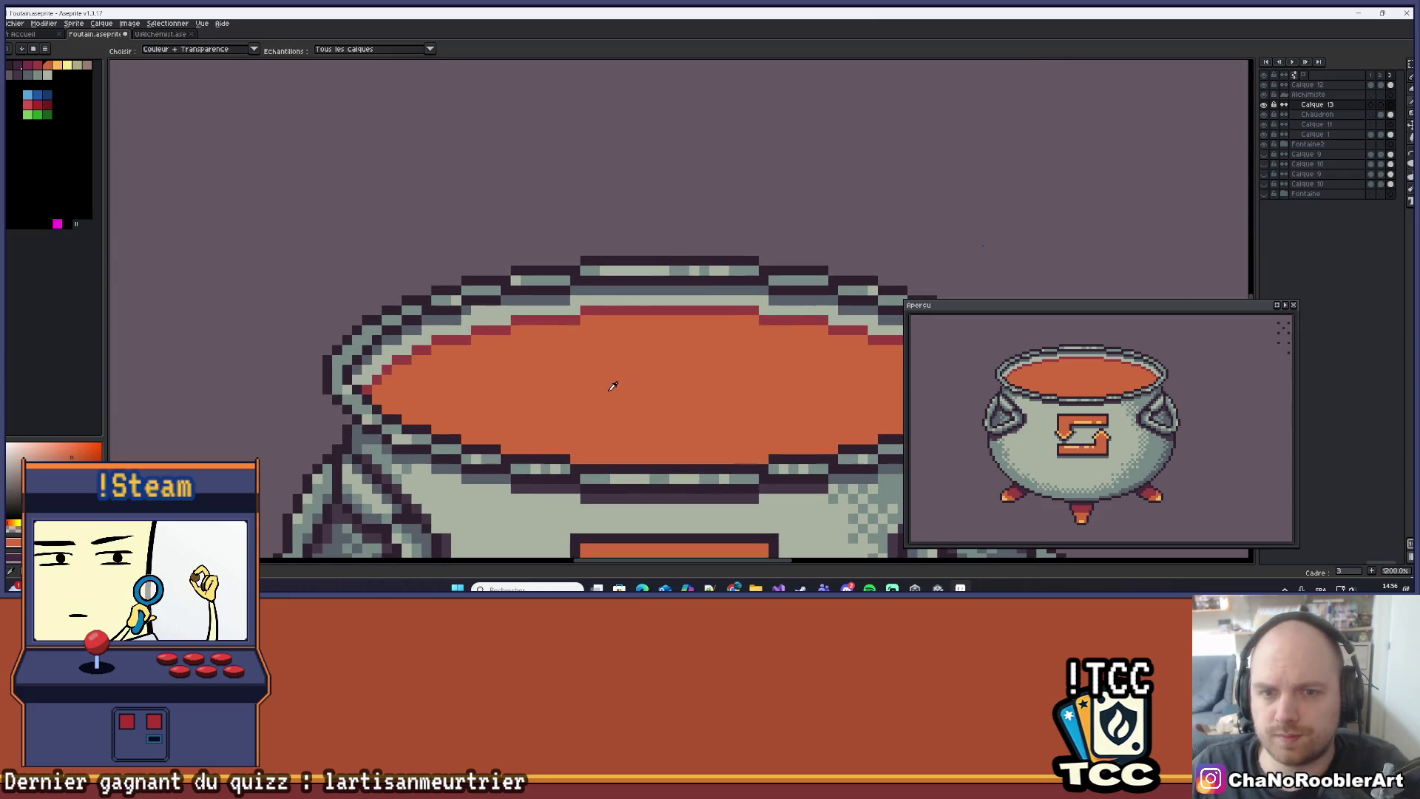
mouse_move(650, 256)
left_mouse_down()
mouse_move(679, 259)
mouse_move(675, 279)
mouse_move(641, 284)
left_mouse_up()
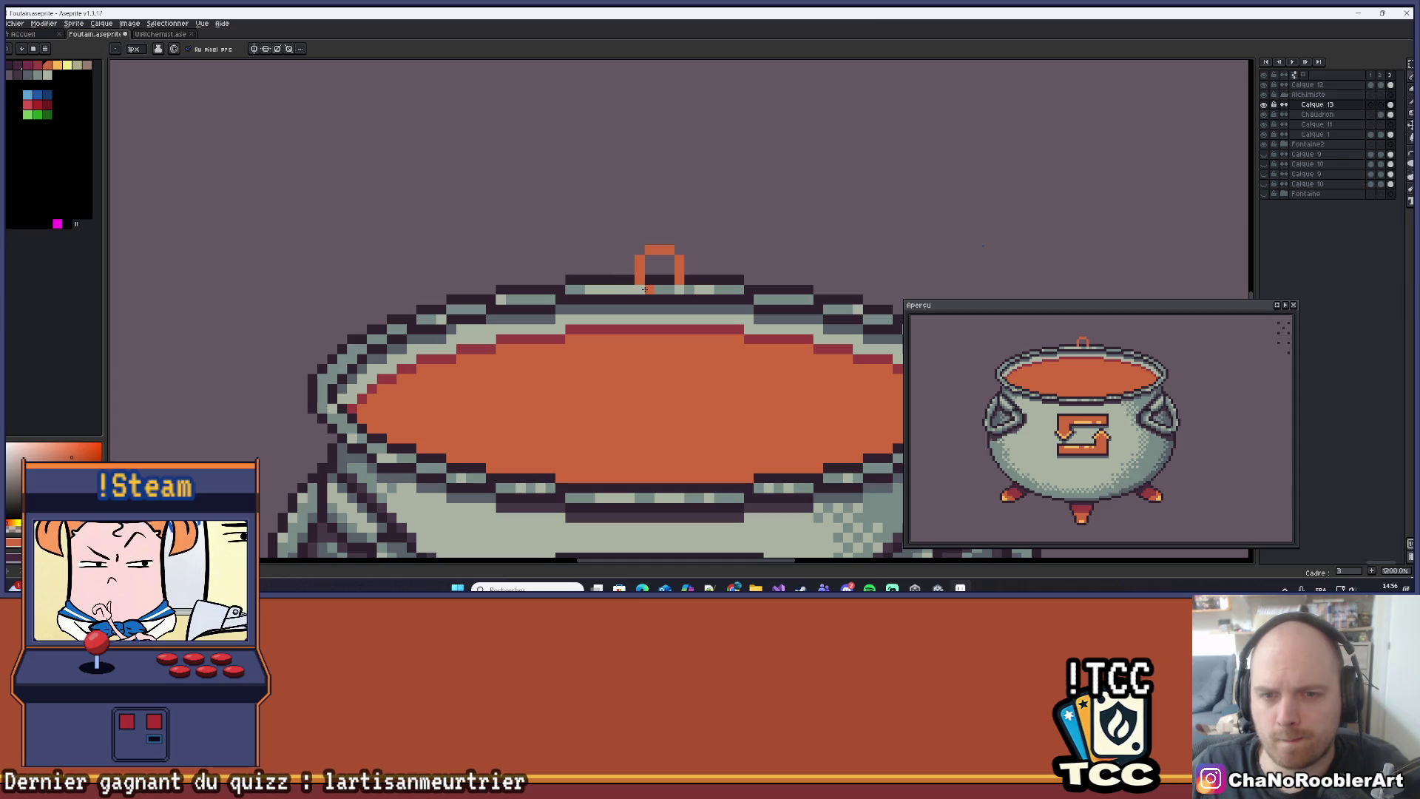
scroll(665, 288, "down", 4)
scroll(592, 237, "up", 5)
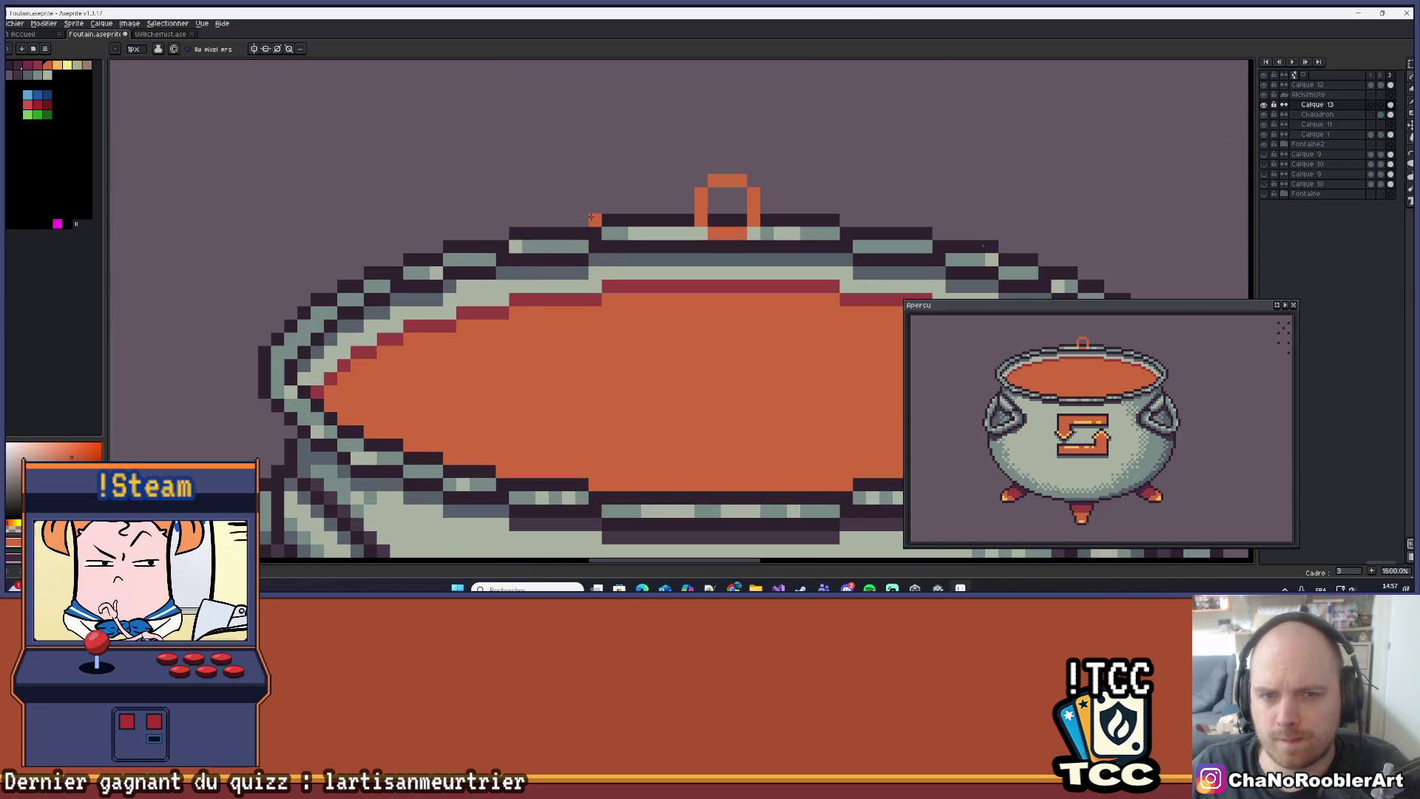
Add a short orange mark on the left band of the rim.
left_click(583, 229)
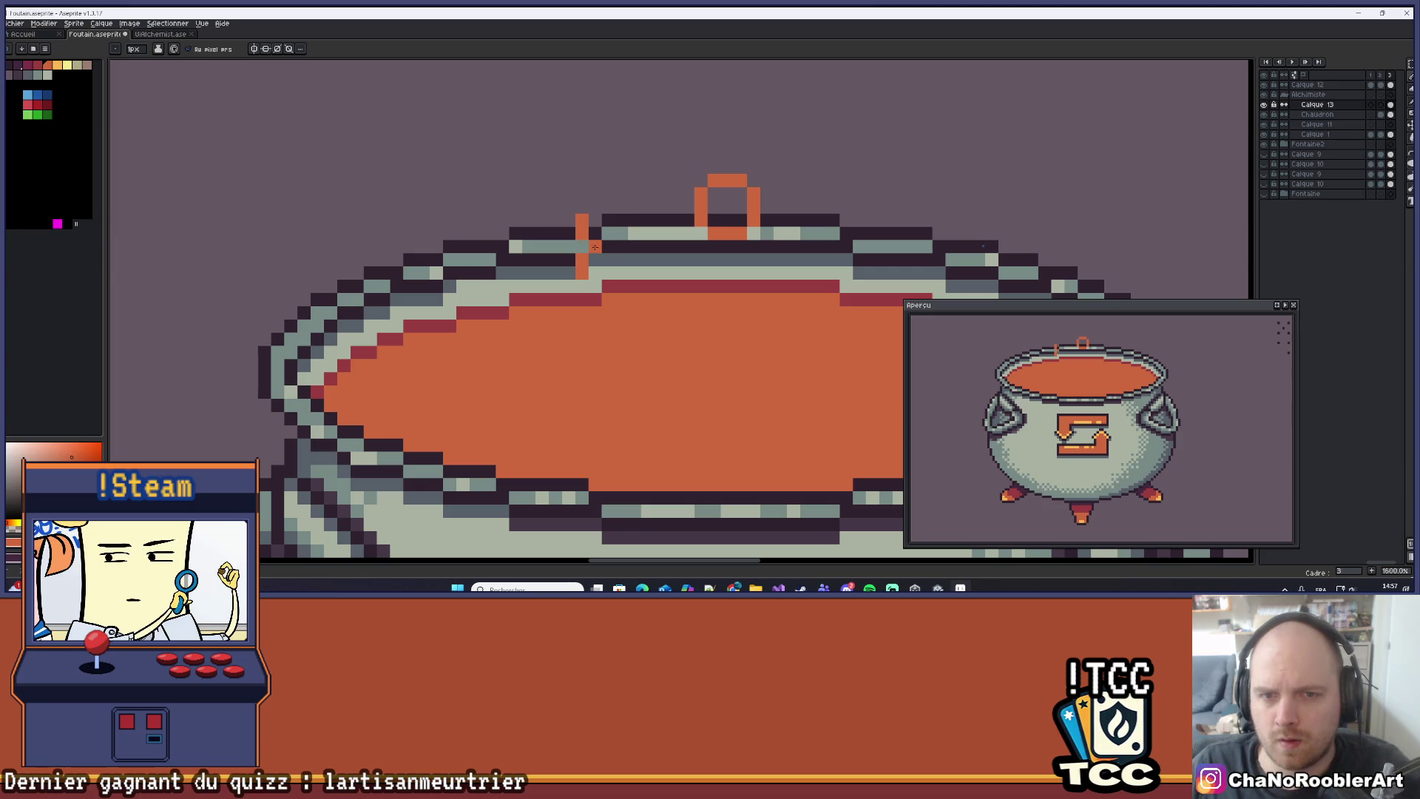
key("ctrl+z")
left_click_drag(569, 265, 570, 241)
left_click(570, 234)
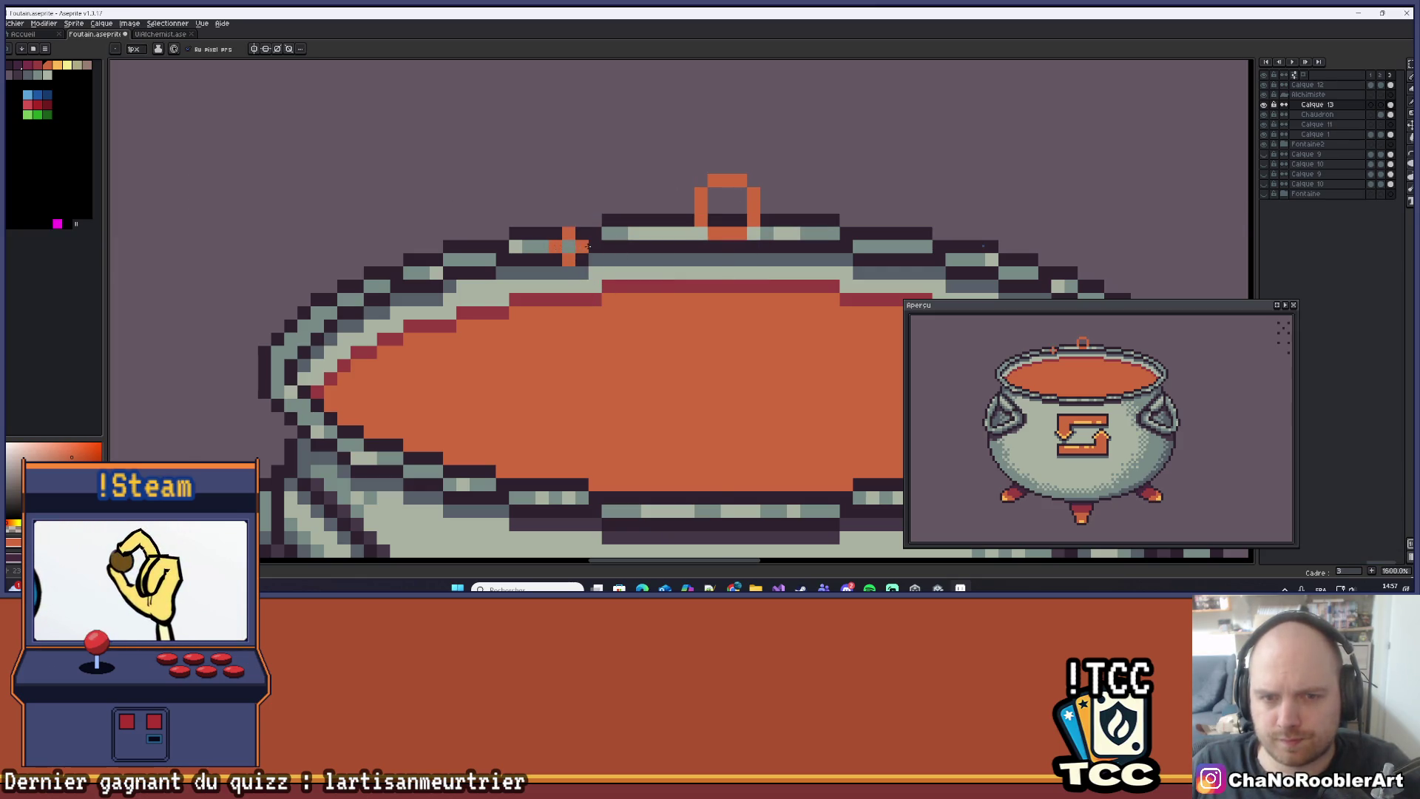
scroll(588, 246, "down", 6)
scroll(590, 286, "up", 5)
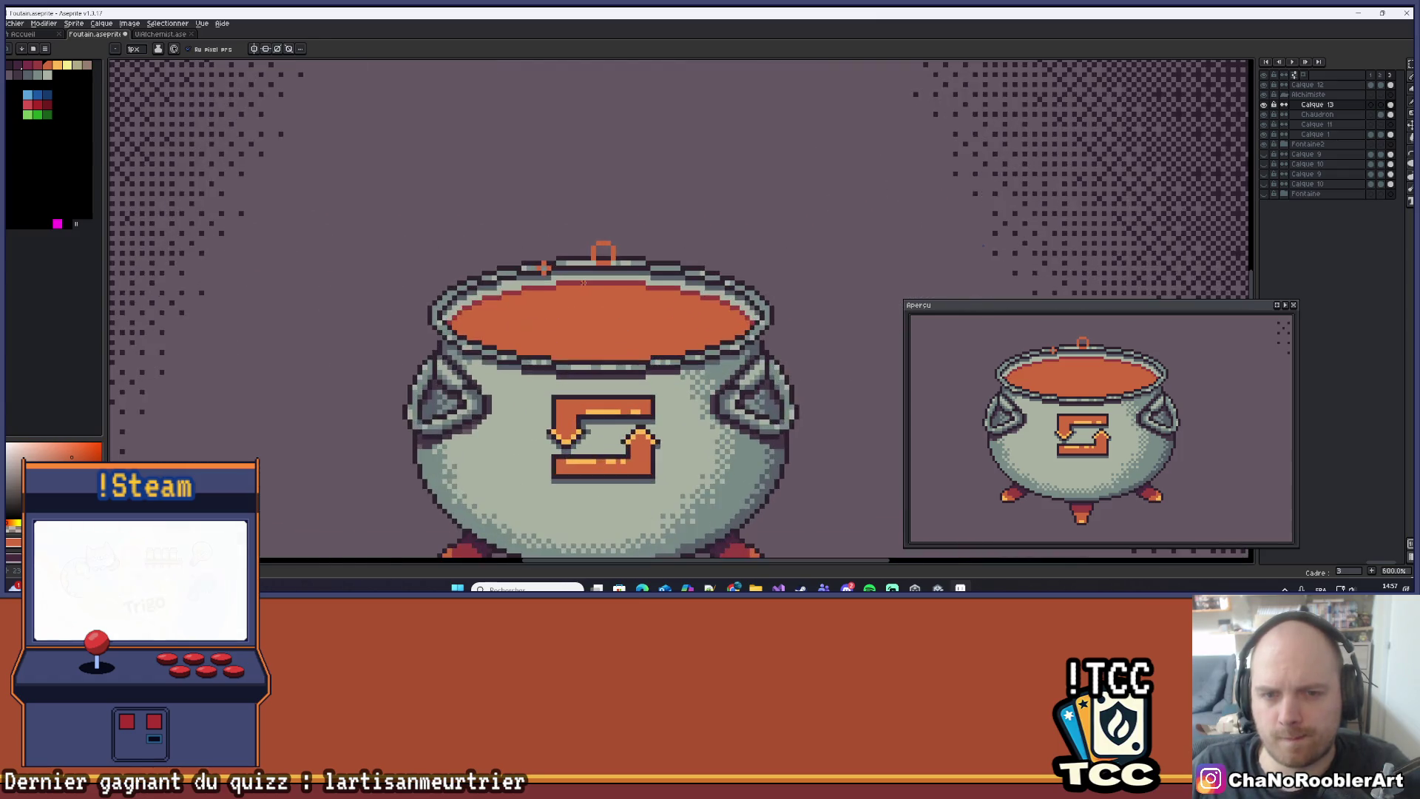
mouse_move(590, 286)
left_mouse_down()
mouse_move(607, 323)
mouse_move(644, 292)
left_mouse_up()
scroll(643, 292, "down", 4)
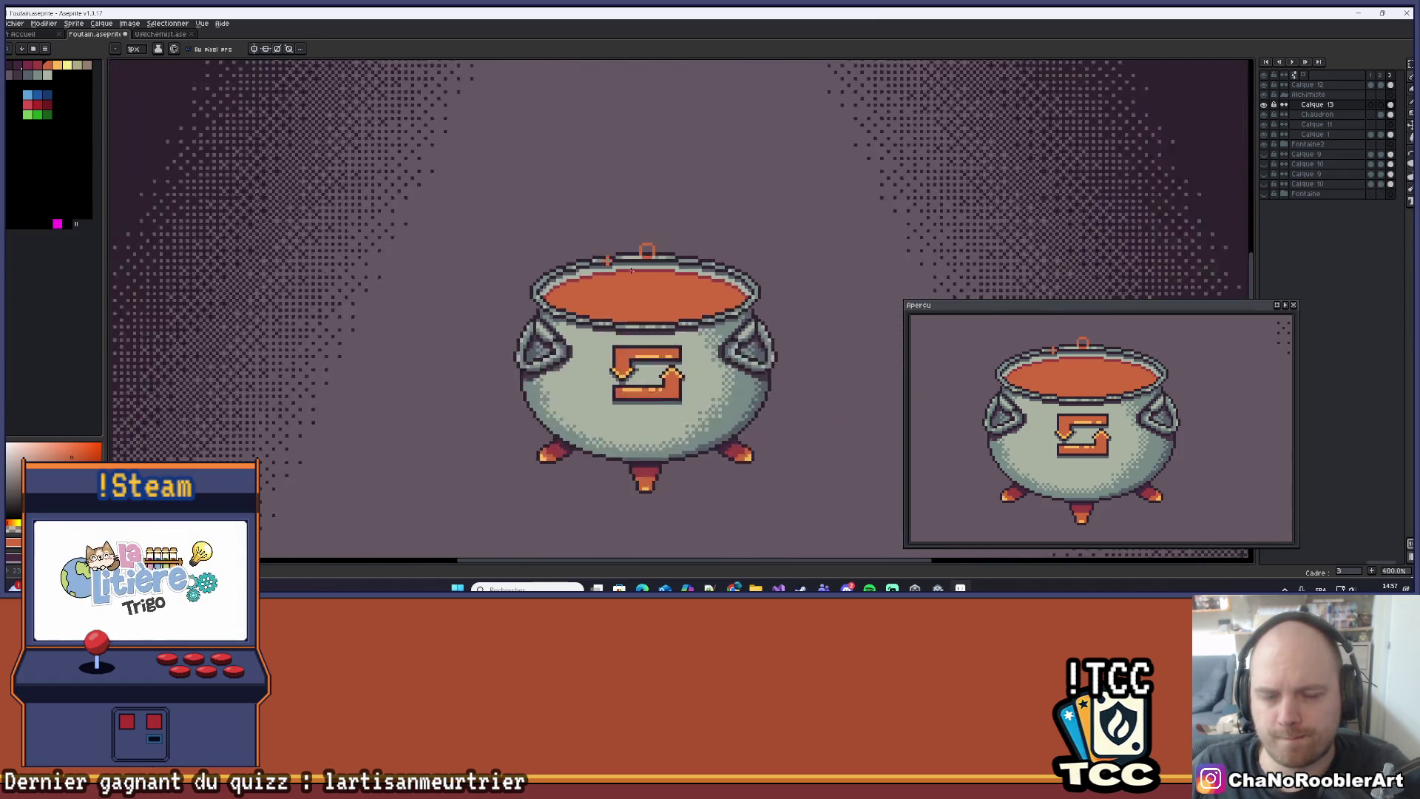
scroll(651, 259, "up", 7)
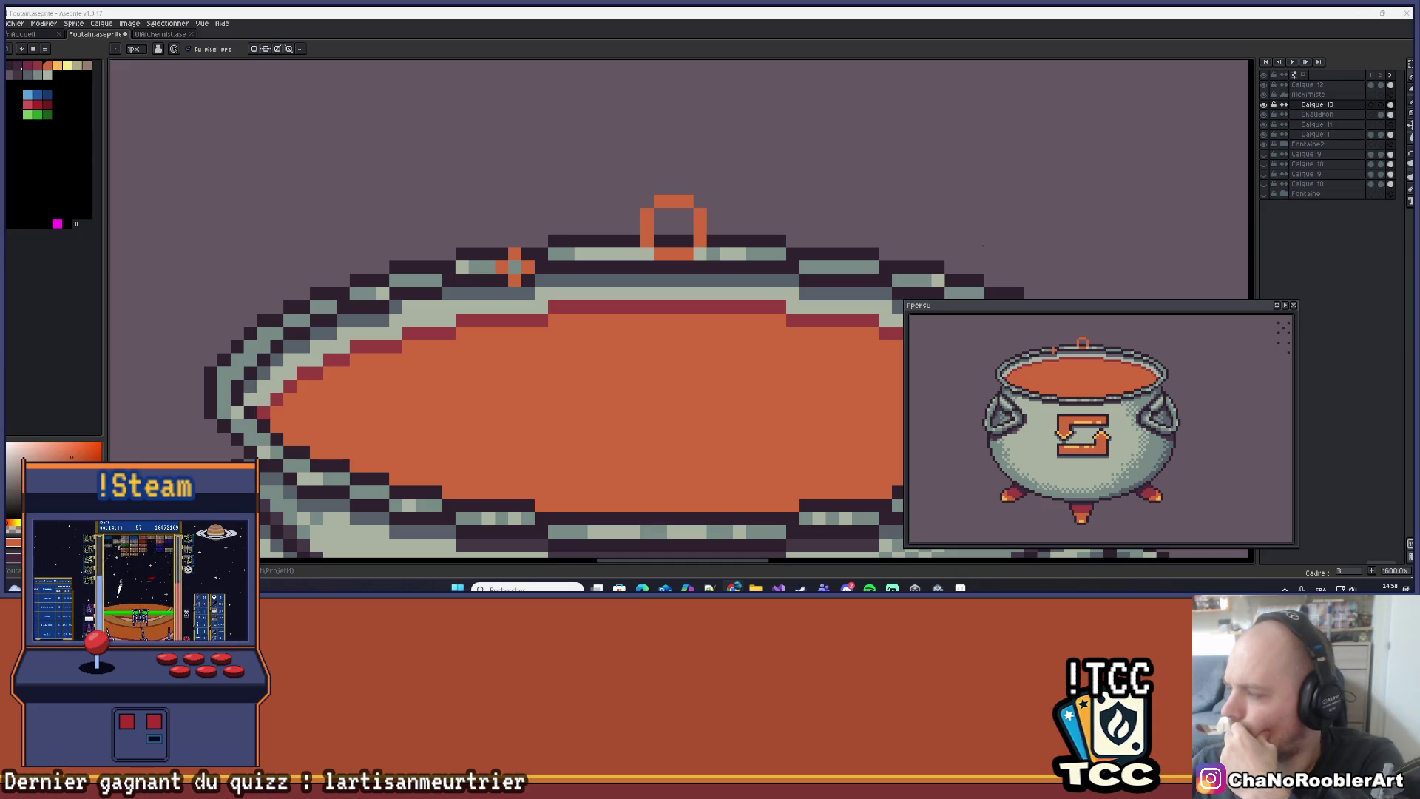
scroll(983, 245, "down", 6)
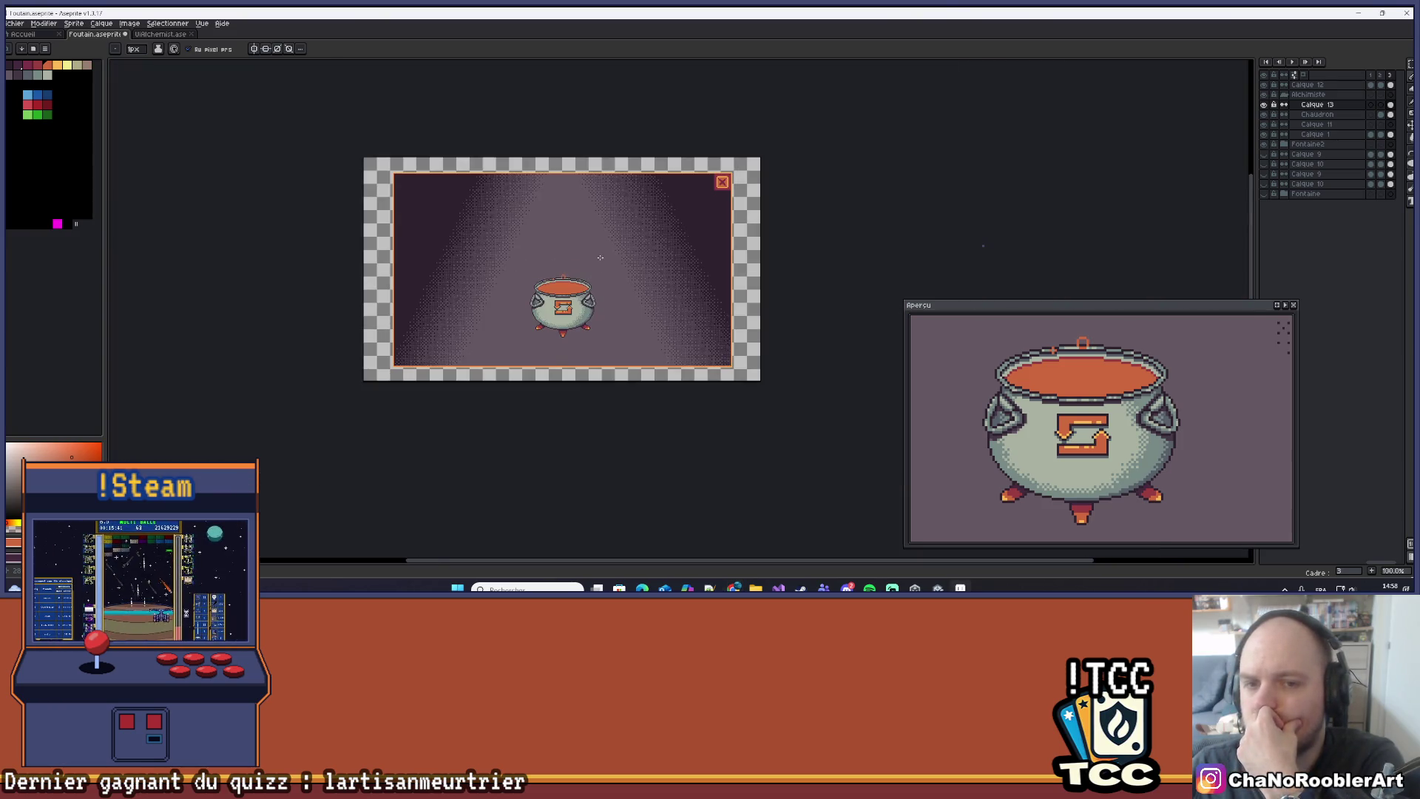
scroll(600, 257, "up", 1)
mouse_move(603, 289)
left_mouse_down()
mouse_move(685, 372)
mouse_move(674, 381)
left_mouse_up()
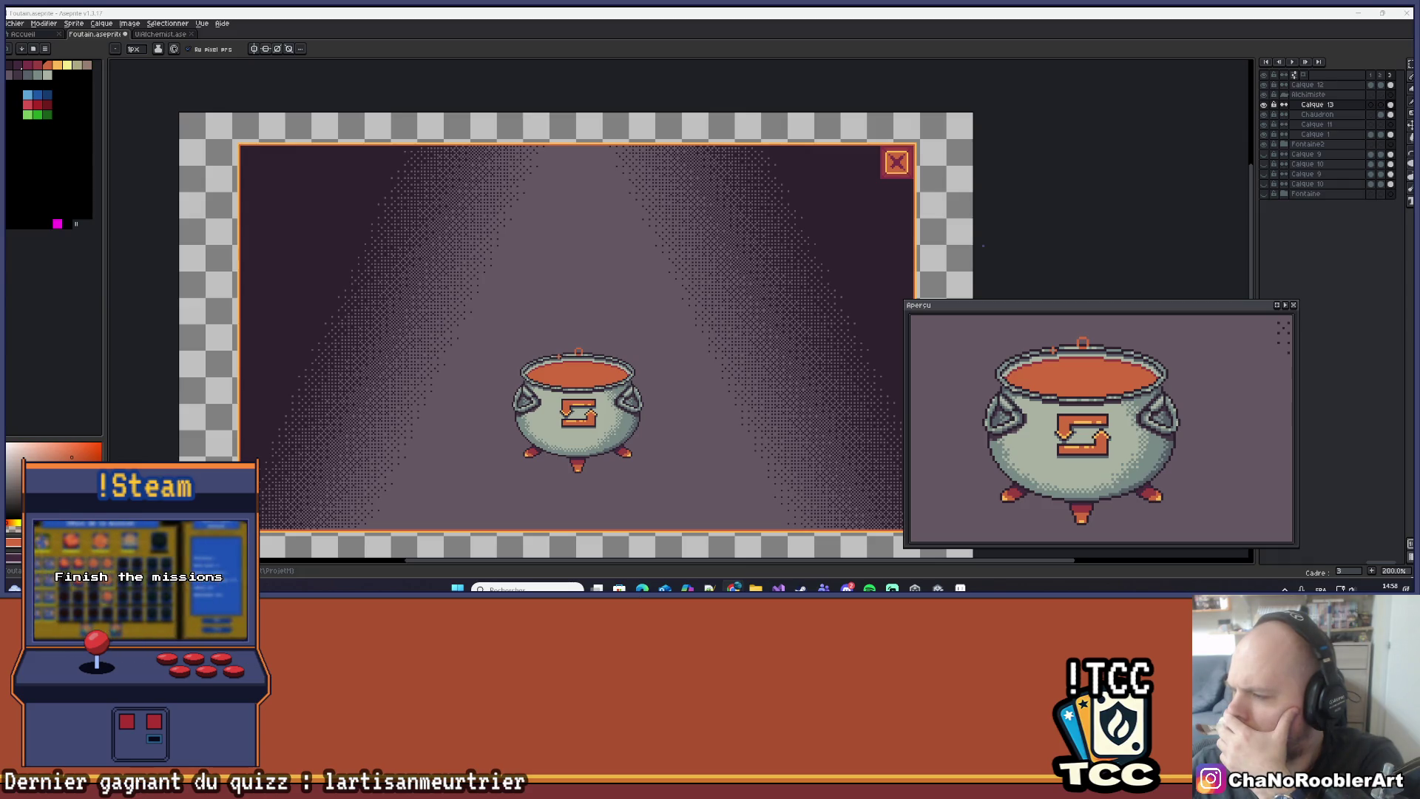
scroll(584, 347, "up", 5)
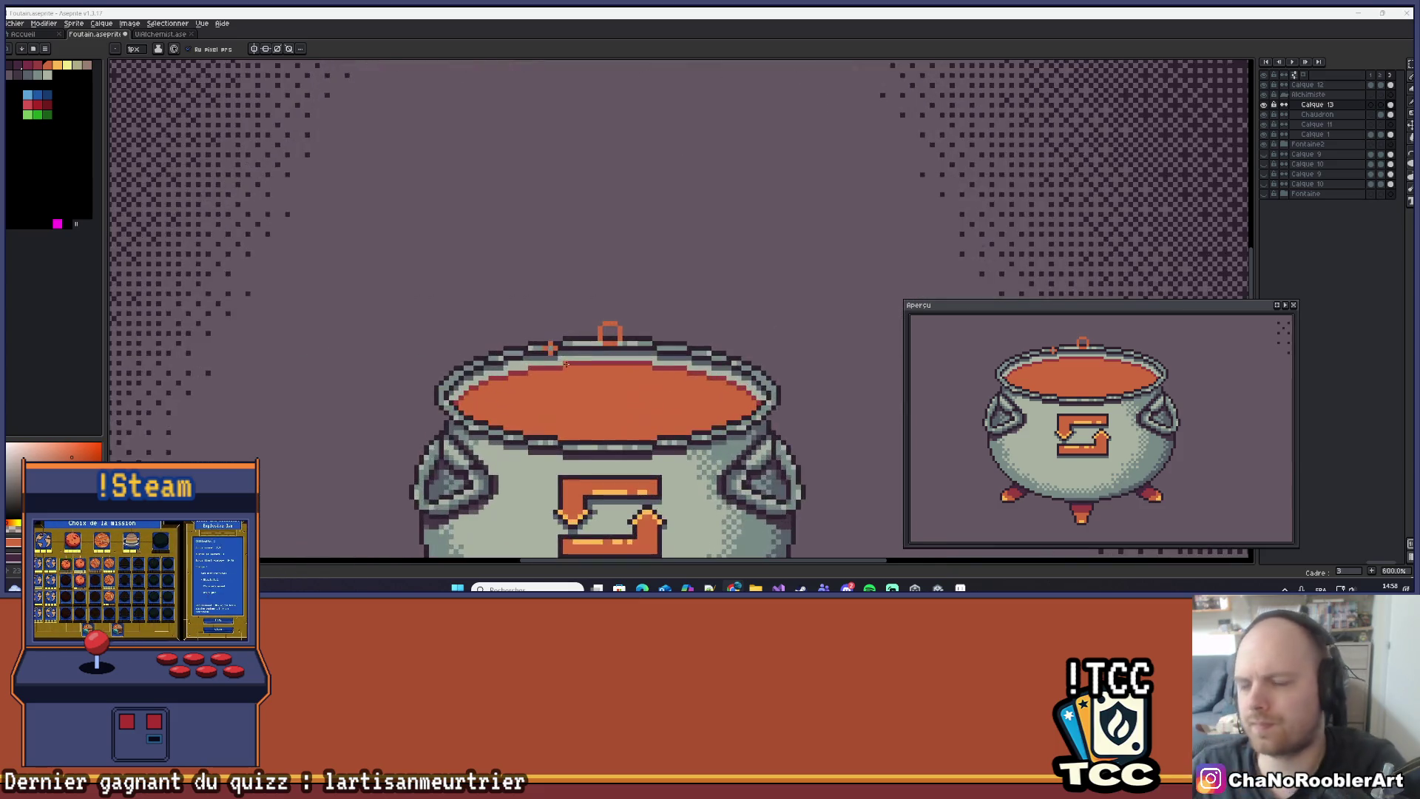
scroll(591, 334, "up", 5)
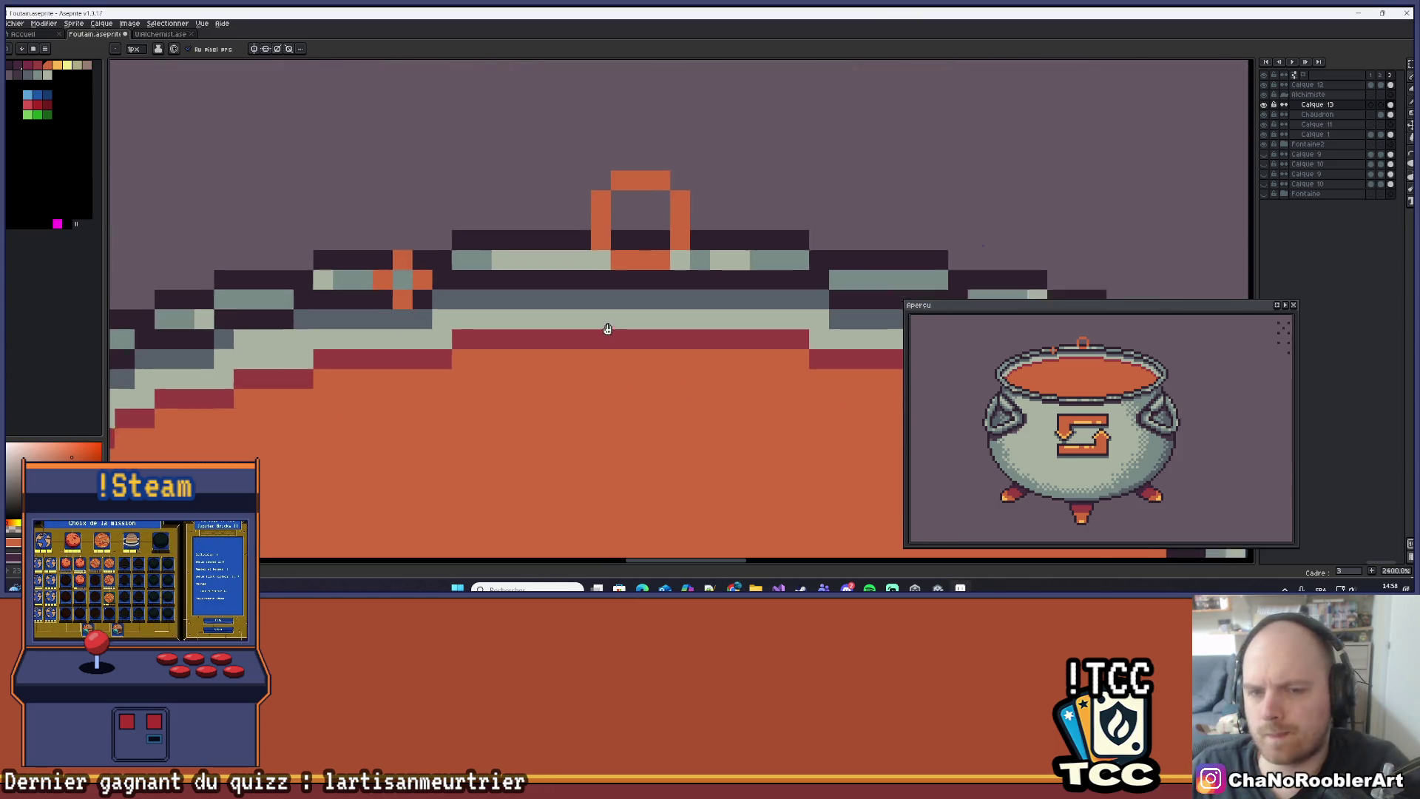
Draw two dark-red bubble arcs in the orange liquid.
left_click_drag(605, 307, 639, 264)
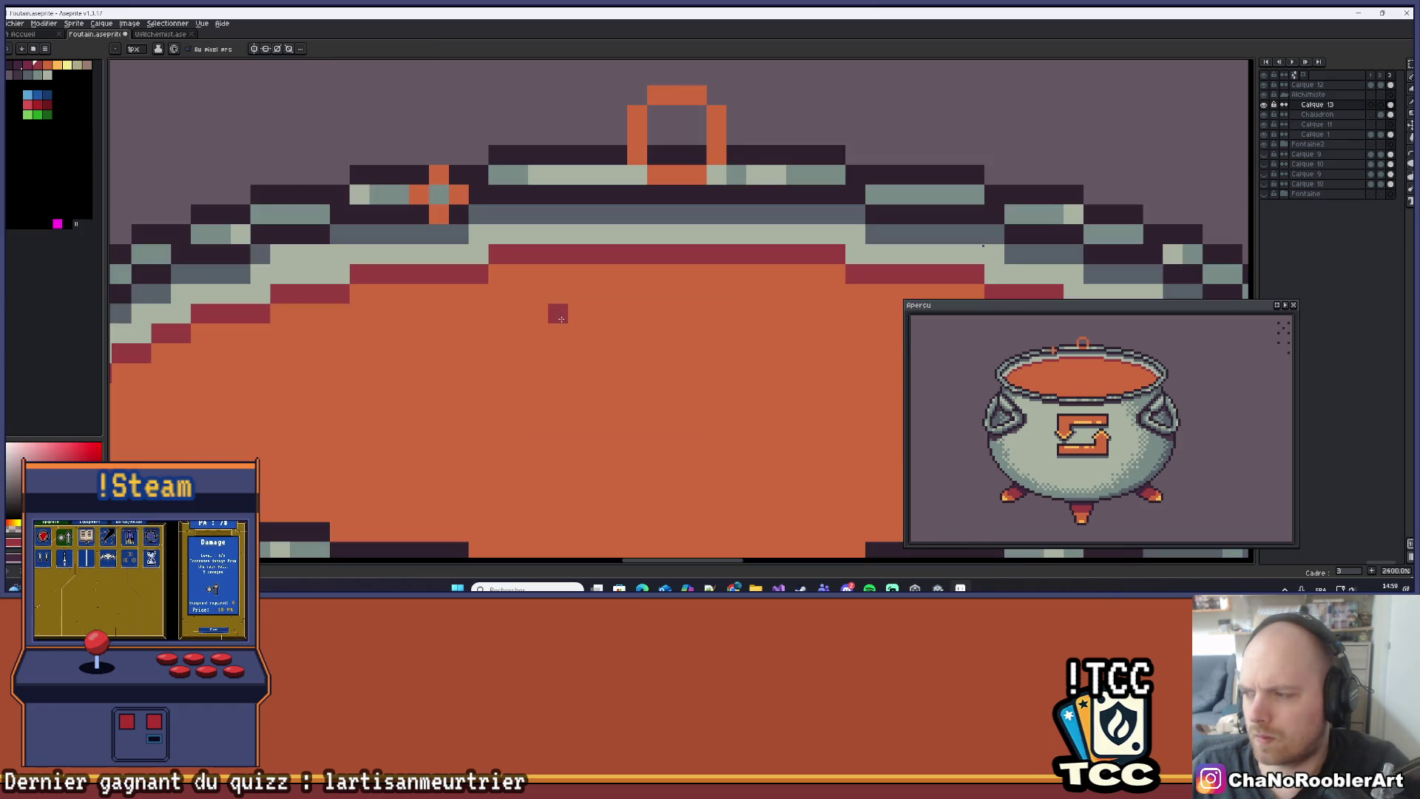
left_click_drag(562, 319, 589, 313)
left_click(618, 333)
left_click(538, 333)
scroll(577, 318, "down", 7)
scroll(632, 329, "up", 5)
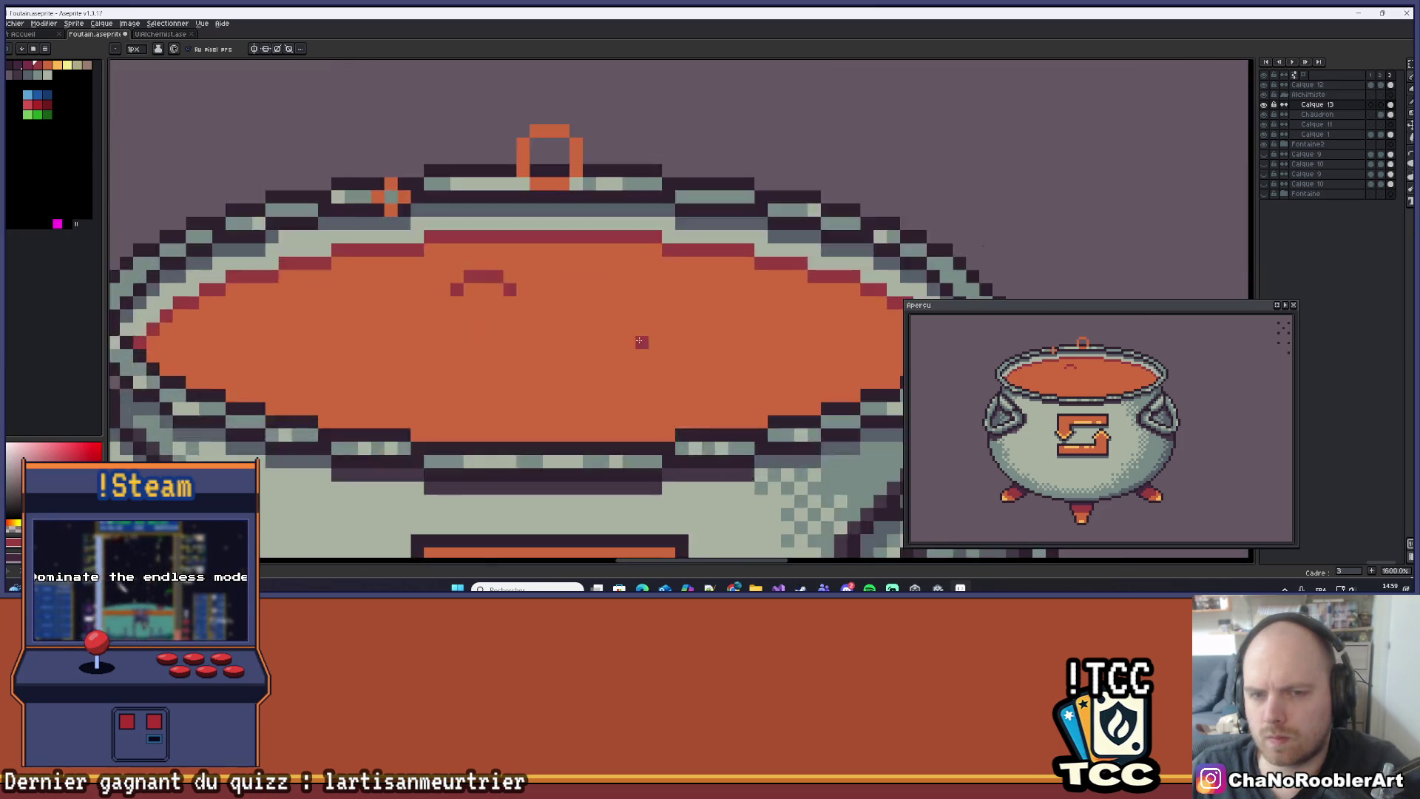
scroll(637, 337, "up", 3)
left_click(619, 340)
mouse_move(652, 321)
left_mouse_down()
mouse_move(699, 313)
mouse_move(725, 340)
left_mouse_up()
scroll(725, 341, "down", 7)
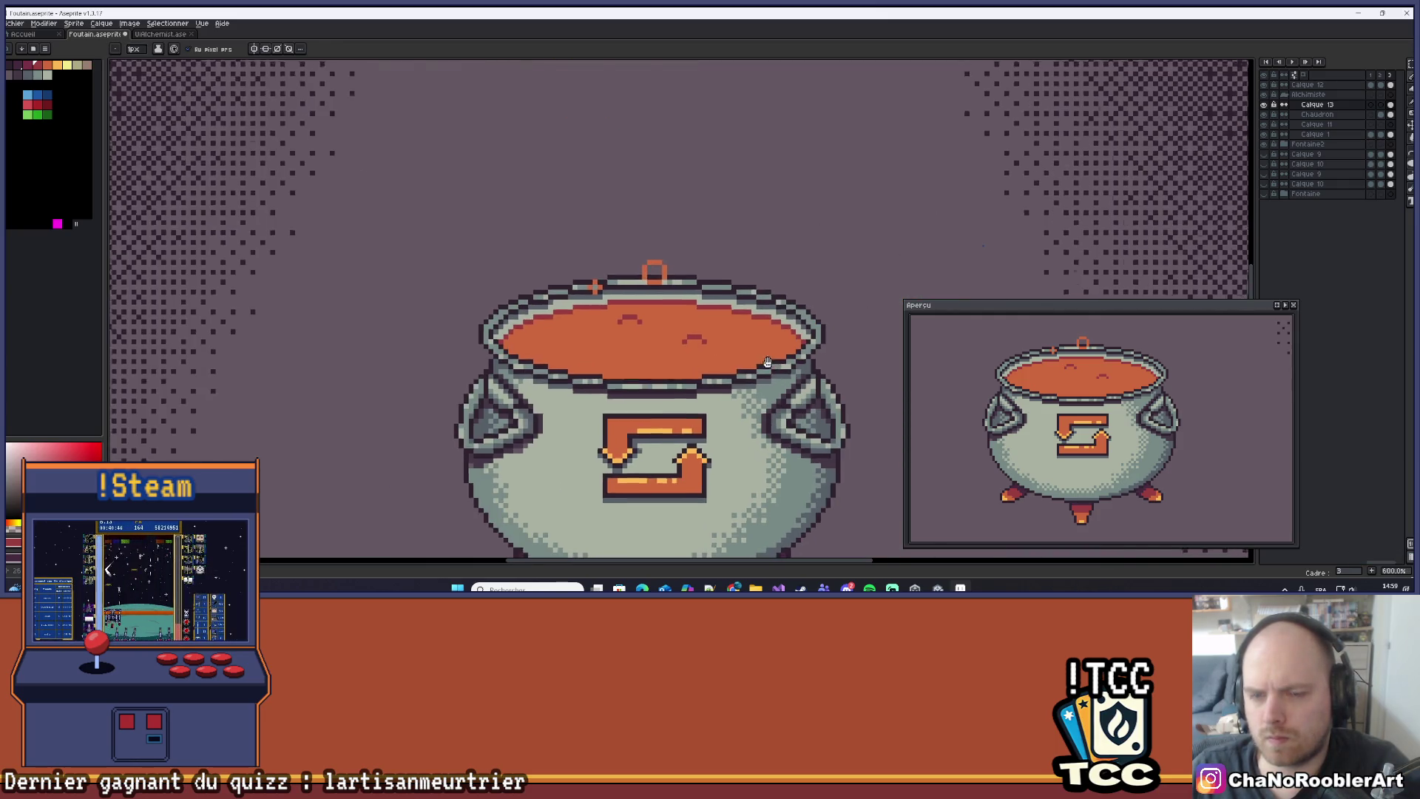
scroll(583, 251, "down", 1)
scroll(583, 250, "up", 2)
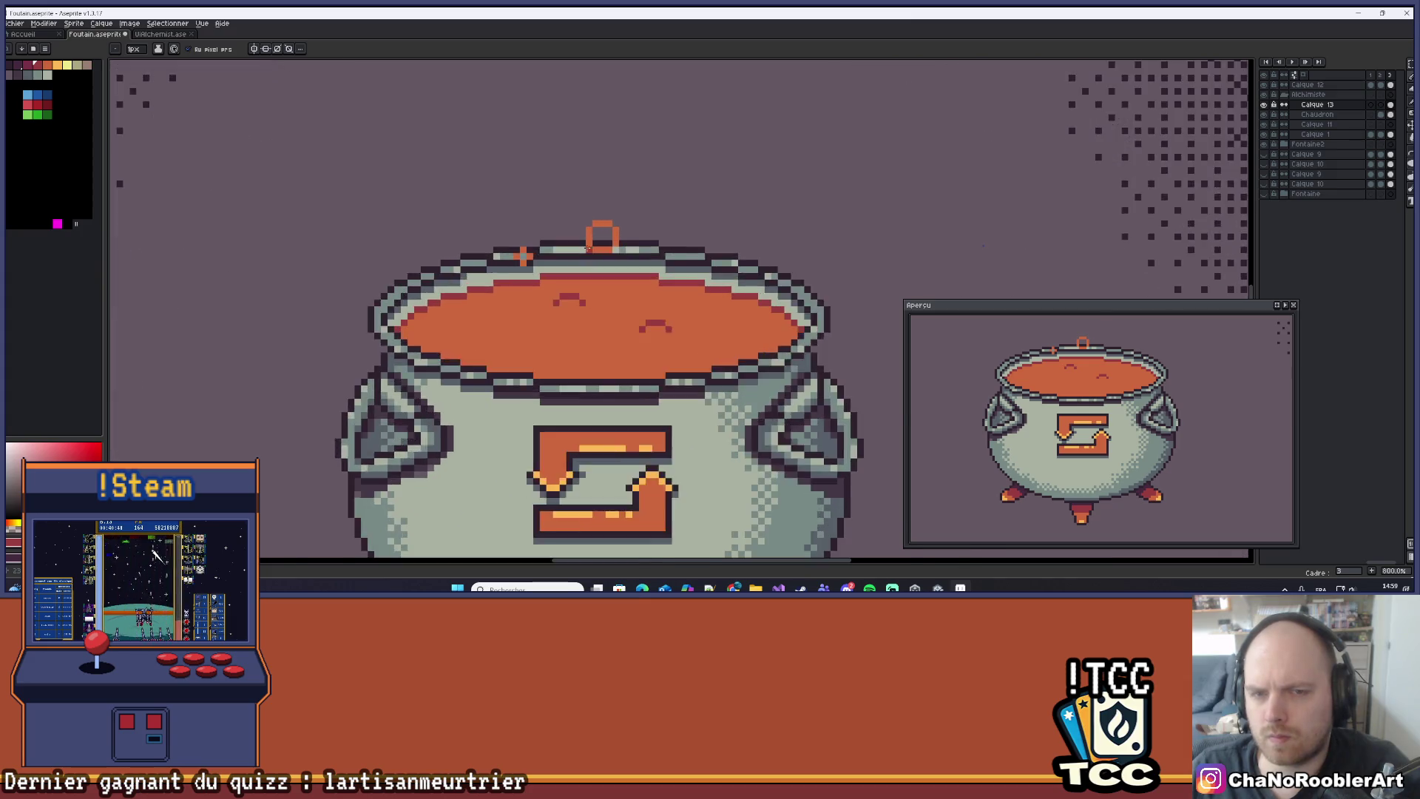
scroll(583, 250, "up", 1)
Shade the top ring handle's inner pixels dark red.
mouse_move(599, 252)
left_mouse_down()
mouse_move(627, 243)
mouse_move(629, 221)
mouse_move(596, 212)
mouse_move(589, 239)
left_mouse_up()
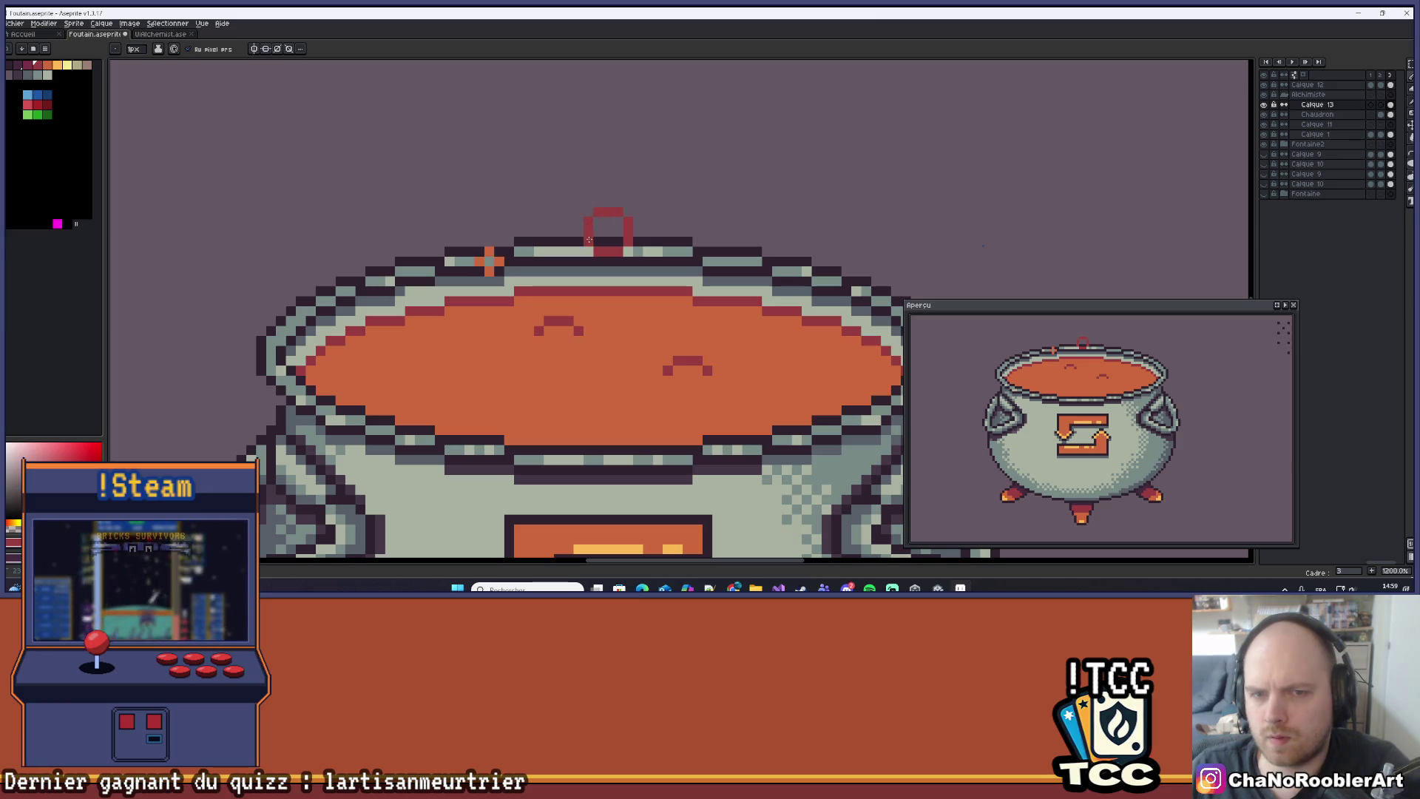
scroll(589, 238, "down", 2)
scroll(591, 241, "down", 2)
scroll(606, 246, "up", 2)
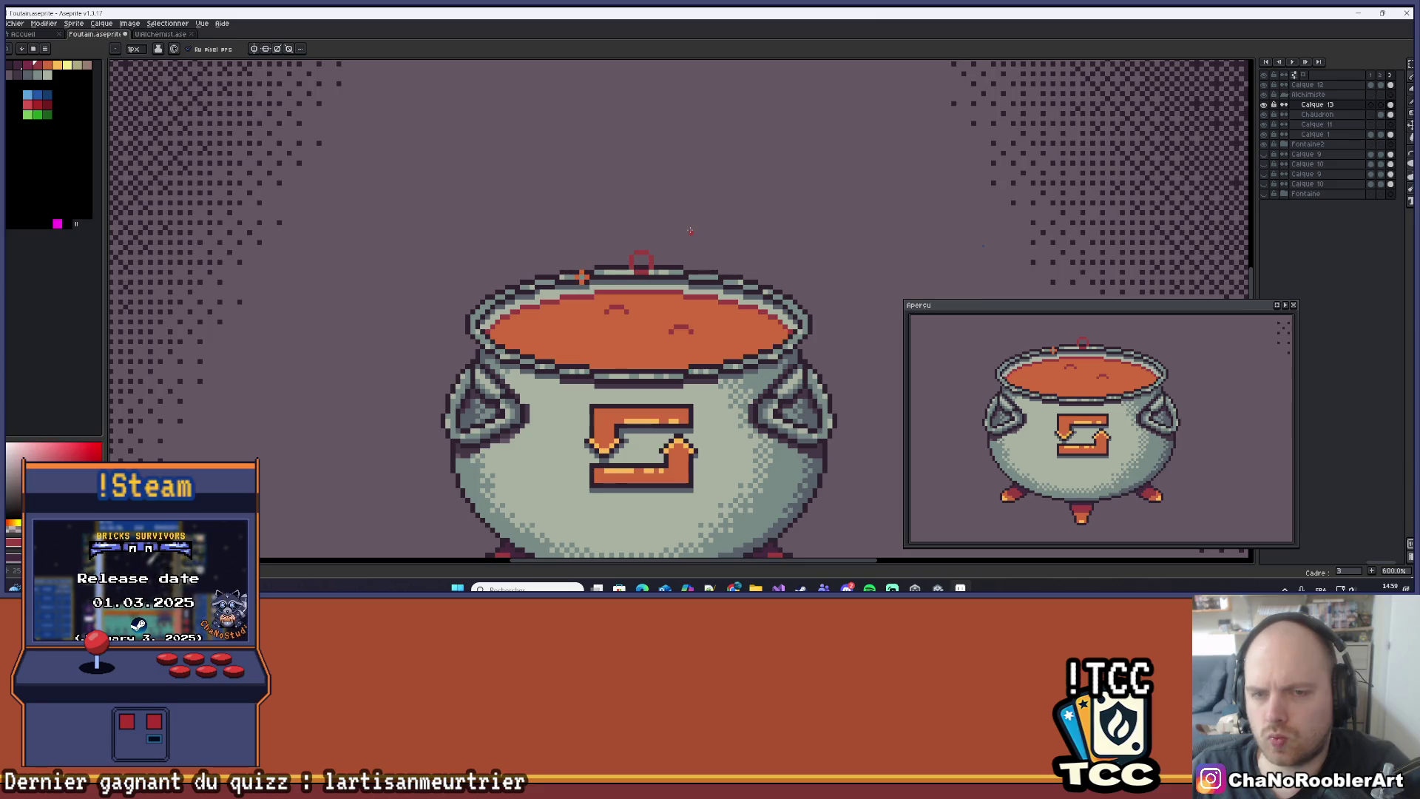
scroll(690, 231, "up", 3)
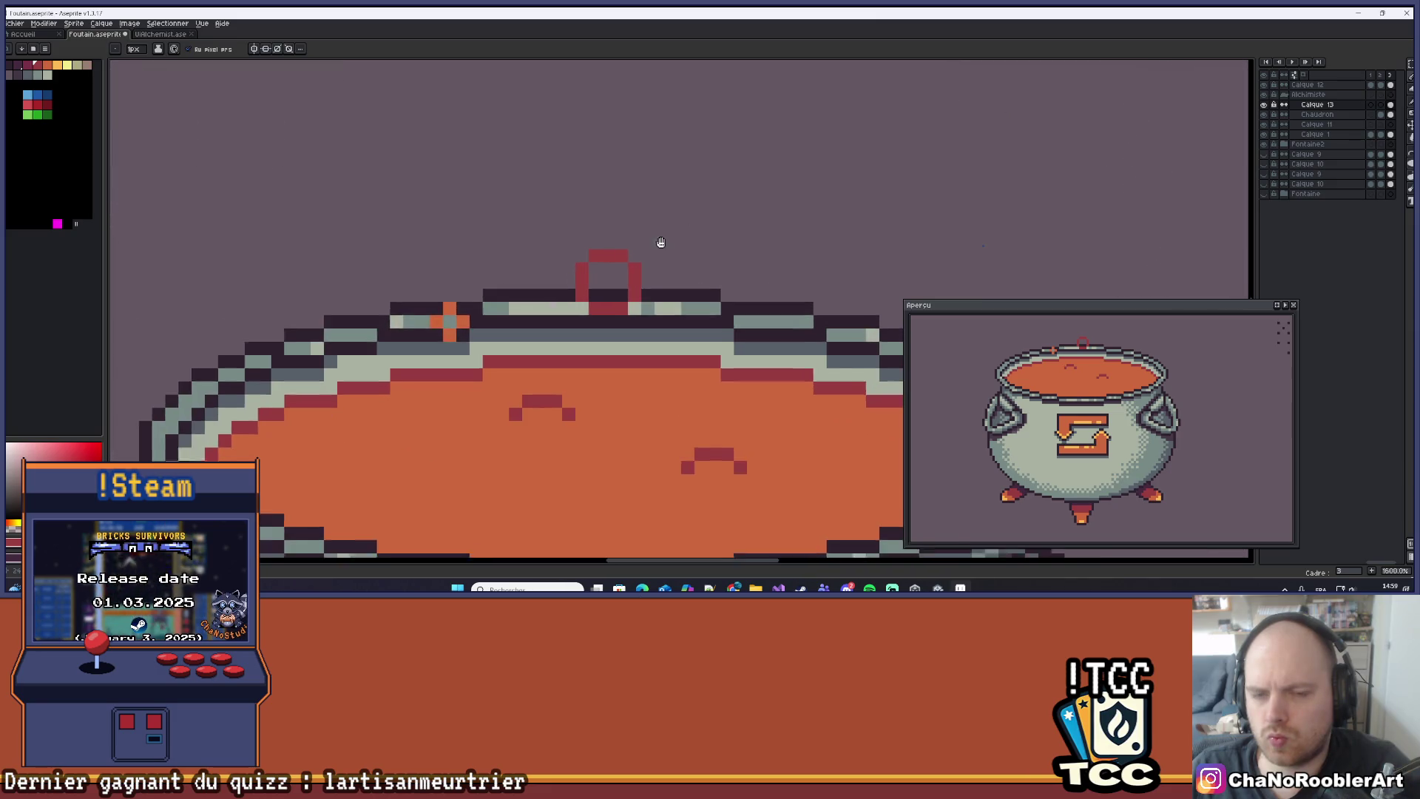
scroll(657, 247, "down", 4)
scroll(632, 290, "up", 1)
scroll(632, 290, "up", 2)
Add two small three-pixel dark-red bubble arcs in the soup.
left_click(563, 297)
left_click(572, 287)
left_click(581, 288)
scroll(603, 285, "down", 5)
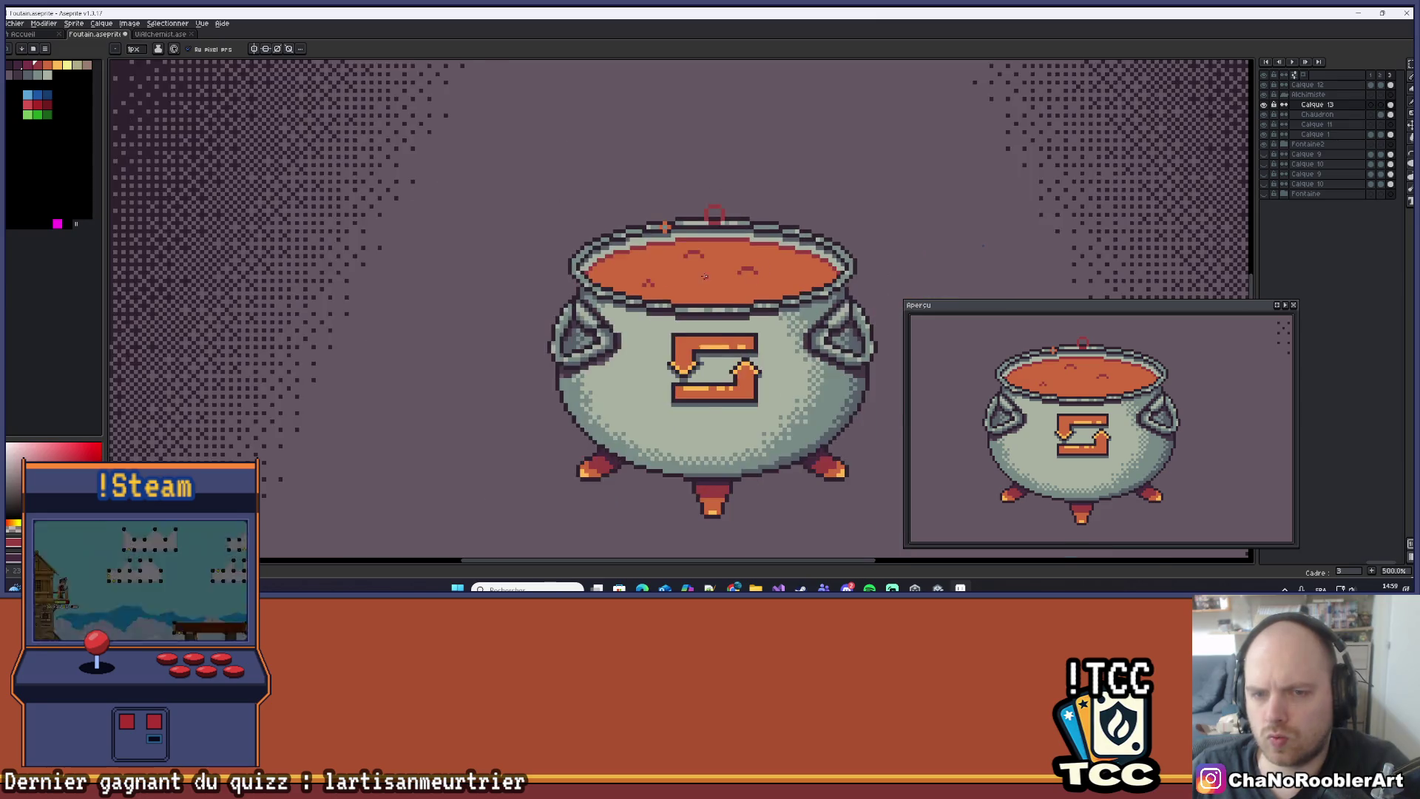
scroll(608, 278, "up", 4)
left_click(582, 264)
left_click(595, 250)
left_click(608, 251)
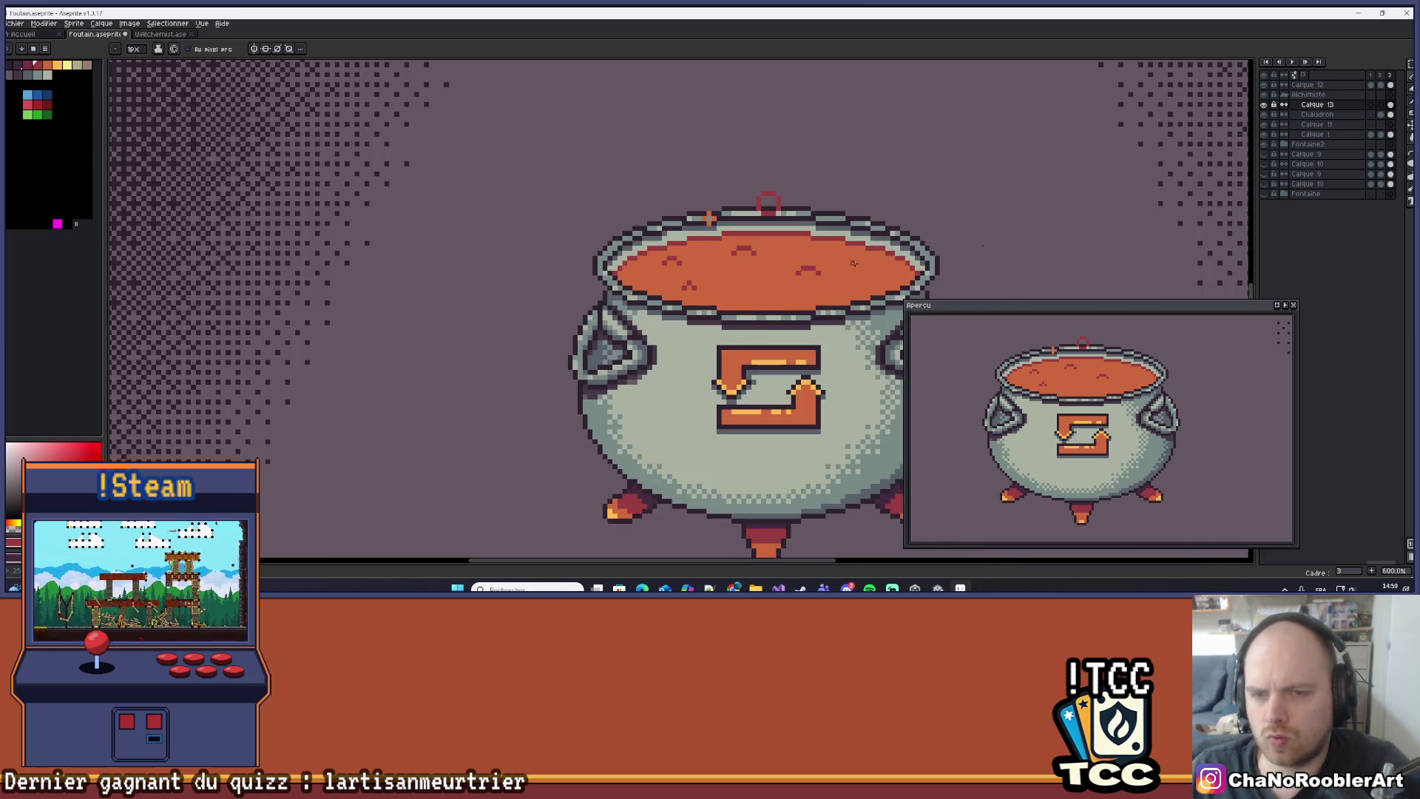
scroll(633, 329, "down", 3)
scroll(633, 328, "up", 3)
Add a wavy five-pixel bubble, a three-pixel bubble and a single dark-red speck.
left_click(620, 293)
left_click(633, 280)
left_click(646, 280)
left_click(659, 293)
left_click(672, 280)
scroll(668, 283, "up", 1)
left_click(614, 226)
left_click(634, 206)
left_click(654, 226)
left_click_drag(788, 140, 567, 312)
left_click(572, 259)
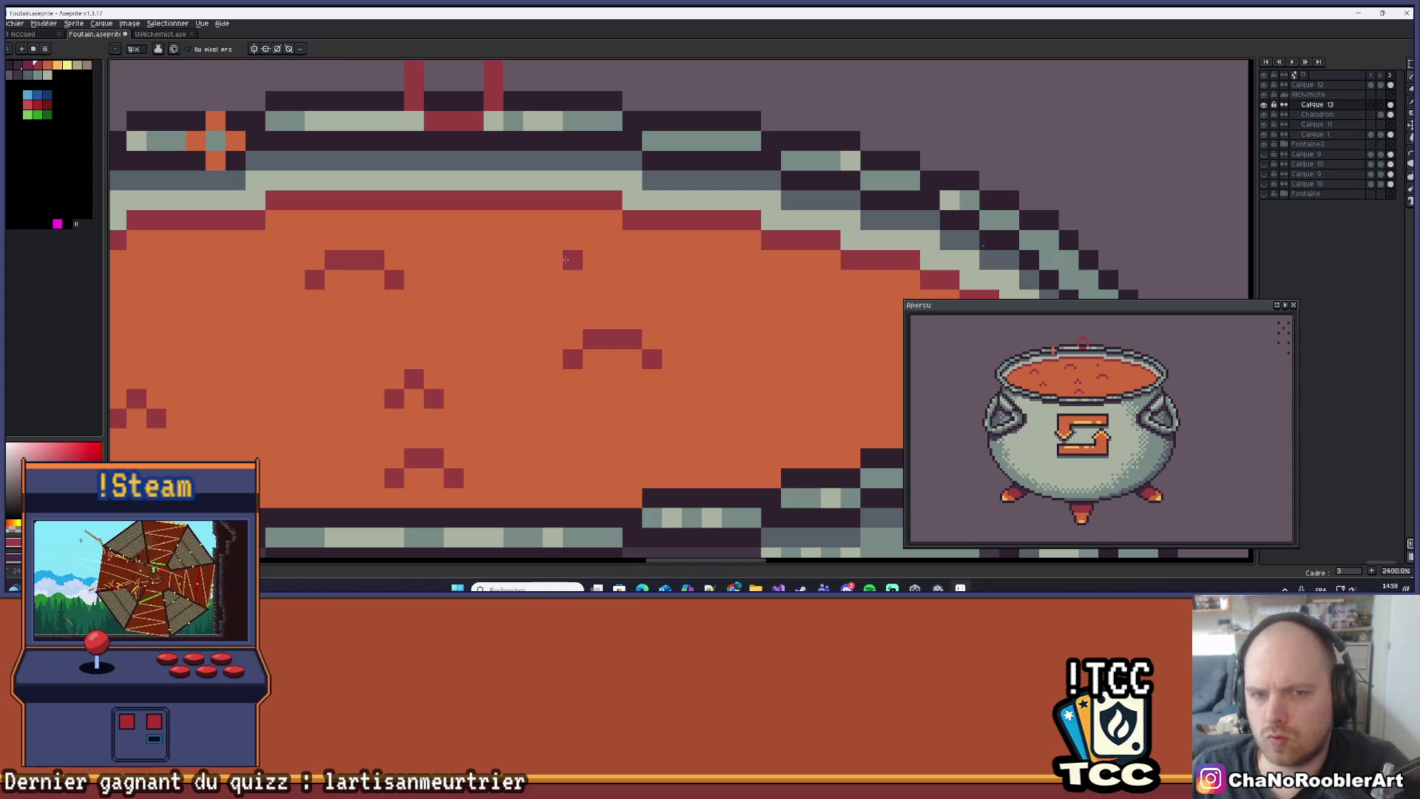
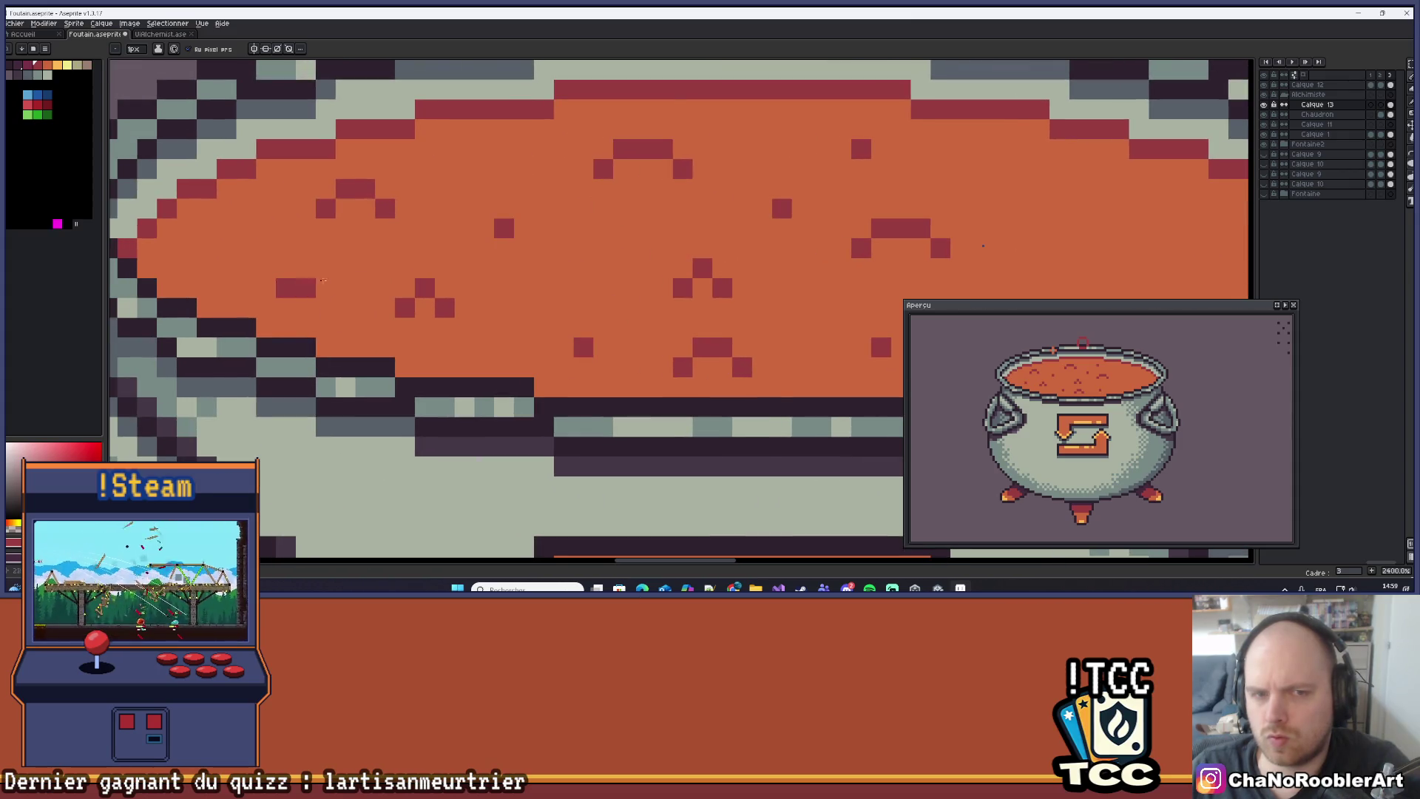
Paint dark-red texture strokes and pixels across the soup surface.
scroll(543, 284, "down", 3)
scroll(543, 284, "up", 5)
left_click(597, 341)
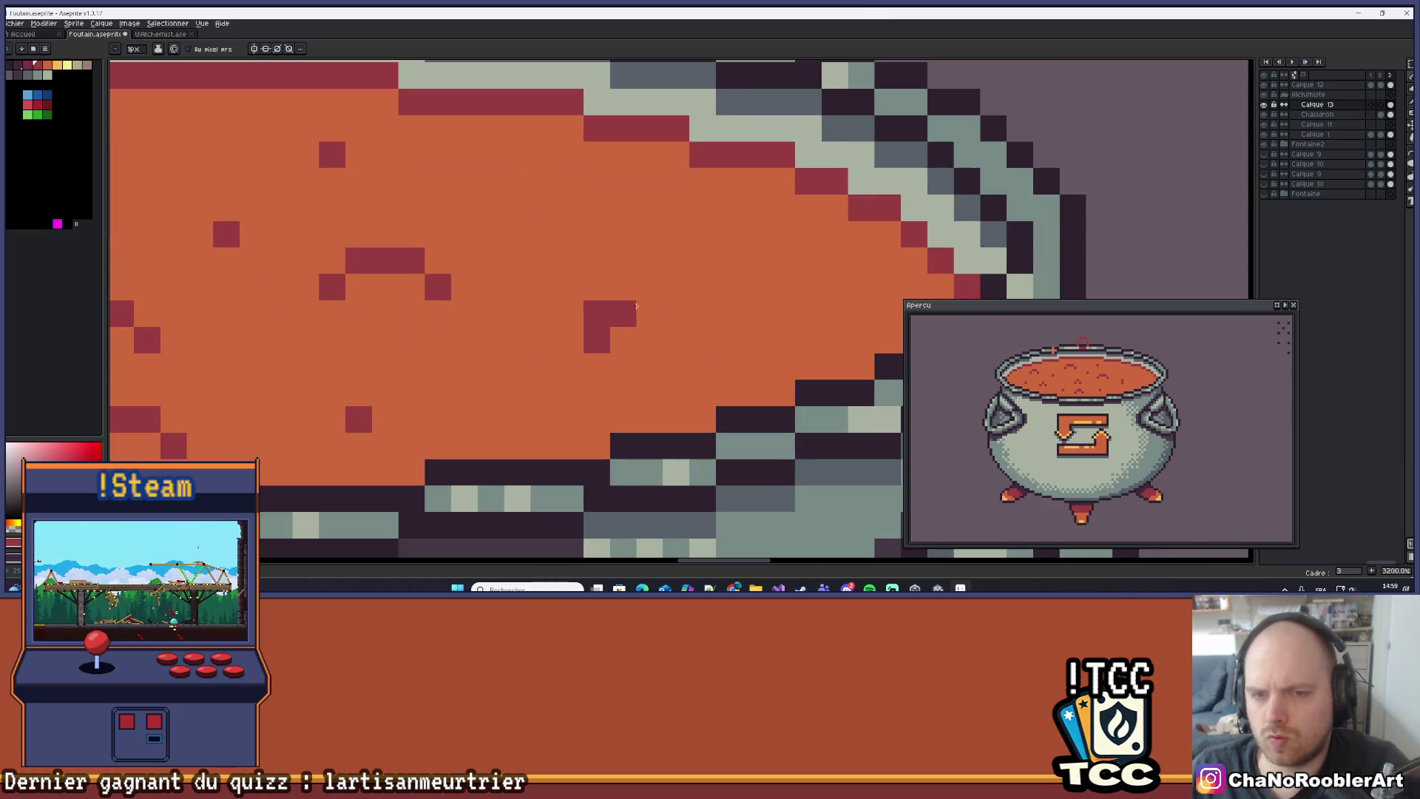
mouse_move(629, 317)
left_mouse_down()
mouse_move(702, 316)
mouse_move(702, 340)
left_mouse_up()
left_click_drag(569, 207, 568, 223)
scroll(756, 234, "down", 8)
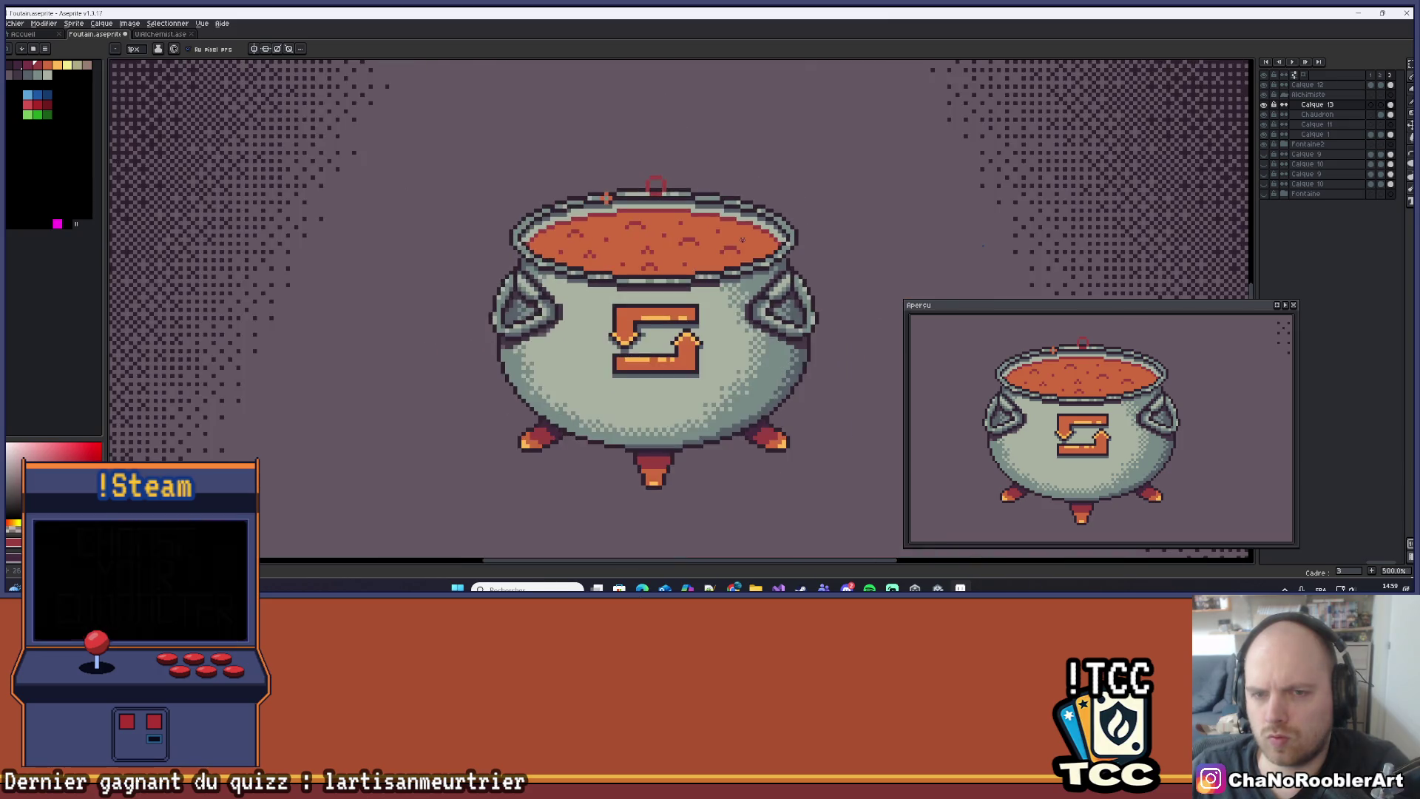
scroll(773, 259, "up", 6)
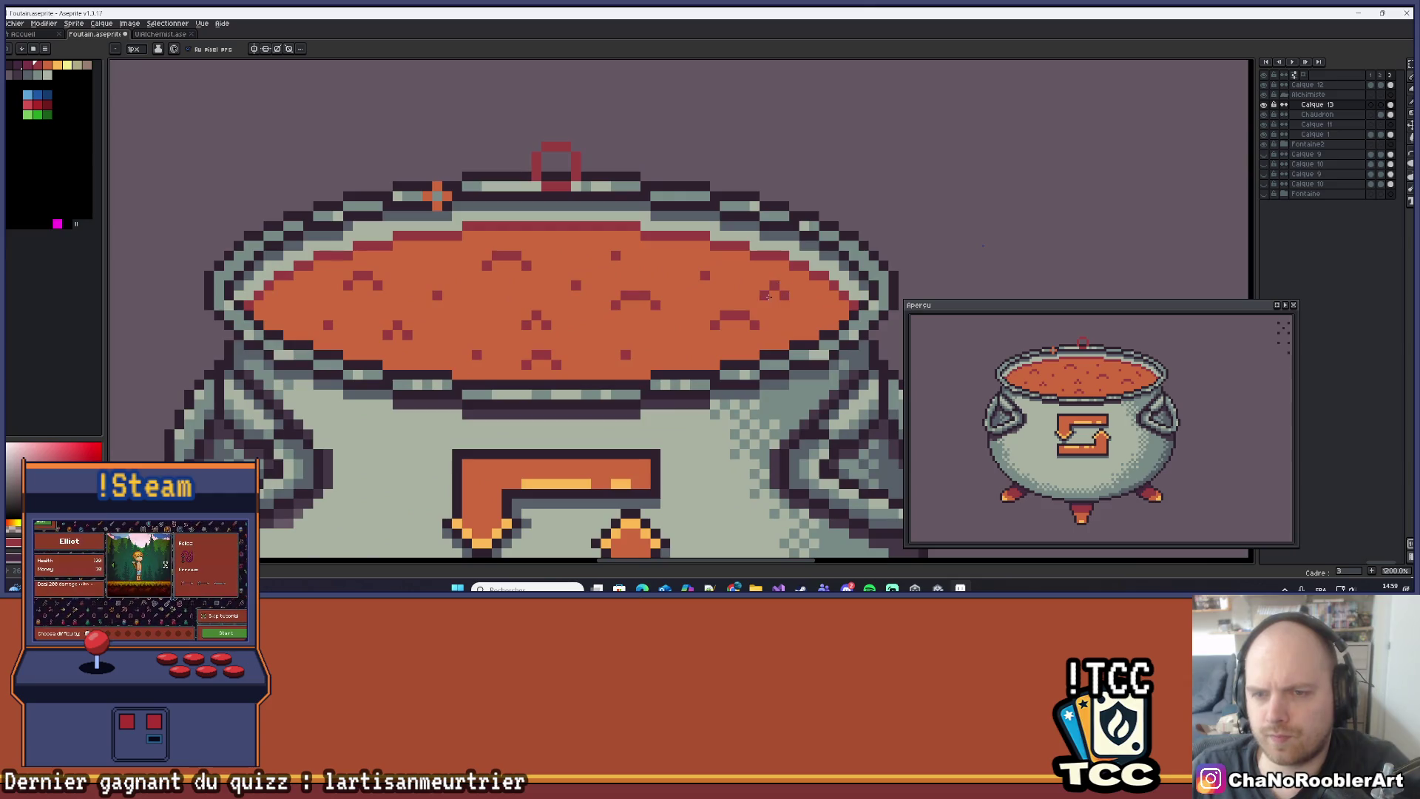
scroll(784, 296, "down", 5)
scroll(809, 259, "down", 2)
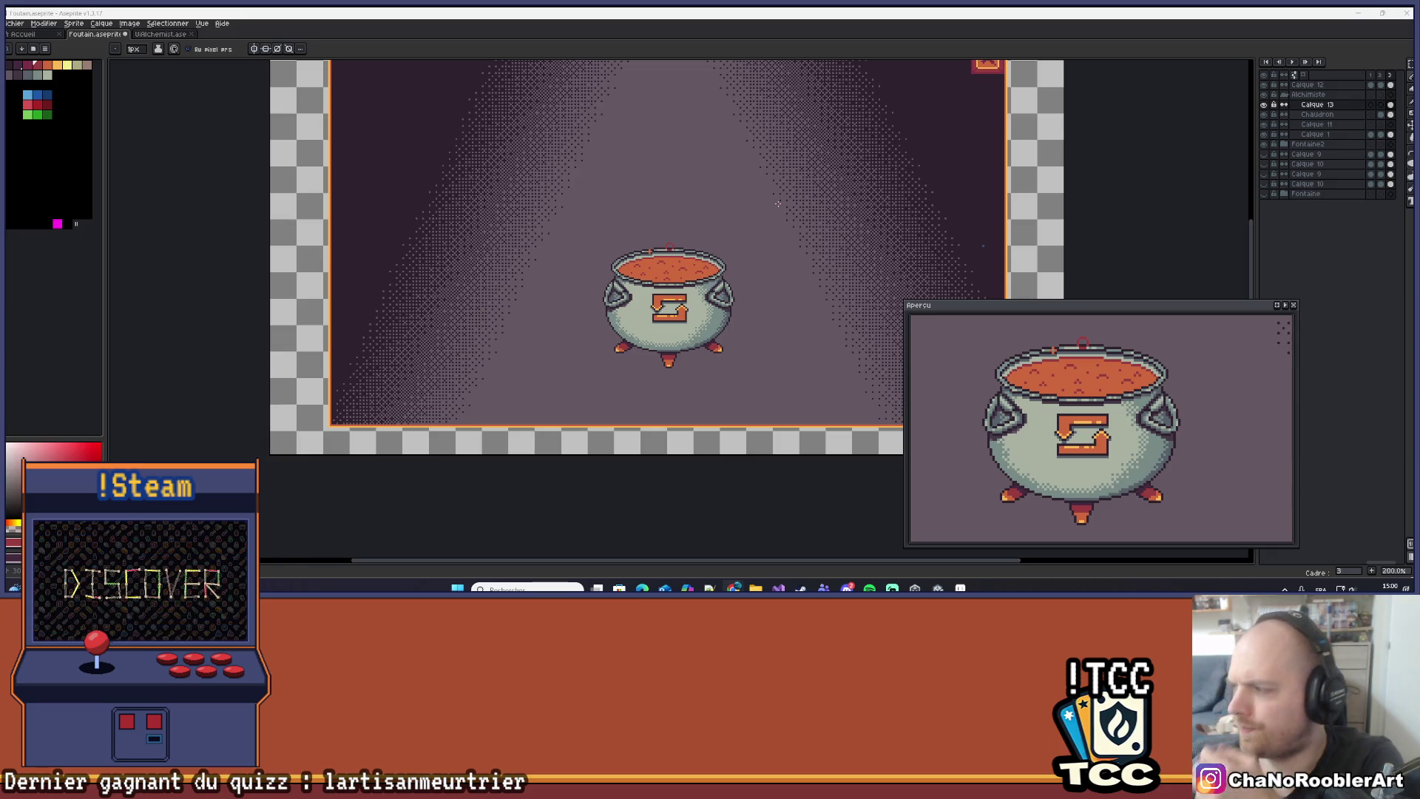
Fill the small ring above the cauldron rim with orange.
scroll(666, 253, "up", 5)
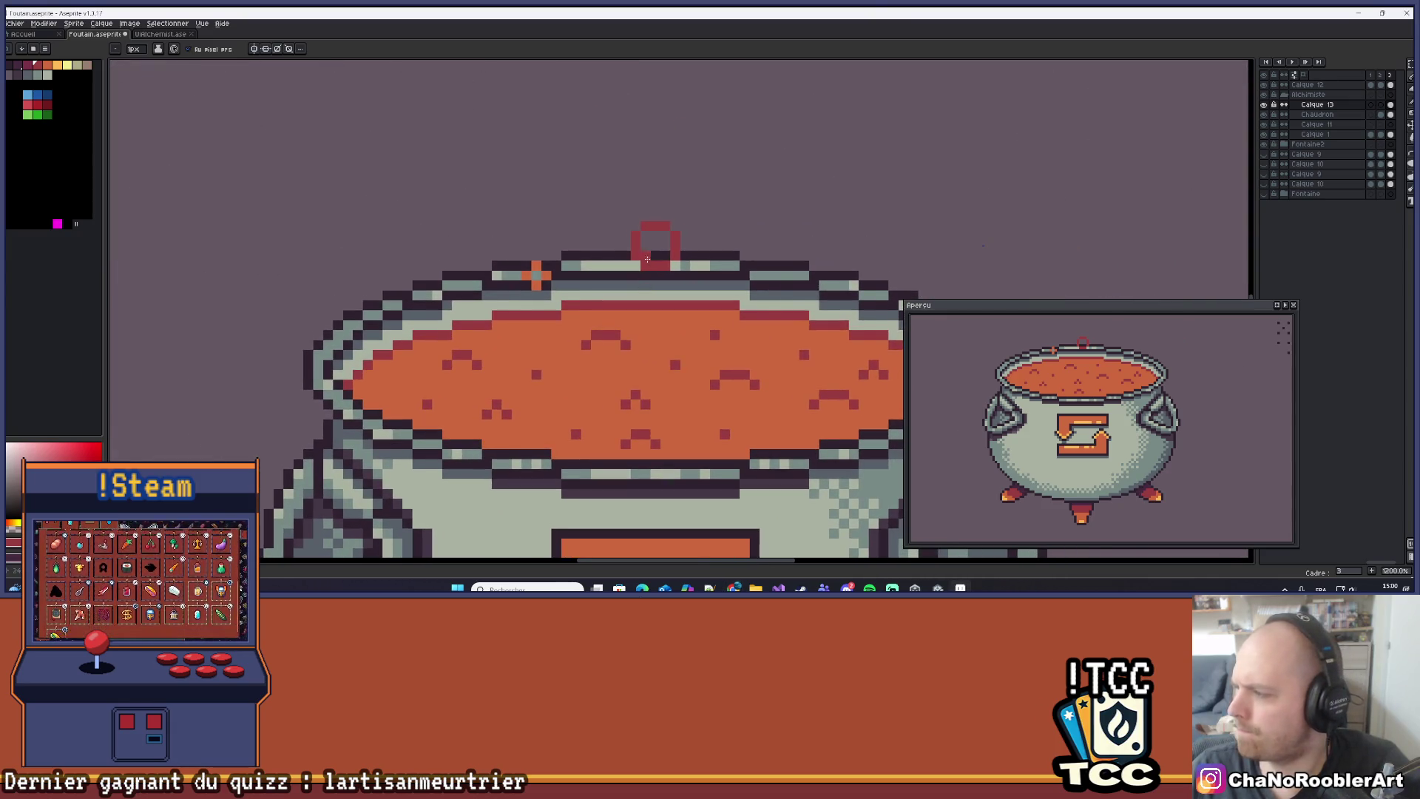
scroll(646, 262, "up", 3)
mouse_move(645, 213)
left_mouse_down()
mouse_move(654, 246)
mouse_move(685, 252)
mouse_move(684, 212)
mouse_move(644, 252)
left_mouse_up()
scroll(656, 242, "down", 3)
scroll(655, 242, "down", 4)
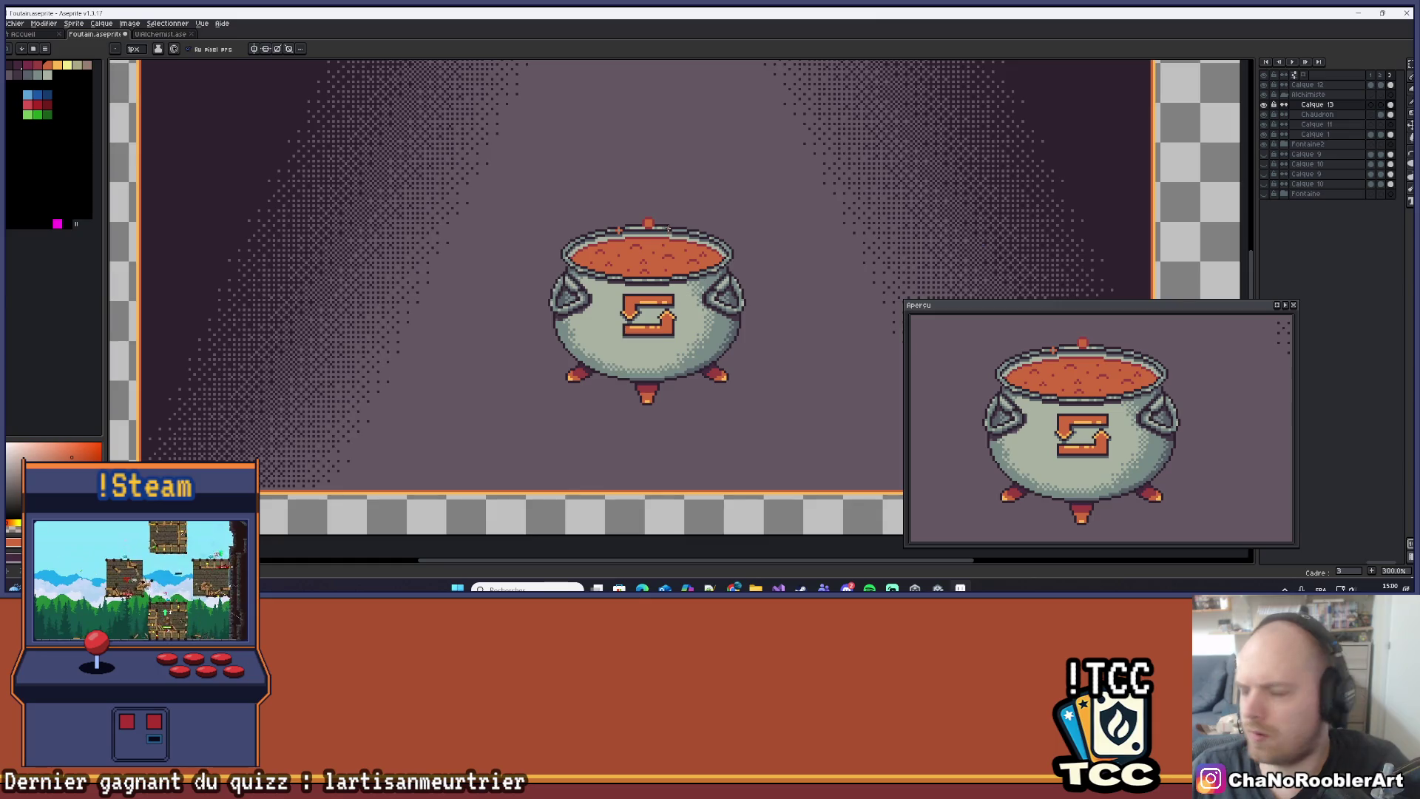
scroll(649, 224, "up", 1)
scroll(648, 224, "up", 5)
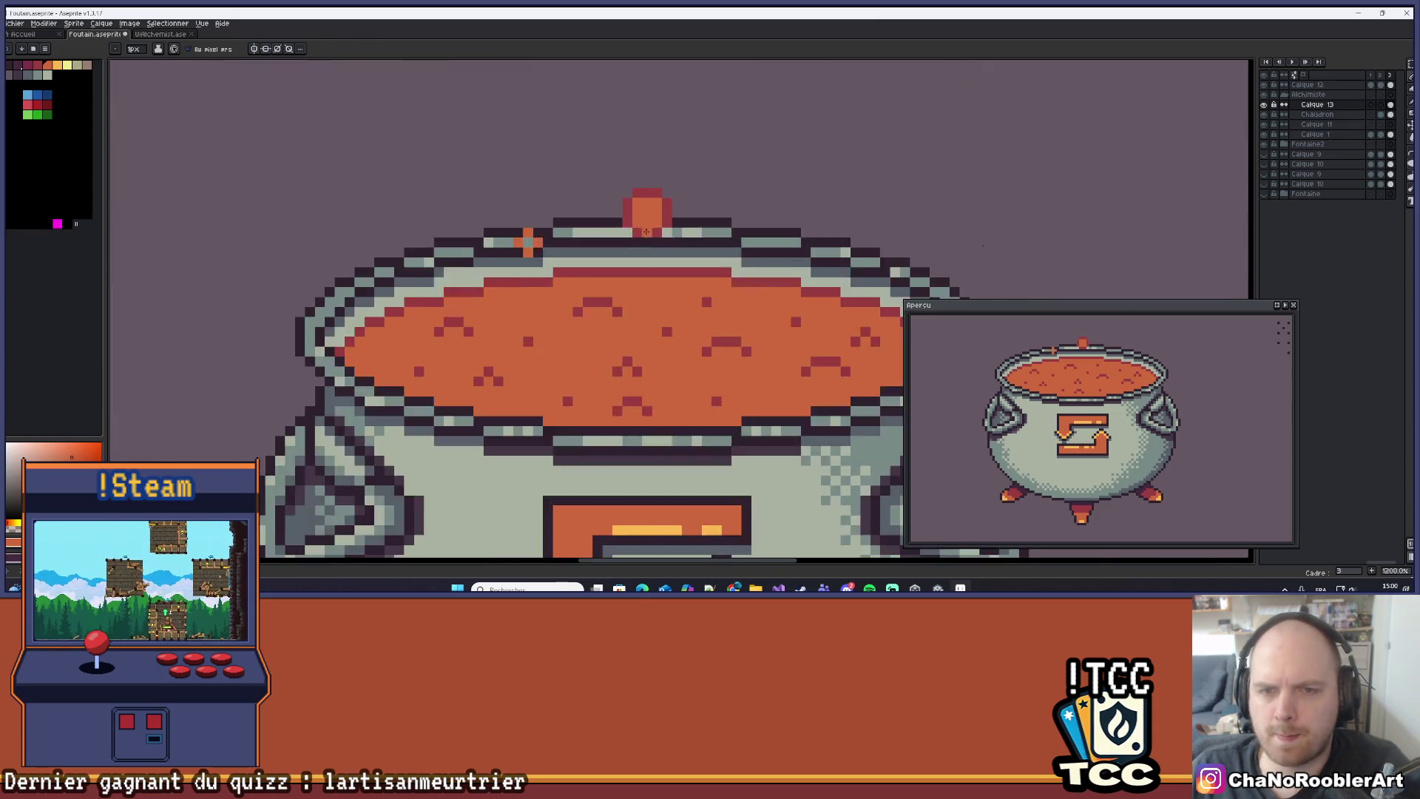
Paint the knob's centre with light-orange pixels for a glowing core.
left_click(60, 66)
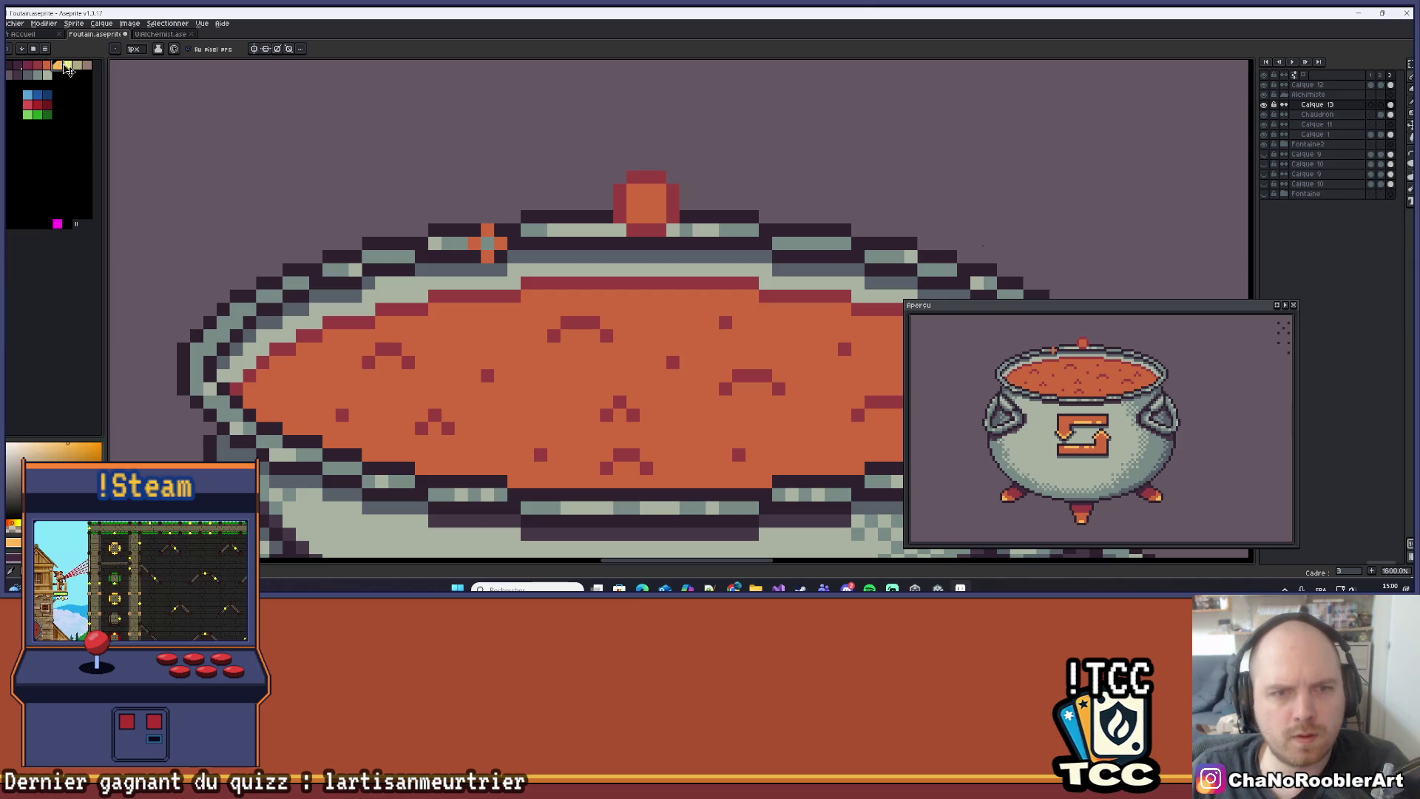
left_click(647, 203)
left_click(651, 191)
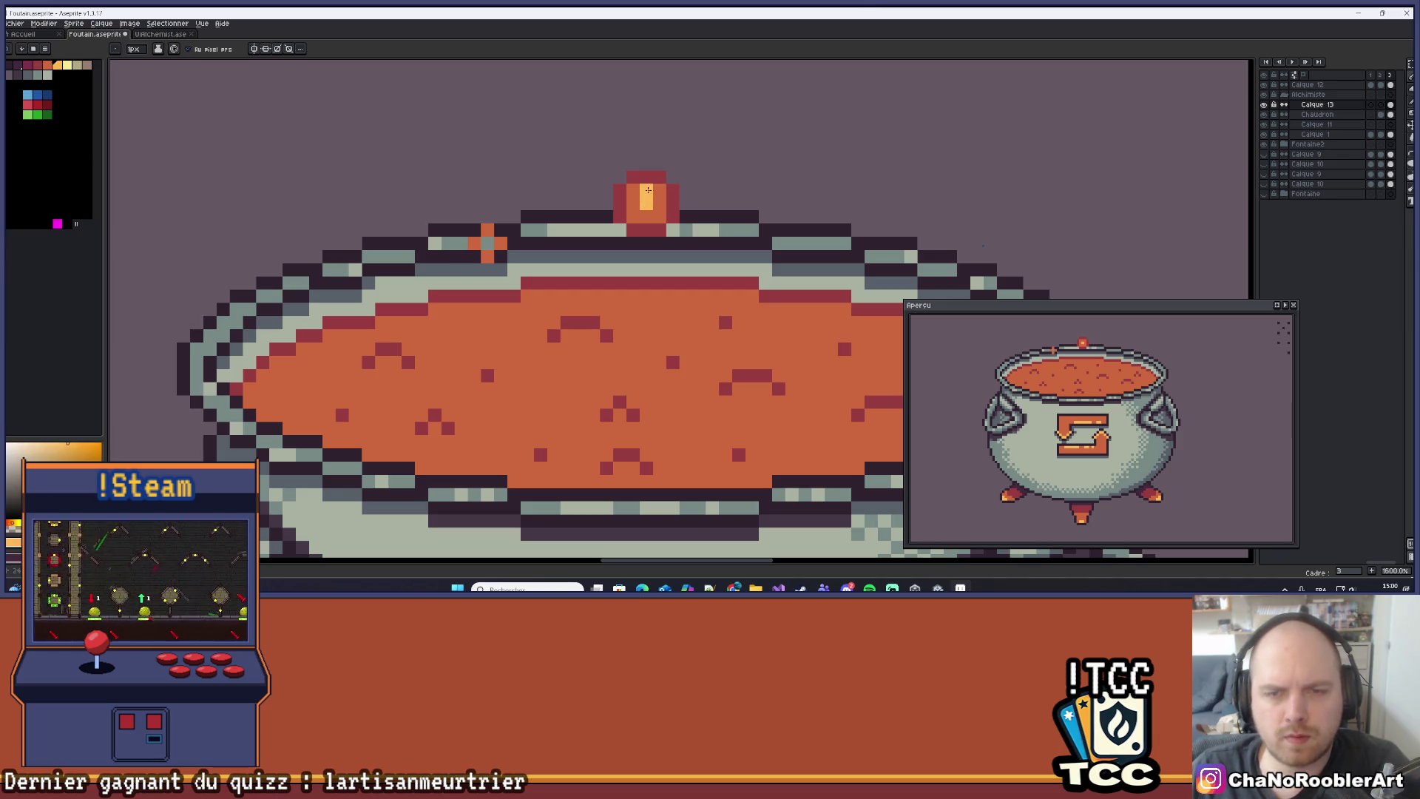
scroll(636, 200, "down", 6)
scroll(621, 206, "up", 5)
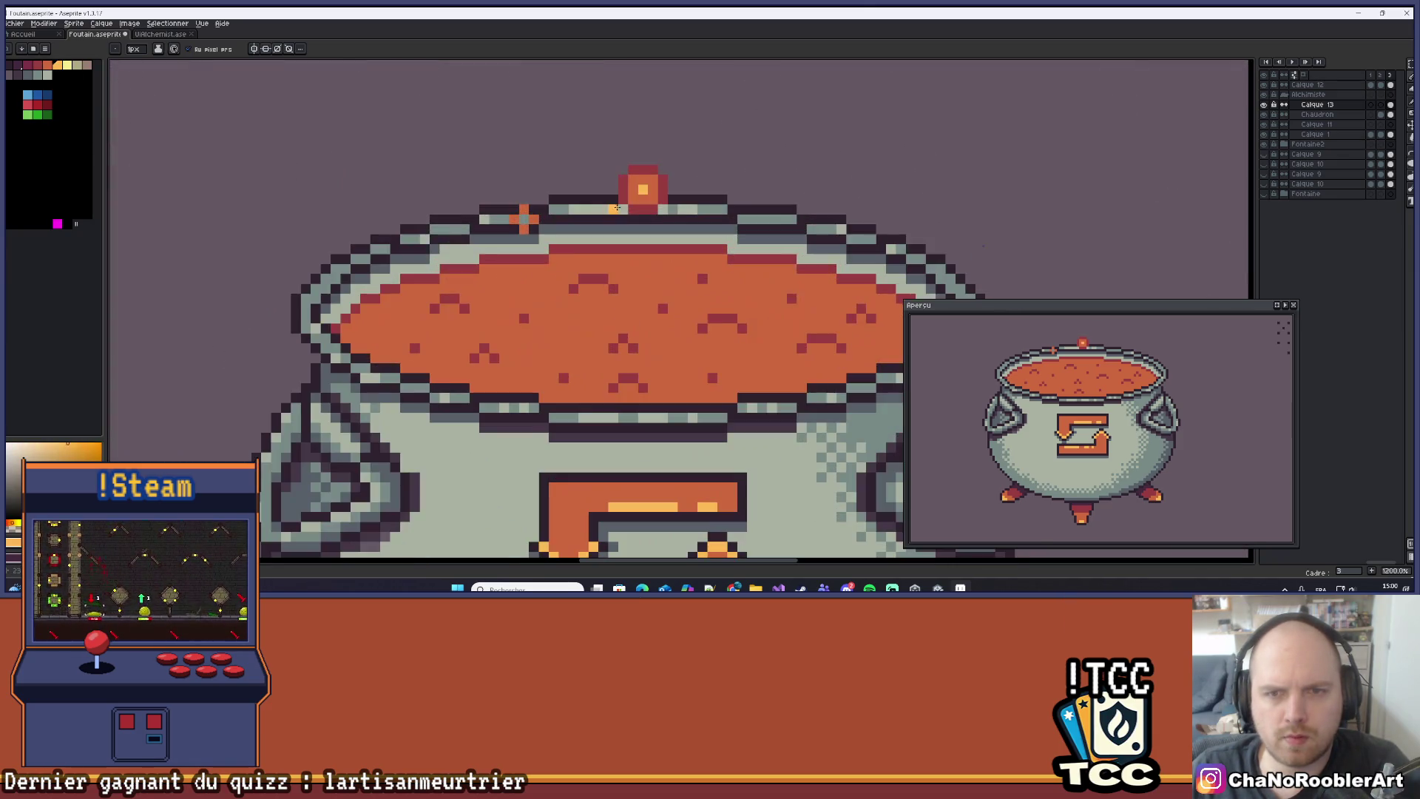
scroll(617, 208, "up", 1)
left_click(641, 172)
scroll(635, 211, "up", 2)
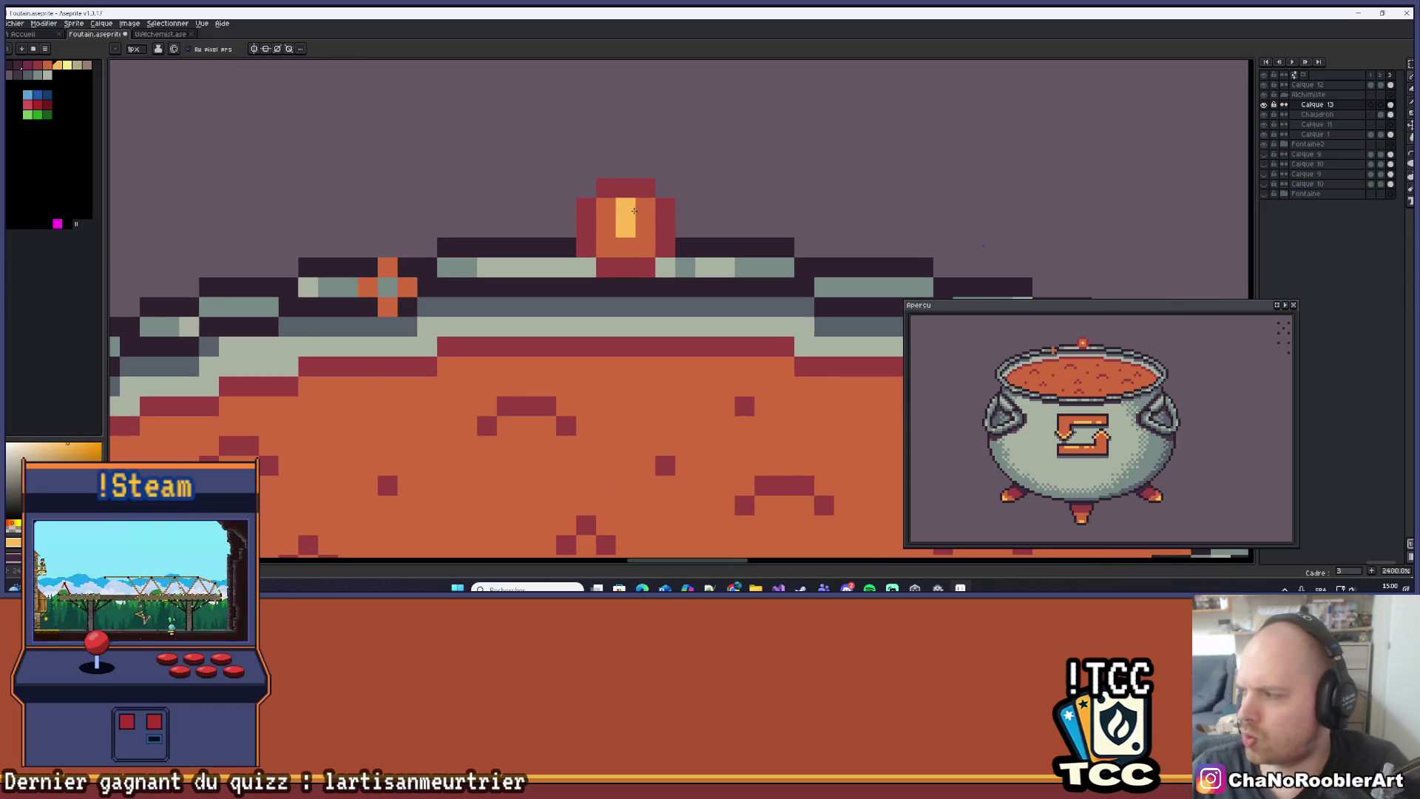
scroll(647, 200, "down", 3)
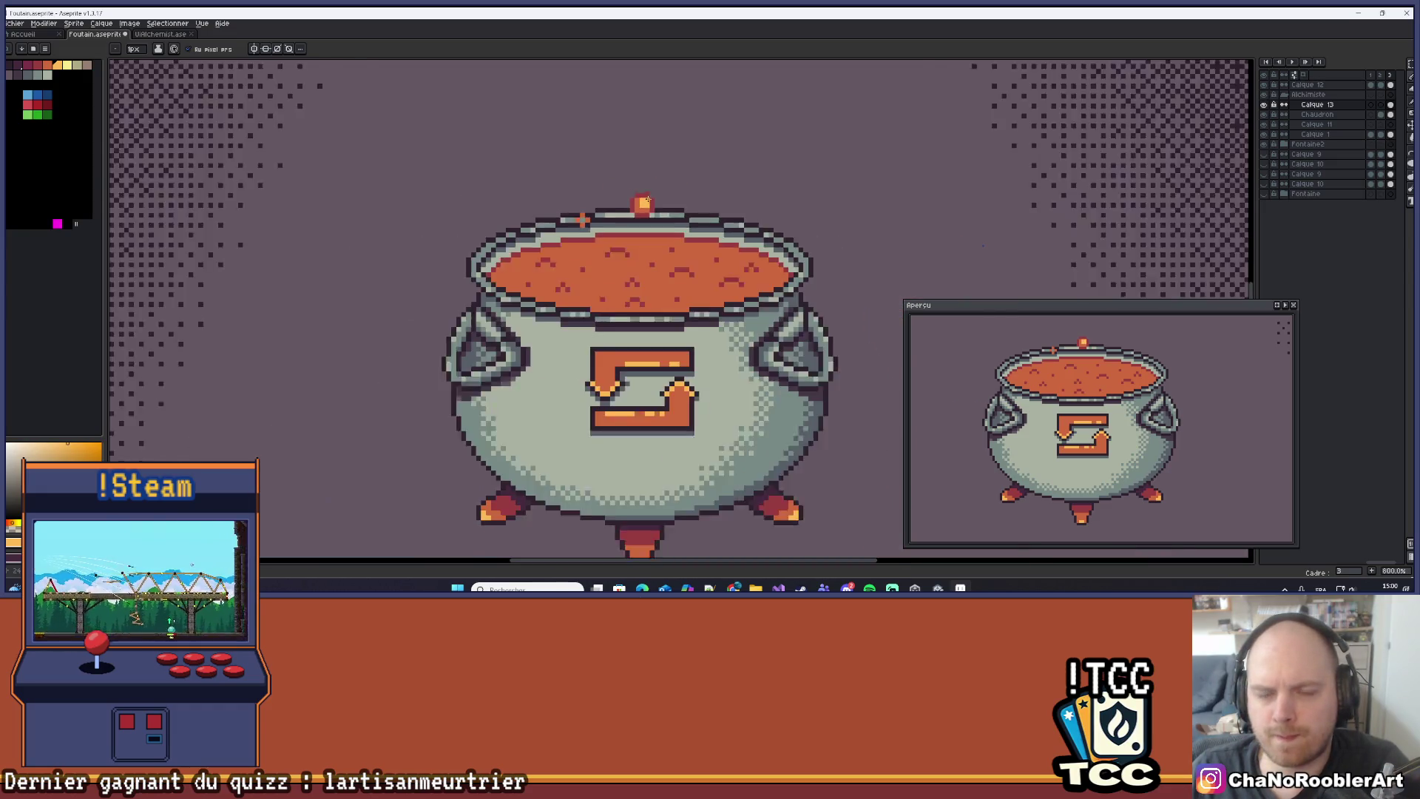
scroll(647, 199, "down", 5)
scroll(686, 198, "up", 8)
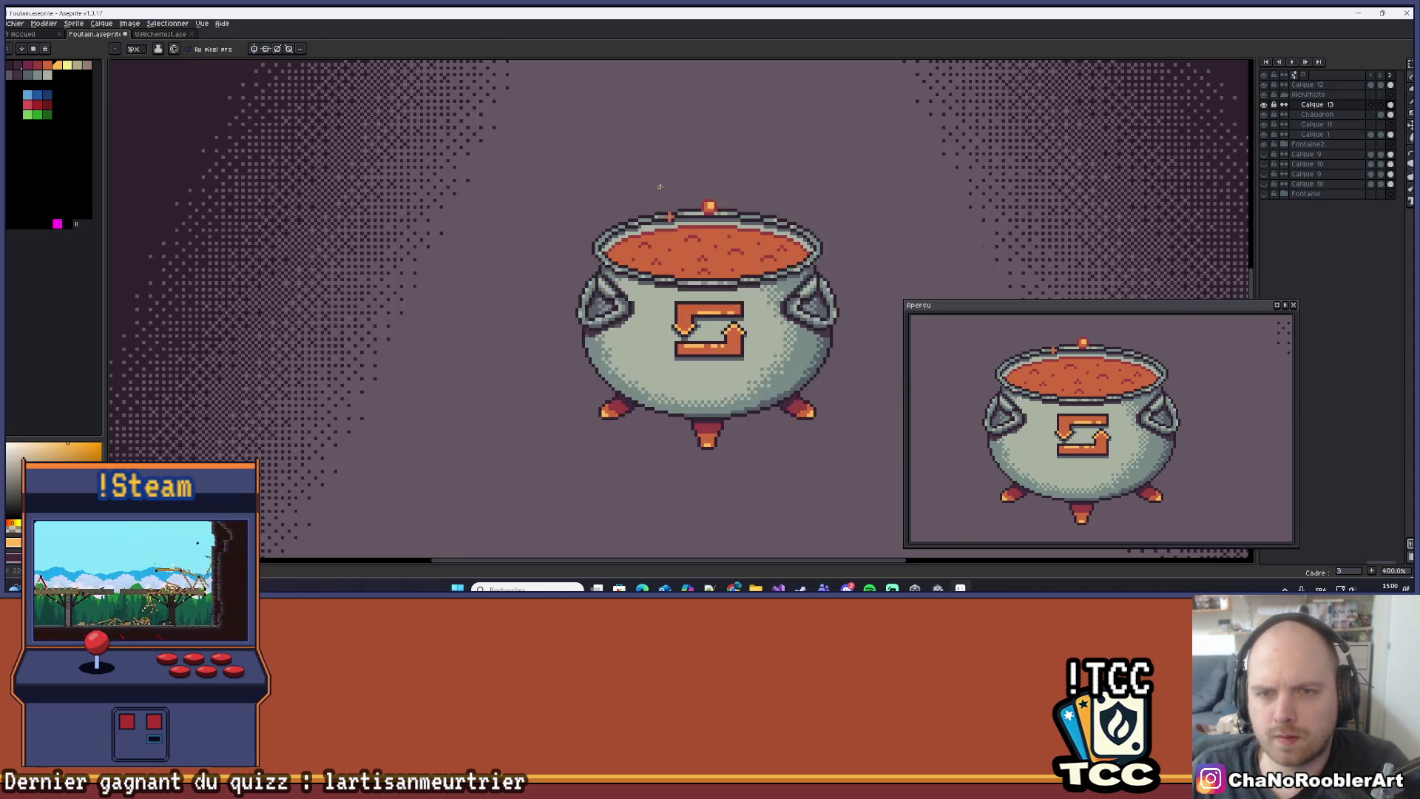
scroll(691, 214, "down", 3)
scroll(690, 213, "down", 4)
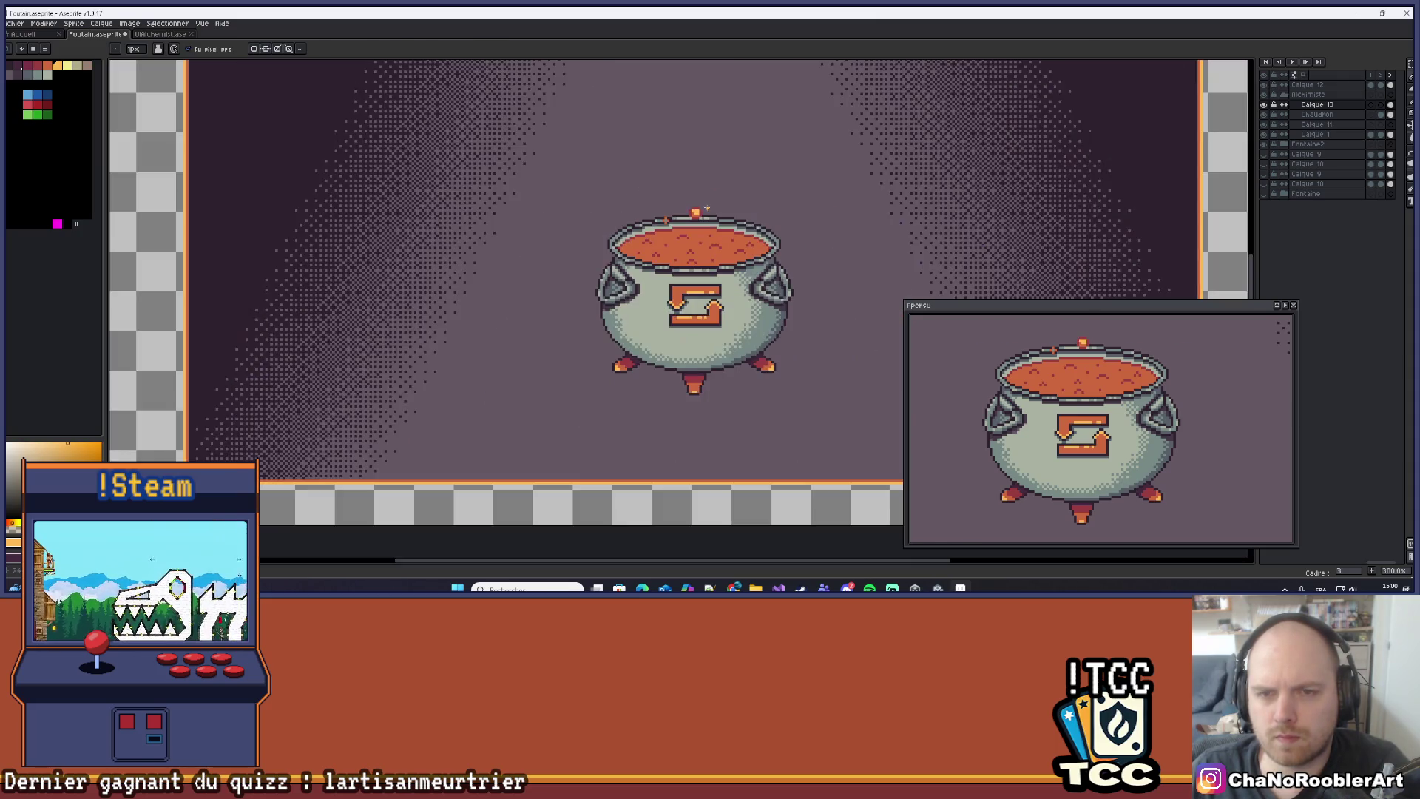
scroll(710, 215, "up", 7)
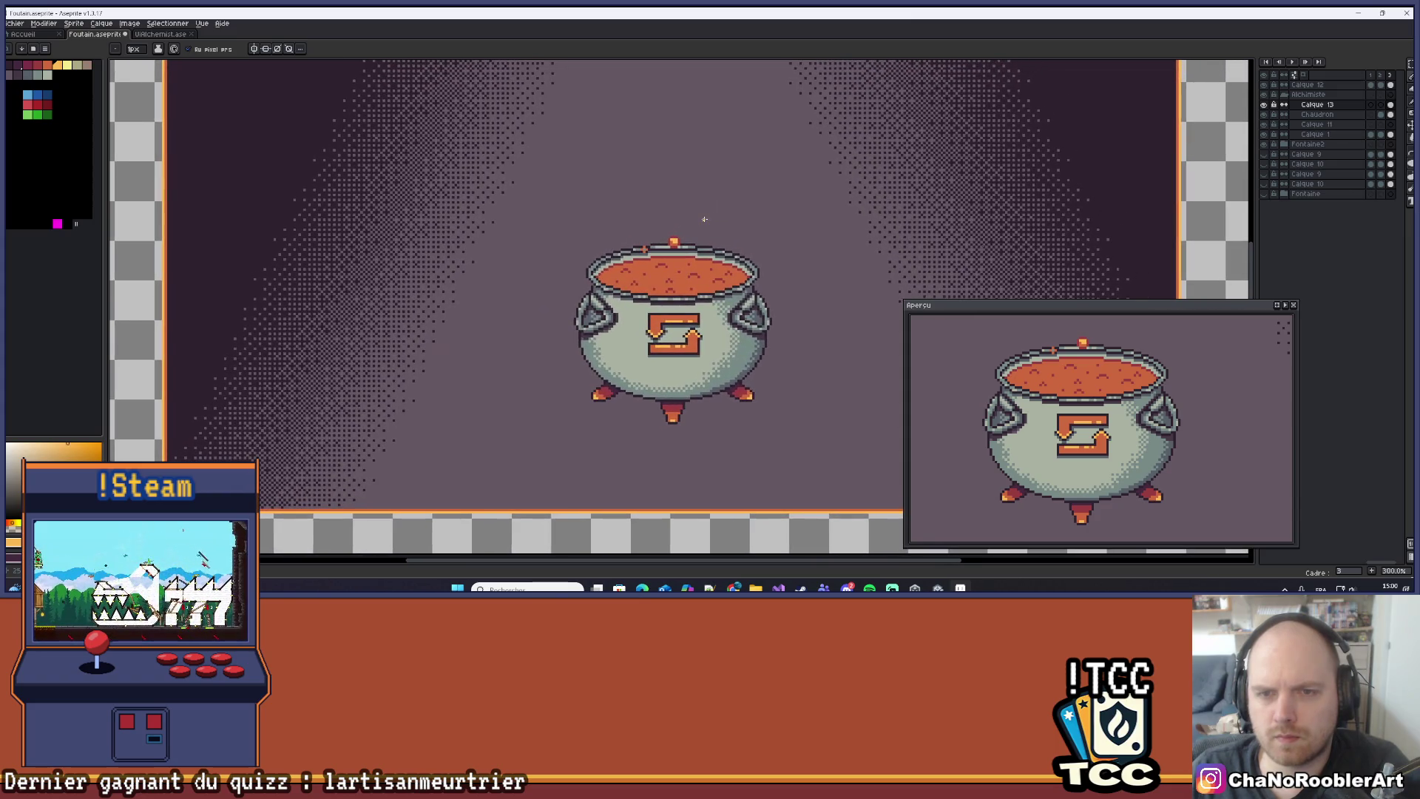
Dot yellow bubble highlights across the soup, undoing one misplaced yellow pixel.
mouse_move(662, 297)
left_mouse_down()
mouse_move(678, 287)
mouse_move(653, 312)
left_mouse_up()
scroll(654, 297, "down", 7)
scroll(663, 263, "up", 3)
scroll(682, 250, "down", 4)
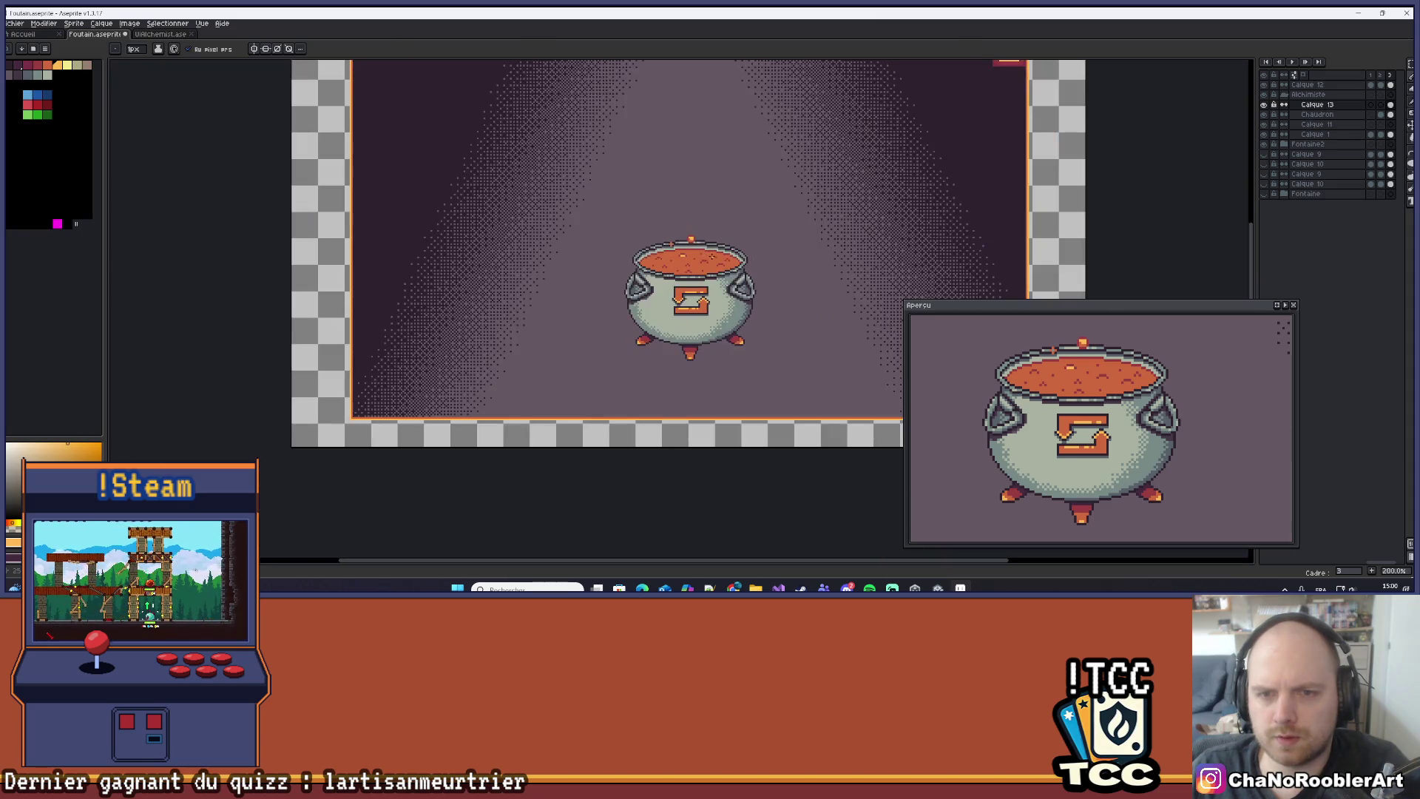
scroll(690, 263, "up", 10)
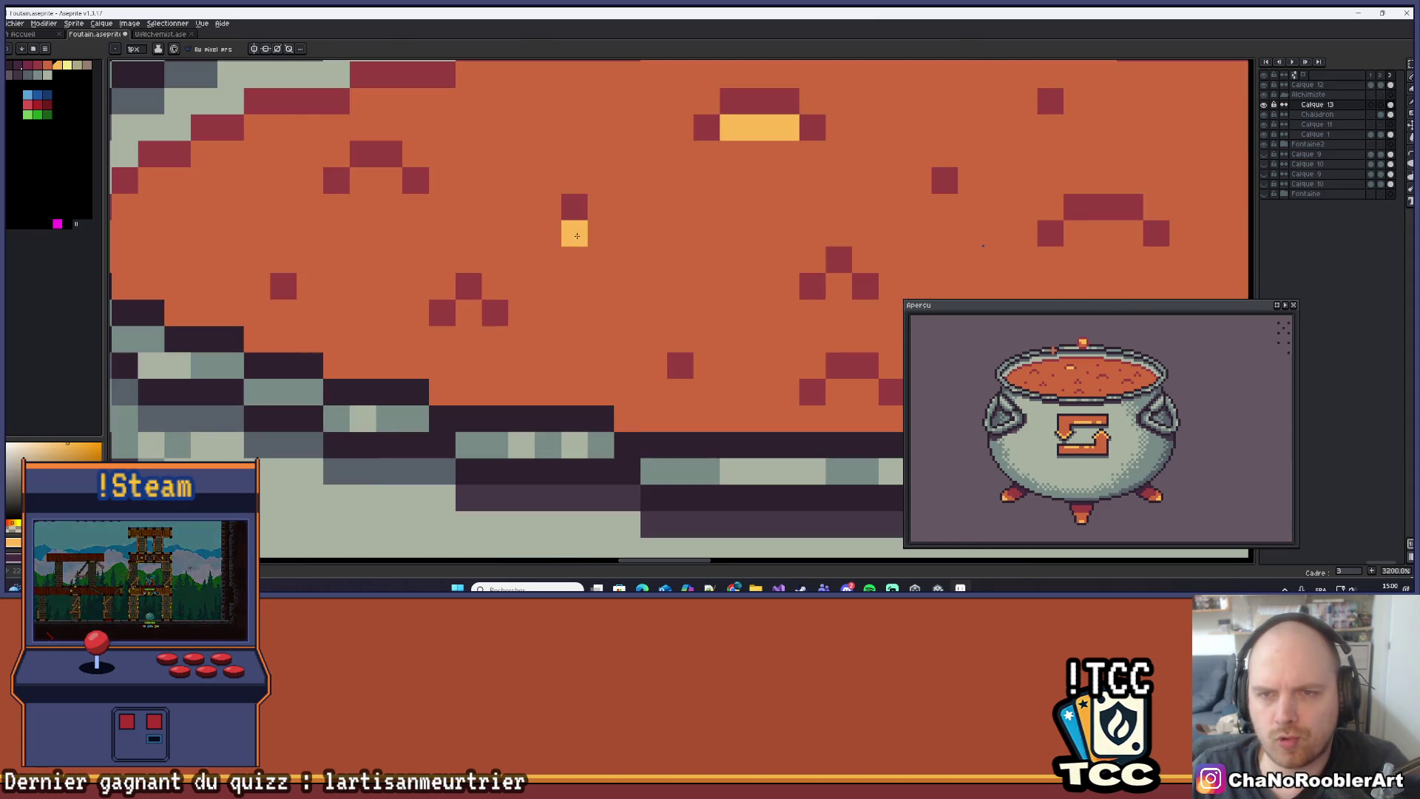
left_click(574, 259)
key("ctrl+z")
left_click(416, 207)
left_click(389, 180)
left_click(336, 207)
scroll(336, 207, "down", 8)
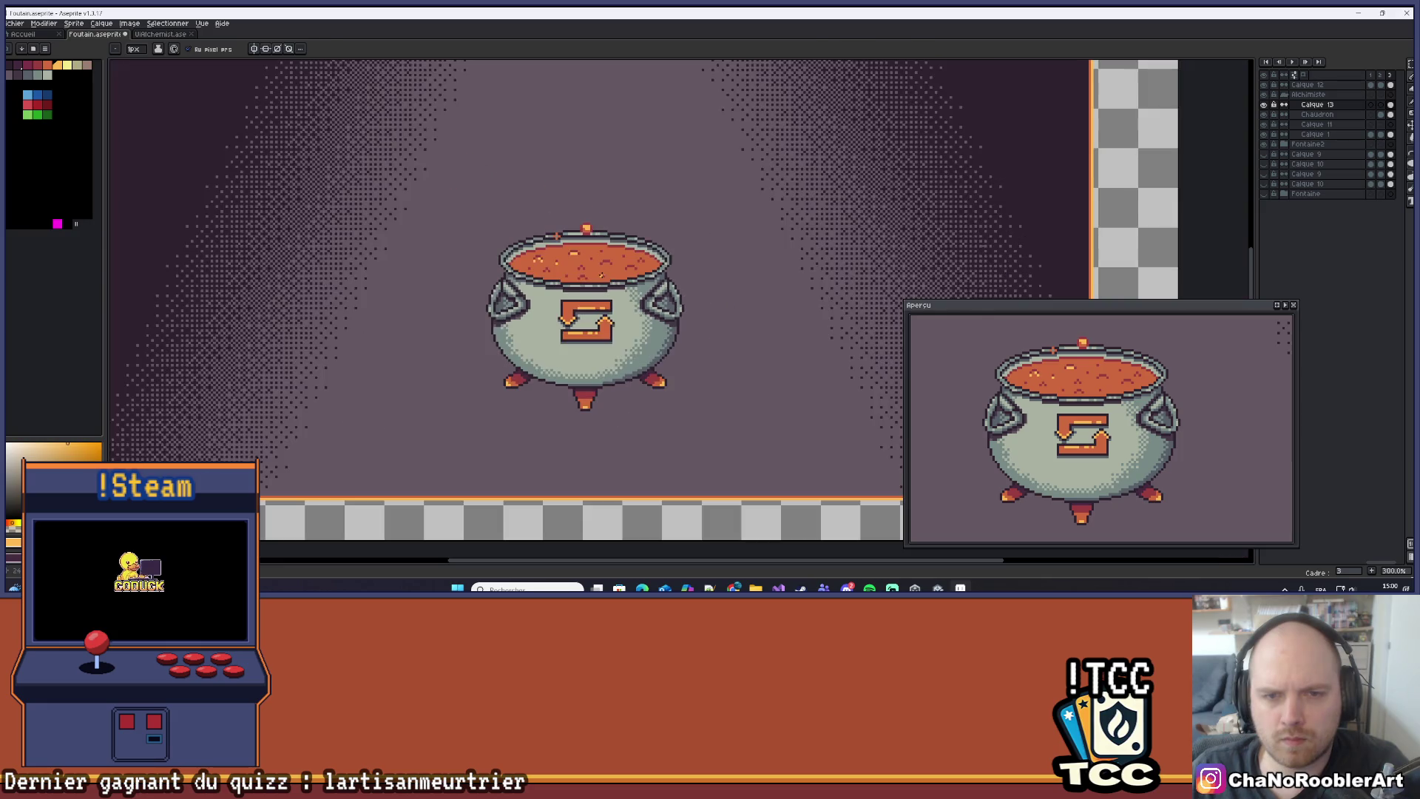
scroll(602, 274, "down", 1)
scroll(585, 273, "up", 7)
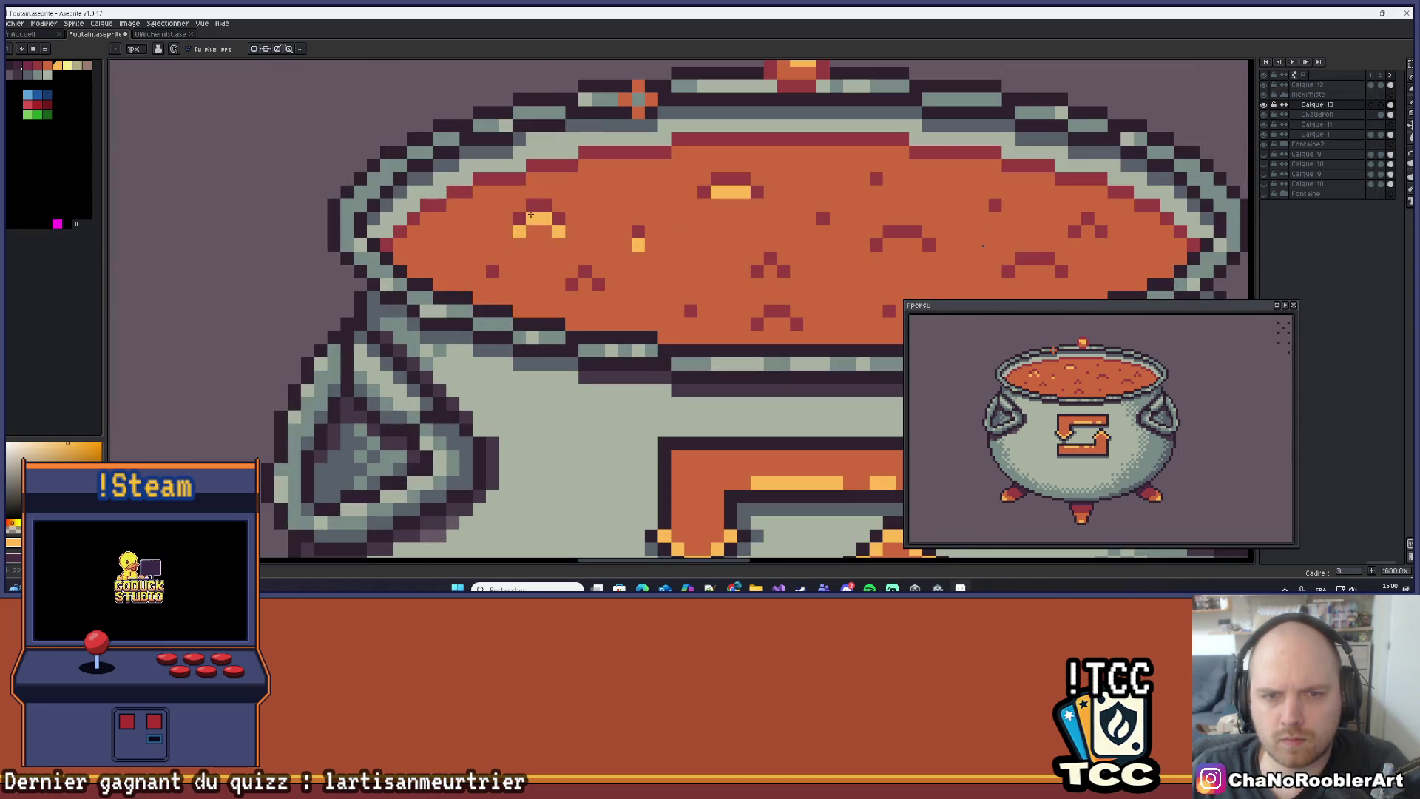
scroll(599, 236, "down", 7)
scroll(599, 236, "down", 2)
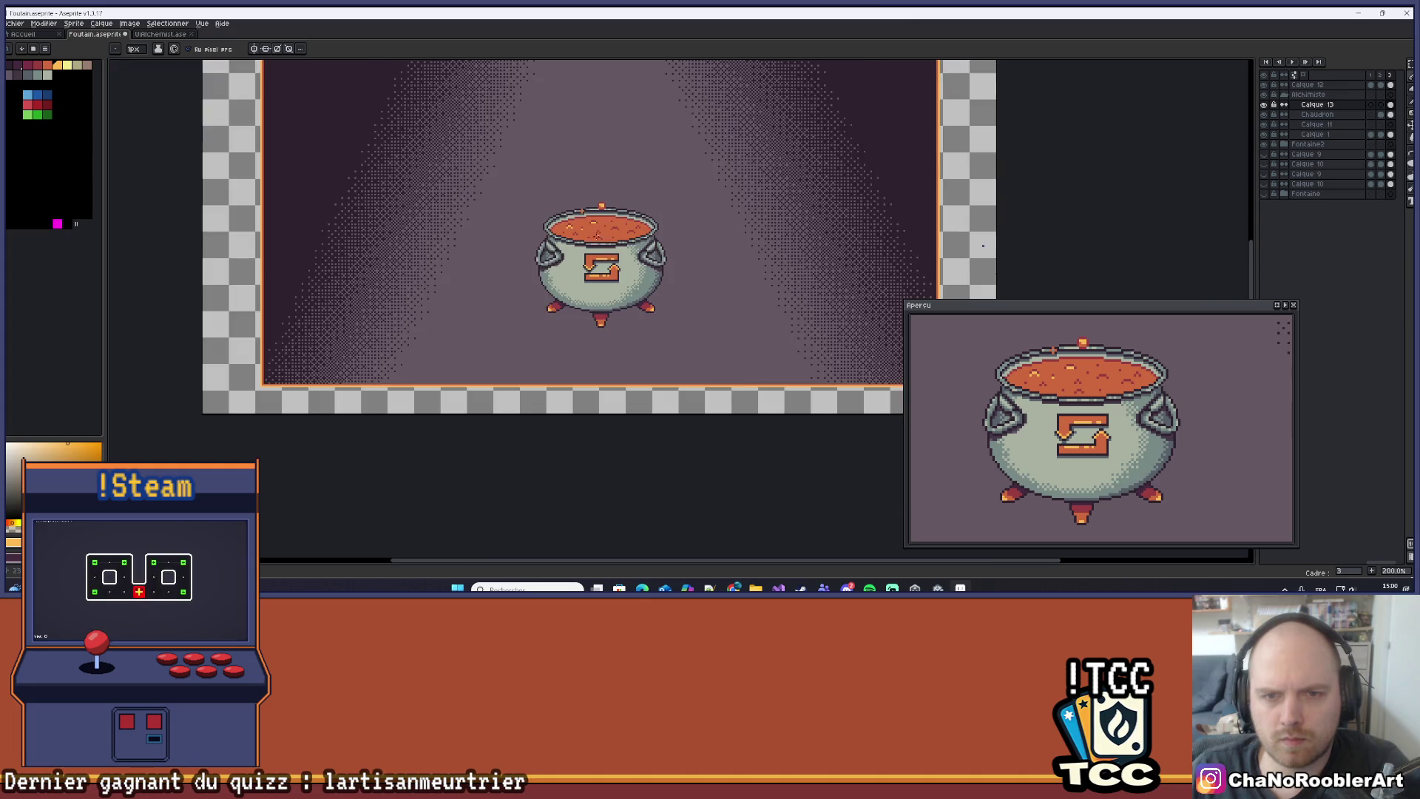
scroll(562, 223, "up", 5)
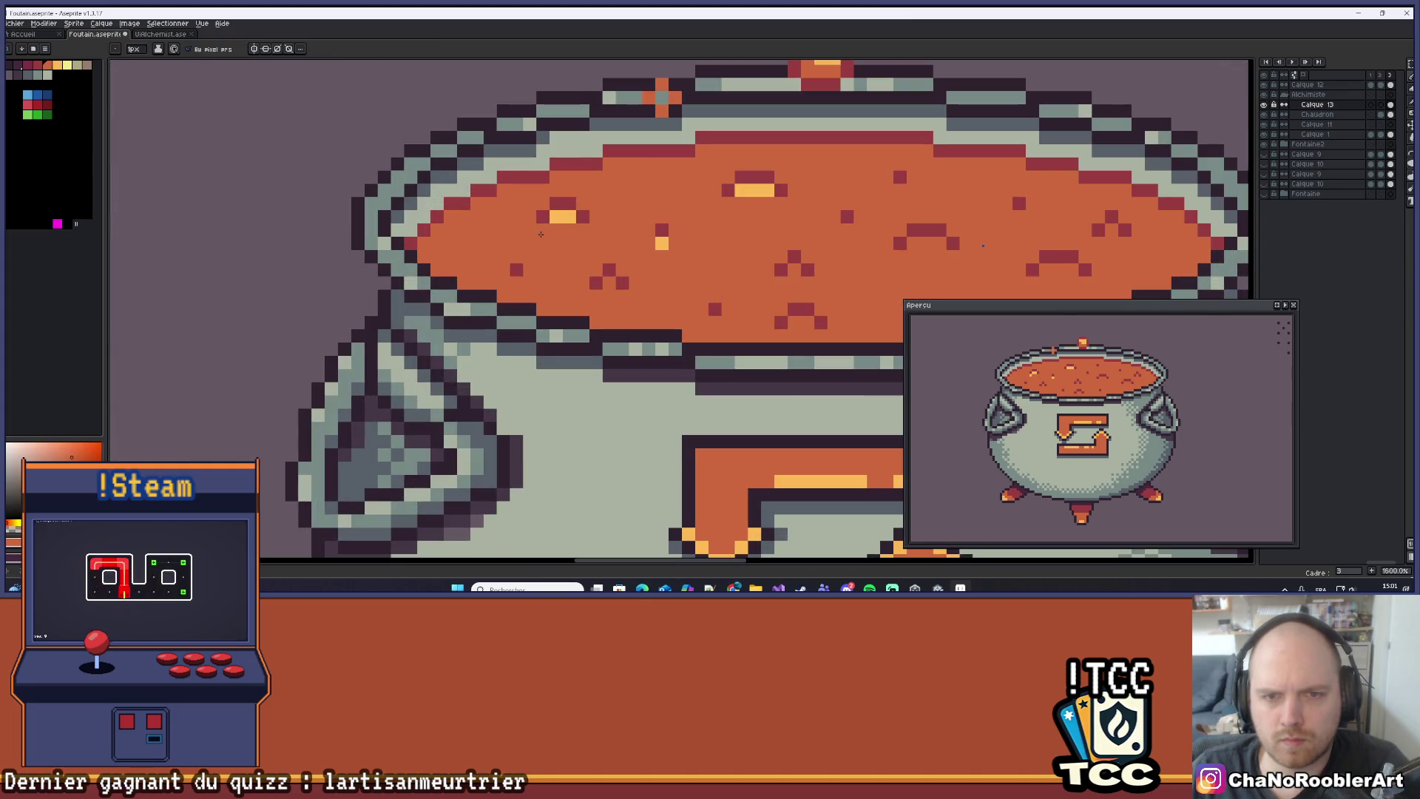
scroll(562, 224, "down", 6)
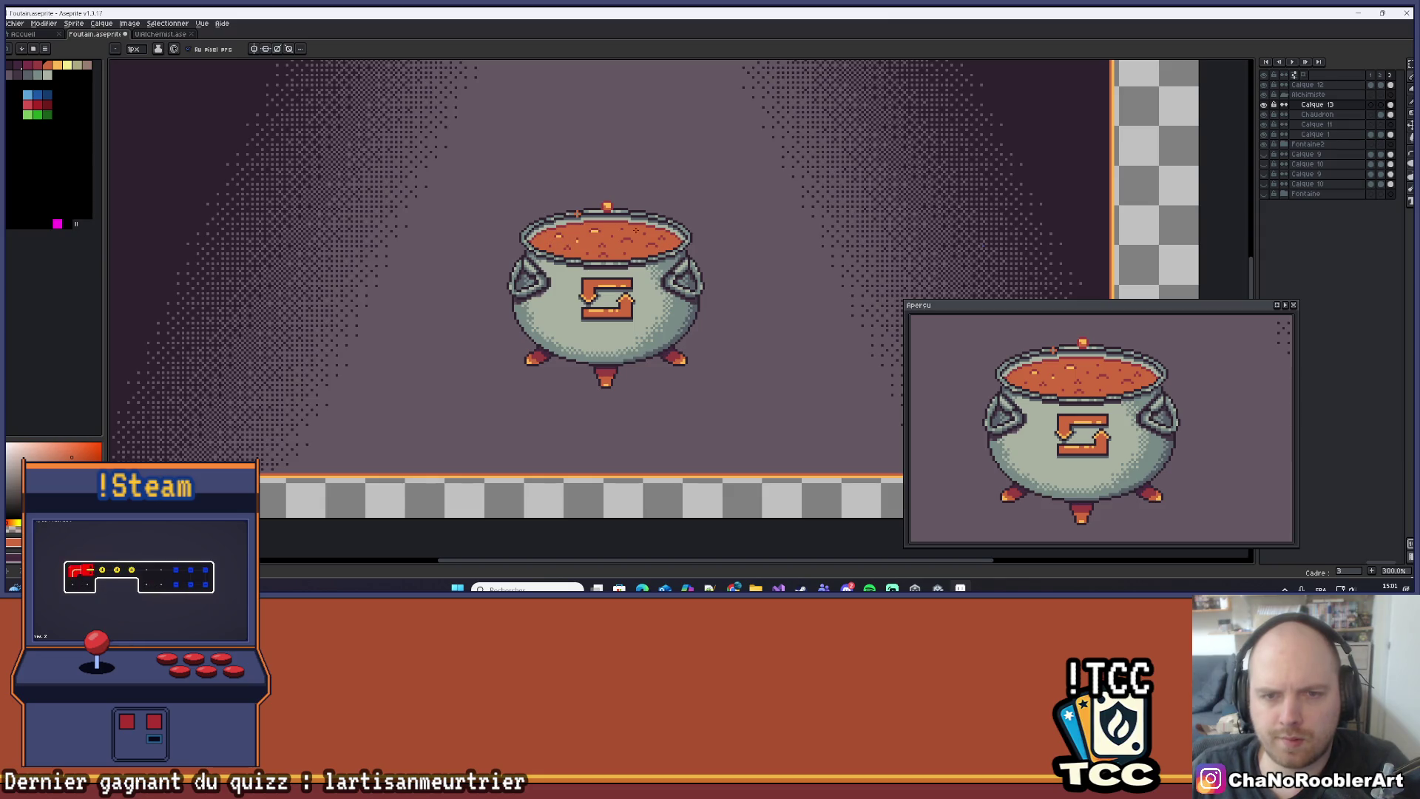
scroll(600, 294, "down", 1)
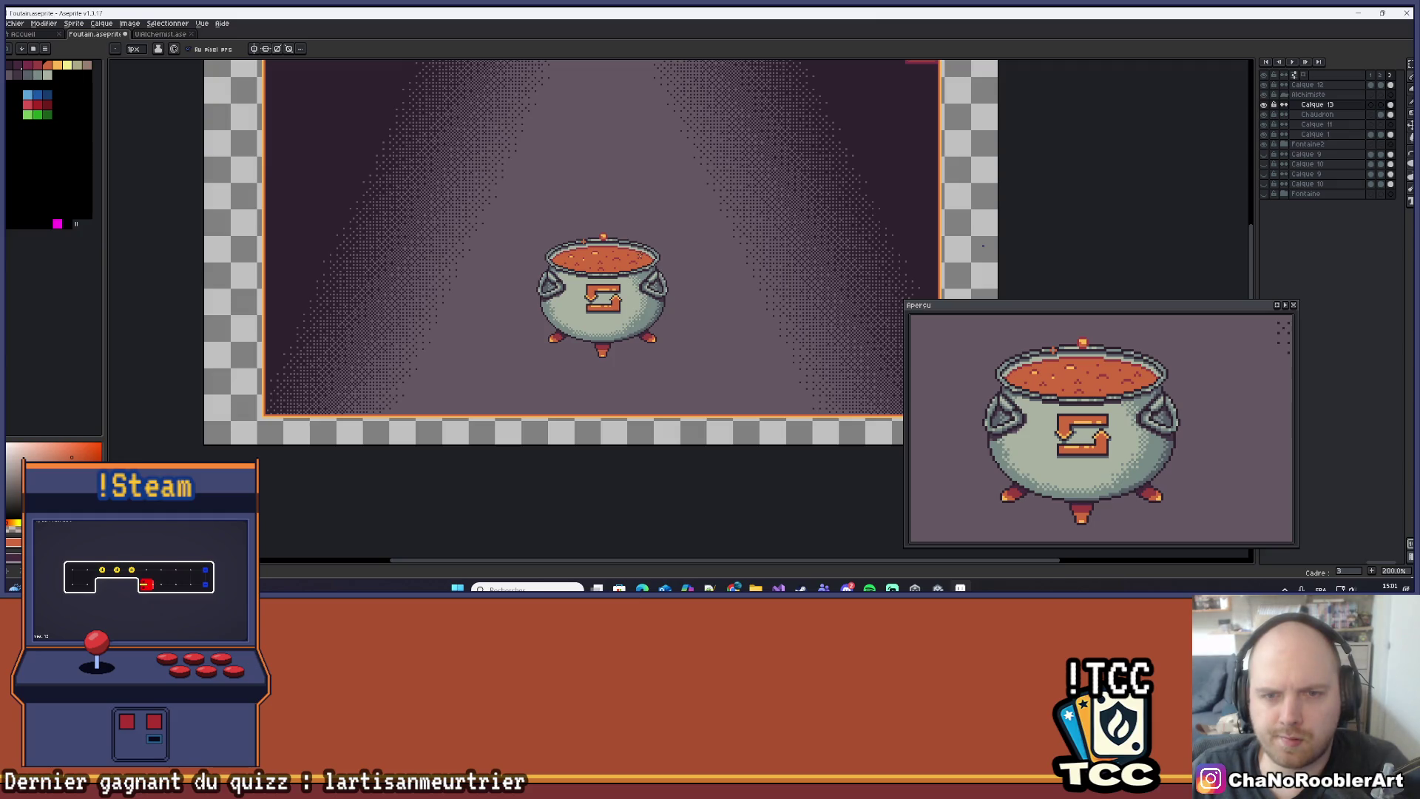
scroll(589, 241, "up", 10)
key("i")
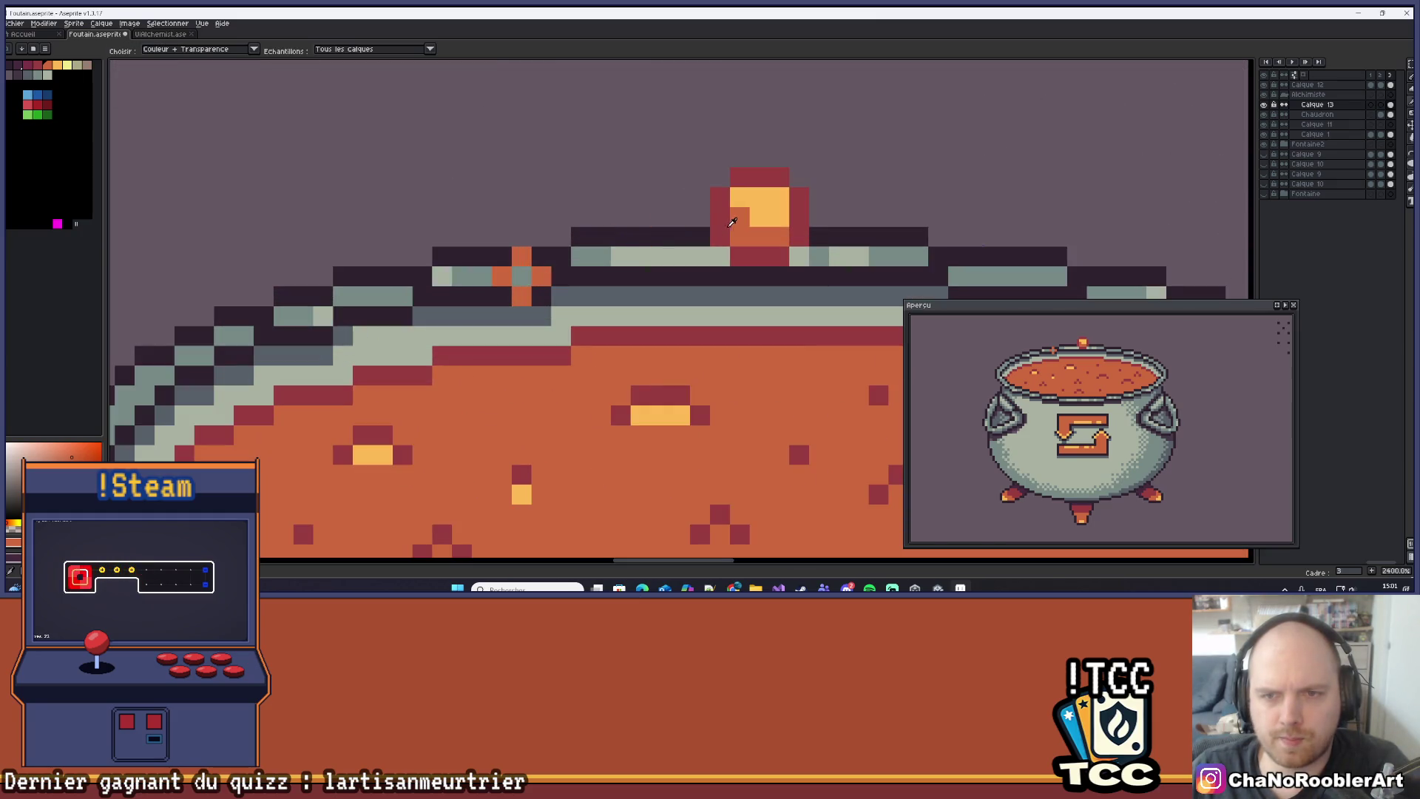
left_click(762, 178)
key("b")
left_click(522, 256)
left_click(541, 276)
left_click(521, 296)
left_click(501, 276)
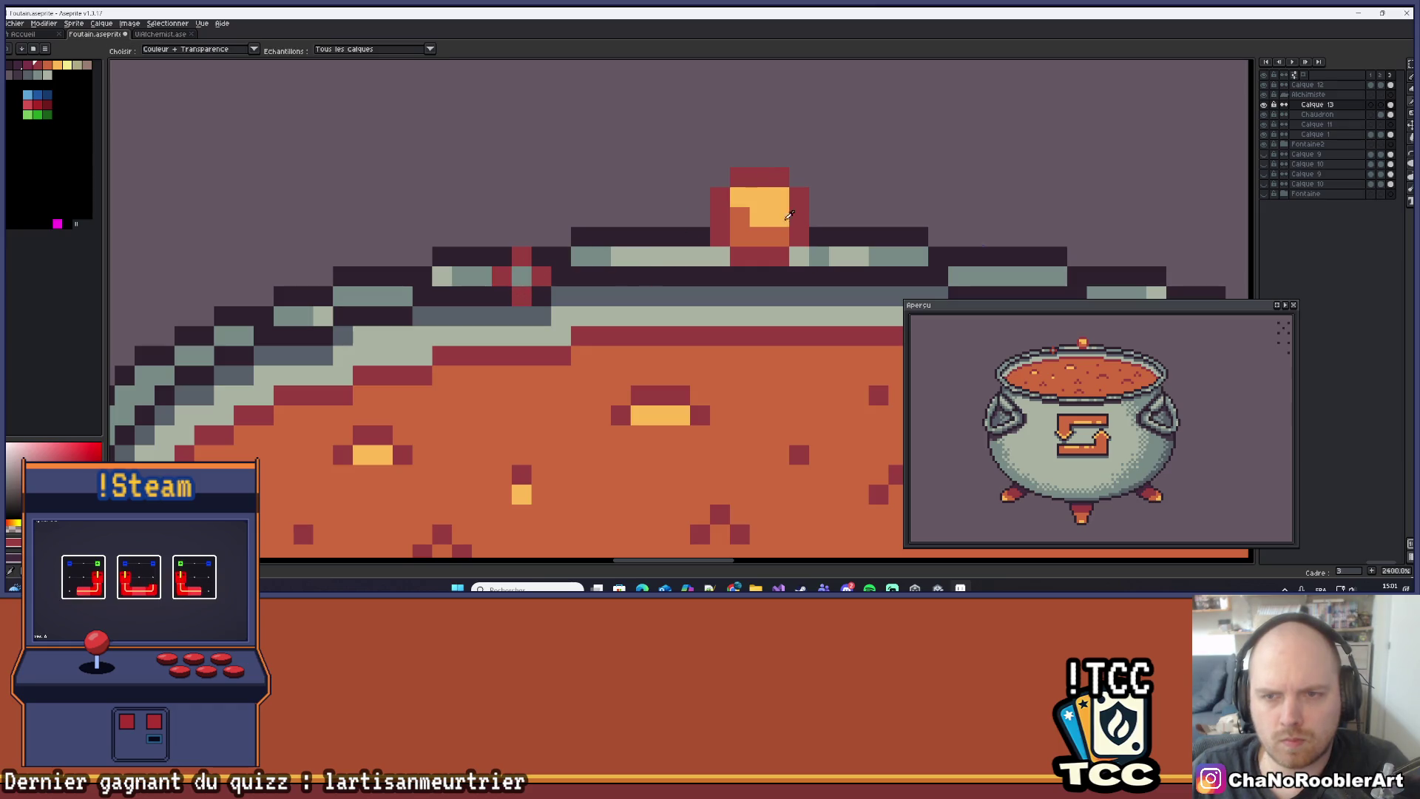
scroll(560, 257, "down", 4)
scroll(560, 257, "down", 3)
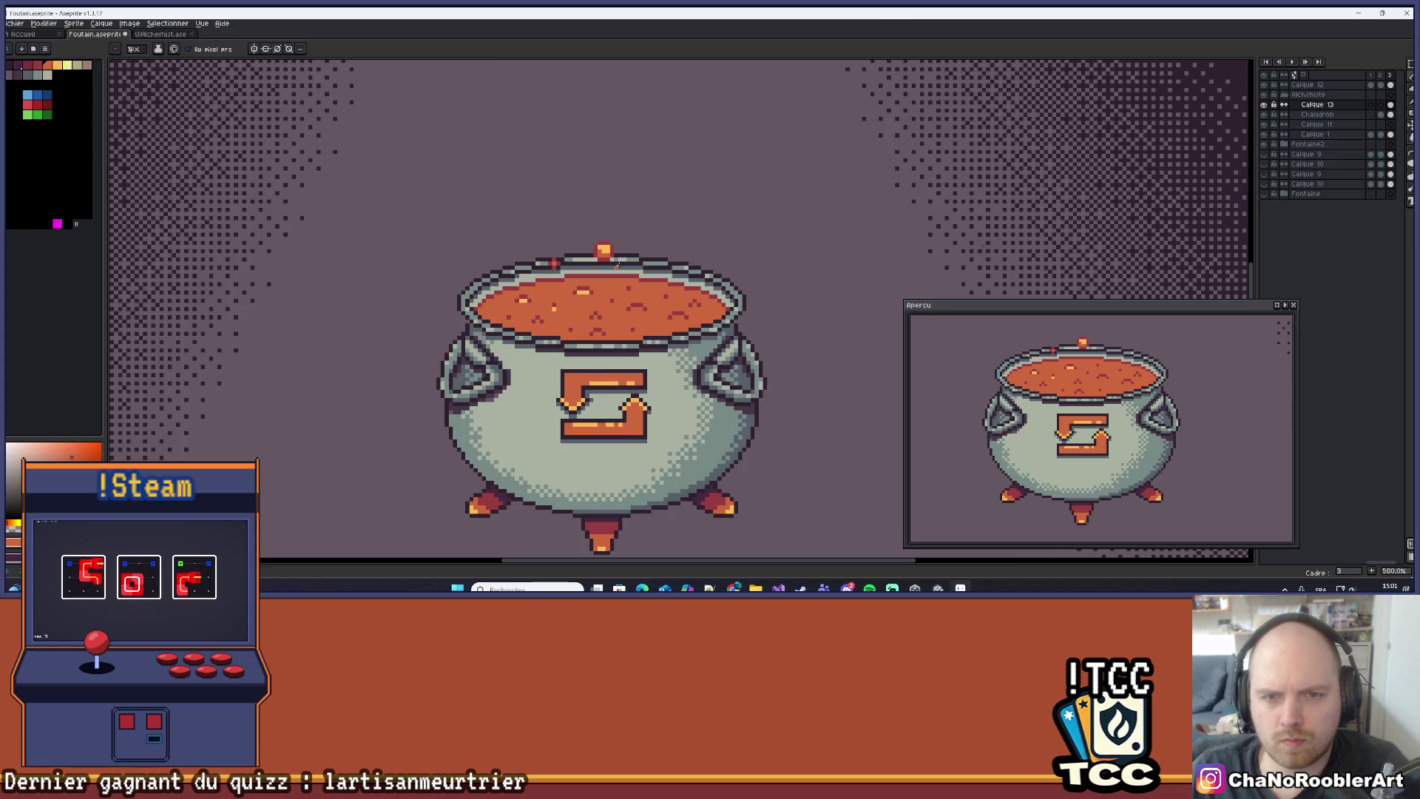
scroll(621, 260, "up", 2)
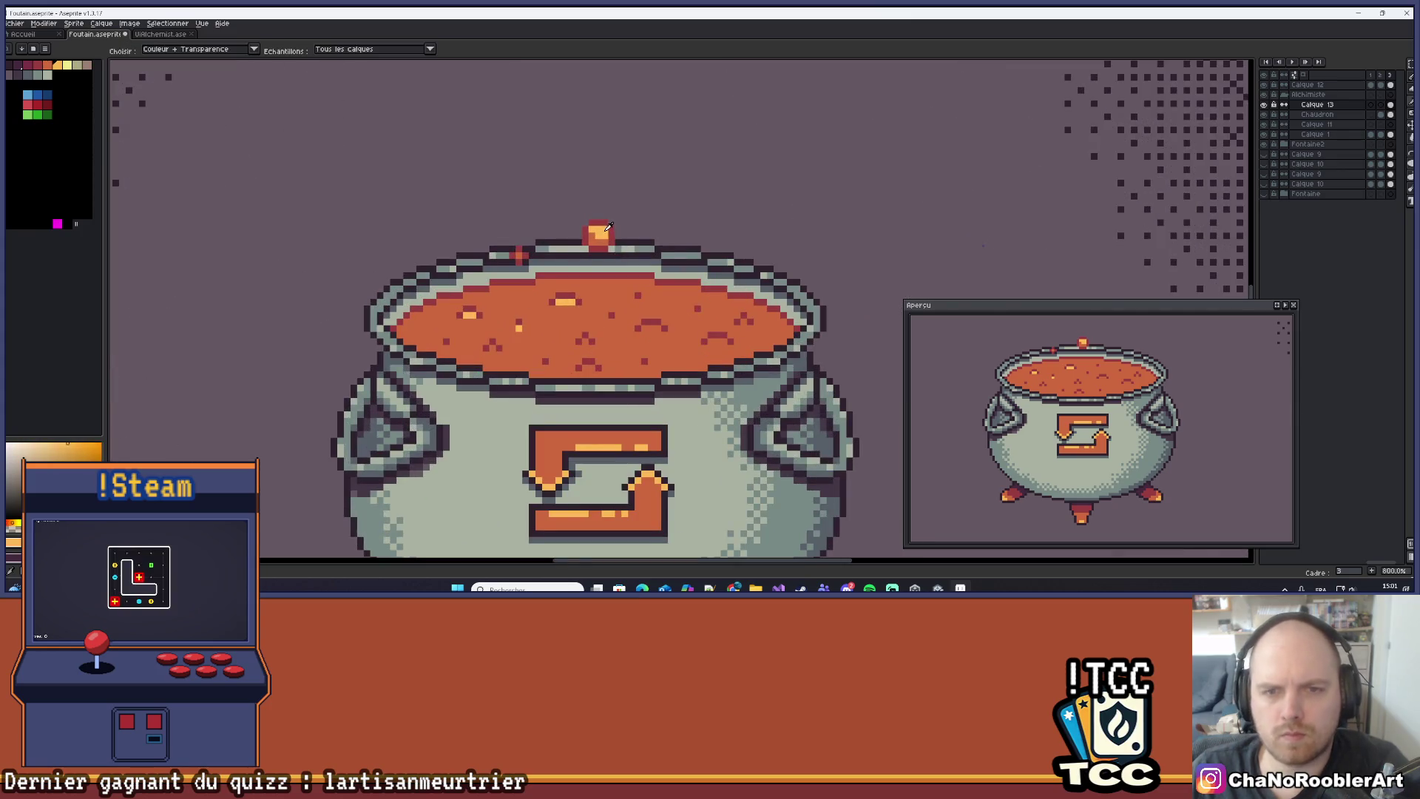
scroll(535, 277, "up", 4)
key("i")
left_click(755, 208)
key("b")
left_click(522, 246)
left_click(502, 266)
left_click(502, 225)
left_click(482, 246)
scroll(484, 250, "down", 6)
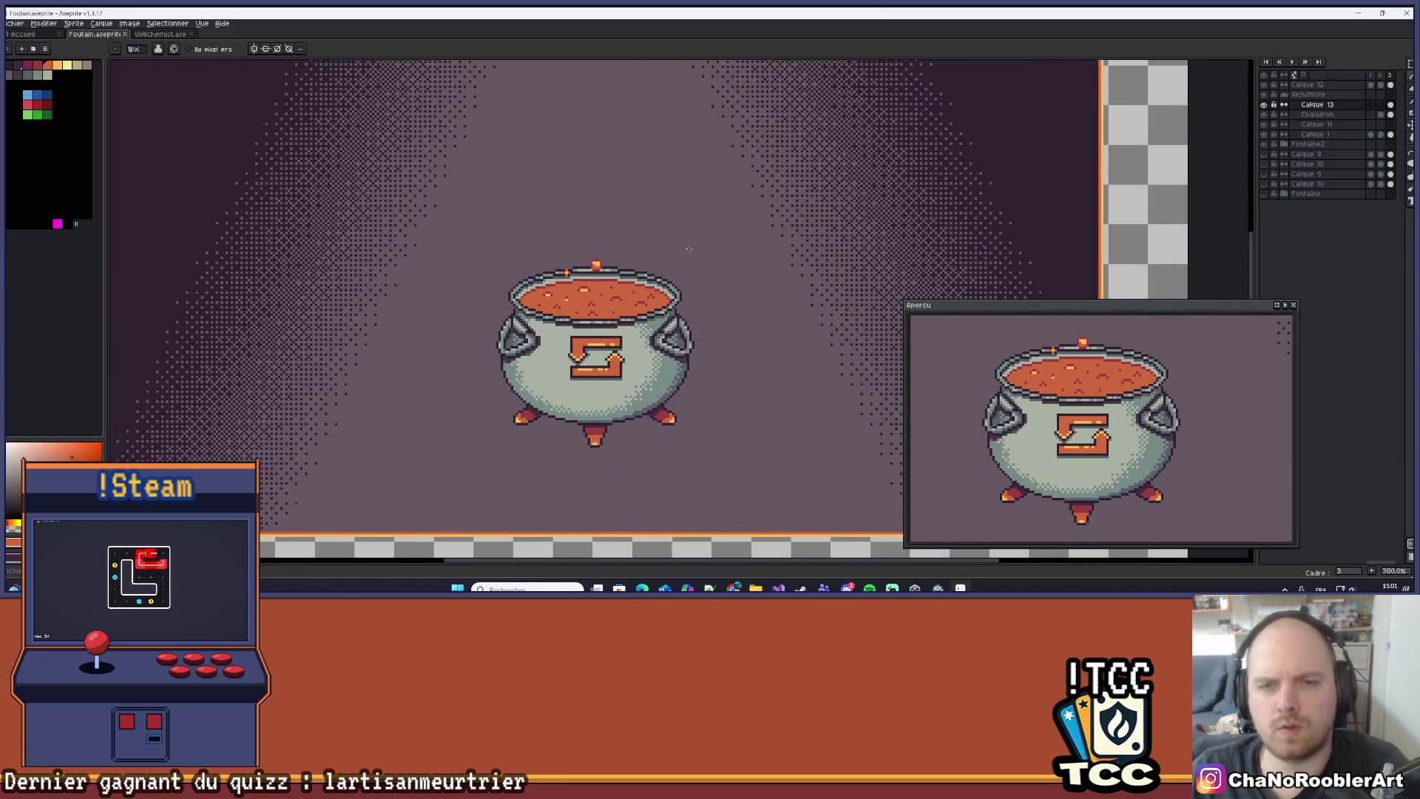
scroll(667, 251, "down", 1)
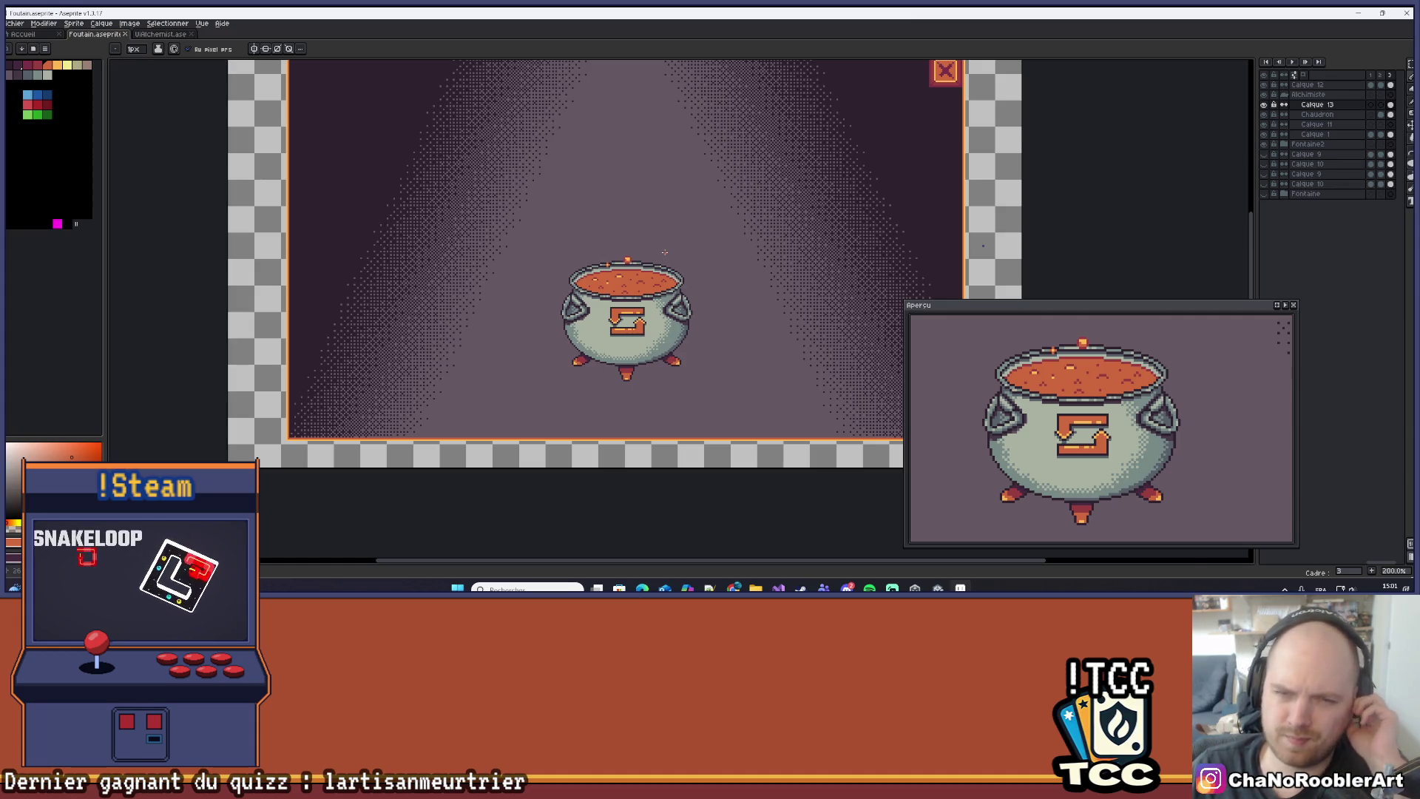
scroll(666, 251, "up", 1)
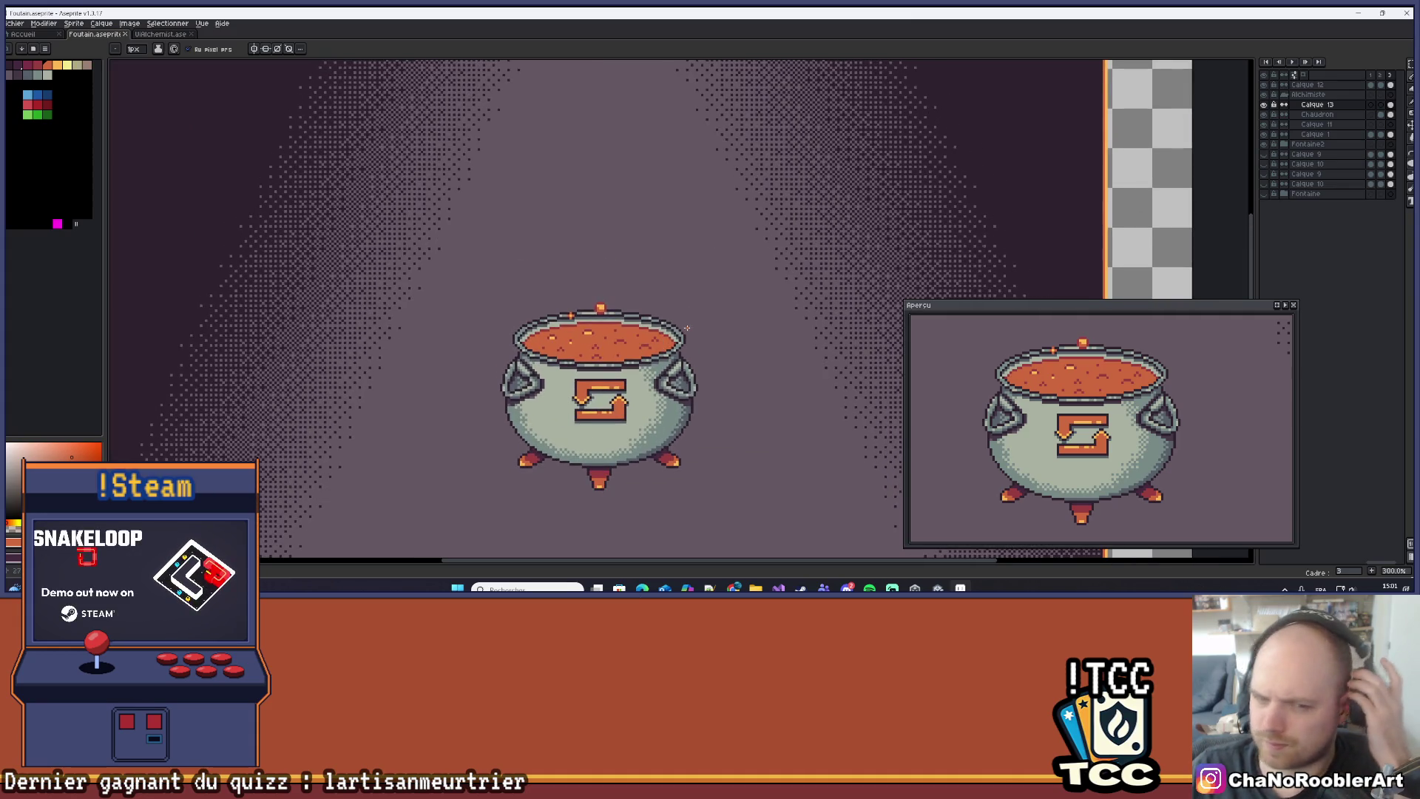
scroll(688, 327, "down", 1)
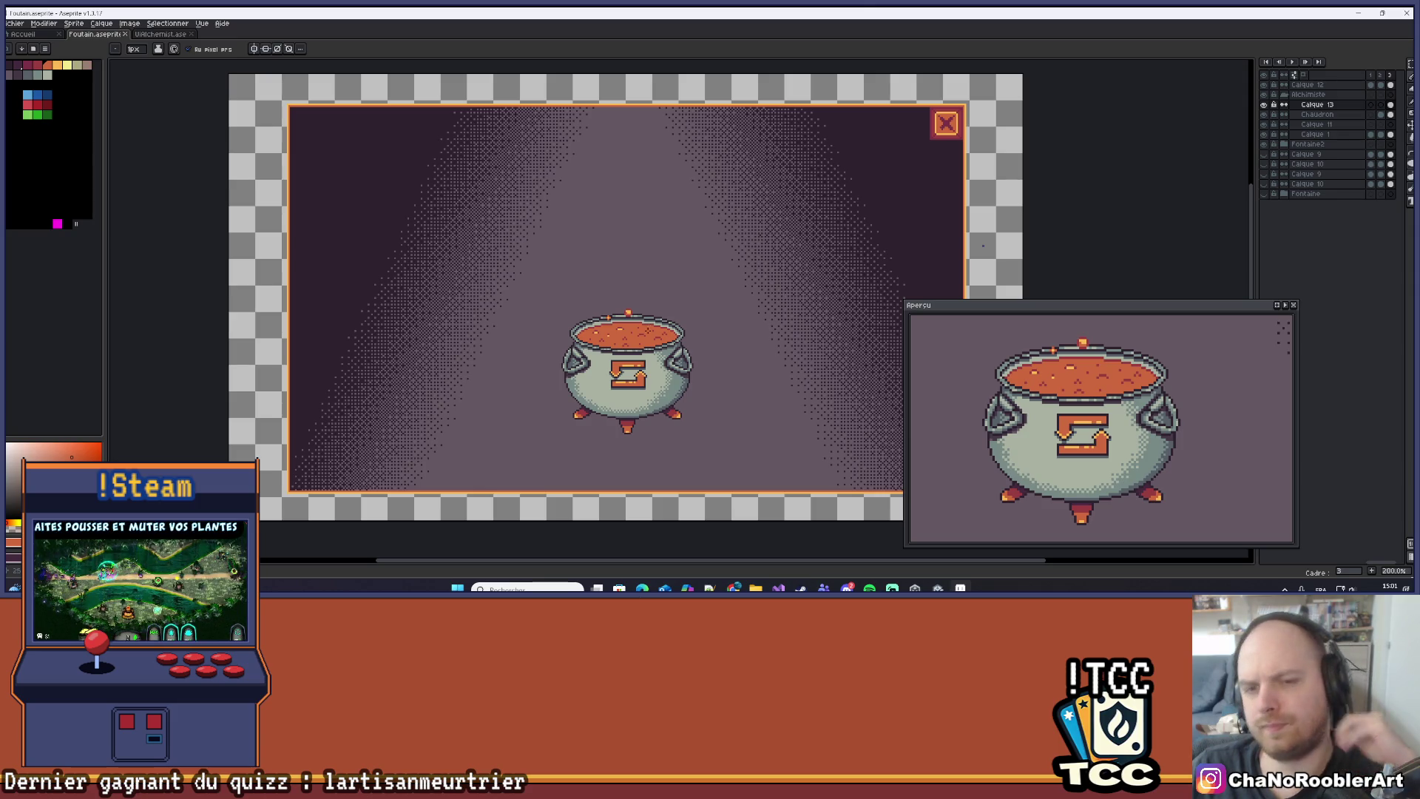
scroll(631, 275, "up", 8)
Paint dark-red shading pixels on the soup just beneath the rim.
mouse_move(632, 275)
left_mouse_down()
mouse_move(603, 326)
mouse_move(553, 344)
mouse_move(738, 364)
mouse_move(594, 335)
left_mouse_up()
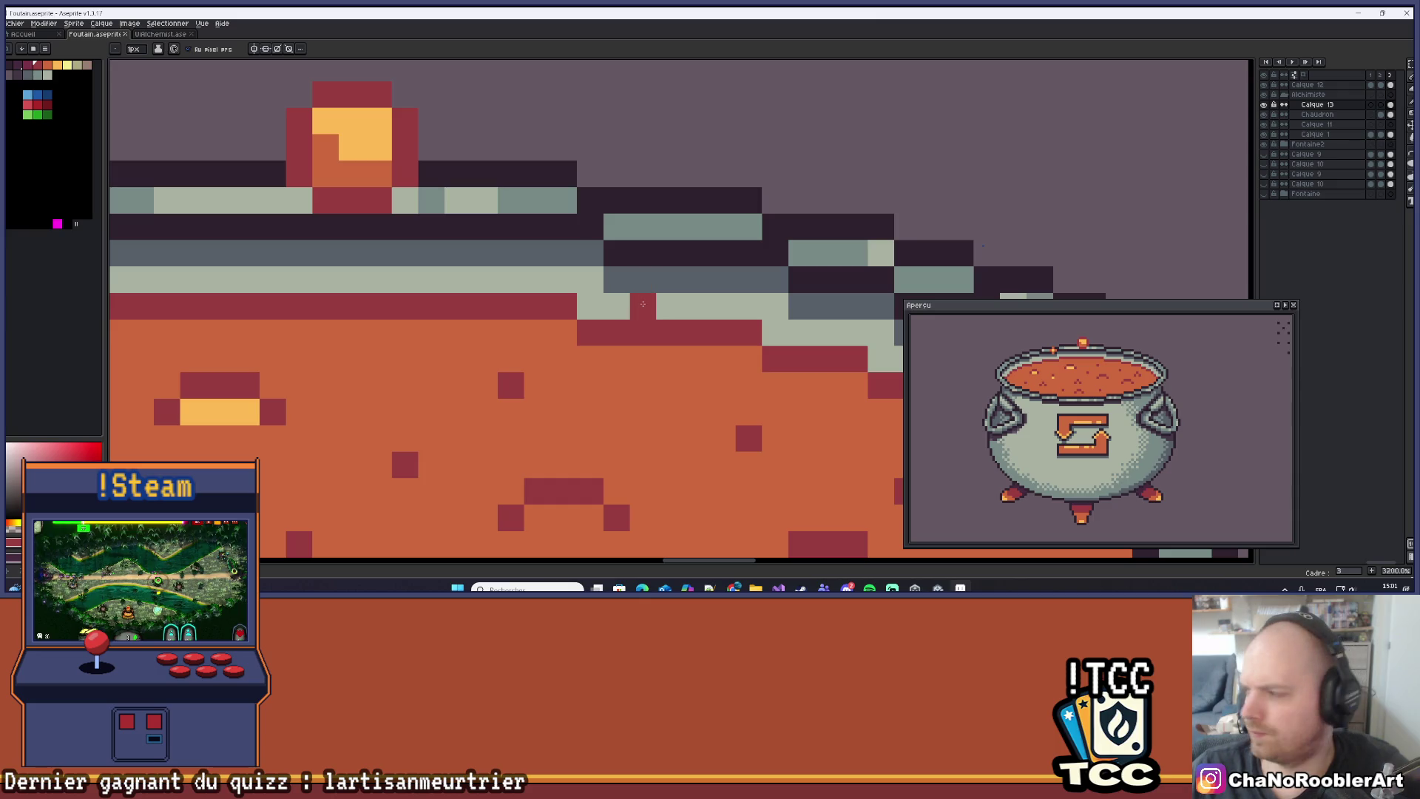
left_click(669, 359)
left_click(696, 359)
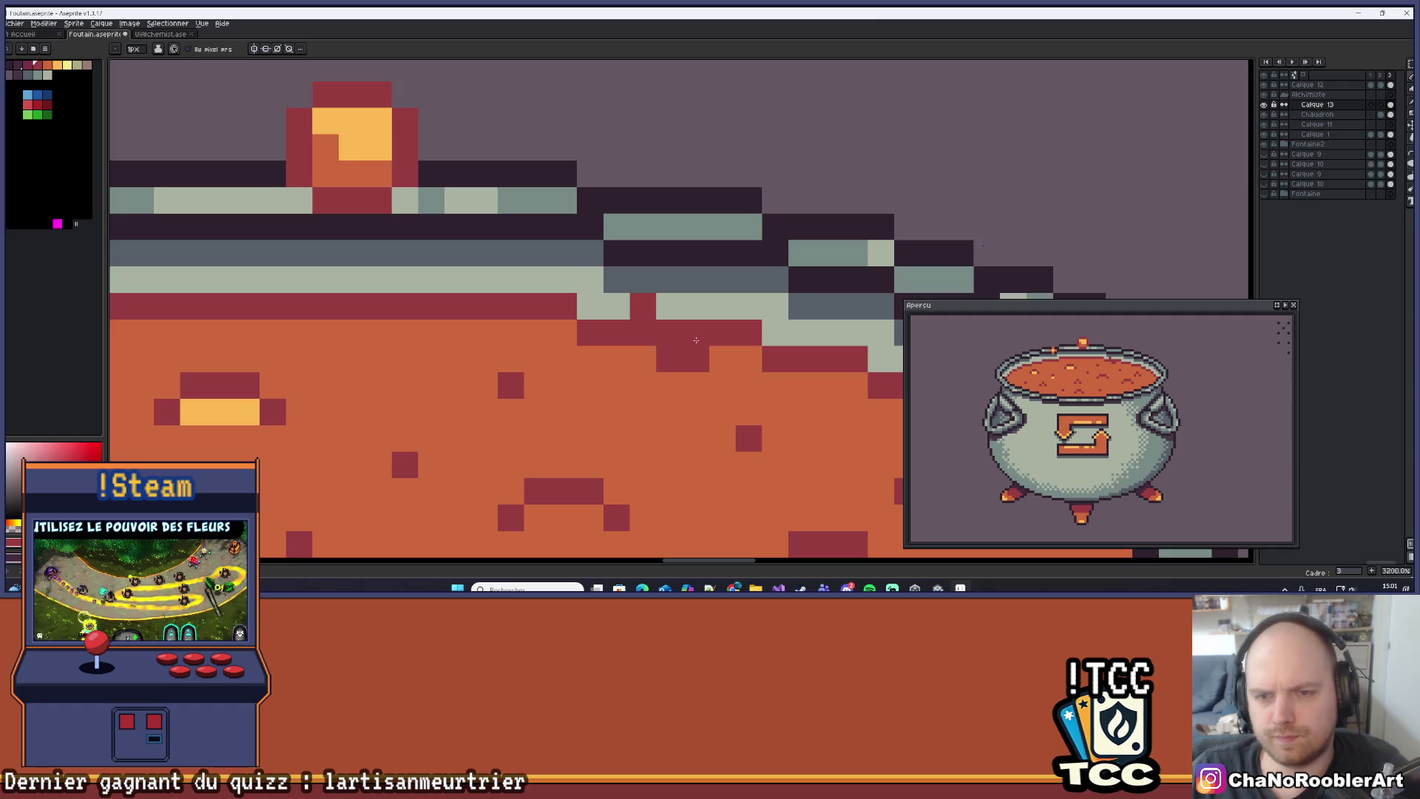
left_click(694, 316)
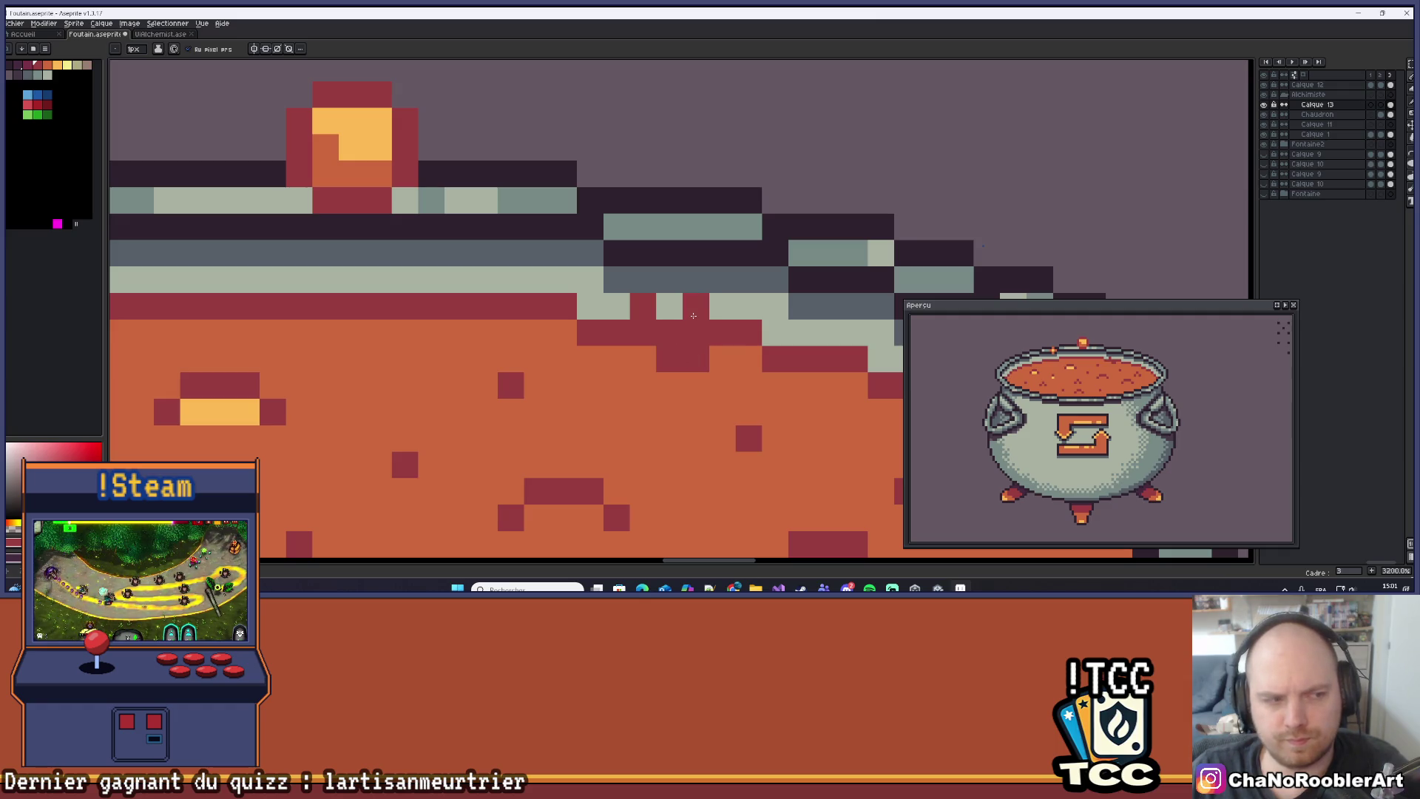
Add one more dark-red pixel along the rim, then undo the stray rim pixels.
scroll(728, 333, "up", 1)
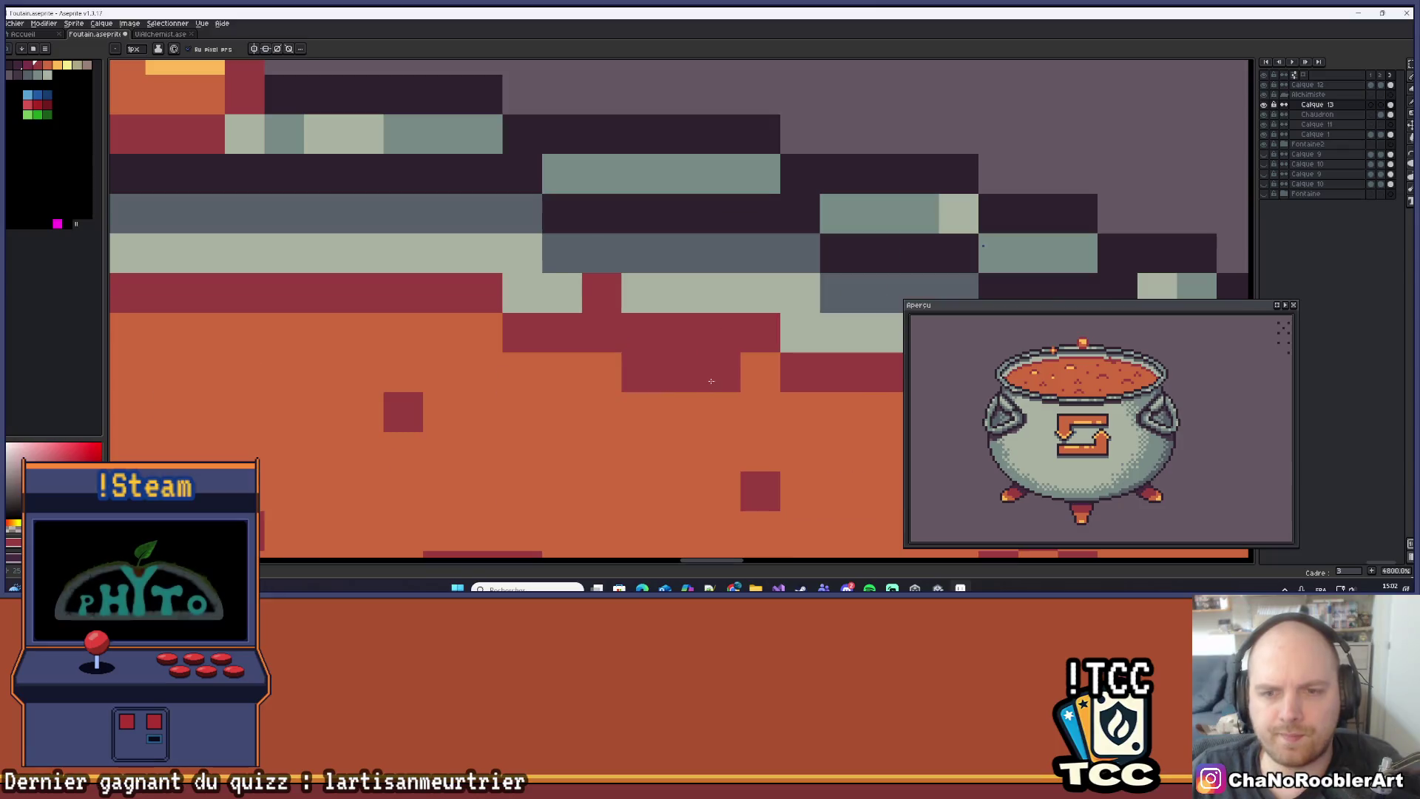
left_click_drag(716, 368, 716, 393)
left_click(751, 318)
scroll(747, 326, "down", 3)
mouse_move(750, 305)
left_mouse_down()
mouse_move(722, 343)
mouse_move(757, 335)
left_mouse_up()
scroll(721, 342, "up", 2)
key("ctrl+z")
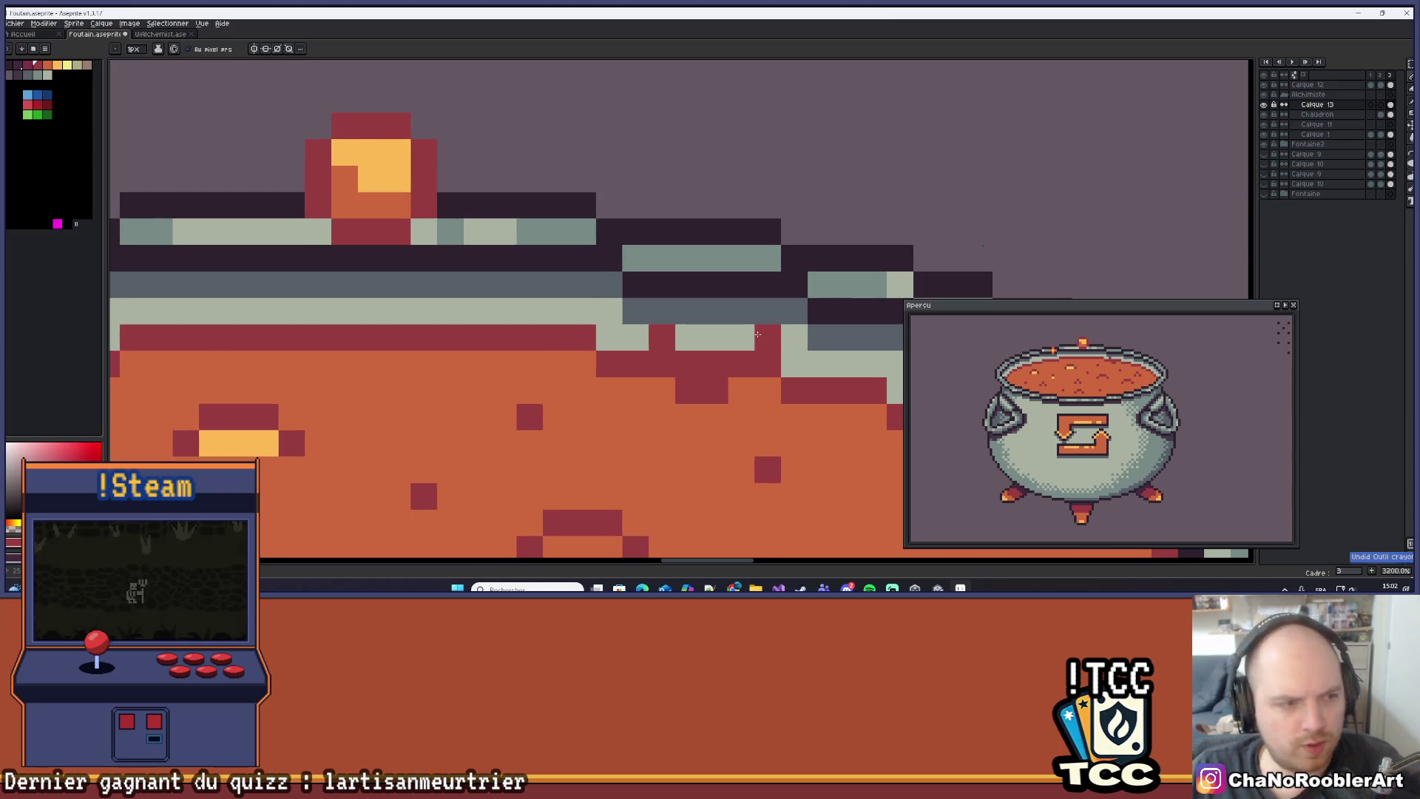
key("ctrl+z")
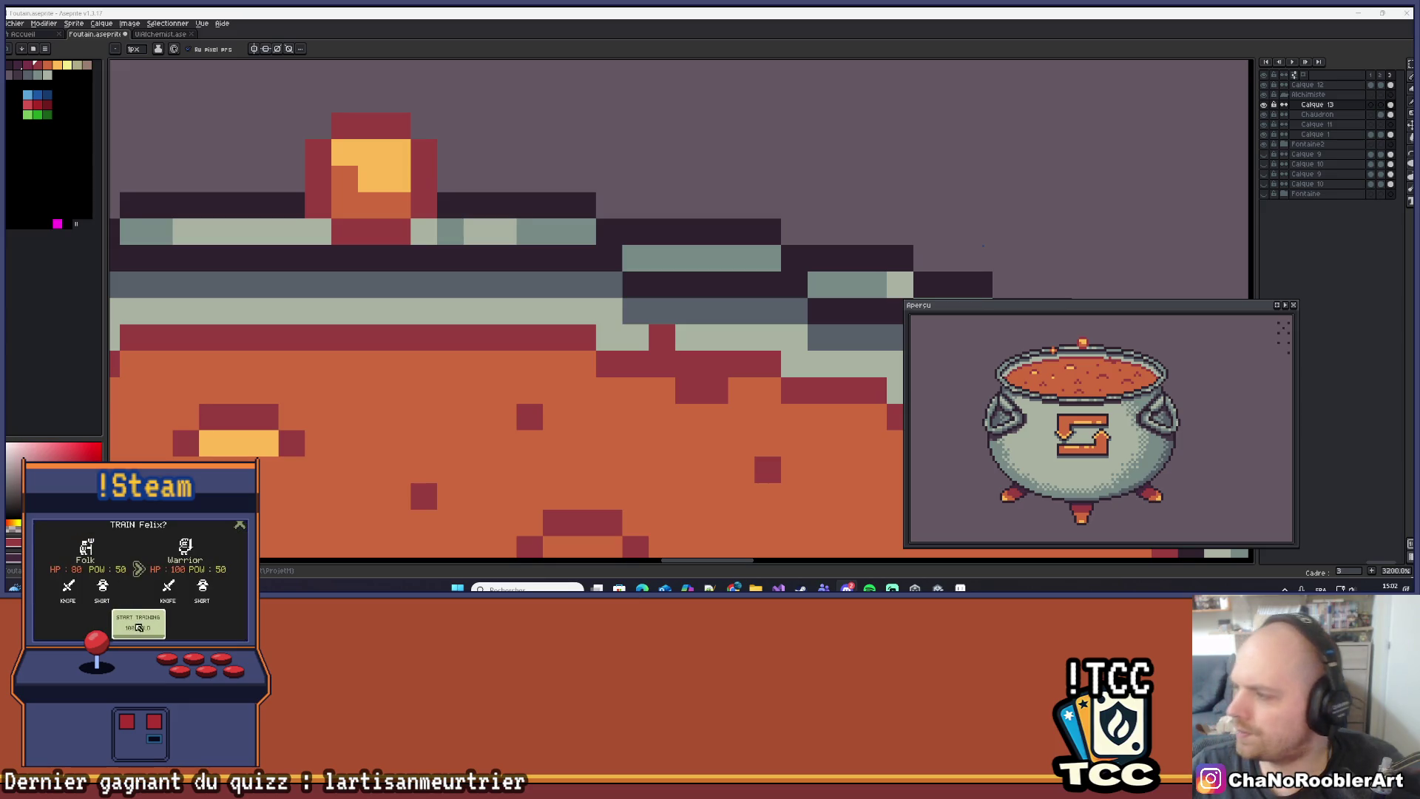
scroll(679, 310, "down", 8)
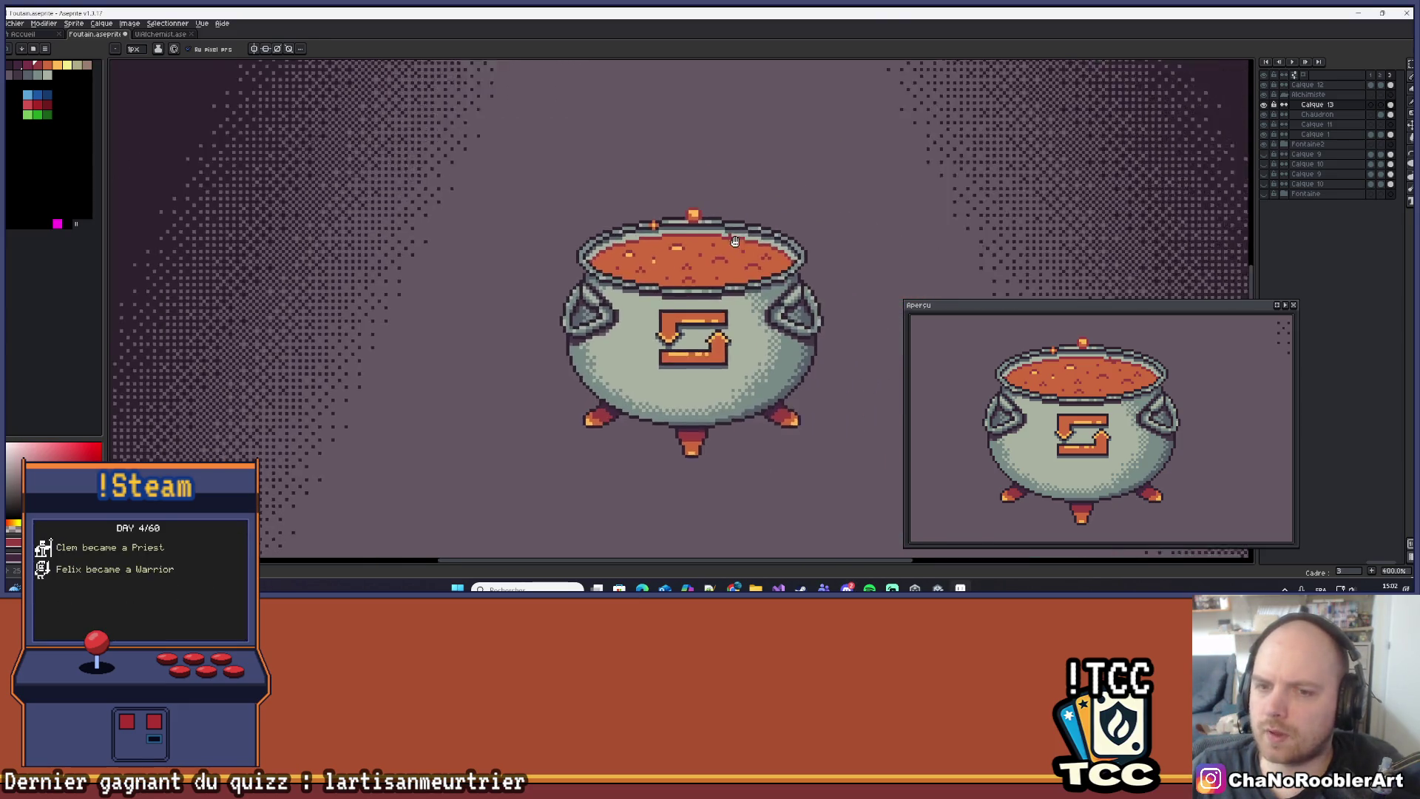
scroll(761, 259, "down", 1)
scroll(761, 260, "up", 3)
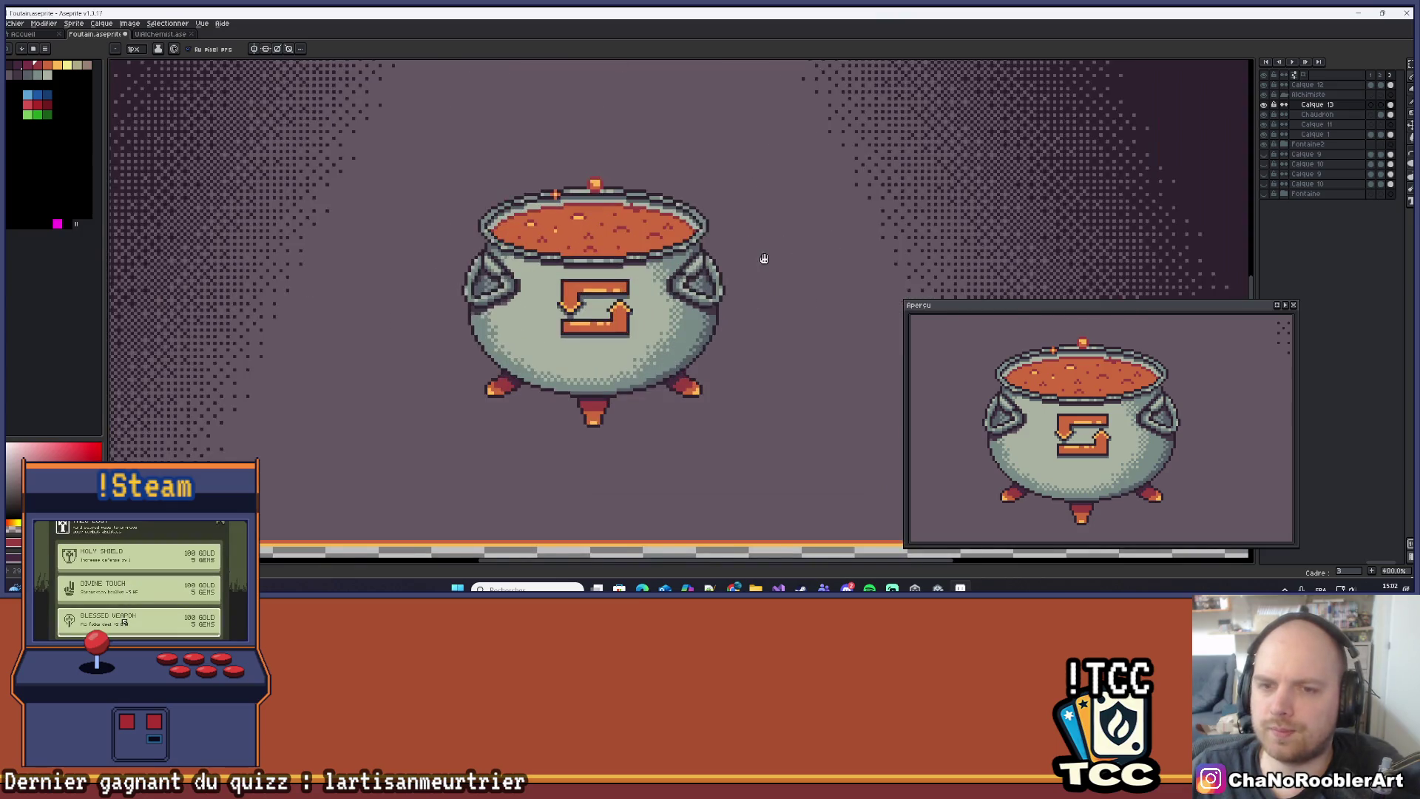
scroll(836, 275, "down", 2)
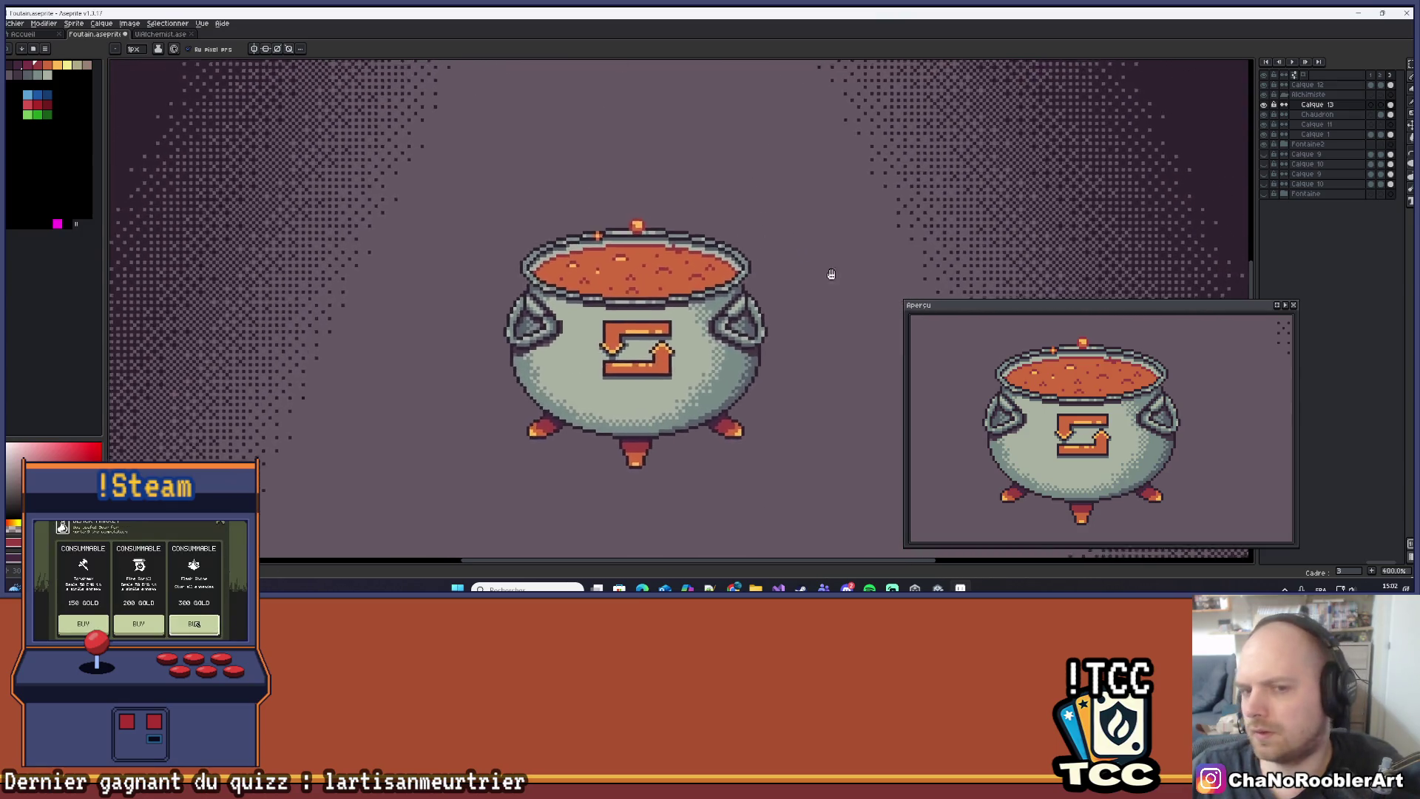
left_click_drag(770, 279, 718, 275)
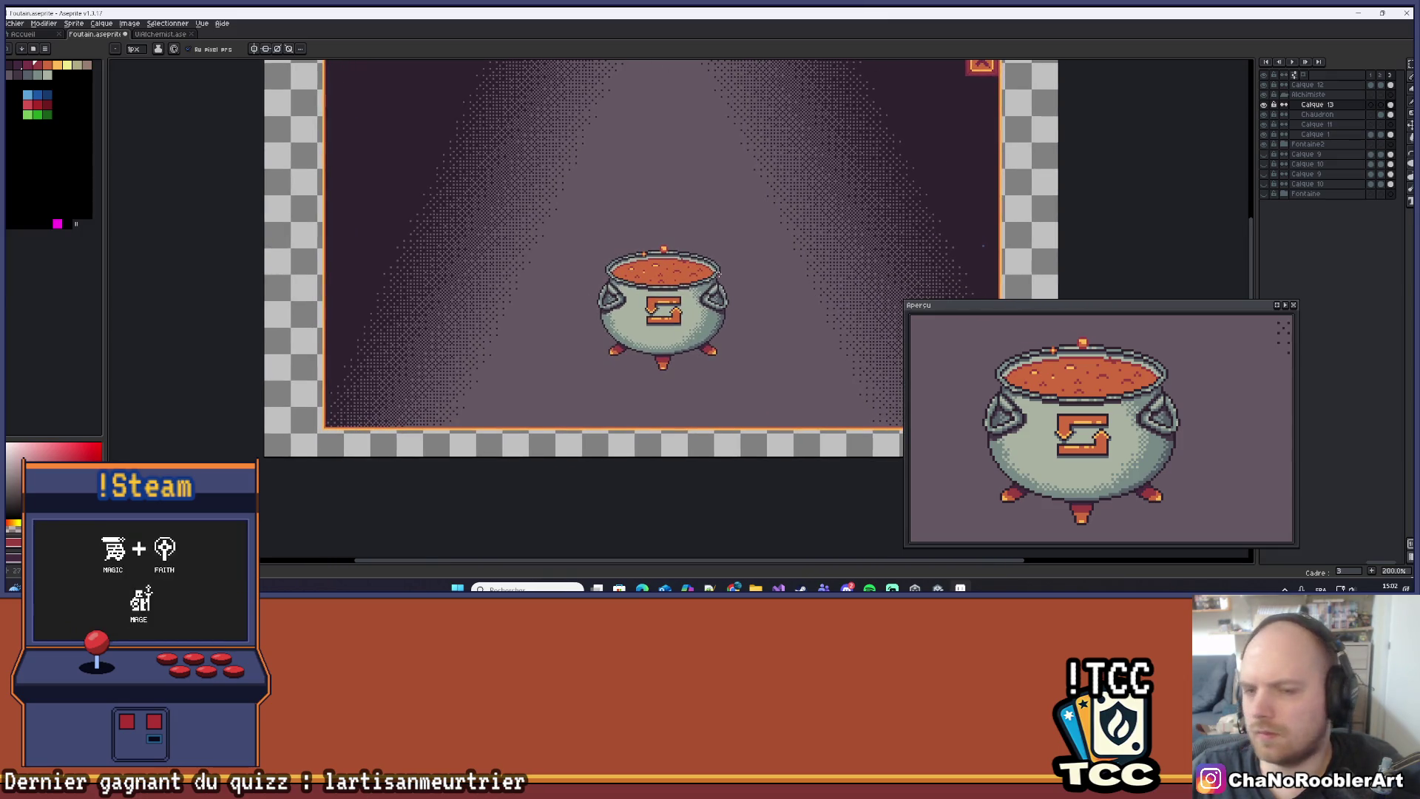
Zoom and pan around the canvas to review the finished cauldron.
scroll(740, 289, "up", 2)
scroll(763, 303, "down", 3)
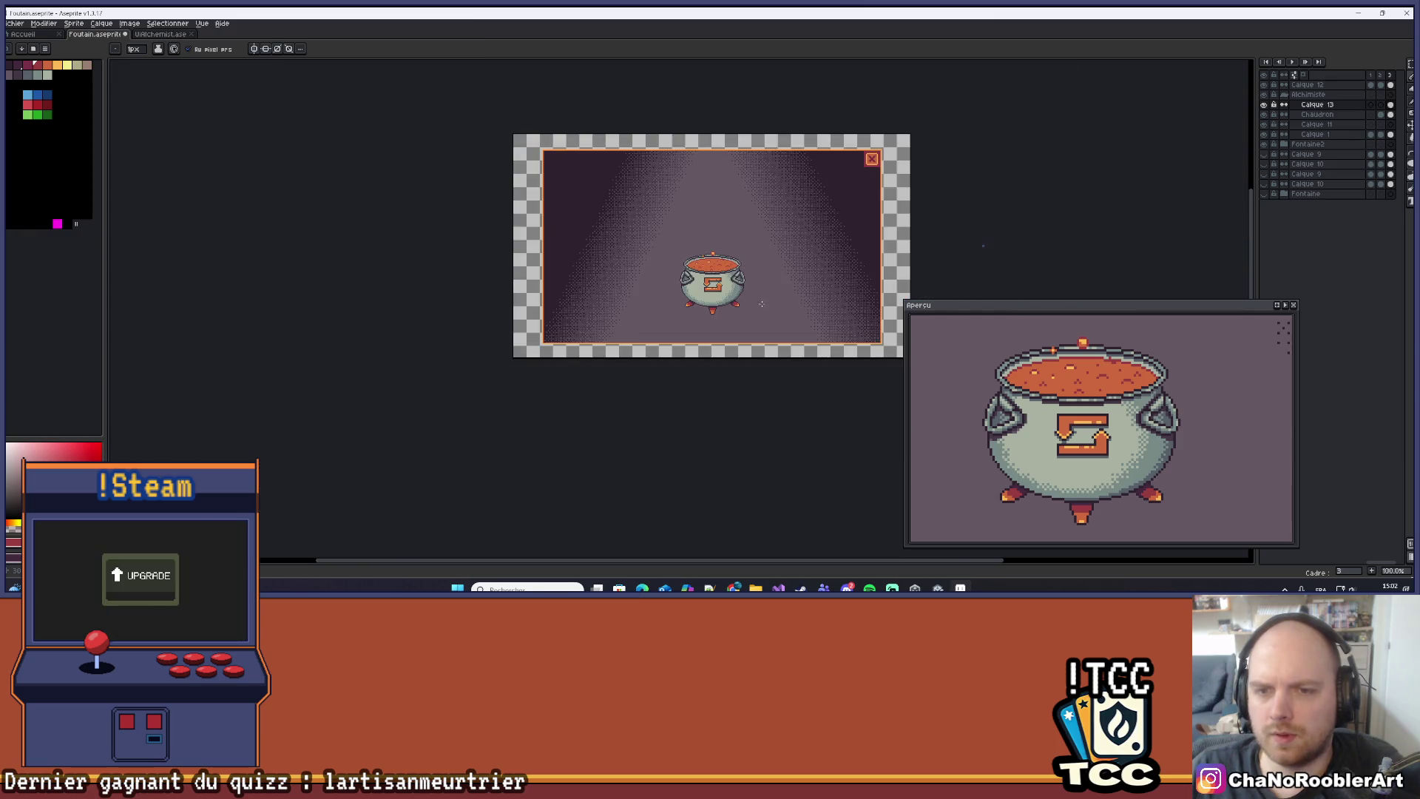
scroll(732, 302, "up", 3)
scroll(770, 217, "up", 1)
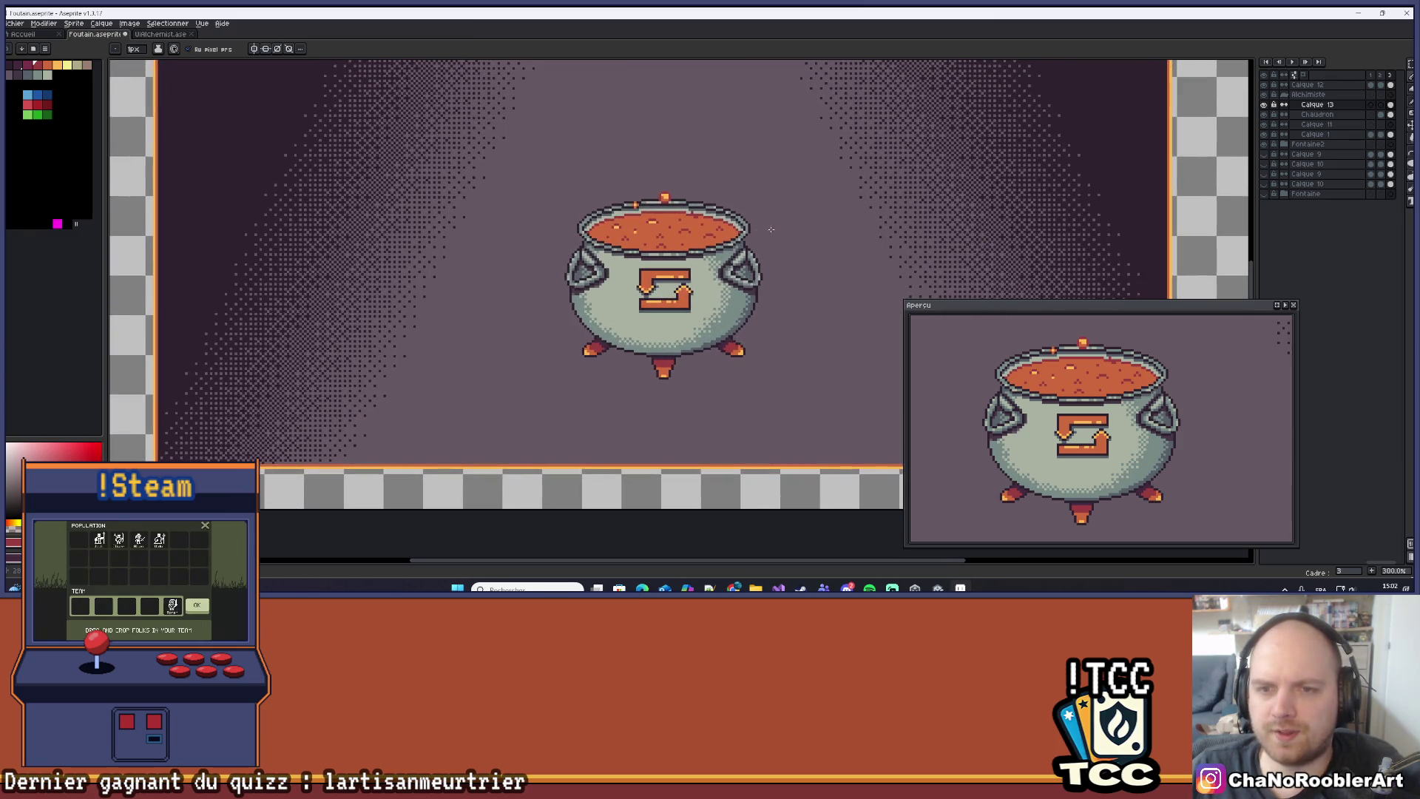
left_click_drag(799, 242, 725, 278)
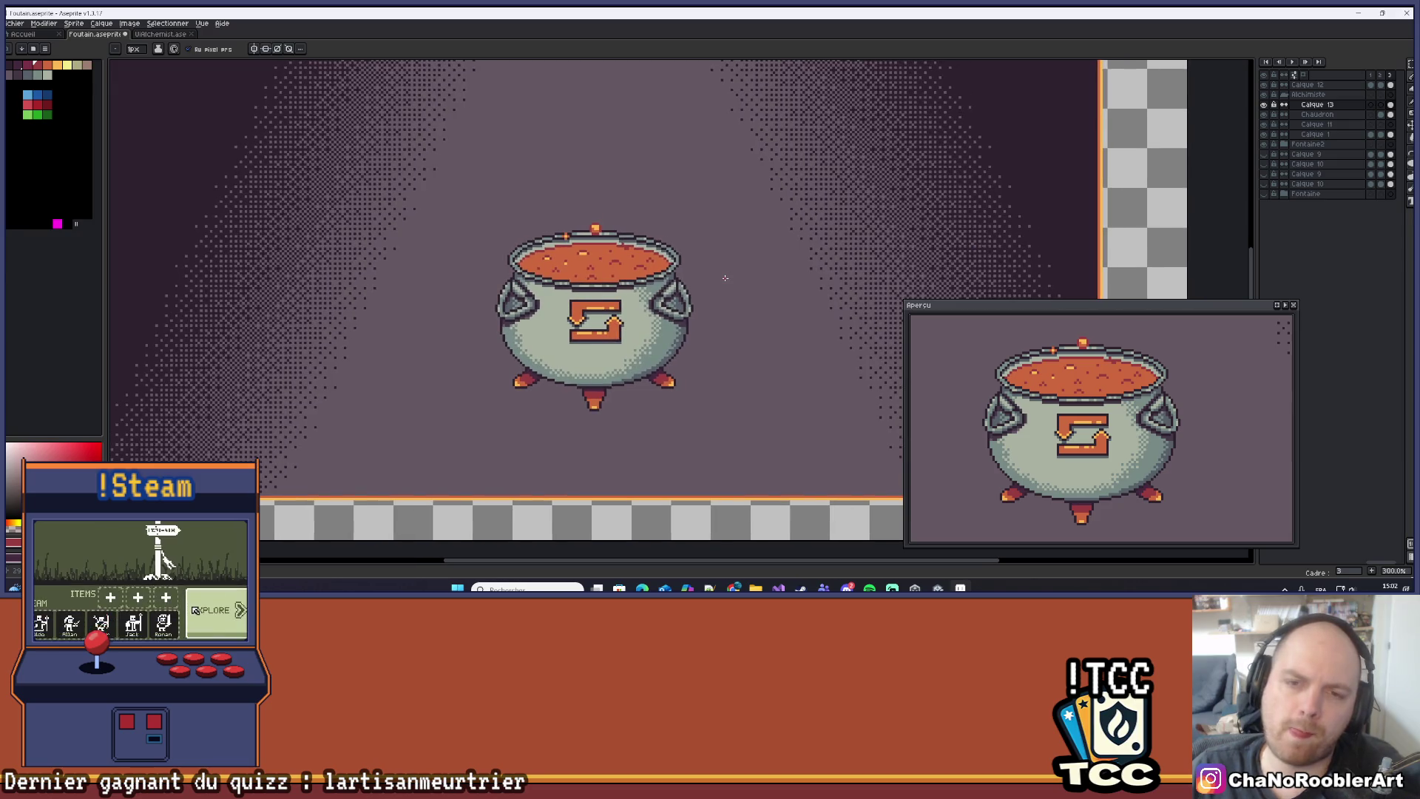
scroll(725, 279, "down", 3)
scroll(725, 278, "up", 4)
mouse_move(723, 249)
left_mouse_down()
mouse_move(678, 213)
mouse_move(746, 243)
left_mouse_up()
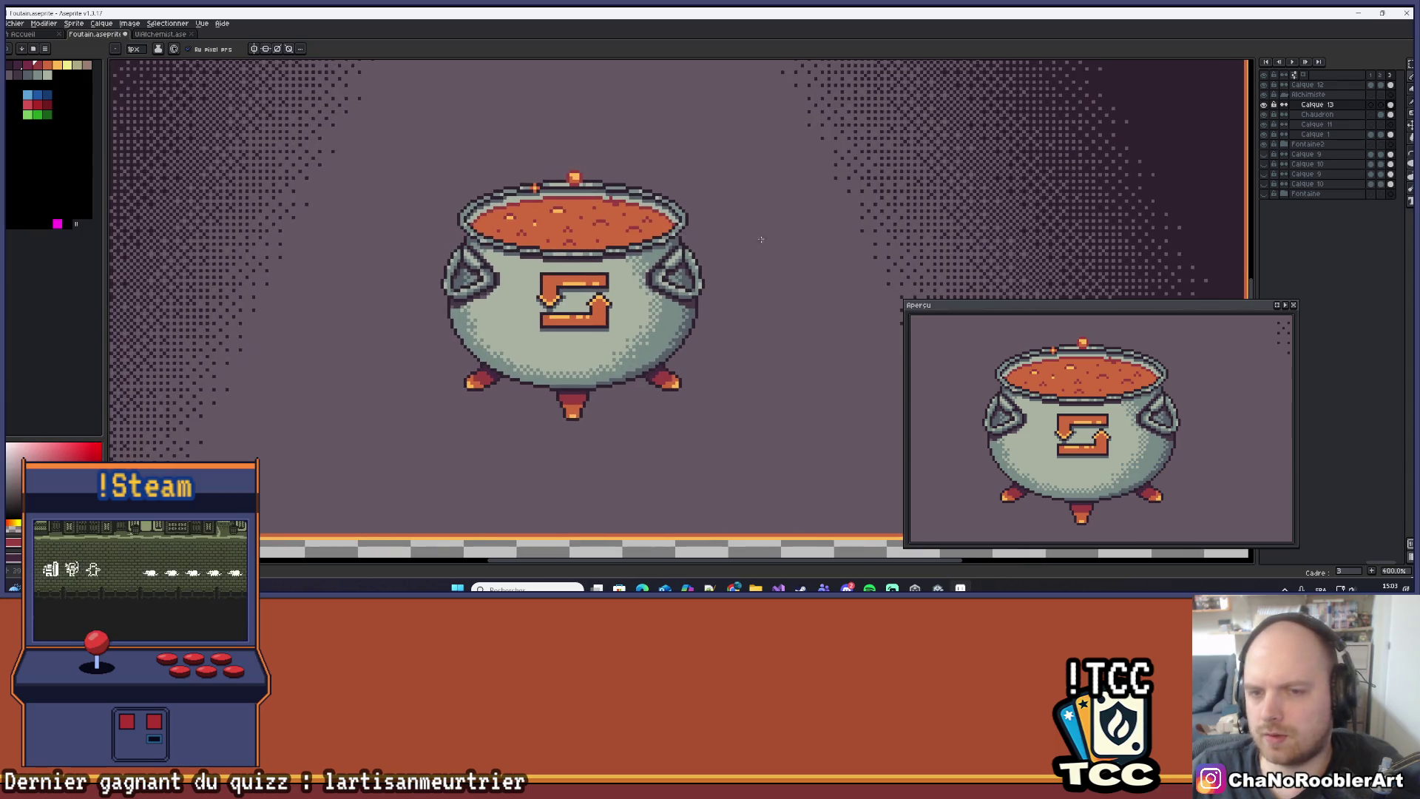
left_click_drag(862, 295, 832, 320)
scroll(728, 311, "down", 4)
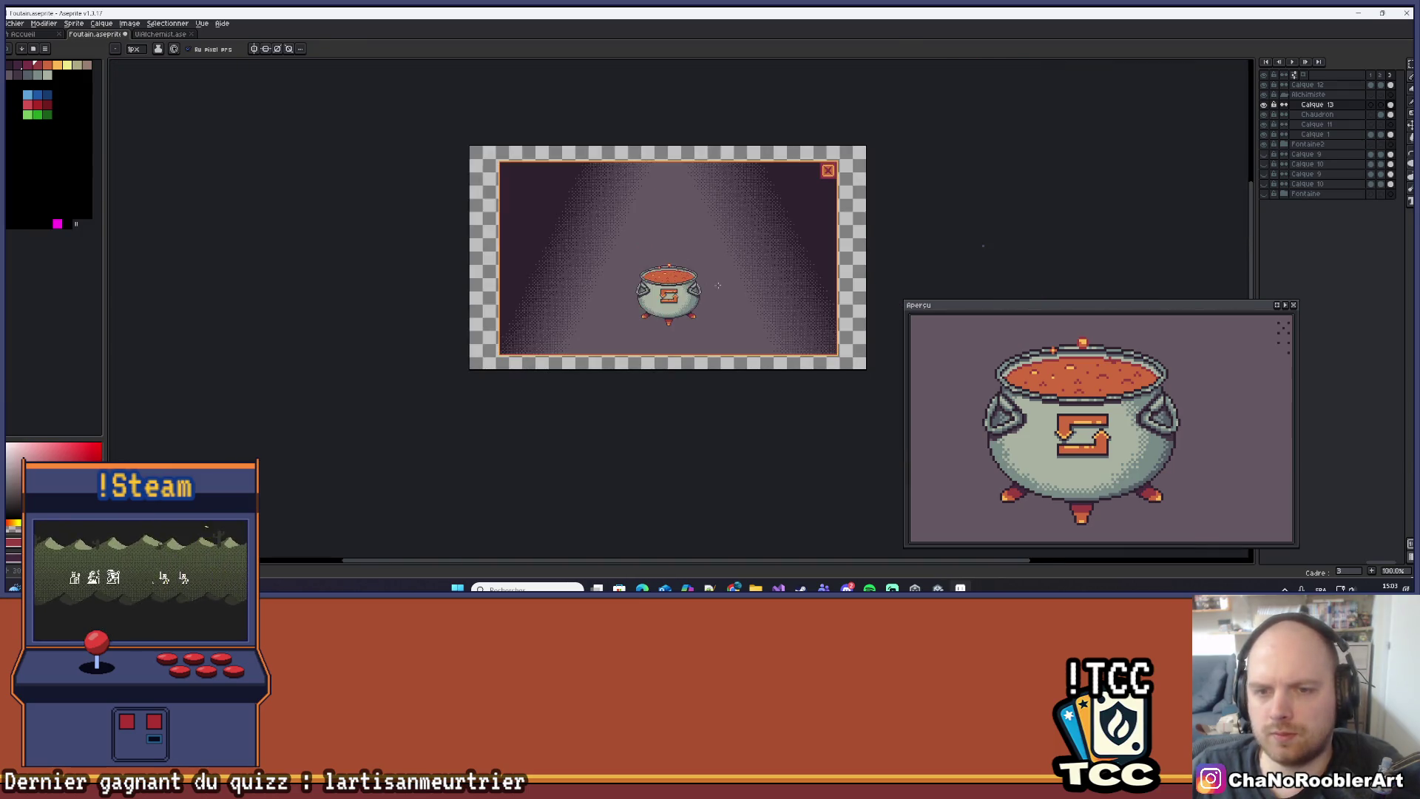
scroll(728, 310, "up", 2)
scroll(732, 304, "down", 2)
scroll(762, 274, "up", 3)
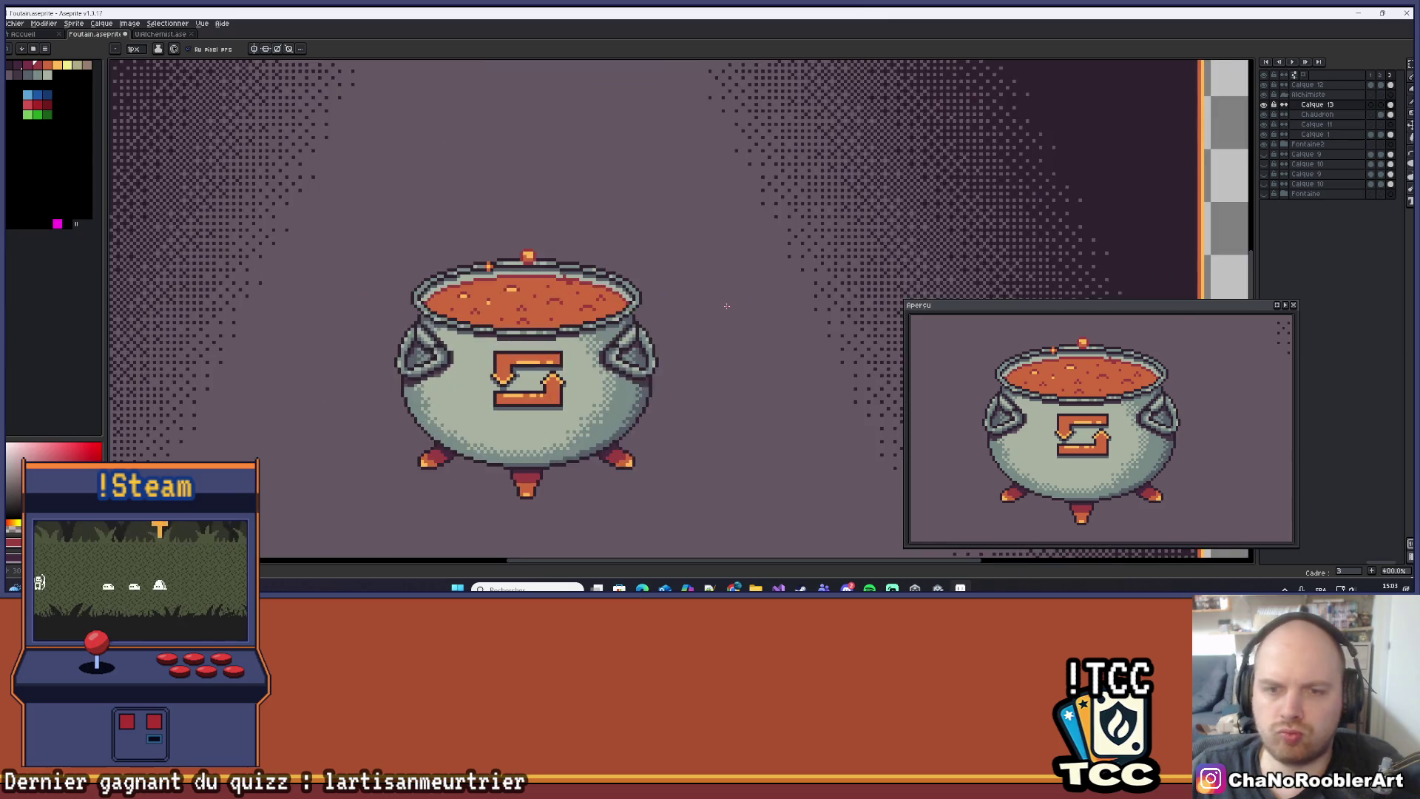
left_click_drag(781, 253, 789, 249)
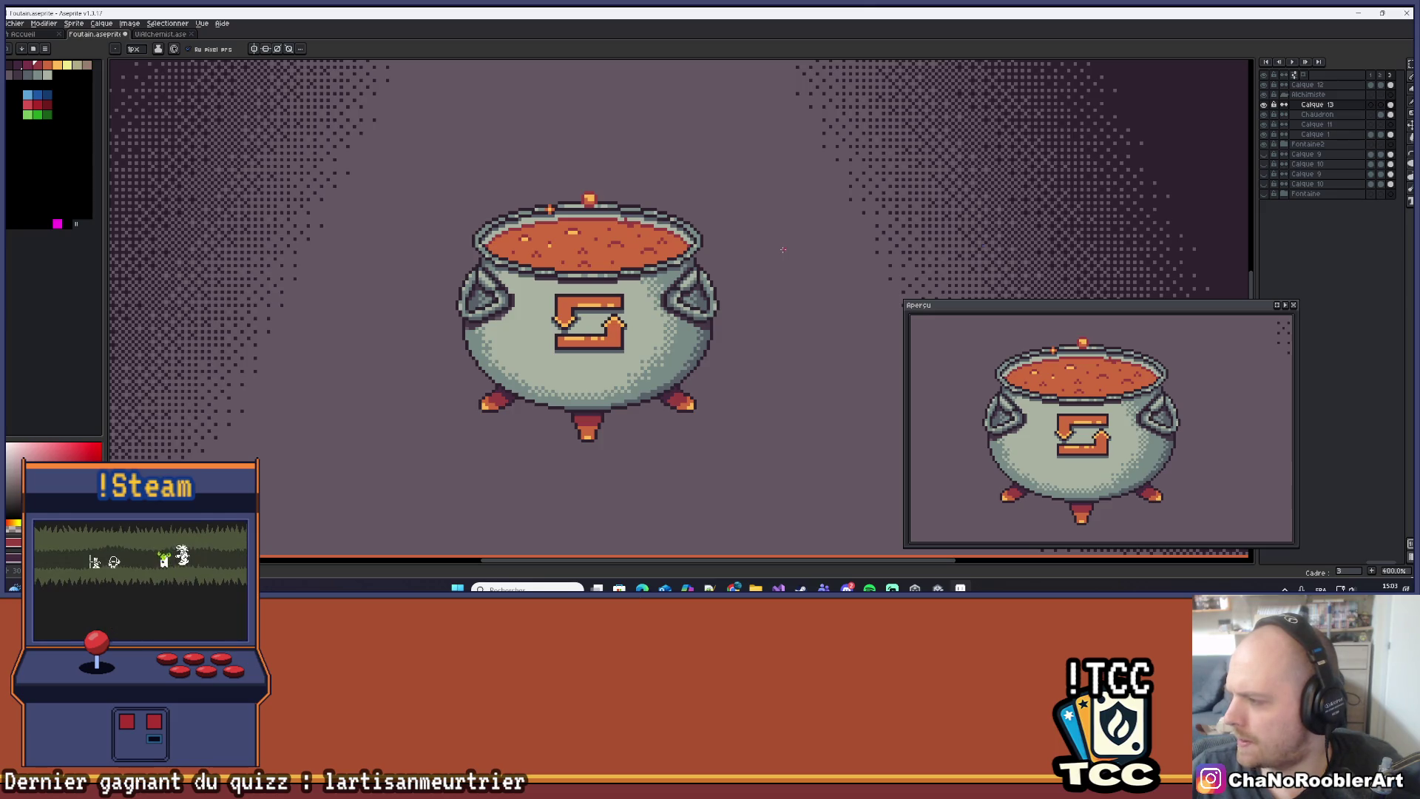
Reframe the cauldron and pick the Marquee selection tool.
scroll(781, 251, "down", 1)
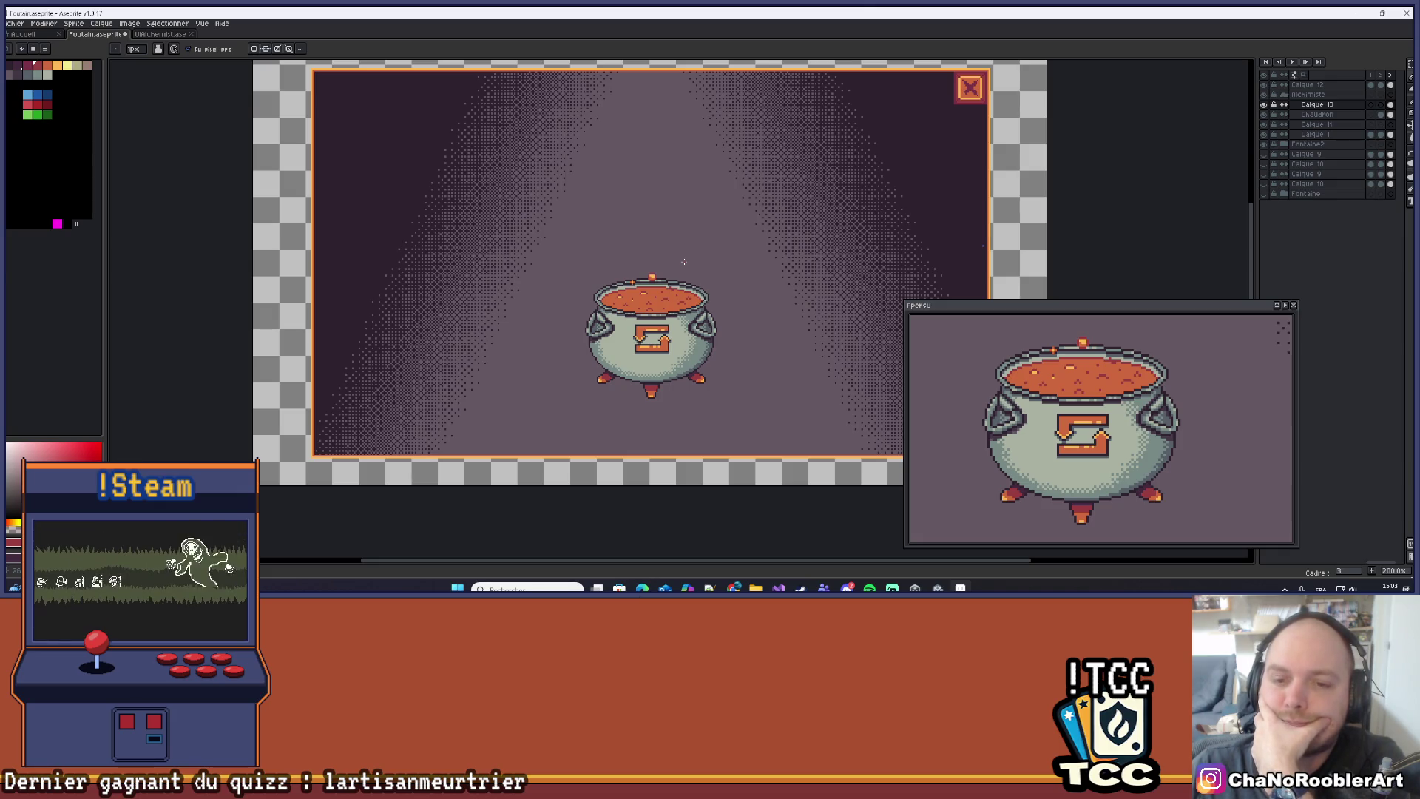
scroll(684, 262, "up", 1)
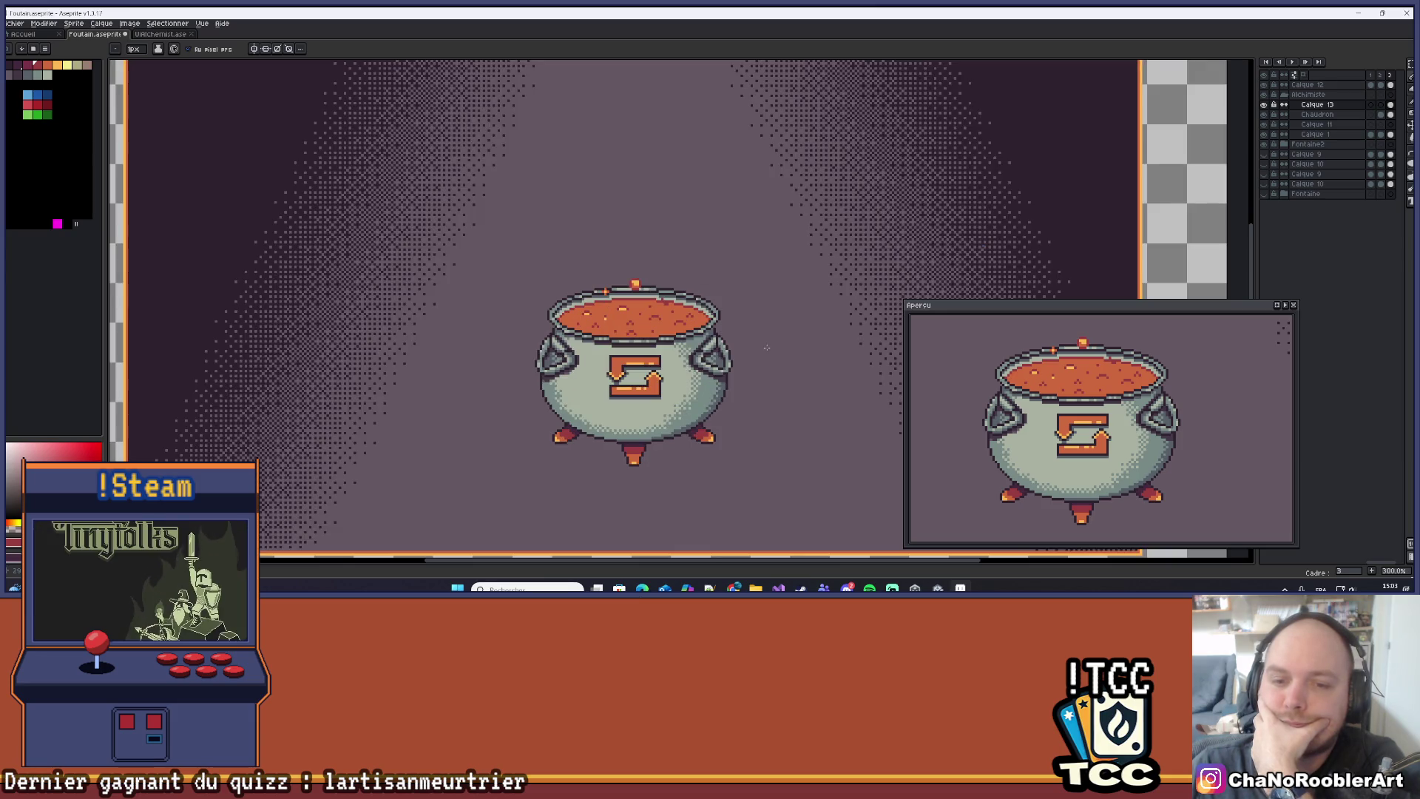
left_click_drag(746, 333, 734, 272)
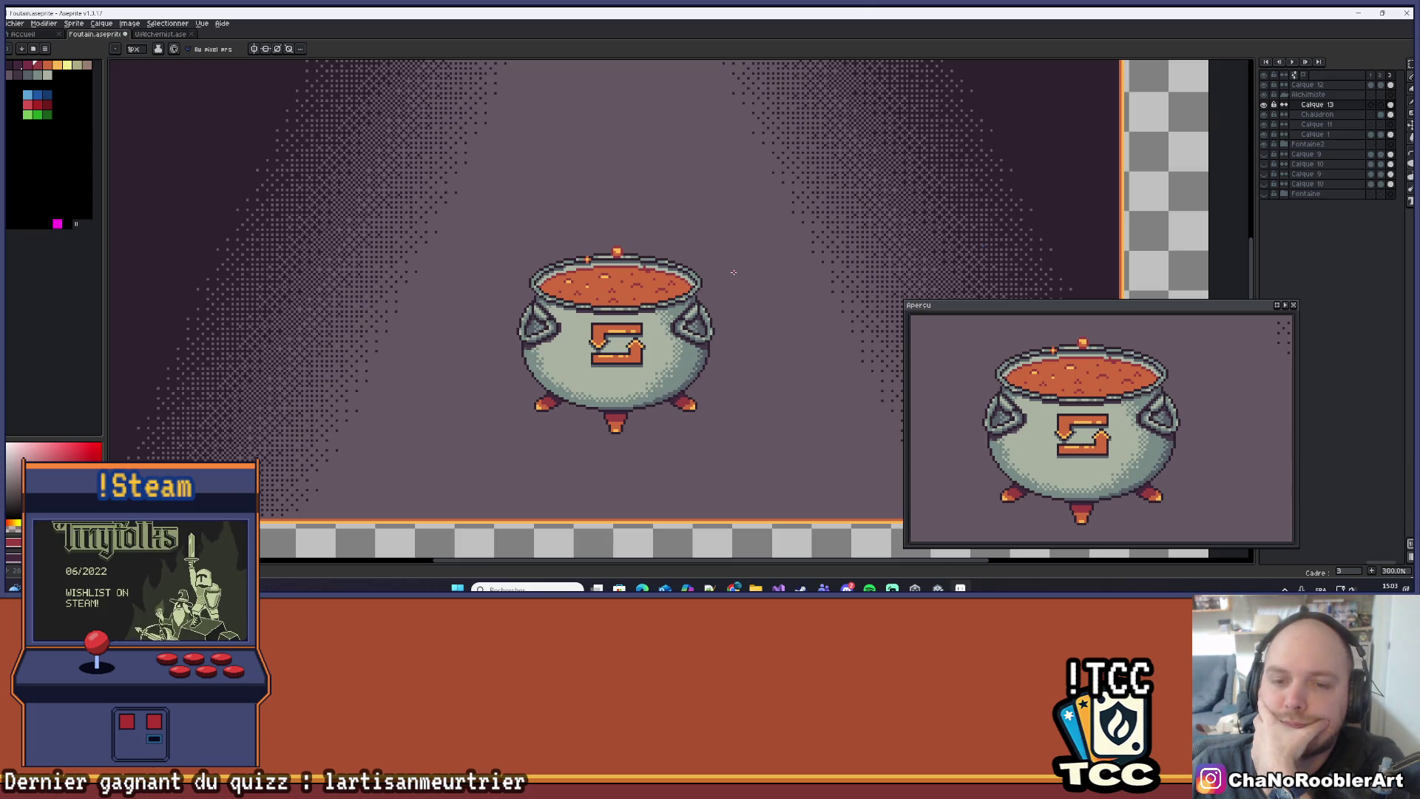
scroll(734, 273, "down", 2)
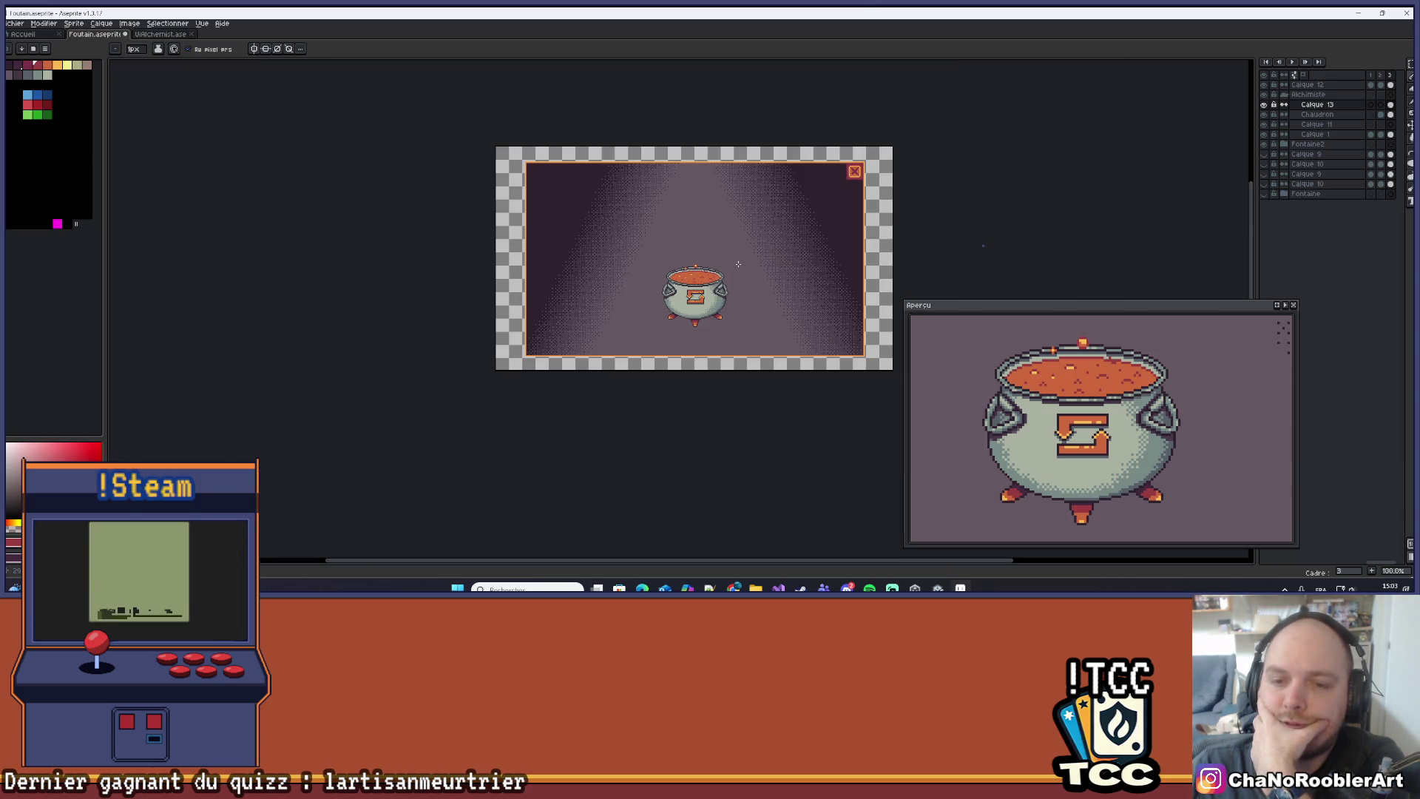
scroll(738, 264, "up", 2)
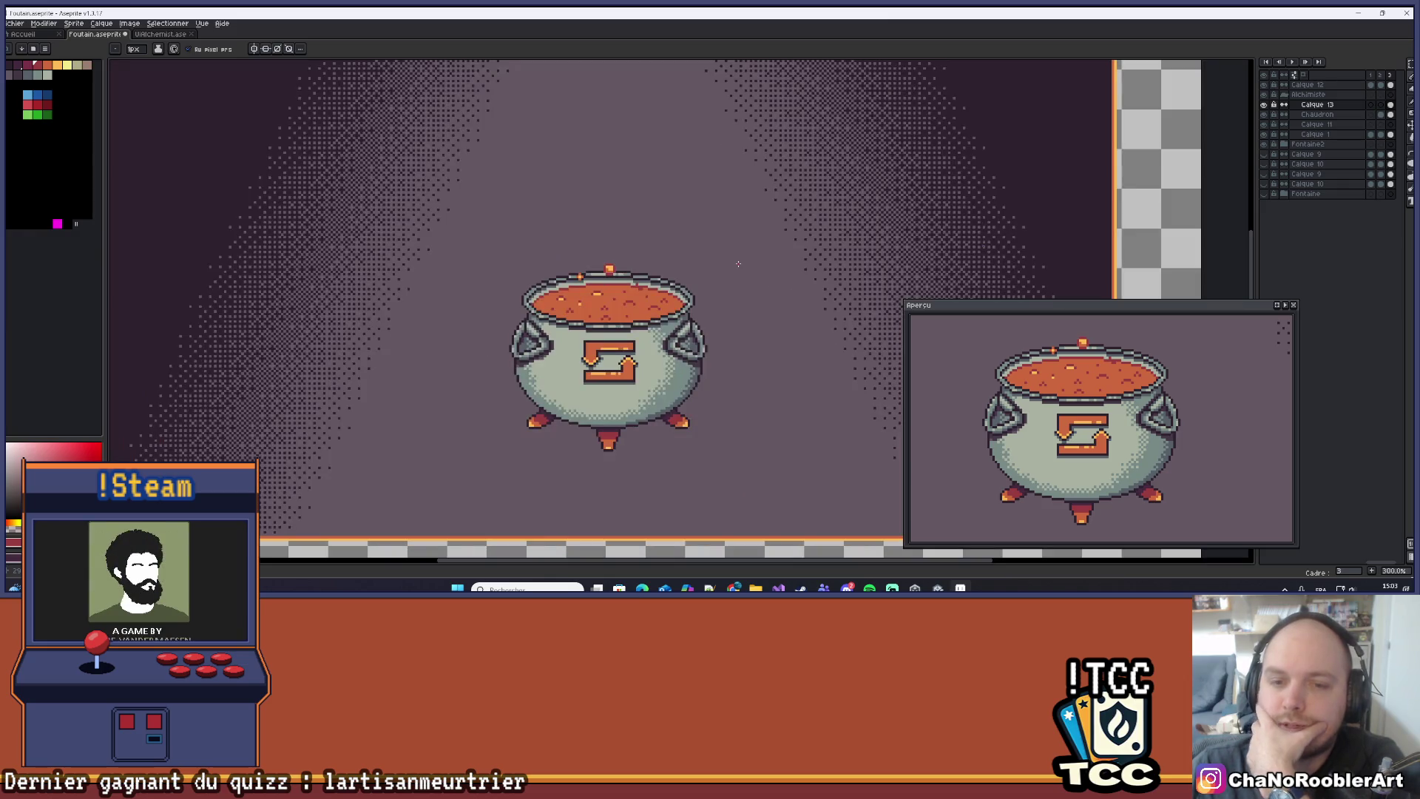
scroll(739, 262, "up", 3)
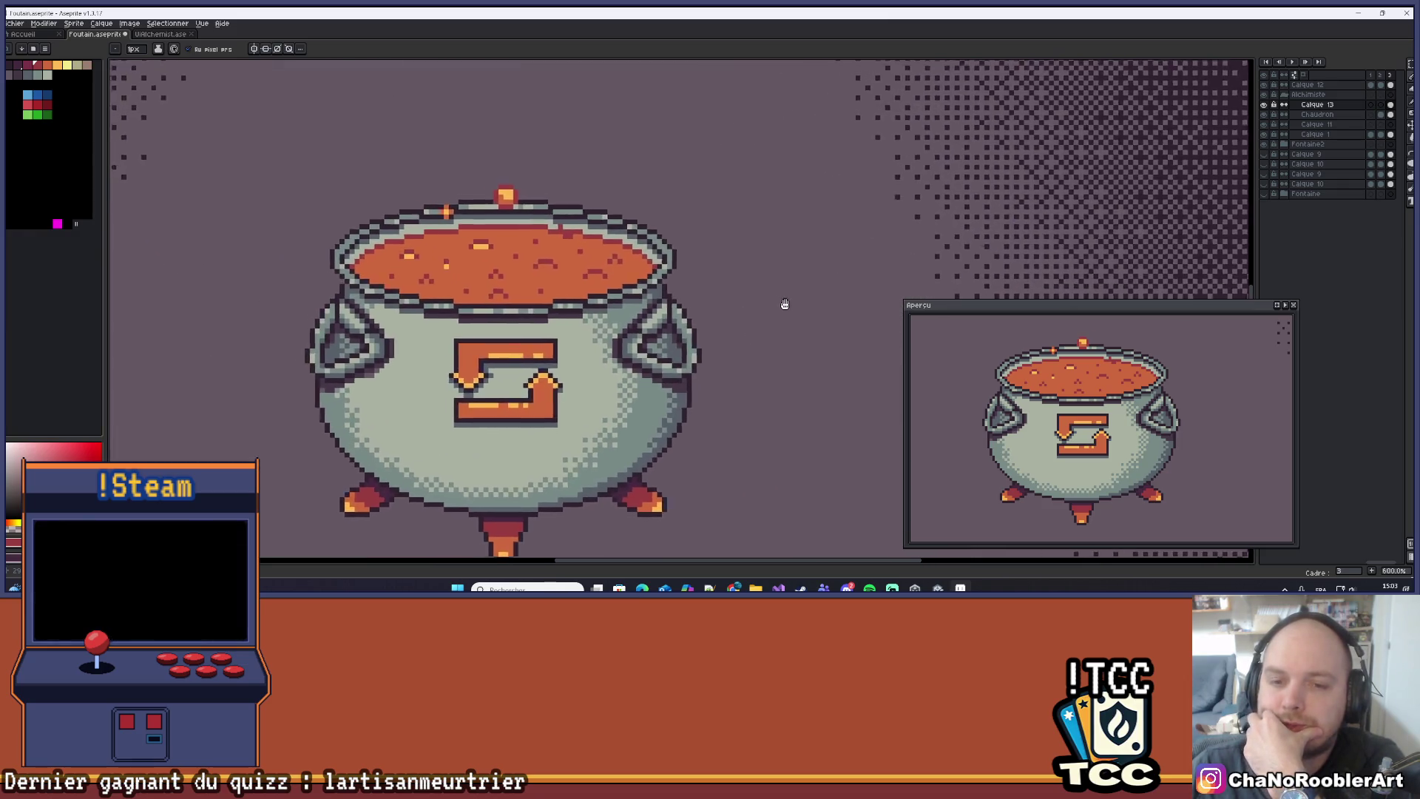
left_click(1411, 64)
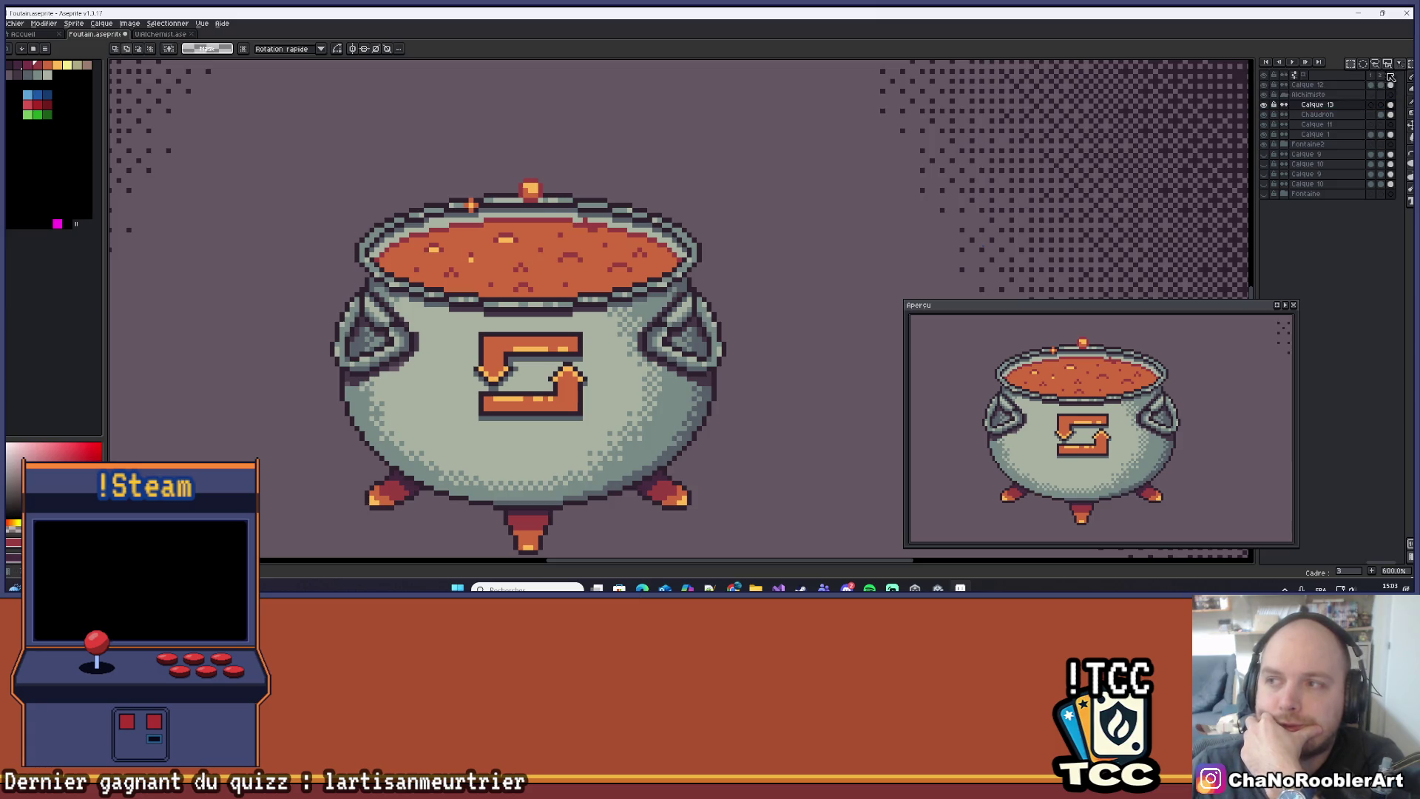
Lasso-select the cauldron's right handle and confirm the selection.
left_click(1381, 67)
scroll(714, 251, "up", 3)
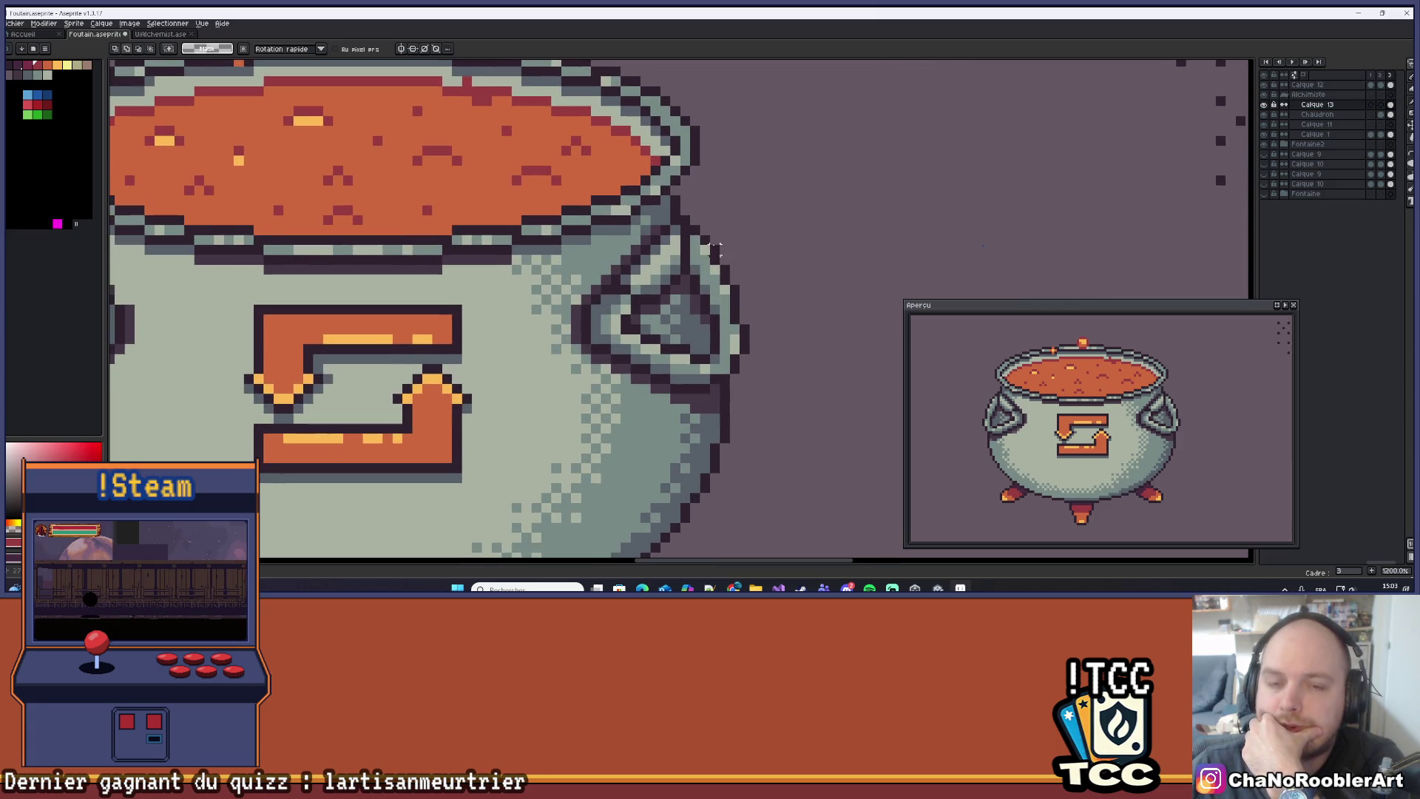
mouse_move(688, 219)
left_mouse_down()
mouse_move(628, 253)
mouse_move(596, 302)
mouse_move(633, 360)
left_mouse_up()
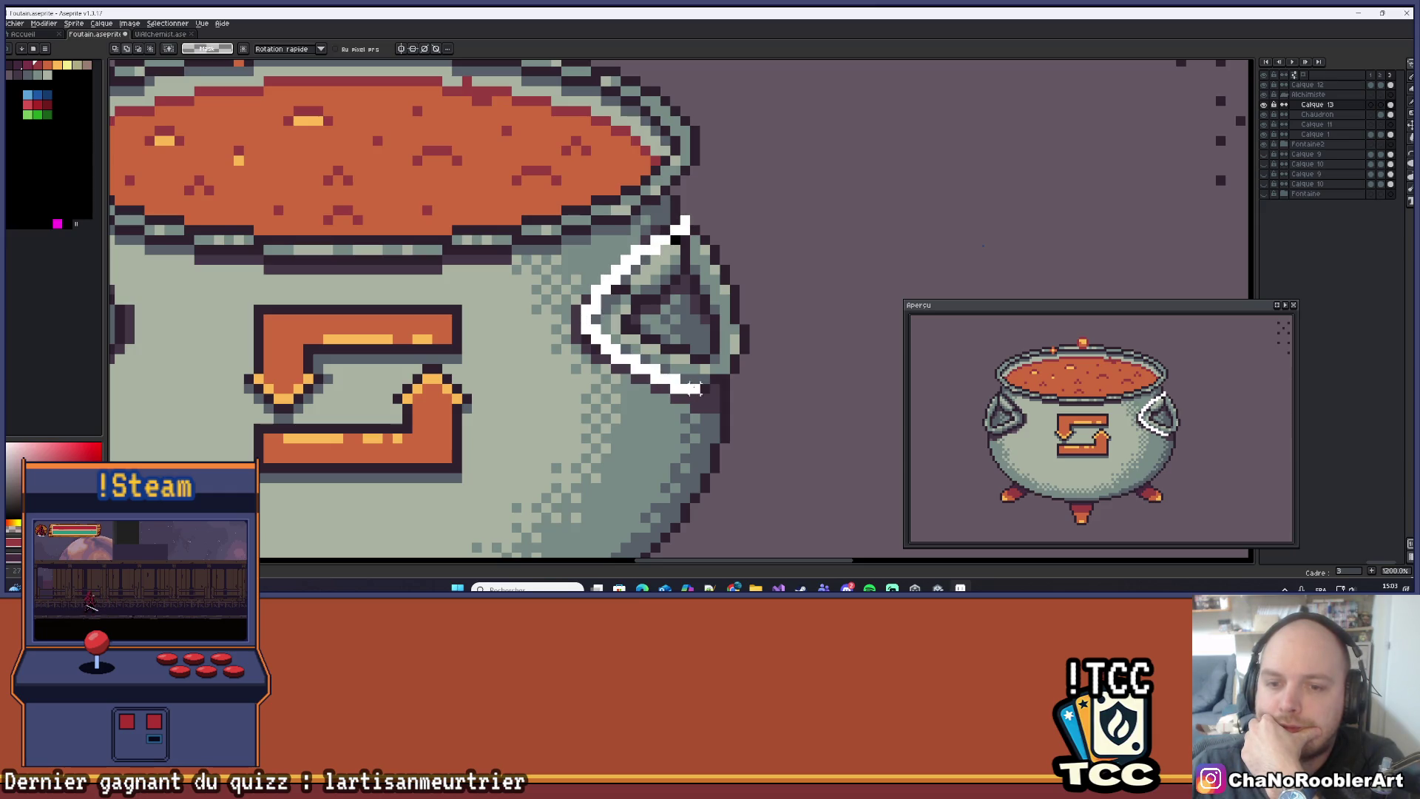
left_click_drag(744, 238, 744, 237)
key("v")
key("Return")
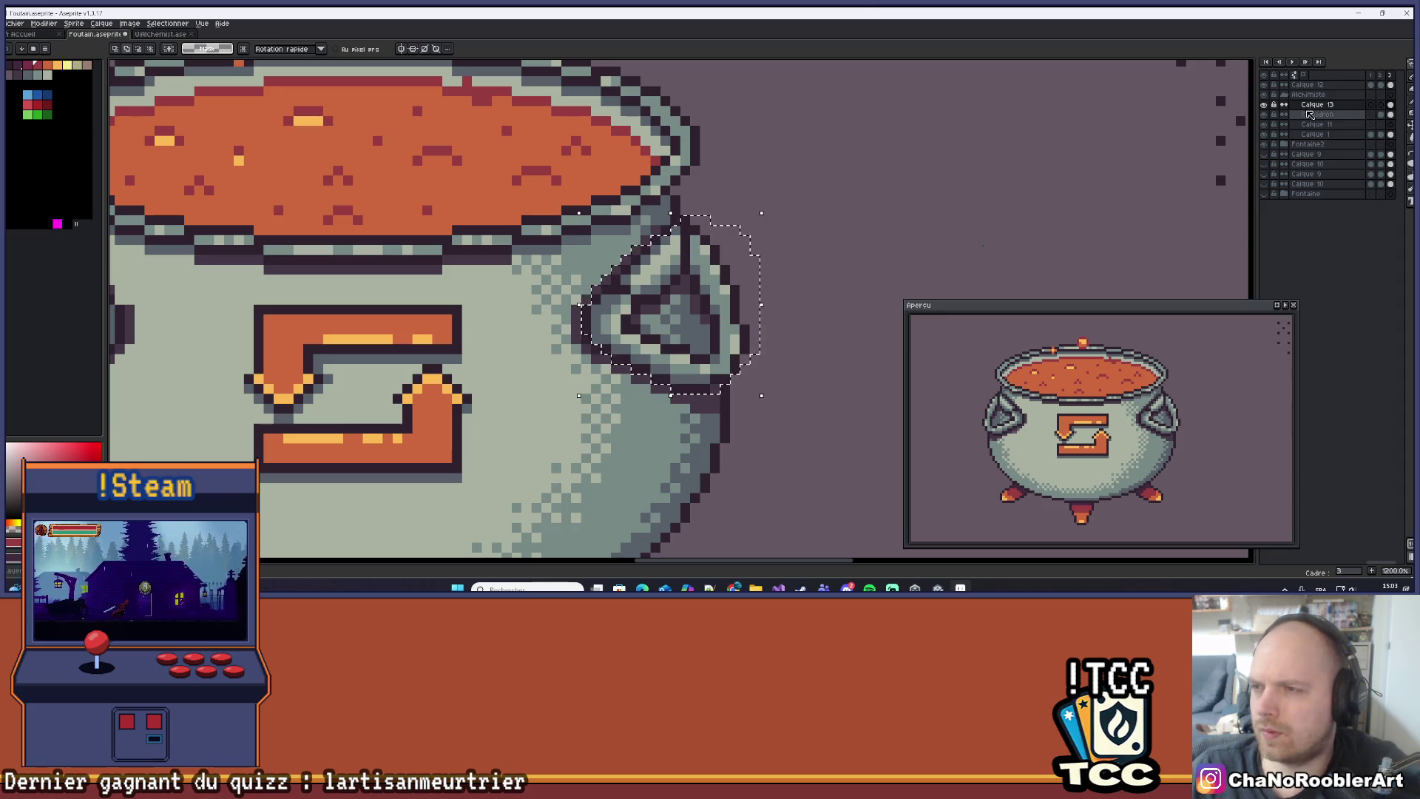
Hide Calque 13, then make Calque 12 the active, visible layer.
left_click(1267, 106)
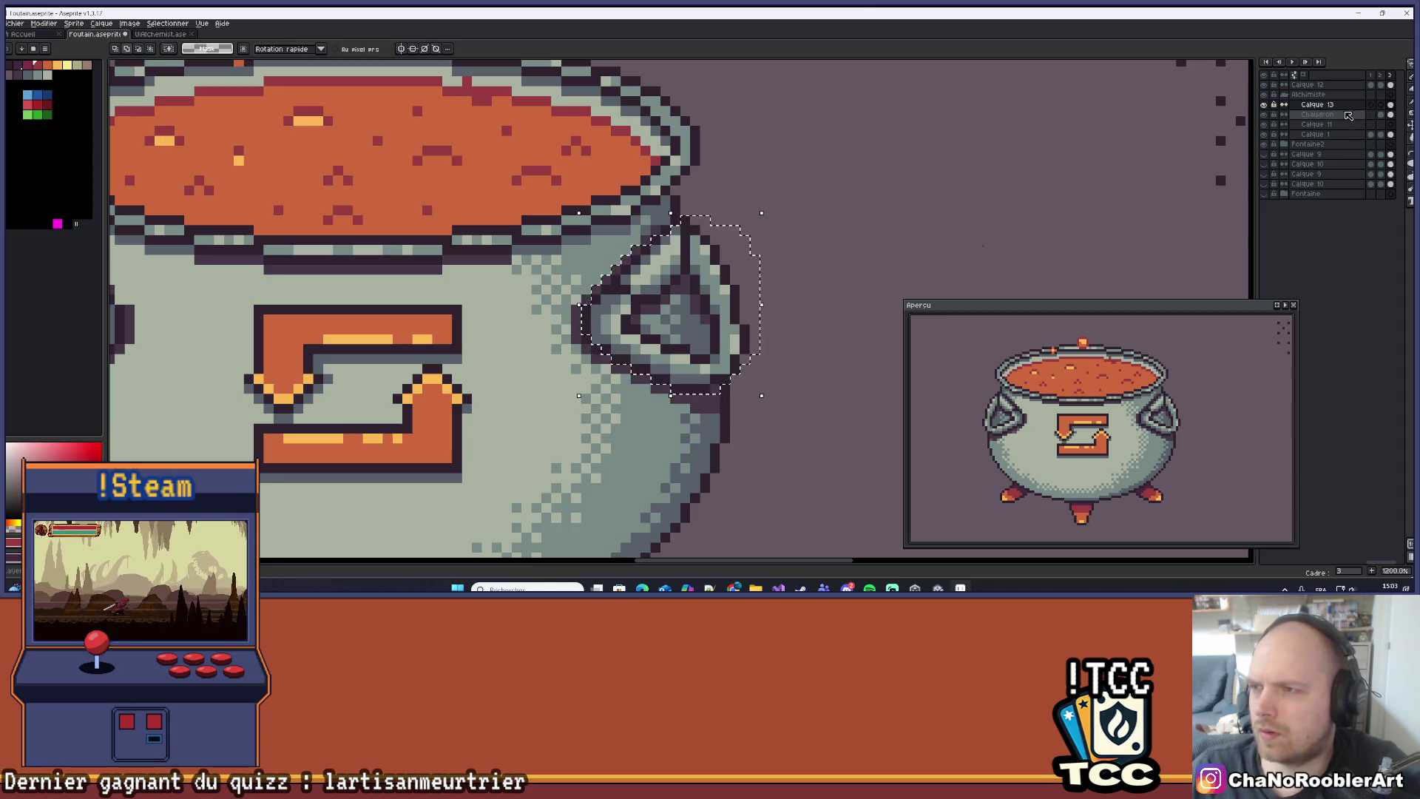
left_click(1332, 115)
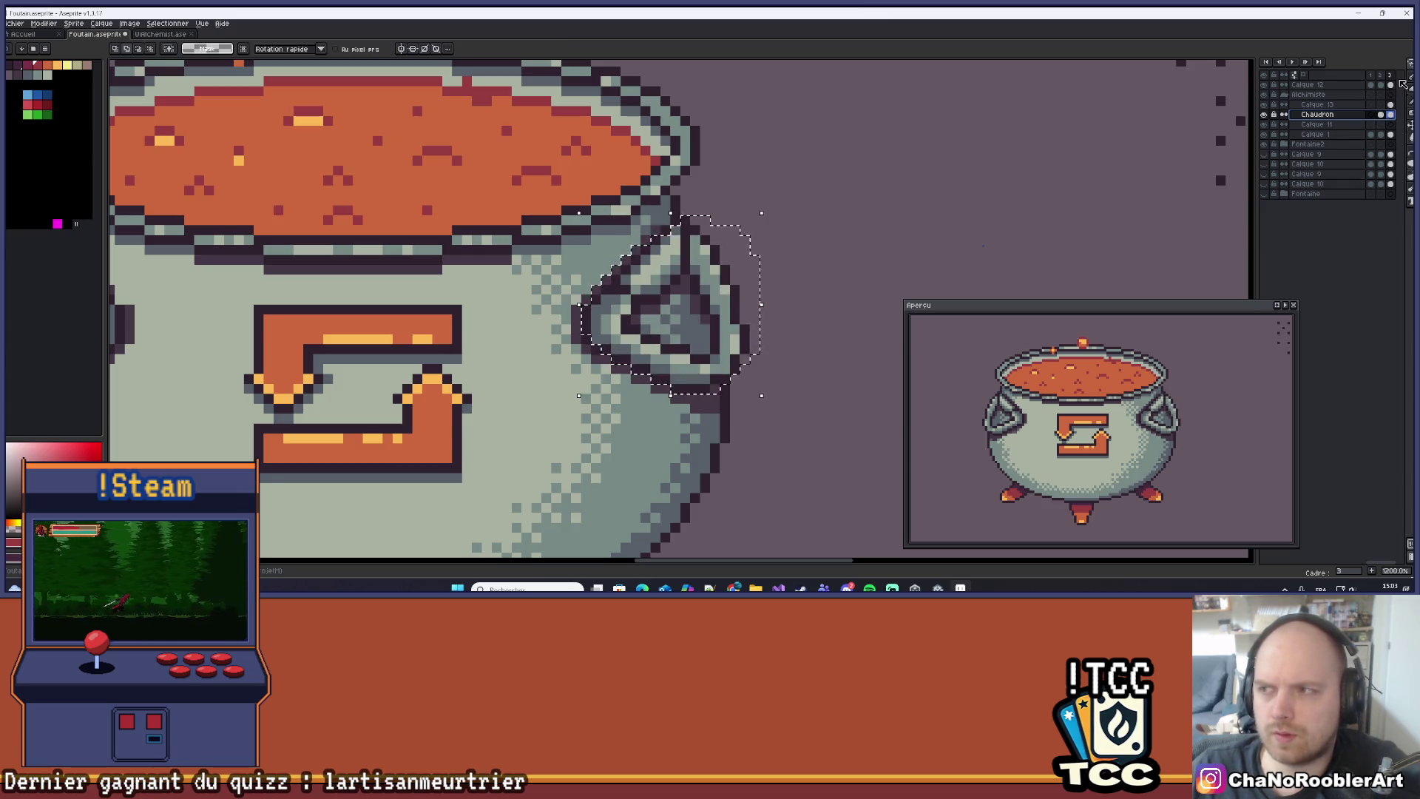
left_click(1376, 86)
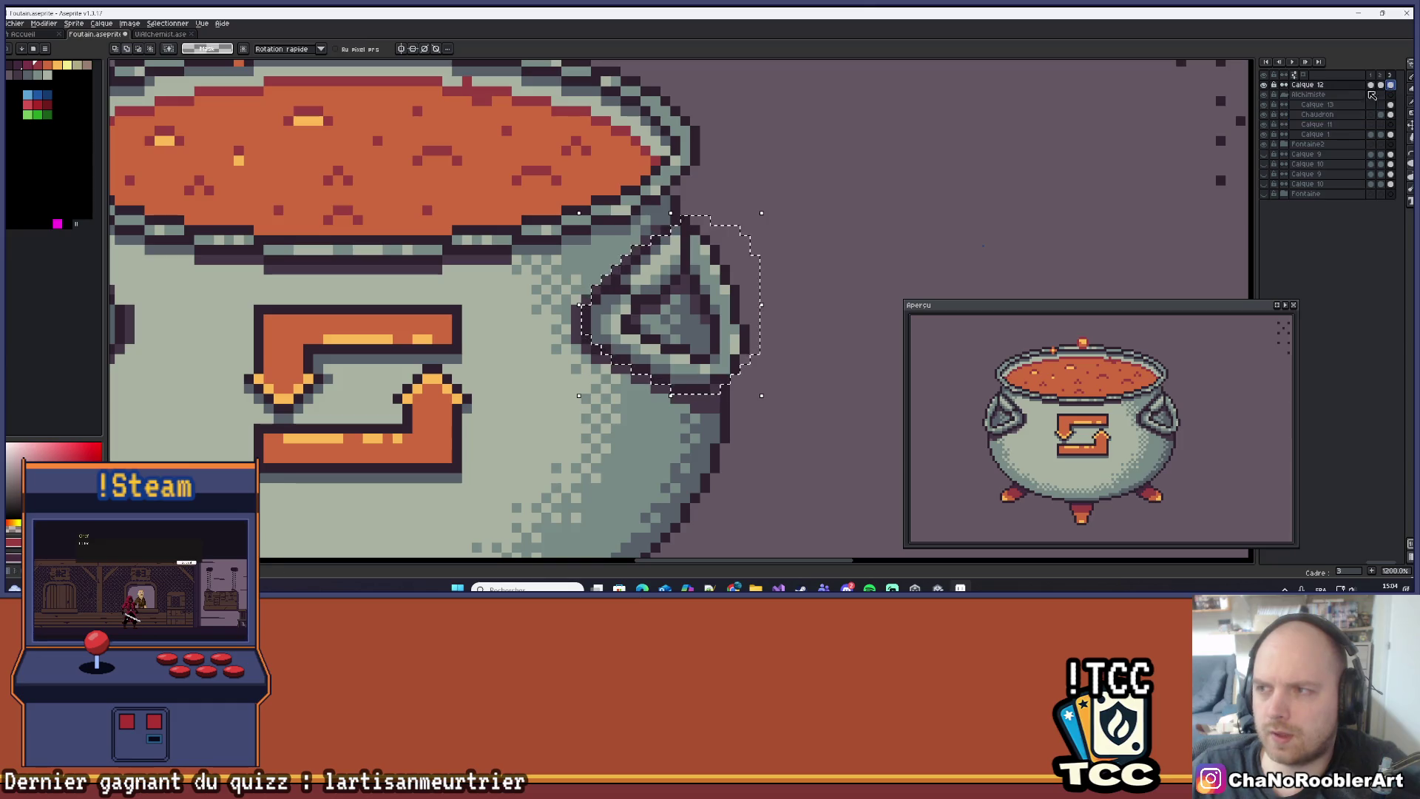
left_click(1264, 86)
scroll(761, 222, "down", 7)
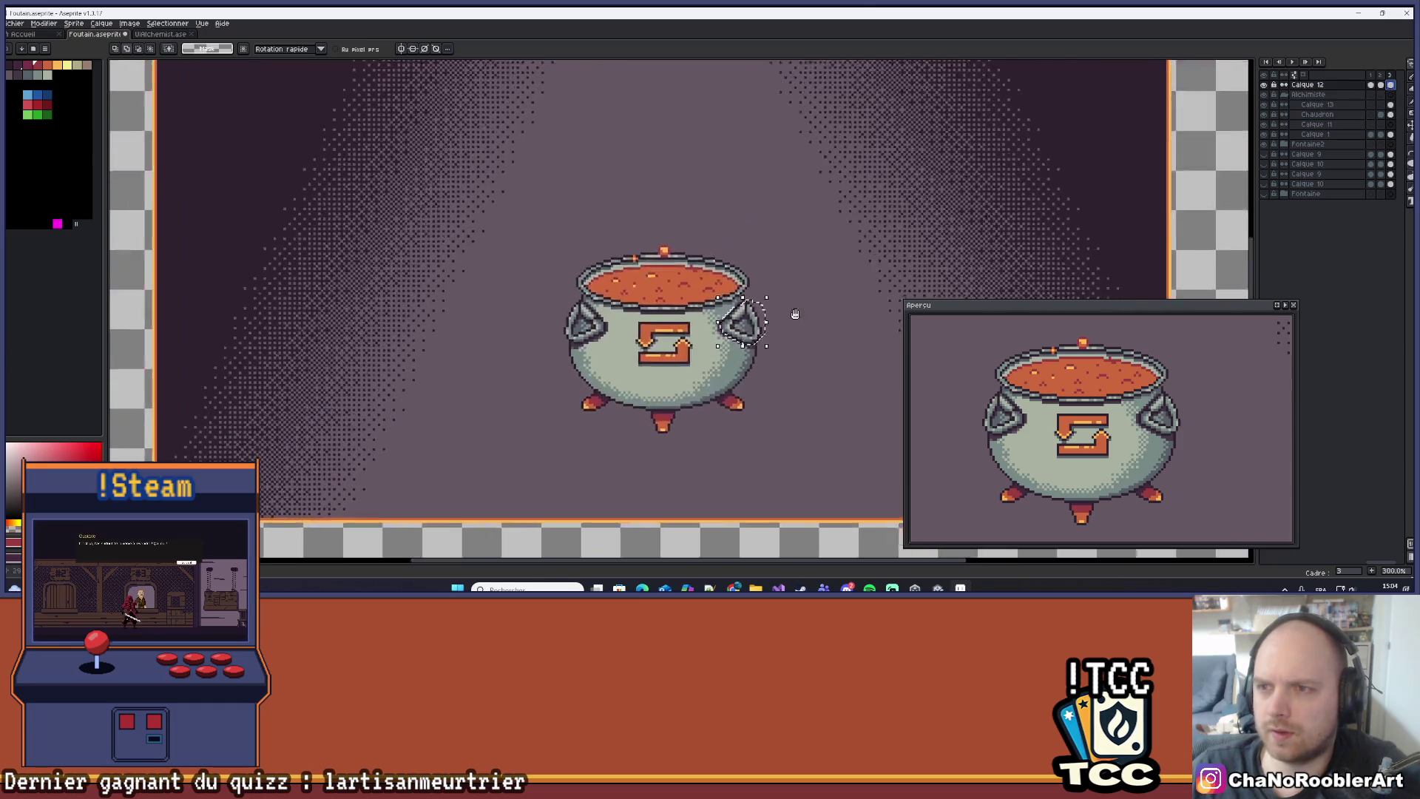
On frame 1, find which layer holds the orange X mark, then return to frame 3.
left_click(1373, 86)
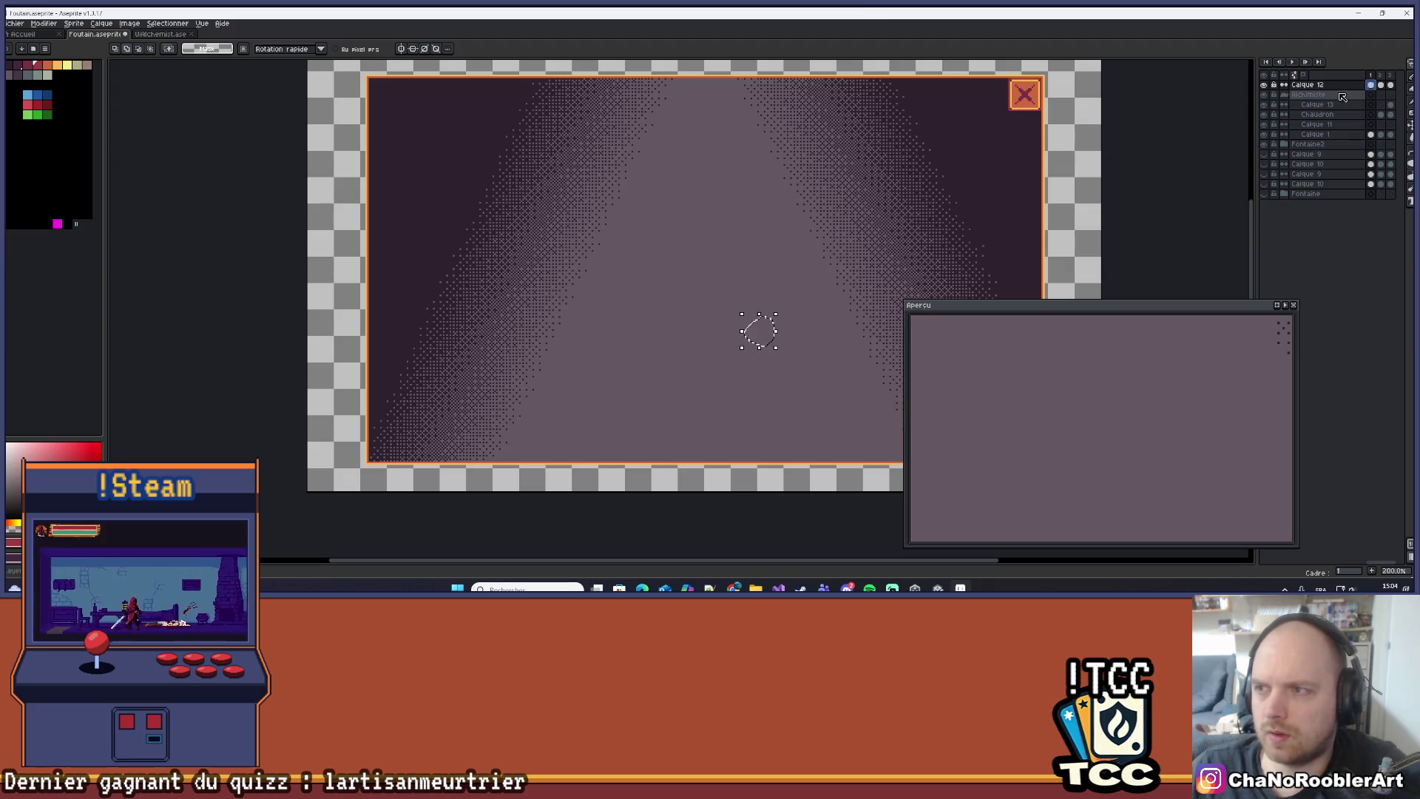
left_click(1265, 85)
left_click(1264, 85)
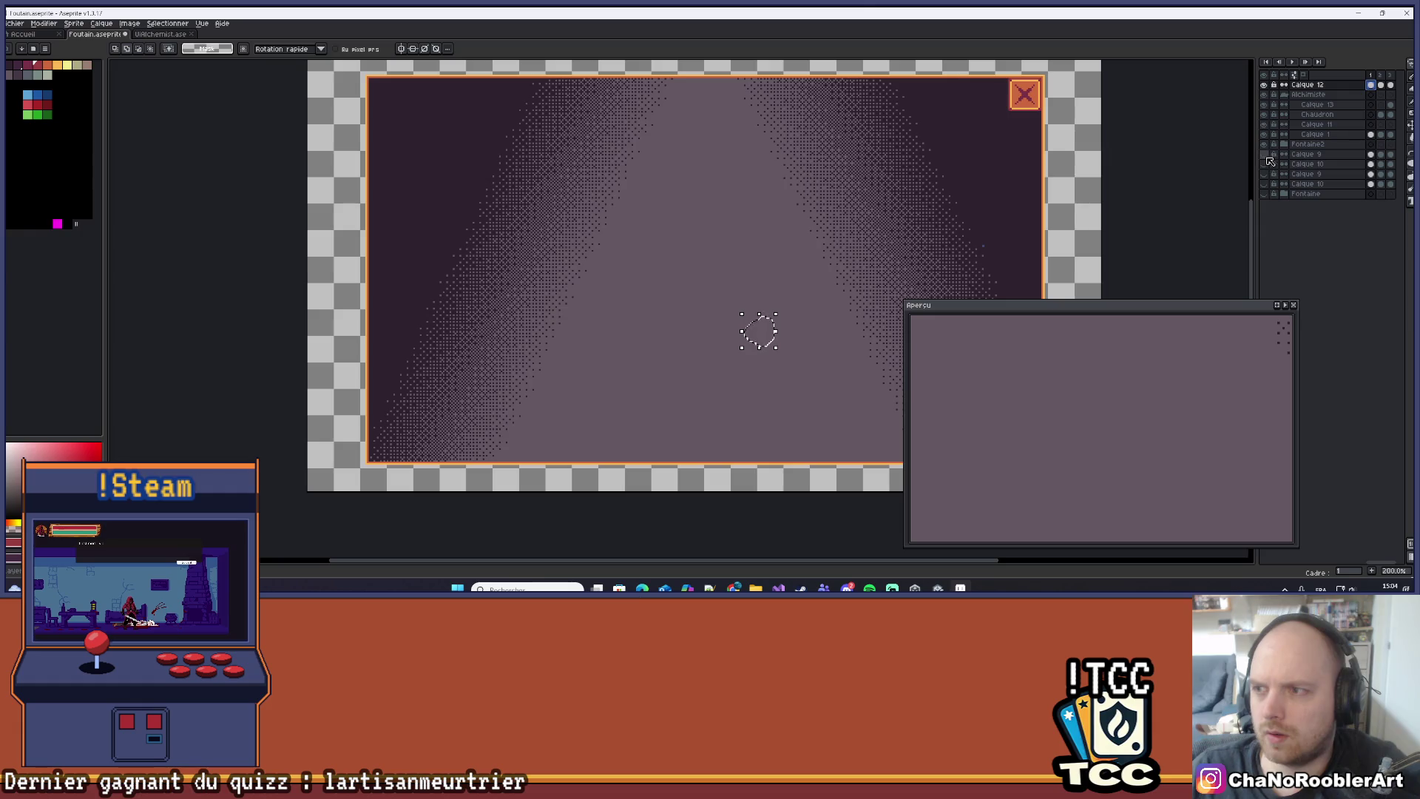
left_click(1390, 104)
scroll(797, 251, "down", 2)
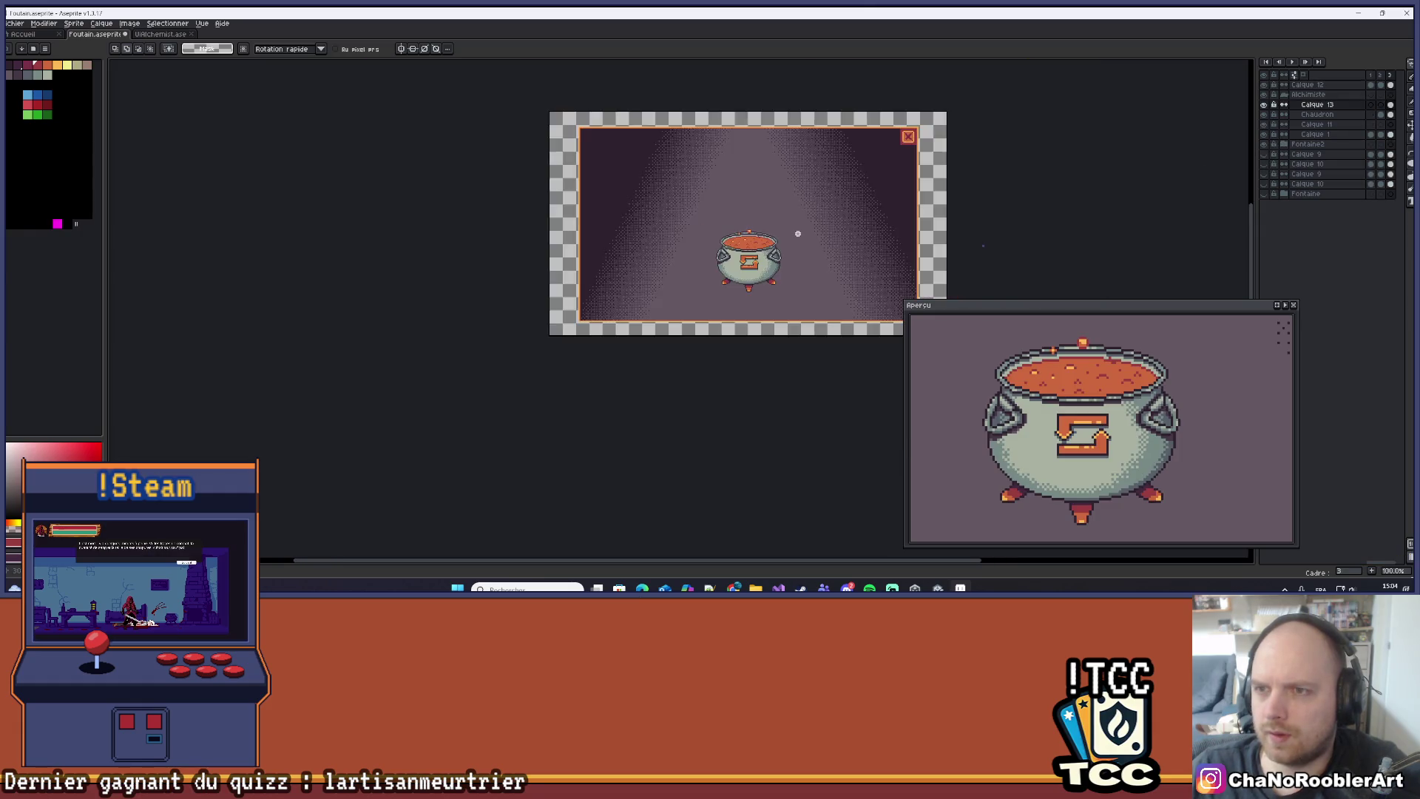
scroll(799, 230, "up", 3)
left_click_drag(801, 229, 752, 326)
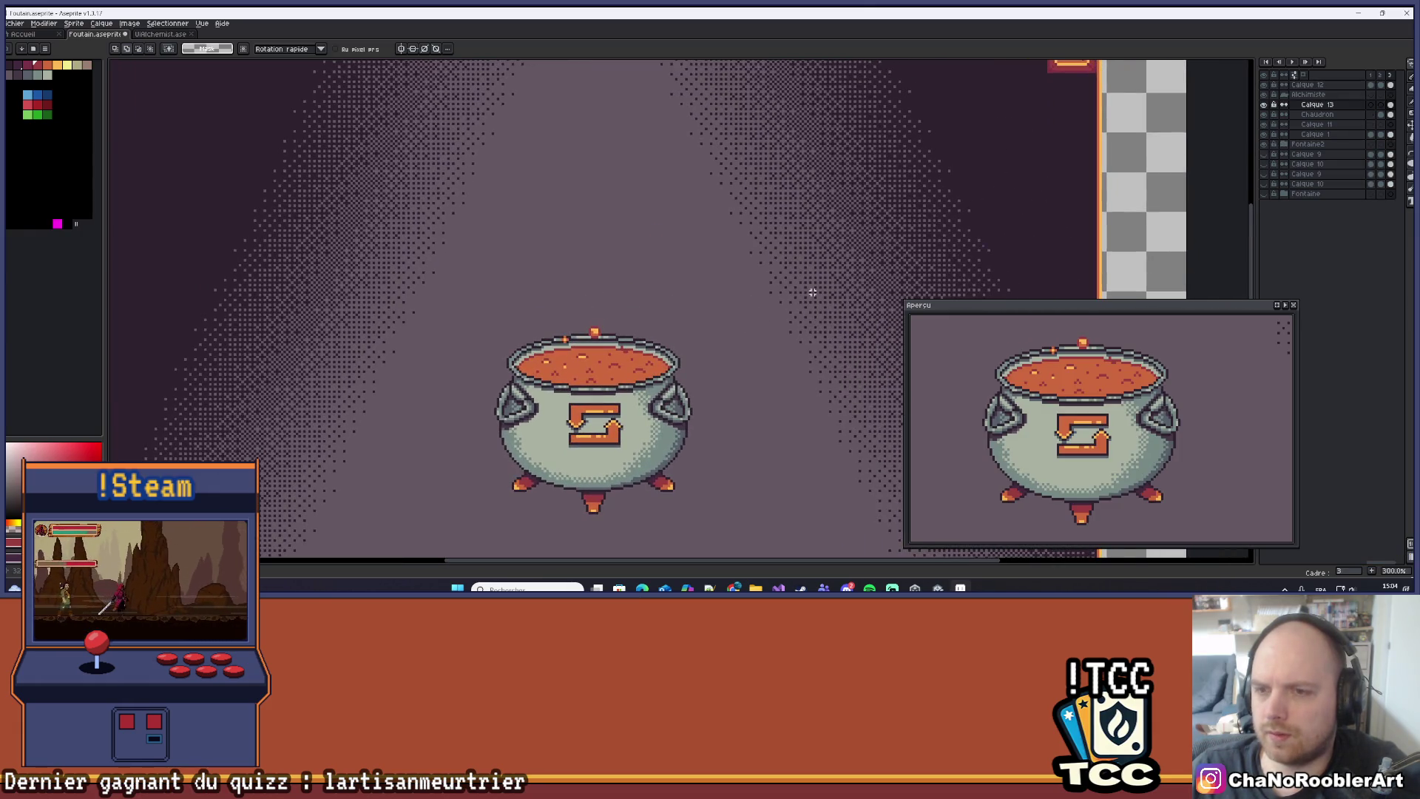
Marquee-select the cauldron on Calque 12, switch to Calque 13, and deselect.
left_click(1391, 85)
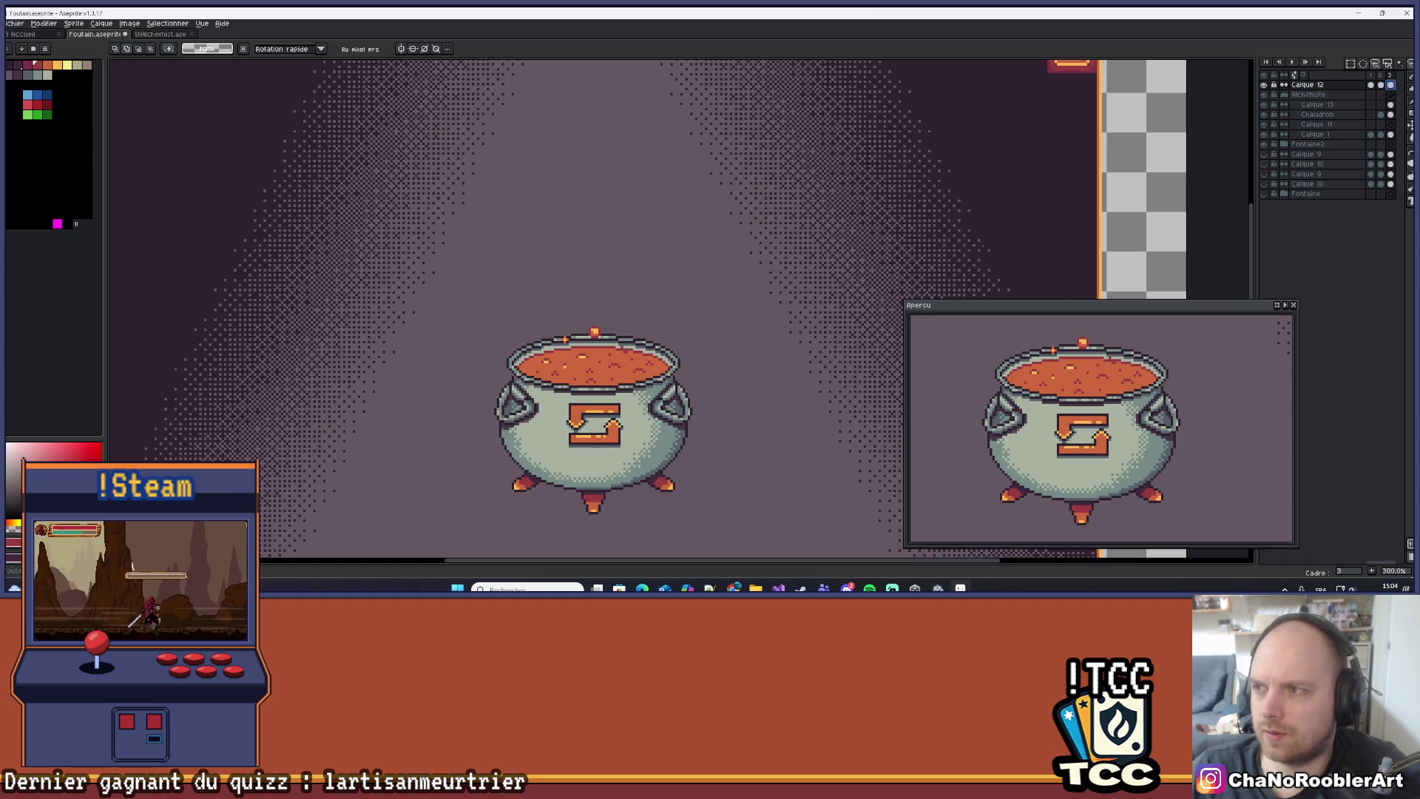
left_click_drag(422, 253, 750, 490)
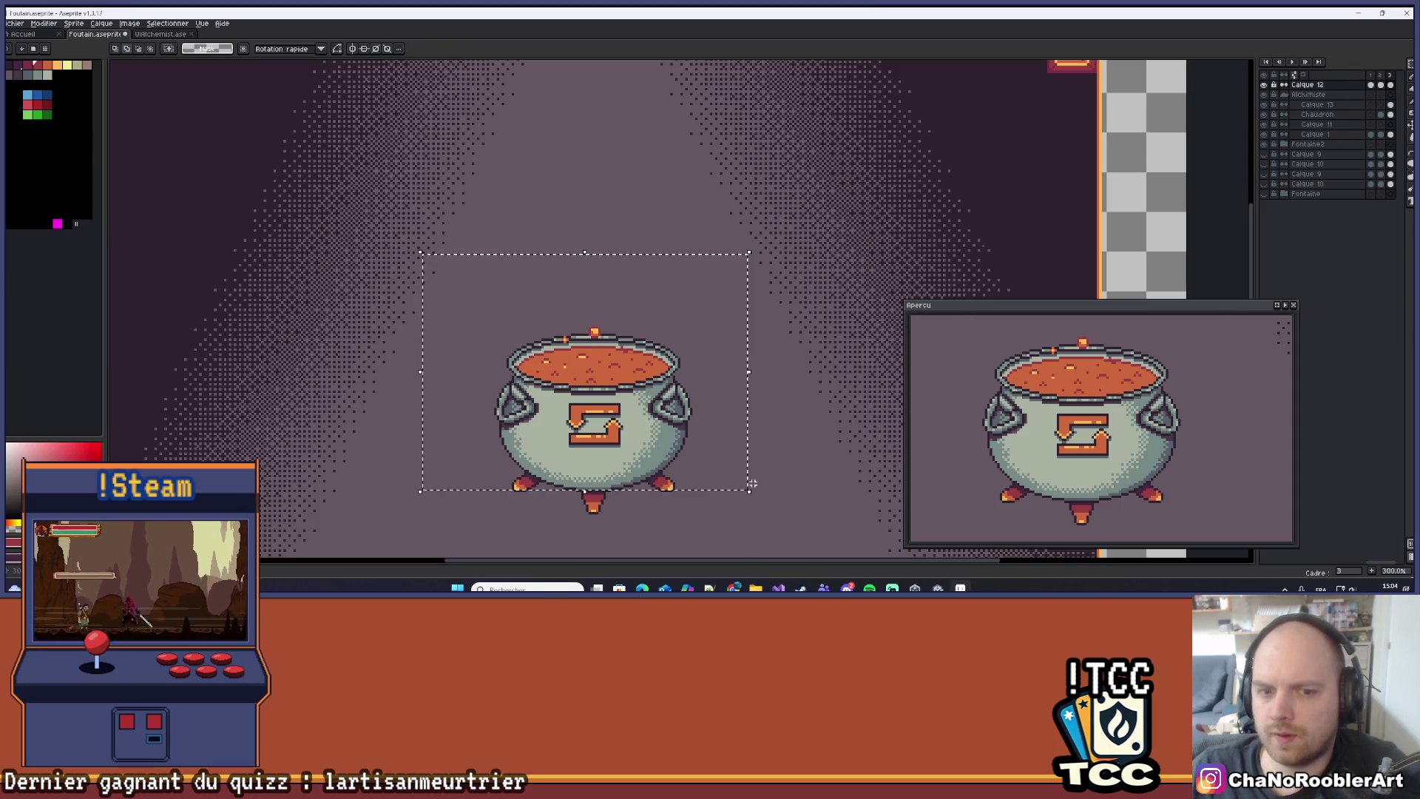
left_click(1390, 105)
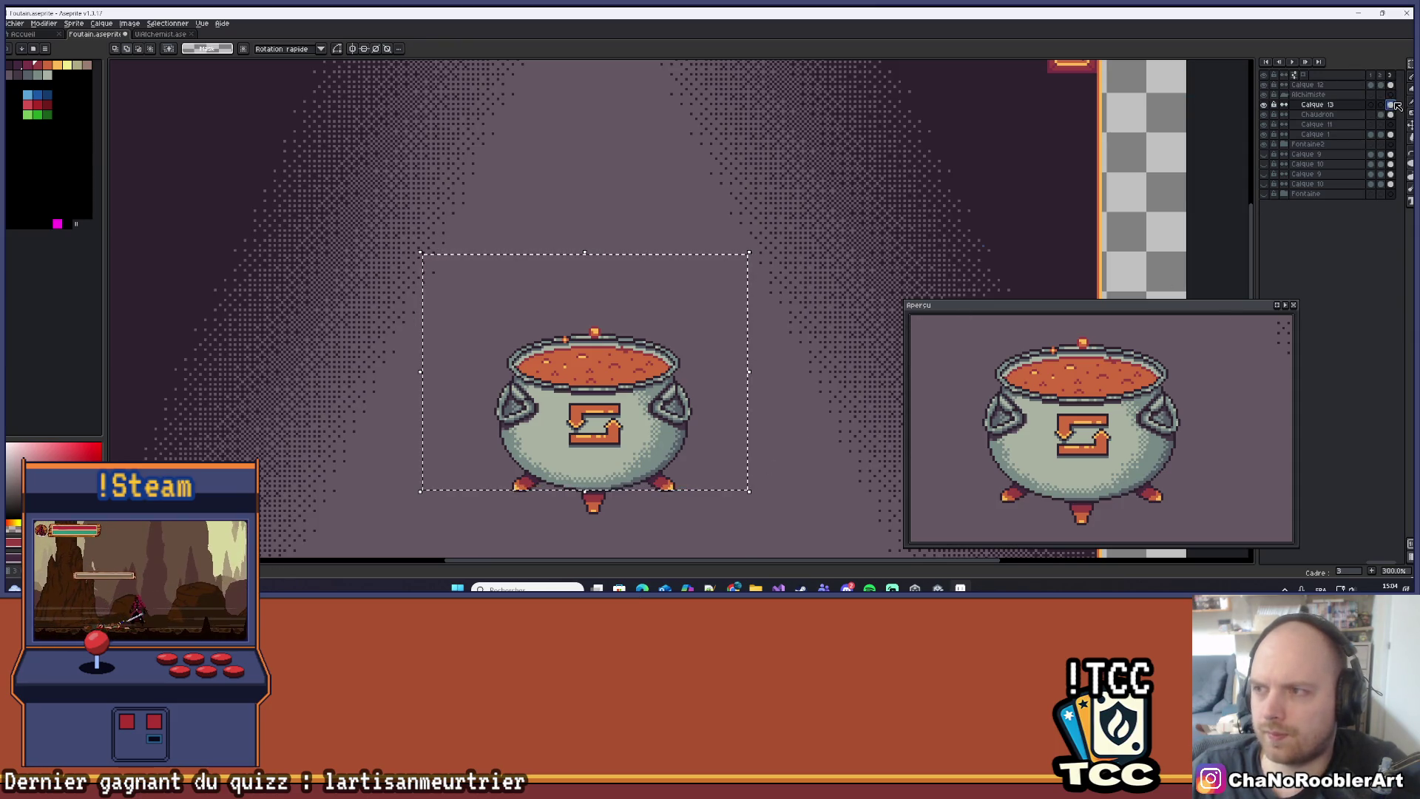
key("ctrl+d")
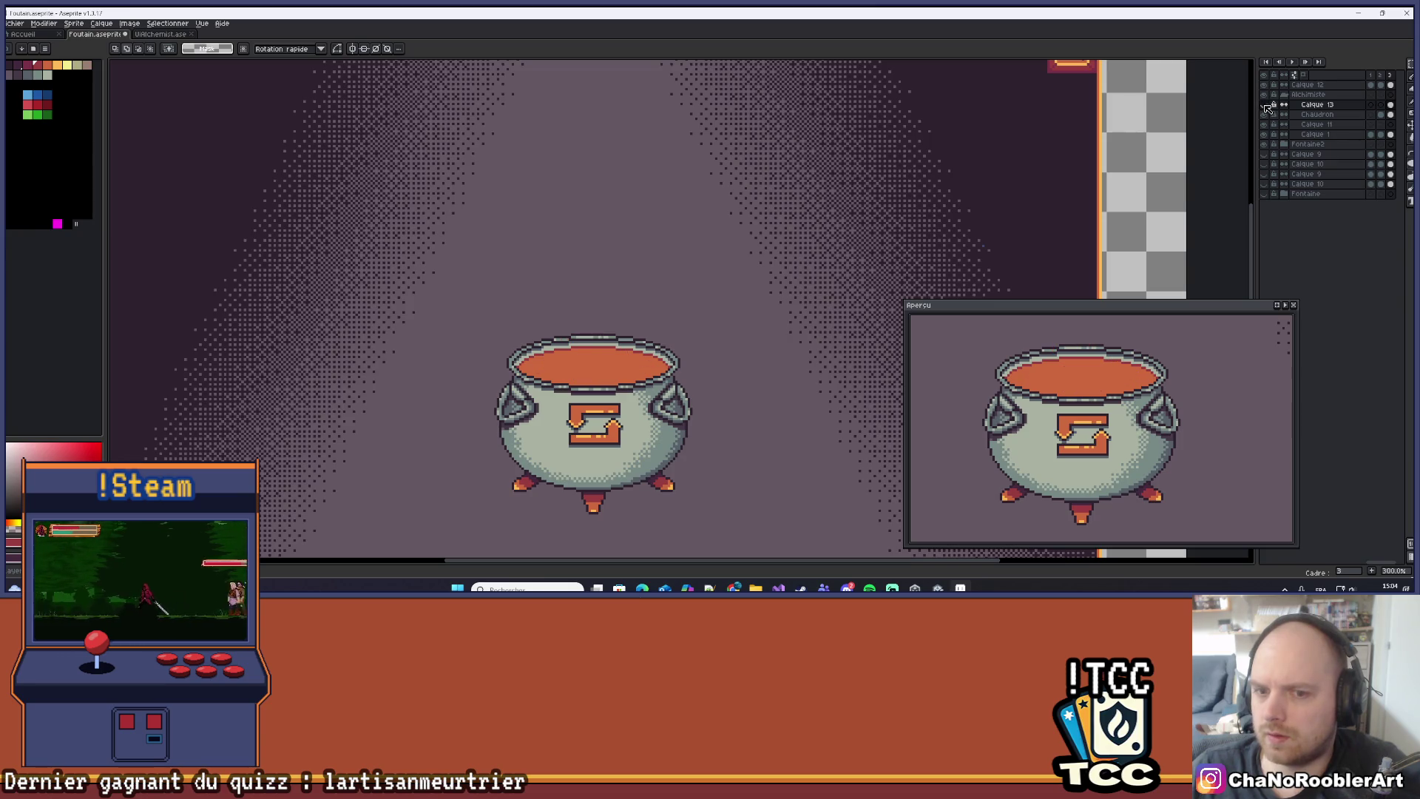
Toggle the cauldron body and fountain layers' visibility to find which layer holds the grey triangles.
left_click(1266, 114)
left_click(1266, 115)
left_click(1266, 115)
left_click(1265, 84)
left_click(1265, 84)
left_click(1266, 104)
left_click(1266, 104)
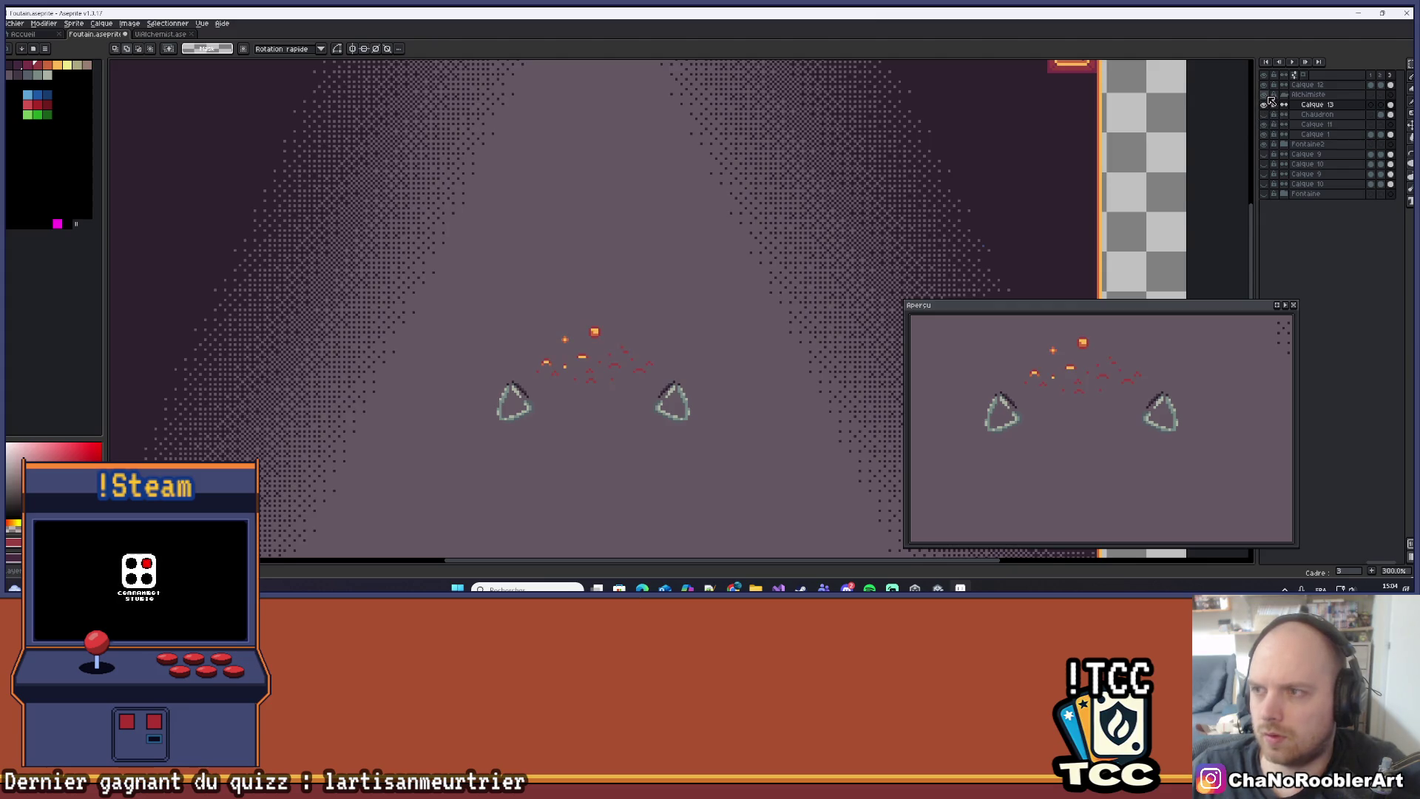
left_click(1266, 95)
left_click(1265, 95)
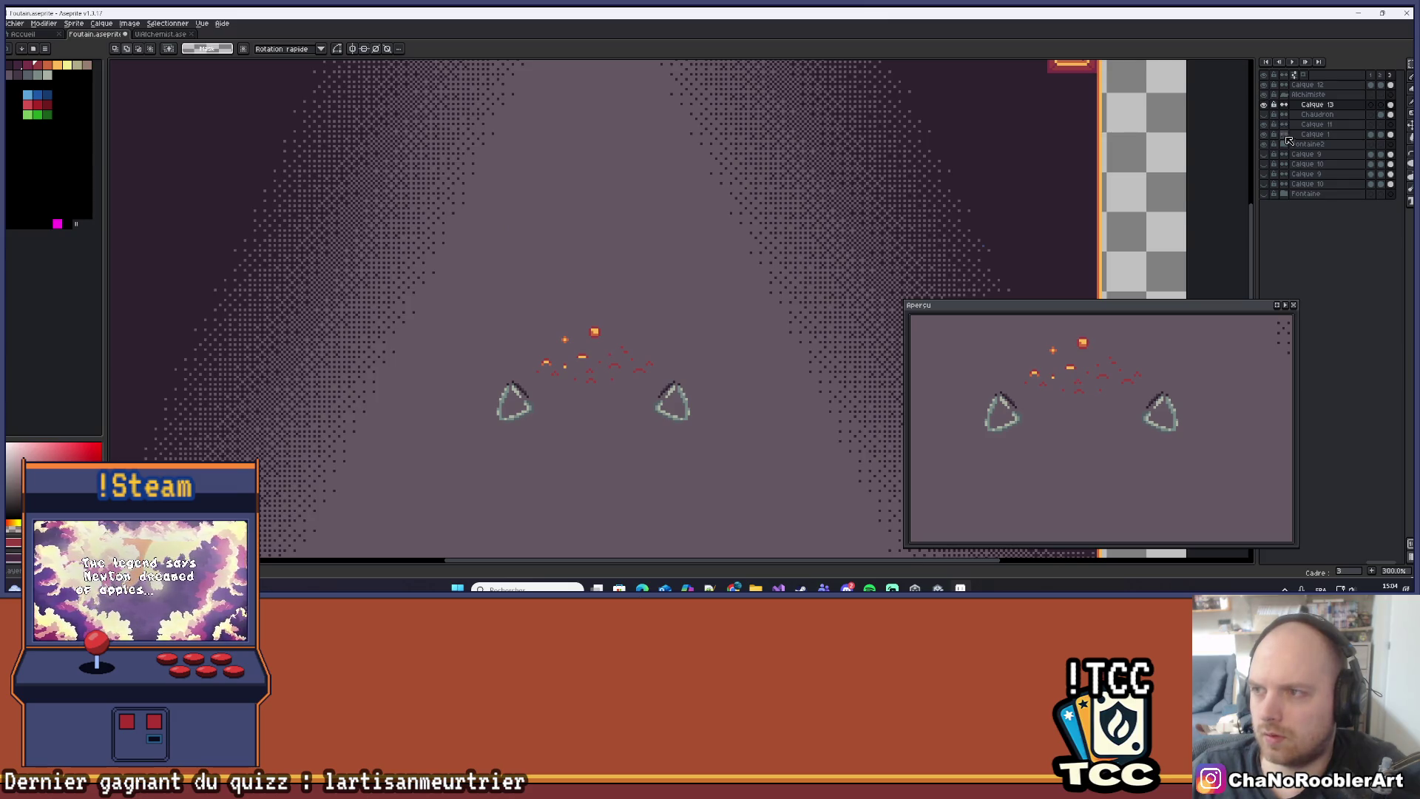
left_click(1266, 96)
left_click(1265, 96)
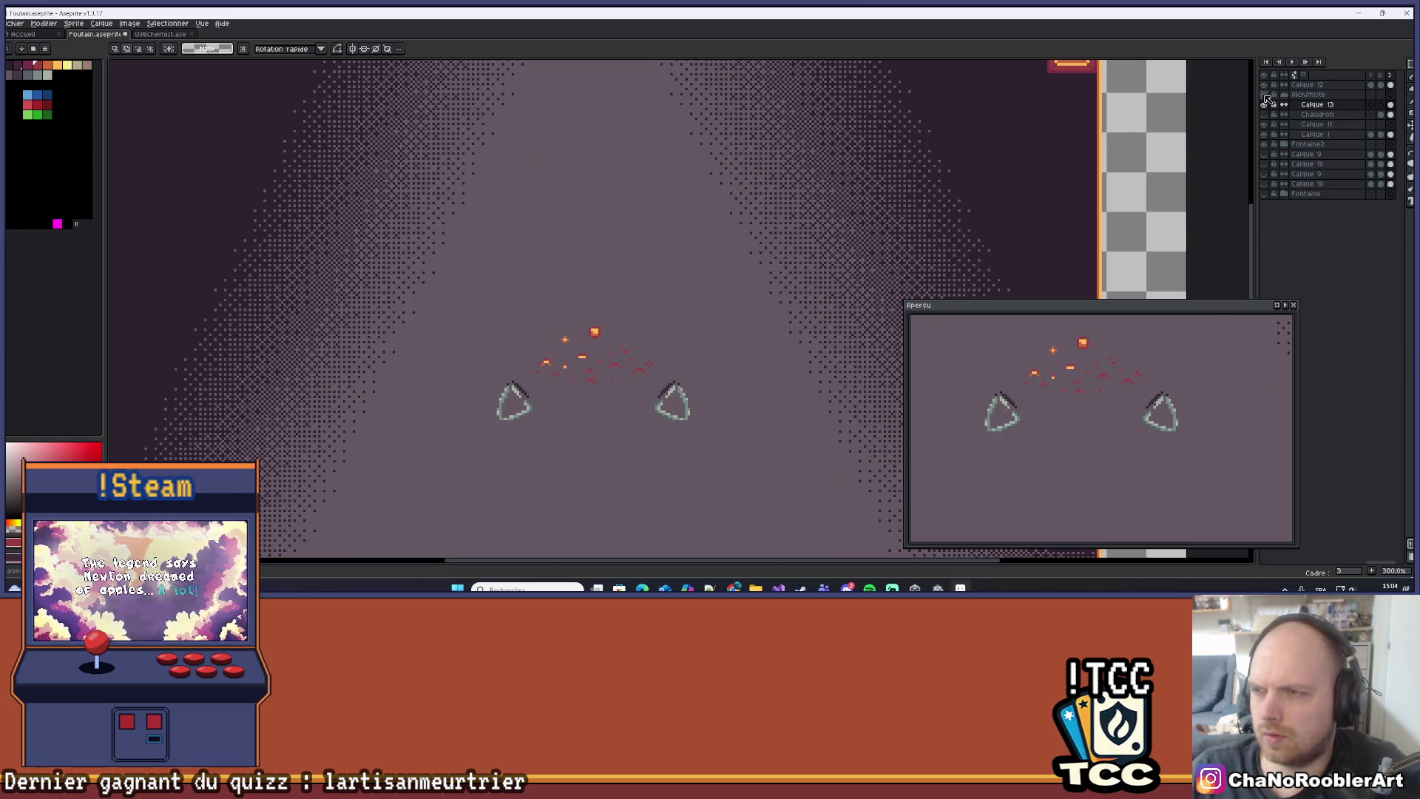
scroll(1006, 191, "down", 3)
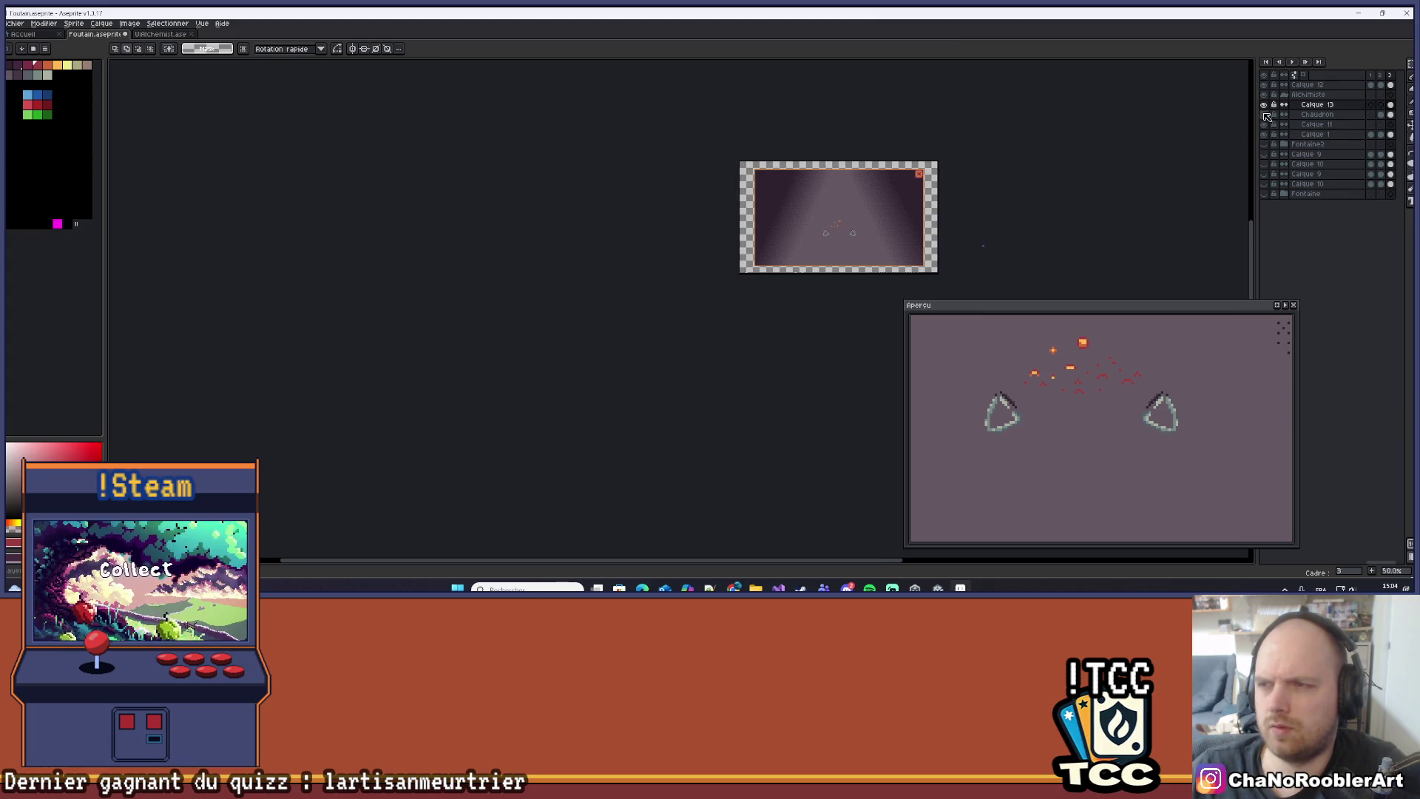
scroll(983, 245, "up", 3)
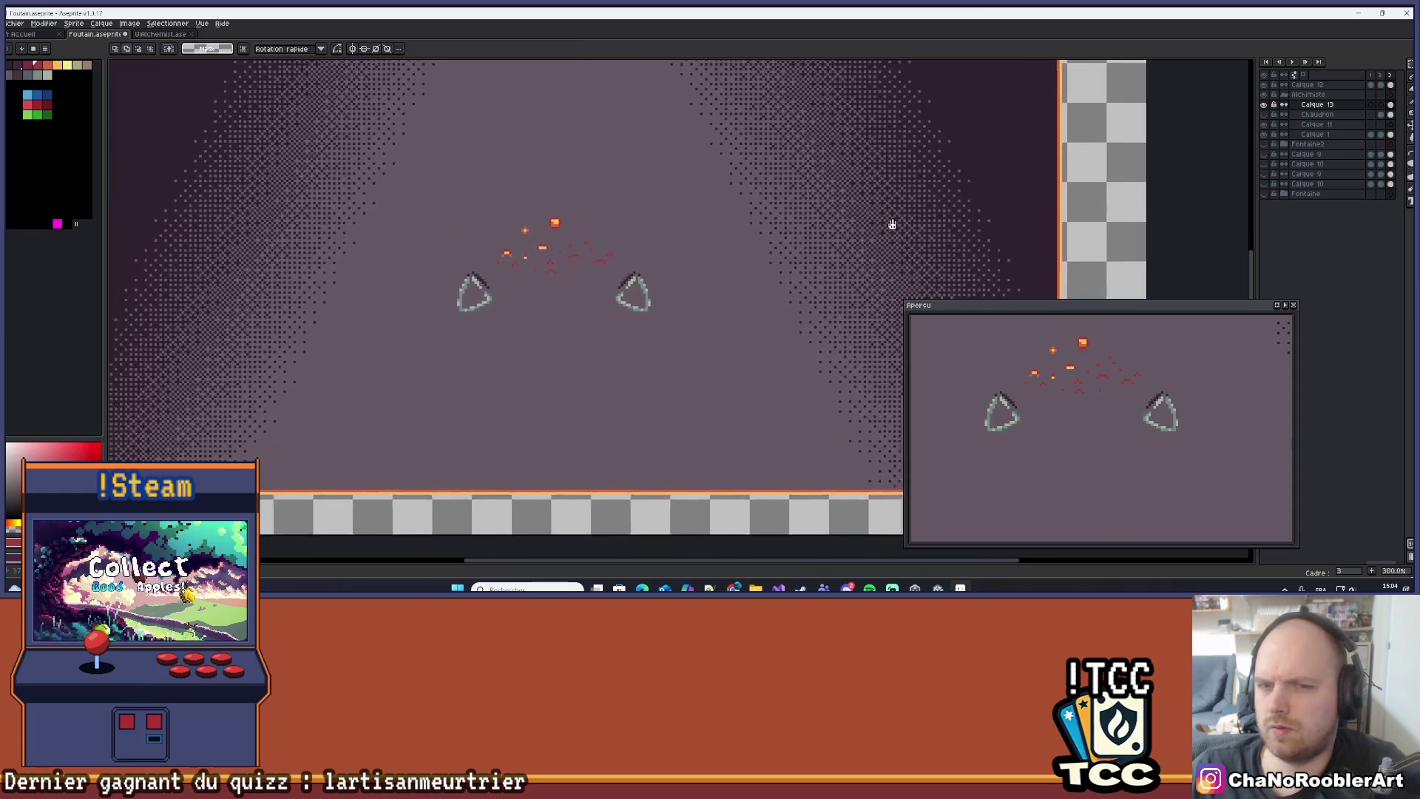
Isolate the layer with the two grey triangles so only they are visible.
left_click(1266, 103, "alt")
left_click(1266, 102, "alt")
left_click(1267, 102, "alt")
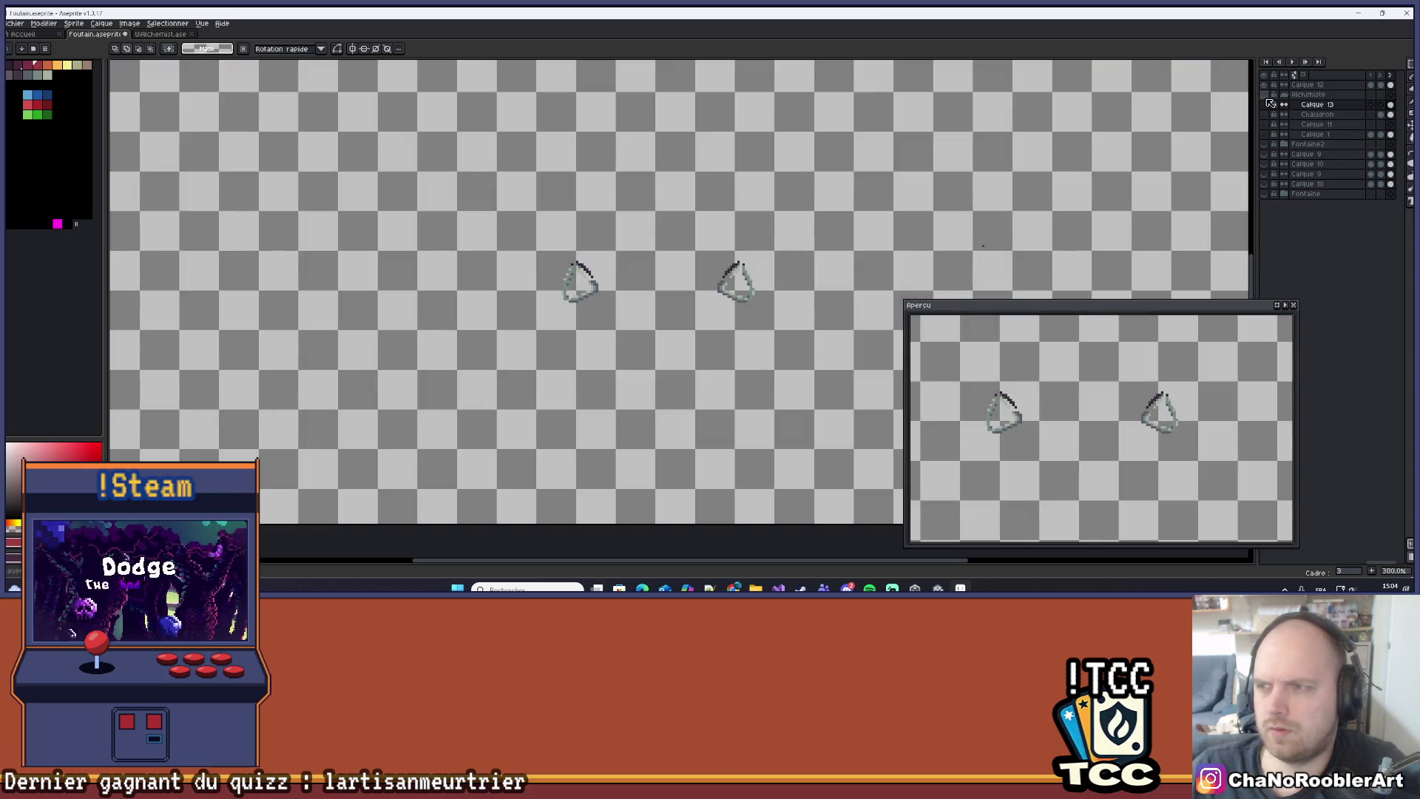
left_click(1270, 102)
left_click(1266, 87)
left_click(1266, 102, "alt")
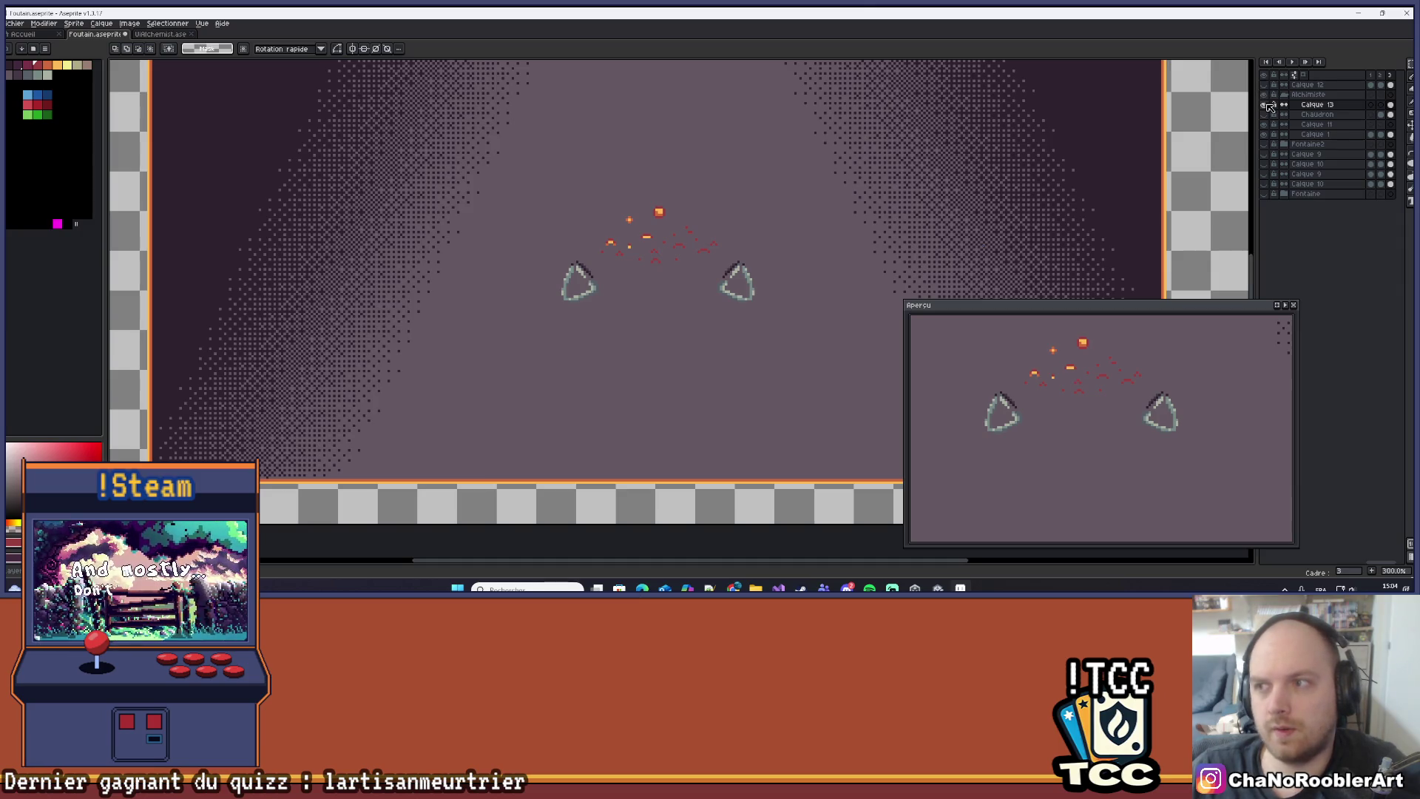
left_click(1268, 102)
left_click(1265, 85)
scroll(776, 239, "up", 1)
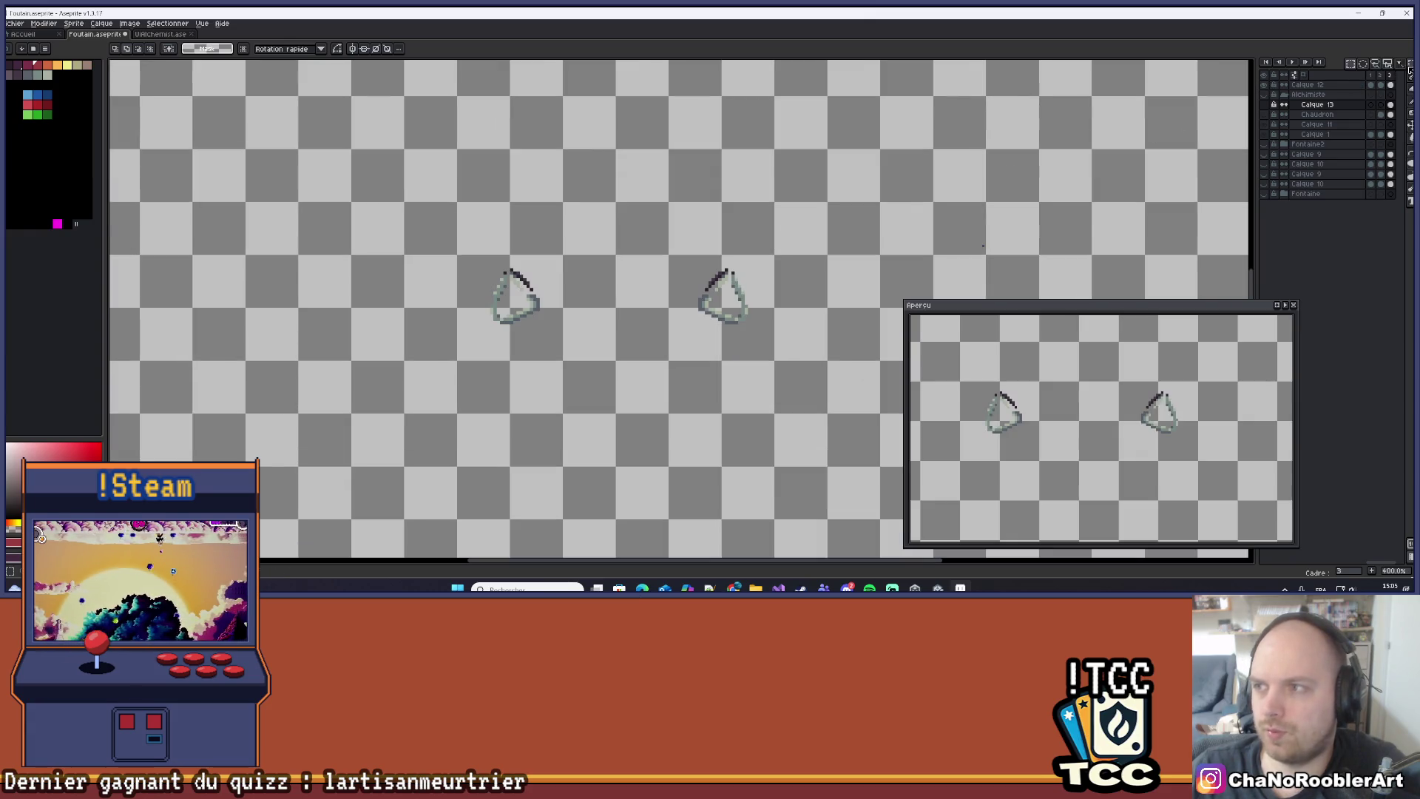
Make Calque 12 active, marquee both triangles and cut them away.
left_click_drag(452, 207, 935, 415)
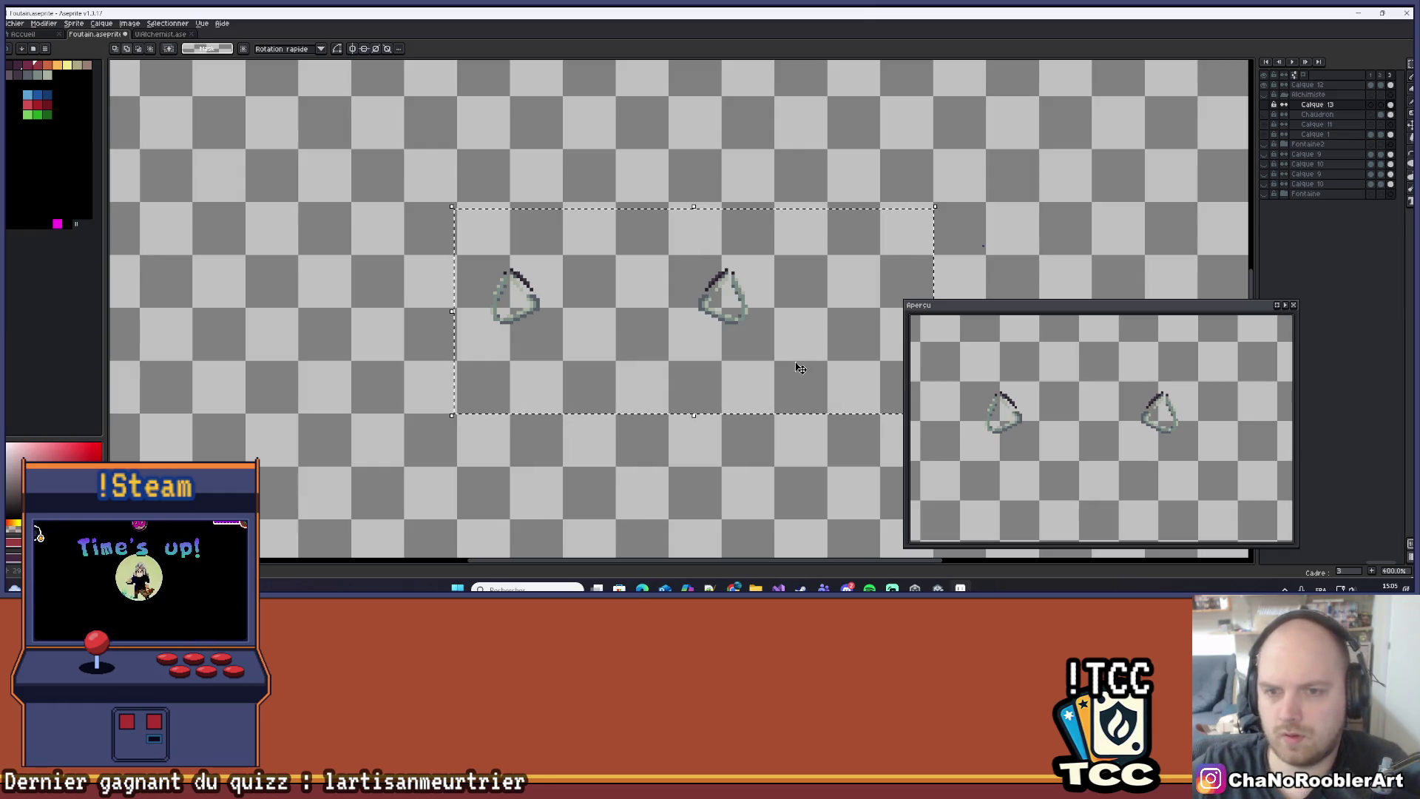
left_click_drag(427, 215, 812, 390)
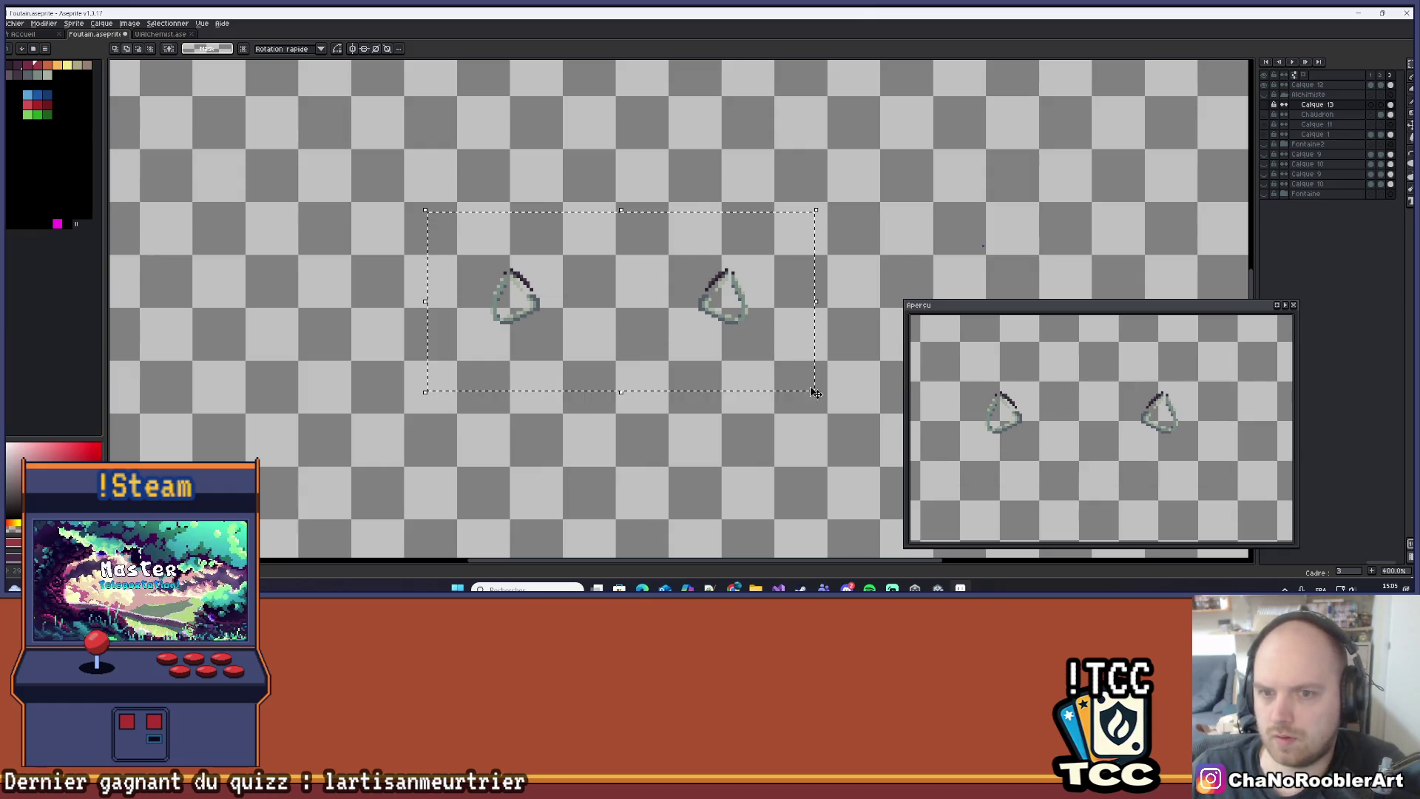
key("ctrl+d")
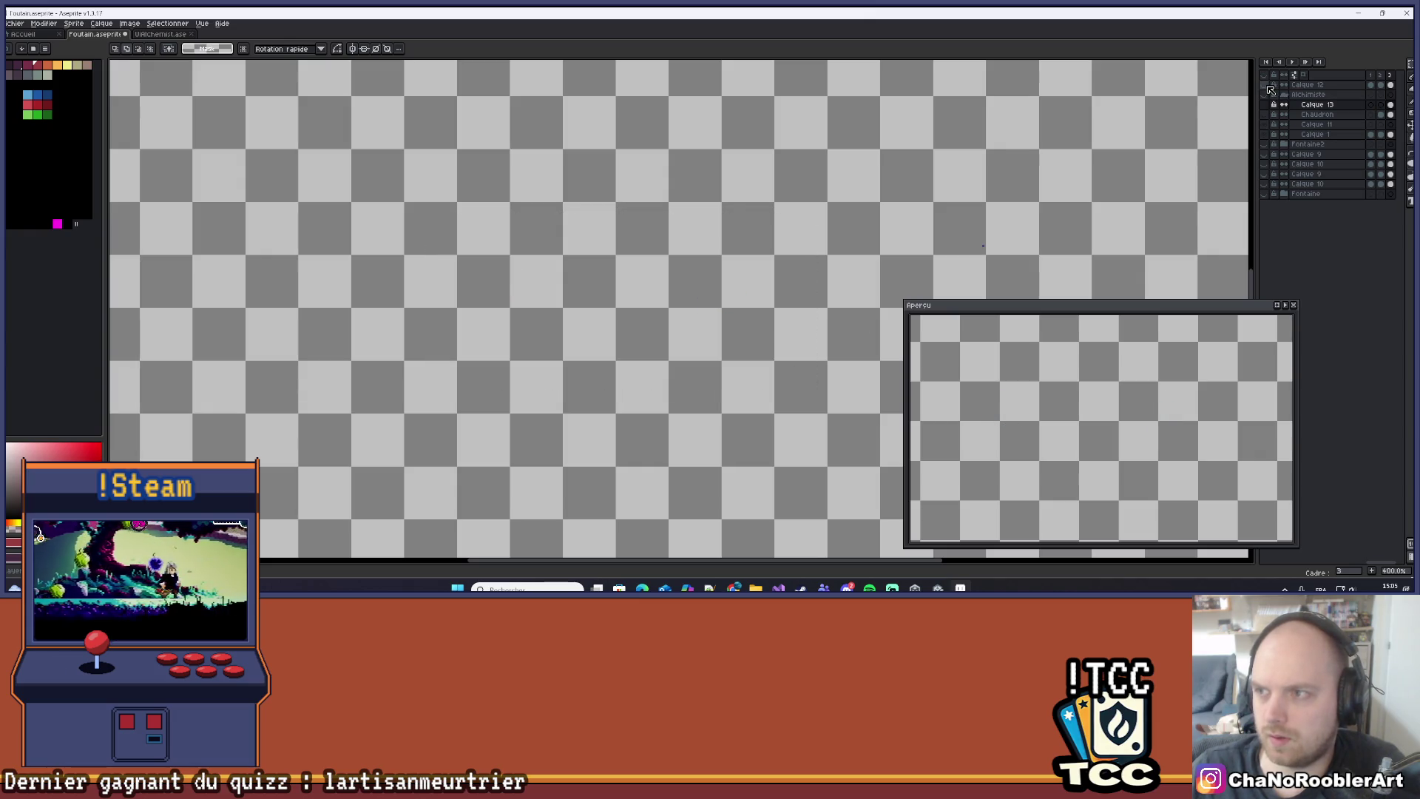
left_click(1361, 87)
mouse_move(370, 208)
left_mouse_down()
mouse_move(562, 308)
mouse_move(804, 387)
left_mouse_up()
key("ctrl+x")
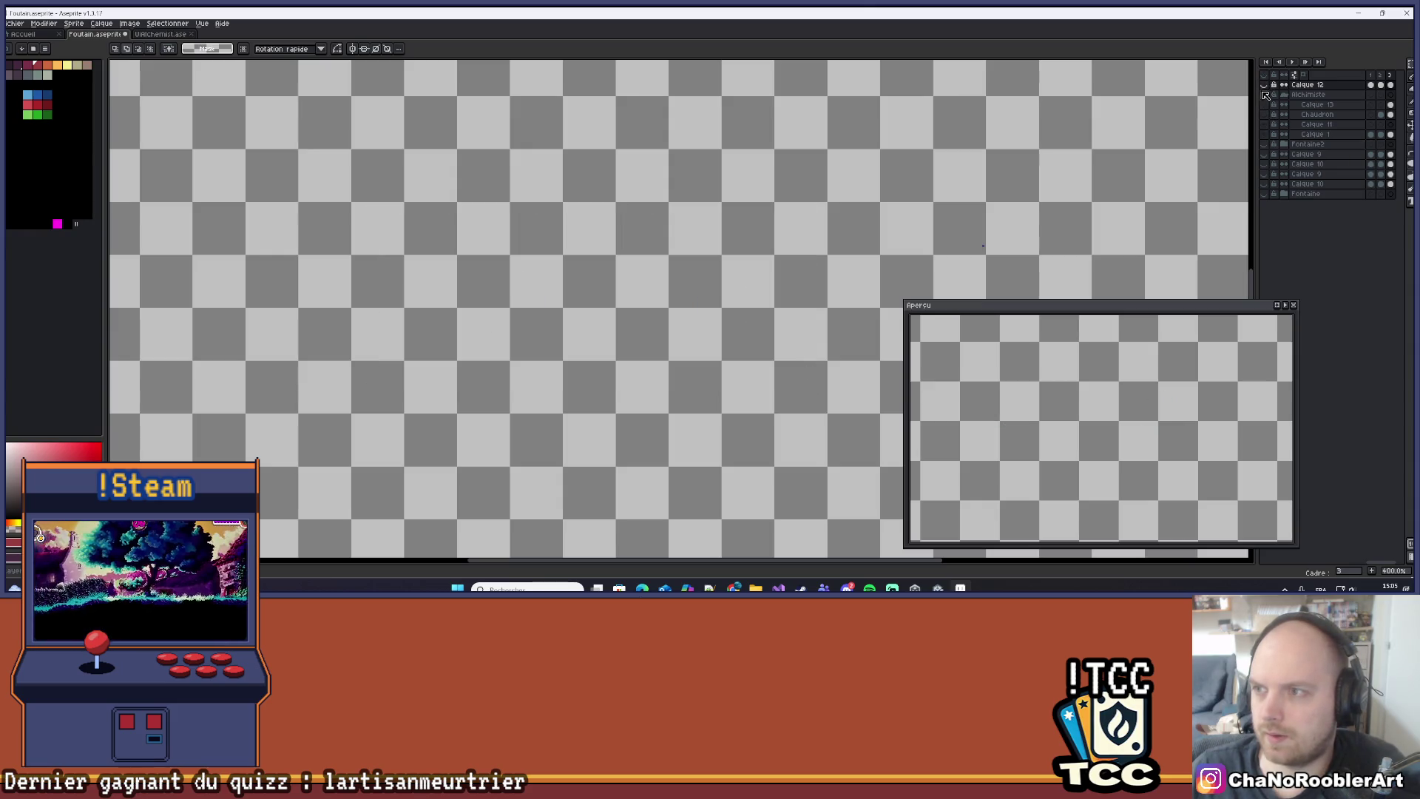
Show the background layers and cauldron artwork again.
left_click(1267, 95)
left_click(1266, 122)
scroll(770, 184, "down", 2)
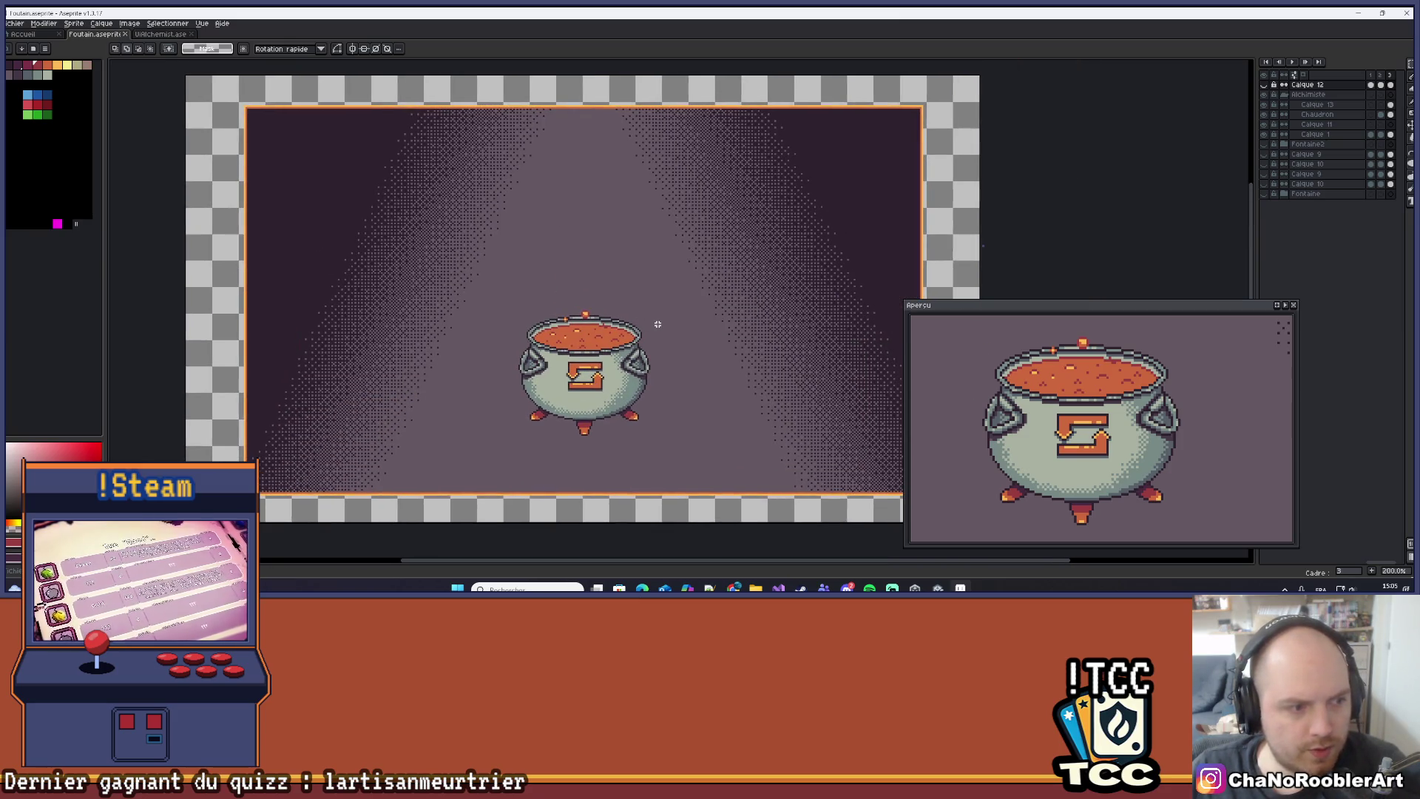
scroll(658, 324, "up", 3)
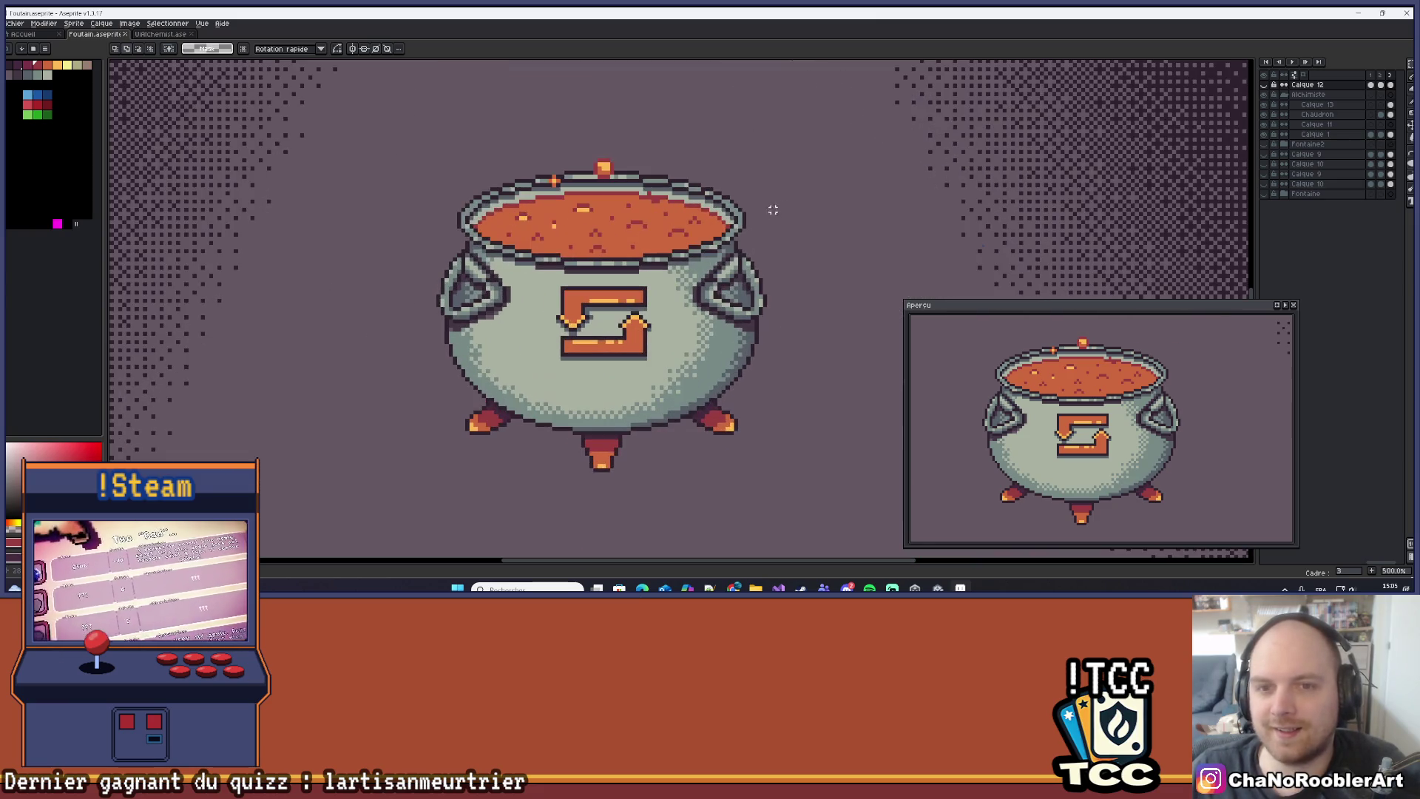
Make Calque 13 active and recentre the view on the cauldron.
left_click(1336, 105)
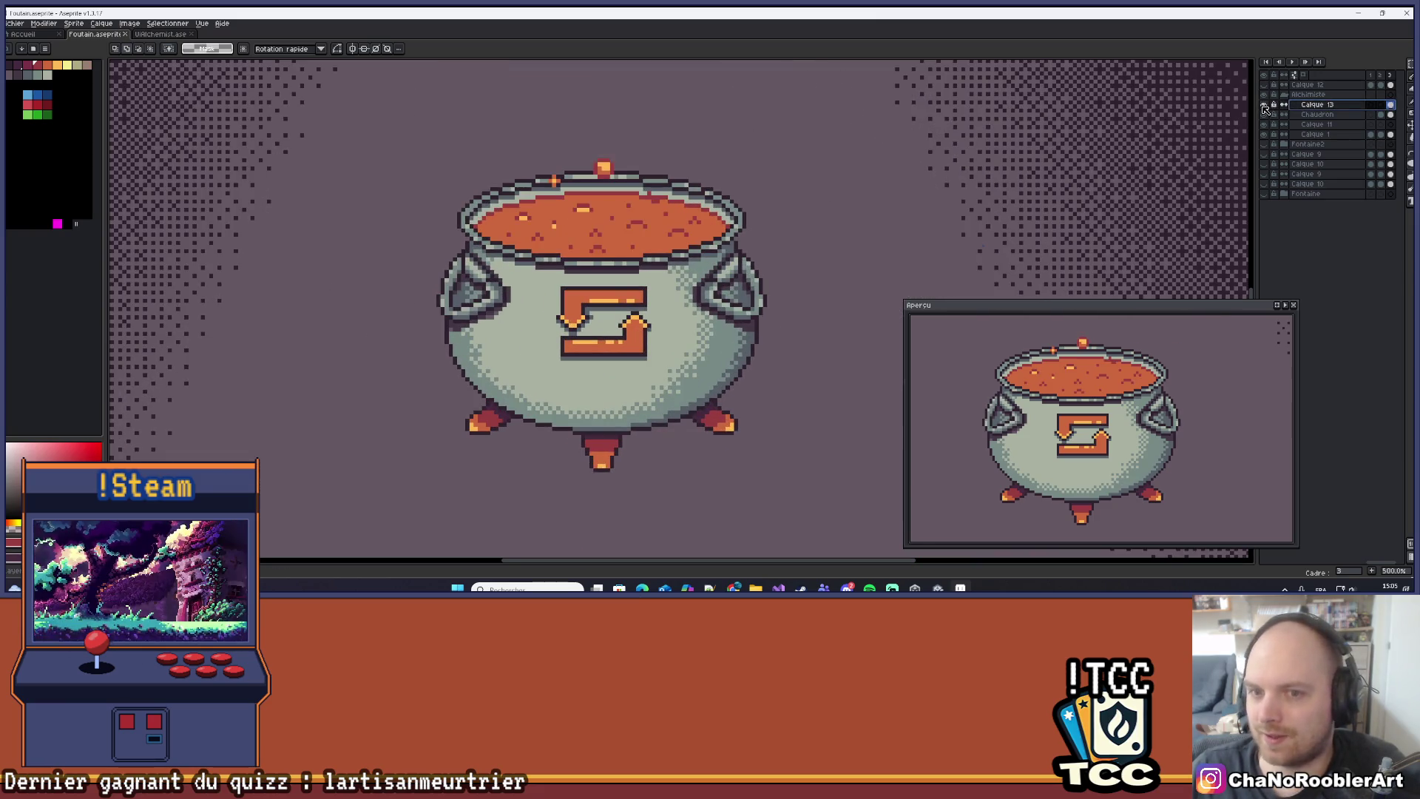
mouse_move(847, 172)
left_mouse_down()
mouse_move(736, 266)
mouse_move(704, 359)
mouse_move(810, 295)
mouse_move(776, 295)
left_mouse_up()
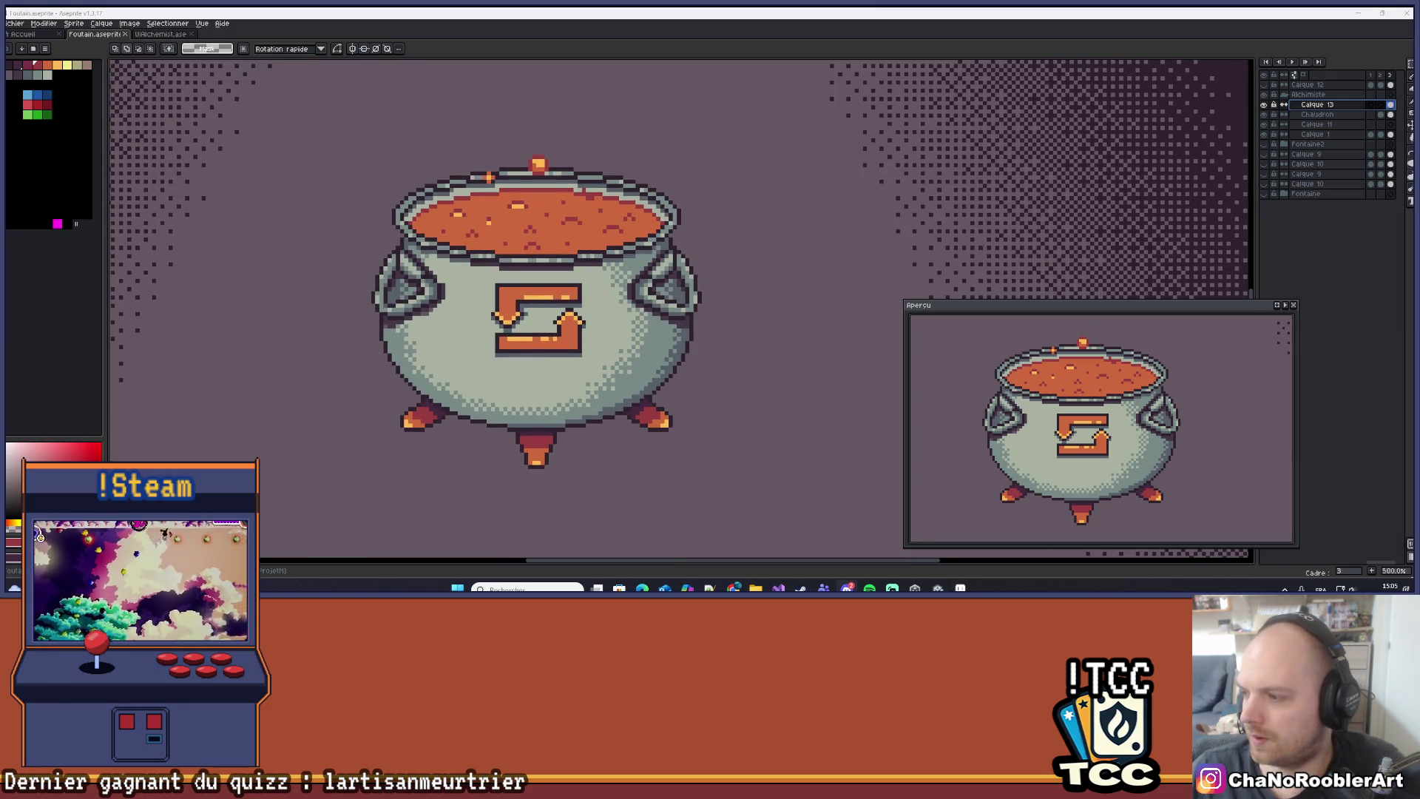
scroll(704, 308, "up", 2)
left_click_drag(704, 308, 844, 355)
scroll(819, 313, "down", 2)
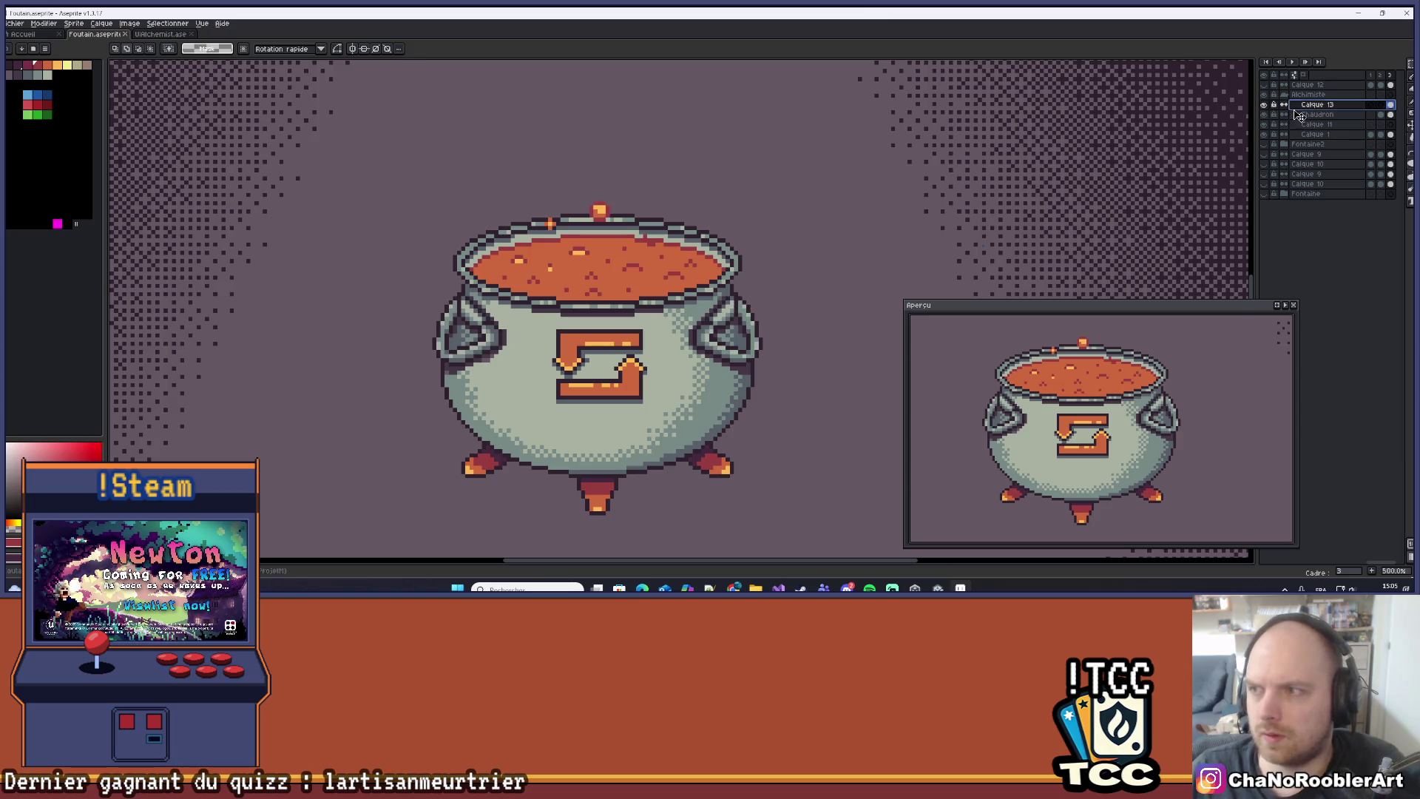
With the Chaudron layer active, hide Calque 13's bubbles, sparks and ember.
left_click(1265, 117)
left_click(1265, 117)
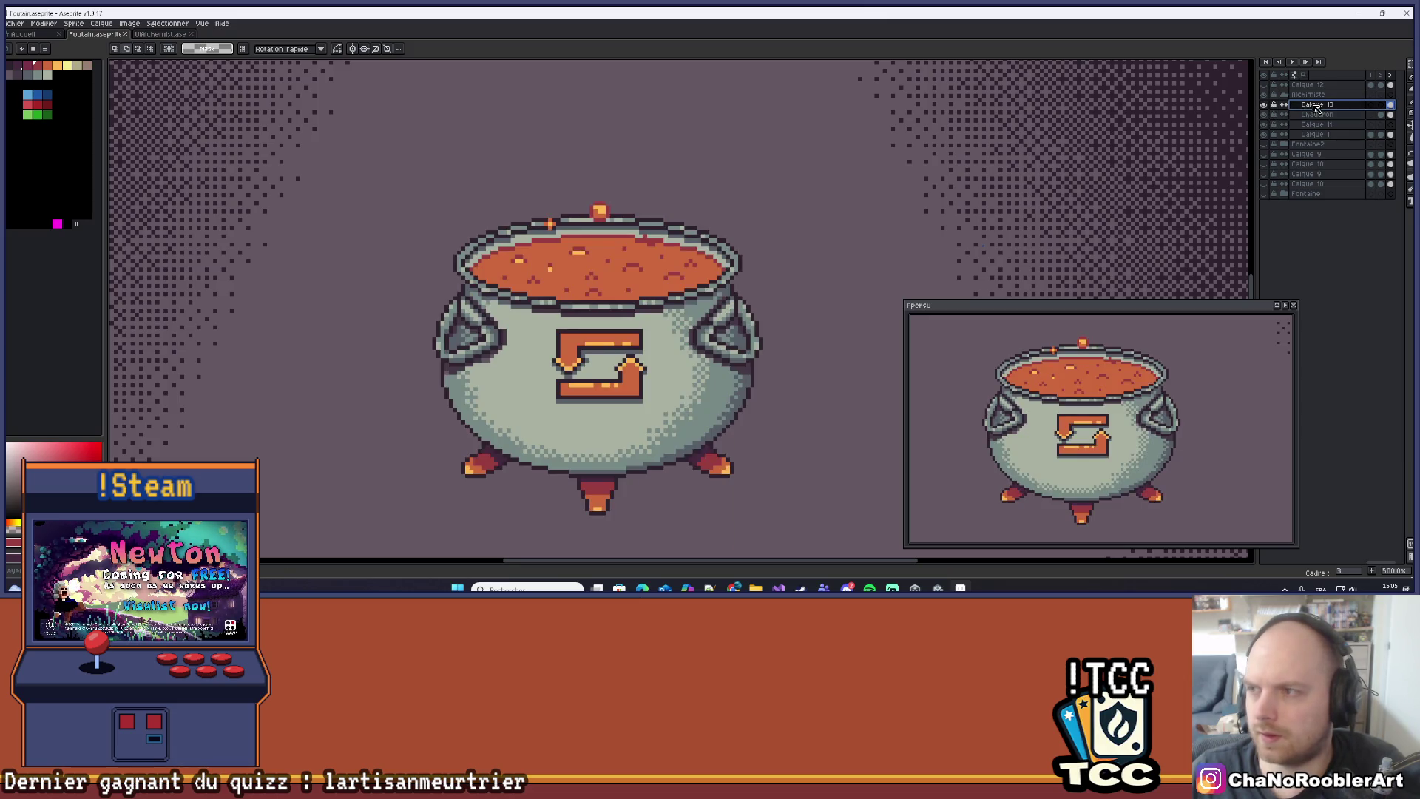
left_click(1324, 115)
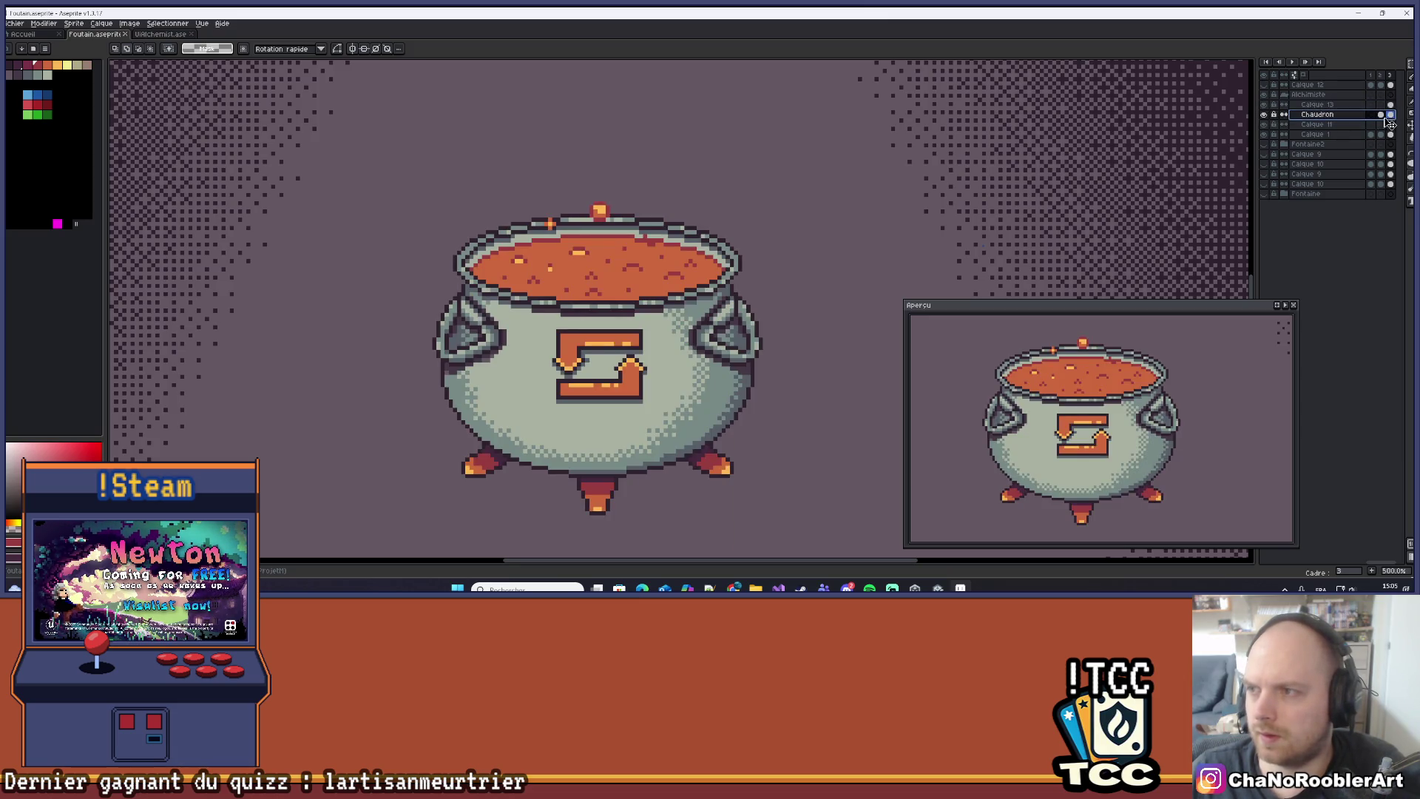
left_click(1267, 106)
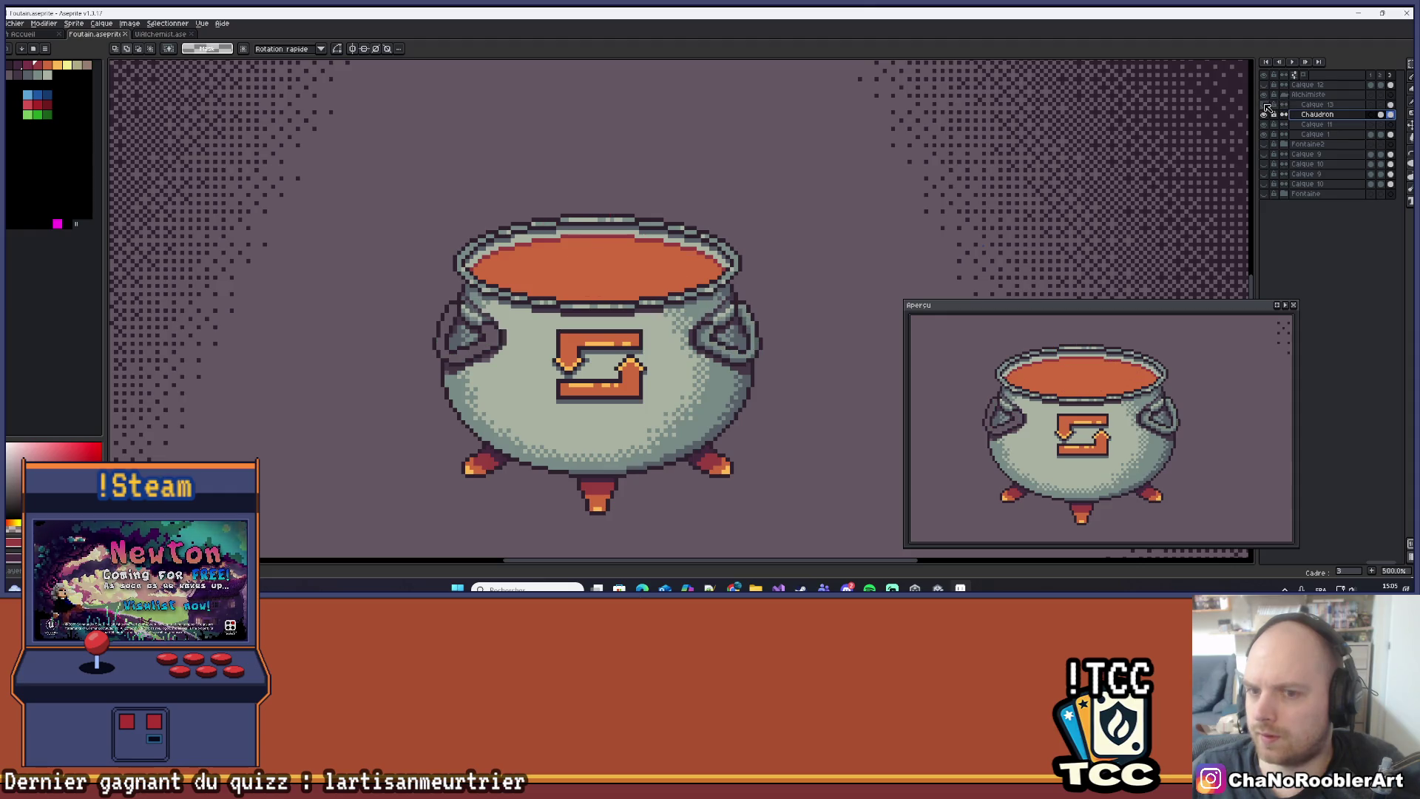
left_click(1411, 82)
mouse_move(750, 309)
left_mouse_down()
mouse_move(702, 300)
mouse_move(706, 287)
left_mouse_up()
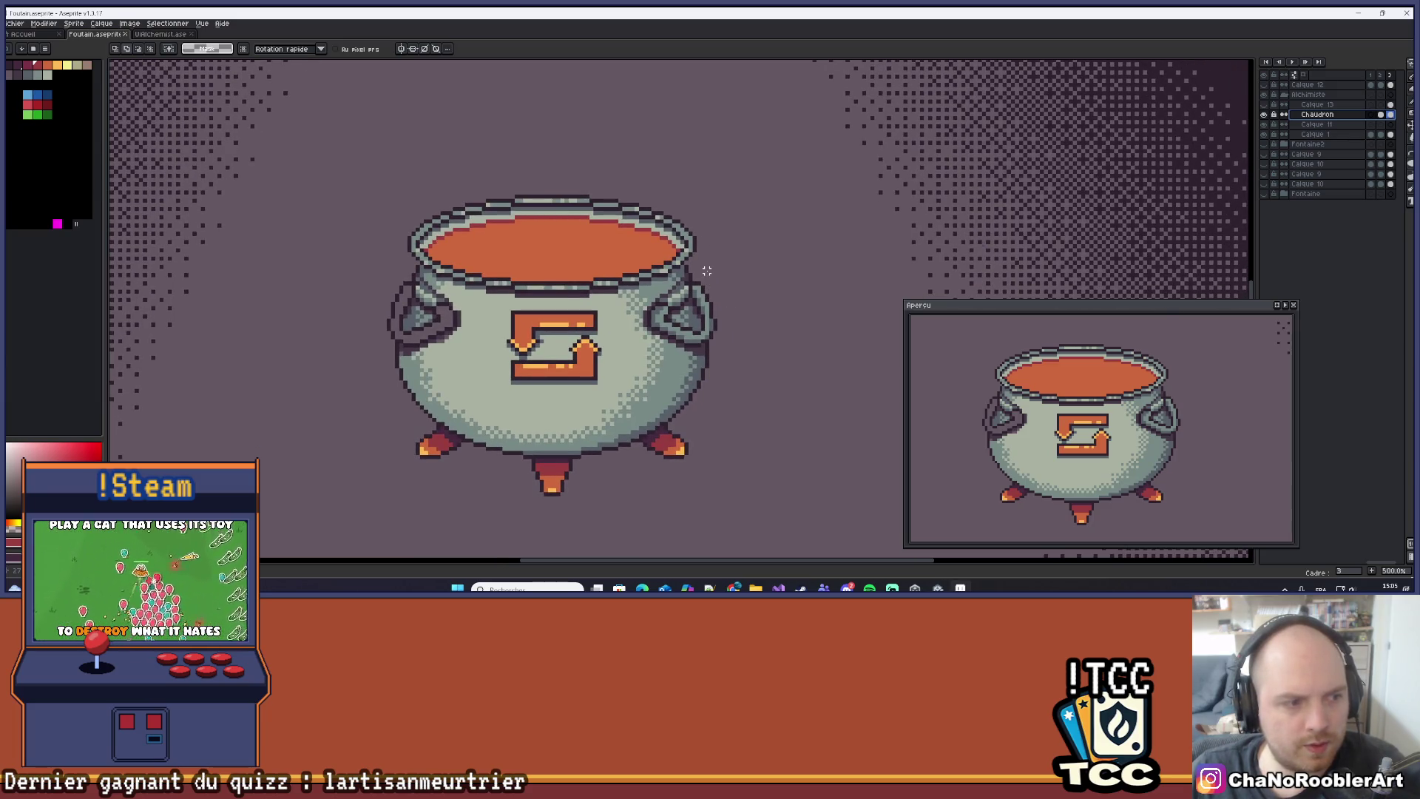
Zoom and pan the view in close on the cauldron's right handle.
scroll(707, 271, "up", 1)
scroll(710, 272, "down", 6)
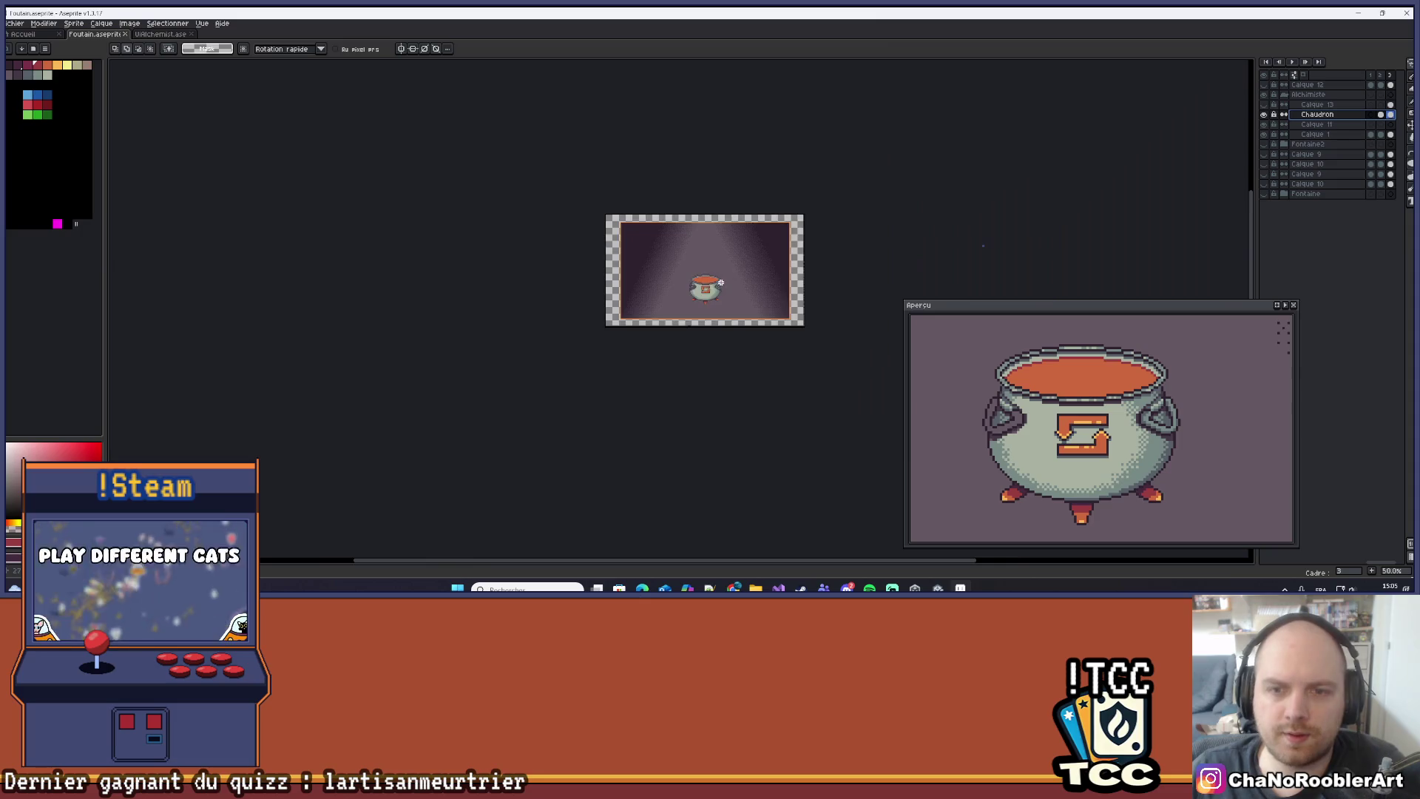
scroll(721, 276, "up", 3)
left_click_drag(720, 276, 751, 352)
scroll(753, 330, "down", 2)
scroll(752, 329, "up", 2)
scroll(737, 346, "up", 1)
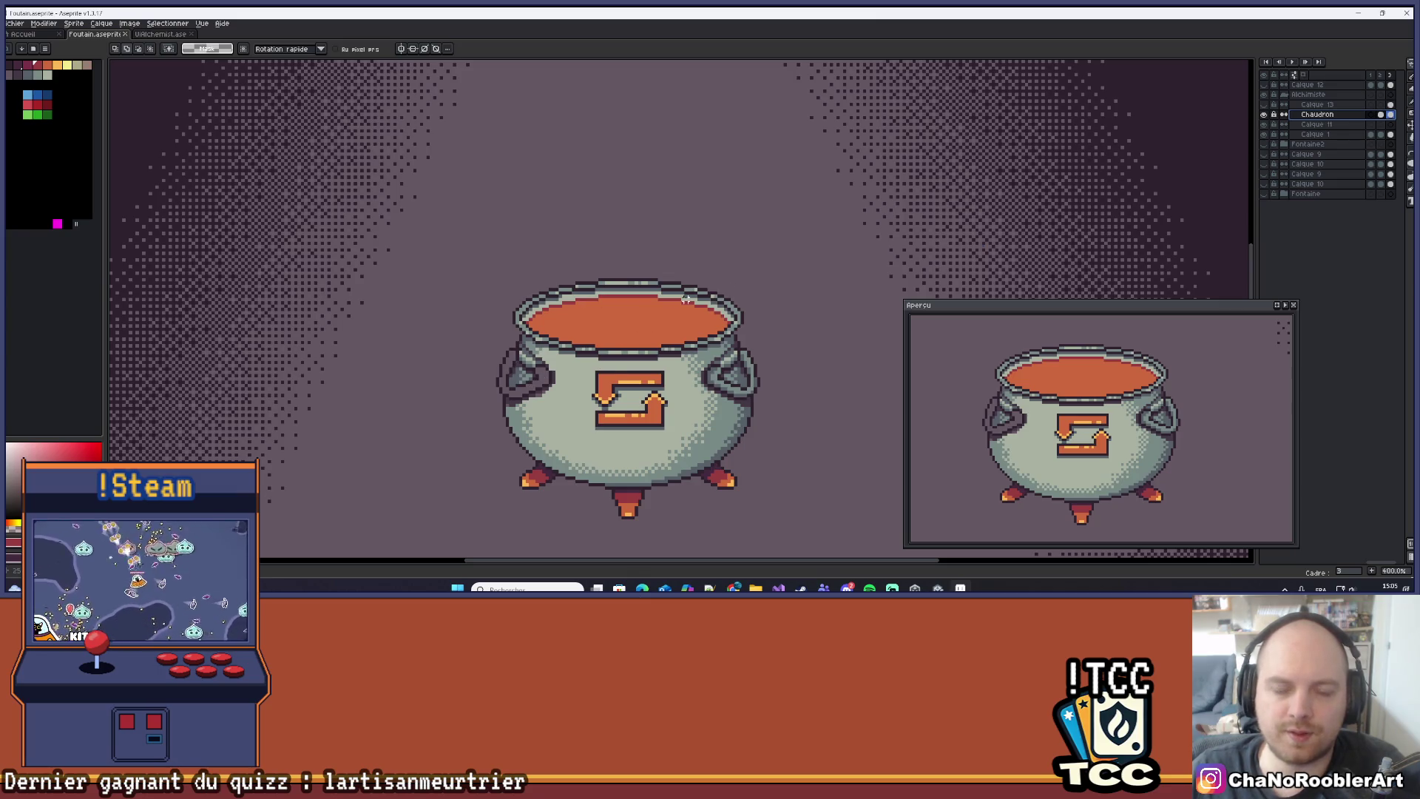
scroll(752, 359, "down", 1)
mouse_move(806, 359)
left_mouse_down()
mouse_move(732, 263)
mouse_move(721, 282)
left_mouse_up()
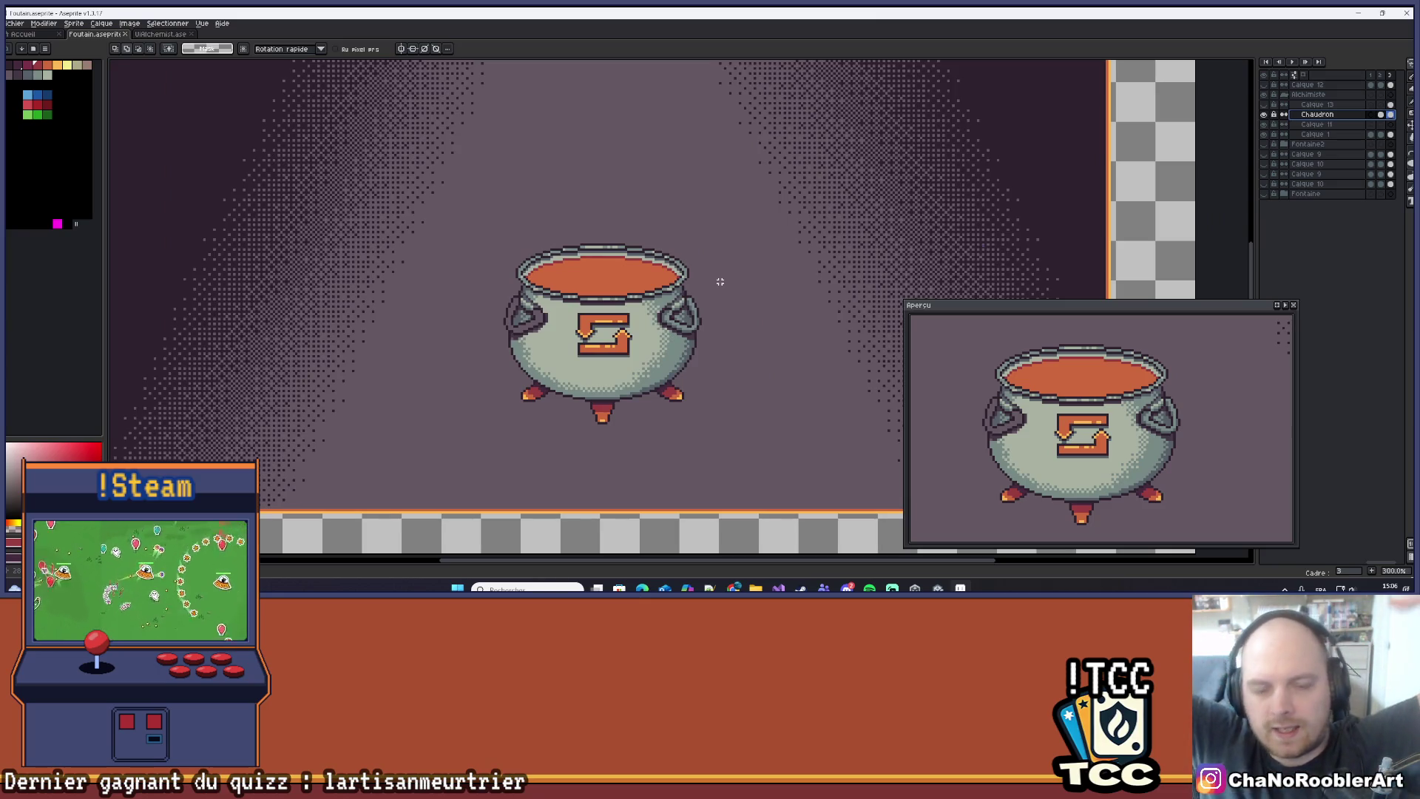
scroll(720, 263, "down", 2)
mouse_move(720, 244)
left_mouse_down()
mouse_move(678, 275)
mouse_move(750, 254)
left_mouse_up()
scroll(679, 274, "up", 3)
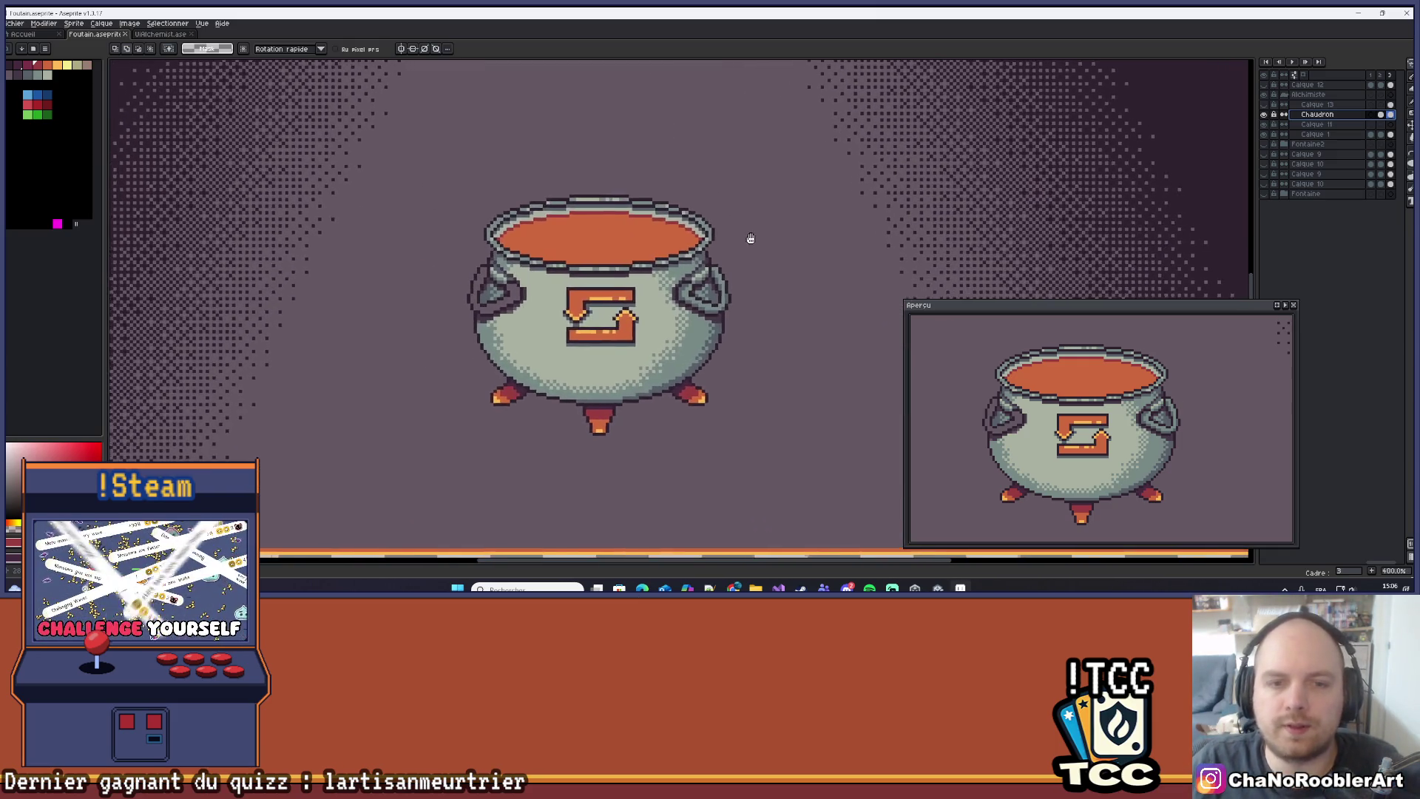
scroll(700, 284, "up", 3)
scroll(699, 284, "up", 2)
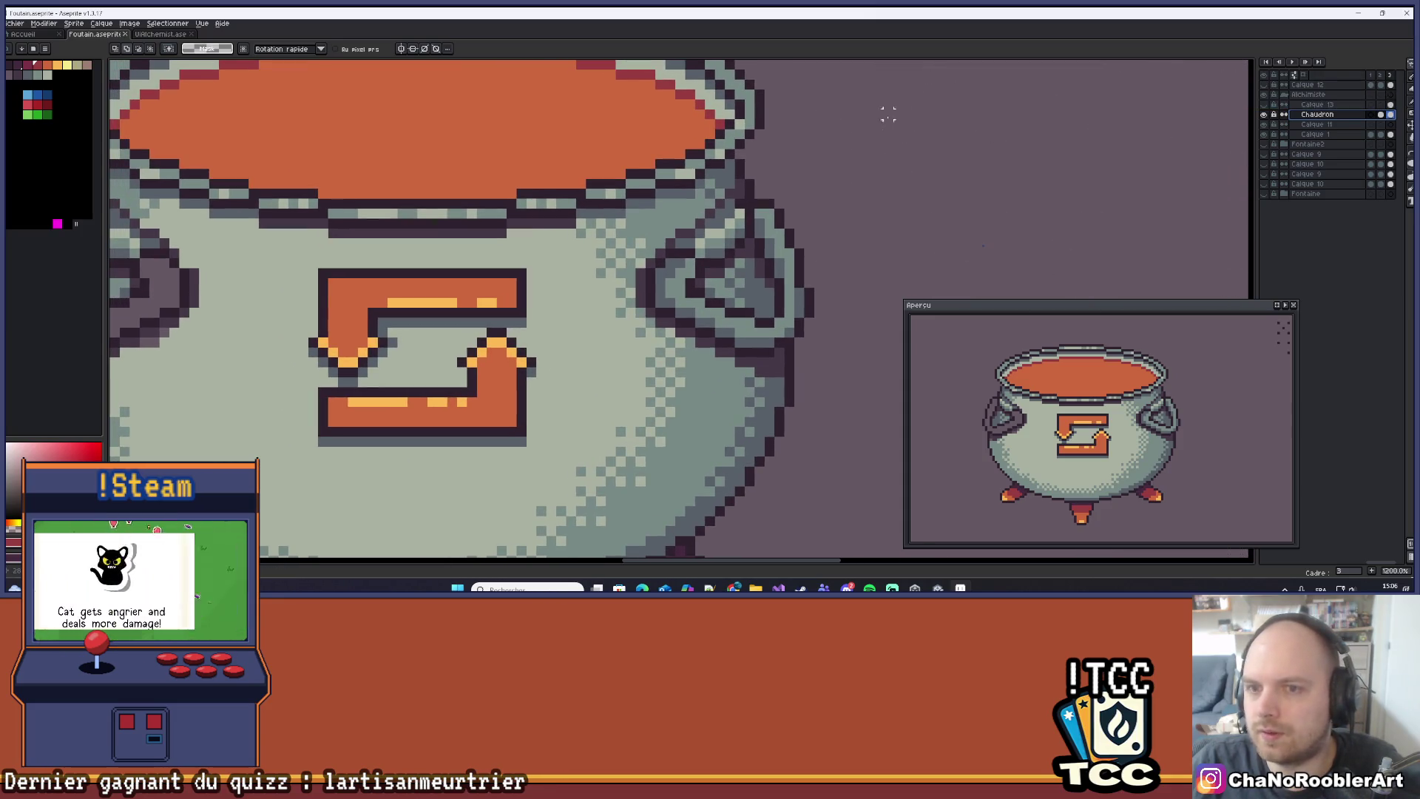
Move the selected right handle about 11 px to the right, commit, and deselect.
mouse_move(799, 184)
left_mouse_down()
mouse_move(644, 303)
mouse_move(873, 266)
mouse_move(803, 184)
left_mouse_up()
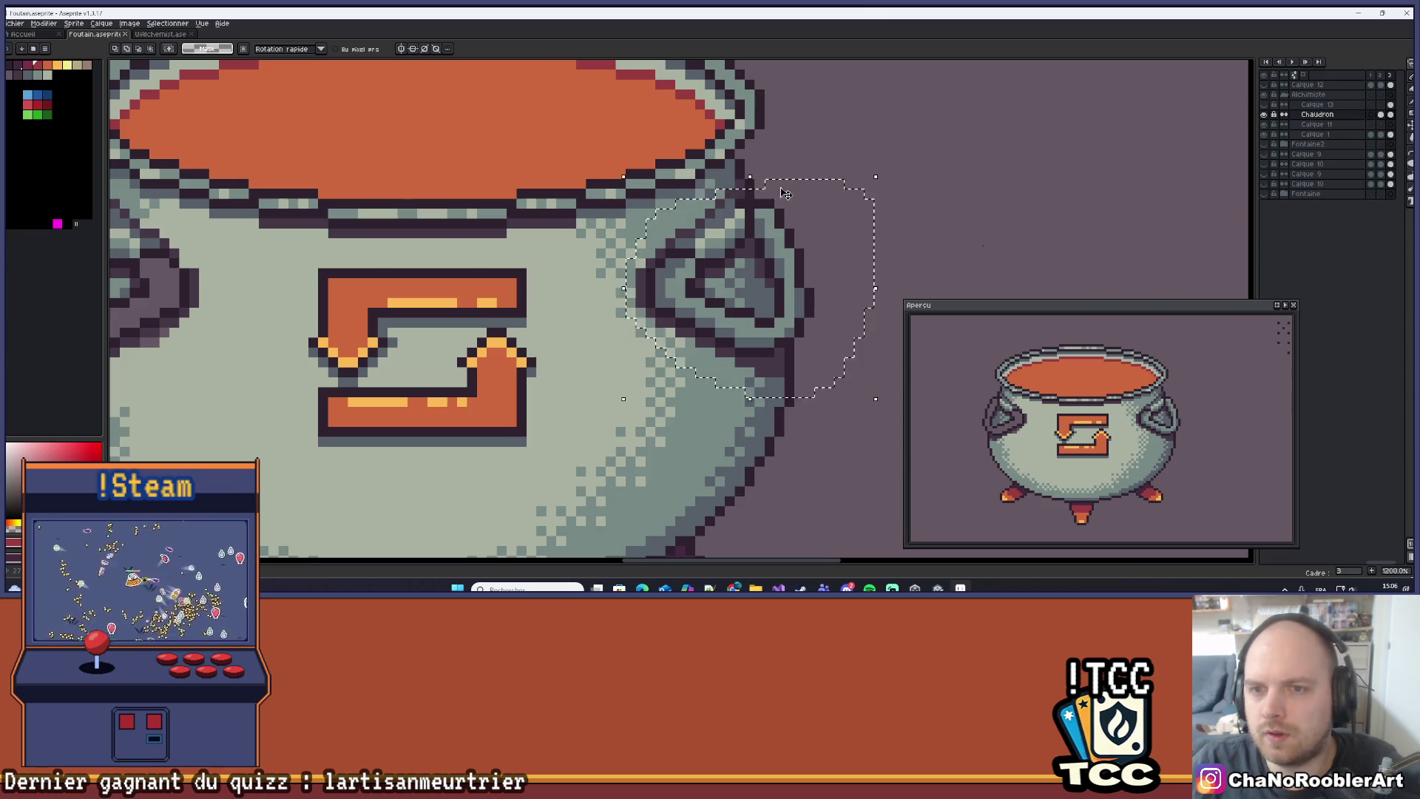
scroll(773, 230, "down", 3)
mouse_move(773, 230)
left_mouse_down()
mouse_move(786, 236)
mouse_move(773, 235)
left_mouse_up()
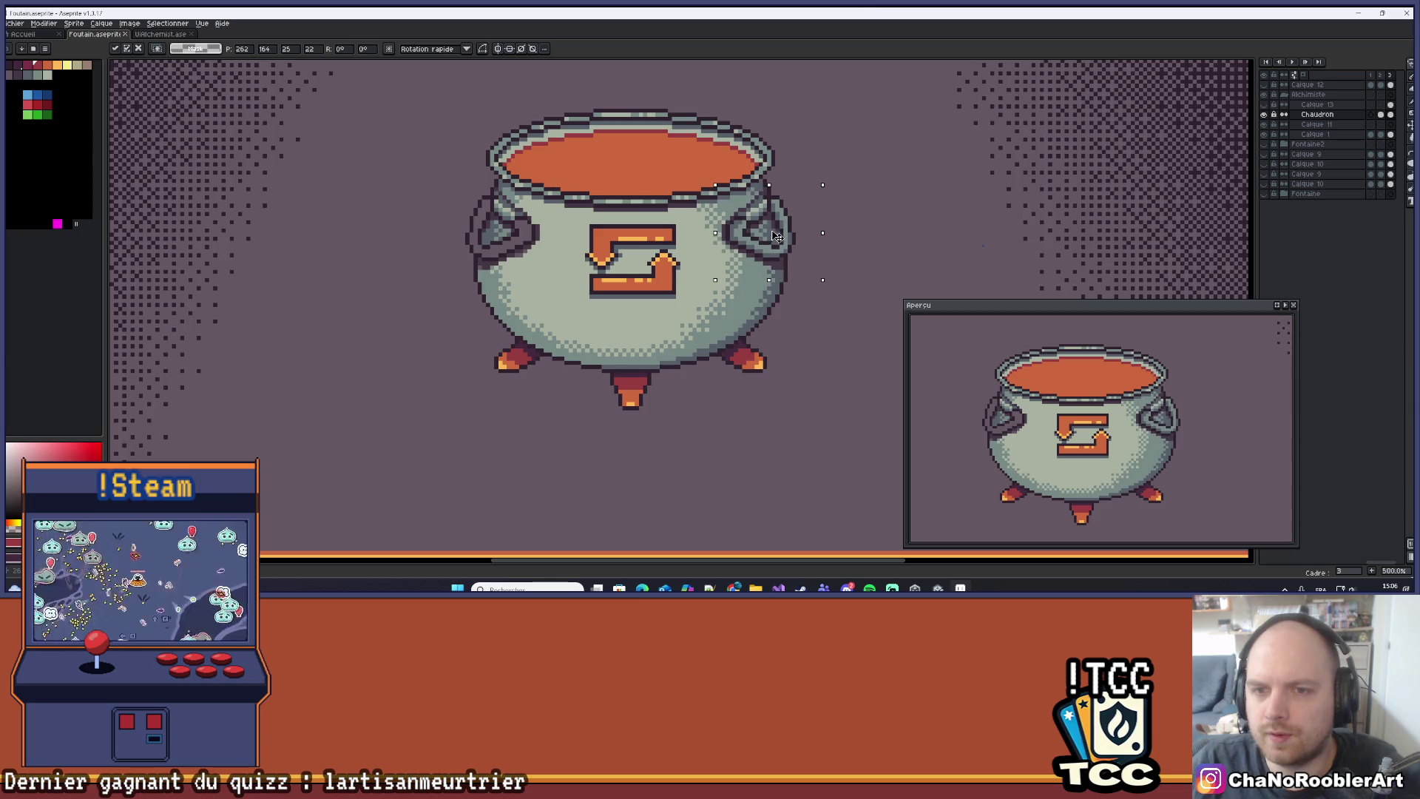
mouse_move(830, 283)
left_mouse_down()
mouse_move(840, 276)
mouse_move(821, 281)
left_mouse_up()
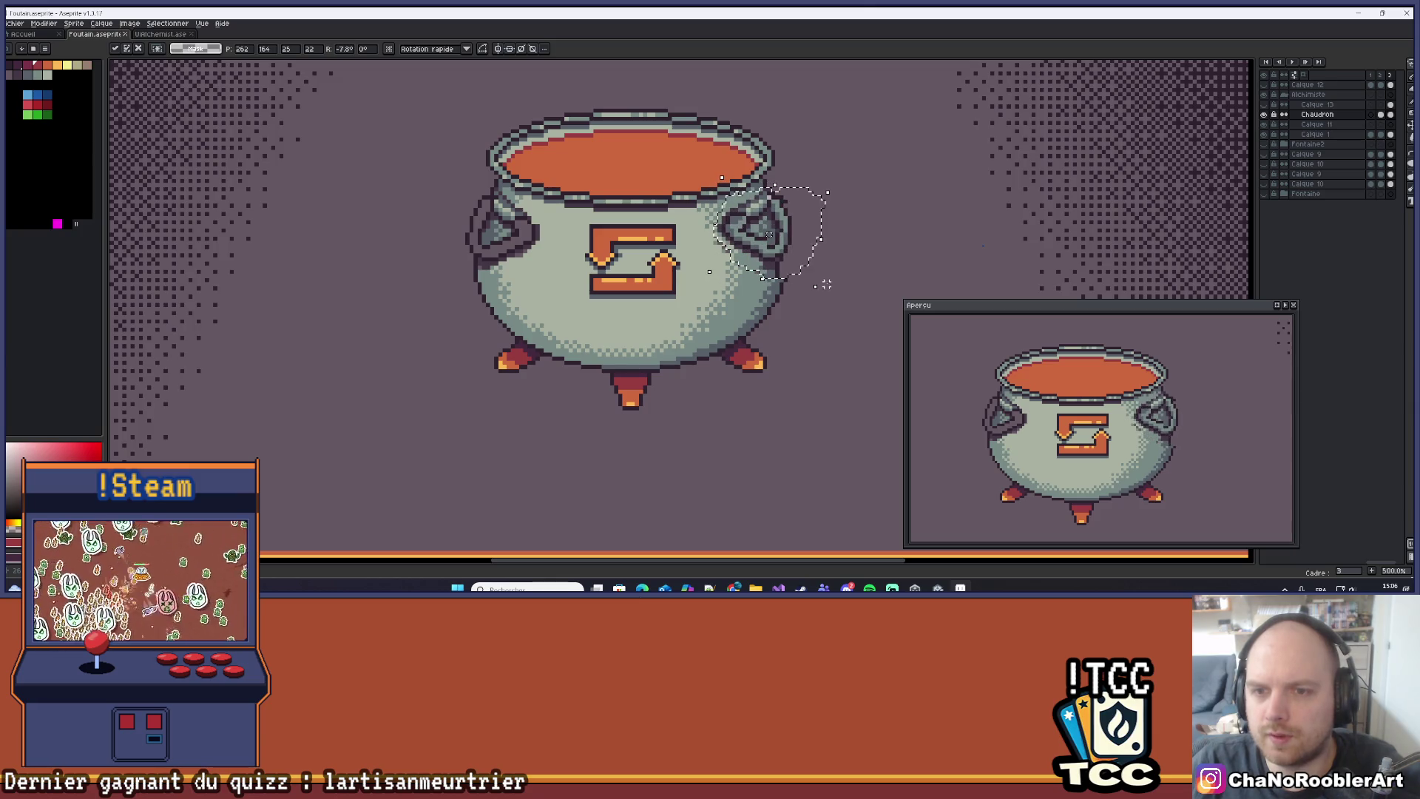
key("Return")
key("ctrl+d")
Hide all the sprite's layers, leaving the empty checkerboard.
scroll(829, 214, "down", 4)
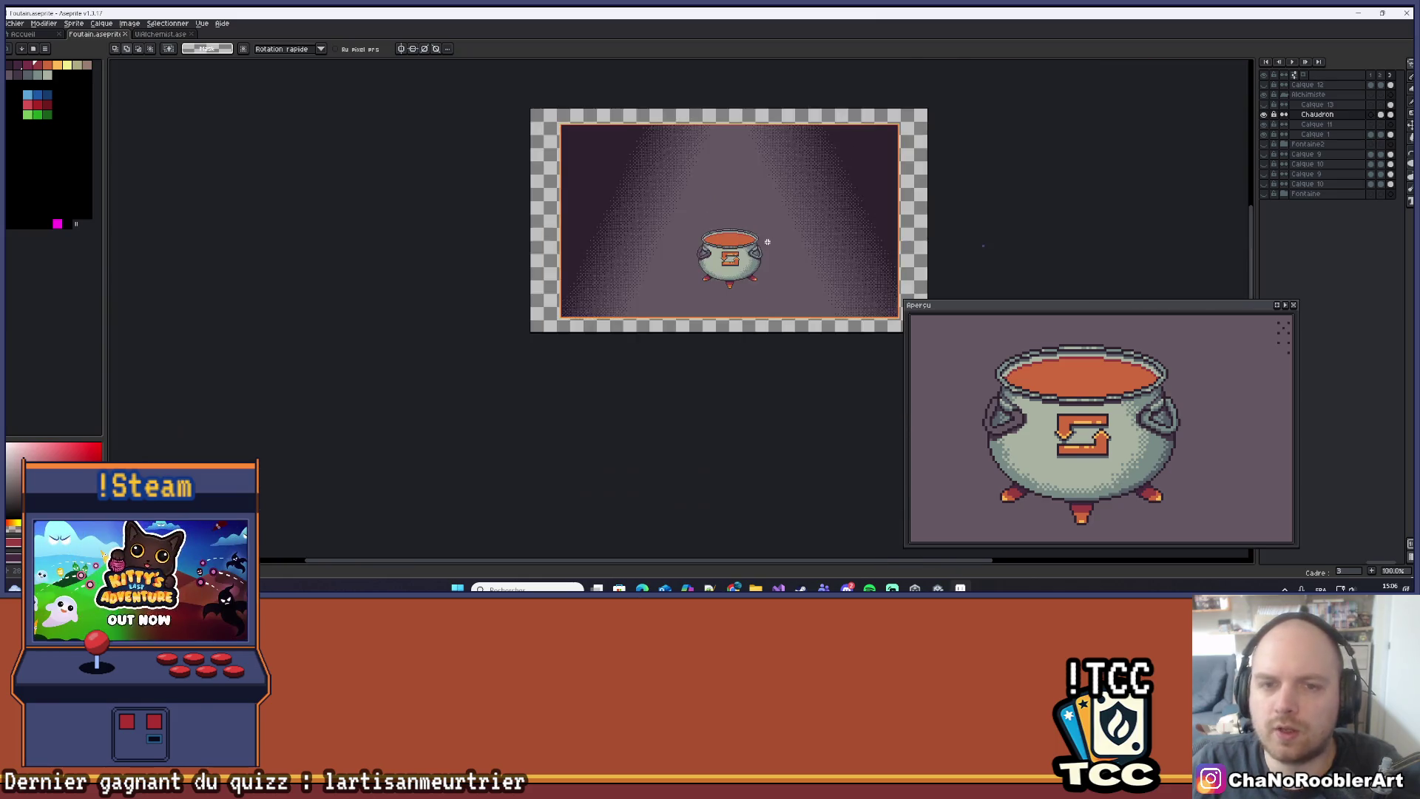
scroll(819, 233, "up", 1)
left_click(1268, 102)
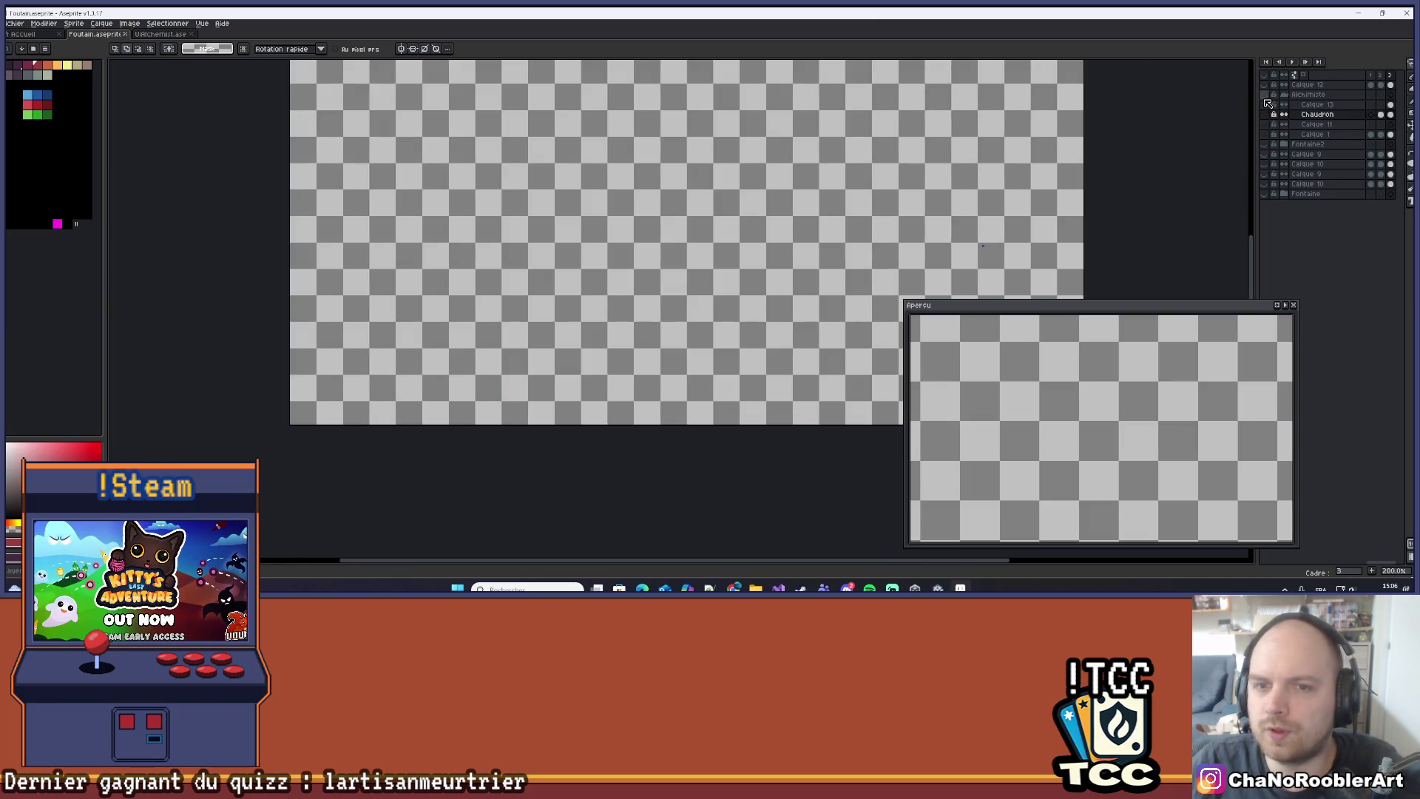
Turn the layers back on, place the cauldron higher in view, and select Calque 13.
left_click(1270, 104)
scroll(721, 214, "up", 1)
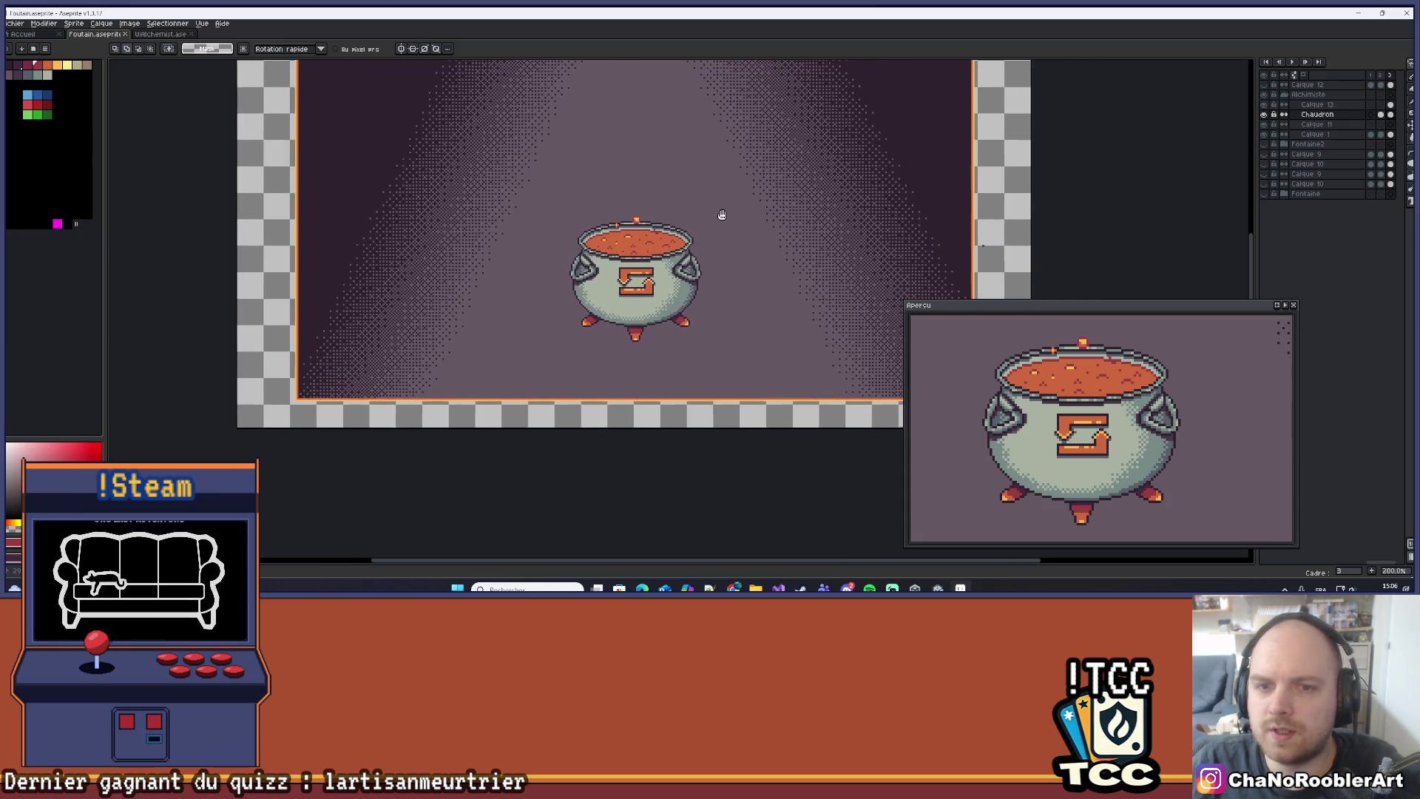
scroll(669, 239, "up", 1)
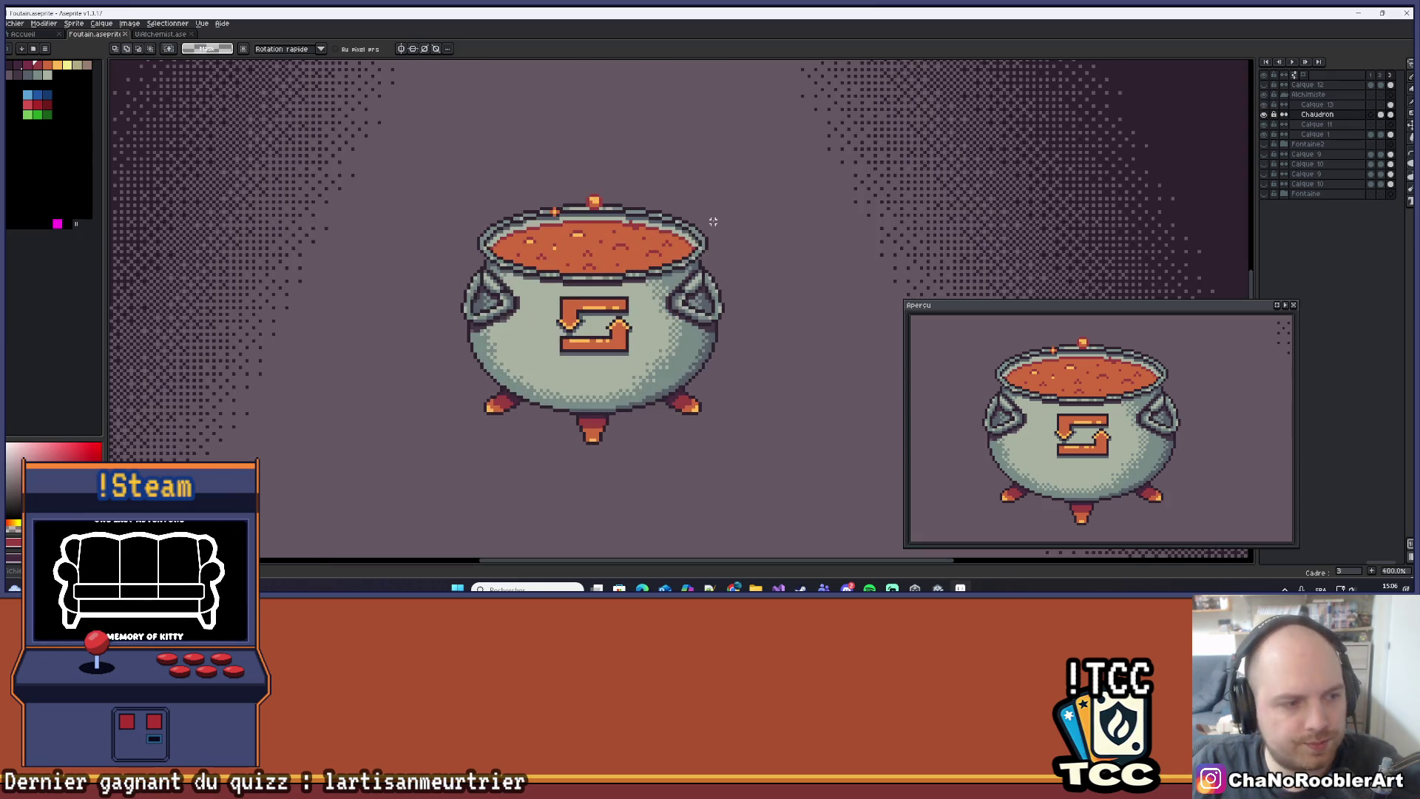
scroll(713, 221, "down", 4)
mouse_move(727, 216)
left_mouse_down()
mouse_move(704, 260)
mouse_move(752, 212)
left_mouse_up()
scroll(705, 261, "up", 2)
scroll(752, 215, "up", 1)
left_click_drag(740, 267, 765, 220)
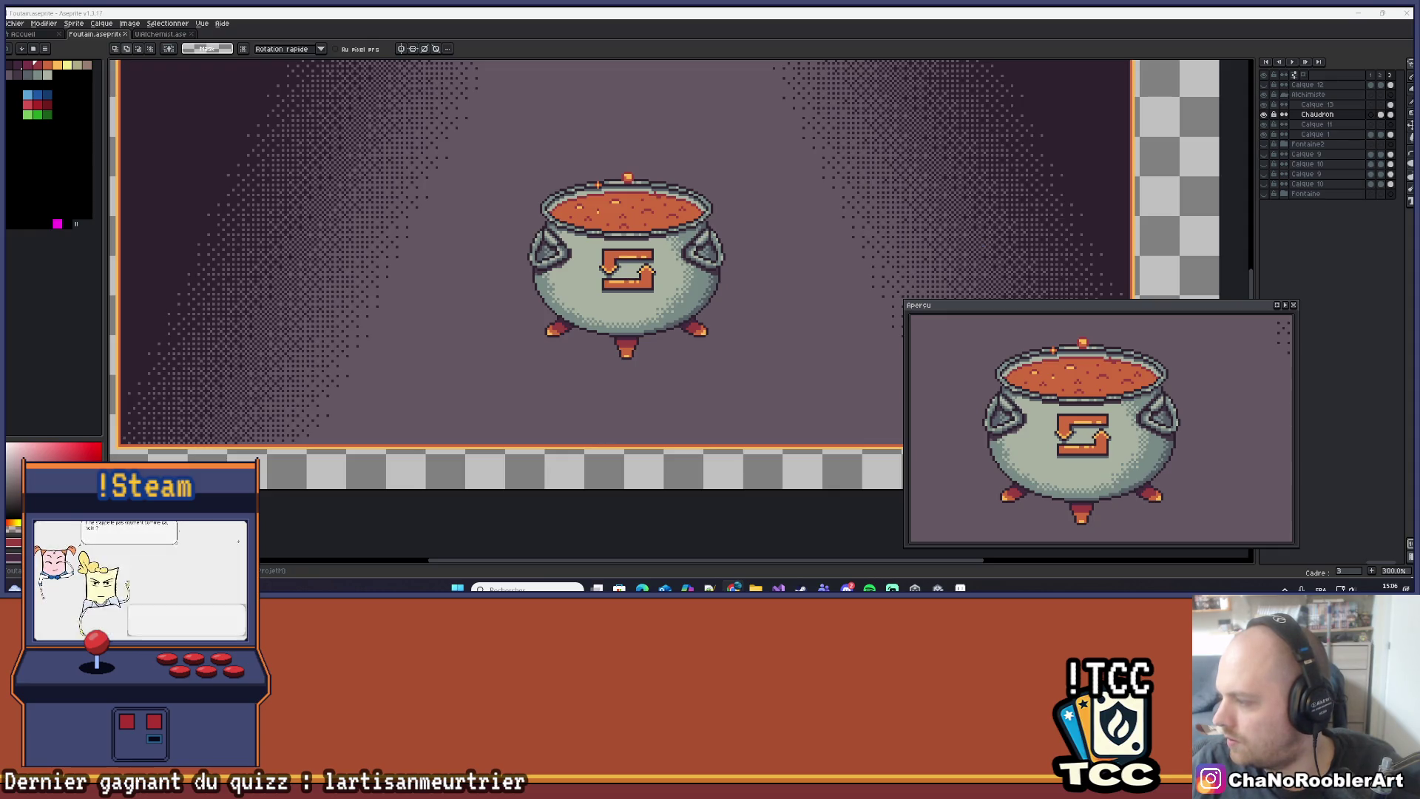
scroll(513, 213, "up", 2)
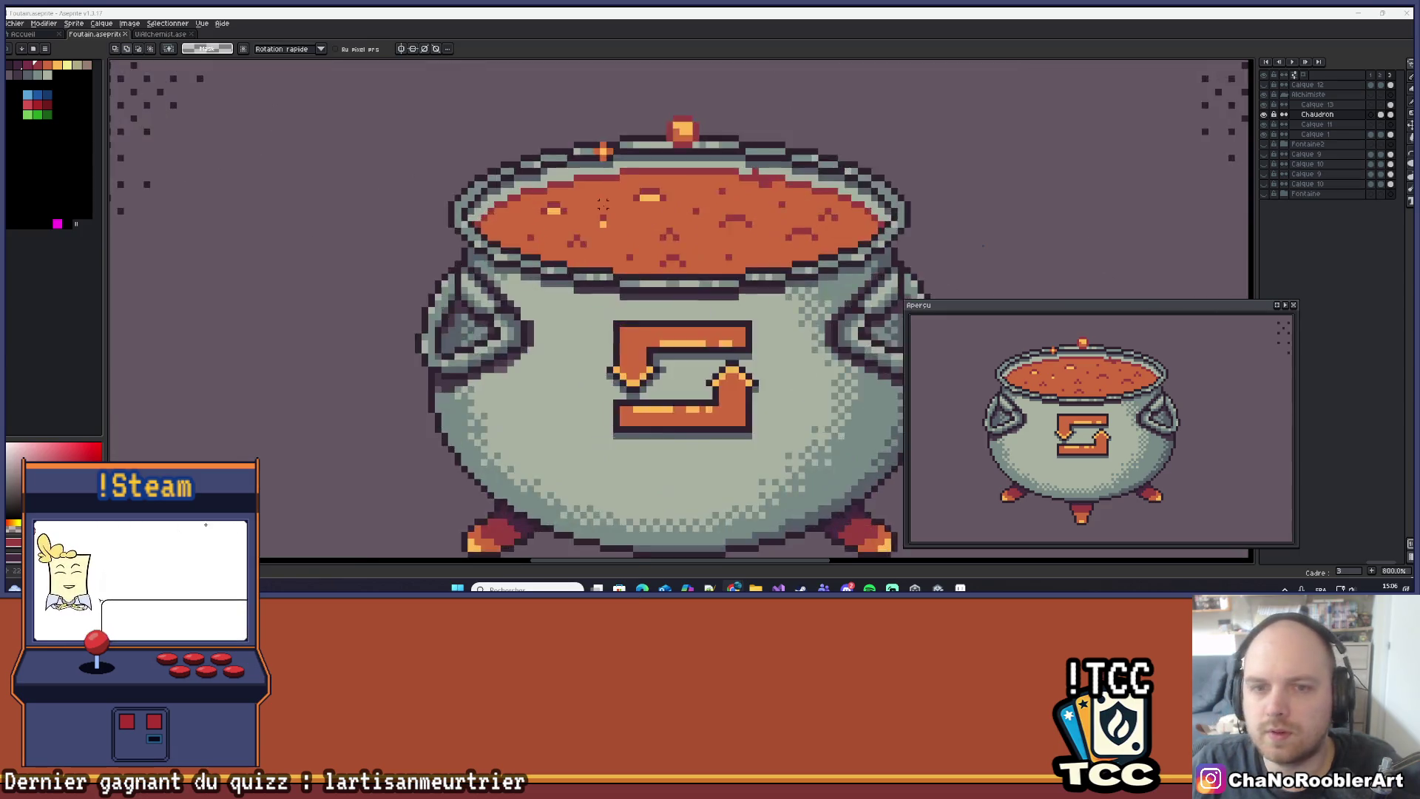
scroll(598, 328, "down", 3)
left_click(1317, 104)
scroll(568, 271, "up", 5)
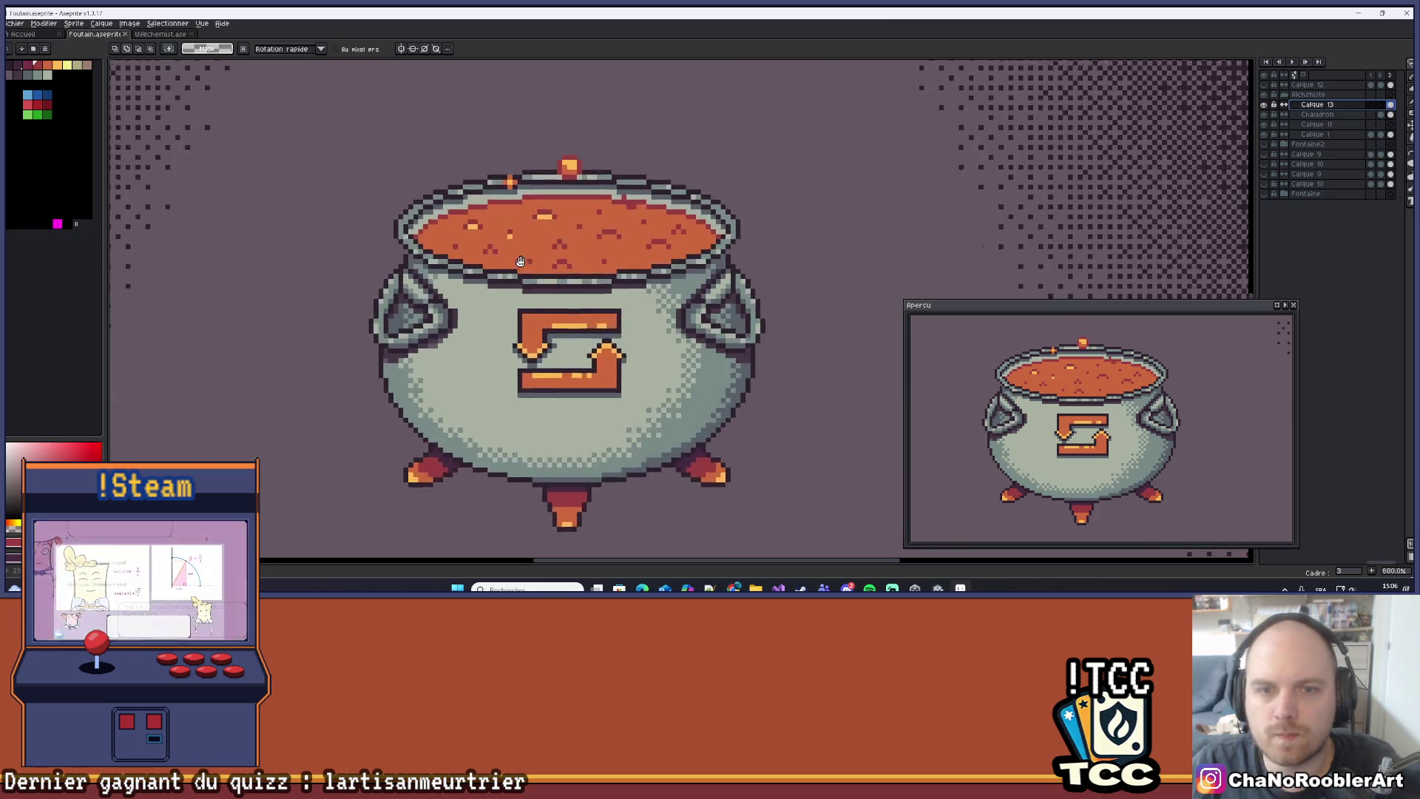
With the Pencil, add yellow highlight pixels across the soup, including one at the triangle's centre.
scroll(568, 270, "up", 1)
key("b")
scroll(570, 272, "down", 1)
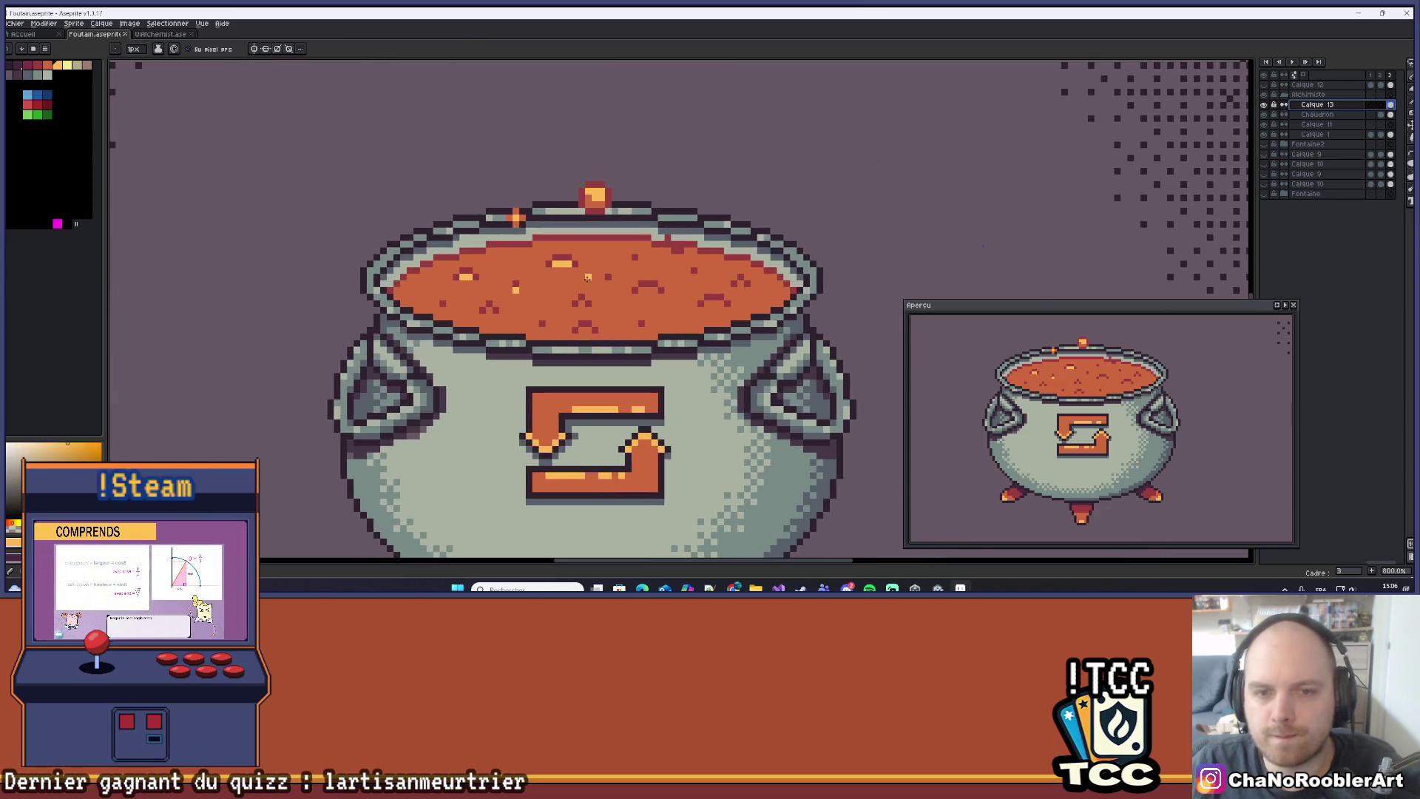
scroll(576, 281, "up", 3)
left_click_drag(631, 247, 625, 305)
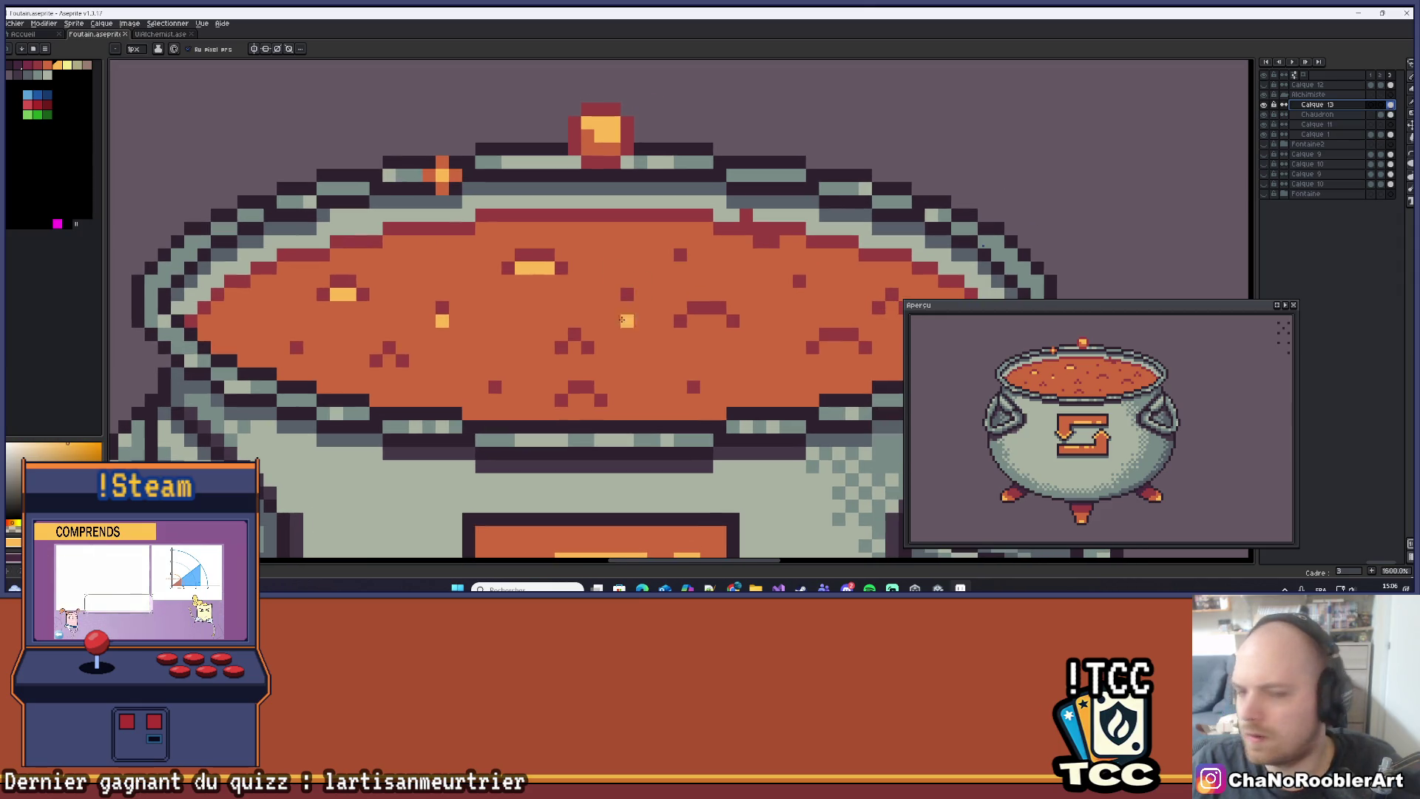
left_click(680, 269)
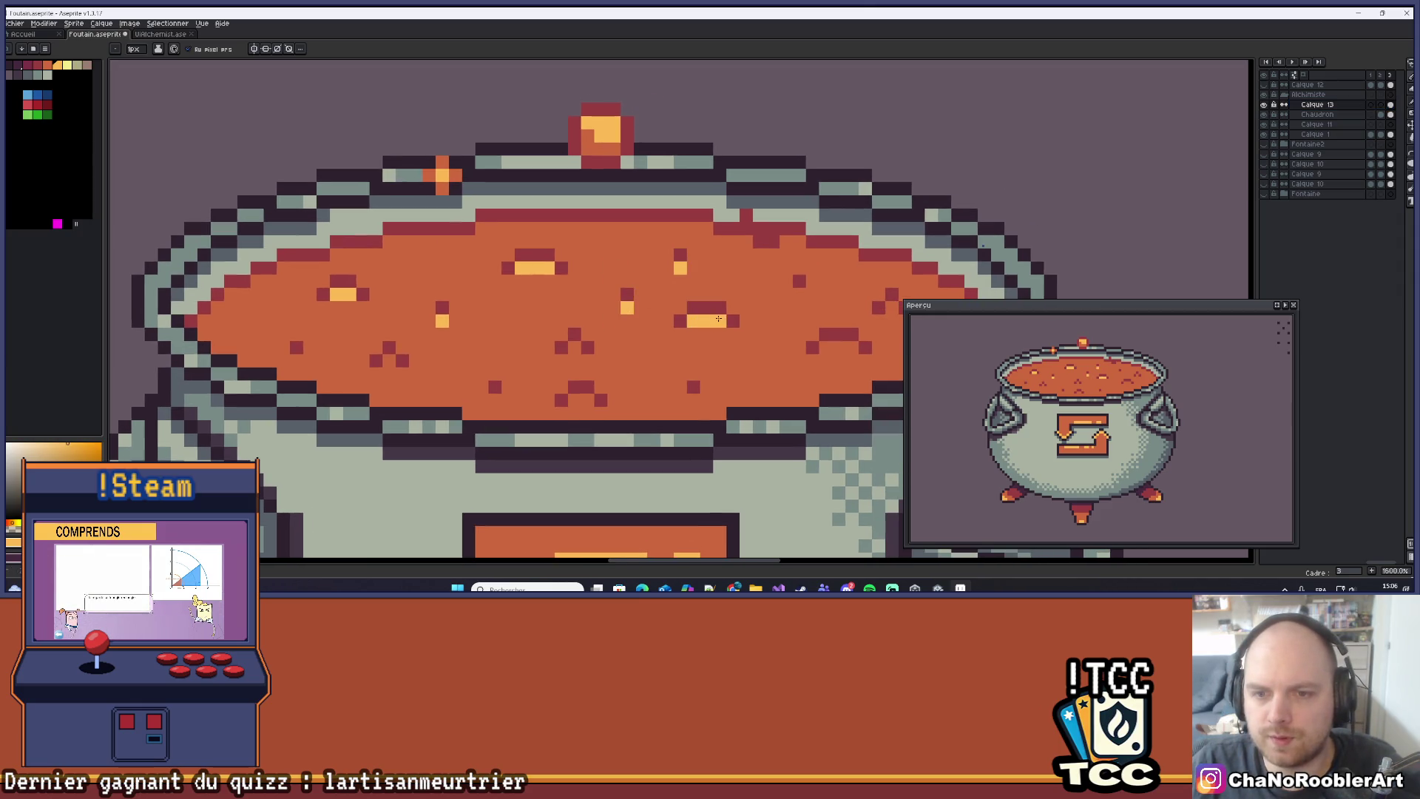
scroll(718, 319, "up", 2)
left_click_drag(742, 326, 586, 318)
left_click_drag(586, 318, 565, 399)
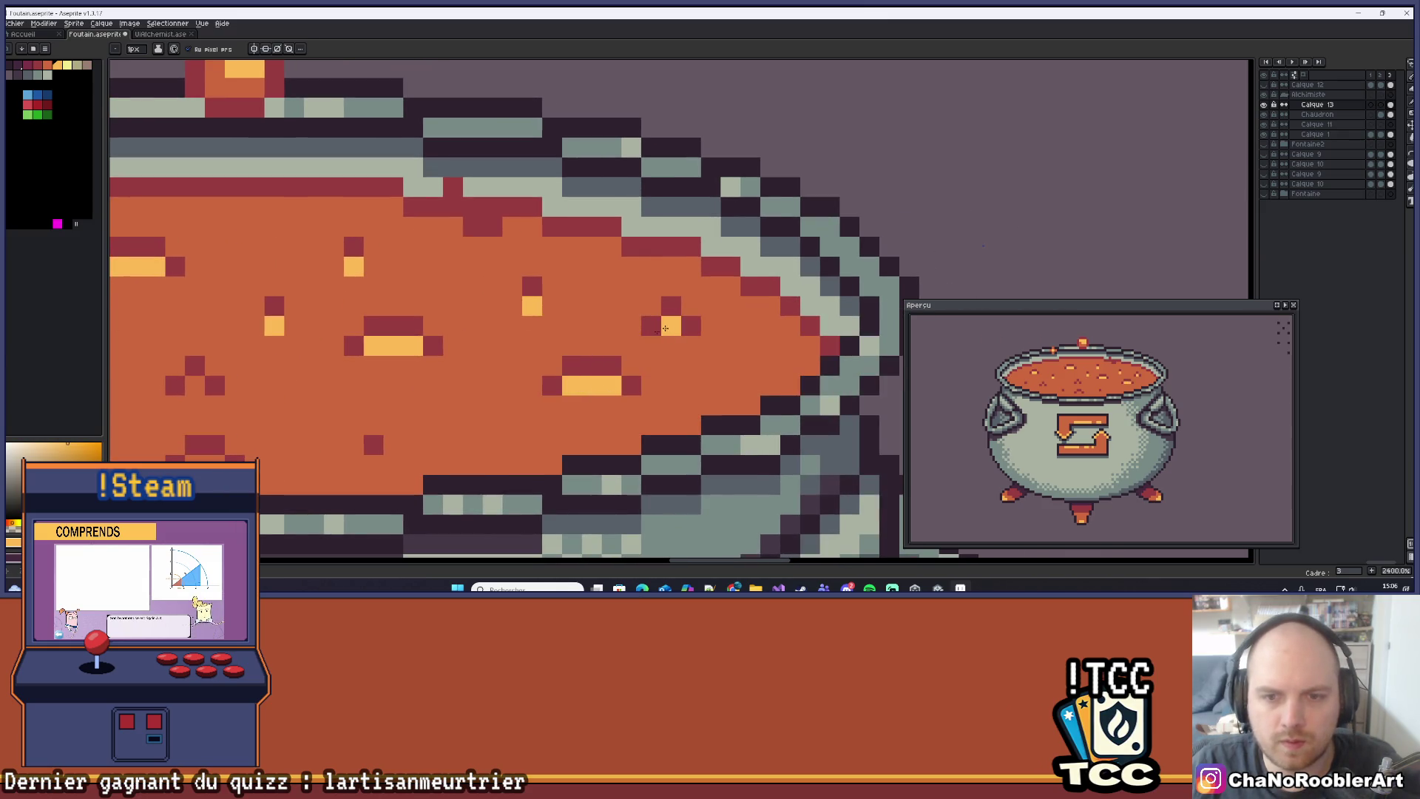
scroll(667, 328, "down", 2)
scroll(647, 371, "up", 2)
left_click(589, 387)
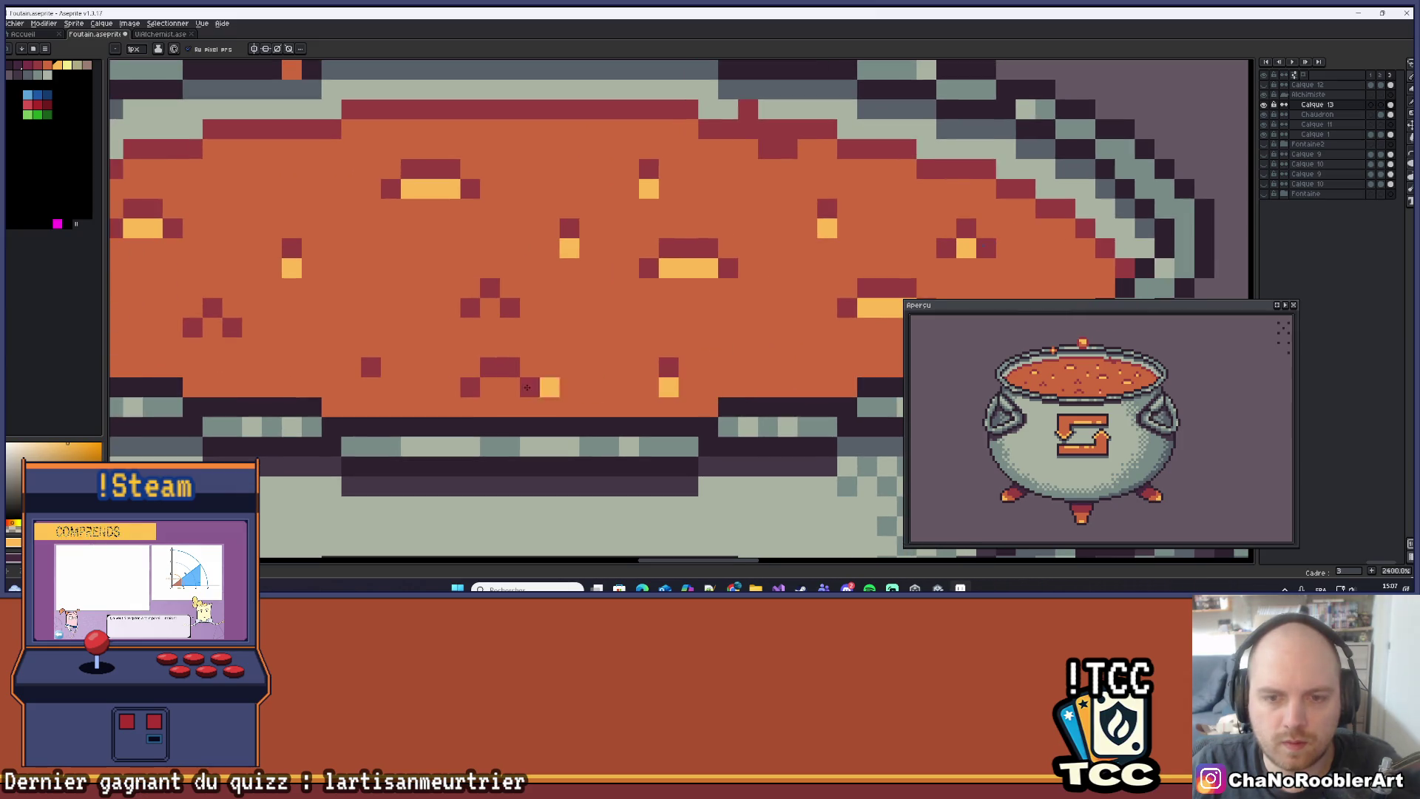
left_click(510, 387)
left_click(491, 387)
left_click(490, 307)
left_click(391, 348)
Paint yellow pixels beneath three of the red dots in the soup.
left_click_drag(390, 348, 581, 326)
left_click(561, 366)
left_click(403, 307)
left_click(264, 307)
scroll(303, 302, "down", 10)
scroll(586, 319, "up", 2)
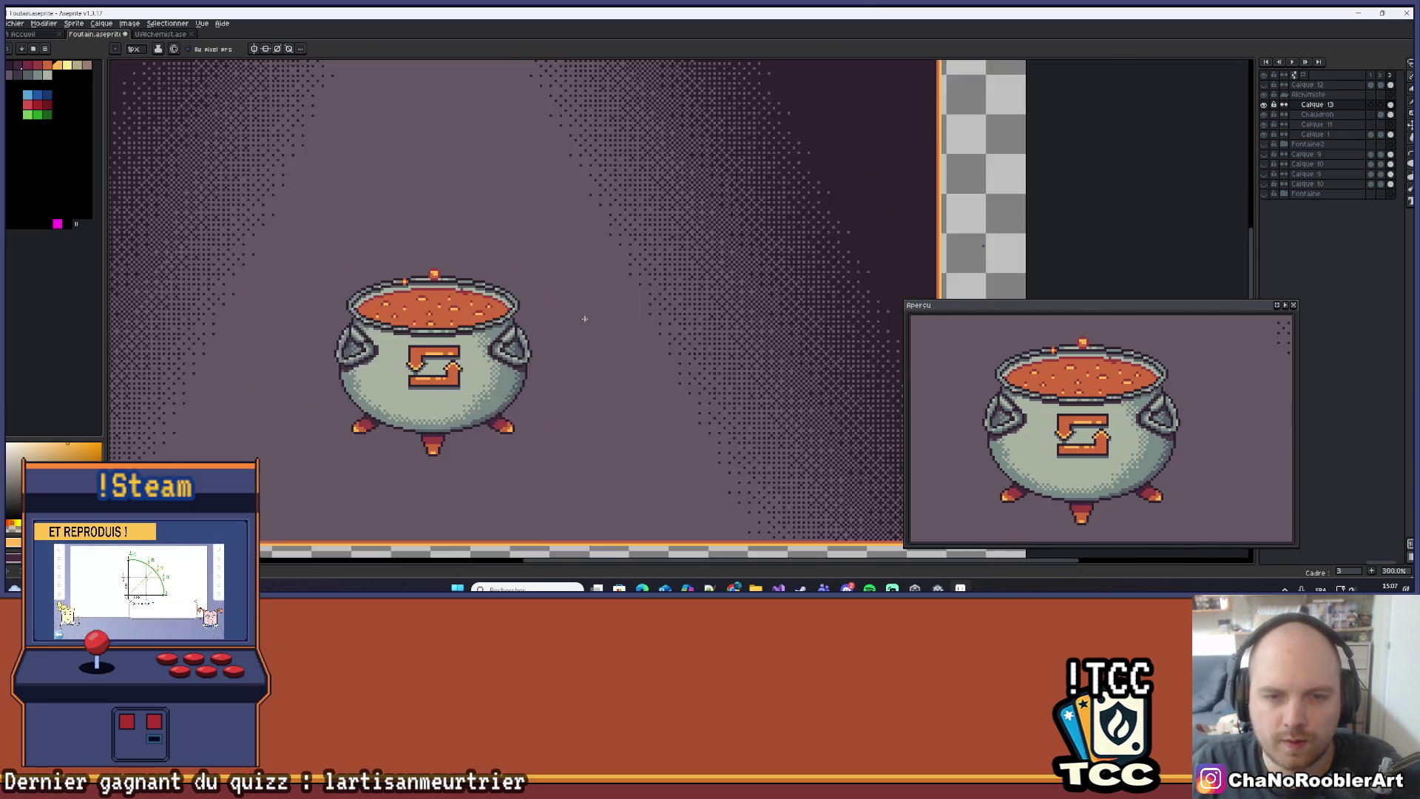
scroll(586, 319, "up", 10)
Add dark red pixels along the rim edge and raise the red bar by one row.
key("alt")
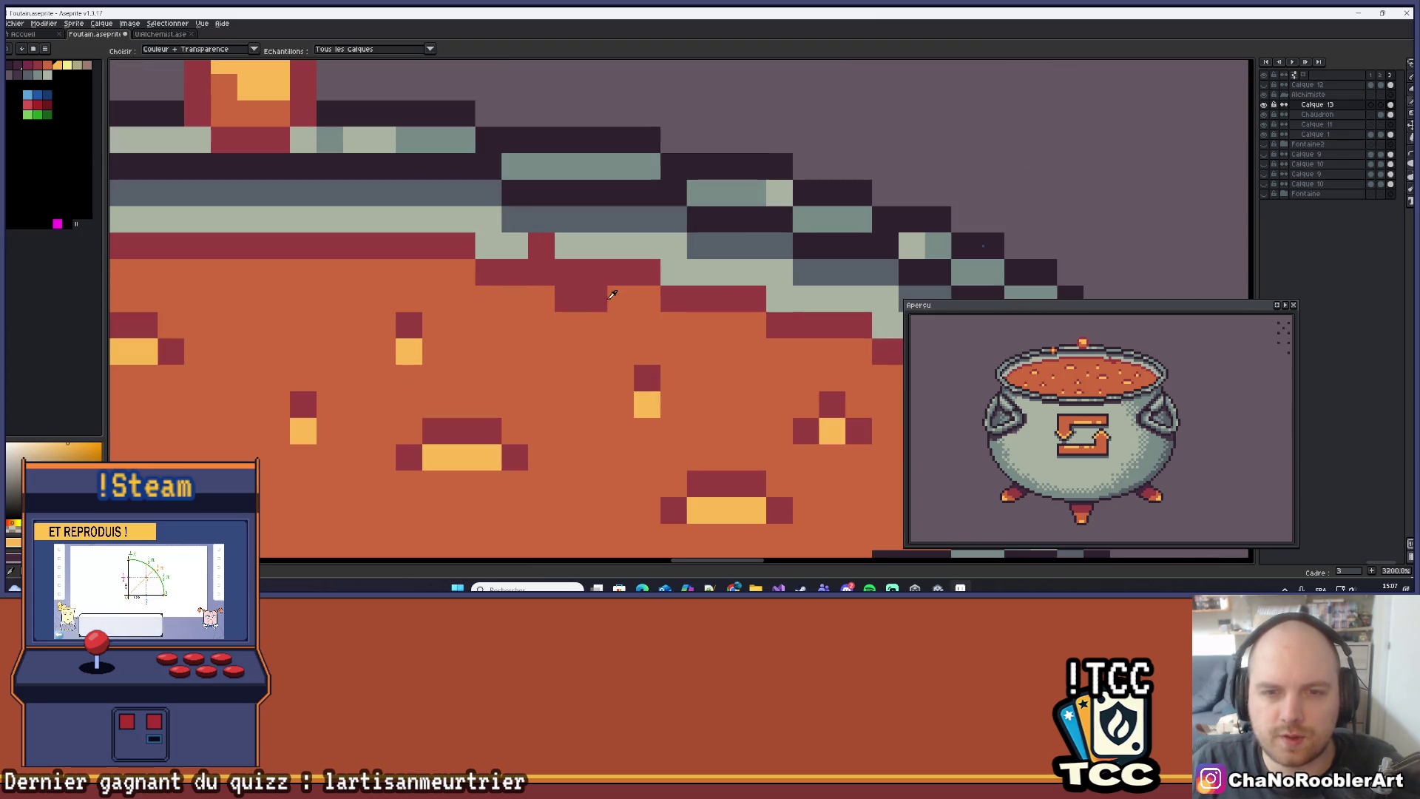
left_click(604, 298, "alt")
left_click(610, 300)
mouse_move(608, 198)
left_mouse_down()
mouse_move(643, 291)
mouse_move(655, 247)
left_mouse_up()
left_click(576, 312)
left_click(602, 280)
left_click(683, 285)
left_click(576, 284)
Fill the dip in the rim with soup orange and give the bubble a yellow highlight.
scroll(687, 332, "down", 1)
left_click(612, 421, "alt")
left_click(624, 297)
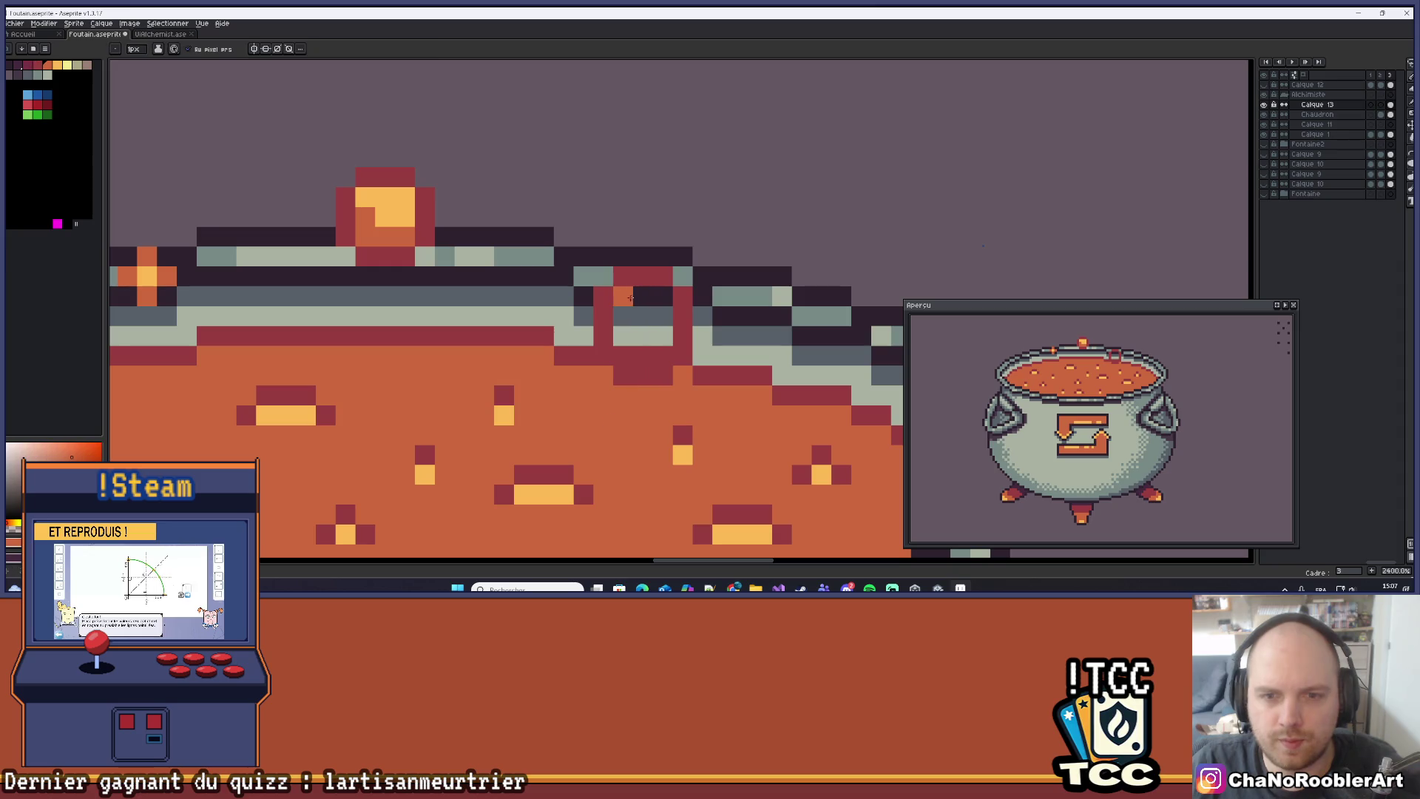
mouse_move(660, 351)
left_mouse_down()
mouse_move(663, 311)
mouse_move(642, 332)
left_mouse_up()
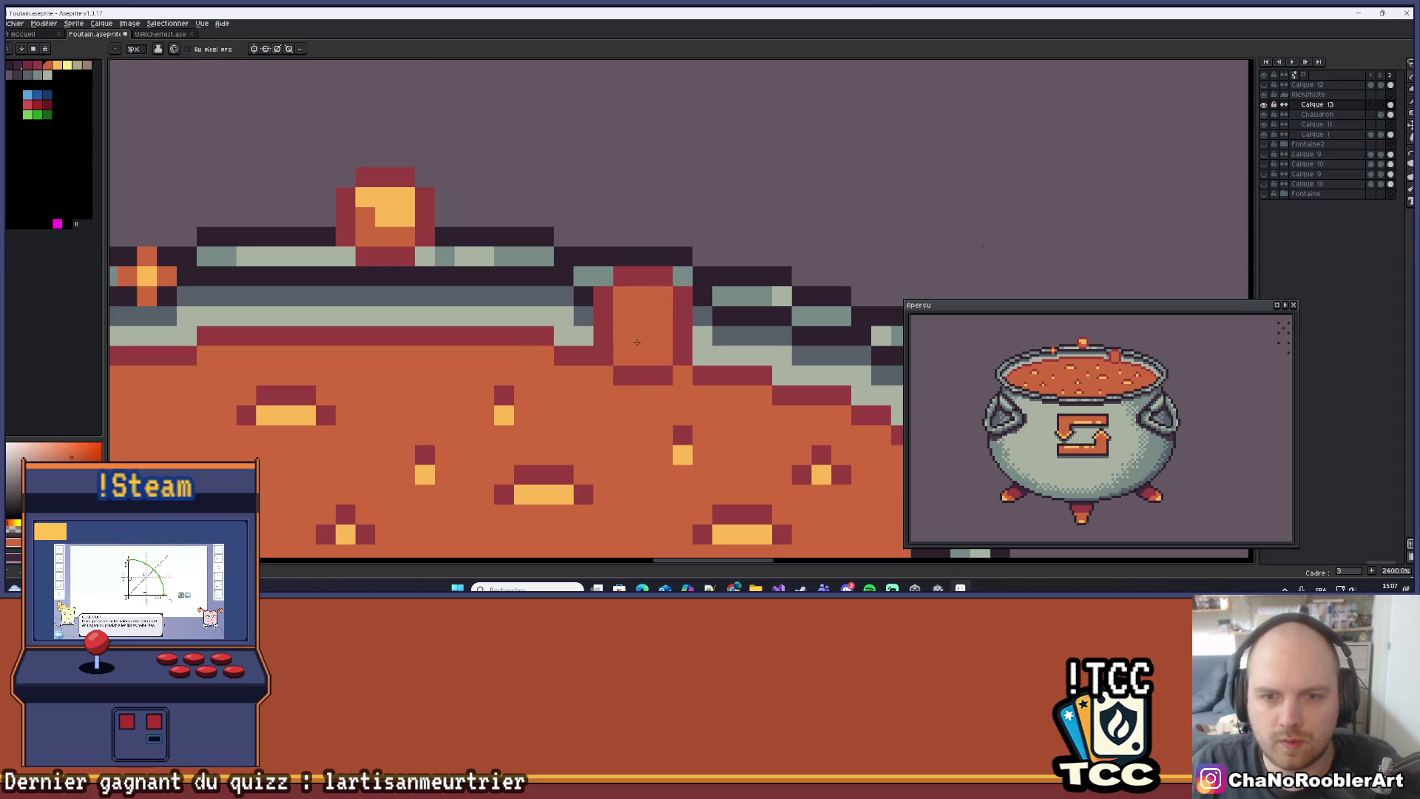
left_click(391, 213, "alt")
left_click(629, 301)
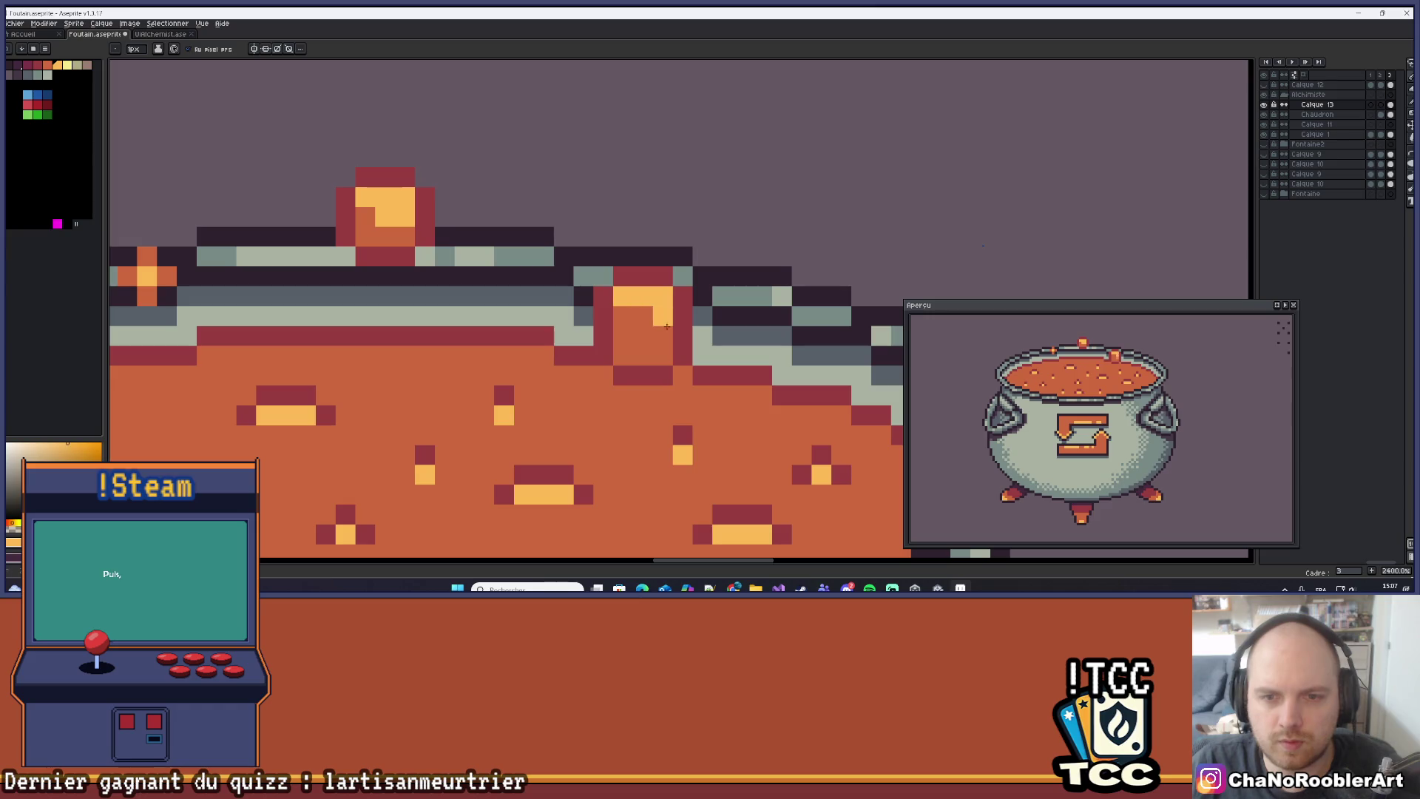
Repaint the yellow rim row dark red and recolour the red run above it grey-green.
scroll(711, 306, "down", 5)
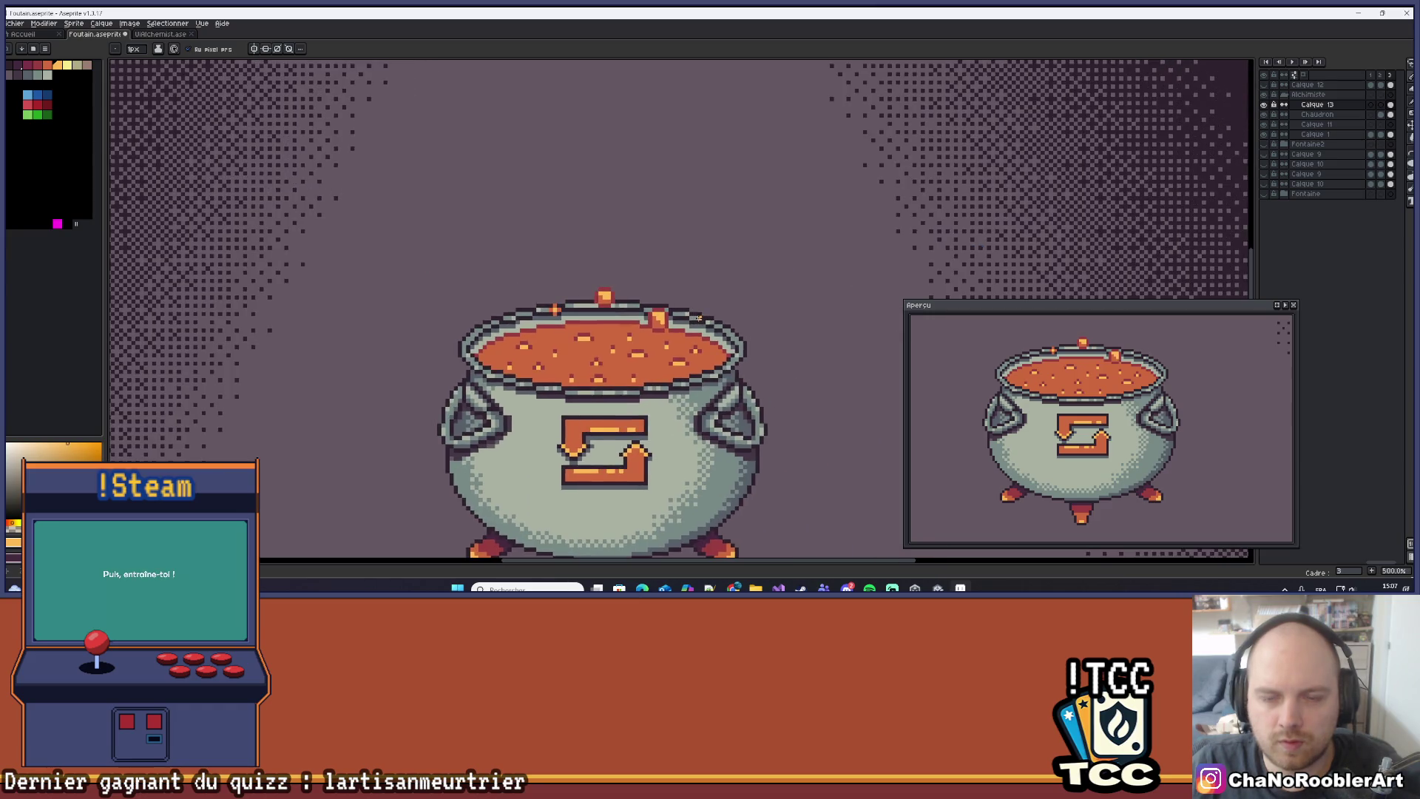
scroll(685, 322, "up", 2)
scroll(633, 311, "up", 5)
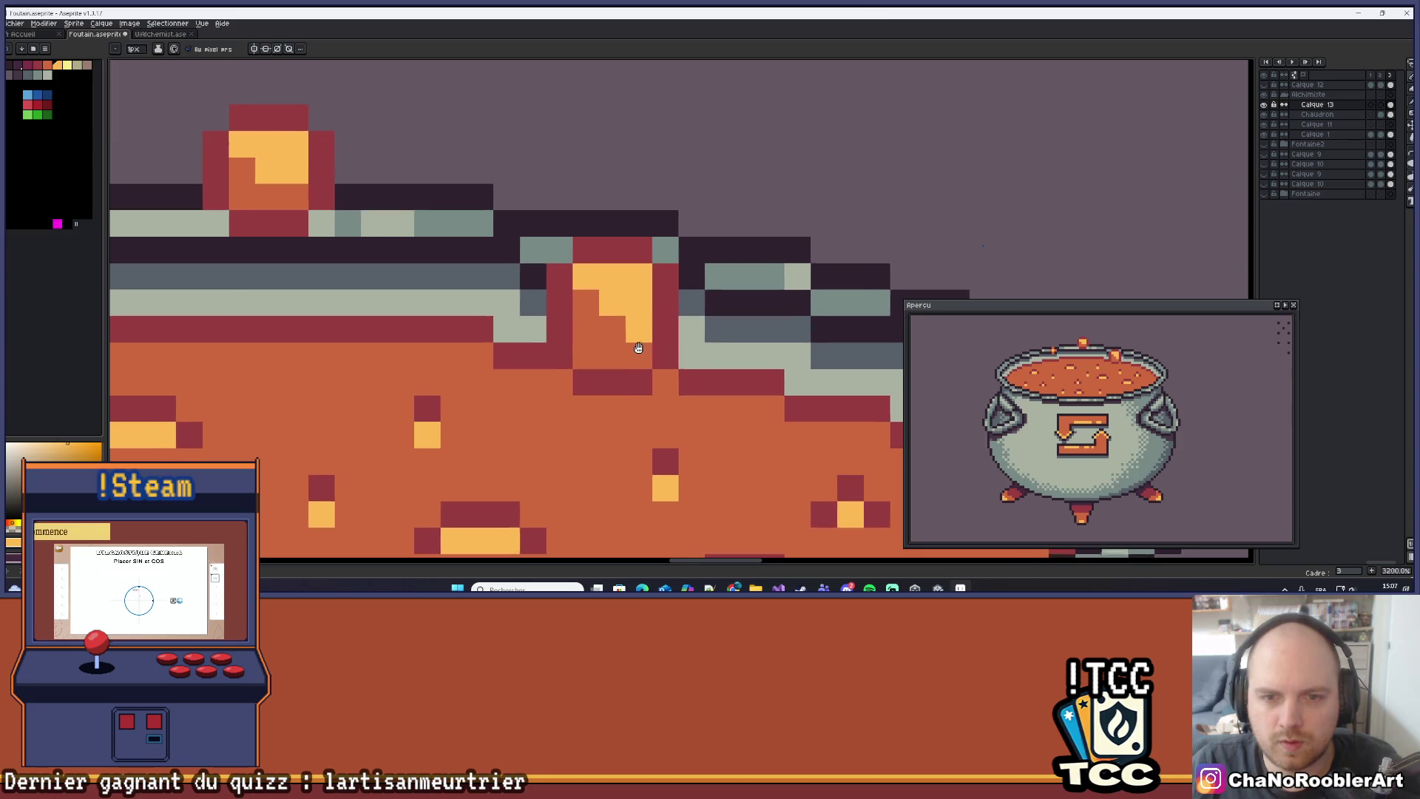
left_click(573, 280, "alt")
left_click_drag(573, 280, 651, 281)
key("ctrl")
left_click(672, 281)
left_click(565, 281)
left_click_drag(566, 255, 672, 255)
Add three more yellow highlight specks across the soup.
scroll(671, 255, "down", 6)
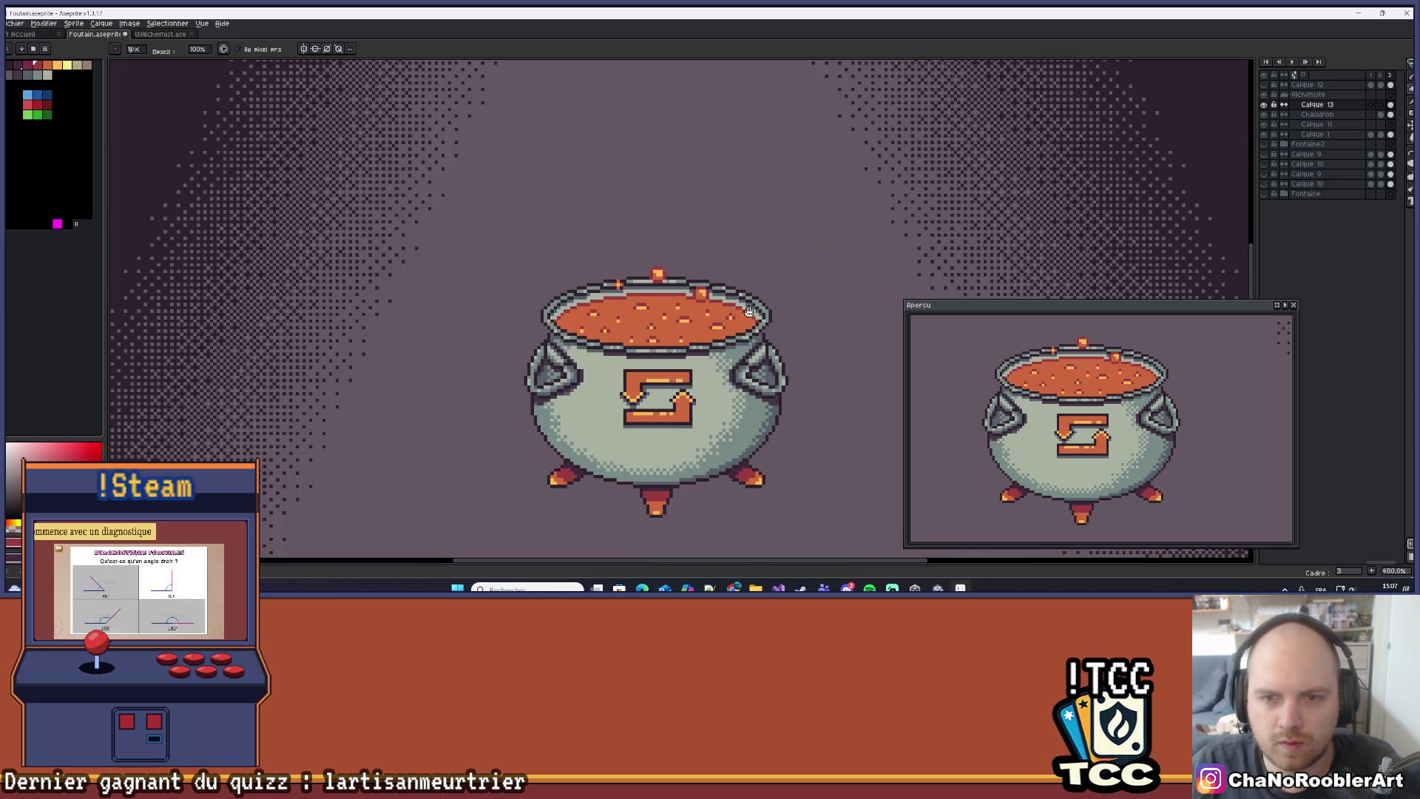
scroll(668, 323, "down", 2)
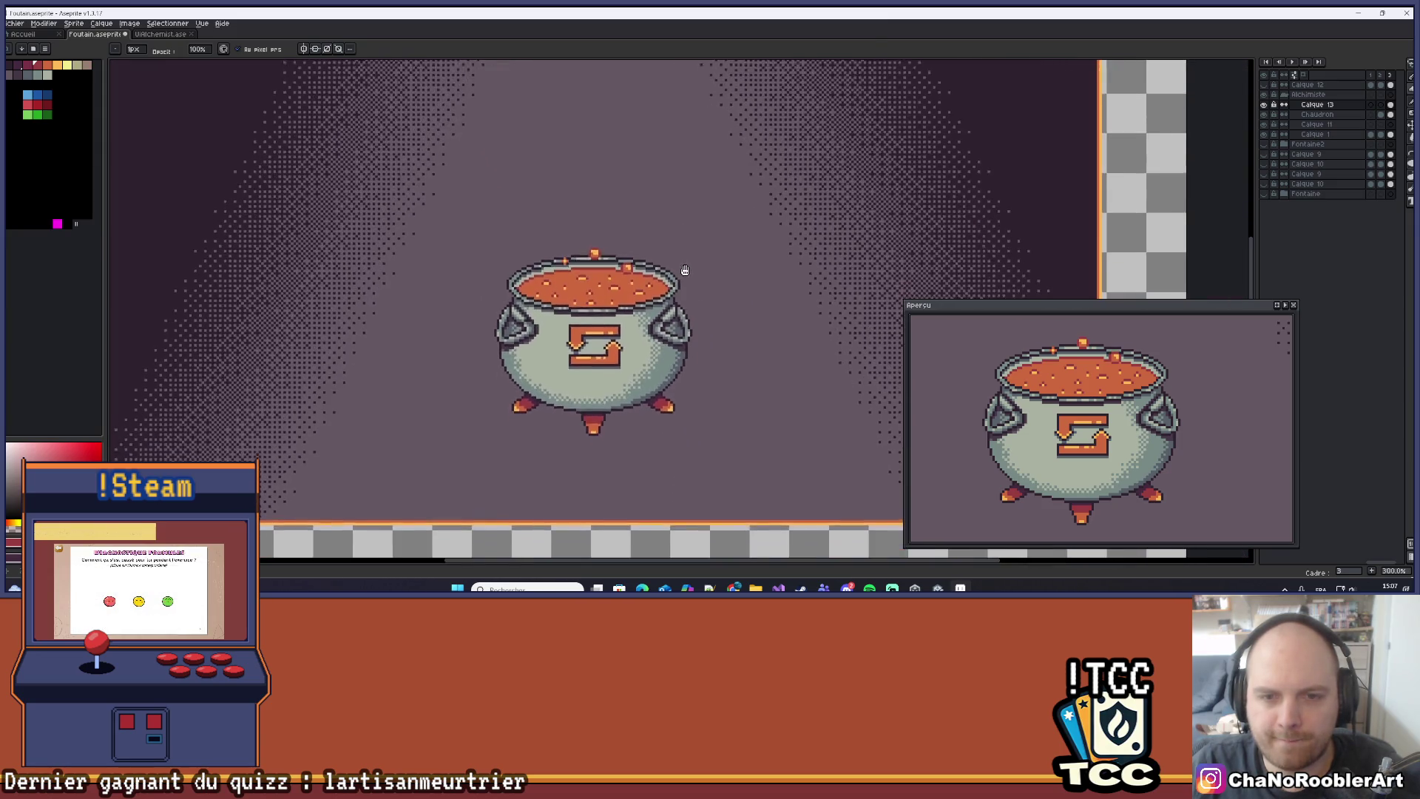
left_click_drag(685, 246, 656, 279)
scroll(611, 297, "up", 6)
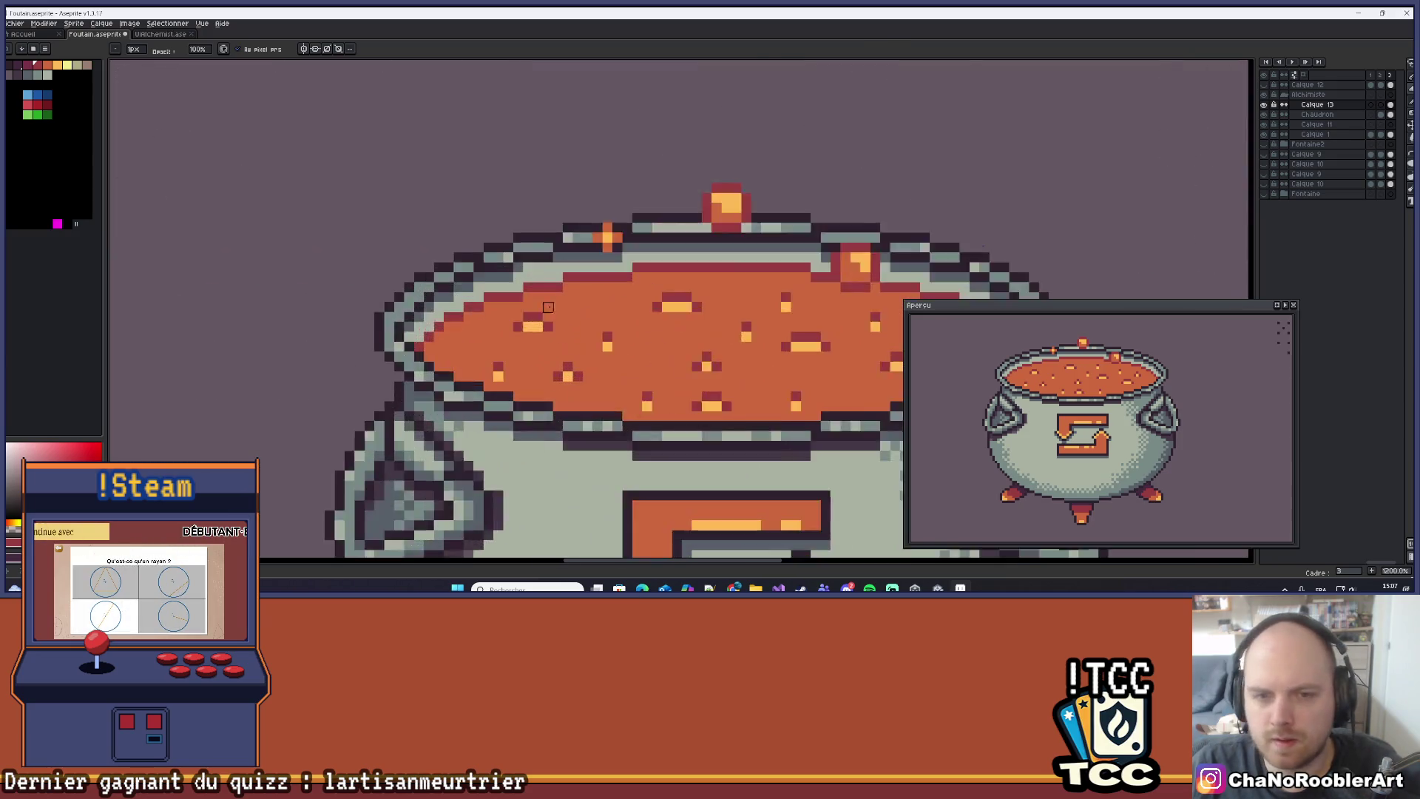
left_click_drag(612, 297, 494, 256)
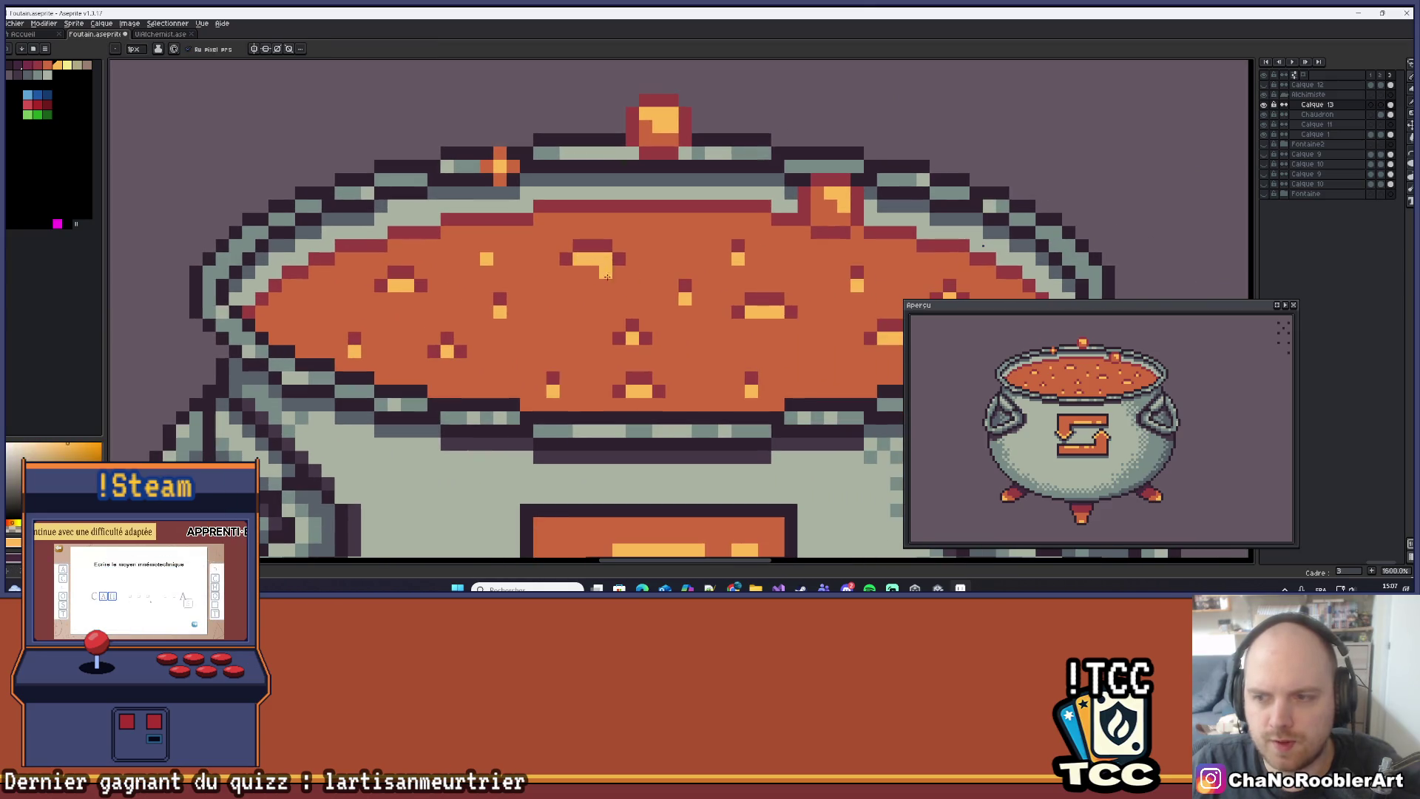
left_click(473, 377)
left_click(315, 311)
left_click(686, 350)
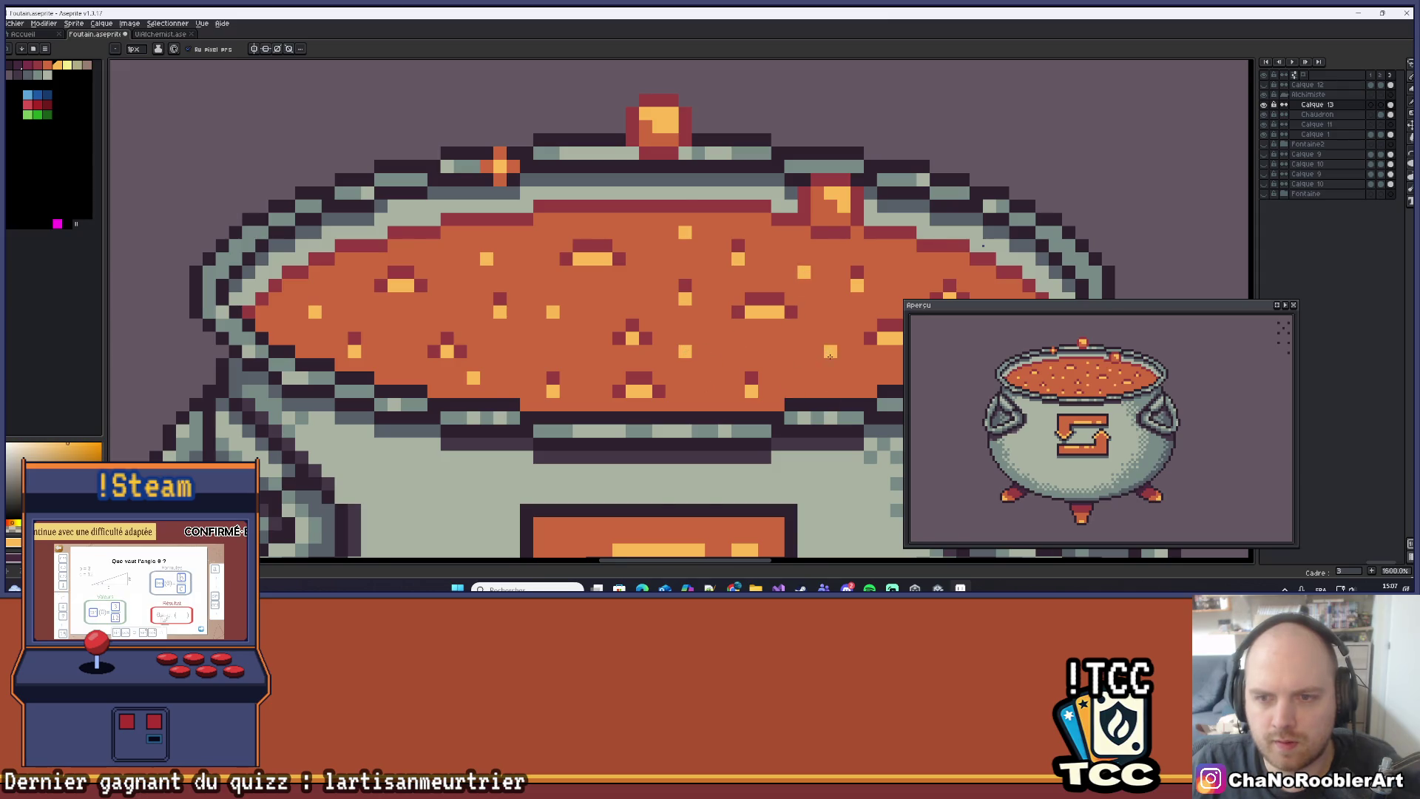
scroll(830, 357, "down", 2)
scroll(571, 335, "up", 1)
scroll(517, 296, "down", 6)
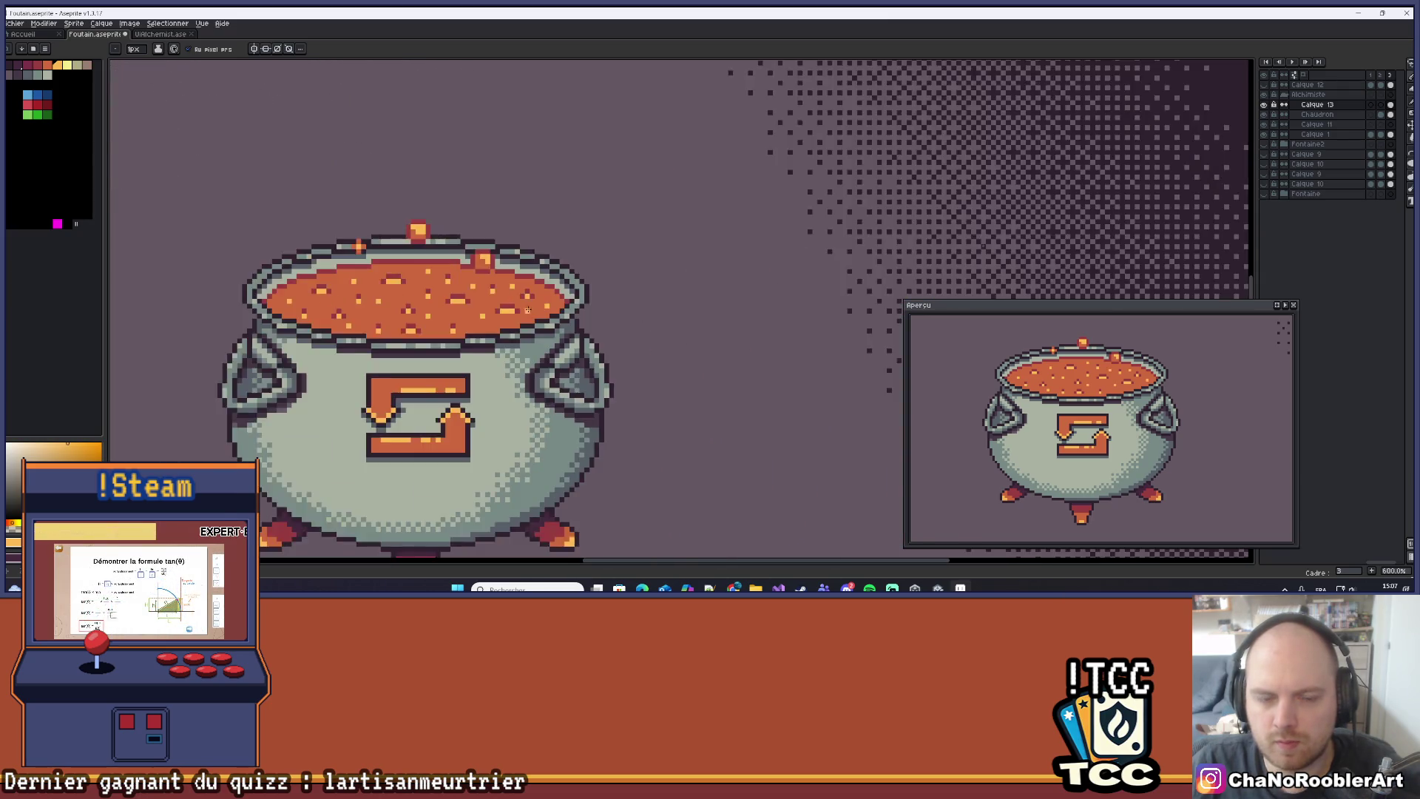
scroll(626, 329, "up", 2)
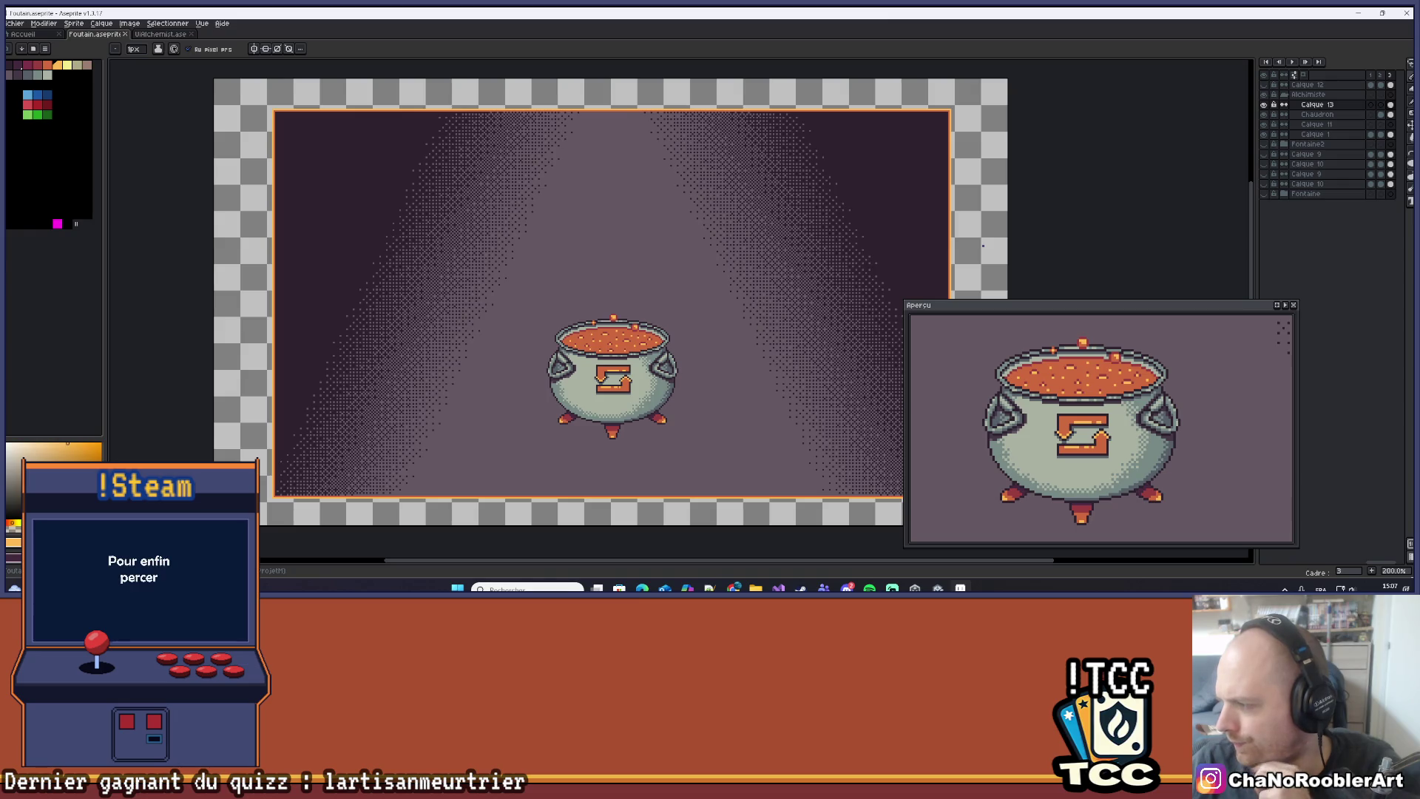
Select the small orange bubble on the rim with the Rectangular Marquee and nudge it down one pixel.
scroll(608, 338, "up", 5)
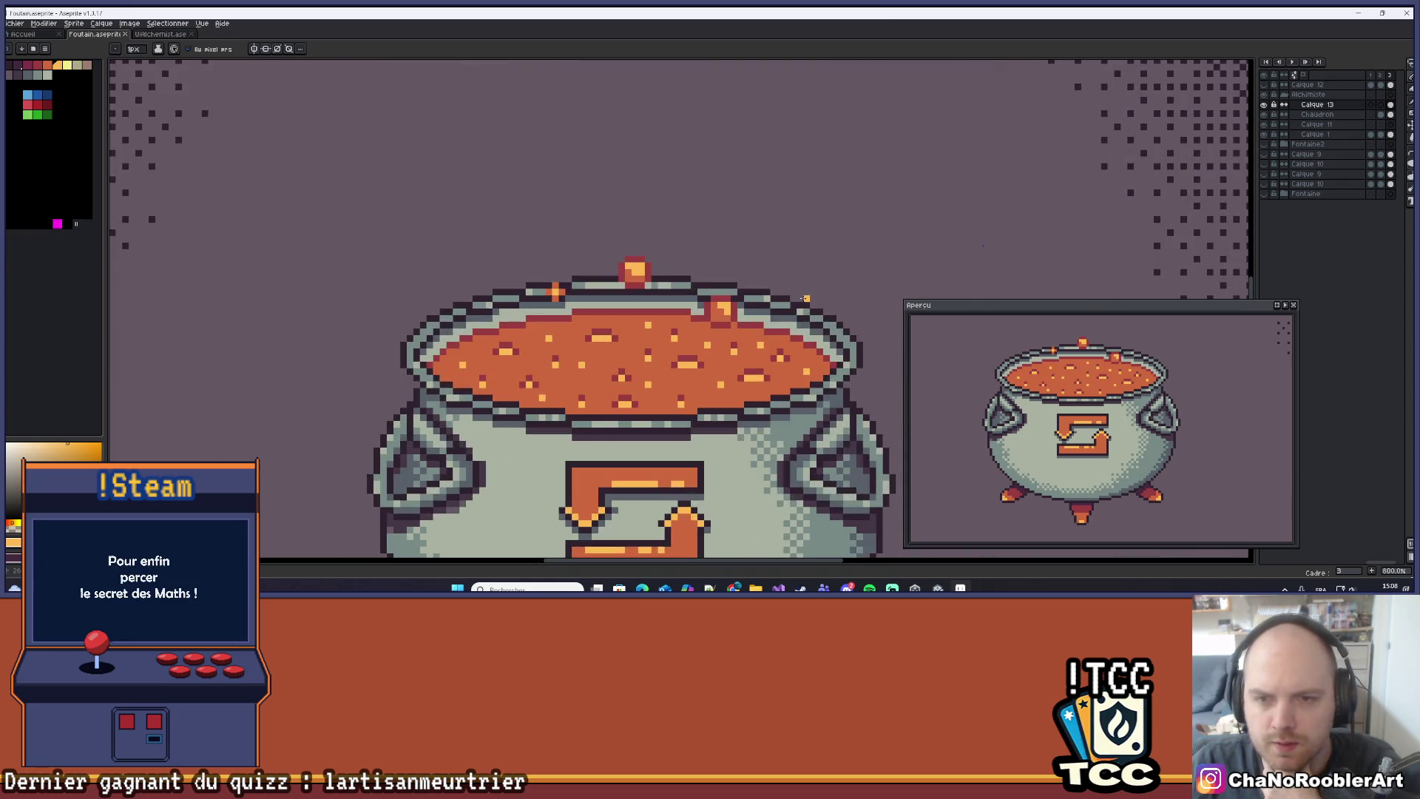
scroll(740, 300, "up", 3)
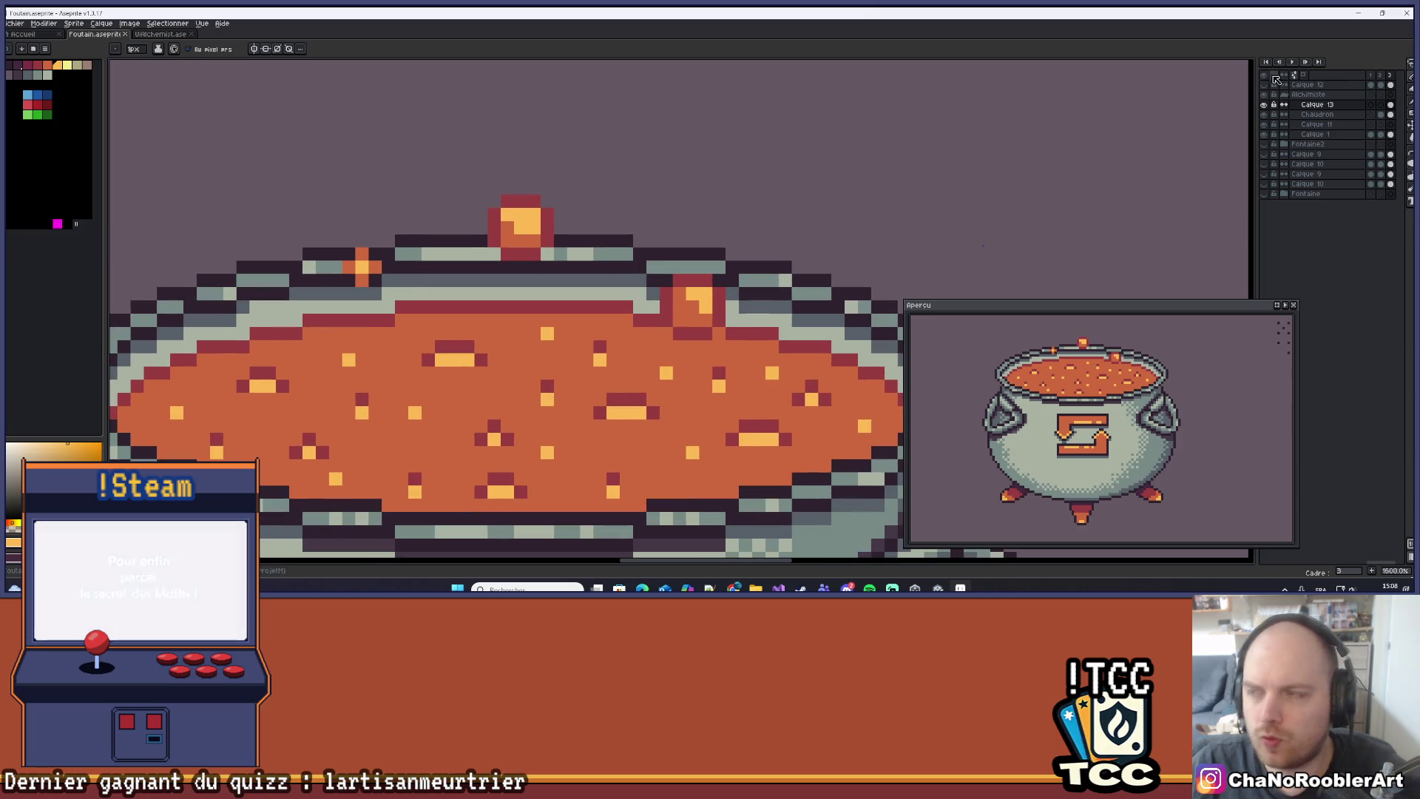
left_click(1371, 65)
mouse_move(657, 273)
left_mouse_down()
mouse_move(729, 342)
mouse_move(707, 326)
left_mouse_up()
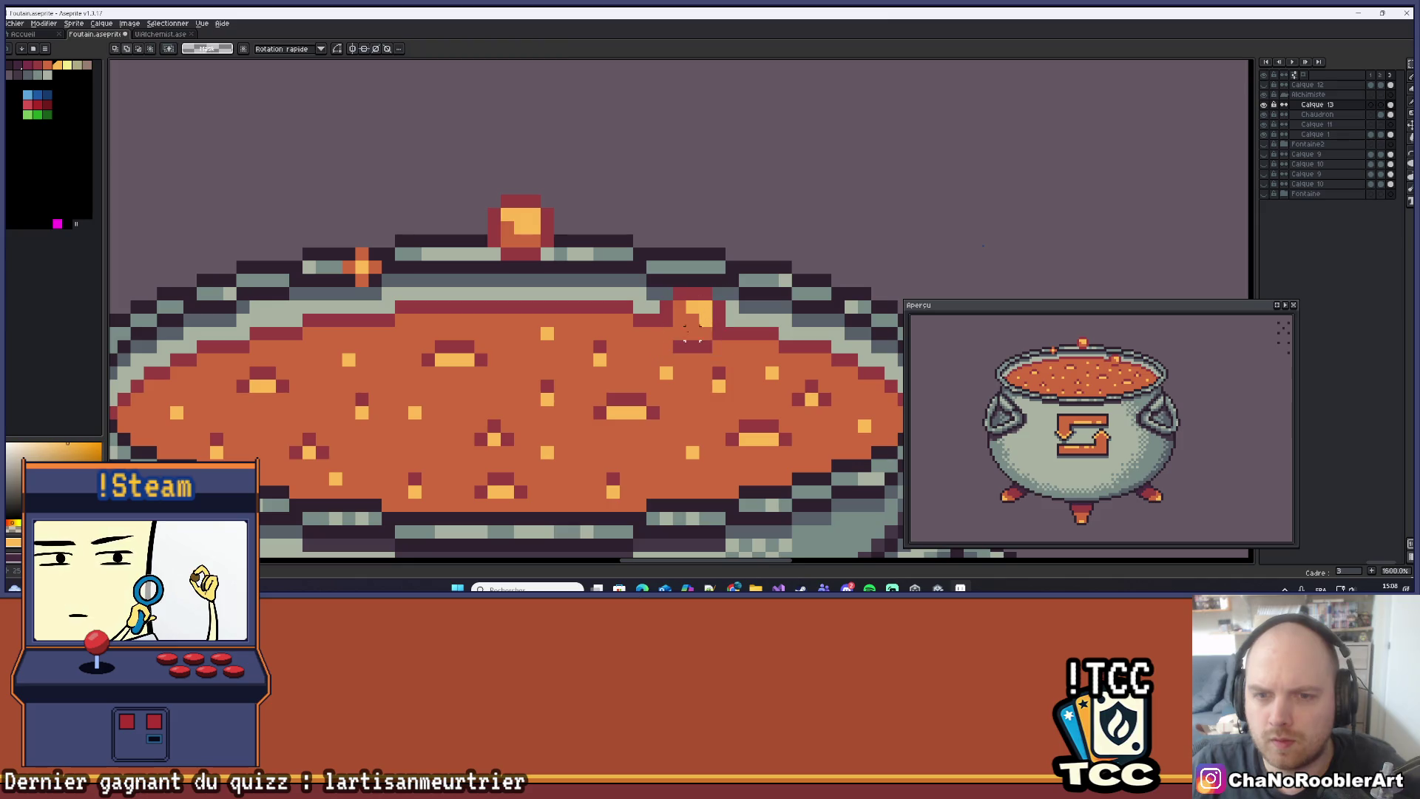
key("b")
scroll(753, 304, "down", 3)
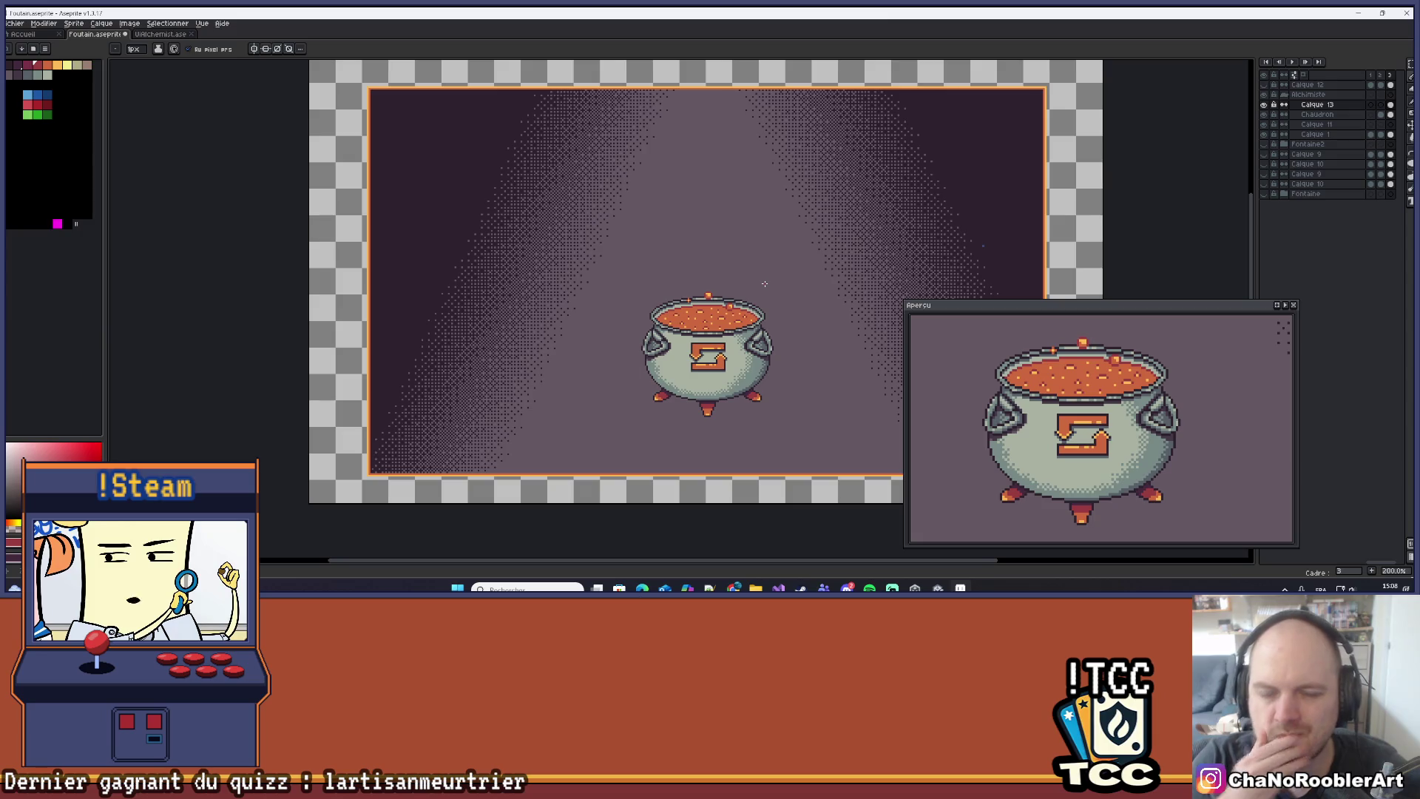
left_click_drag(765, 284, 605, 295)
scroll(605, 294, "down", 4)
scroll(643, 216, "up", 4)
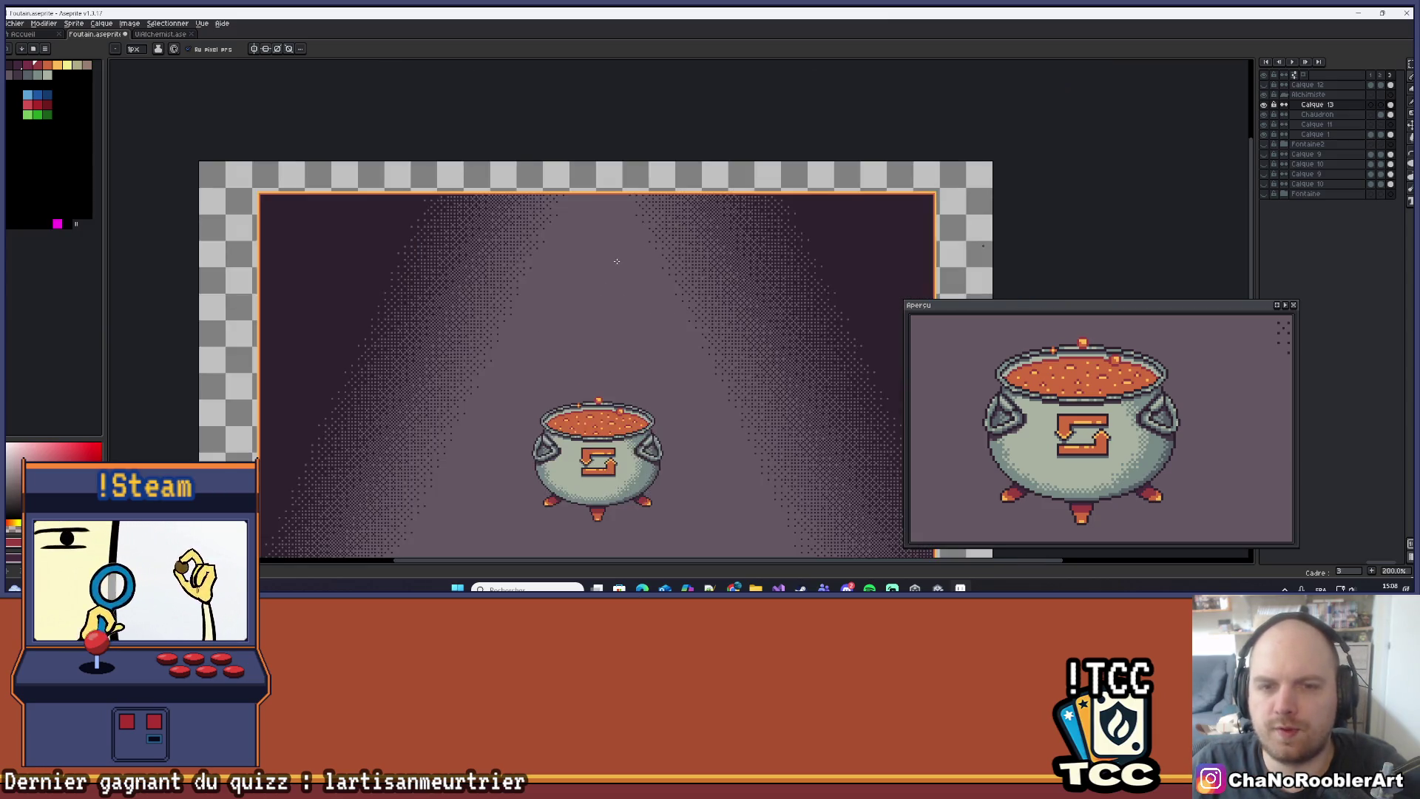
left_click_drag(643, 216, 572, 195)
left_click_drag(444, 222, 459, 217)
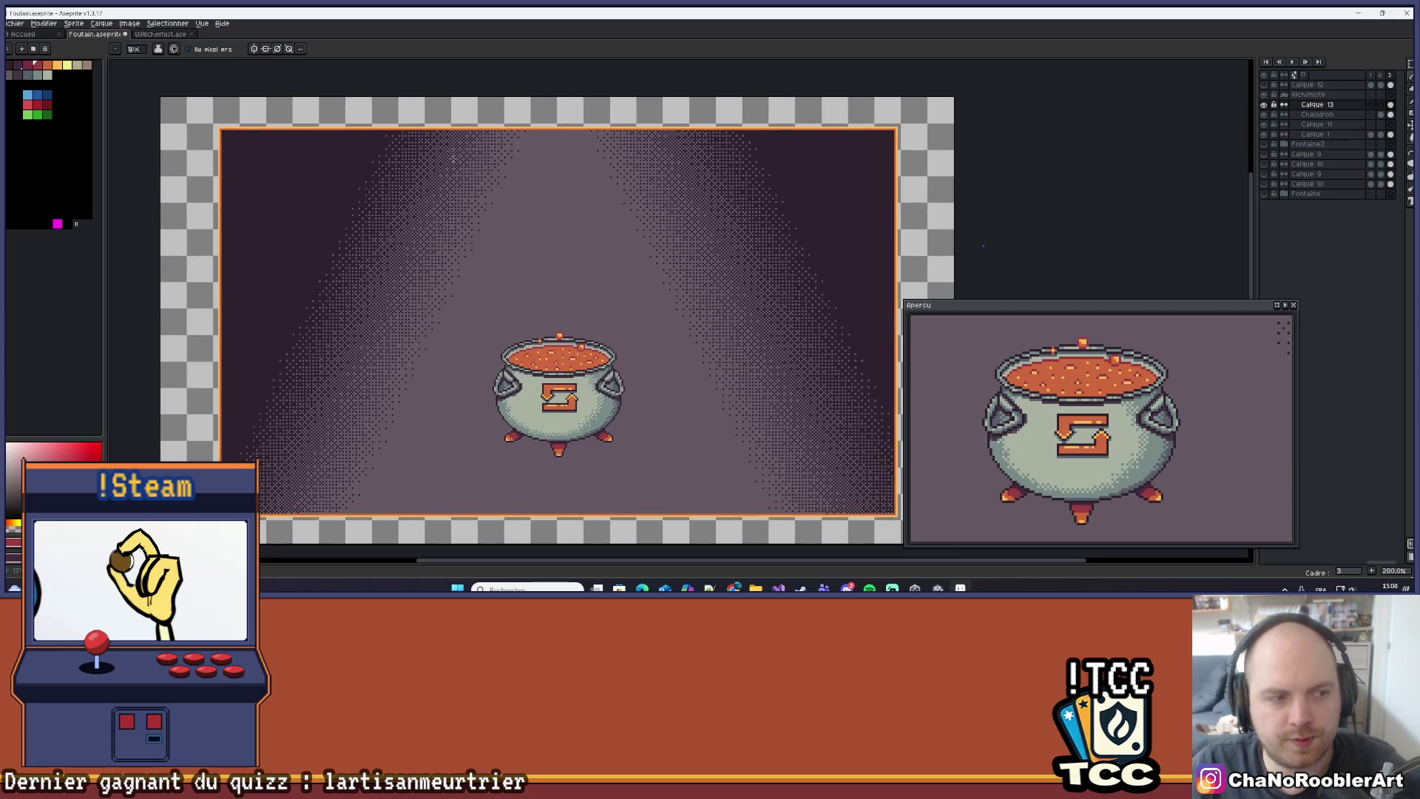
left_click(159, 35)
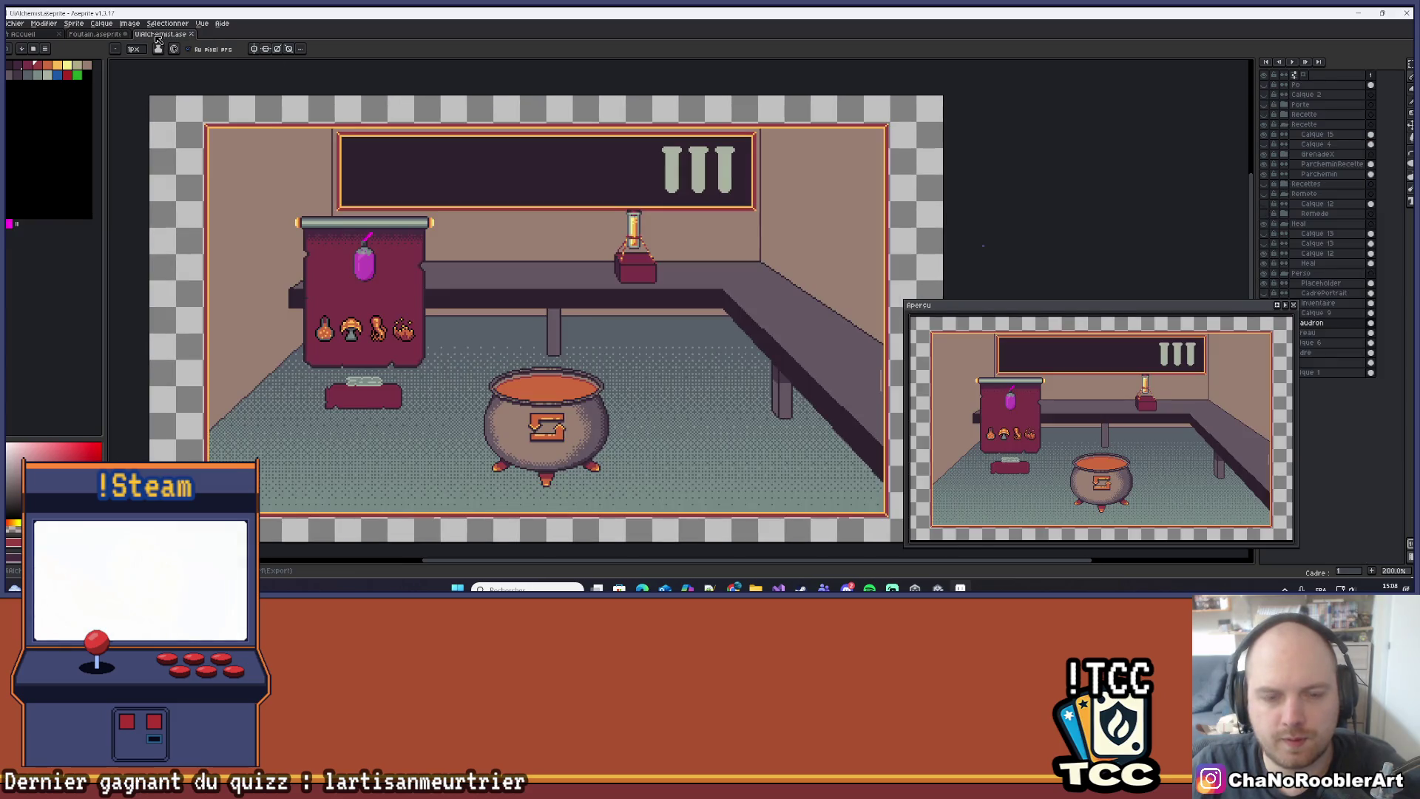
left_click(99, 35)
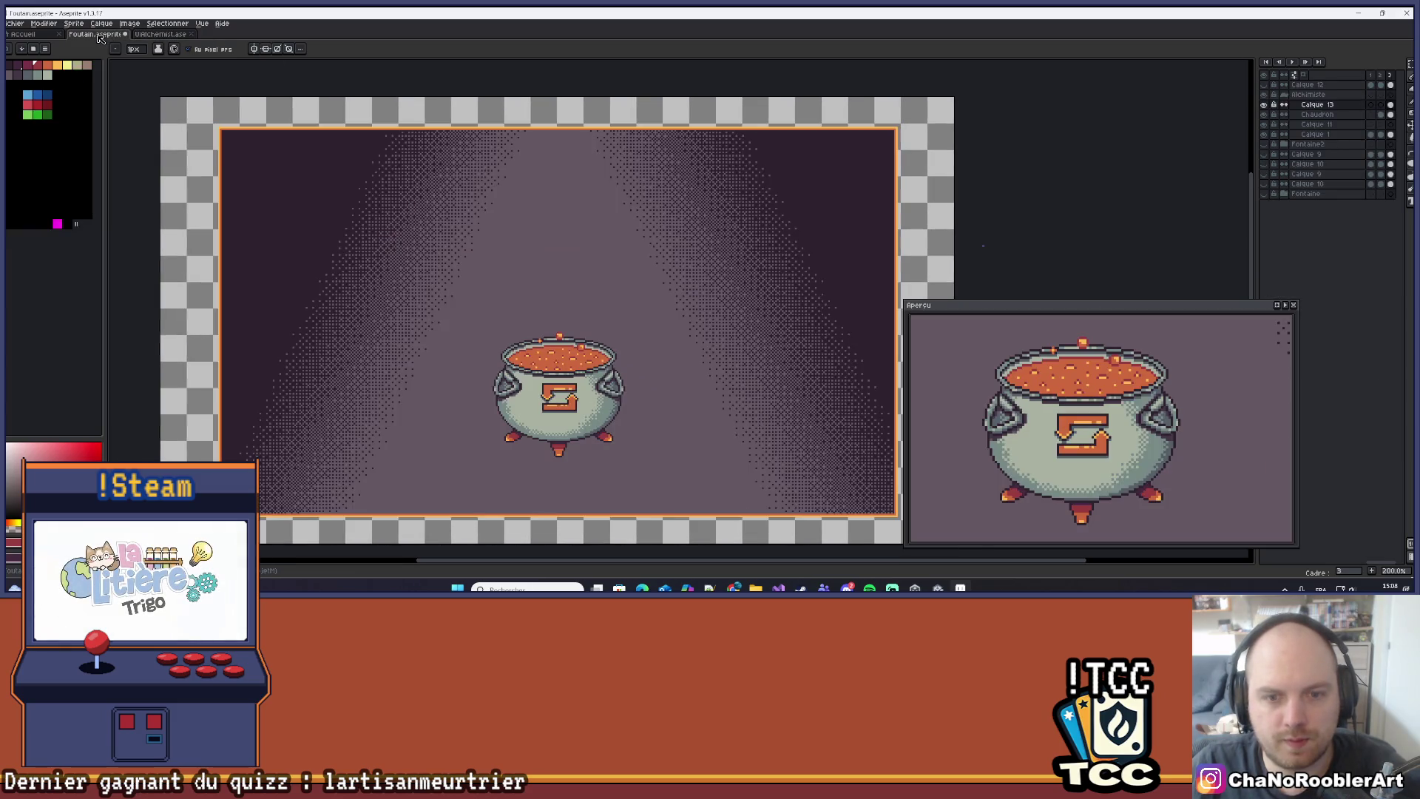
left_click(148, 35)
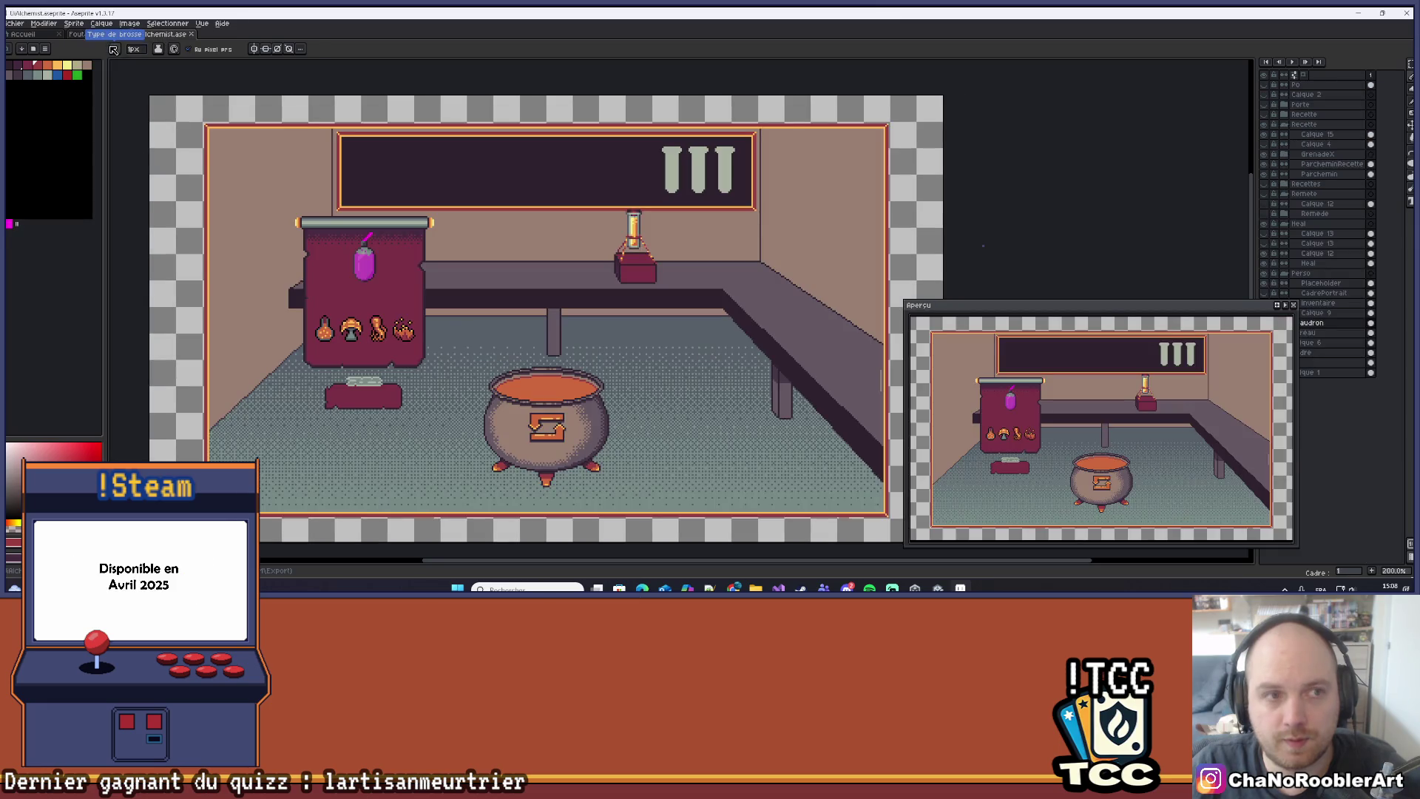
left_click(111, 36)
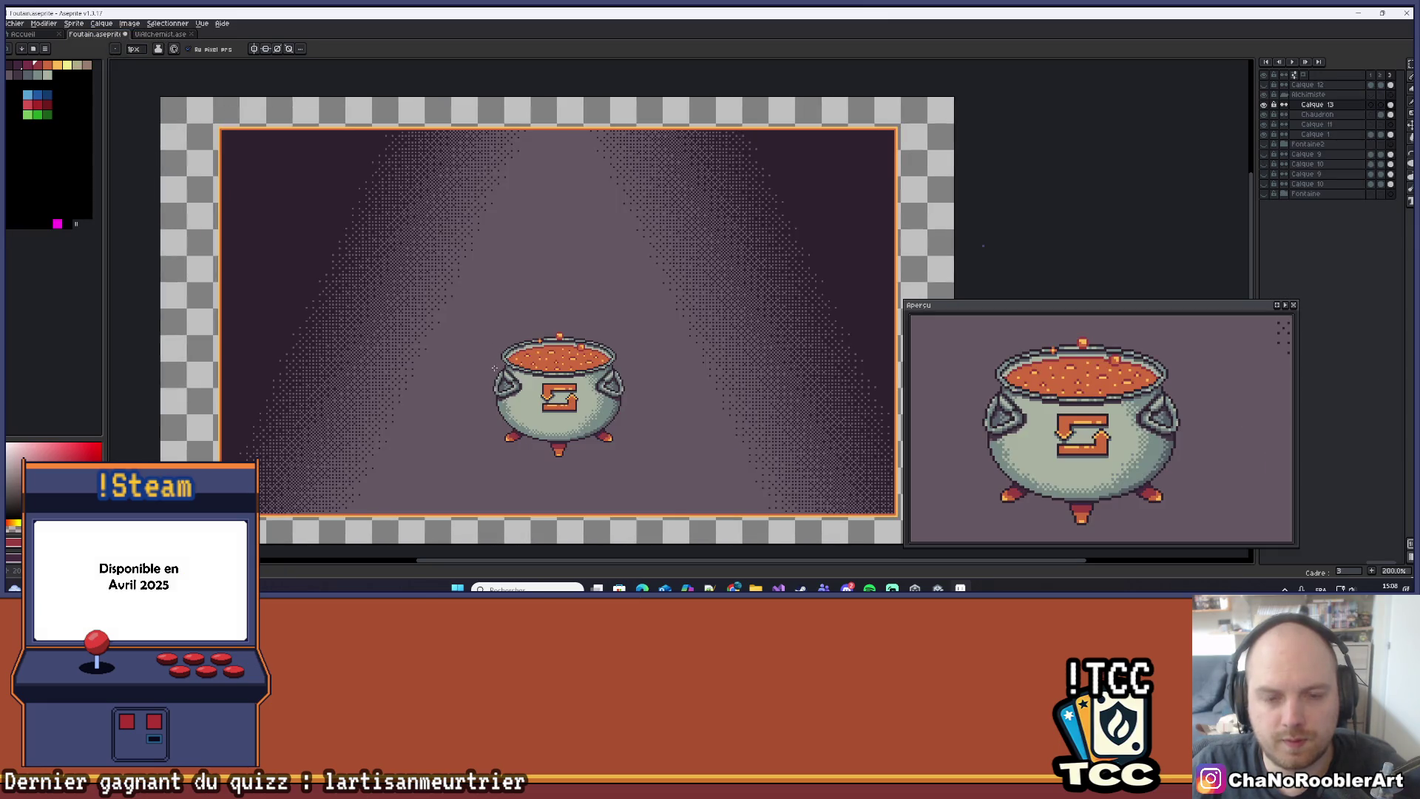
scroll(639, 434, "down", 1)
scroll(638, 435, "up", 2)
mouse_move(609, 394)
left_mouse_down()
mouse_move(634, 282)
mouse_move(589, 384)
left_mouse_up()
scroll(590, 384, "down", 1)
scroll(673, 407, "down", 1)
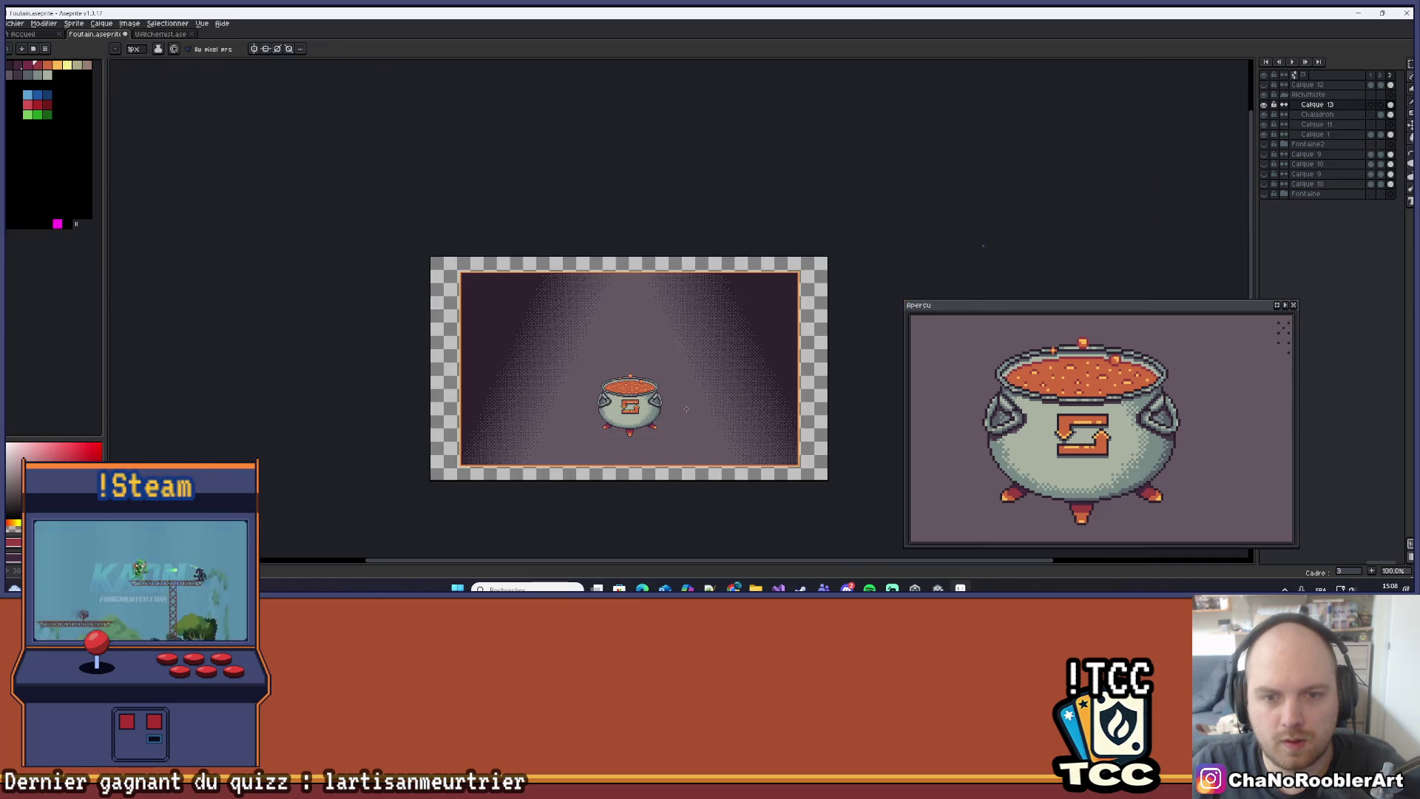
scroll(667, 410, "up", 1)
scroll(569, 396, "up", 3)
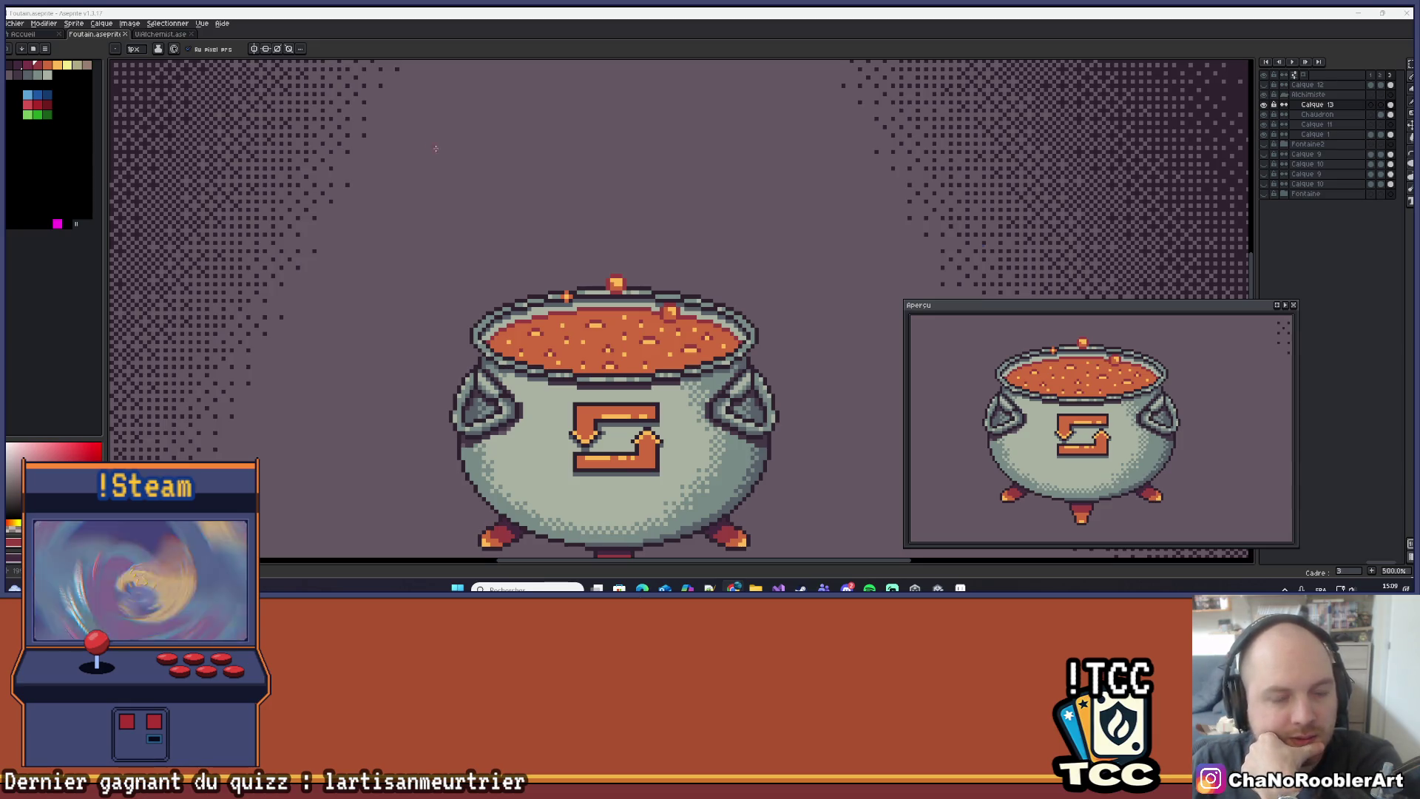
scroll(603, 254, "up", 5)
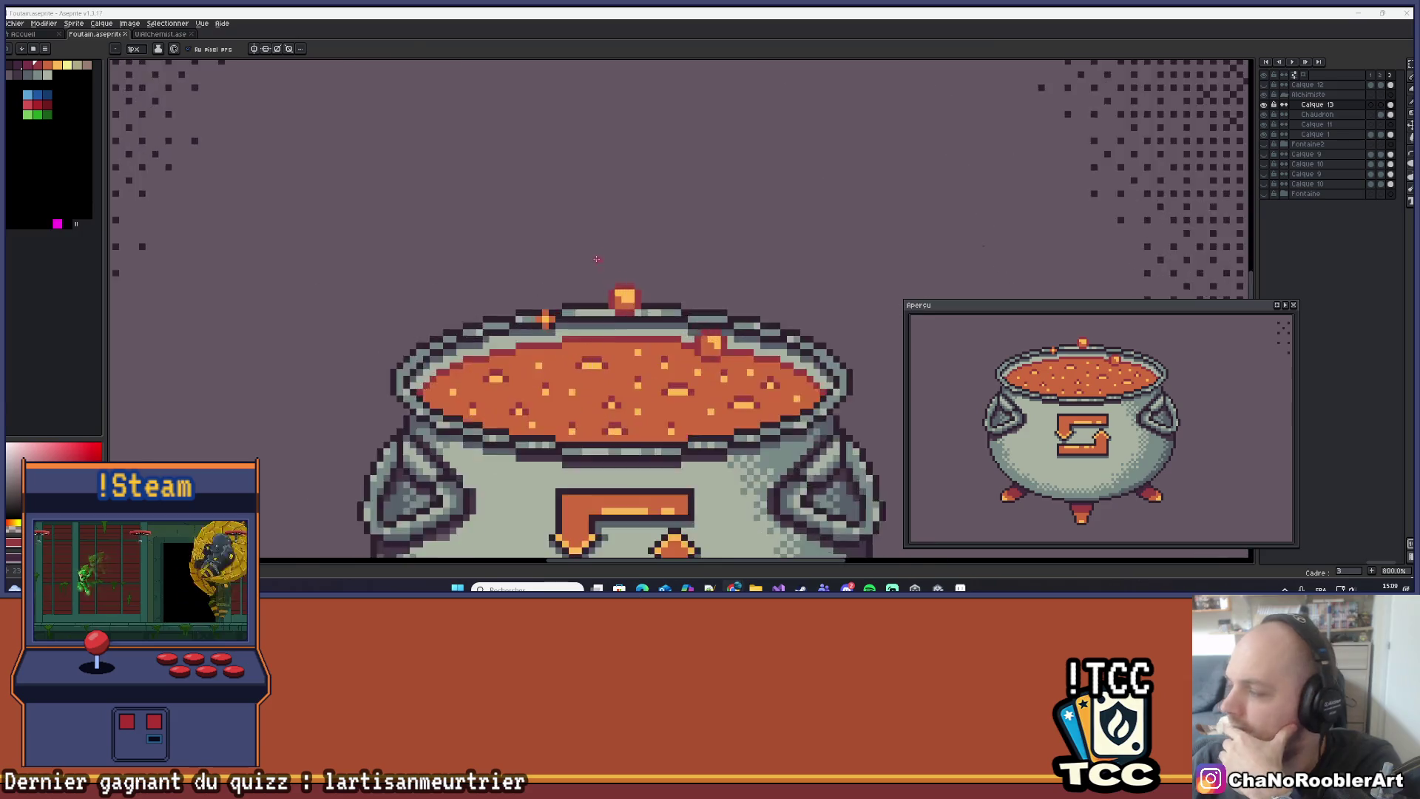
Choose the Ellipse tool from the line and curve tool group.
scroll(596, 332, "down", 3)
scroll(592, 367, "up", 2)
scroll(592, 368, "down", 1)
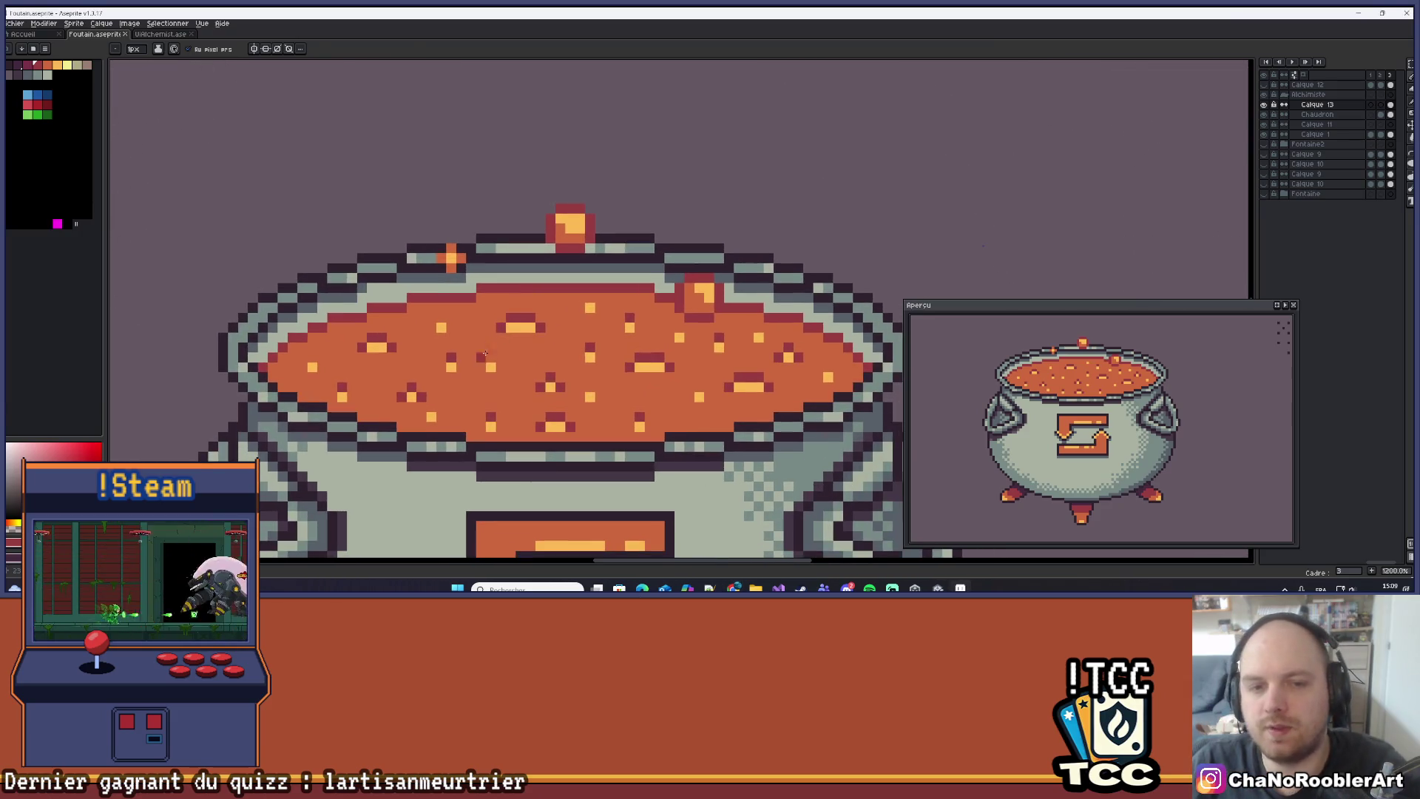
scroll(559, 358, "up", 2)
scroll(559, 359, "up", 1)
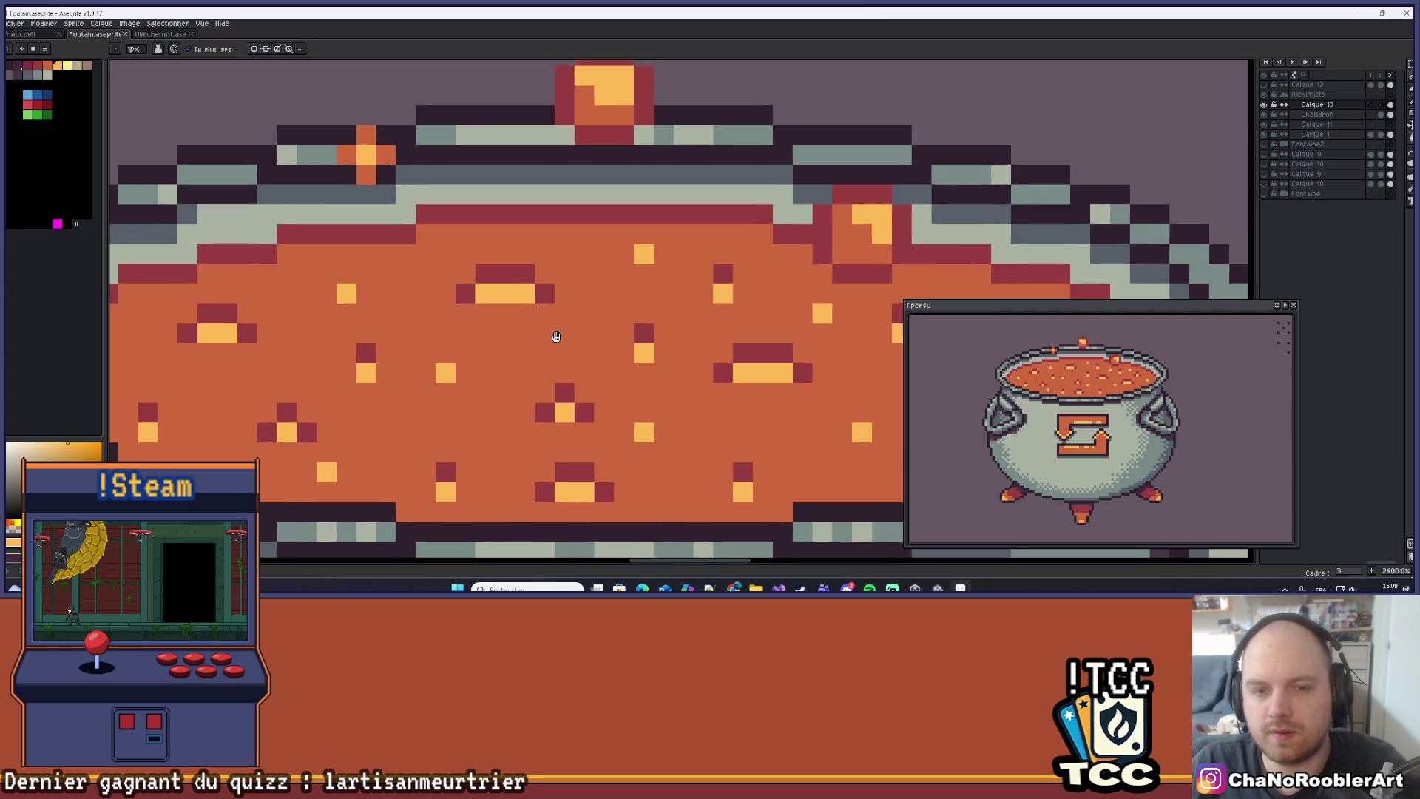
scroll(548, 318, "down", 2)
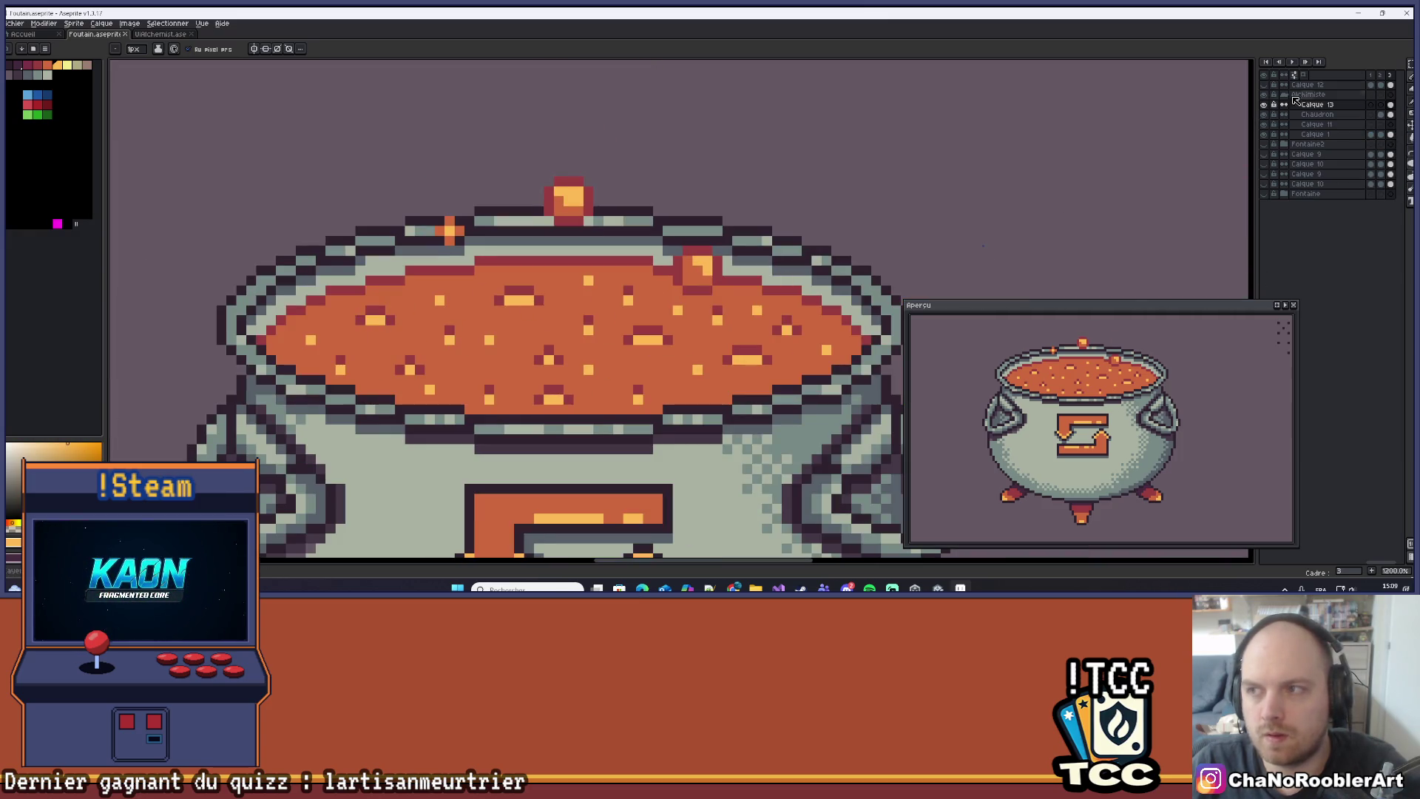
key("m")
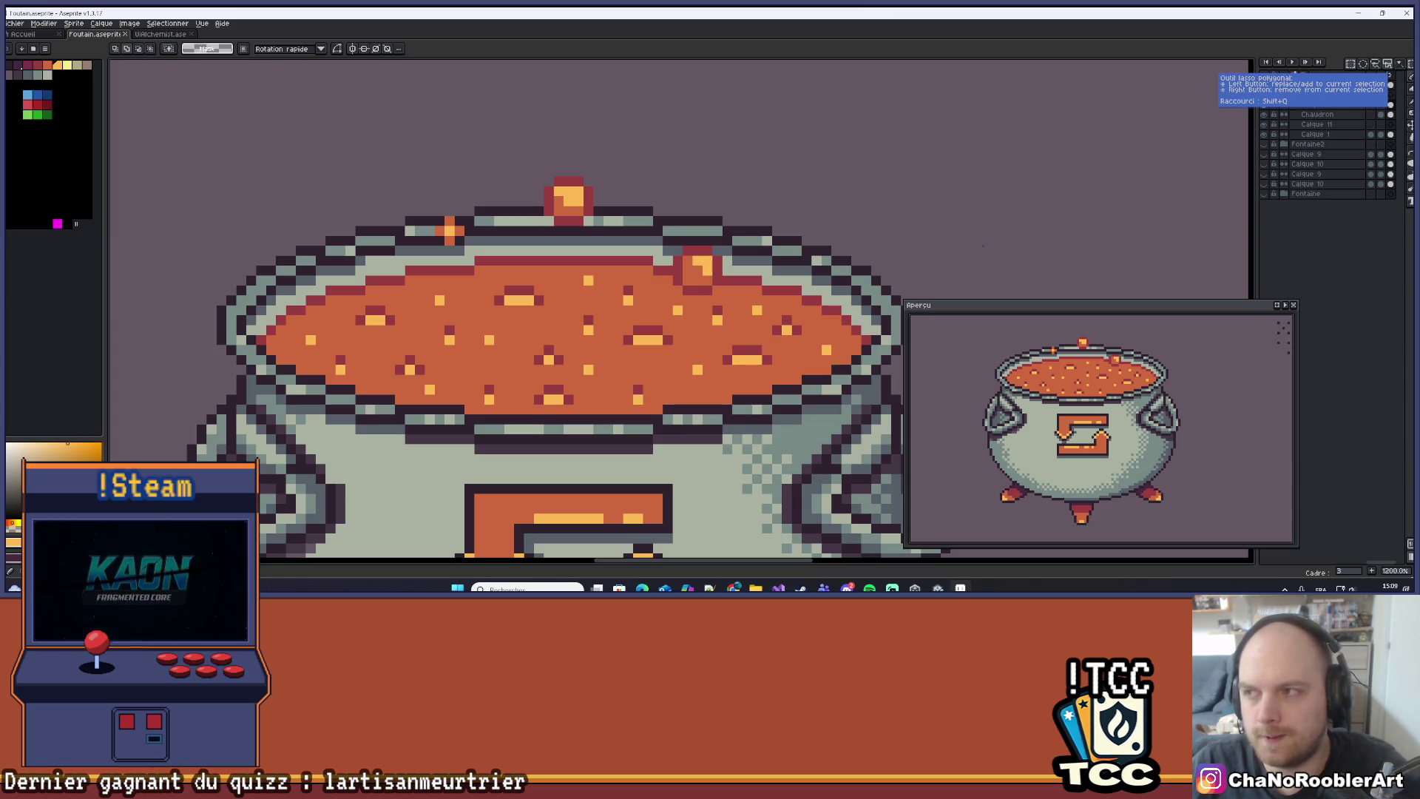
left_click(1410, 151)
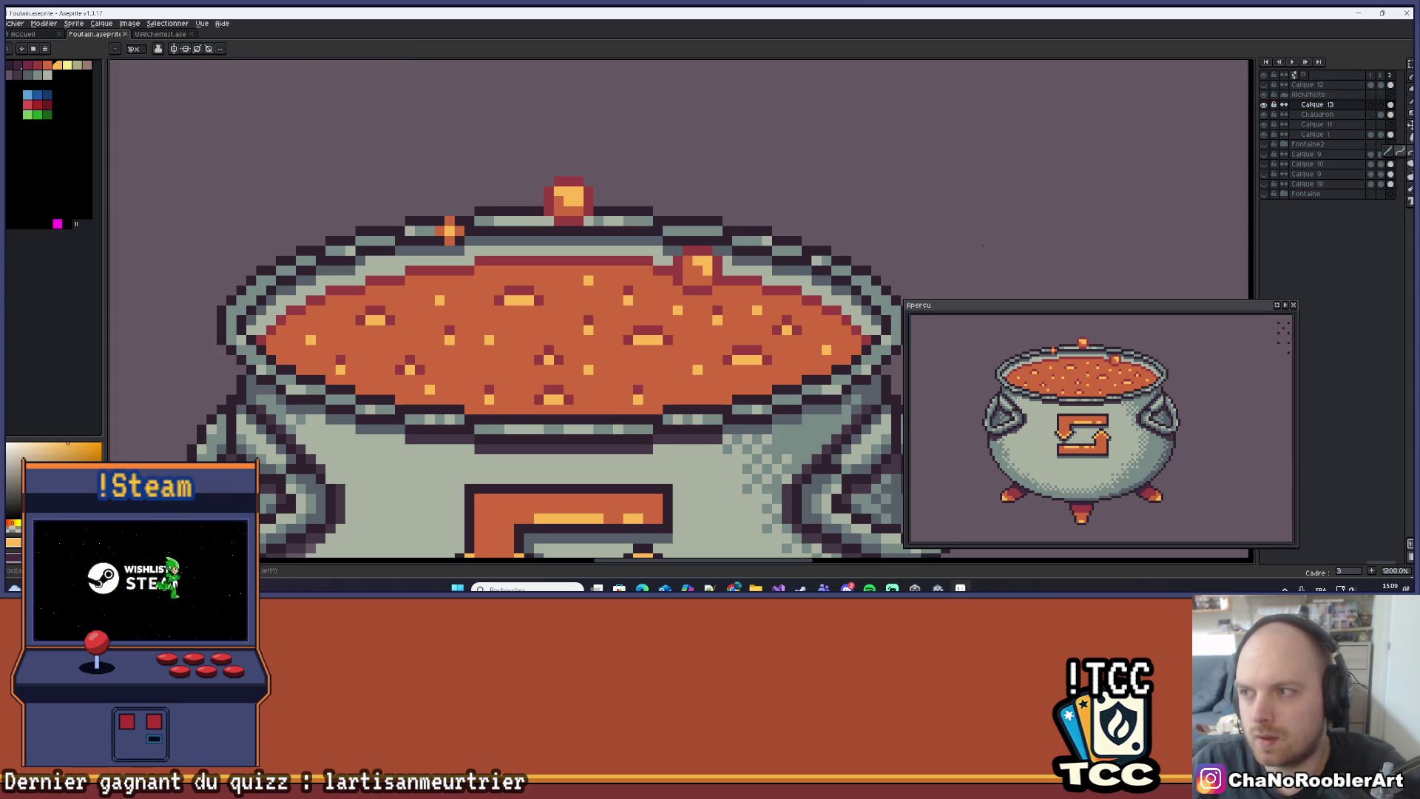
left_click(1411, 79)
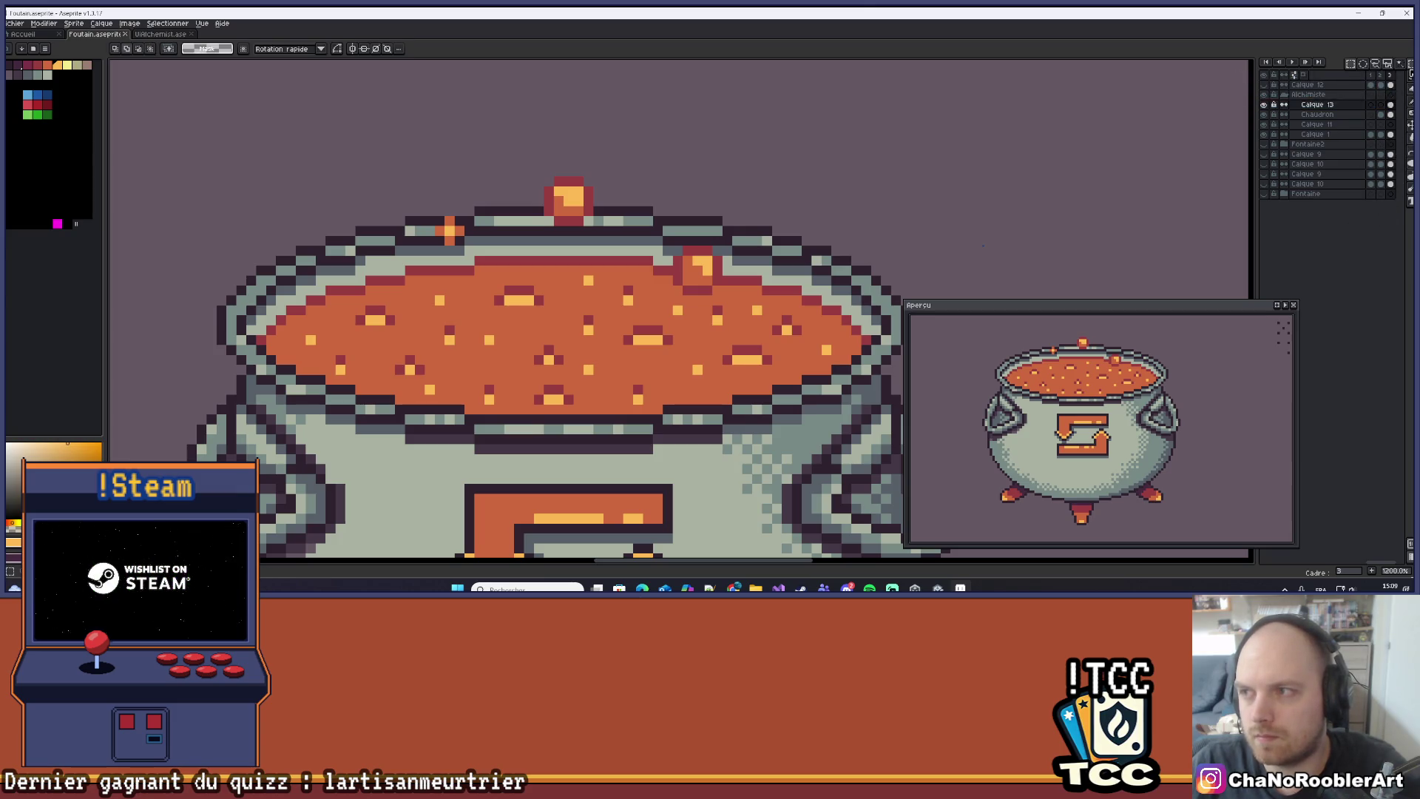
left_click(1410, 164)
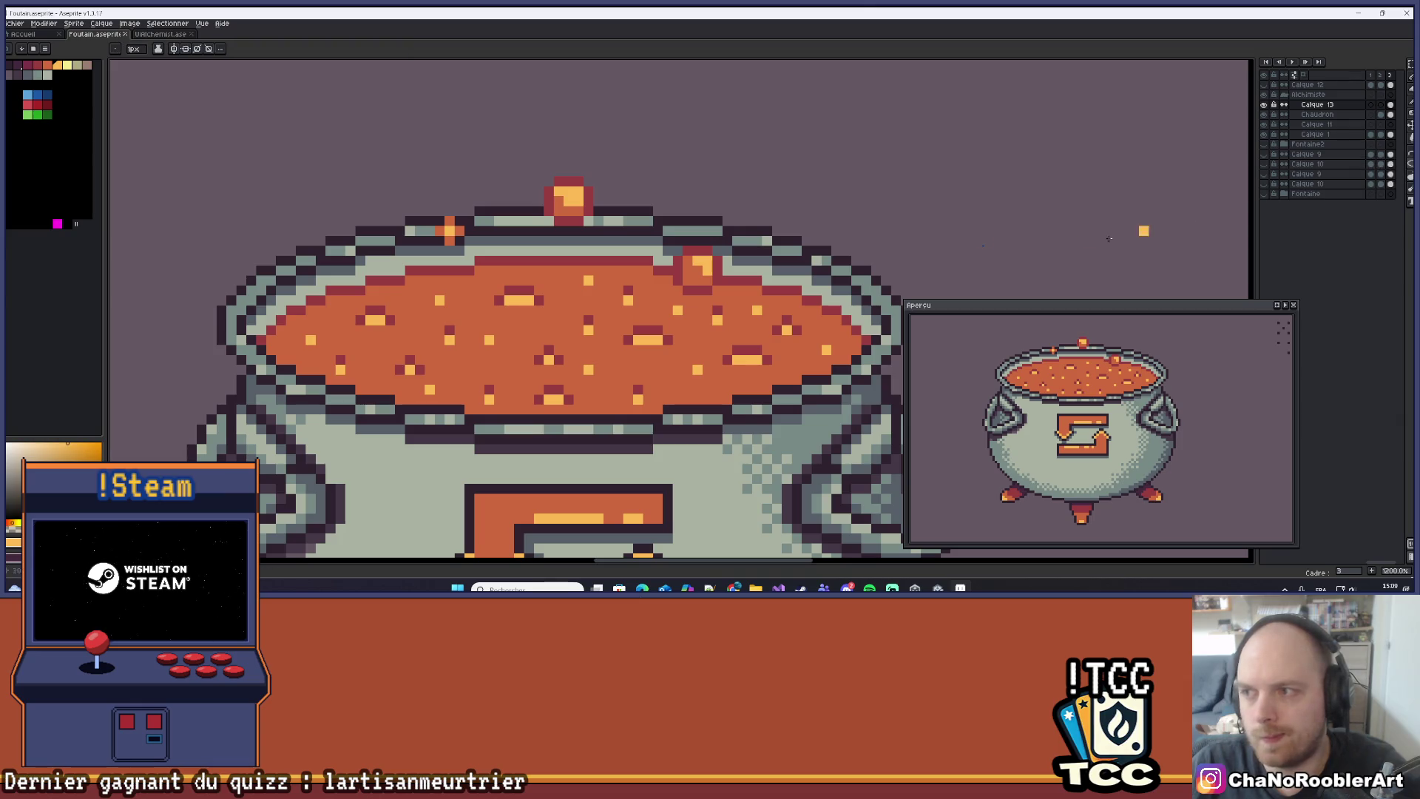
Draw a small and a large light-orange ellipse ring on the soup, then undo the large one.
left_click_drag(445, 305, 655, 370)
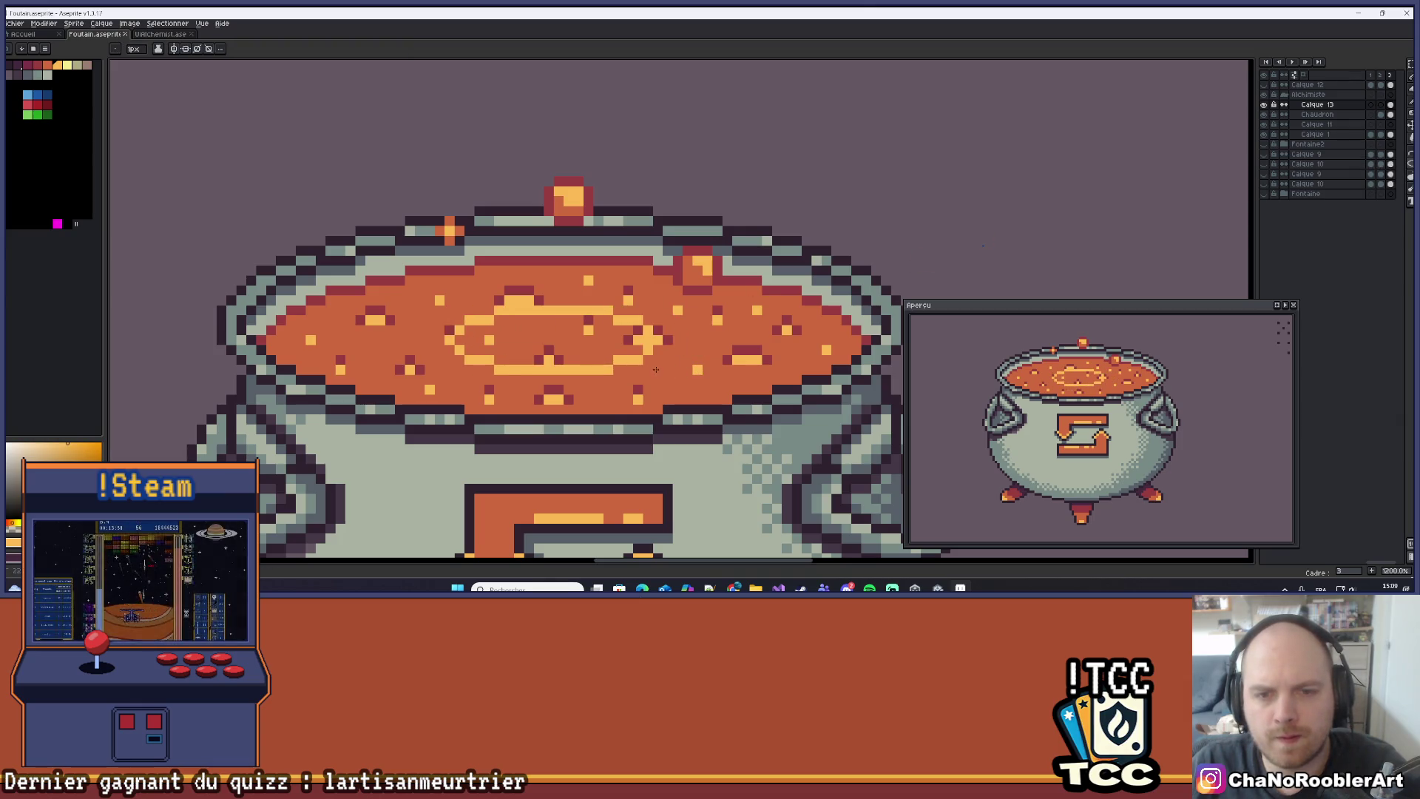
left_click_drag(365, 299, 754, 384)
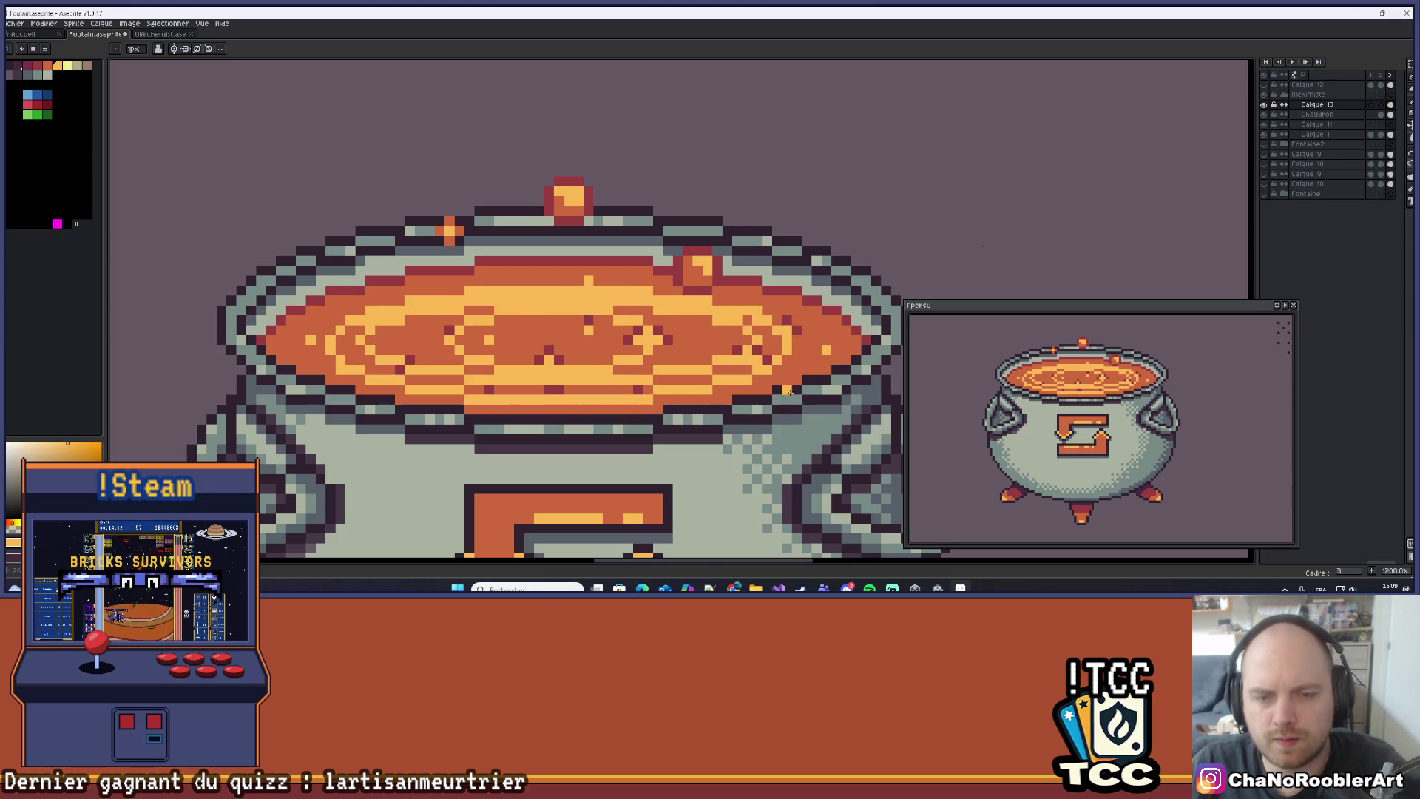
scroll(783, 385, "down", 5)
scroll(783, 384, "down", 3)
scroll(700, 273, "up", 1)
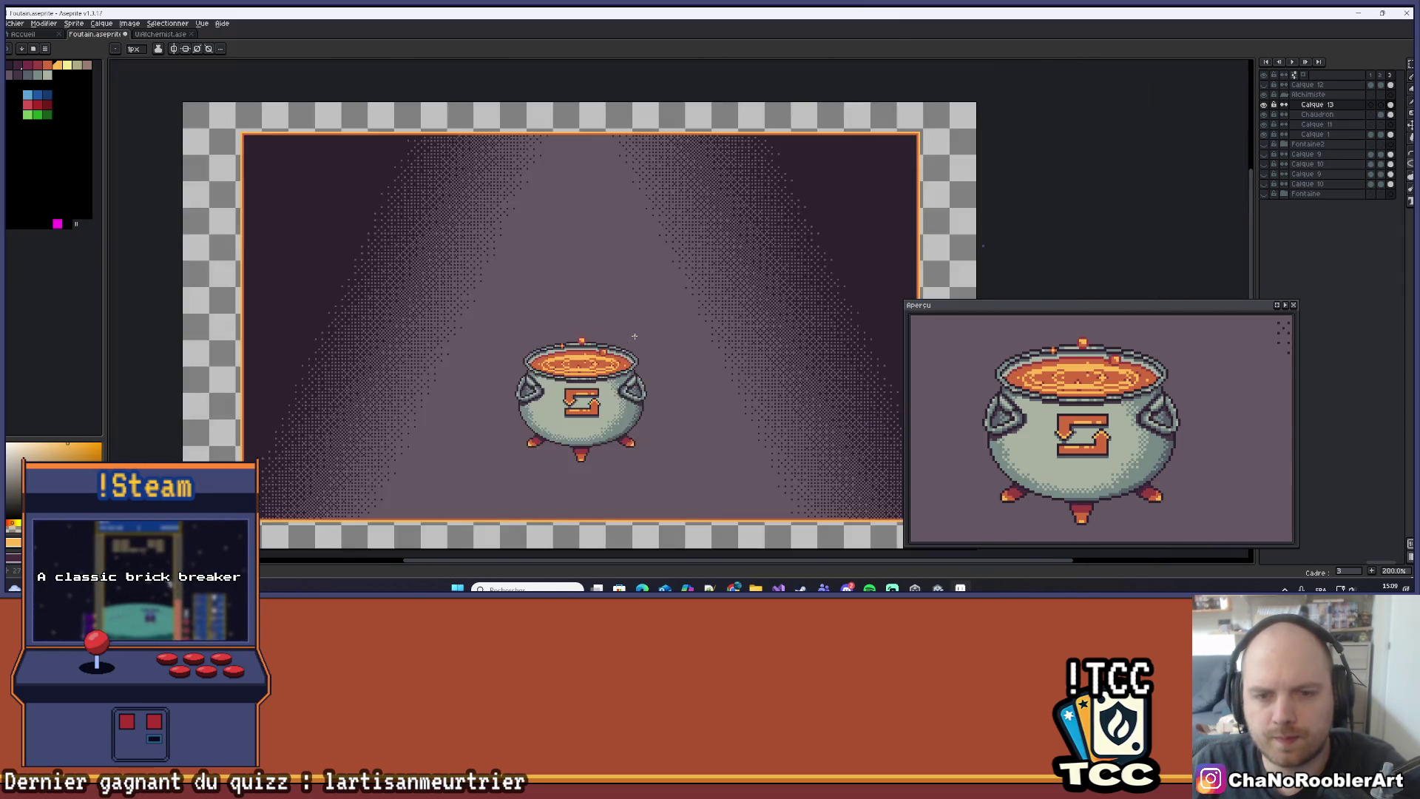
scroll(700, 273, "up", 1)
key("ctrl+z")
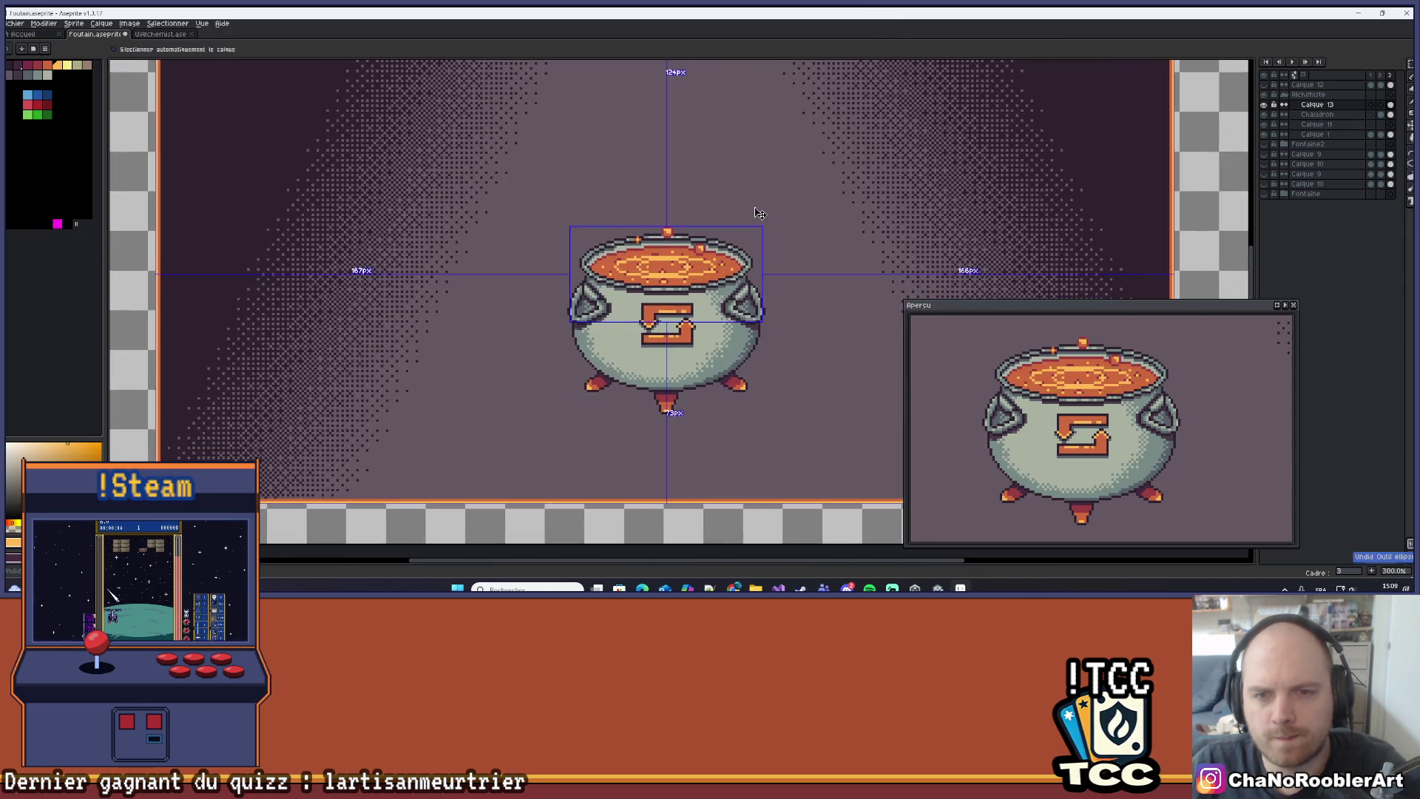
Draw two more ellipse rings on the soup, undo them, and enable vertical mirror symmetry.
scroll(669, 255, "up", 6)
mouse_move(586, 290)
left_mouse_down()
mouse_move(718, 333)
mouse_move(751, 325)
mouse_move(724, 316)
mouse_move(735, 325)
left_mouse_up()
left_click_drag(509, 262, 844, 348)
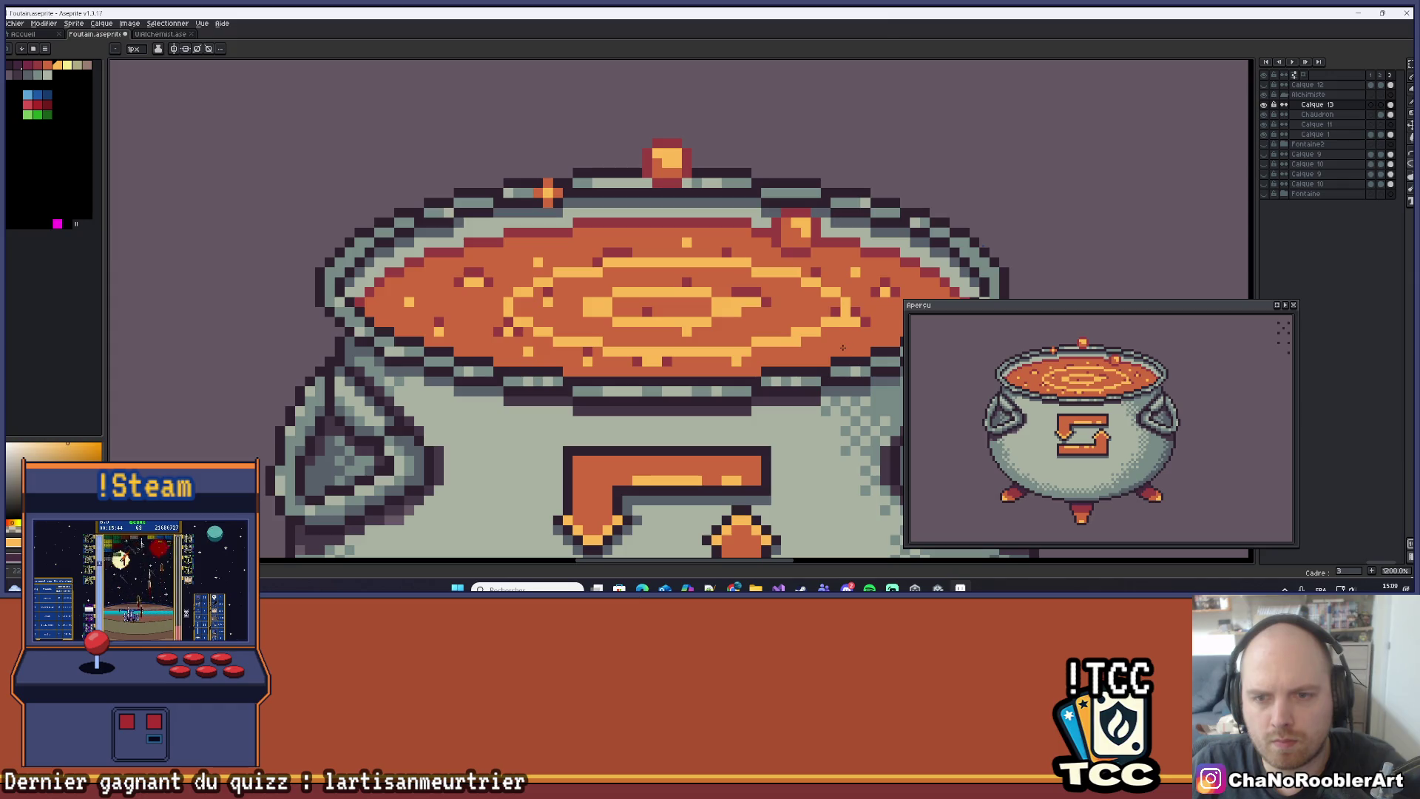
scroll(840, 342, "down", 3)
scroll(668, 316, "up", 2)
scroll(668, 316, "up", 3)
key("ctrl+z")
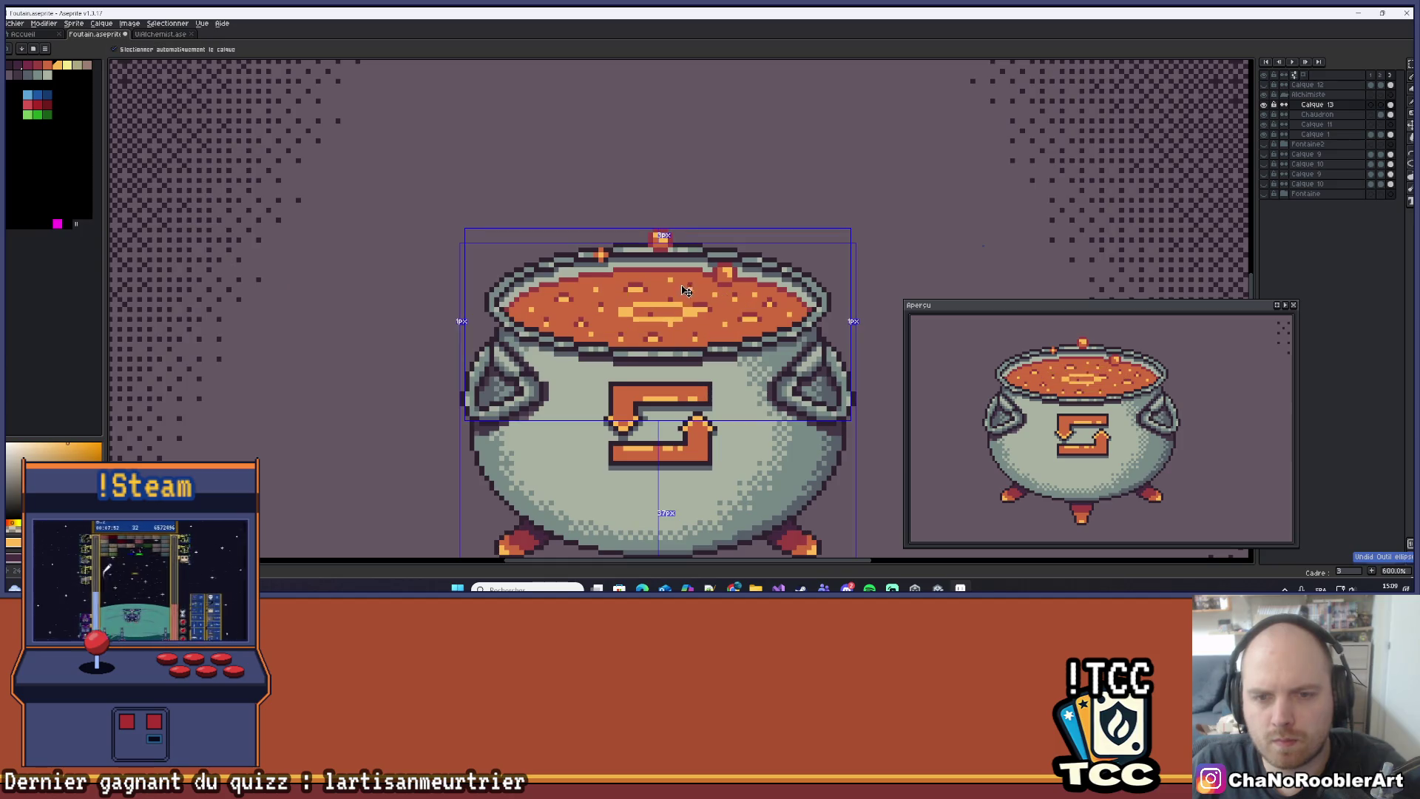
left_click(174, 48)
scroll(567, 259, "up", 4)
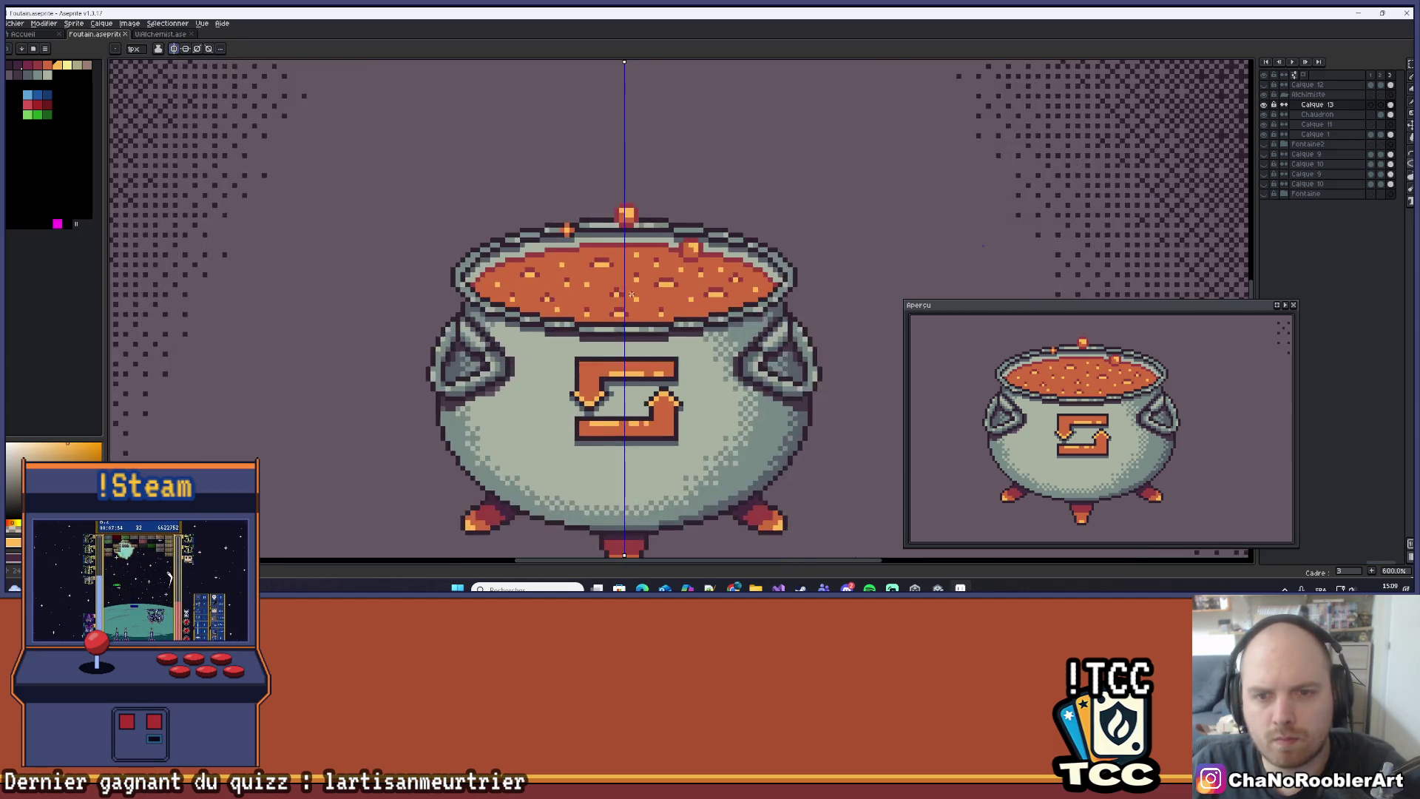
Draw a small and a larger mirrored yellow ring at the soup's centre, then undo the larger one.
mouse_move(567, 259)
left_mouse_down()
mouse_move(733, 311)
mouse_move(739, 296)
left_mouse_up()
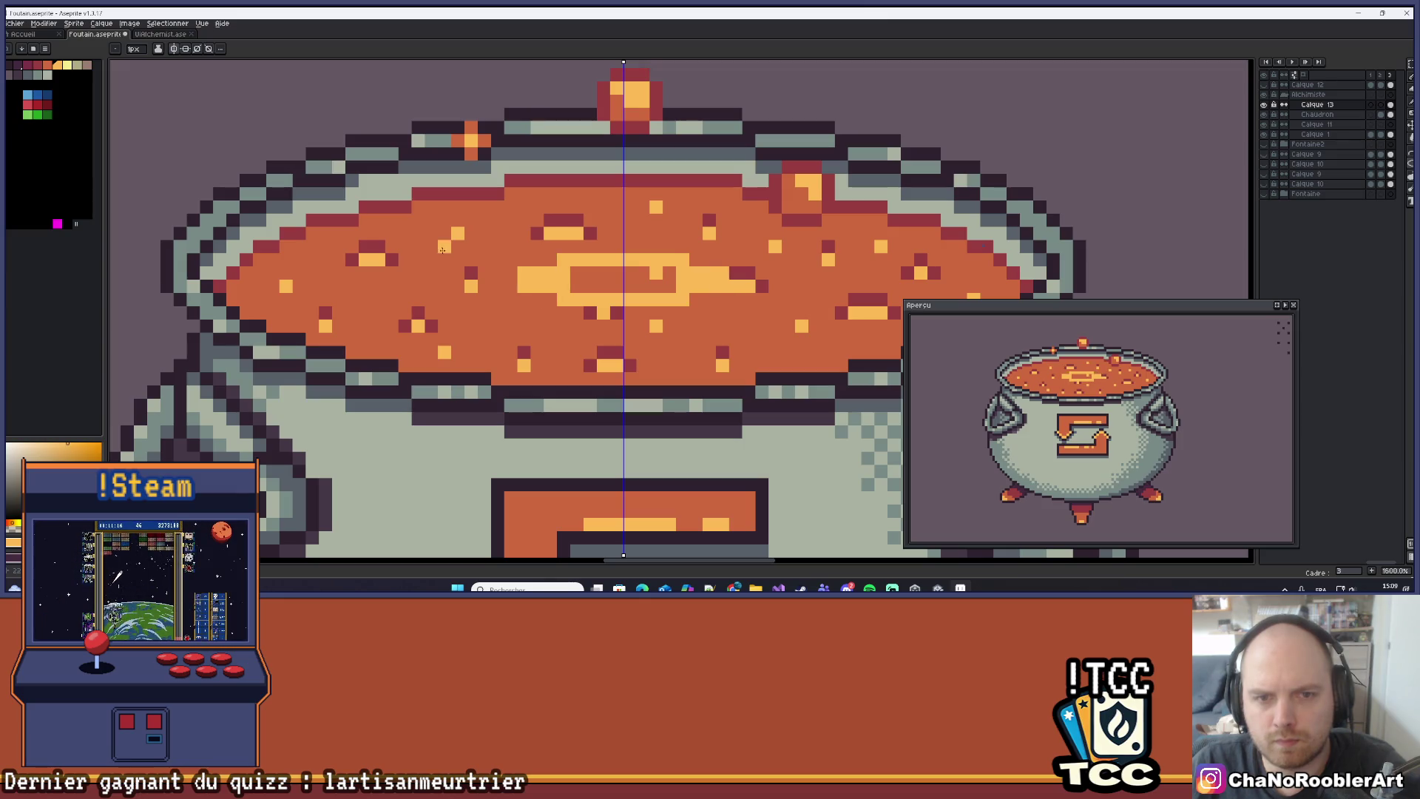
mouse_move(405, 234)
left_mouse_down()
mouse_move(778, 327)
mouse_move(823, 281)
mouse_move(838, 320)
left_mouse_up()
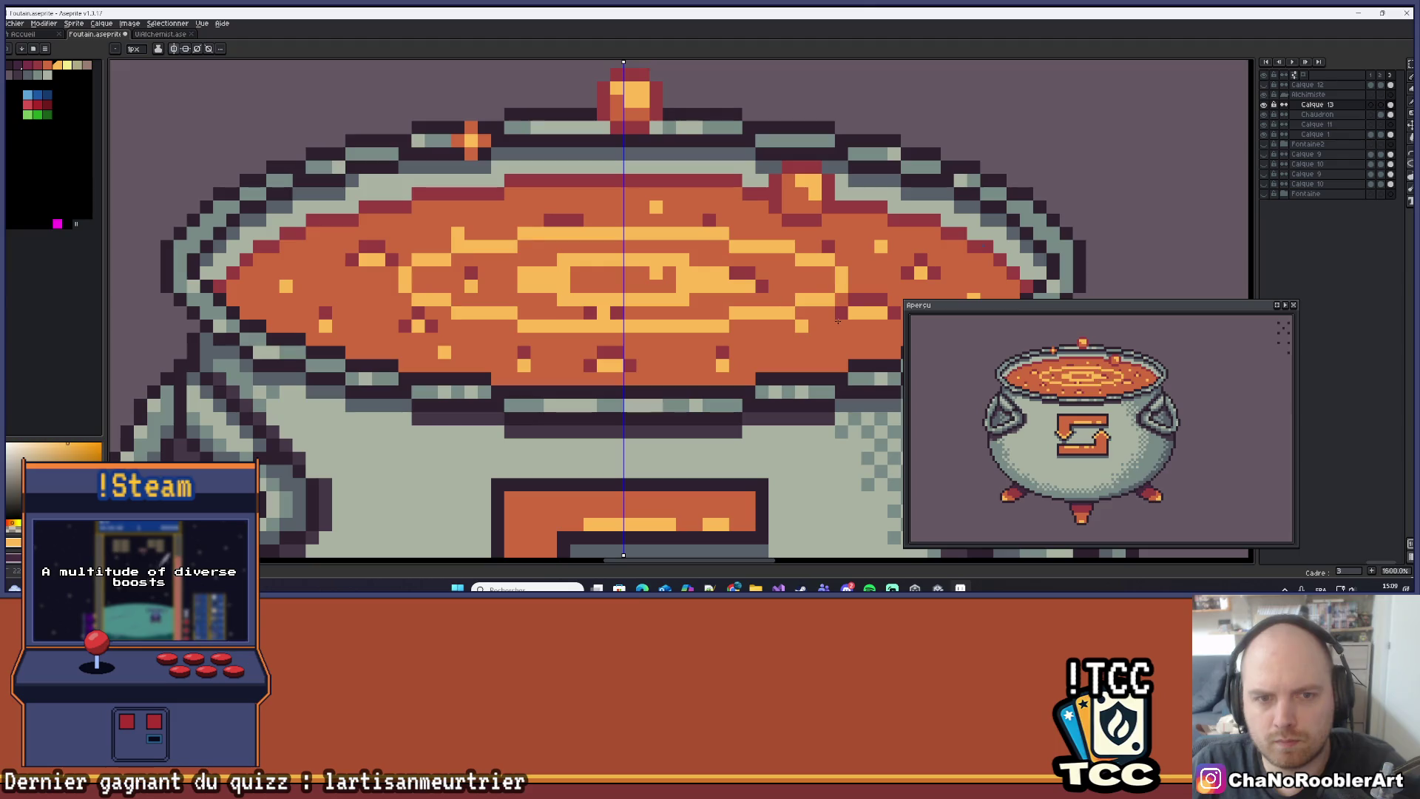
scroll(838, 320, "down", 7)
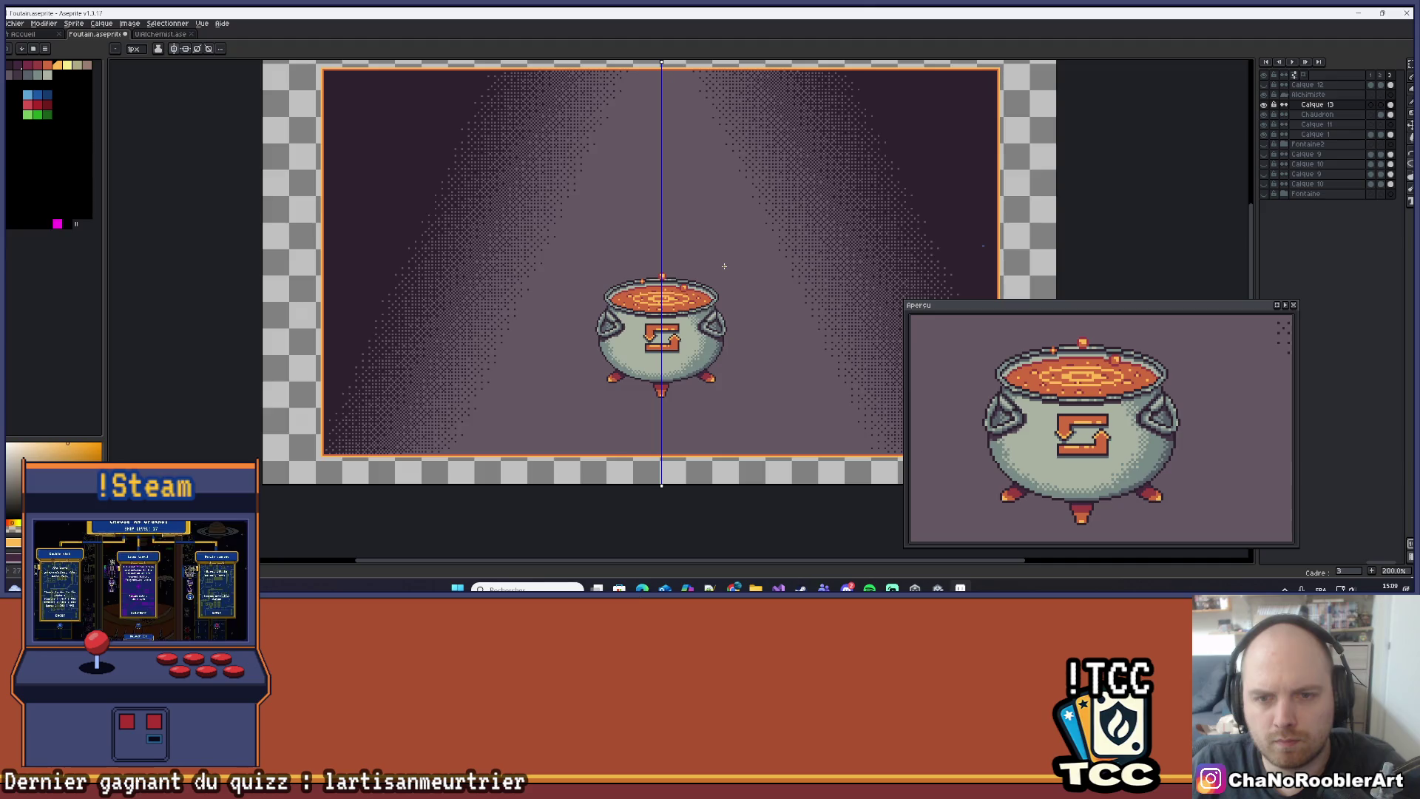
scroll(621, 311, "up", 6)
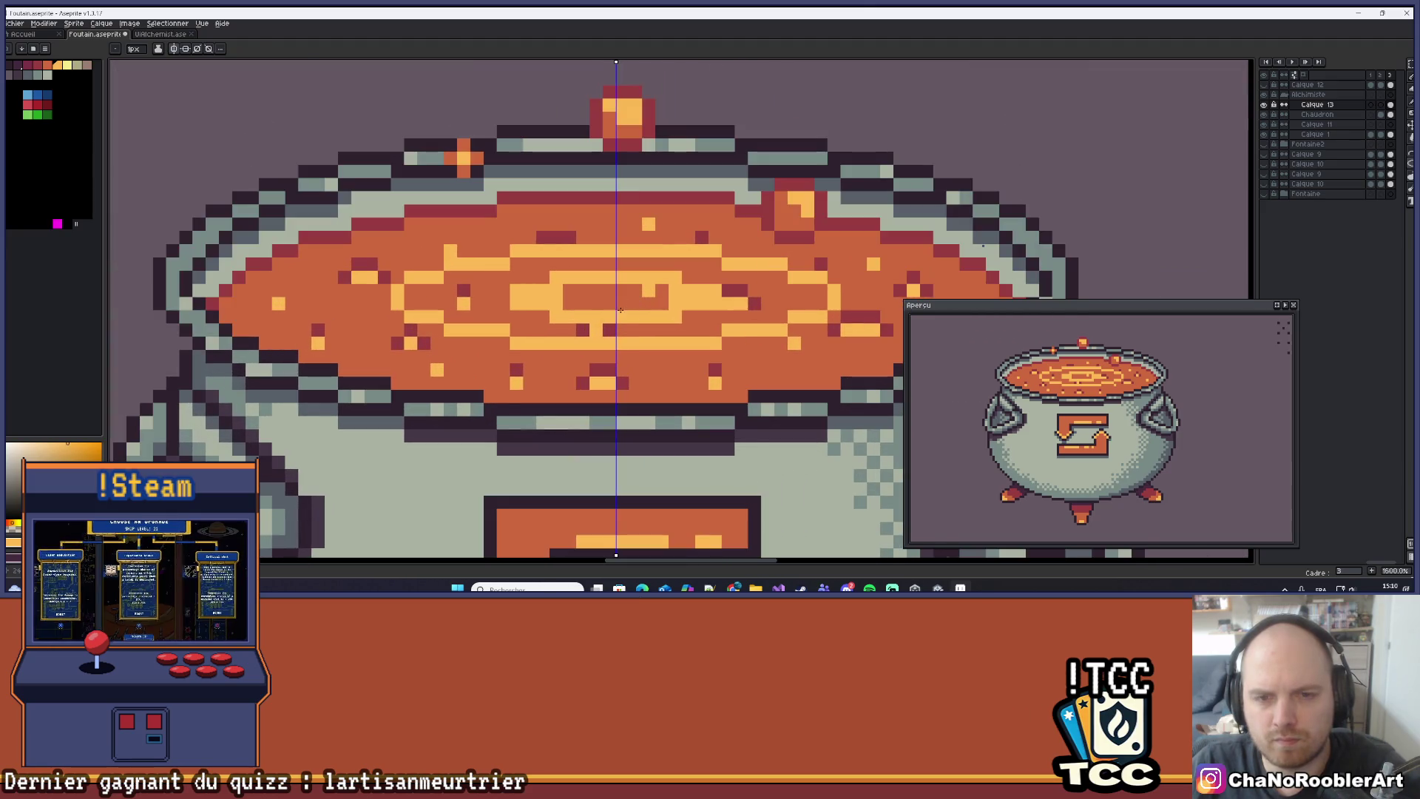
key("ctrl+z")
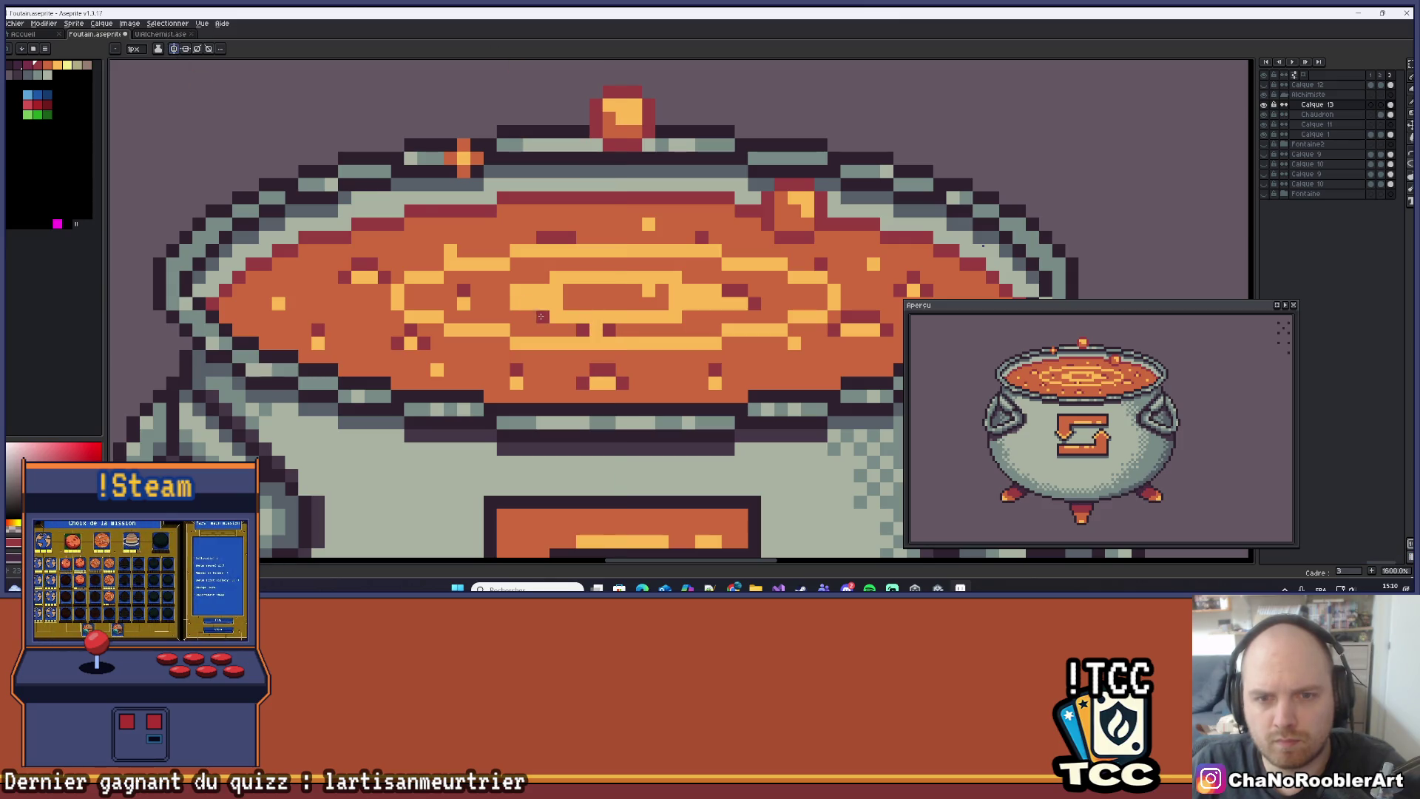
Add two dark-red accent pixels to the soup.
left_click(715, 304)
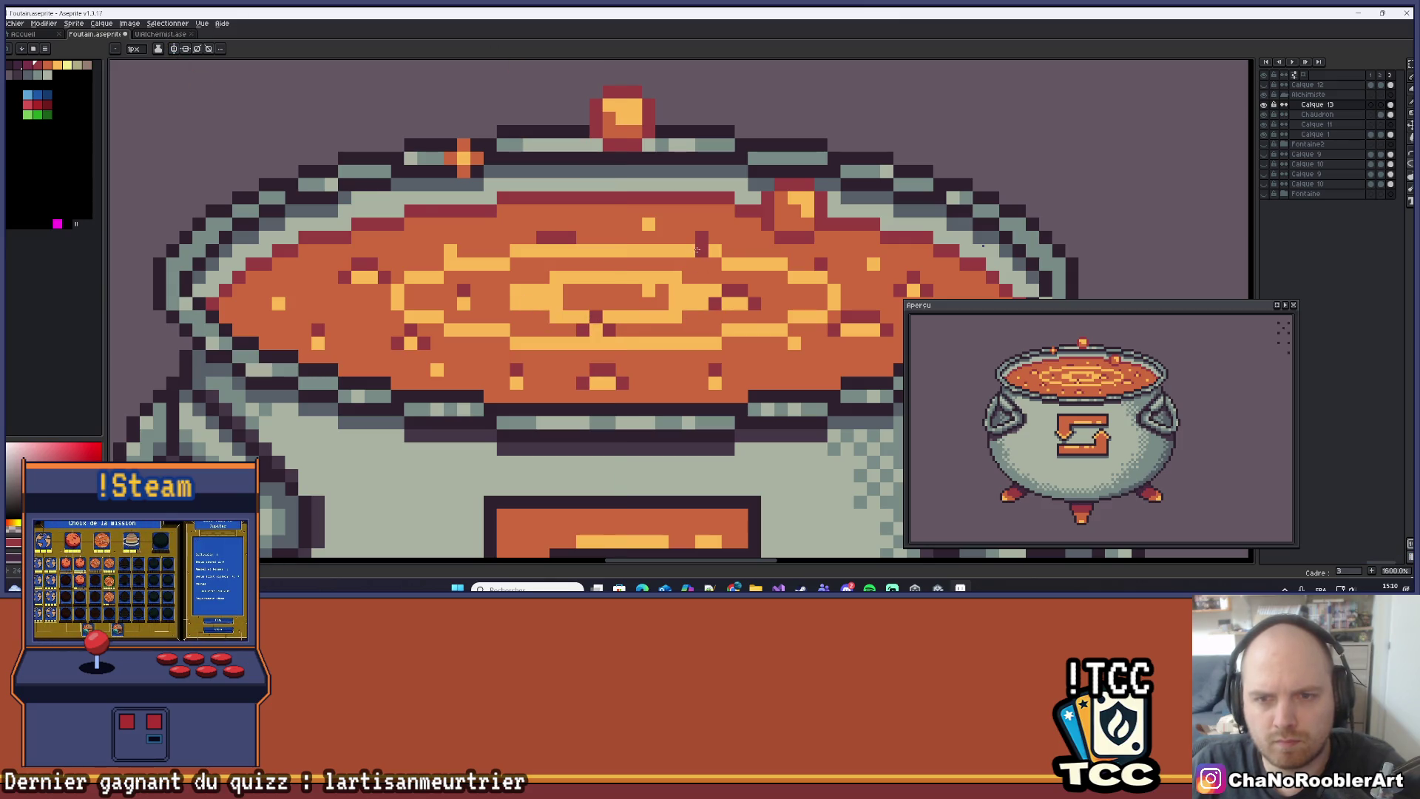
left_click(556, 223)
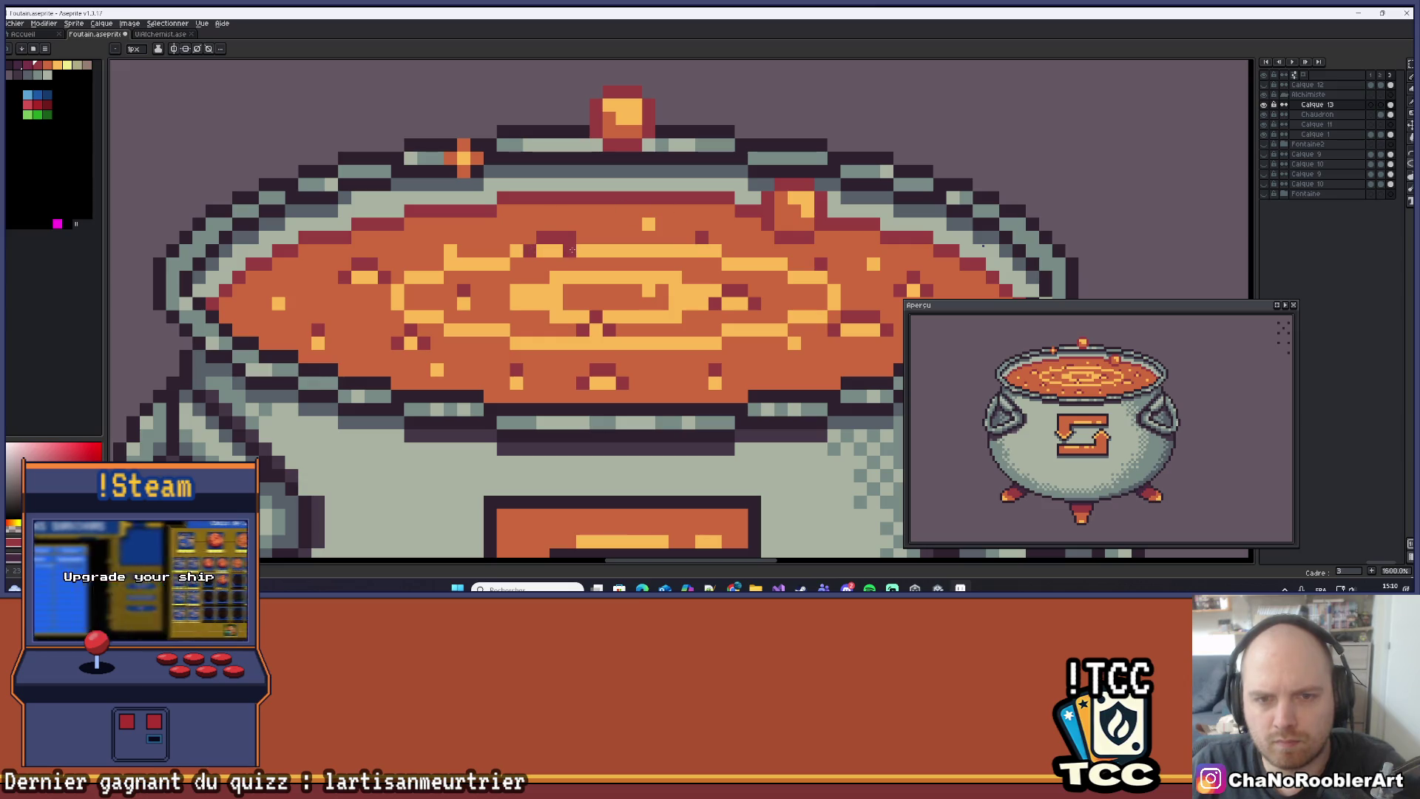
scroll(649, 260, "down", 3)
scroll(649, 260, "down", 3)
scroll(647, 278, "up", 6)
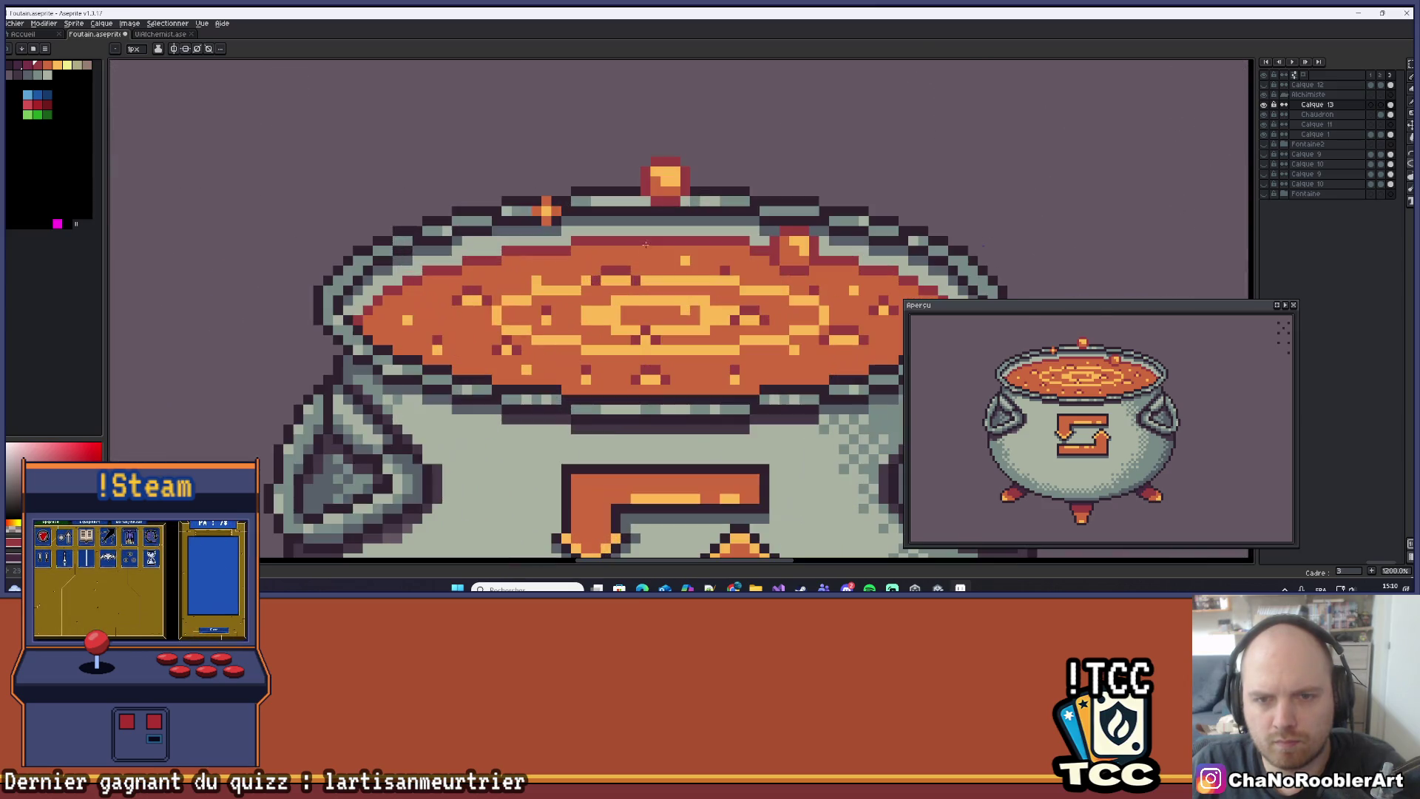
scroll(588, 280, "down", 3)
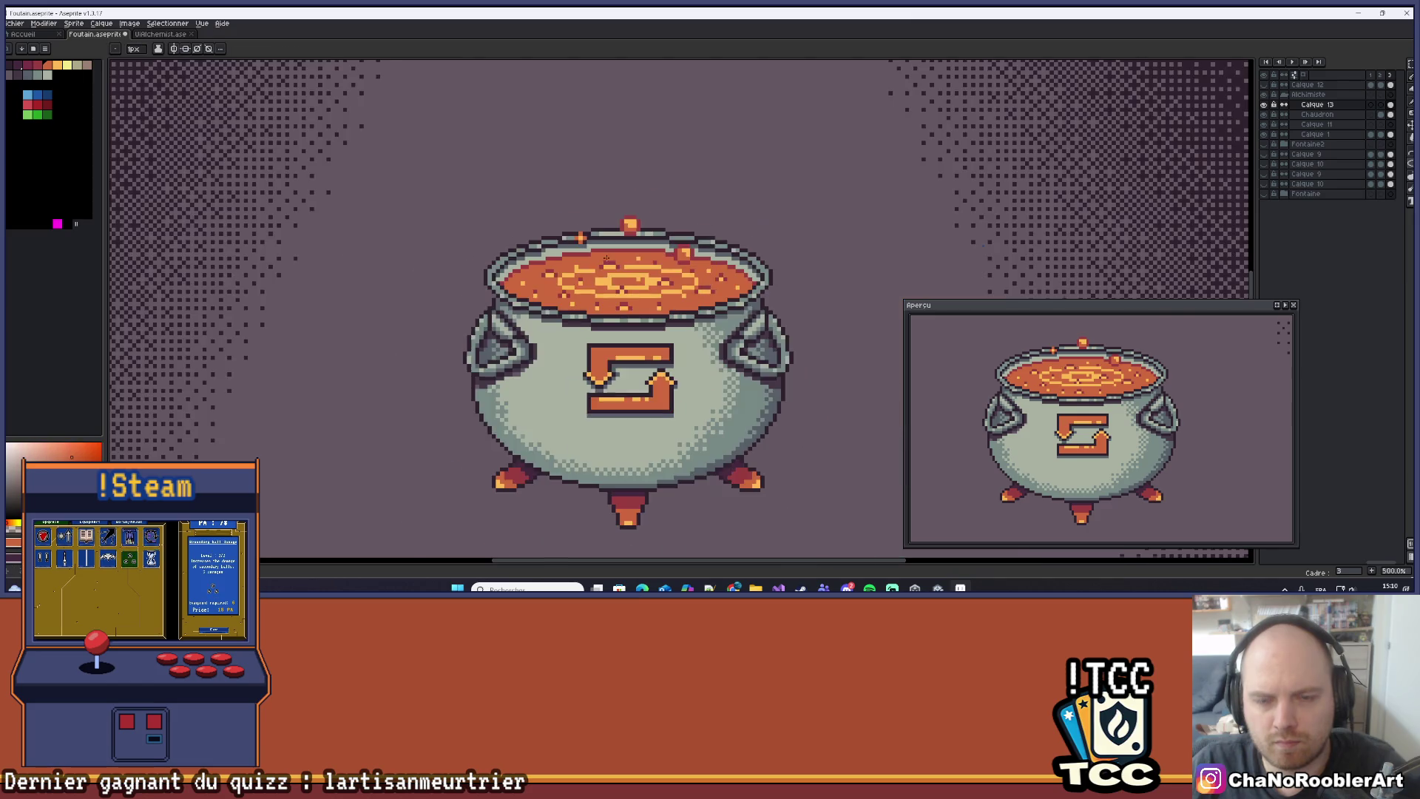
scroll(594, 254, "up", 3)
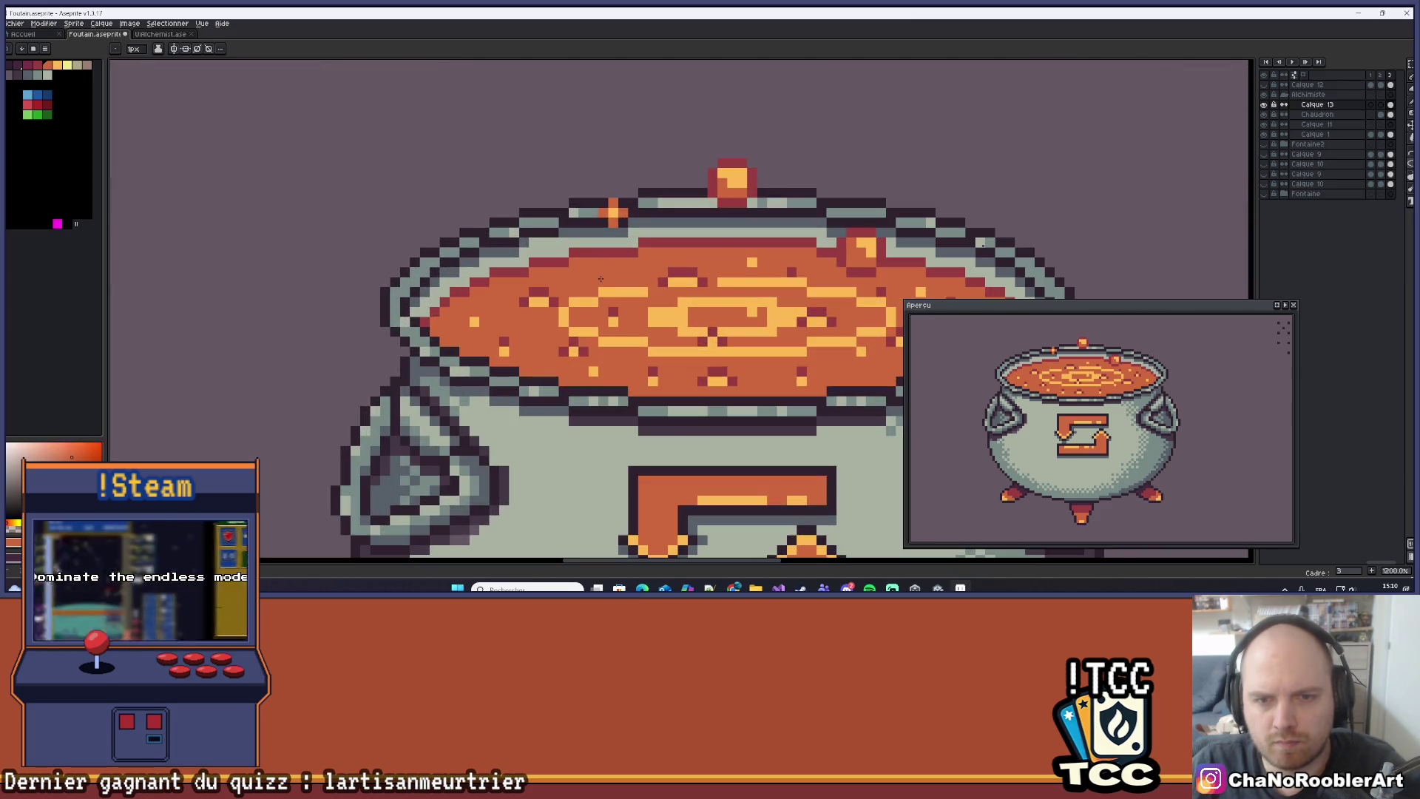
scroll(751, 278, "down", 4)
scroll(752, 278, "up", 8)
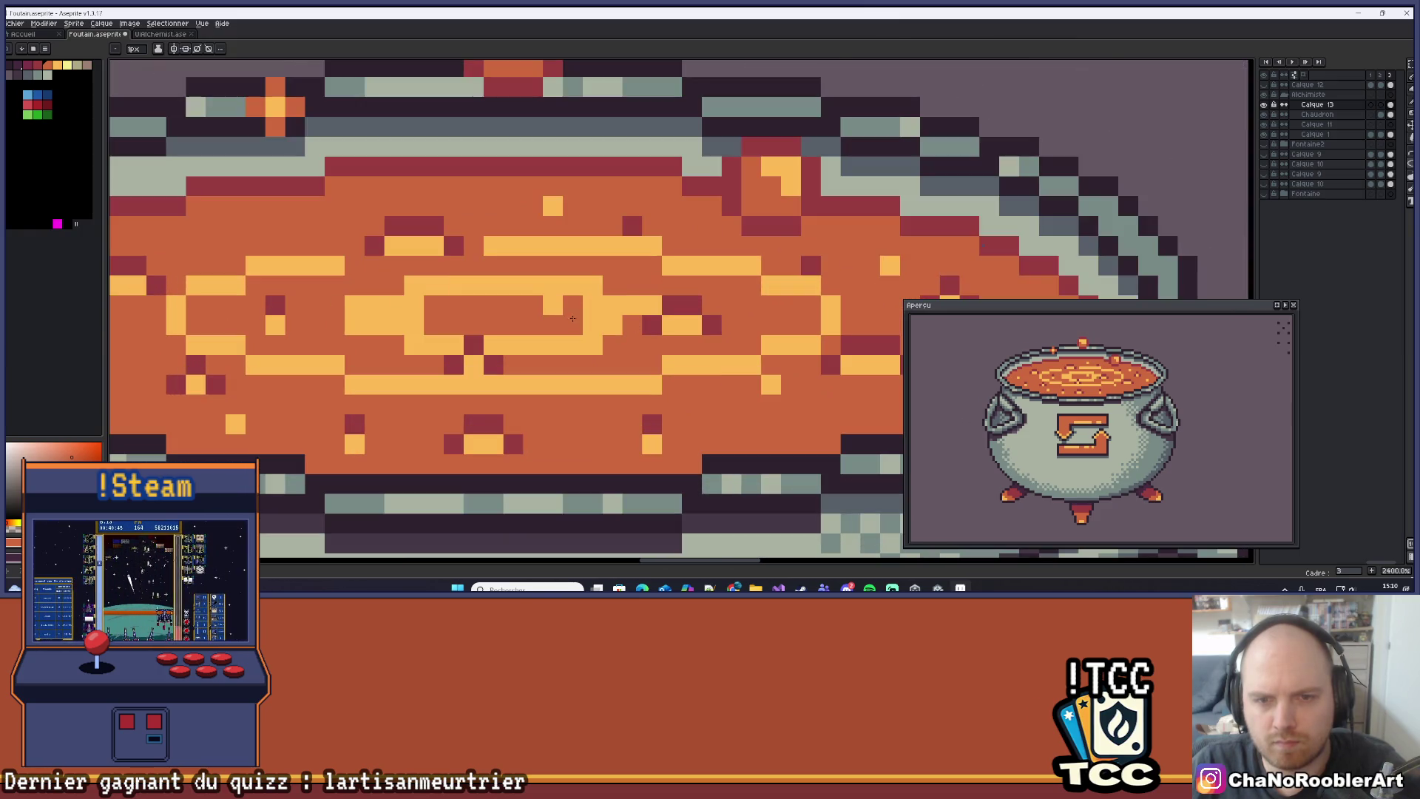
Recolour the stray yellow swirl pixels and a short yellow run to orange.
left_click(553, 305)
left_click(587, 306)
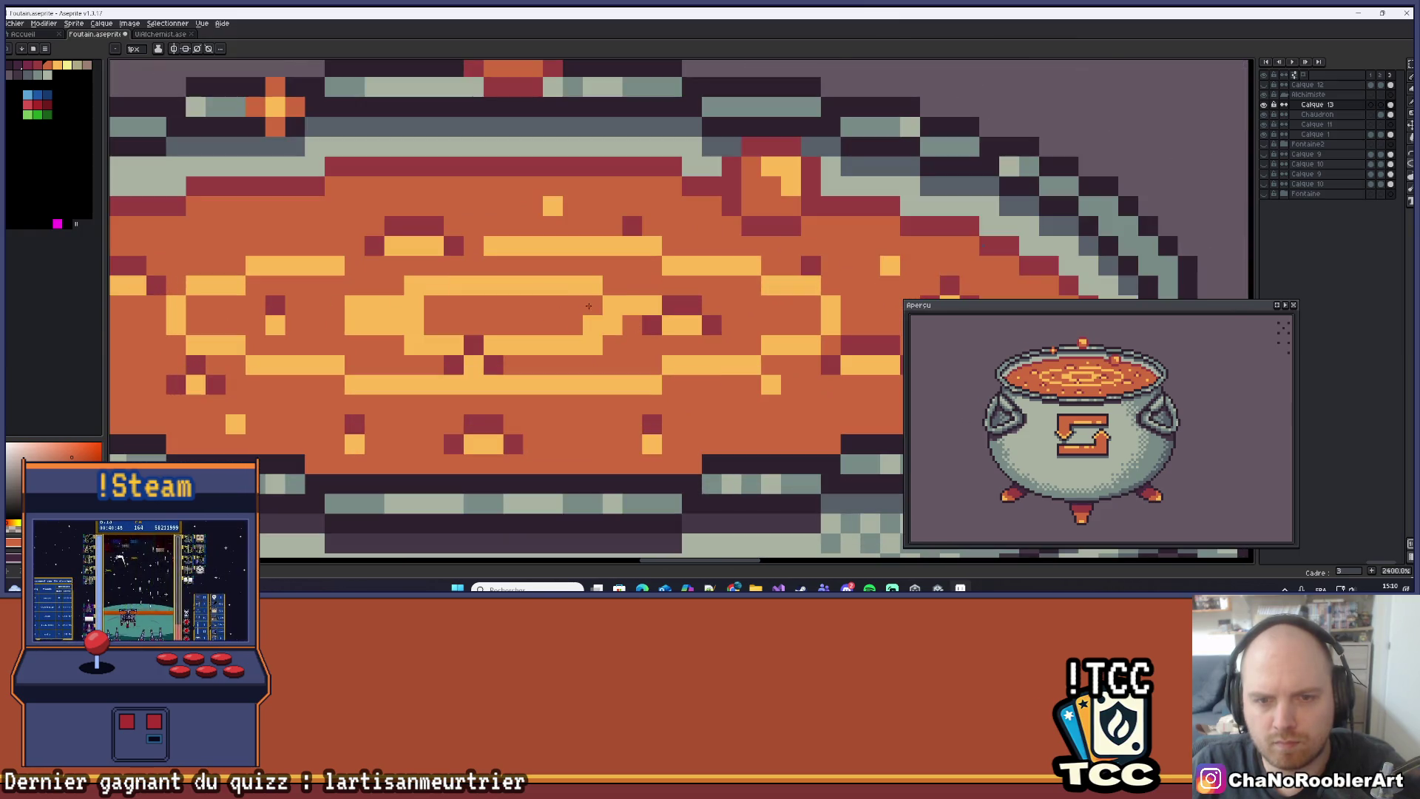
mouse_move(593, 309)
left_mouse_down()
mouse_move(612, 326)
mouse_move(636, 307)
left_mouse_up()
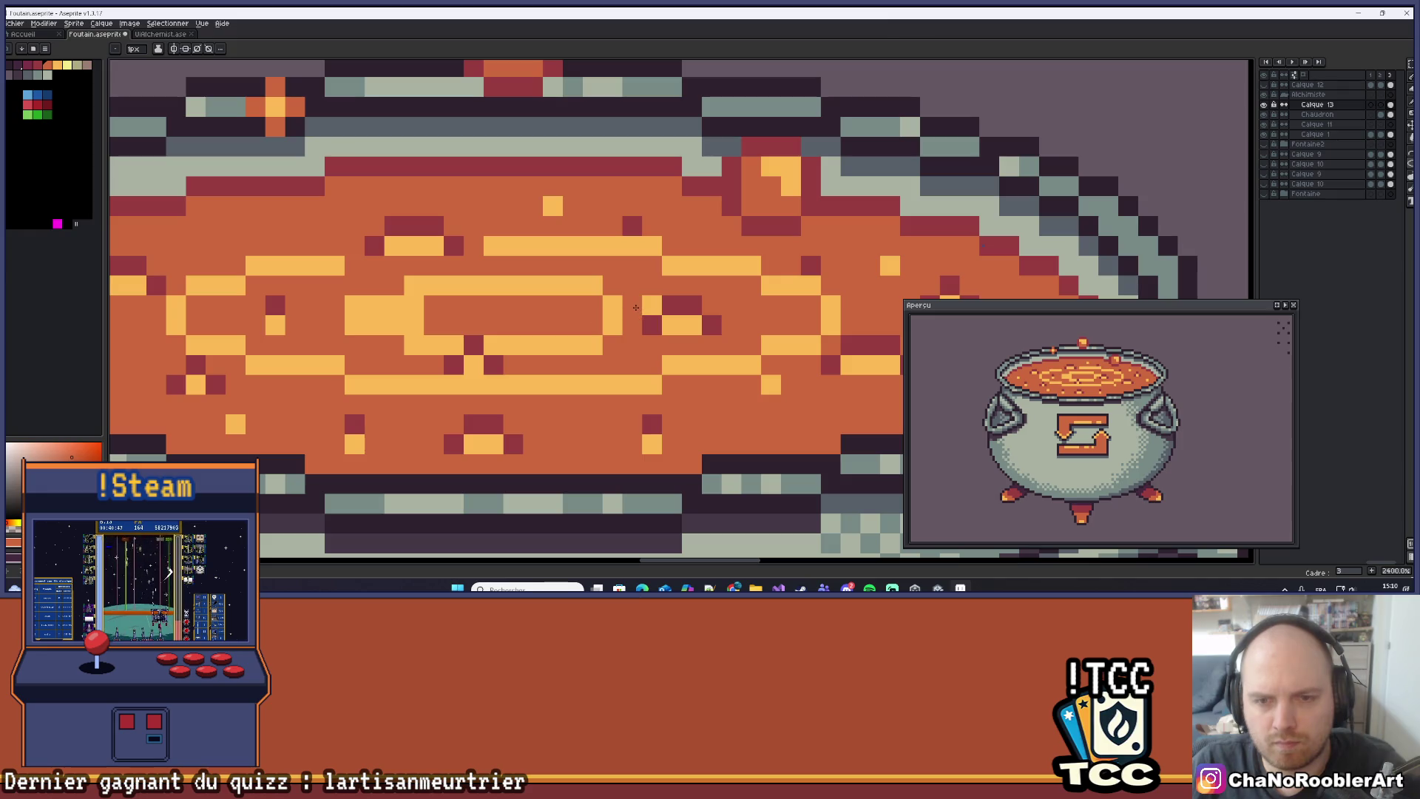
left_click(652, 305)
scroll(655, 304, "down", 7)
scroll(671, 294, "up", 7)
Add yellow pixels around the inner orange rectangle, turning one back to orange.
left_click_drag(662, 279, 736, 290)
left_click(638, 311)
left_click(598, 312)
left_click(678, 332)
left_click(599, 312)
scroll(622, 319, "down", 7)
scroll(586, 318, "up", 5)
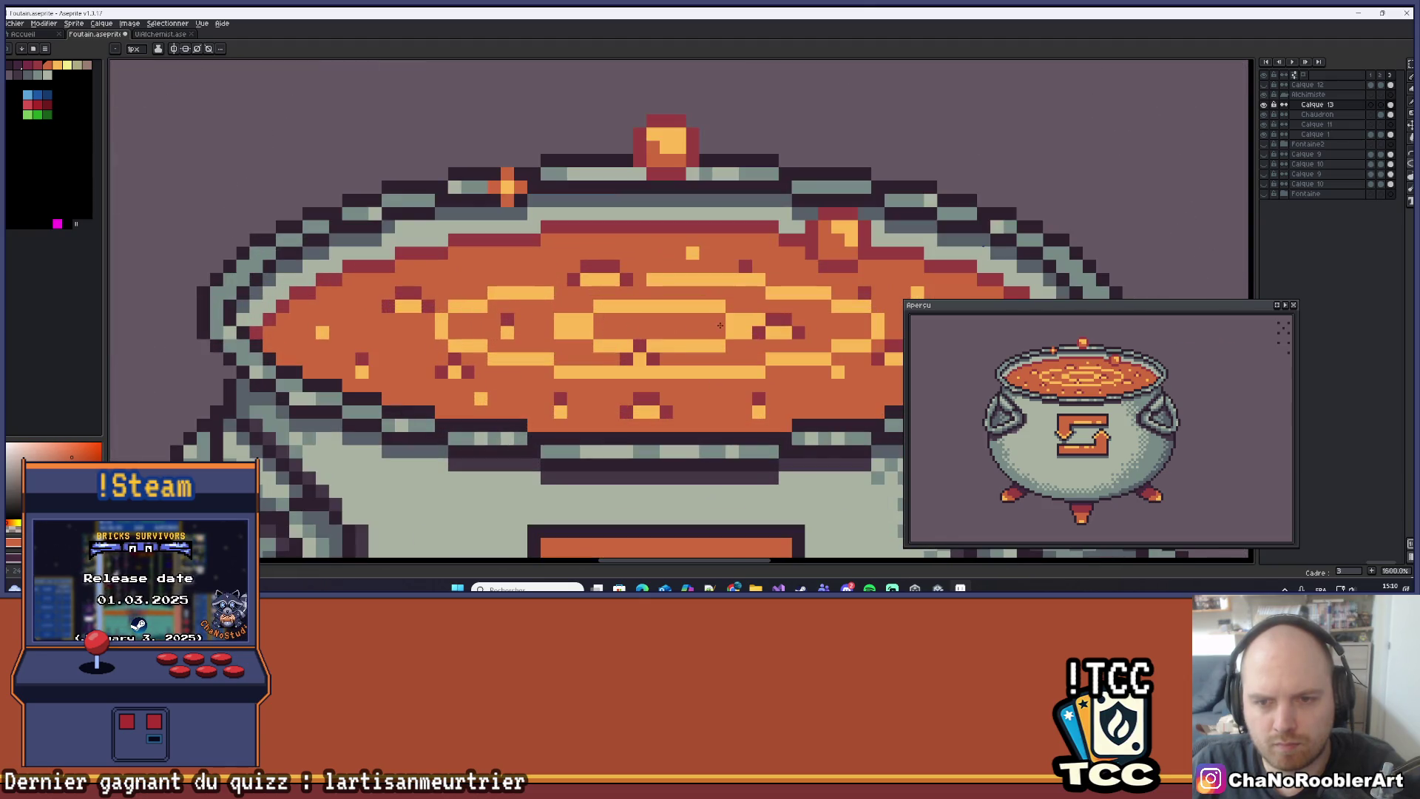
scroll(720, 326, "down", 6)
scroll(715, 335, "up", 3)
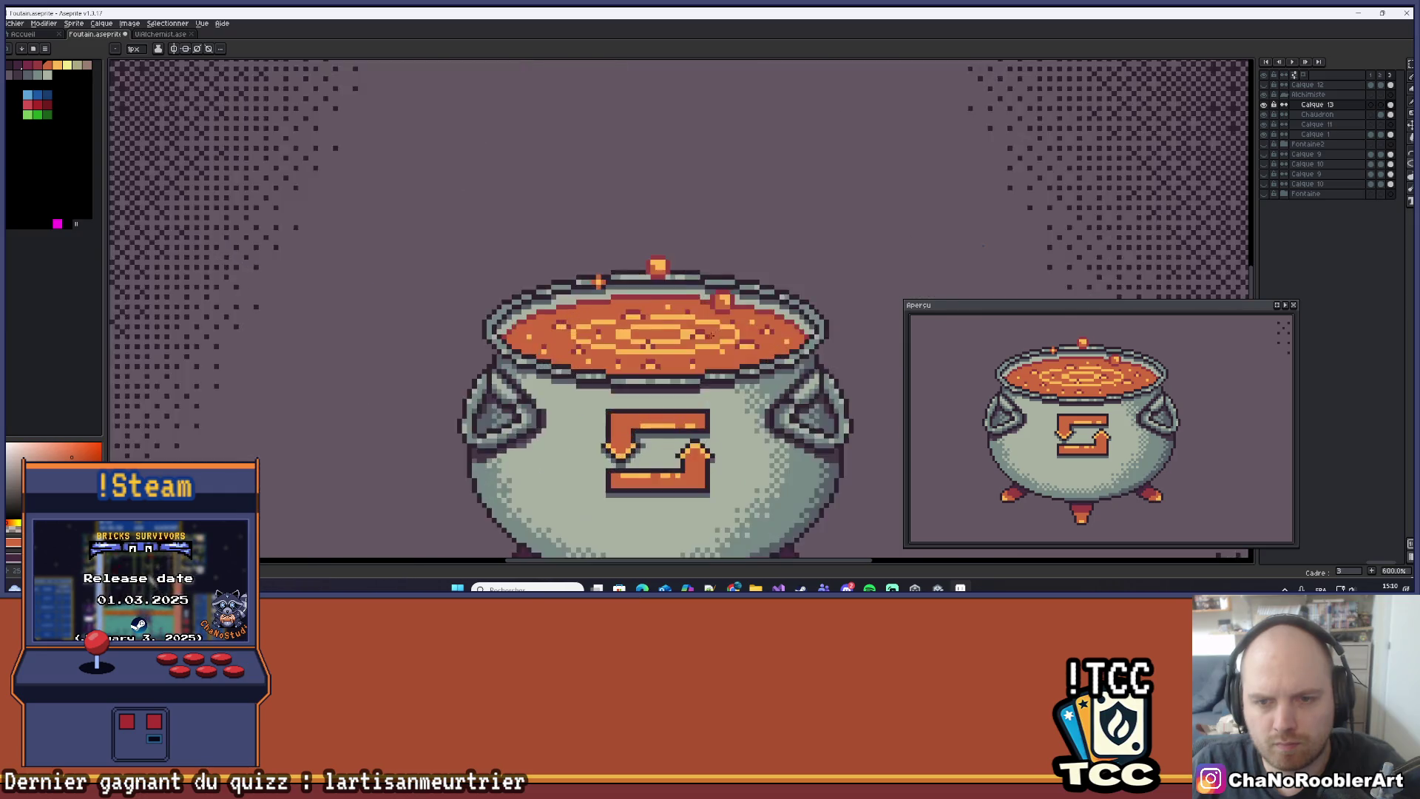
scroll(715, 334, "up", 3)
scroll(707, 318, "down", 6)
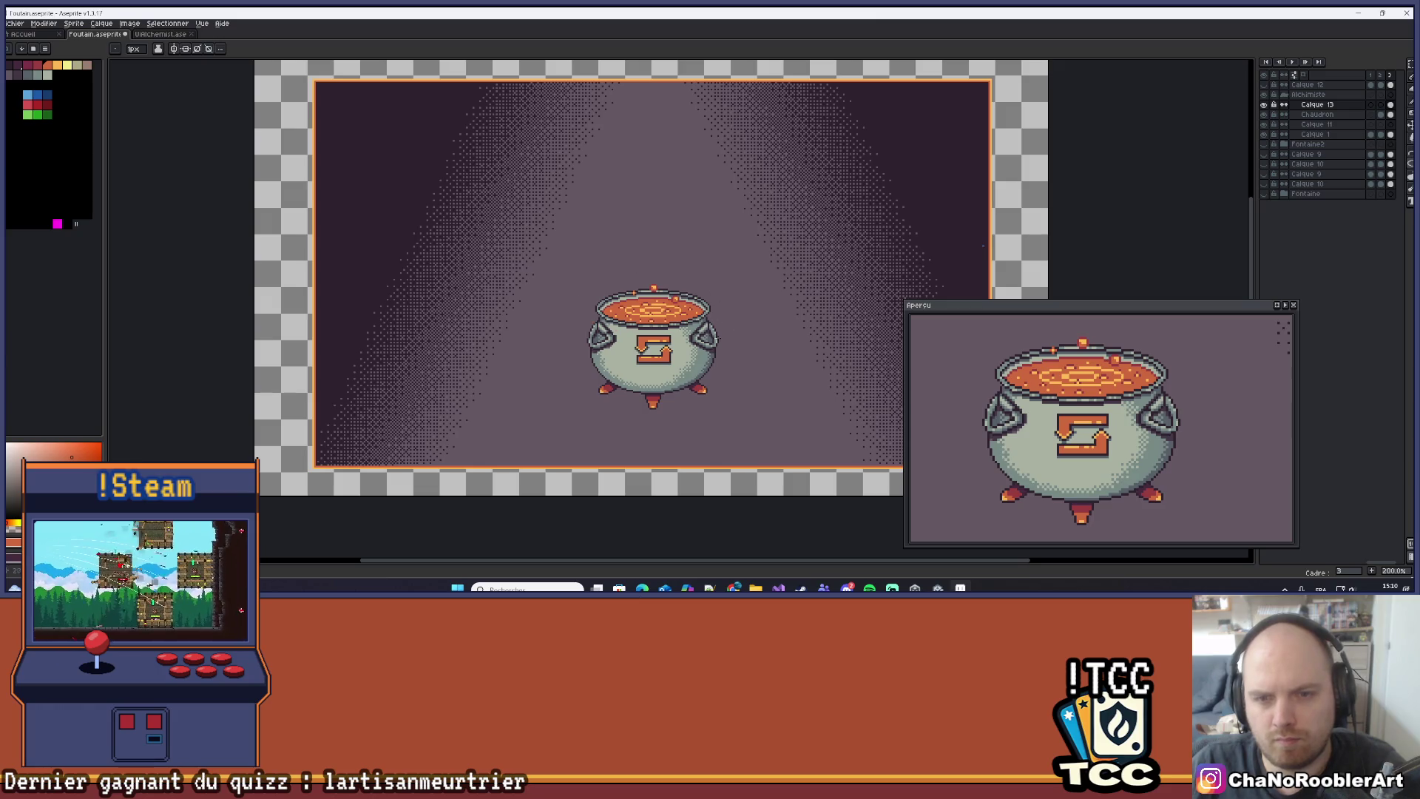
Sample dark red from the soup with the Eyedropper and paint dark-red pixels into the yellow rows.
scroll(707, 326, "up", 1)
scroll(706, 322, "up", 7)
key("i")
left_click(816, 333)
key("b")
left_click(705, 357)
left_click(723, 298)
left_click(721, 308, "alt")
Add another dark-red pixel in the yellow row, then sample the orange soup colour.
scroll(717, 326, "down", 4)
scroll(726, 322, "up", 2)
scroll(727, 322, "down", 6)
left_click_drag(659, 346, 618, 344)
scroll(652, 333, "down", 1)
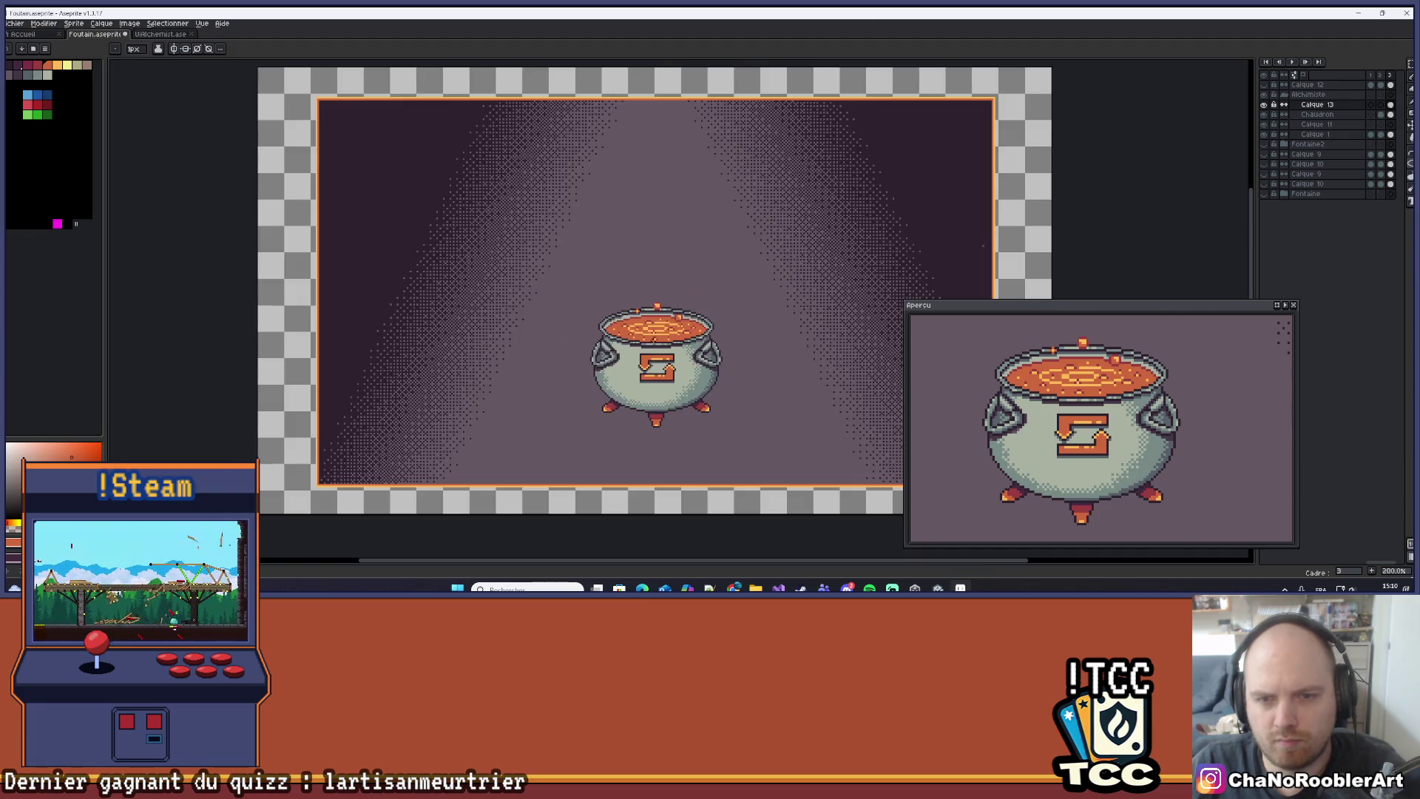
scroll(665, 326, "up", 8)
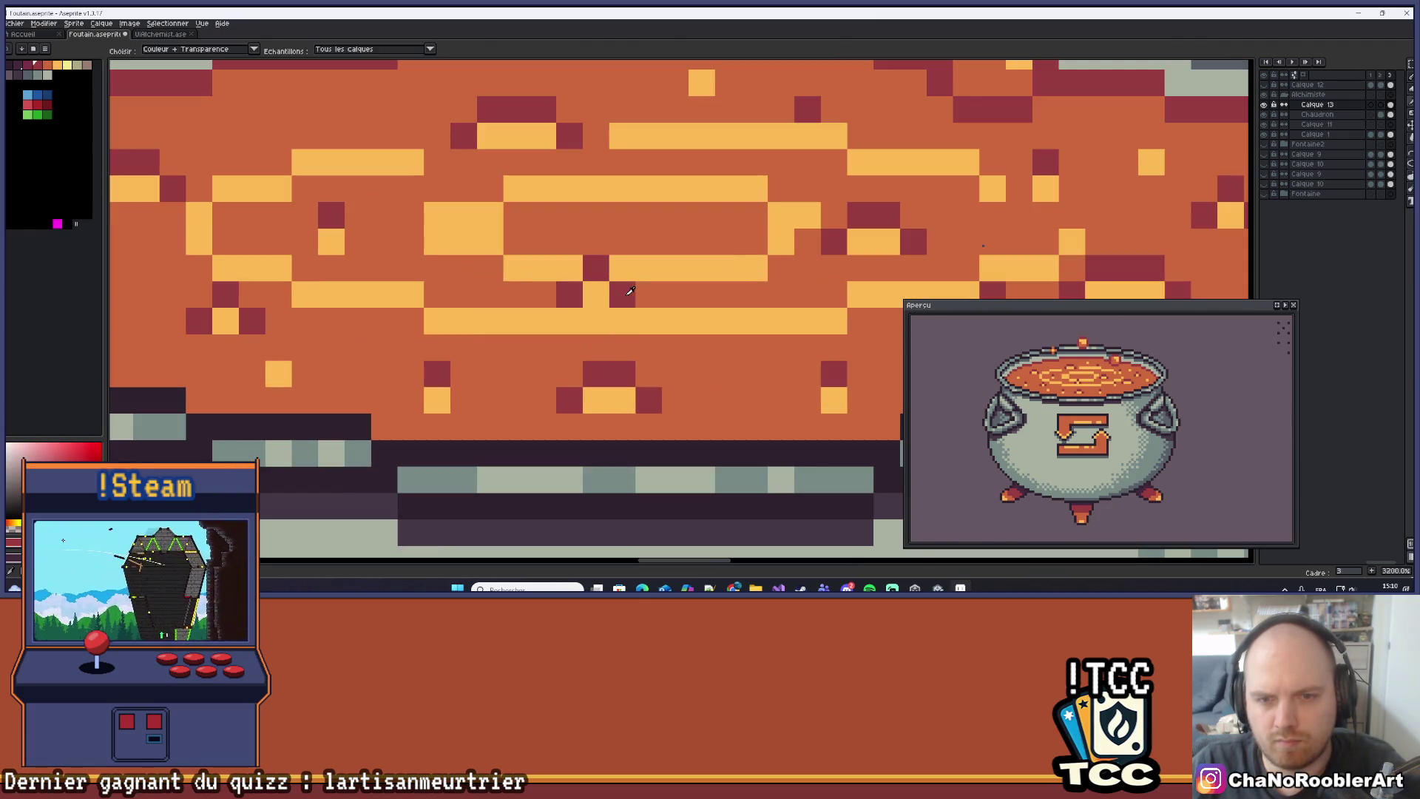
left_click(764, 307)
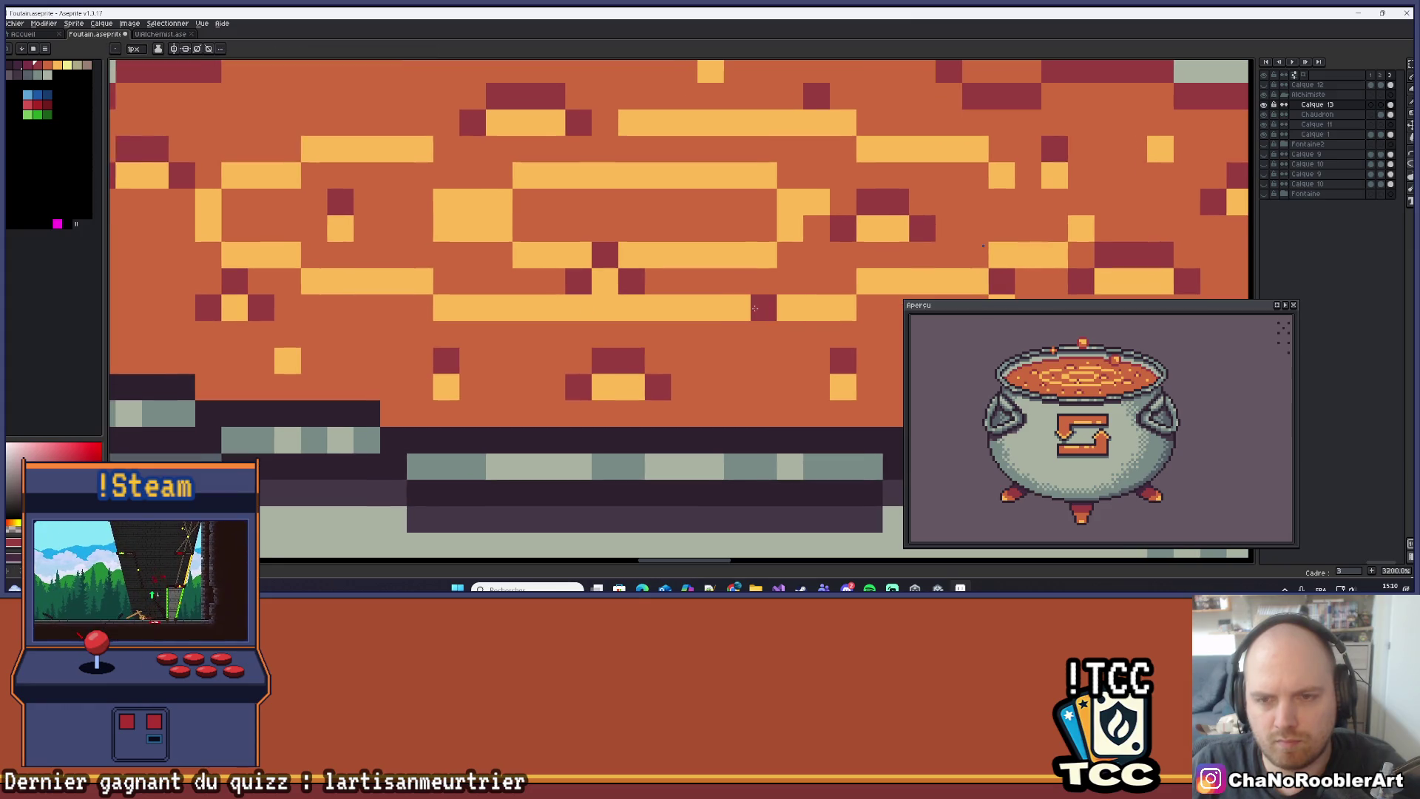
scroll(665, 333, "down", 5)
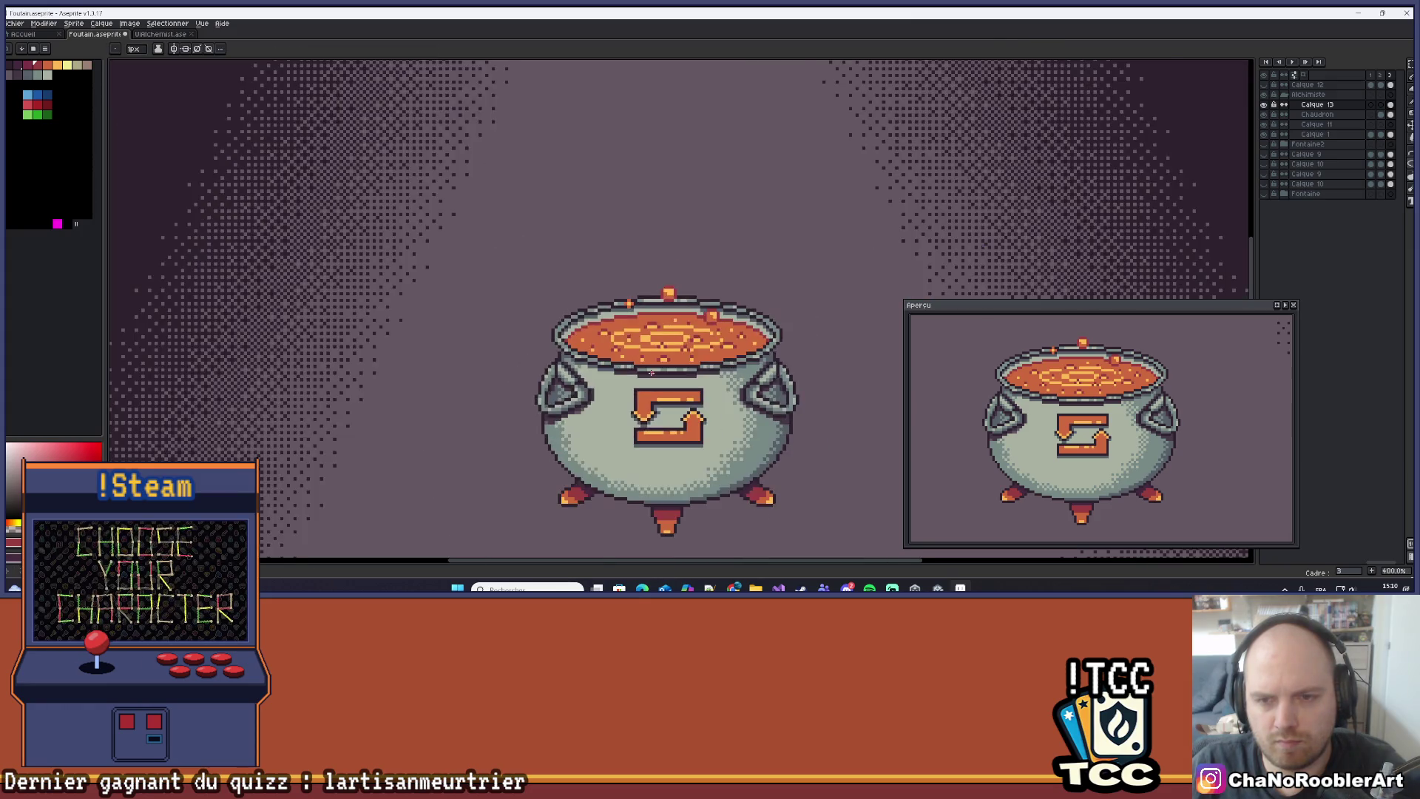
scroll(661, 350, "up", 3)
left_click(661, 350, "alt")
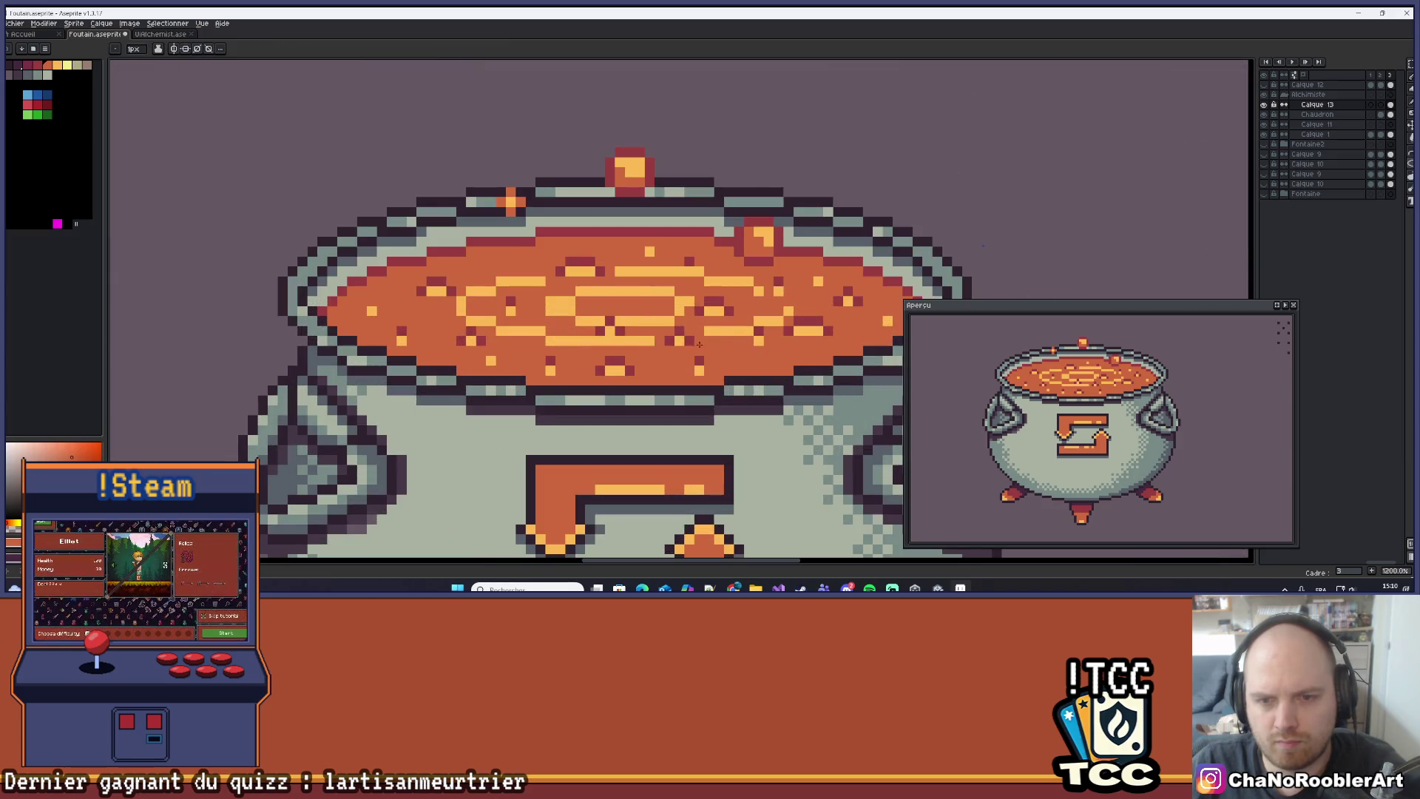
Pan and zoom to bring the canvas into view, centred on the cauldron rim.
scroll(700, 344, "down", 5)
scroll(700, 344, "up", 1)
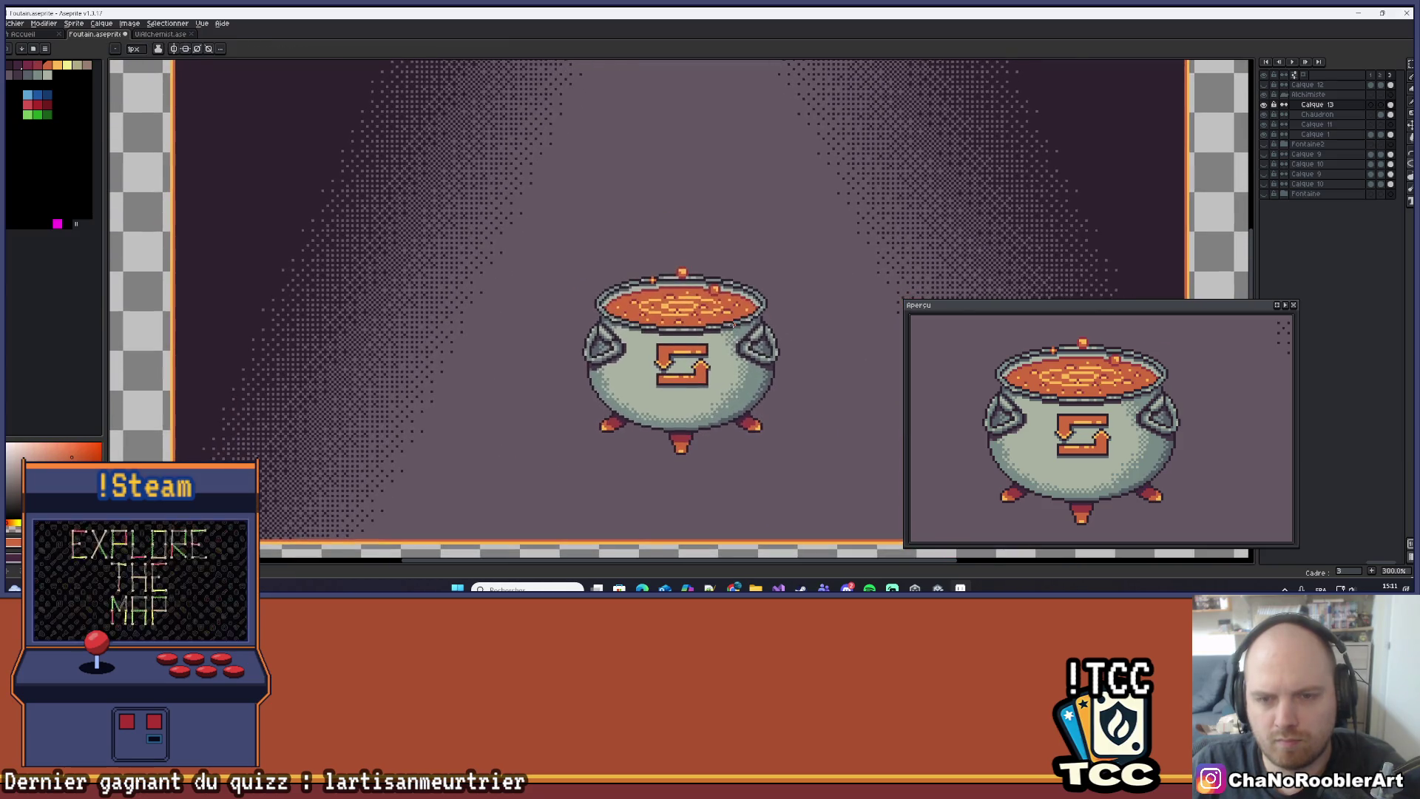
scroll(732, 320, "down", 1)
left_click_drag(773, 308, 738, 312)
scroll(738, 313, "up", 1)
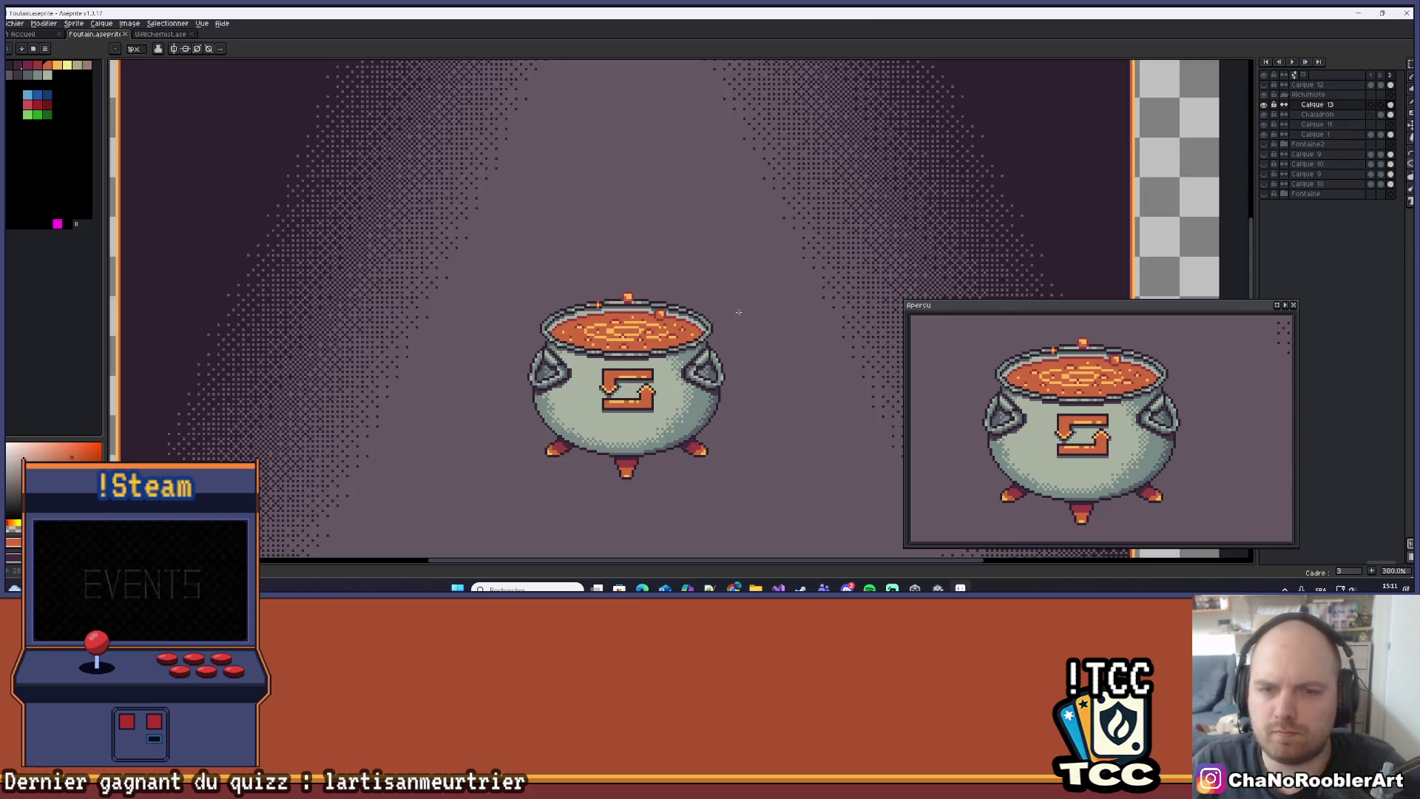
scroll(738, 312, "down", 1)
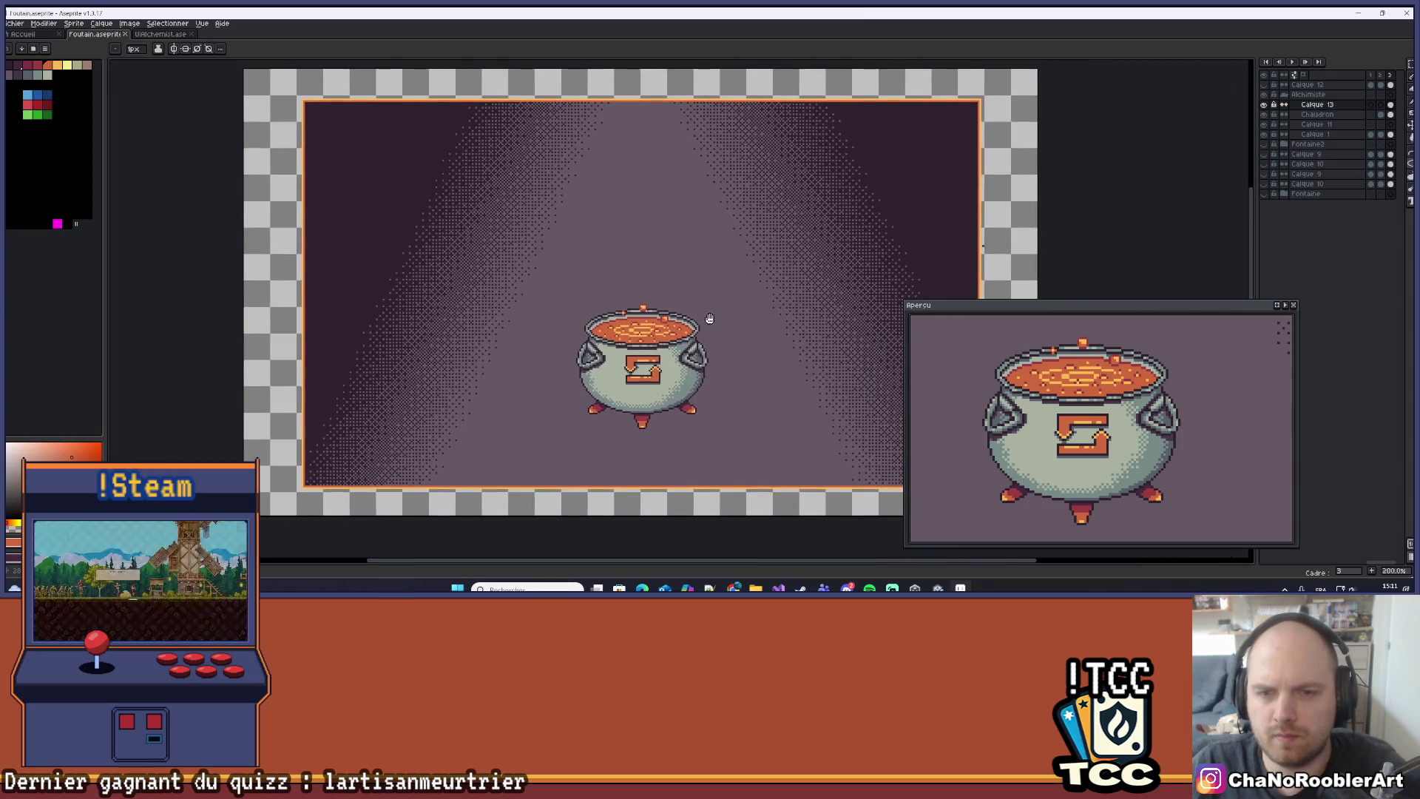
scroll(651, 318, "up", 7)
left_click_drag(574, 363, 479, 361)
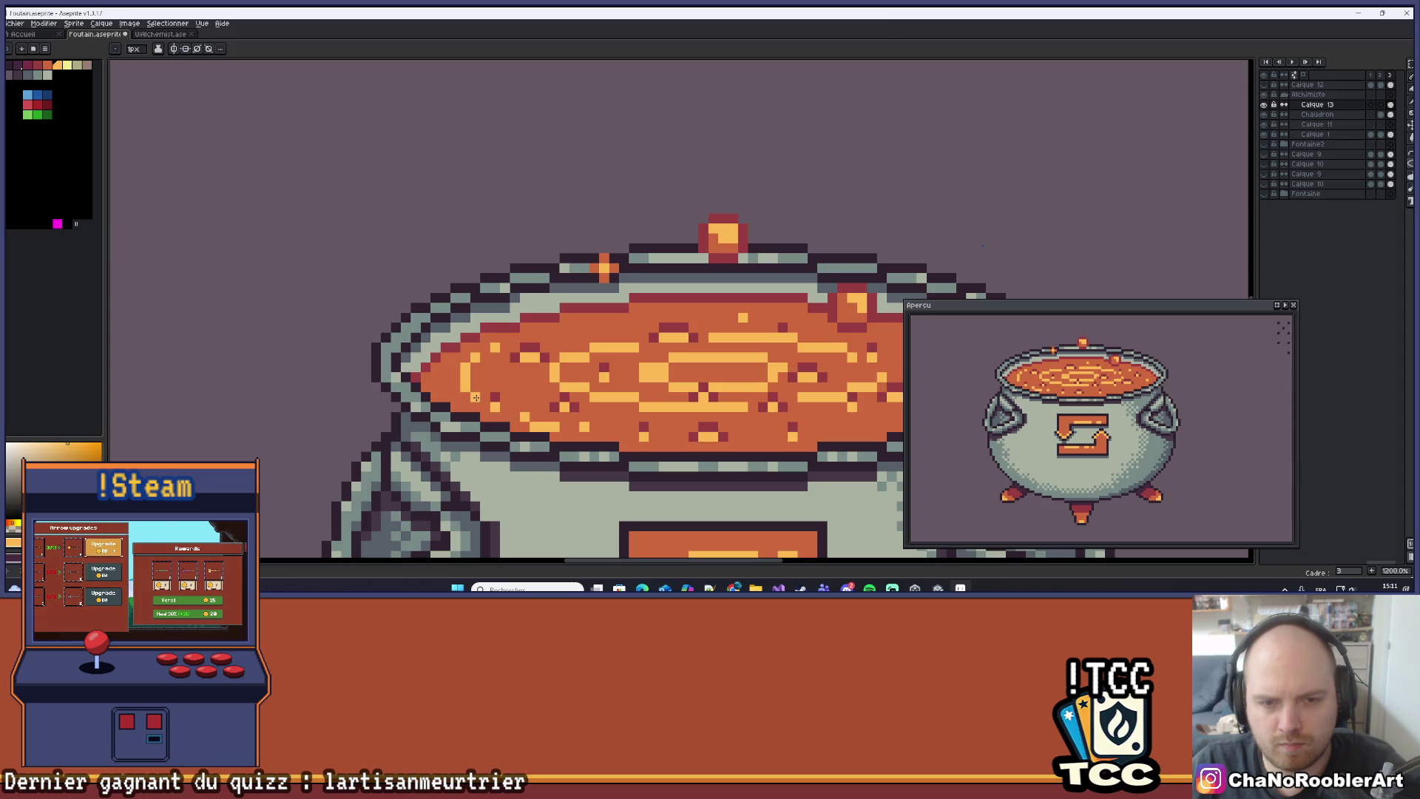
Undo the last ellipse edit and add a light-yellow pixel beside the existing one.
scroll(476, 397, "down", 6)
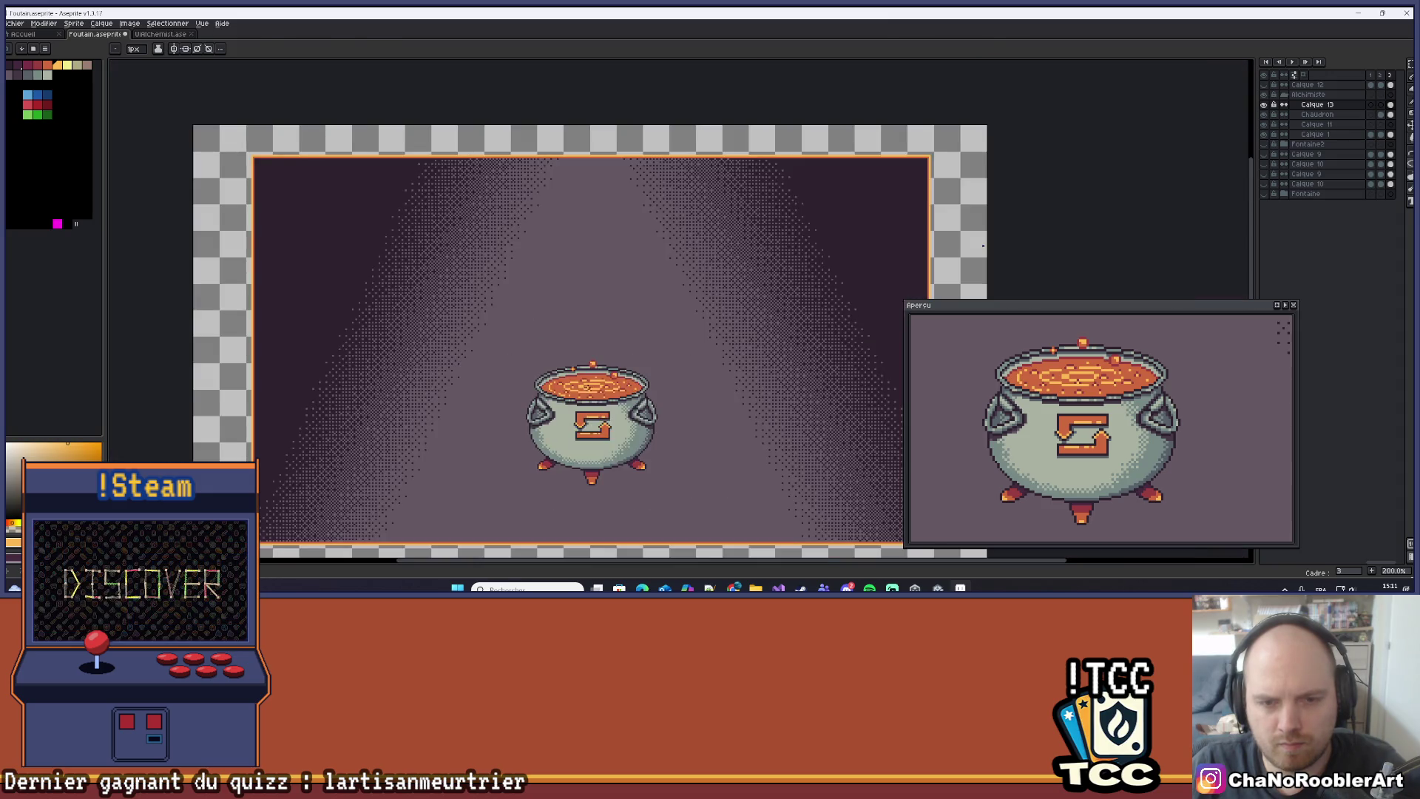
scroll(631, 375, "up", 8)
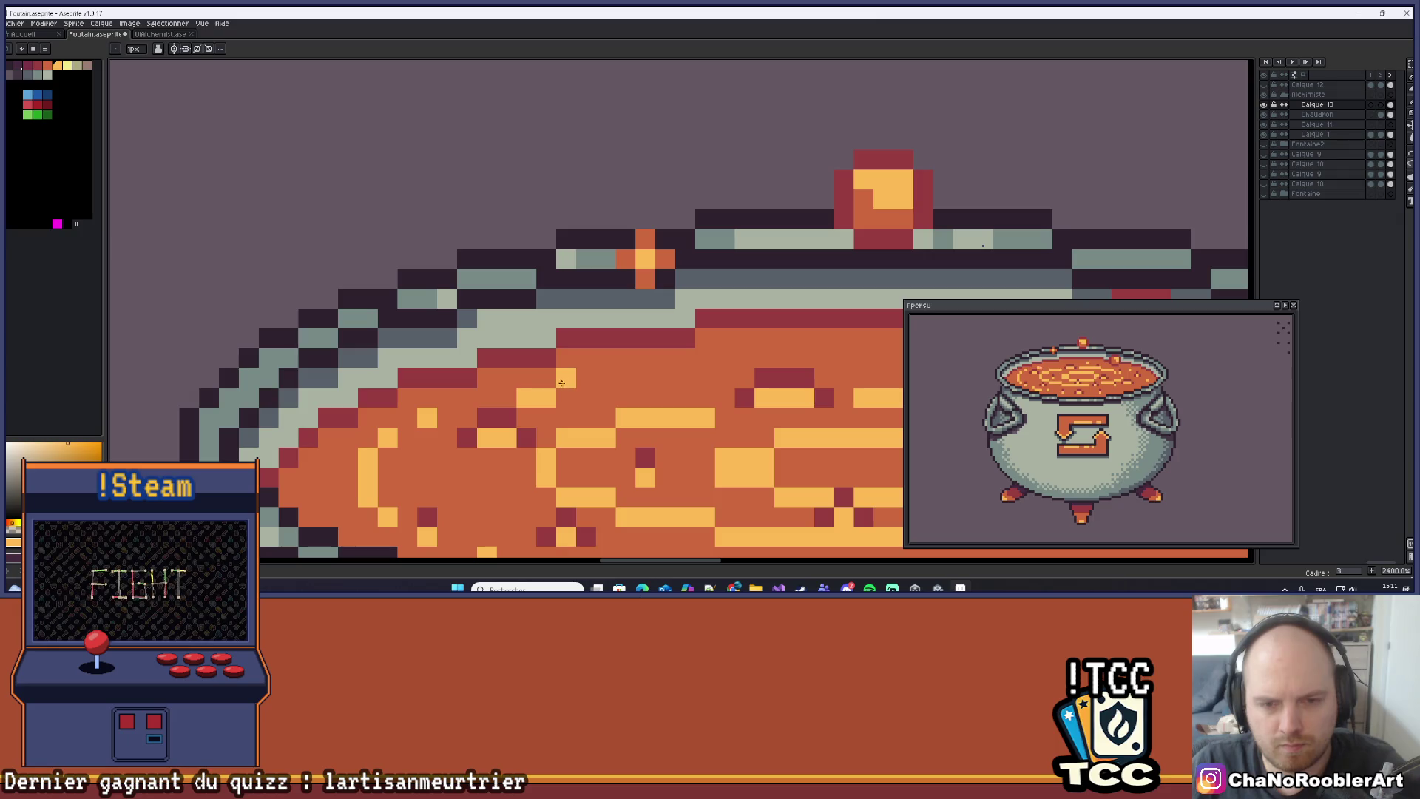
key("ctrl+z")
left_click_drag(532, 396, 546, 397)
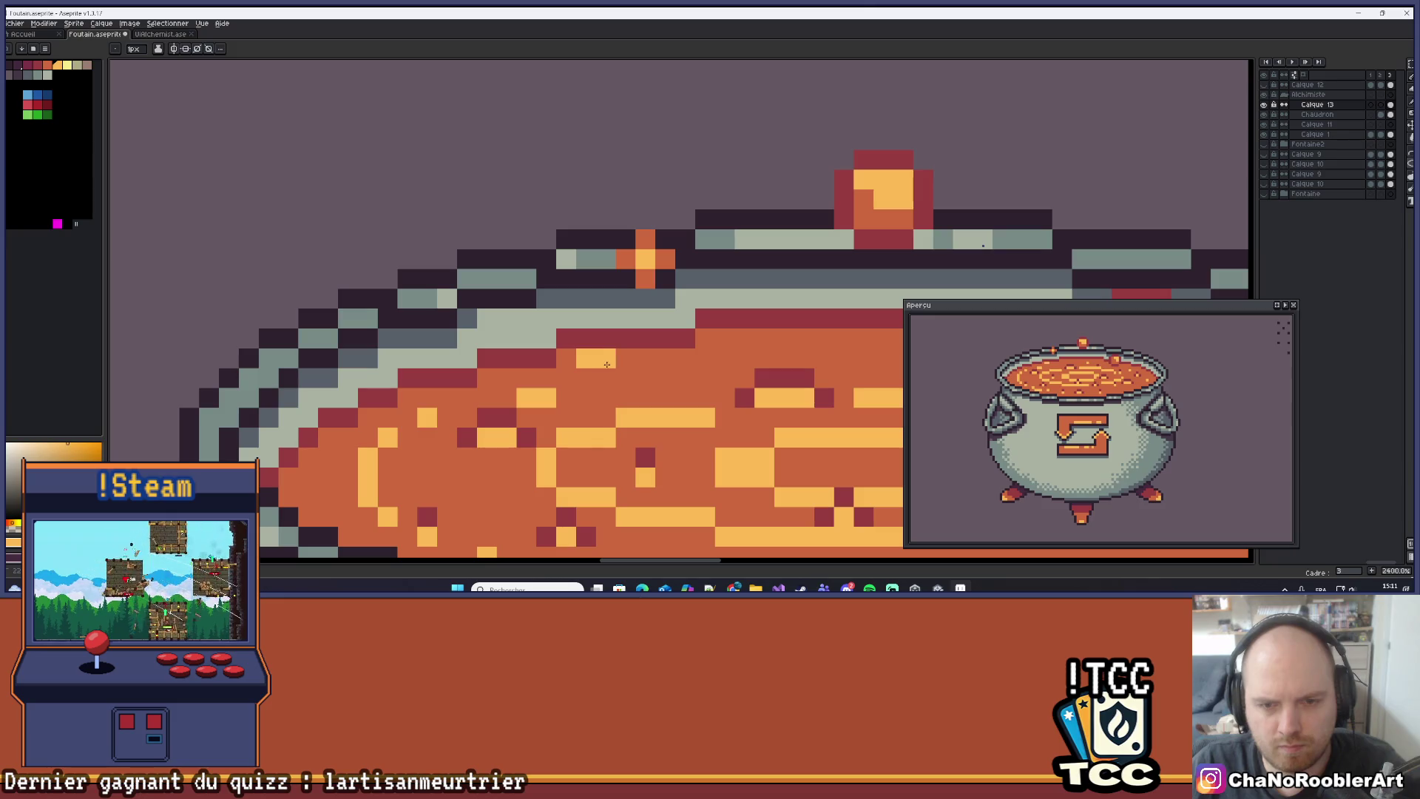
Recentre the cauldron and extend the yellow swirl bar upward by one pixel.
scroll(607, 364, "down", 6)
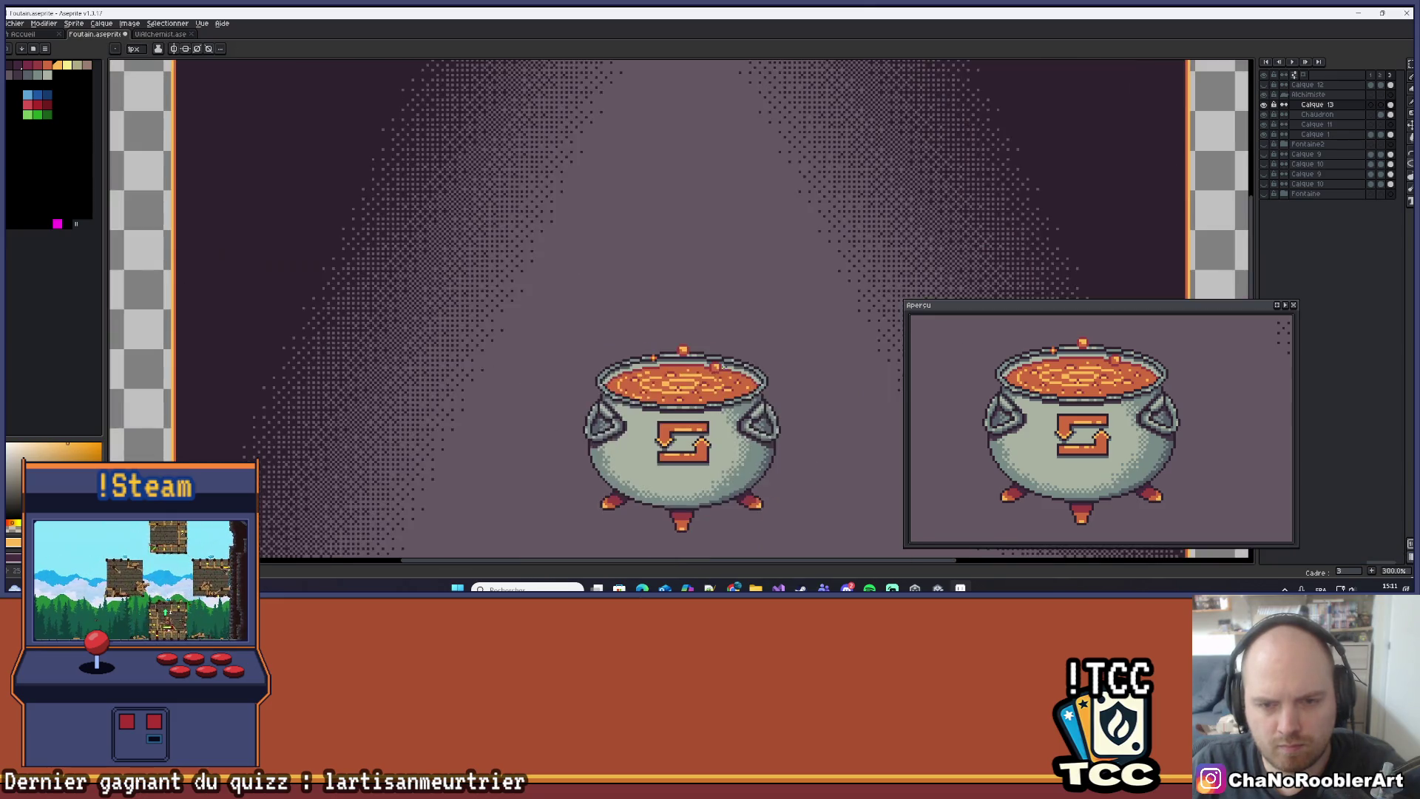
scroll(609, 366, "down", 1)
scroll(621, 385, "down", 1)
scroll(621, 384, "up", 3)
scroll(636, 385, "down", 2)
mouse_move(733, 359)
left_mouse_down()
mouse_move(710, 232)
mouse_move(584, 231)
mouse_move(643, 314)
mouse_move(688, 335)
left_mouse_up()
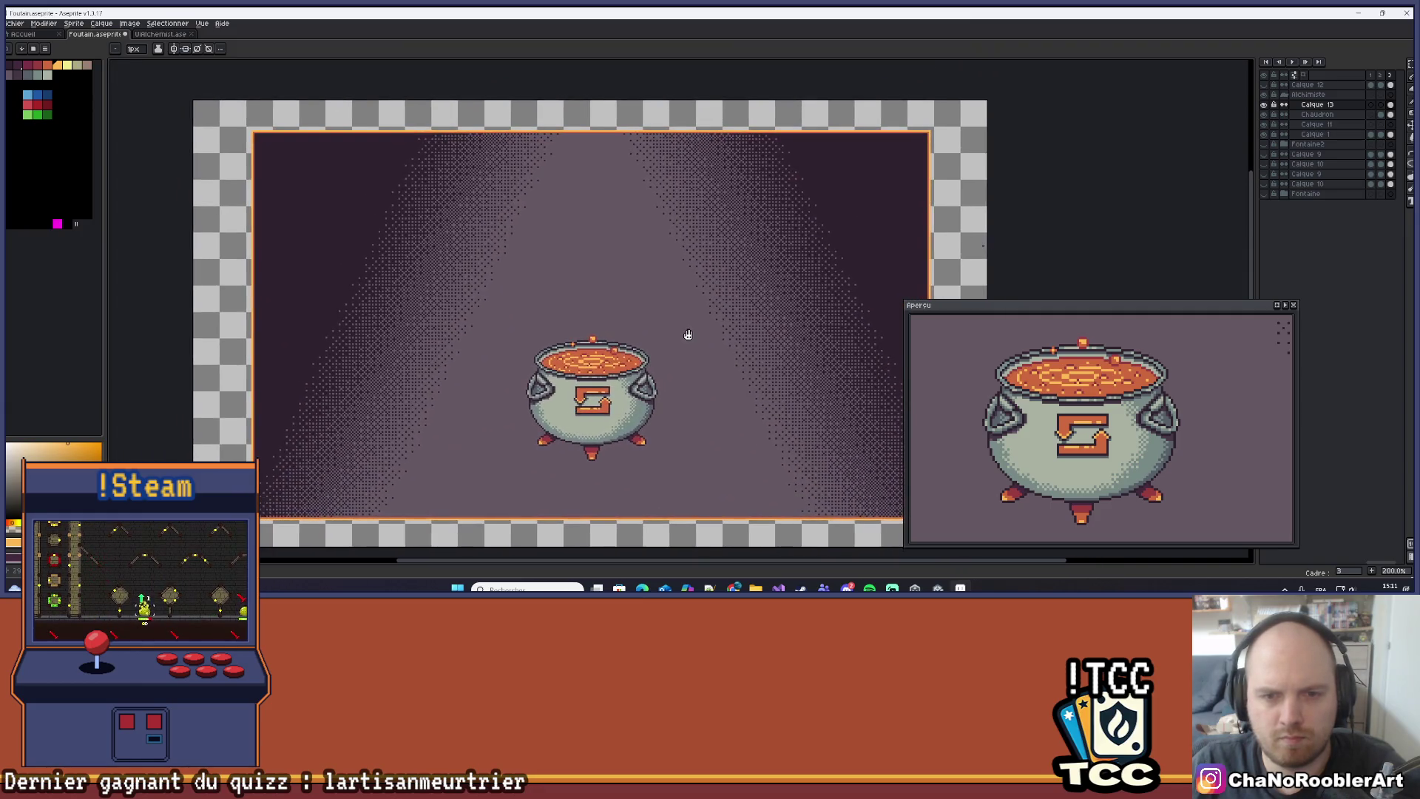
scroll(643, 347, "up", 6)
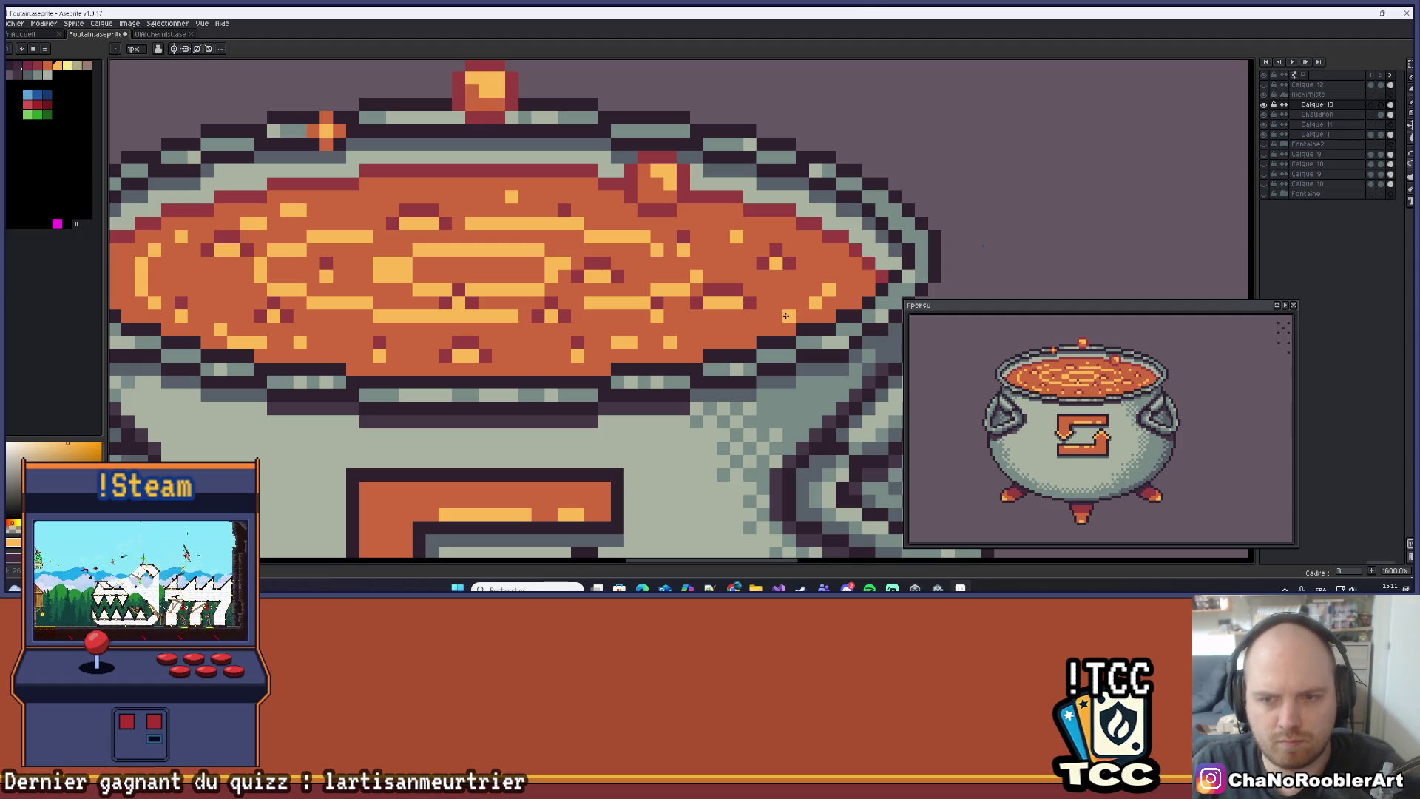
left_click(829, 276)
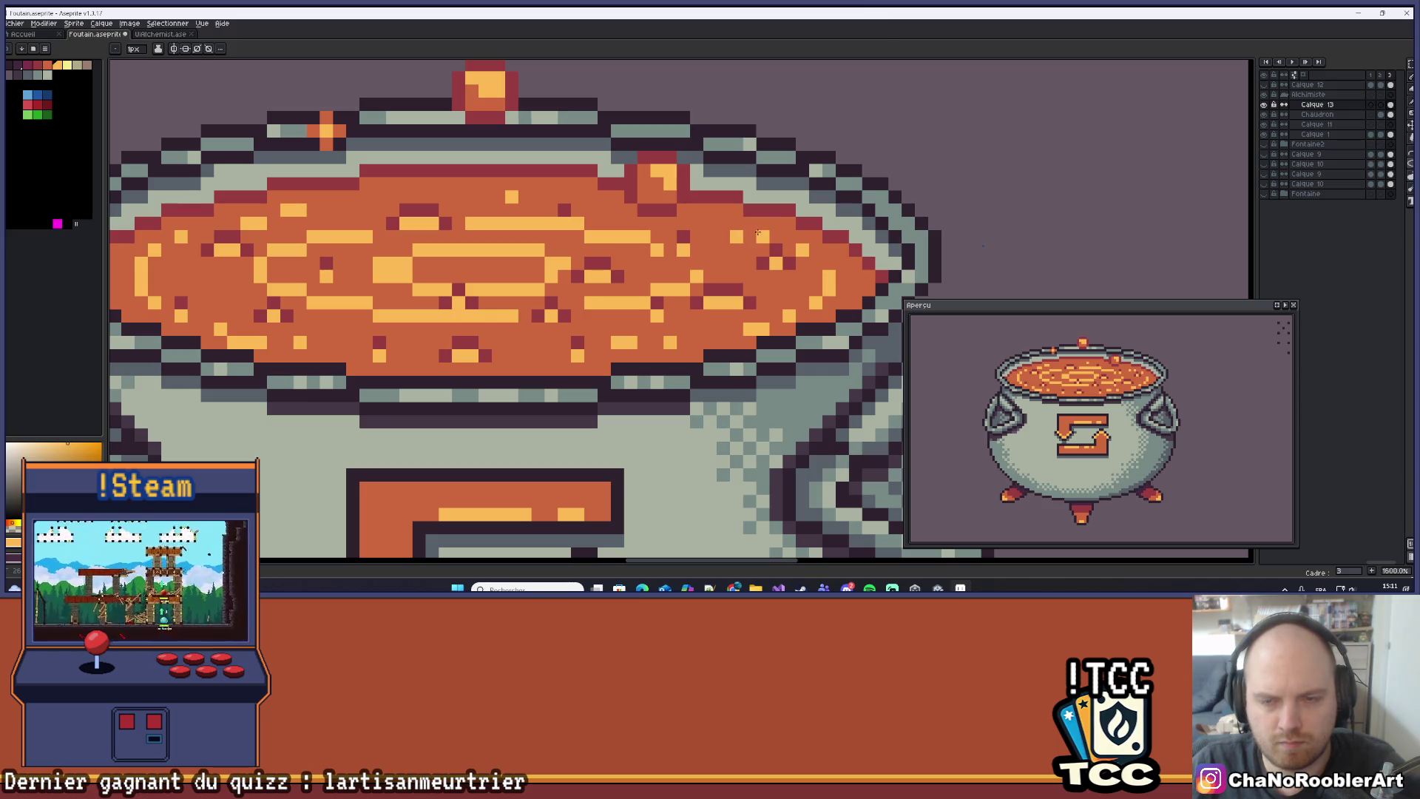
scroll(711, 223, "down", 6)
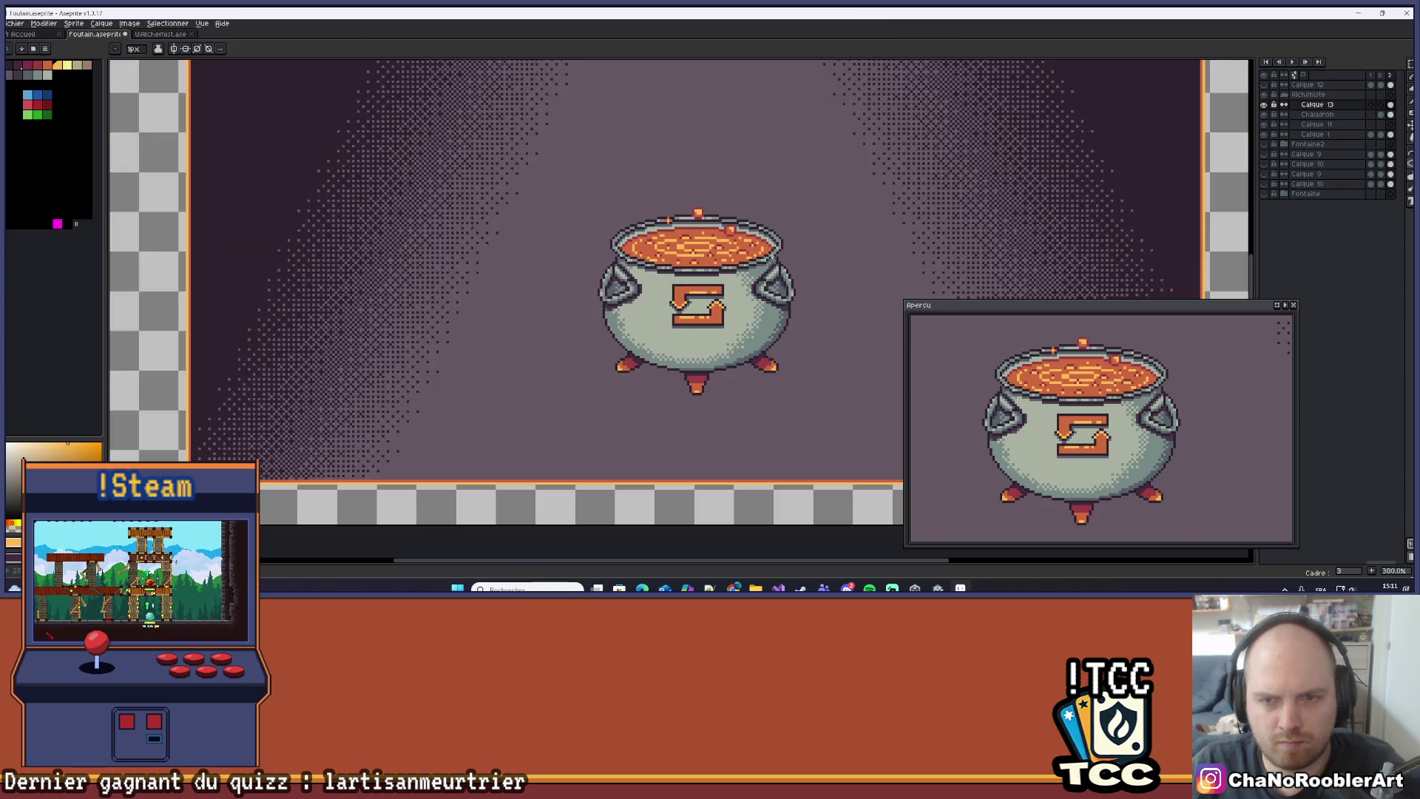
Zoom out from 1600% to 200% to see the whole cauldron and dithered purple background.
scroll(638, 253, "up", 3)
scroll(638, 254, "up", 4)
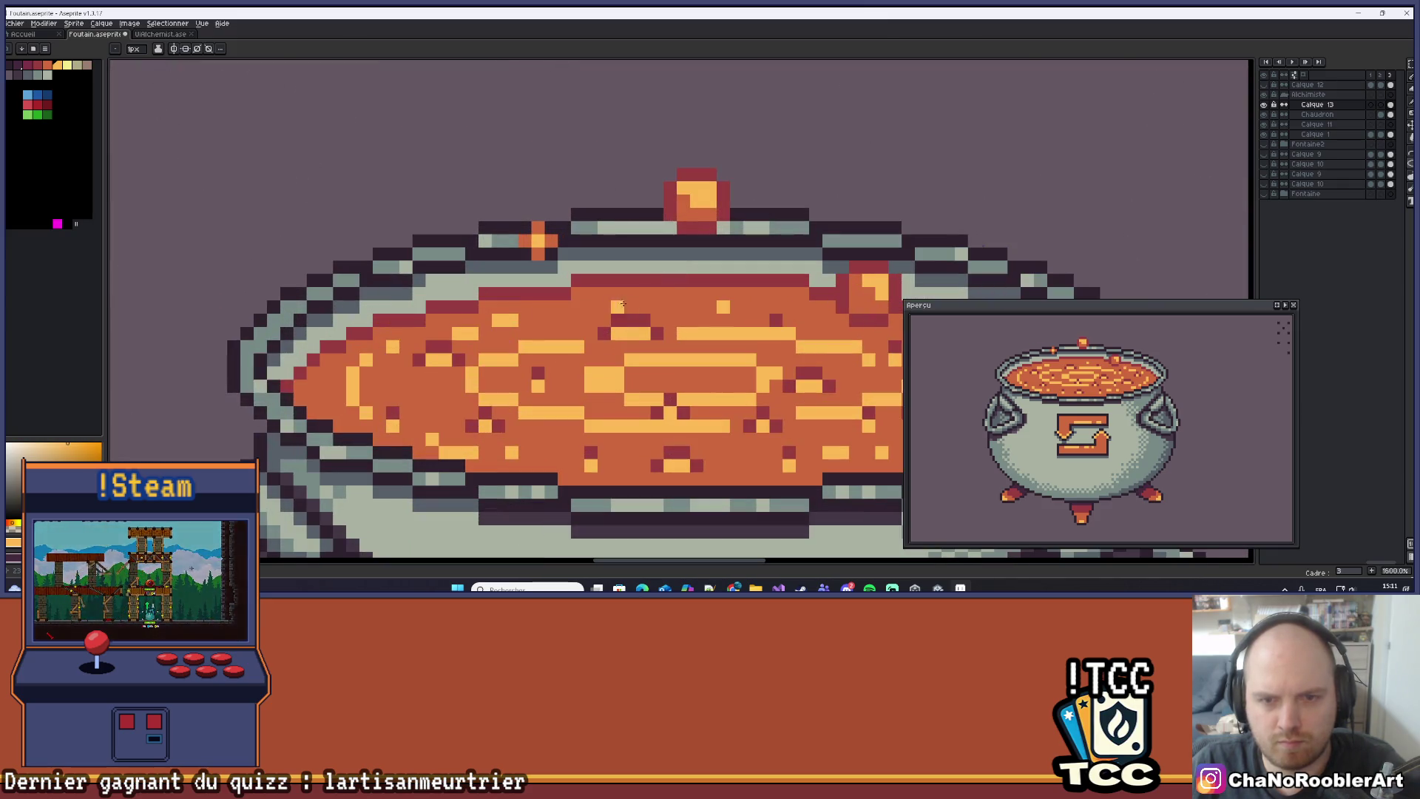
scroll(635, 307, "down", 7)
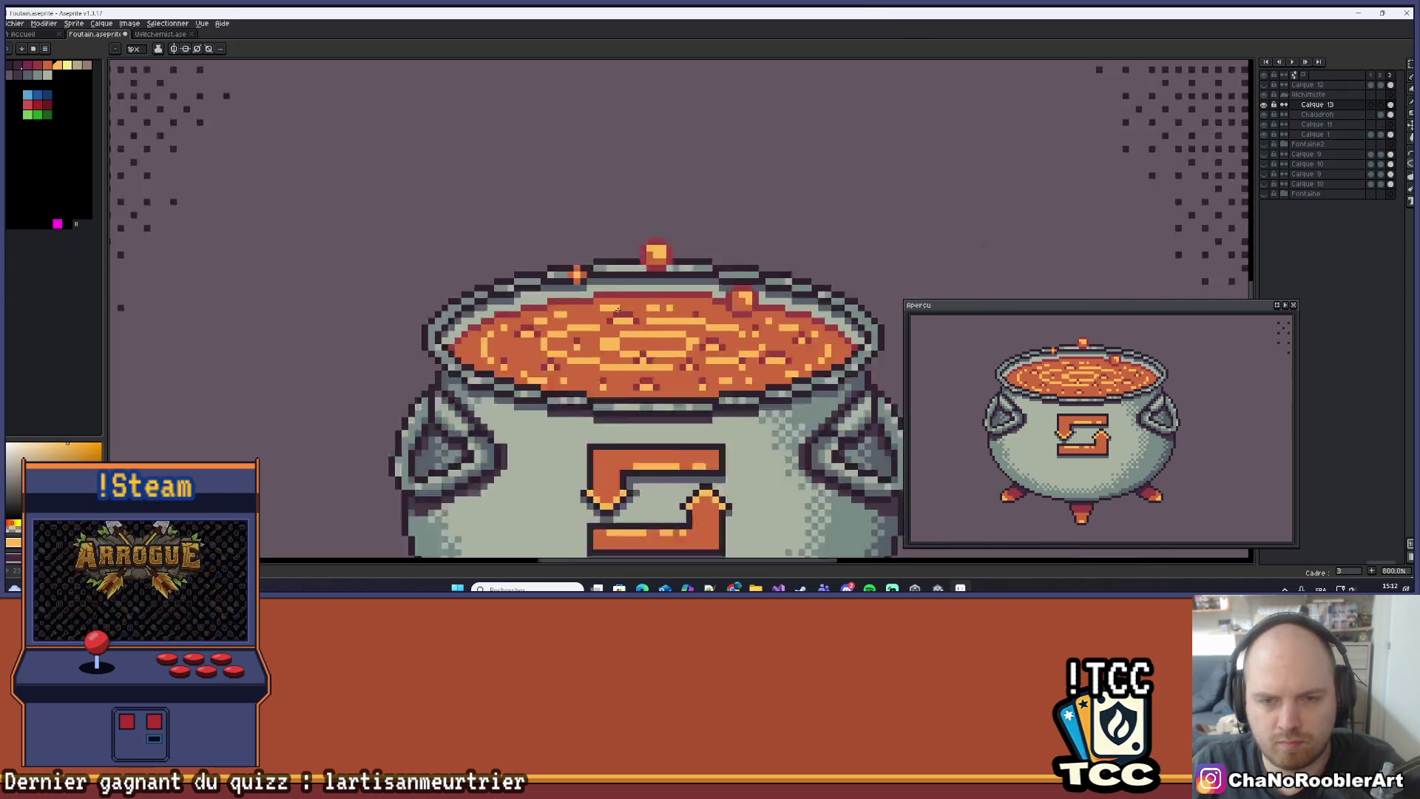
scroll(694, 329, "up", 1)
scroll(754, 304, "up", 1)
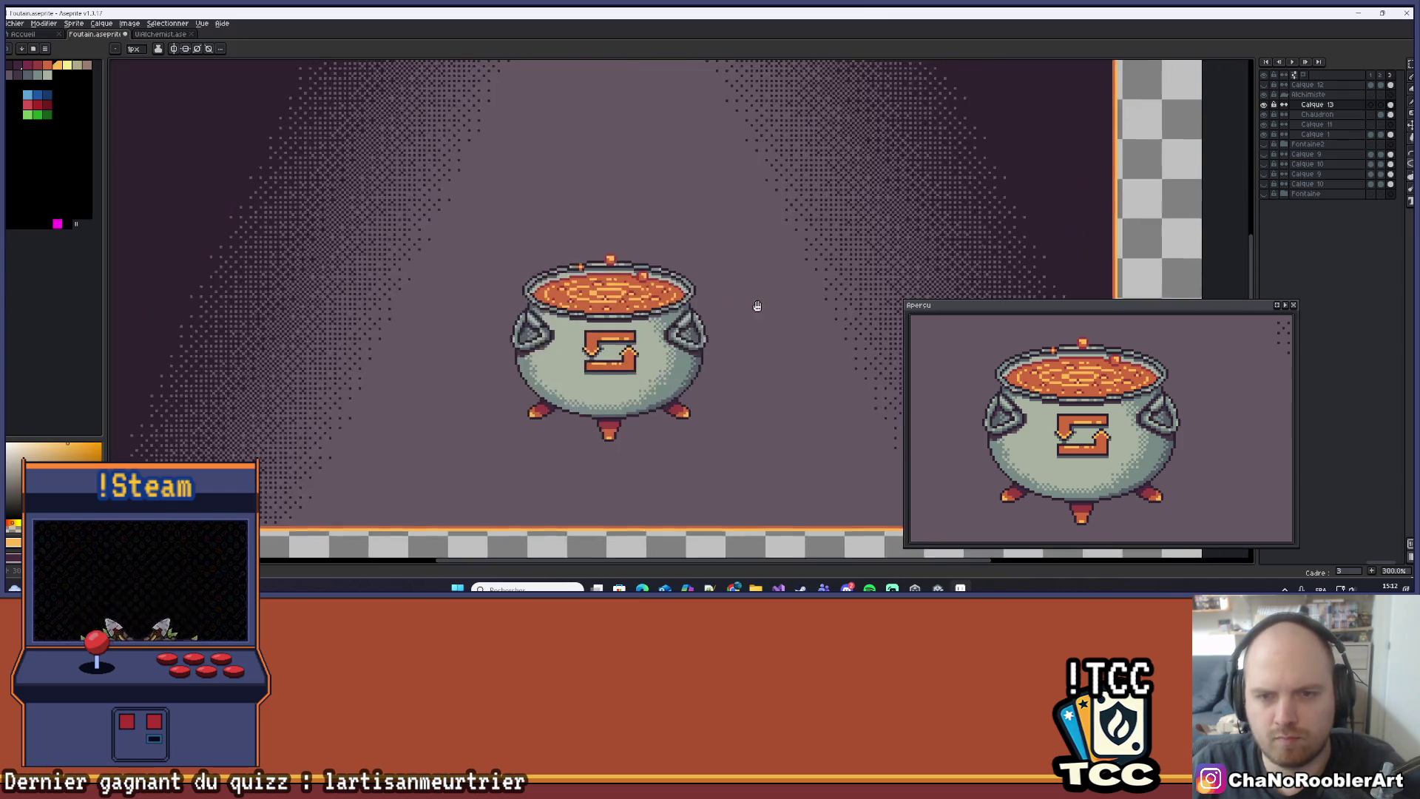
scroll(758, 321, "down", 1)
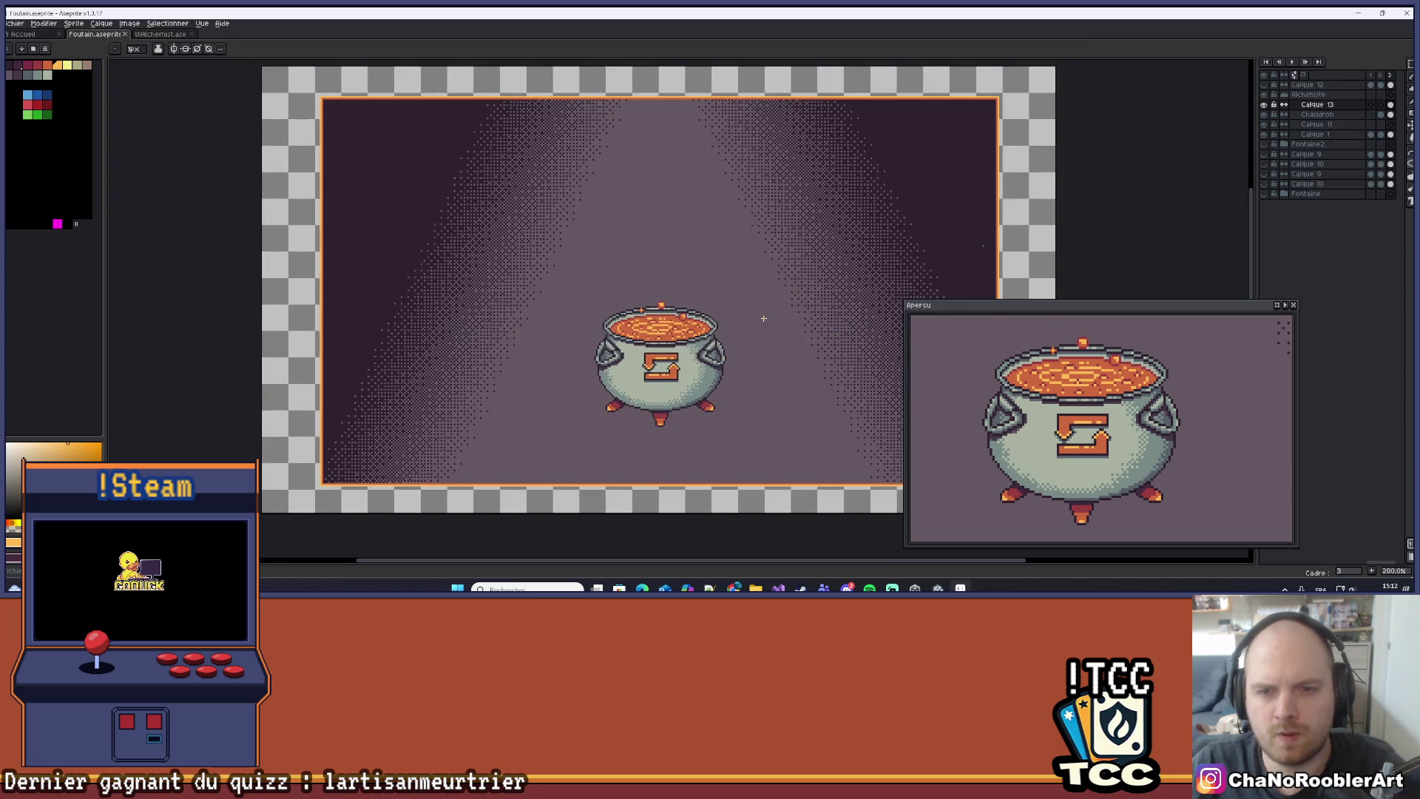
scroll(762, 319, "down", 1)
scroll(764, 316, "up", 1)
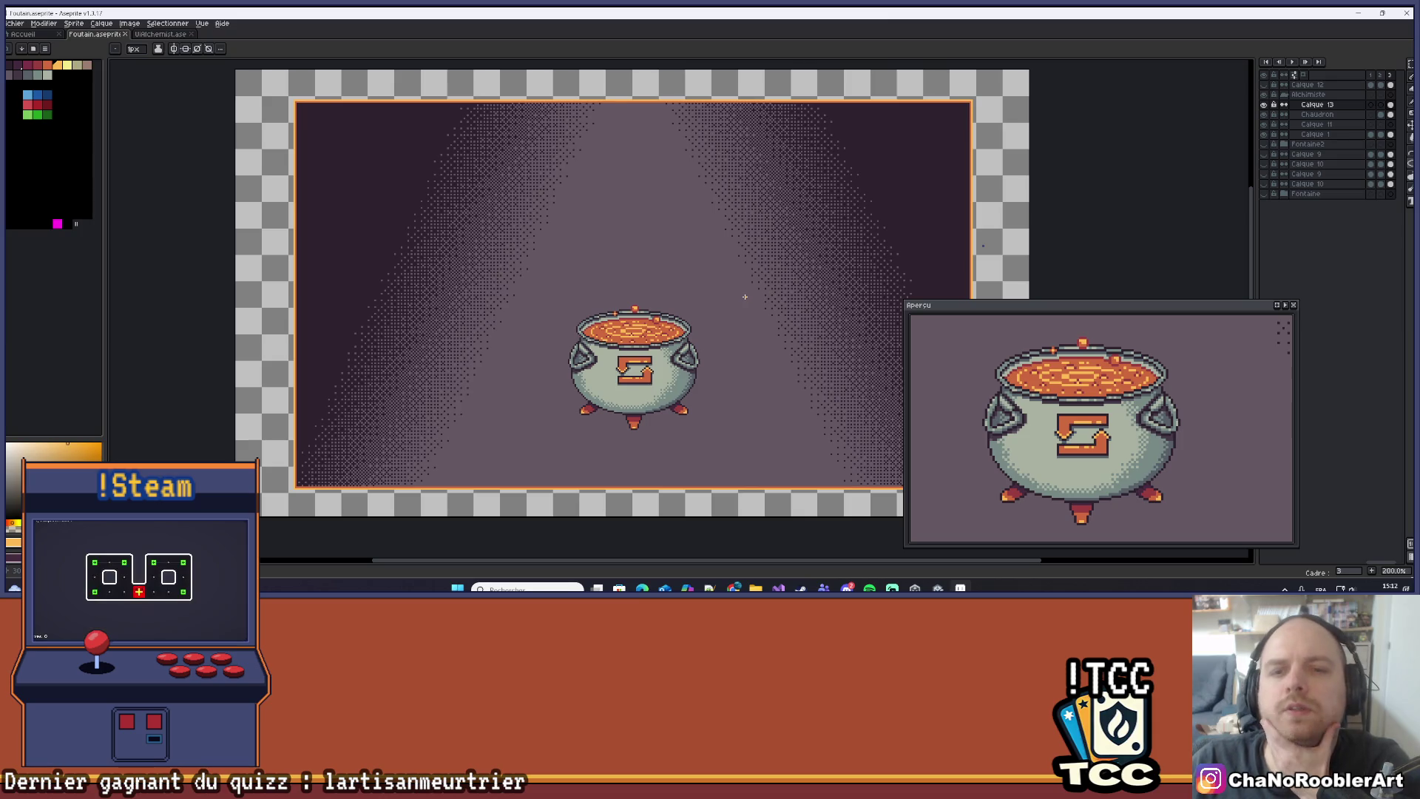
scroll(747, 292, "down", 1)
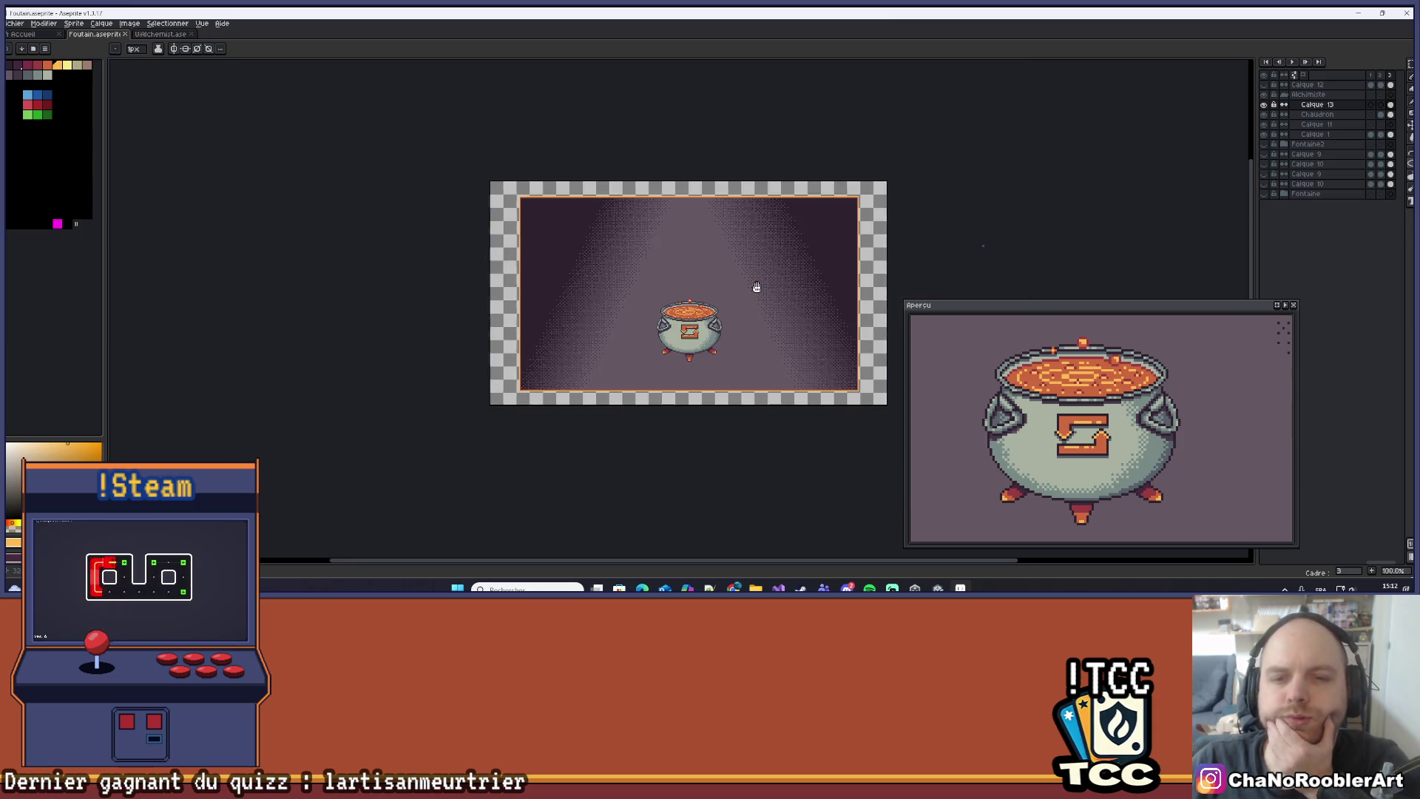
scroll(983, 246, "up", 1)
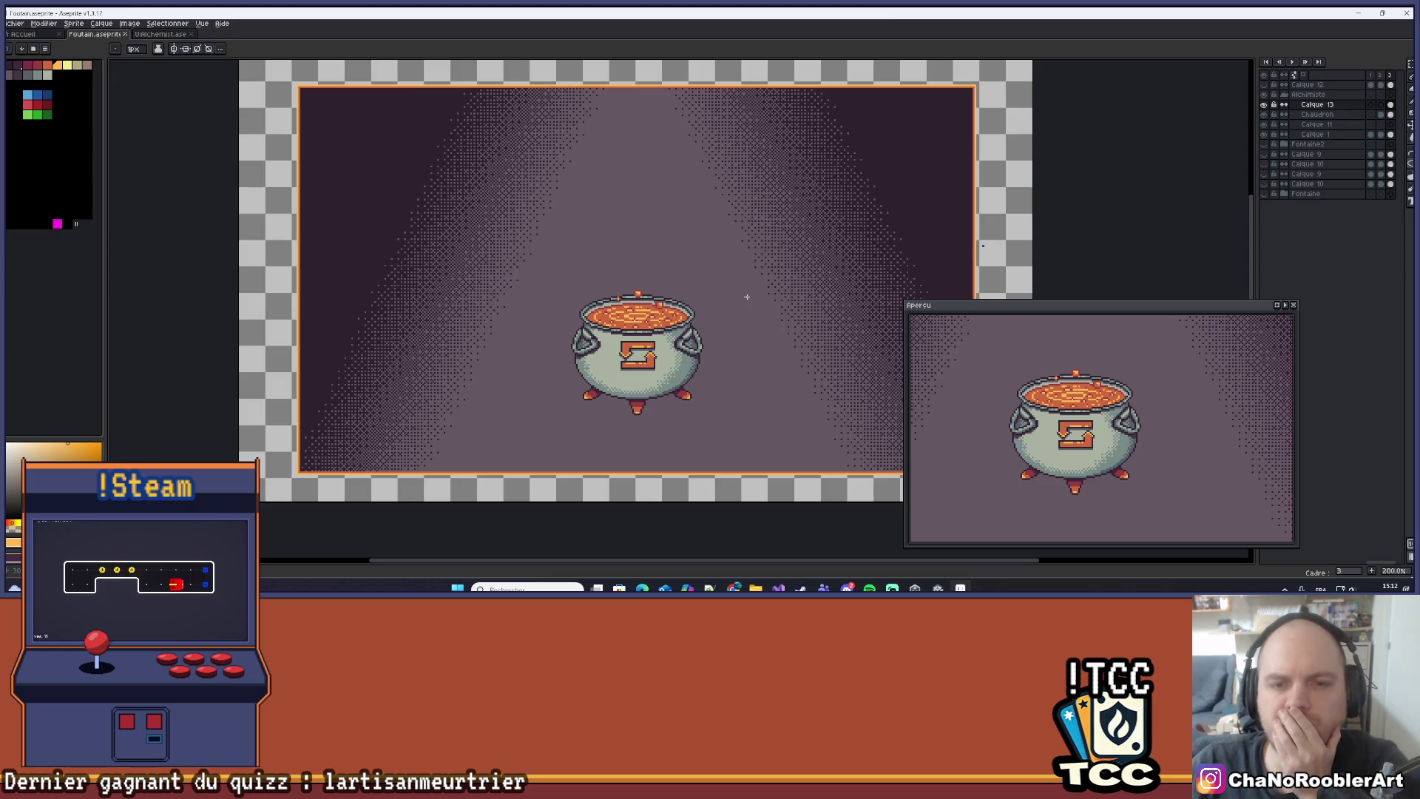
left_click(1264, 104)
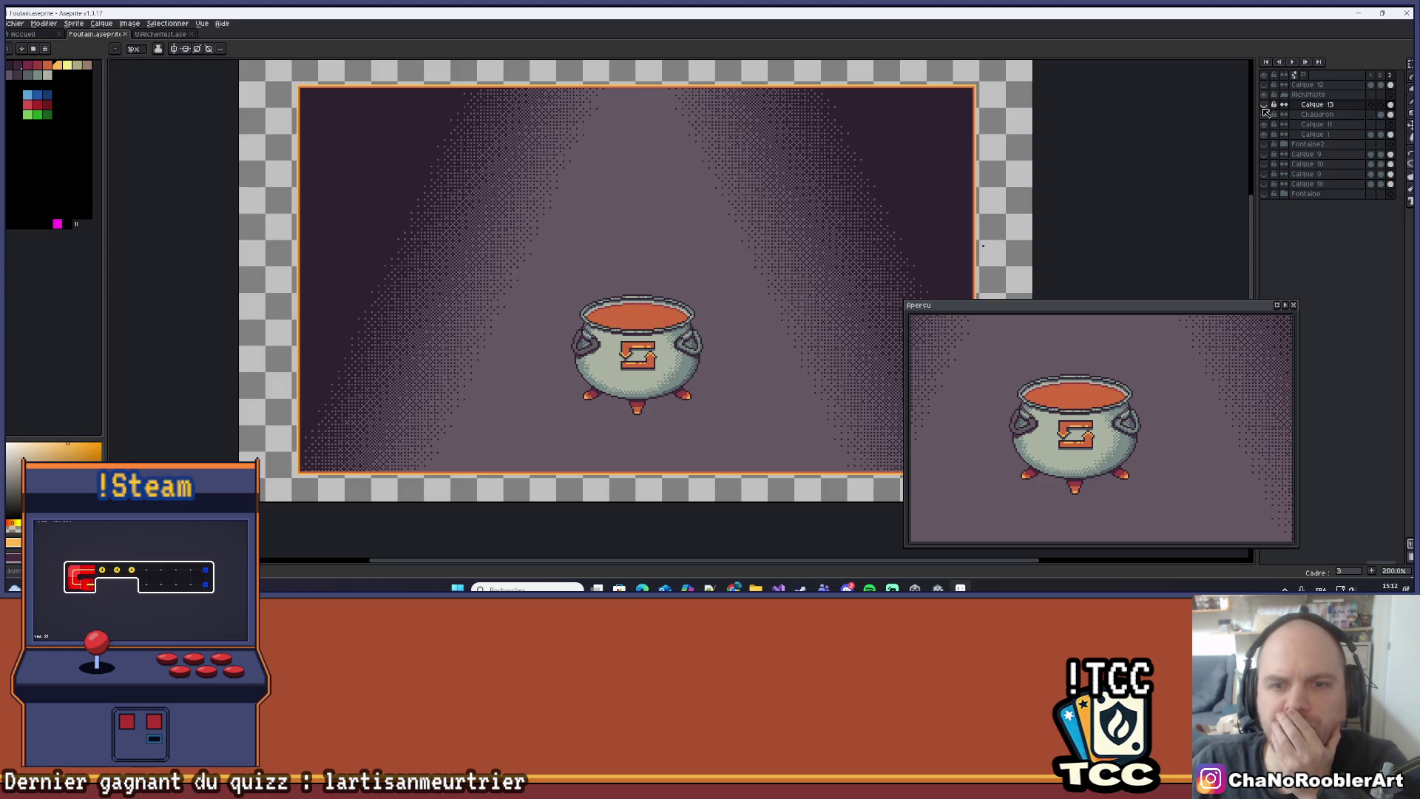
left_click(1264, 104)
left_click(1264, 105)
left_click(1265, 106)
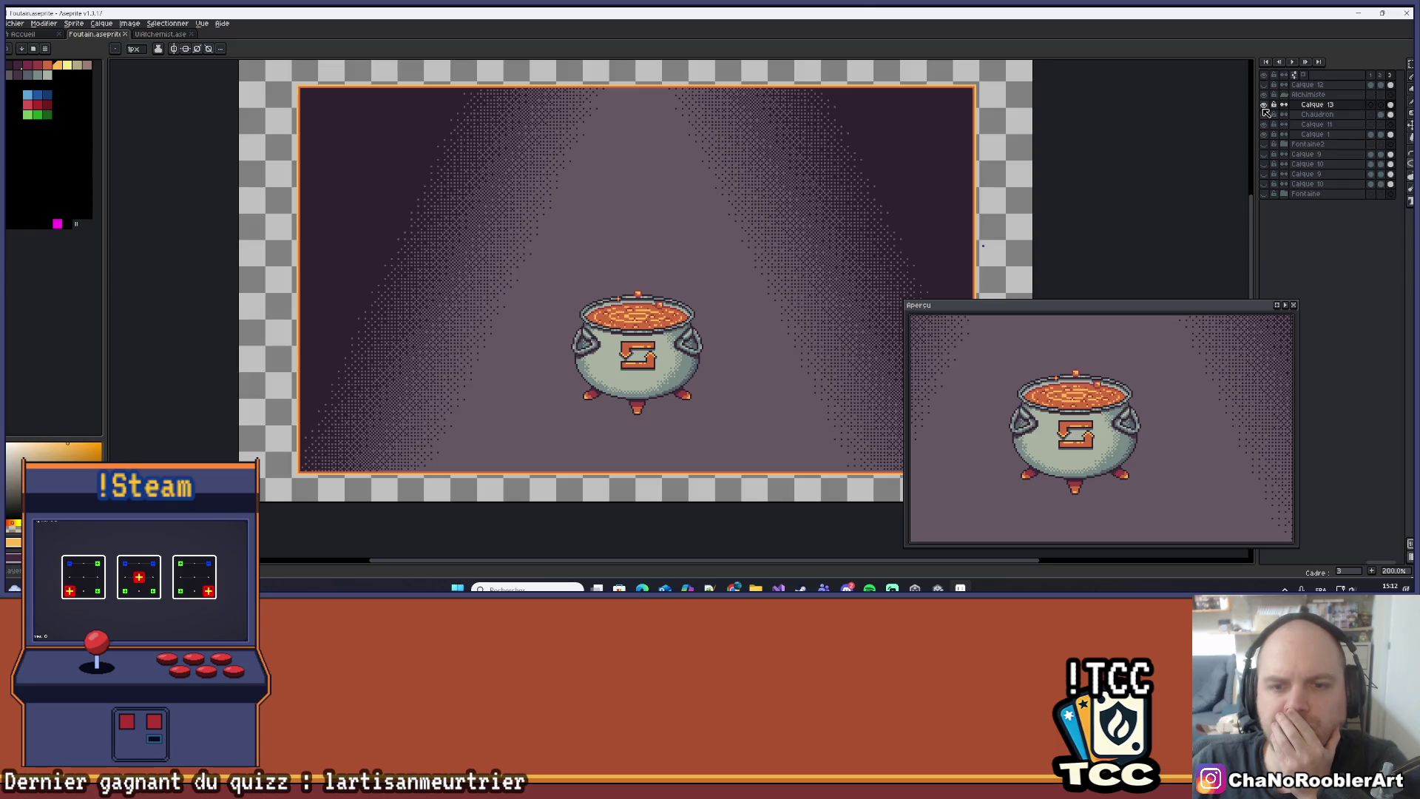
left_click(1265, 106)
left_click(1264, 106)
left_click(1264, 106)
left_click(1264, 106)
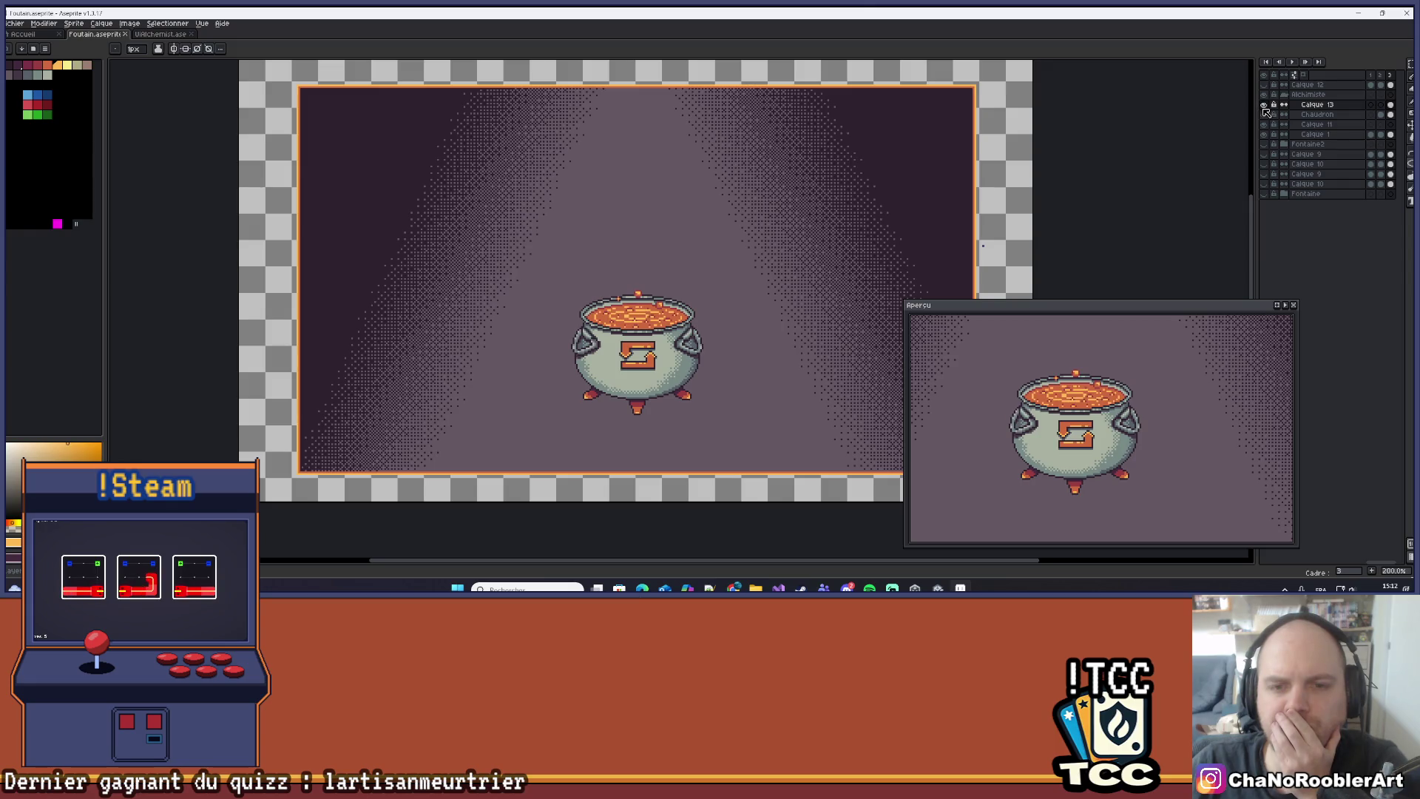
left_click(1264, 106)
left_click(1265, 105)
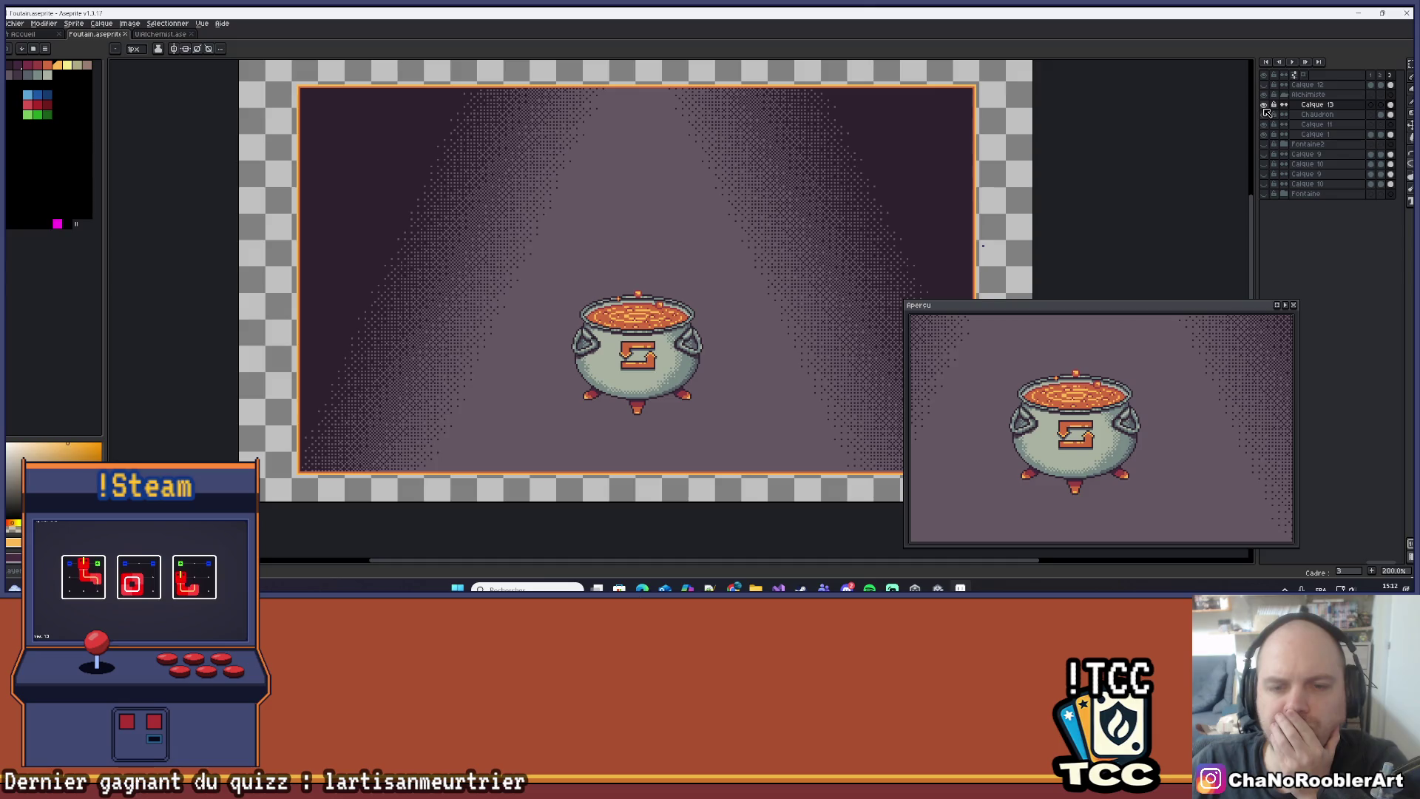
left_click(1264, 106)
left_click(1265, 106)
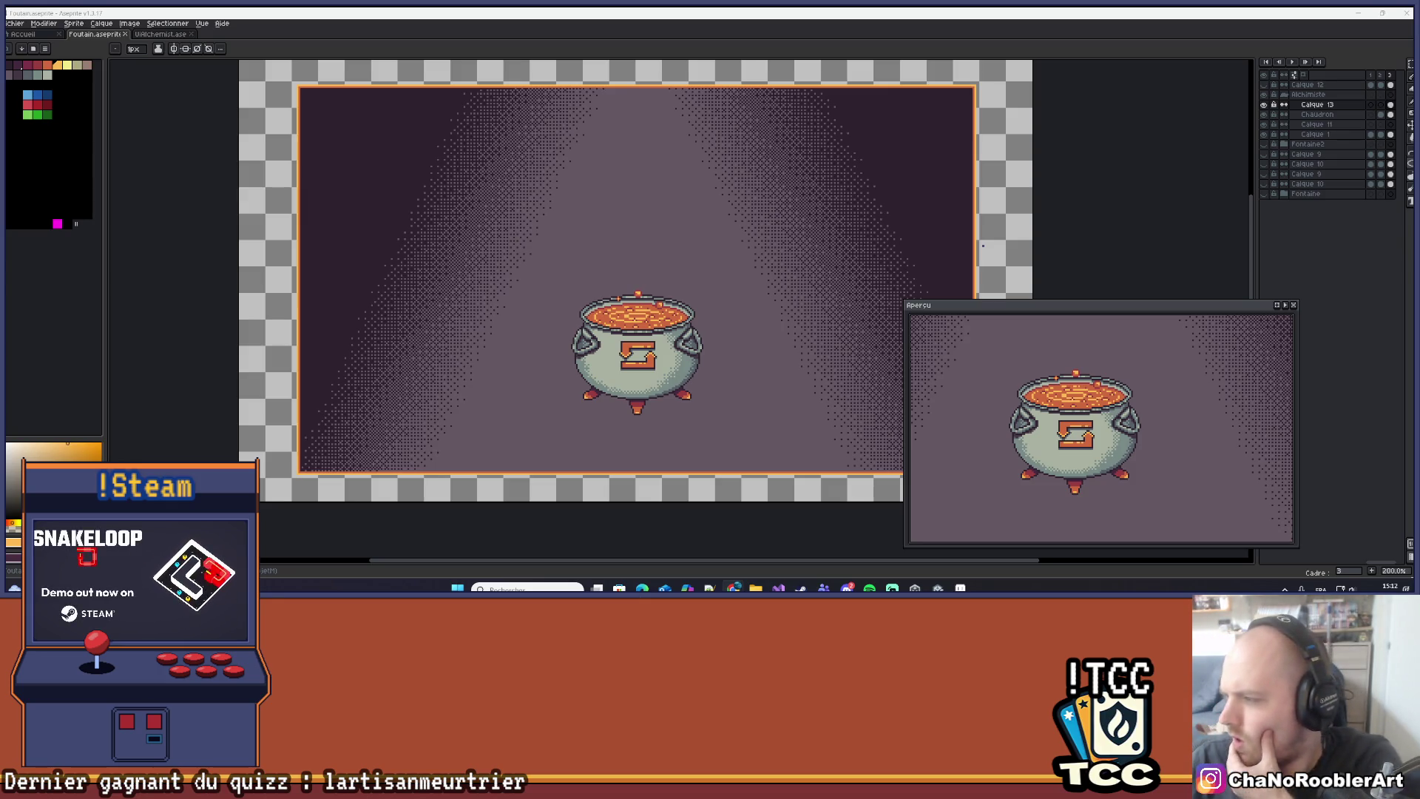
Frame the cauldron rim and sample orange-yellow, lighter orange-yellow and red-orange colours from the soup.
scroll(703, 222, "up", 4)
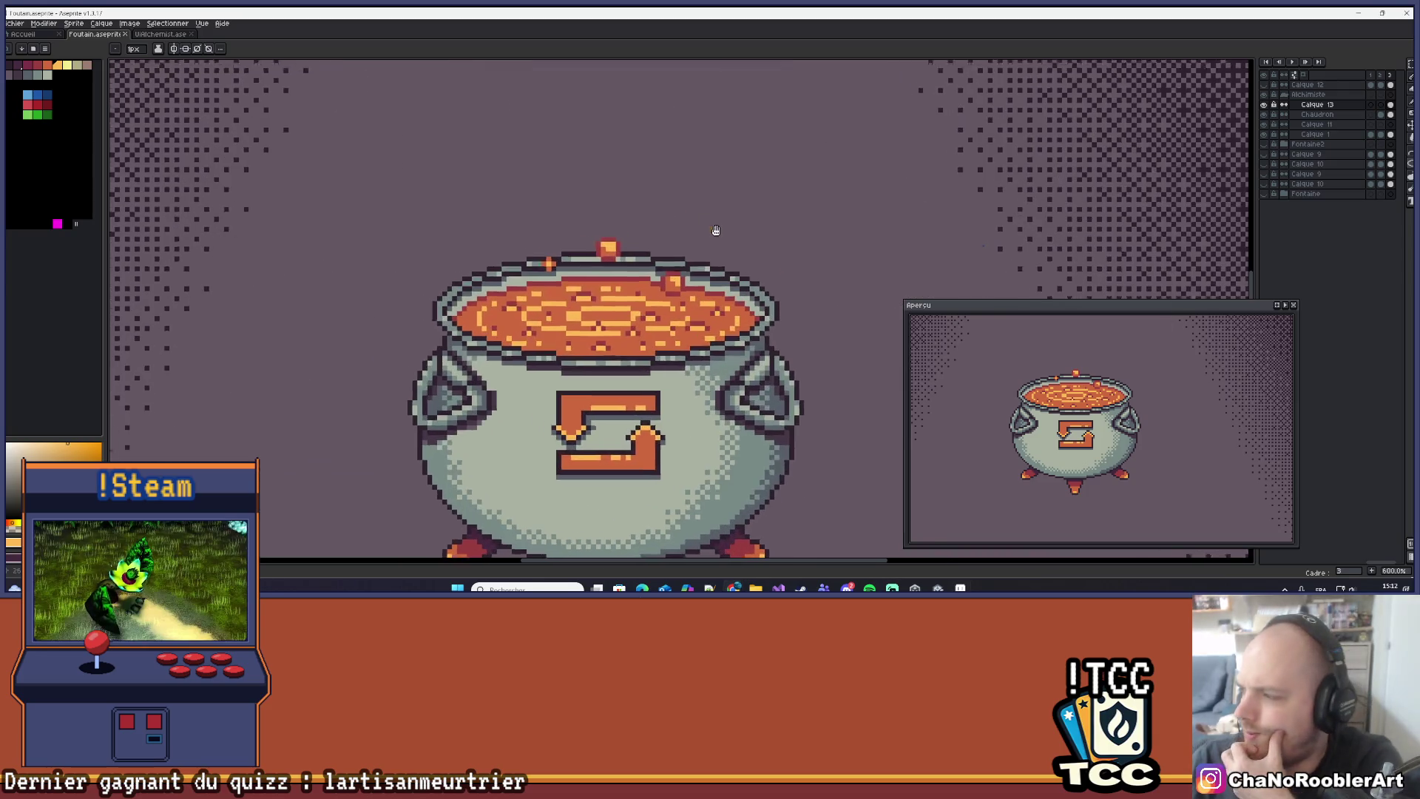
scroll(809, 253, "down", 1)
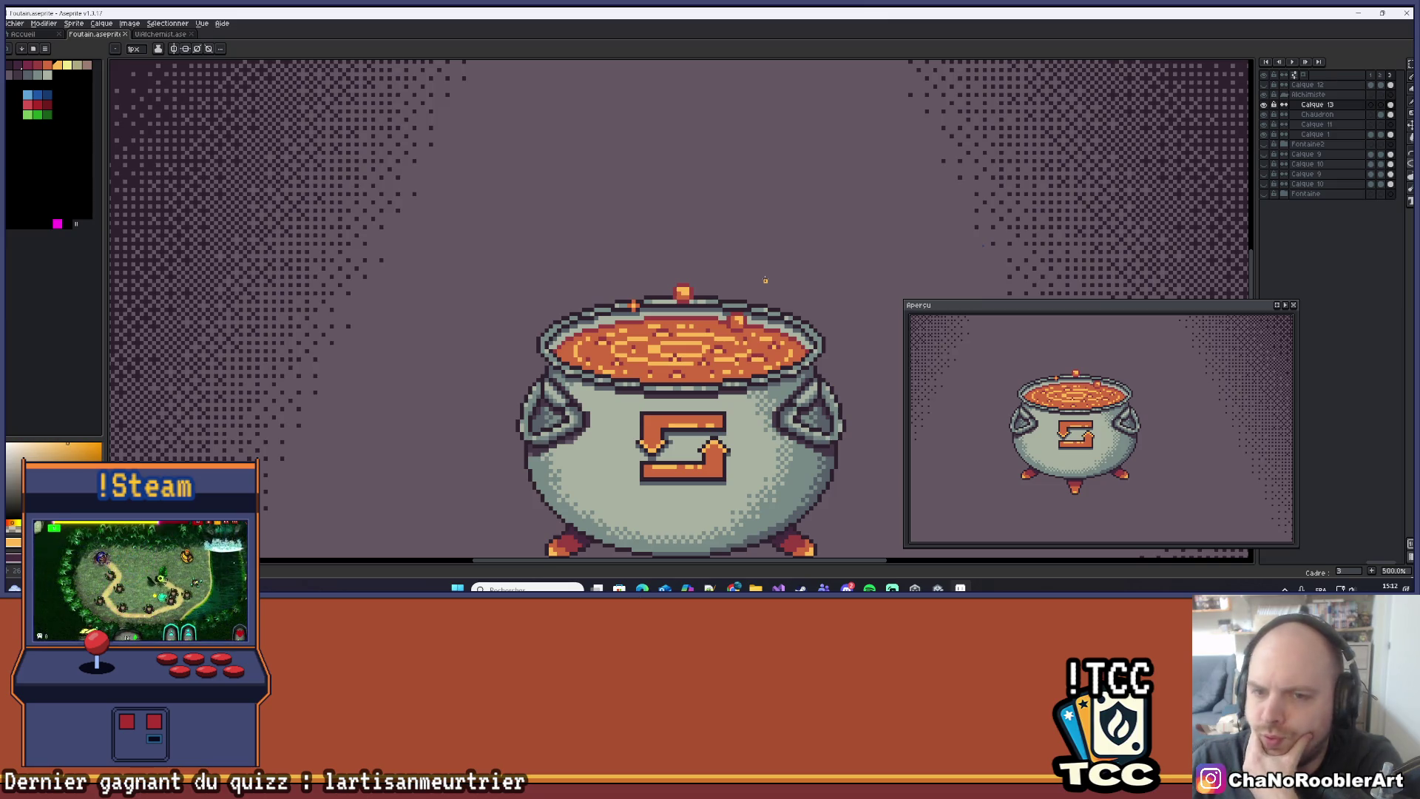
scroll(765, 281, "up", 4)
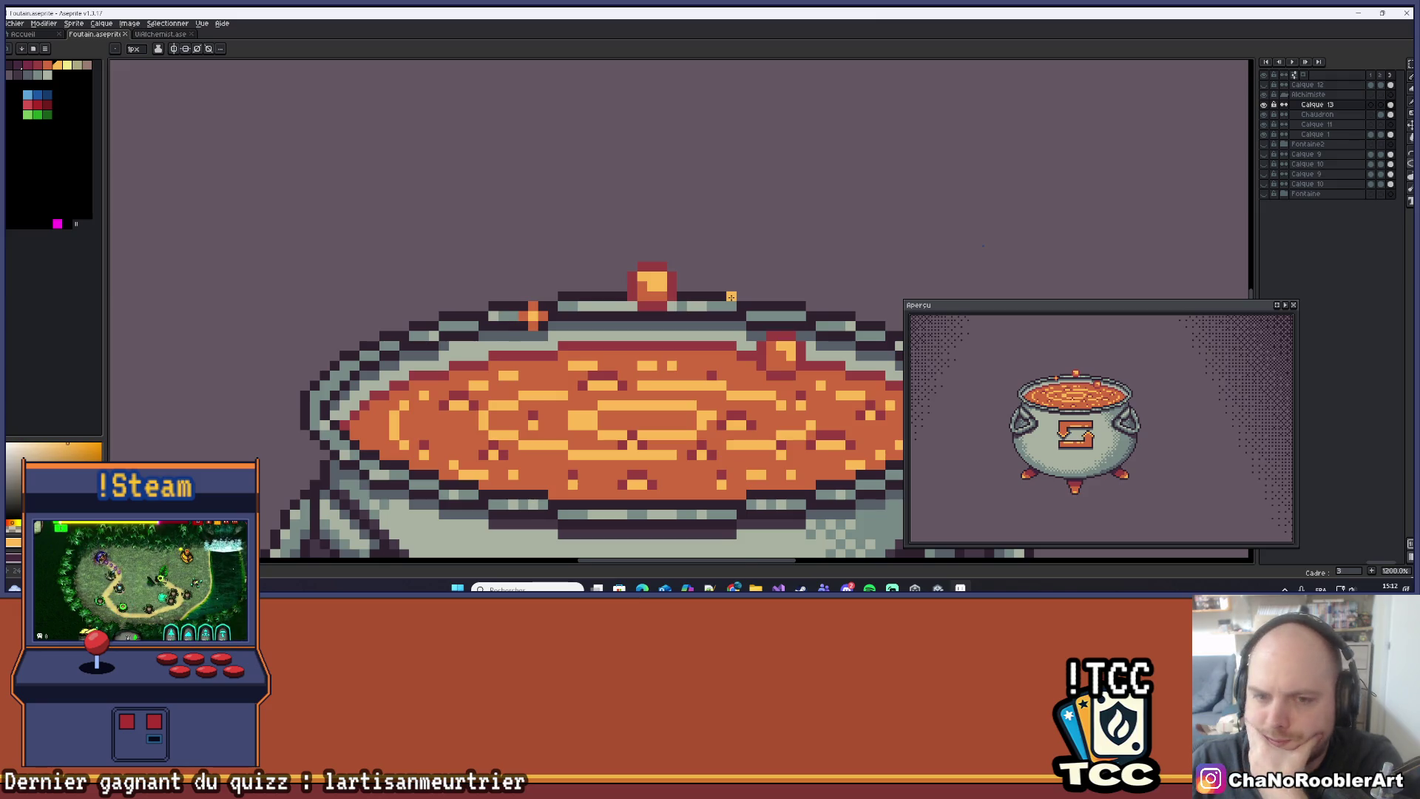
scroll(731, 297, "down", 4)
scroll(769, 287, "up", 2)
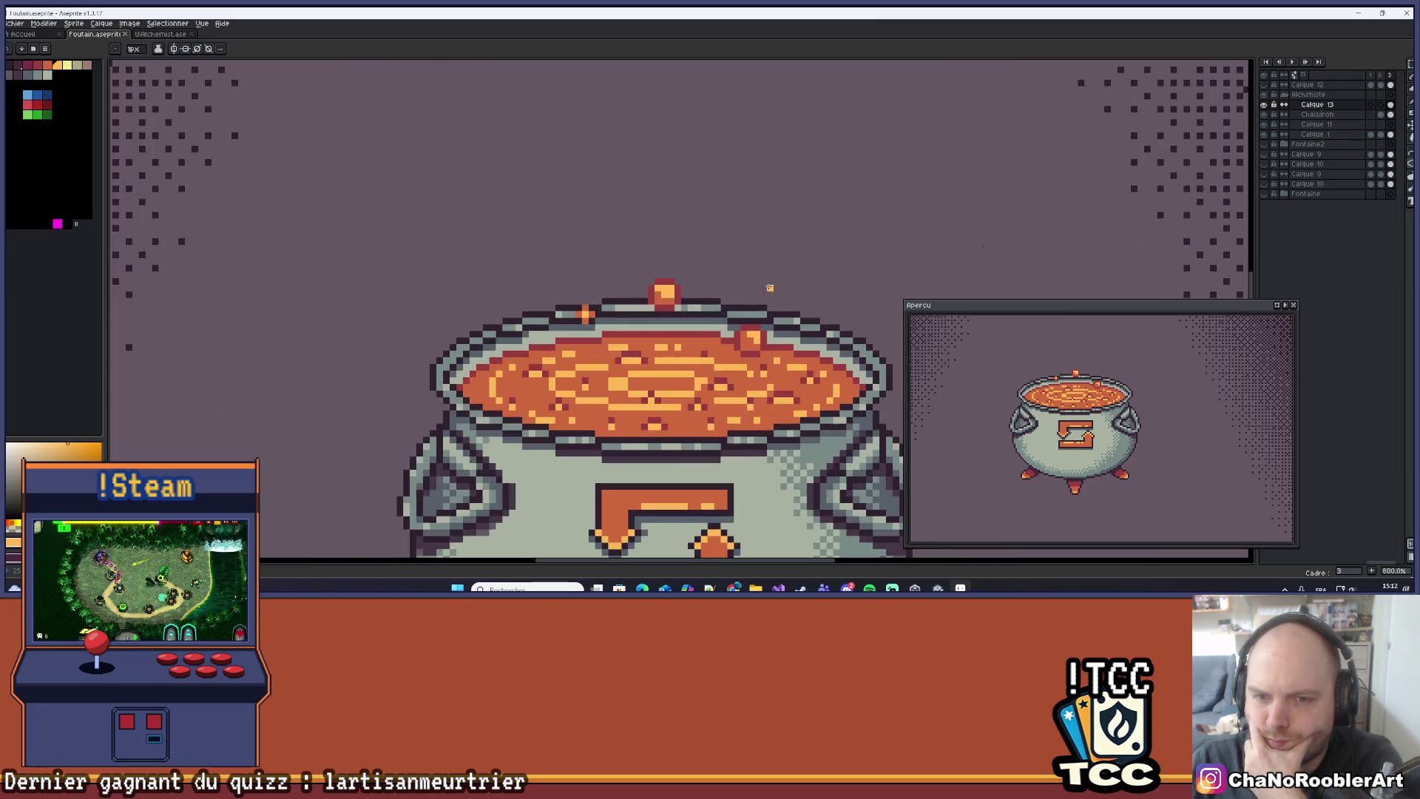
scroll(773, 288, "up", 2)
left_click_drag(791, 267, 802, 242)
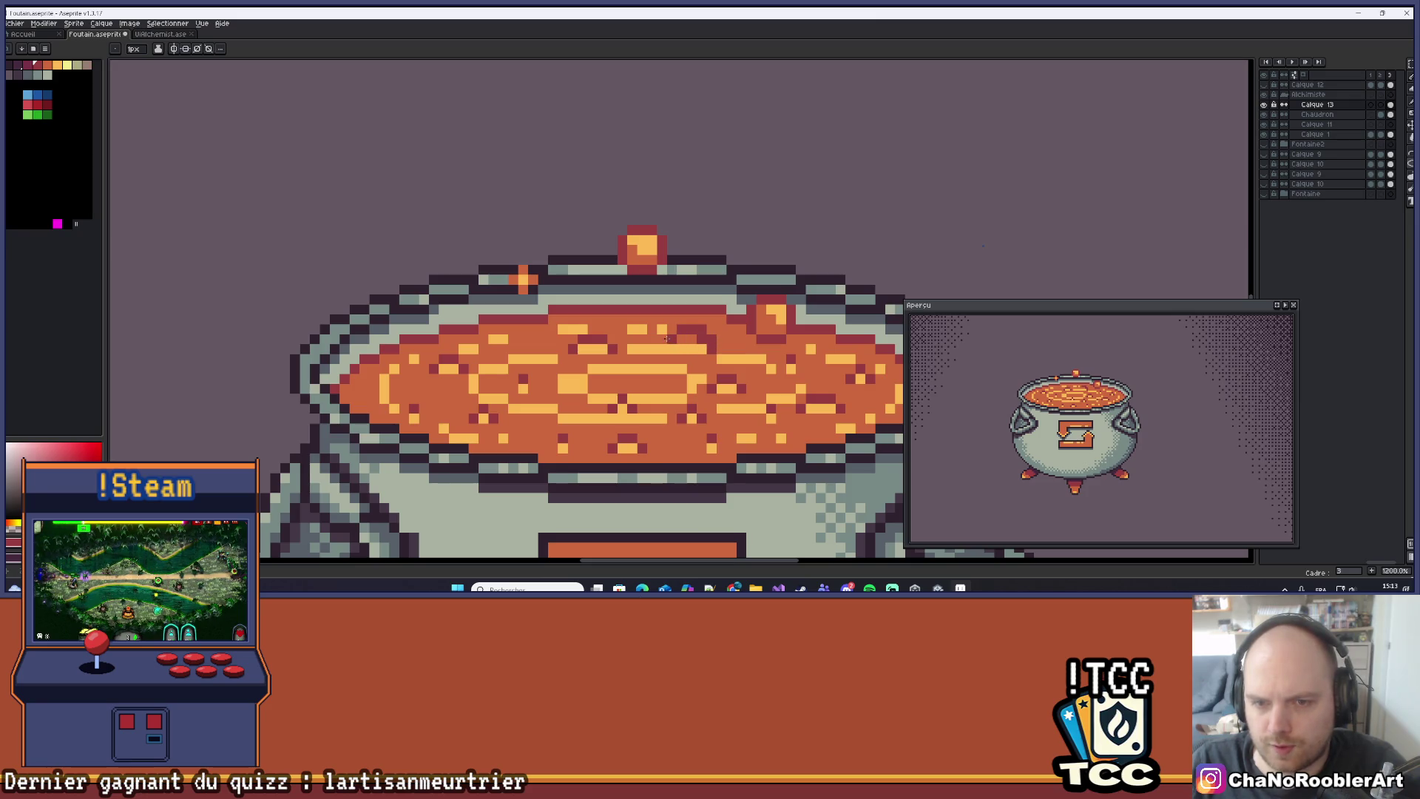
left_click(679, 344, "alt")
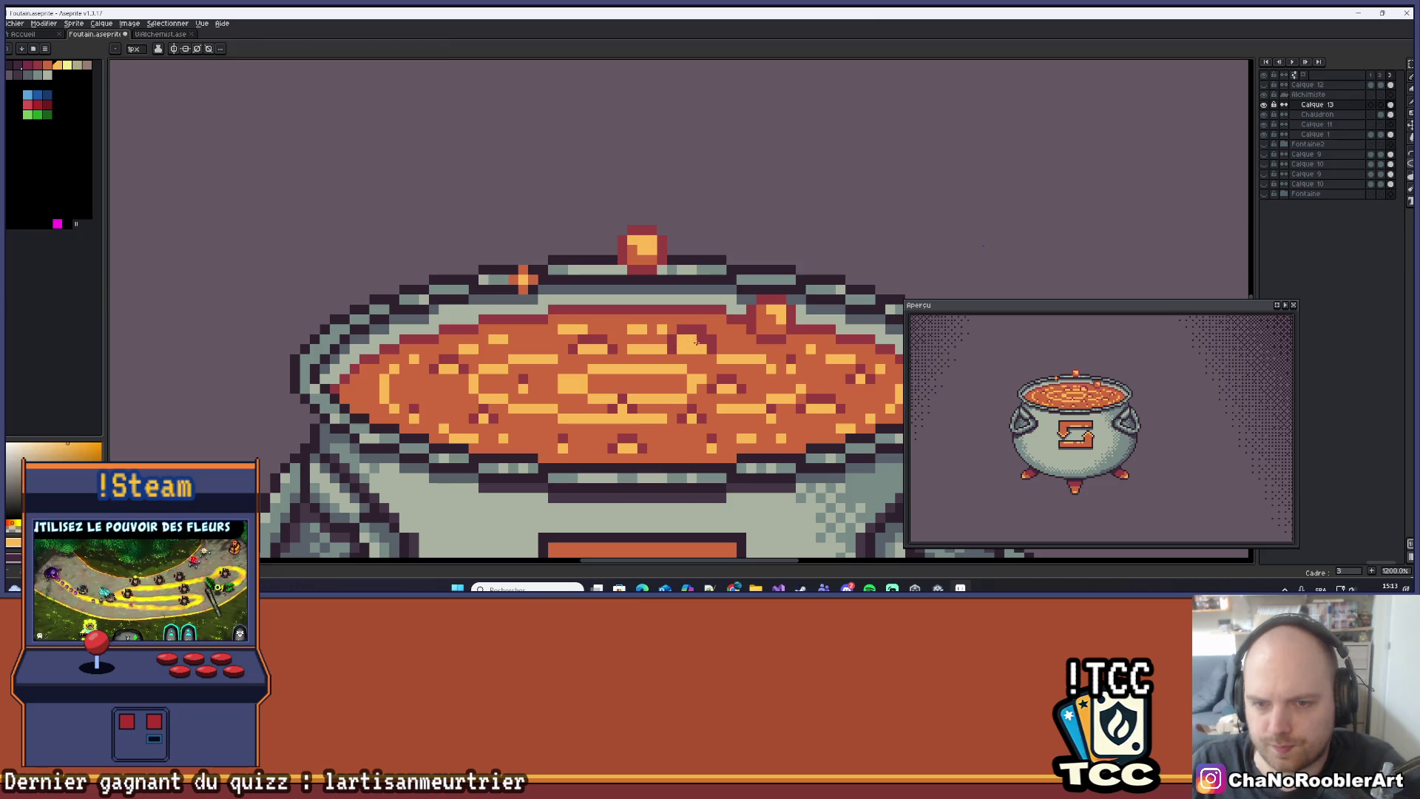
scroll(701, 344, "down", 6)
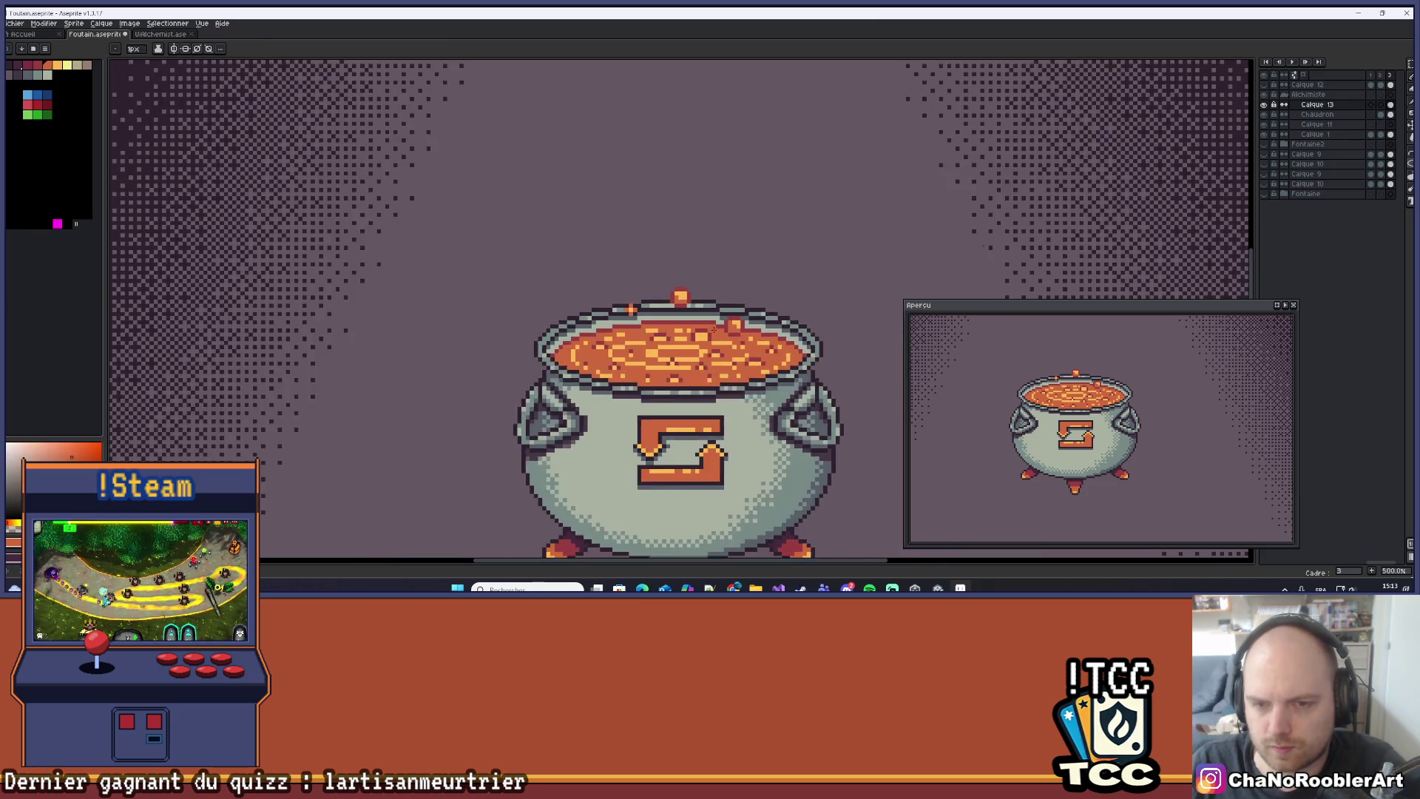
scroll(722, 324, "down", 1)
scroll(702, 296, "up", 8)
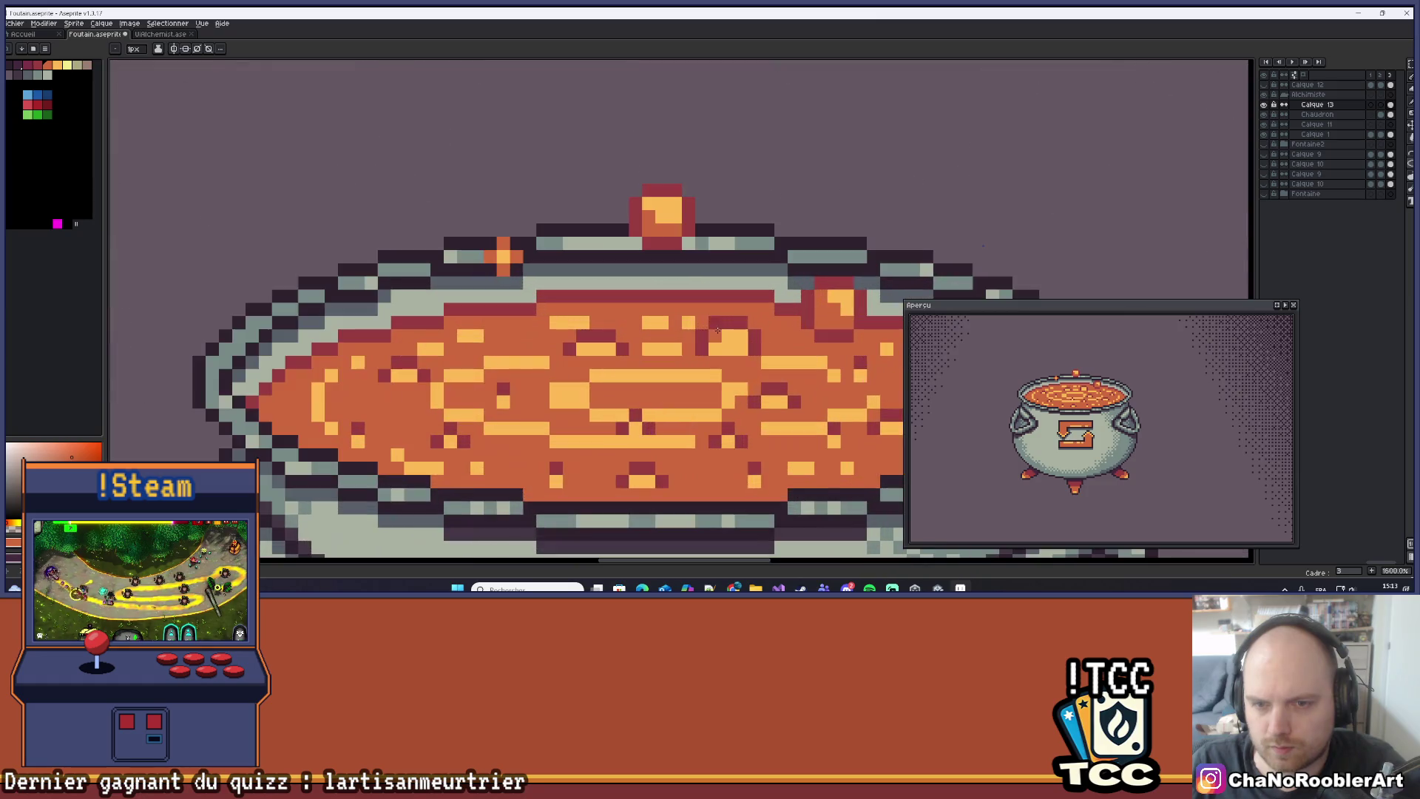
left_click(674, 216, "alt")
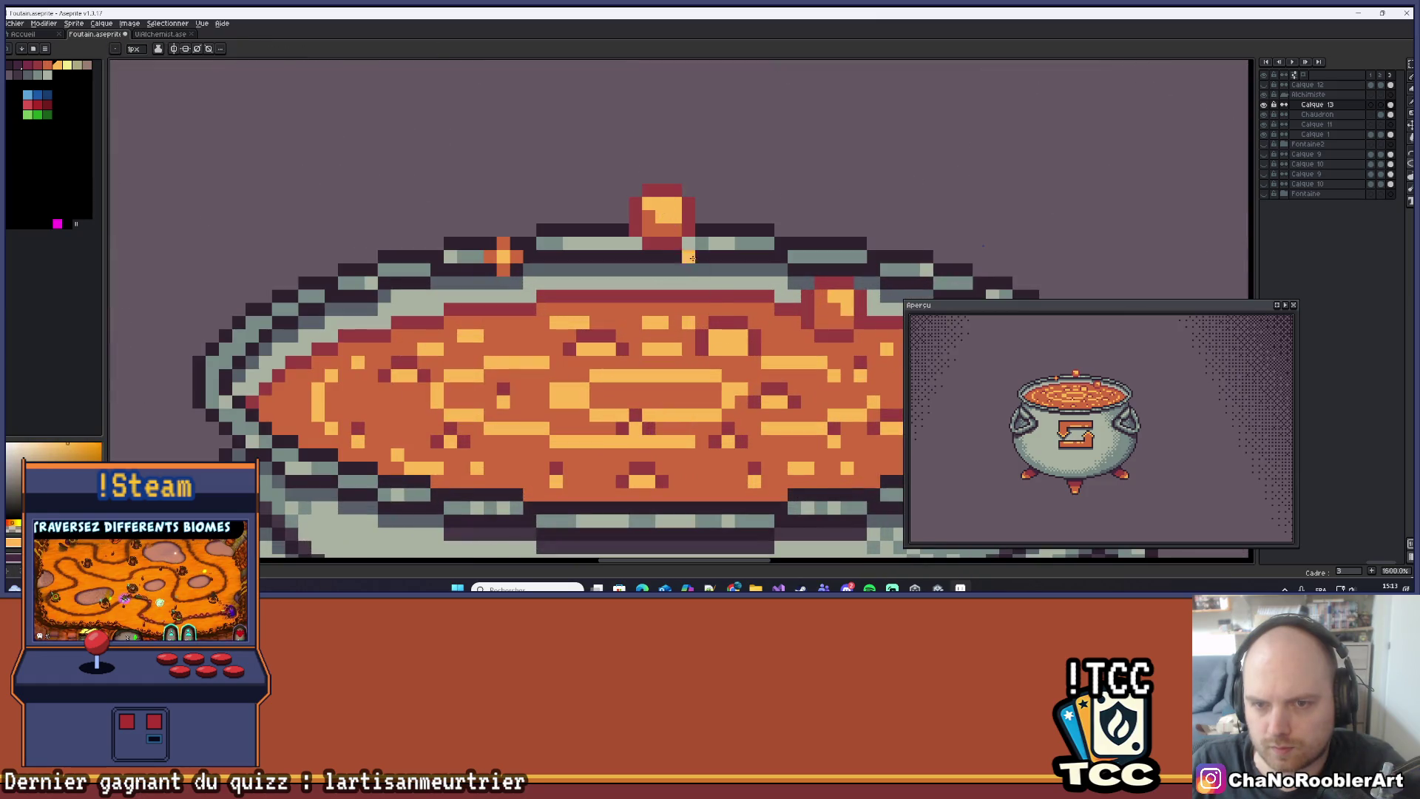
left_click(701, 340, "alt")
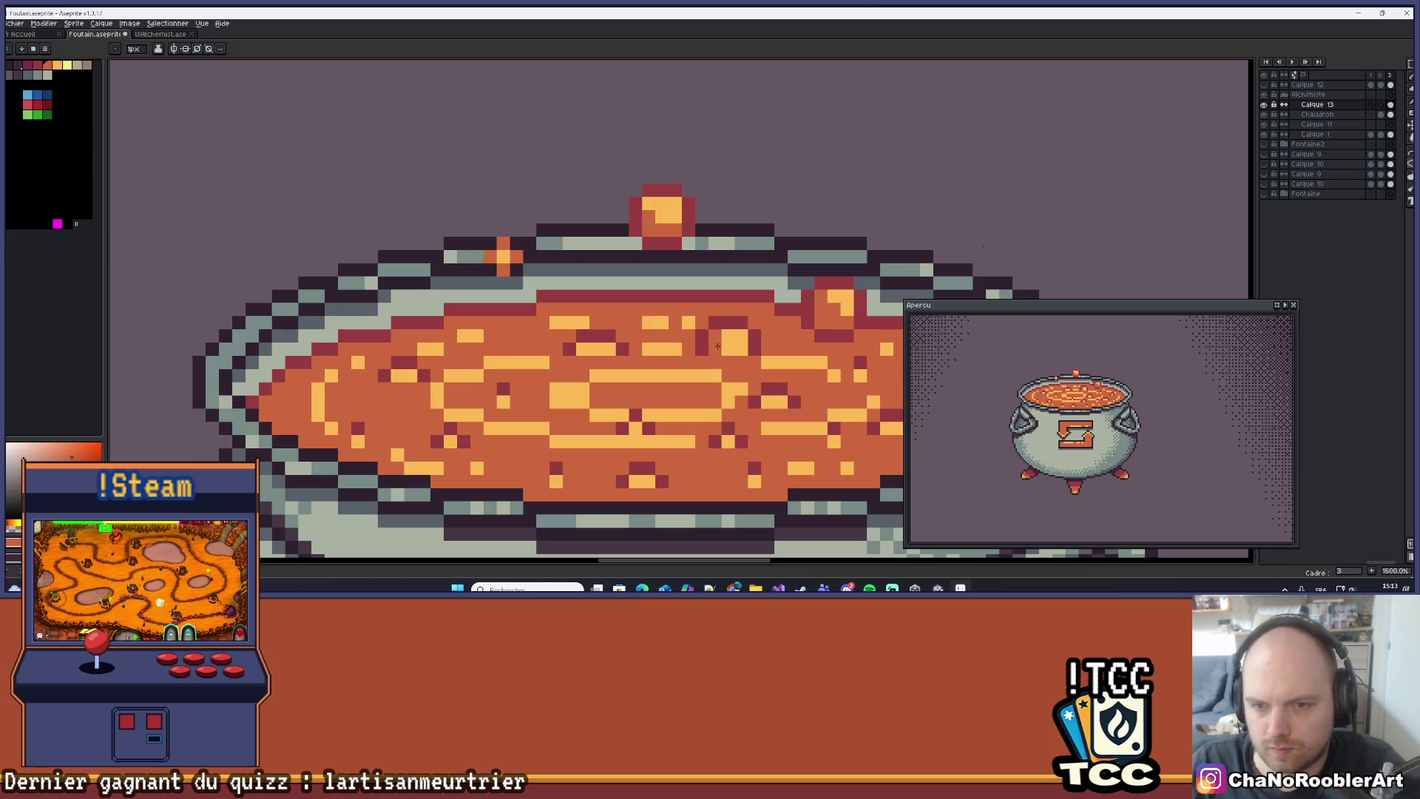
Recentre the cauldron, sample dark red from the soup, and return to the Pencil.
scroll(734, 347, "down", 6)
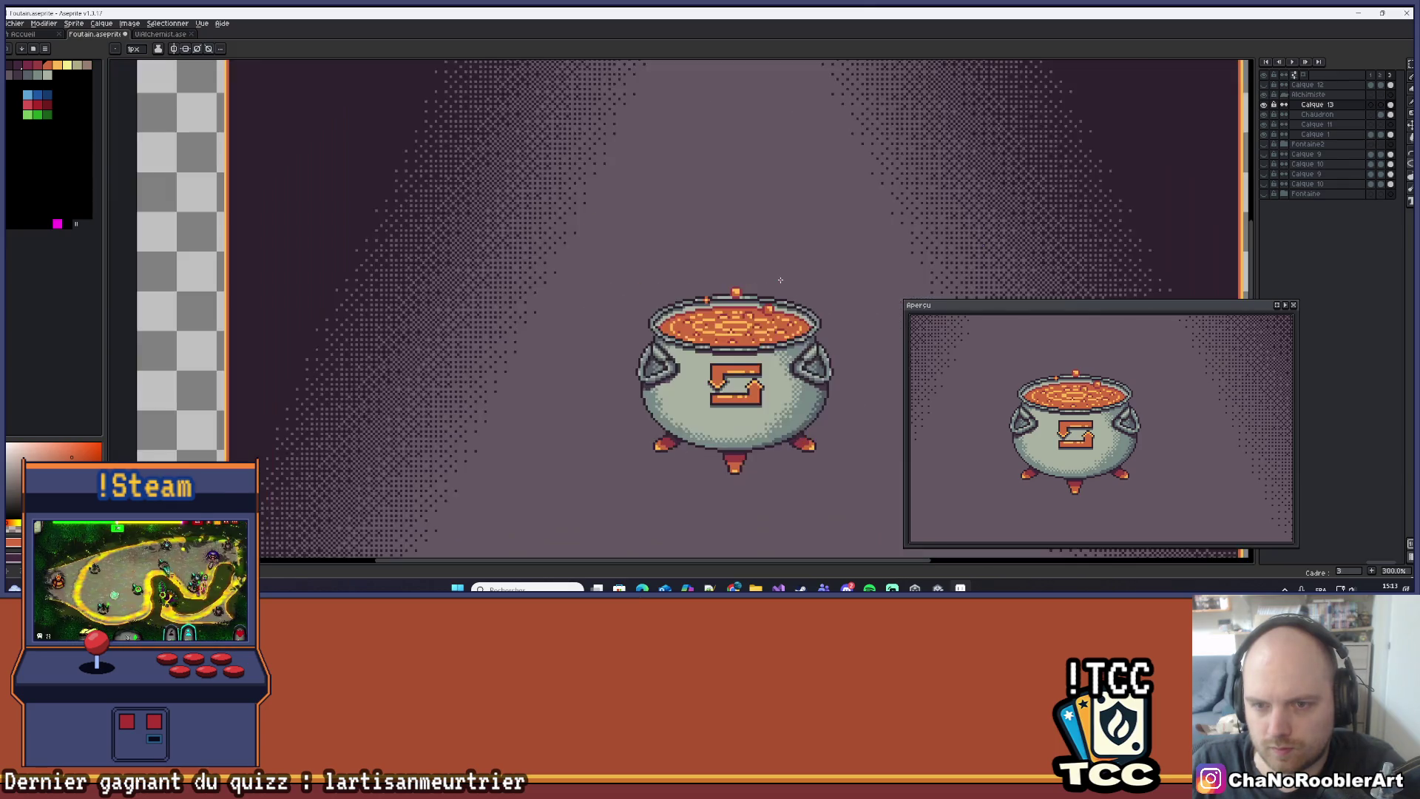
left_click_drag(779, 281, 744, 285)
scroll(728, 309, "up", 6)
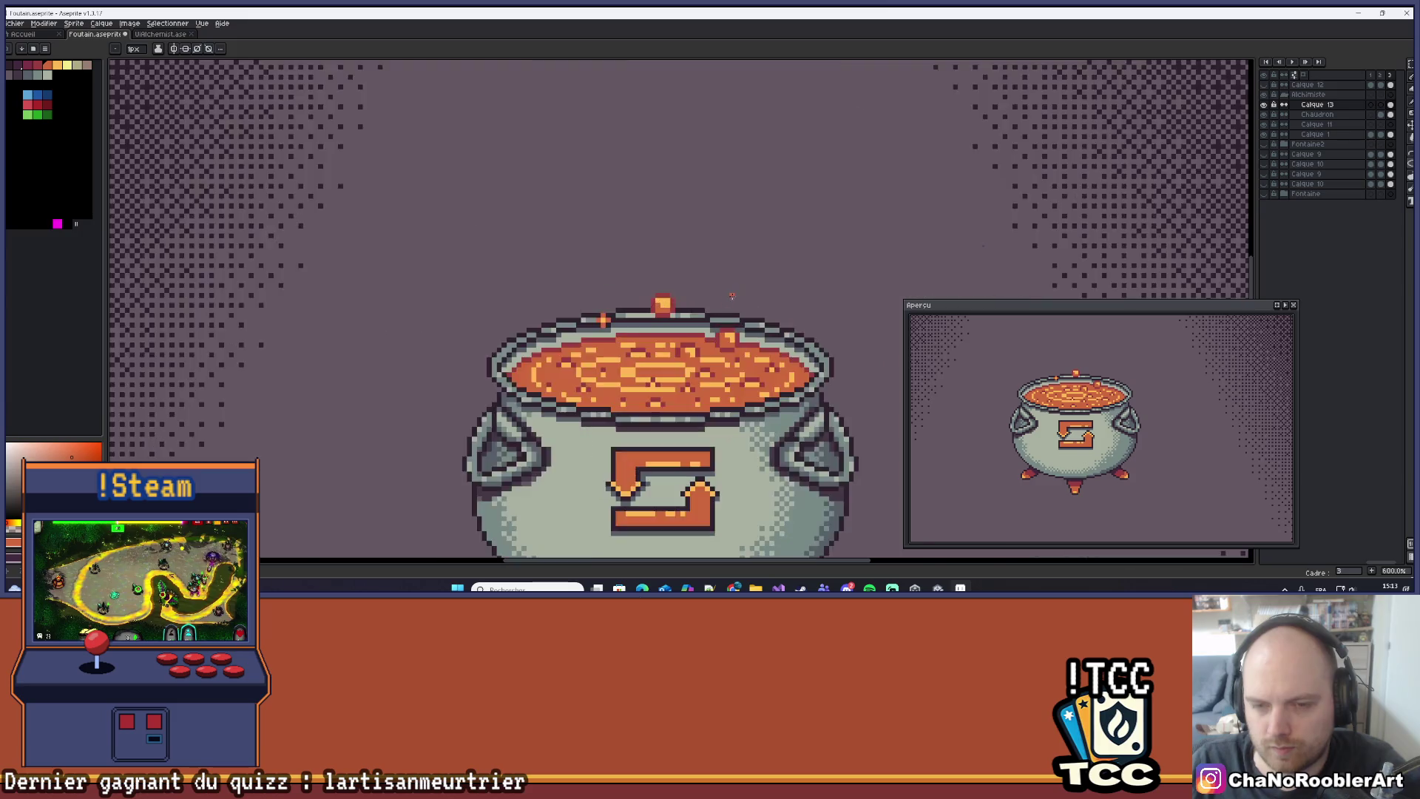
scroll(664, 361, "down", 7)
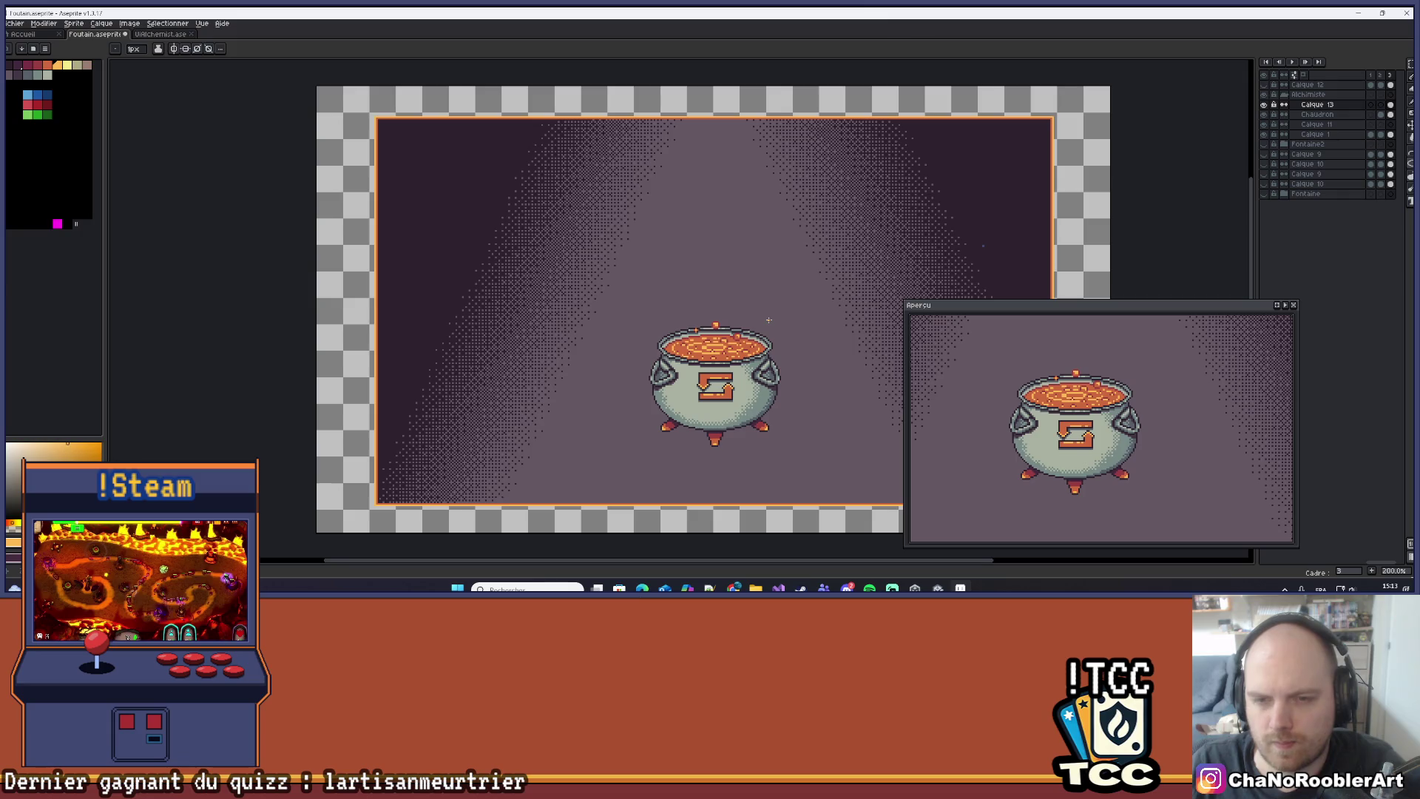
scroll(820, 340, "up", 2)
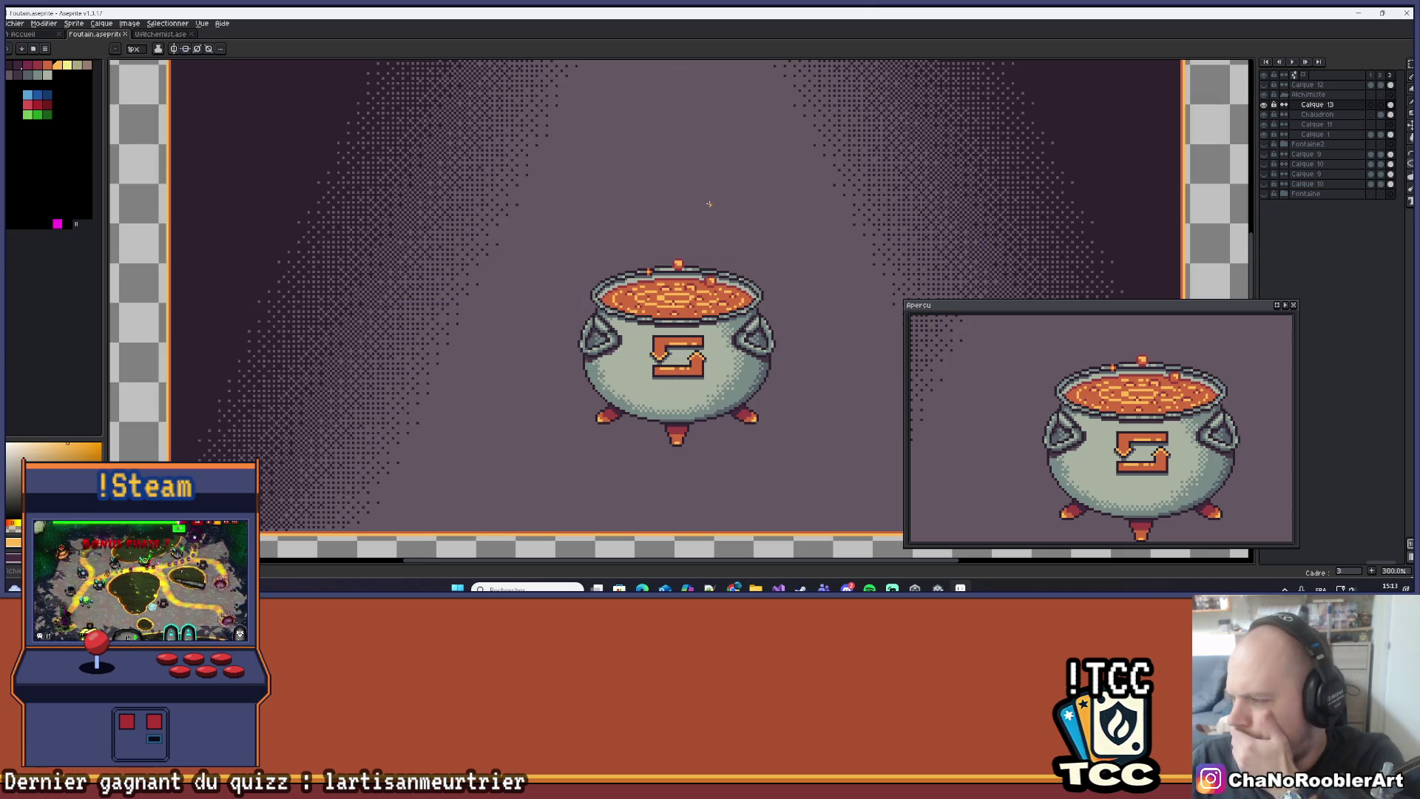
scroll(709, 203, "up", 3)
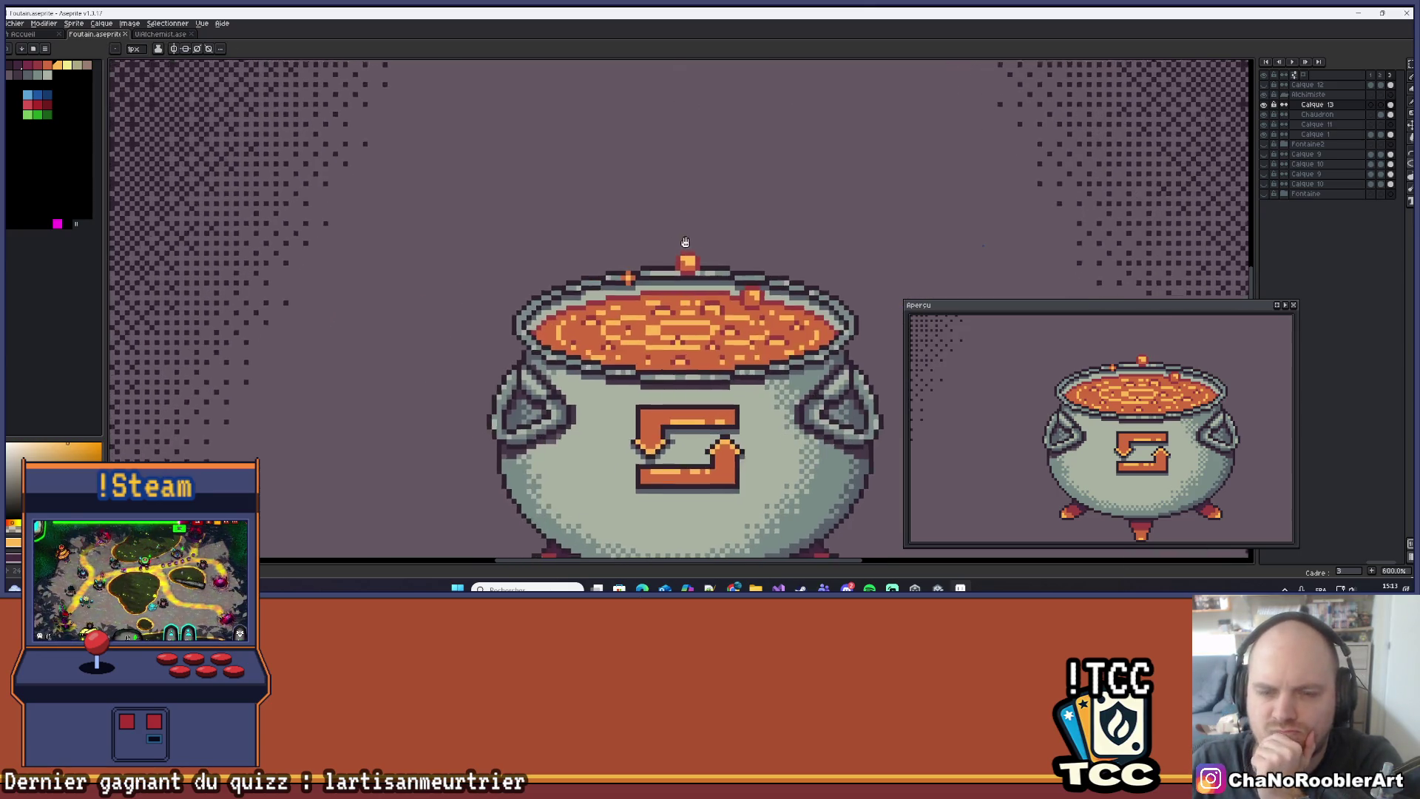
scroll(680, 227, "up", 4)
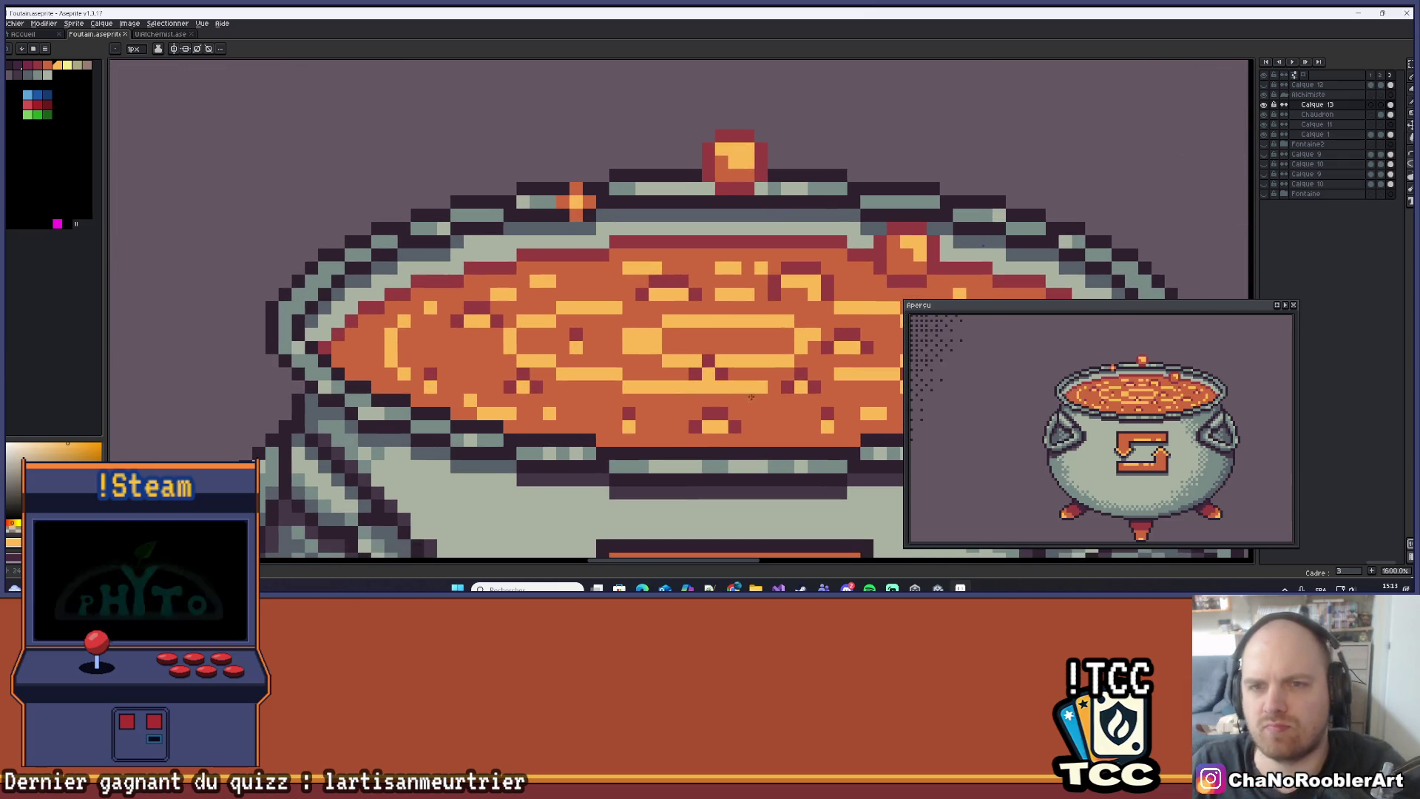
left_click(718, 407, "alt")
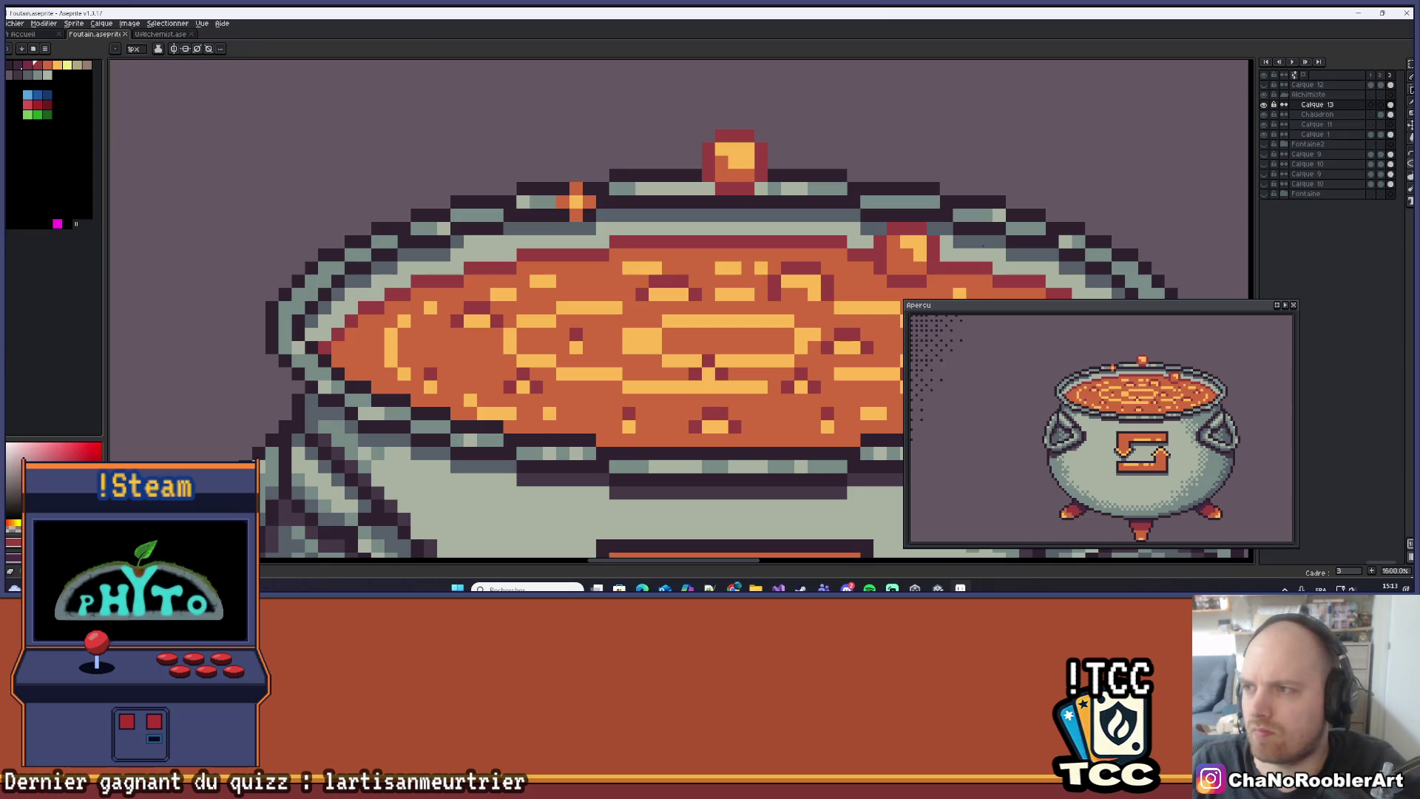
left_click(1411, 64)
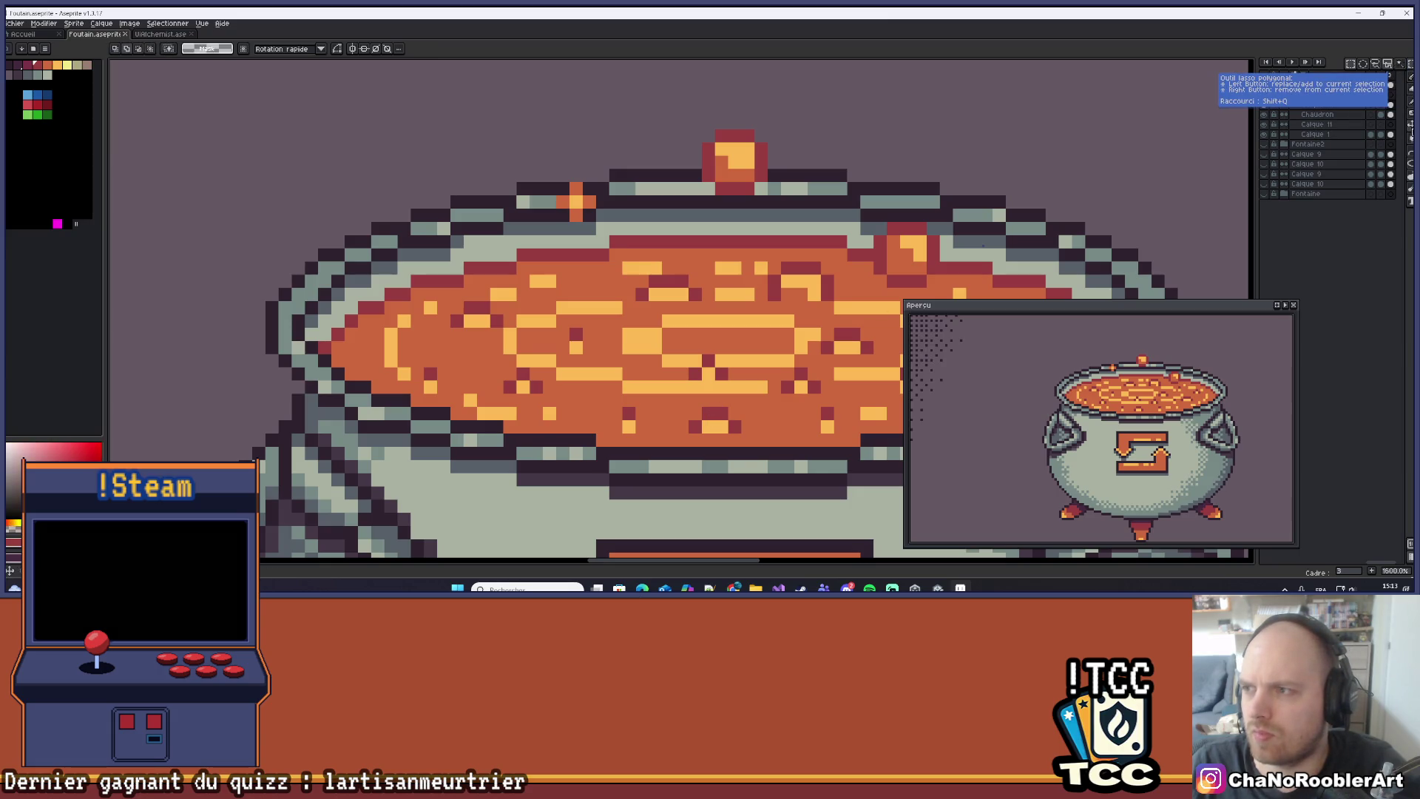
key("b")
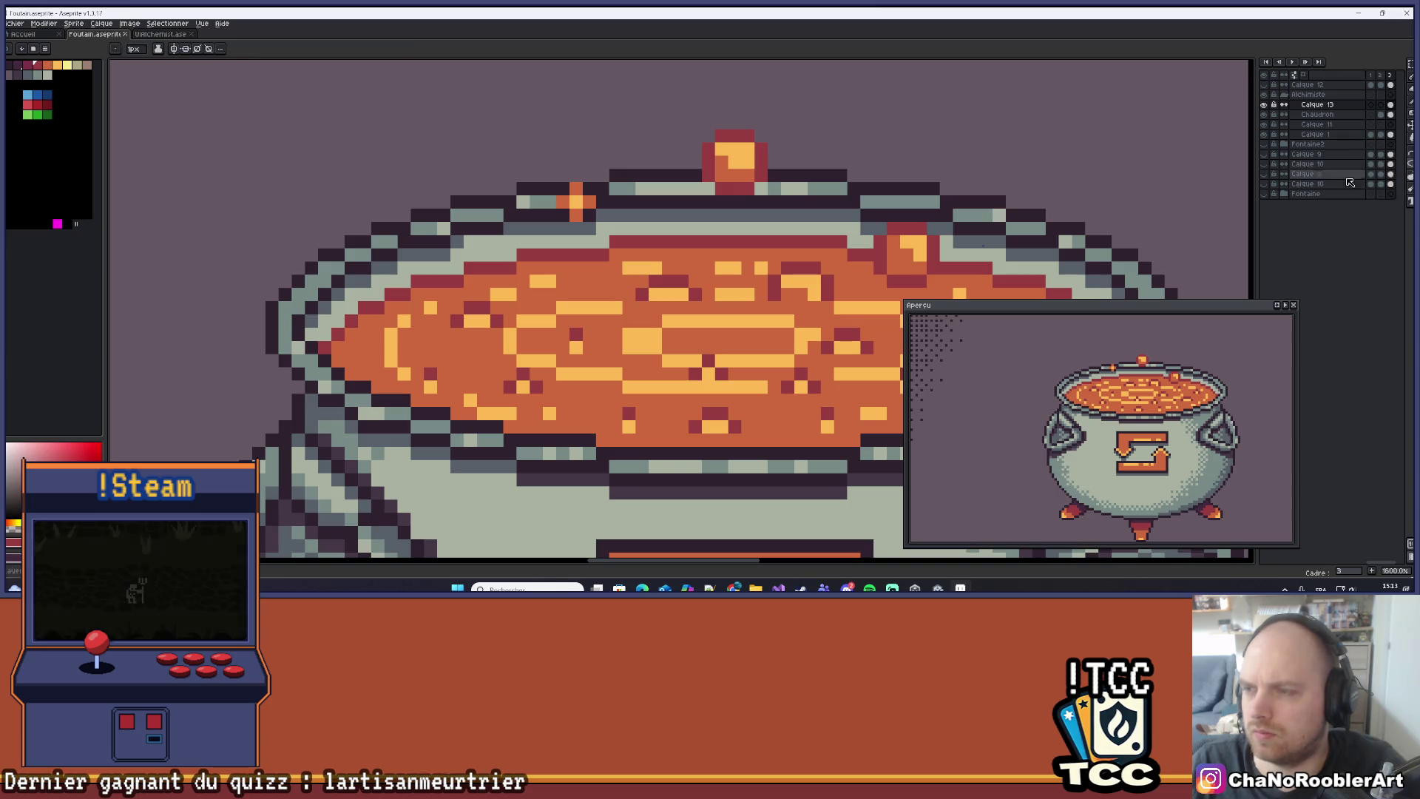
Dot five dark-red pixels into the orange soup for texture.
left_click(576, 387)
left_click(595, 373)
left_click(596, 400)
left_click(614, 386)
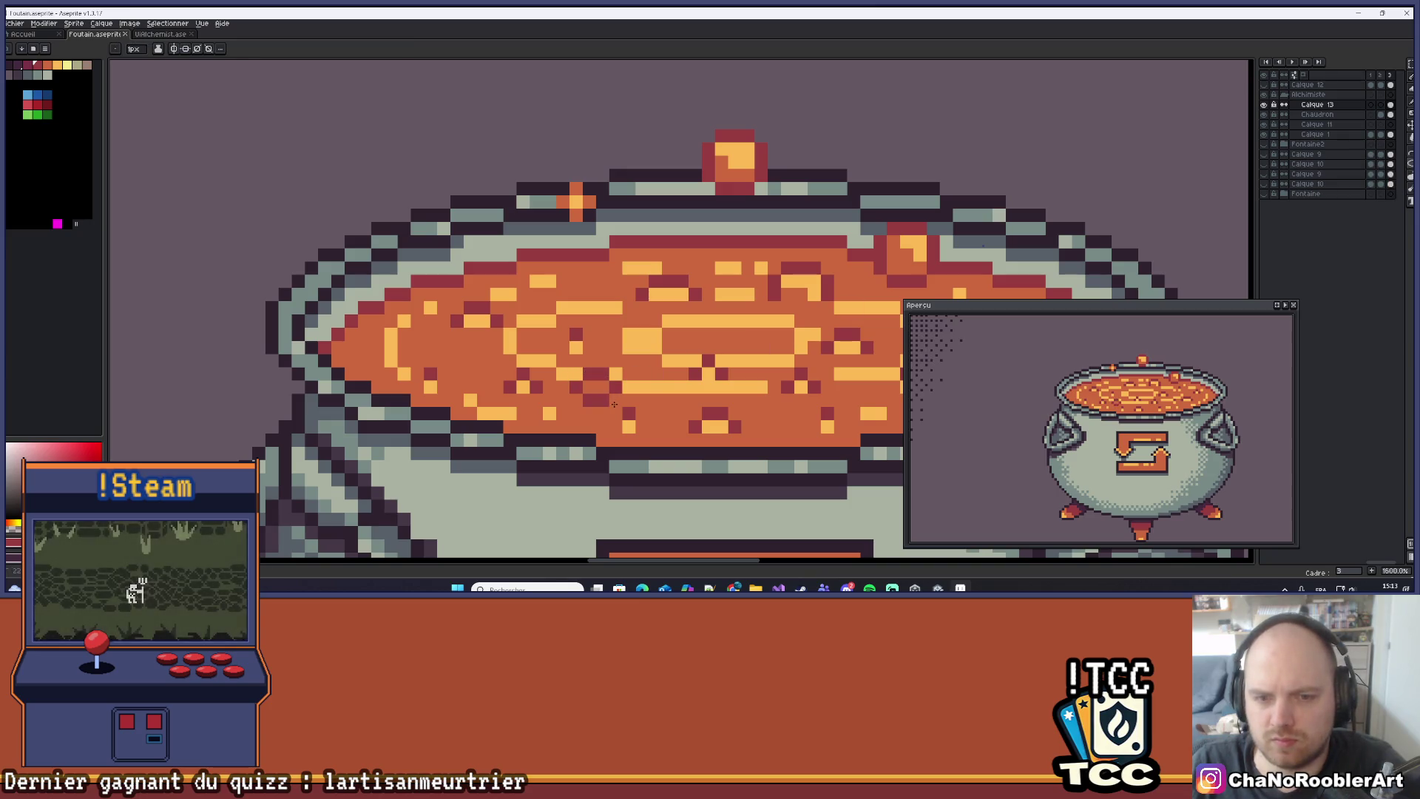
left_click(610, 409)
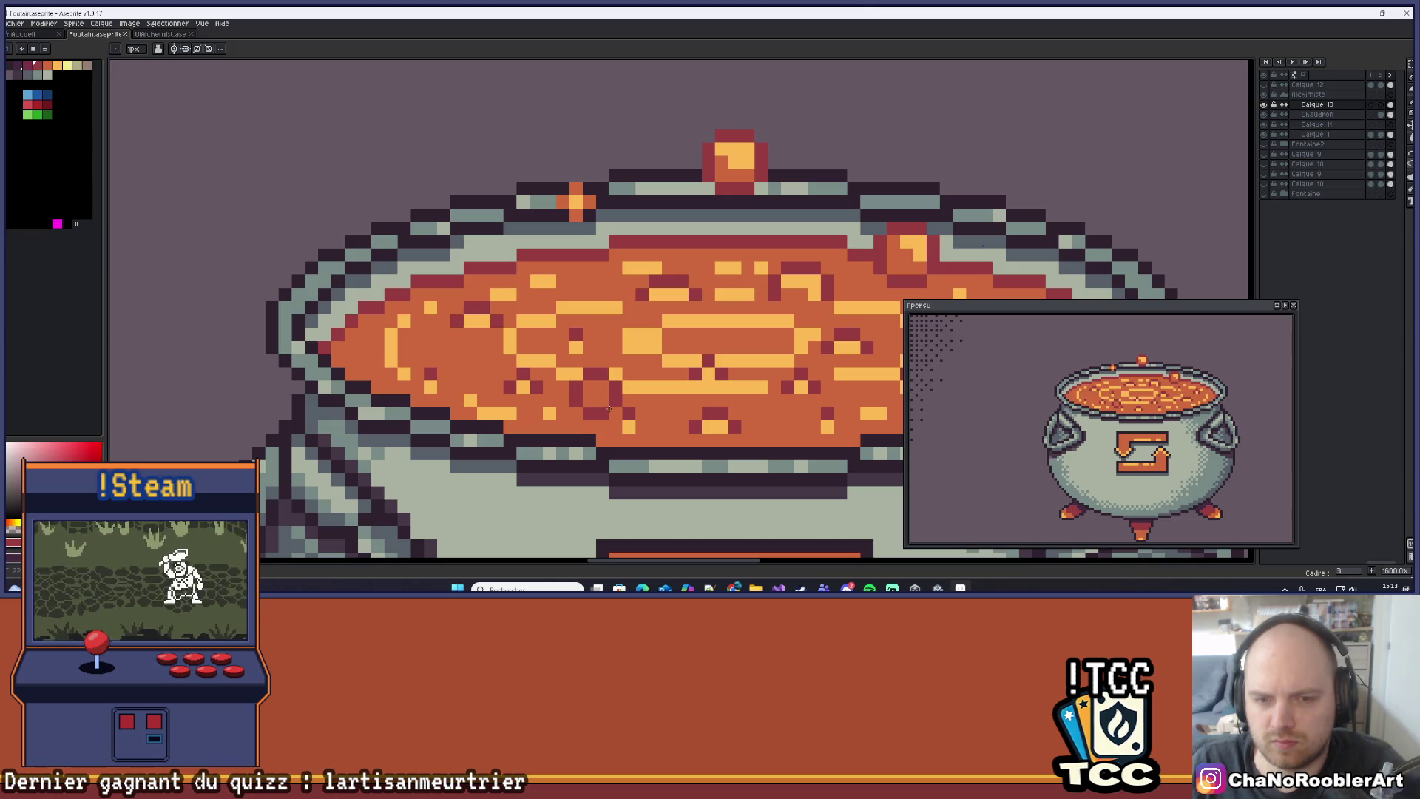
scroll(599, 378, "up", 2)
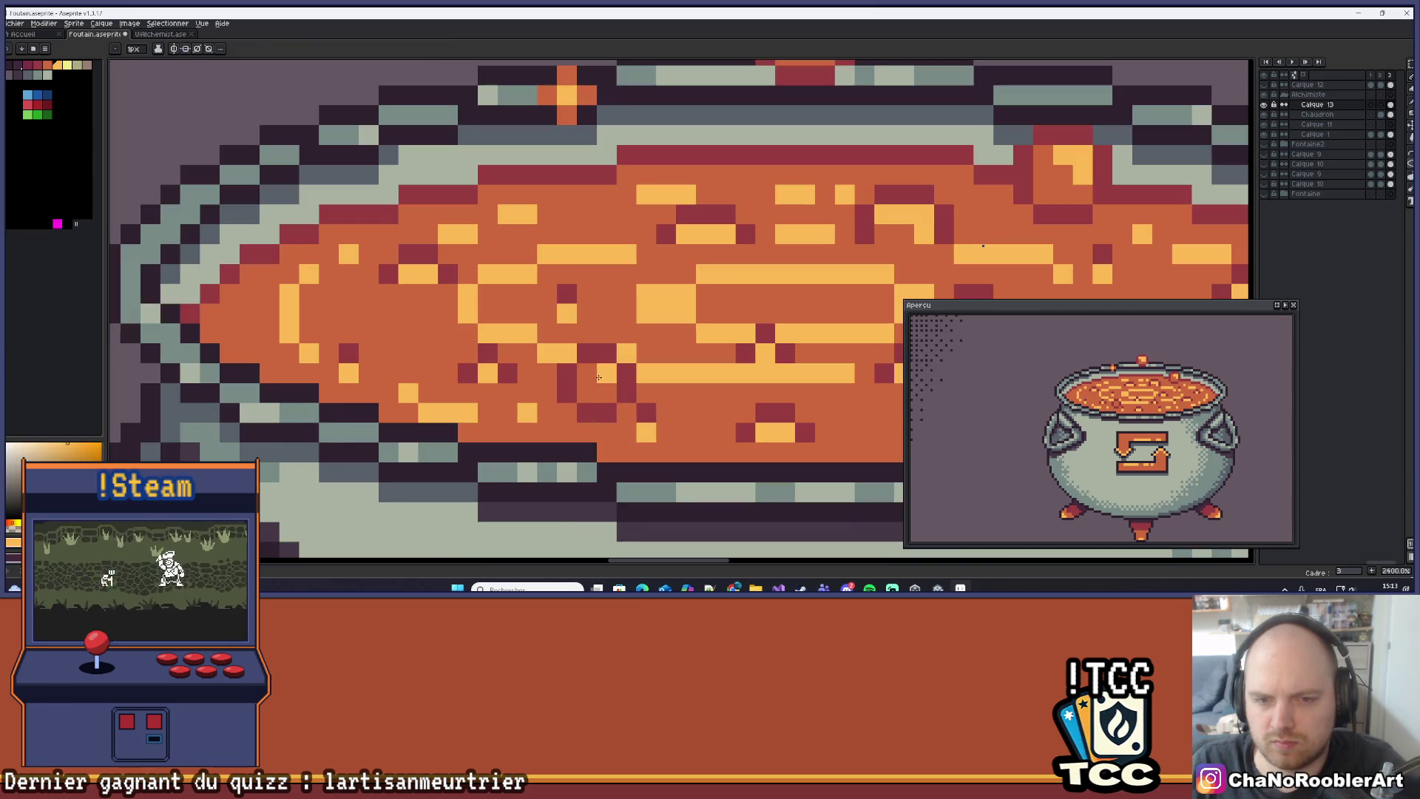
Pick light yellow as the drawing colour, after briefly trying an orange palette swatch.
scroll(627, 374, "down", 6)
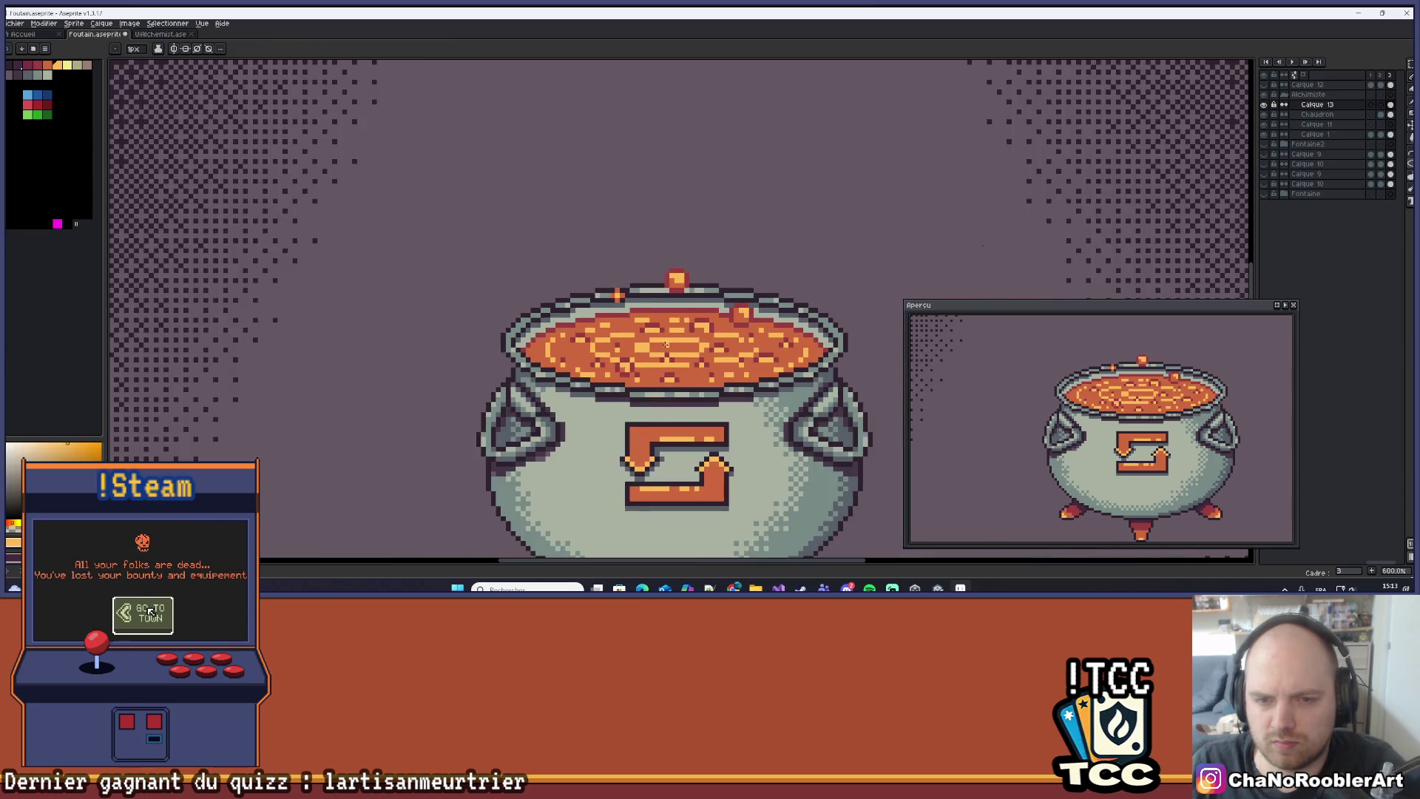
scroll(666, 344, "down", 3)
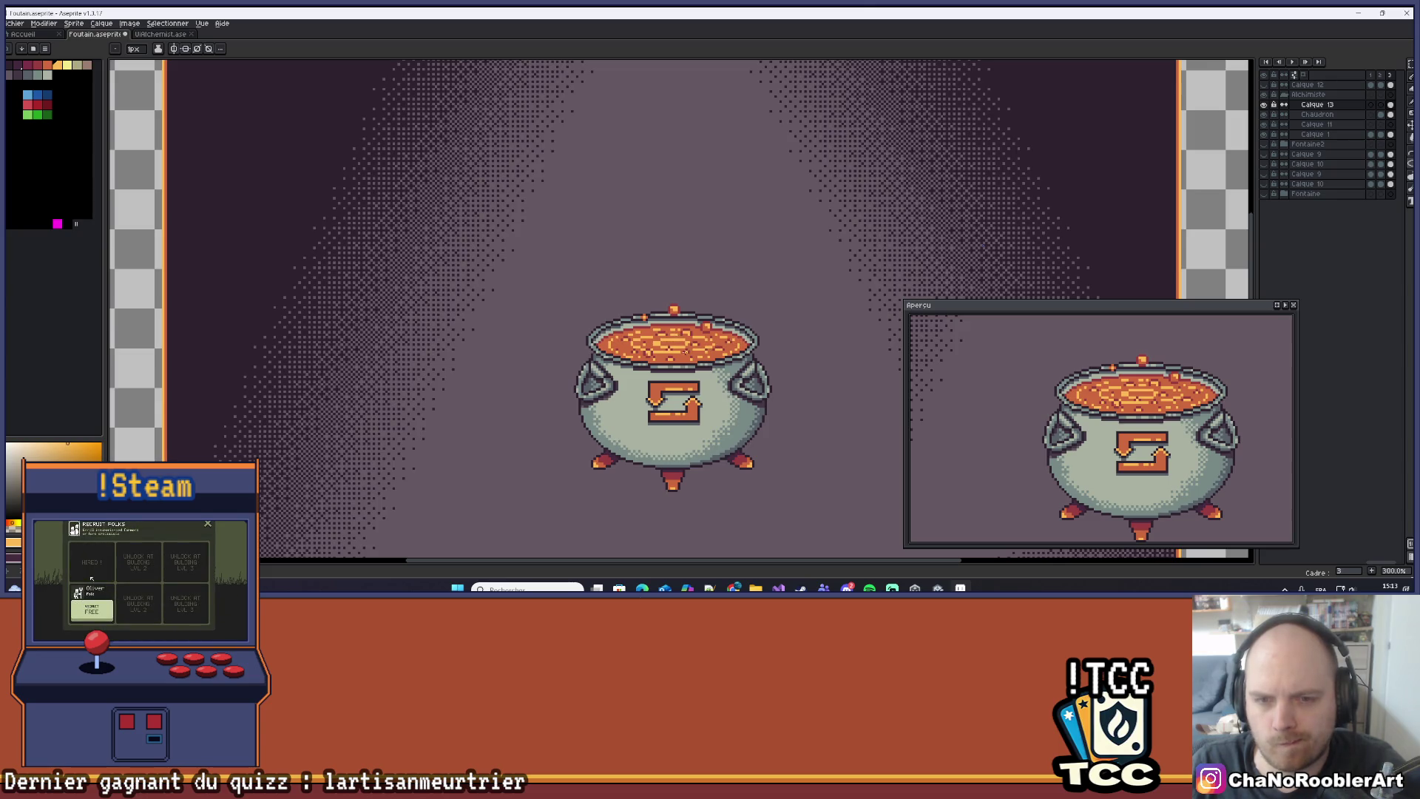
scroll(669, 373, "up", 7)
scroll(669, 373, "down", 6)
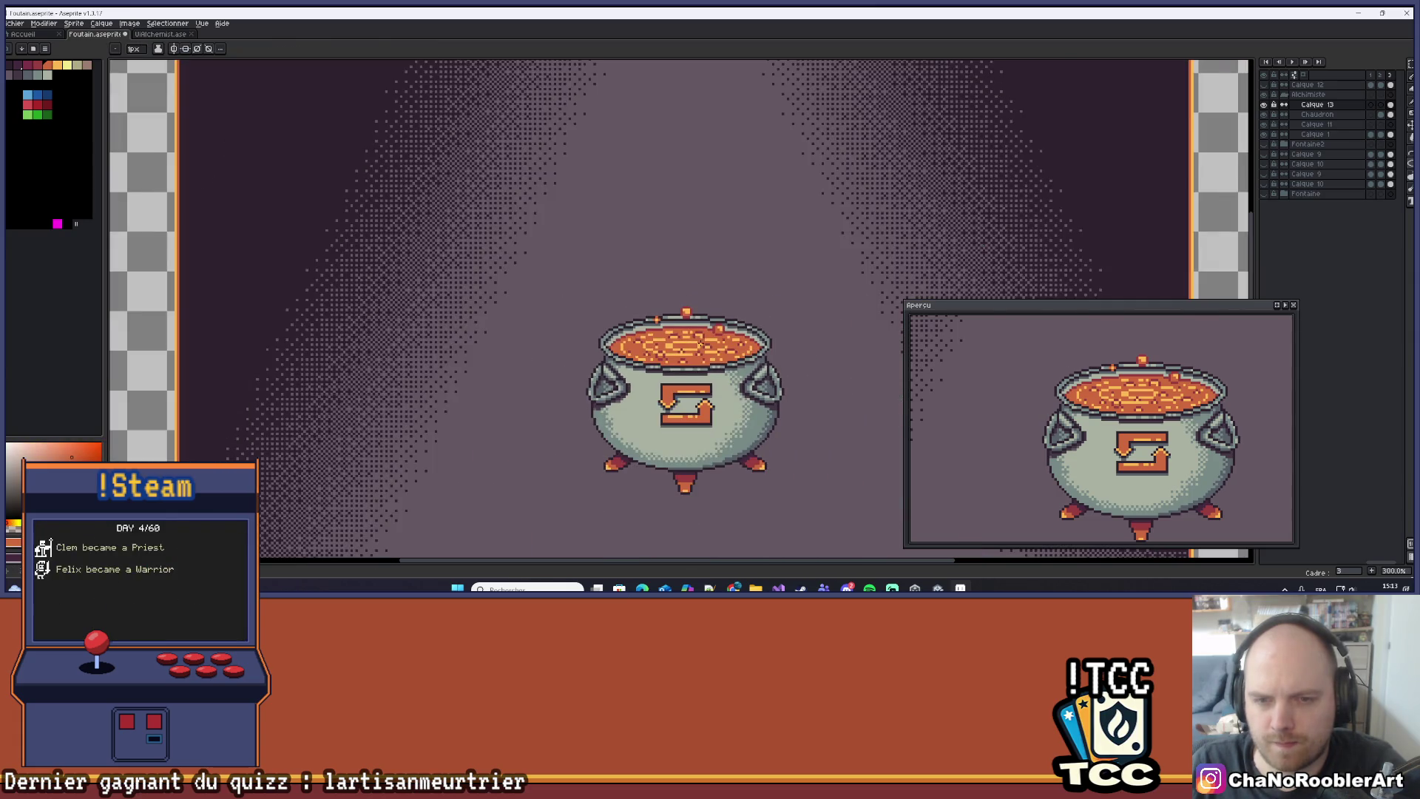
scroll(774, 426, "up", 3)
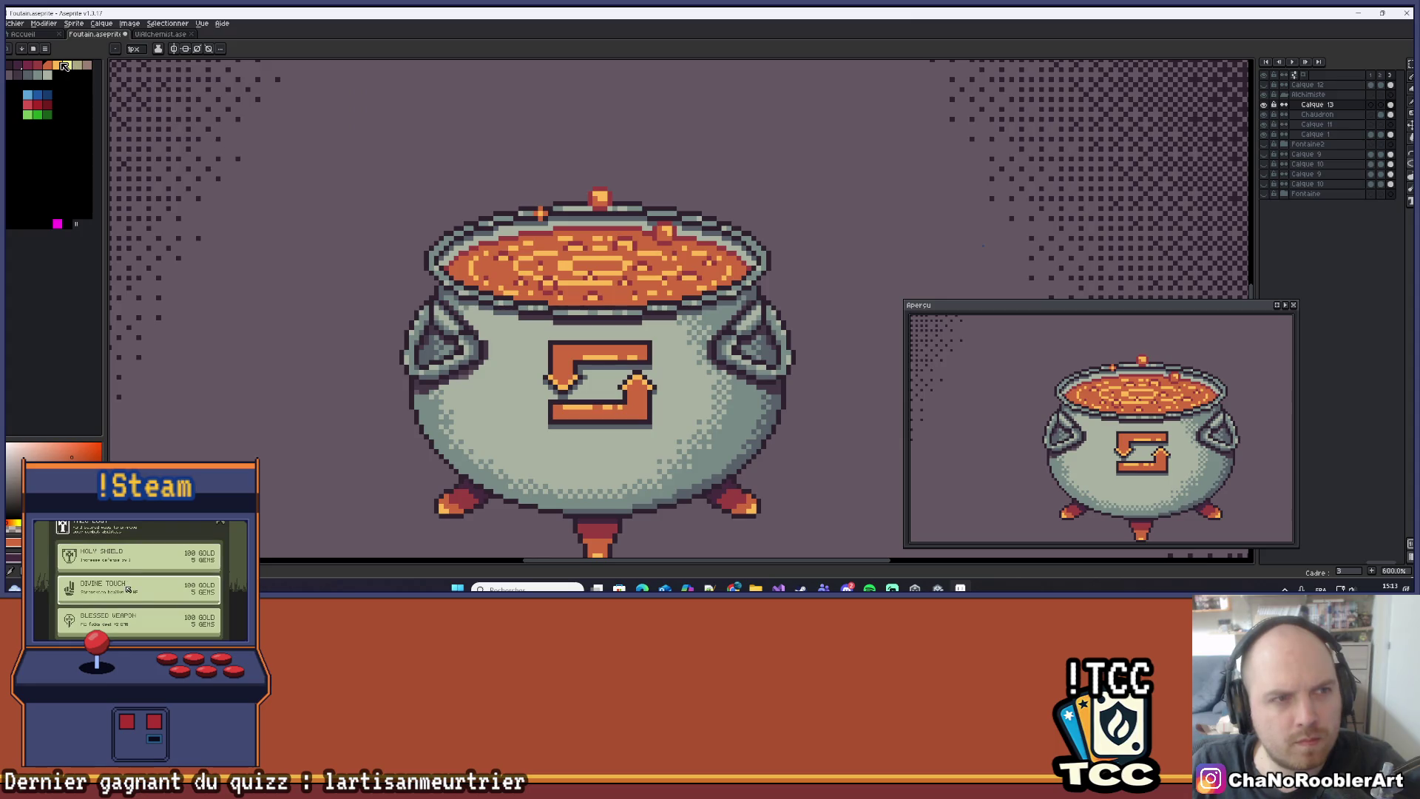
left_click(64, 66)
scroll(575, 325, "up", 4)
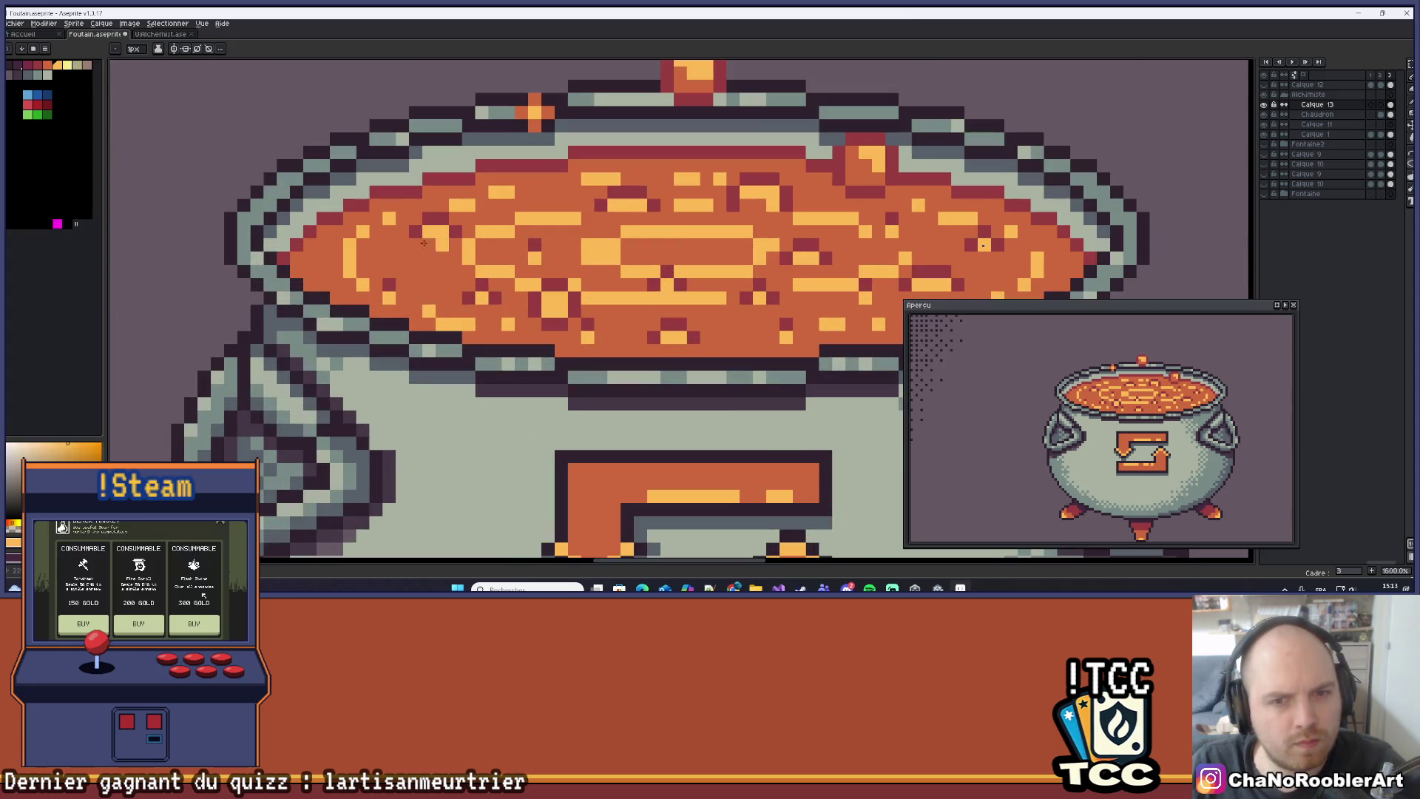
left_click(560, 304, "alt")
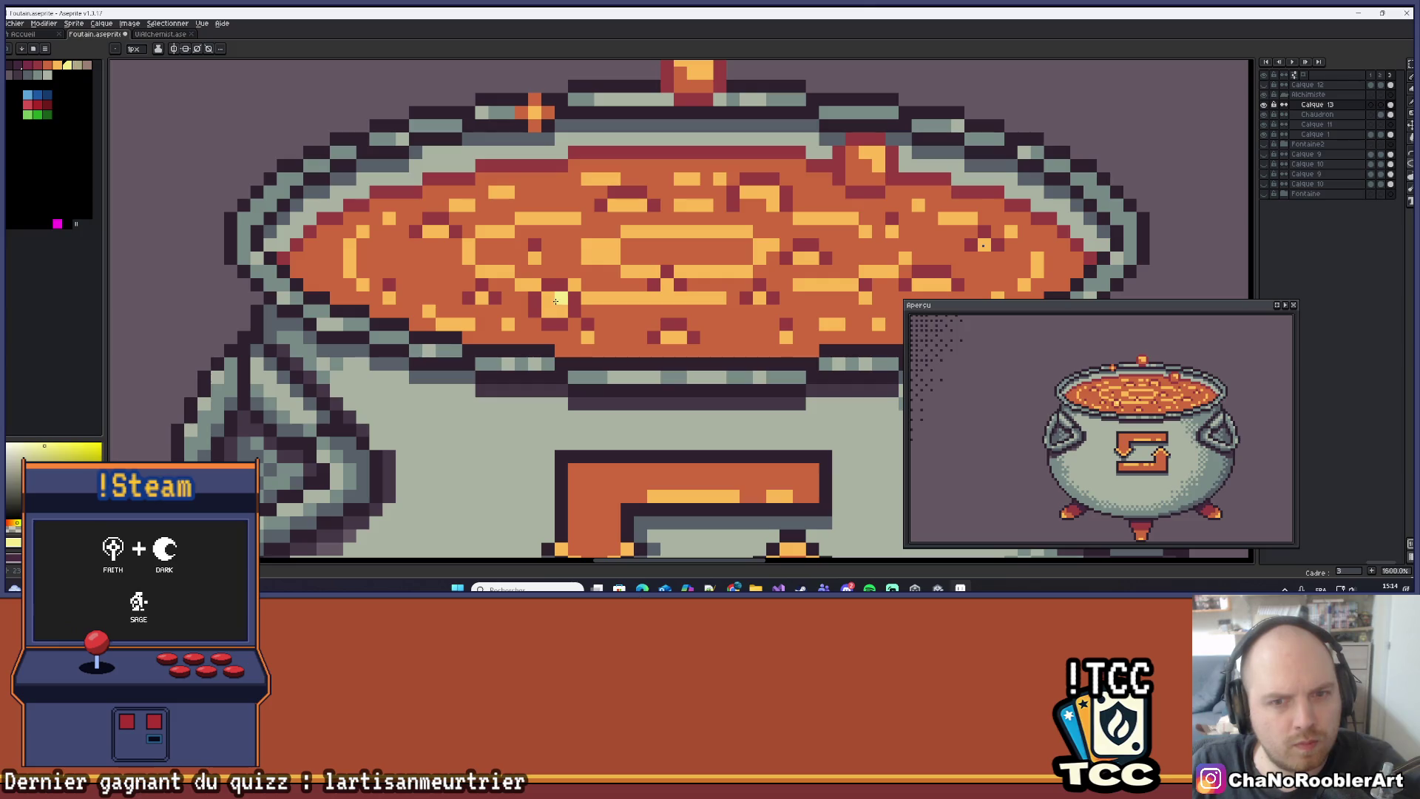
Check the current layer's bounds with Ctrl and shift the view up over the cauldron.
scroll(626, 275, "down", 5)
scroll(626, 275, "up", 5)
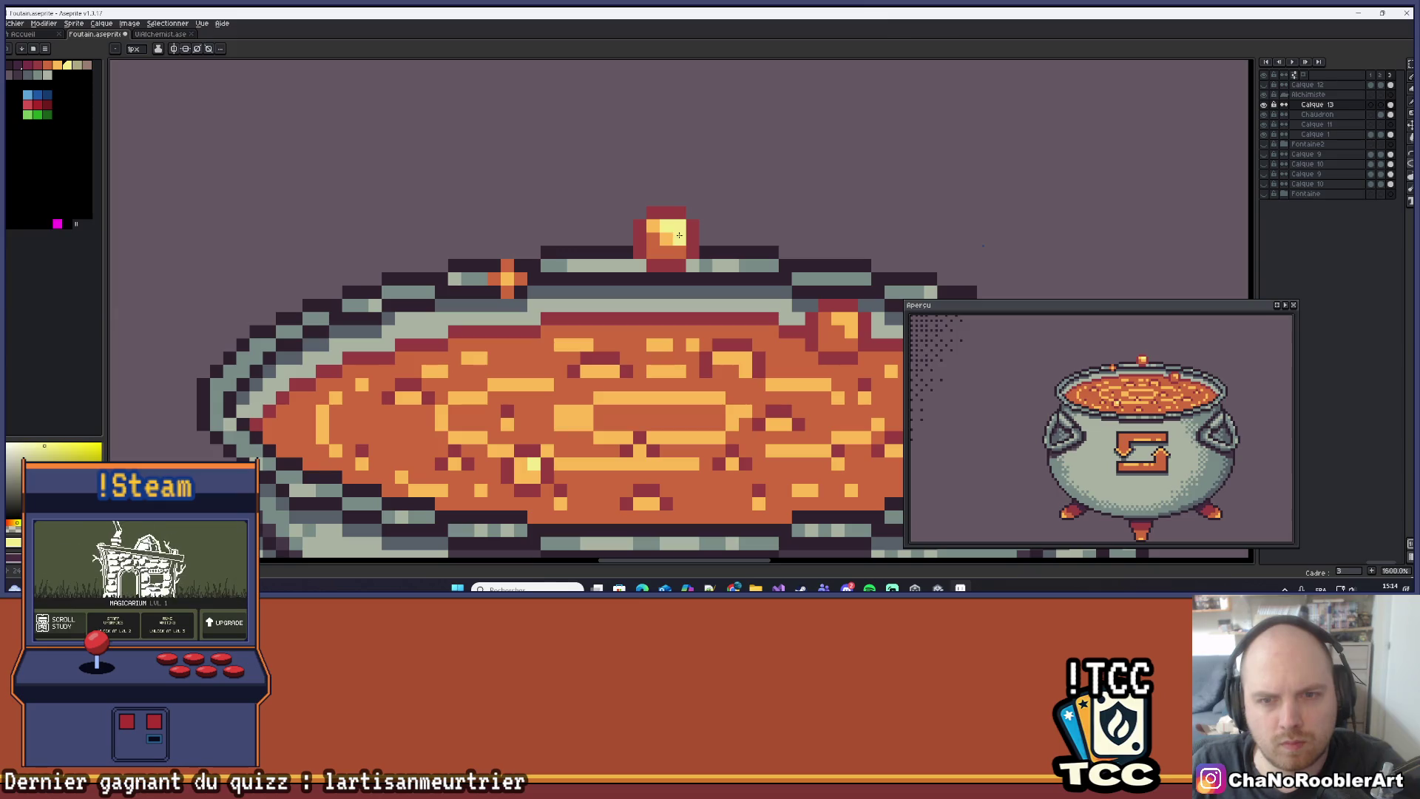
scroll(678, 235, "down", 5)
scroll(688, 244, "up", 2)
key("ctrl")
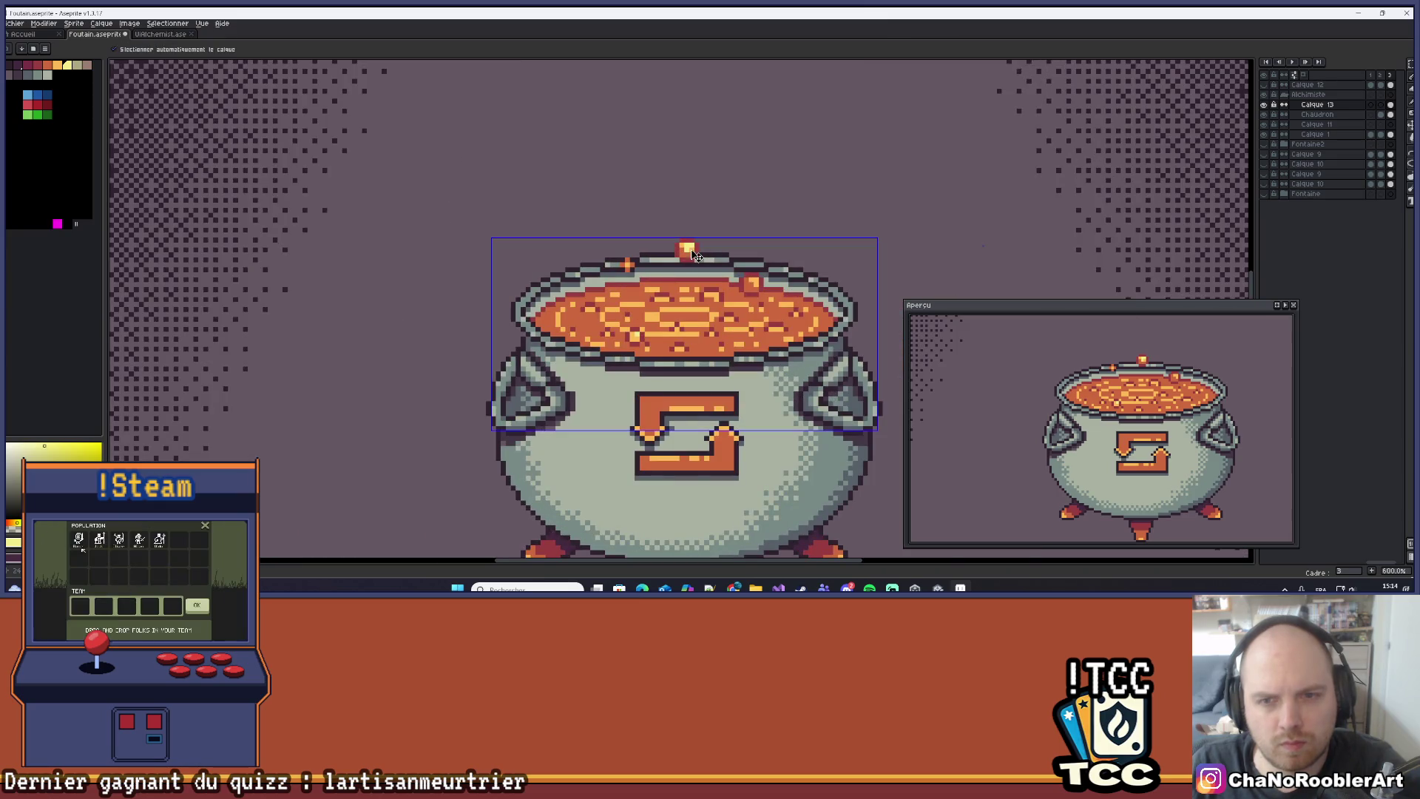
scroll(699, 252, "down", 2)
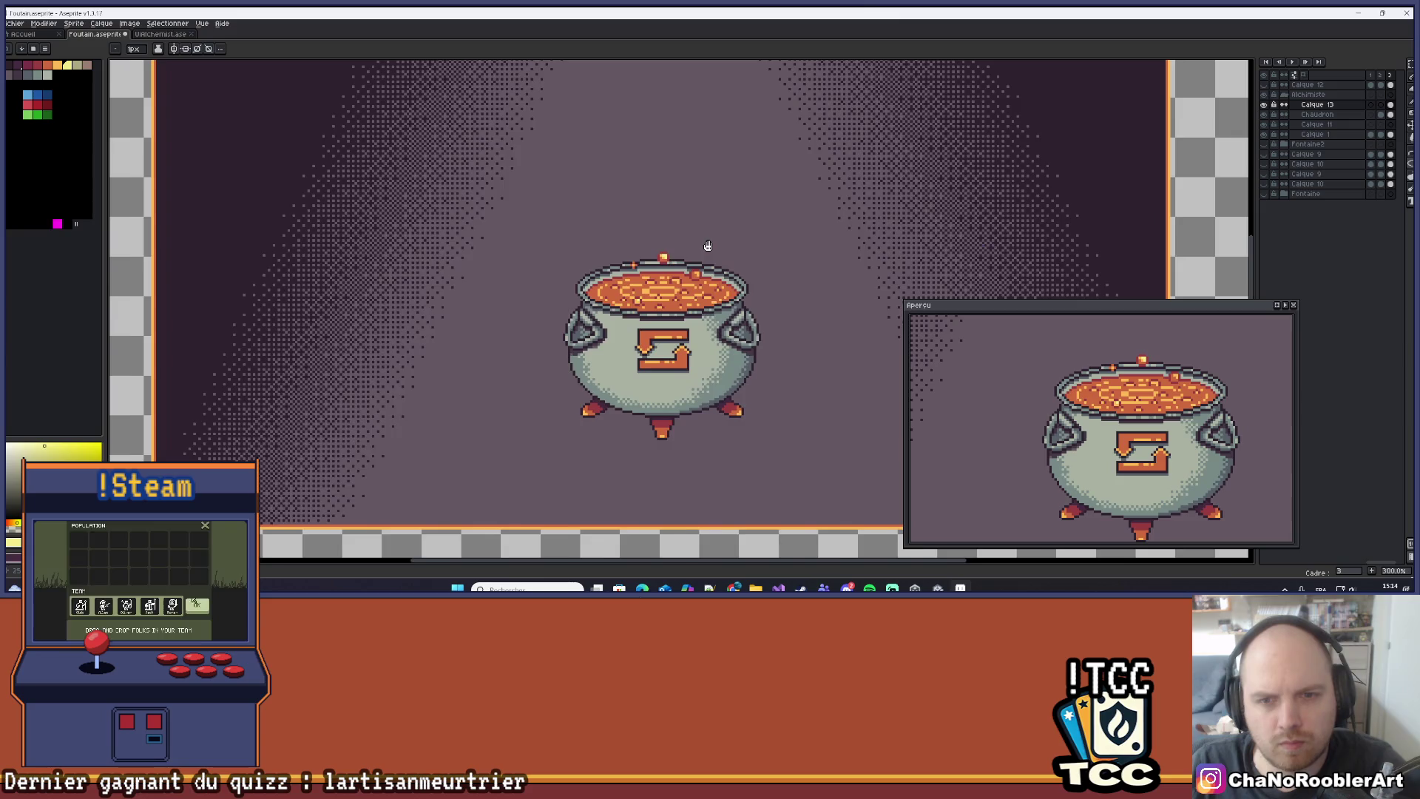
scroll(676, 289, "up", 5)
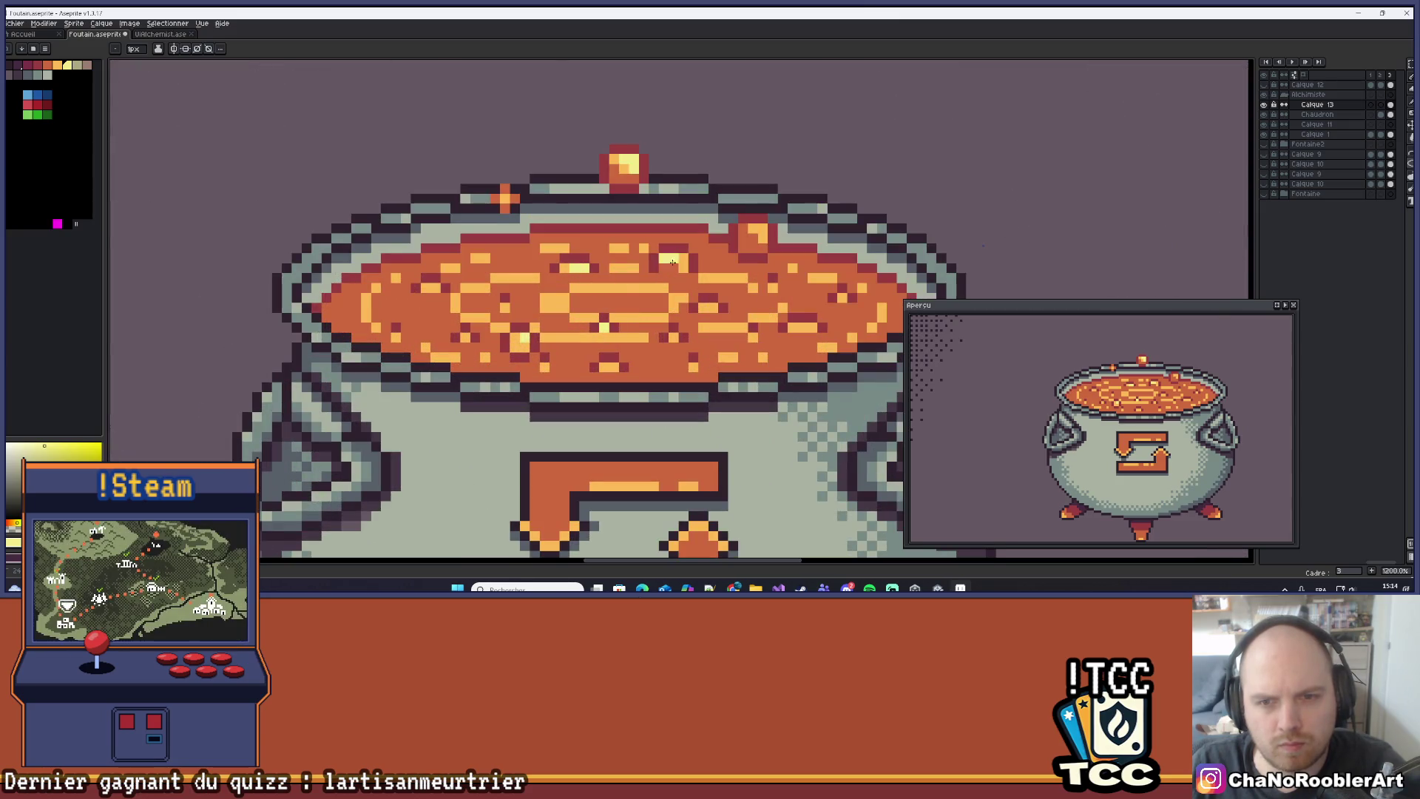
key("ctrl")
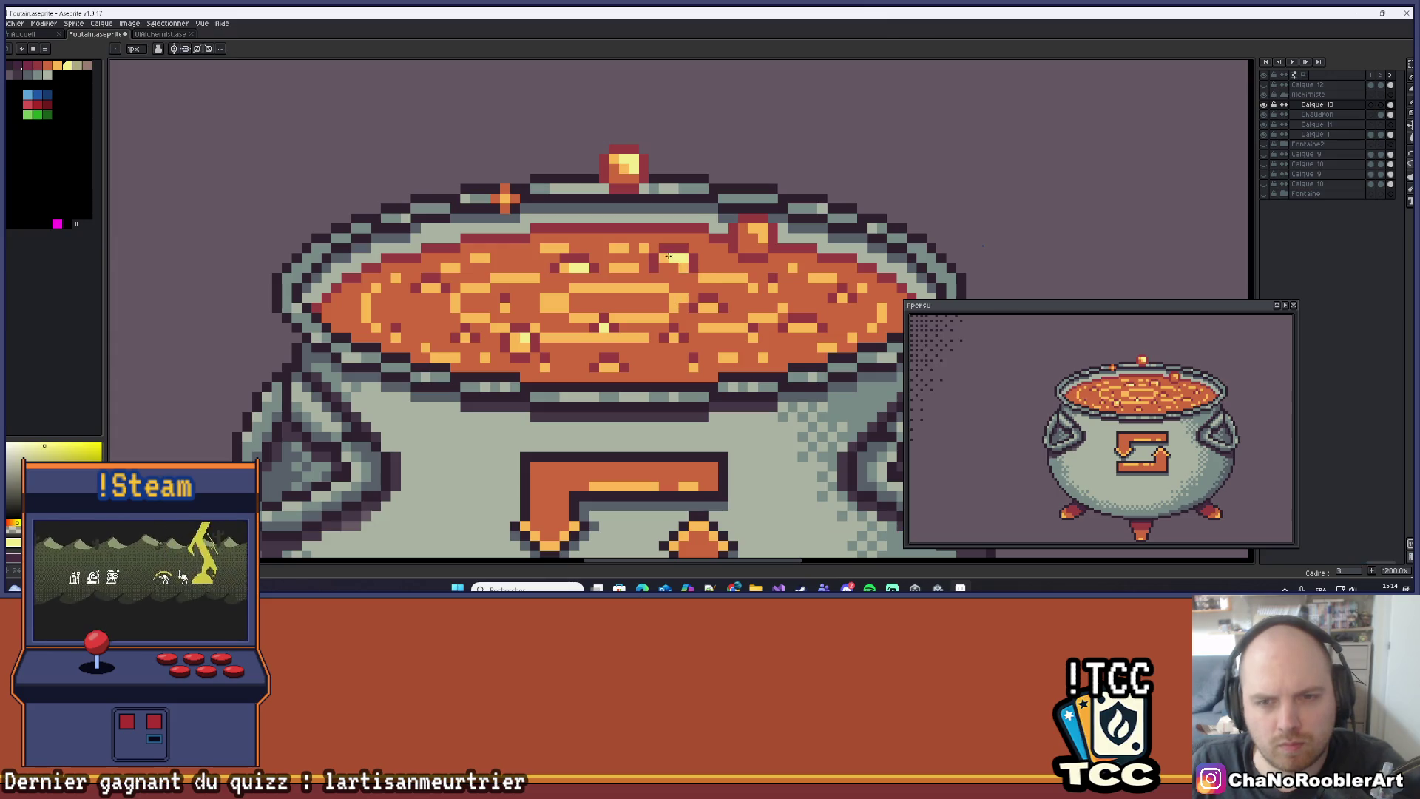
scroll(681, 296, "down", 5)
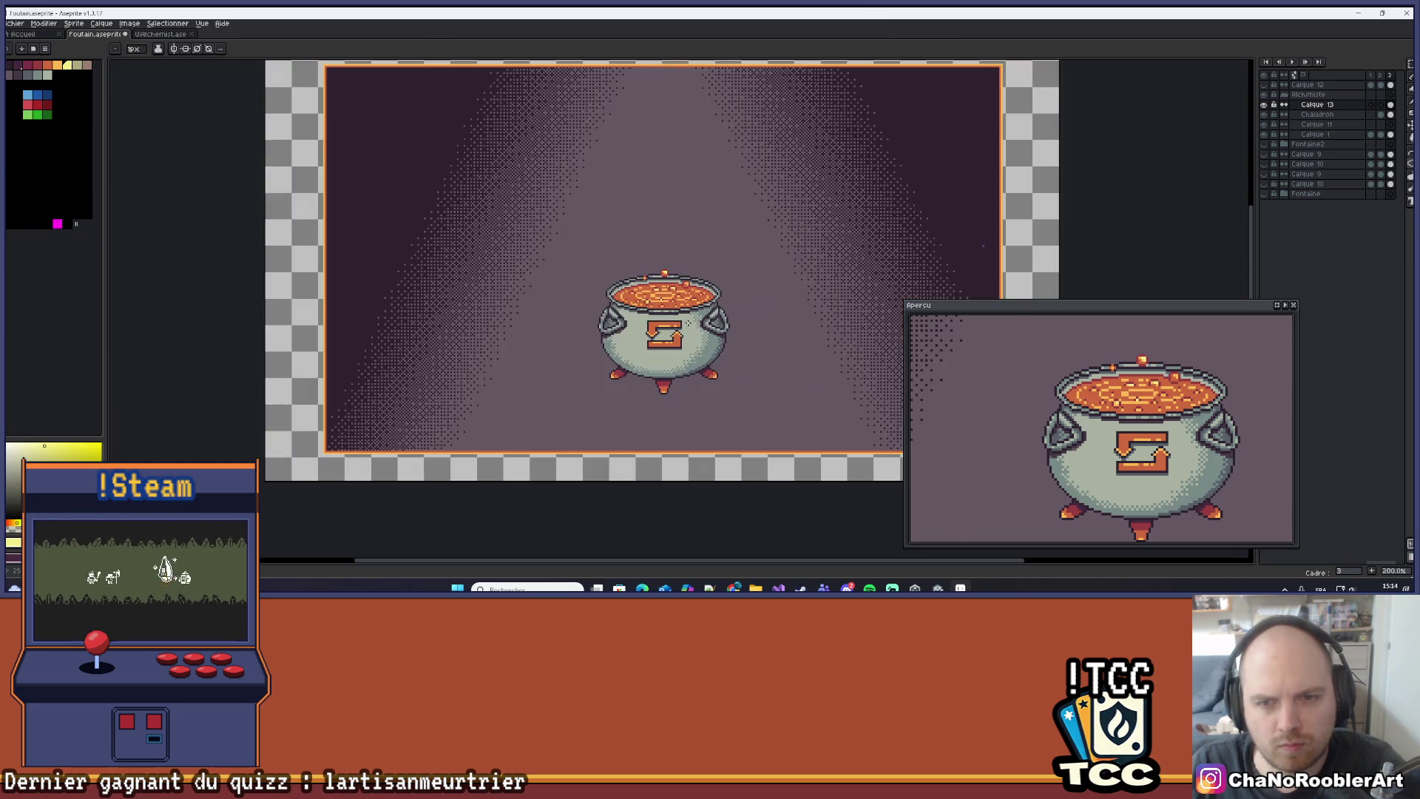
scroll(689, 323, "up", 1)
mouse_move(690, 323)
left_mouse_down()
mouse_move(707, 274)
mouse_move(702, 295)
left_mouse_up()
key("ctrl")
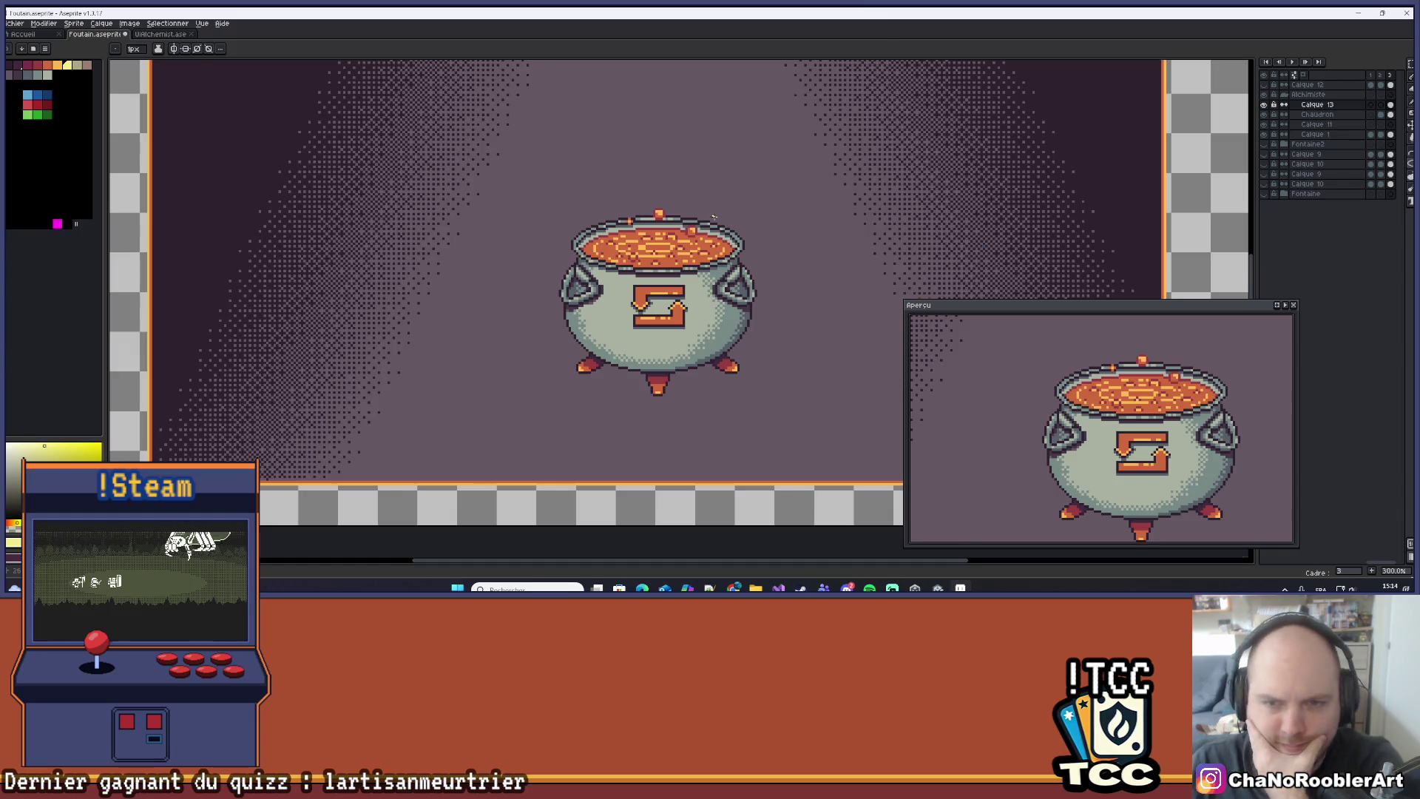
scroll(713, 216, "up", 8)
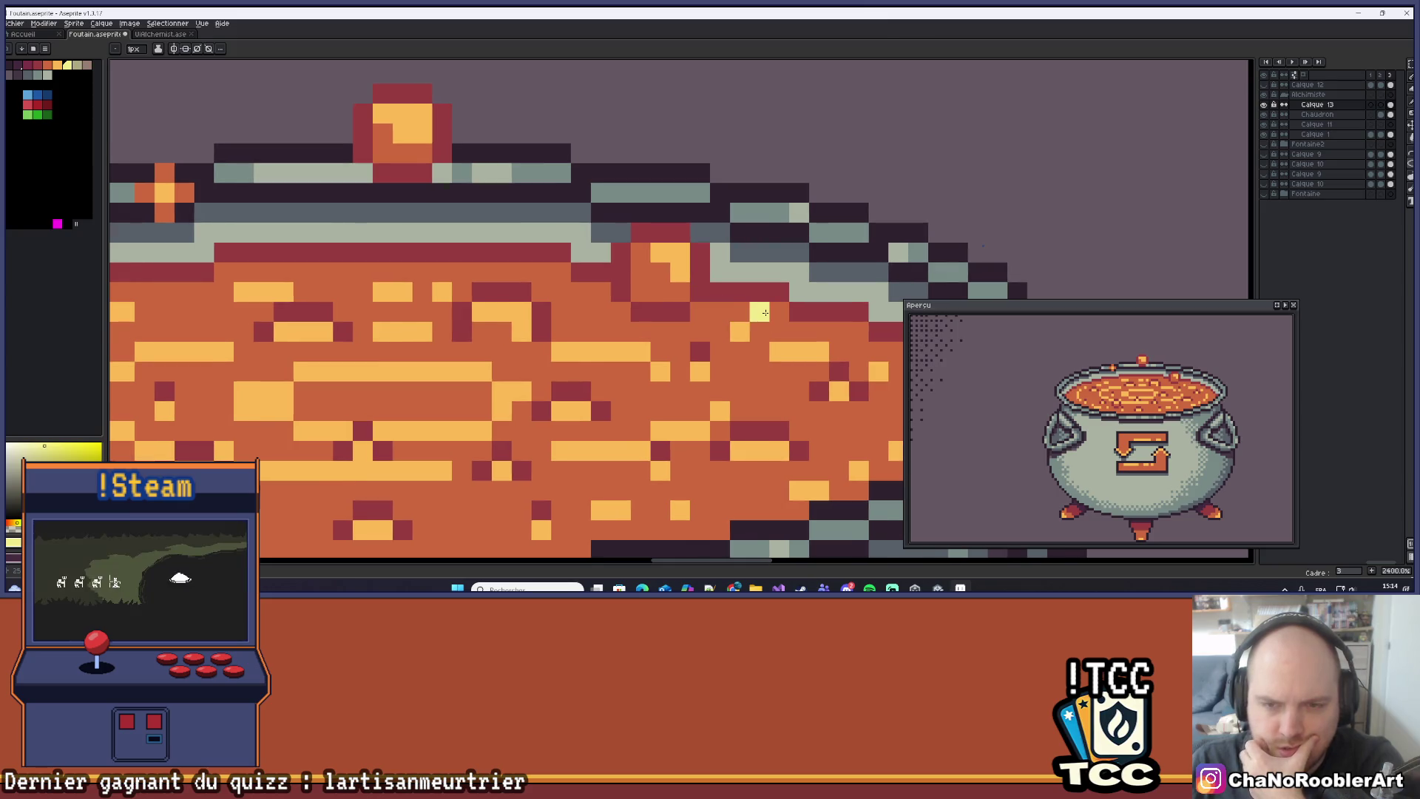
Paint the yellow bubble's pixels on the soup surface and add pale yellow highlights.
scroll(764, 313, "down", 2)
scroll(737, 308, "up", 2)
scroll(733, 268, "down", 2)
scroll(731, 267, "up", 2)
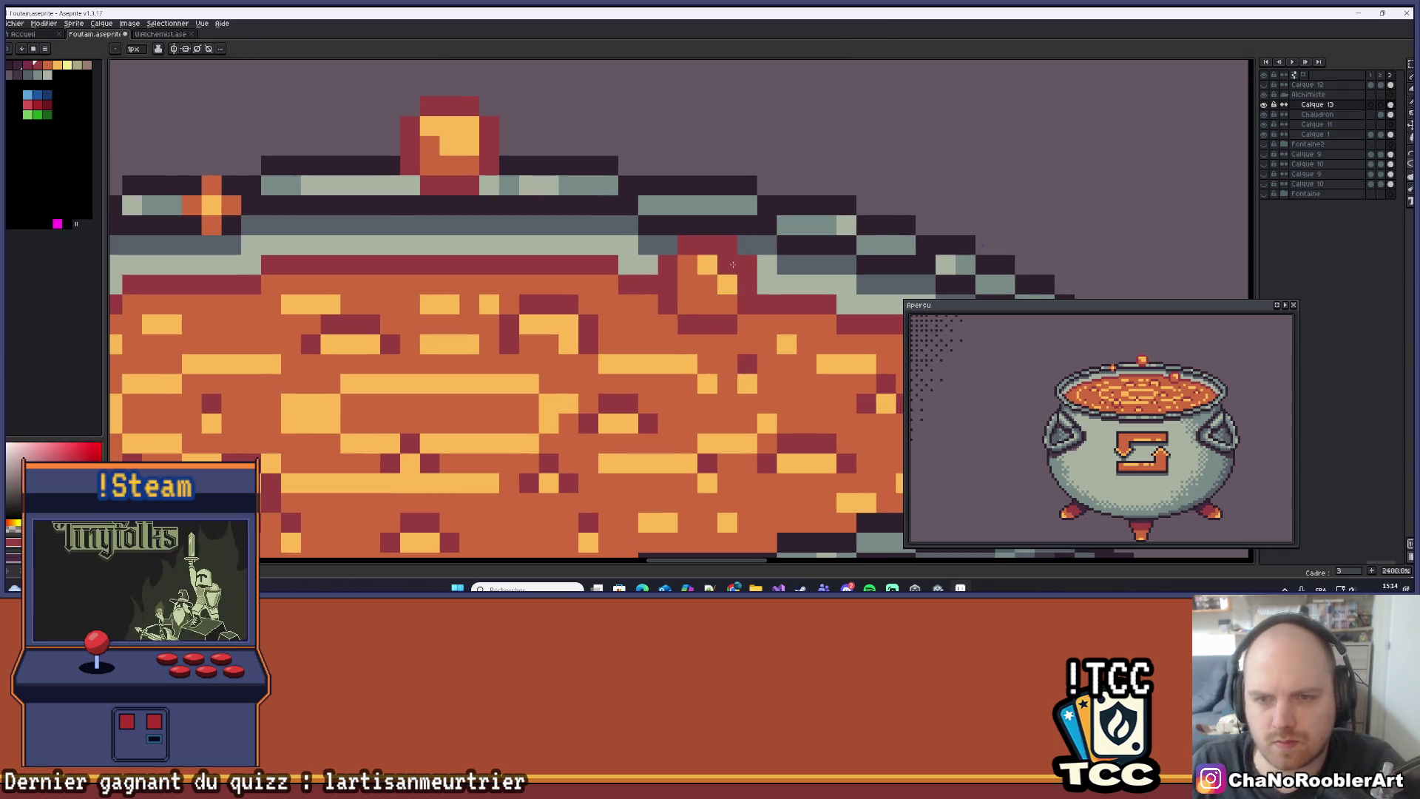
left_click(728, 265, "alt")
left_click(669, 287)
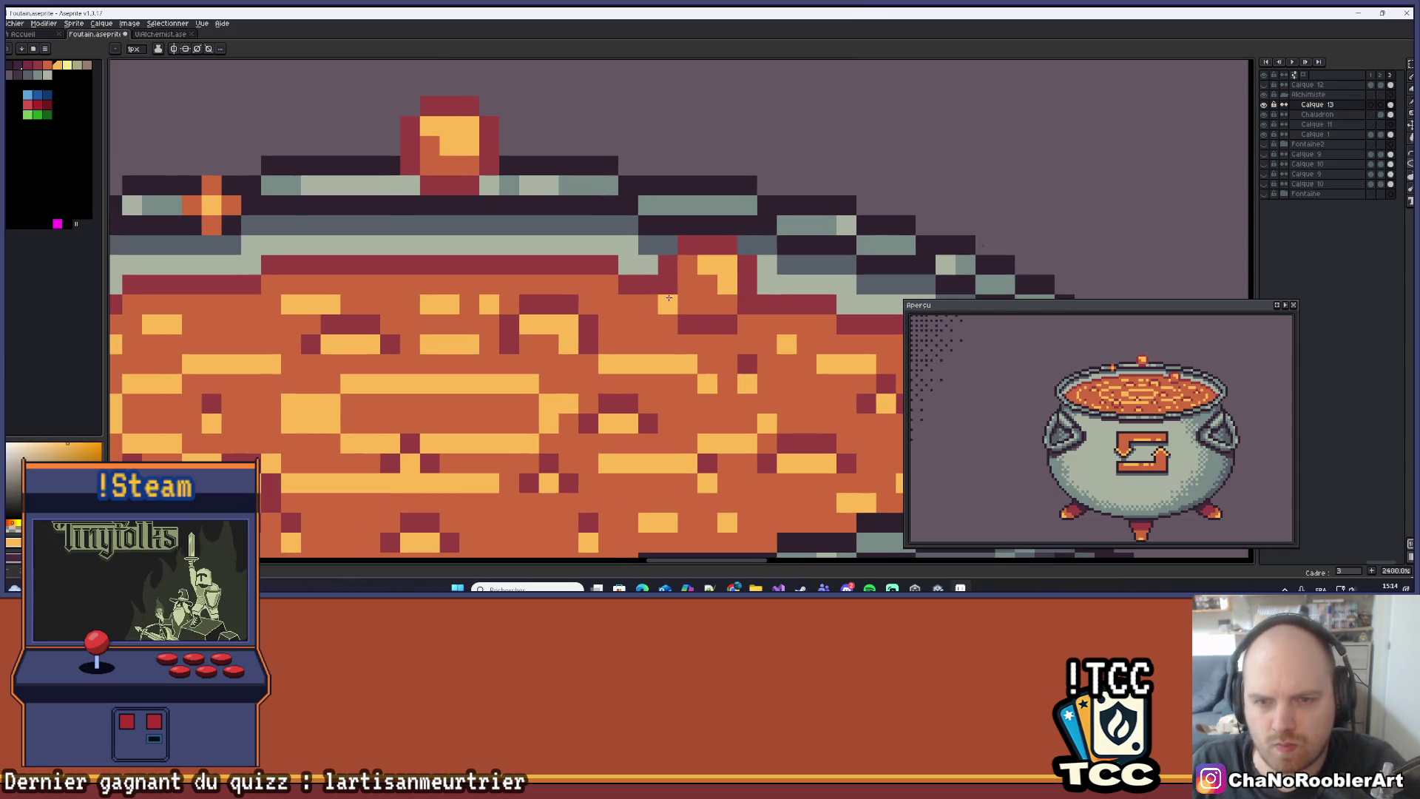
left_click(717, 283, "alt")
mouse_move(668, 303)
left_mouse_down()
mouse_move(728, 245)
mouse_move(748, 266)
mouse_move(748, 303)
mouse_move(688, 323)
mouse_move(726, 298)
mouse_move(672, 281)
left_mouse_up()
left_click(67, 66)
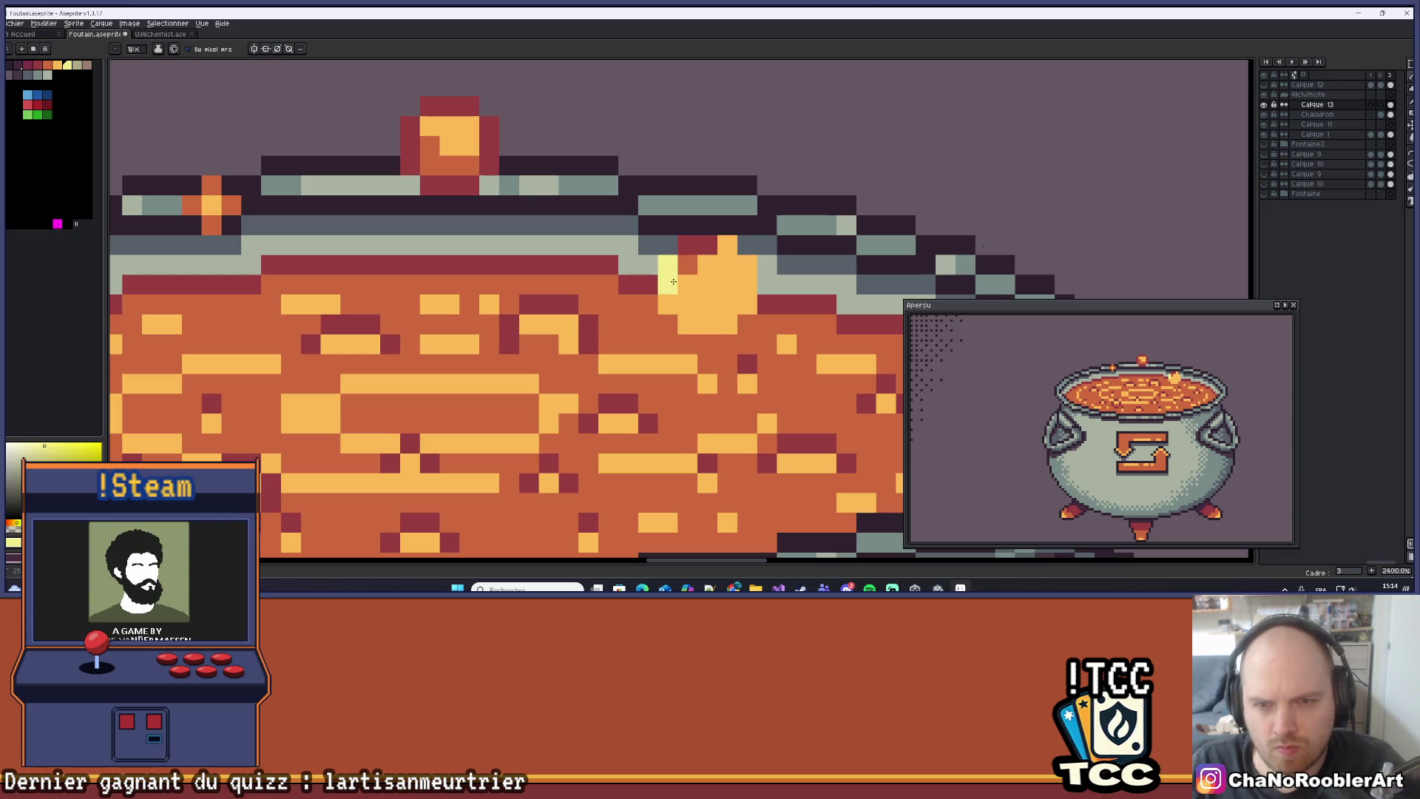
Sample the soup orange and repaint five rim pixels around the bubble dark red.
scroll(715, 290, "down", 3)
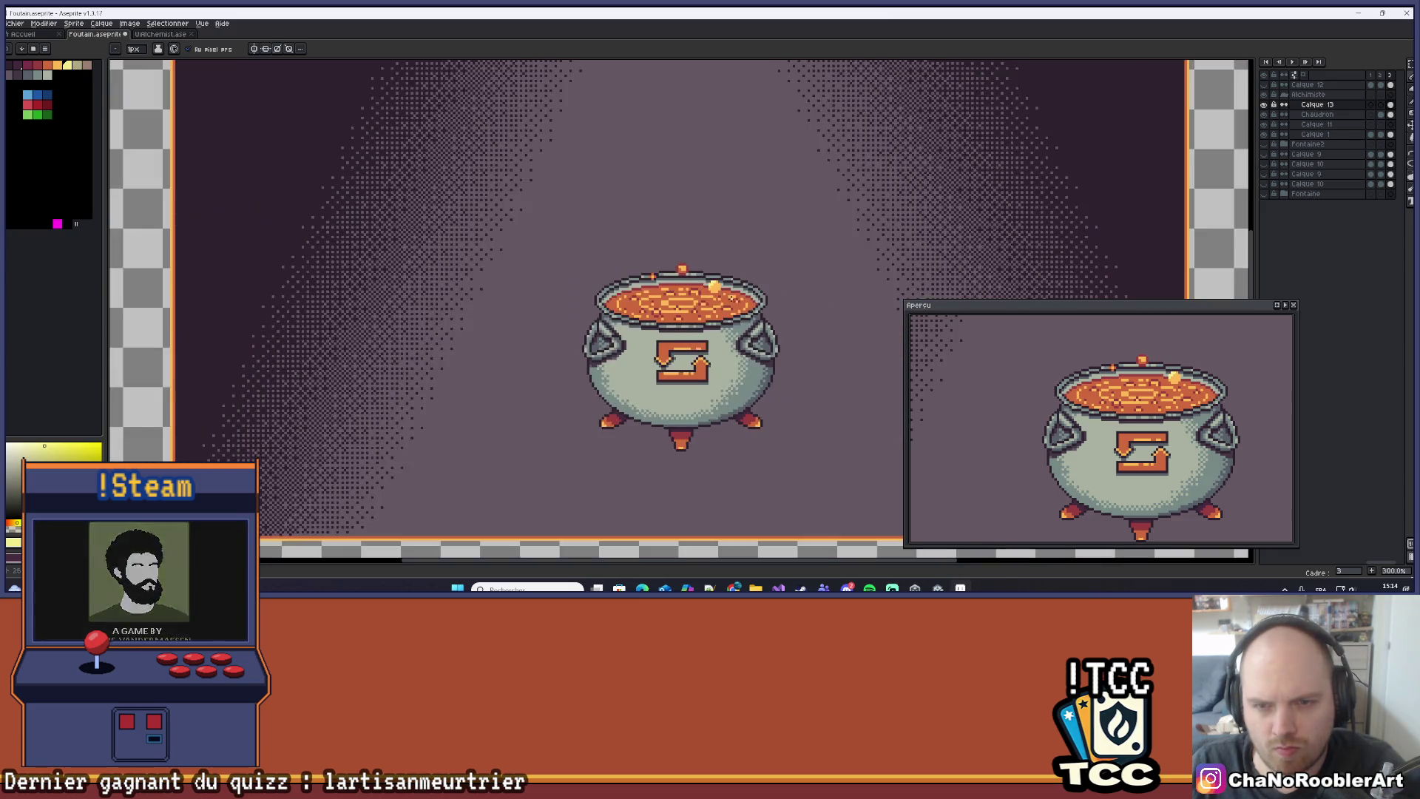
scroll(726, 294, "up", 7)
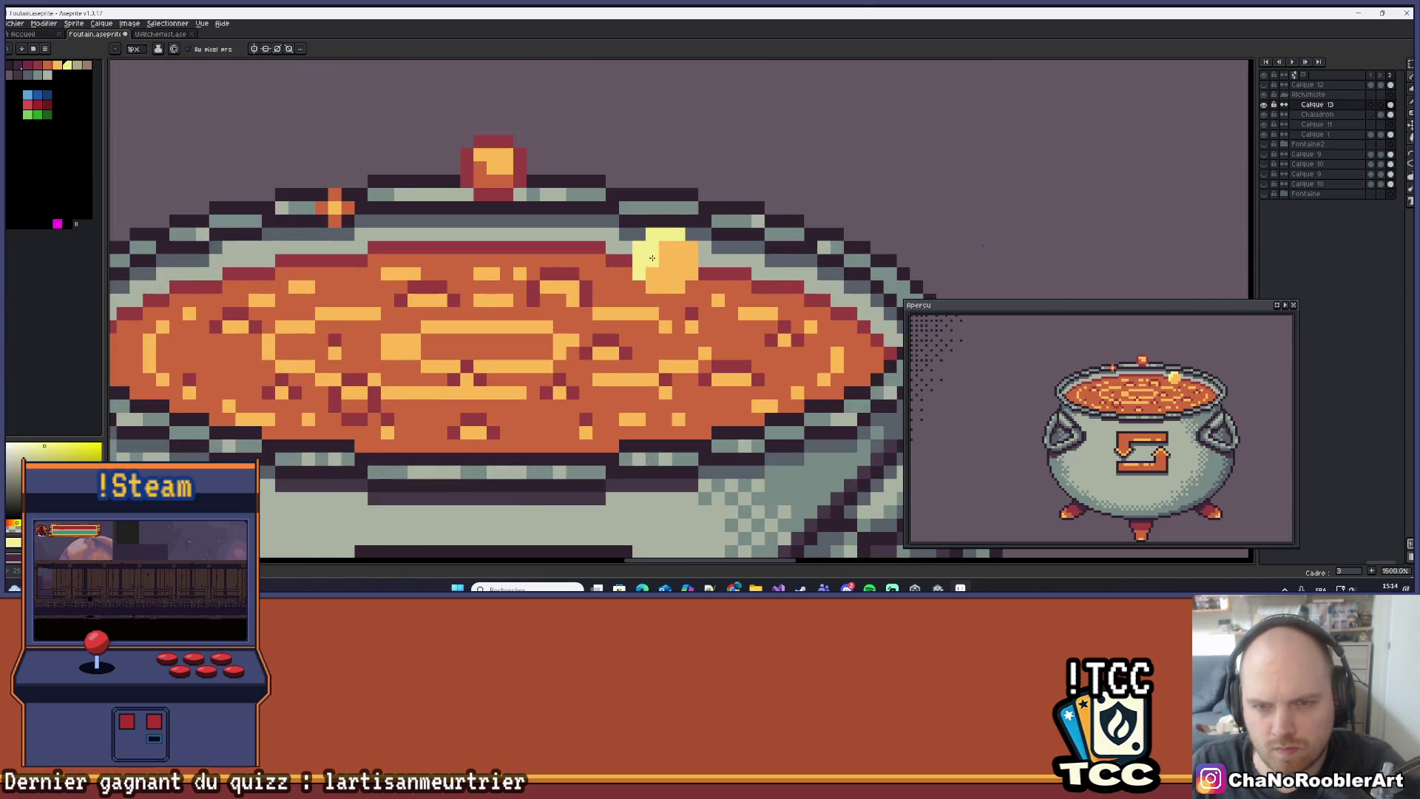
scroll(695, 226, "down", 7)
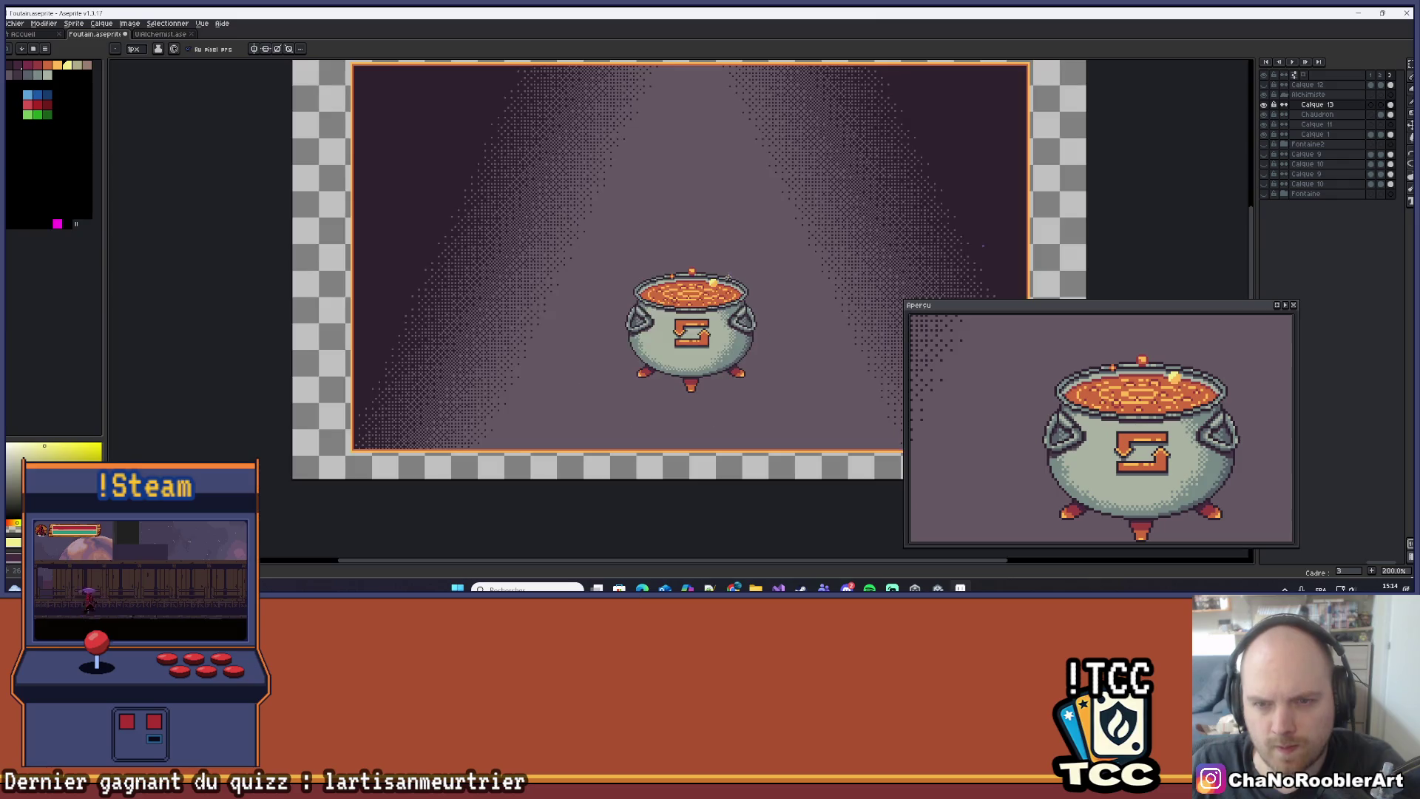
scroll(728, 279, "up", 8)
left_click(682, 286, "alt")
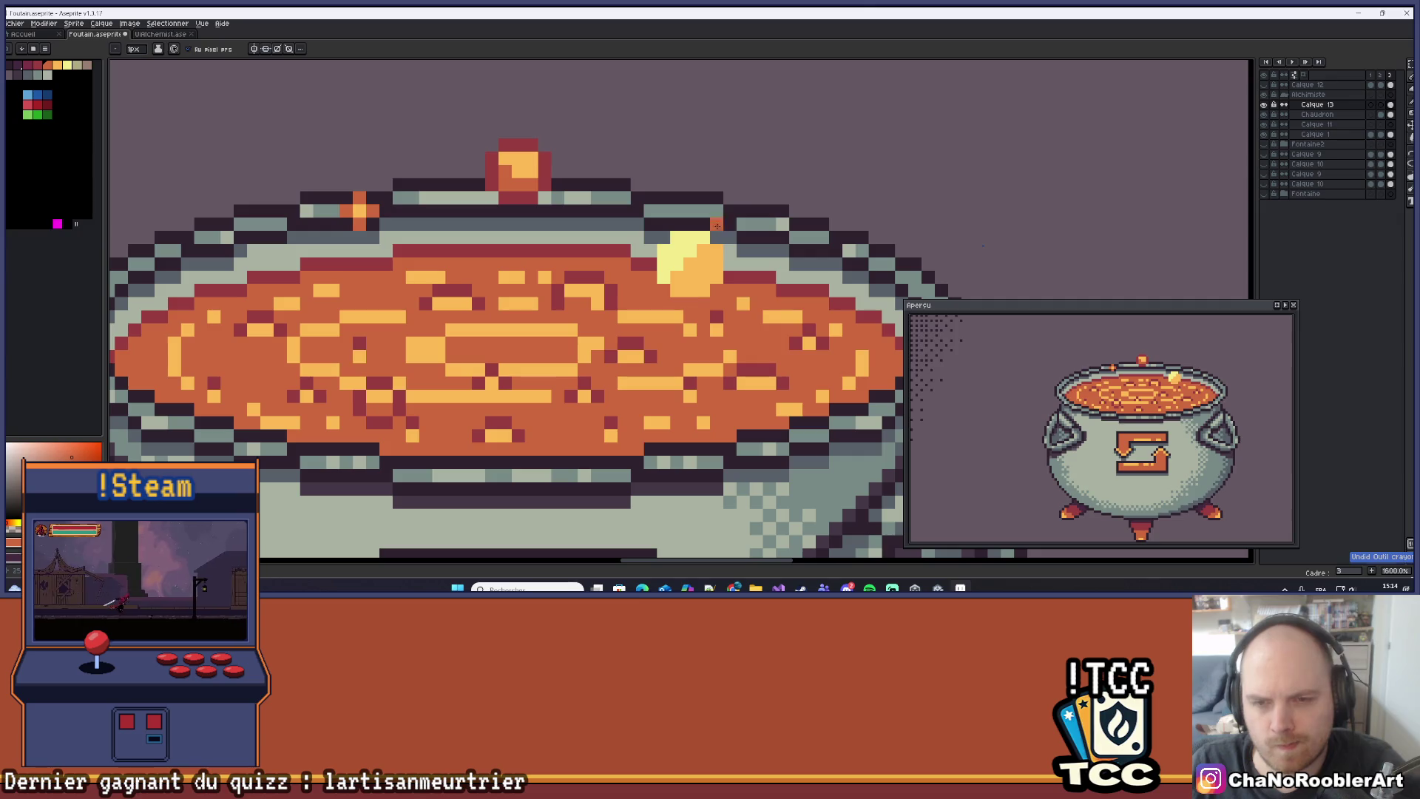
left_click(703, 277)
left_click(679, 290)
left_click(702, 291)
left_click(716, 277)
left_click(717, 264)
scroll(732, 270, "down", 7)
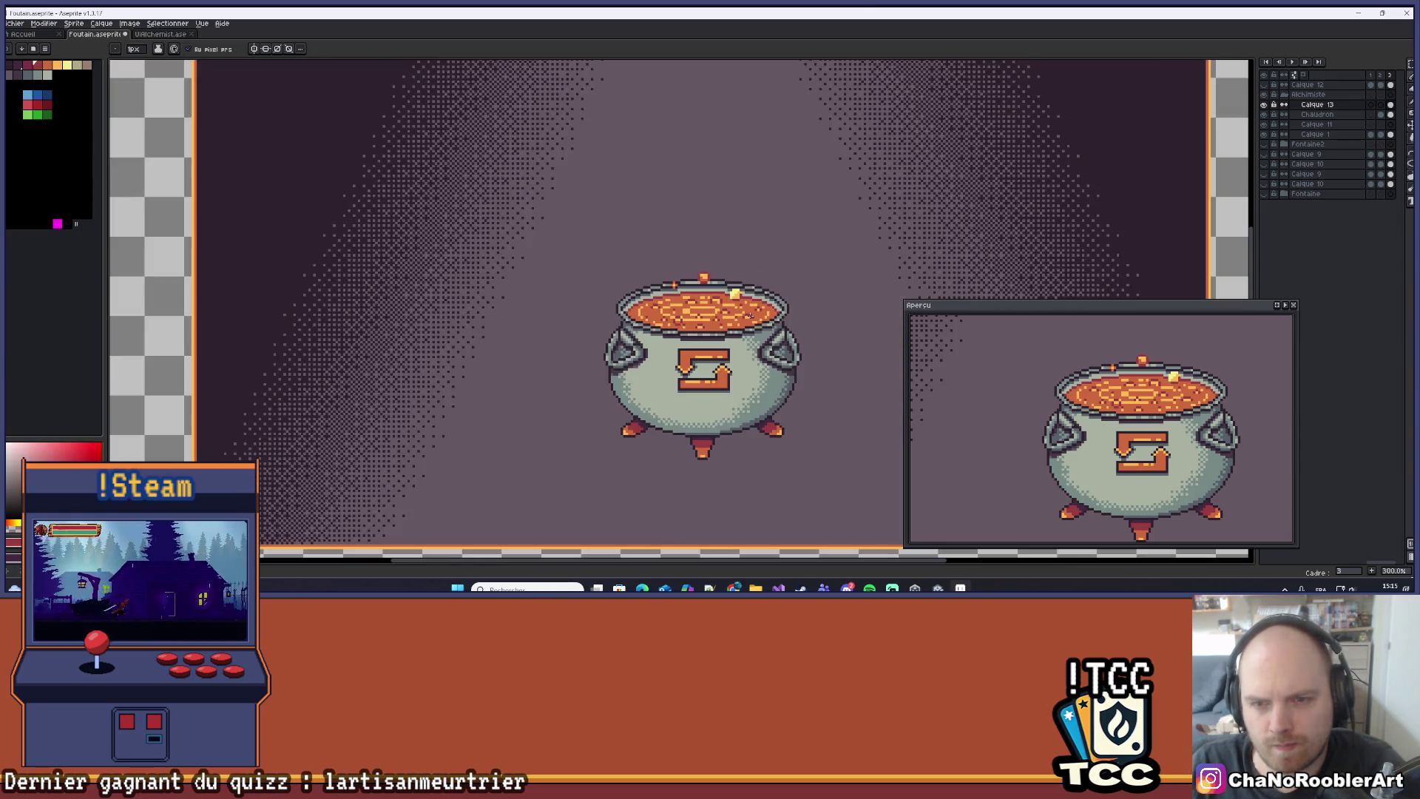
Undo the last two pencil edits, removing the yellow bubble from the soup's back edge.
scroll(712, 270, "up", 7)
scroll(781, 223, "down", 6)
key("ctrl+z")
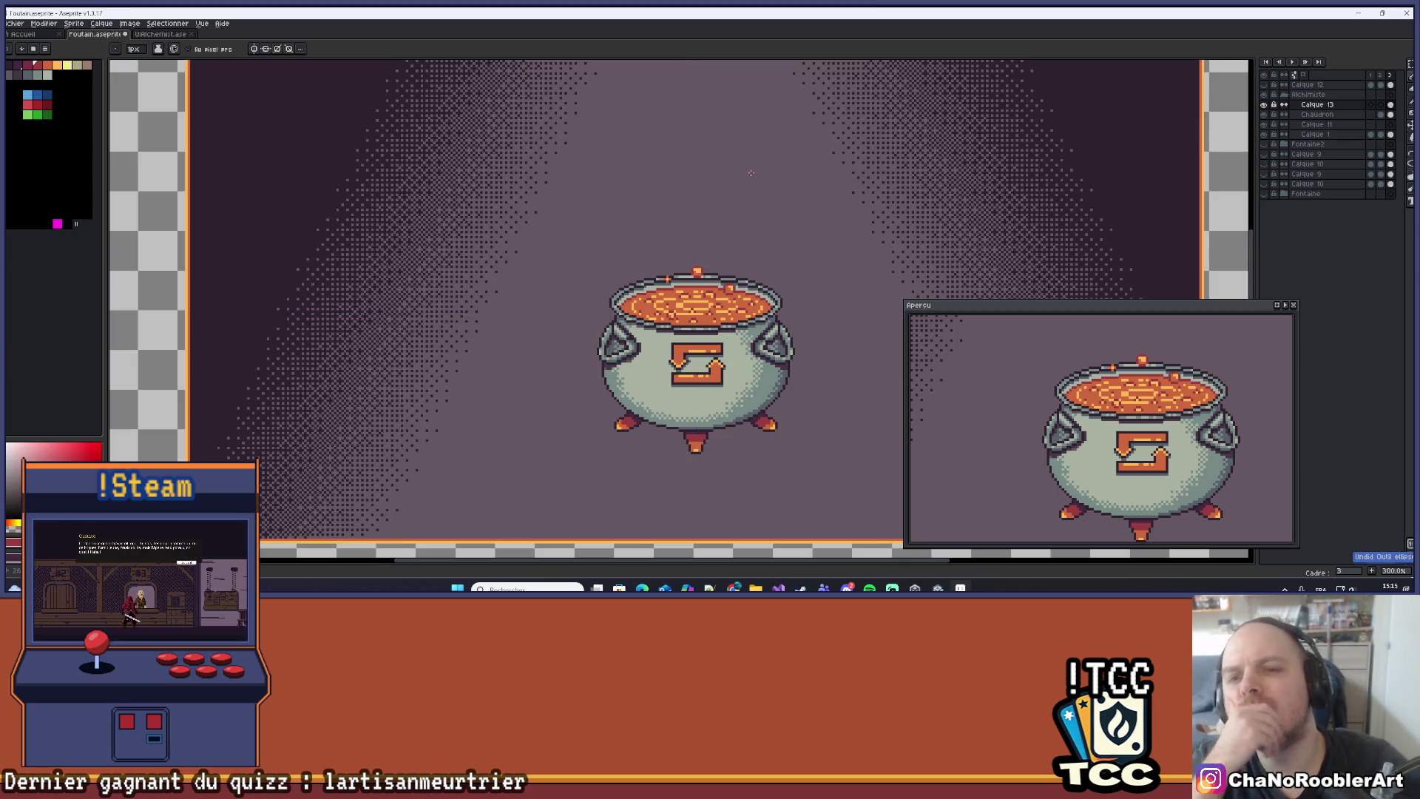
key("ctrl+z")
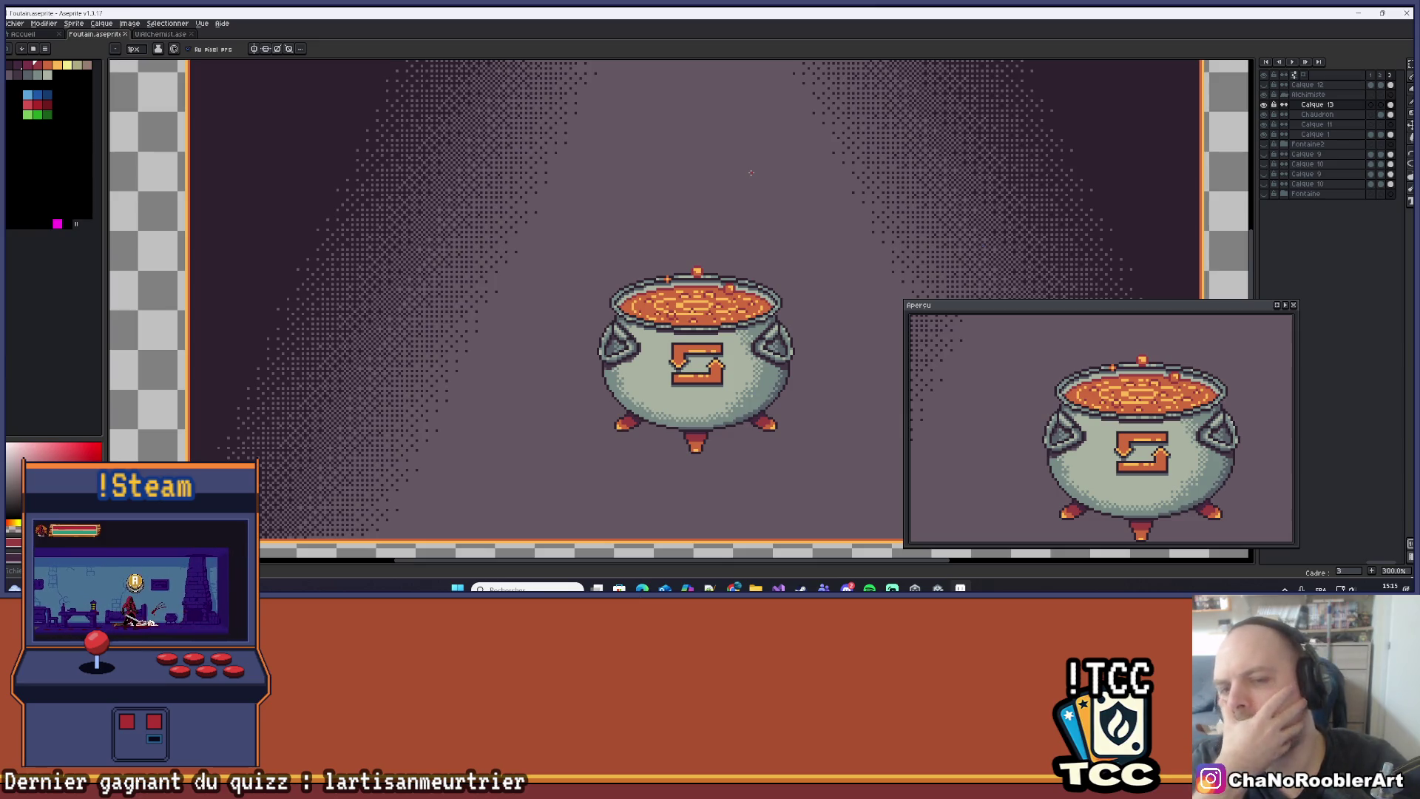
scroll(751, 173, "down", 2)
scroll(683, 199, "up", 1)
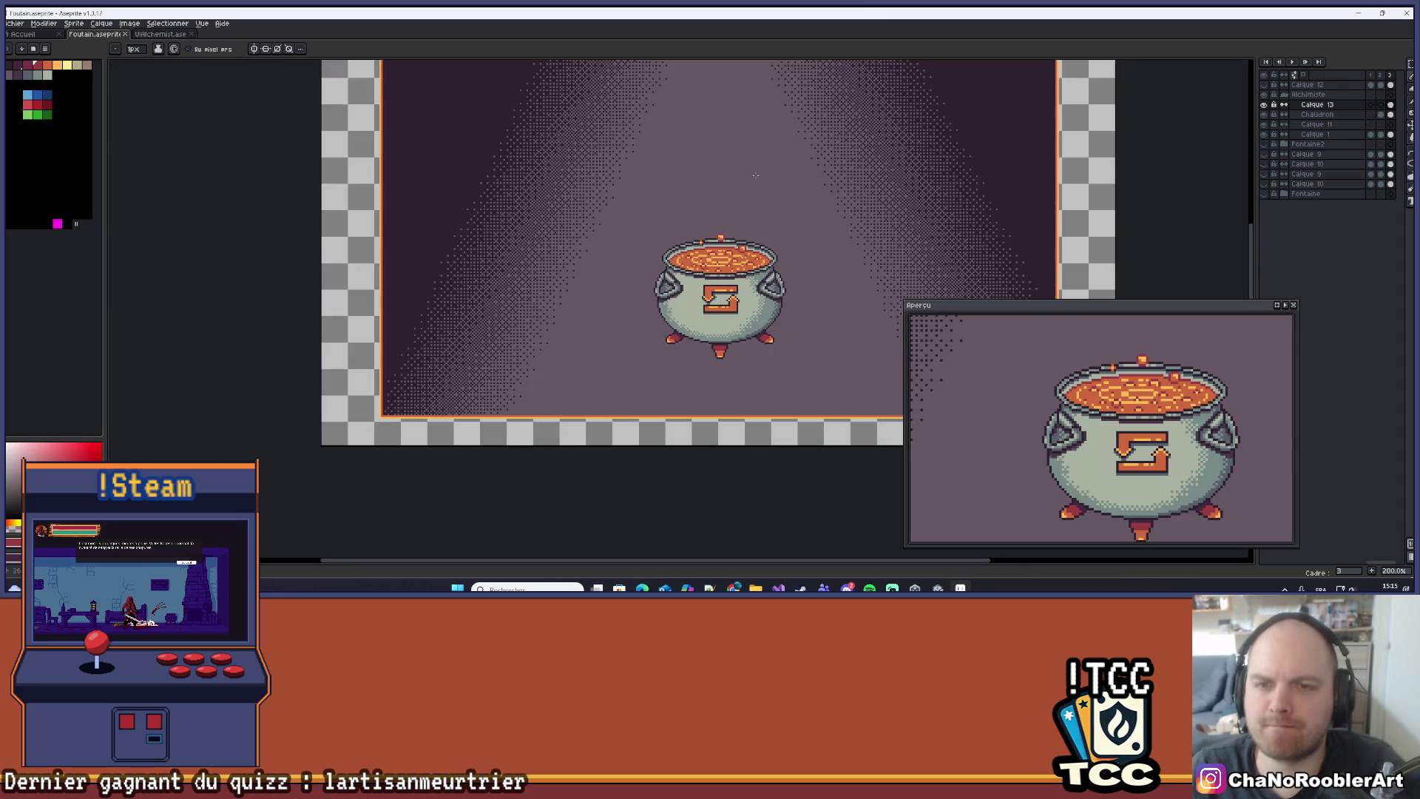
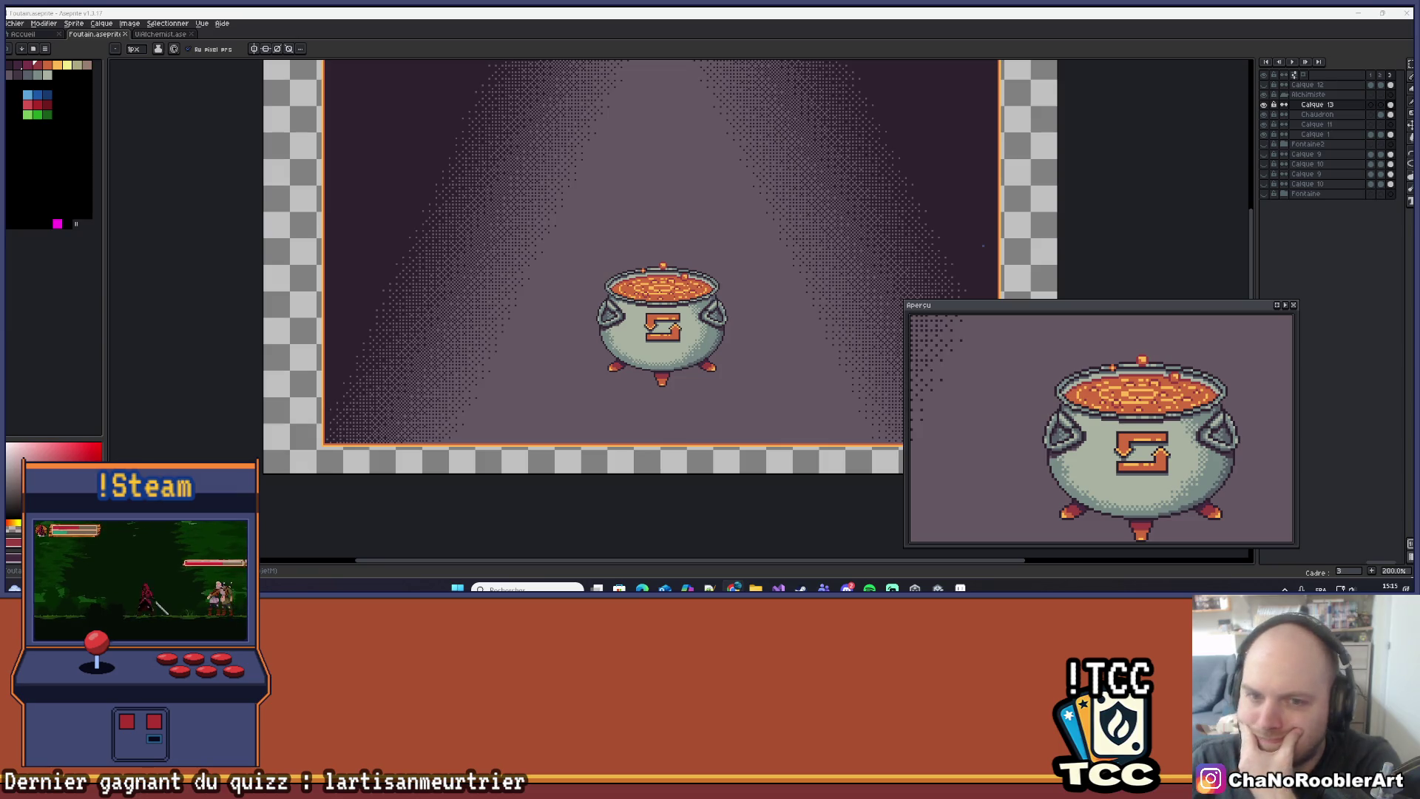
Undo the last pencil stroke on the cauldron's soup.
scroll(733, 277, "up", 10)
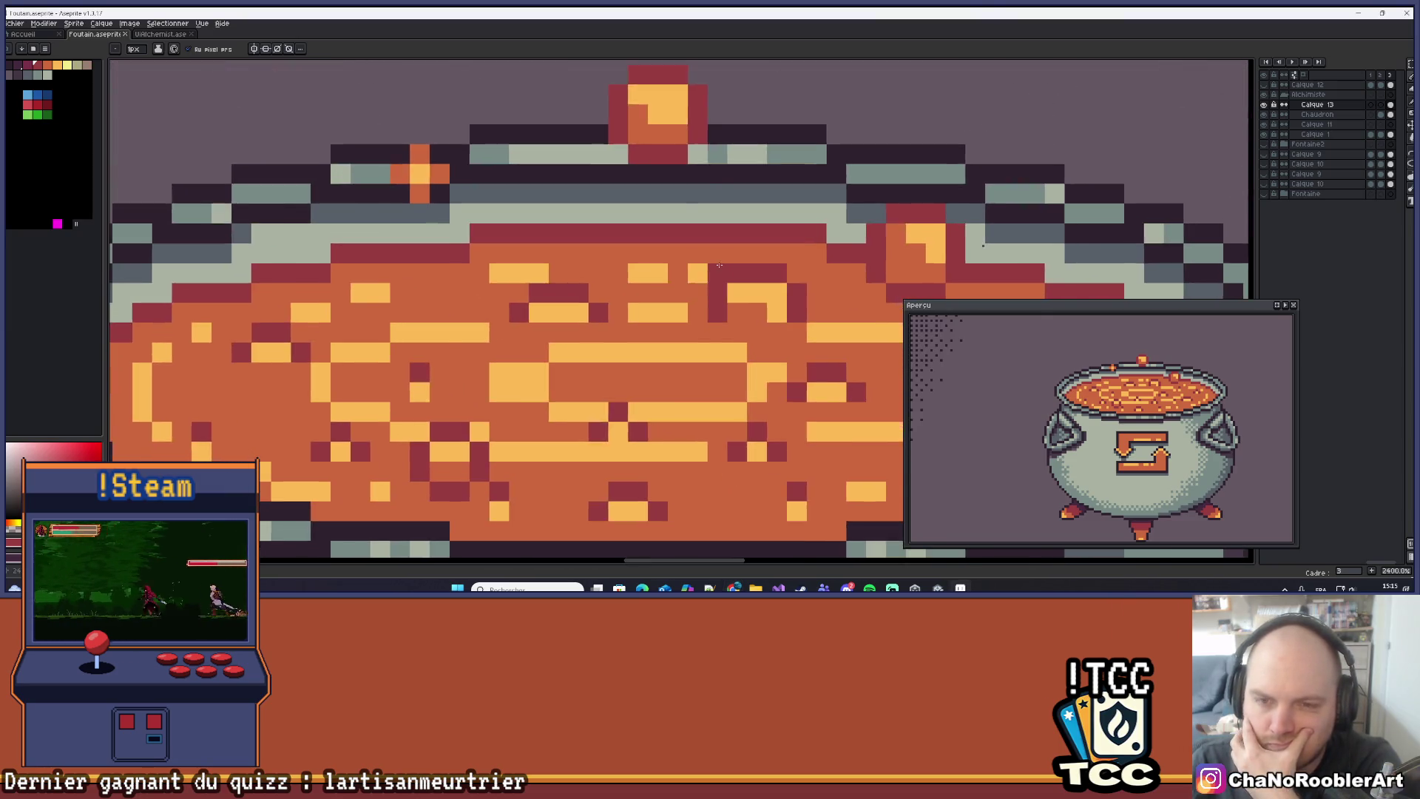
scroll(733, 277, "down", 2)
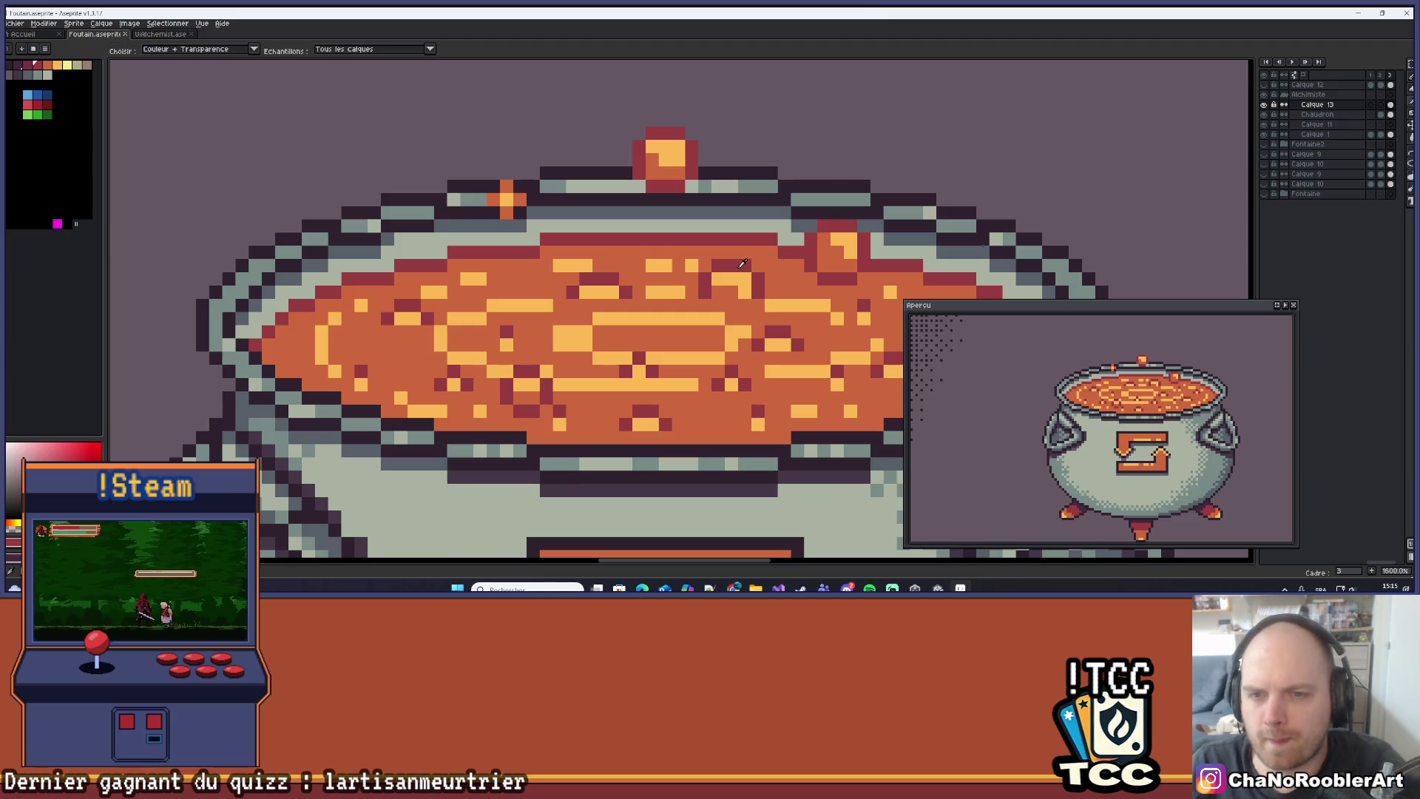
scroll(735, 267, "down", 5)
scroll(735, 266, "up", 1)
scroll(740, 264, "up", 3)
scroll(724, 264, "down", 6)
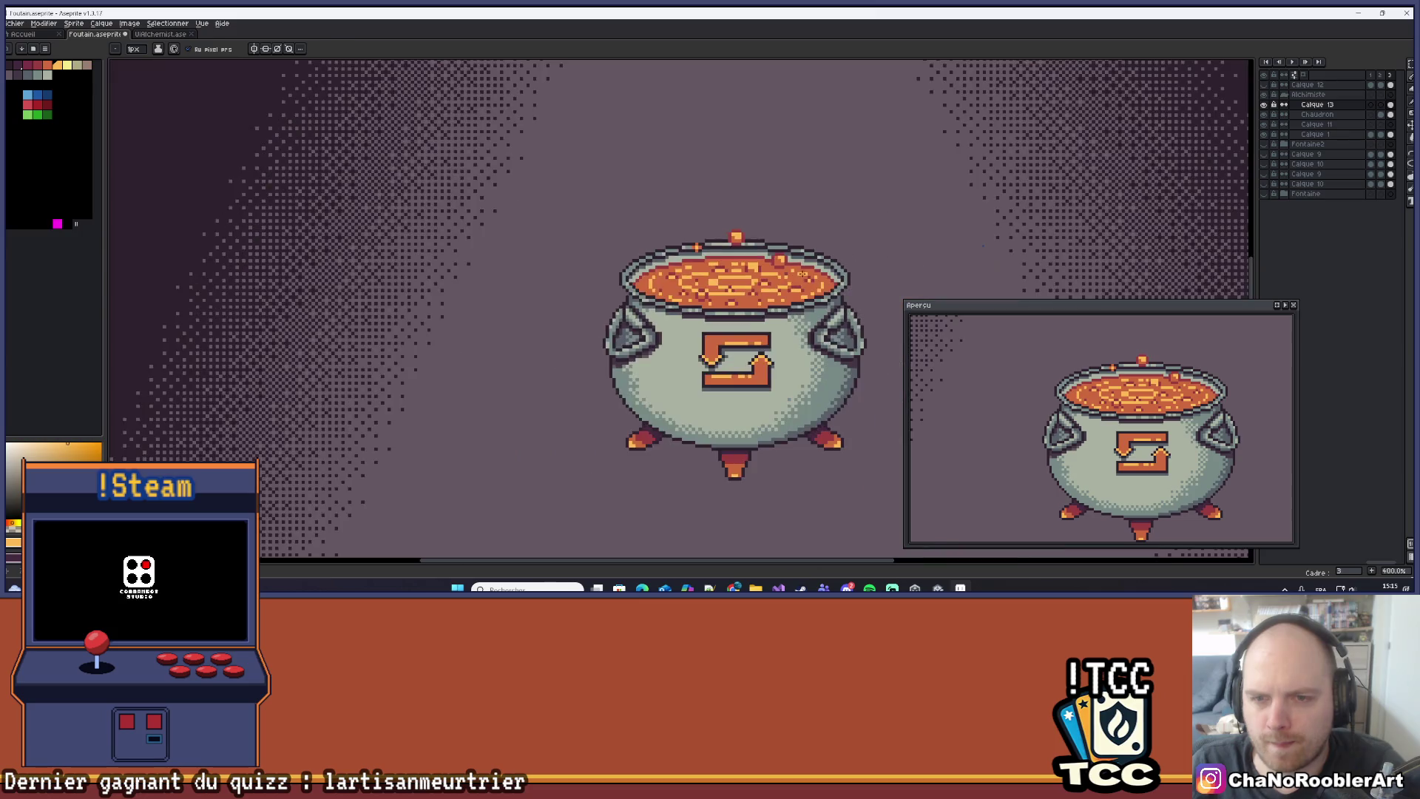
scroll(731, 255, "up", 7)
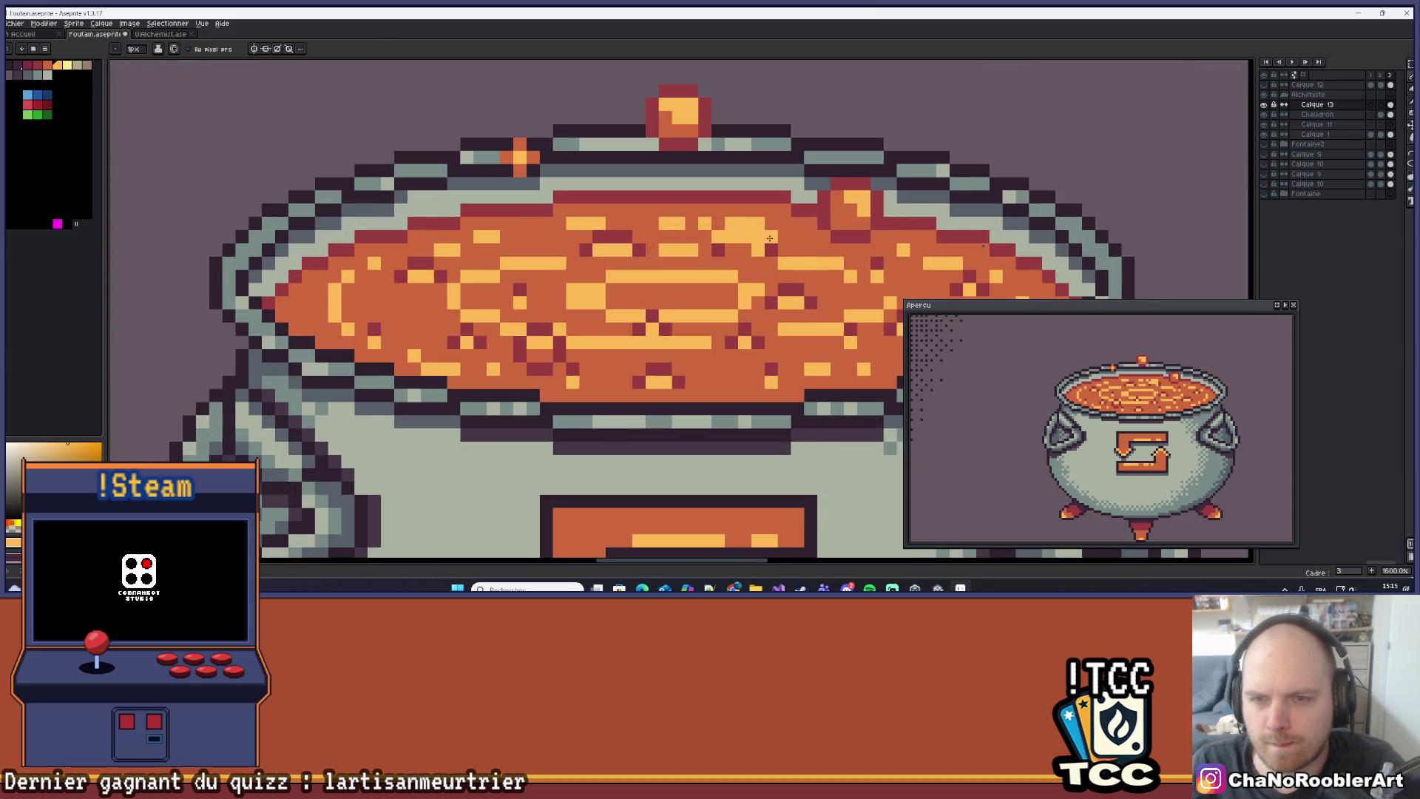
scroll(769, 237, "down", 8)
scroll(737, 275, "up", 1)
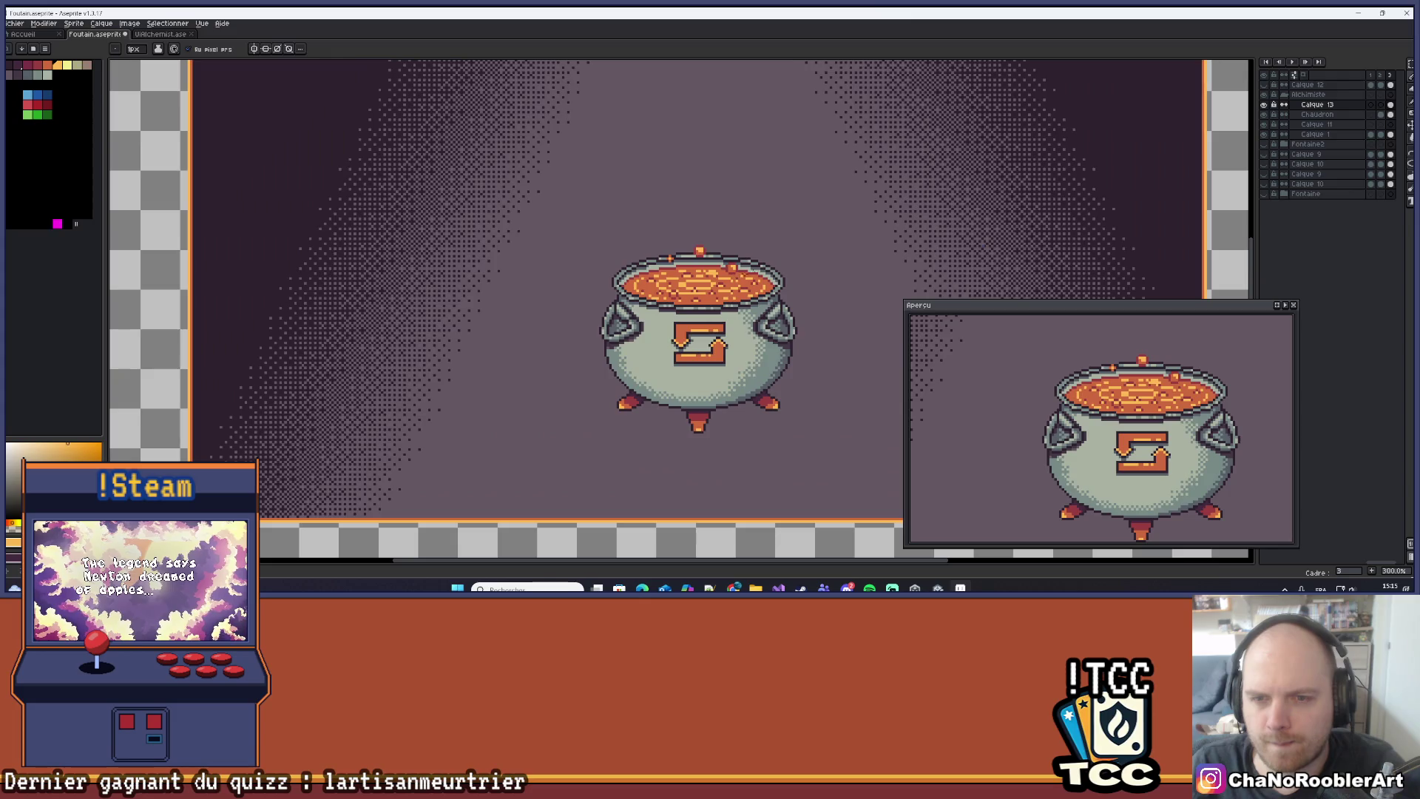
key("ctrl+z")
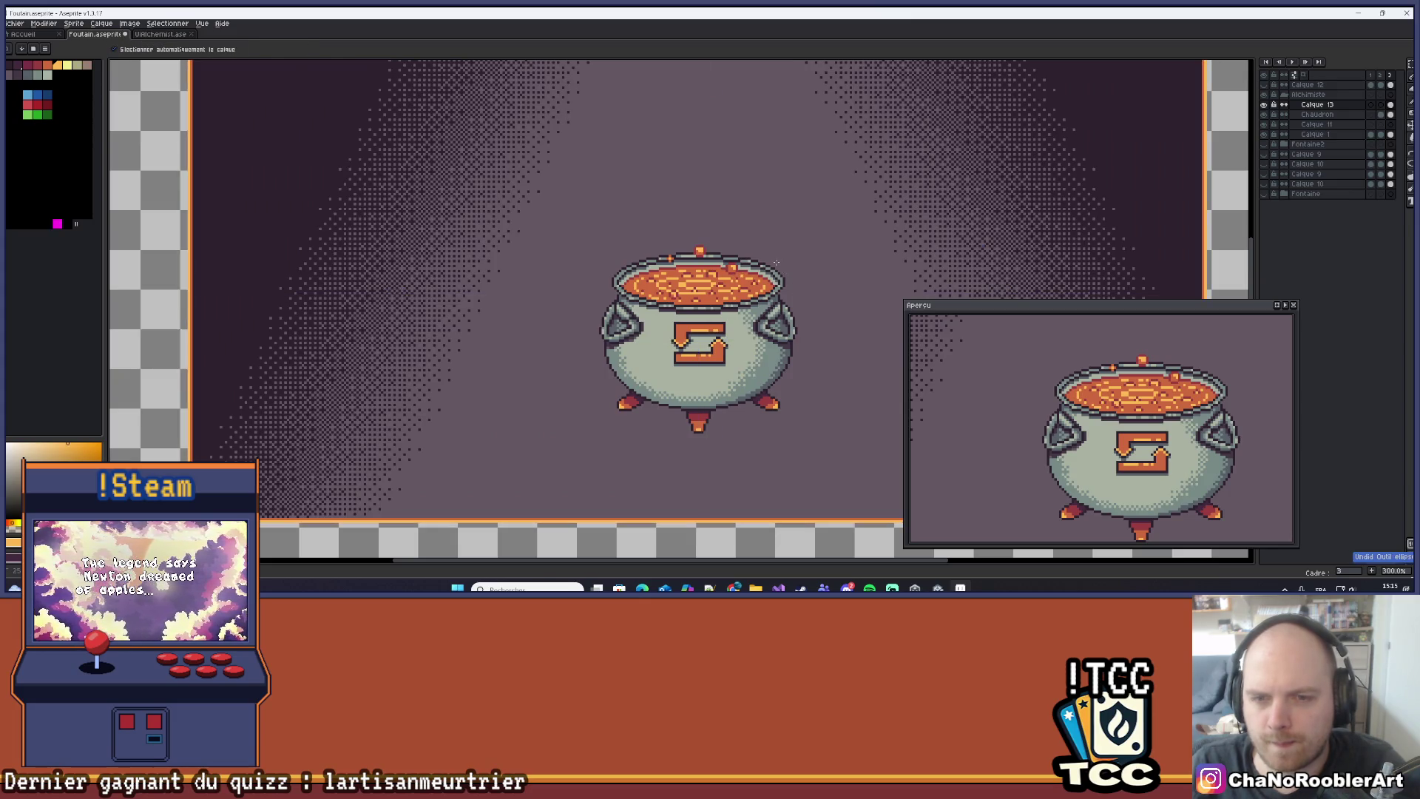
Centre the cauldron and eyedrop a soup bubble's colour as the drawing colour.
scroll(696, 285, "up", 2)
scroll(696, 286, "up", 5)
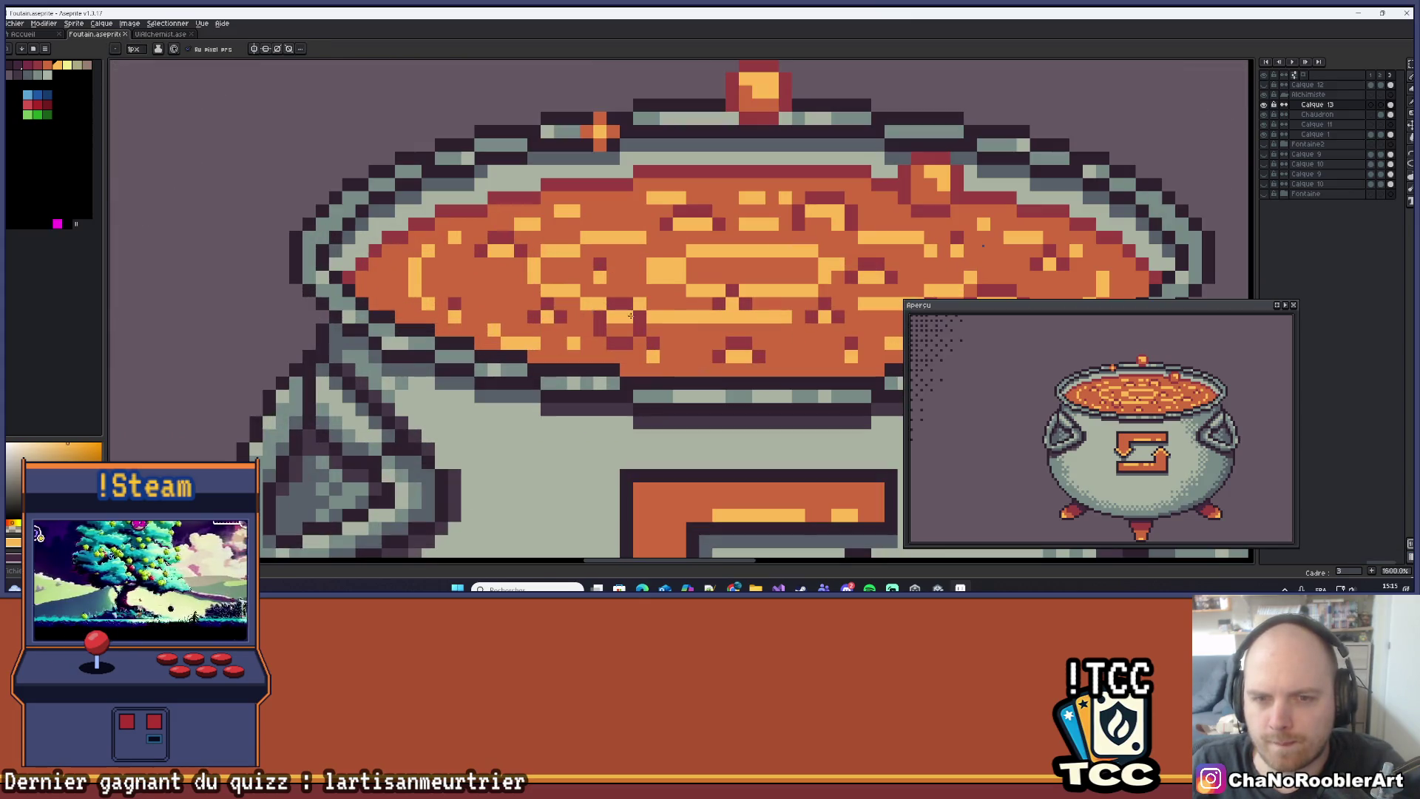
scroll(651, 294, "down", 5)
scroll(646, 302, "up", 5)
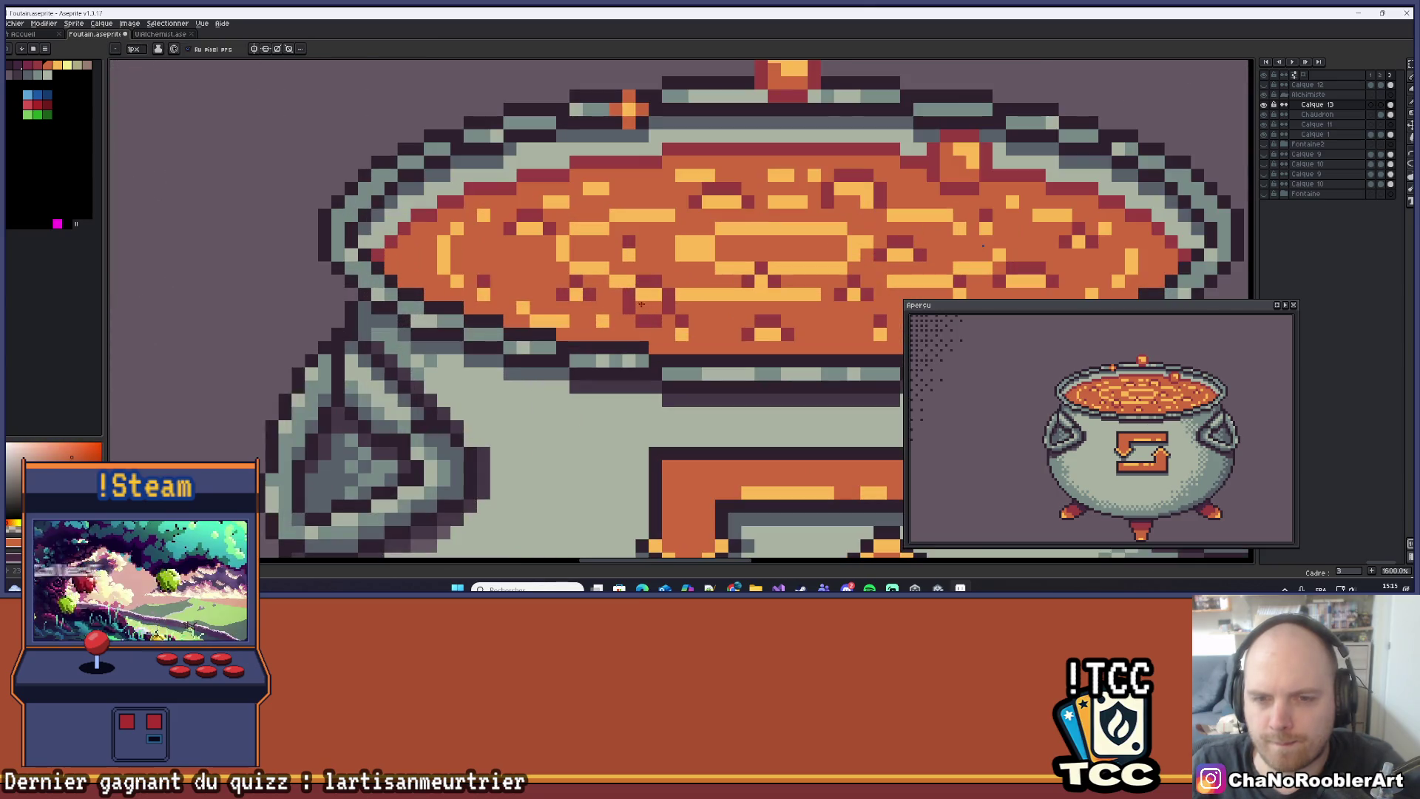
scroll(669, 294, "down", 6)
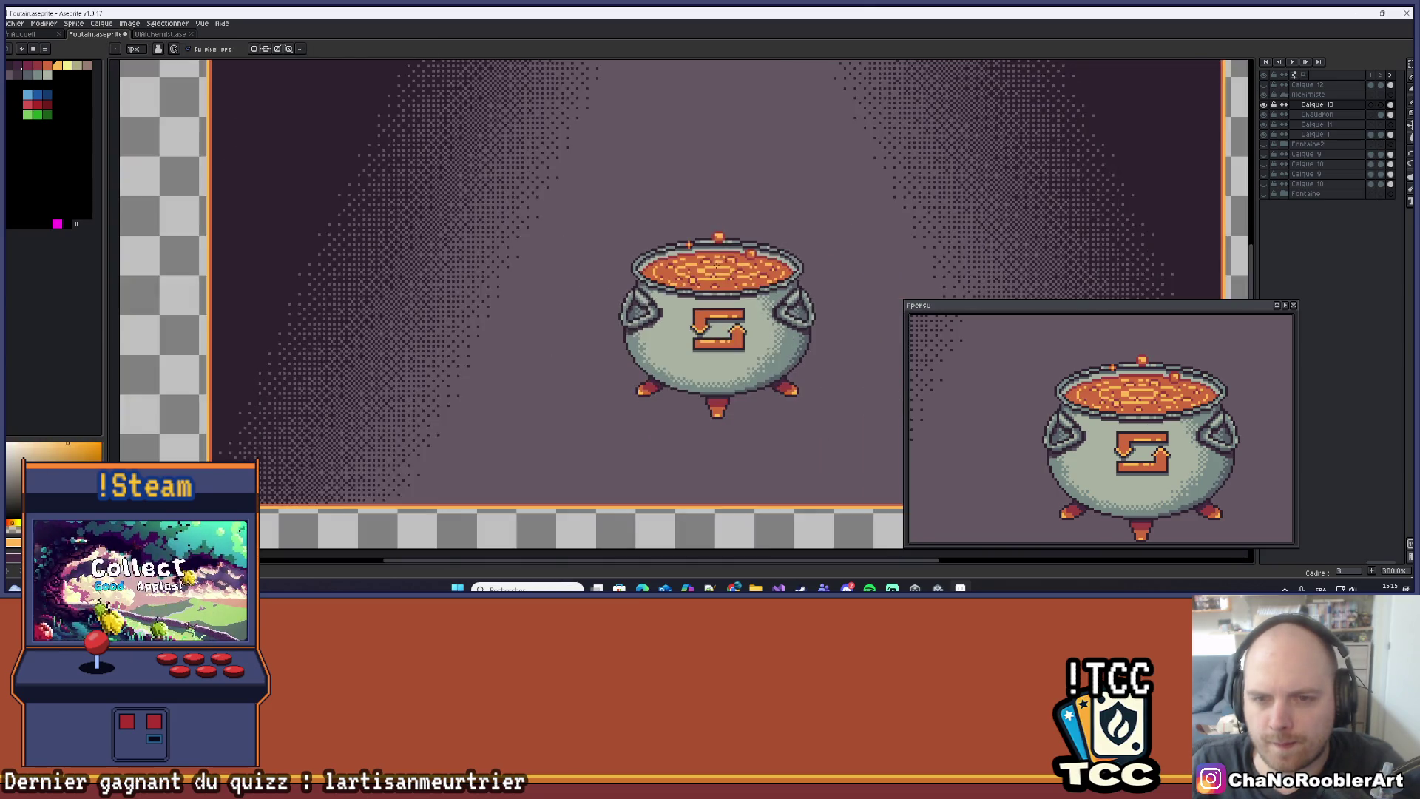
scroll(721, 267, "up", 5)
scroll(770, 289, "down", 4)
left_click_drag(775, 290, 711, 305)
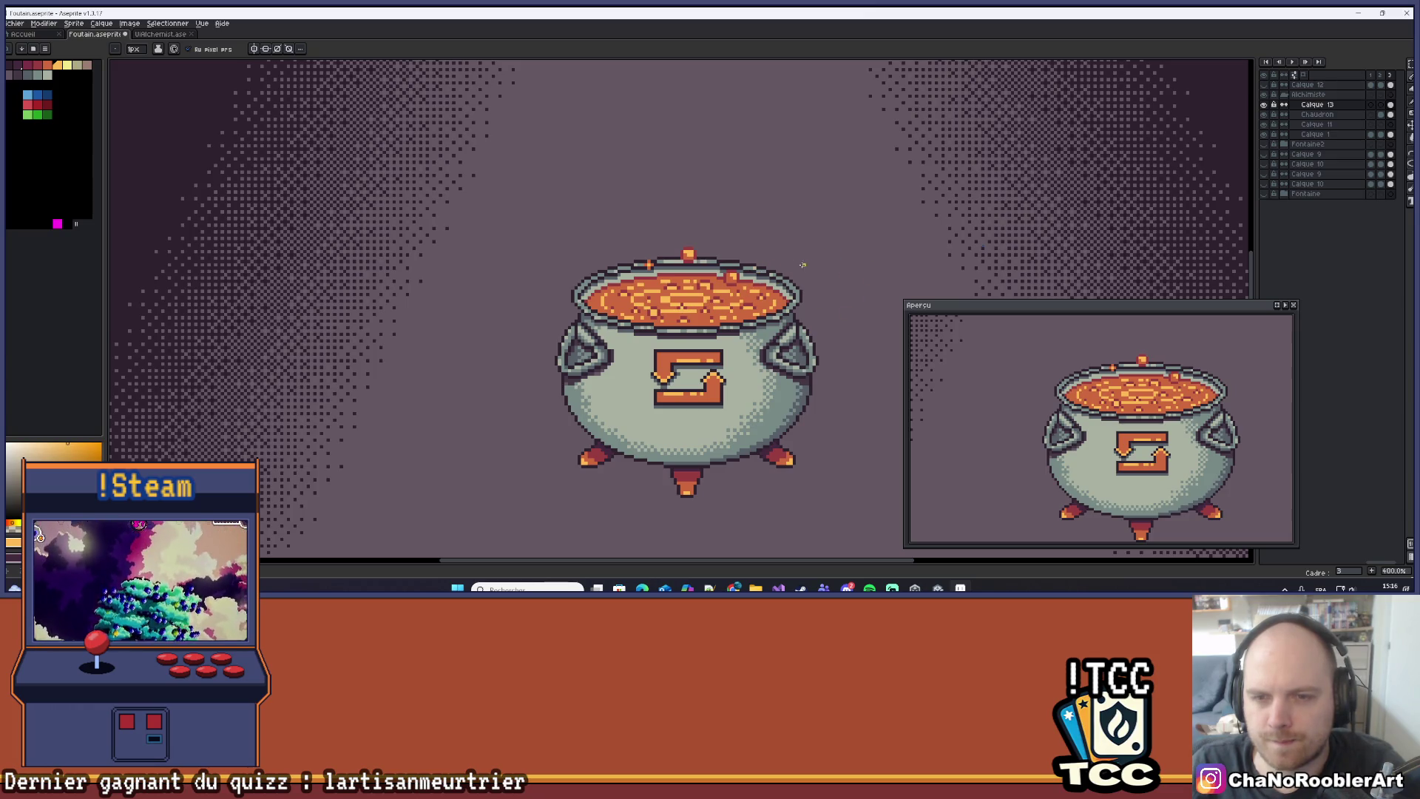
scroll(734, 279, "up", 5)
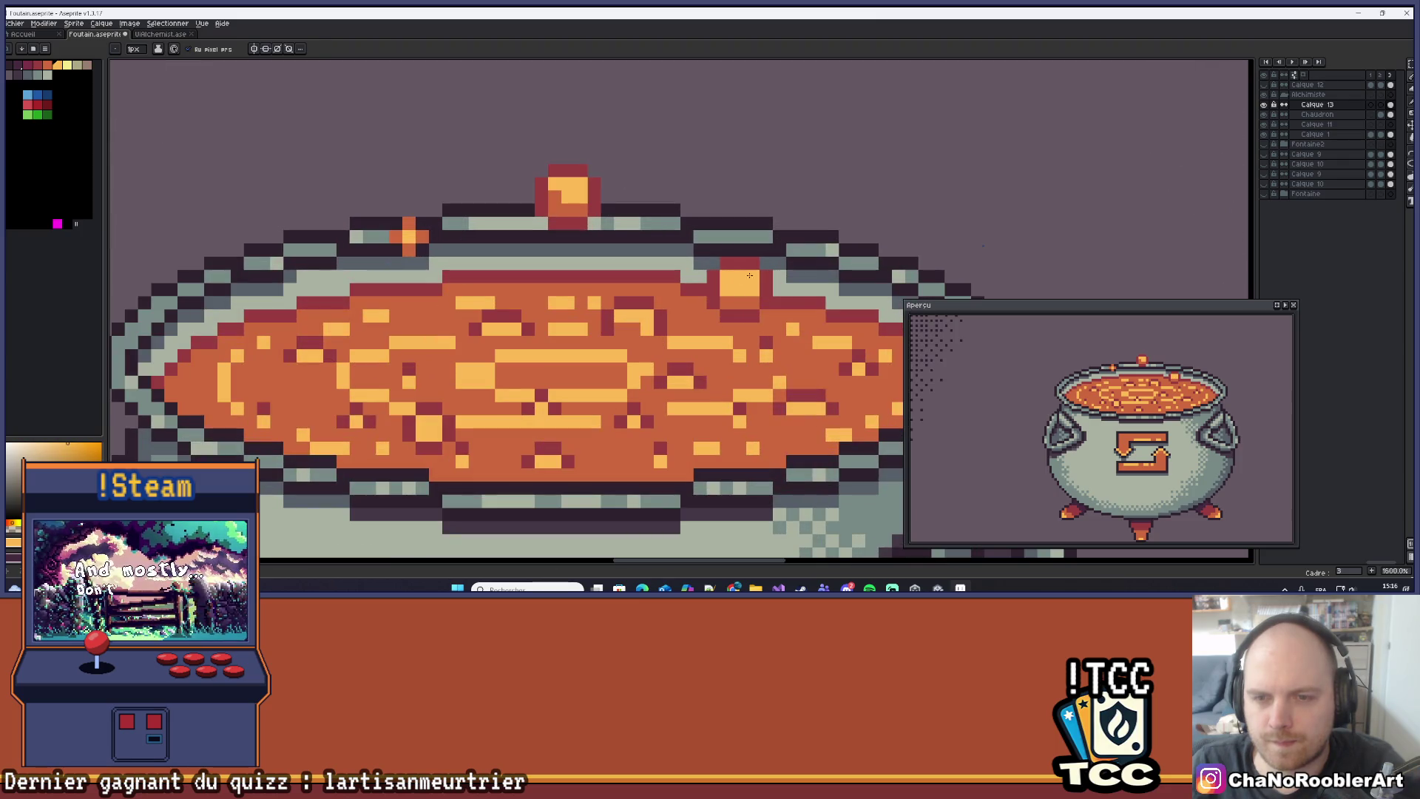
scroll(744, 278, "down", 5)
scroll(709, 294, "up", 4)
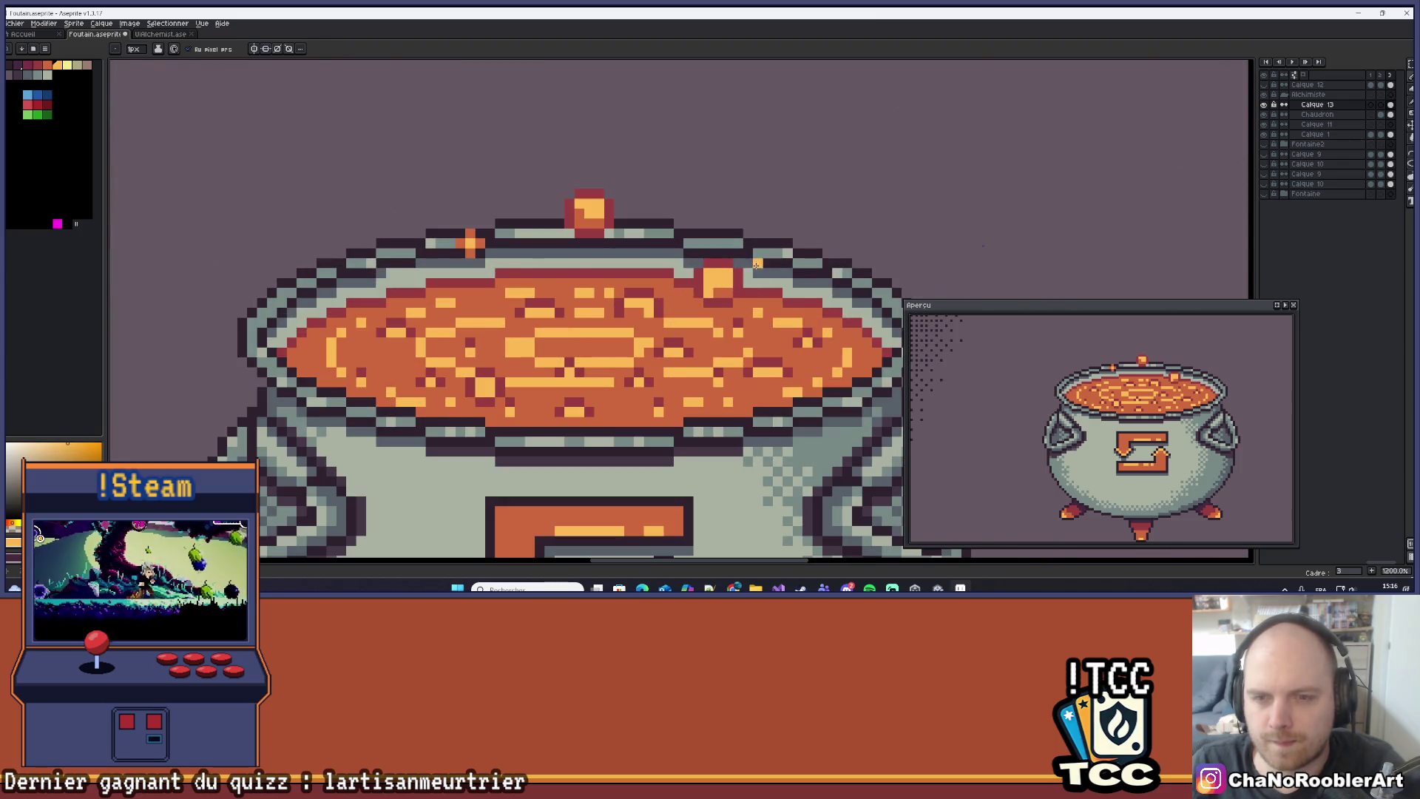
scroll(756, 264, "down", 3)
scroll(736, 280, "up", 6)
key("i")
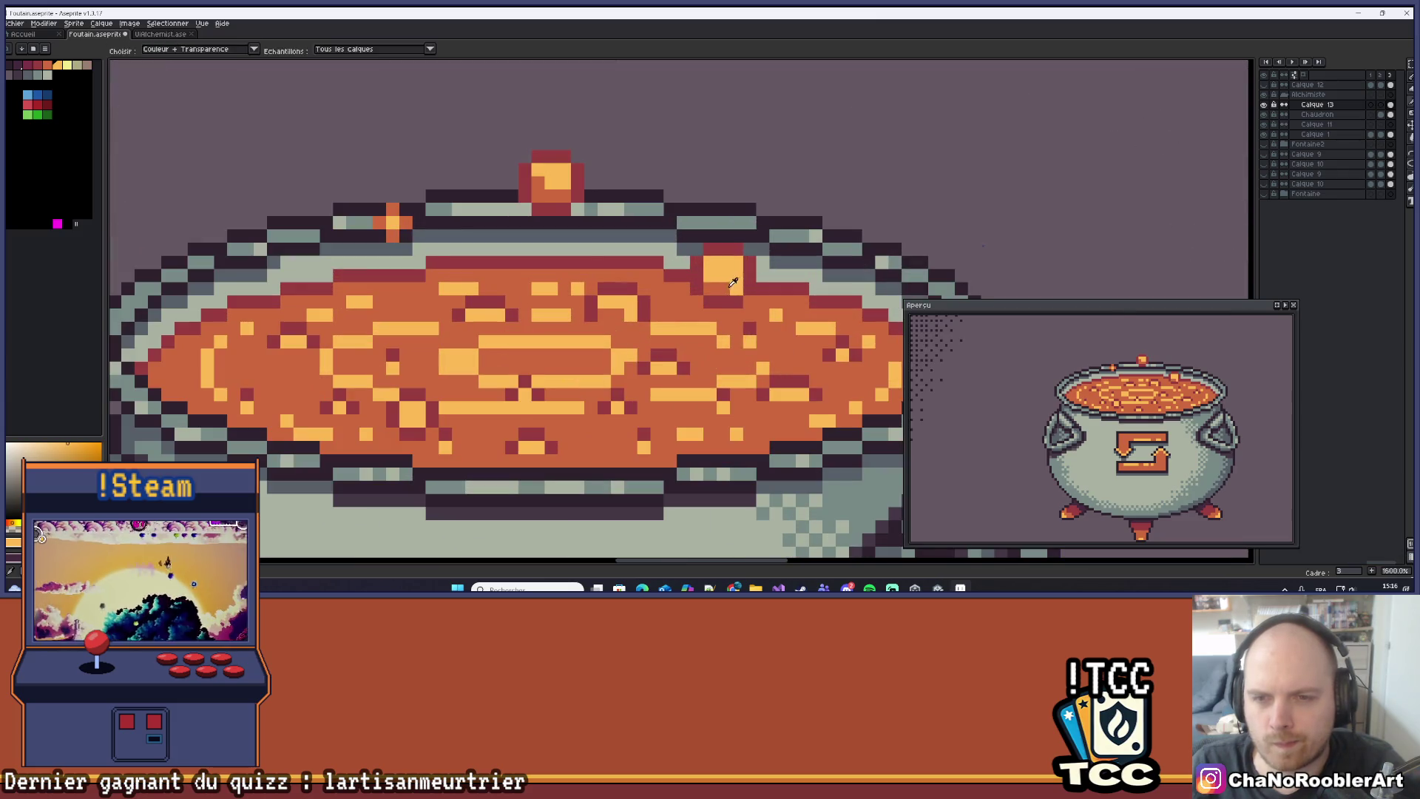
left_click(728, 282)
Zoom and pan until the whole scene sits centred in view.
scroll(740, 270, "down", 6)
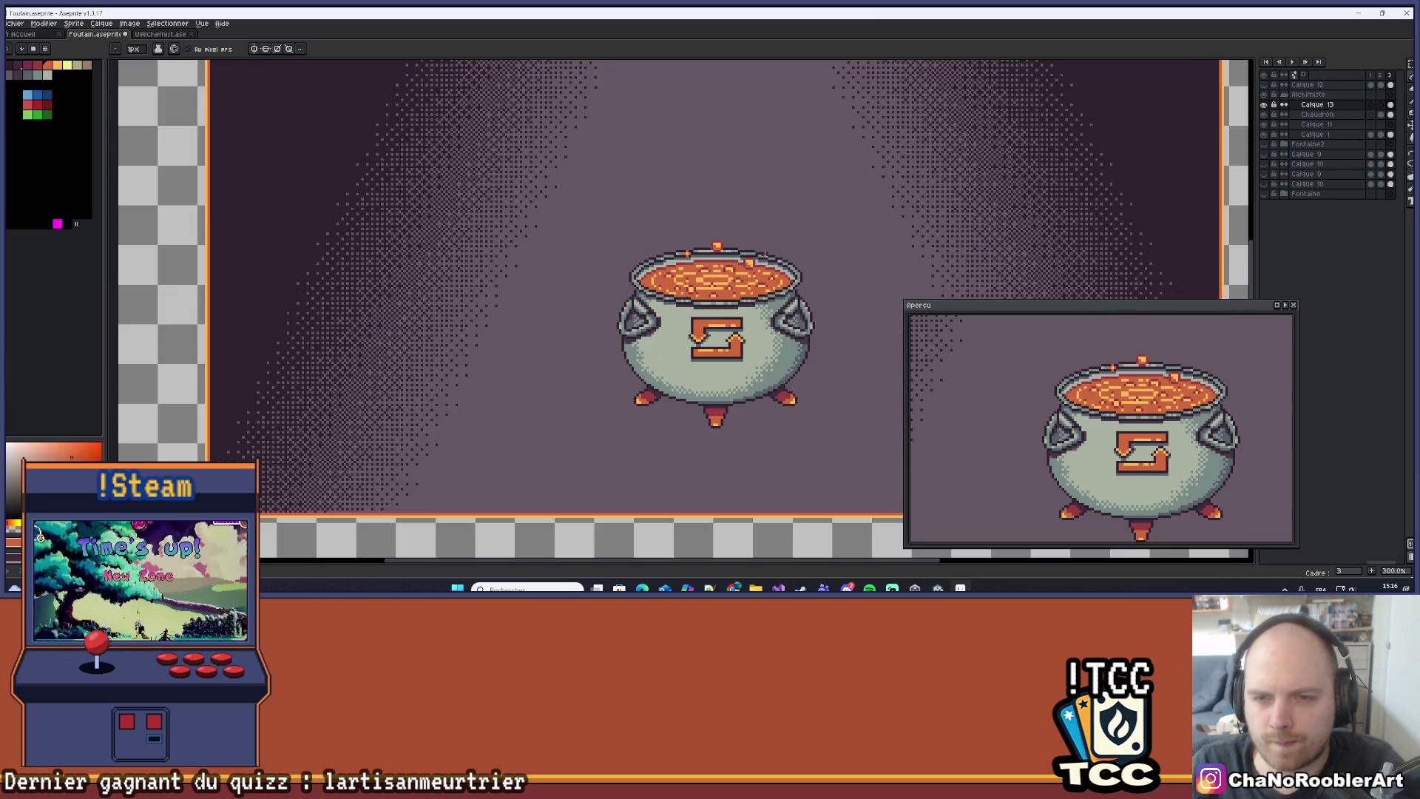
left_click_drag(767, 234, 714, 255)
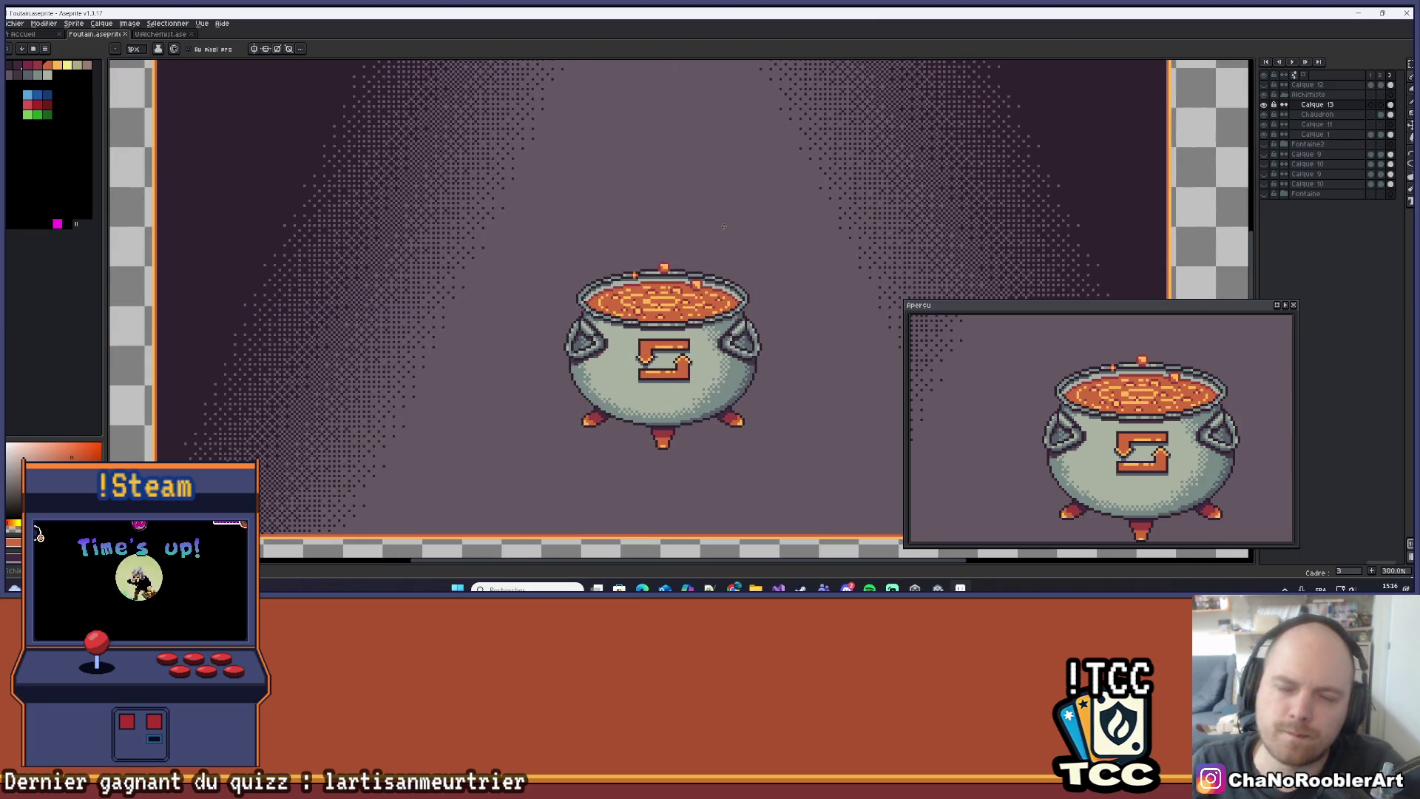
scroll(724, 225, "down", 1)
mouse_move(717, 225)
left_mouse_down()
mouse_move(663, 266)
mouse_move(684, 254)
left_mouse_up()
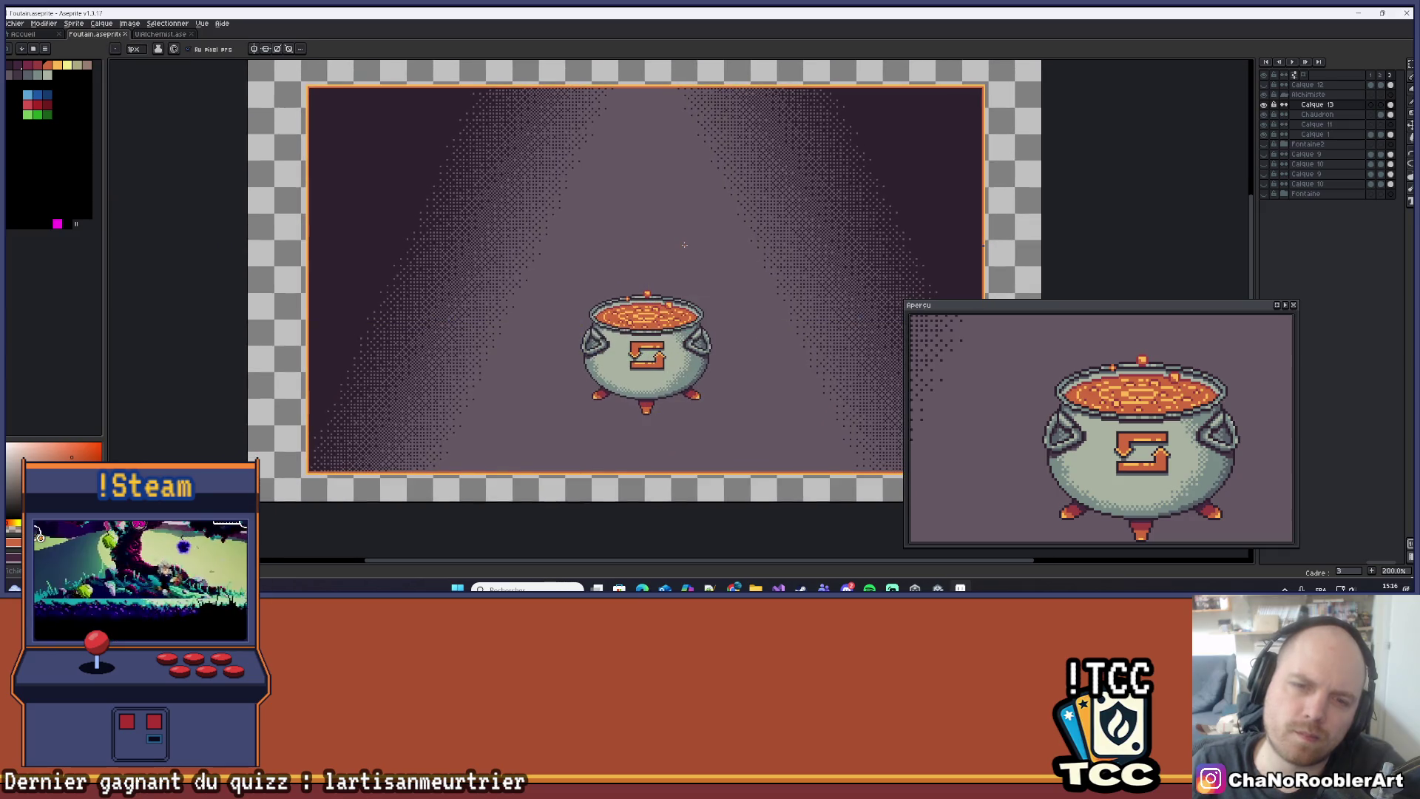
scroll(665, 268, "up", 4)
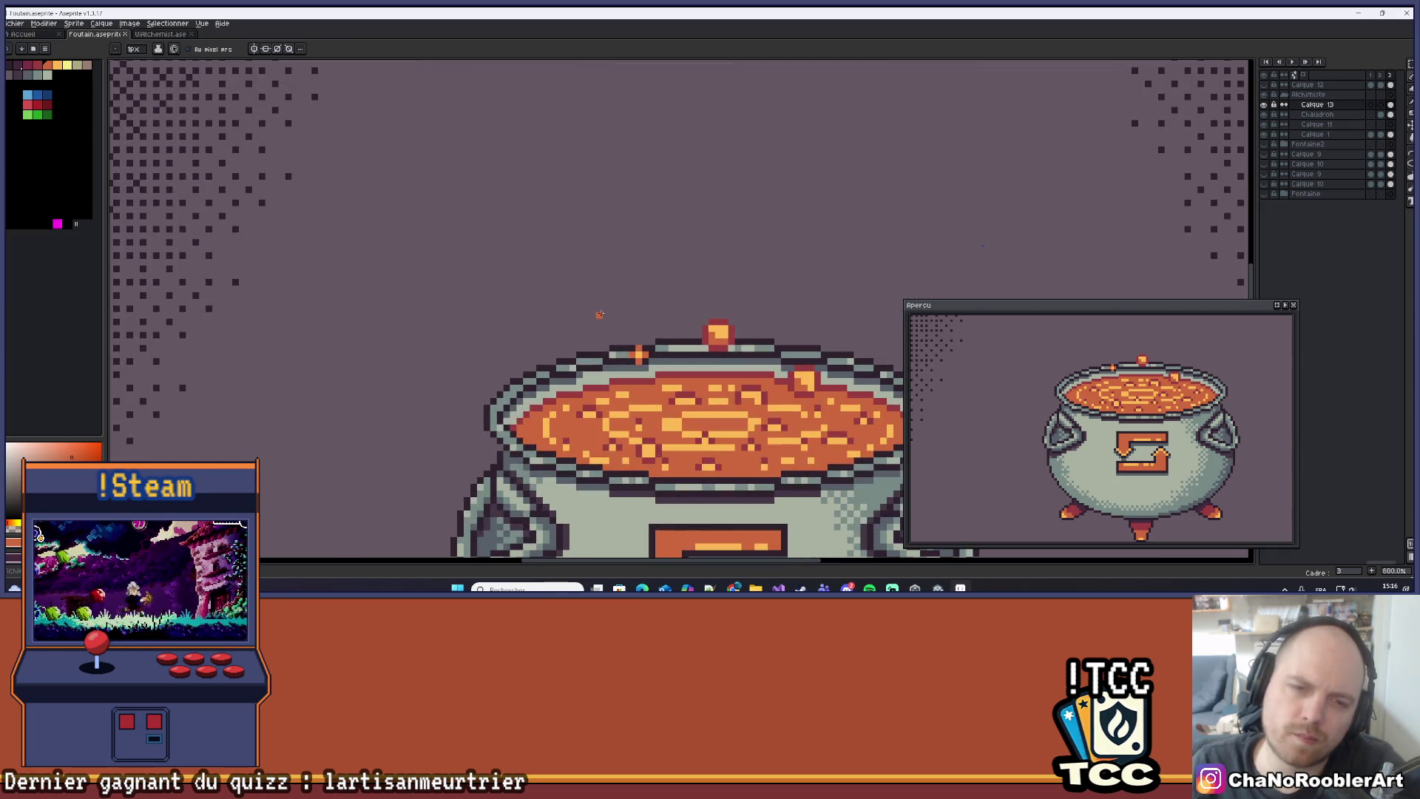
scroll(599, 296, "down", 5)
scroll(661, 283, "up", 1)
left_click_drag(661, 283, 709, 268)
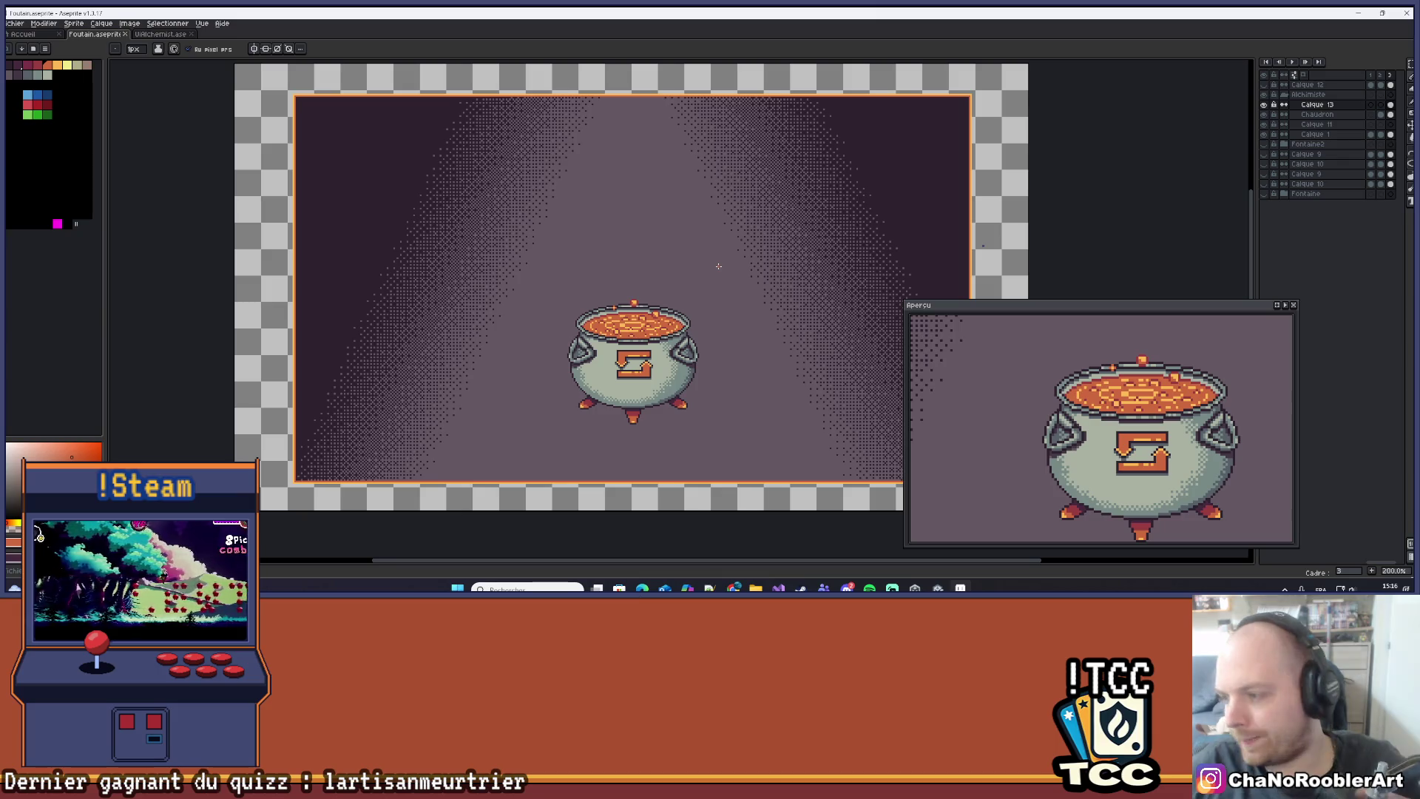
scroll(703, 427, "up", 3)
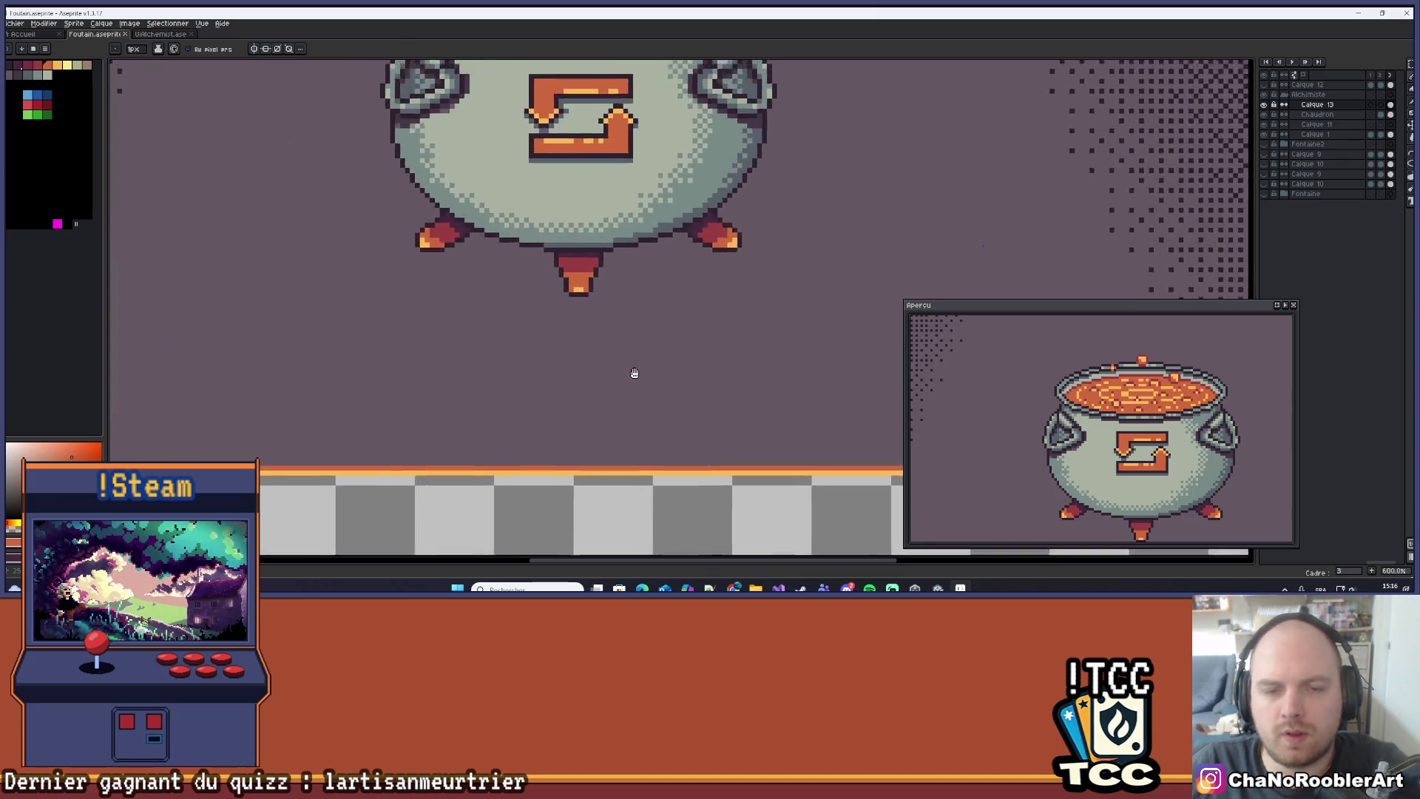
scroll(802, 284, "down", 2)
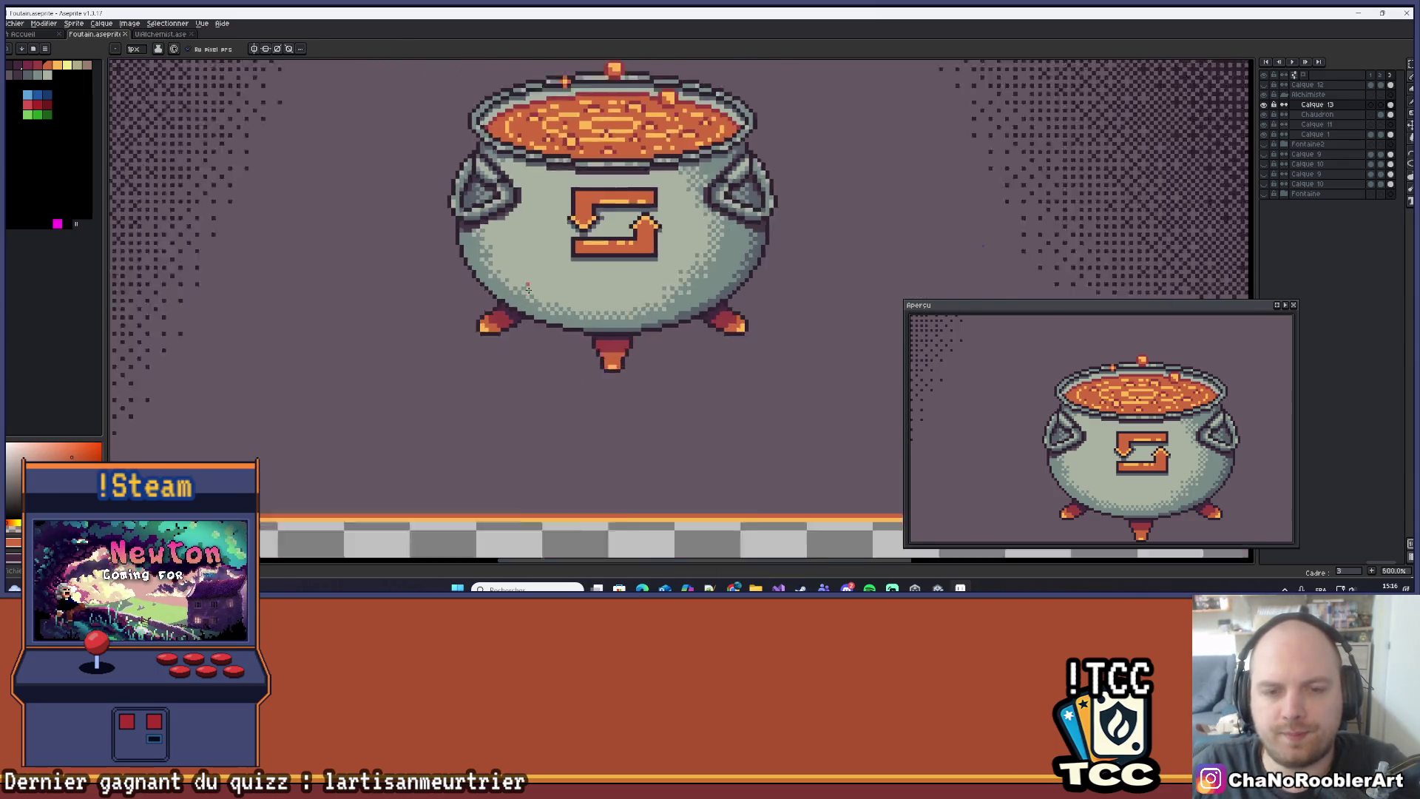
scroll(570, 337, "up", 2)
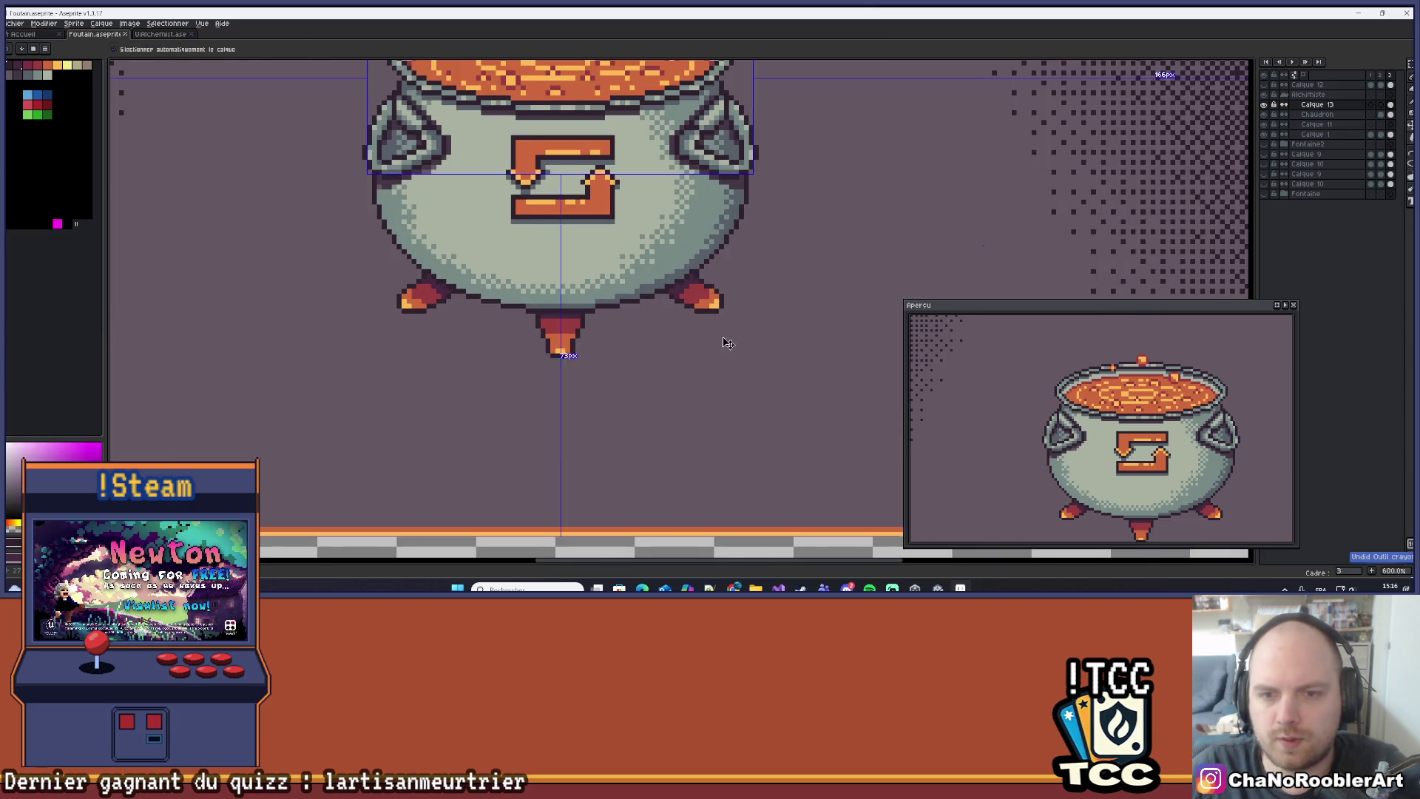
scroll(711, 341, "down", 2)
scroll(668, 344, "up", 2)
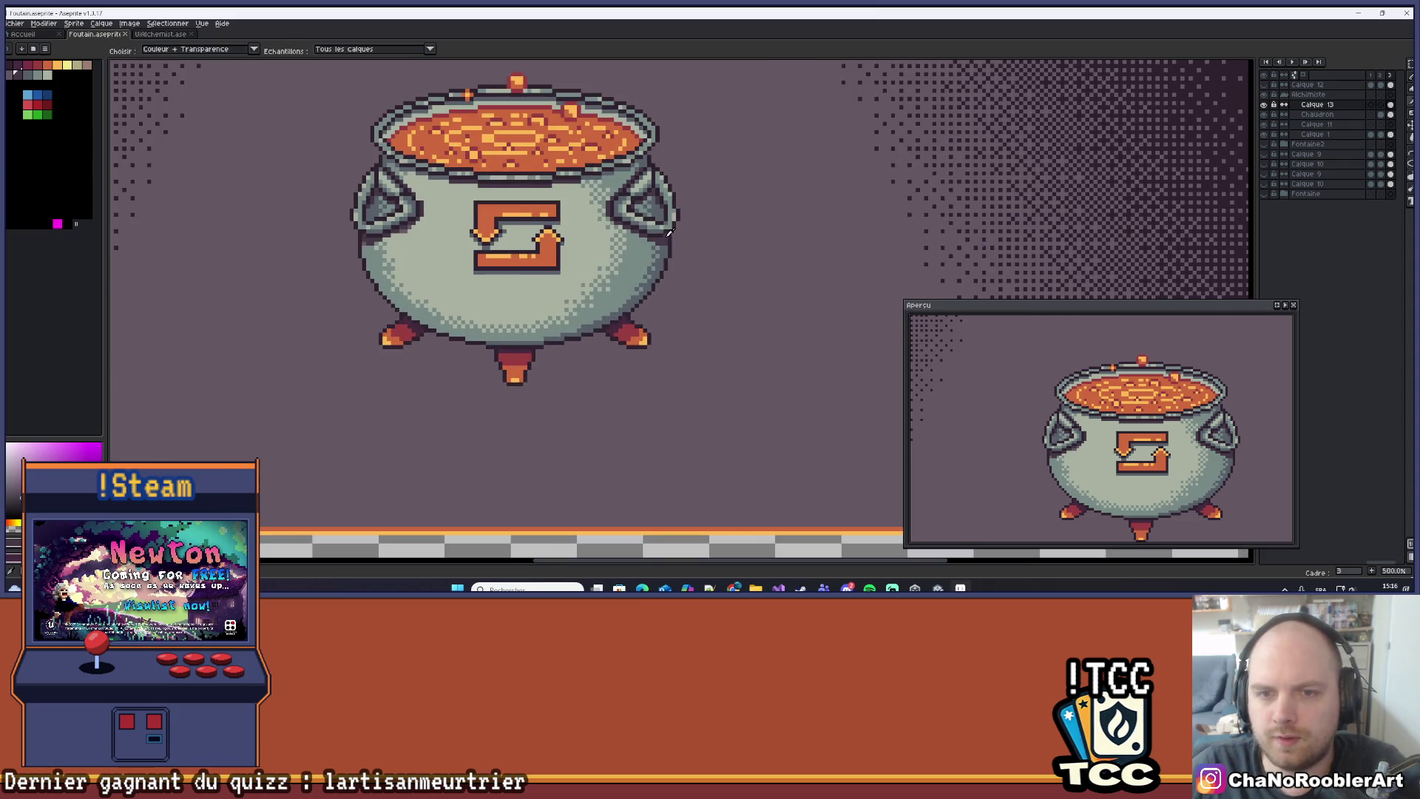
scroll(635, 358, "up", 4)
scroll(620, 341, "down", 4)
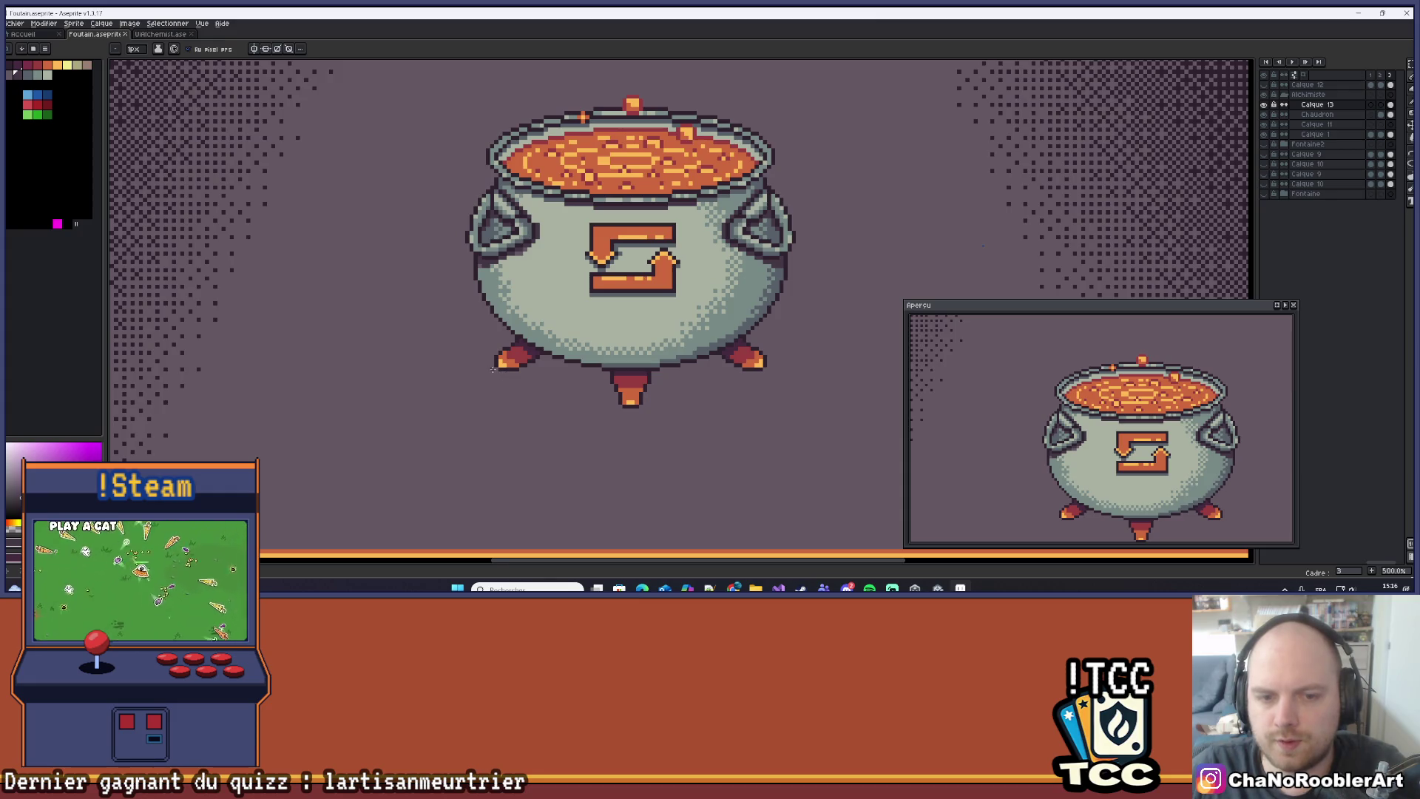
left_click_drag(496, 367, 690, 464)
key("Escape")
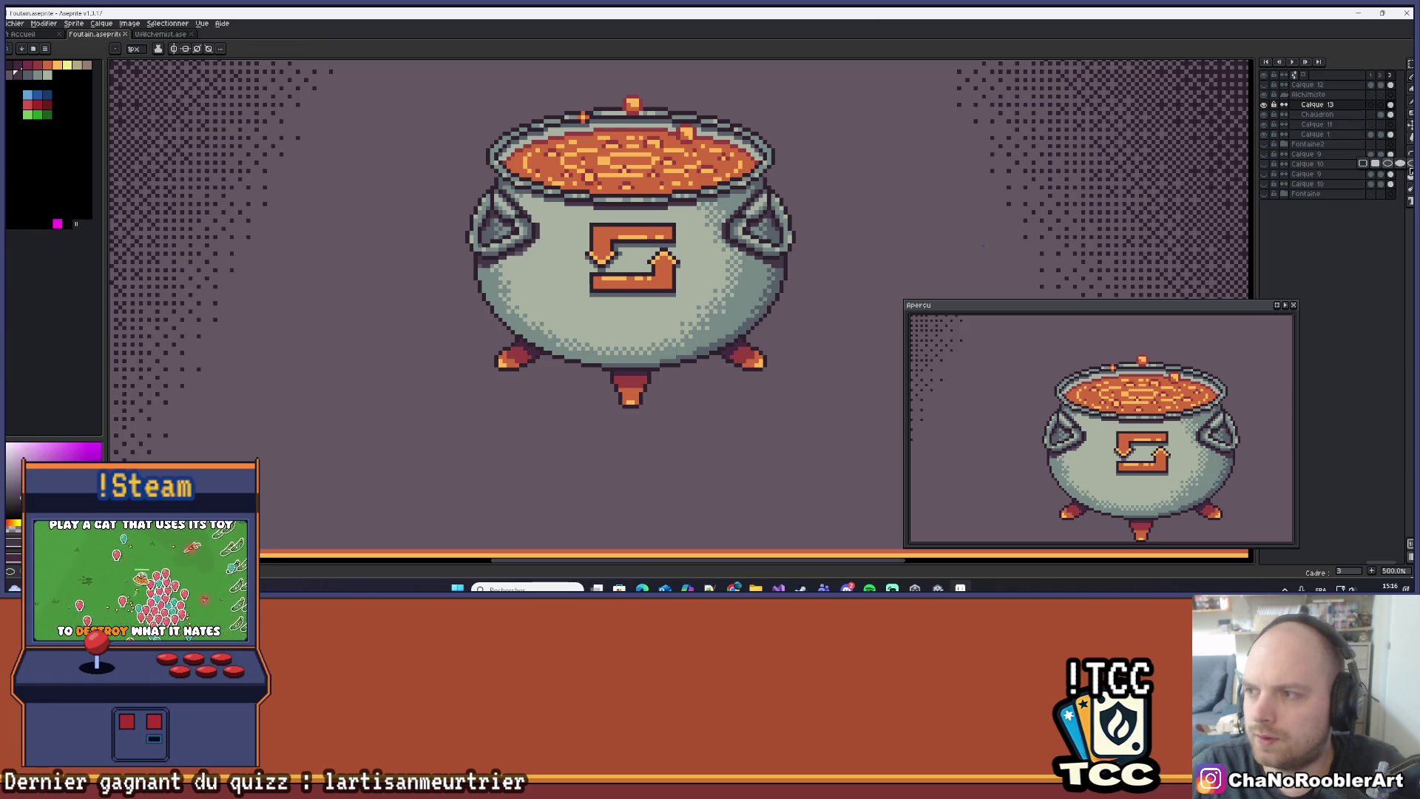
Add a new layer above Calque 1 and draw an oval shadow beneath the cauldron.
left_click(1319, 137)
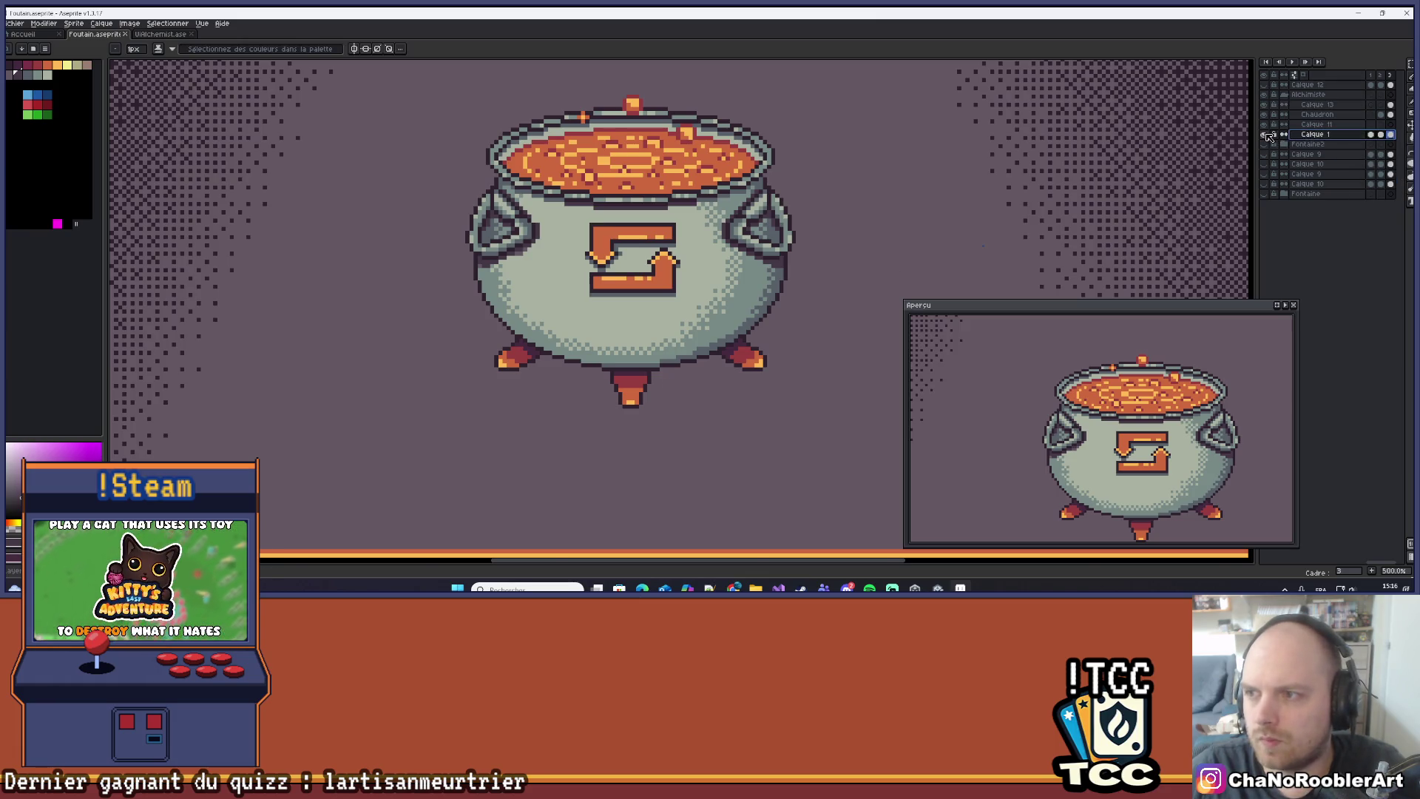
key("shift+n")
mouse_move(487, 321)
left_mouse_down()
mouse_move(570, 389)
mouse_move(790, 429)
mouse_move(509, 346)
mouse_move(782, 418)
left_mouse_up()
scroll(781, 418, "down", 4)
scroll(750, 328, "up", 1)
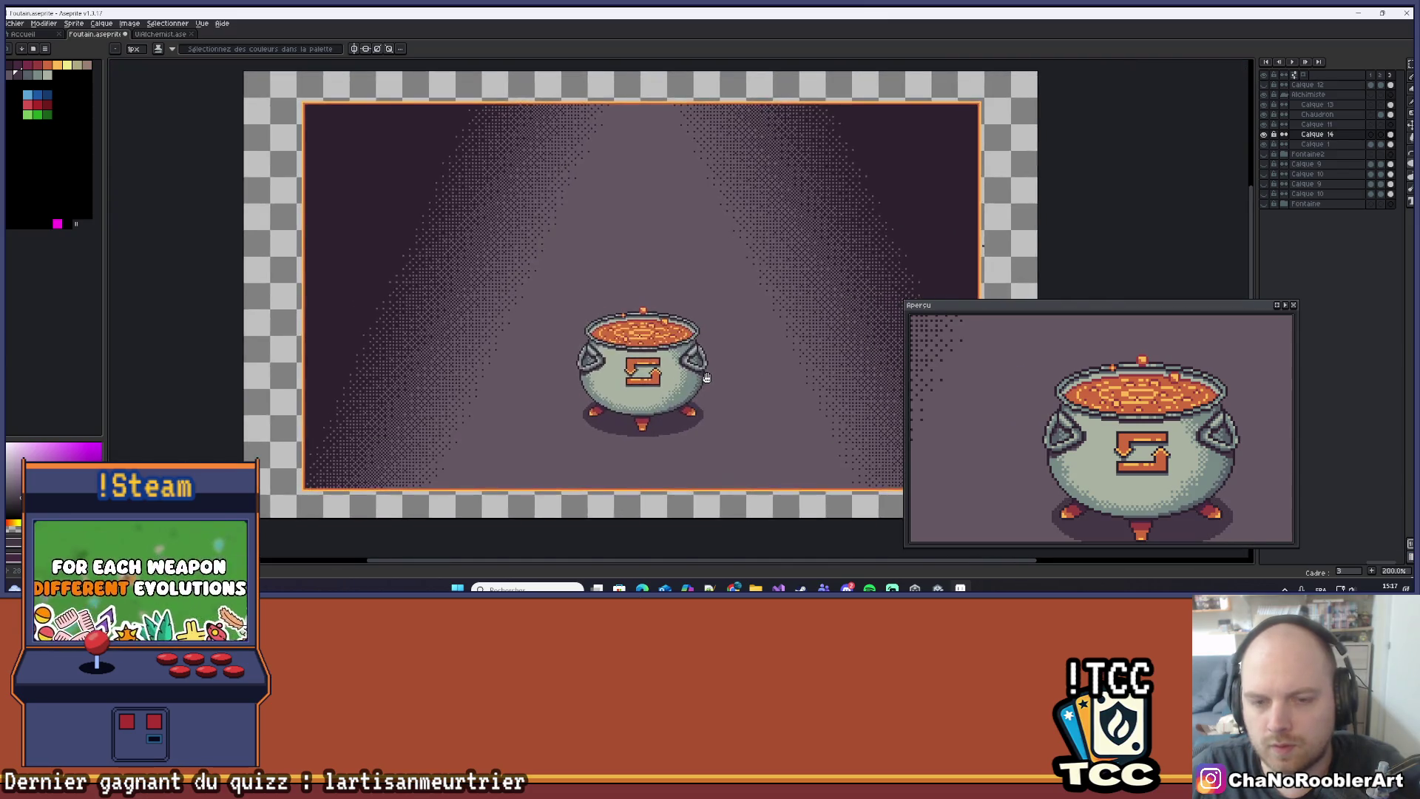
scroll(749, 328, "down", 1)
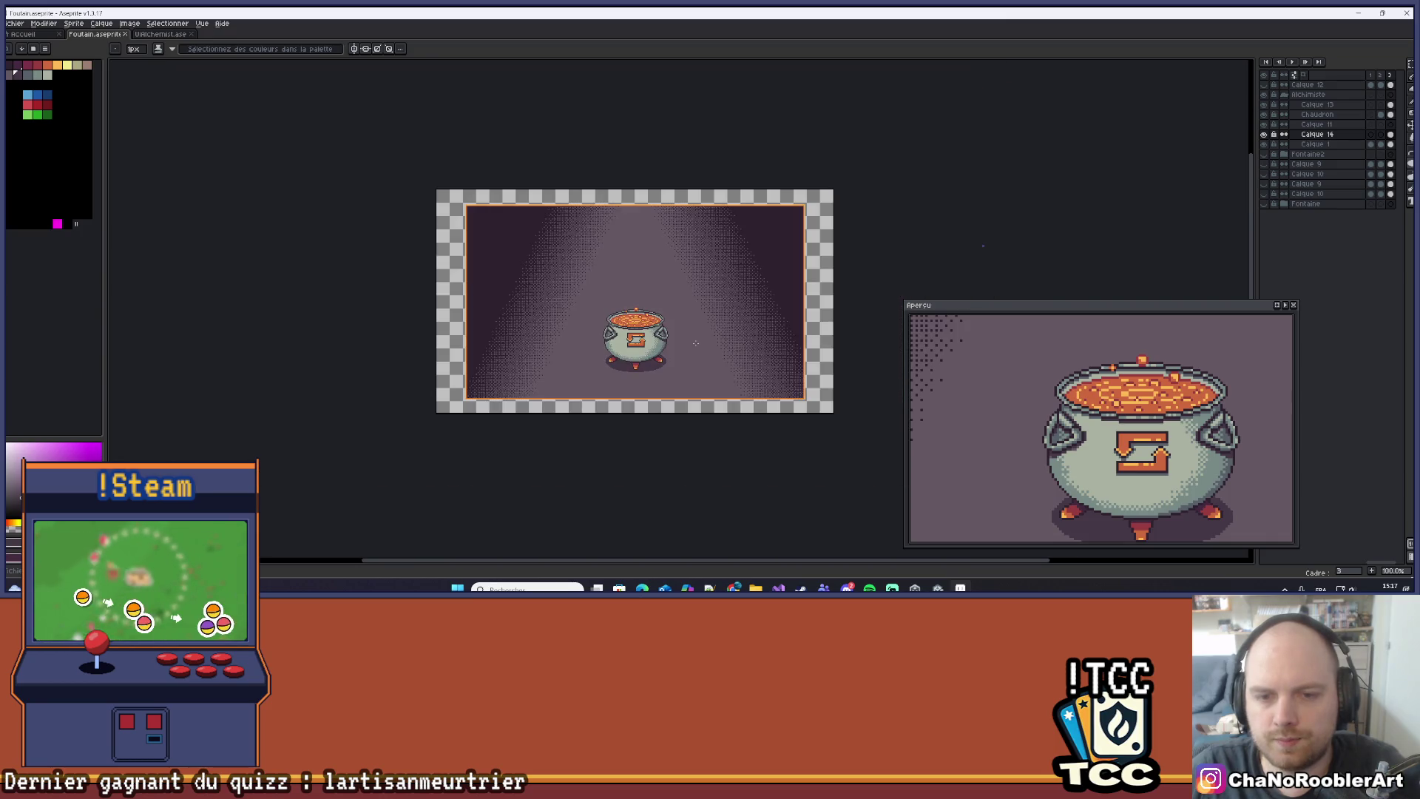
left_click_drag(697, 339, 728, 339)
scroll(668, 387, "up", 1)
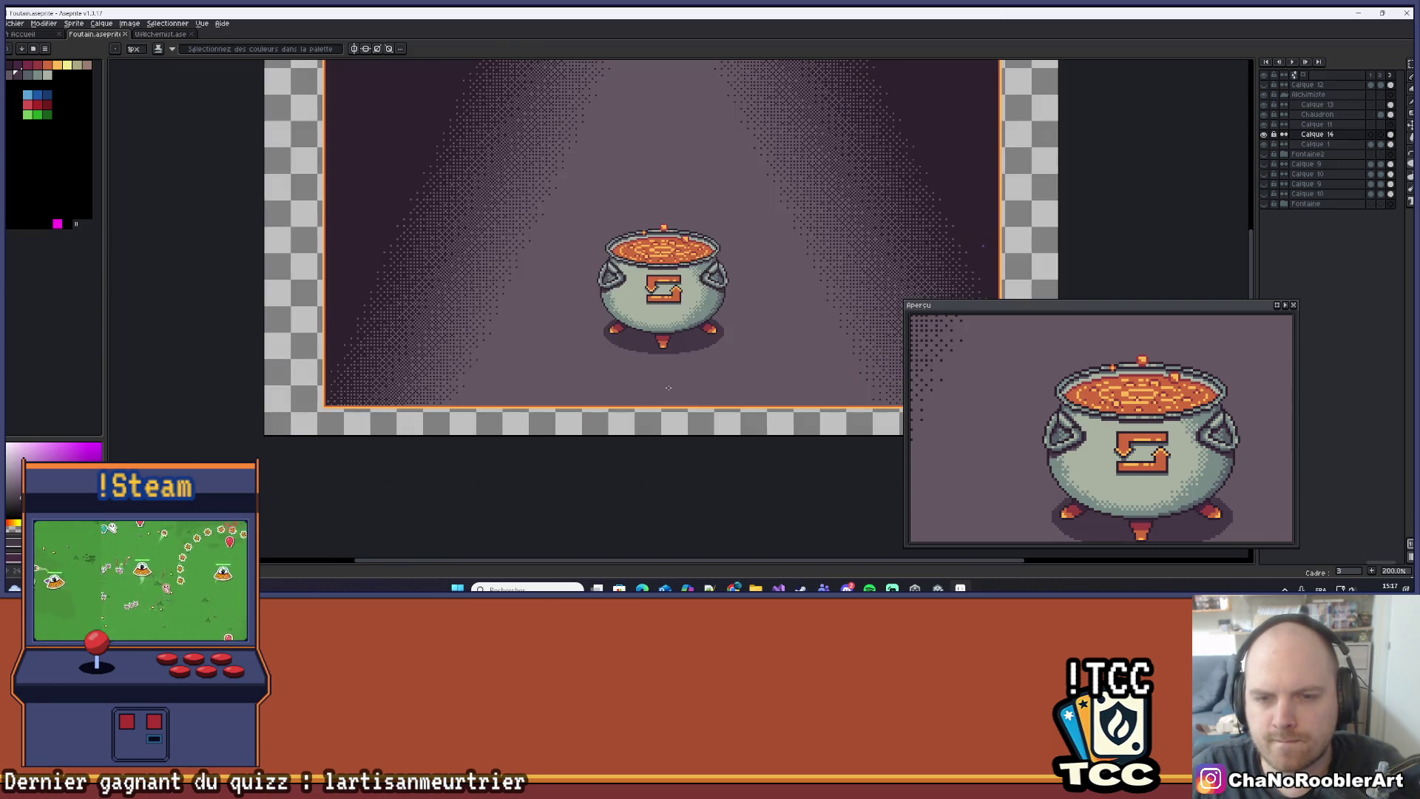
scroll(703, 332, "up", 5)
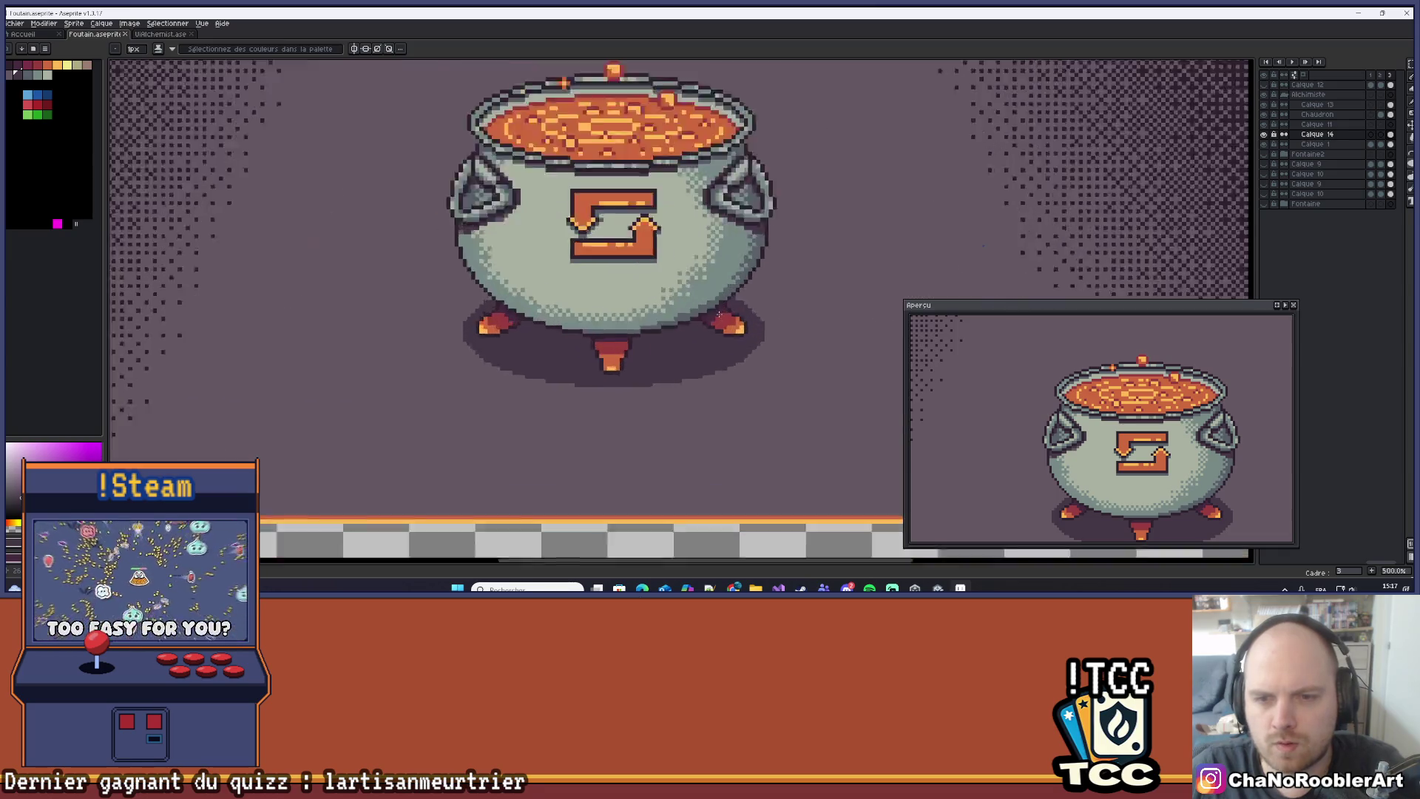
Return to the Pencil with the first palette colour and zoom out over the whole scene.
key("i")
key("b")
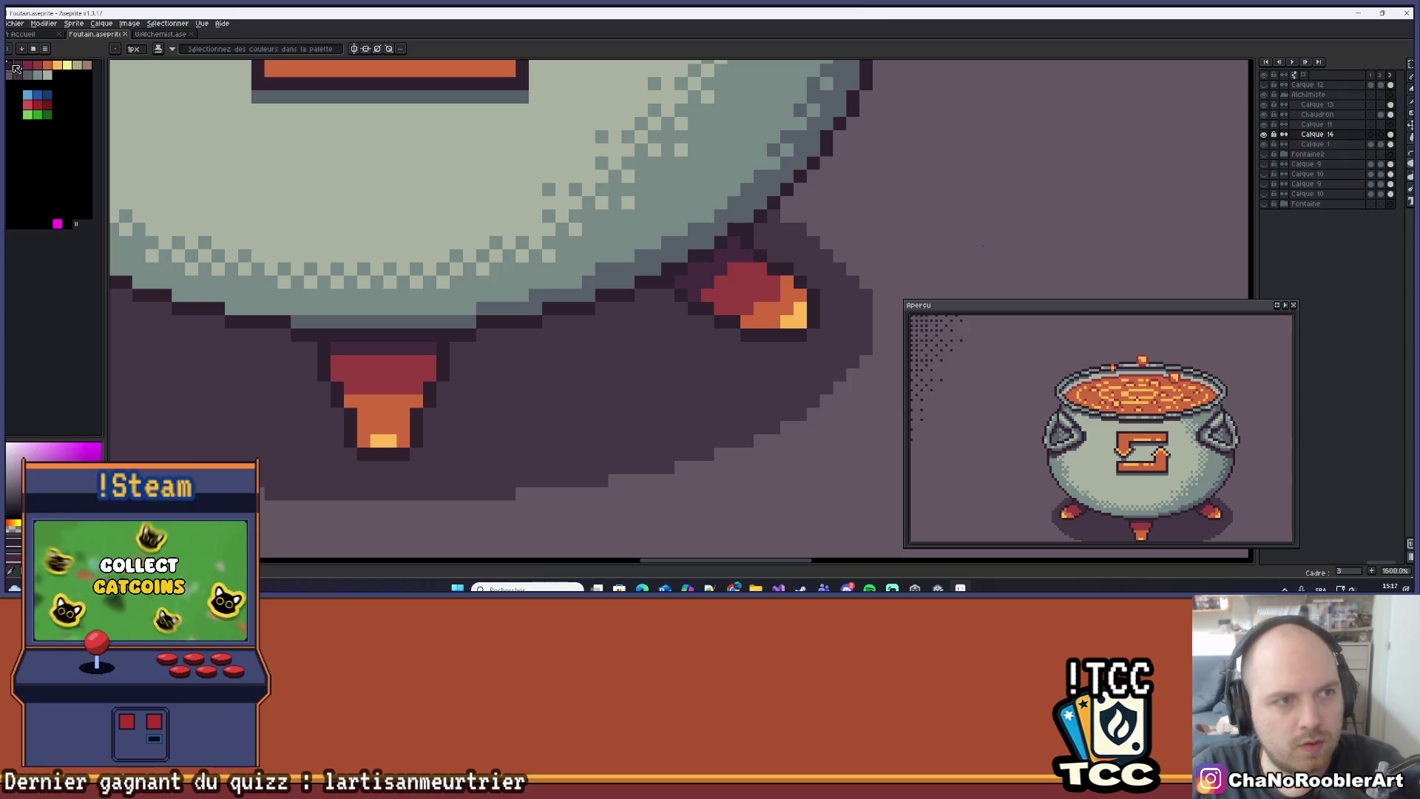
left_click(16, 65)
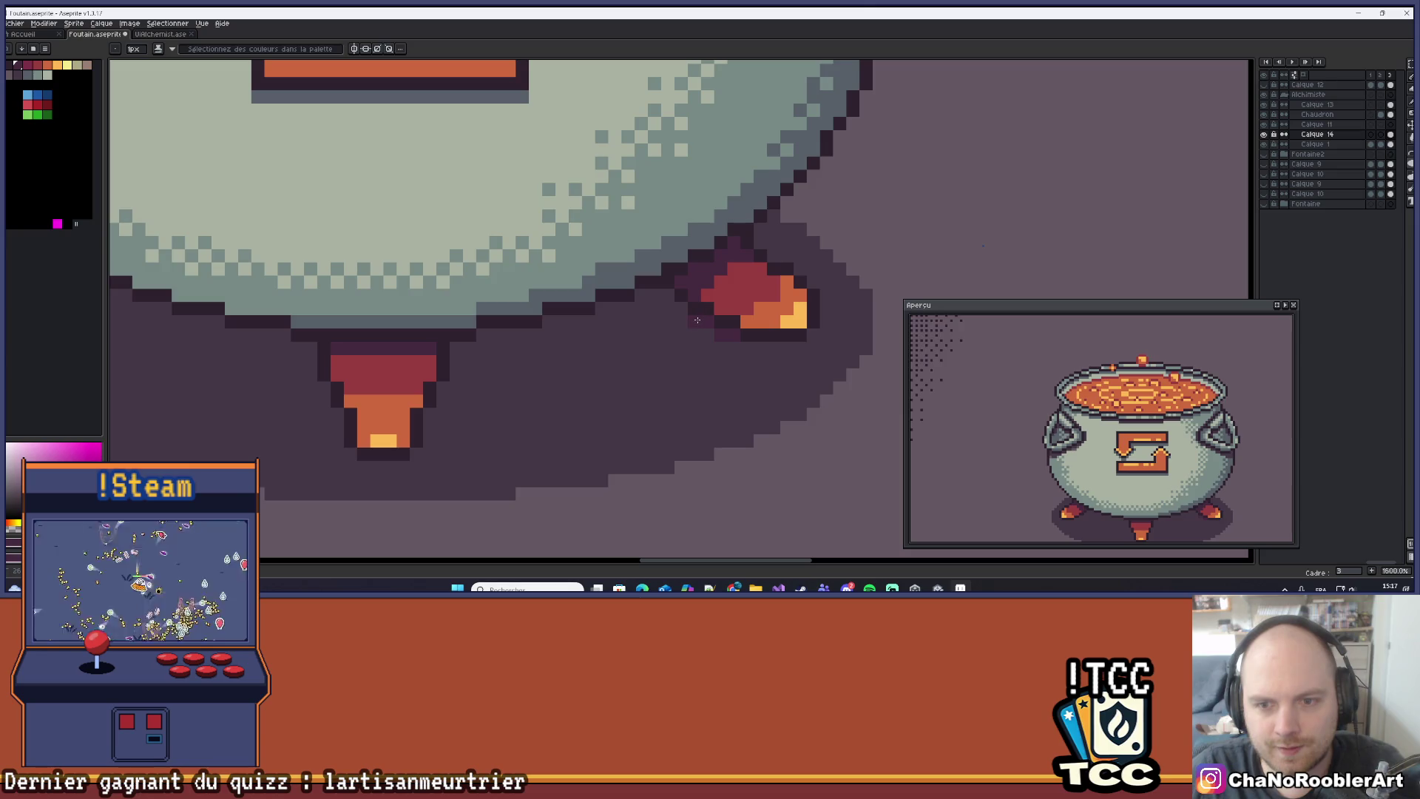
scroll(814, 330, "down", 4)
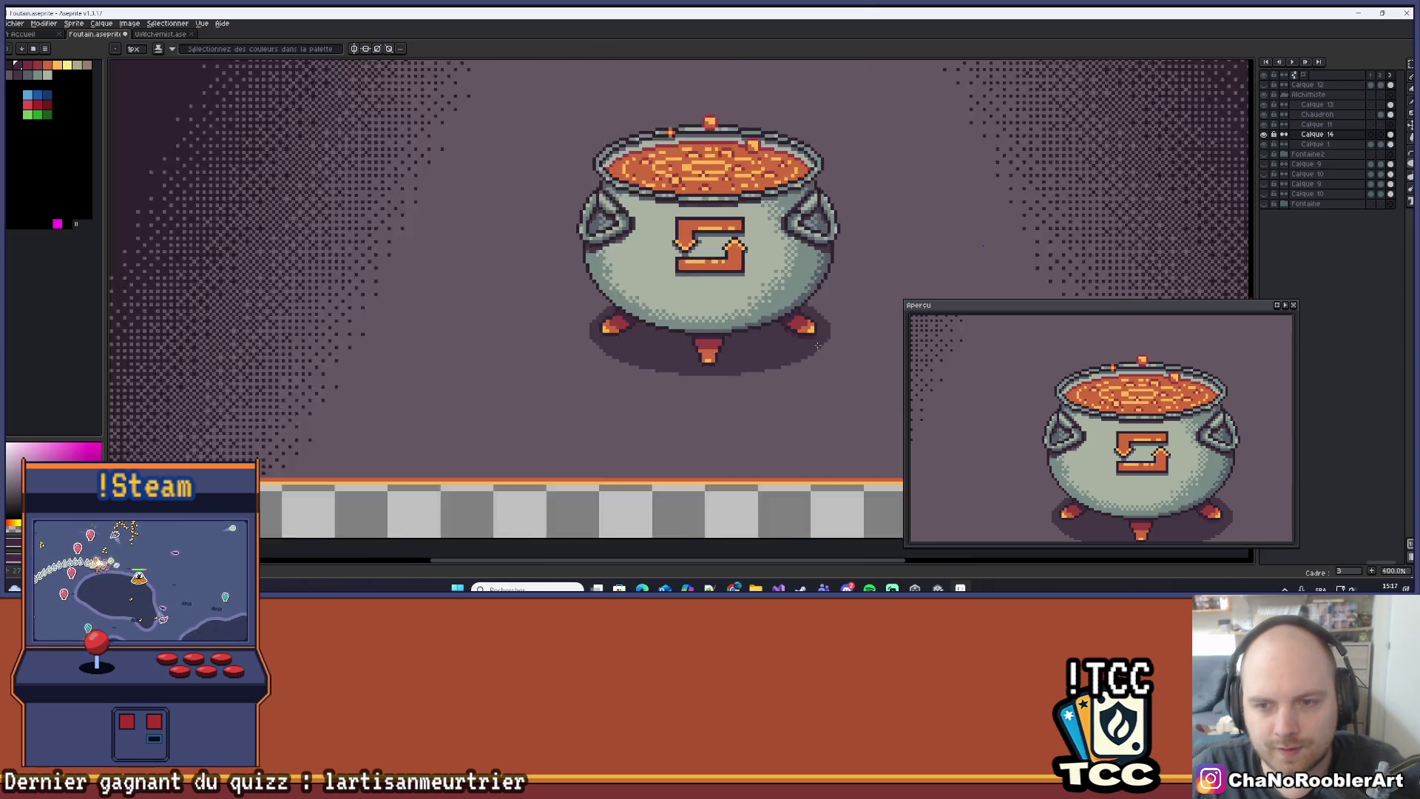
scroll(837, 211, "up", 4)
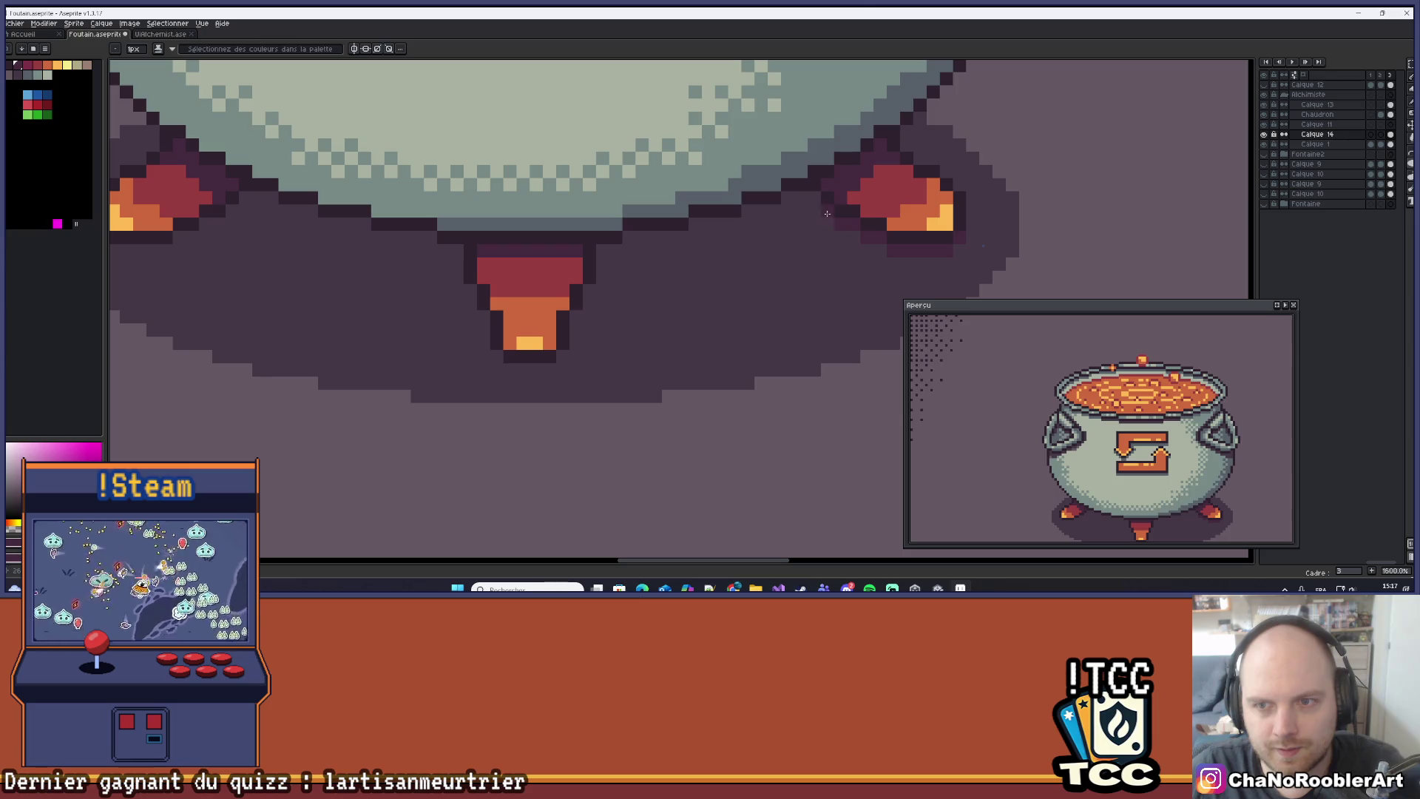
scroll(789, 197, "down", 6)
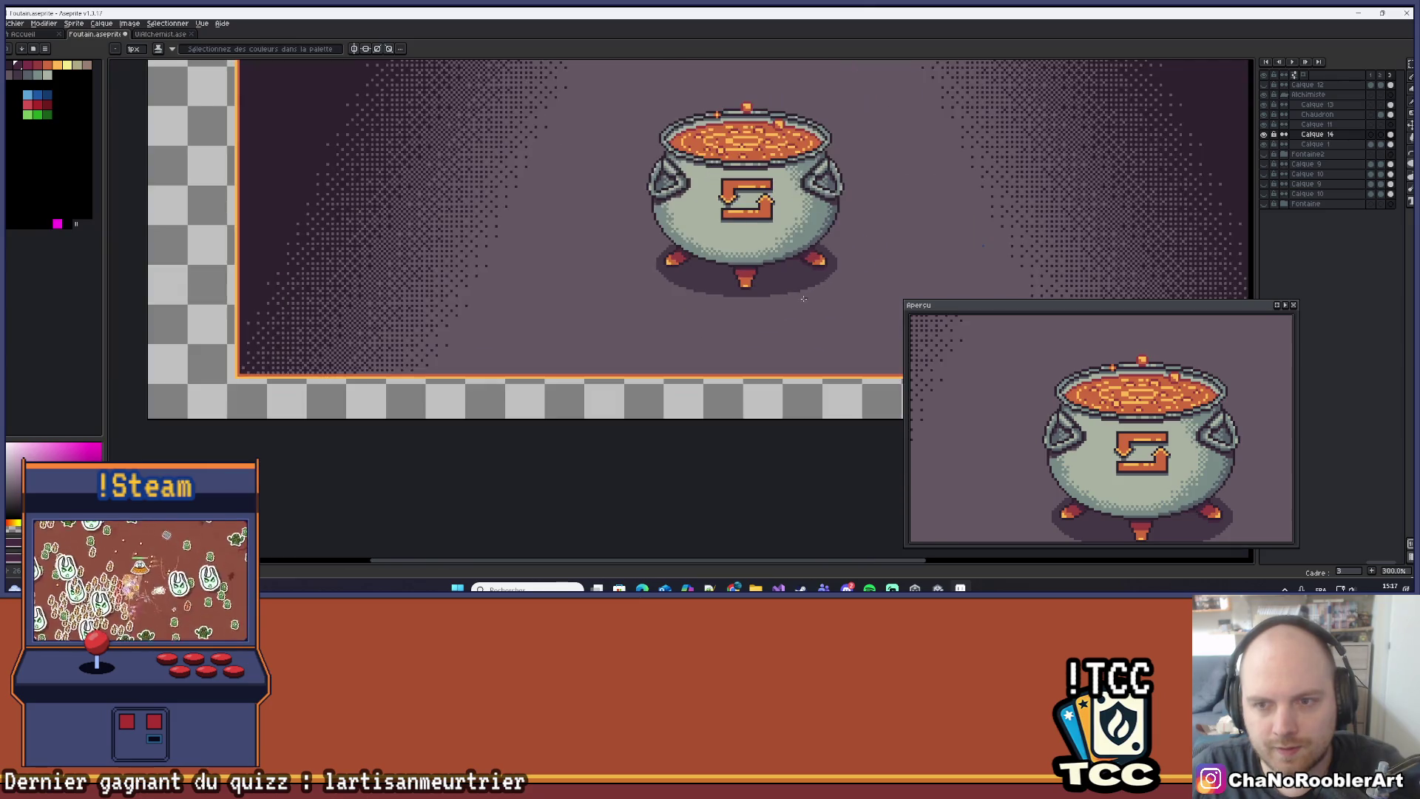
scroll(682, 333, "down", 1)
scroll(682, 333, "up", 4)
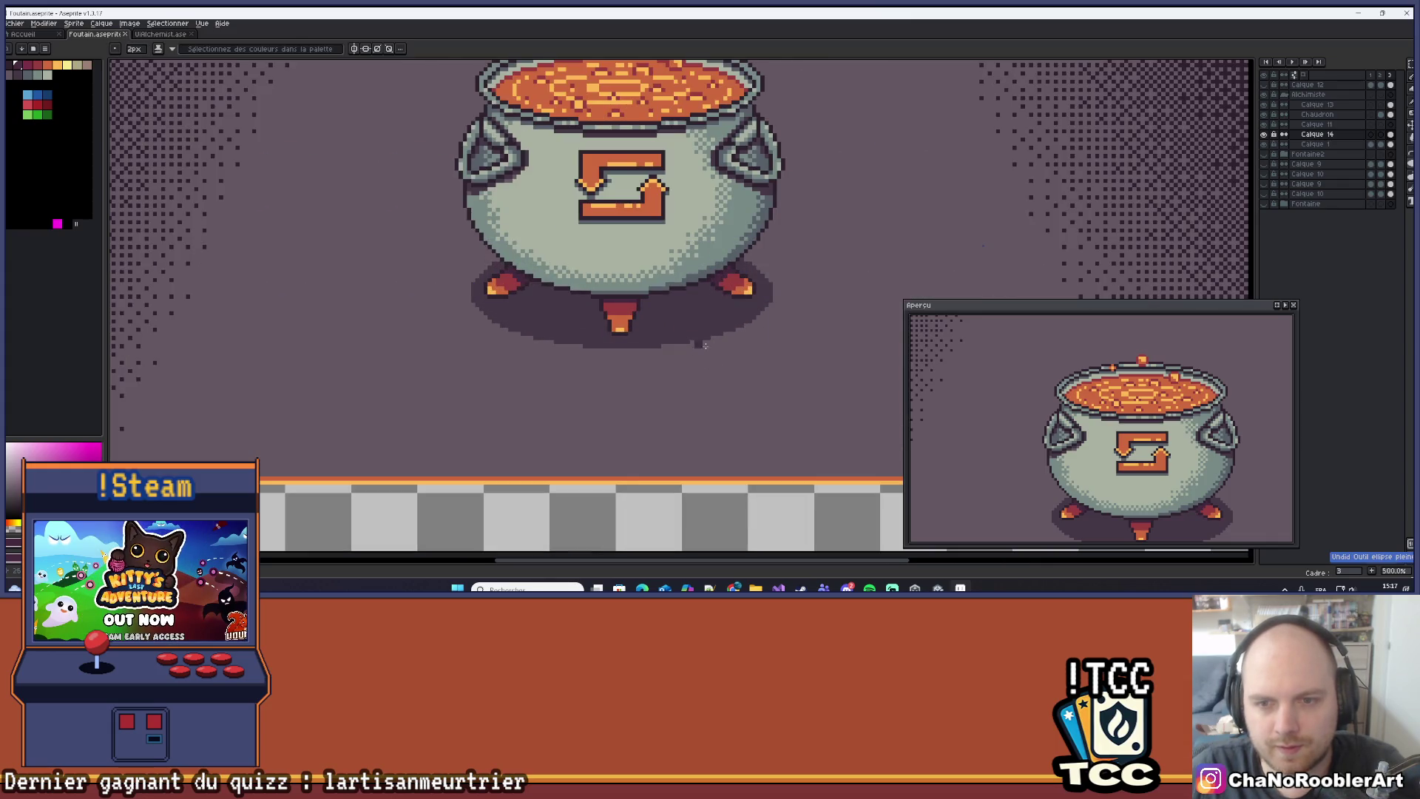
scroll(710, 344, "down", 3)
scroll(728, 350, "down", 2)
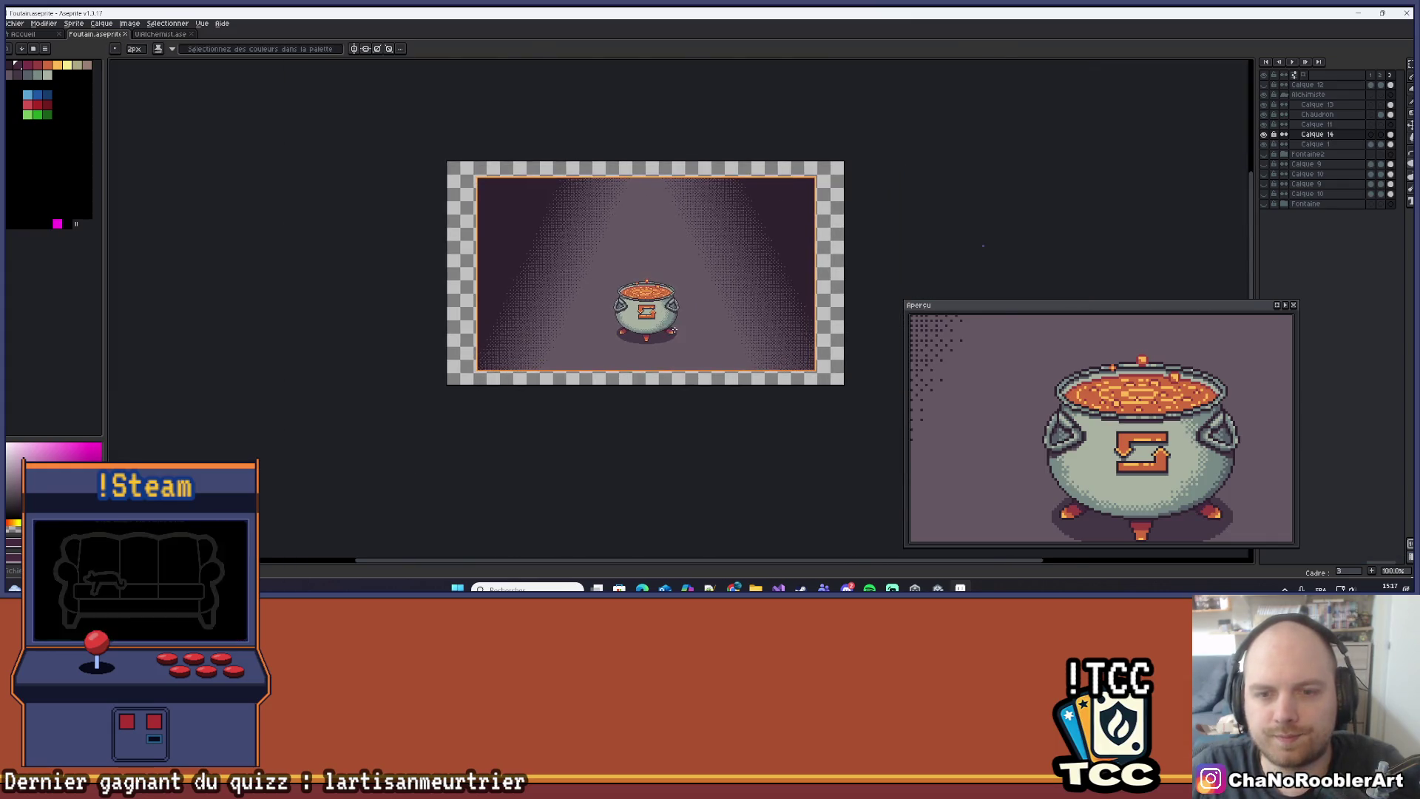
Toggle mirror symmetry, and undo then redo to restore the new layer Calque 14.
scroll(726, 336, "up", 3)
scroll(725, 328, "down", 1)
scroll(722, 311, "down", 2)
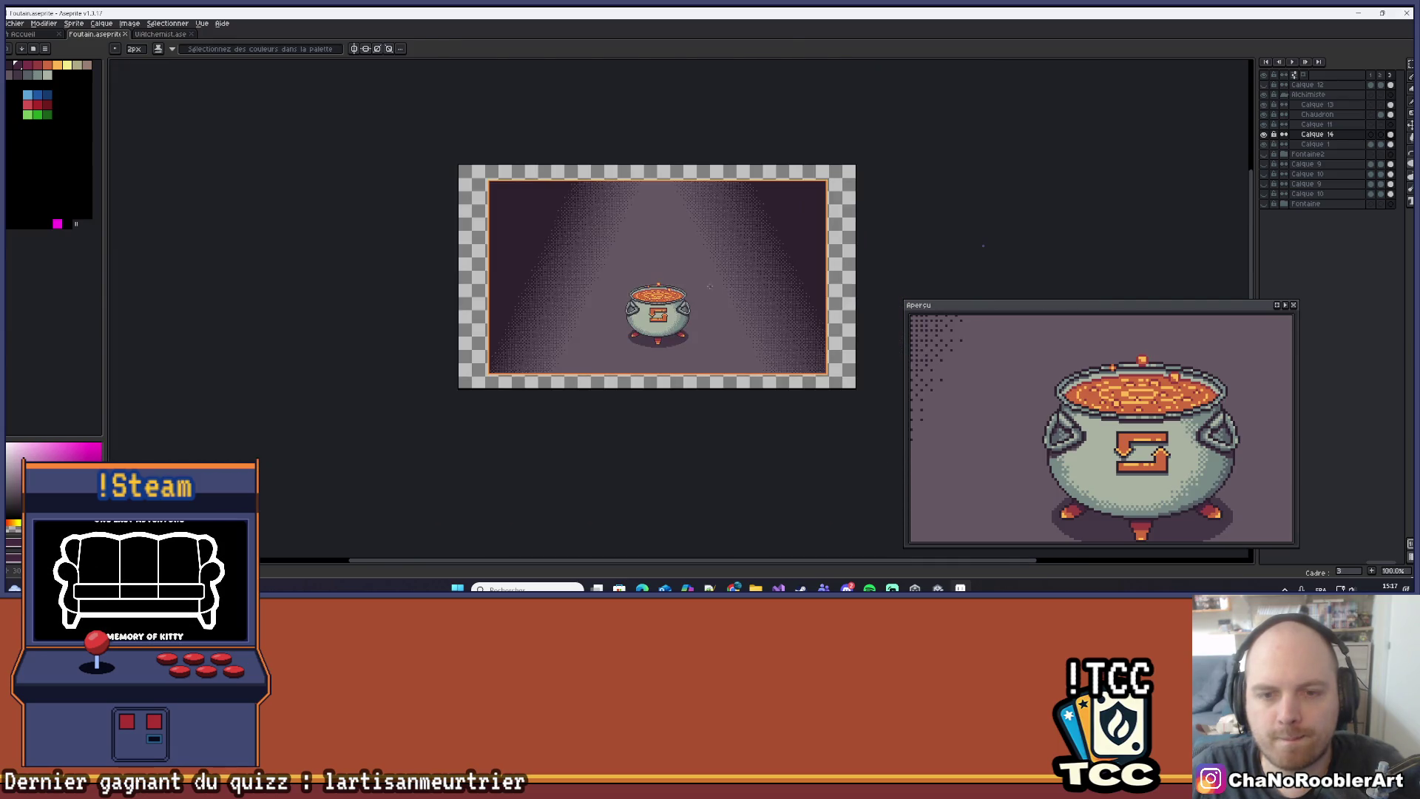
left_click(353, 48)
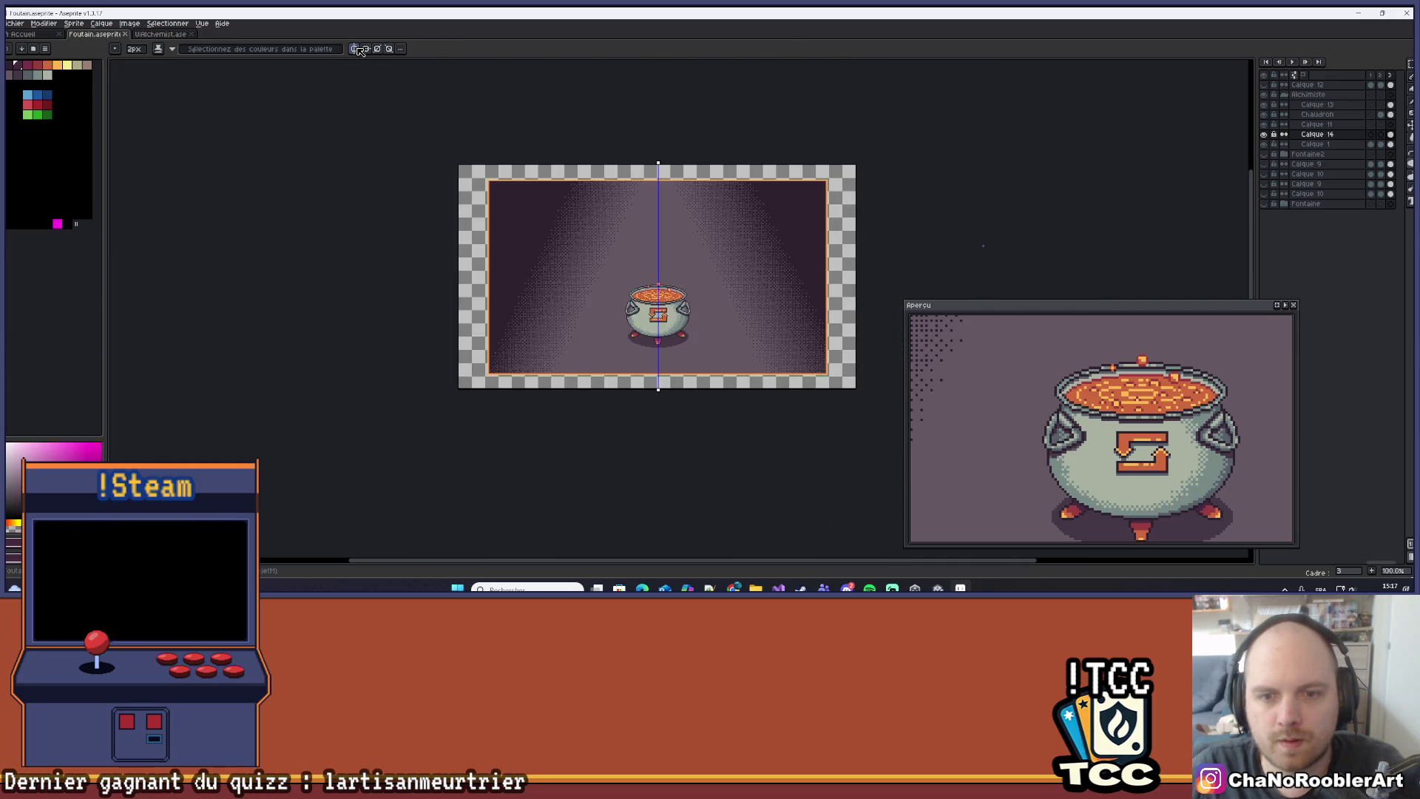
scroll(657, 333, "up", 4)
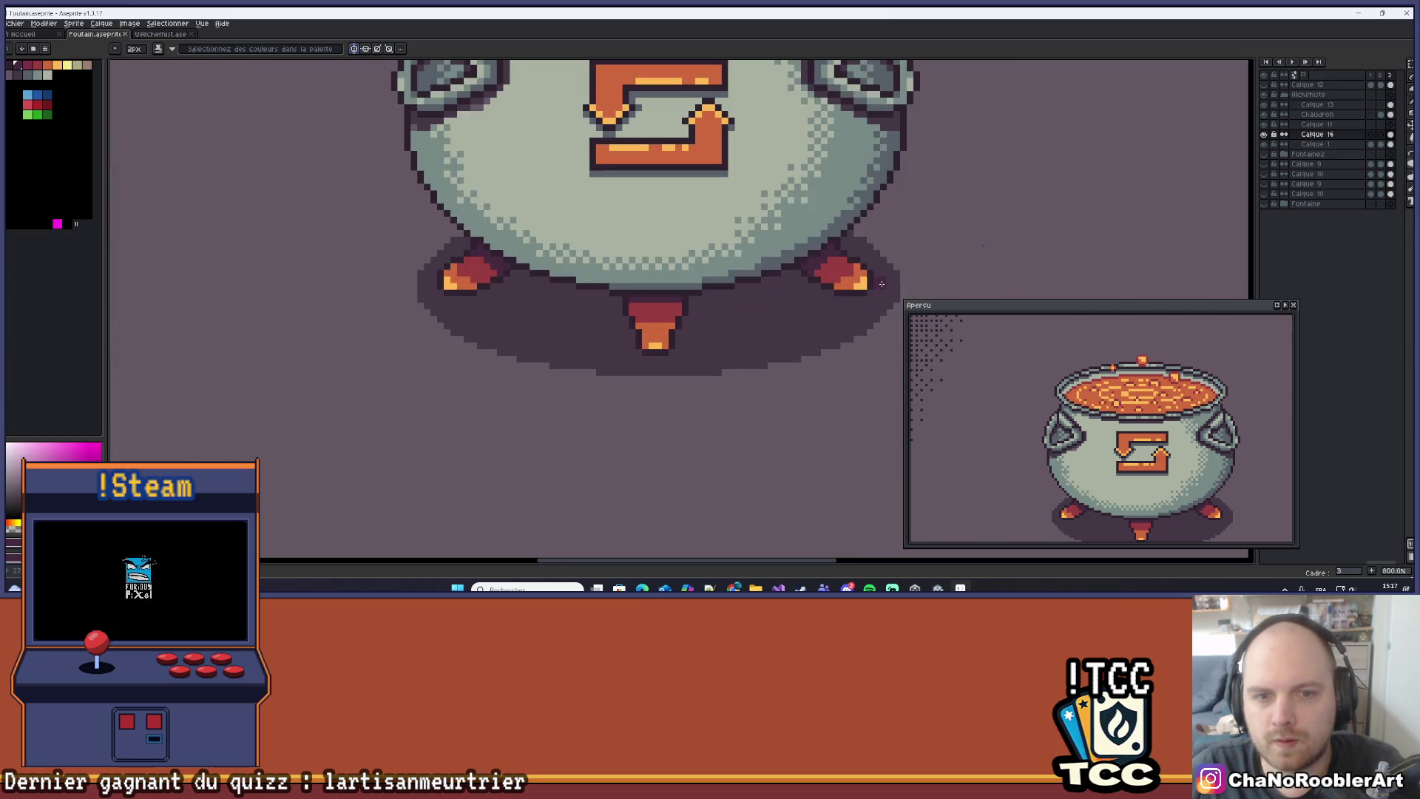
scroll(462, 309, "up", 3)
scroll(412, 273, "right", 5)
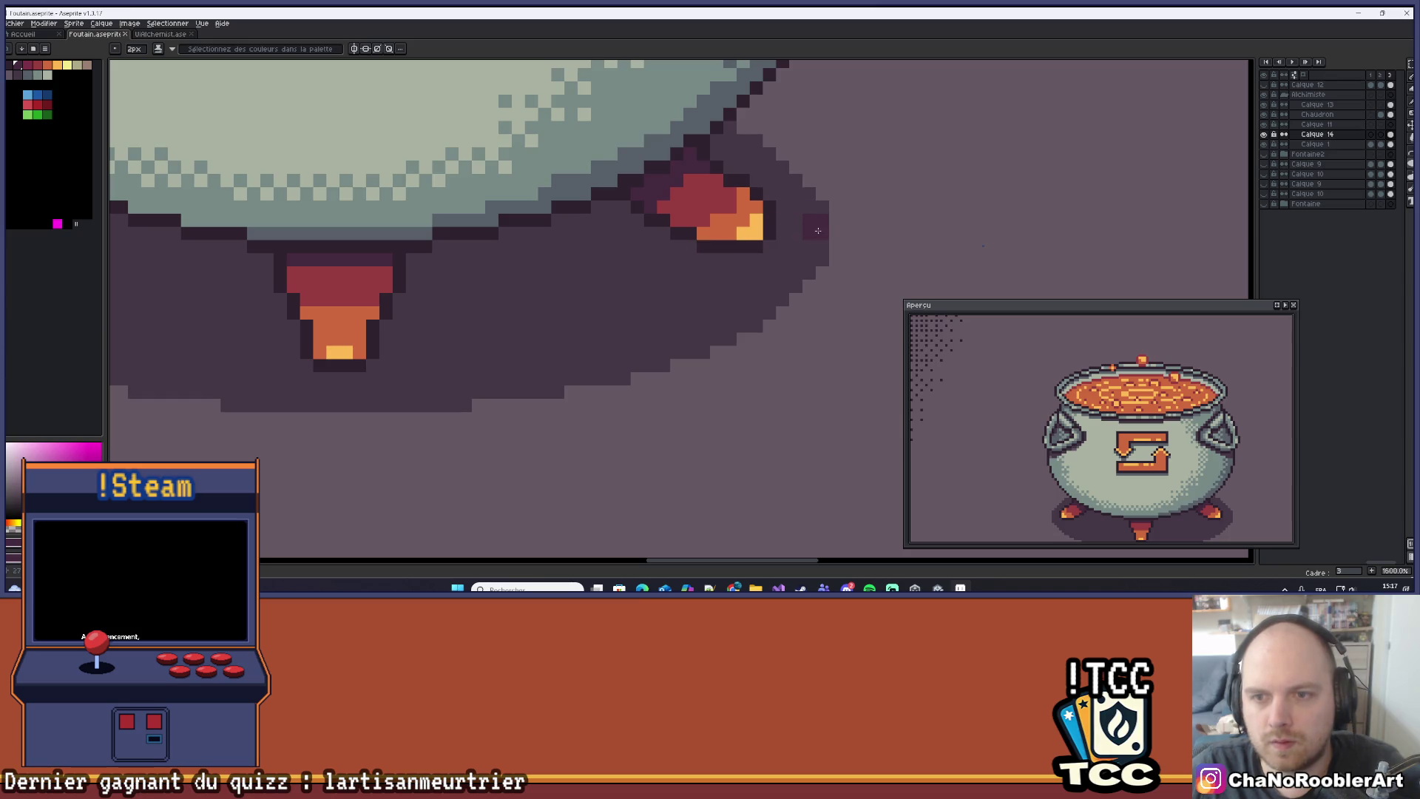
scroll(817, 237, "down", 3)
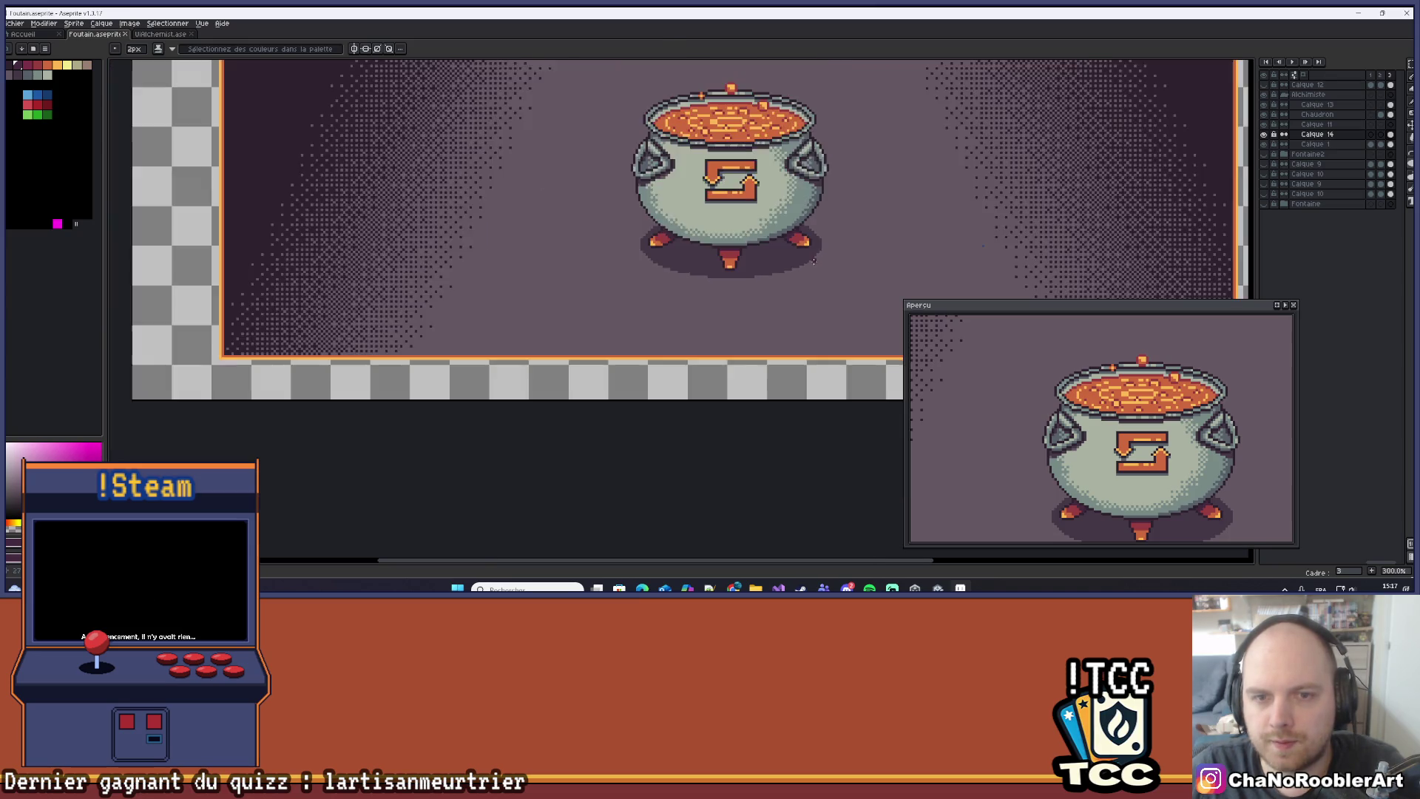
scroll(817, 259, "down", 3)
scroll(762, 307, "up", 1)
key("ctrl+z")
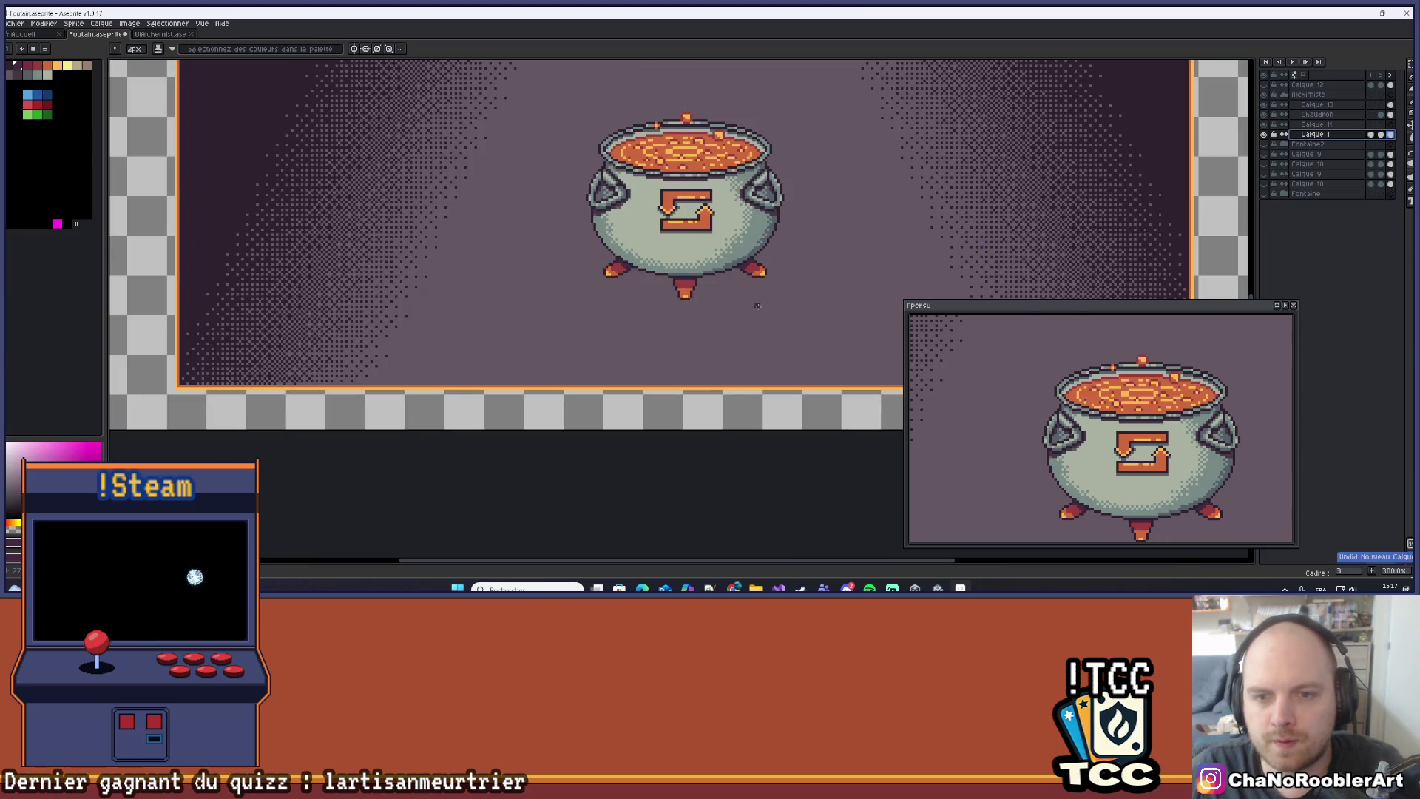
key("ctrl+y")
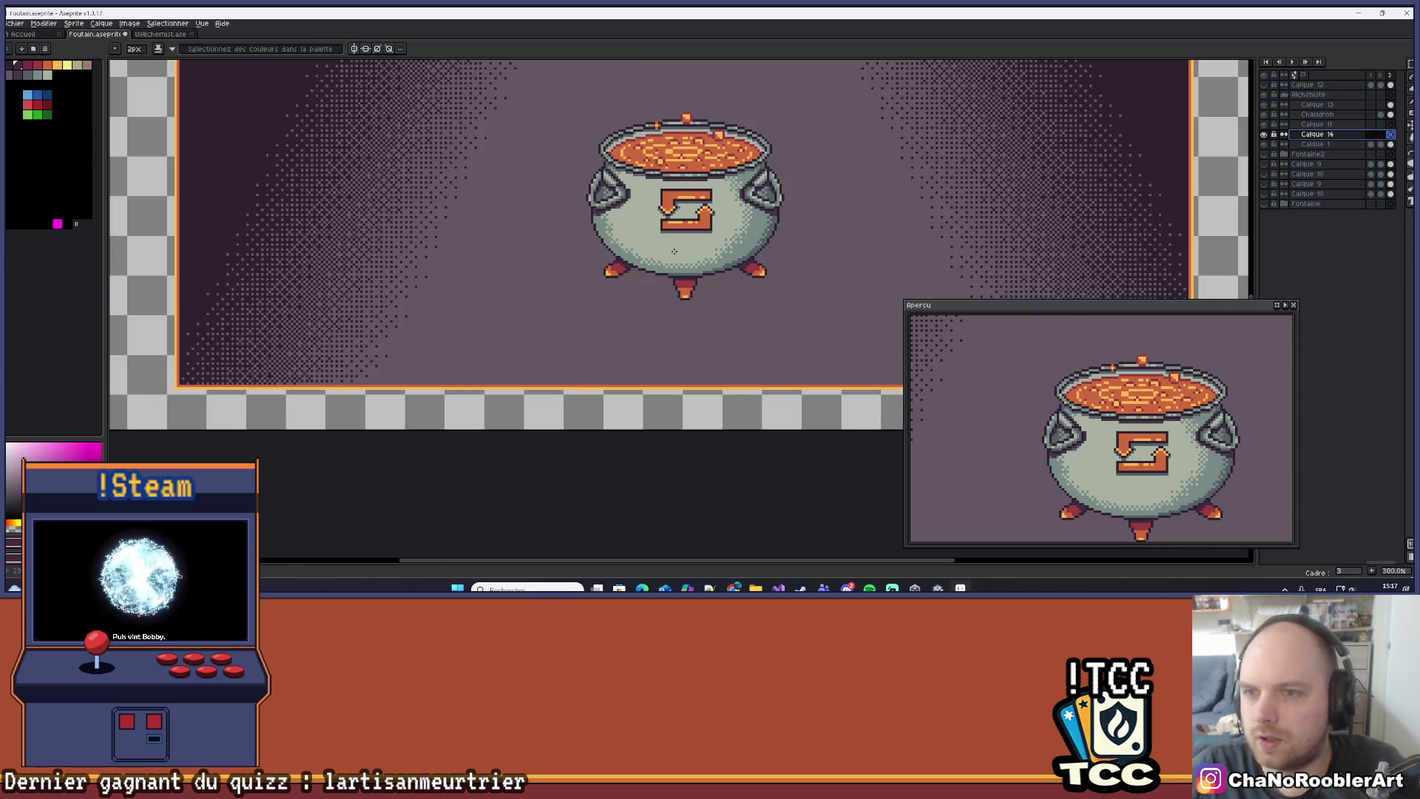
With vertical symmetry on, draw an oval shadow outline around the cauldron's three feet.
scroll(705, 248, "up", 3)
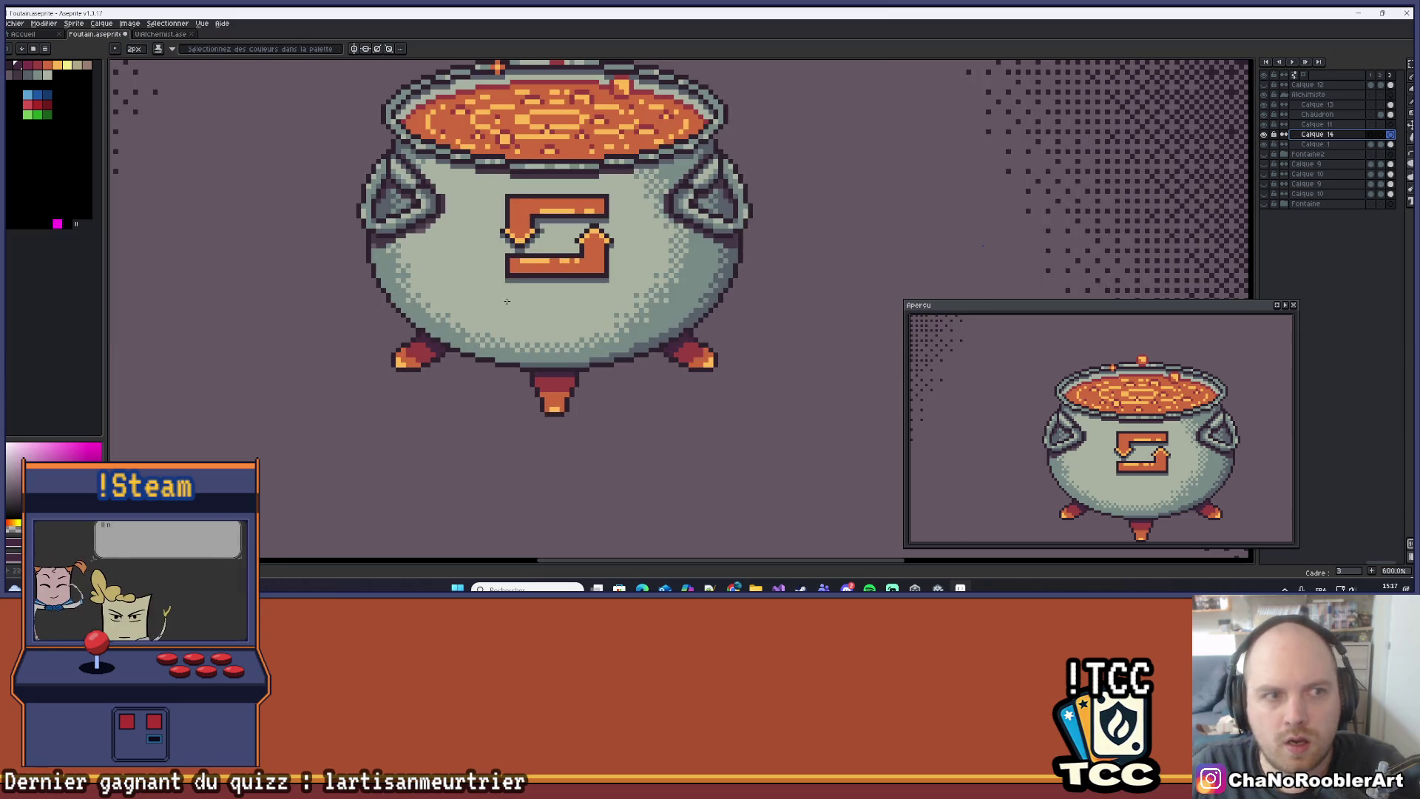
scroll(688, 362, "up", 3)
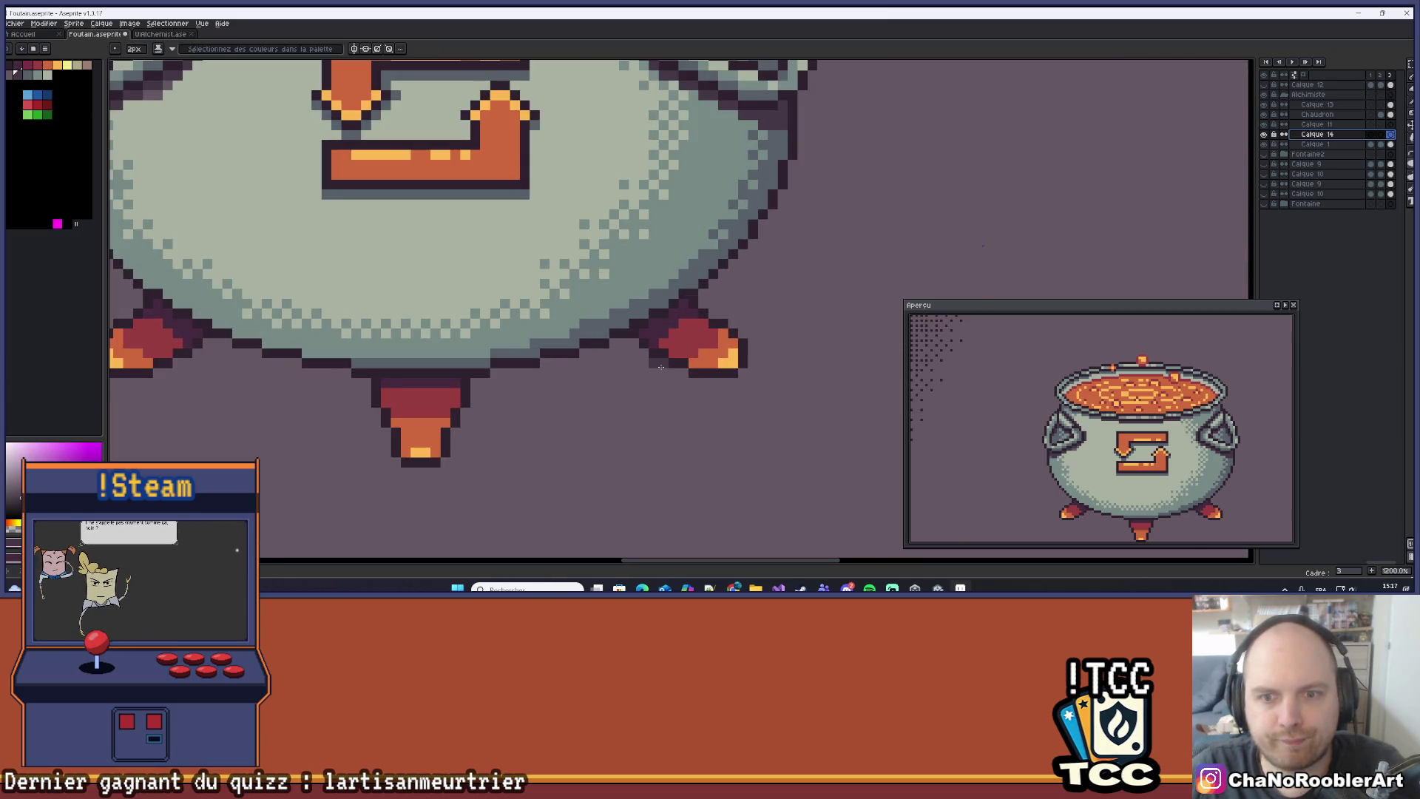
scroll(636, 374, "down", 4)
left_click(355, 49)
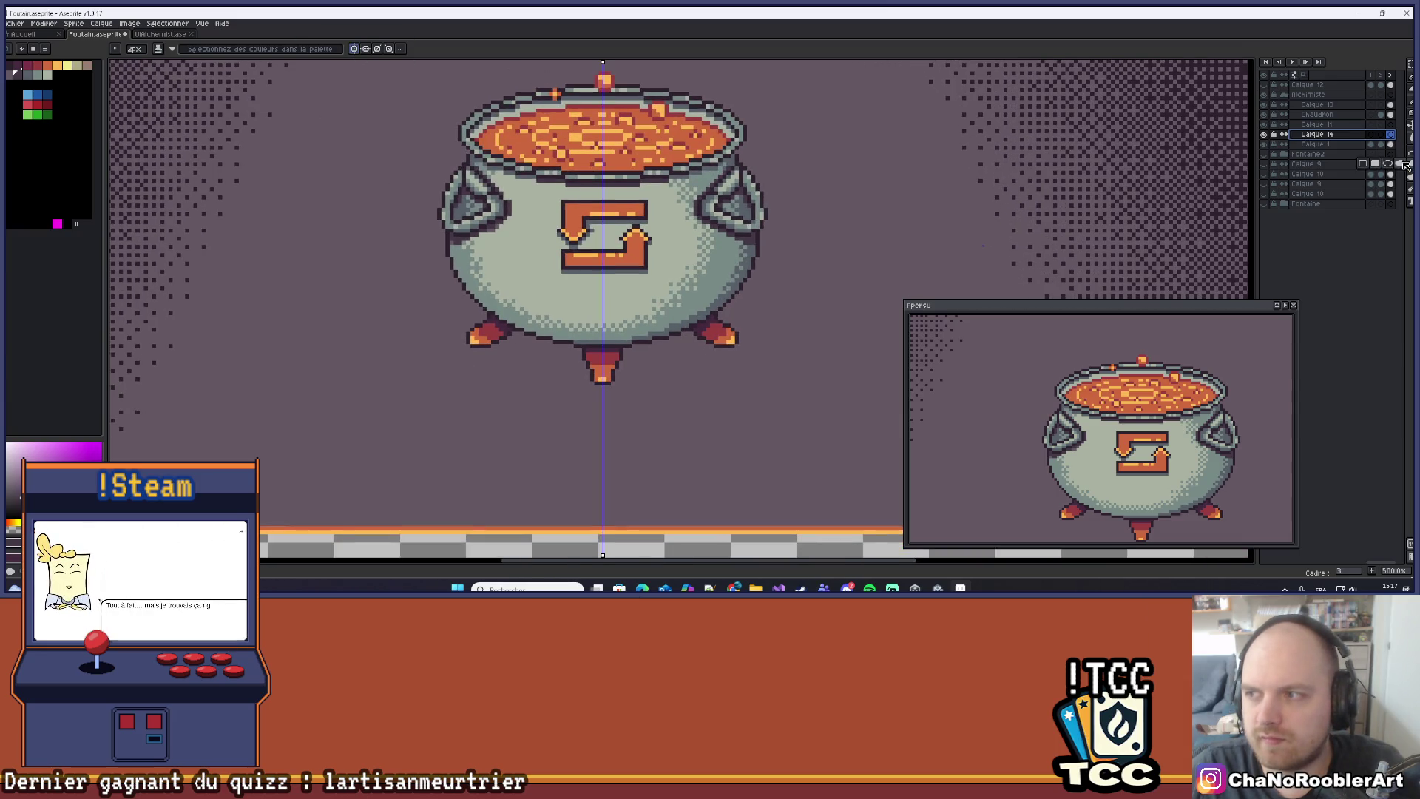
mouse_move(451, 299)
left_mouse_down()
mouse_move(762, 386)
mouse_move(756, 399)
mouse_move(768, 355)
left_mouse_up()
scroll(756, 399, "down", 3)
scroll(768, 356, "down", 2)
scroll(721, 353, "up", 1)
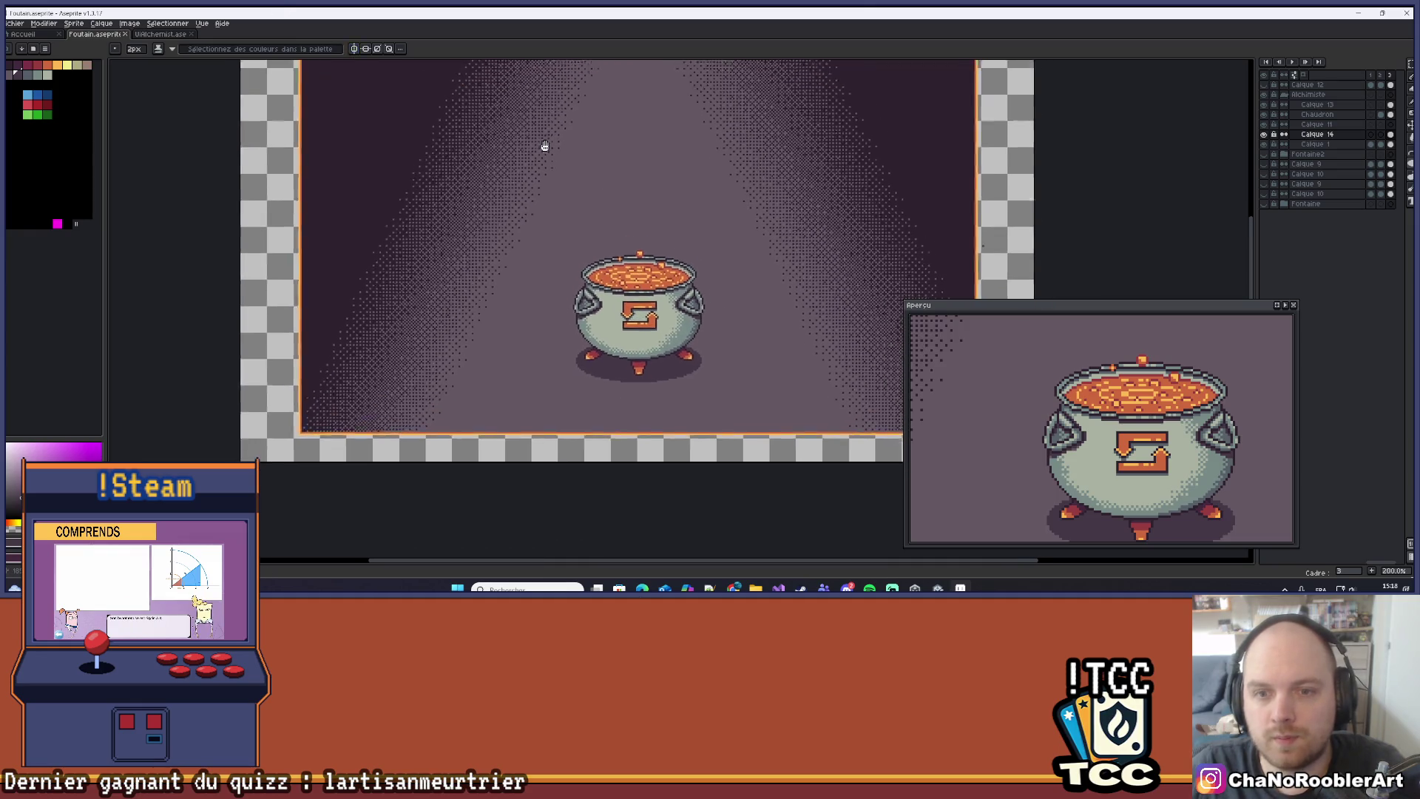
scroll(715, 218, "up", 2)
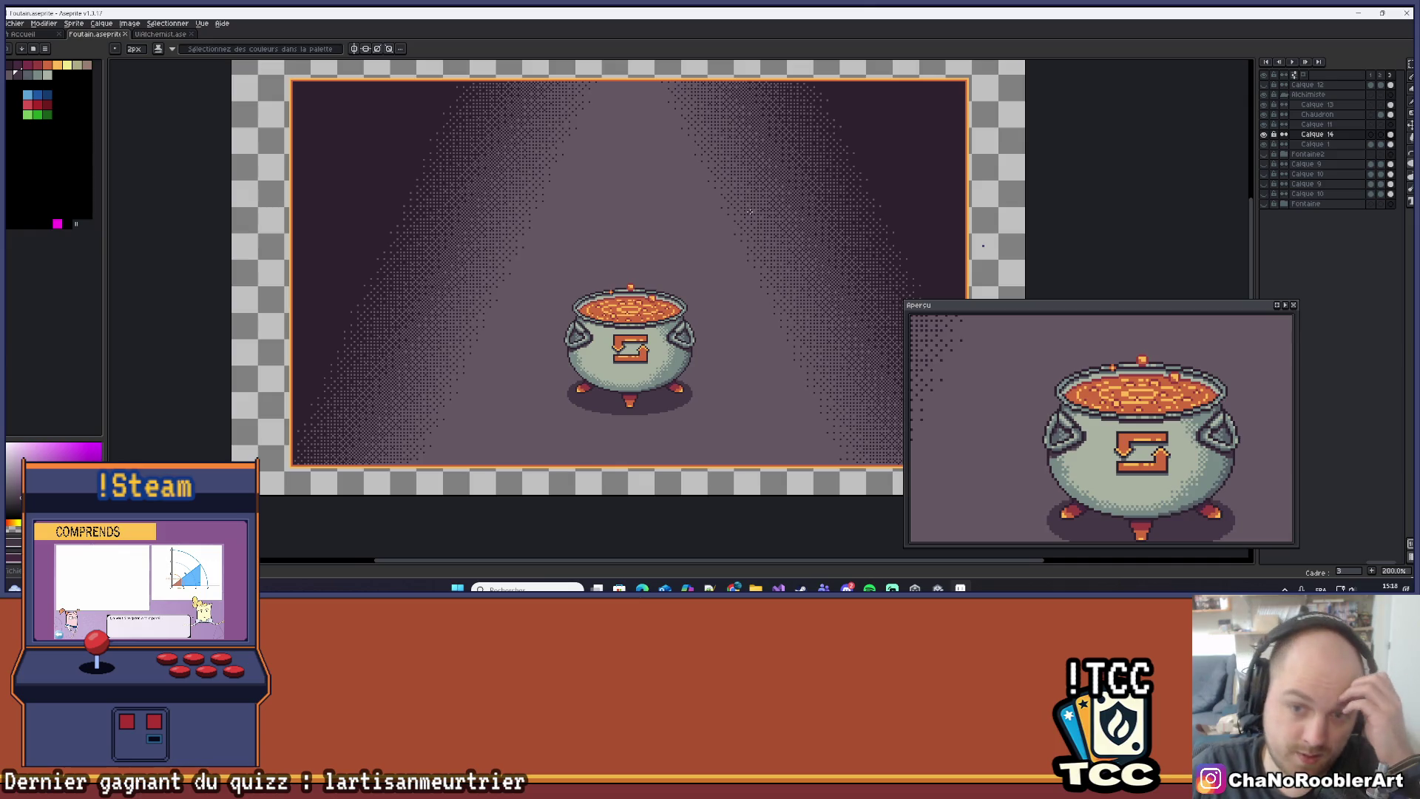
scroll(750, 213, "down", 1)
scroll(705, 254, "up", 1)
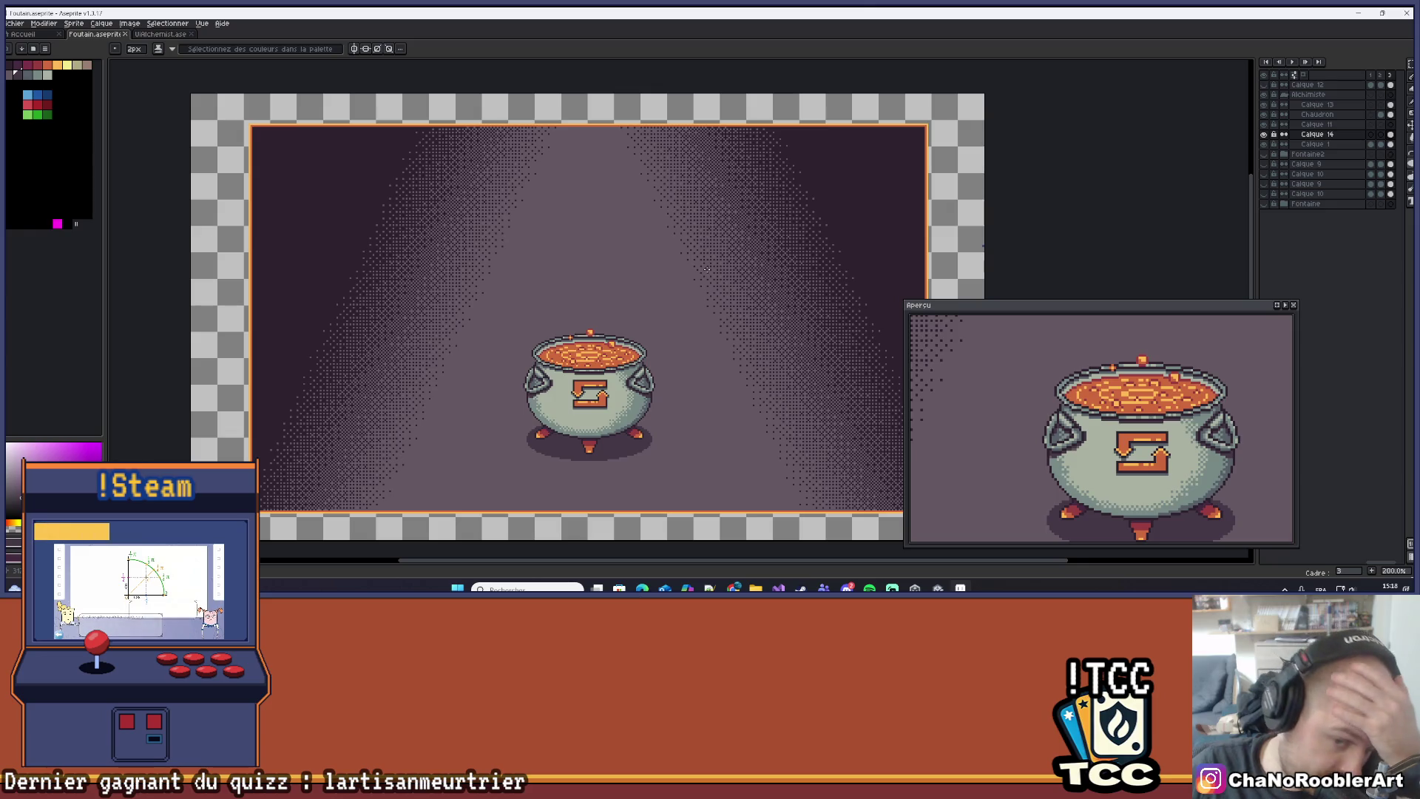
scroll(634, 392, "up", 5)
left_click_drag(634, 392, 681, 353)
left_click(1305, 104)
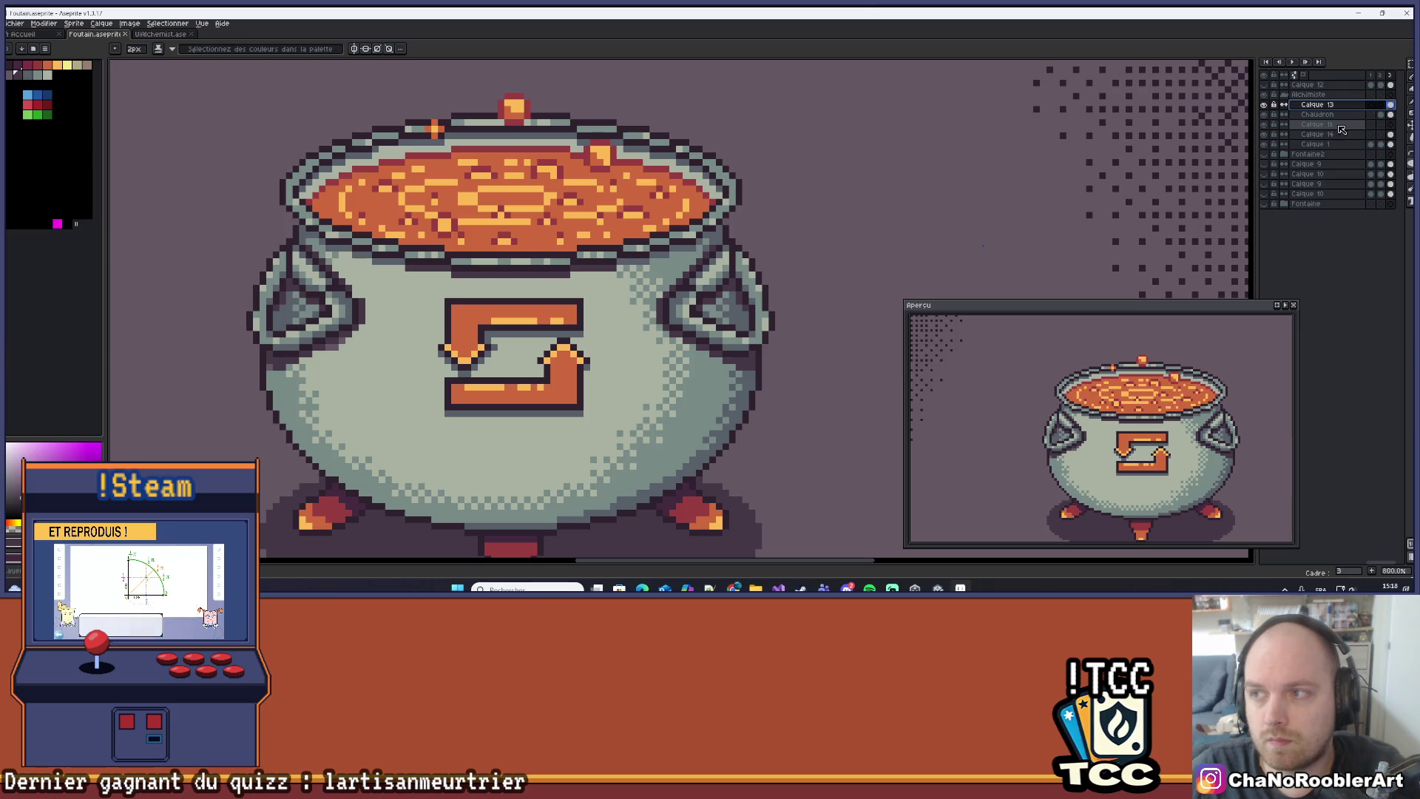
key("i")
key("b")
scroll(445, 360, "up", 1)
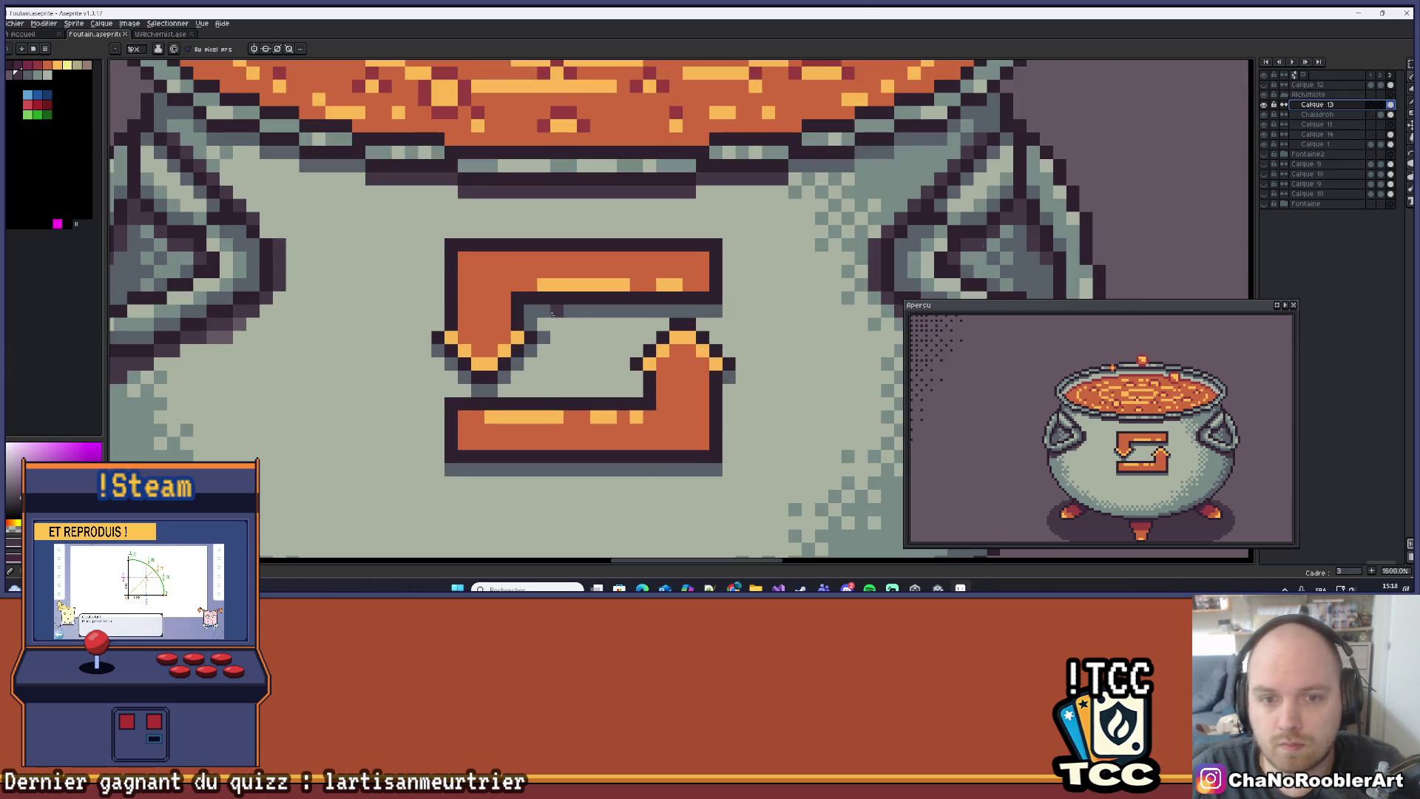
left_click_drag(576, 312, 709, 313)
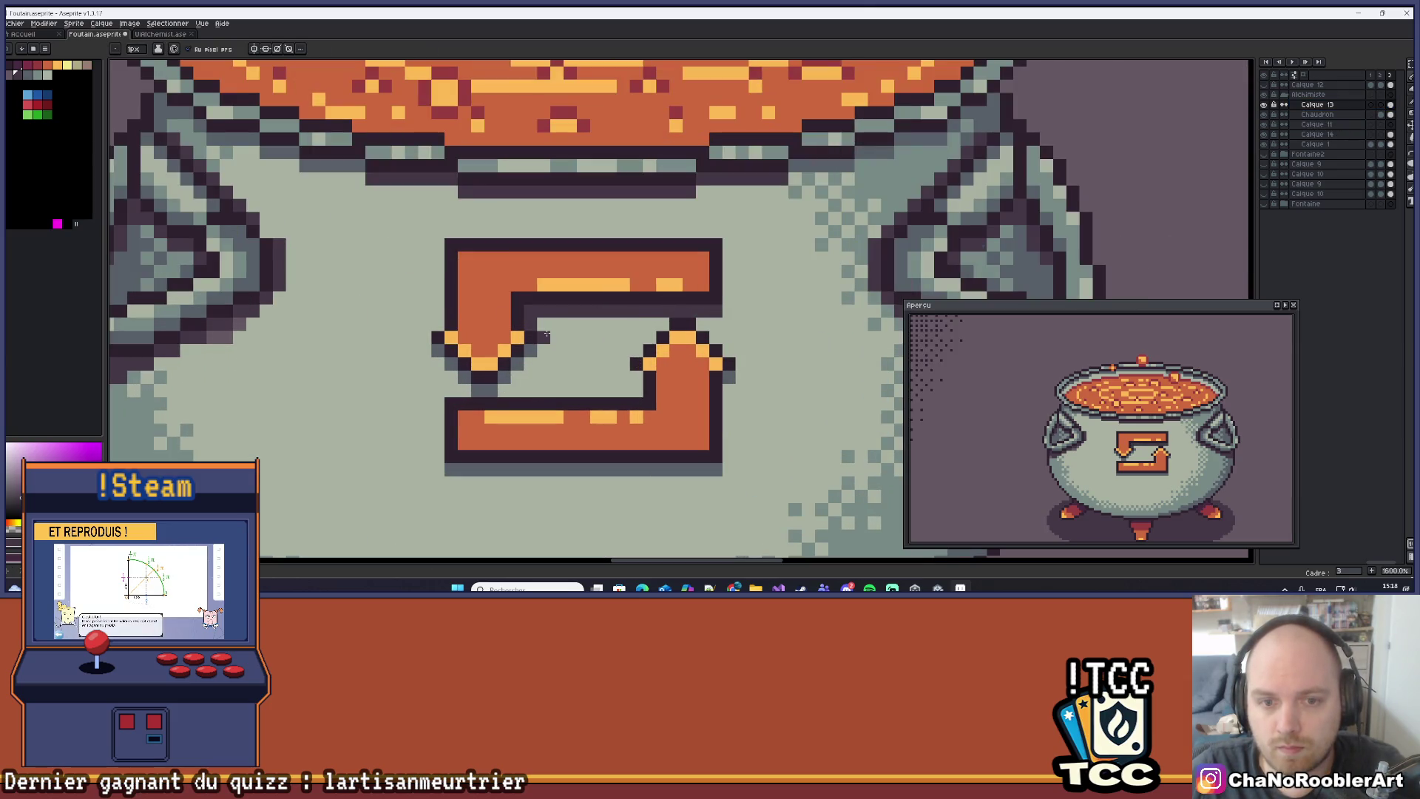
left_click(500, 387)
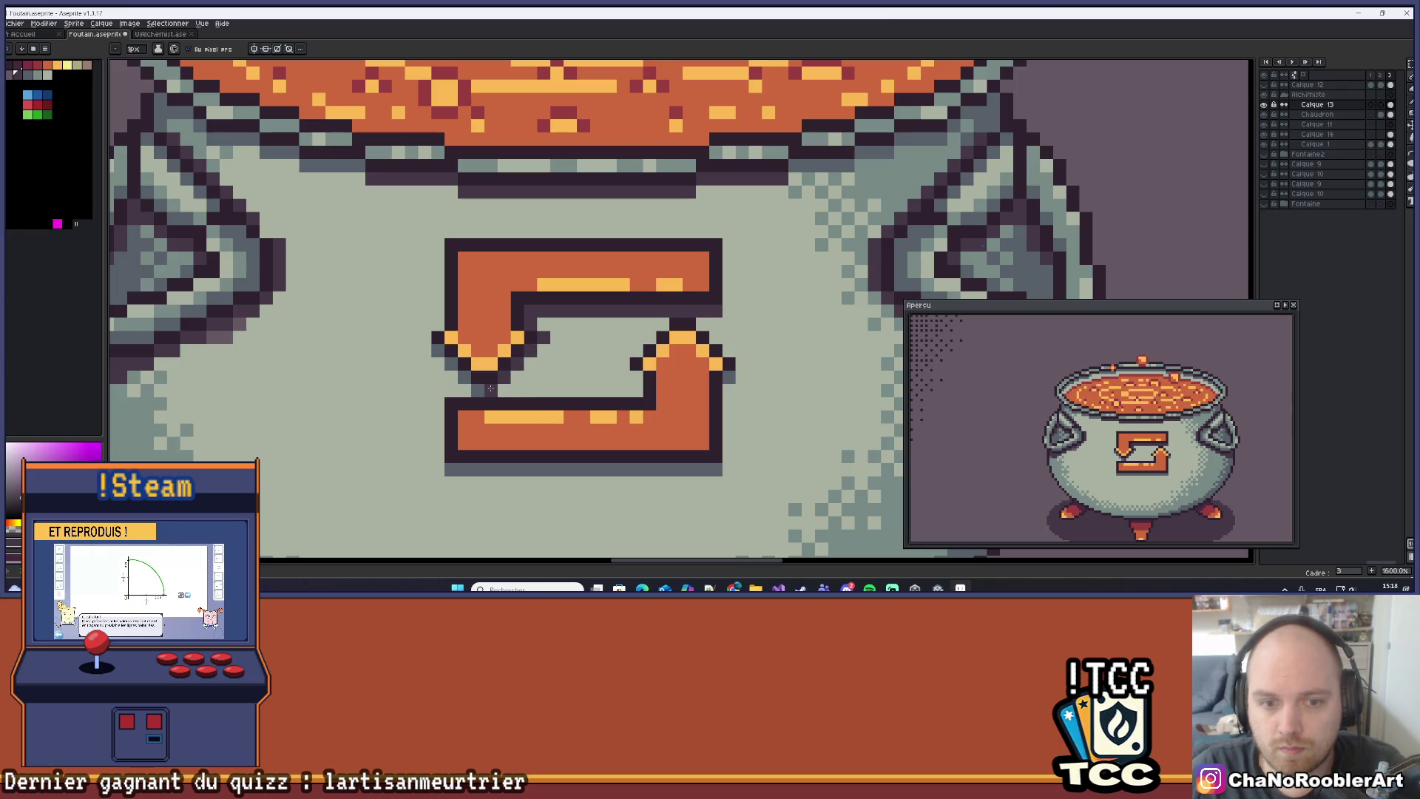
scroll(447, 361, "down", 1)
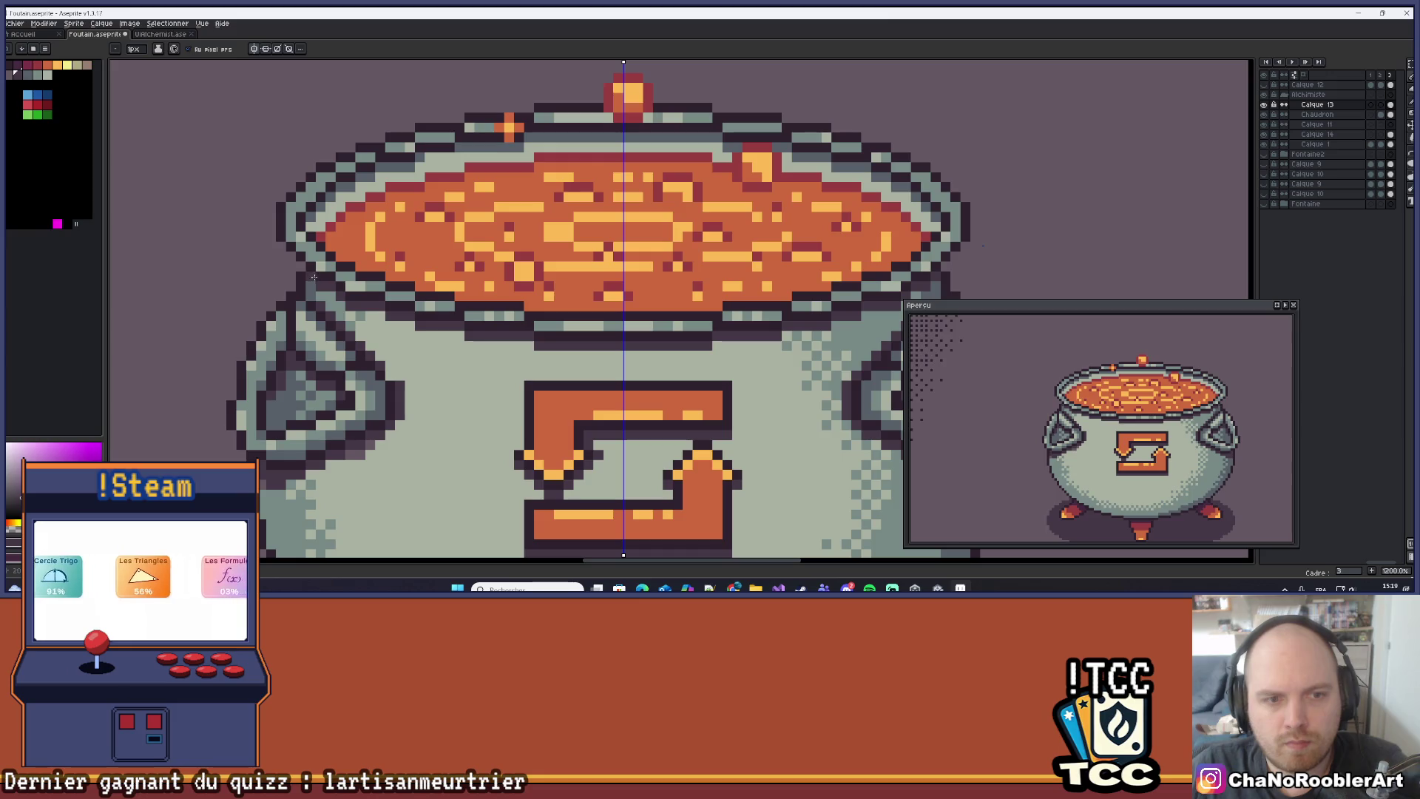
scroll(466, 325, "down", 7)
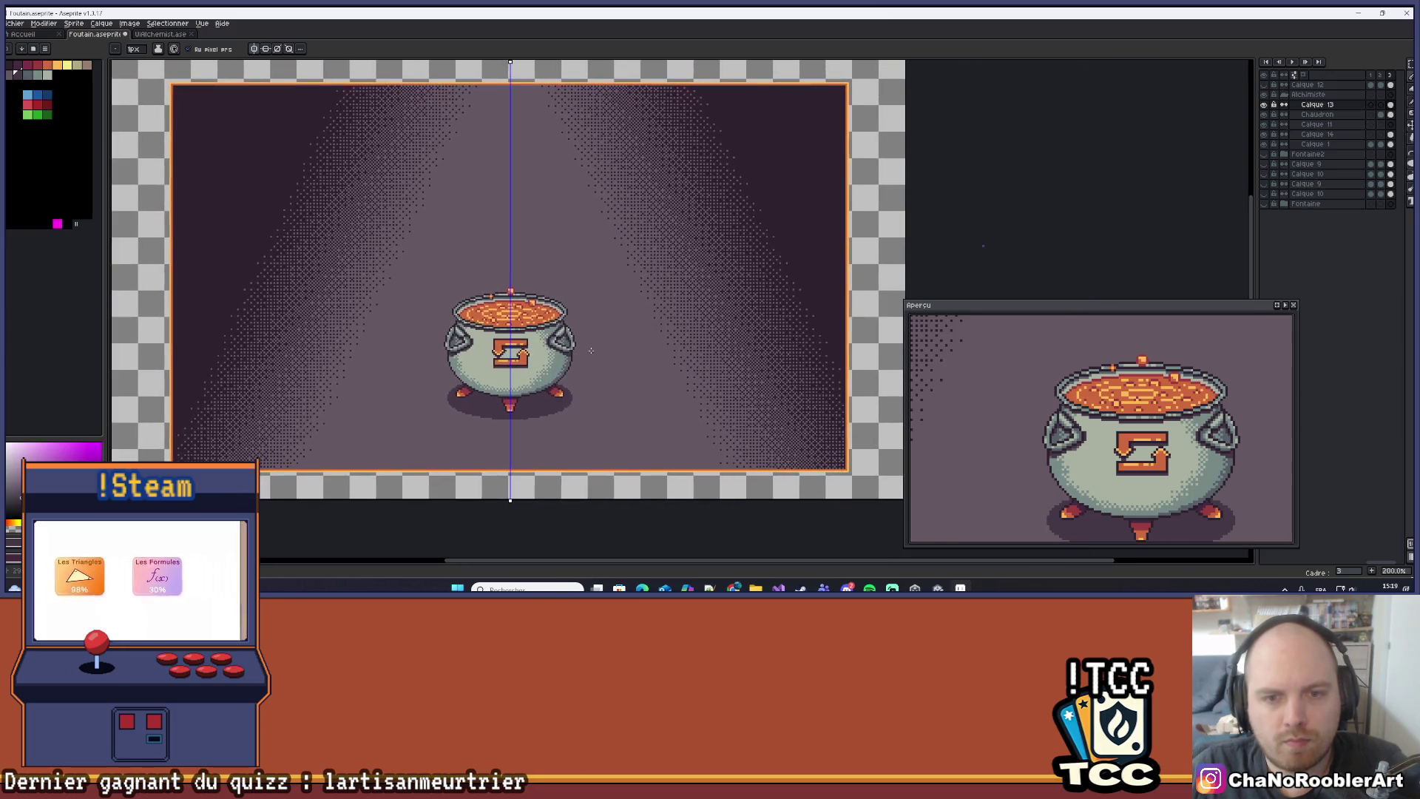
scroll(786, 404, "up", 8)
scroll(786, 404, "down", 4)
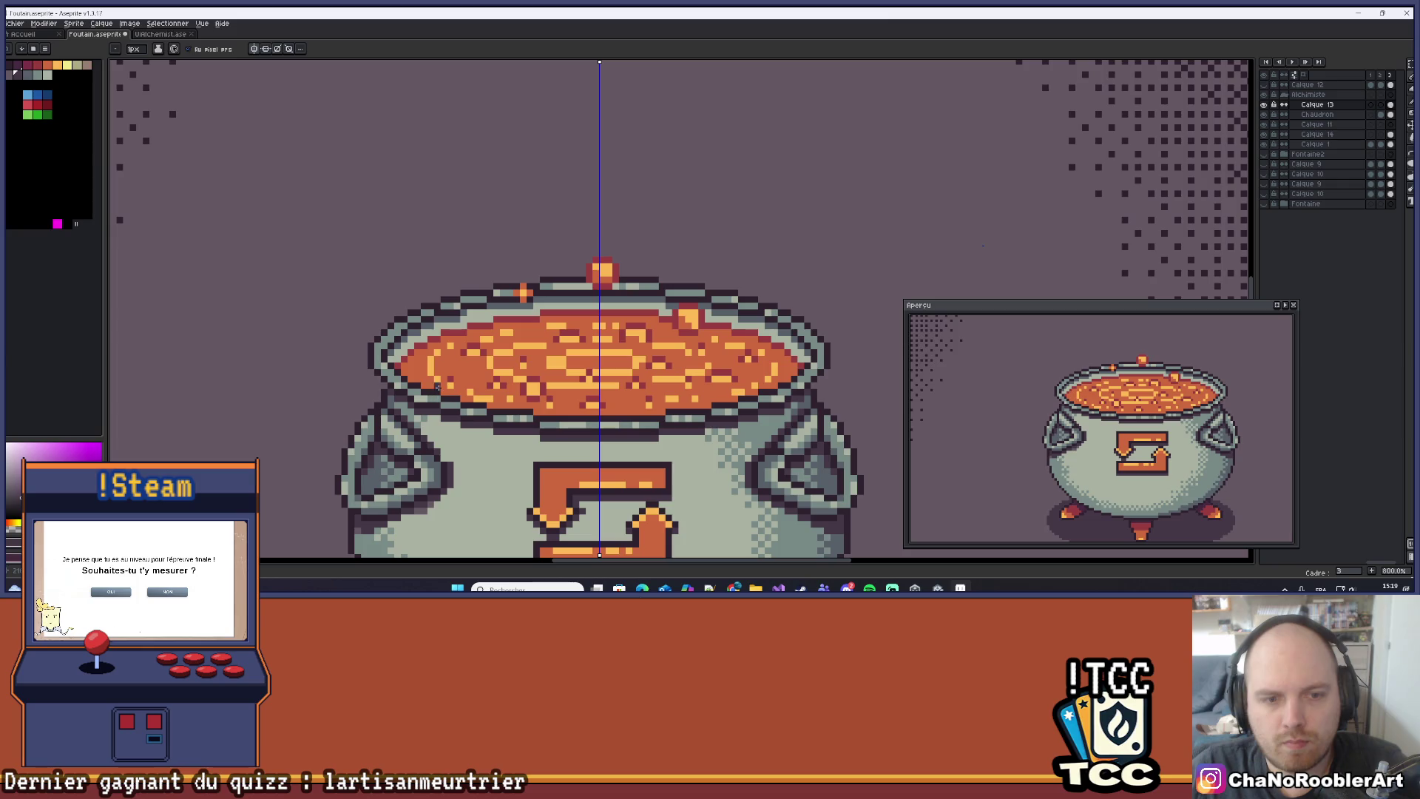
scroll(438, 387, "up", 3)
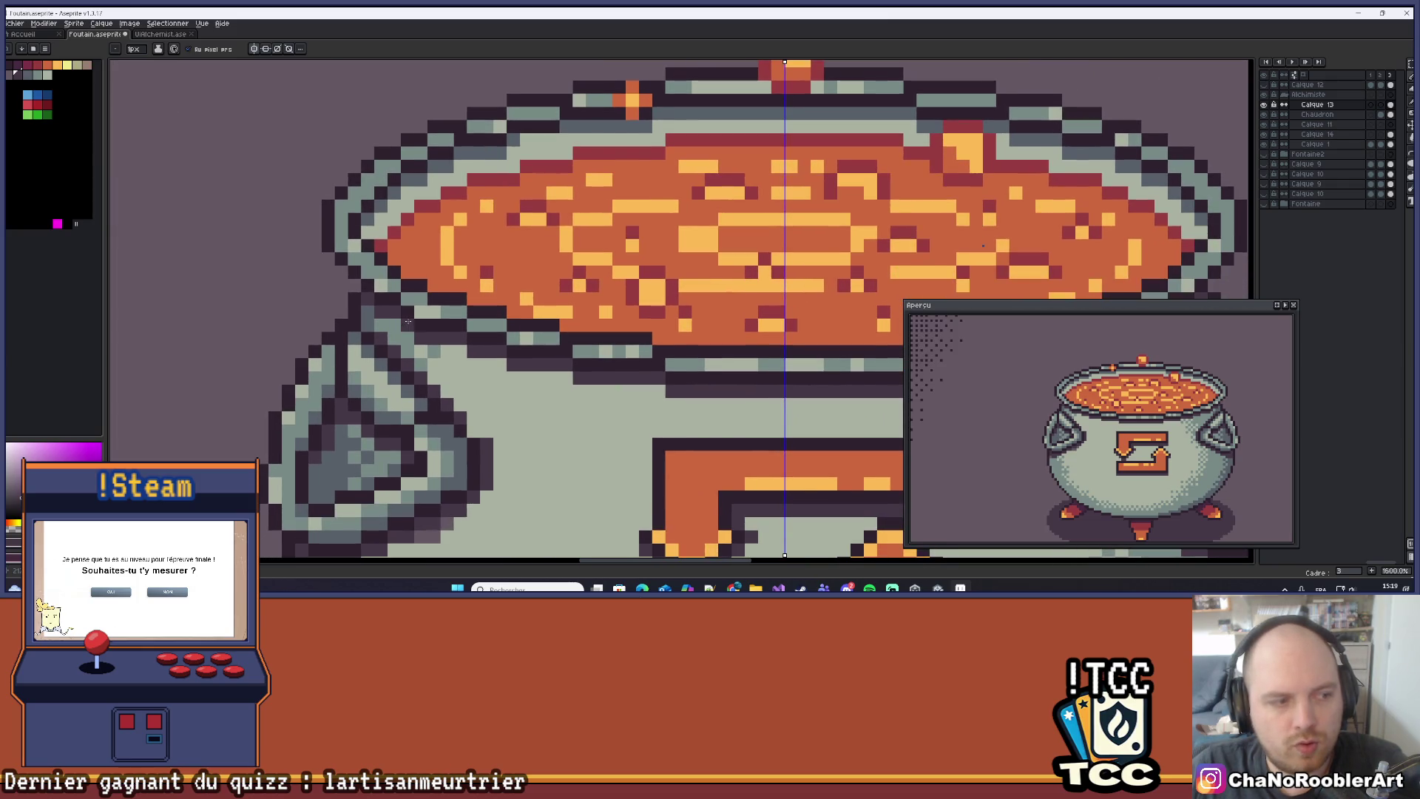
scroll(407, 322, "up", 2)
scroll(359, 321, "down", 8)
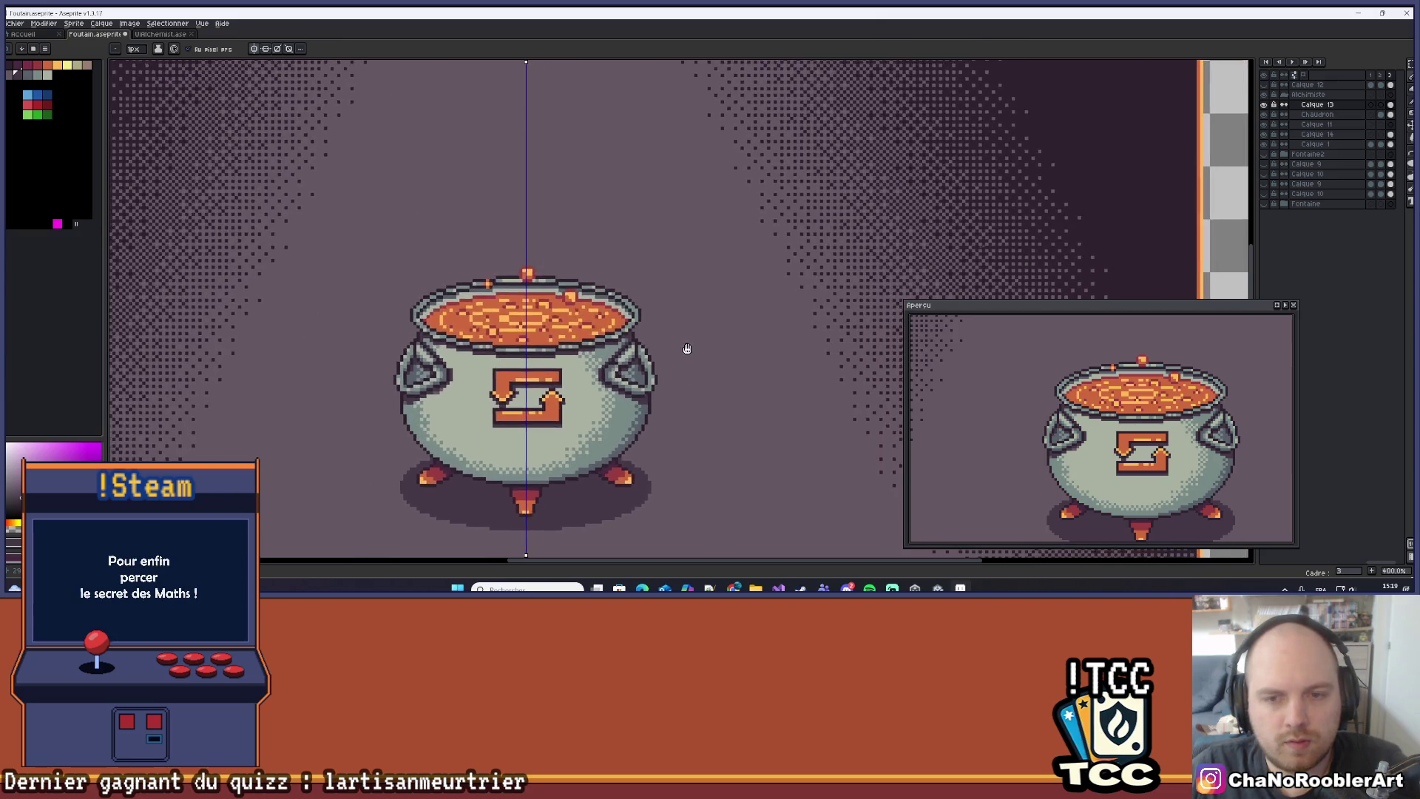
scroll(688, 348, "down", 2)
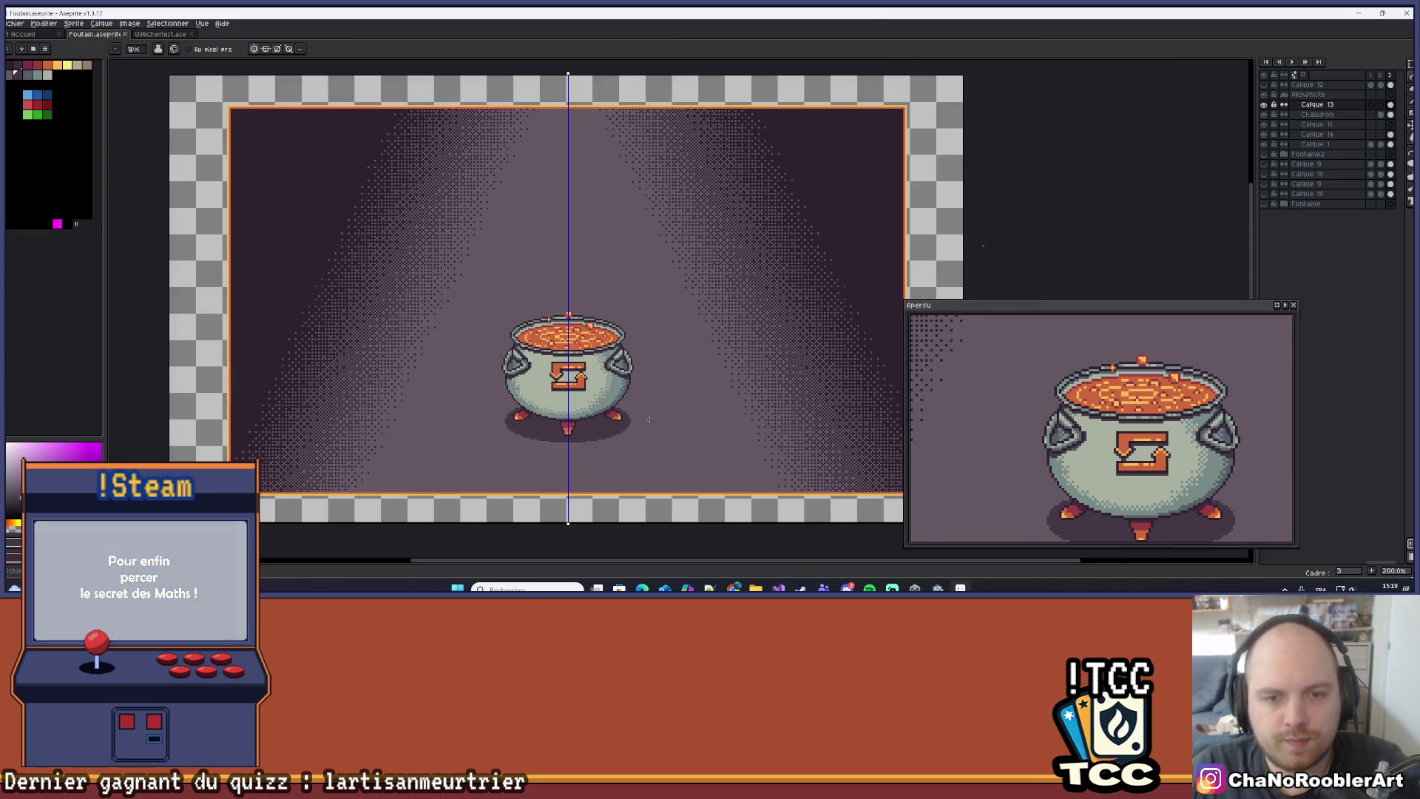
scroll(625, 381, "up", 7)
left_click(591, 205)
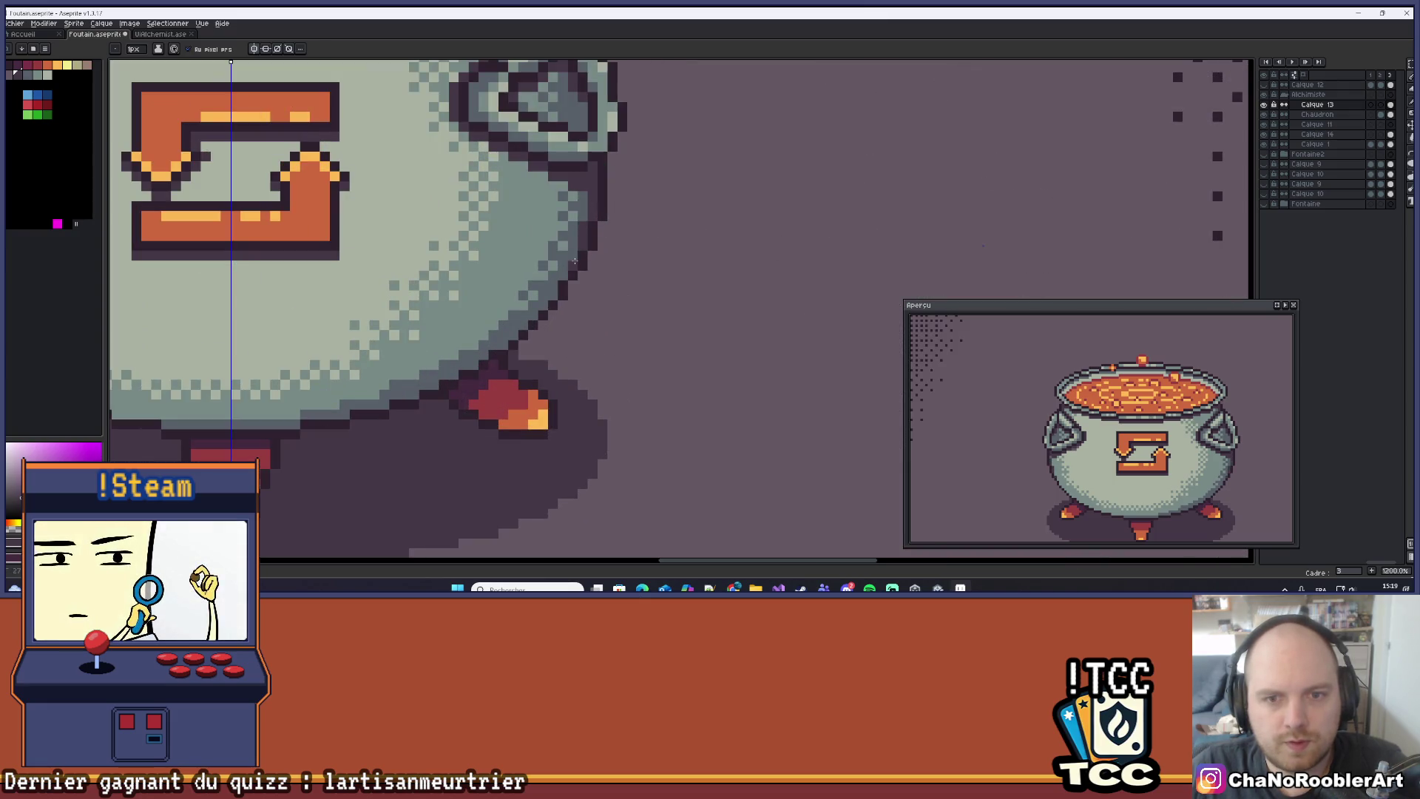
scroll(627, 301, "down", 6)
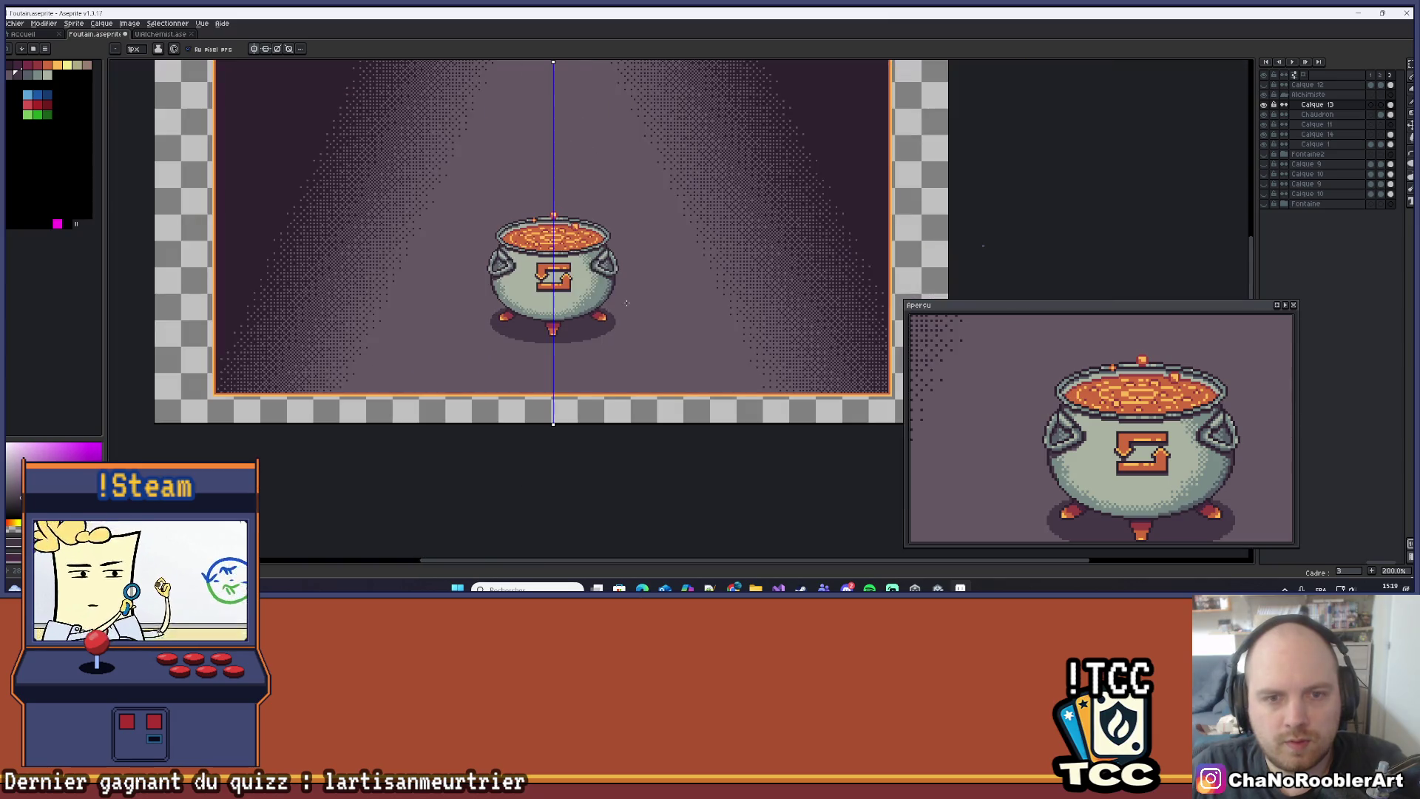
scroll(480, 205, "up", 6)
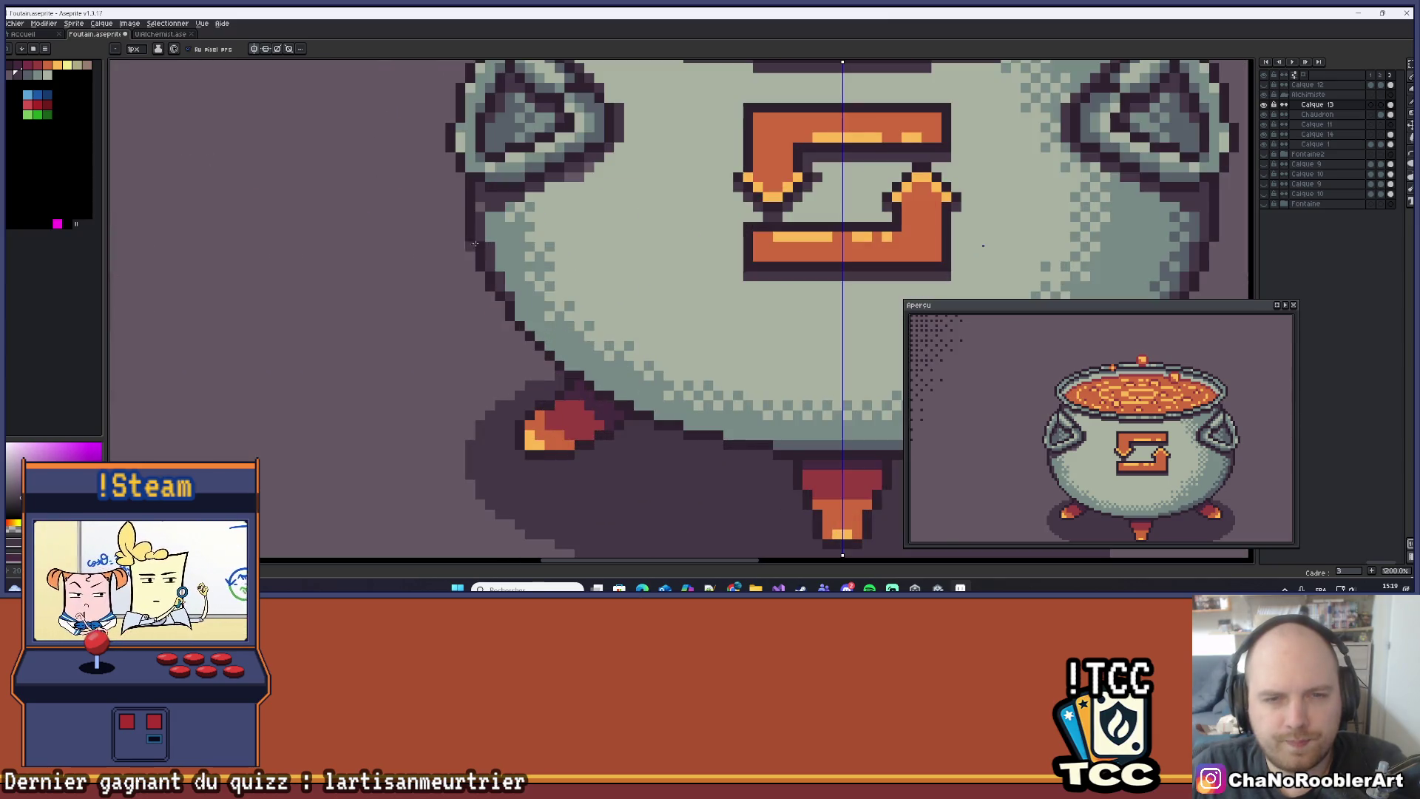
scroll(479, 204, "down", 4)
scroll(586, 296, "down", 3)
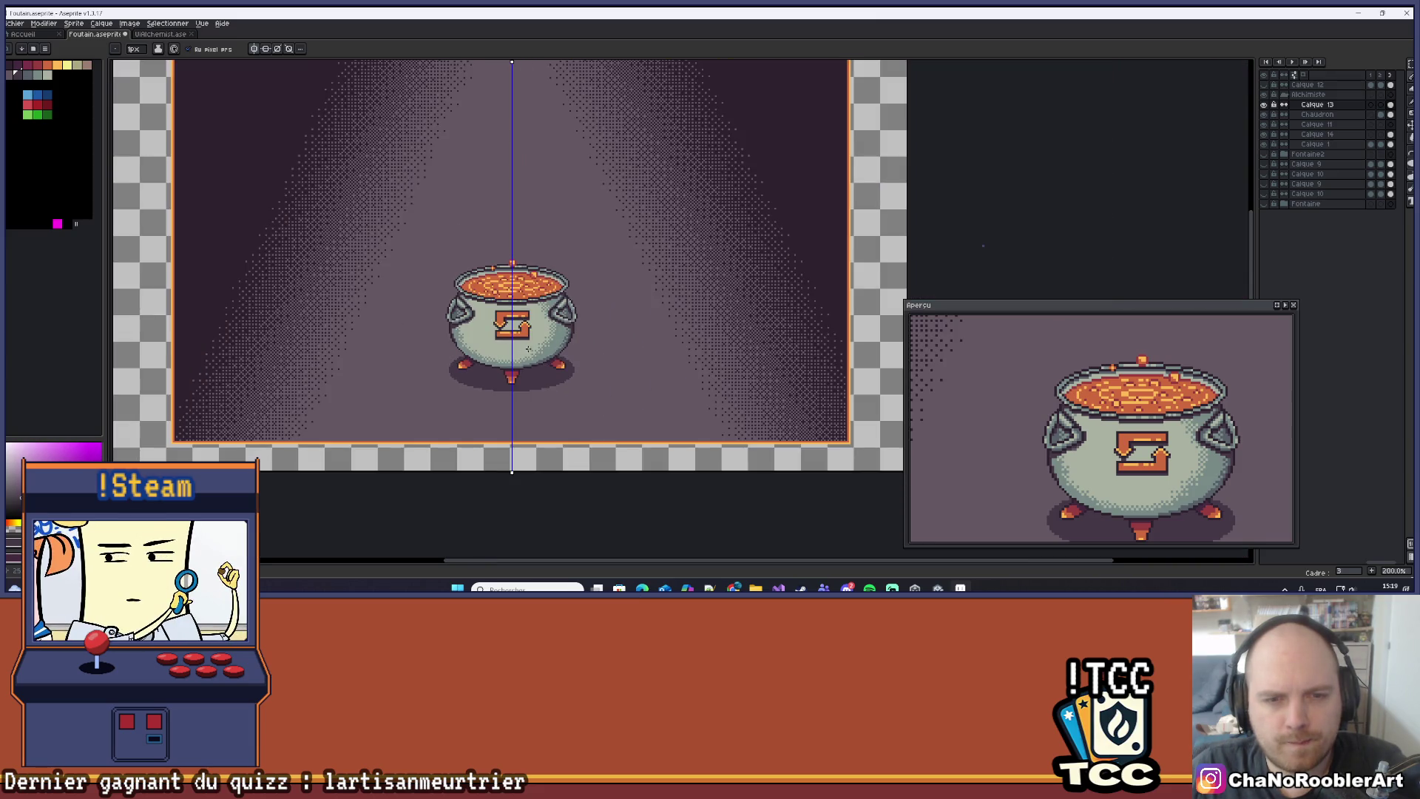
scroll(455, 275, "up", 6)
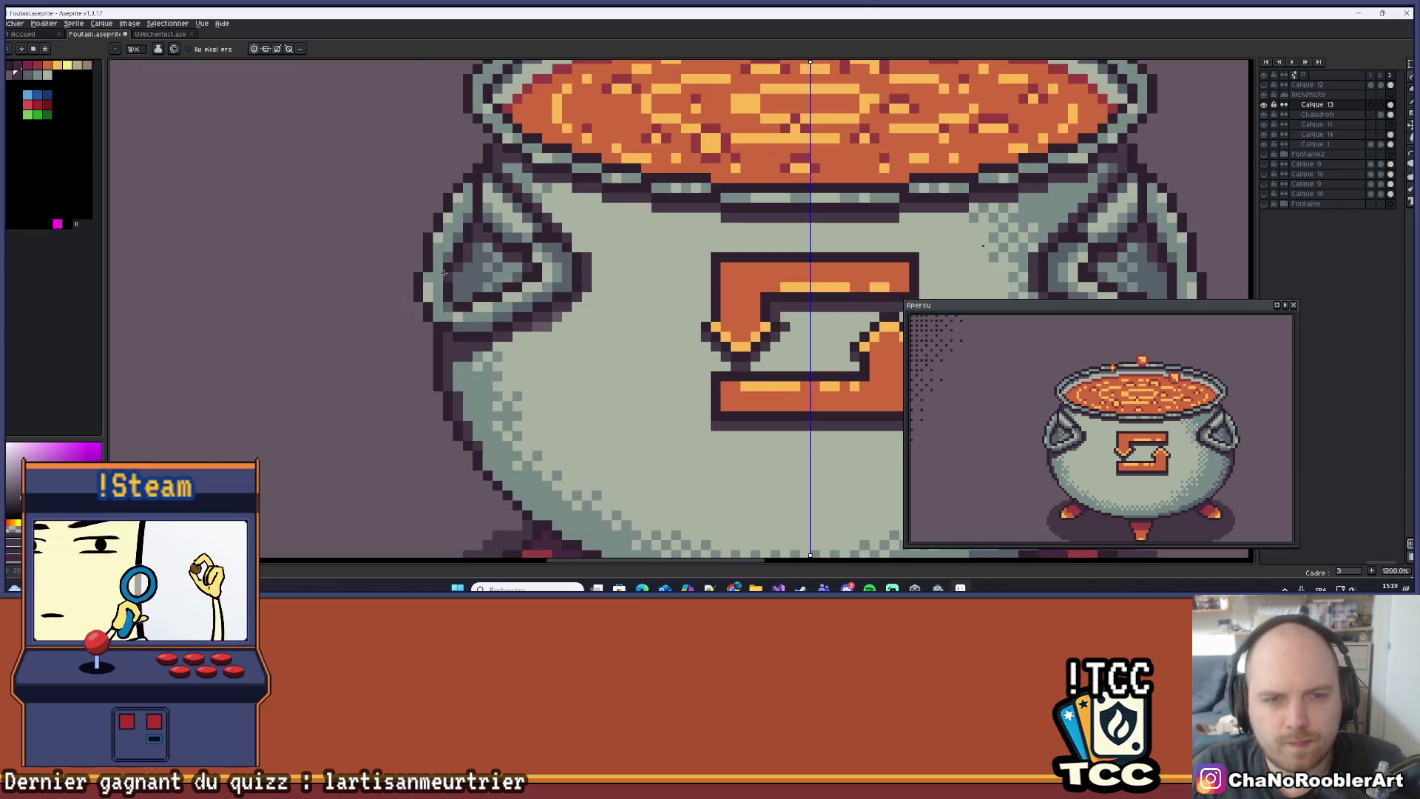
scroll(557, 299, "down", 5)
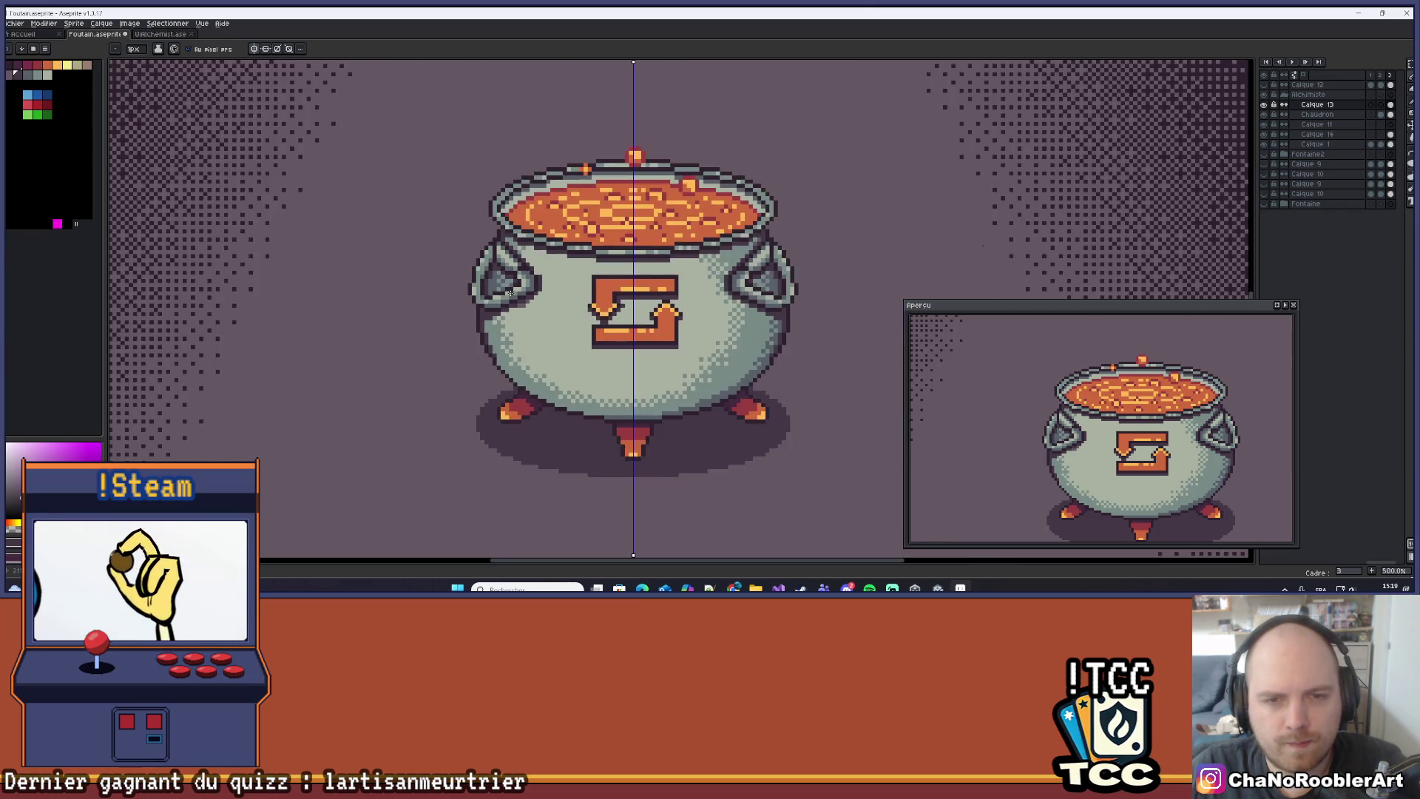
scroll(551, 301, "down", 1)
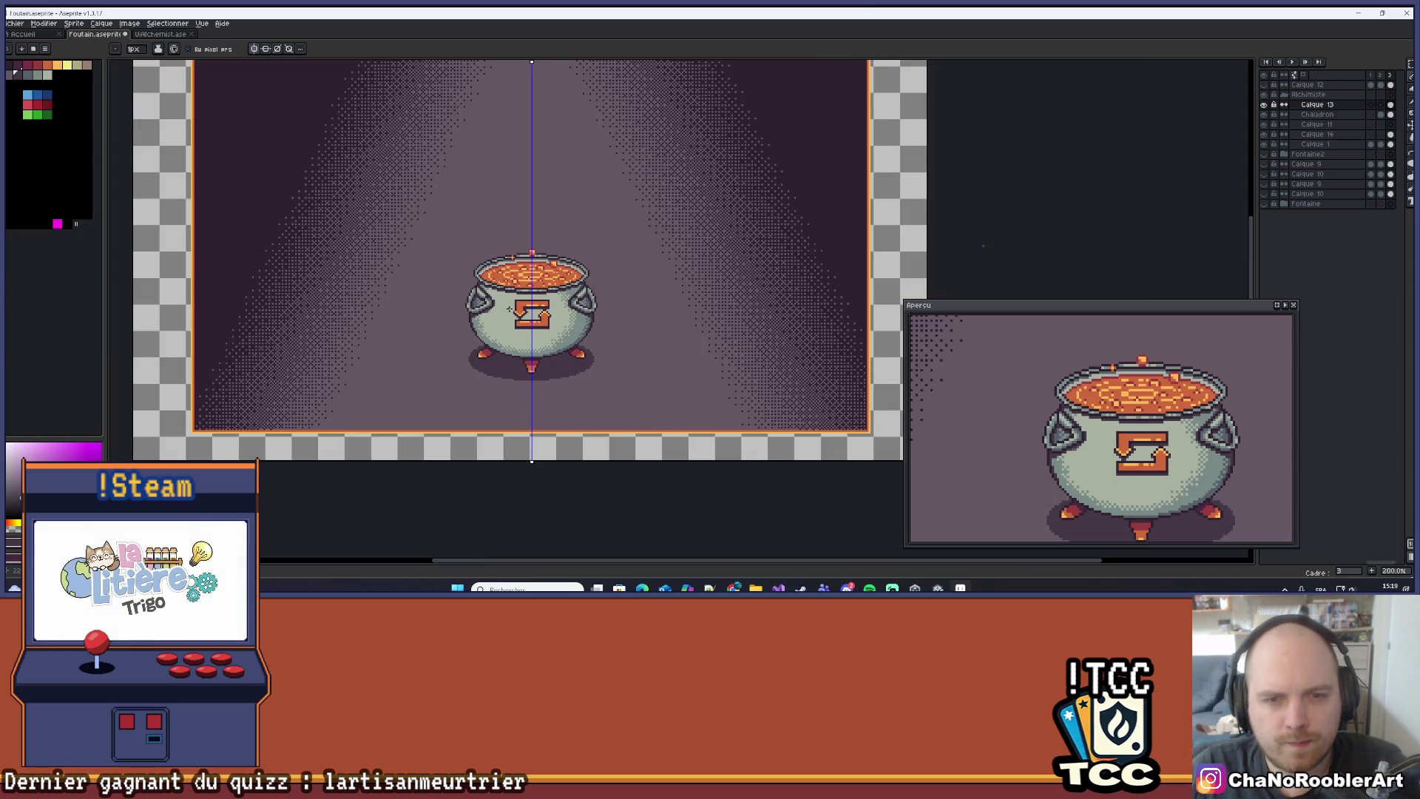
scroll(630, 277, "up", 6)
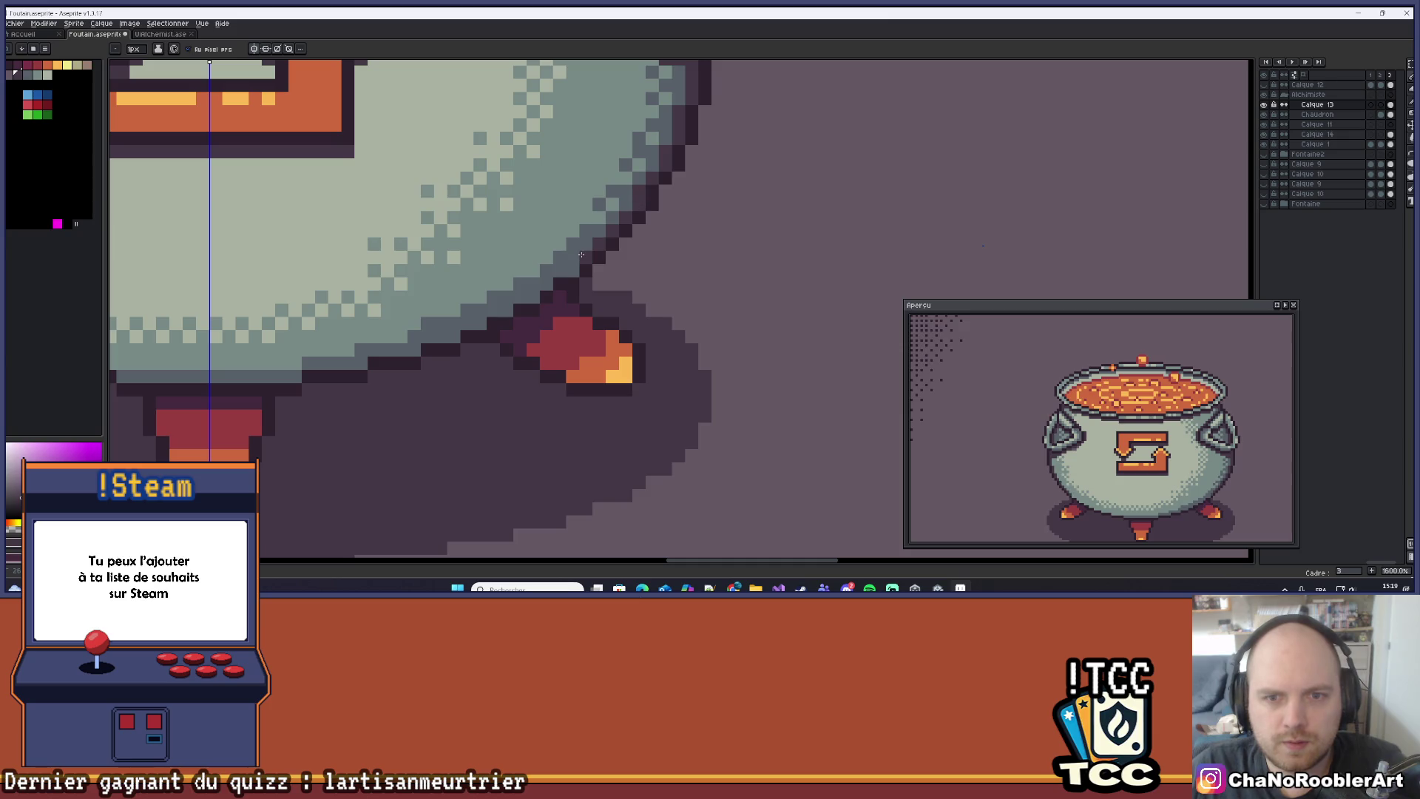
Paint dark outline pixels along the cauldron's bottom edge, then undo that stroke.
left_click_drag(532, 276, 638, 253)
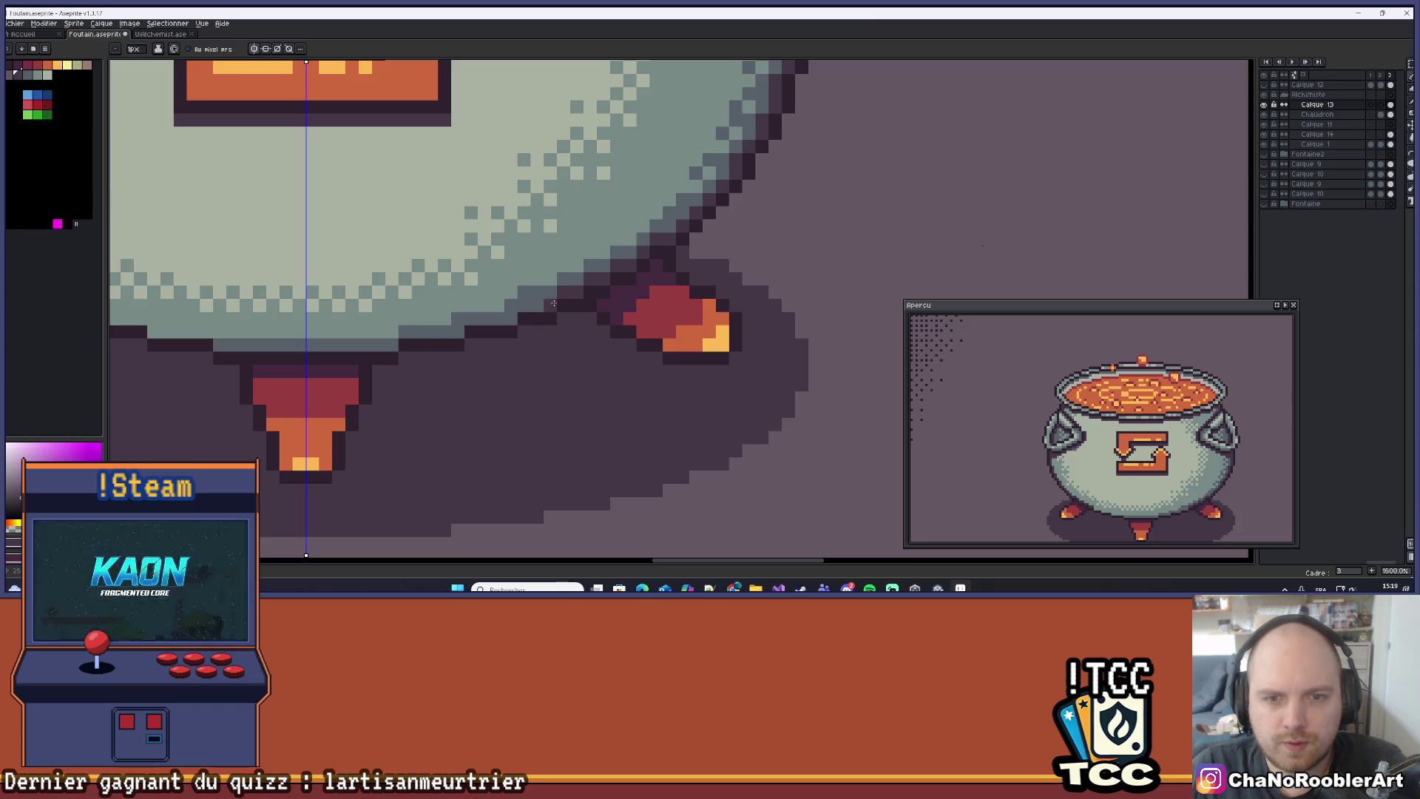
mouse_move(513, 305)
left_mouse_down()
mouse_move(640, 306)
mouse_move(575, 331)
left_mouse_up()
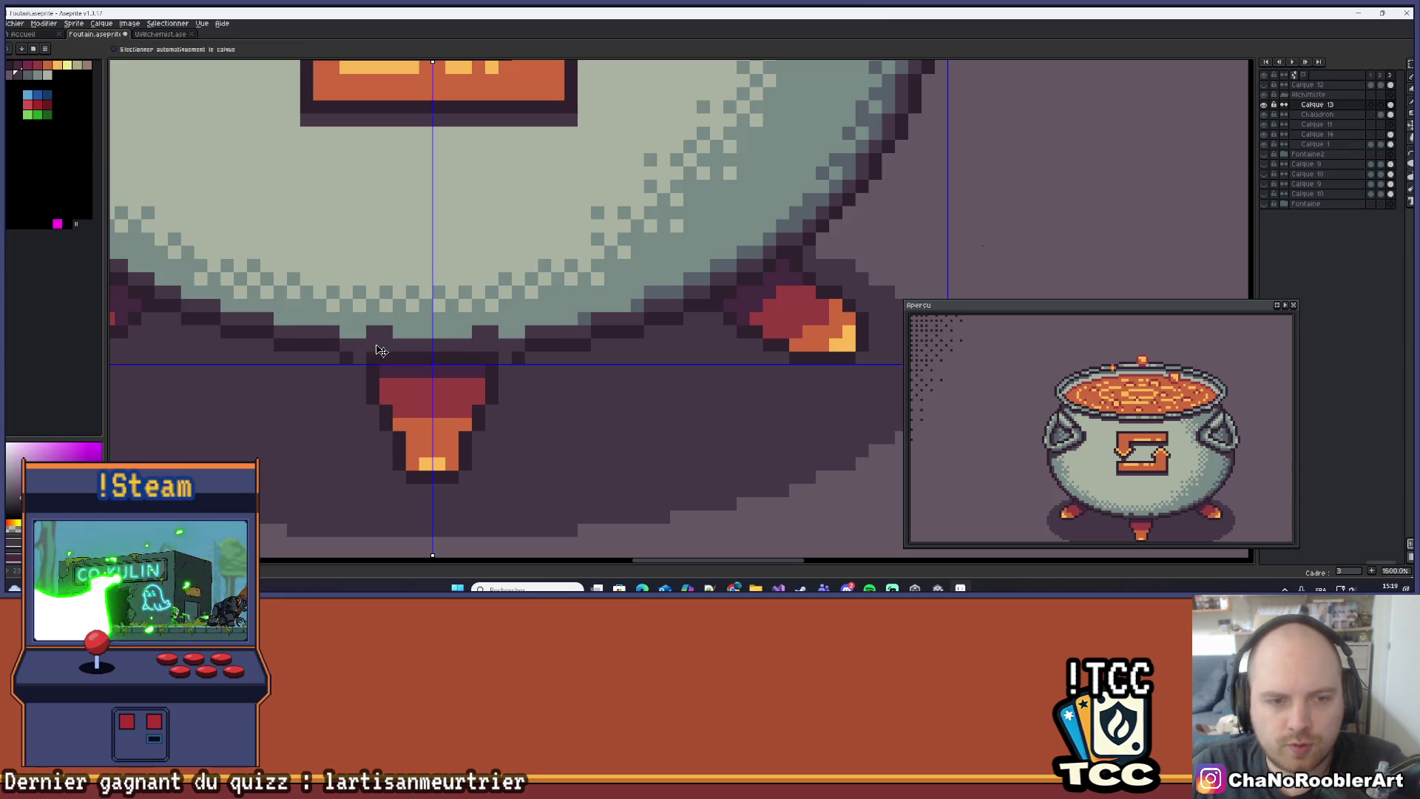
mouse_move(499, 346)
left_mouse_down()
mouse_move(459, 339)
mouse_move(481, 346)
mouse_move(454, 356)
left_mouse_up()
key("ctrl+z")
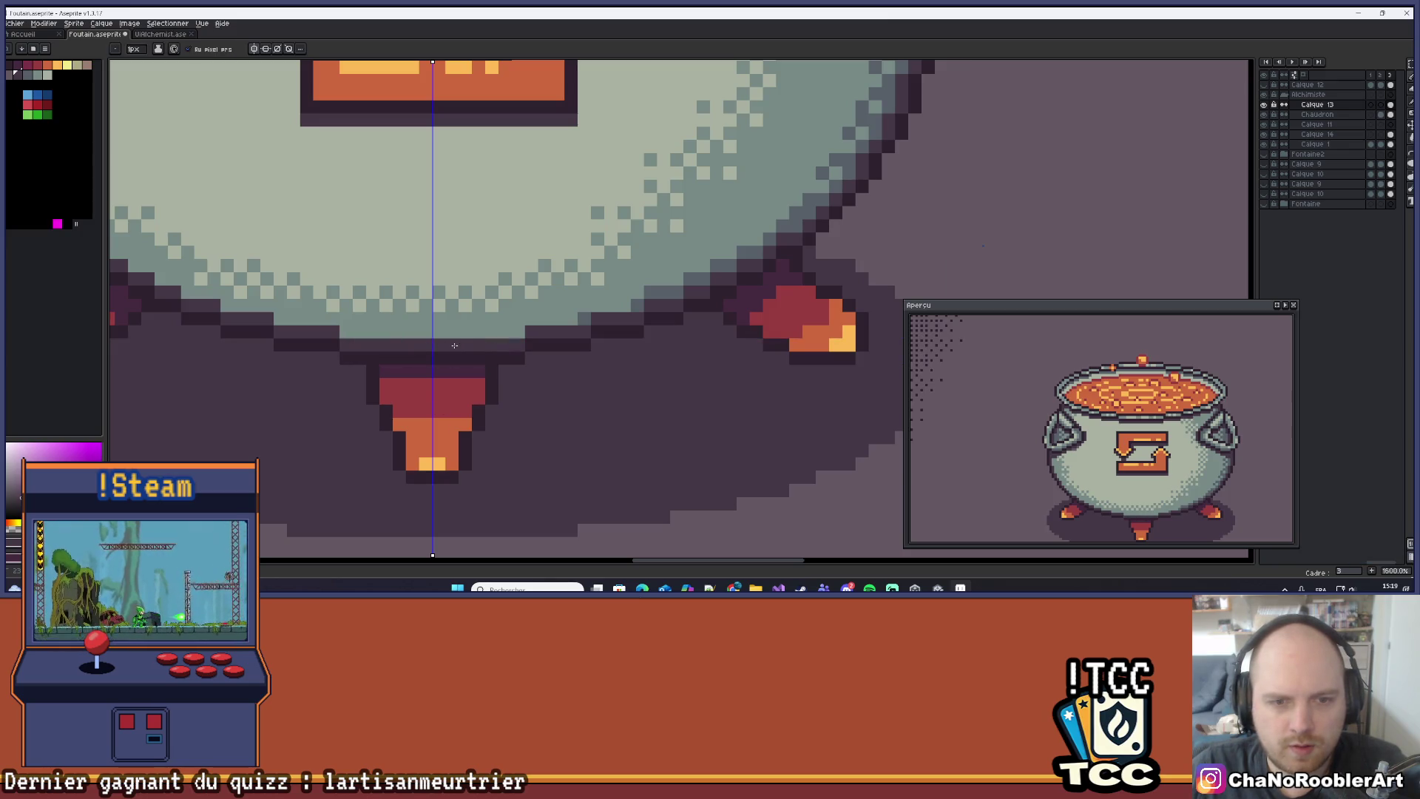
Paint a slate row of pixels along the cauldron's base near the centre foot.
scroll(454, 356, "down", 6)
scroll(467, 346, "down", 1)
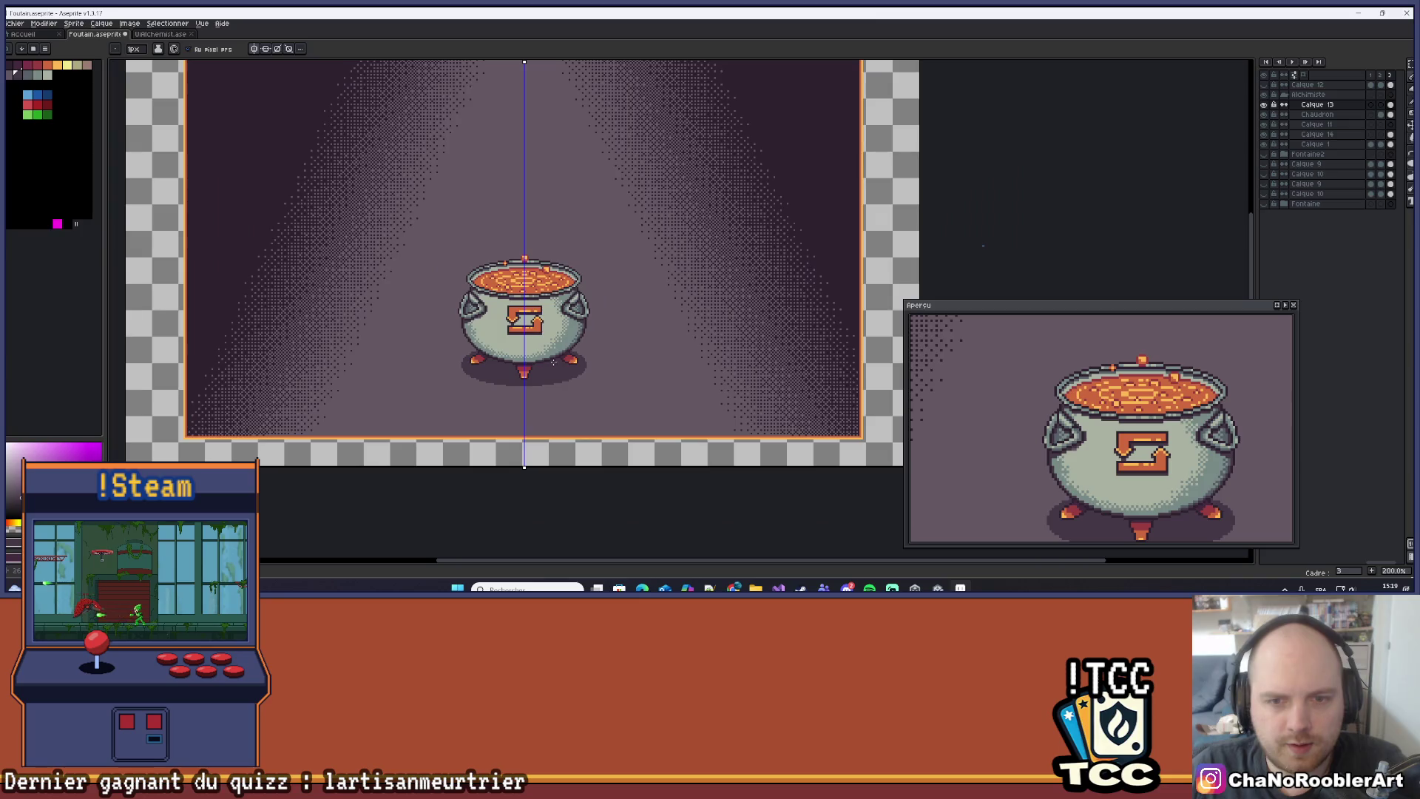
scroll(563, 361, "up", 10)
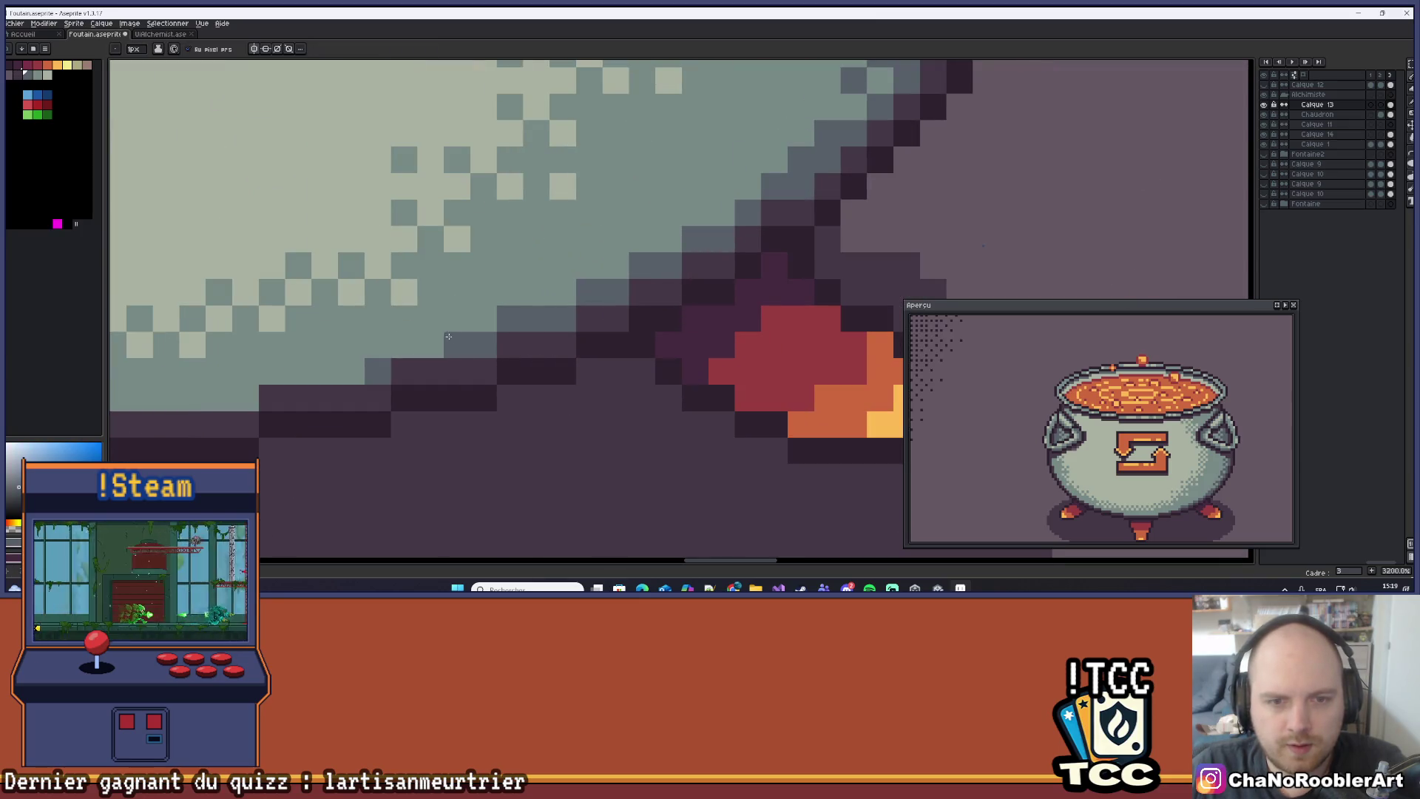
scroll(416, 342, "left", 3)
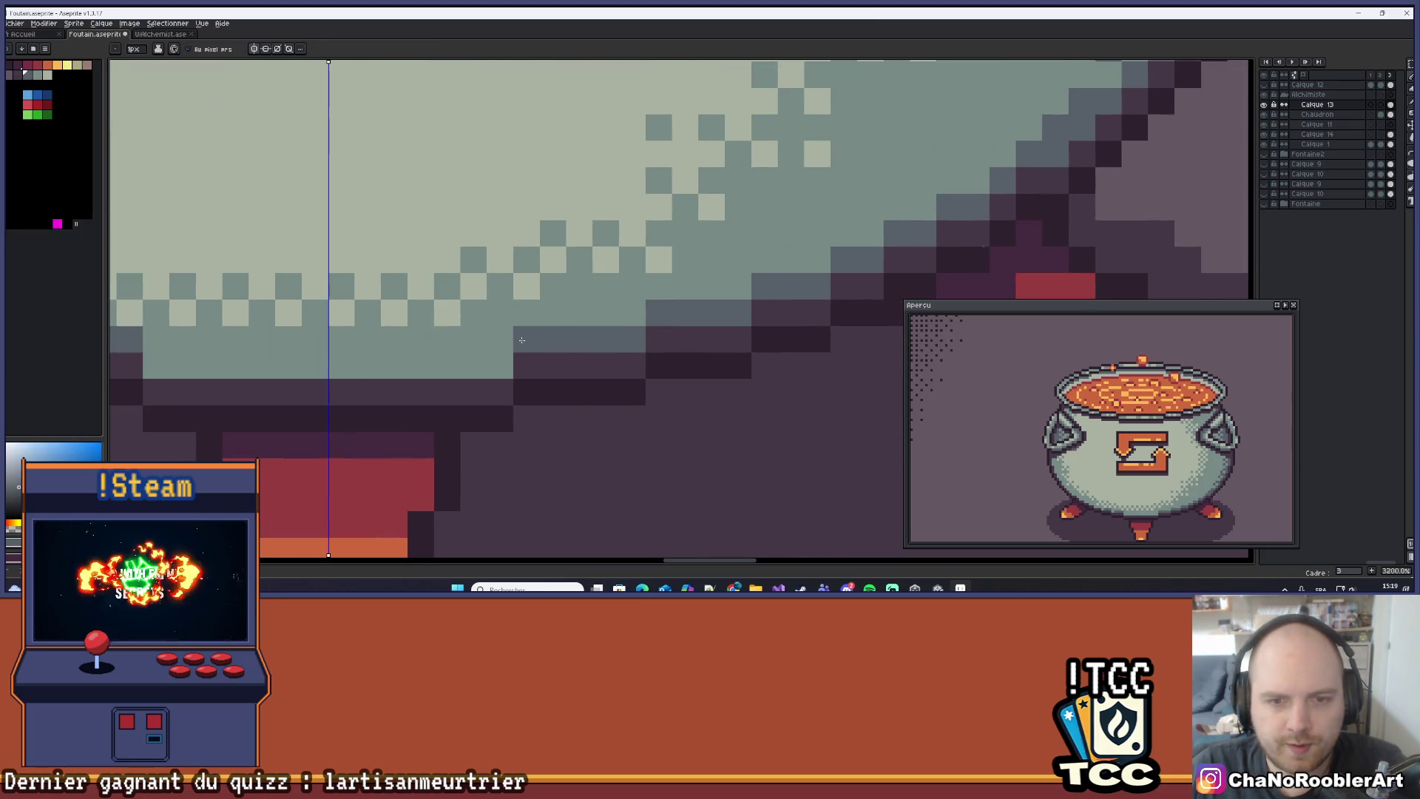
scroll(275, 348, "left", 1)
left_click_drag(275, 349, 436, 355)
Zoom out over the whole cauldron and undo the last pencil stroke to compare.
scroll(326, 329, "left", 3)
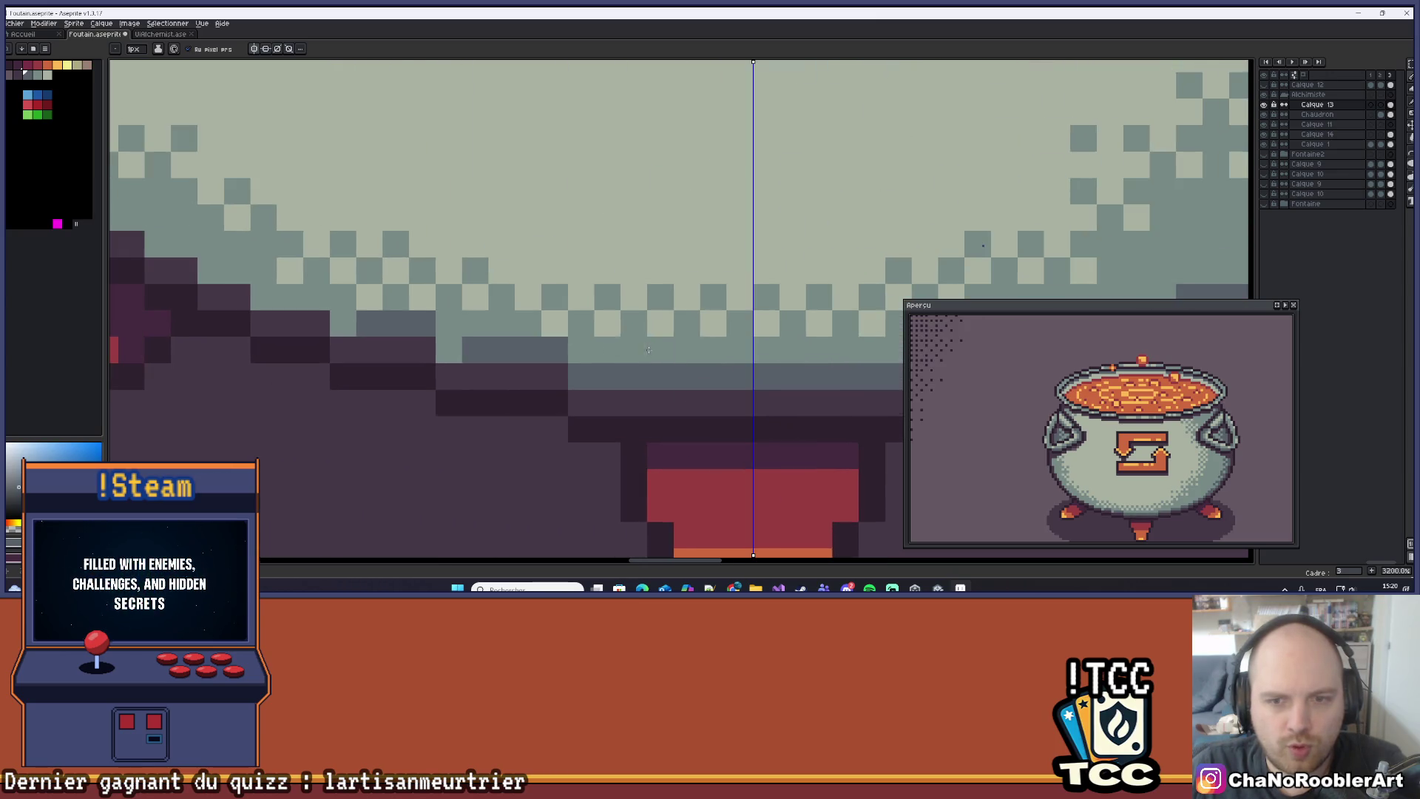
scroll(733, 338, "down", 3)
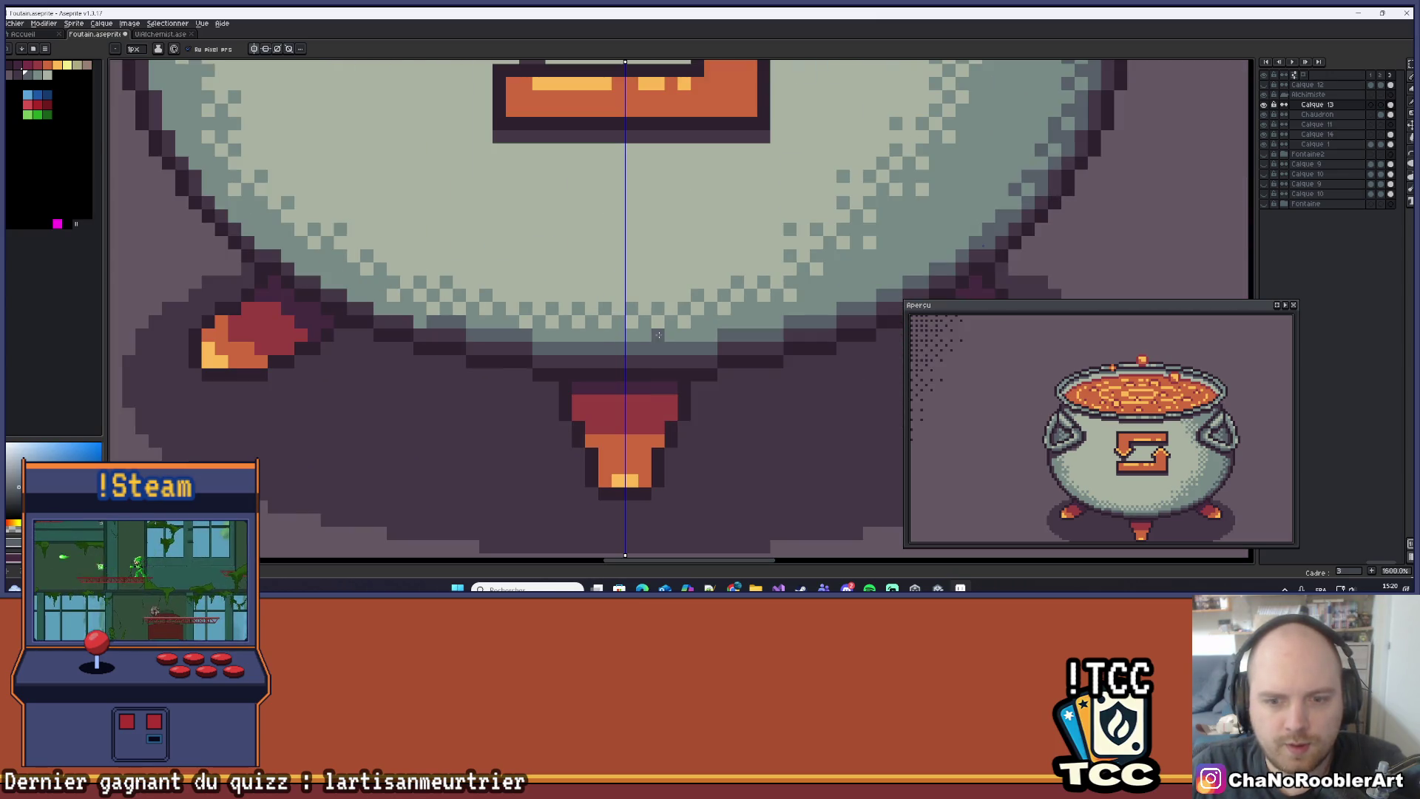
scroll(725, 337, "up", 3)
scroll(385, 318, "down", 1)
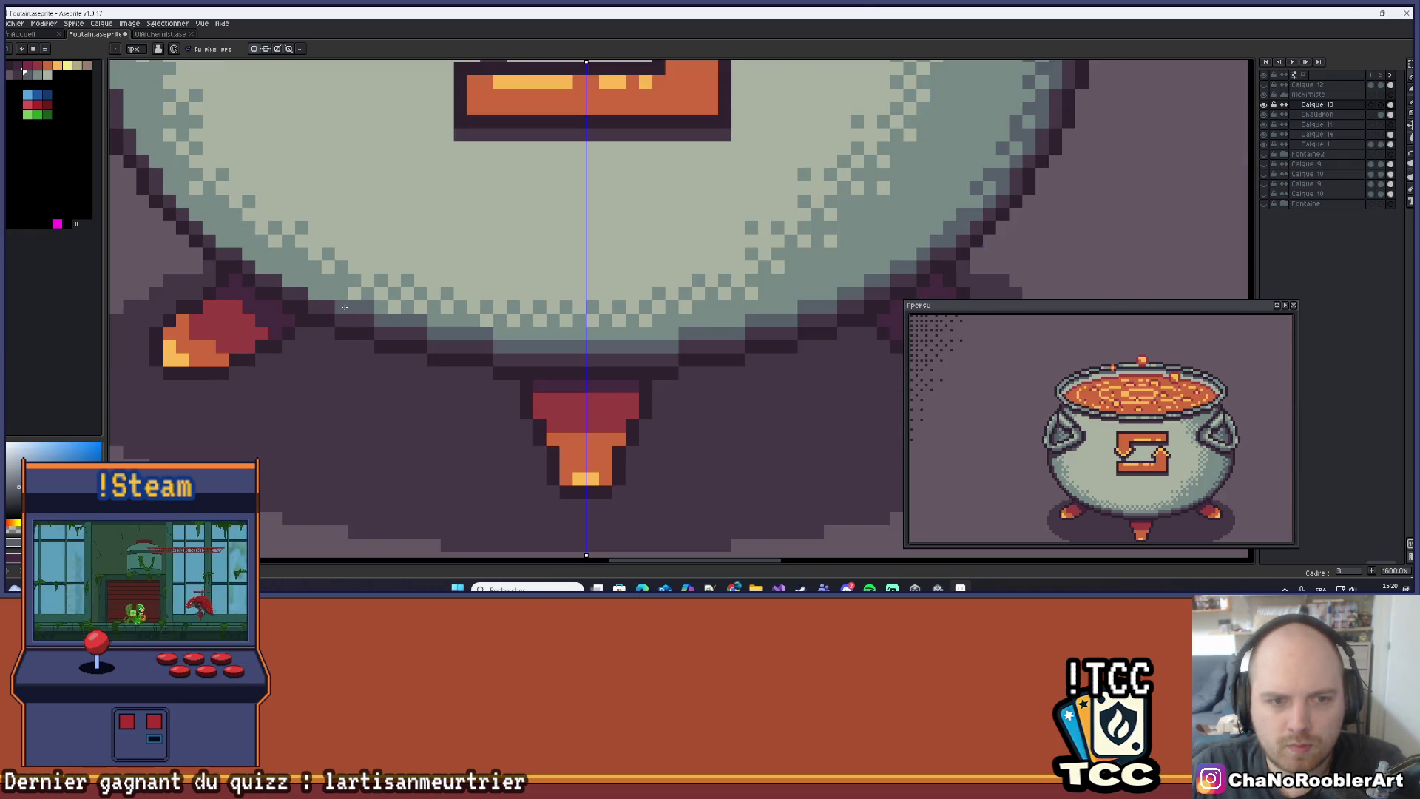
scroll(344, 307, "down", 4)
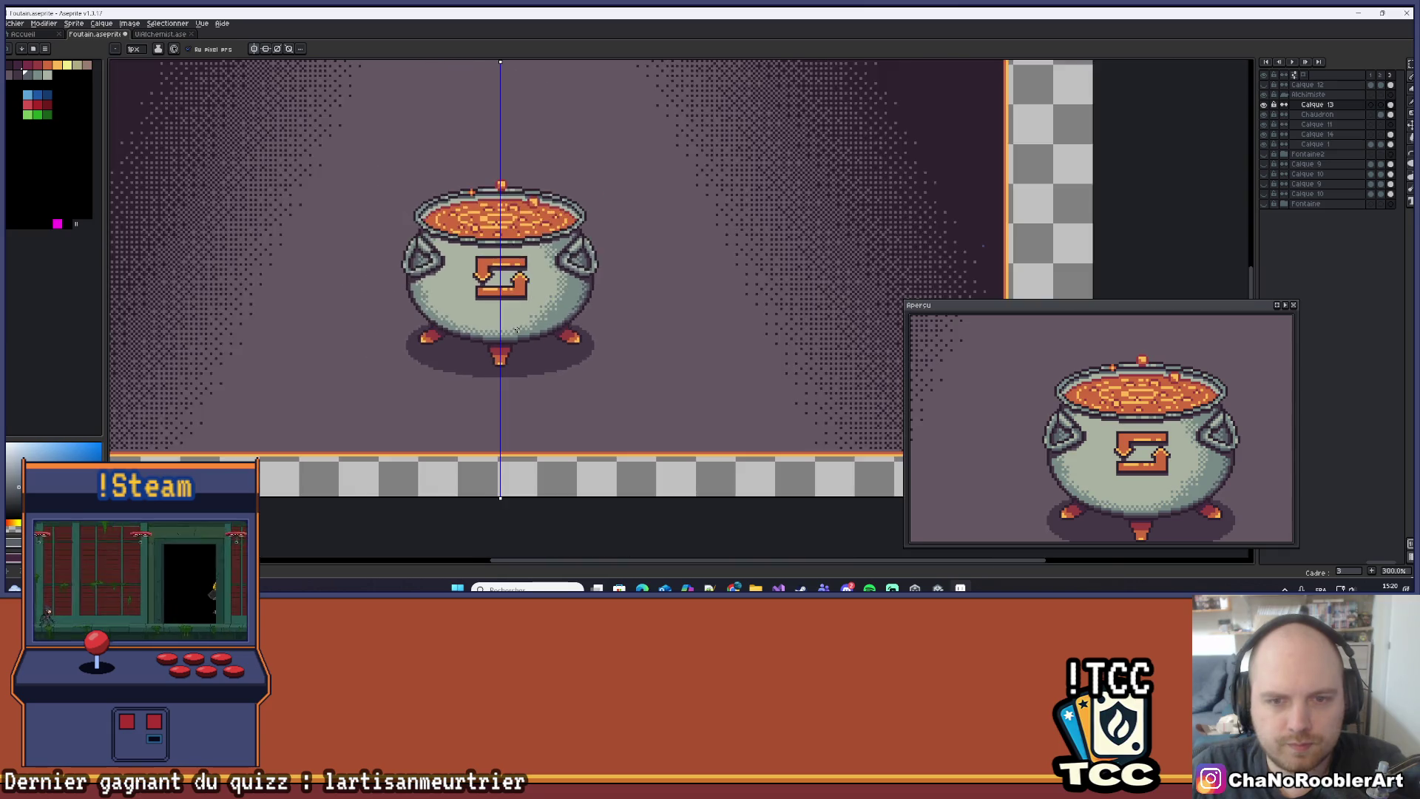
scroll(518, 329, "down", 1)
scroll(548, 327, "up", 6)
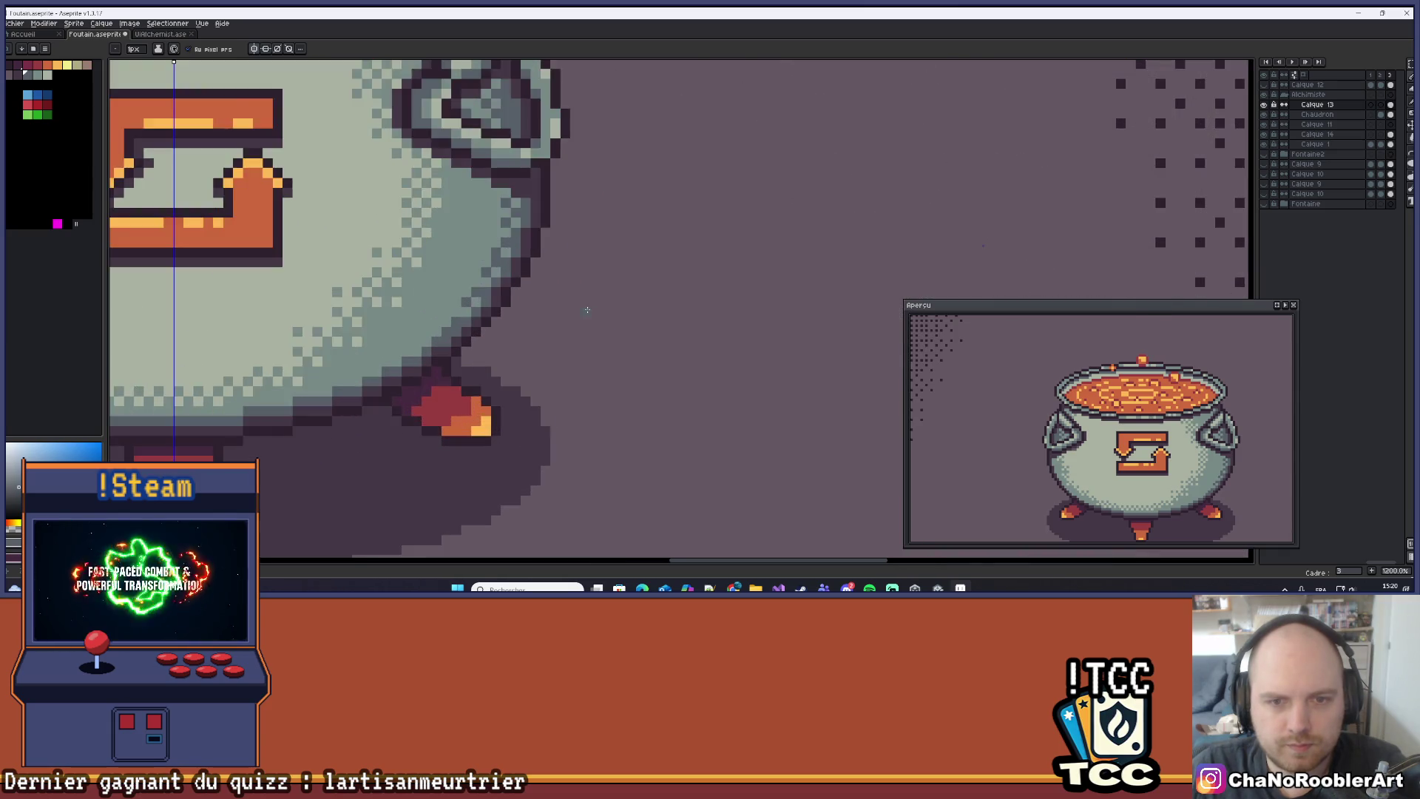
scroll(587, 309, "down", 5)
scroll(588, 308, "up", 7)
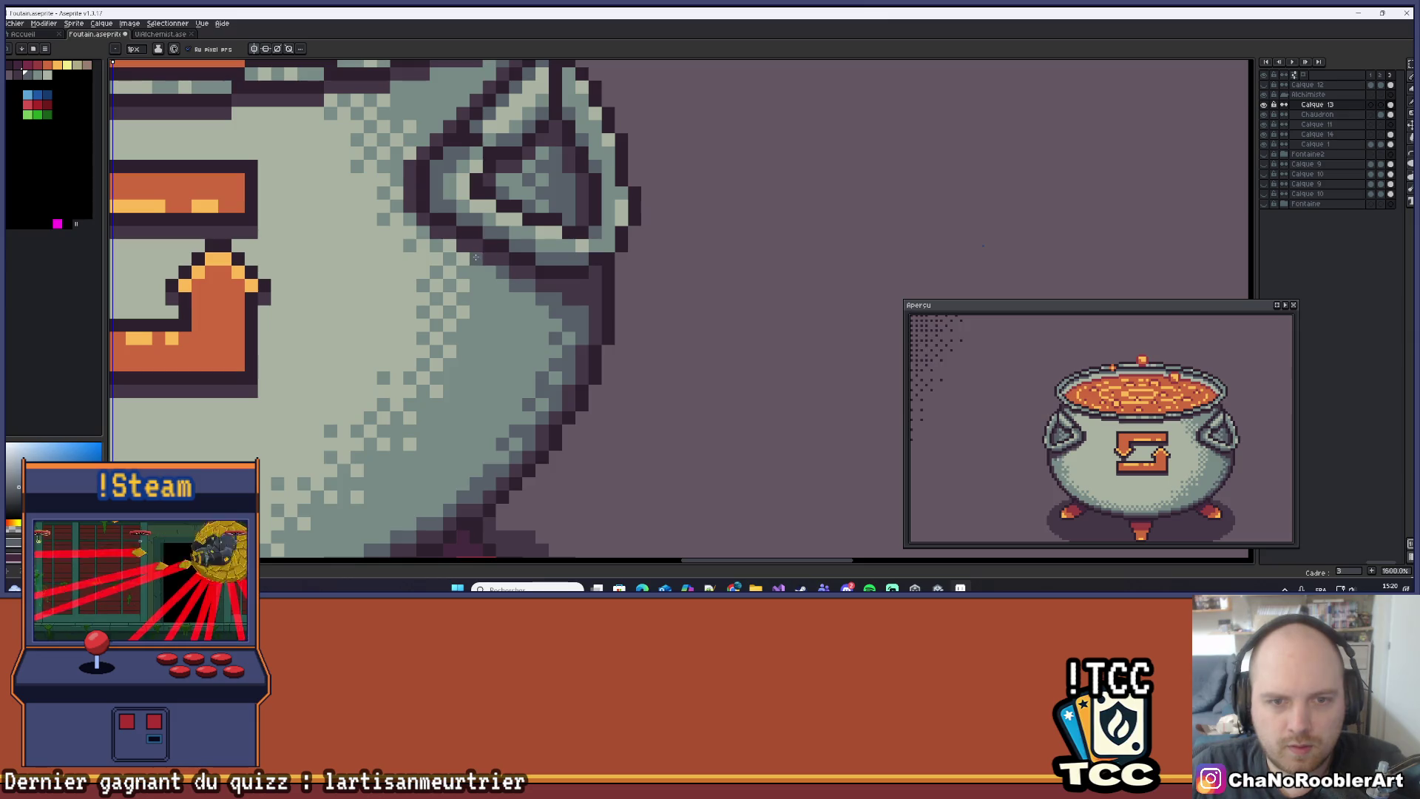
scroll(475, 257, "down", 7)
scroll(549, 313, "up", 1)
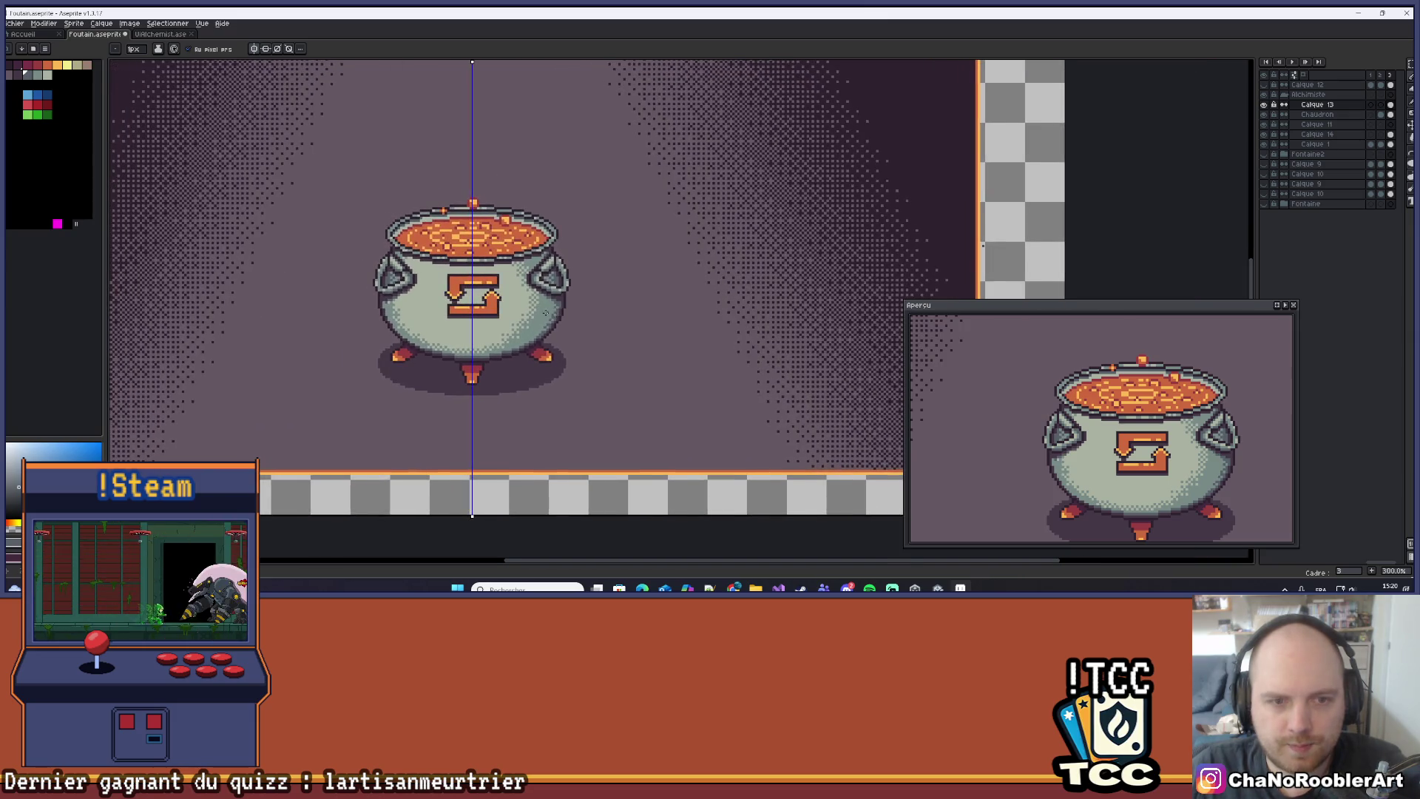
scroll(549, 313, "down", 2)
scroll(444, 289, "up", 8)
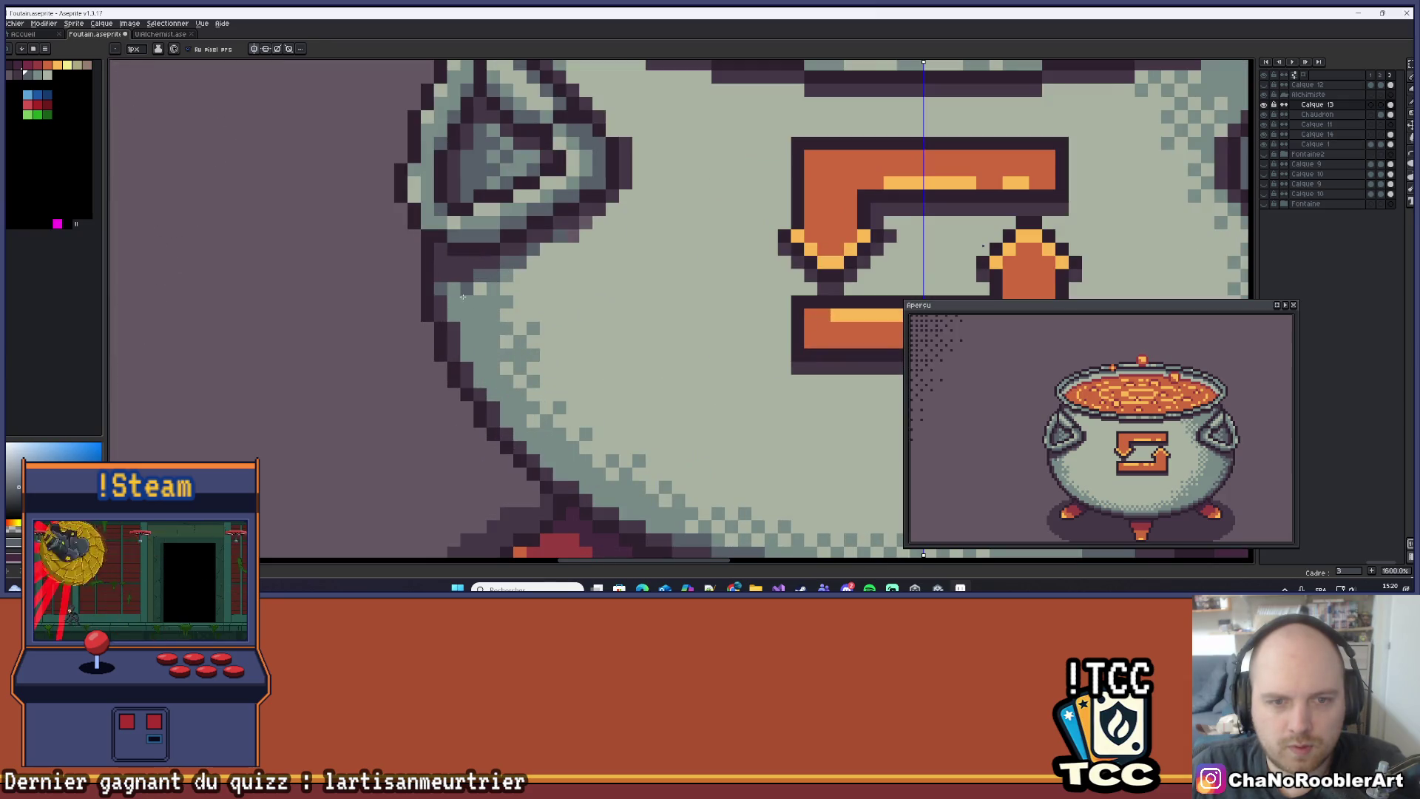
scroll(481, 299, "down", 3)
left_click_drag(513, 312, 482, 308)
scroll(482, 308, "up", 2)
scroll(452, 335, "down", 2)
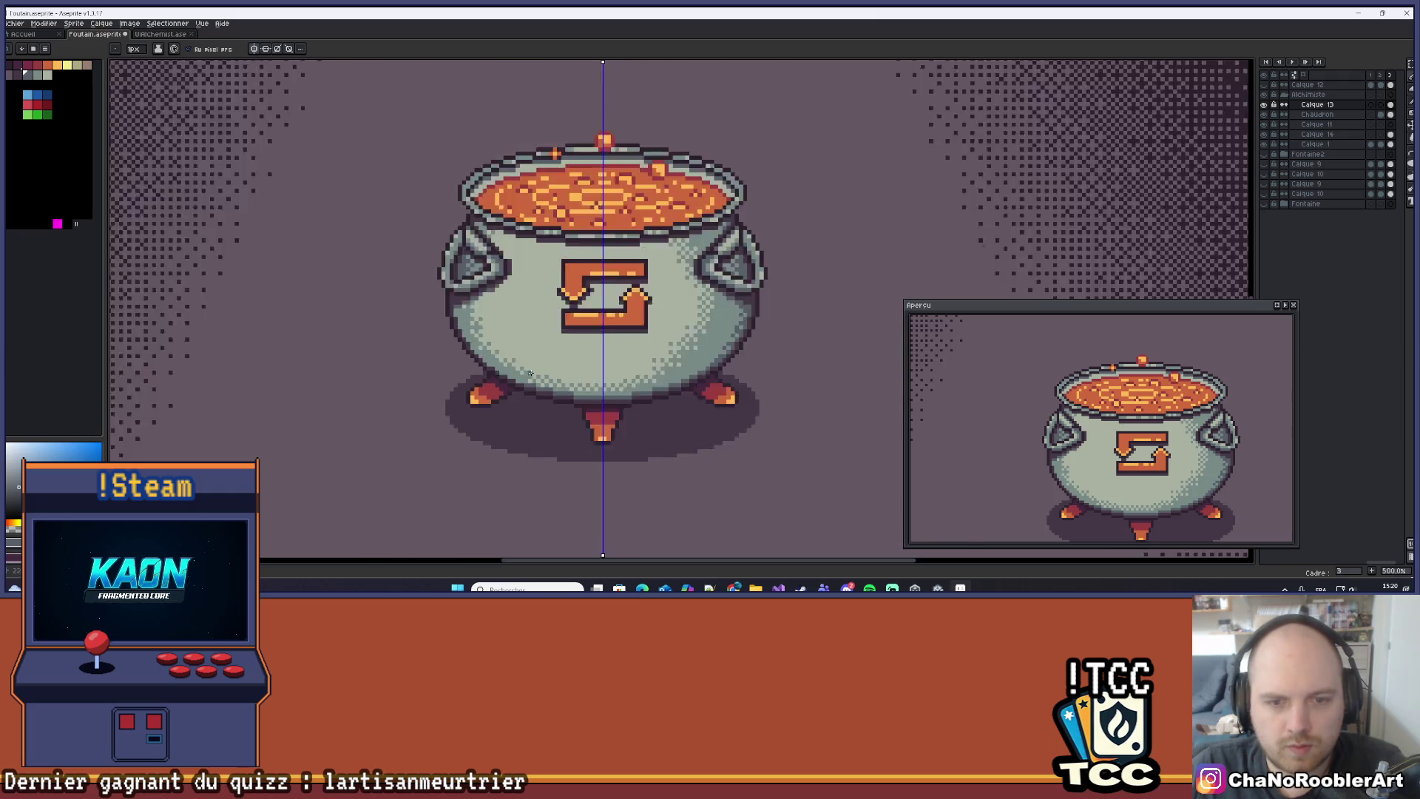
scroll(529, 374, "down", 3)
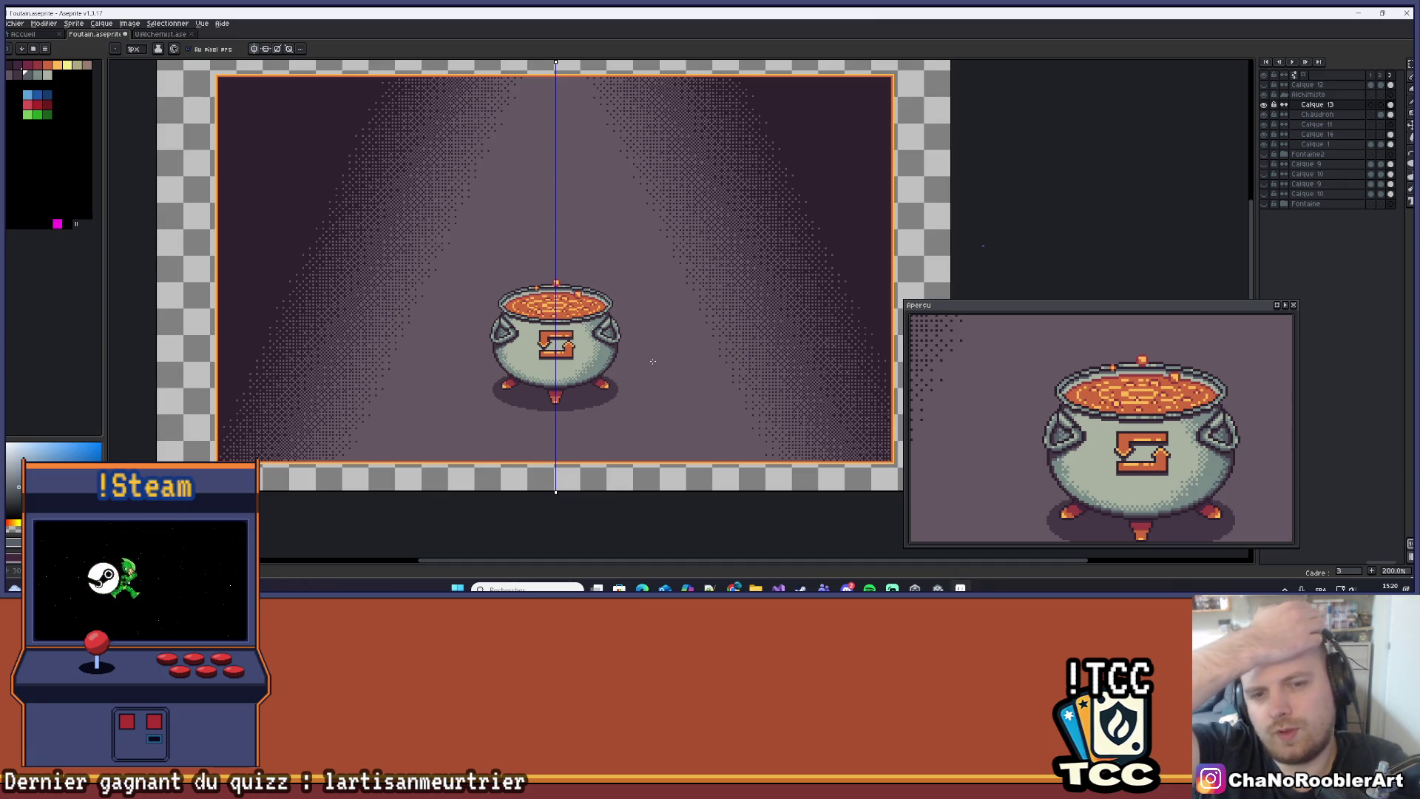
key("ctrl+z")
key("ctrl+z")
key("ctrl+z")
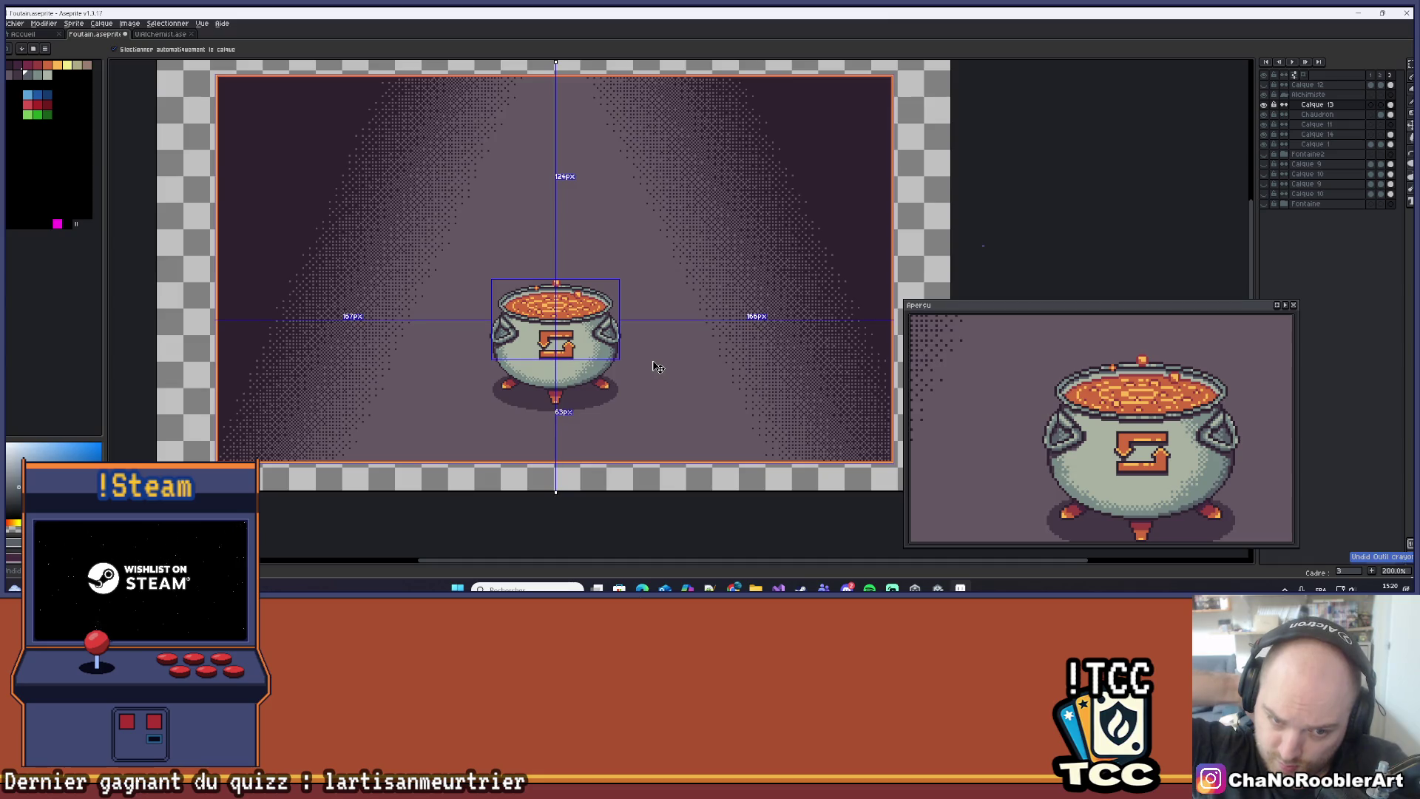
Redo the undone pencil stroke along the cauldron's base.
key("ctrl+y")
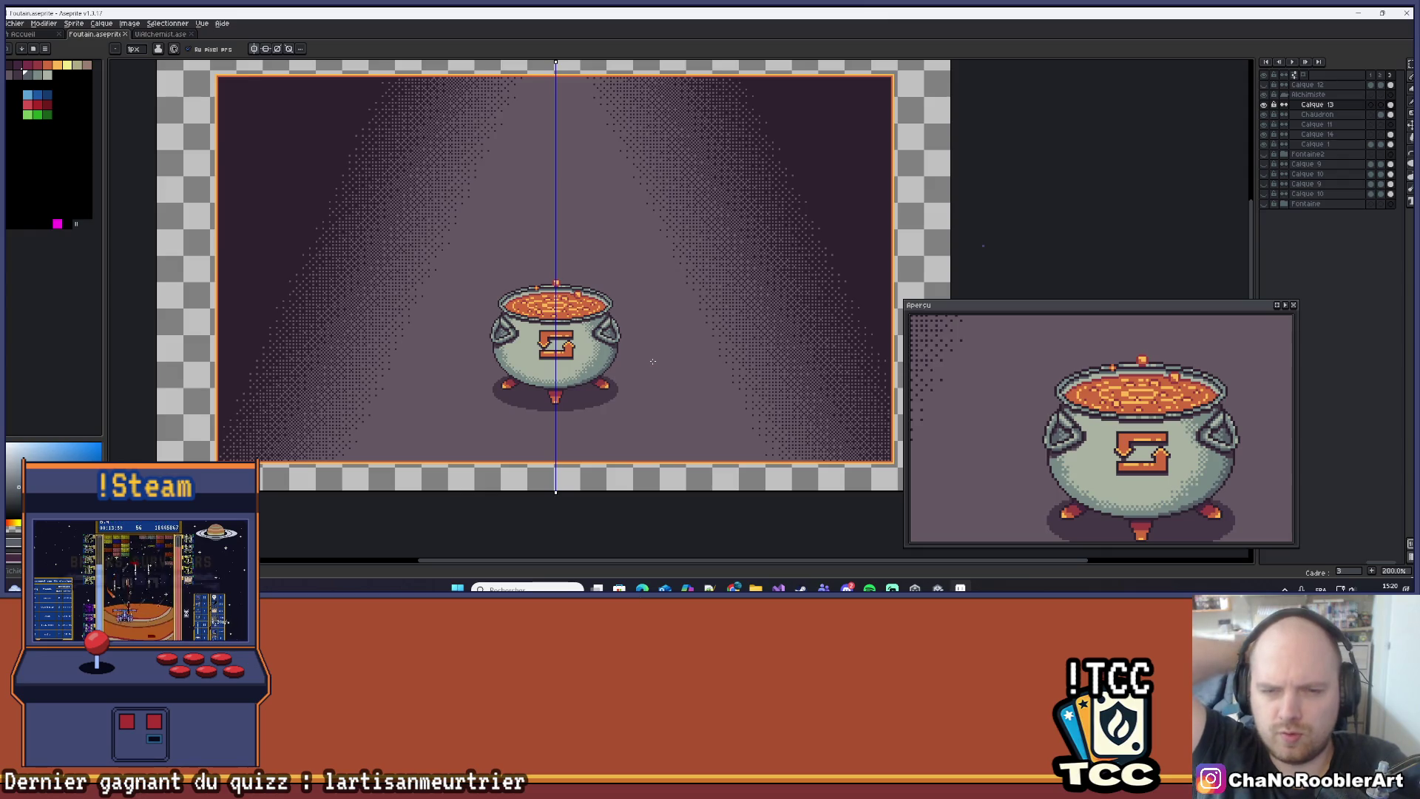
scroll(653, 360, "up", 8)
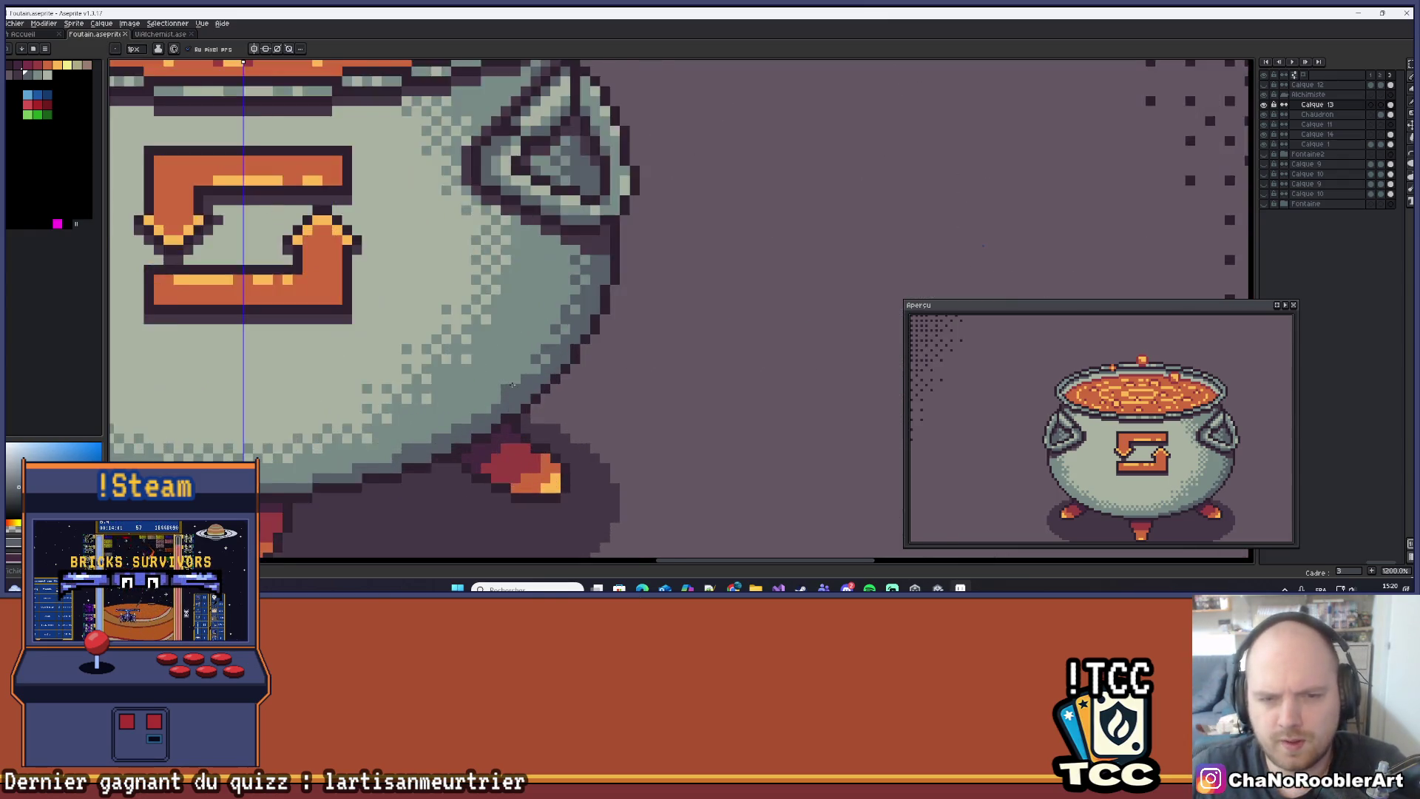
scroll(636, 352, "down", 7)
scroll(631, 349, "down", 2)
scroll(631, 349, "up", 2)
left_click_drag(628, 352, 674, 370)
scroll(673, 369, "down", 1)
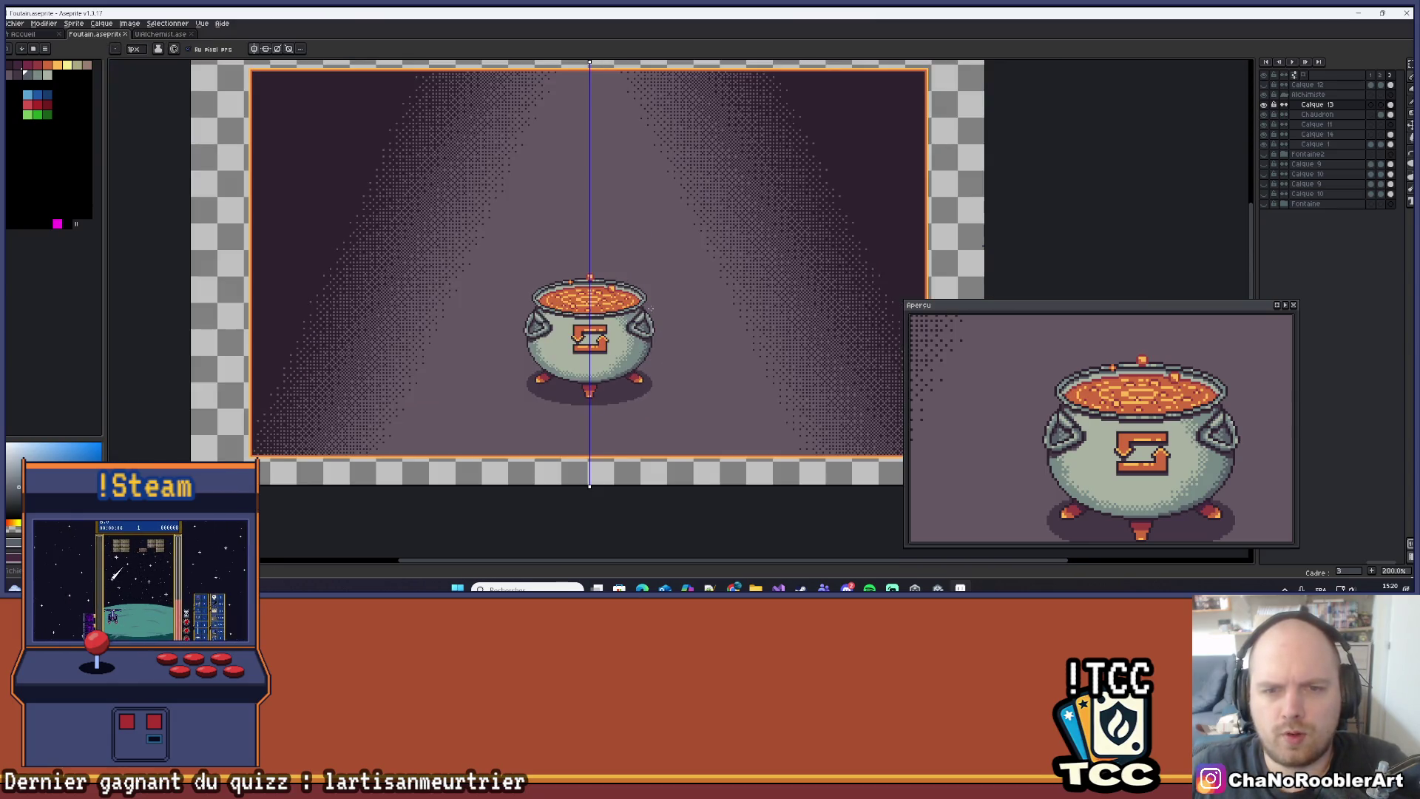
Set the Pencil to a 2px brush, then check Unity and return to Aseprite.
key("b")
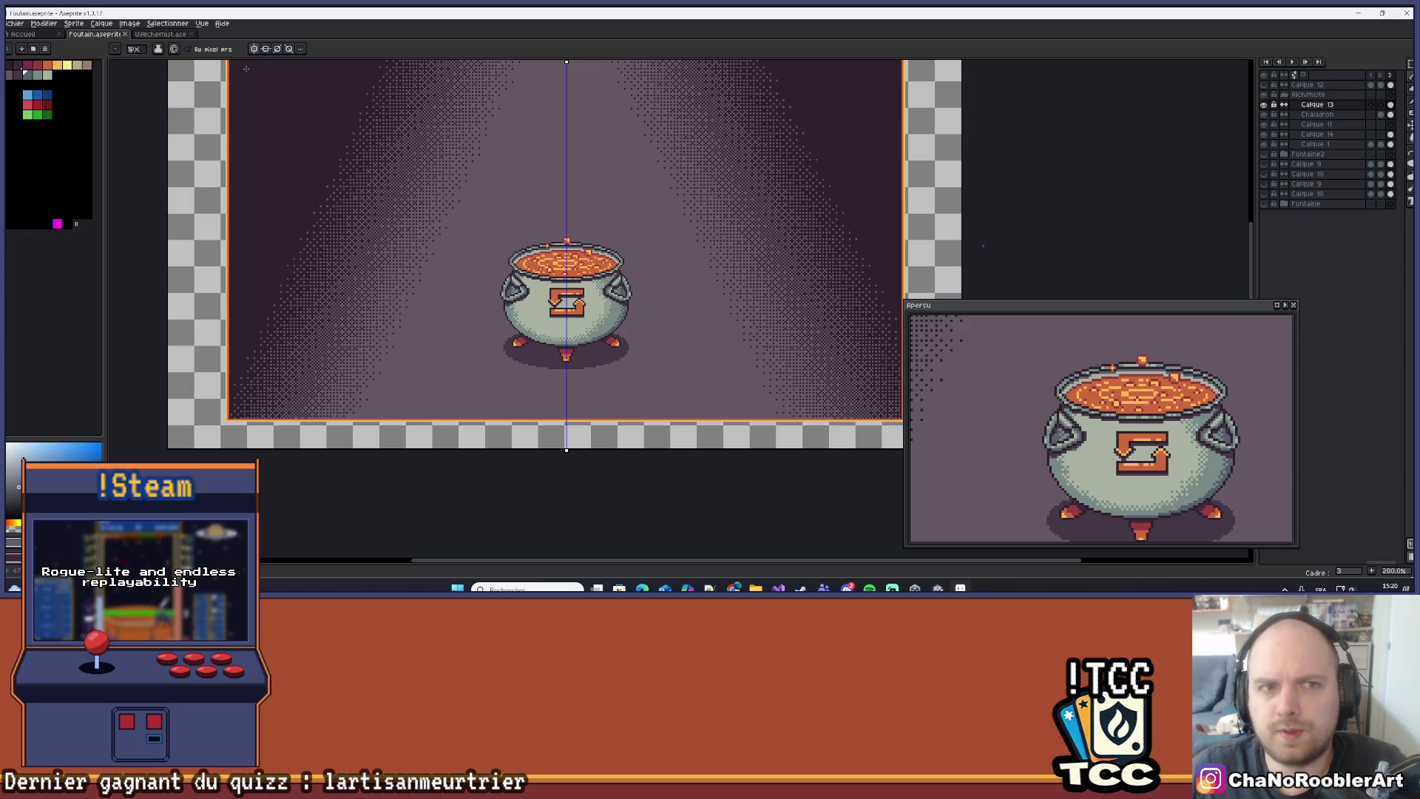
scroll(581, 222, "down", 2)
key("plus")
scroll(634, 381, "up", 1)
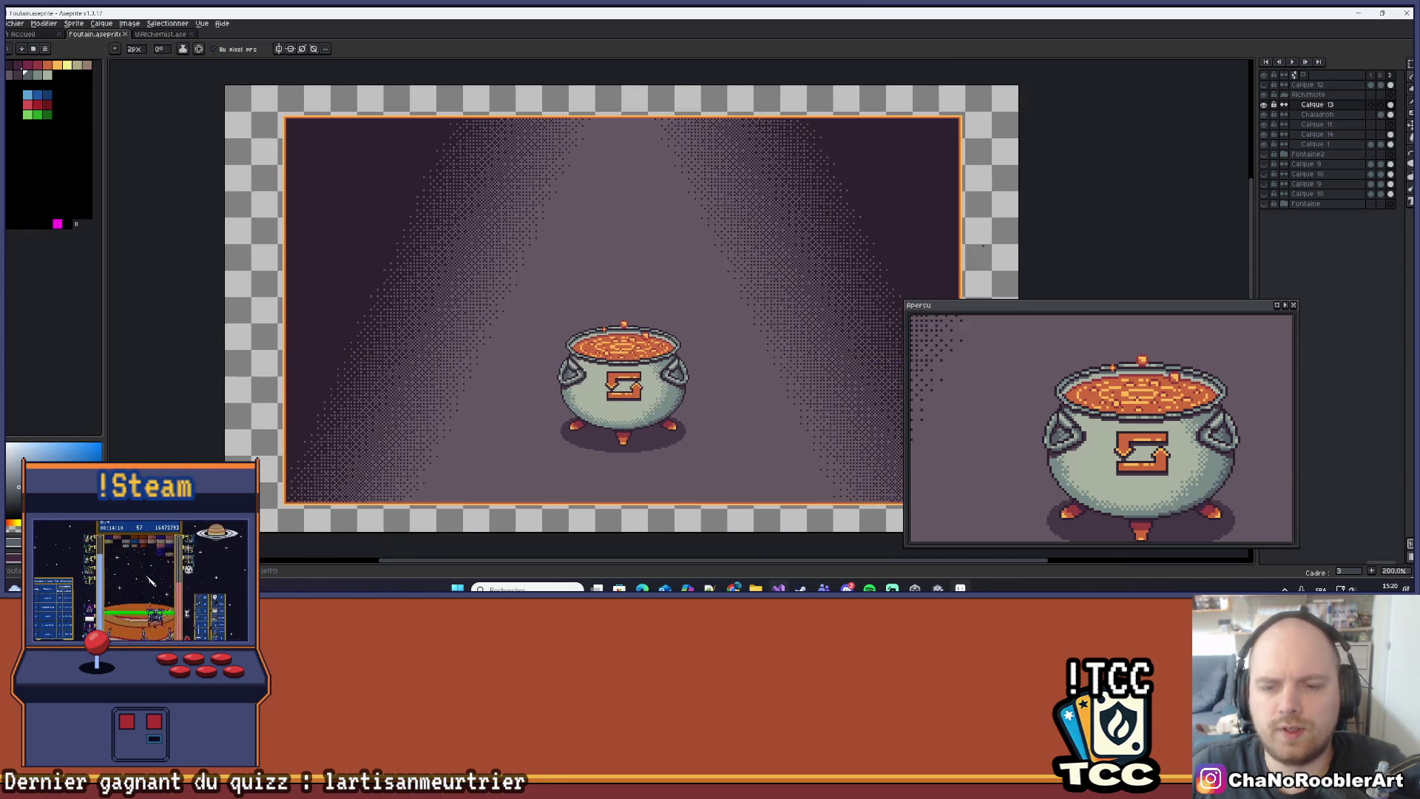
left_click(938, 588)
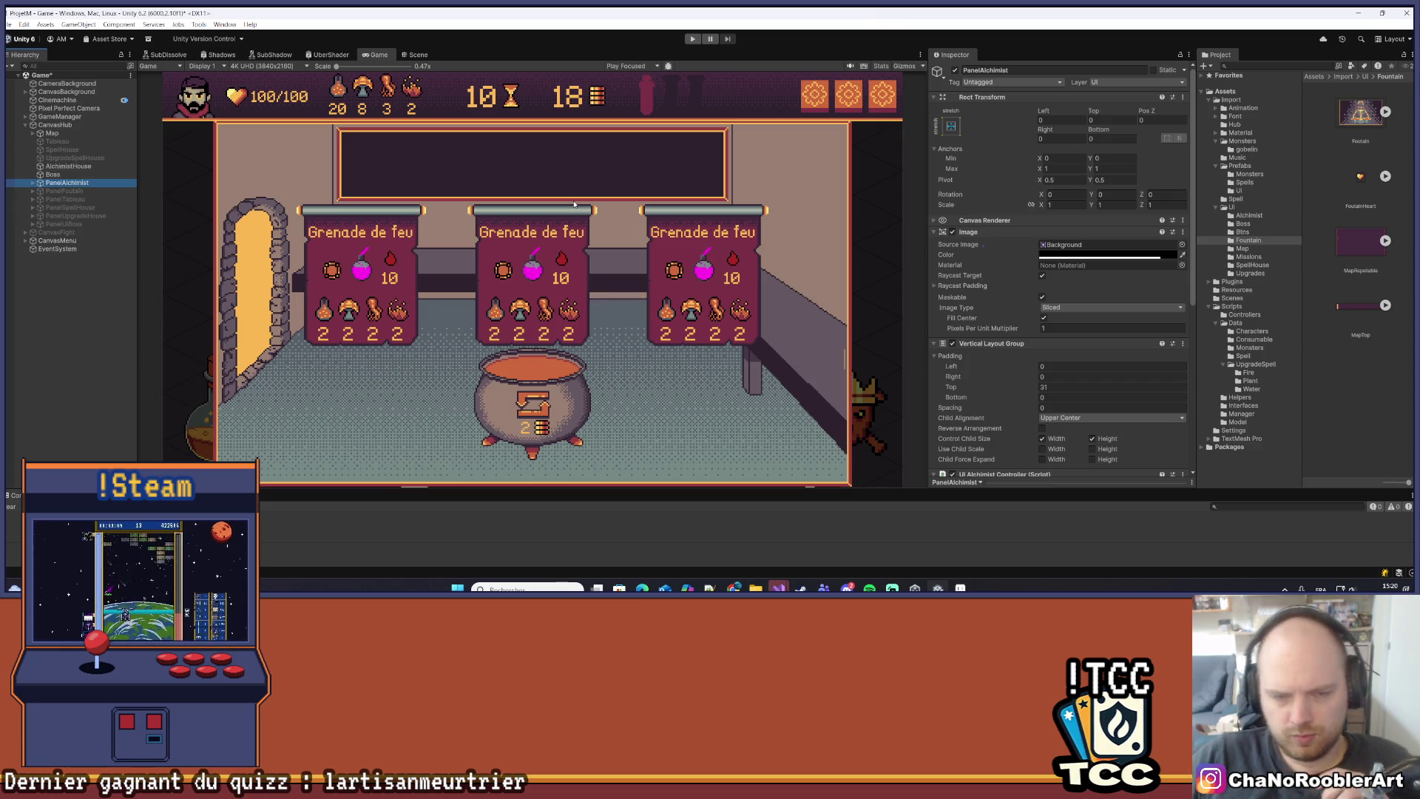
key("alt+Tab")
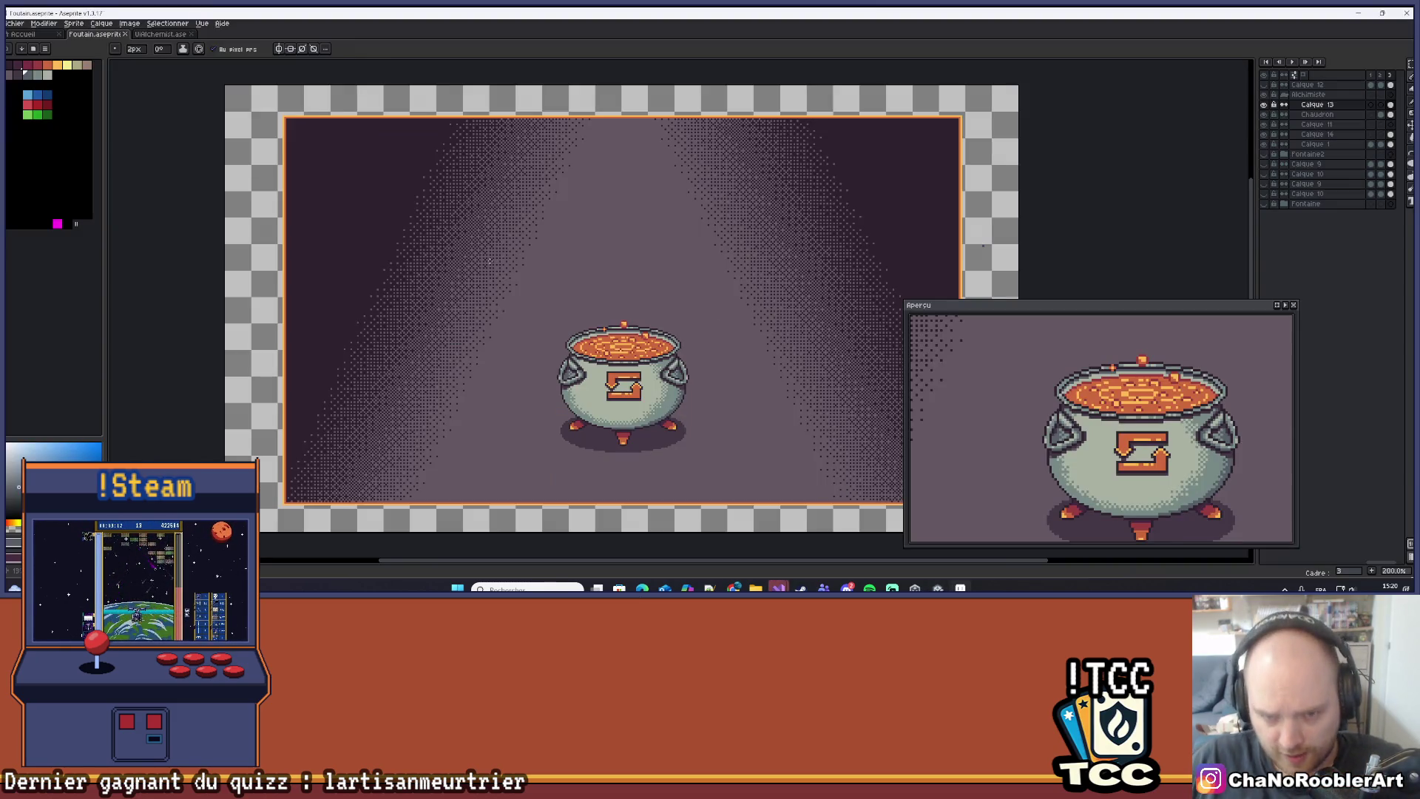
Show the X close-button layer and step through animation frames 1, 2 and 3.
left_click_drag(678, 231, 577, 242)
left_click(1265, 85)
left_click(1371, 85)
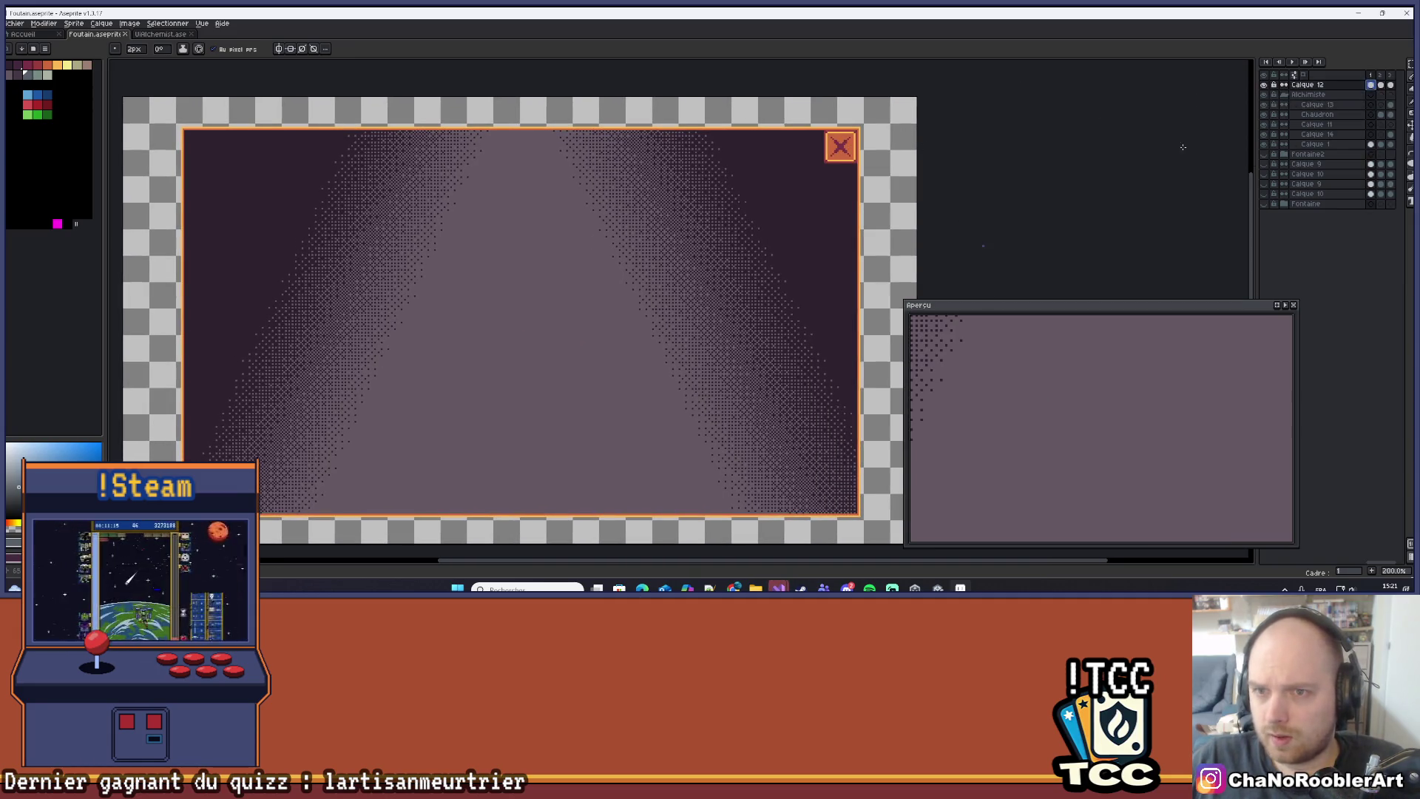
left_click(1382, 85)
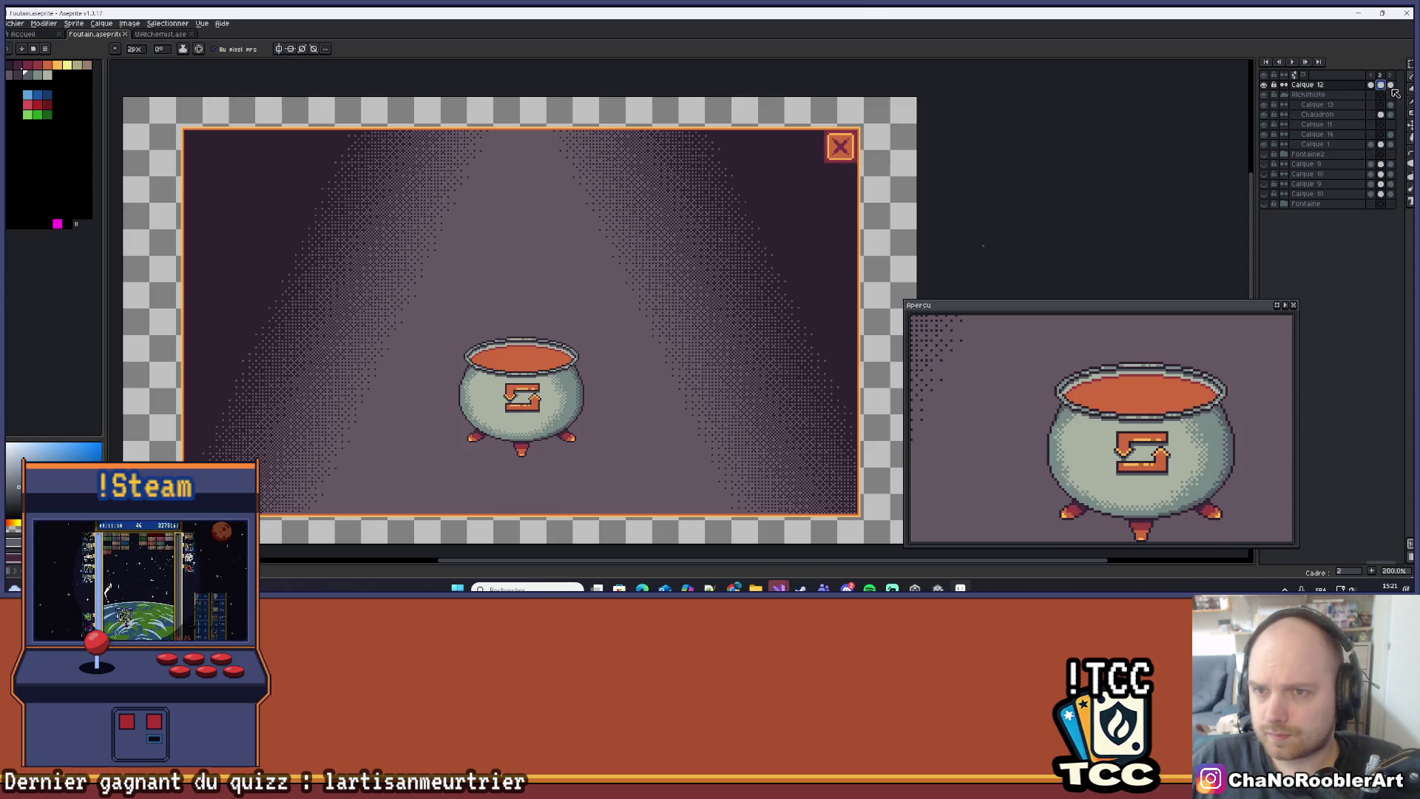
left_click(1391, 85)
Compare empty frame 1, calm frame 2 and bubbling frame 3, then select Calque 13's frame-3 cel.
scroll(885, 142, "up", 7)
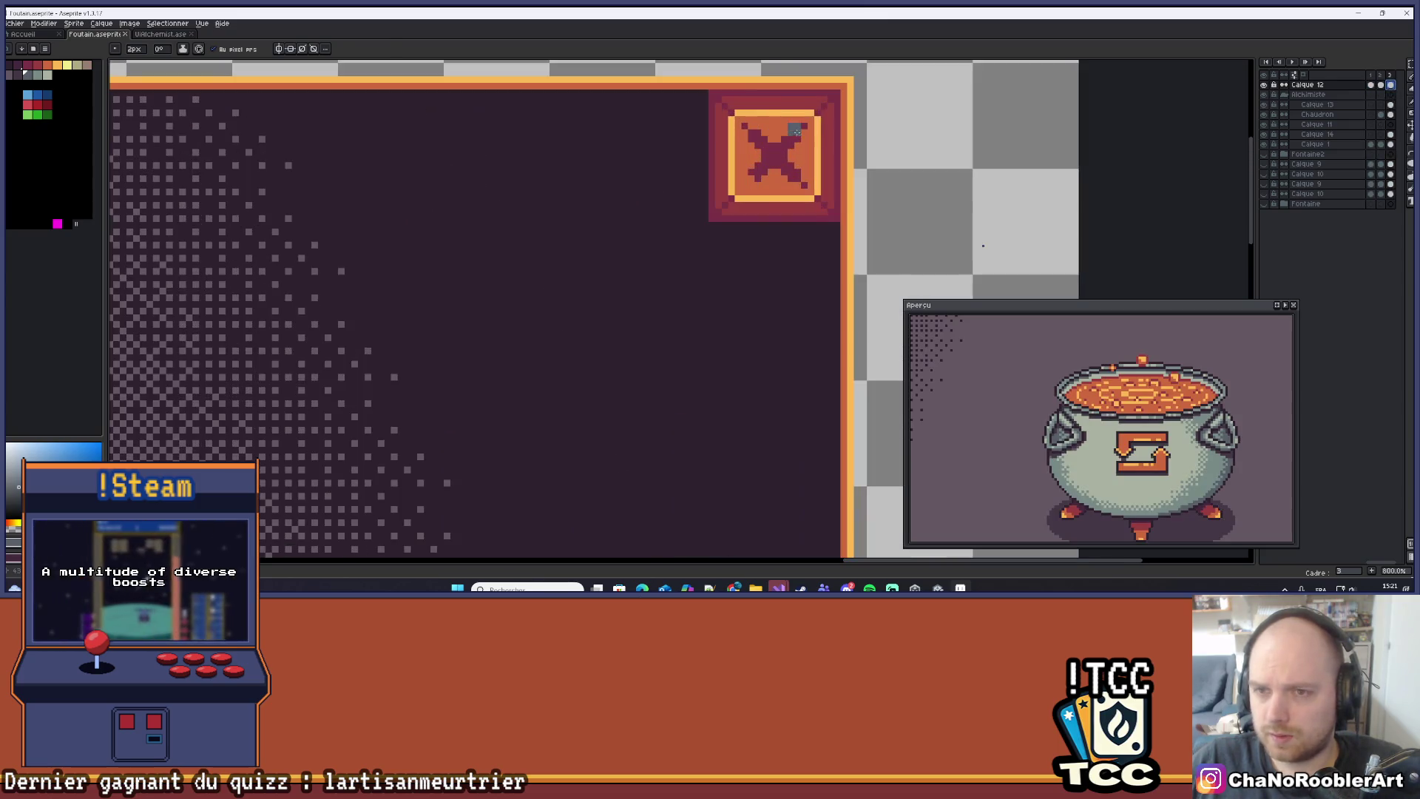
scroll(872, 104, "down", 4)
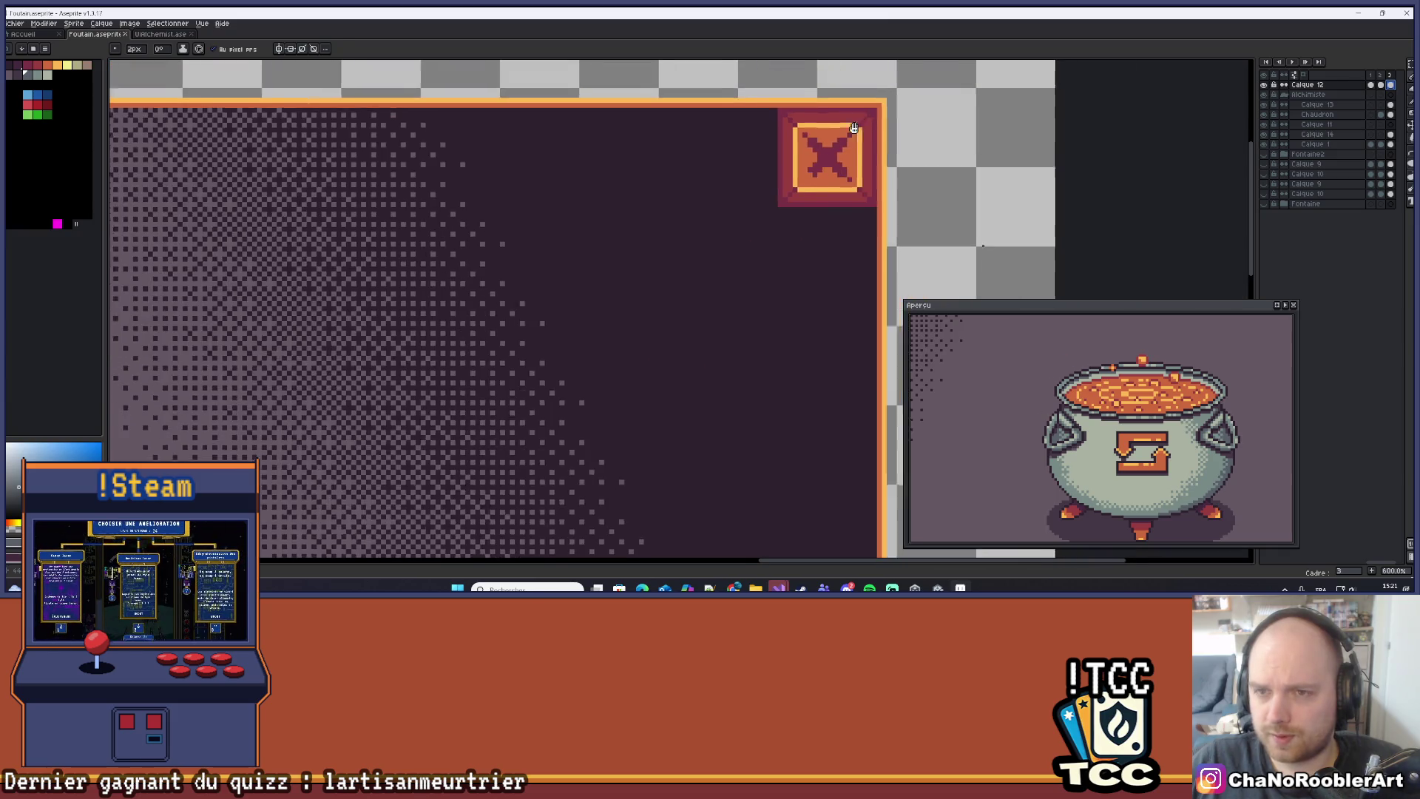
scroll(834, 218, "up", 4)
scroll(834, 219, "down", 2)
scroll(834, 218, "down", 6)
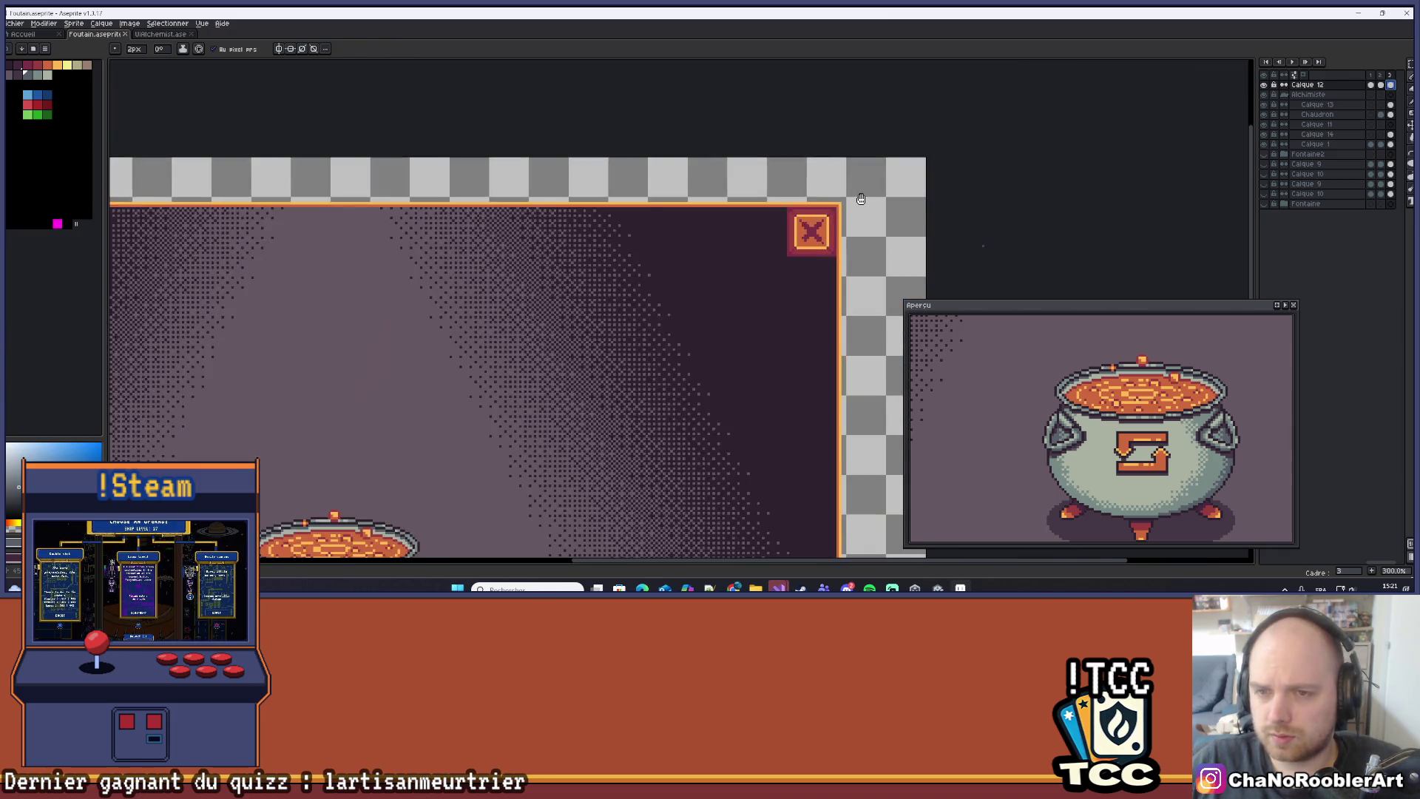
scroll(962, 178, "up", 3)
scroll(1005, 157, "down", 1)
scroll(1005, 156, "down", 1)
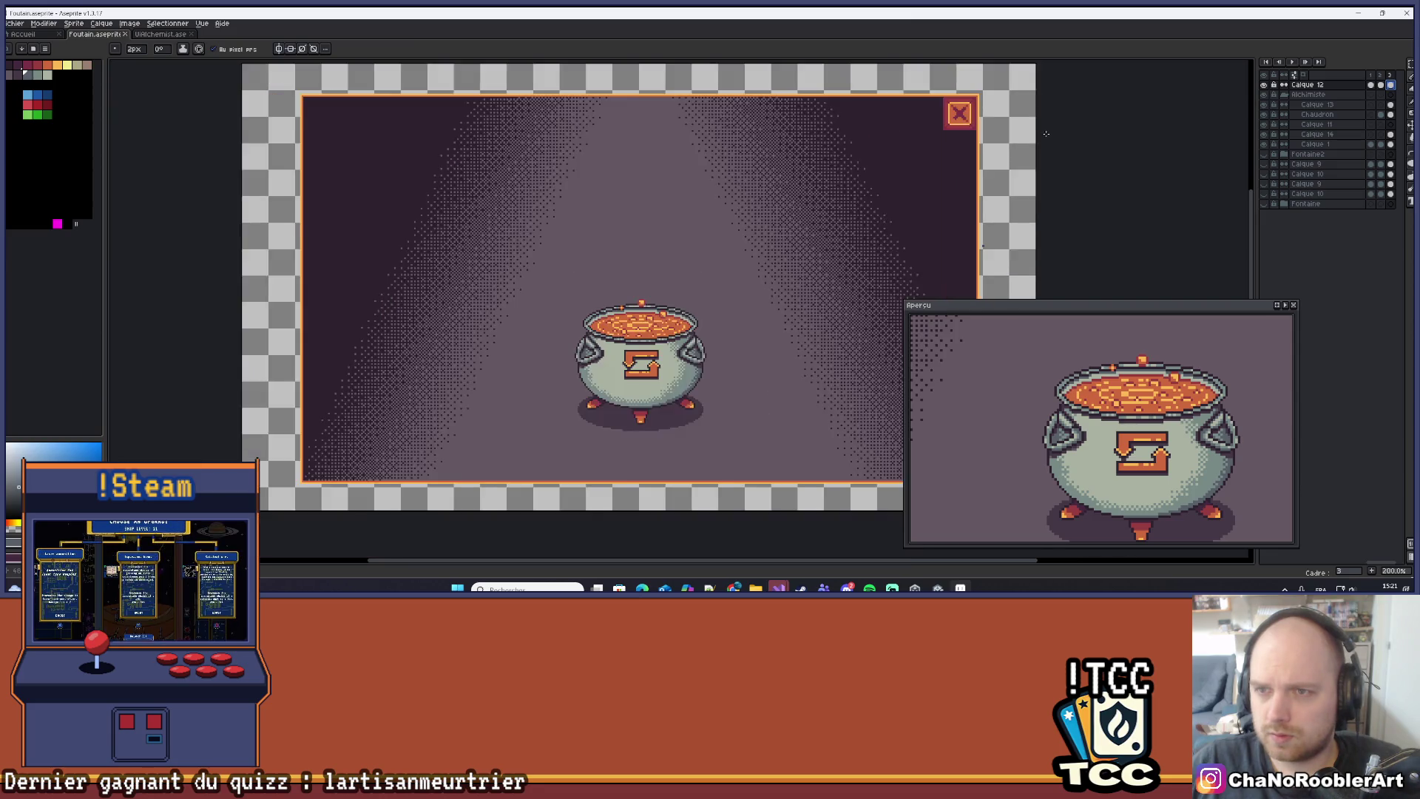
left_click(1382, 85)
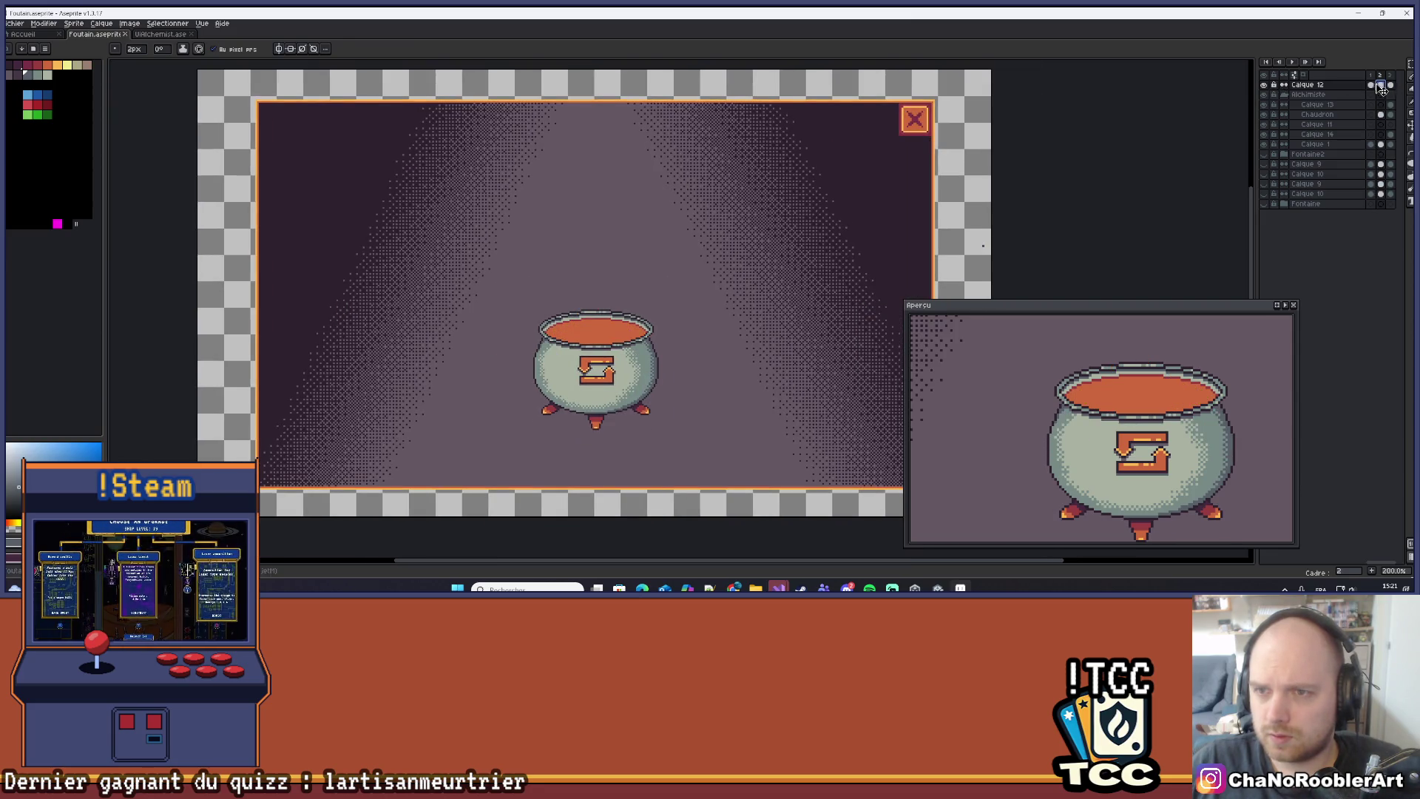
left_click(1372, 85)
left_click(1381, 86)
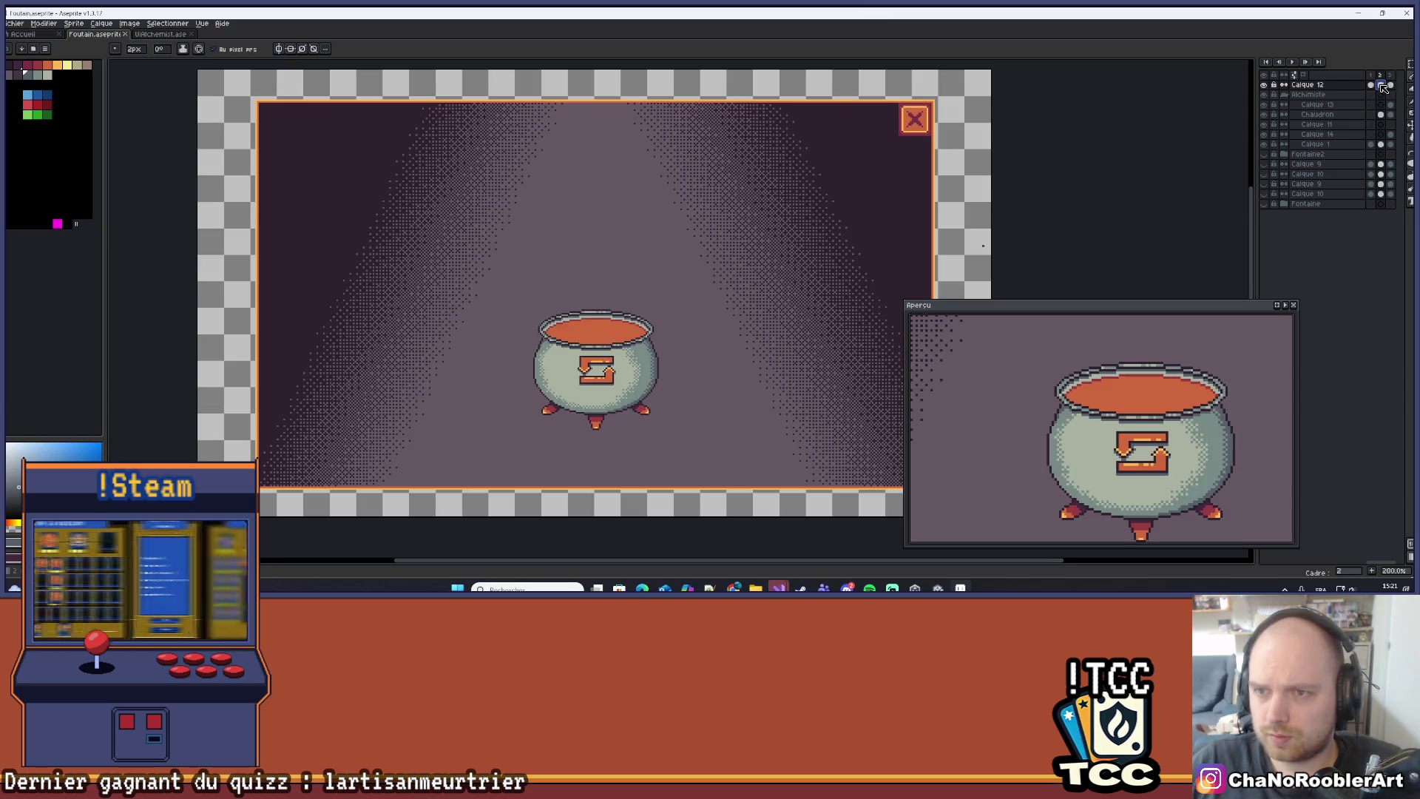
left_click(1391, 86)
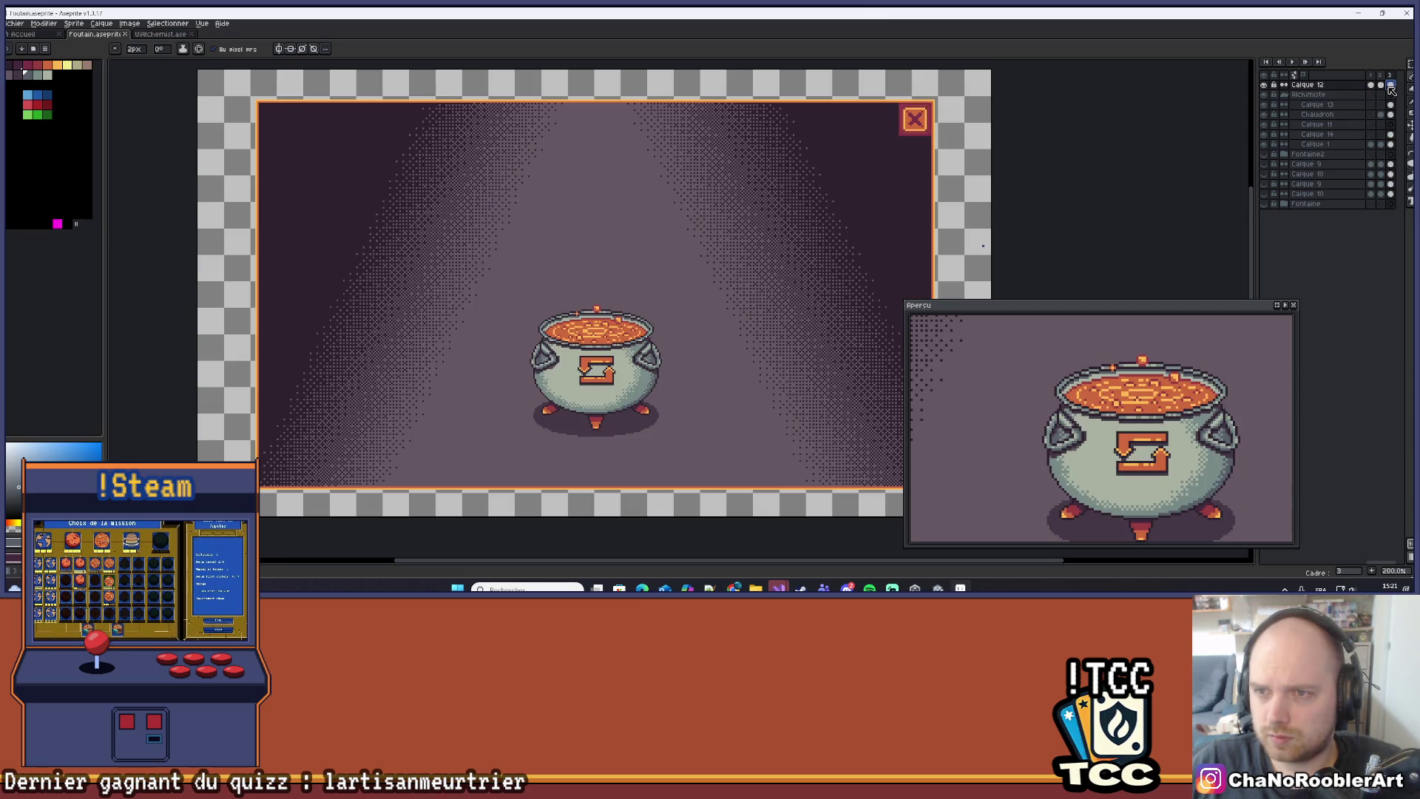
left_click(1372, 86)
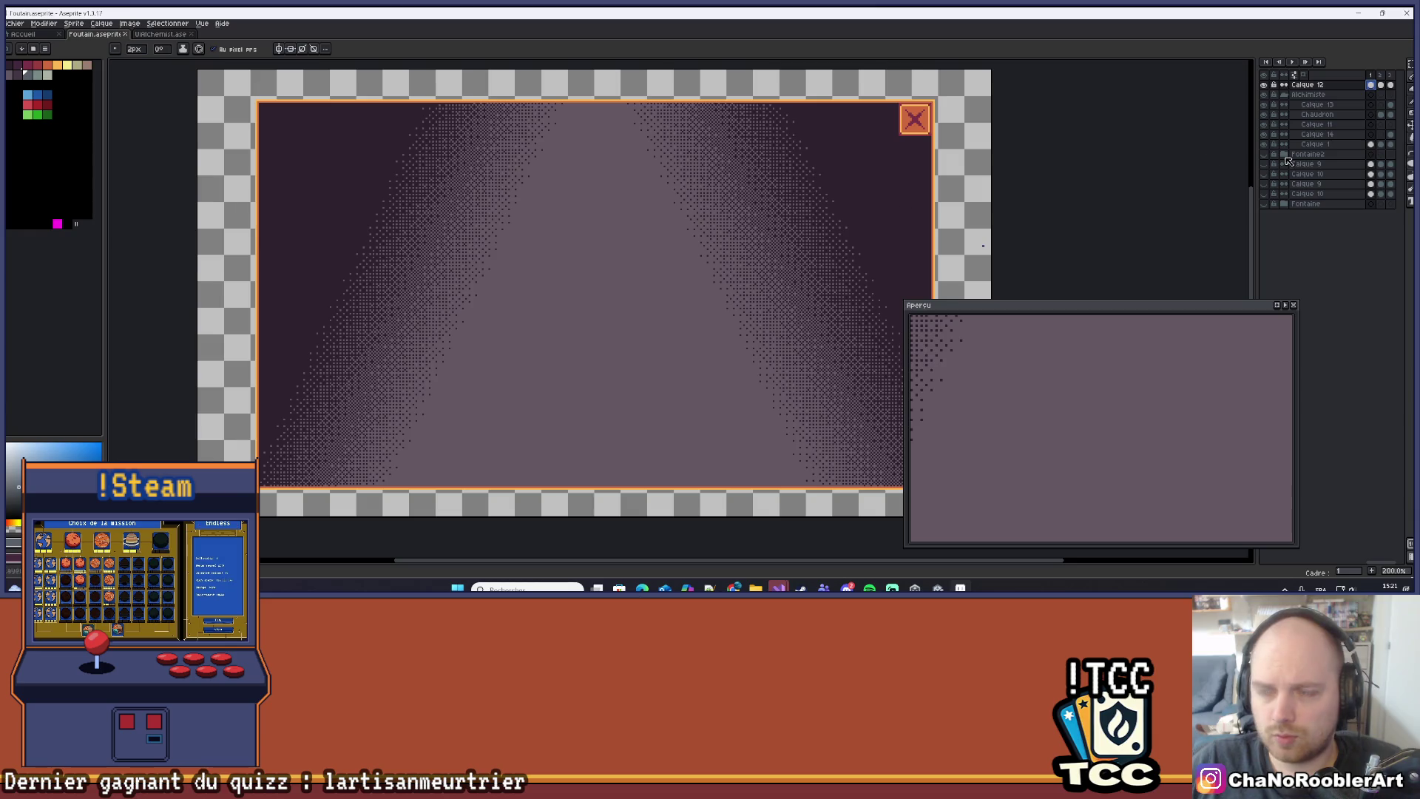
left_click(1381, 86)
left_click(1391, 86)
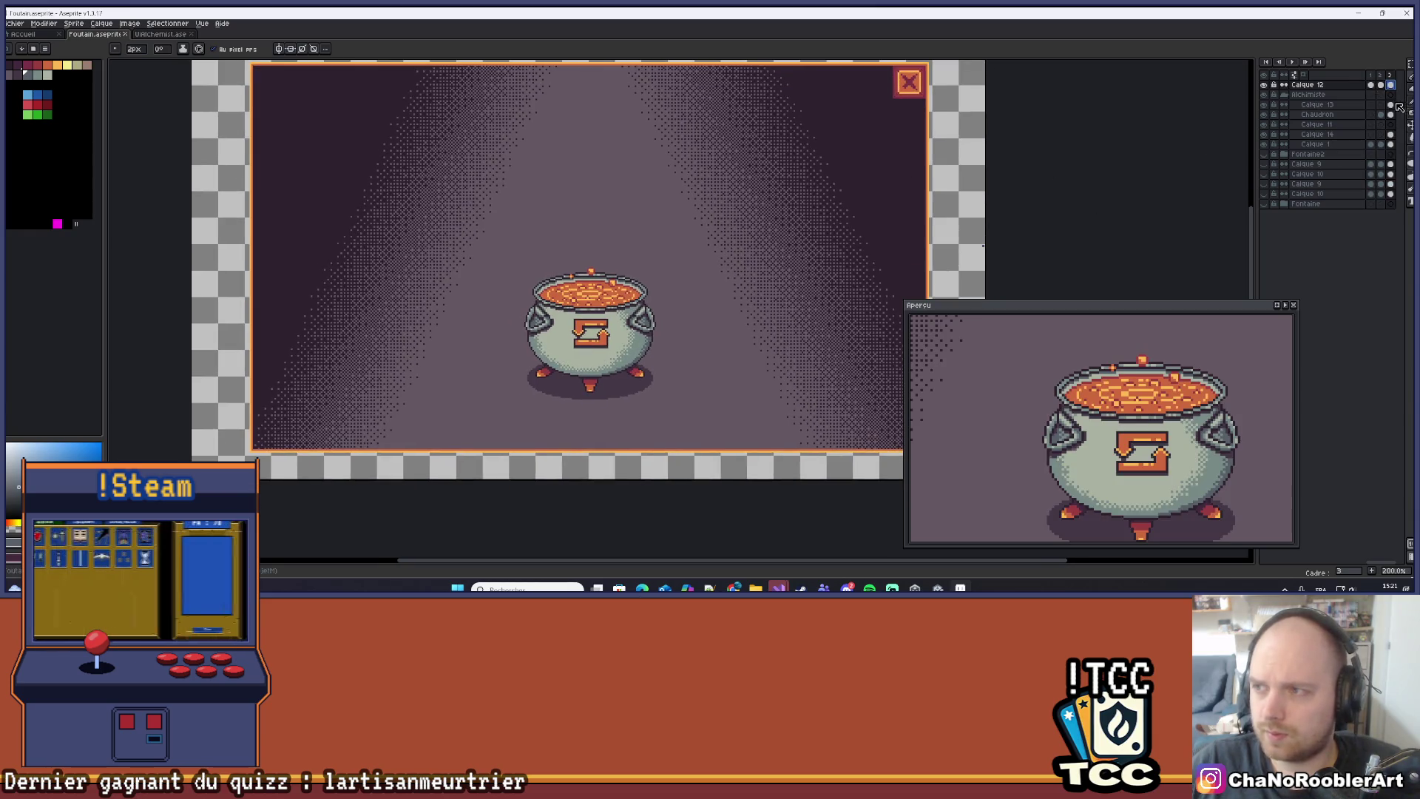
left_click(1391, 105)
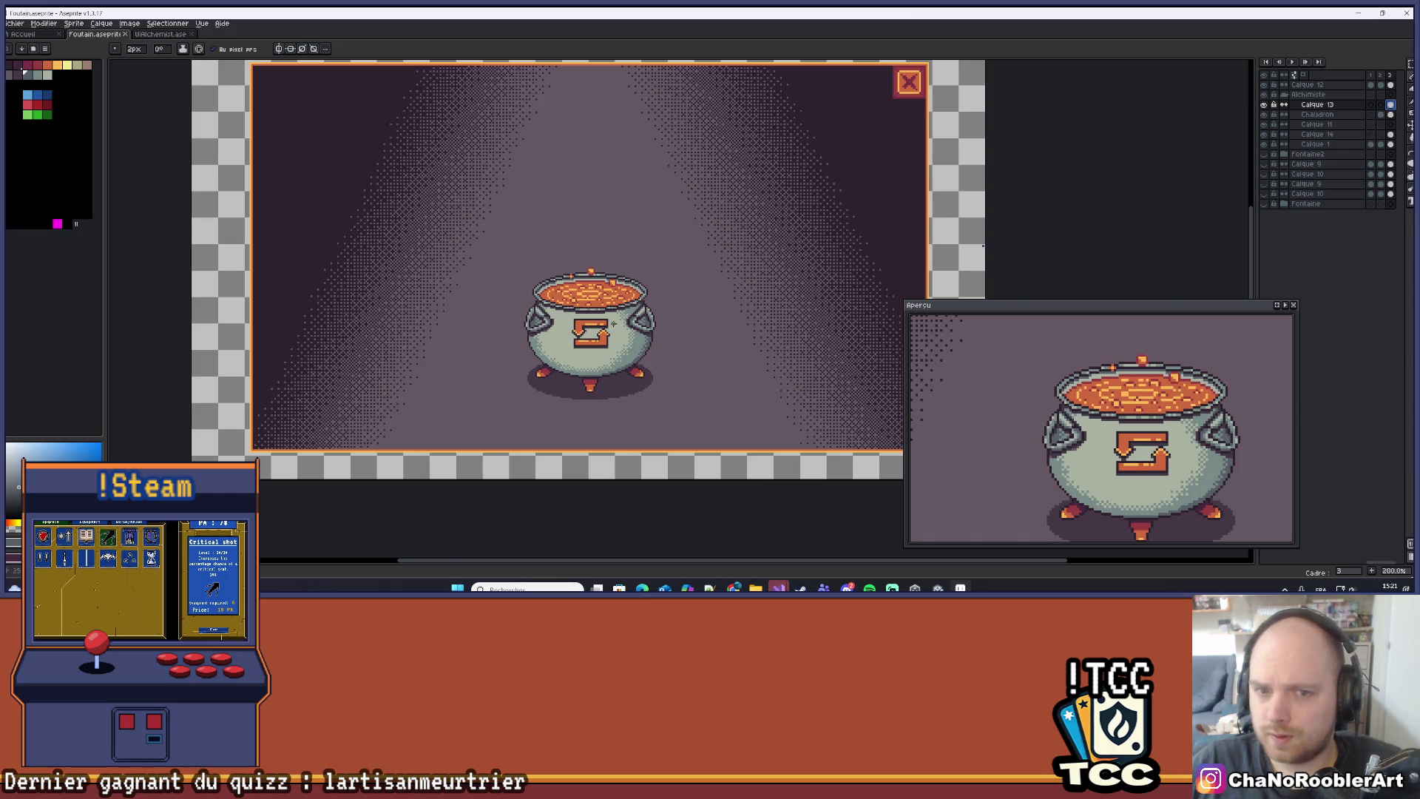
Move the preview window up and right, then sample the potion's orange colour.
scroll(653, 292, "up", 1)
left_click_drag(777, 310, 744, 334)
left_click_drag(1300, 308, 1327, 221)
scroll(747, 288, "down", 1)
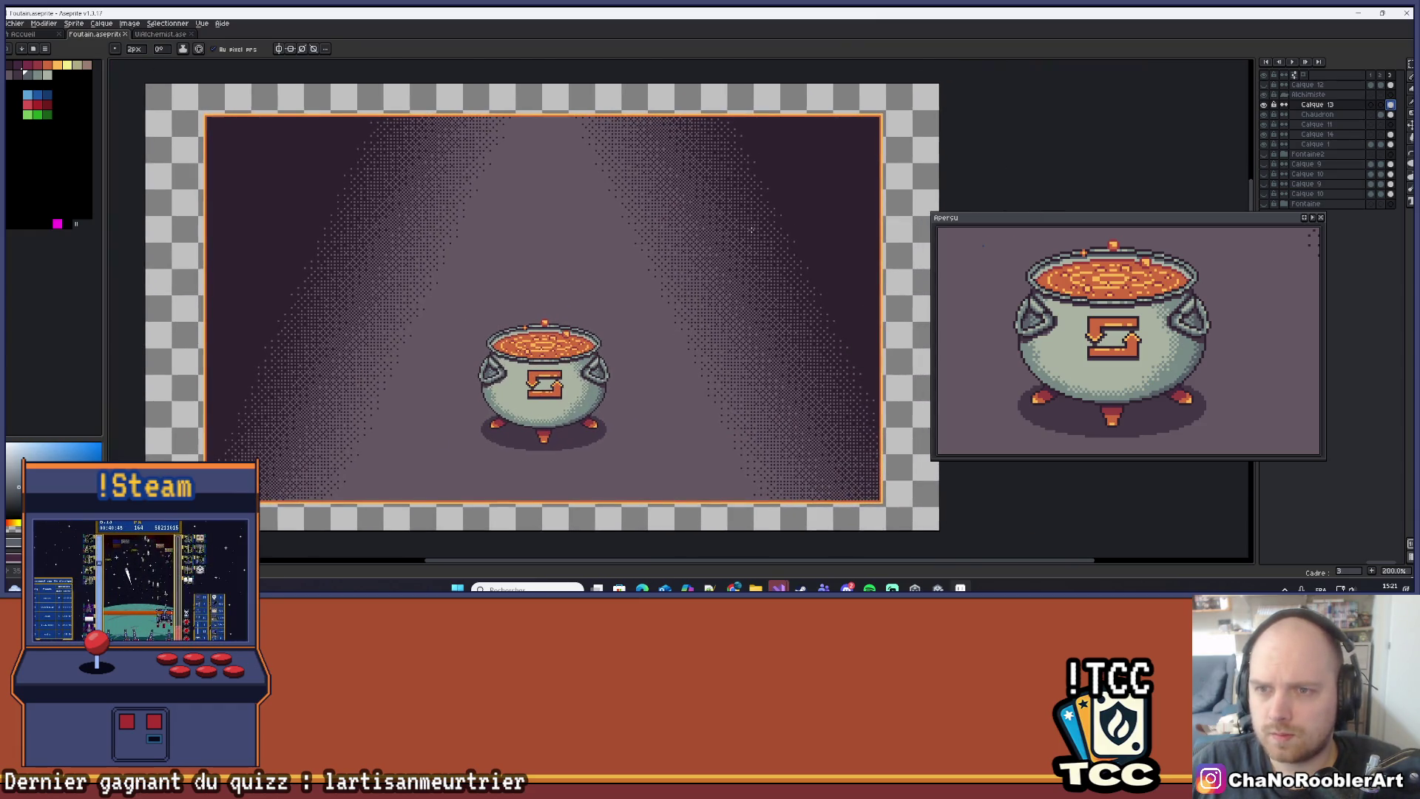
scroll(564, 266, "up", 2)
scroll(622, 284, "down", 2)
scroll(651, 270, "up", 2)
scroll(689, 254, "down", 3)
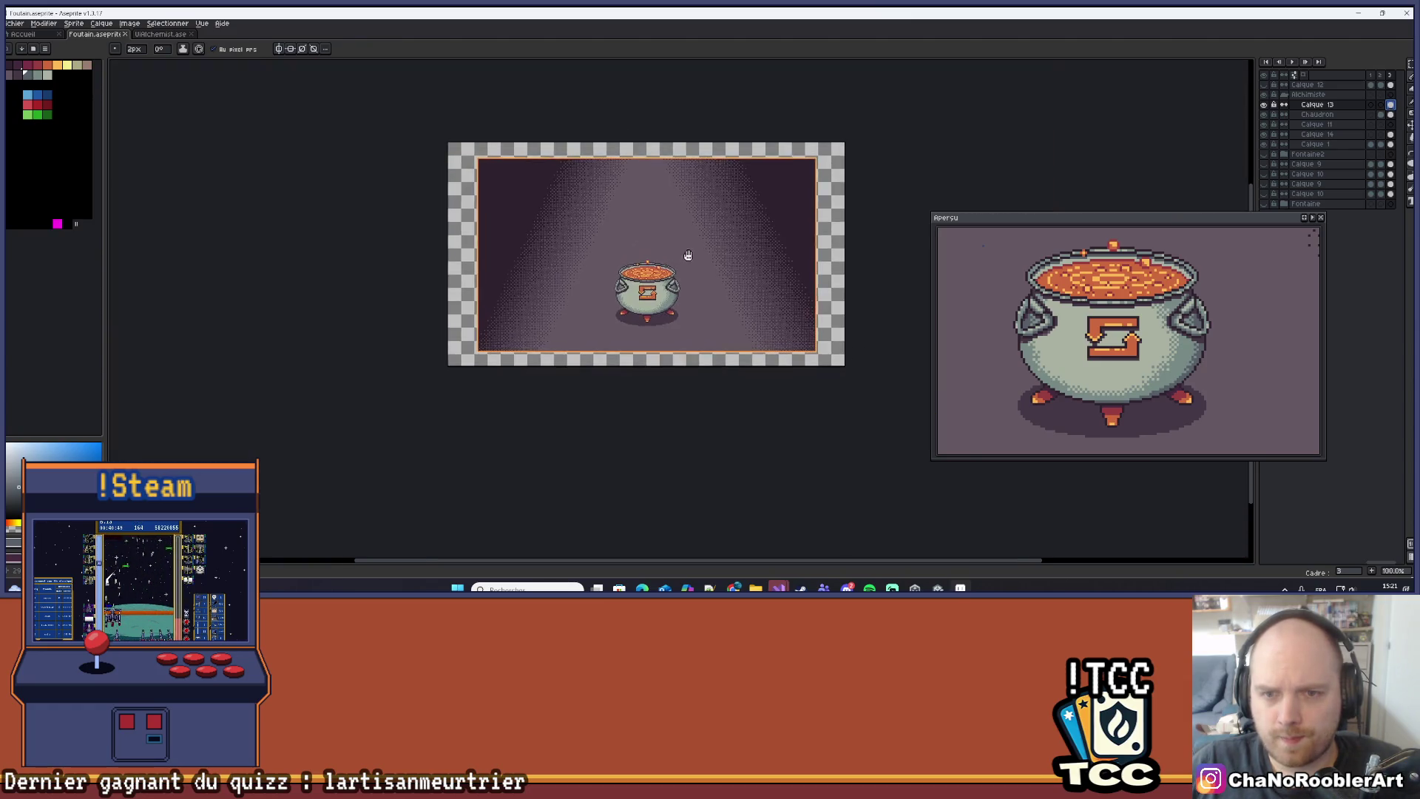
scroll(689, 254, "up", 8)
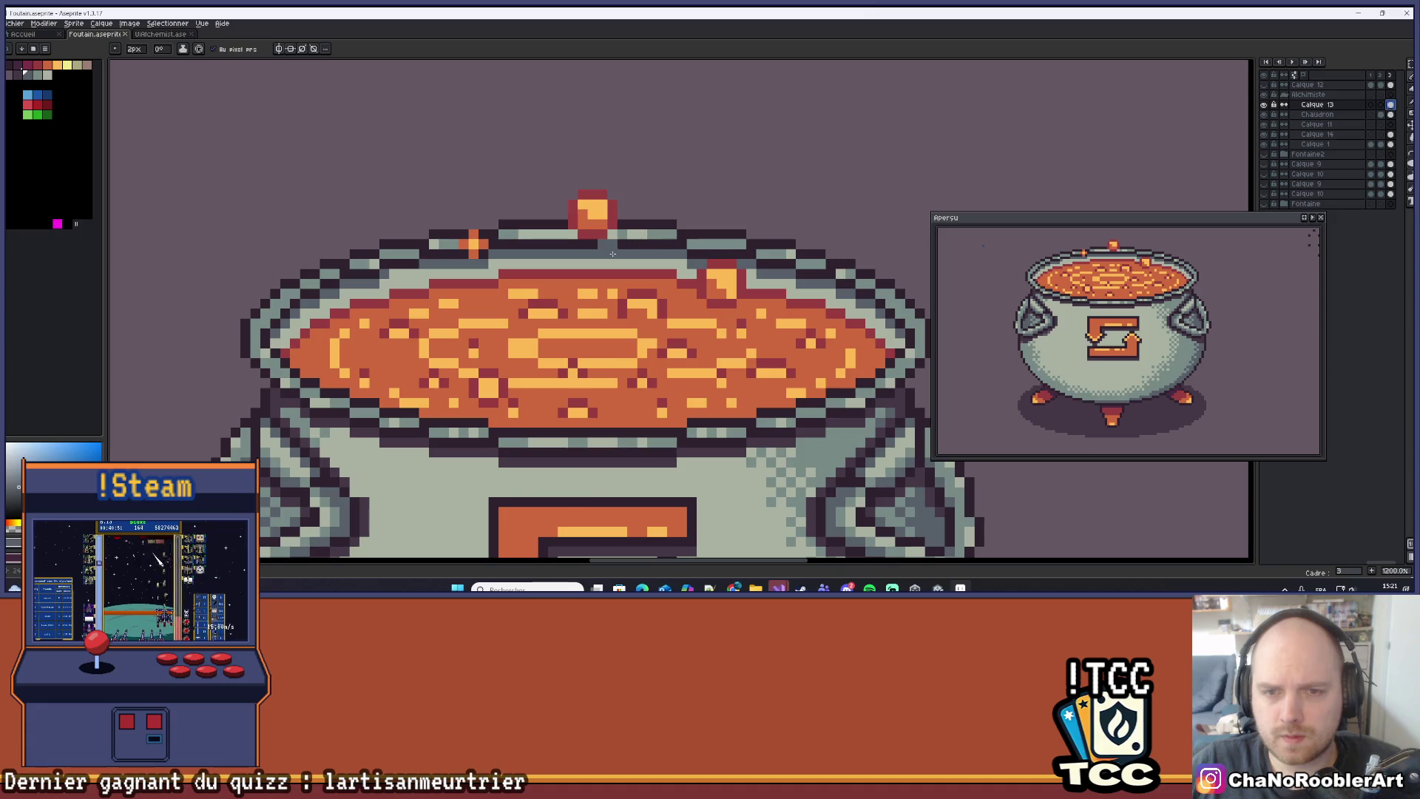
left_click_drag(477, 180, 563, 202)
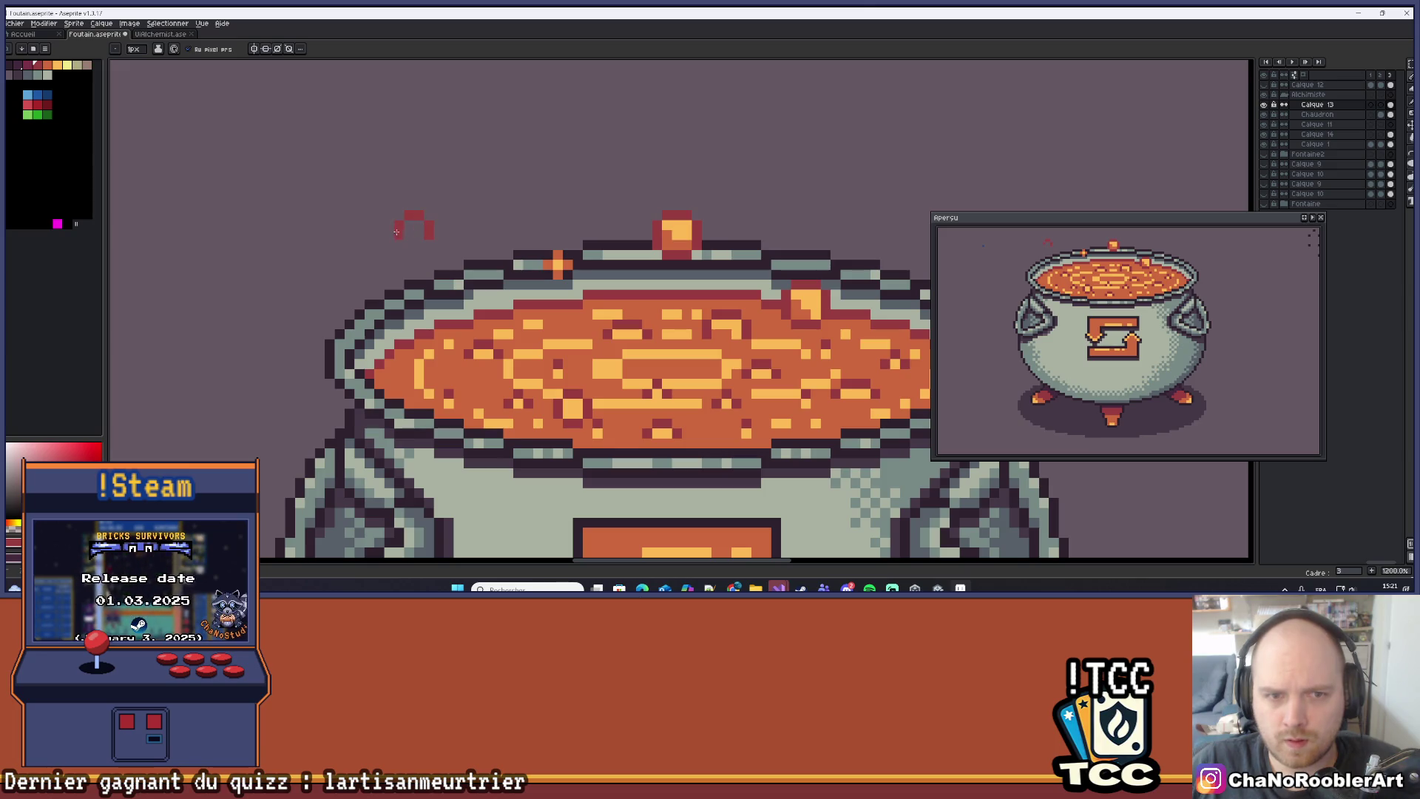
key("i")
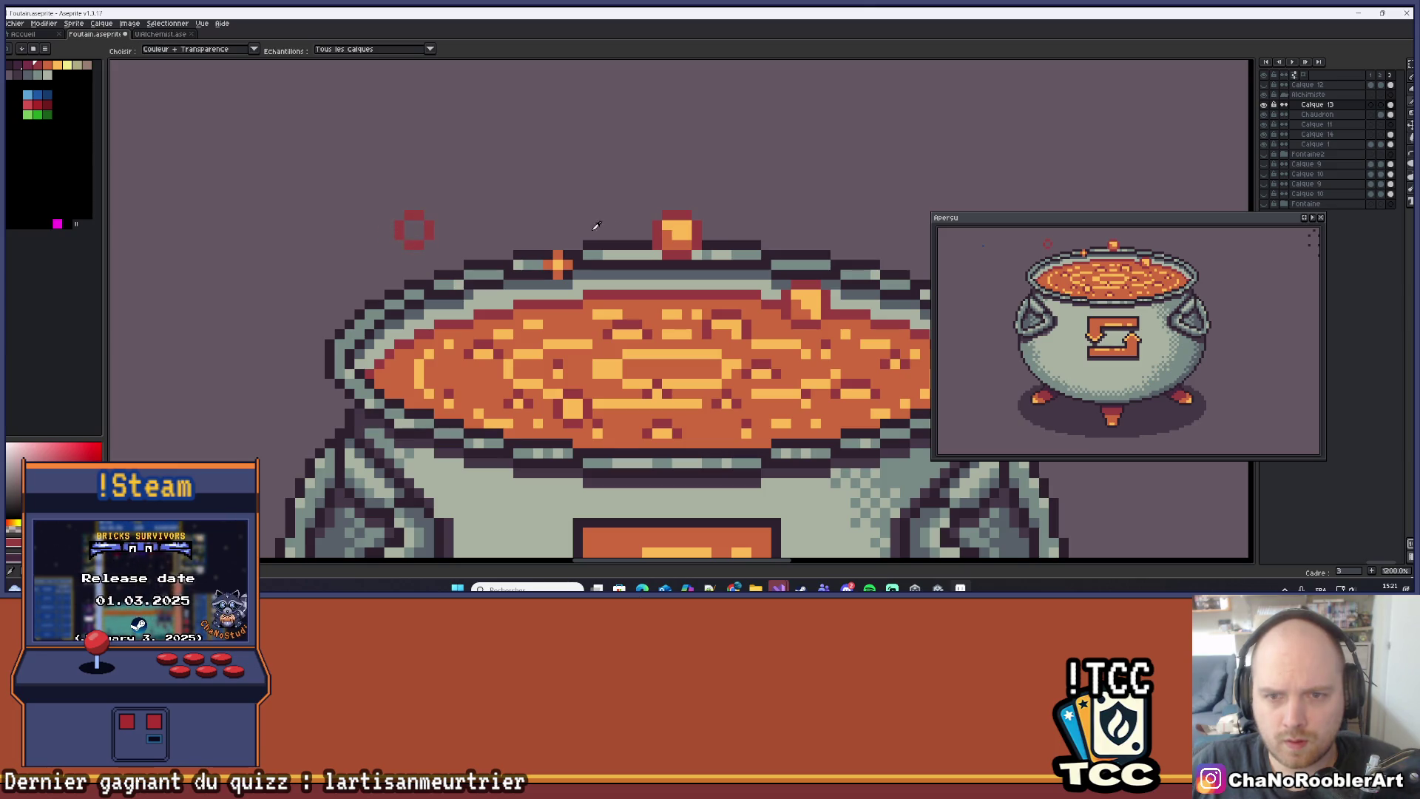
left_click(672, 237, "alt")
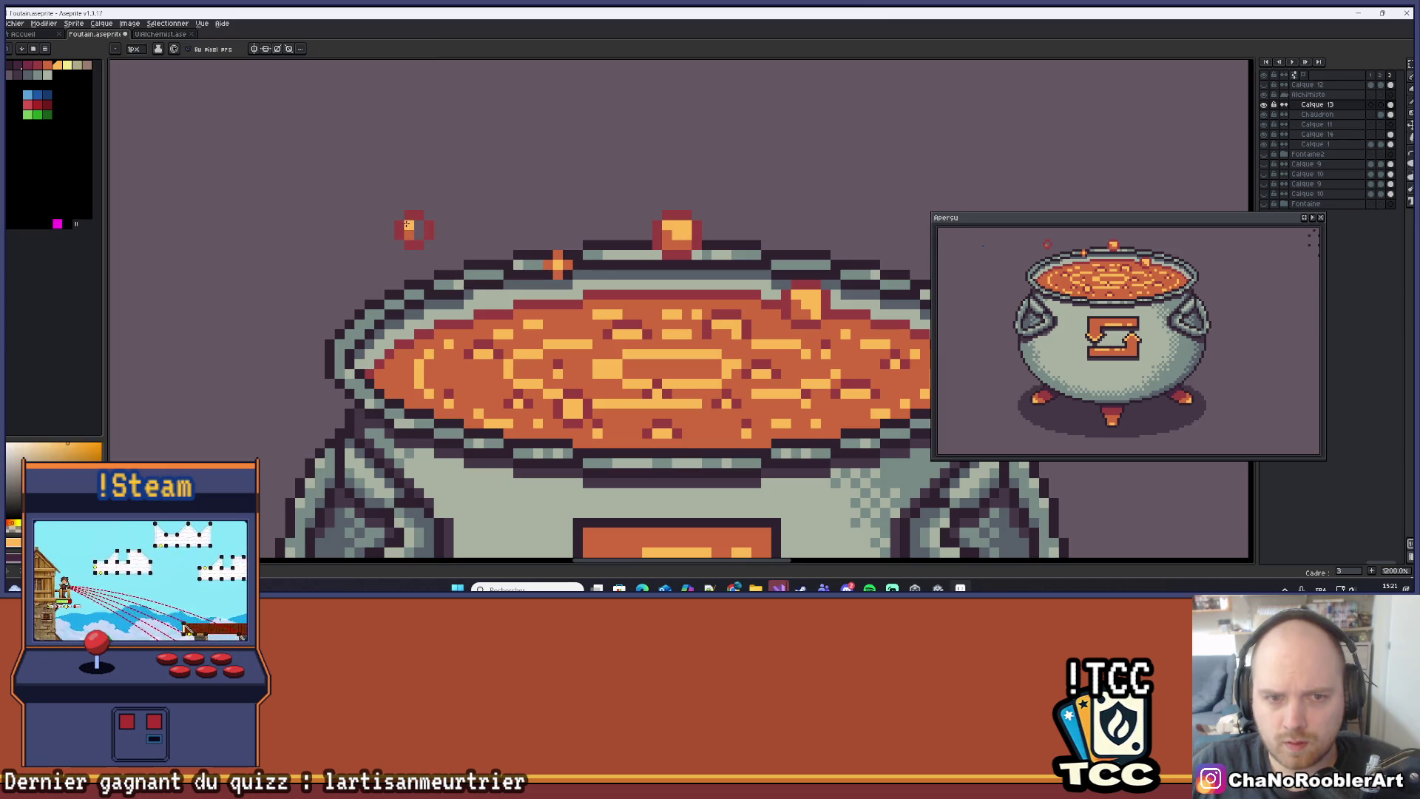
Select the upper-left floating ember and shift it two pixels left.
scroll(433, 226, "down", 6)
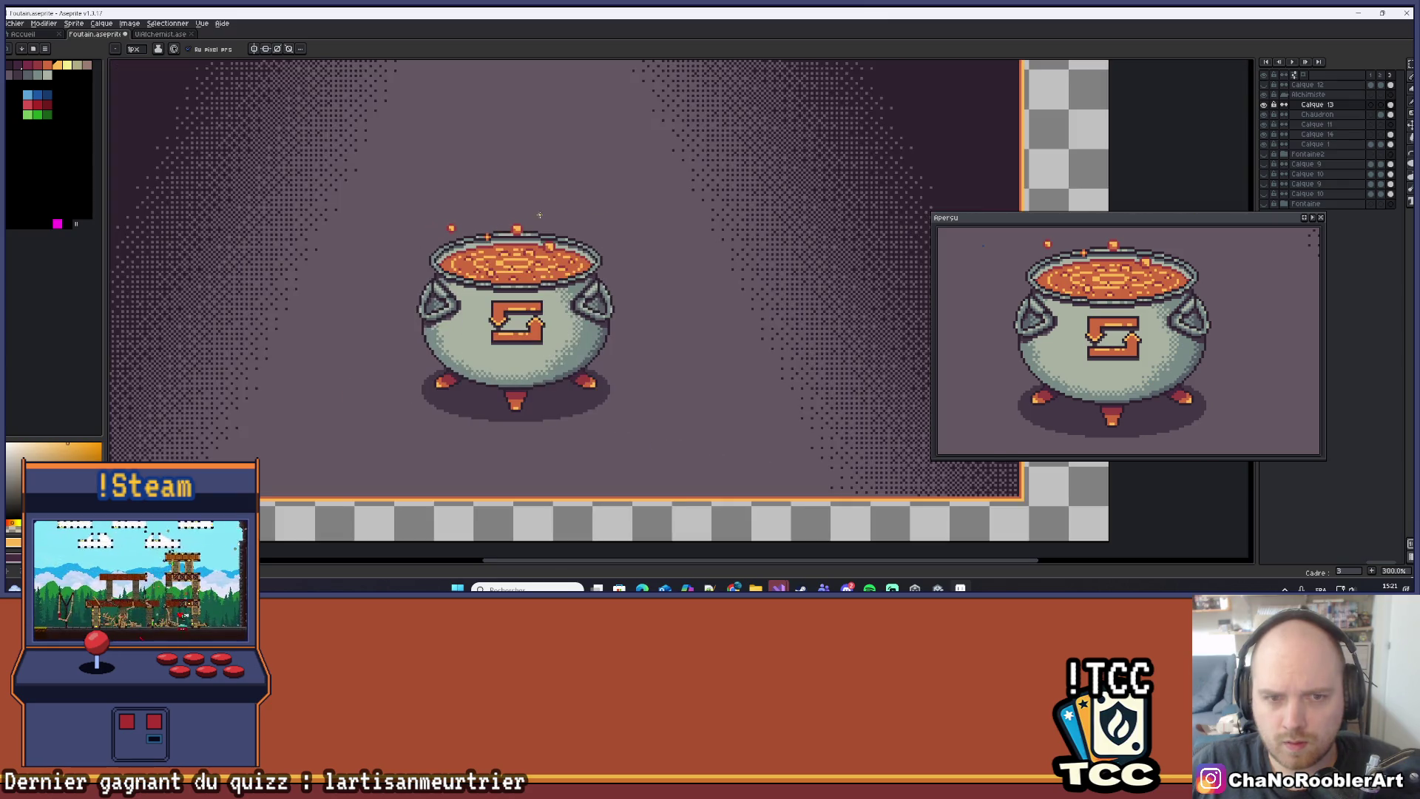
scroll(539, 214, "up", 4)
left_click_drag(539, 215, 564, 201)
key("m")
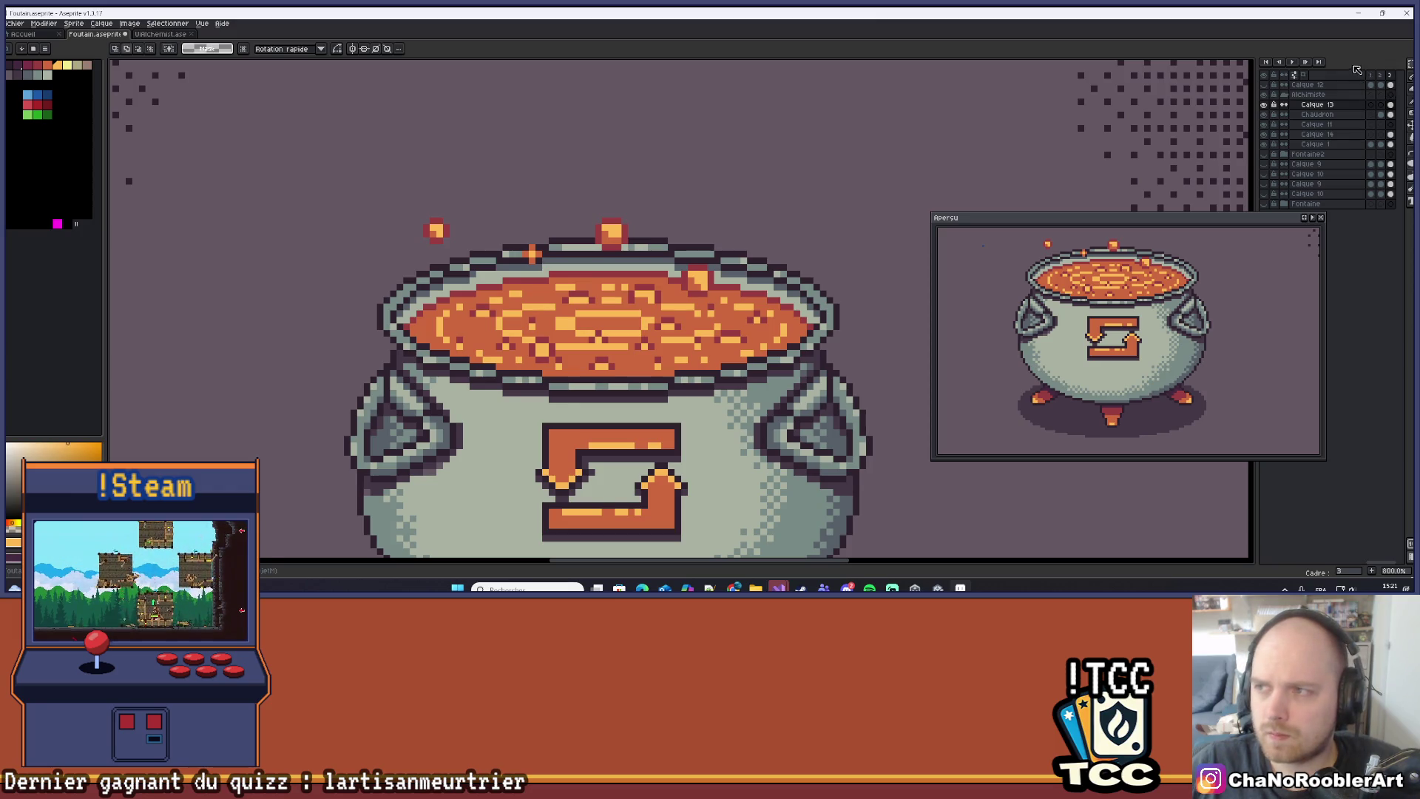
mouse_move(420, 196)
left_mouse_down()
mouse_move(488, 290)
mouse_move(768, 264)
left_mouse_up()
mouse_move(786, 301)
left_mouse_down()
mouse_move(794, 276)
mouse_move(766, 305)
mouse_move(769, 331)
mouse_move(780, 232)
left_mouse_up()
Pick up the ember's red-orange colour for the Pencil.
scroll(780, 232, "down", 5)
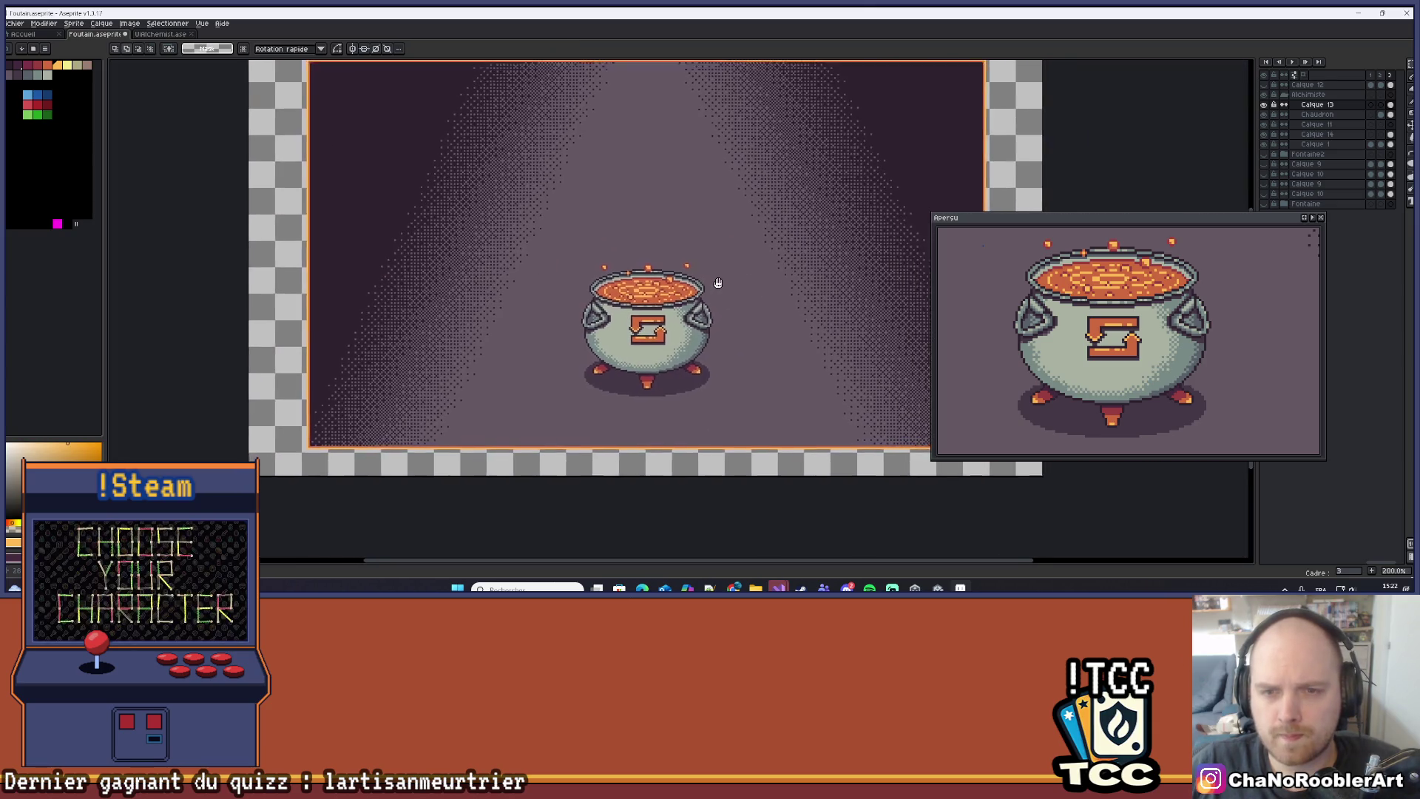
mouse_move(718, 282)
left_mouse_down()
mouse_move(697, 237)
mouse_move(747, 260)
mouse_move(736, 235)
mouse_move(686, 229)
left_mouse_up()
scroll(697, 238, "down", 1)
scroll(693, 239, "up", 1)
scroll(739, 285, "up", 4)
scroll(687, 230, "up", 1)
scroll(585, 254, "up", 2)
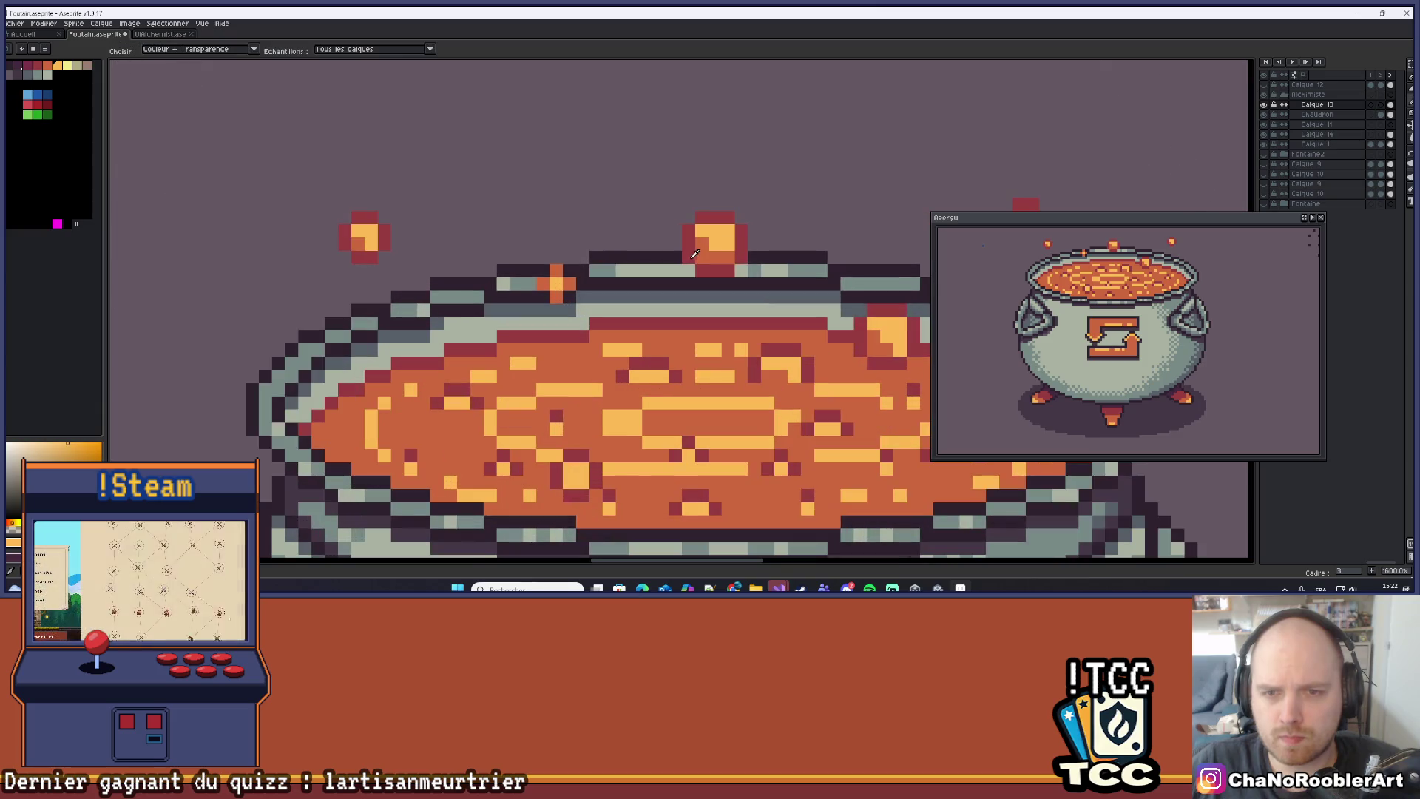
key("b")
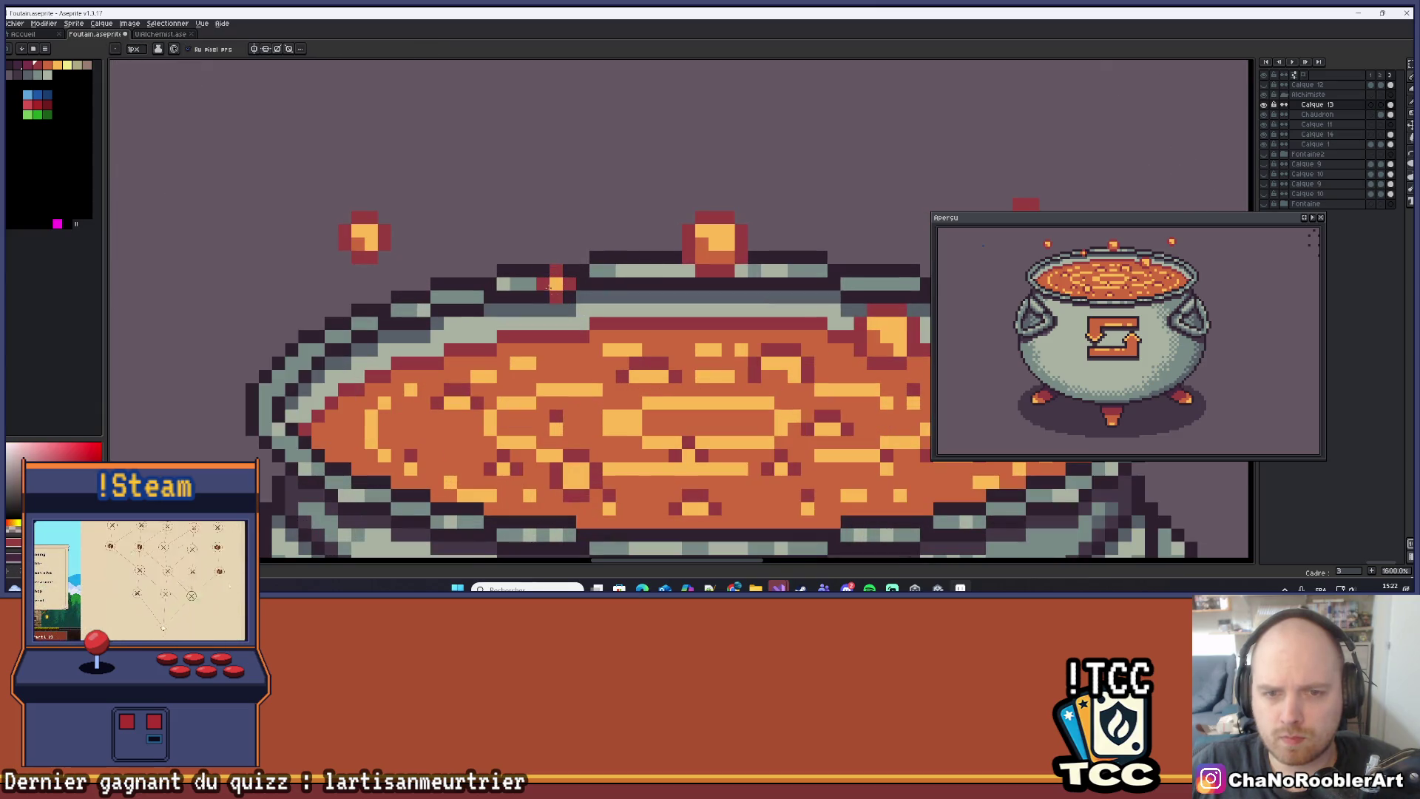
left_click(553, 286, "alt")
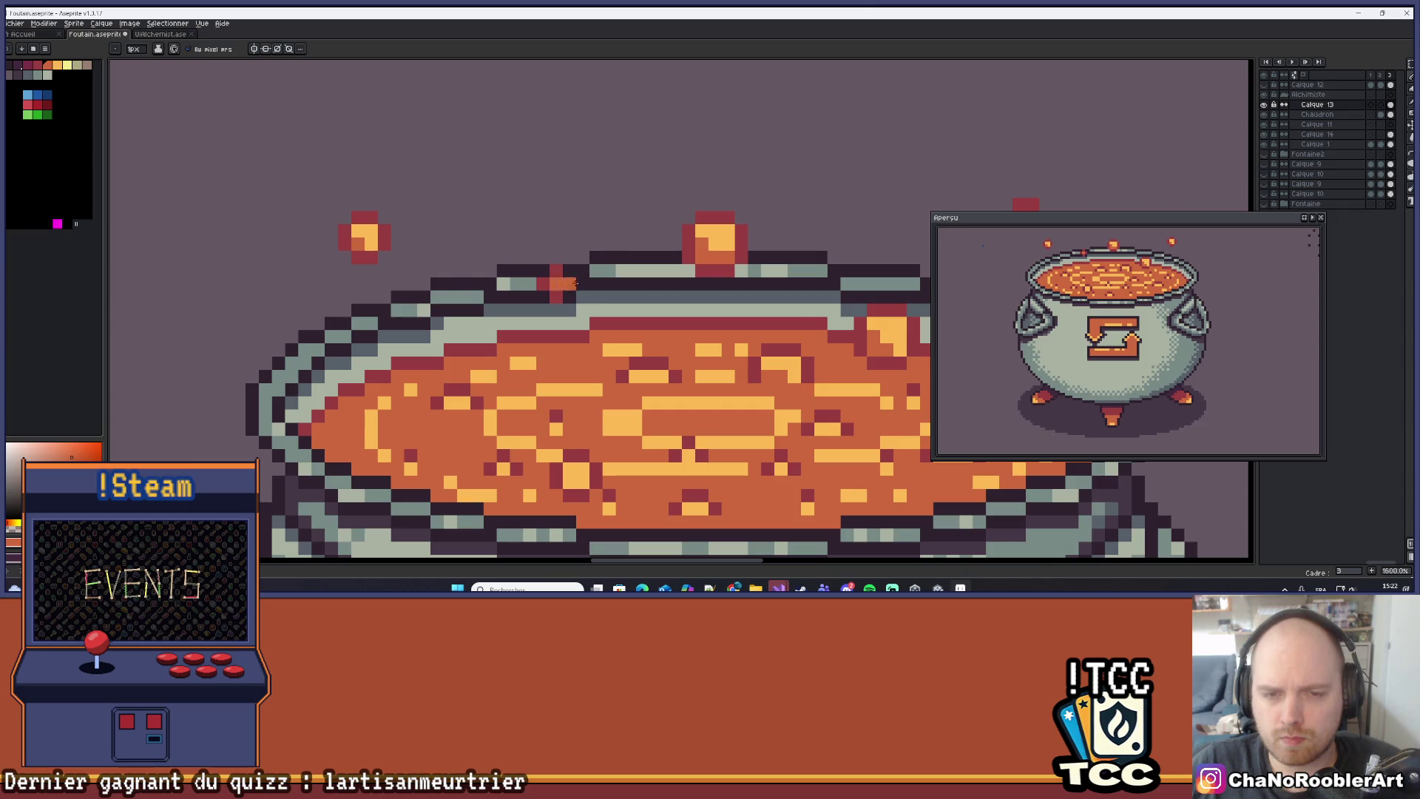
Copy the right-hand ember and paste the duplicate over the middle of the soup.
scroll(570, 284, "down", 6)
scroll(576, 285, "up", 5)
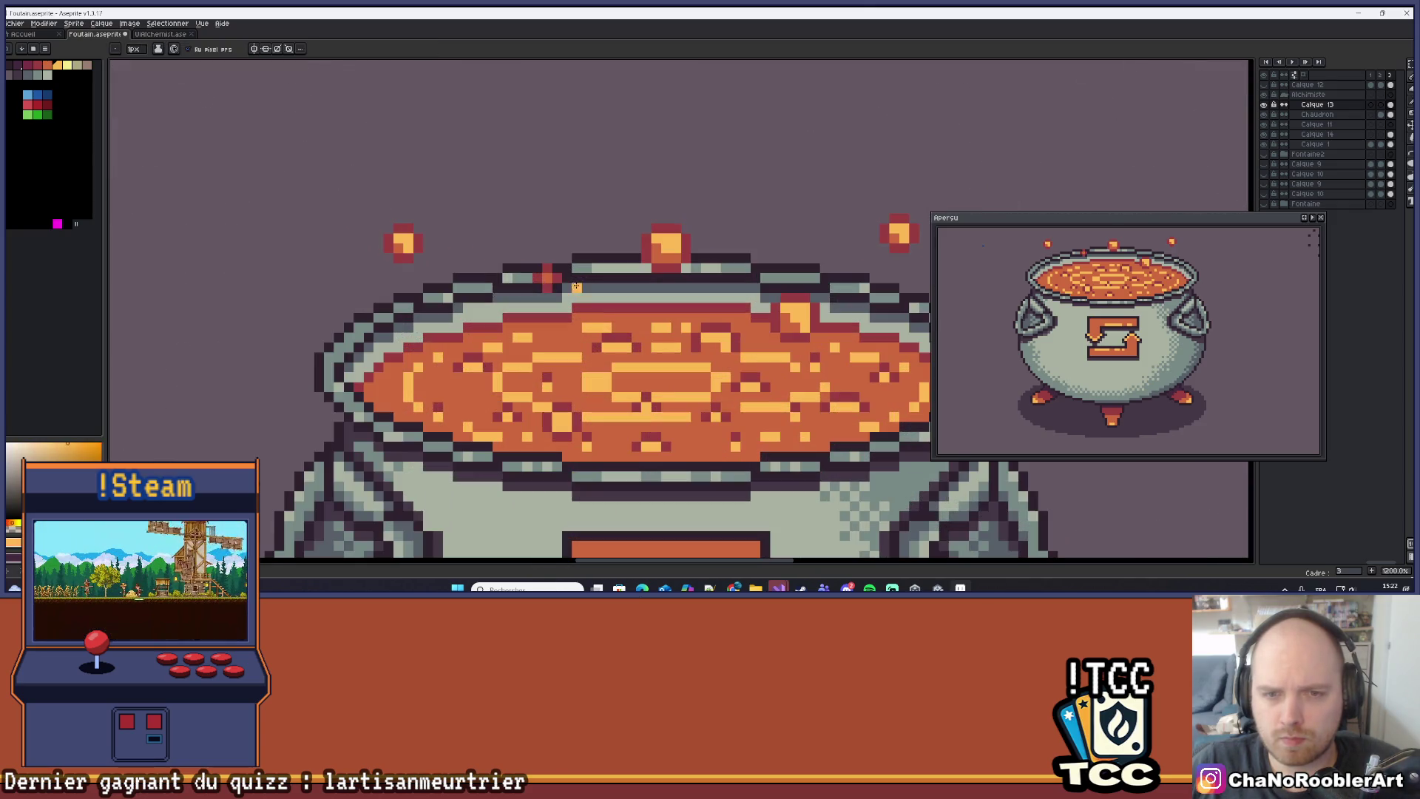
scroll(547, 277, "down", 5)
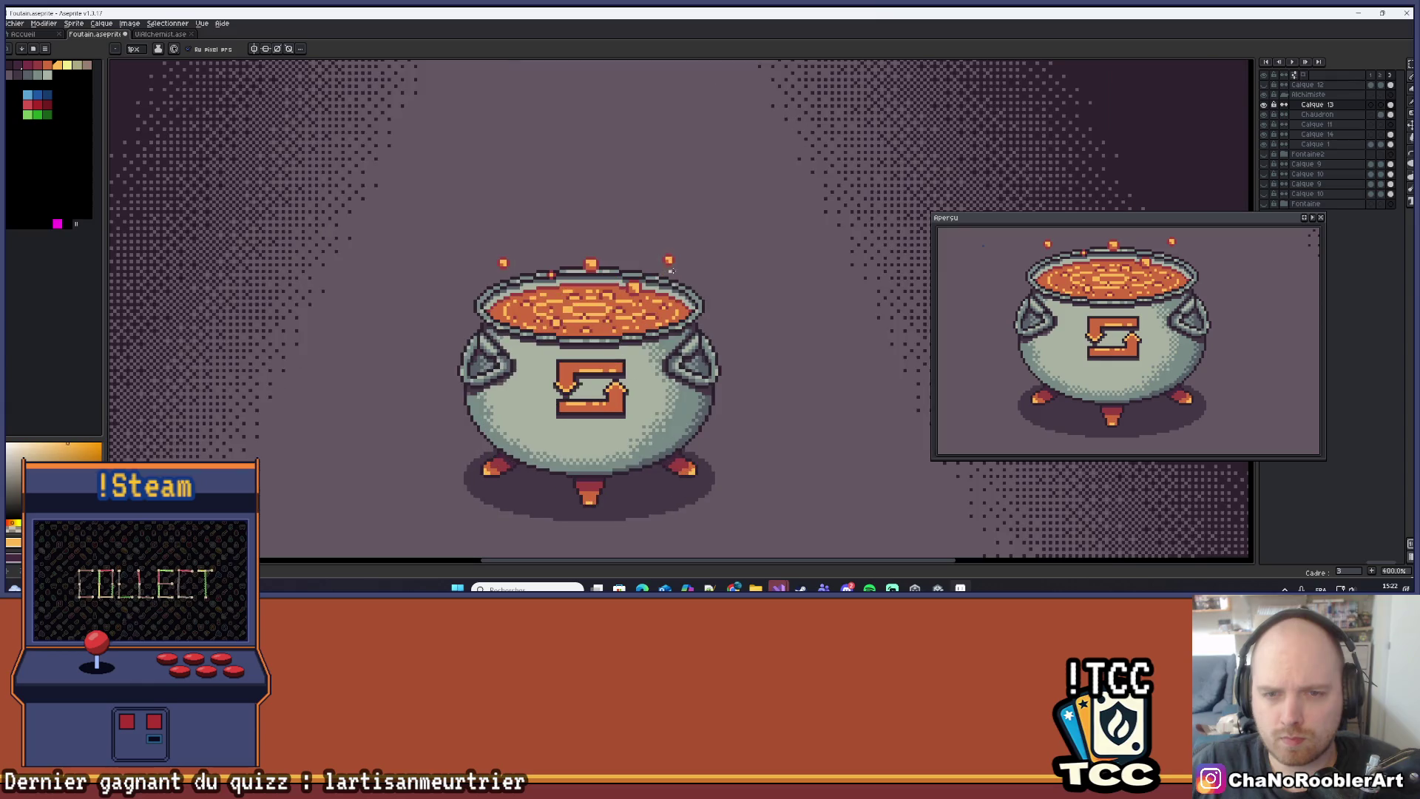
scroll(722, 257, "down", 3)
scroll(601, 316, "up", 4)
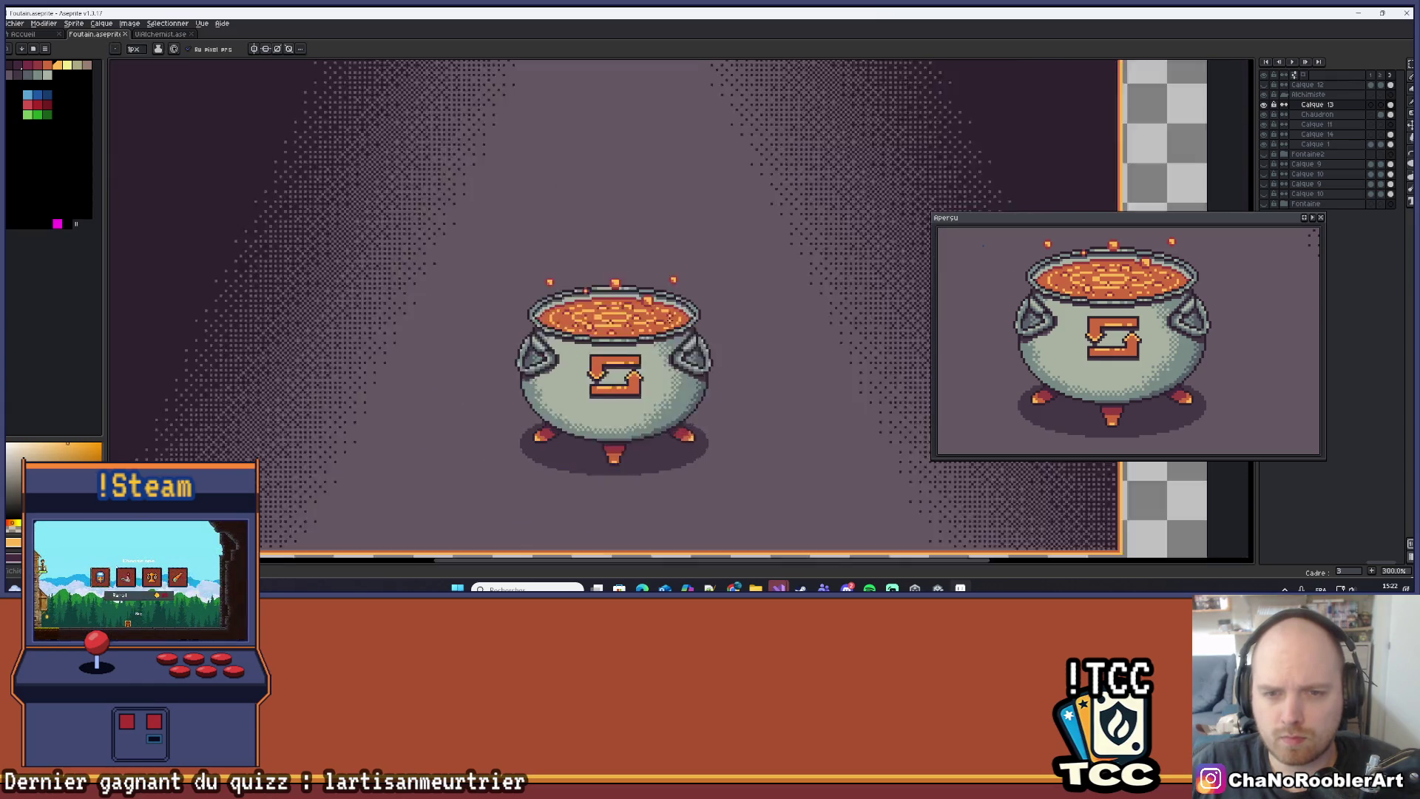
scroll(602, 316, "up", 2)
scroll(623, 281, "up", 2)
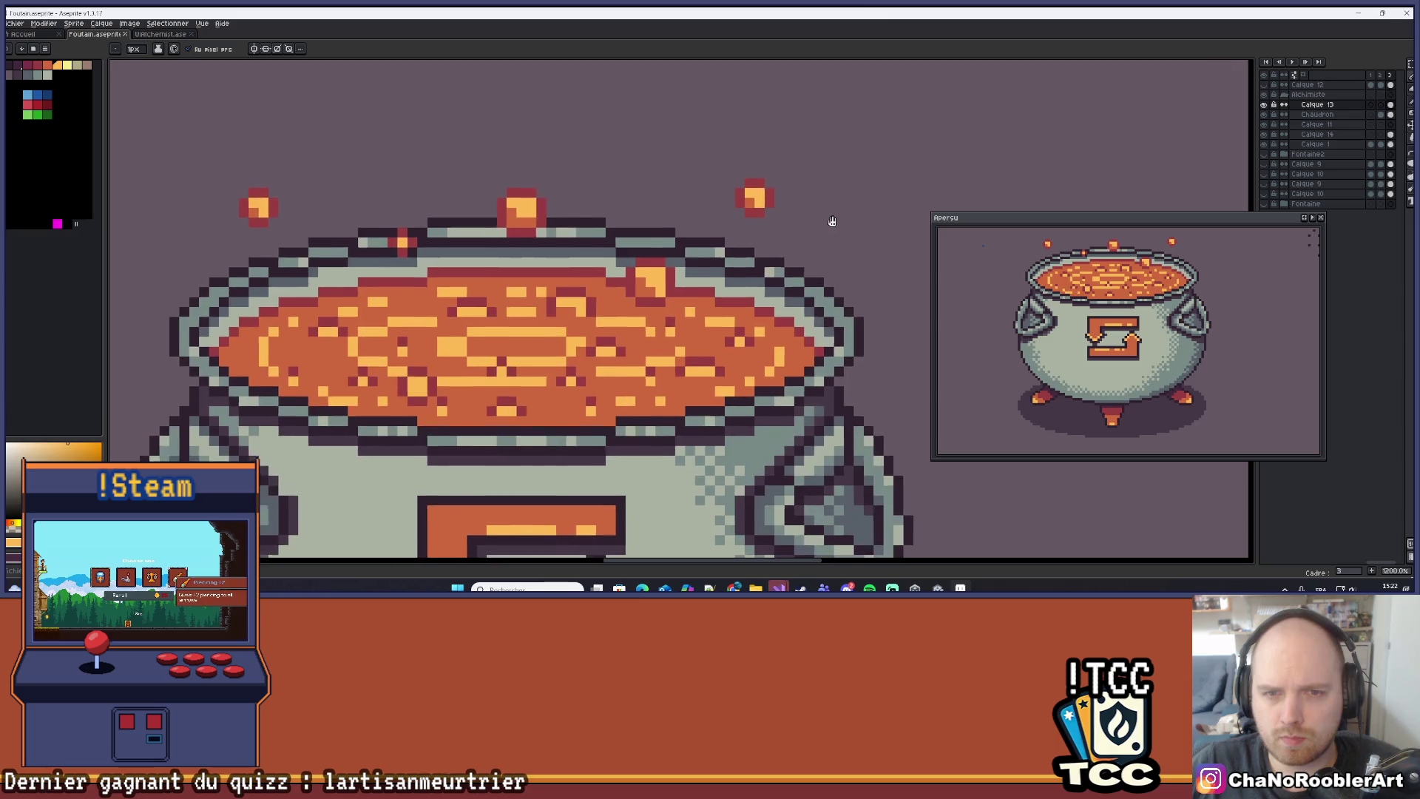
key("m")
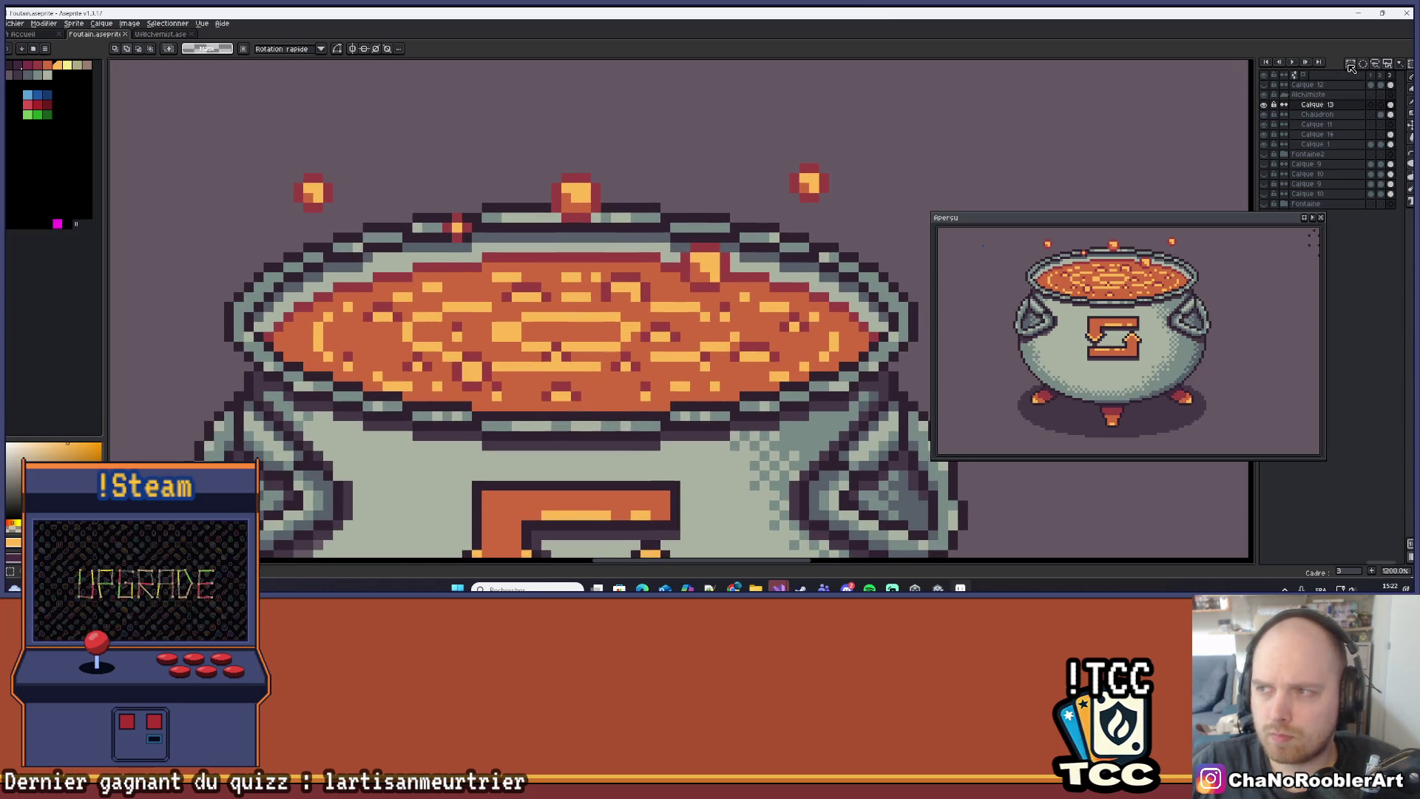
mouse_move(787, 152)
left_mouse_down()
mouse_move(851, 214)
mouse_move(601, 307)
mouse_move(605, 331)
mouse_move(596, 290)
mouse_move(605, 316)
left_mouse_up()
key("ctrl+c")
key("ctrl+v")
key("Return")
scroll(624, 317, "down", 7)
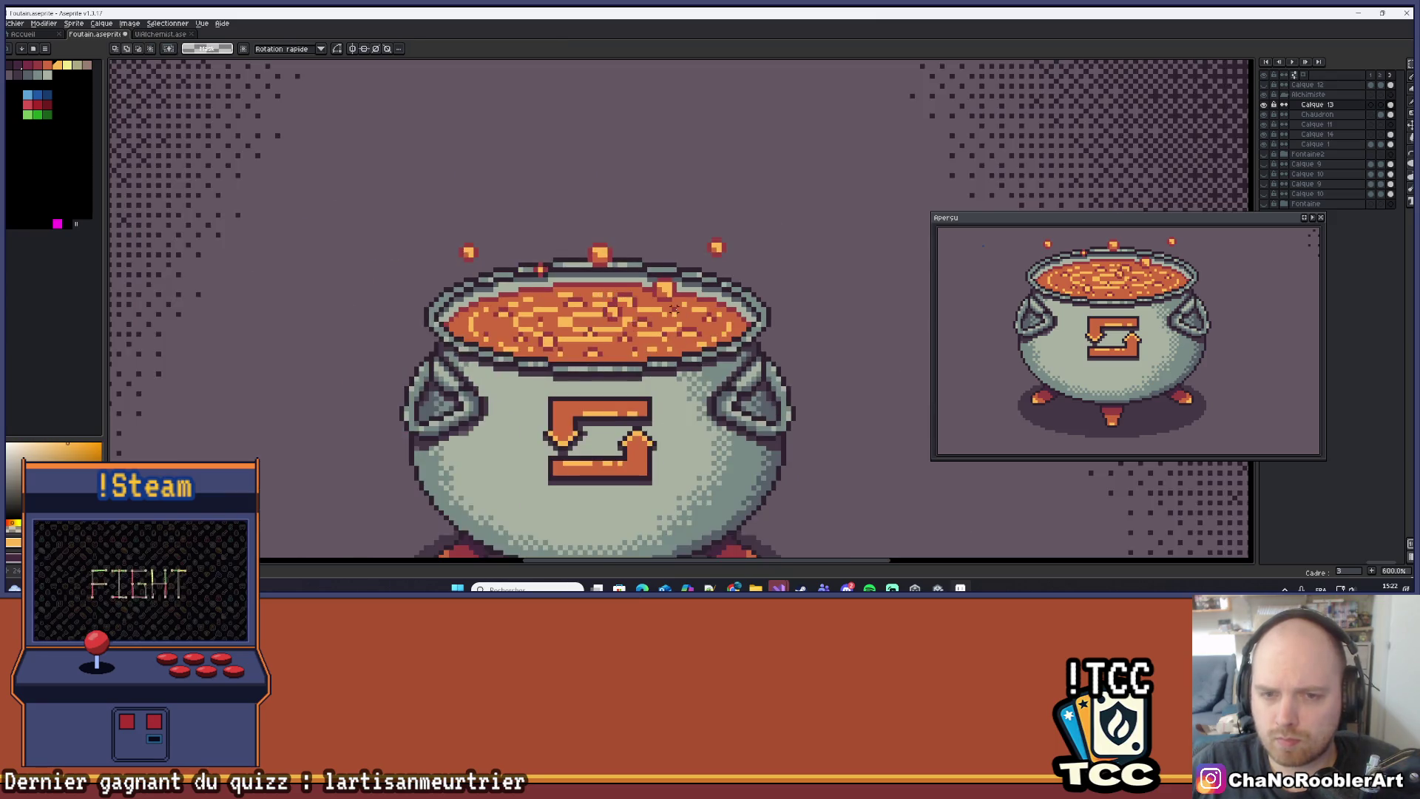
scroll(714, 298, "up", 1)
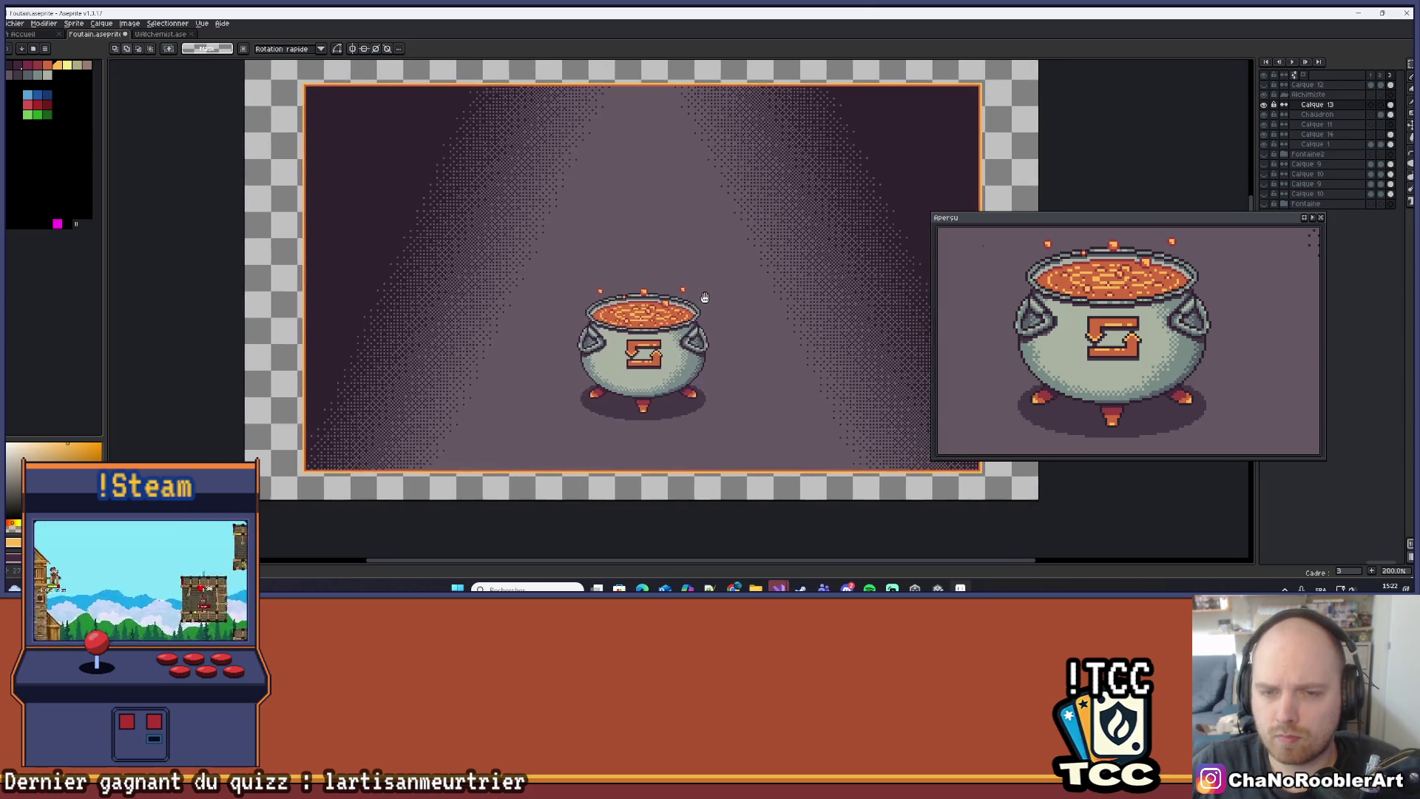
scroll(727, 301, "down", 1)
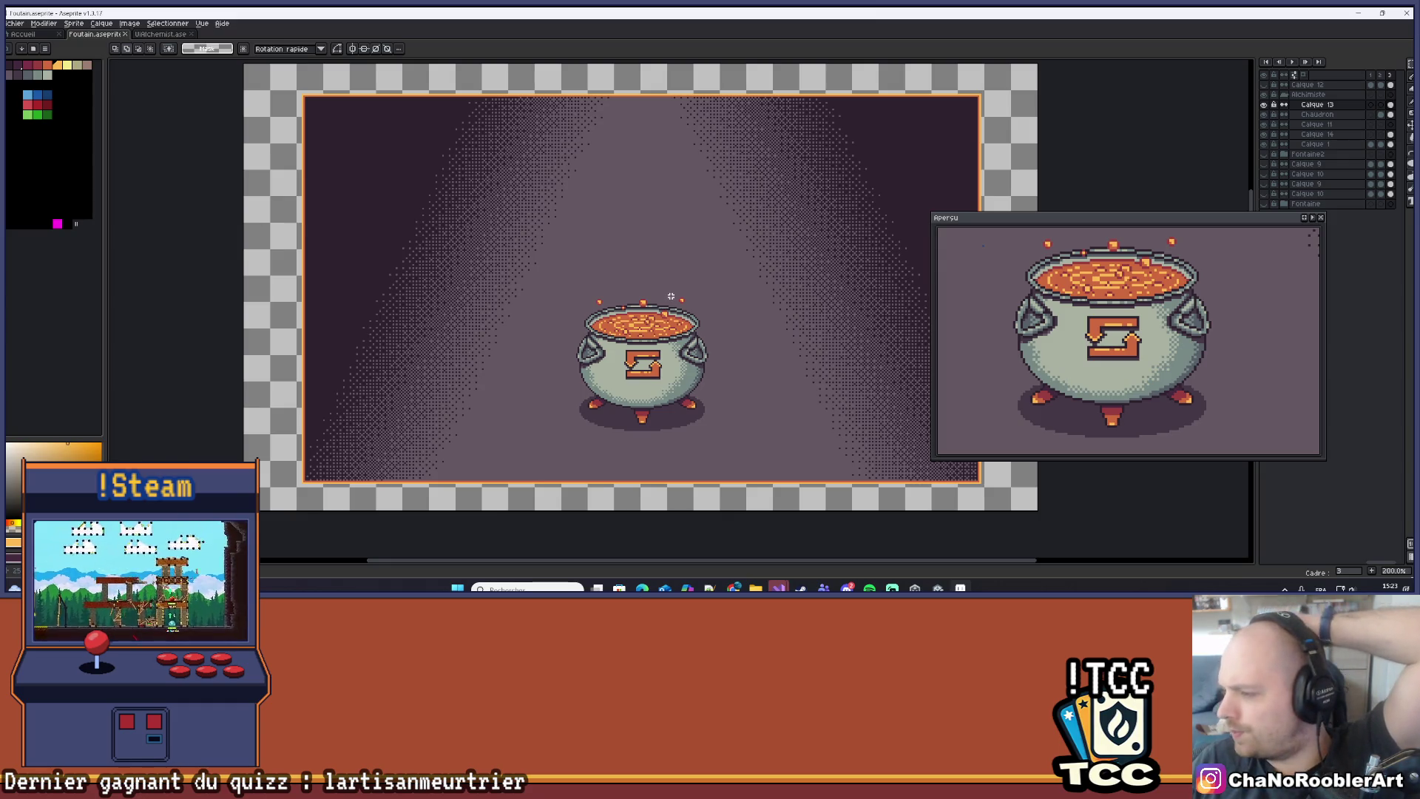
scroll(556, 256, "up", 7)
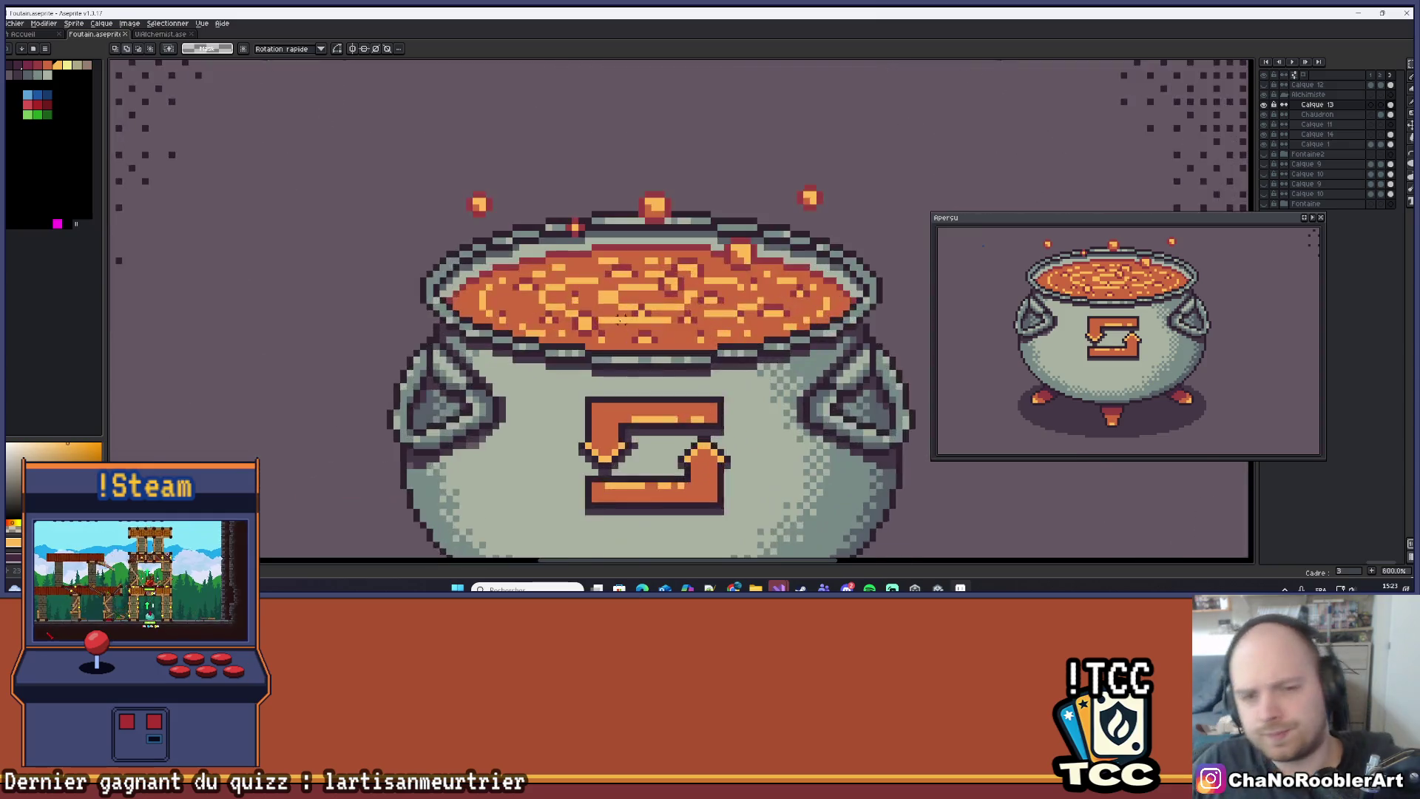
Pick the soup's dark red and paint a single dark red pixel on it.
scroll(556, 256, "up", 2)
key("i")
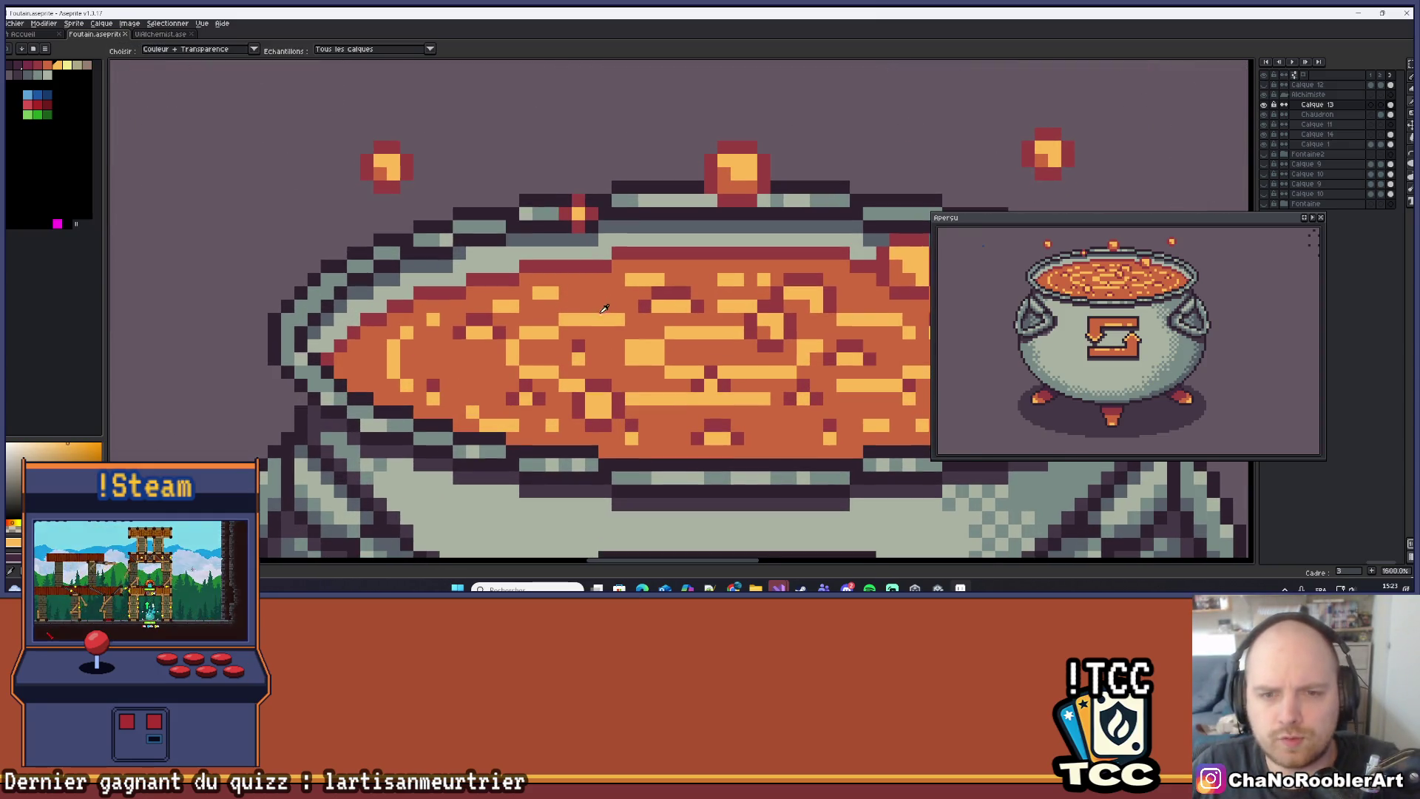
left_click(675, 293)
key("b")
left_click(539, 293)
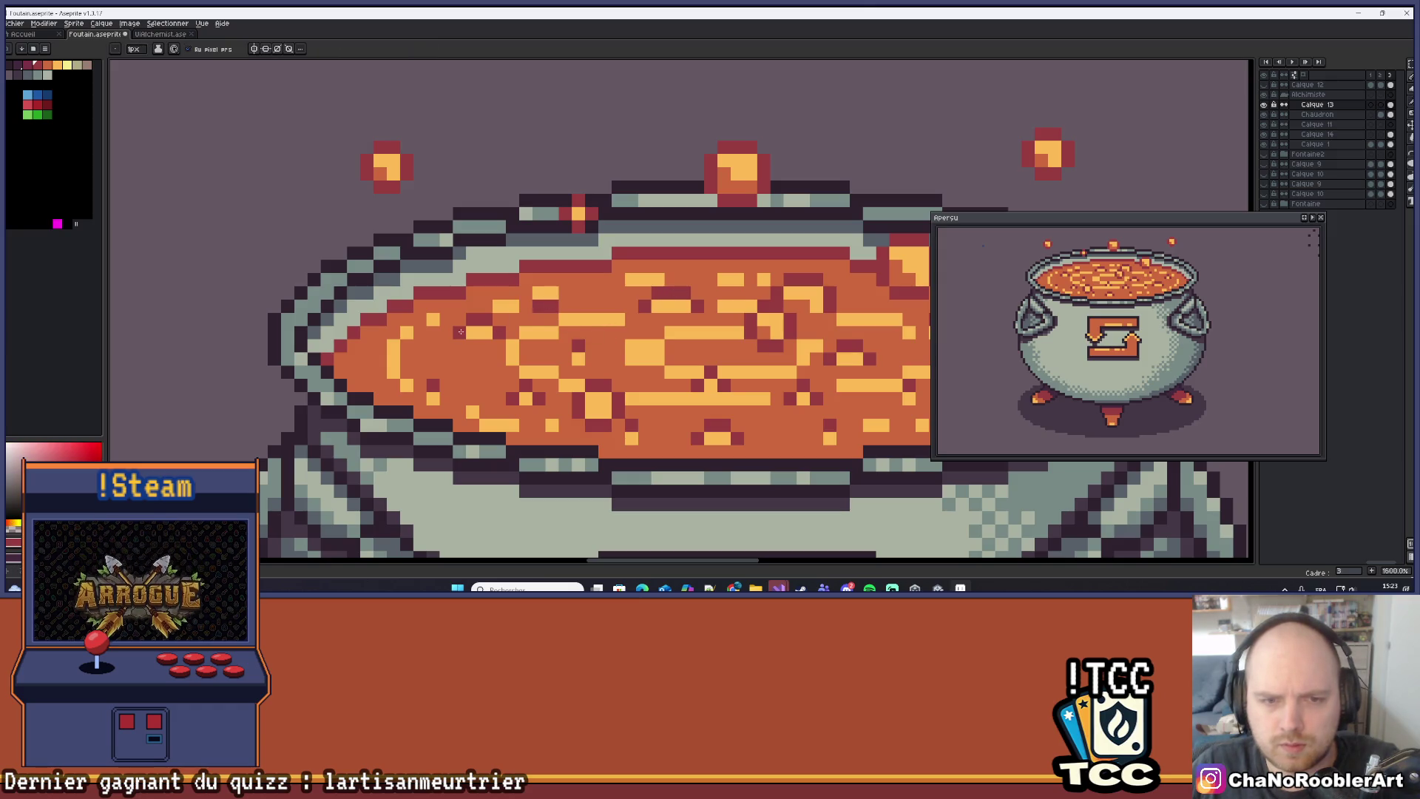
Try a short dark red line across the soup, then undo it.
scroll(424, 362, "down", 6)
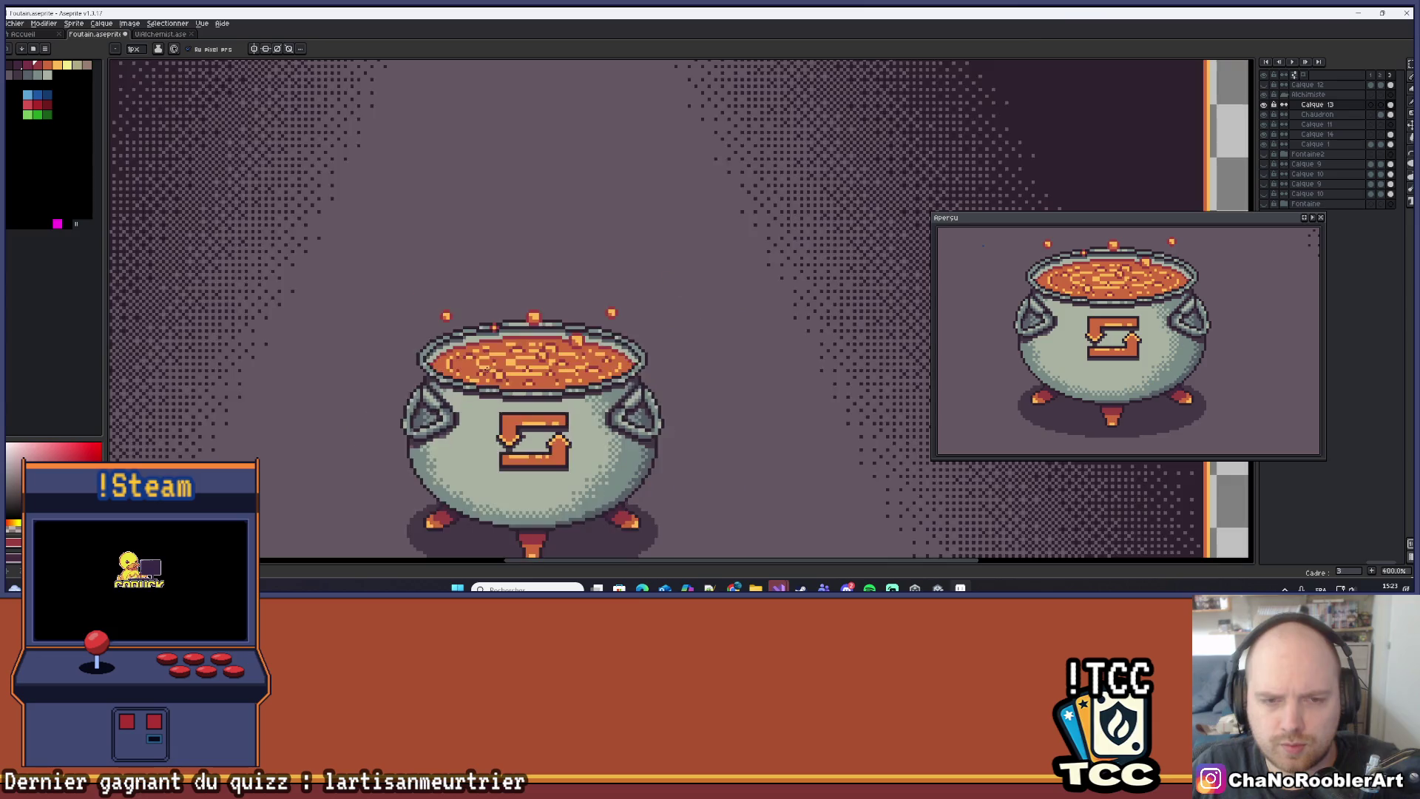
scroll(474, 394, "up", 6)
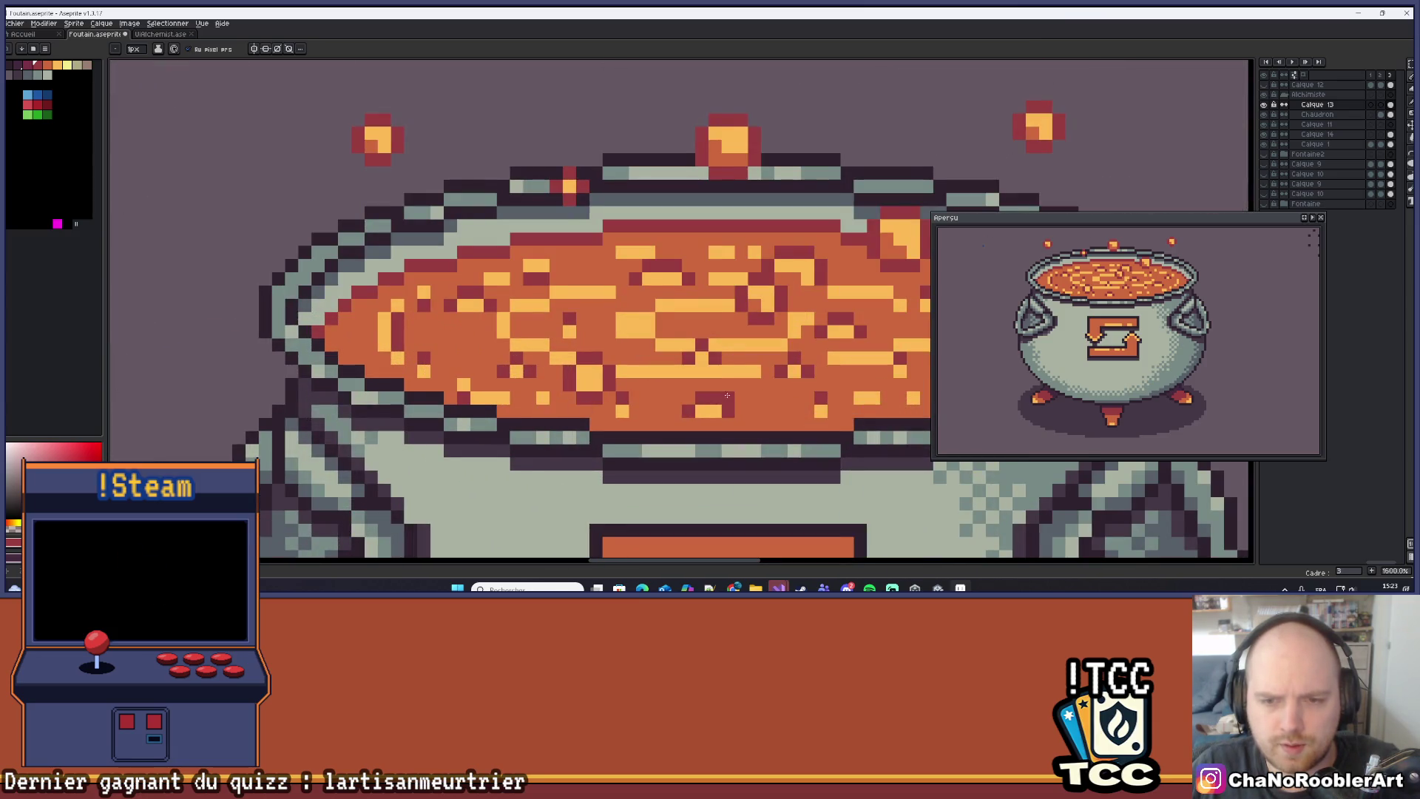
scroll(555, 388, "right", 3)
left_click_drag(655, 373, 688, 370)
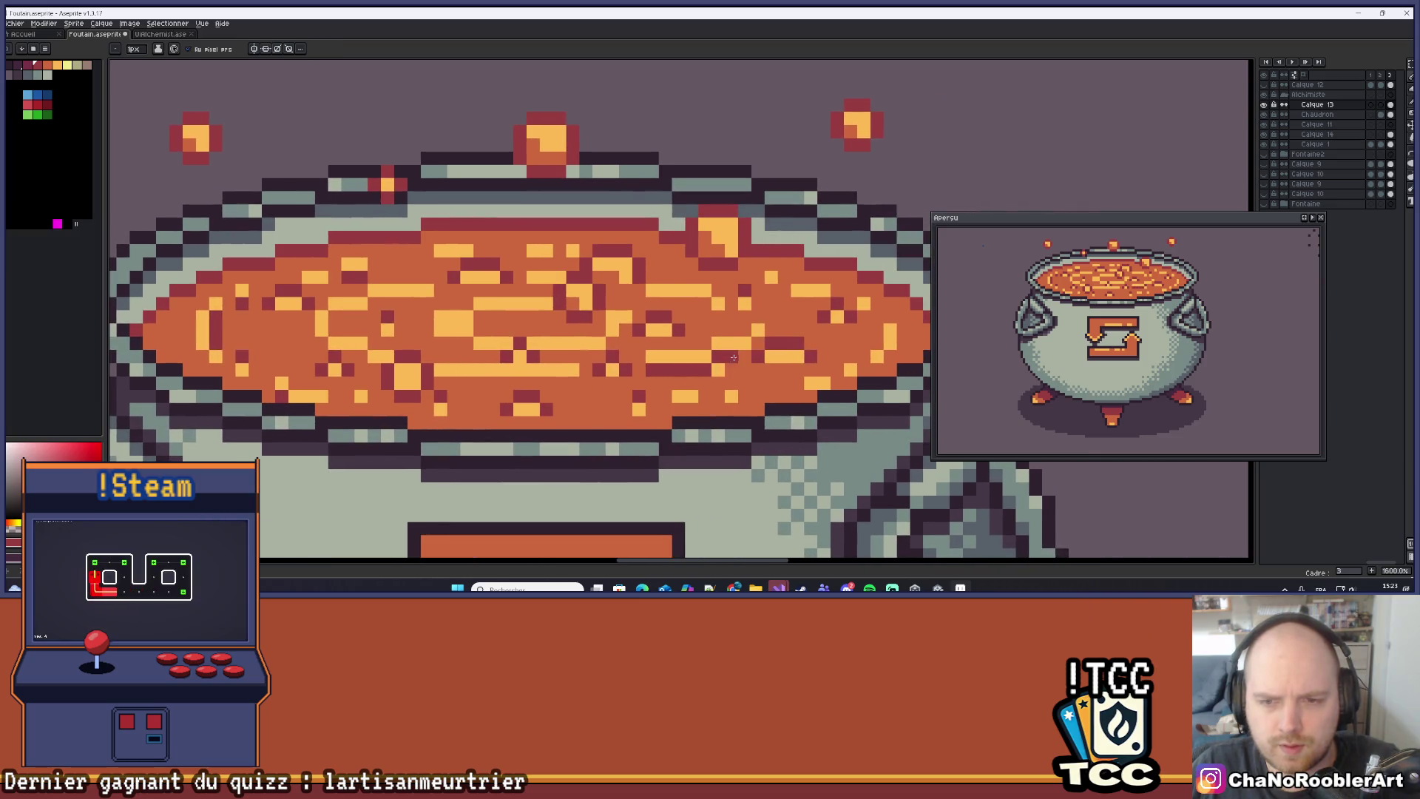
scroll(732, 358, "down", 6)
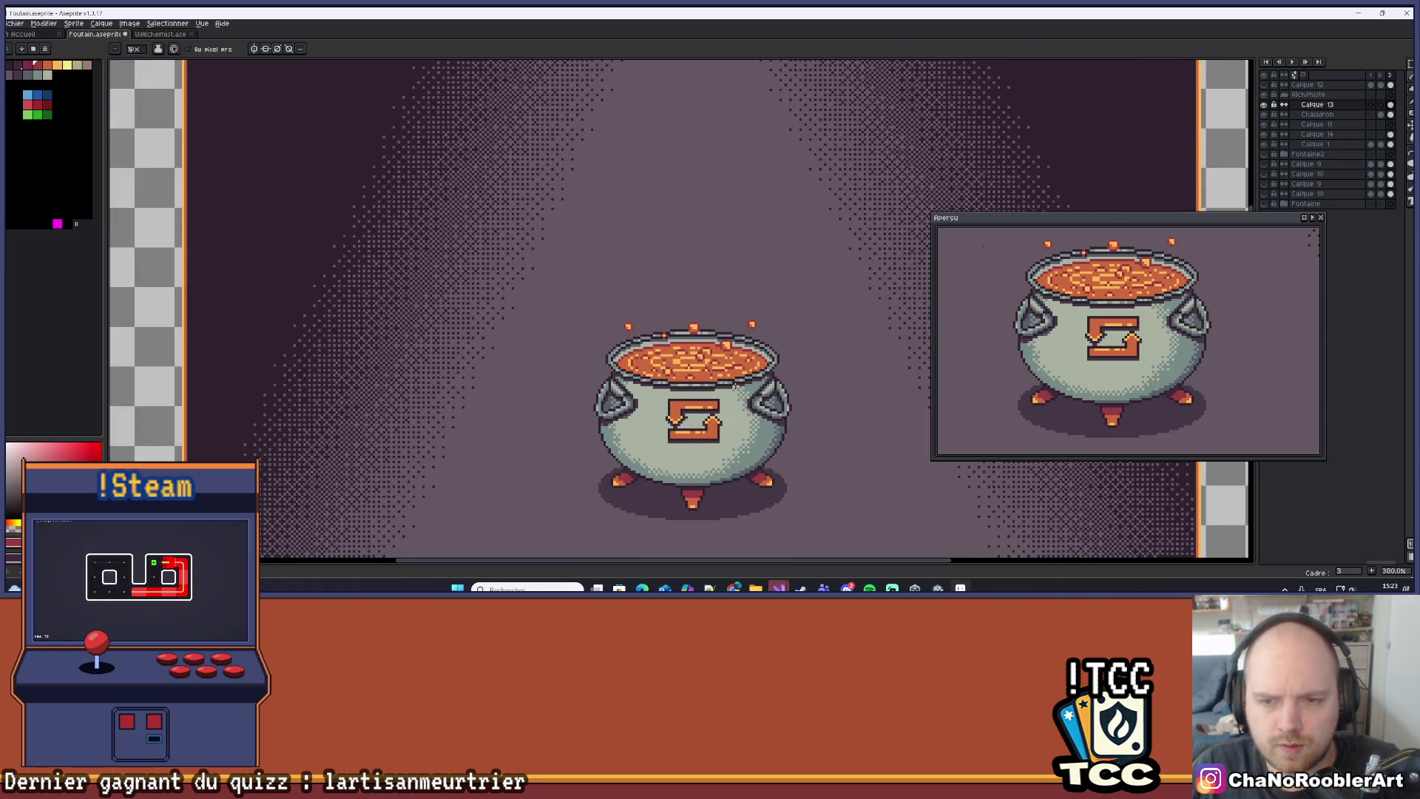
left_click_drag(770, 381, 705, 406)
key("ctrl+z")
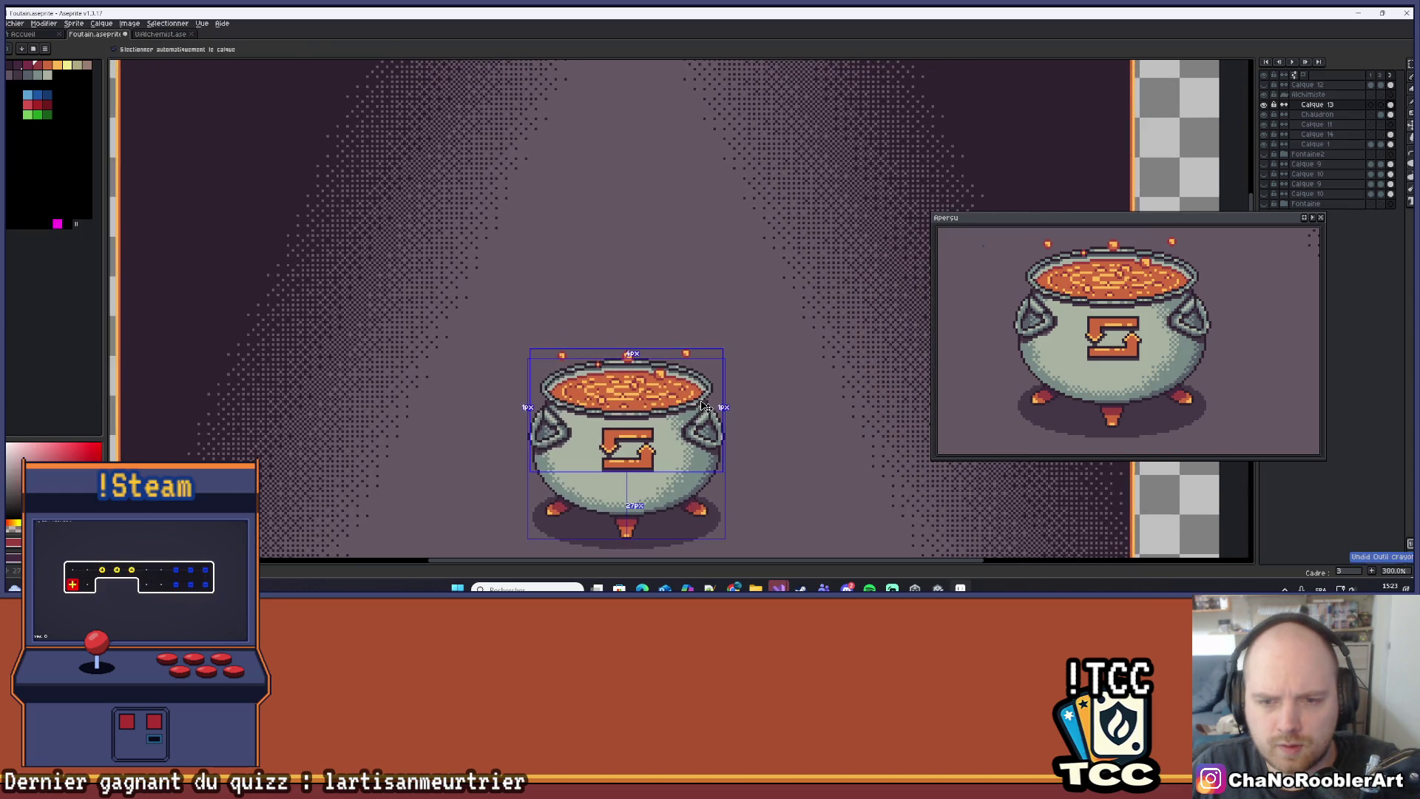
Paint another dark red pixel into the soup.
scroll(612, 391, "up", 5)
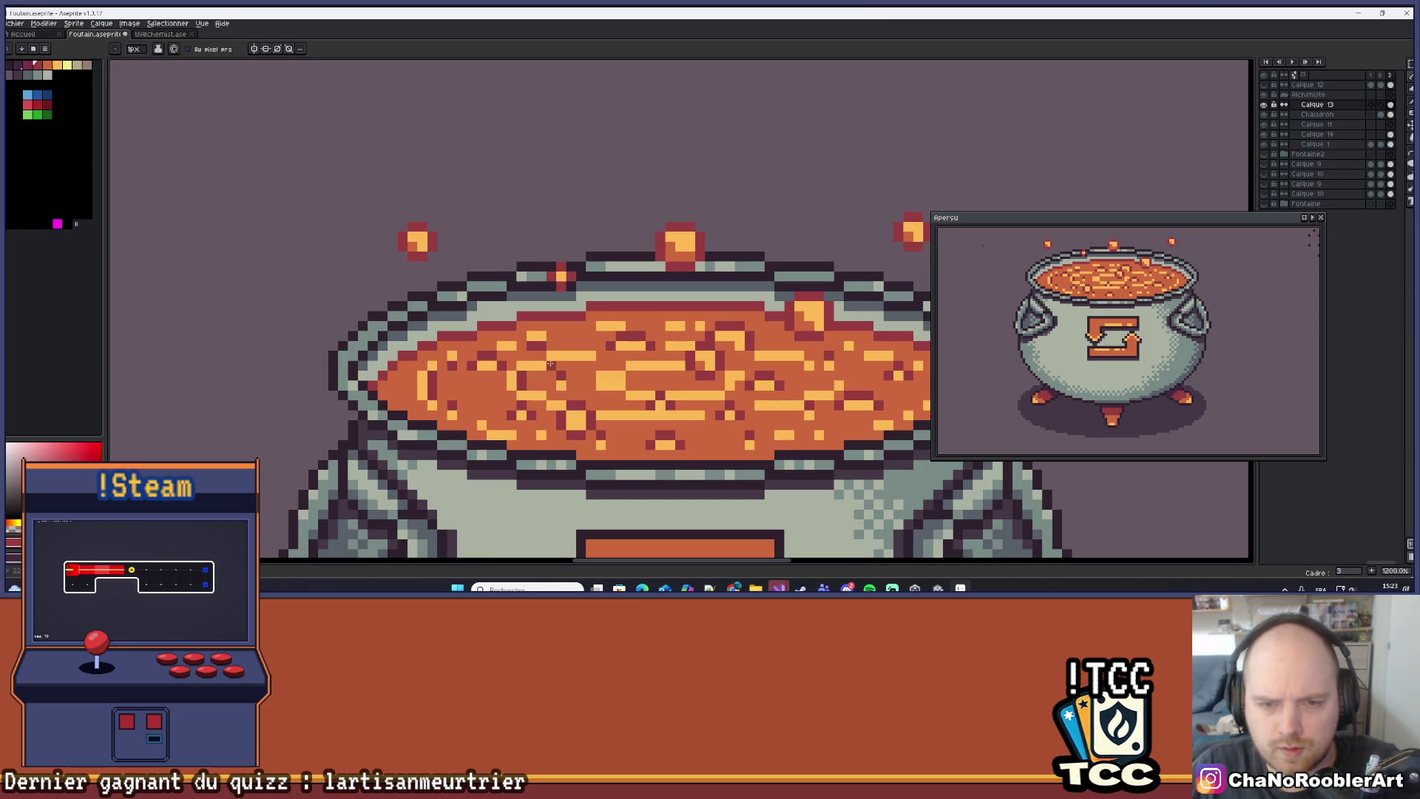
scroll(619, 356, "down", 5)
scroll(607, 356, "up", 5)
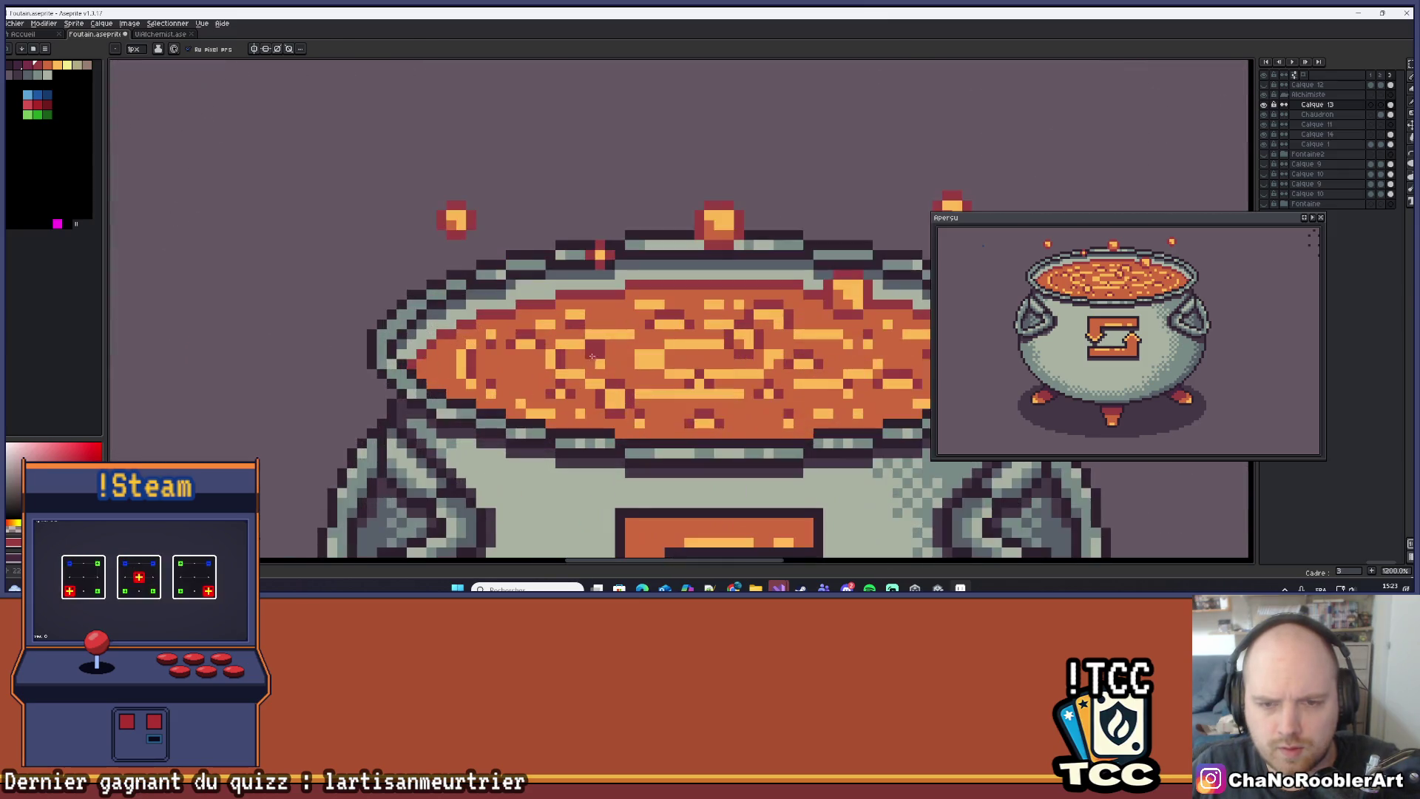
scroll(626, 342, "down", 5)
scroll(622, 338, "up", 6)
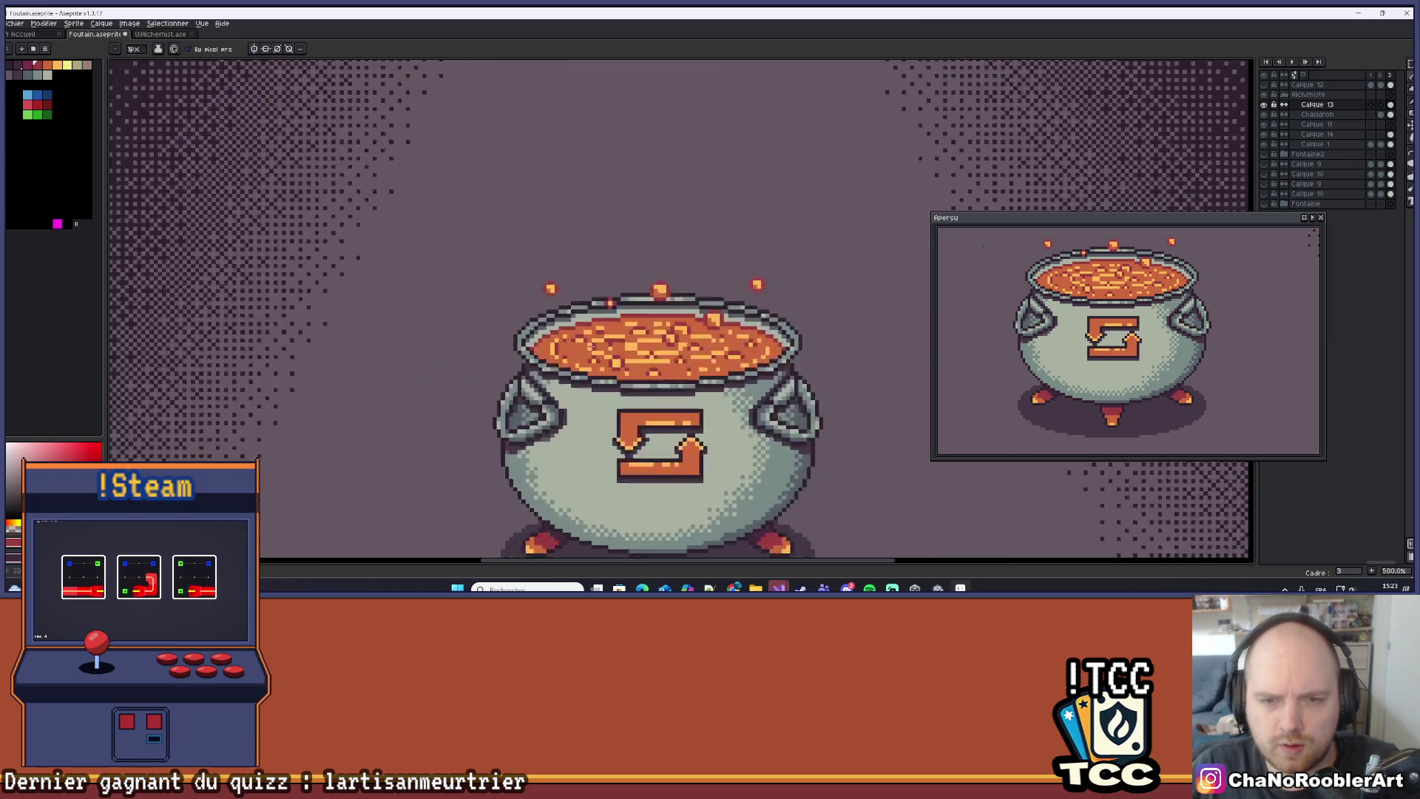
scroll(620, 338, "down", 6)
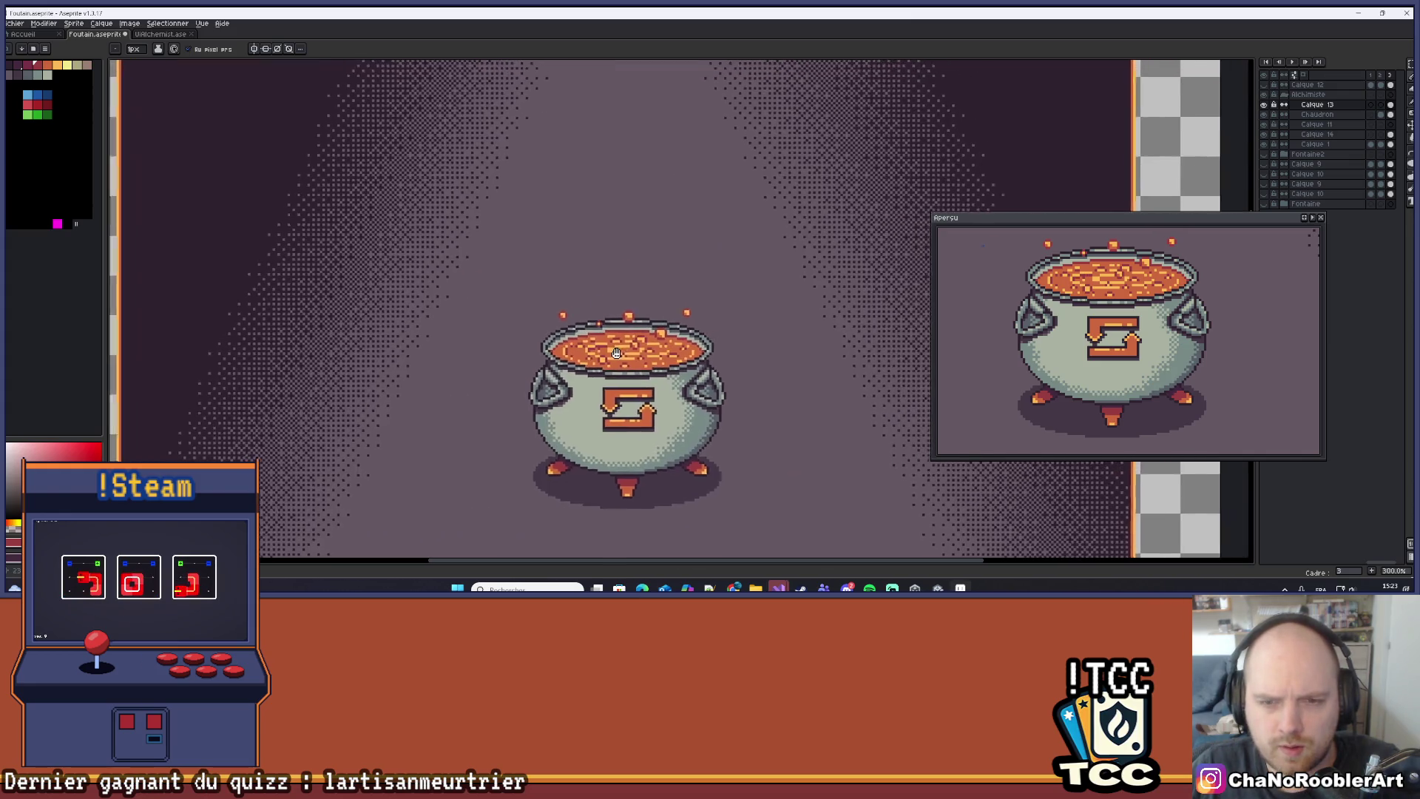
scroll(584, 357, "down", 1)
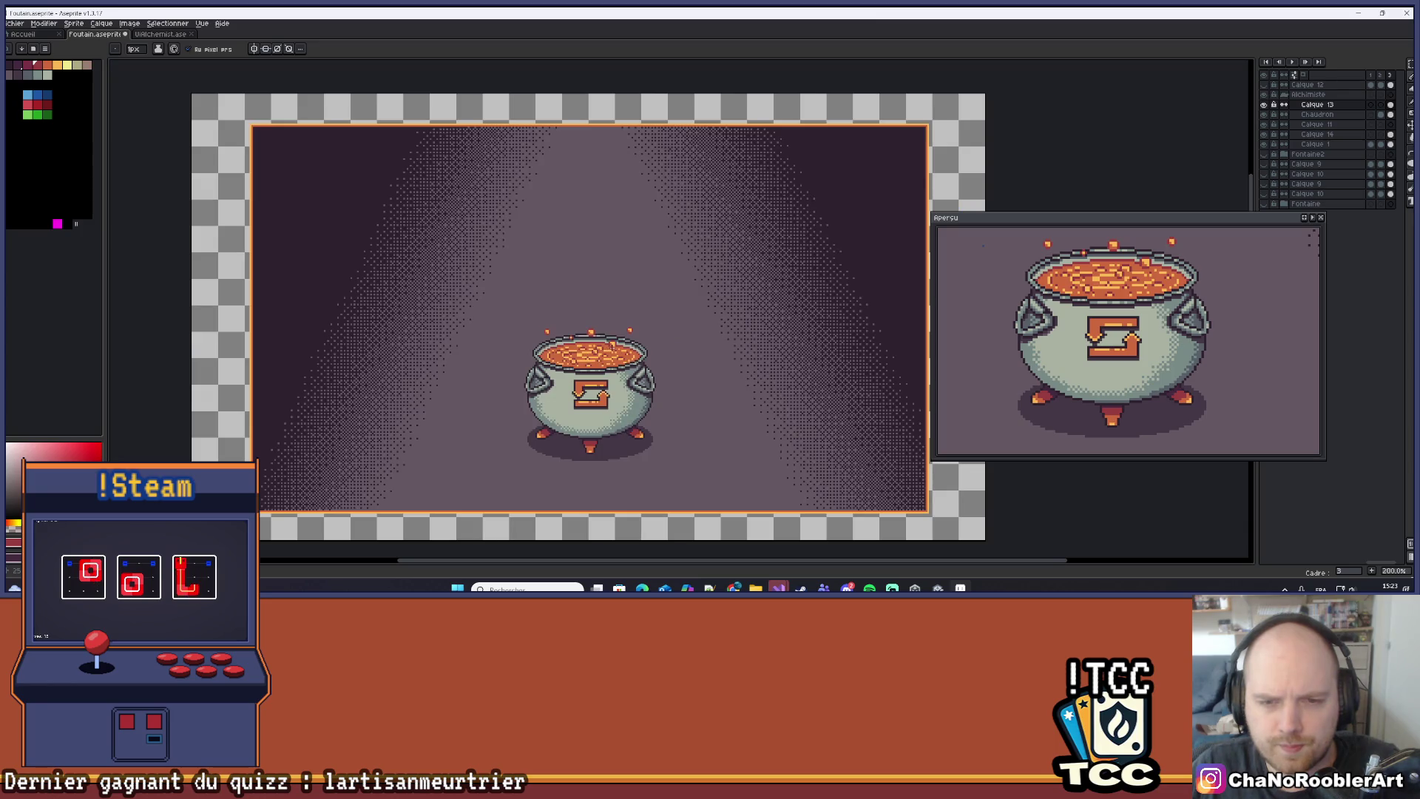
scroll(613, 345, "up", 7)
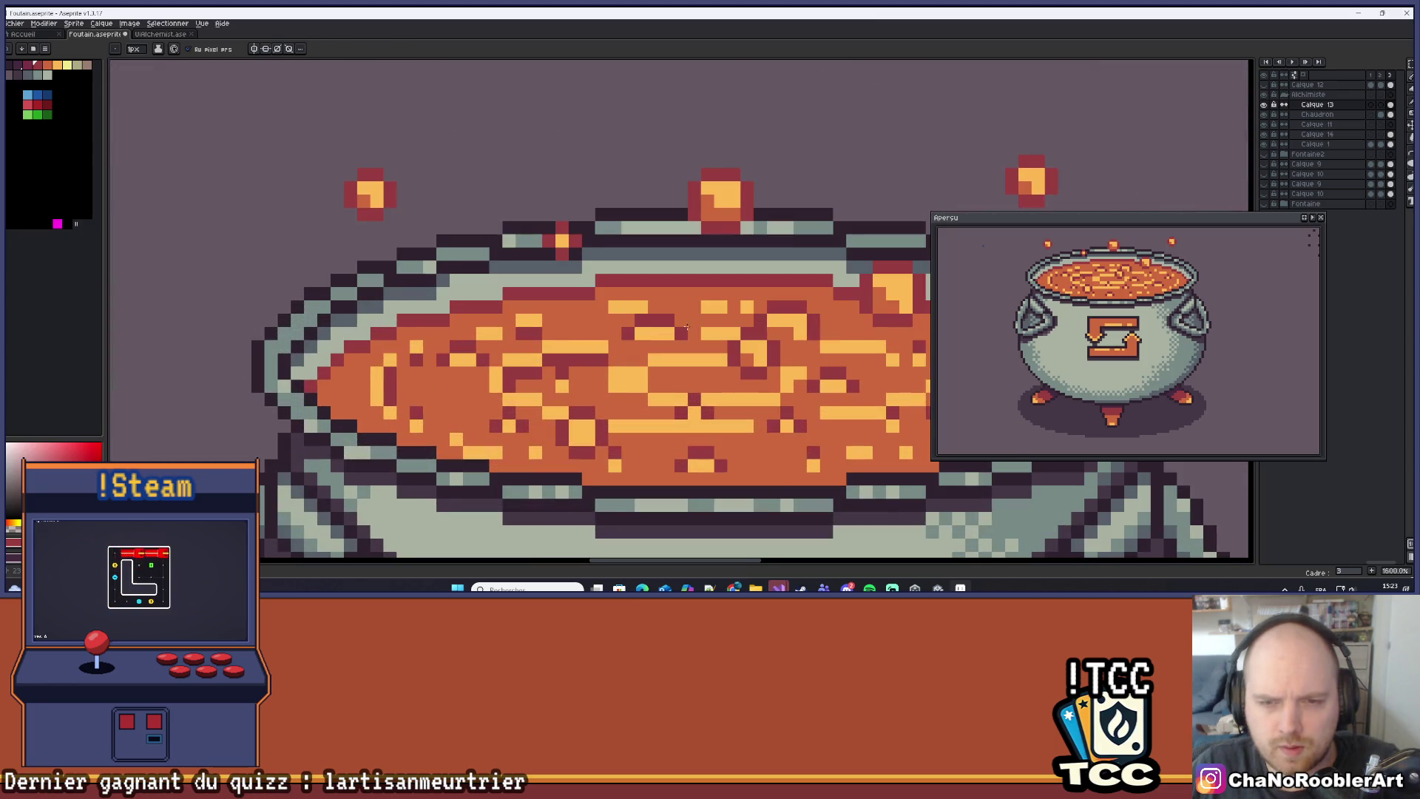
scroll(654, 325, "right", 2)
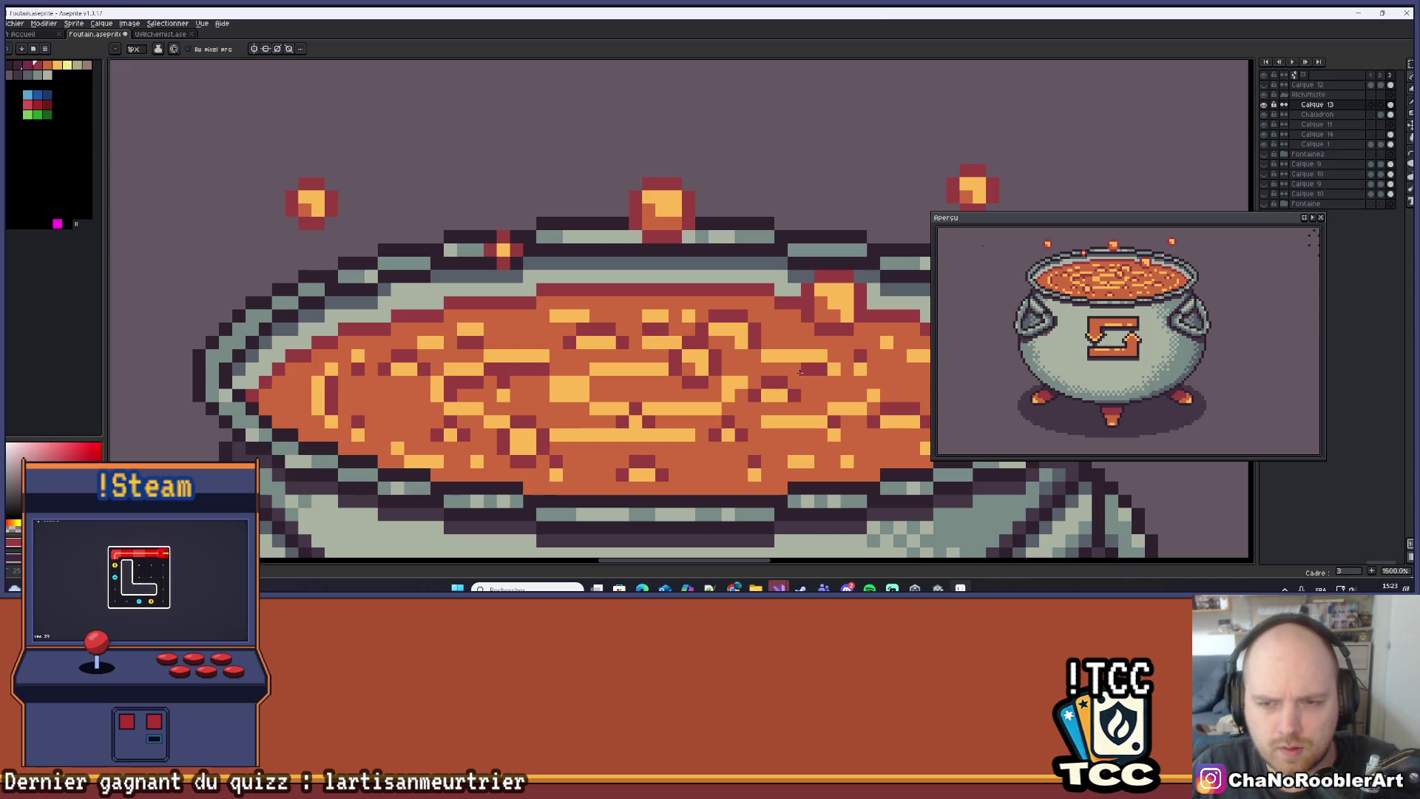
scroll(809, 363, "down", 8)
scroll(688, 369, "up", 1)
key("v")
key("b")
scroll(732, 351, "up", 7)
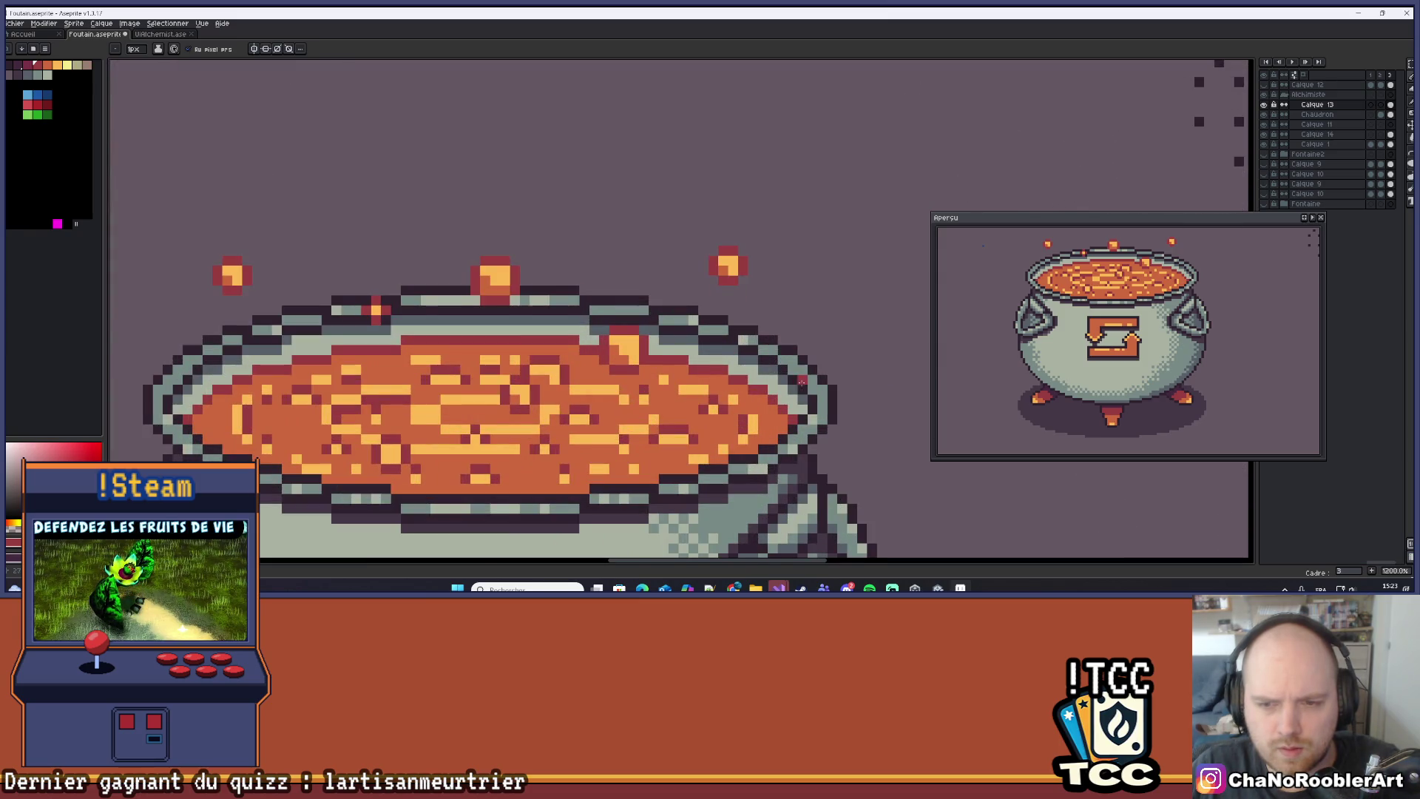
scroll(801, 381, "up", 5)
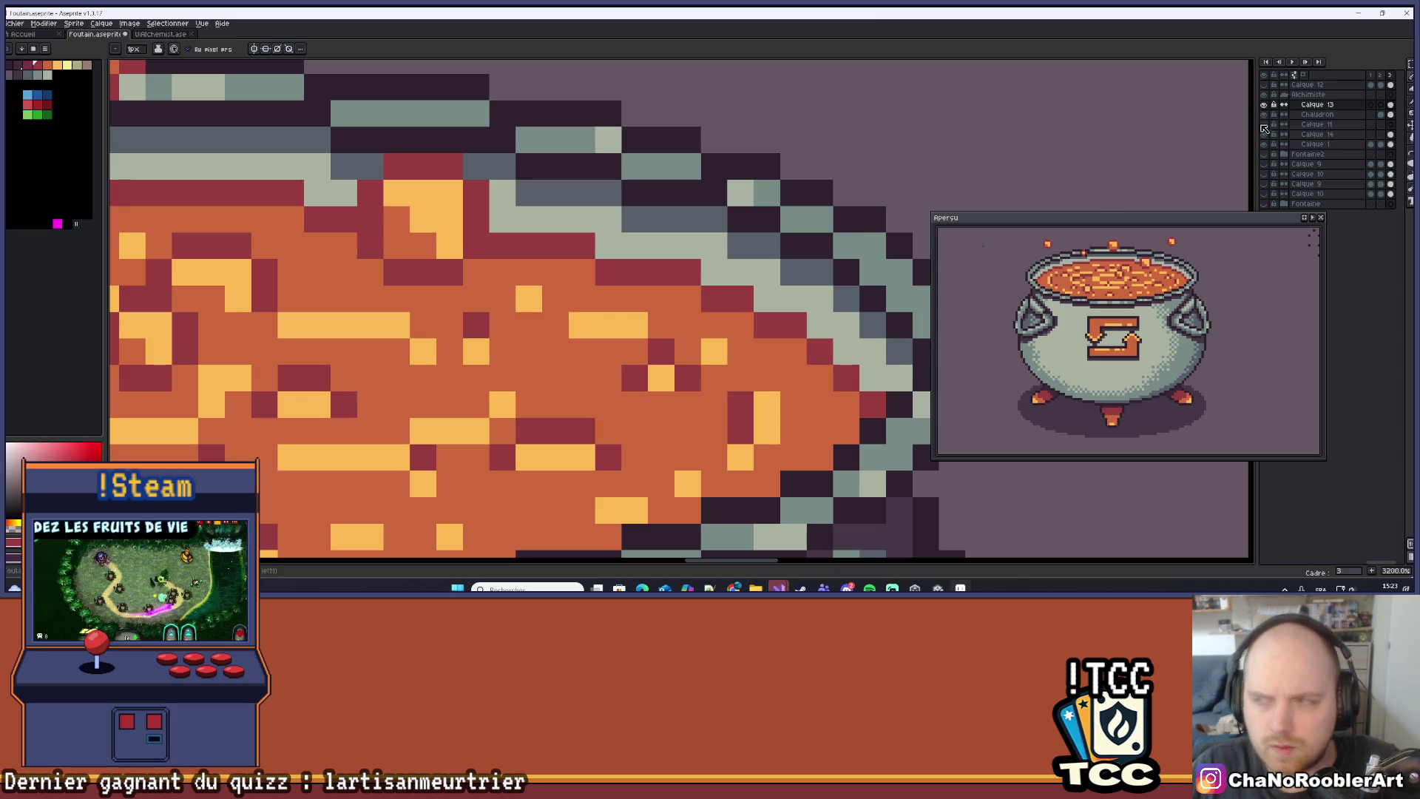
key("m")
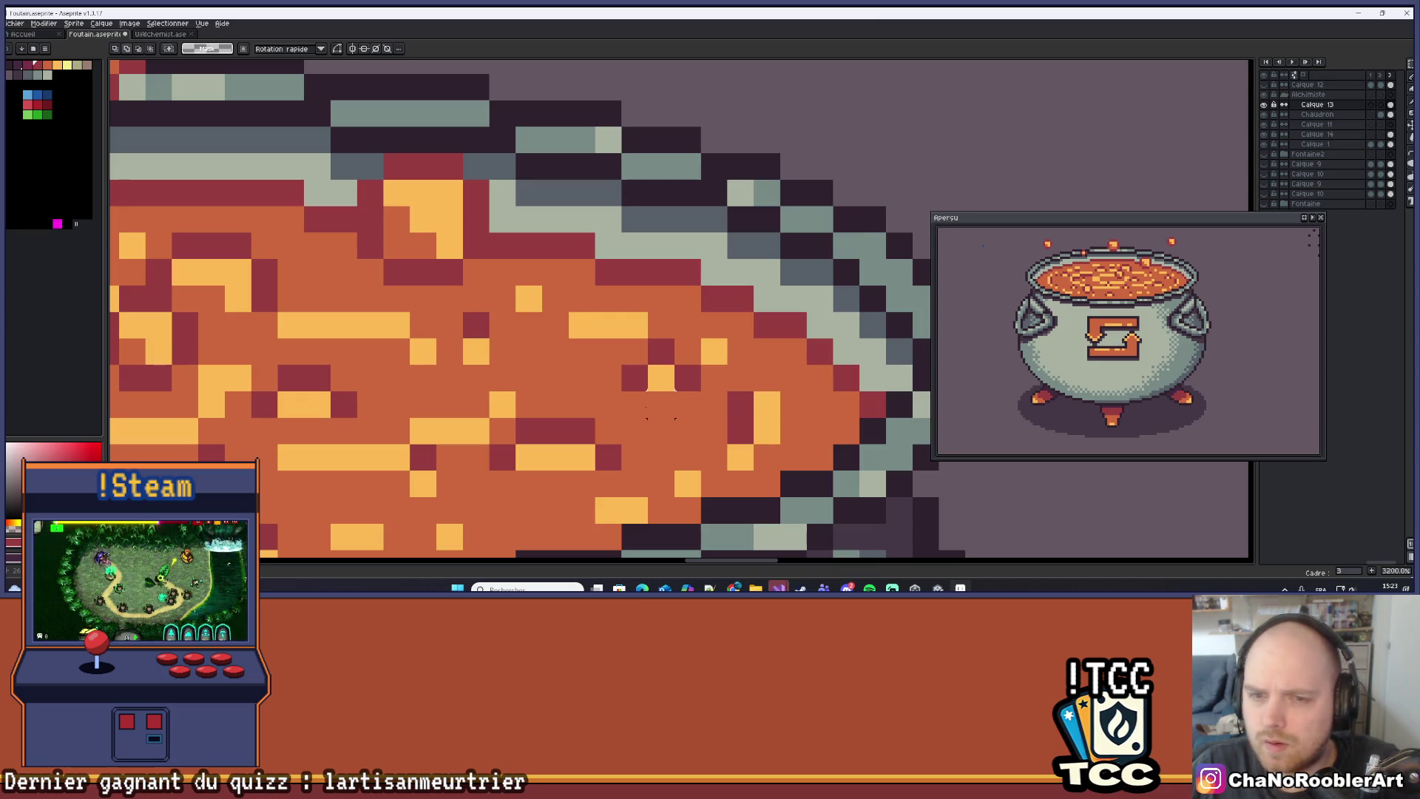
mouse_move(620, 364)
left_mouse_down()
mouse_move(702, 392)
mouse_move(702, 419)
left_mouse_up()
key("ctrl+d")
key("b")
left_click(583, 344)
Zoom and pan around the scene to review the touched-up soup.
scroll(584, 343, "down", 8)
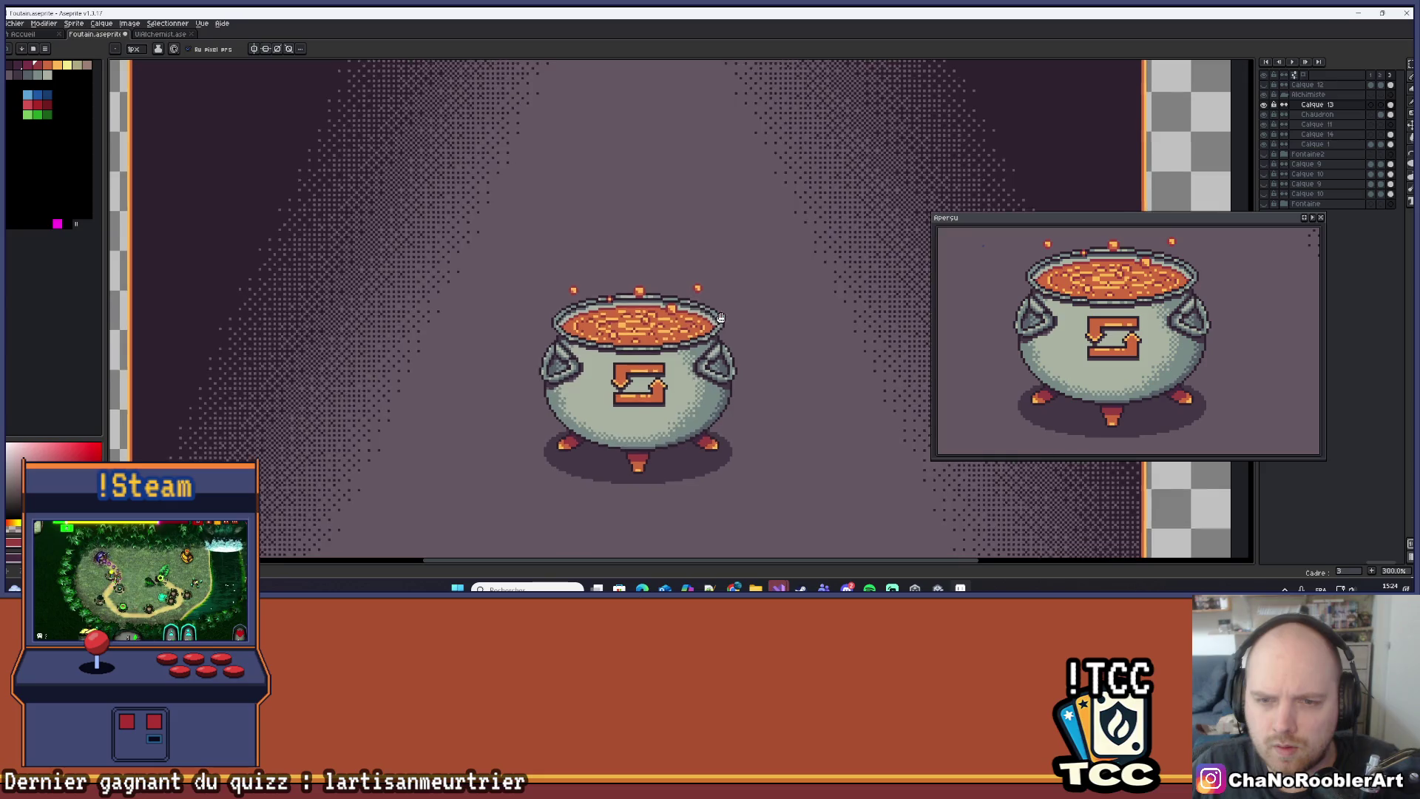
scroll(721, 316, "up", 6)
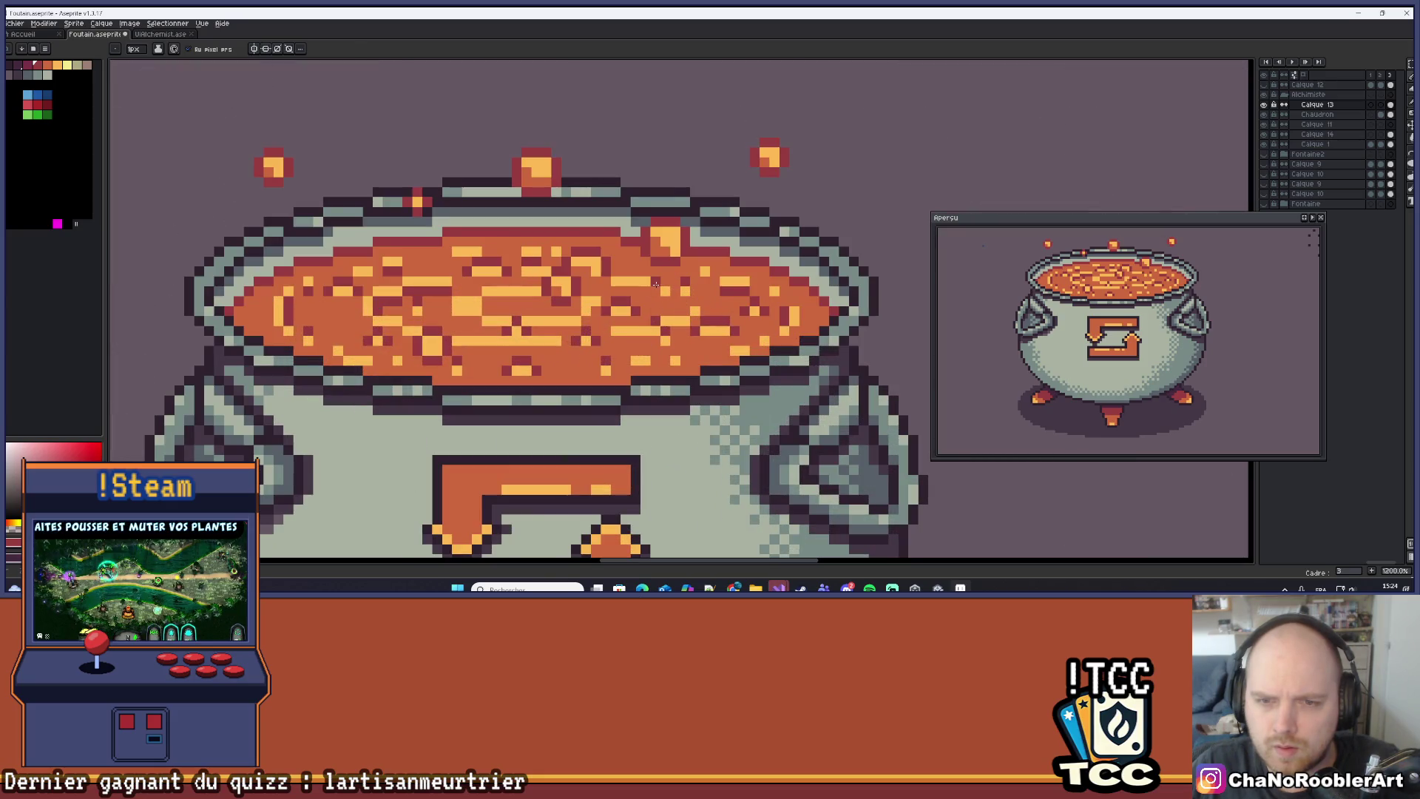
scroll(658, 307, "down", 3)
scroll(659, 305, "down", 5)
scroll(659, 304, "up", 2)
left_click_drag(703, 329, 745, 349)
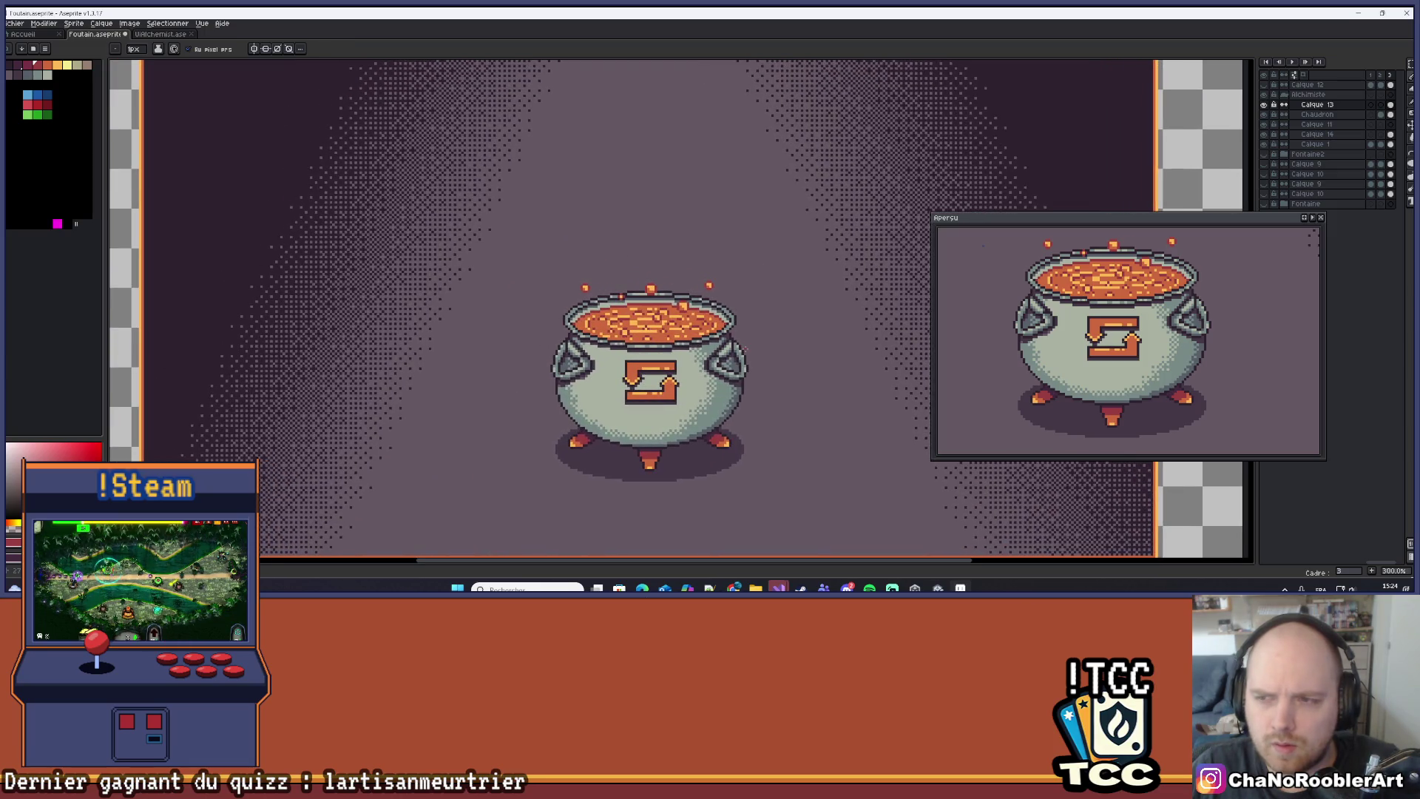
scroll(628, 324, "up", 8)
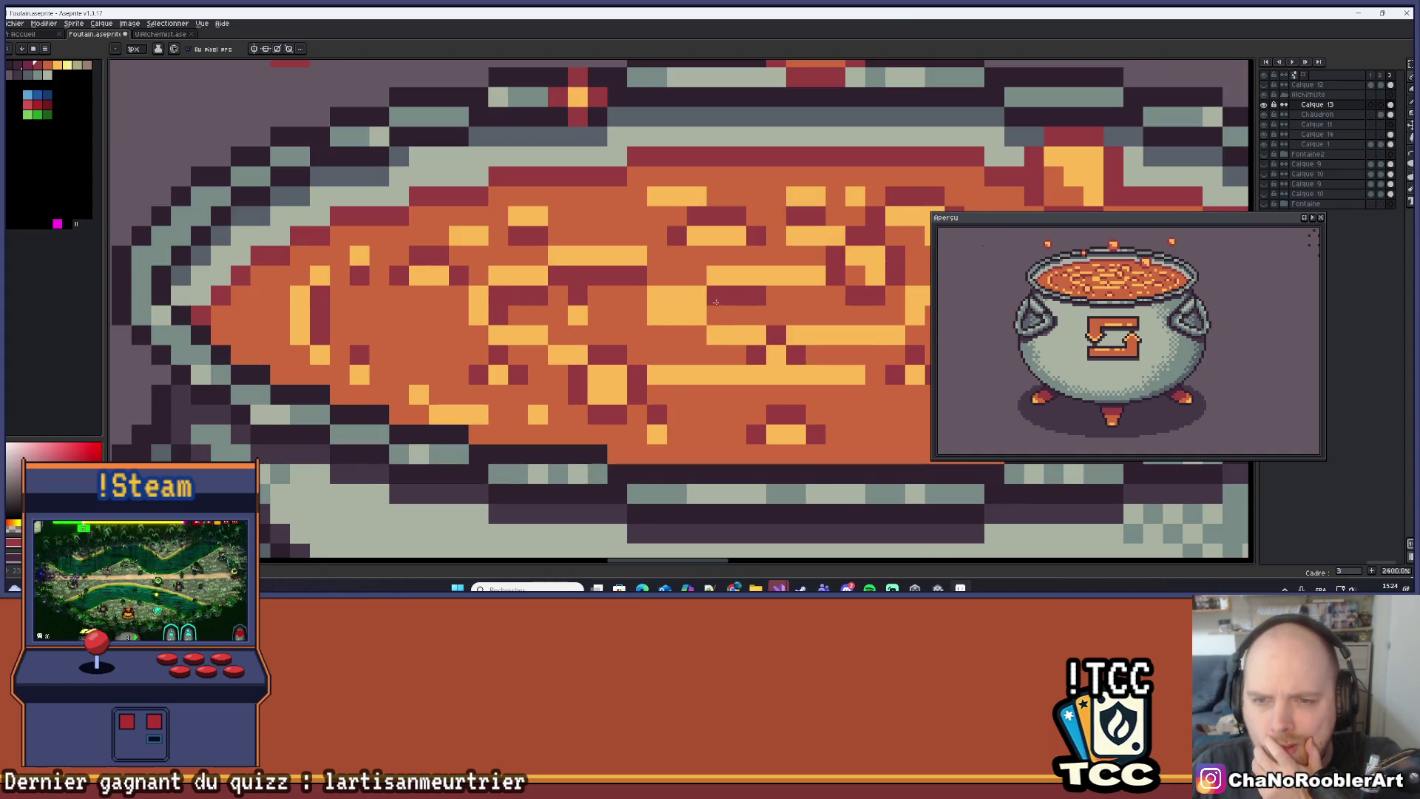
scroll(748, 296, "down", 6)
scroll(742, 295, "up", 6)
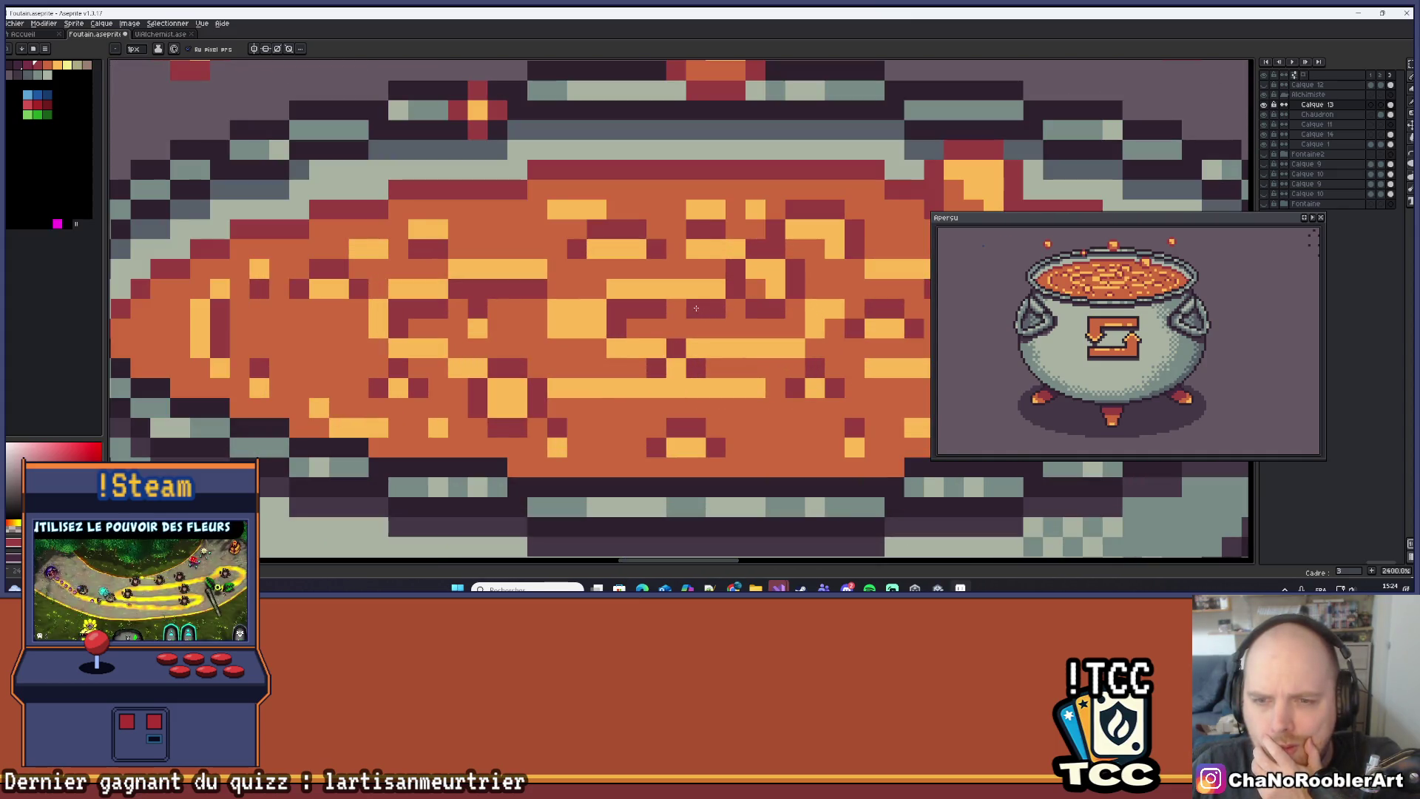
scroll(742, 295, "down", 9)
left_click_drag(770, 271, 707, 293)
scroll(721, 293, "up", 1)
scroll(722, 293, "down", 2)
scroll(731, 285, "up", 1)
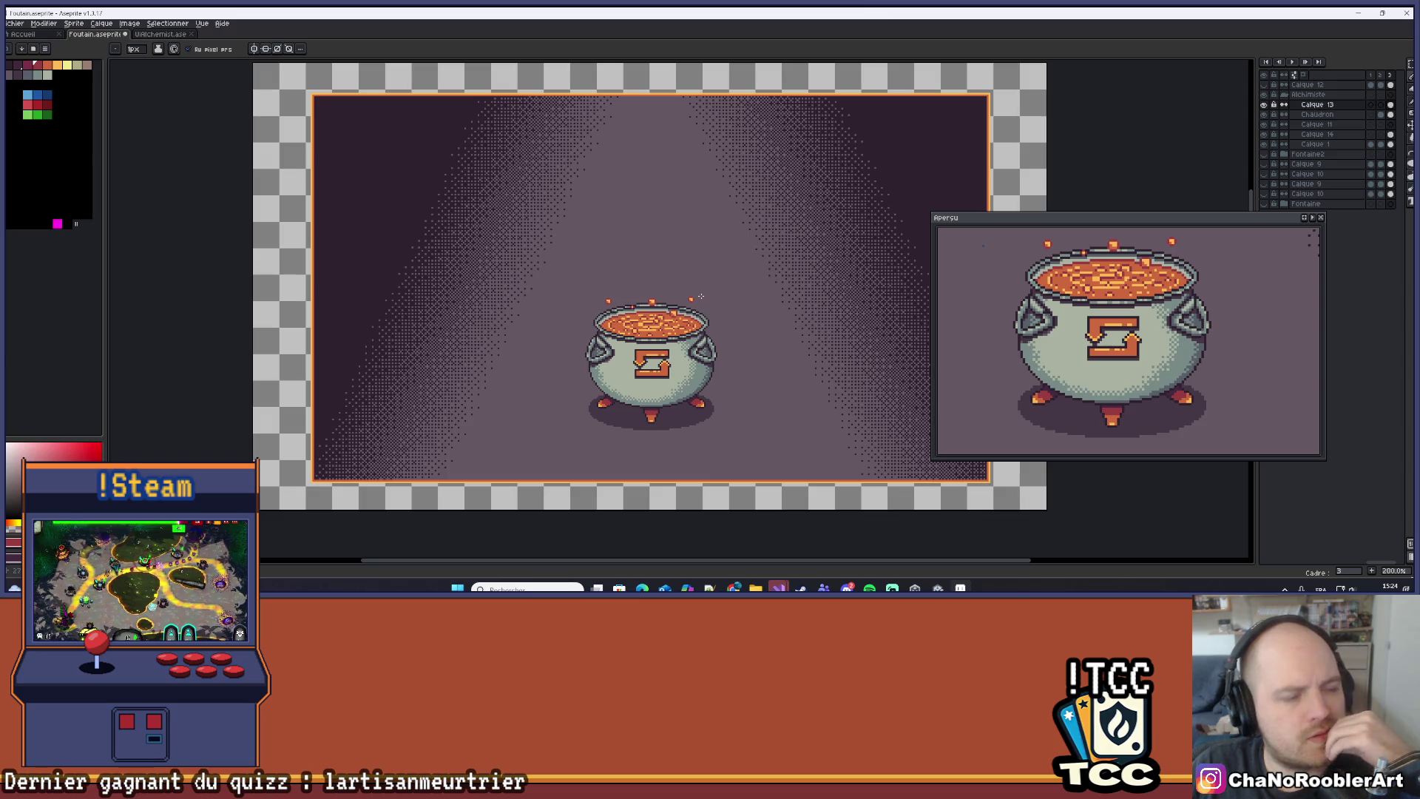
Zoom and pan around the cauldron rim to inspect the finished soup.
scroll(709, 322, "up", 3)
scroll(551, 311, "up", 5)
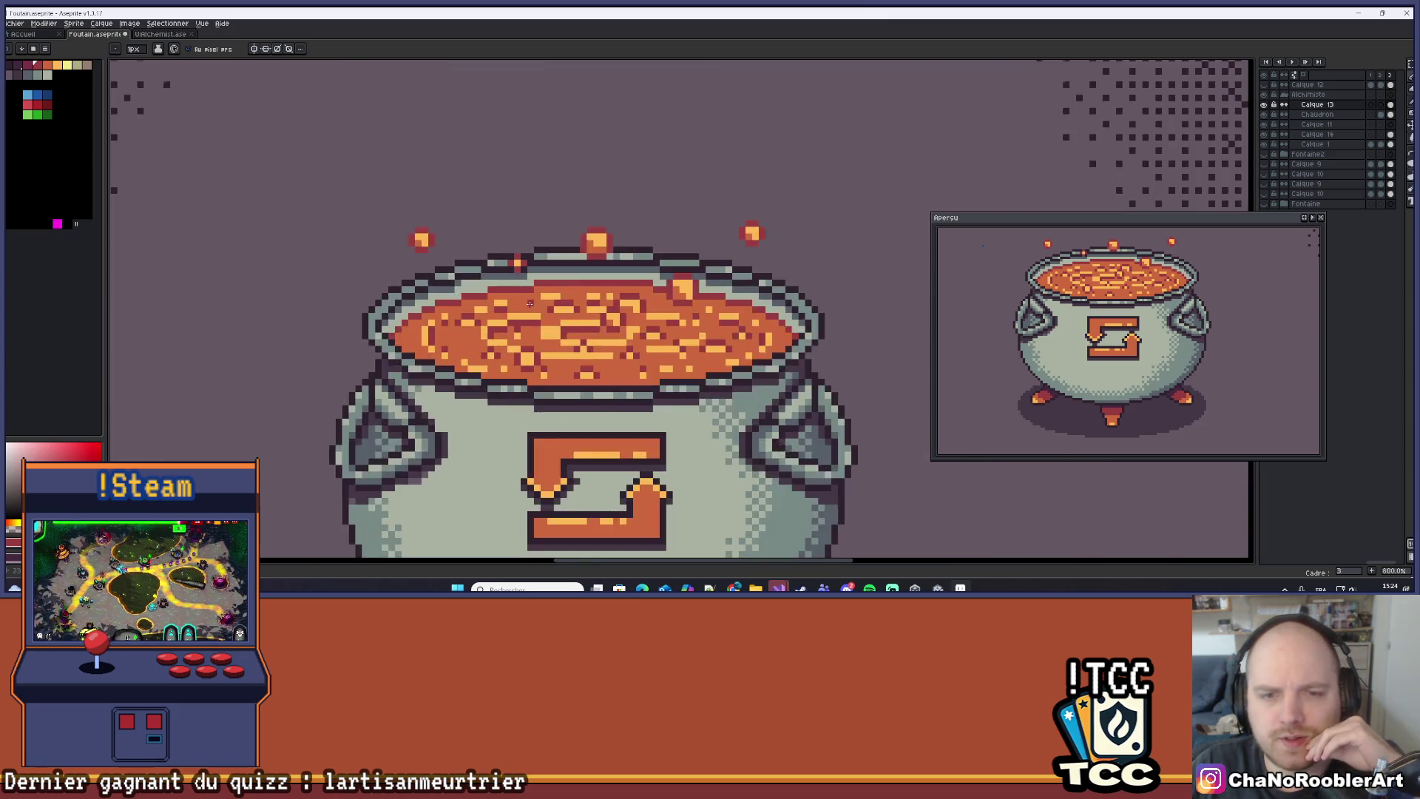
scroll(560, 303, "down", 6)
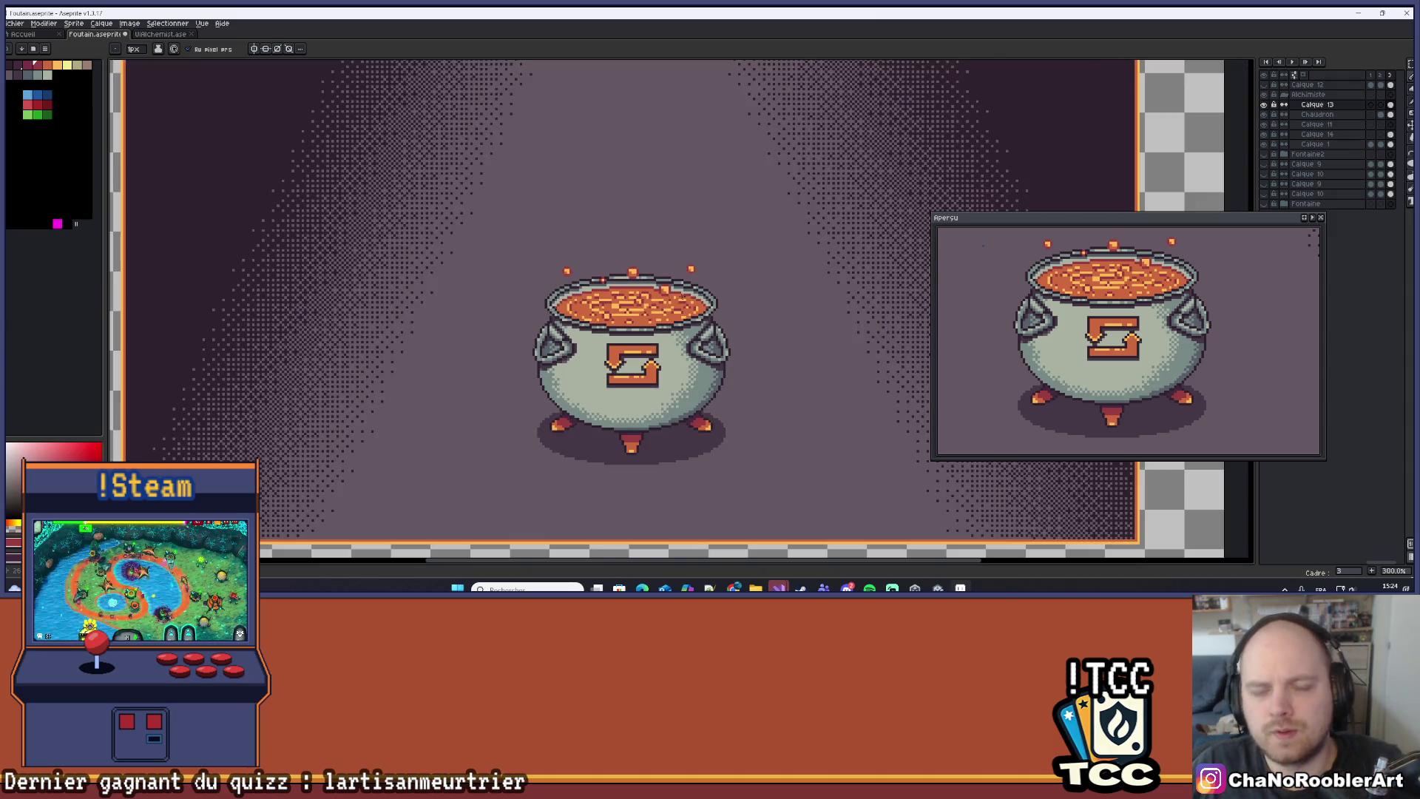
right_click(675, 297, "ctrl")
left_click(677, 300)
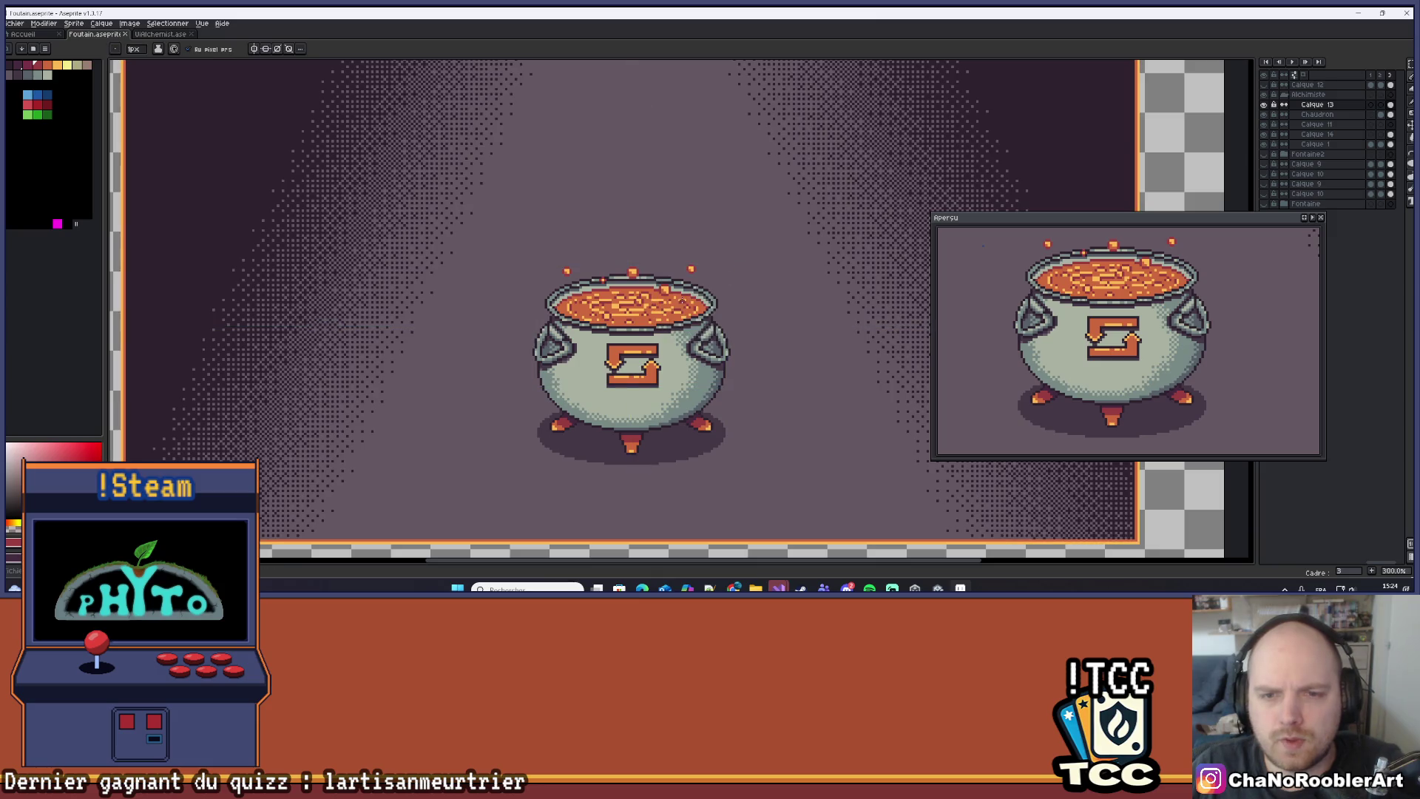
scroll(678, 302, "up", 3)
scroll(682, 344, "up", 2)
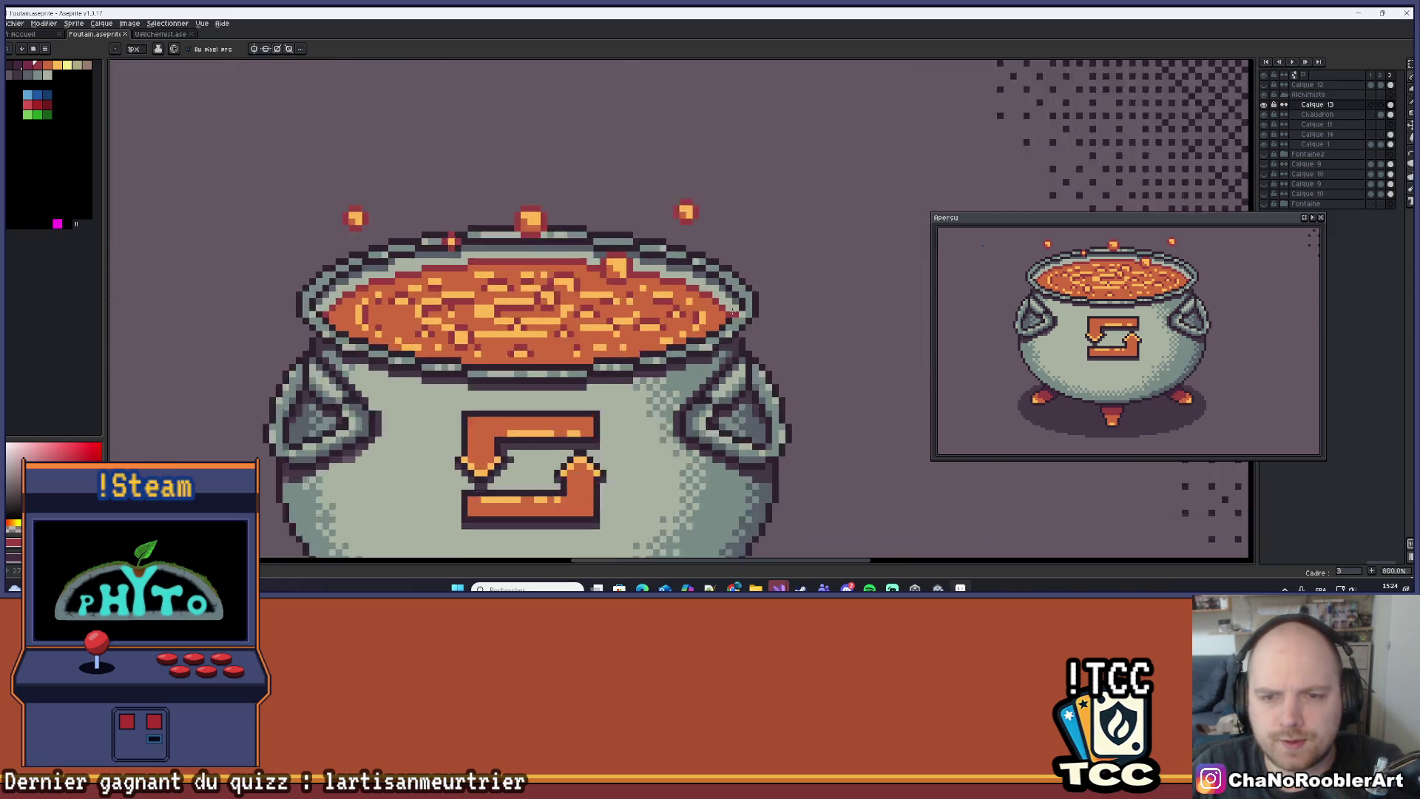
scroll(682, 344, "down", 4)
scroll(682, 344, "down", 3)
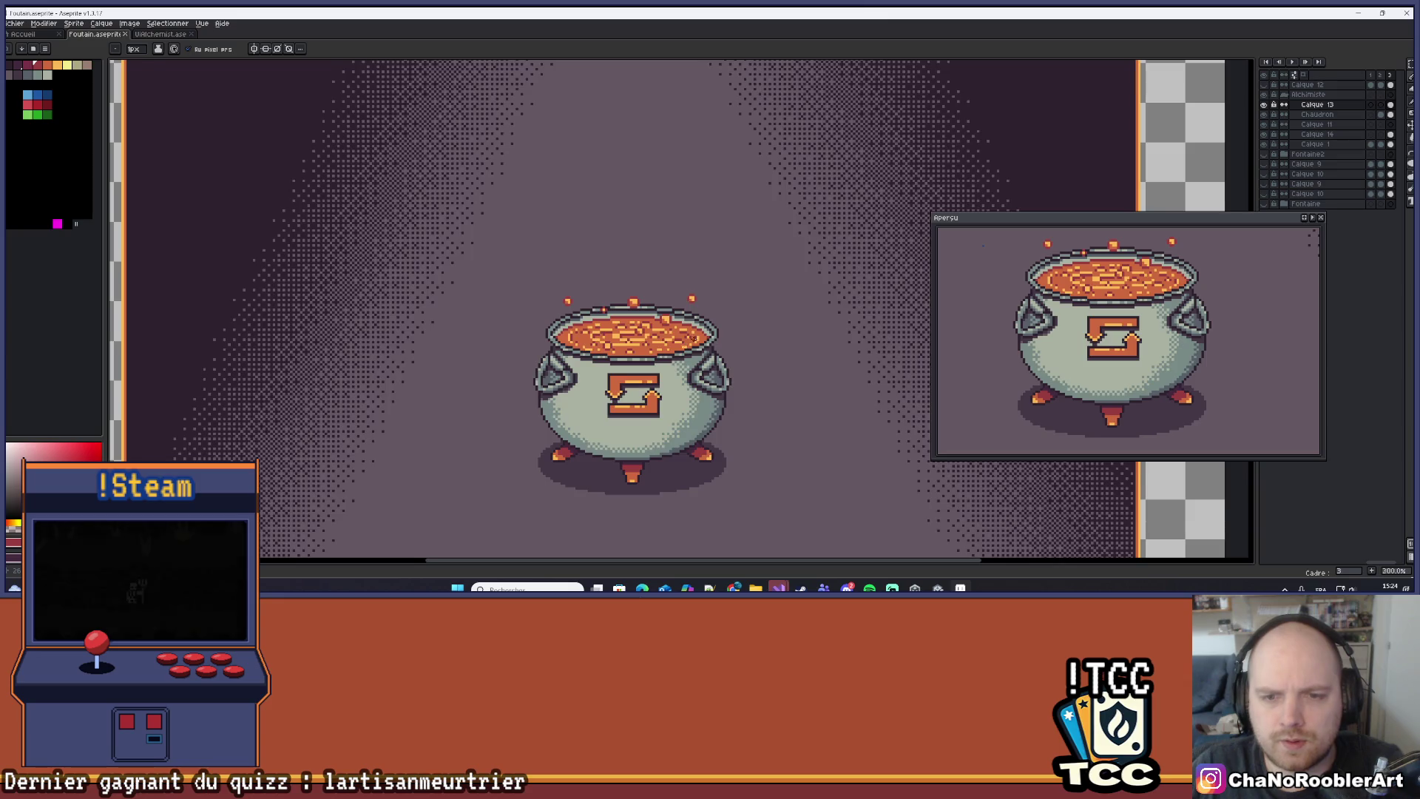
scroll(707, 337, "up", 1)
scroll(707, 337, "up", 5)
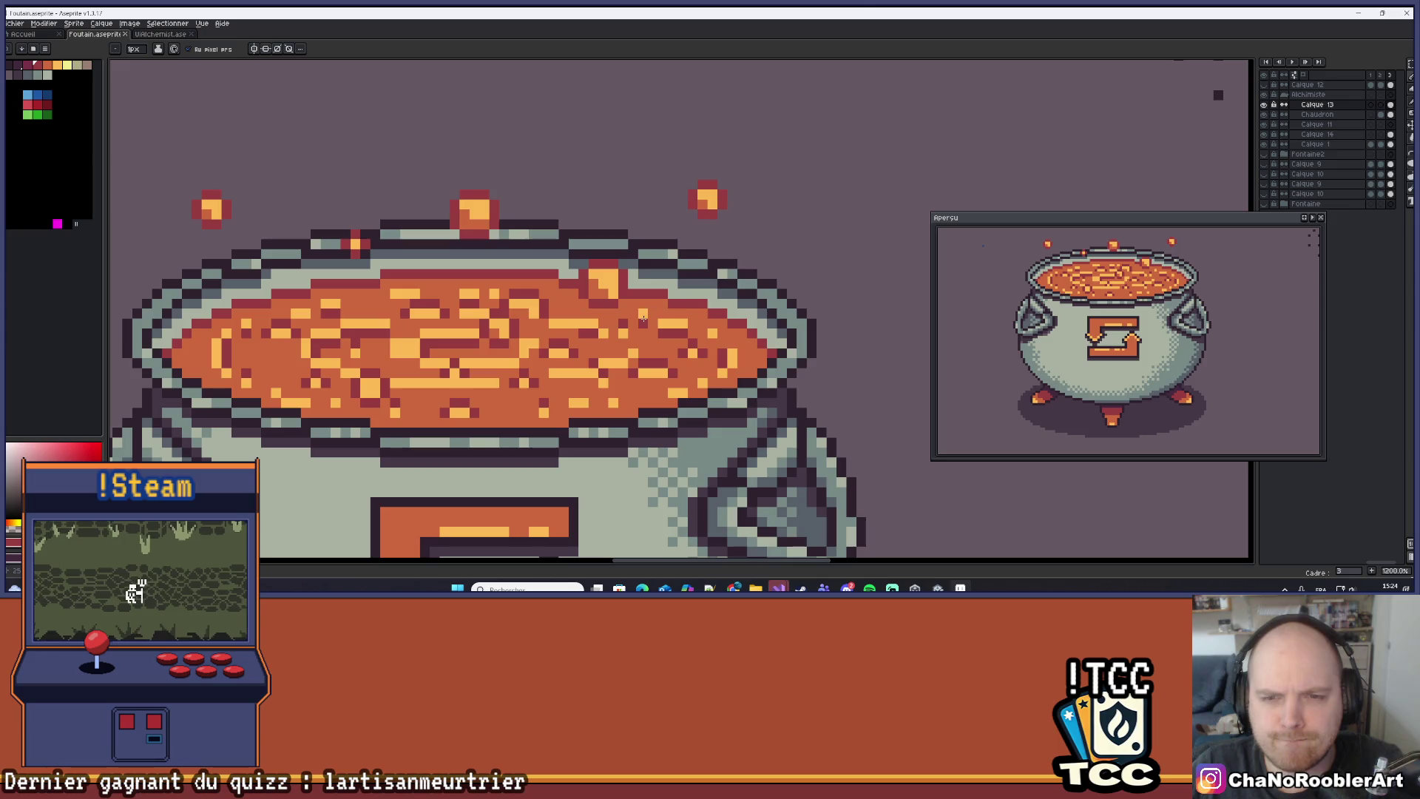
scroll(644, 320, "down", 5)
scroll(668, 326, "up", 3)
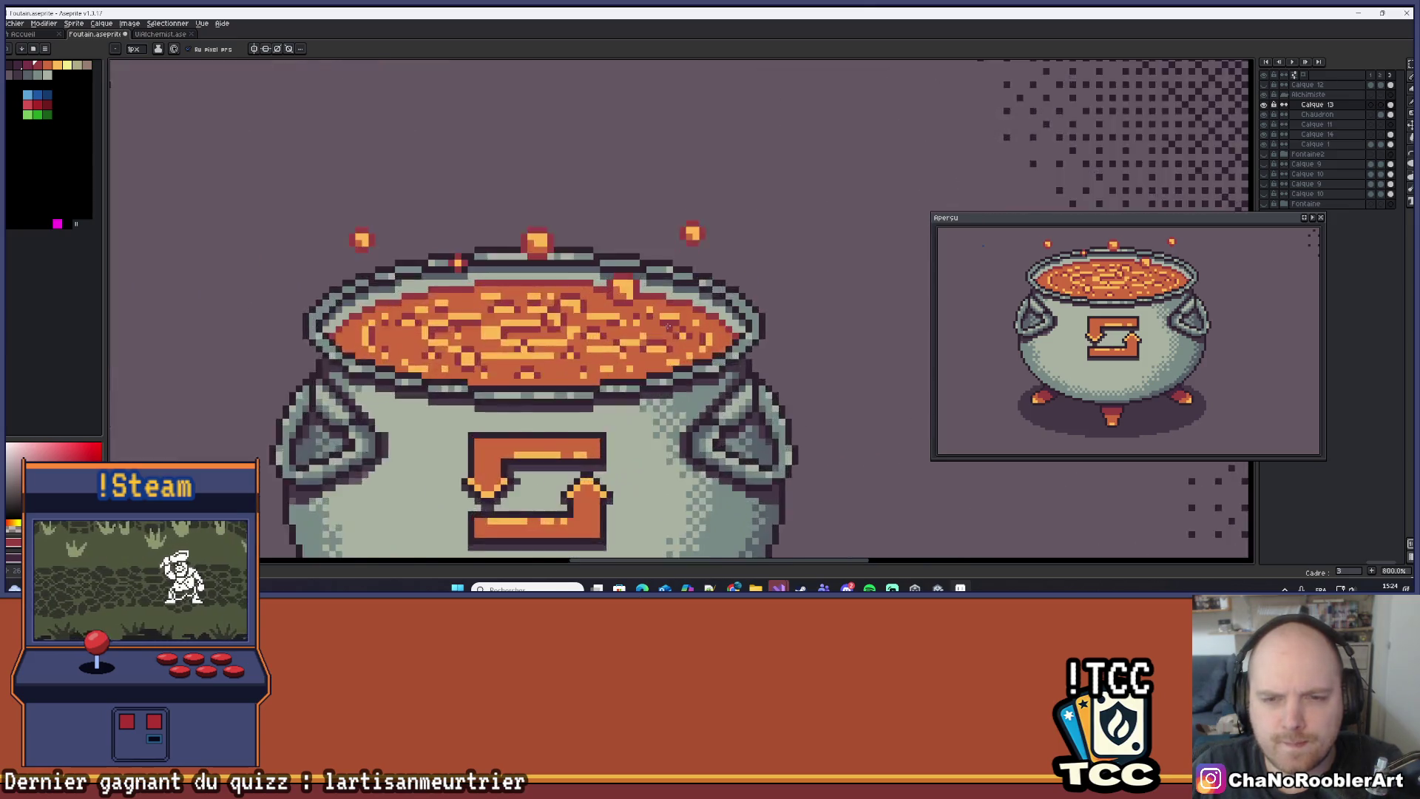
scroll(668, 325, "up", 2)
left_click_drag(668, 325, 736, 342)
scroll(715, 343, "down", 4)
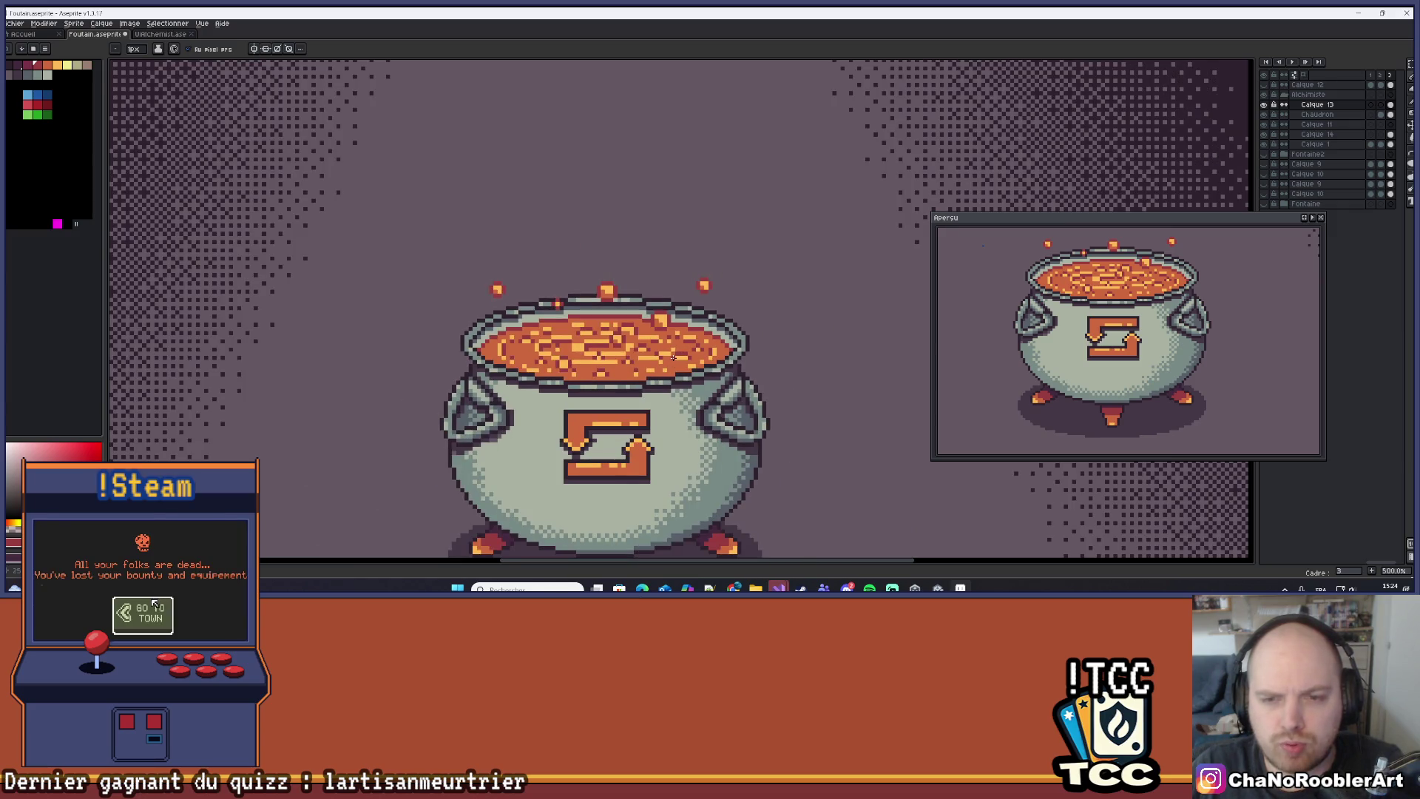
scroll(673, 357, "down", 1)
scroll(740, 328, "up", 8)
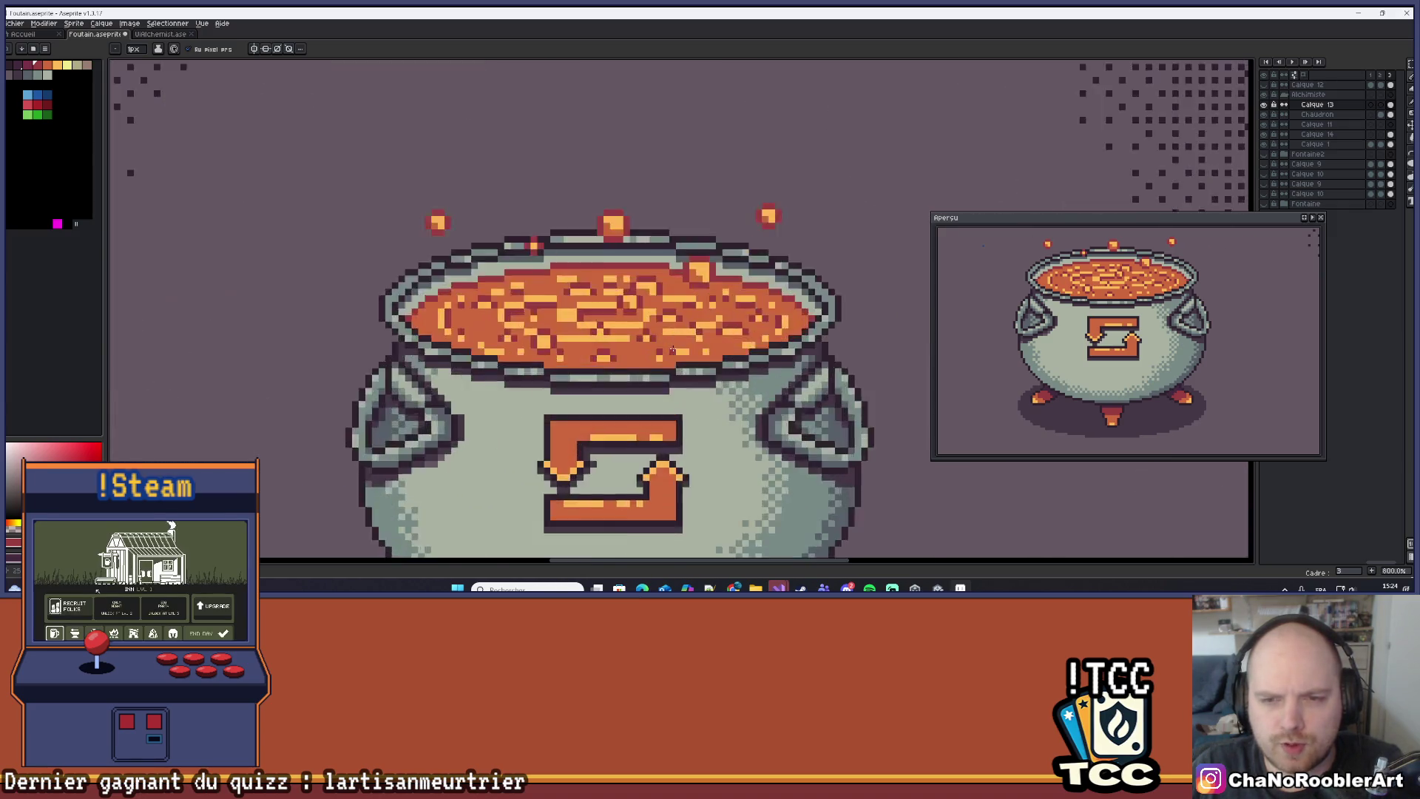
scroll(685, 318, "down", 6)
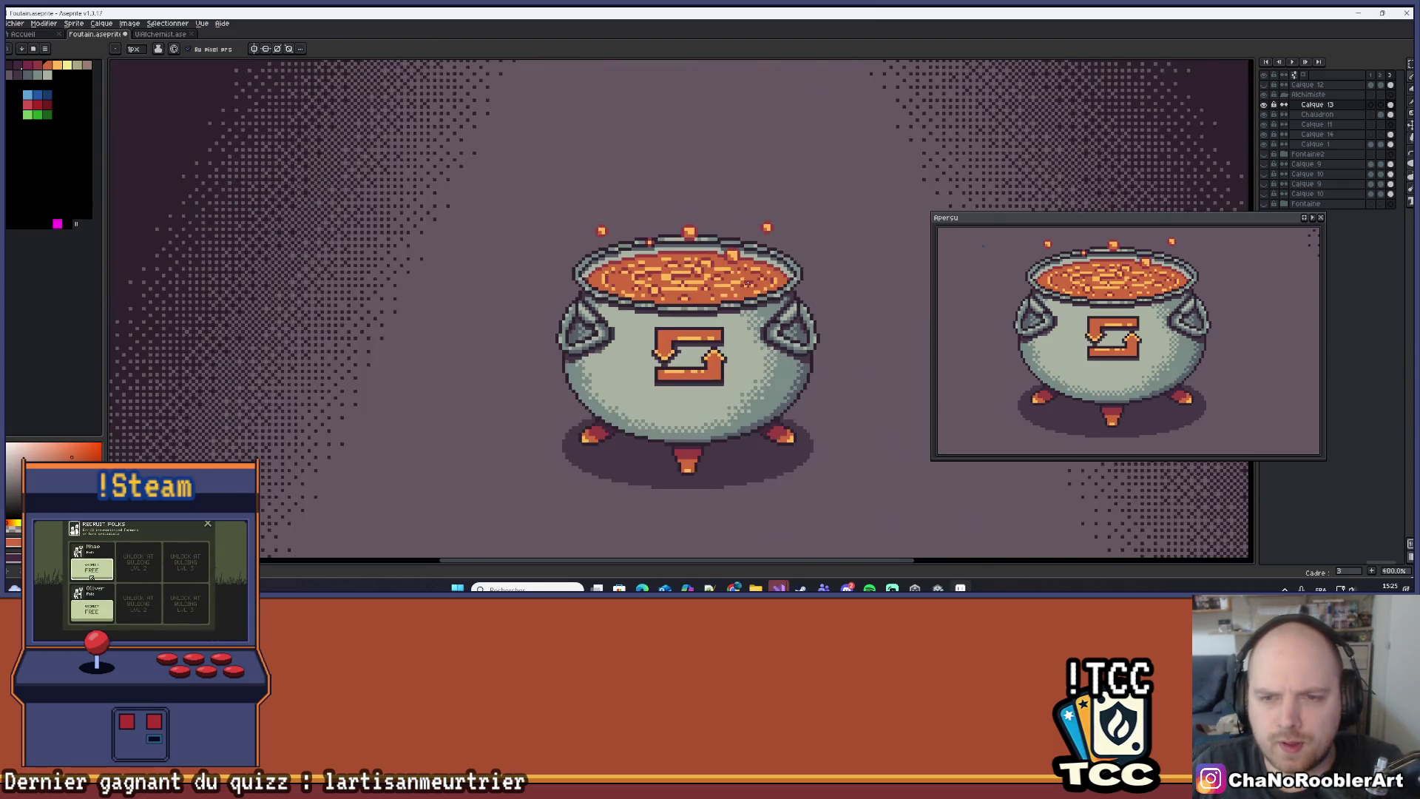
mouse_move(684, 318)
left_mouse_down()
mouse_move(648, 372)
mouse_move(673, 352)
mouse_move(762, 347)
mouse_move(732, 361)
left_mouse_up()
scroll(648, 372, "down", 1)
scroll(733, 361, "down", 1)
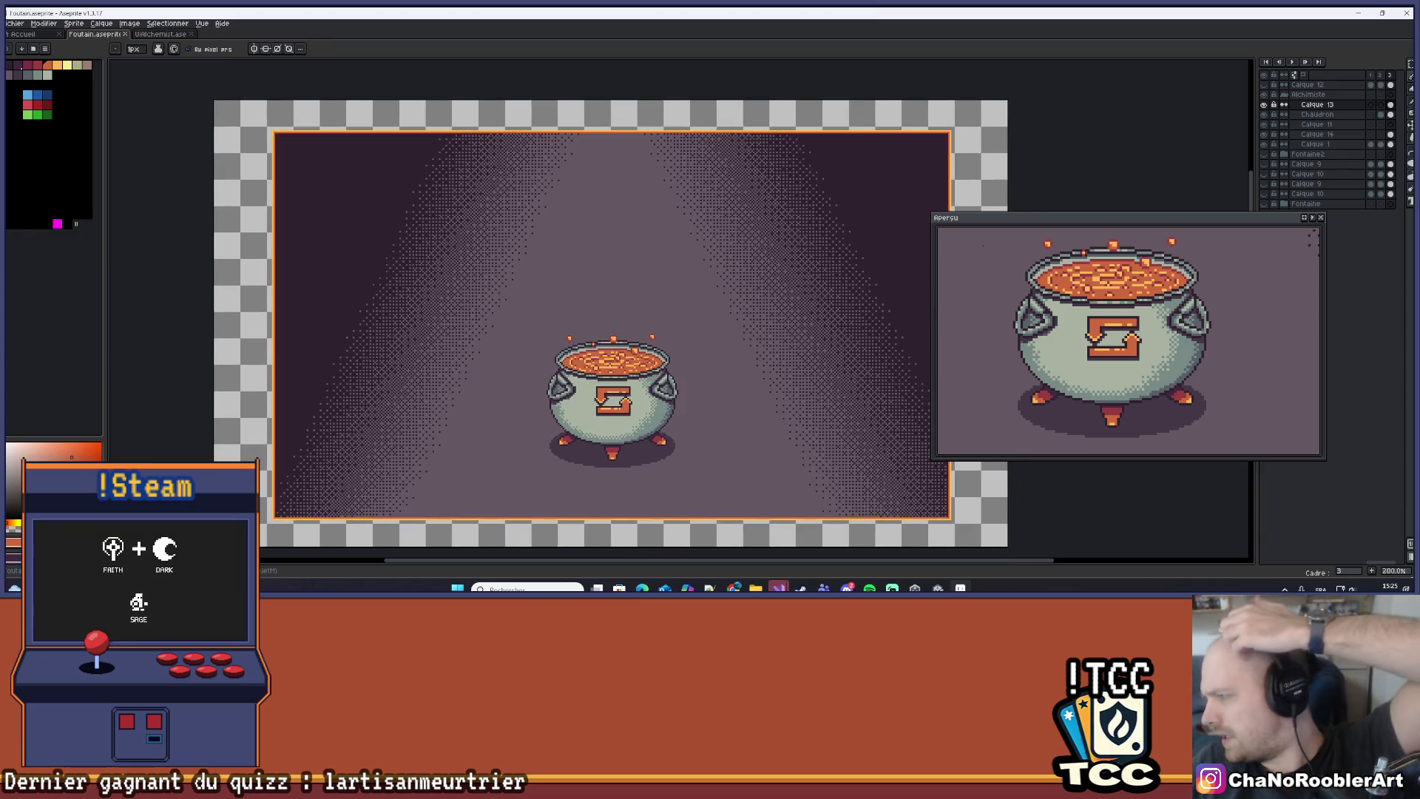
Show the sprite's bottom edge and drag the Aperçu preview window down-right.
scroll(876, 344, "up", 1)
left_click_drag(486, 362, 611, 234)
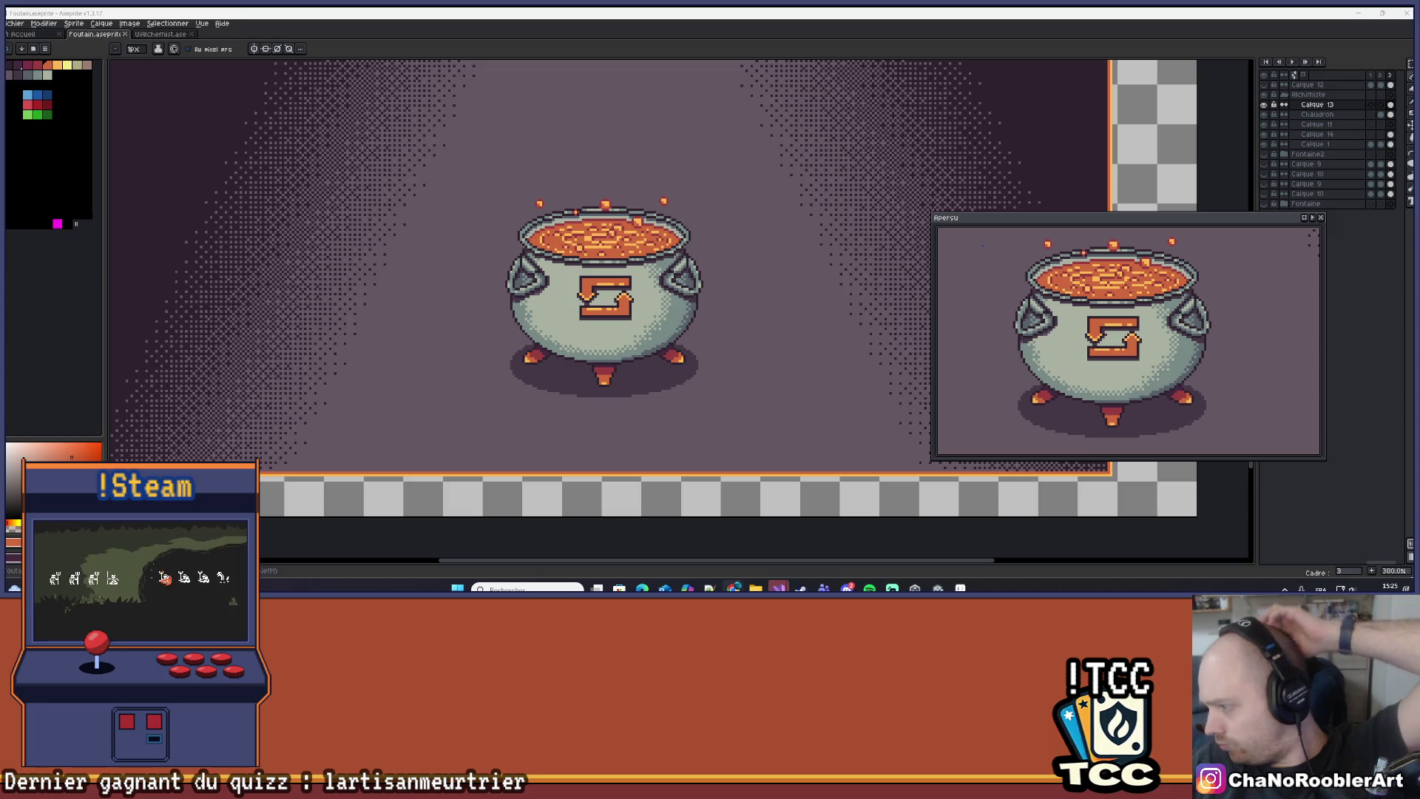
scroll(853, 295, "down", 2)
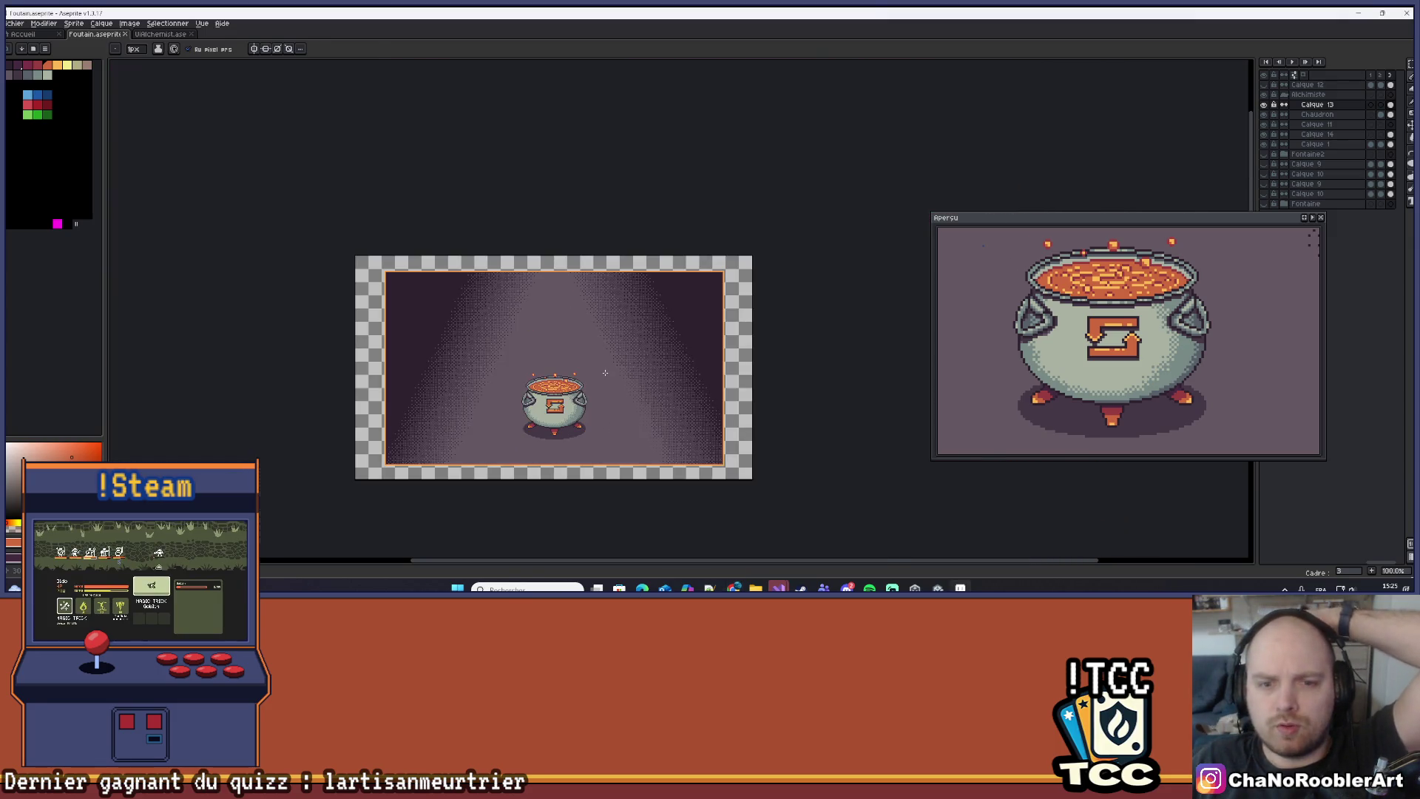
scroll(605, 374, "up", 2)
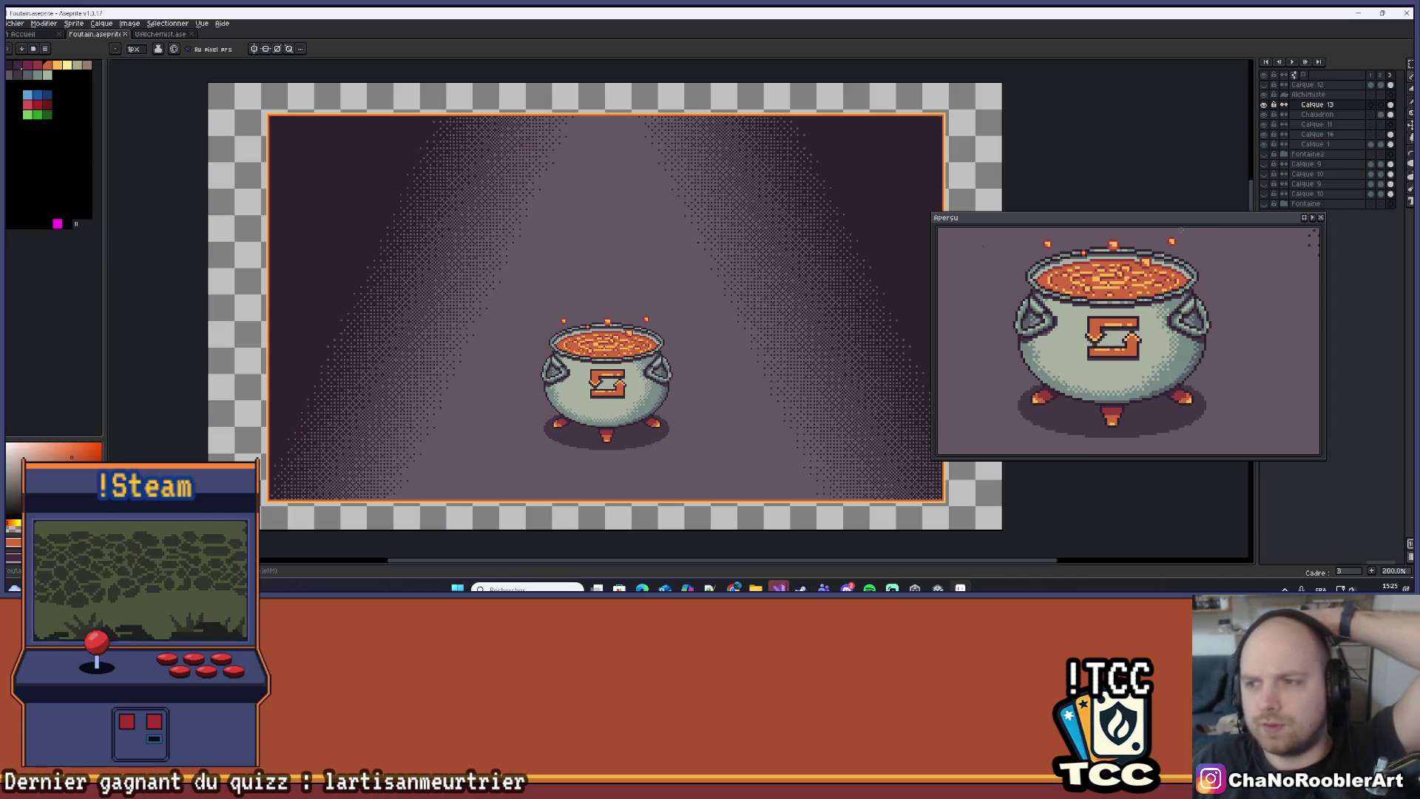
left_click_drag(1191, 227, 1311, 282)
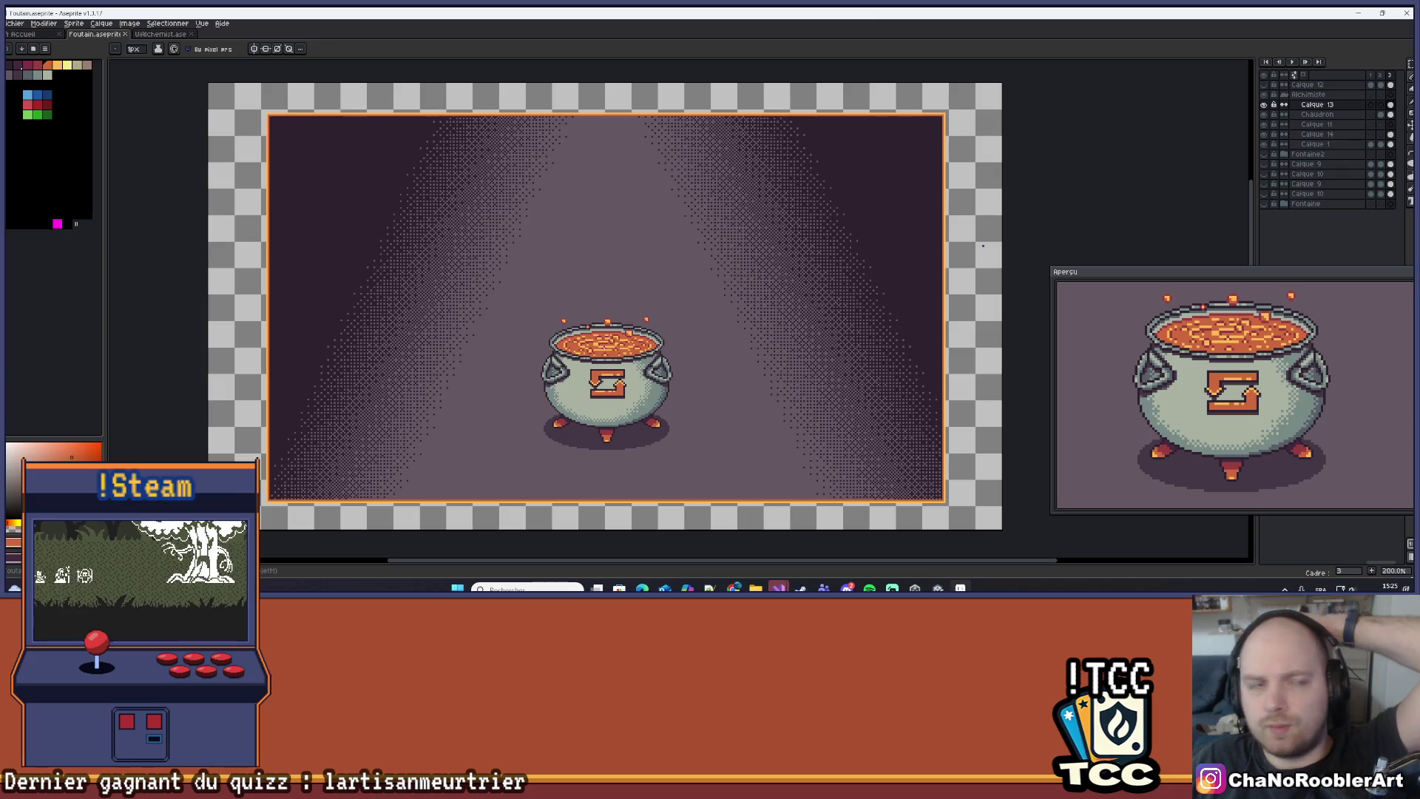
left_click(16, 23)
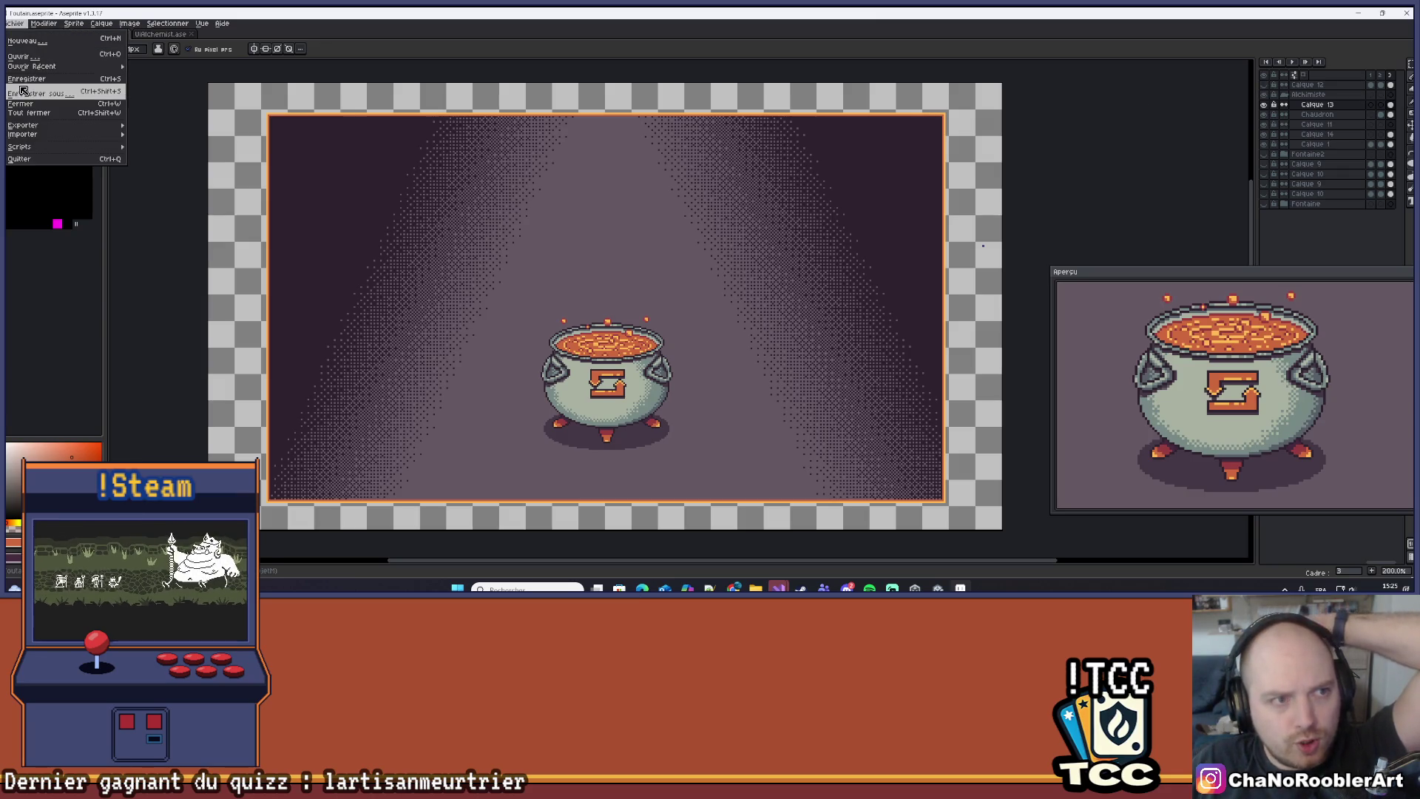
left_click(15, 23)
left_click(15, 23)
mouse_move(22, 126)
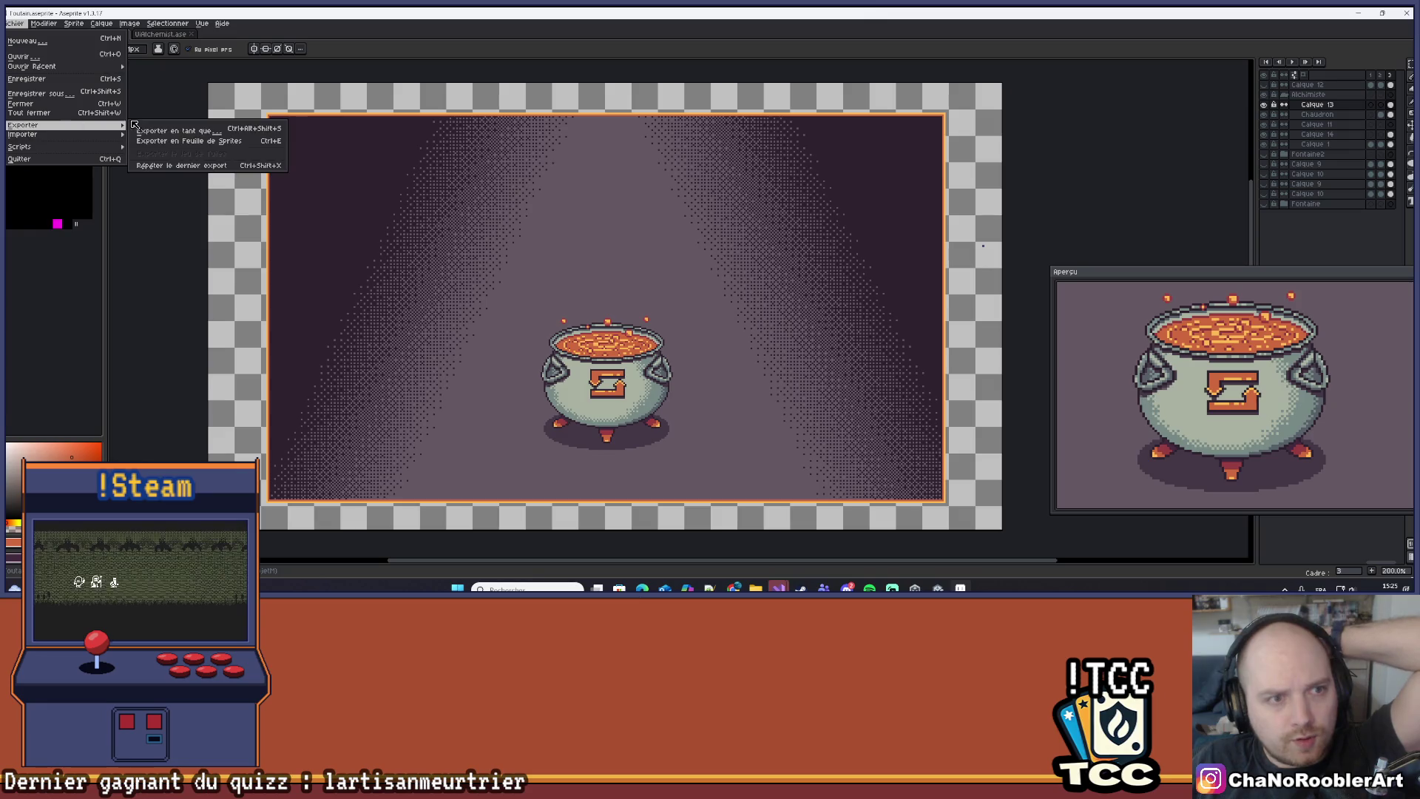
left_click(142, 131)
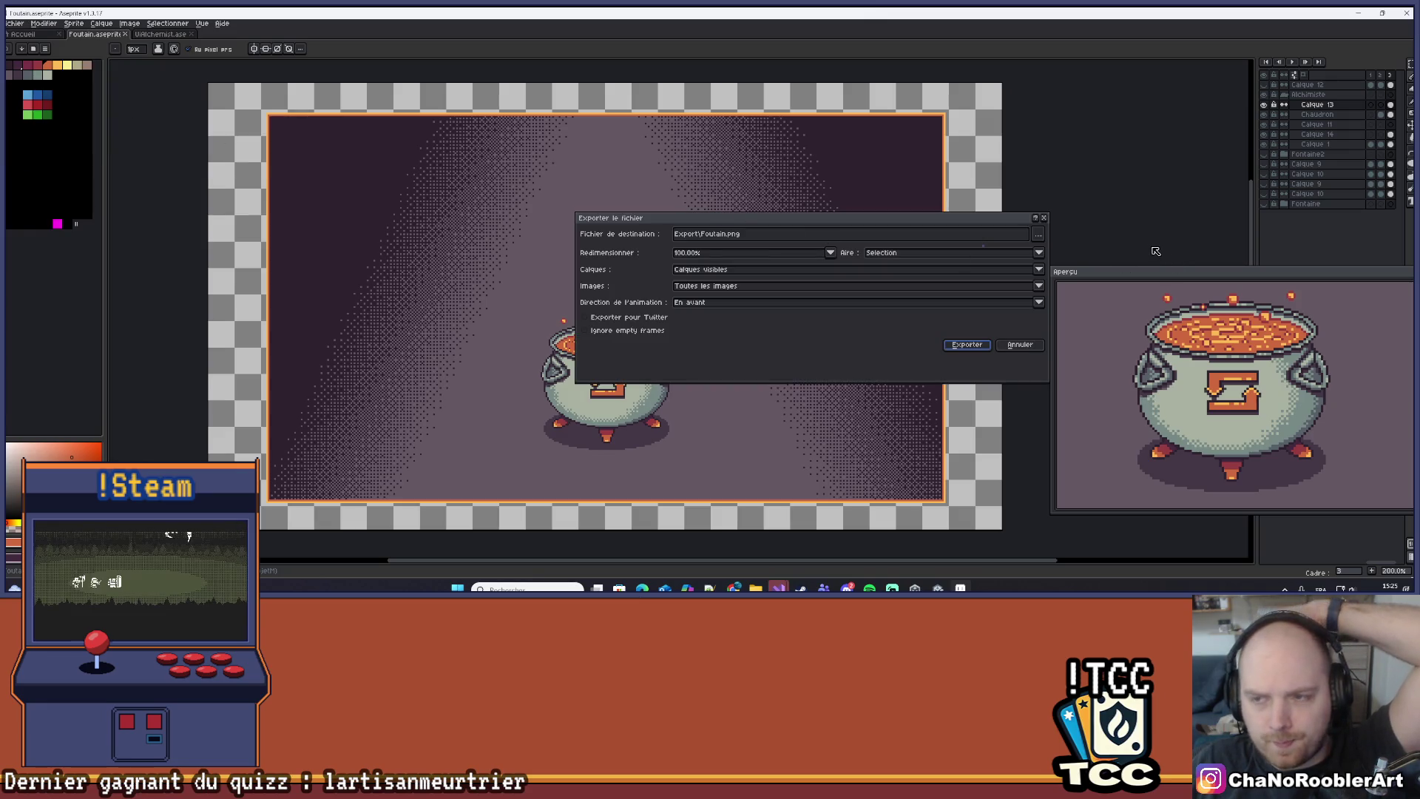
left_click(1045, 235)
left_click(1044, 234)
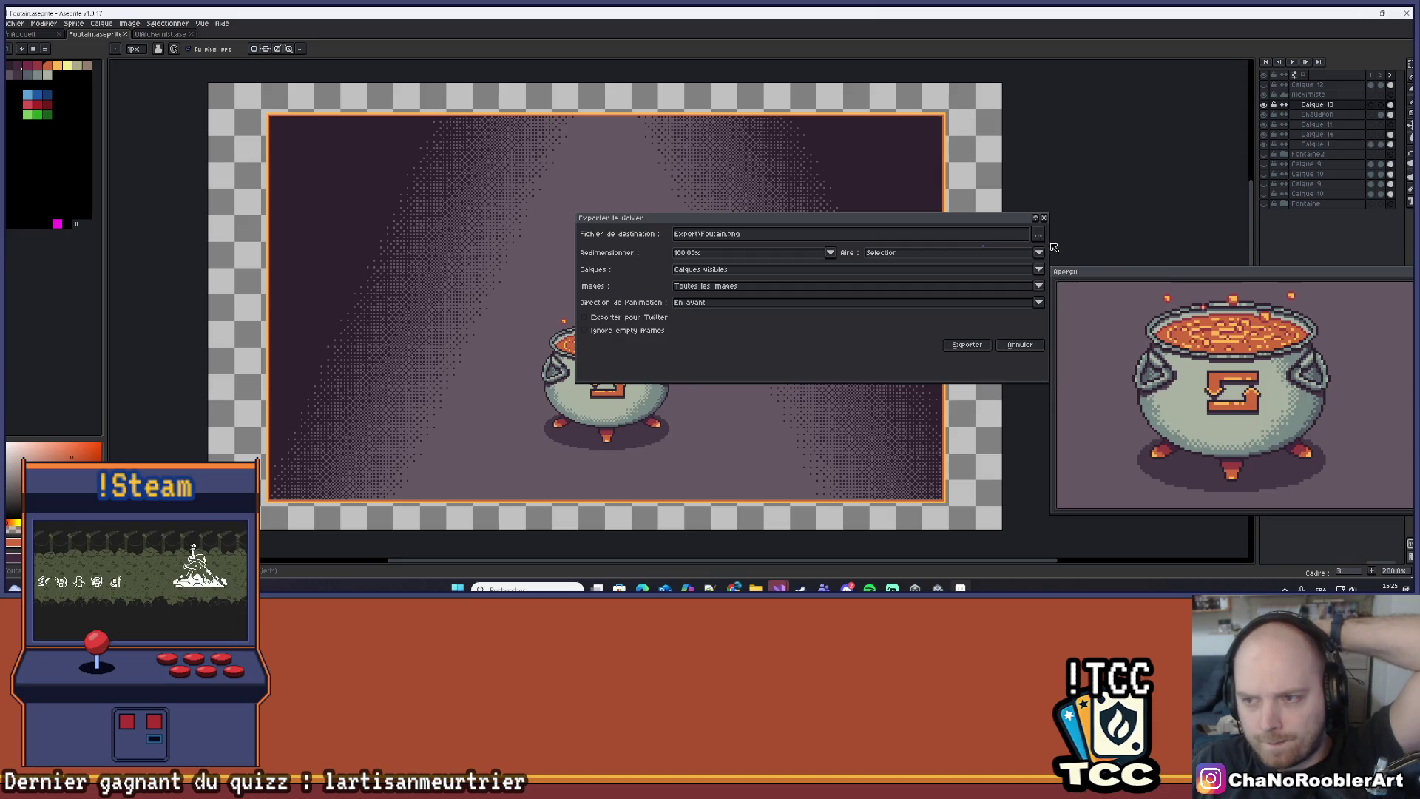
left_click(1045, 235)
left_click(1041, 250)
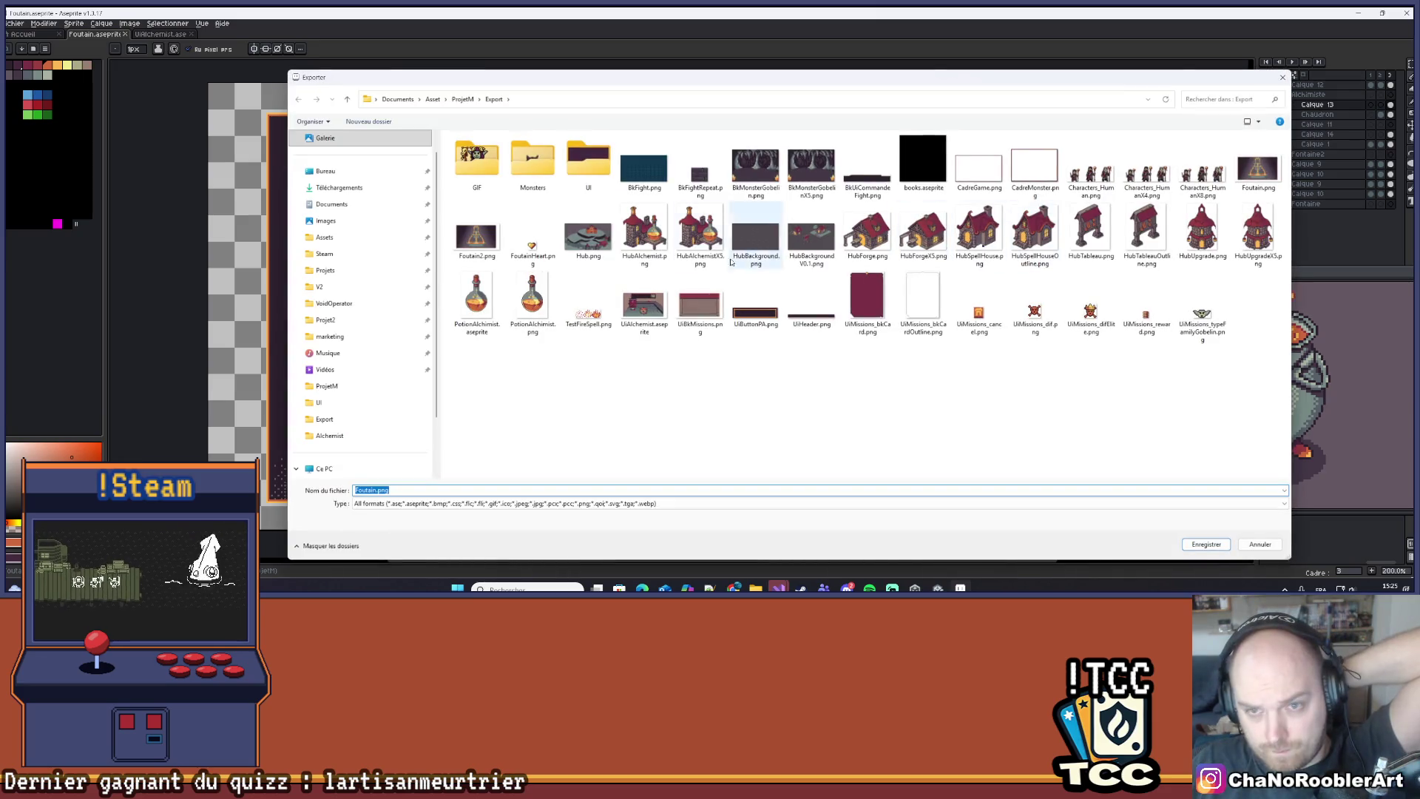
double_click(590, 161)
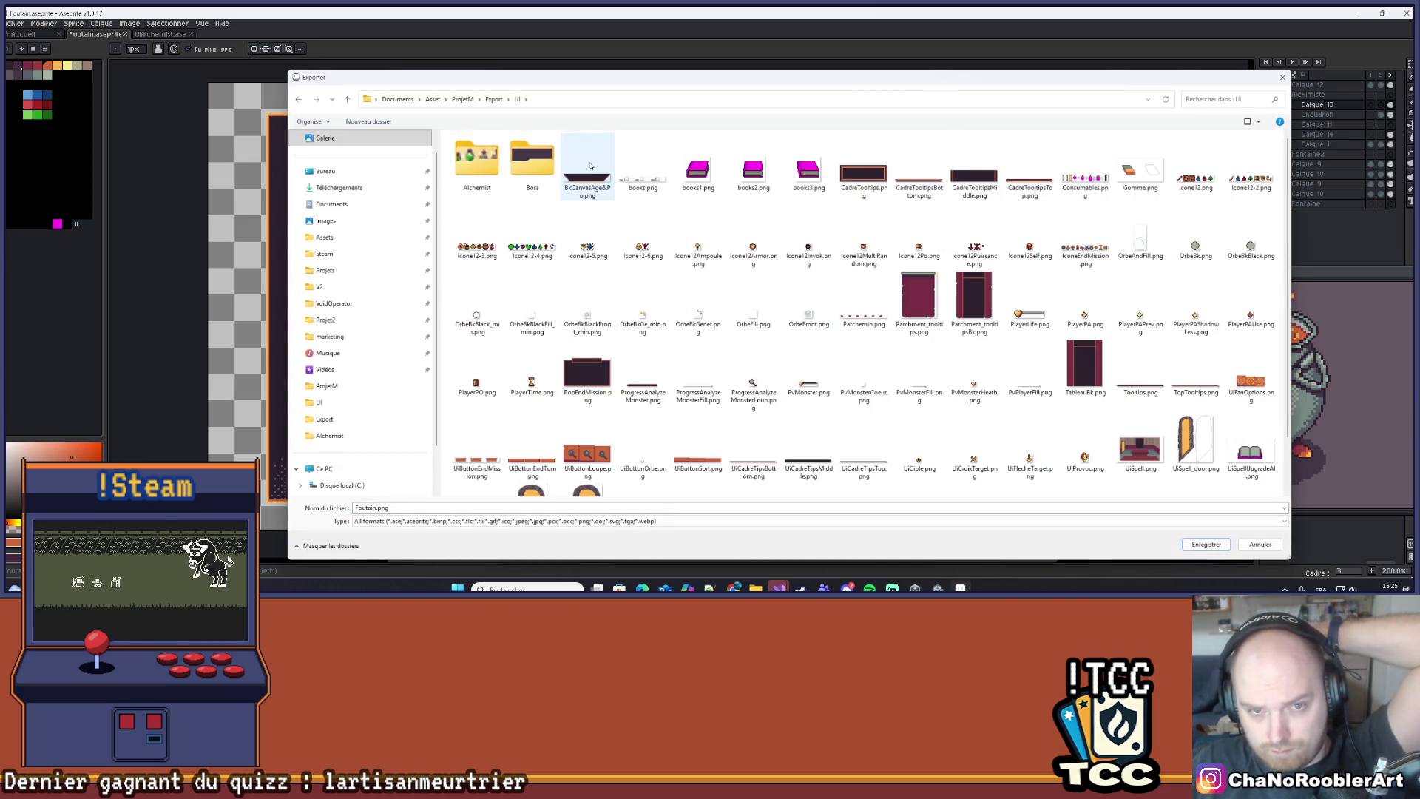
double_click(477, 159)
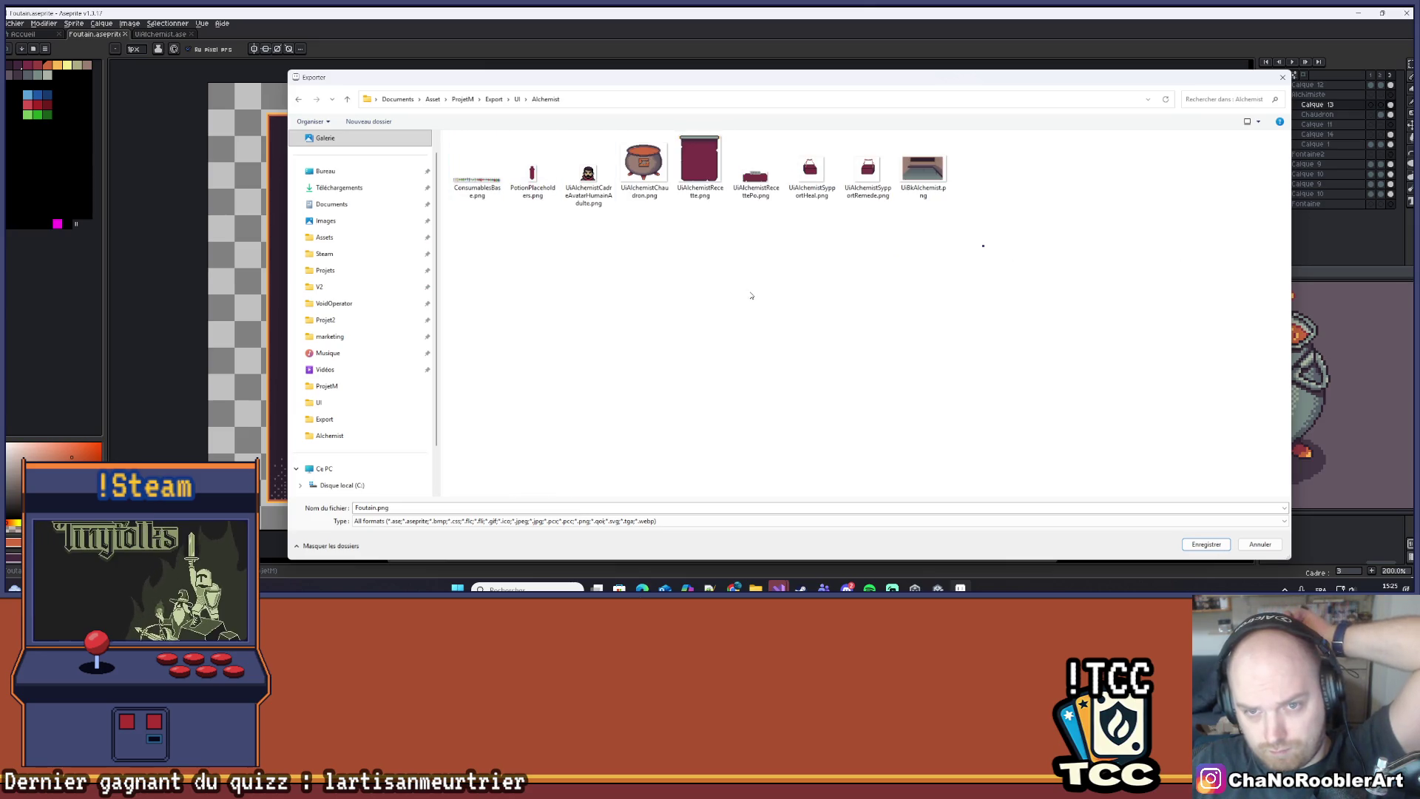
left_click(517, 99)
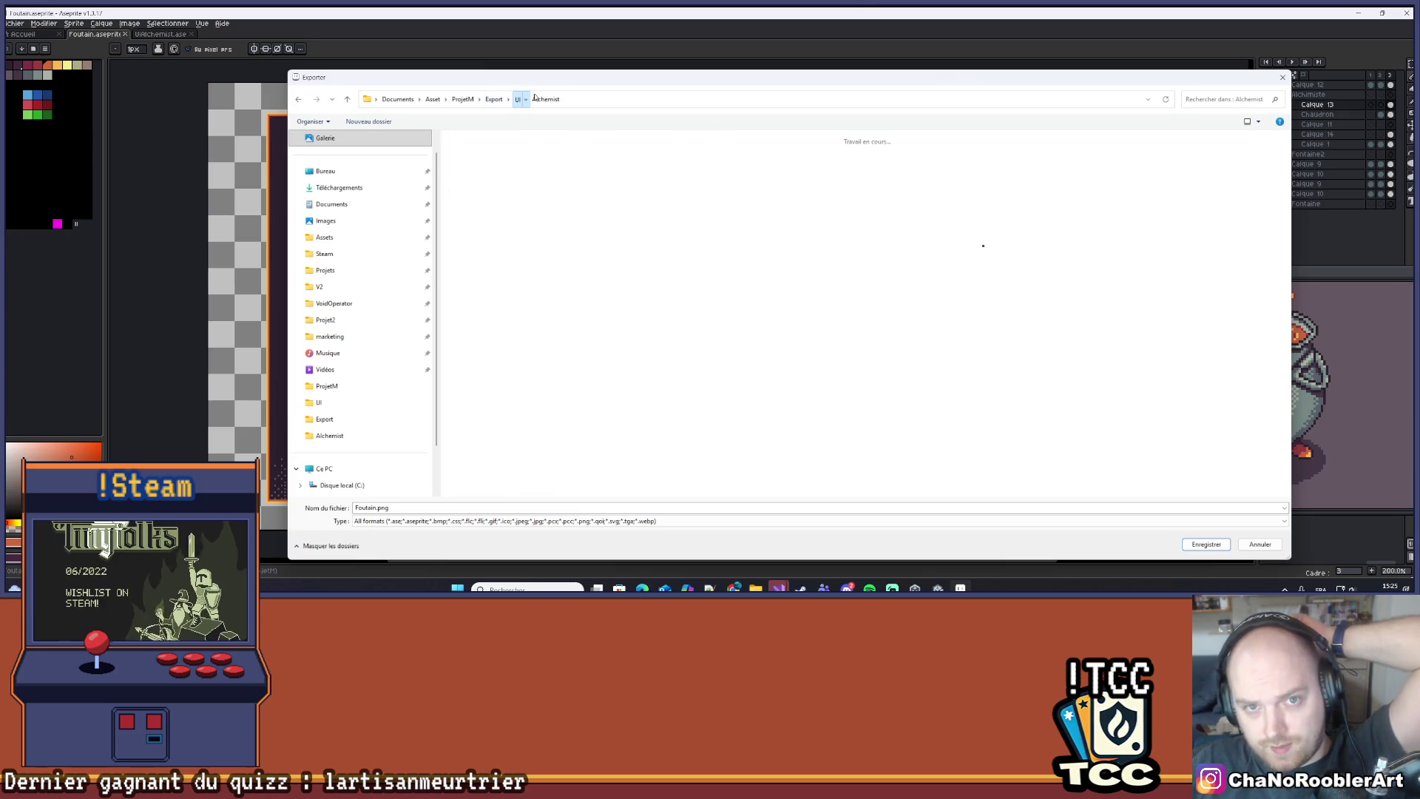
mouse_move(757, 82)
left_mouse_down()
mouse_move(874, 465)
mouse_move(665, 430)
left_mouse_up()
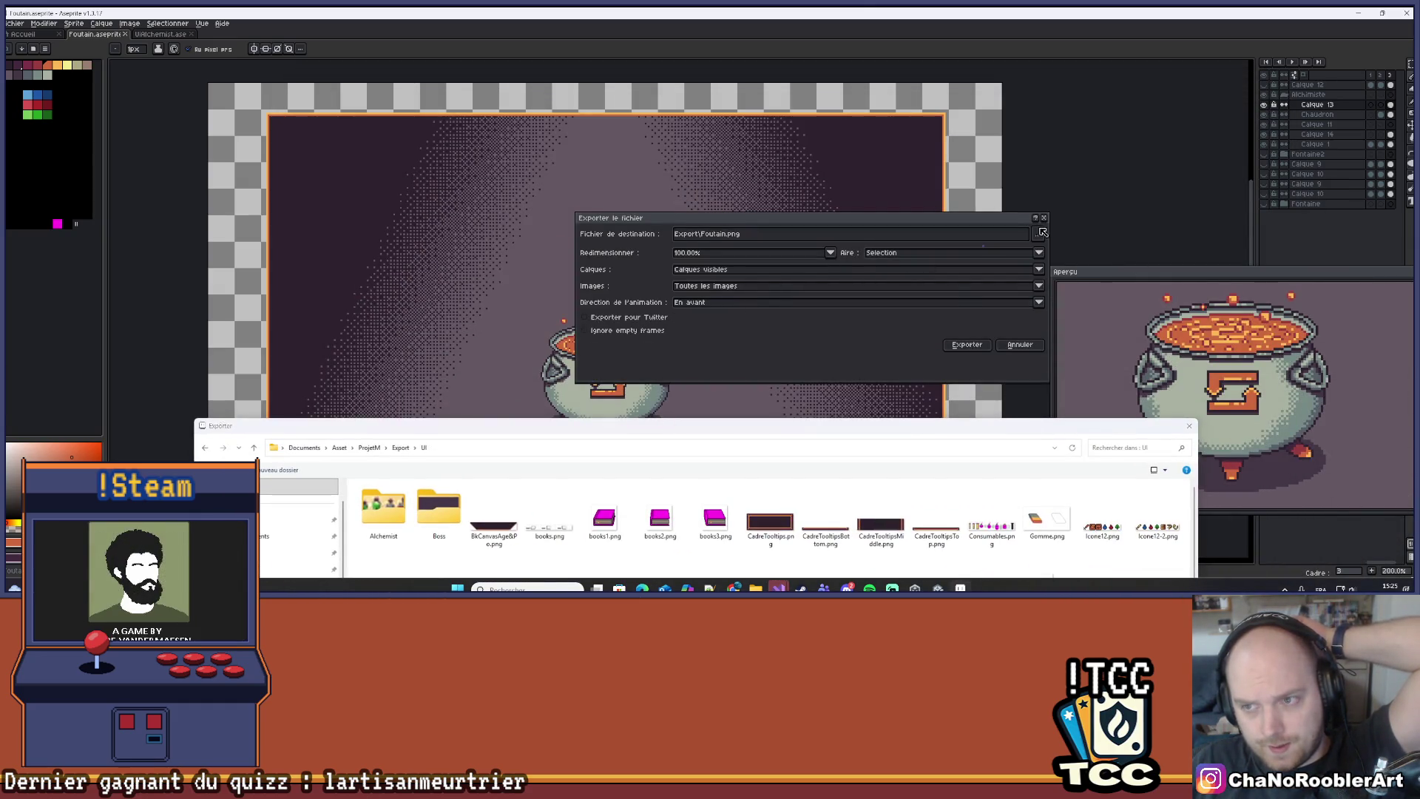
left_click(1196, 432)
left_click(1019, 345)
mouse_move(1123, 188)
left_mouse_down()
mouse_move(1027, 174)
mouse_move(1072, 153)
left_mouse_up()
left_click(1265, 105)
Hide every layer in the Alchimiste group, leaving only the purple gradient background.
left_click(1265, 104)
left_click(1285, 95)
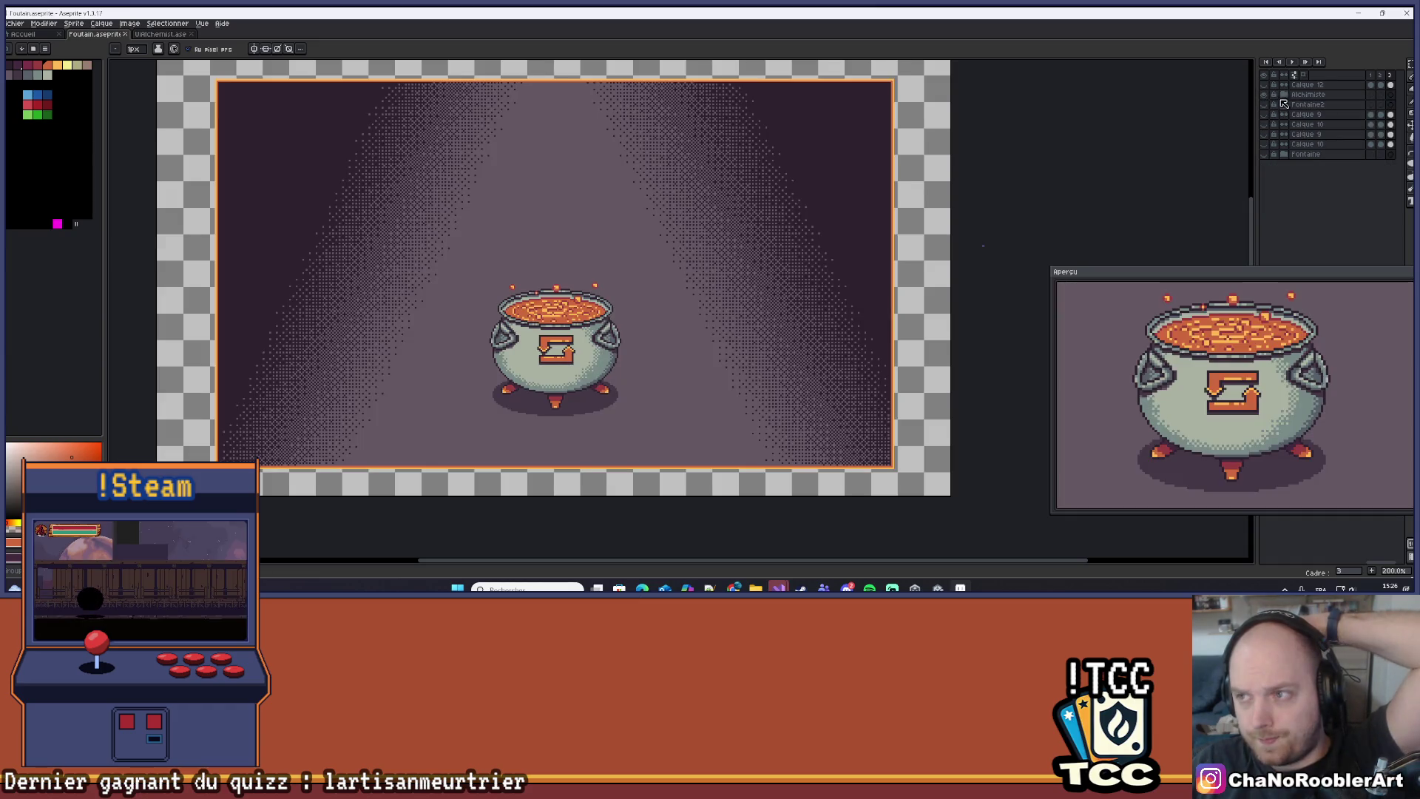
left_click(1285, 96)
left_click(1264, 85)
left_click(1265, 84)
left_click(1265, 134)
left_click(1265, 134)
left_click_drag(1268, 139, 1269, 106)
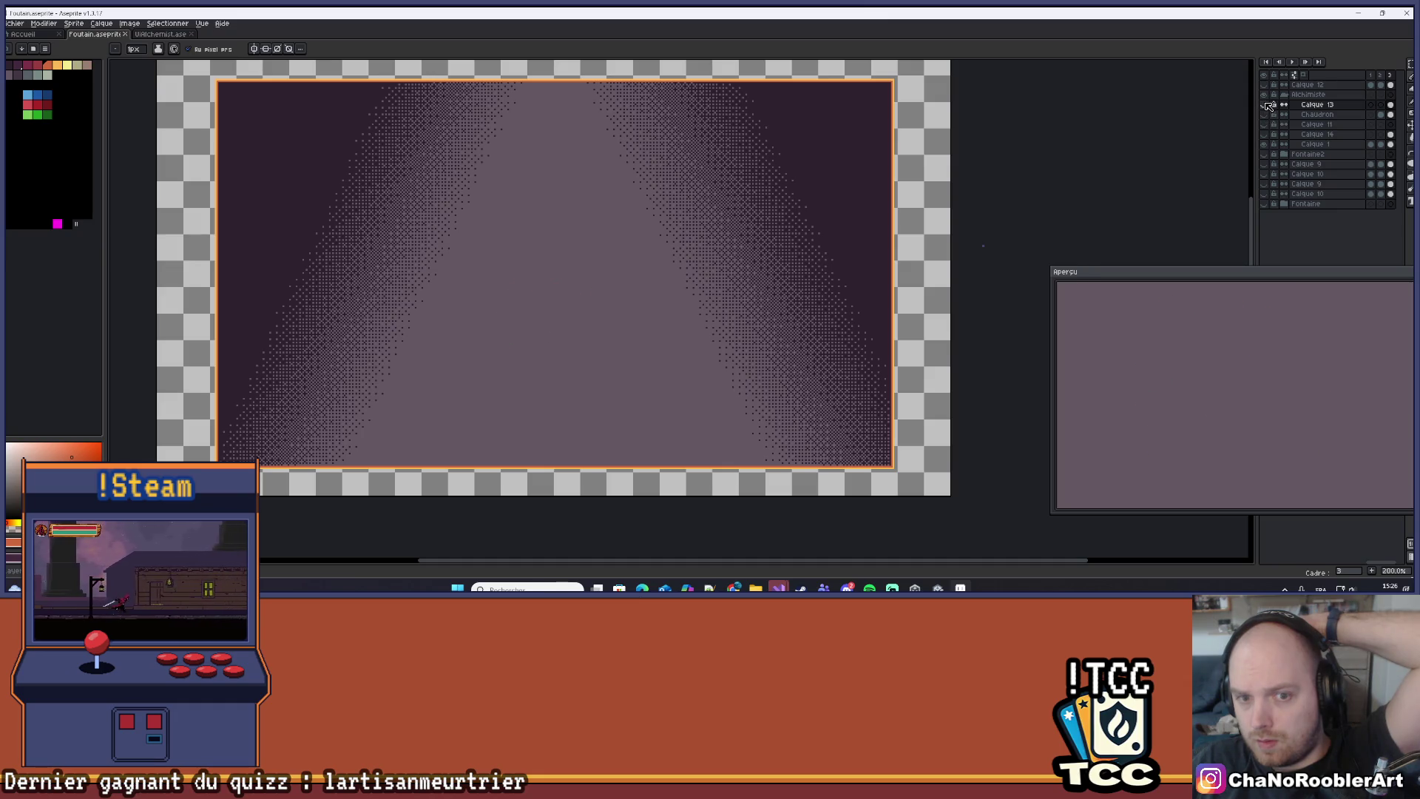
scroll(809, 194, "down", 1)
scroll(799, 222, "up", 1)
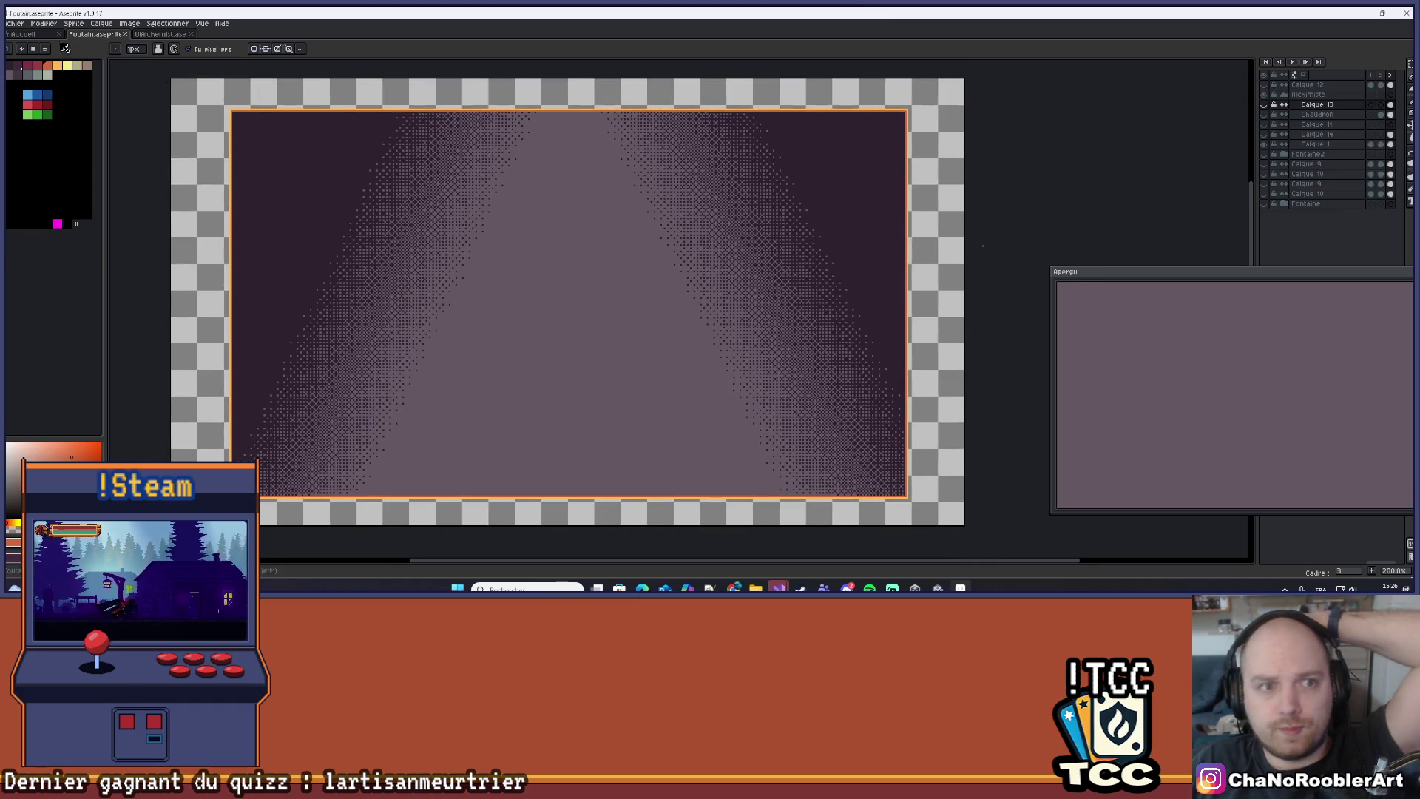
left_click(15, 23)
Set the export destination to BkUiEmpty.png in the Export folder.
mouse_move(23, 126)
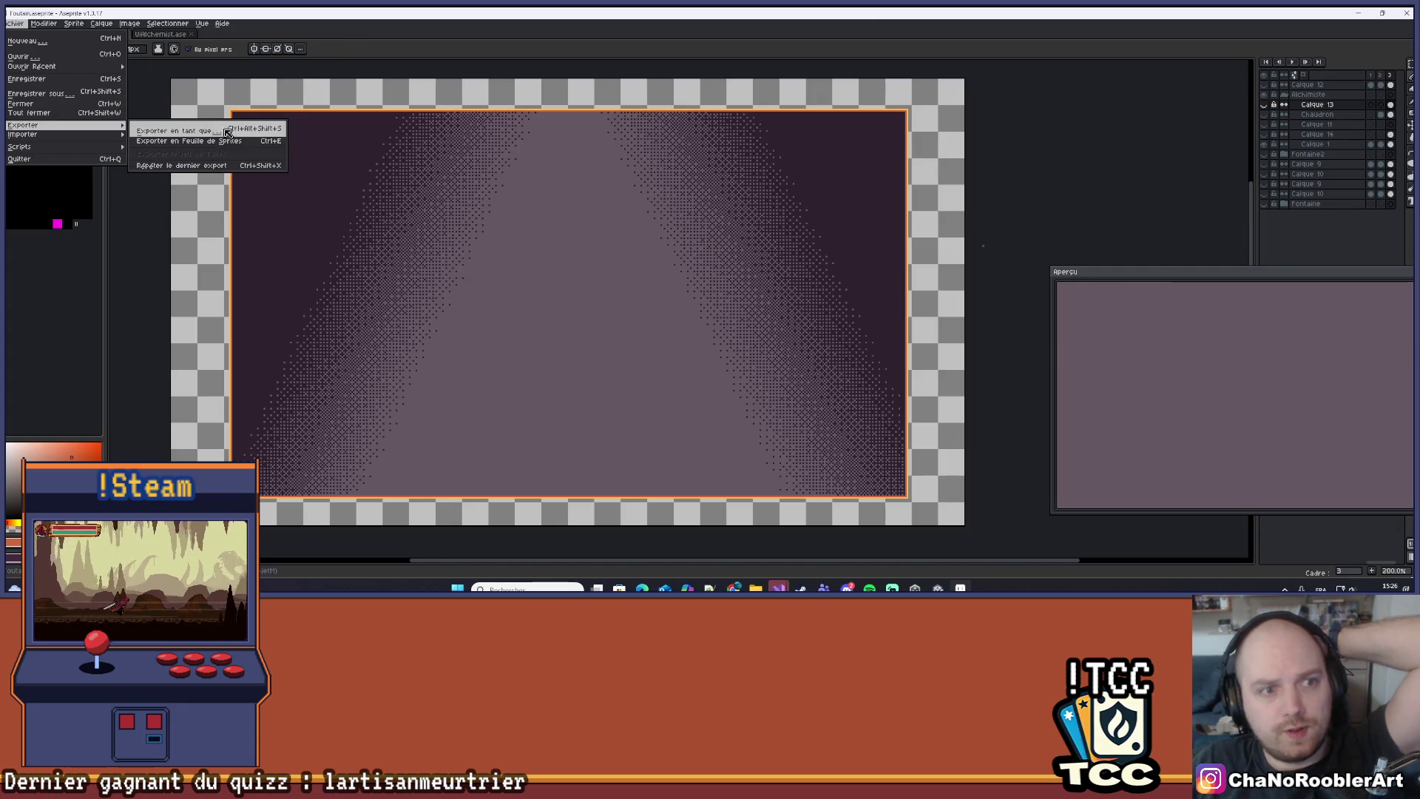
left_click(232, 131)
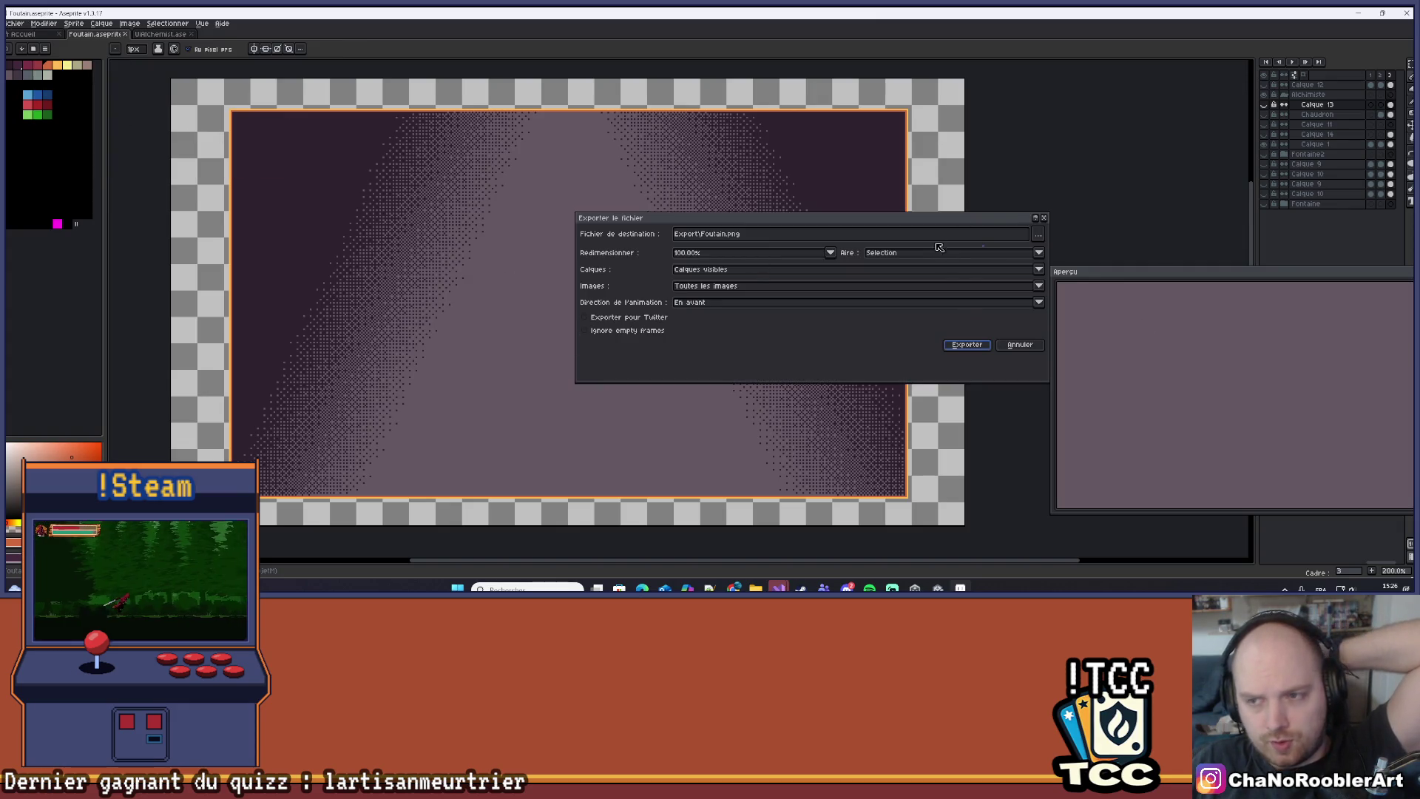
left_click(1038, 235)
left_click(600, 148)
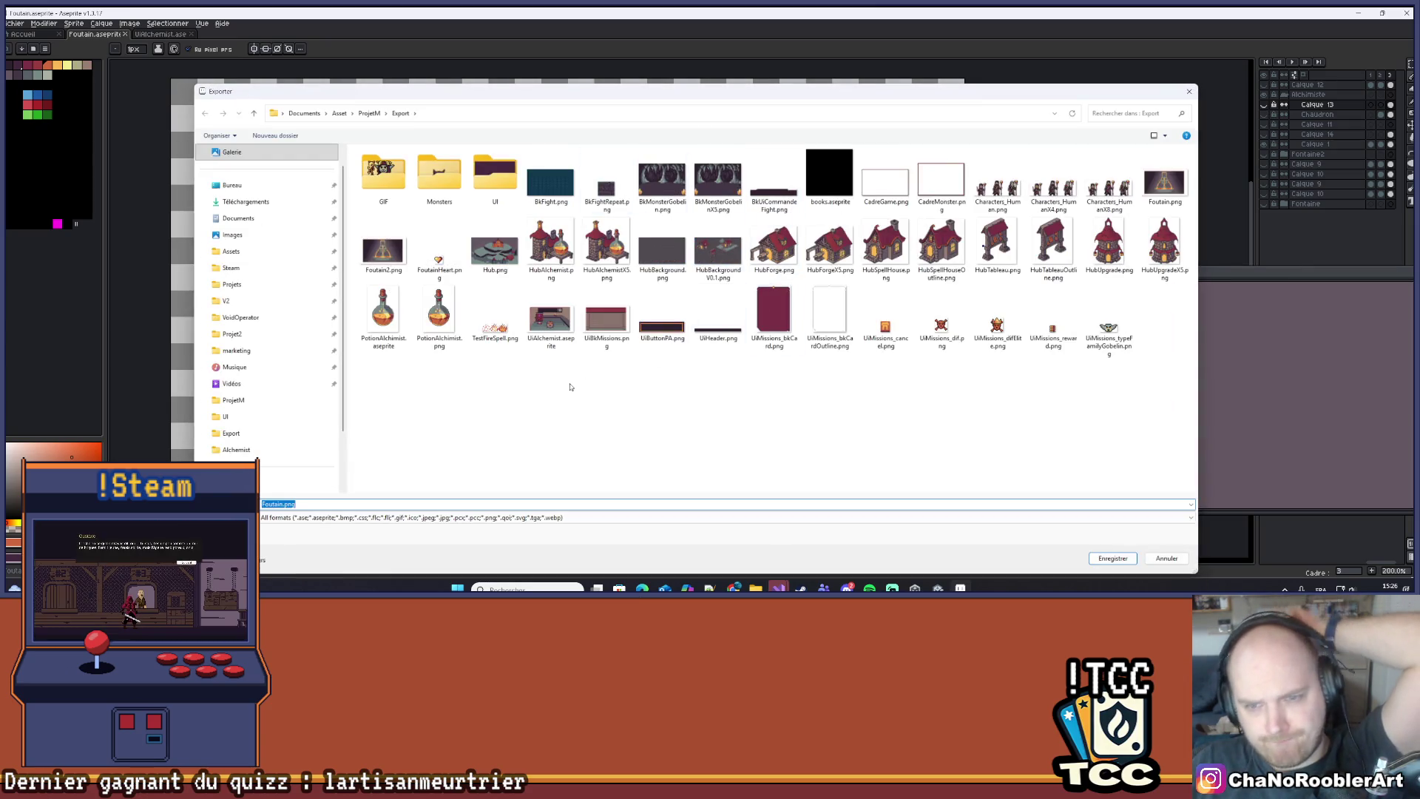
left_click(281, 505)
type("BkUI")
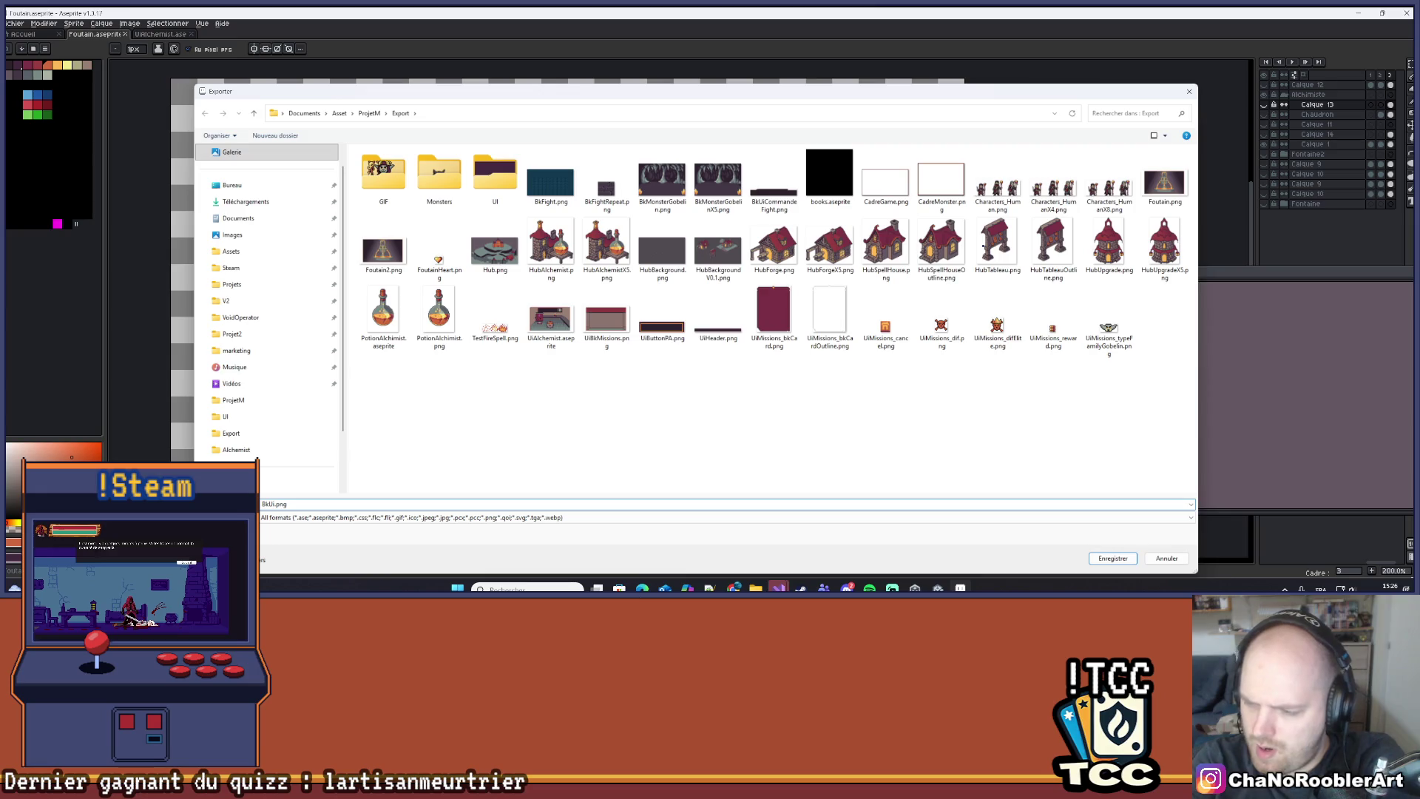
type("Vide")
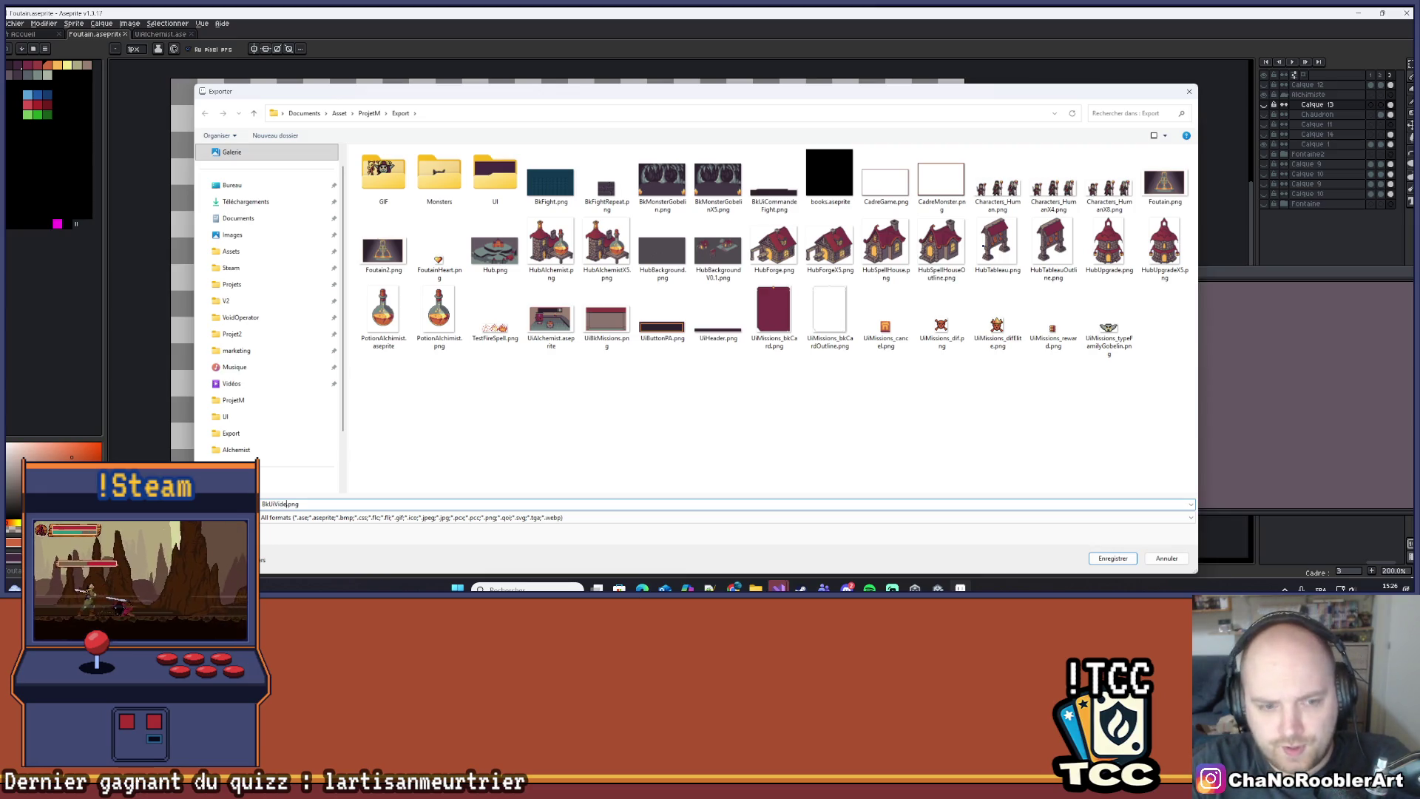
key("BackSpace")
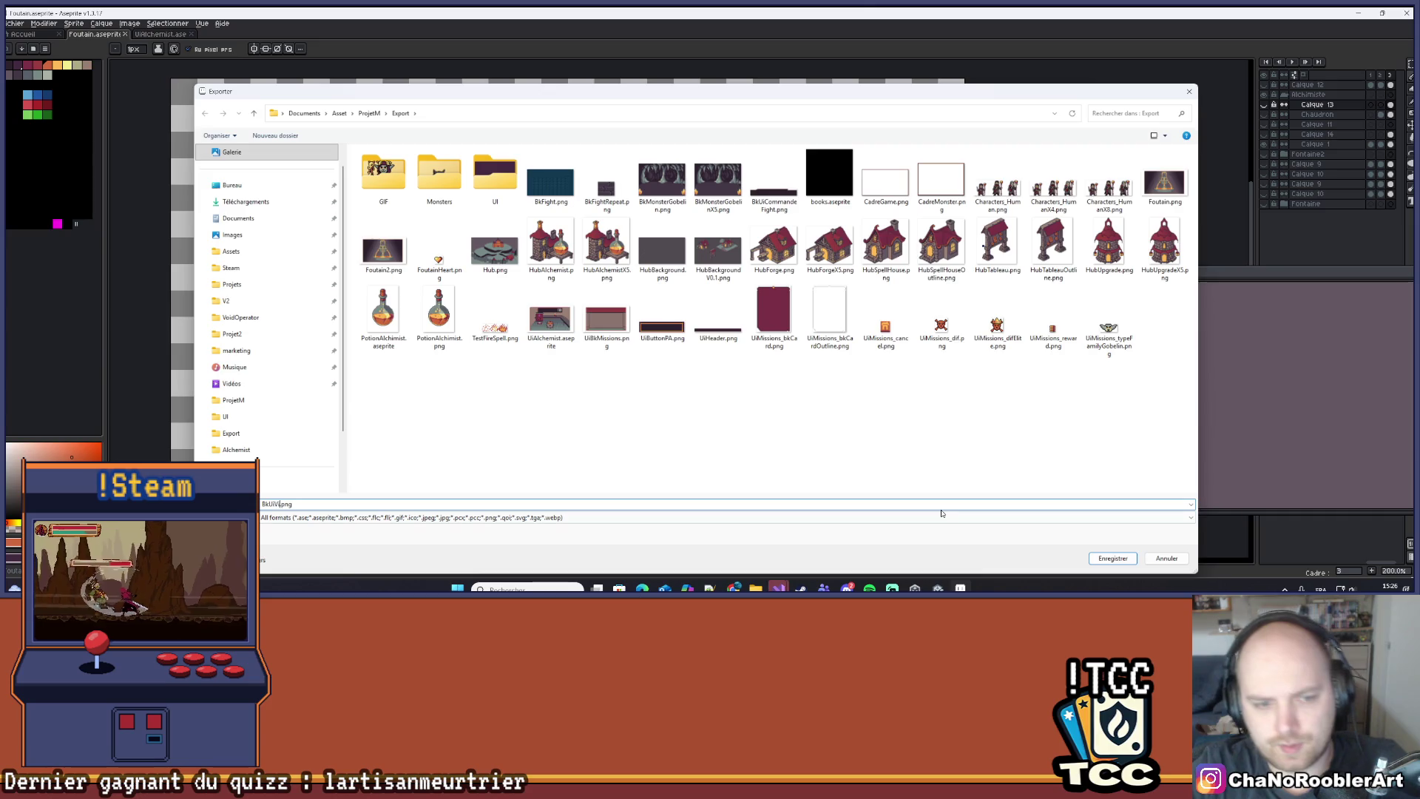
type("Empty")
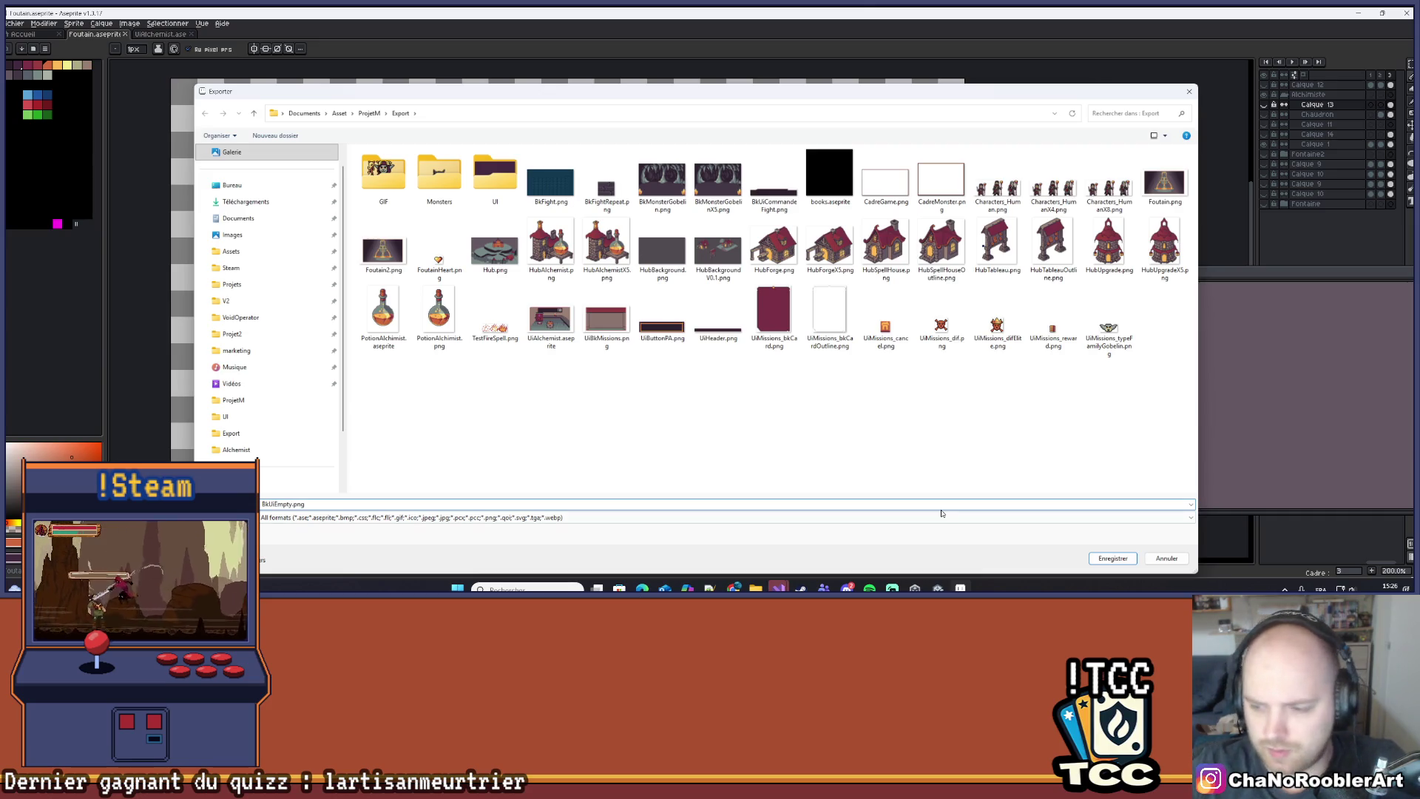
left_click(1114, 559)
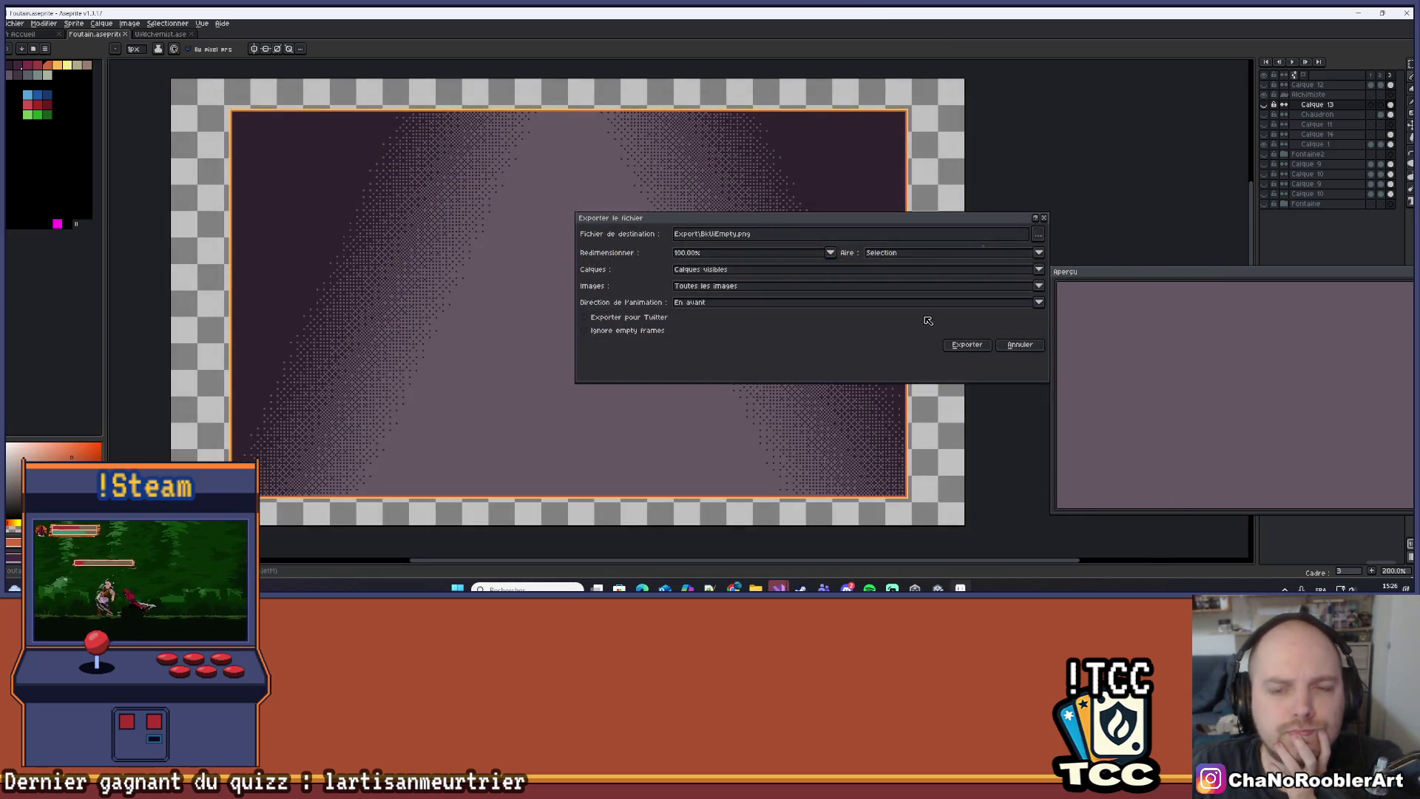
Export the whole canvas, decline the three-file animation export, and return to the first frame.
left_click(1040, 253)
left_click(946, 273)
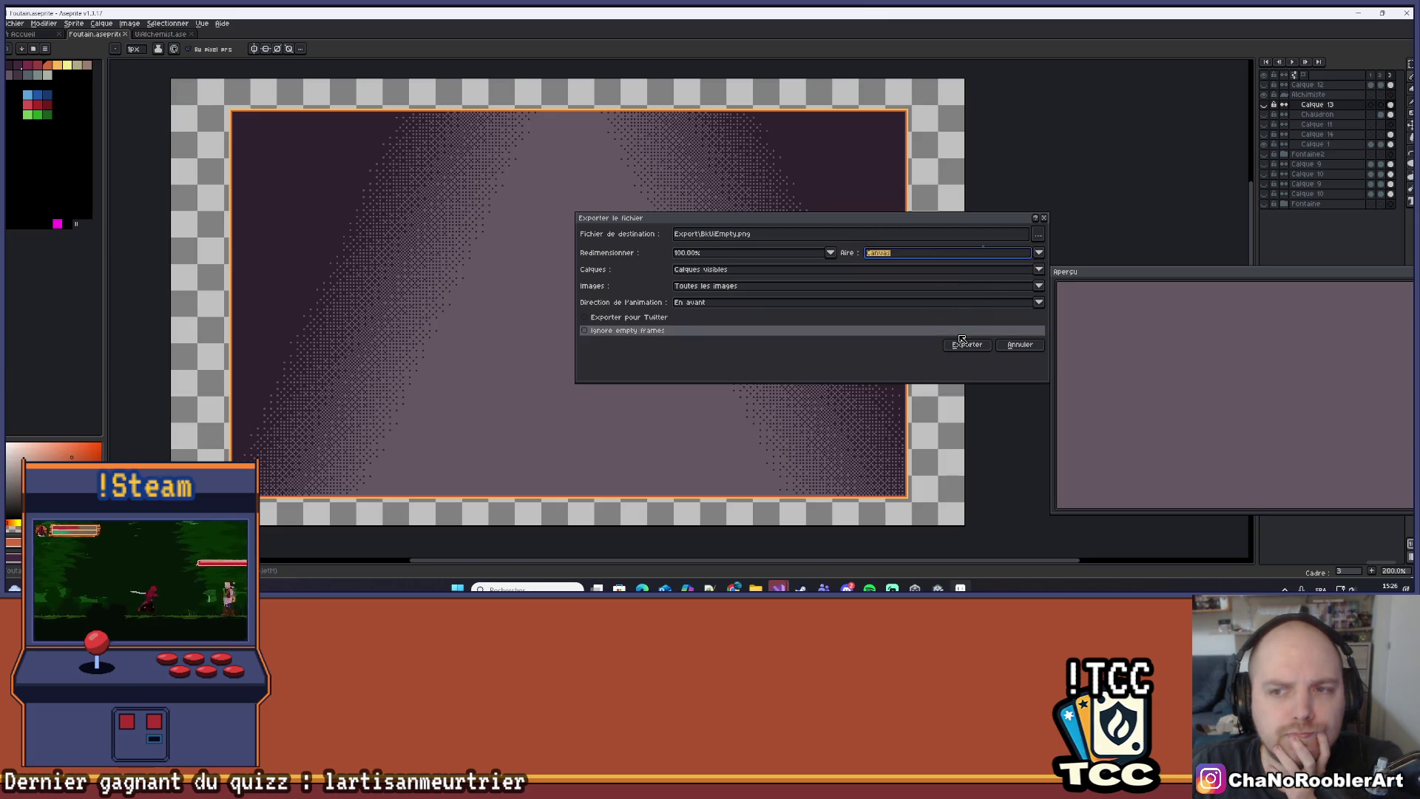
left_click(966, 344)
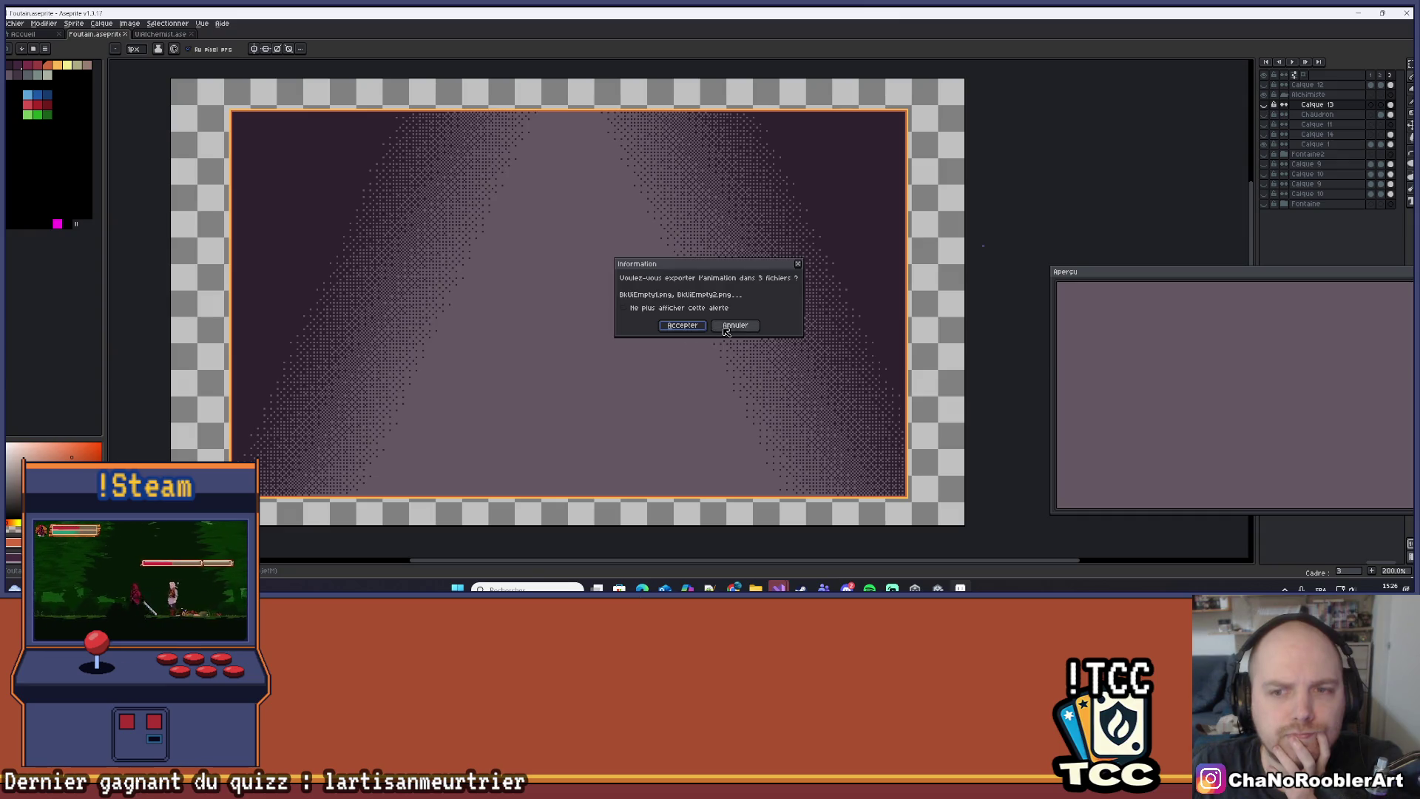
left_click(744, 330)
left_click(1370, 75)
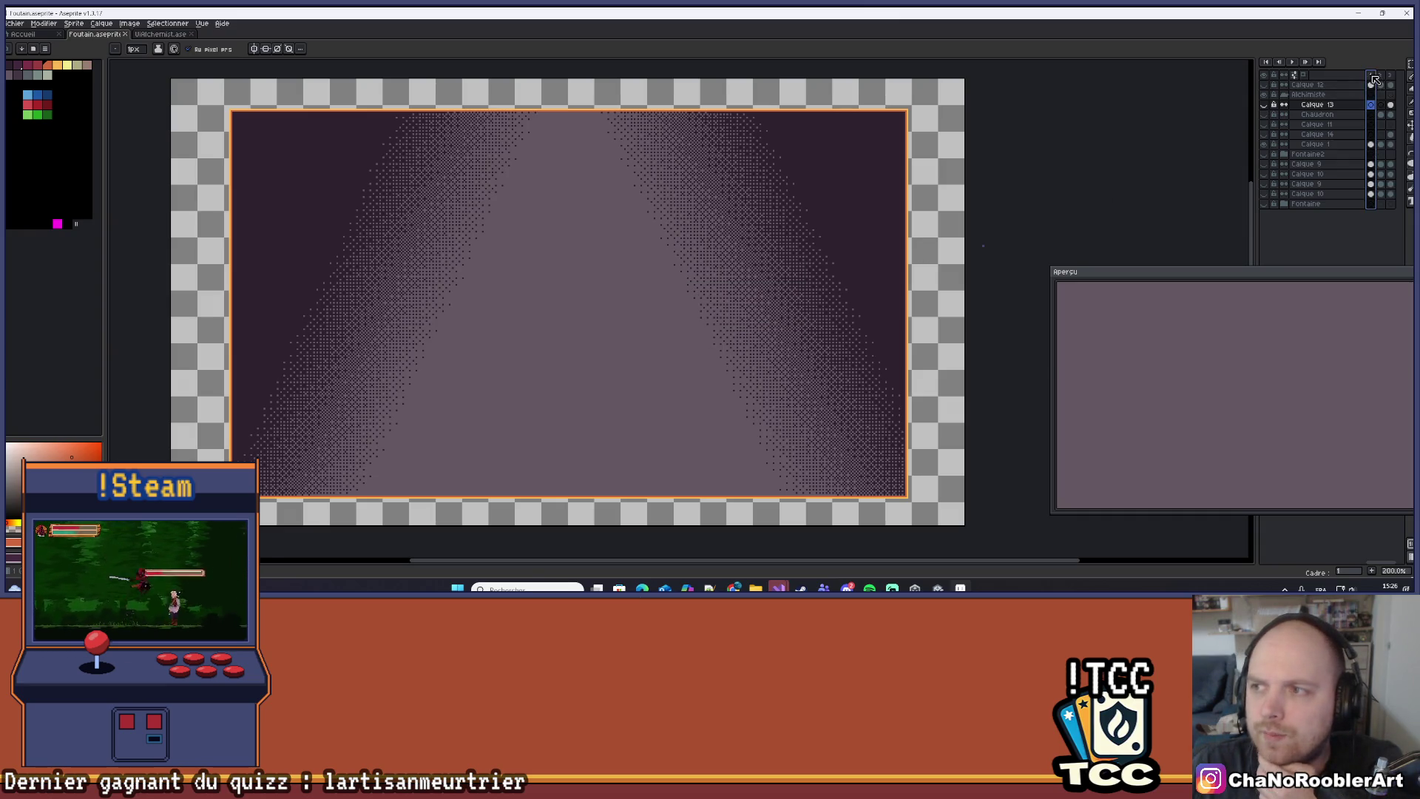
Re-export only the selected frame as BkUiEmpty.png, then open Mukiz in the browser.
left_click(15, 23)
mouse_move(44, 126)
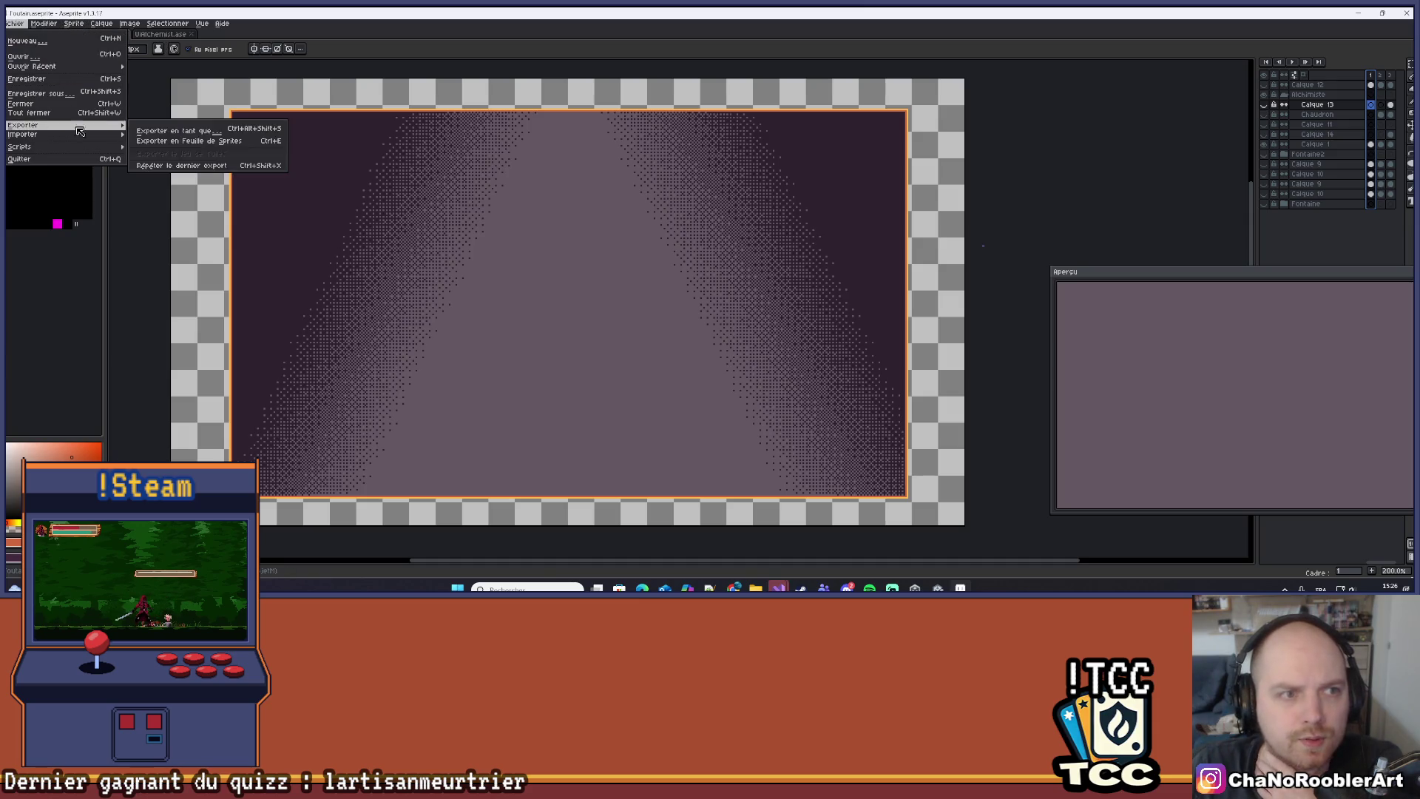
left_click(137, 129)
left_click(737, 288)
left_click(741, 312)
left_click(732, 286)
left_click(732, 307)
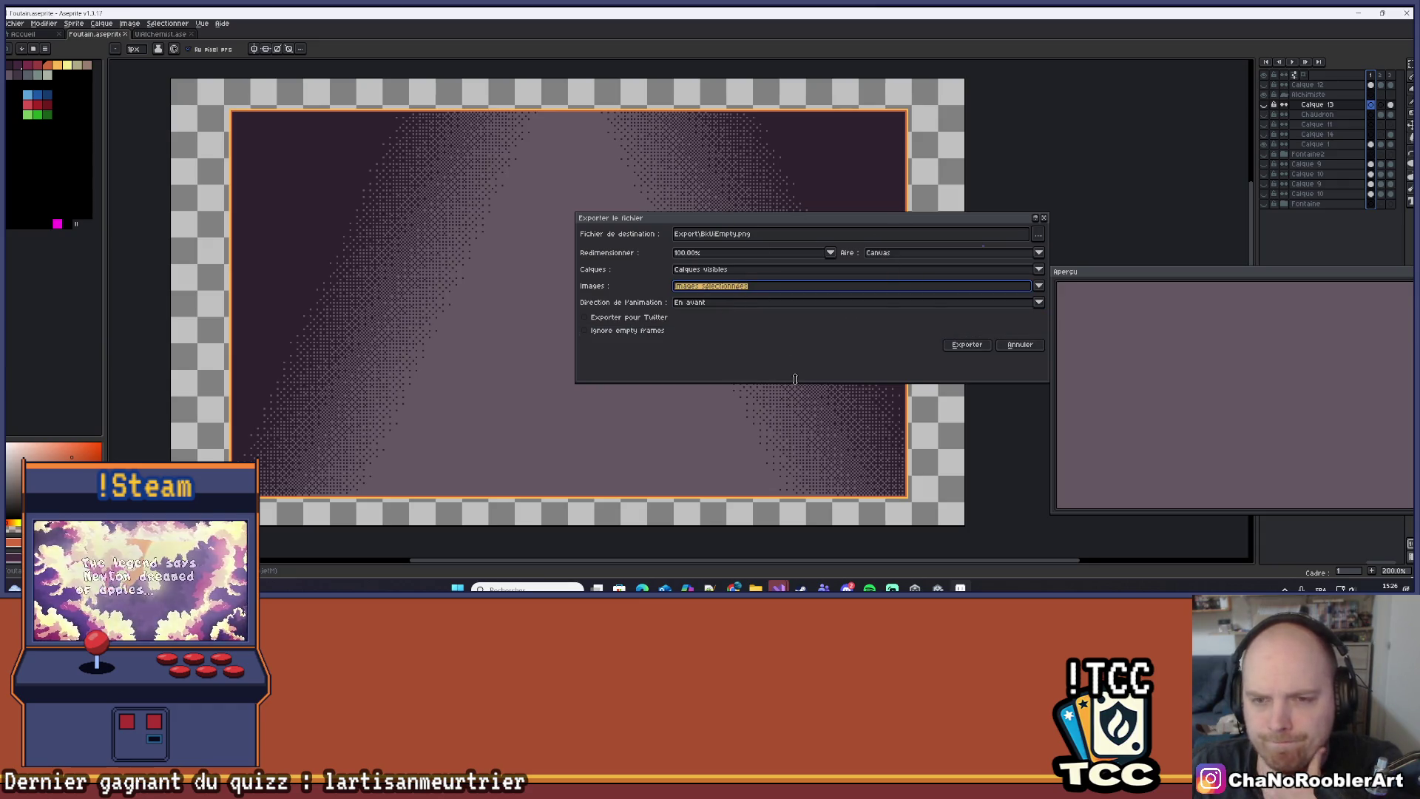
left_click(967, 345)
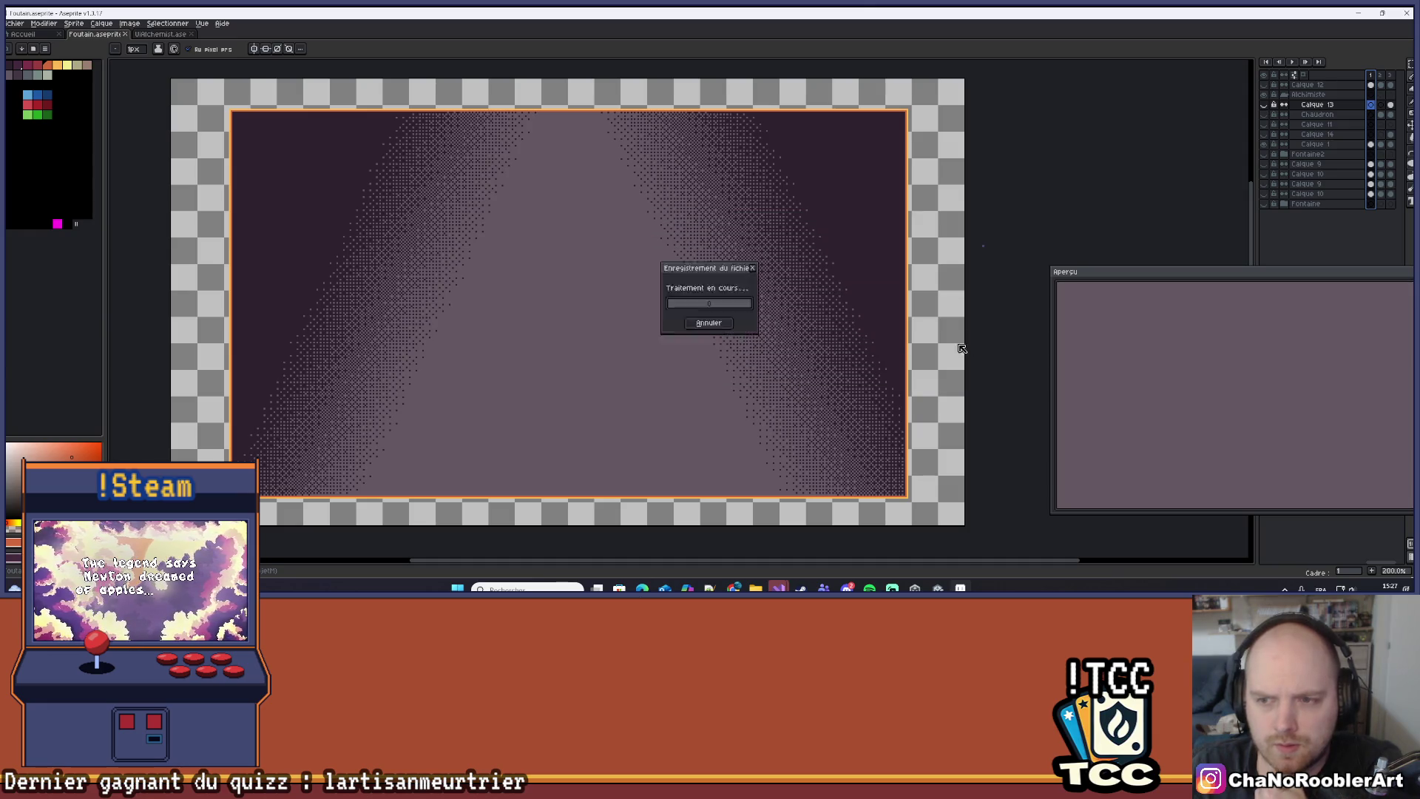
left_click(716, 324)
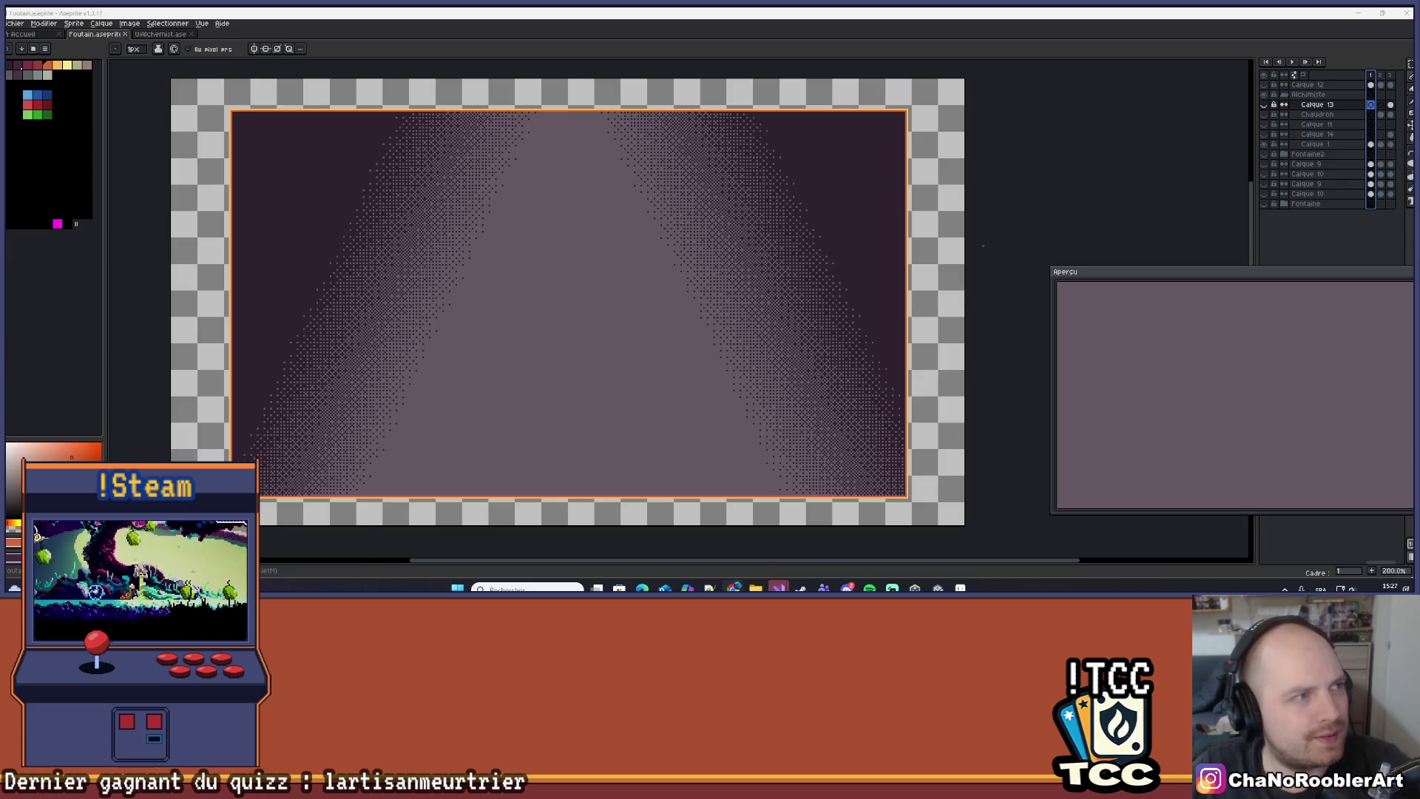
key("alt+Tab")
left_click(238, 417)
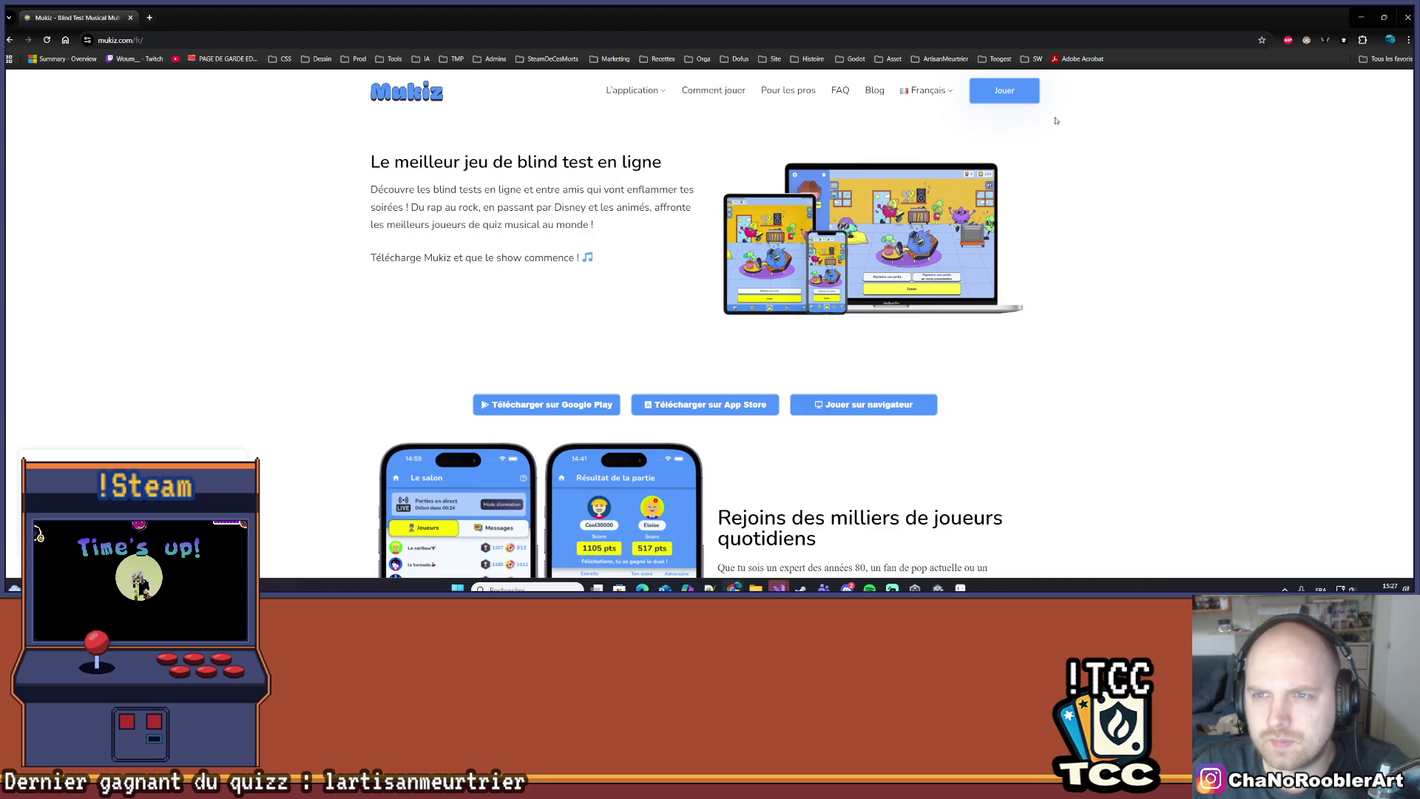
Create a Mukiz game with friends set to À distance, dismissing the translation prompt.
left_click(1006, 92)
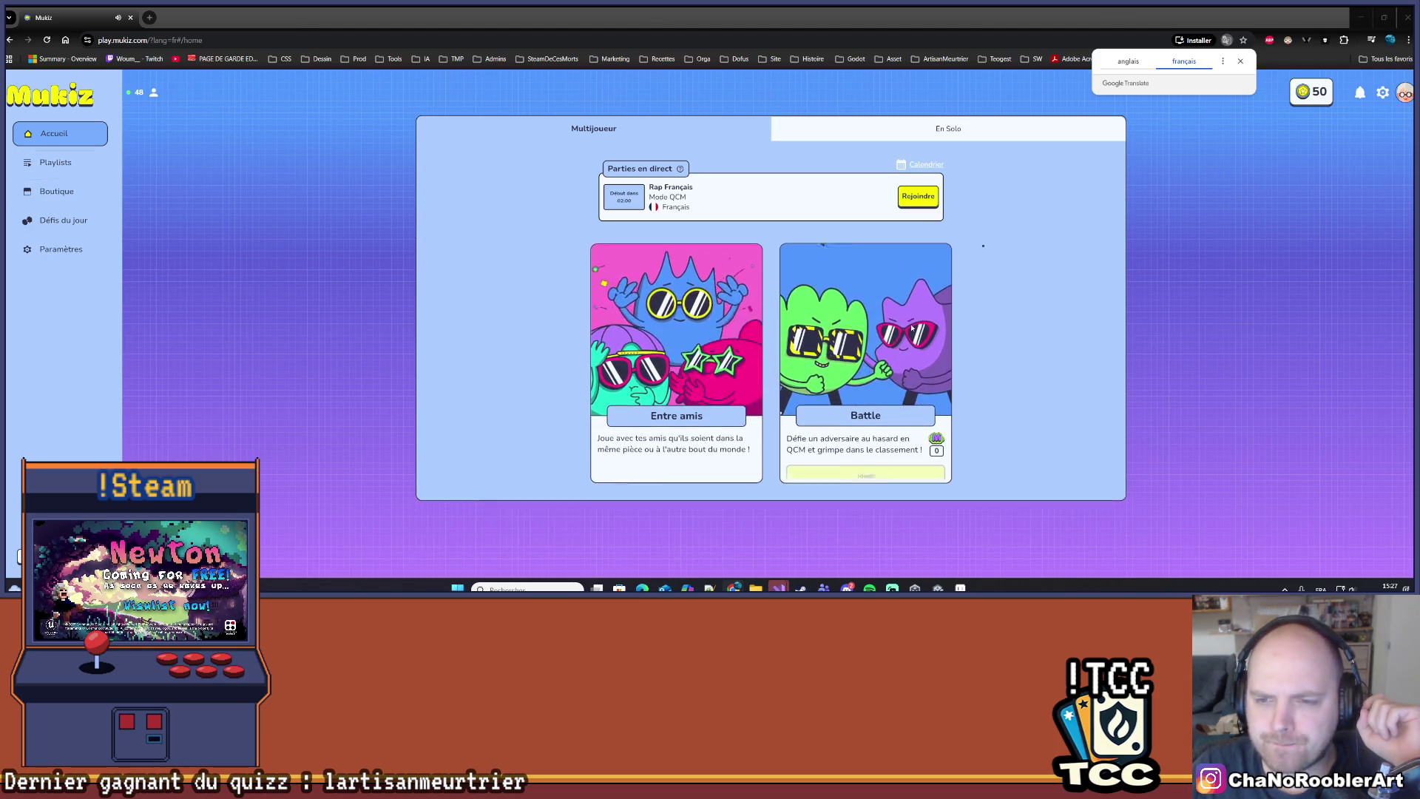
left_click(1292, 88)
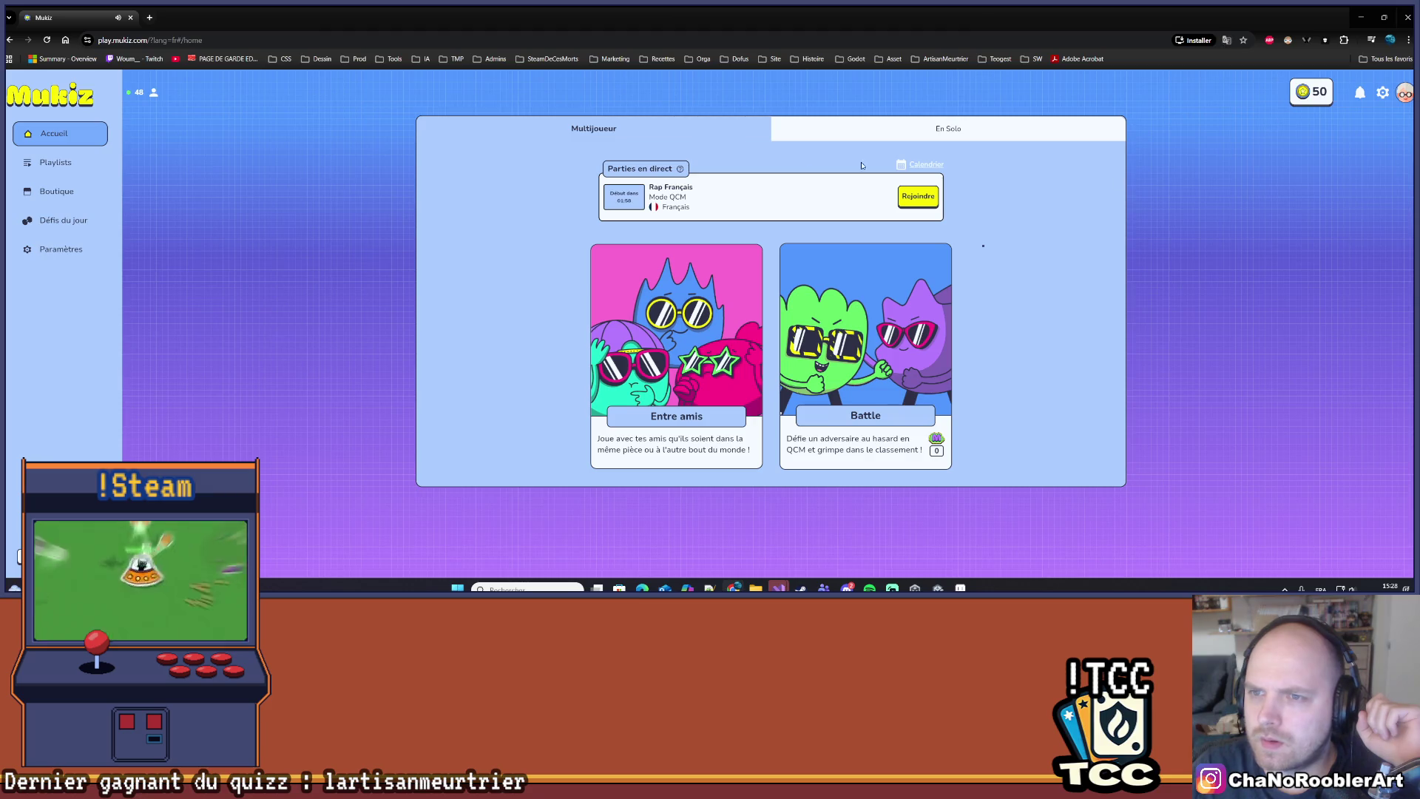
left_click(831, 131)
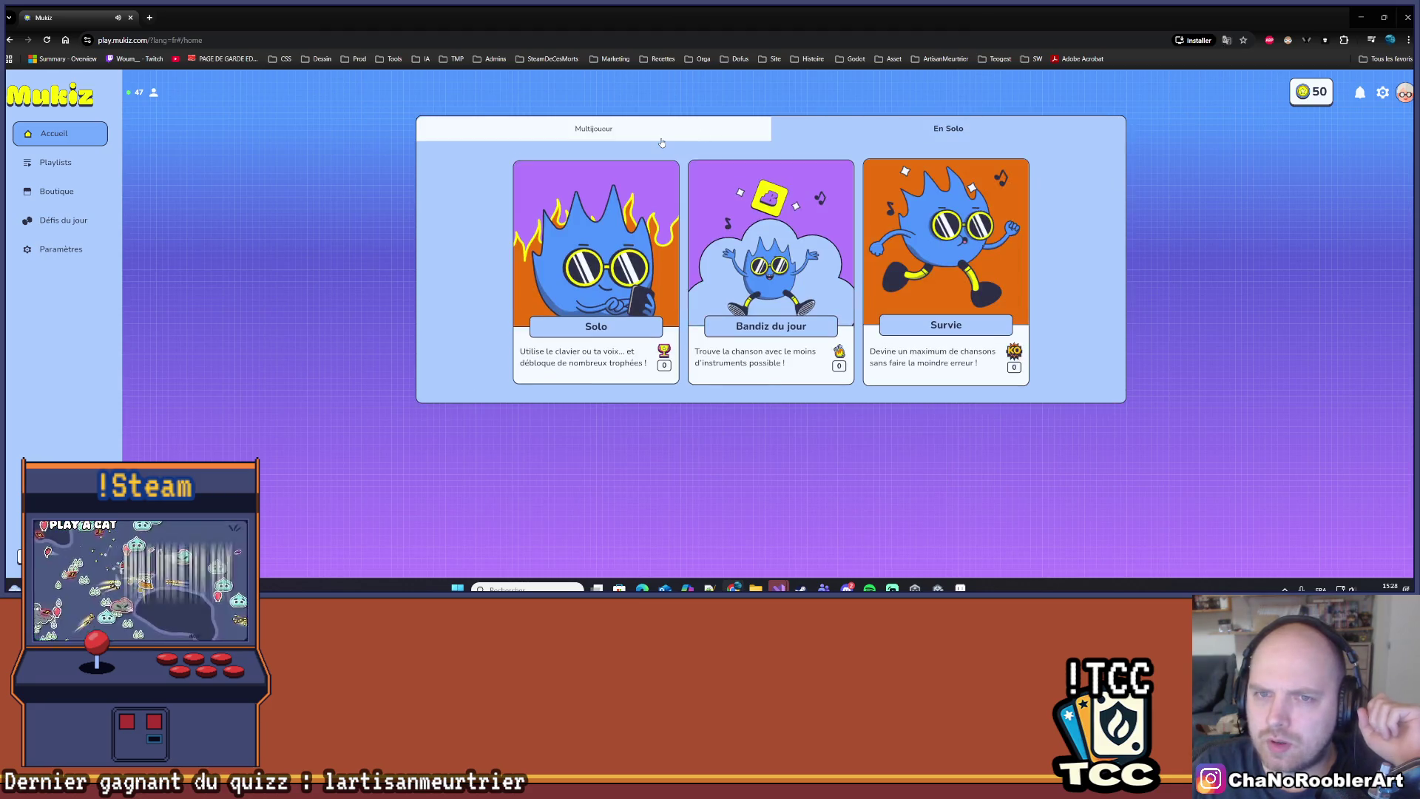
left_click(660, 137)
mouse_move(675, 444)
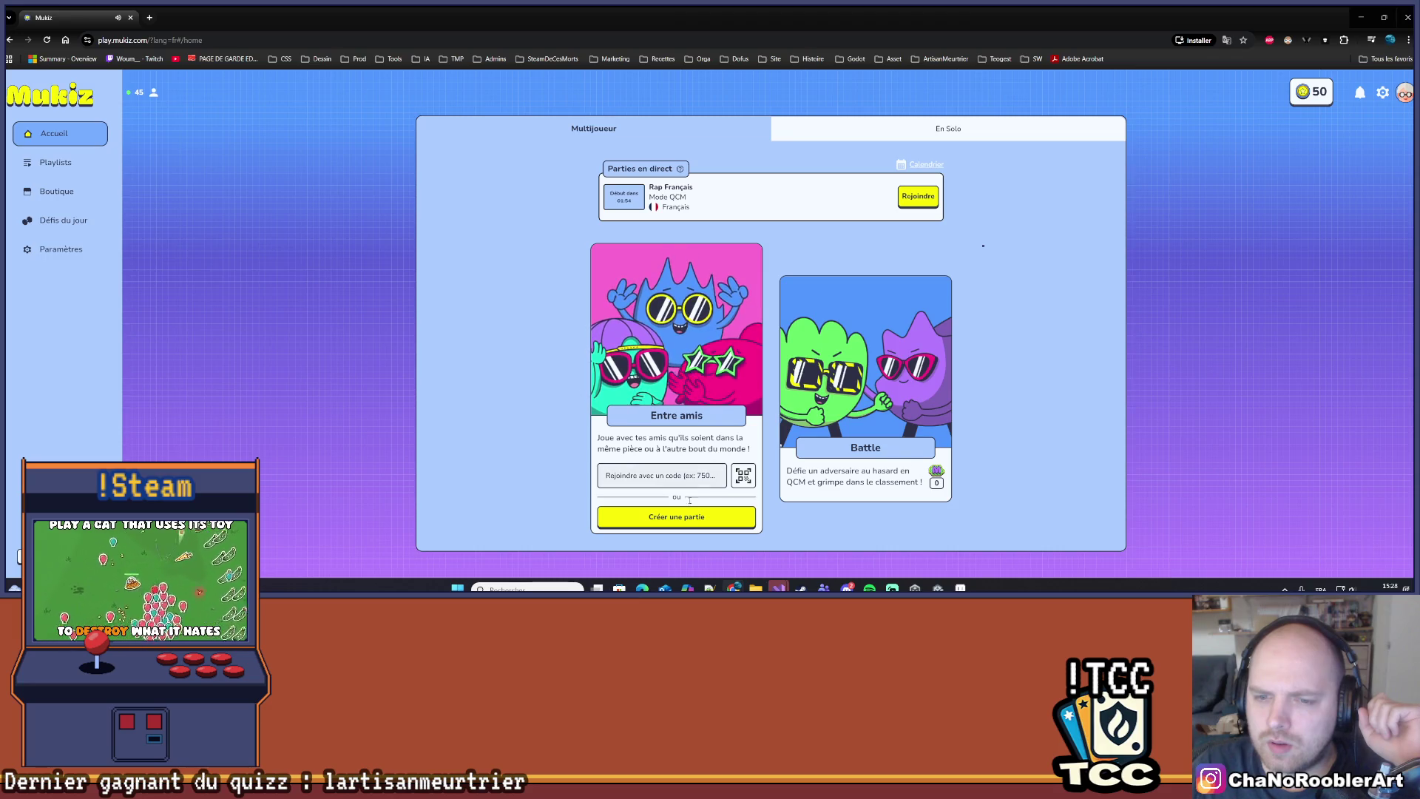
left_click(674, 517)
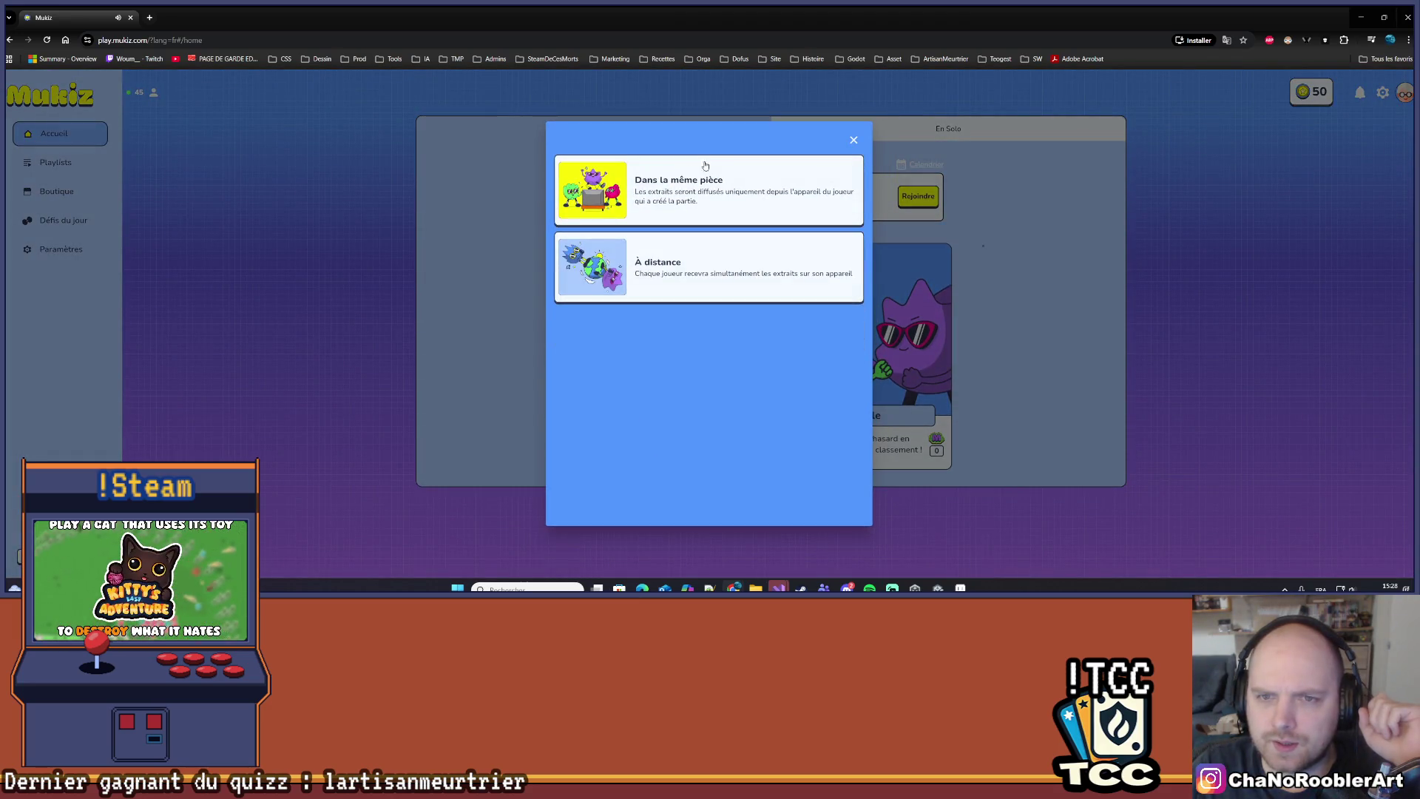
left_click(697, 298)
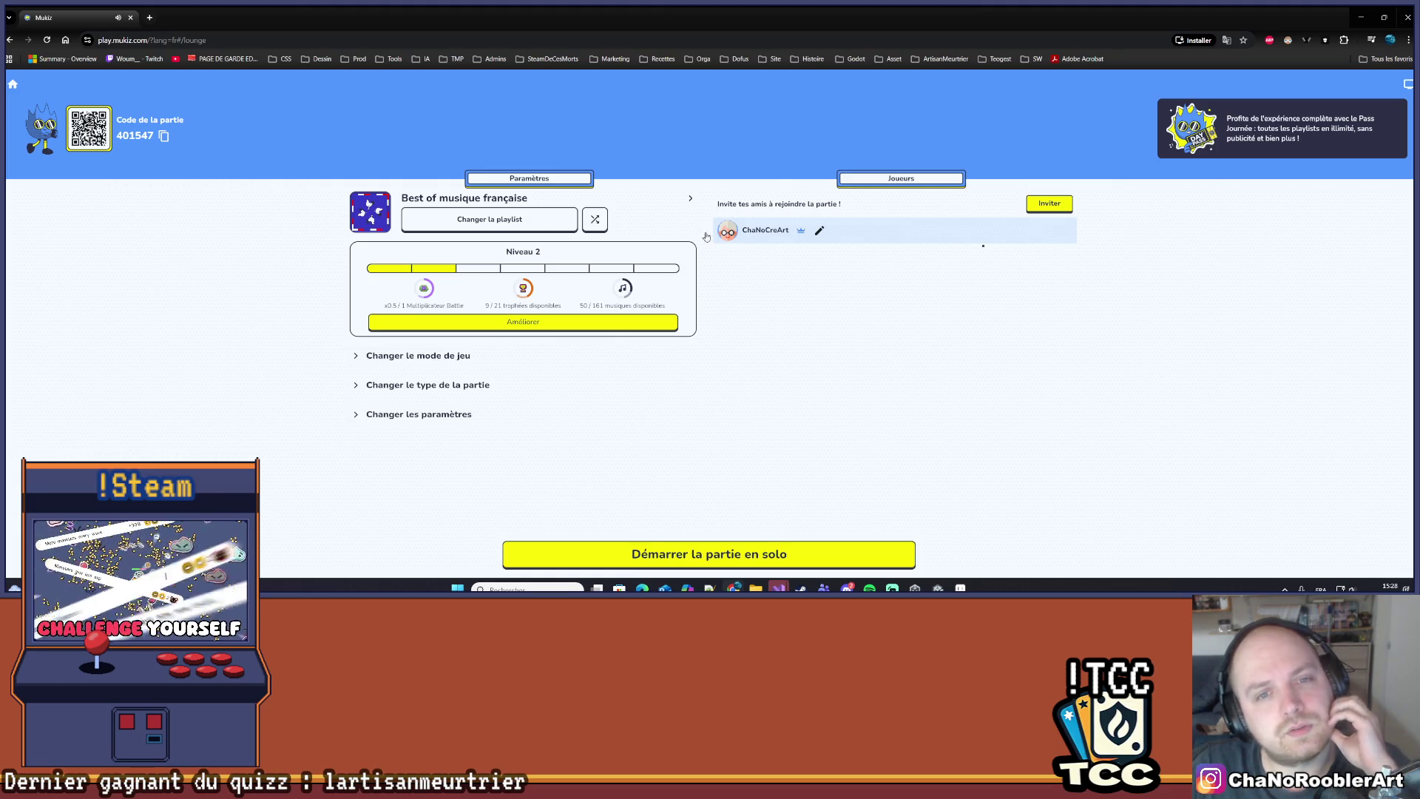
Copy the game link, choose the Pop française 2010s playlist, and close the Day Pass offer.
left_click(164, 137)
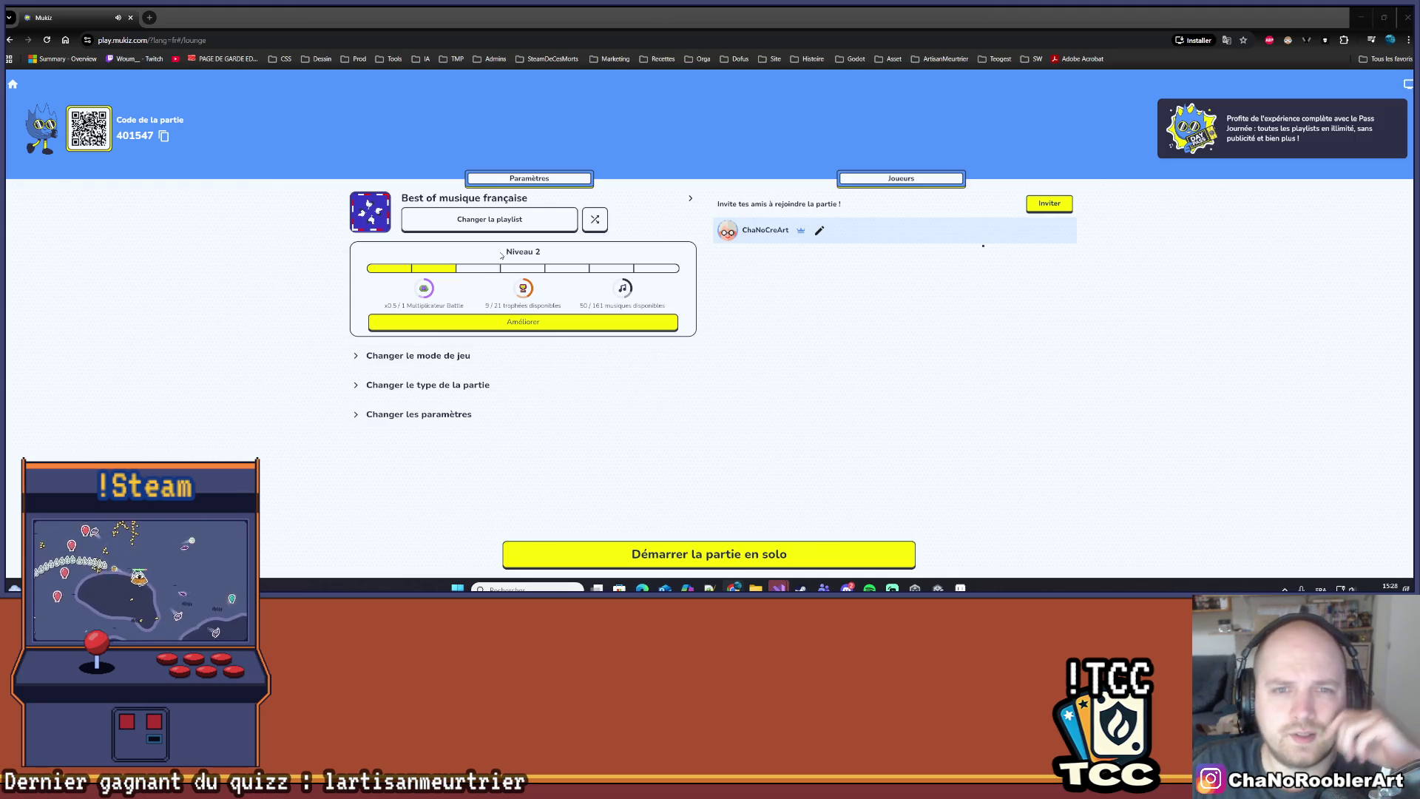
left_click(459, 223)
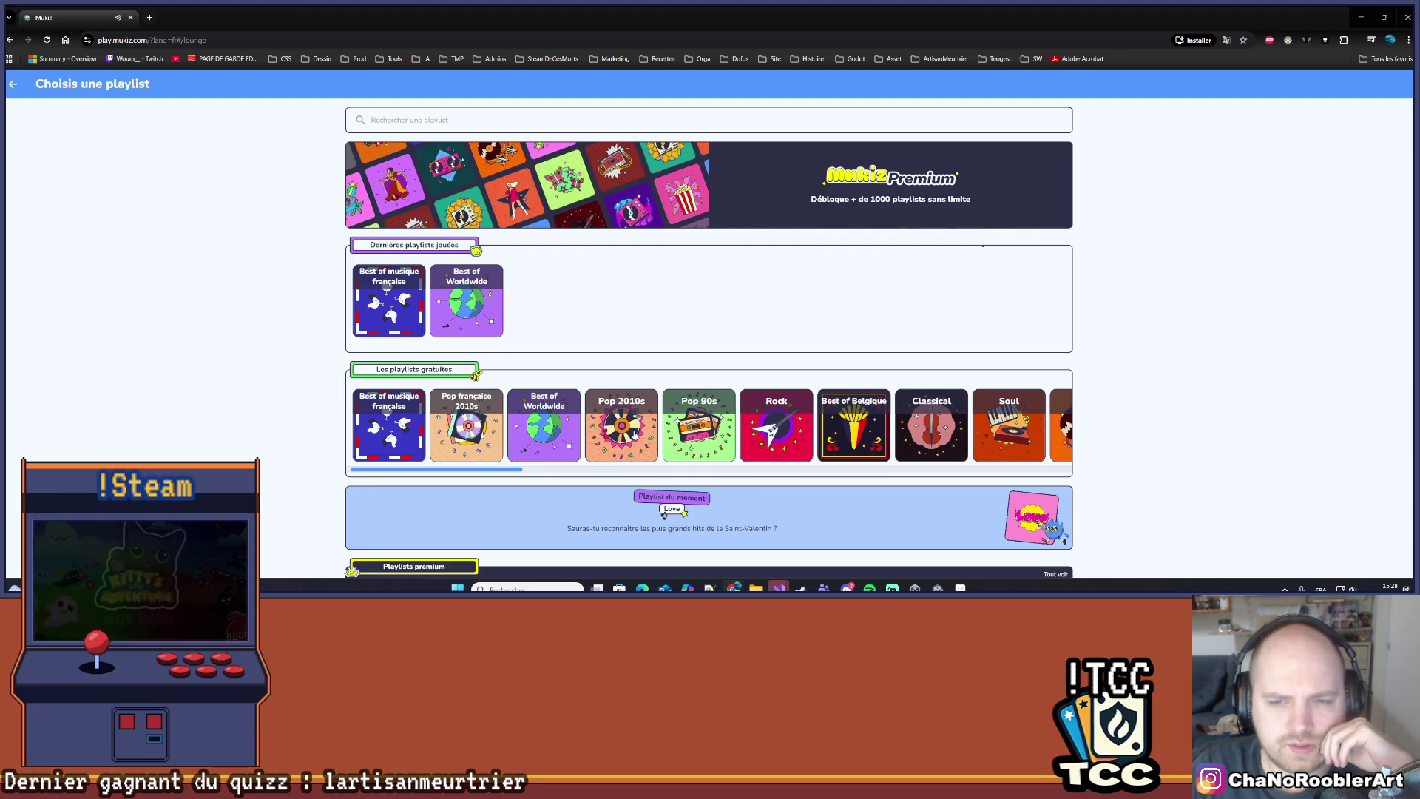
left_click(450, 420)
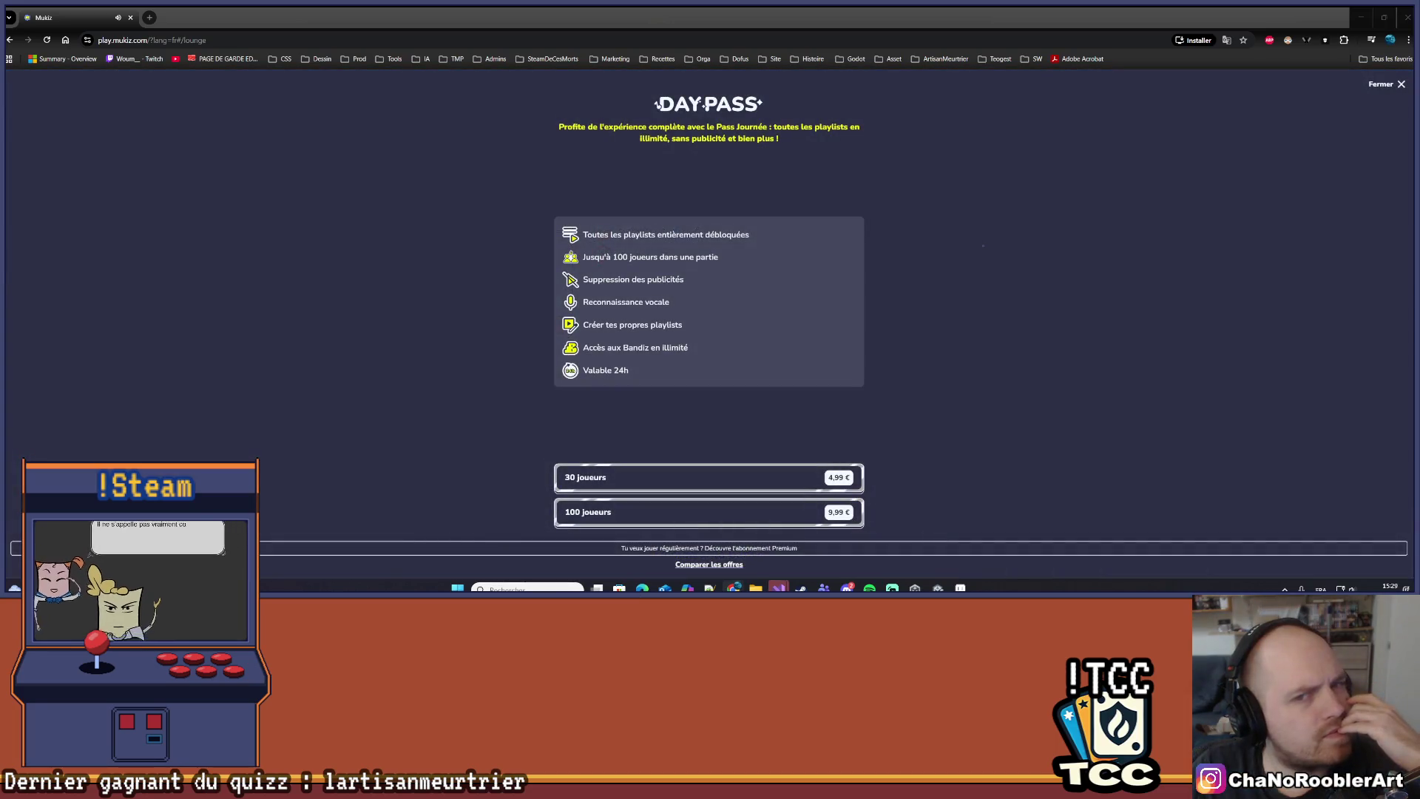
left_click(307, 290)
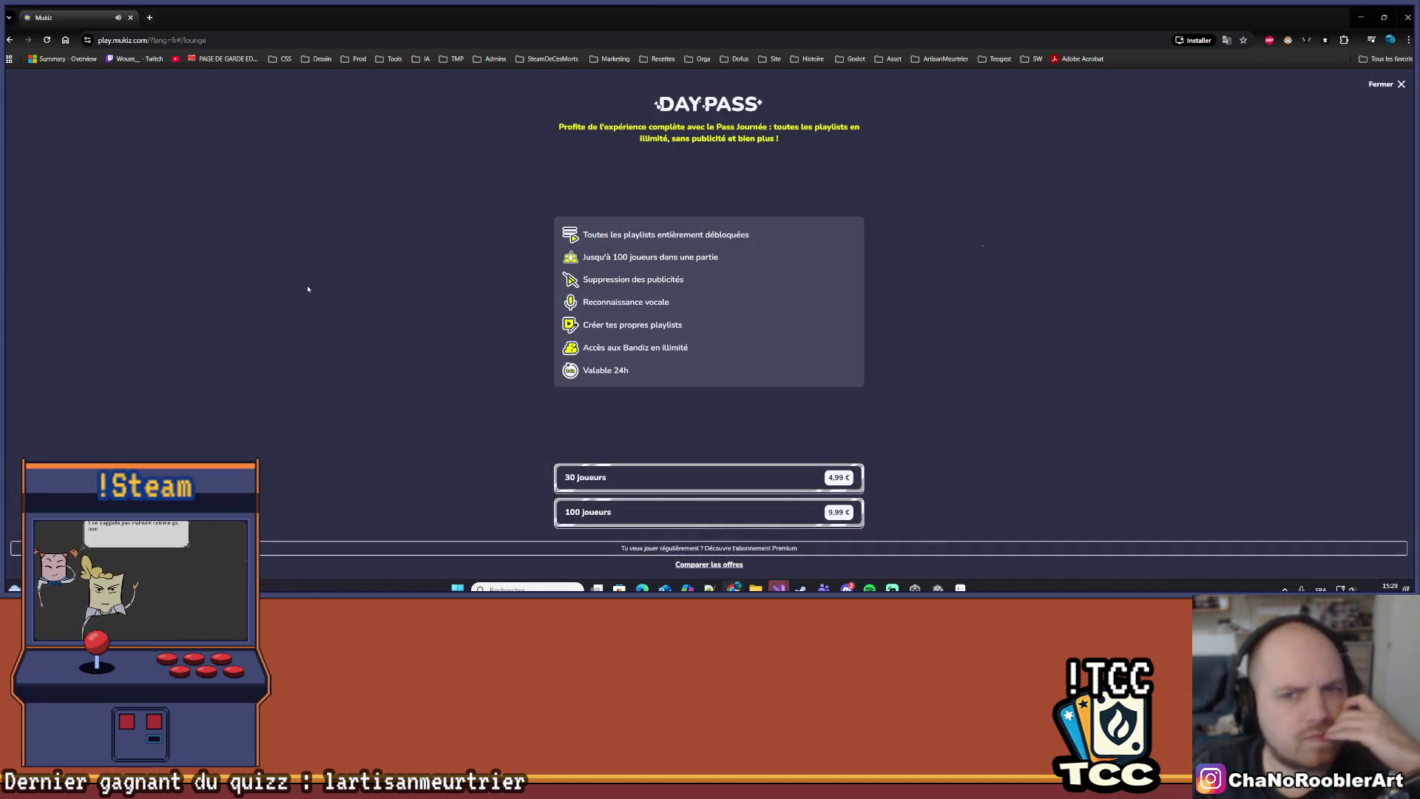
left_click(1370, 86)
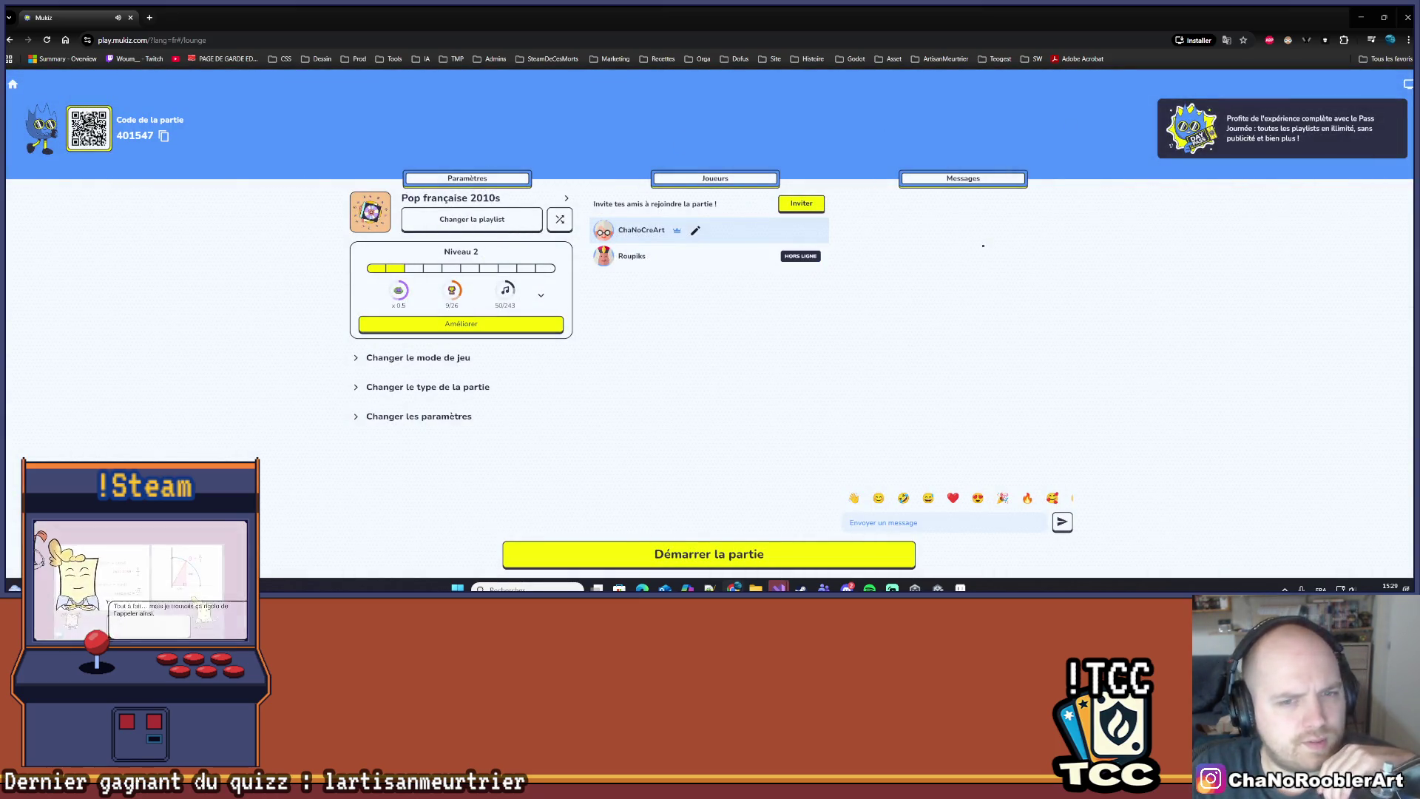
Switch the game mode to Réponse libre.
left_click(354, 367)
left_click(444, 359)
left_click(448, 361)
left_click(452, 379)
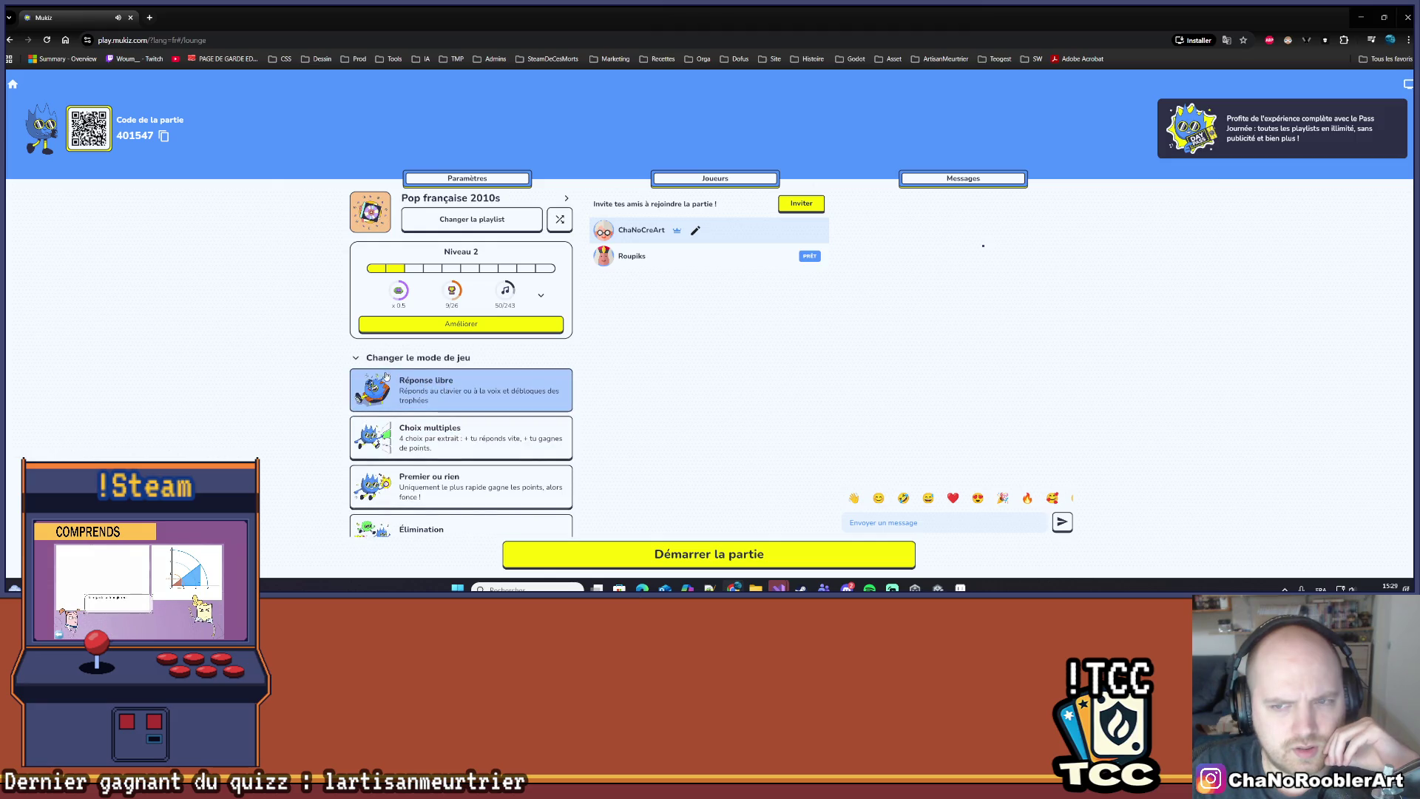
left_click(360, 358)
Raise the number of extracts from 8 to 10 in the game settings.
left_click(411, 387)
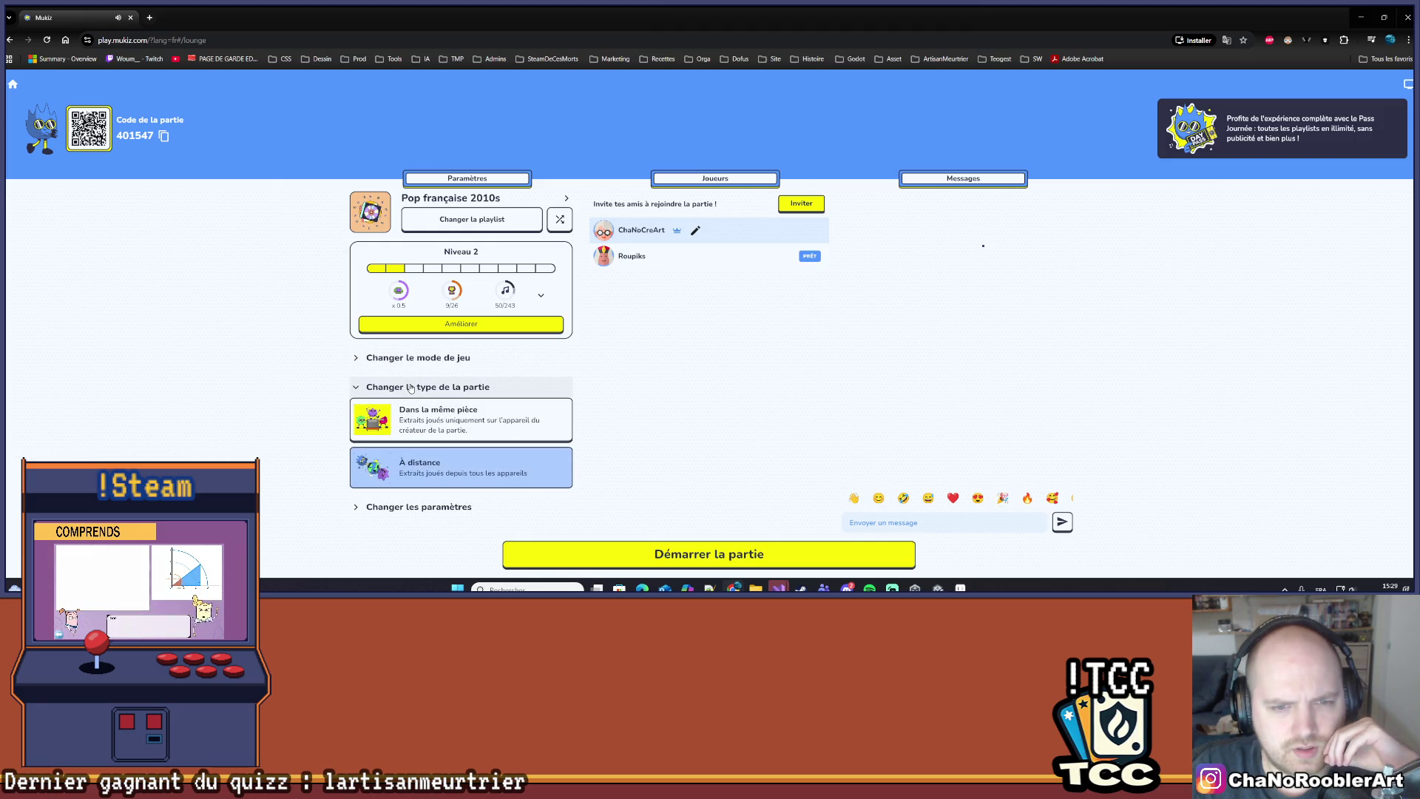
left_click(410, 388)
left_click(407, 415)
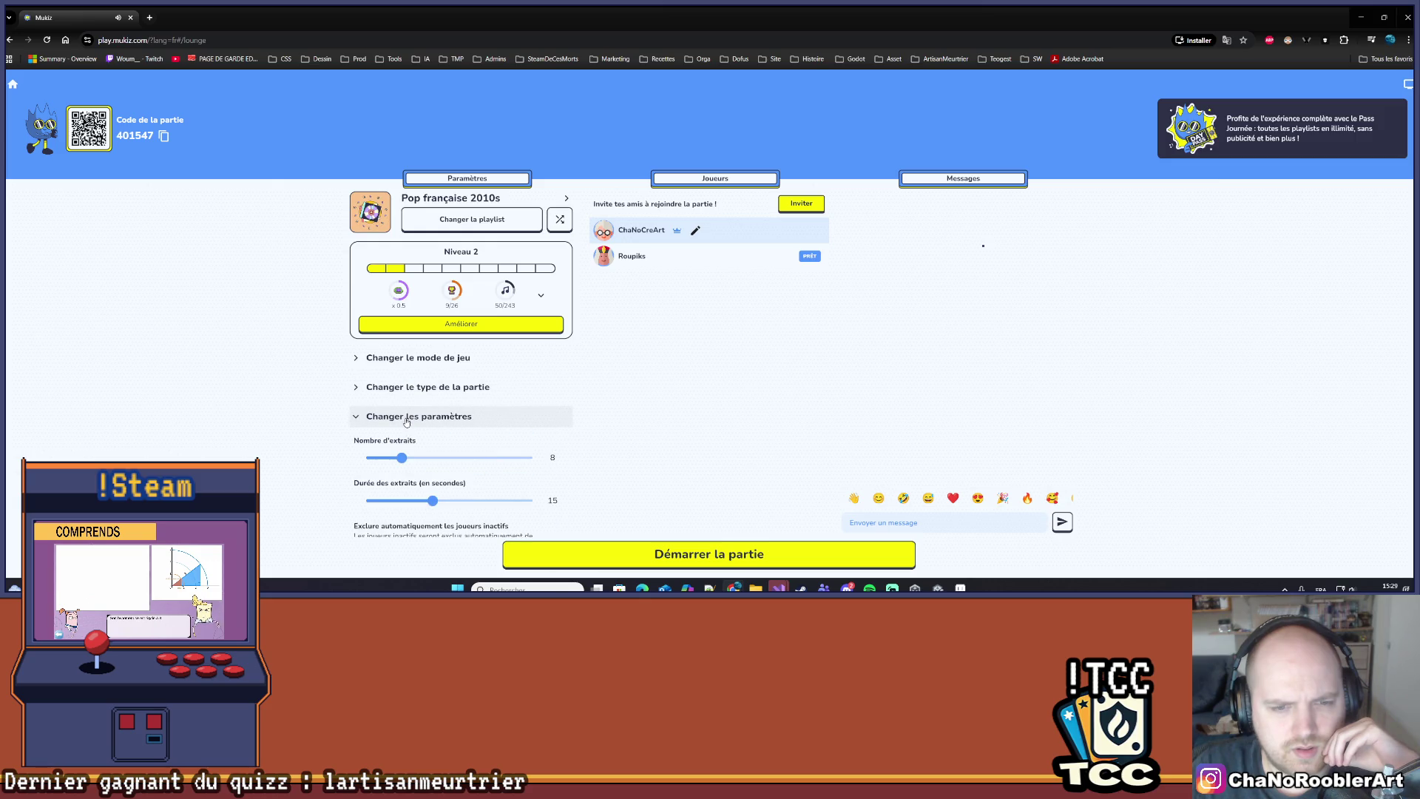
scroll(407, 421, "down", 1)
mouse_move(401, 375)
left_mouse_down()
mouse_move(444, 420)
mouse_move(467, 420)
left_mouse_up()
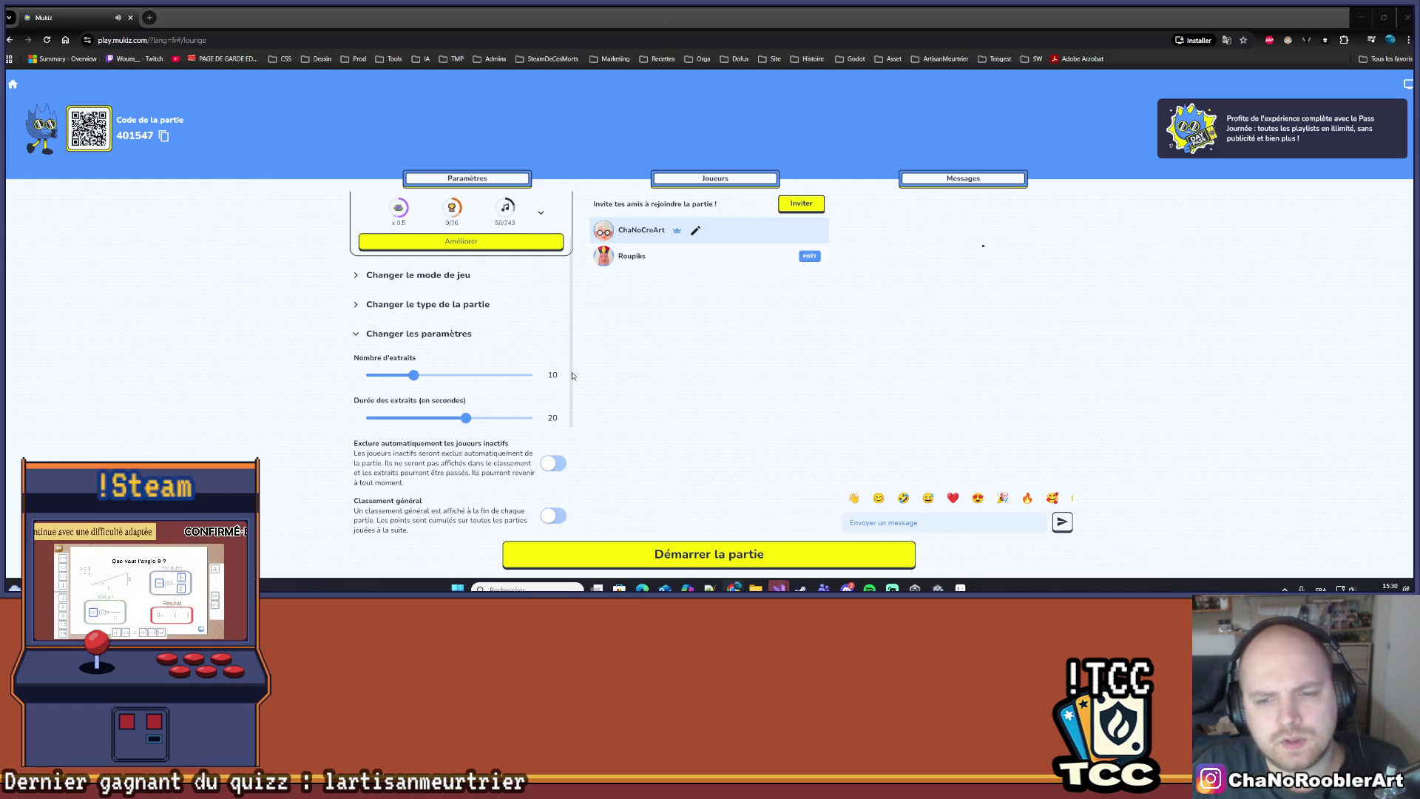
Open the VoidOperators solution in Visual Studio 2022, then switch to the Aseprite sprite.
mouse_move(778, 588)
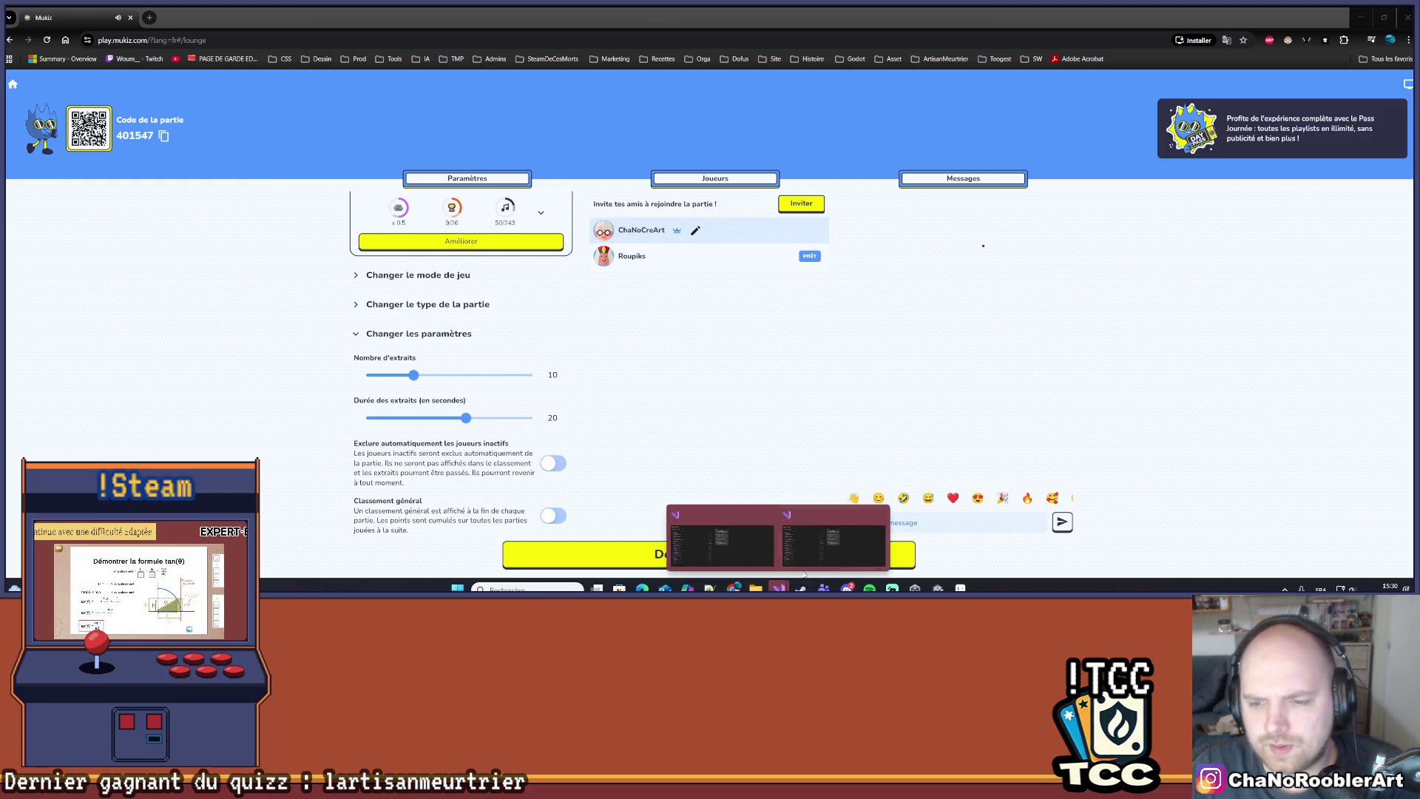
left_click(812, 558)
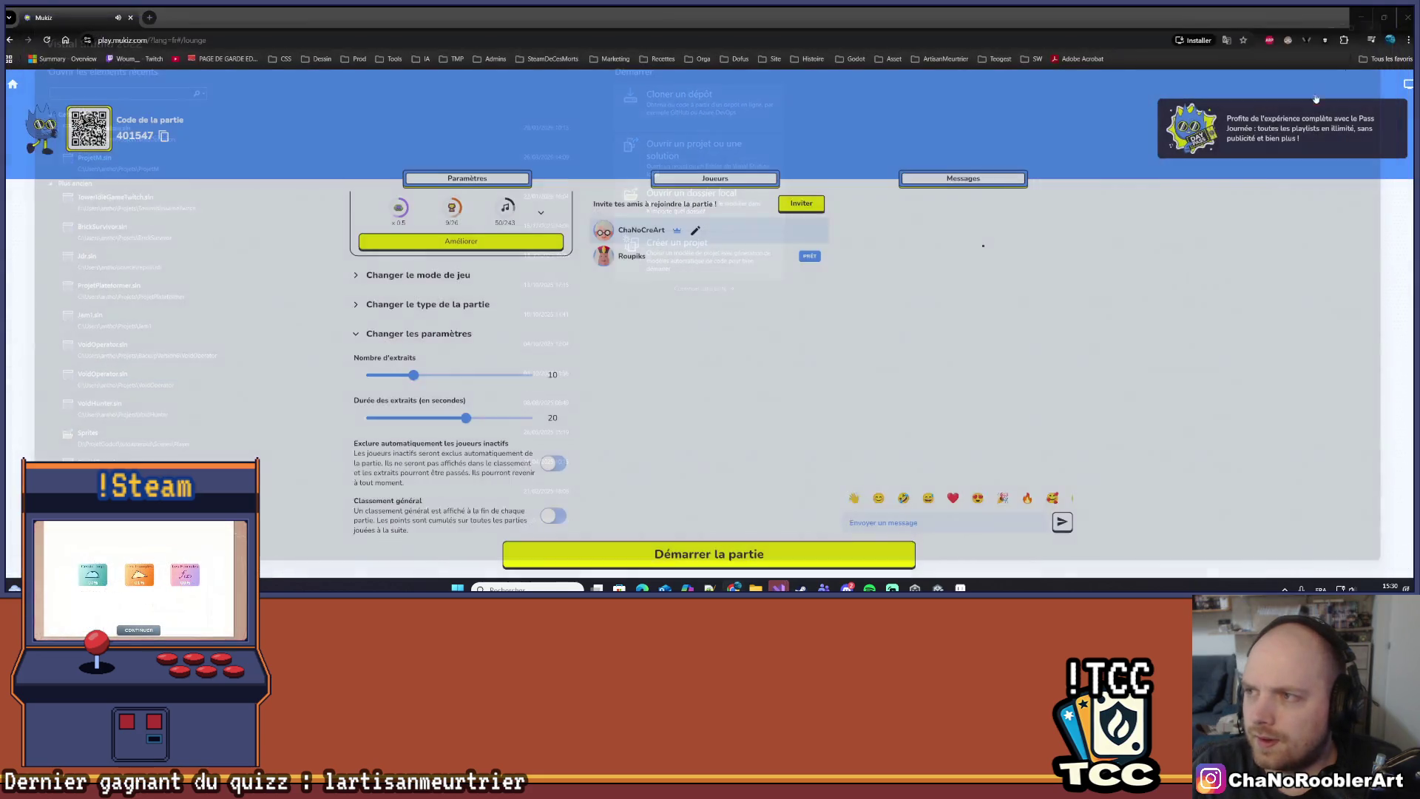
left_click(775, 589)
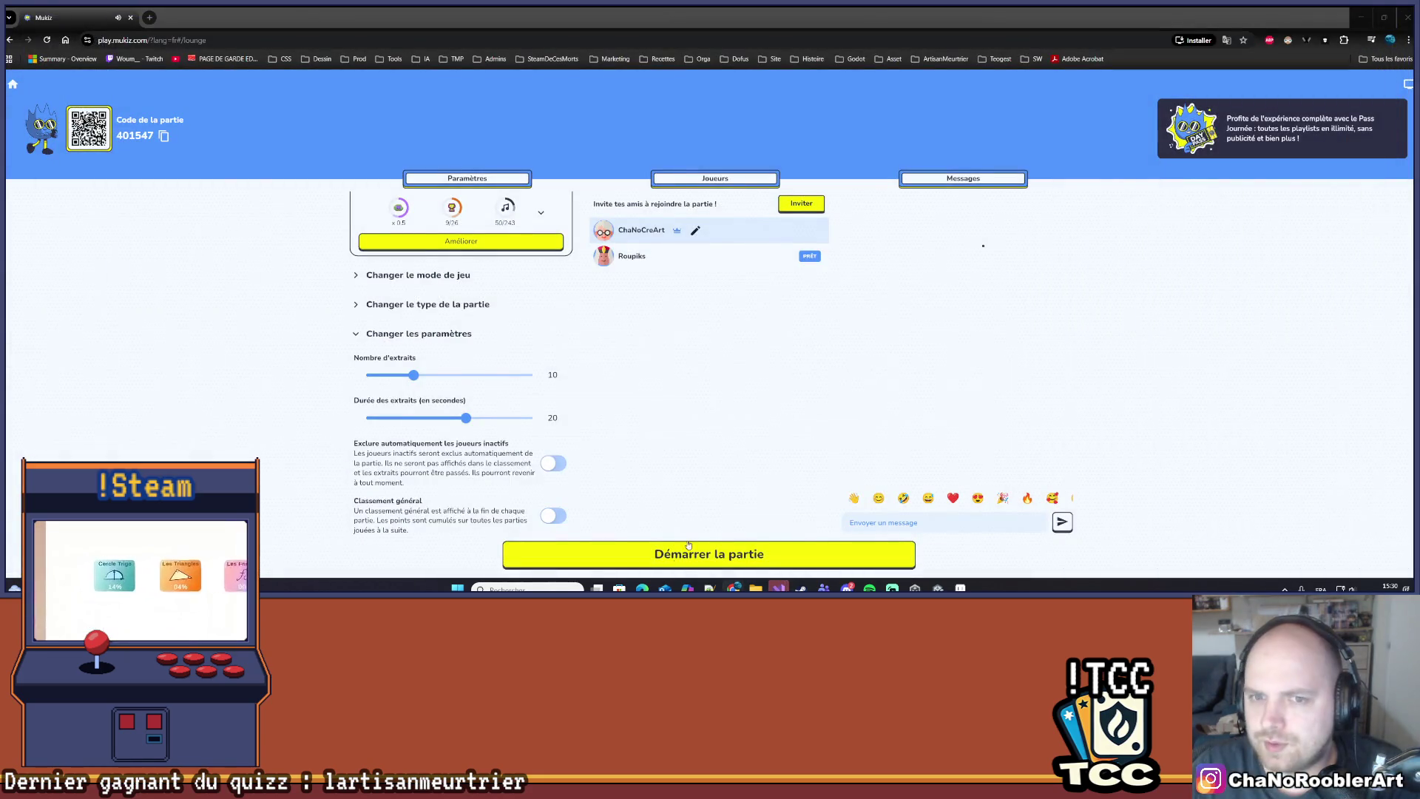
left_click(774, 588)
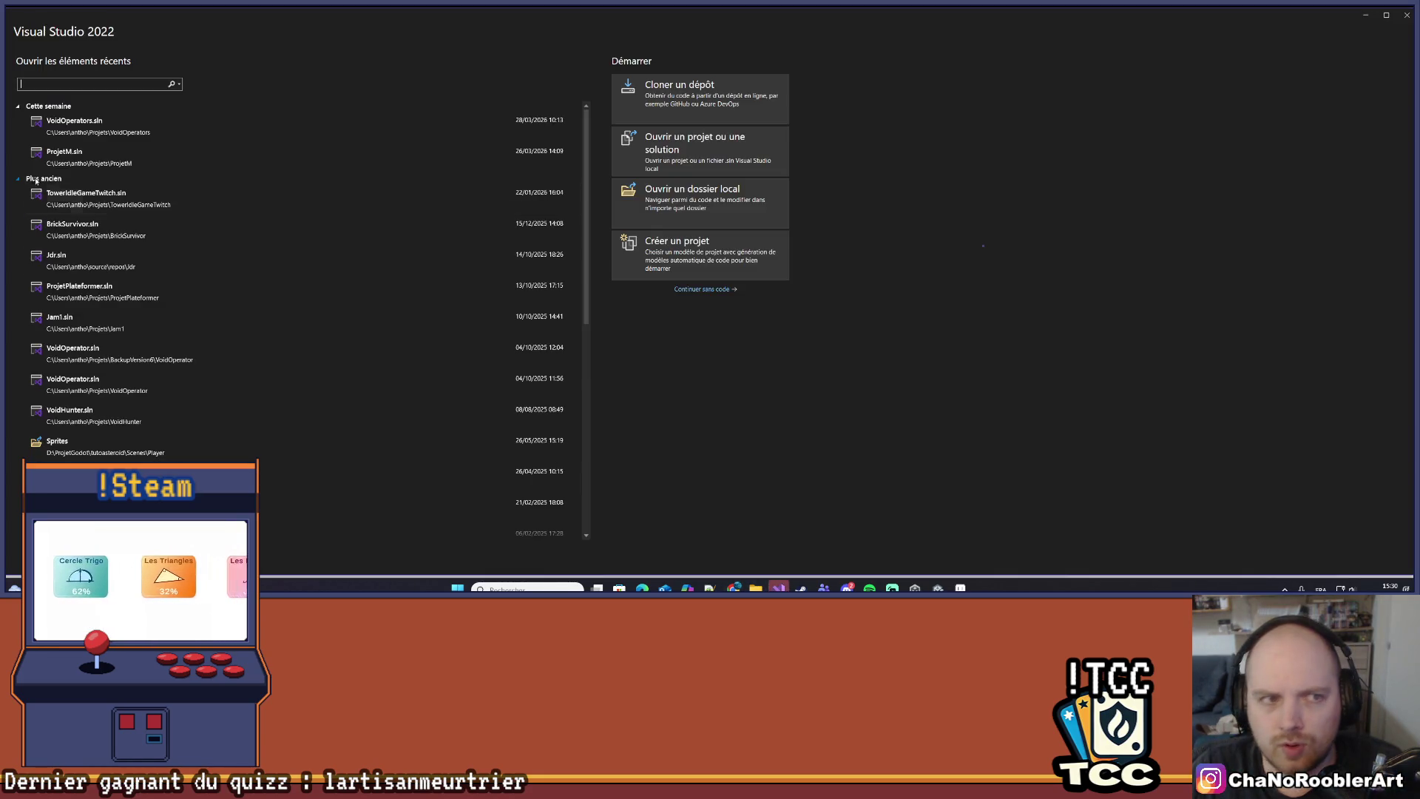
left_click(101, 122)
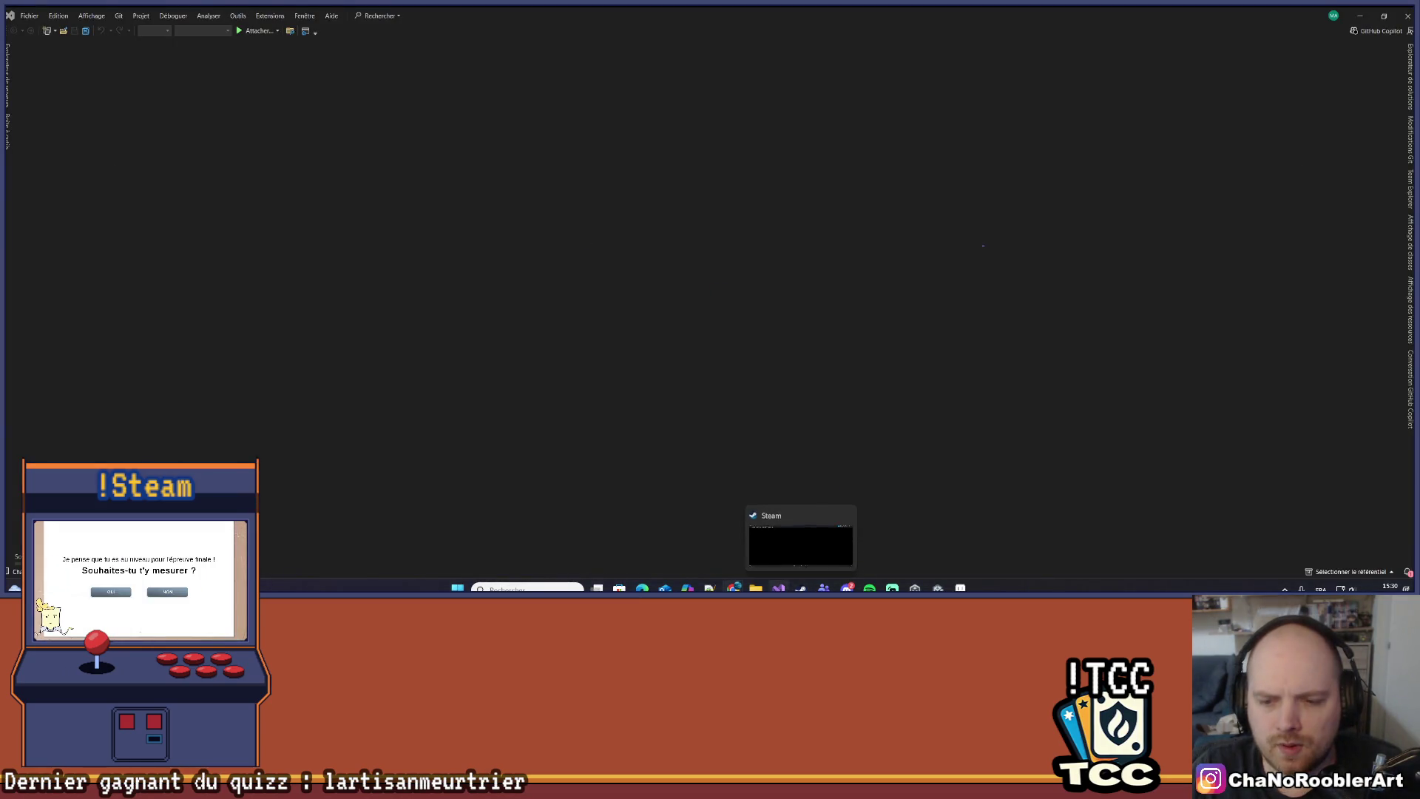
key("alt+Tab")
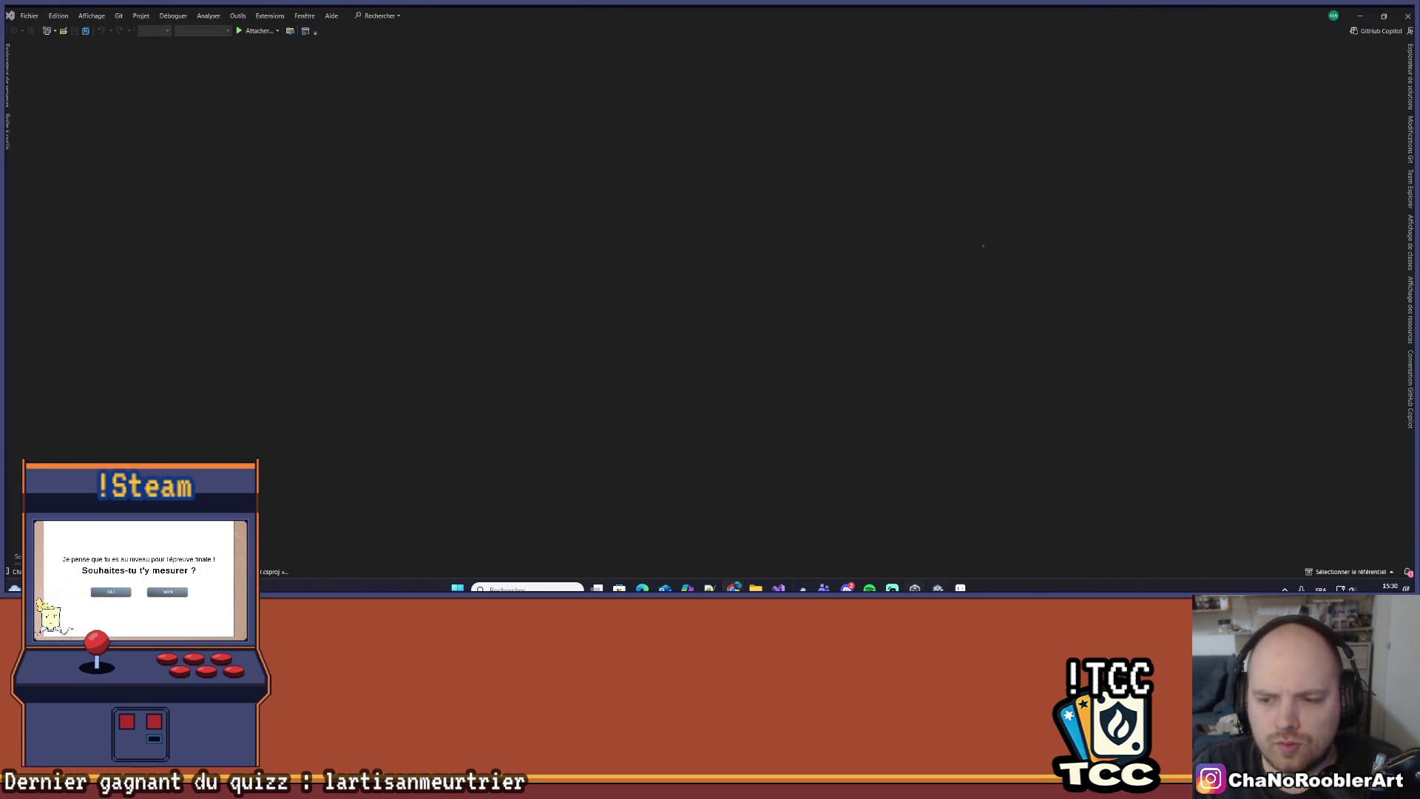
scroll(969, 274, "right", 2)
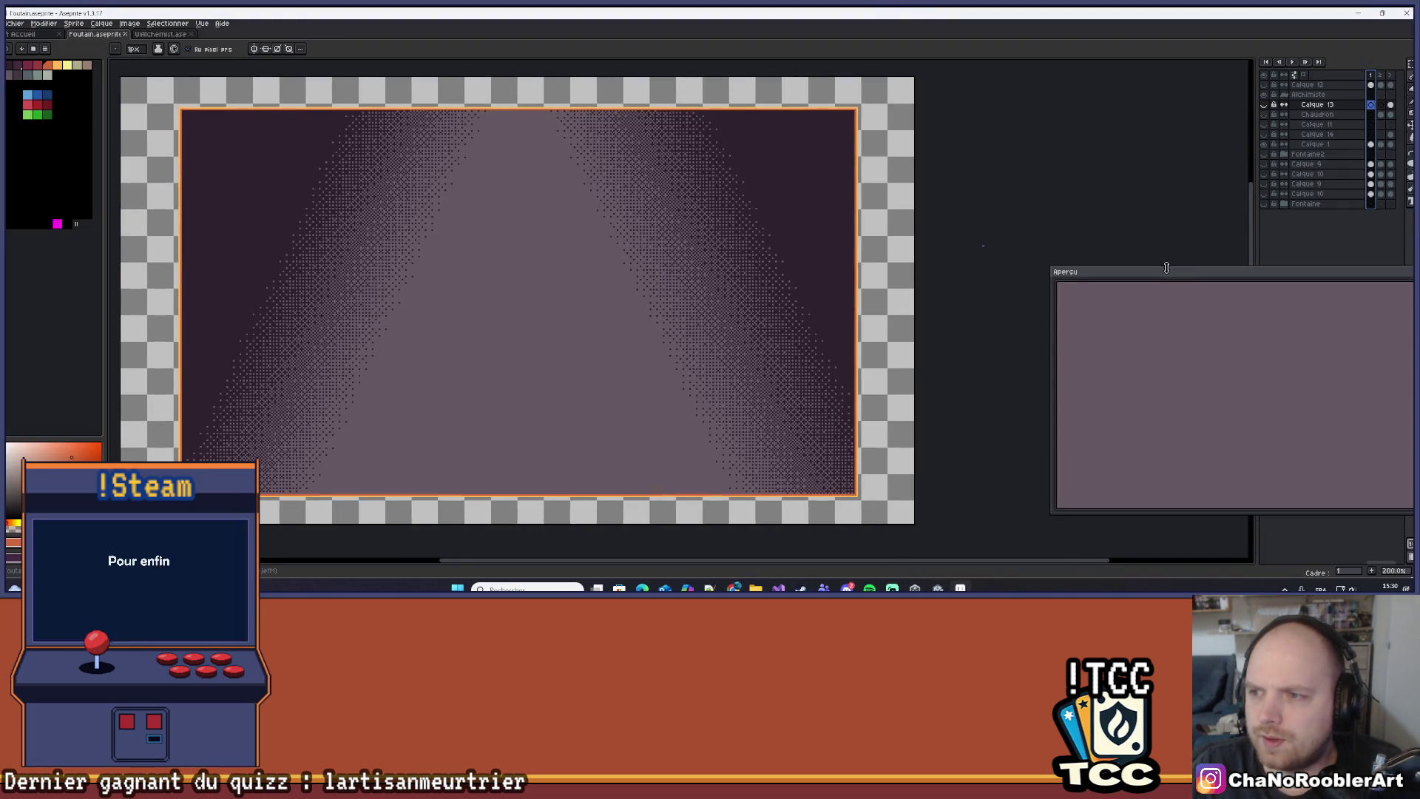
Hide the background scene layers and move to the frame showing the cauldron.
left_click_drag(1126, 272, 1021, 343)
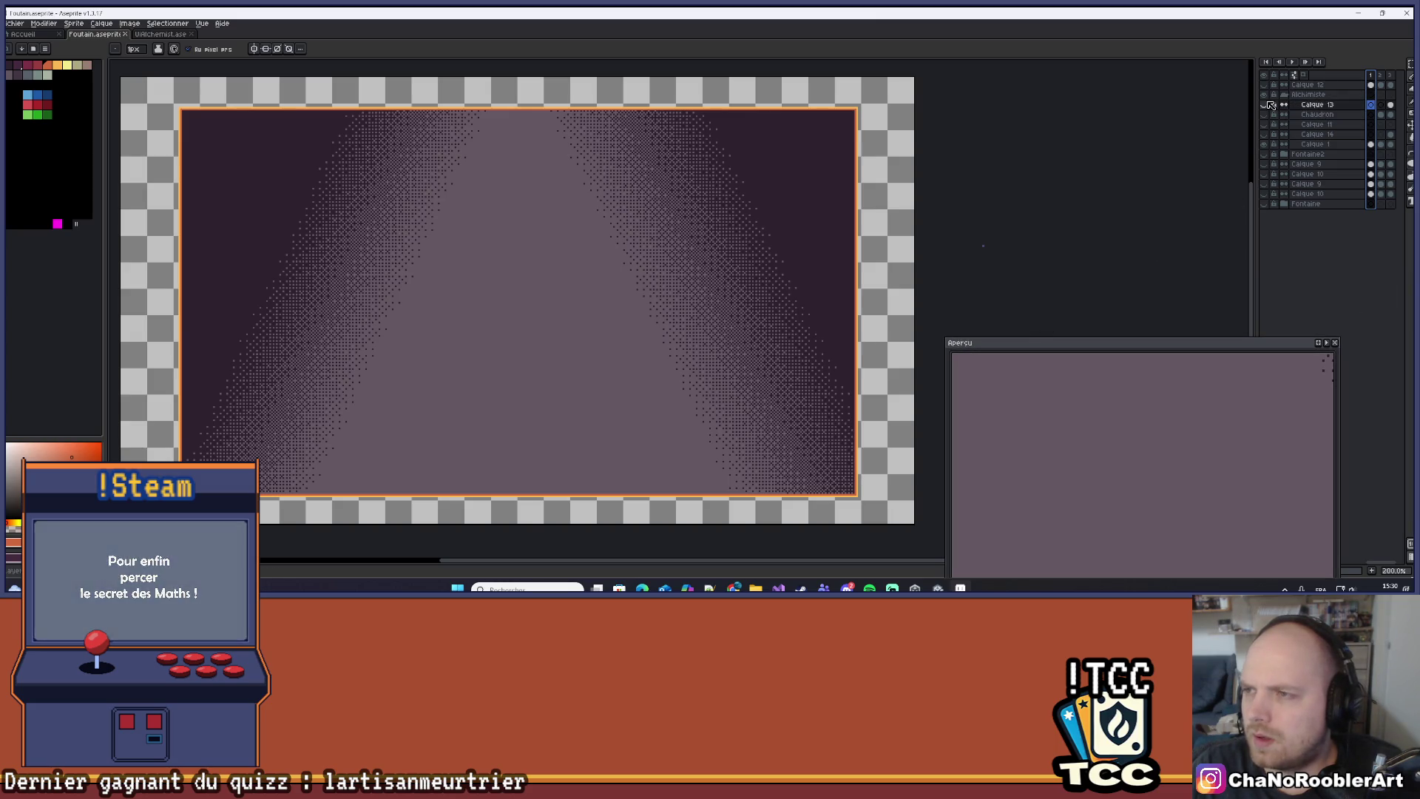
left_click(1270, 140)
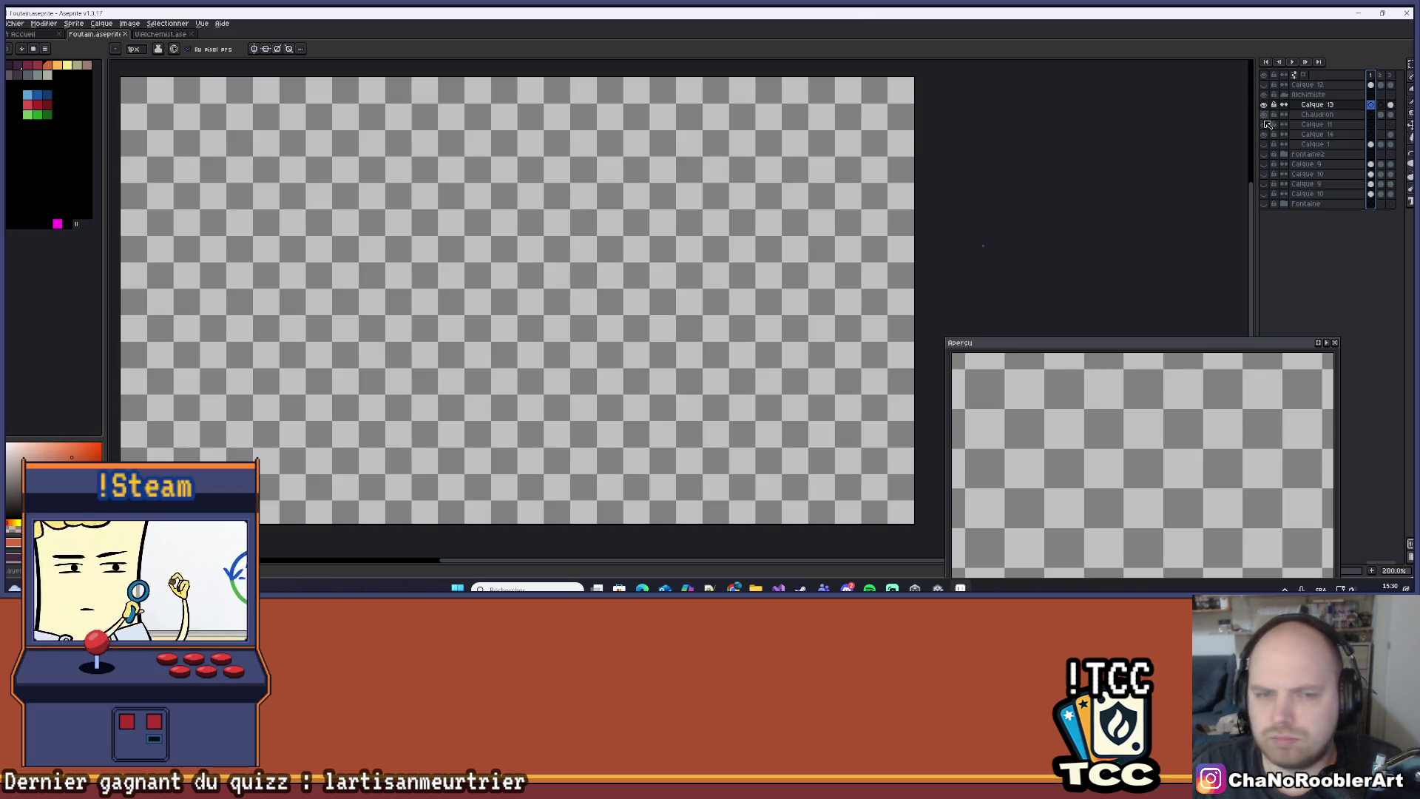
key("Left")
scroll(577, 368, "up", 1)
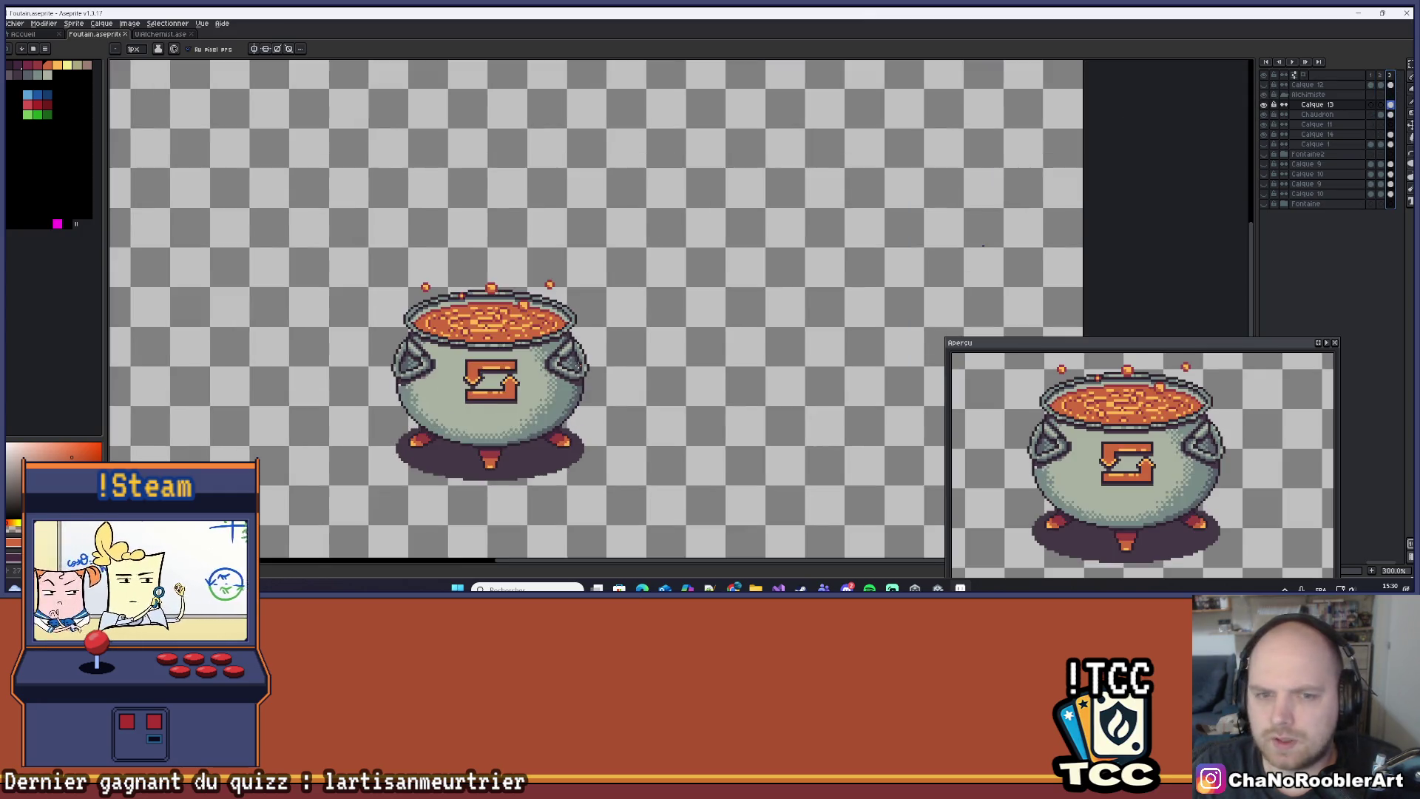
scroll(577, 367, "up", 1)
mouse_move(701, 293)
left_mouse_down()
mouse_move(749, 309)
mouse_move(749, 285)
left_mouse_up()
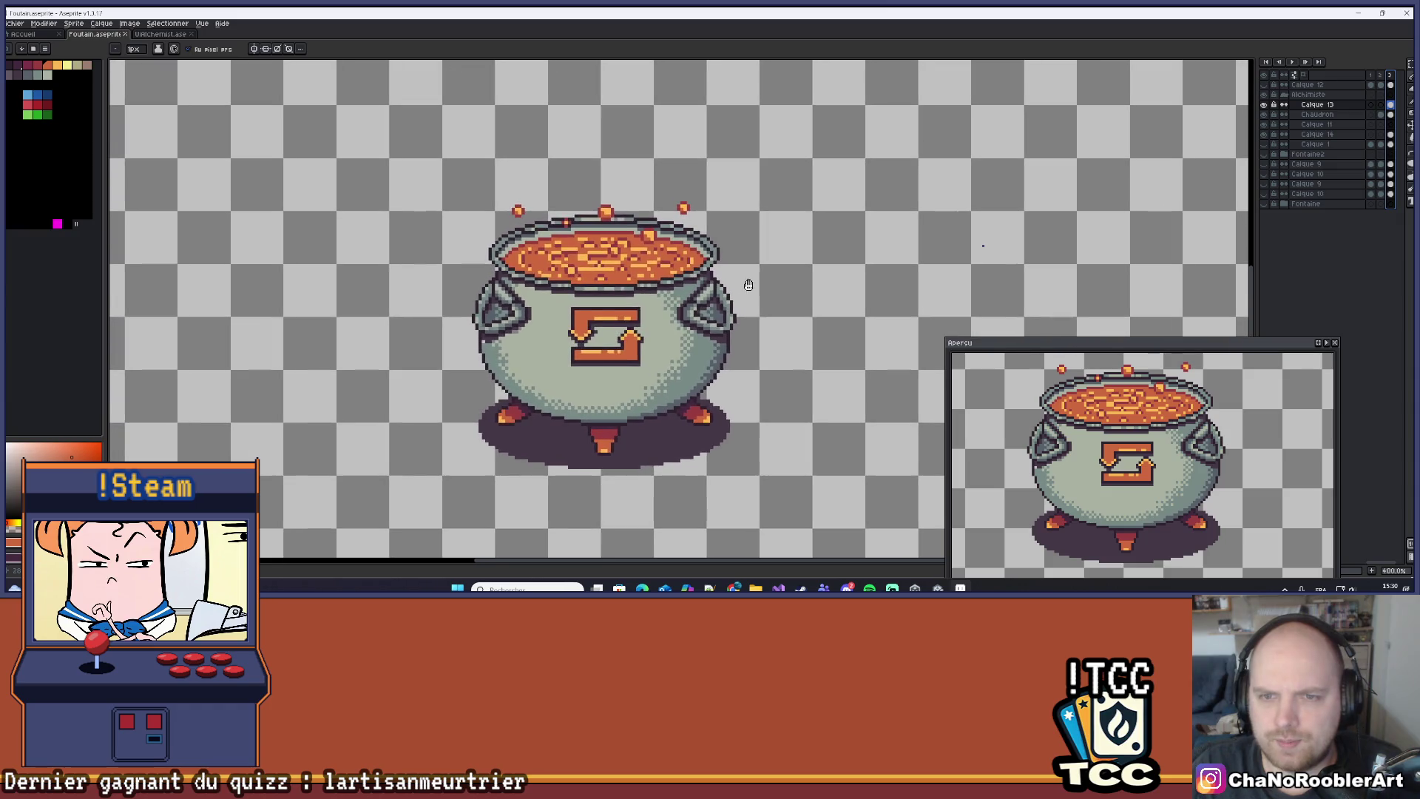
Draw a rectangular marquee selection enclosing the whole cauldron.
left_click(1410, 65)
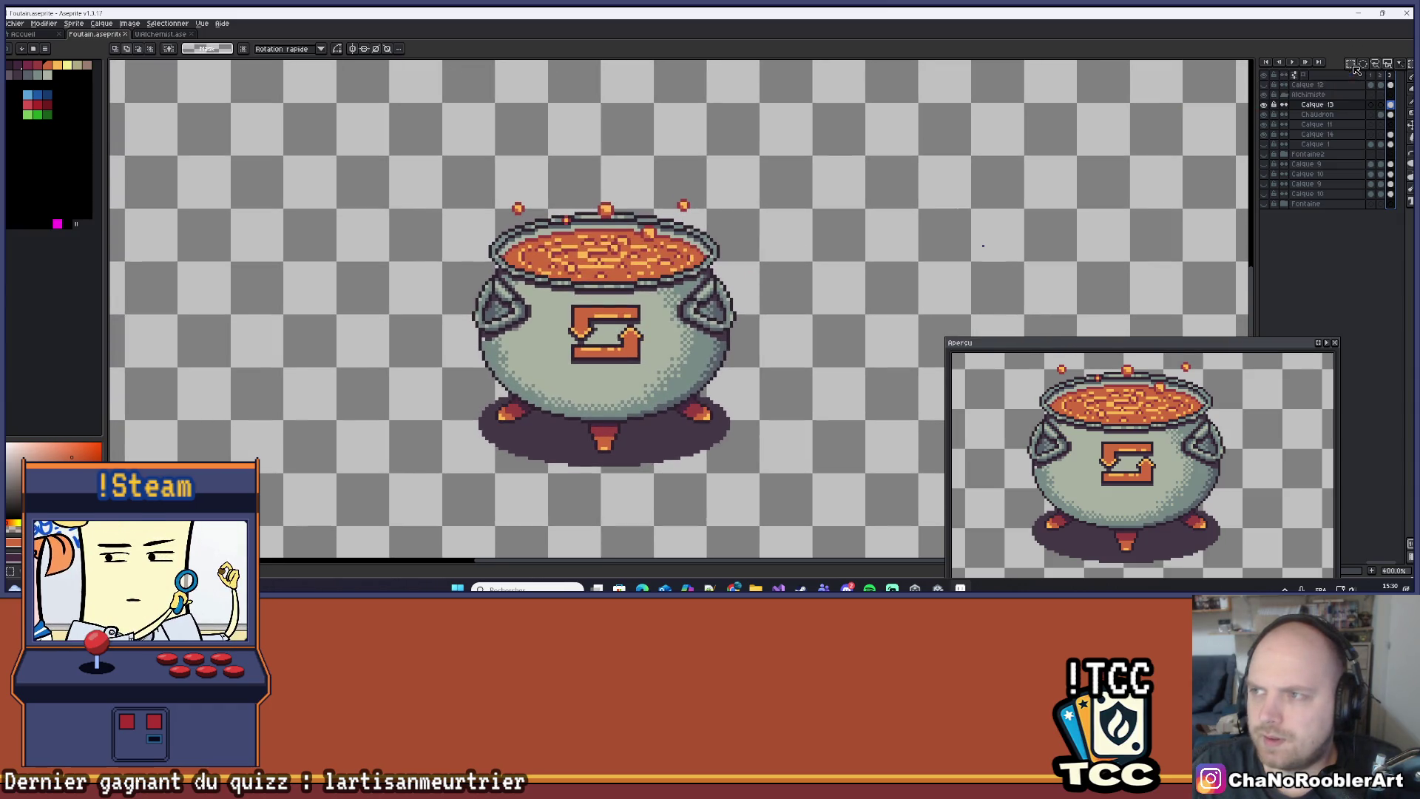
left_click(1354, 65)
mouse_move(410, 164)
left_mouse_down()
mouse_move(770, 489)
mouse_move(824, 500)
left_mouse_up()
key("ctrl+d")
scroll(419, 147, "up", 1)
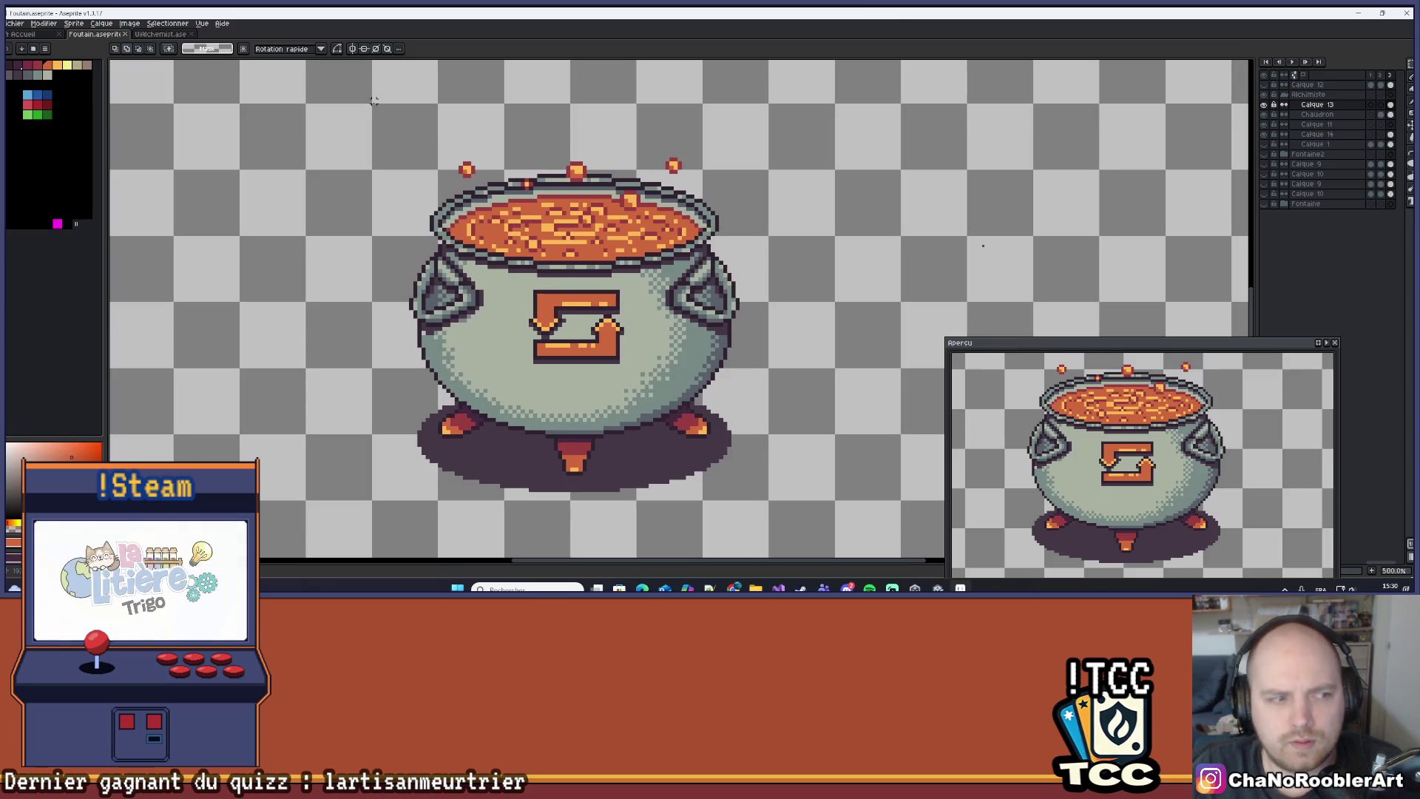
mouse_move(374, 106)
left_mouse_down()
mouse_move(612, 428)
mouse_move(818, 497)
mouse_move(770, 501)
left_mouse_up()
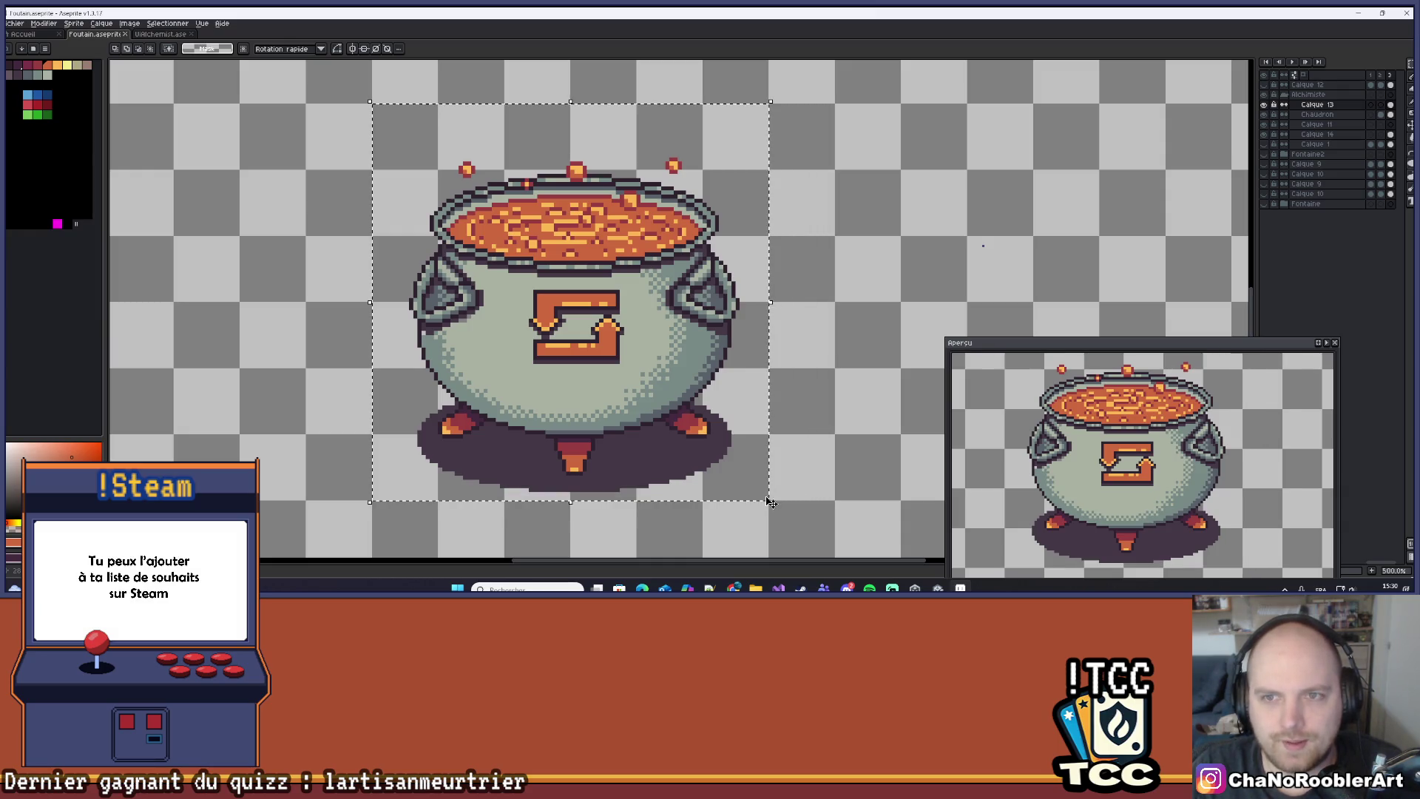
left_click(15, 23)
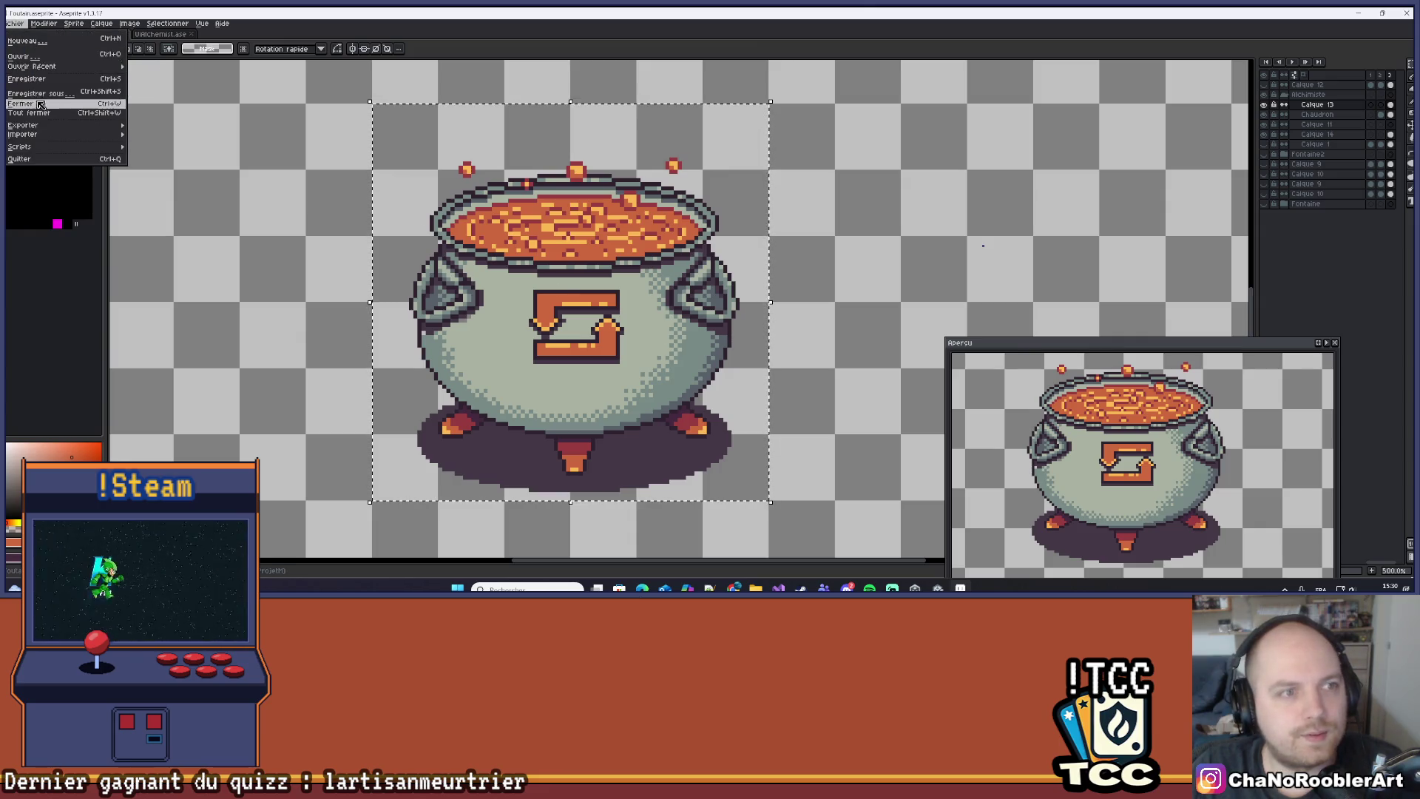
Export only the selected area as Chaudron.png into Export\UI\Alchemist.
mouse_move(67, 125)
left_click(178, 130)
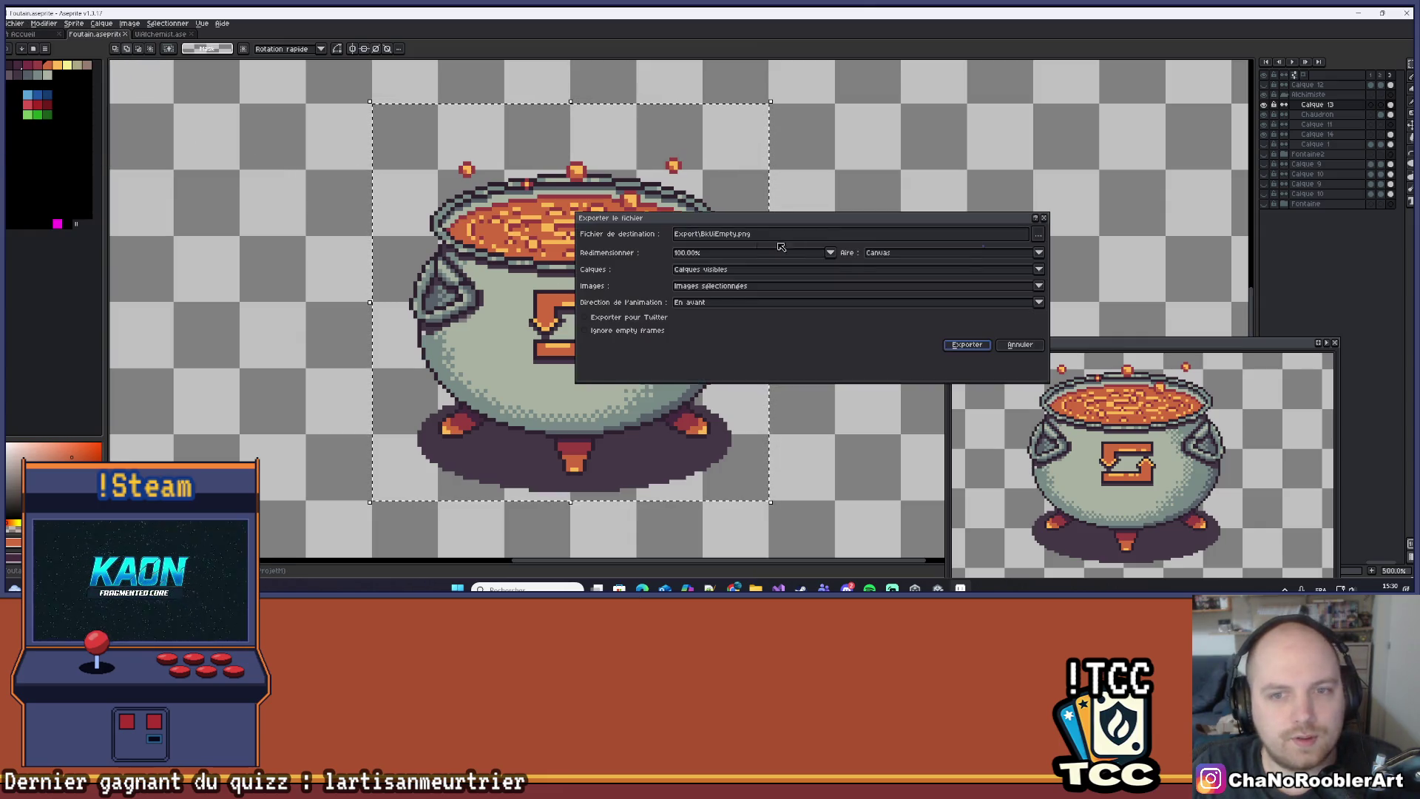
left_click(962, 253)
left_click(899, 273)
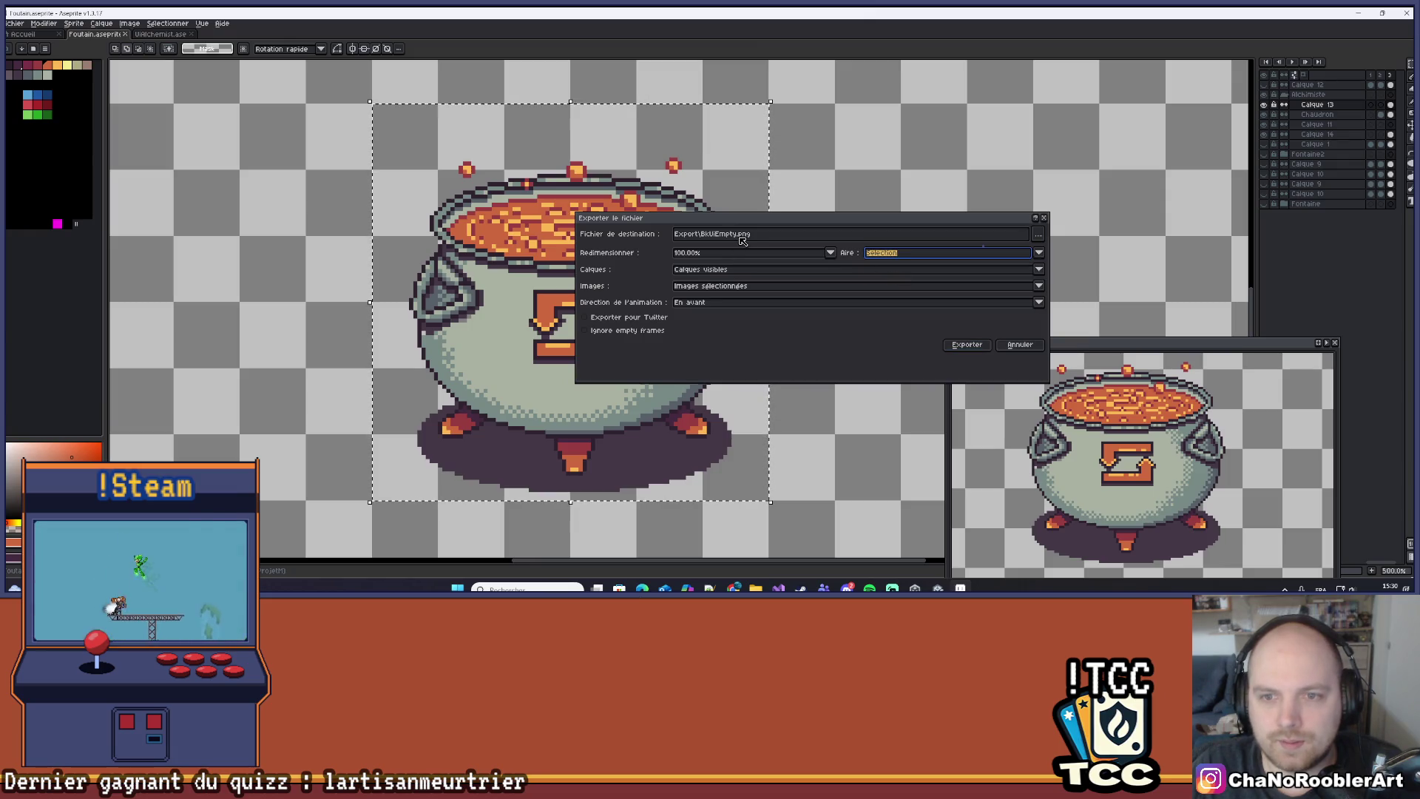
left_click(740, 235)
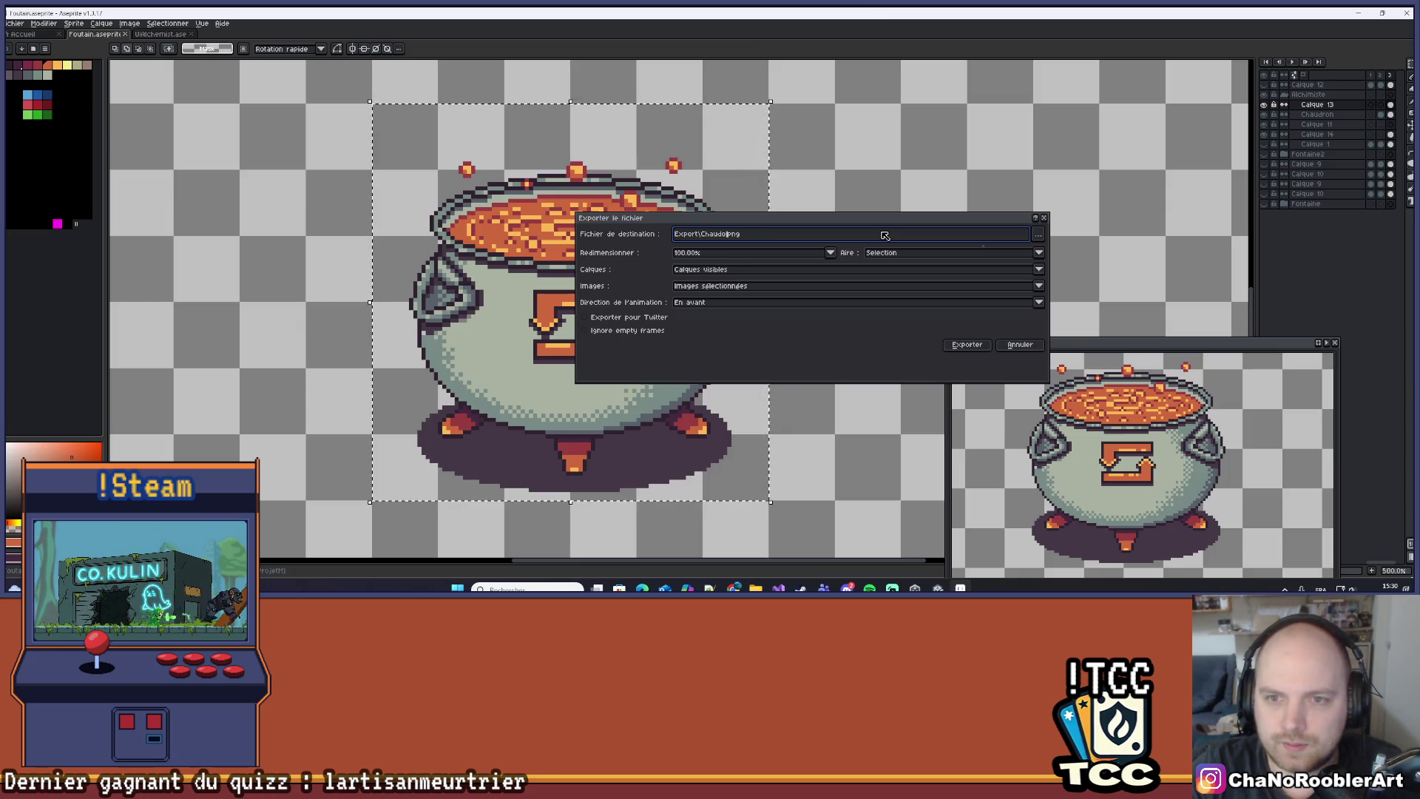
type("Chaudron")
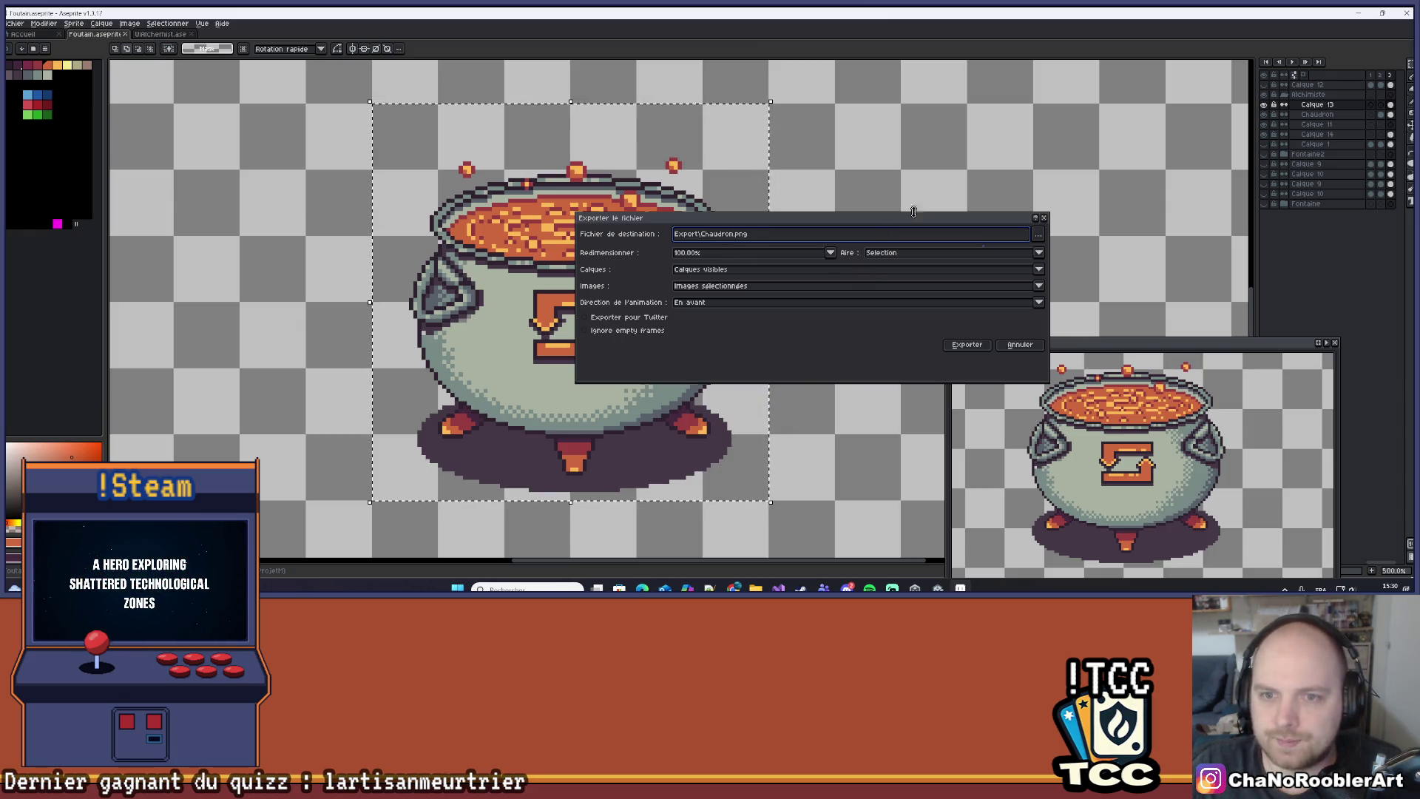
left_click(1039, 235)
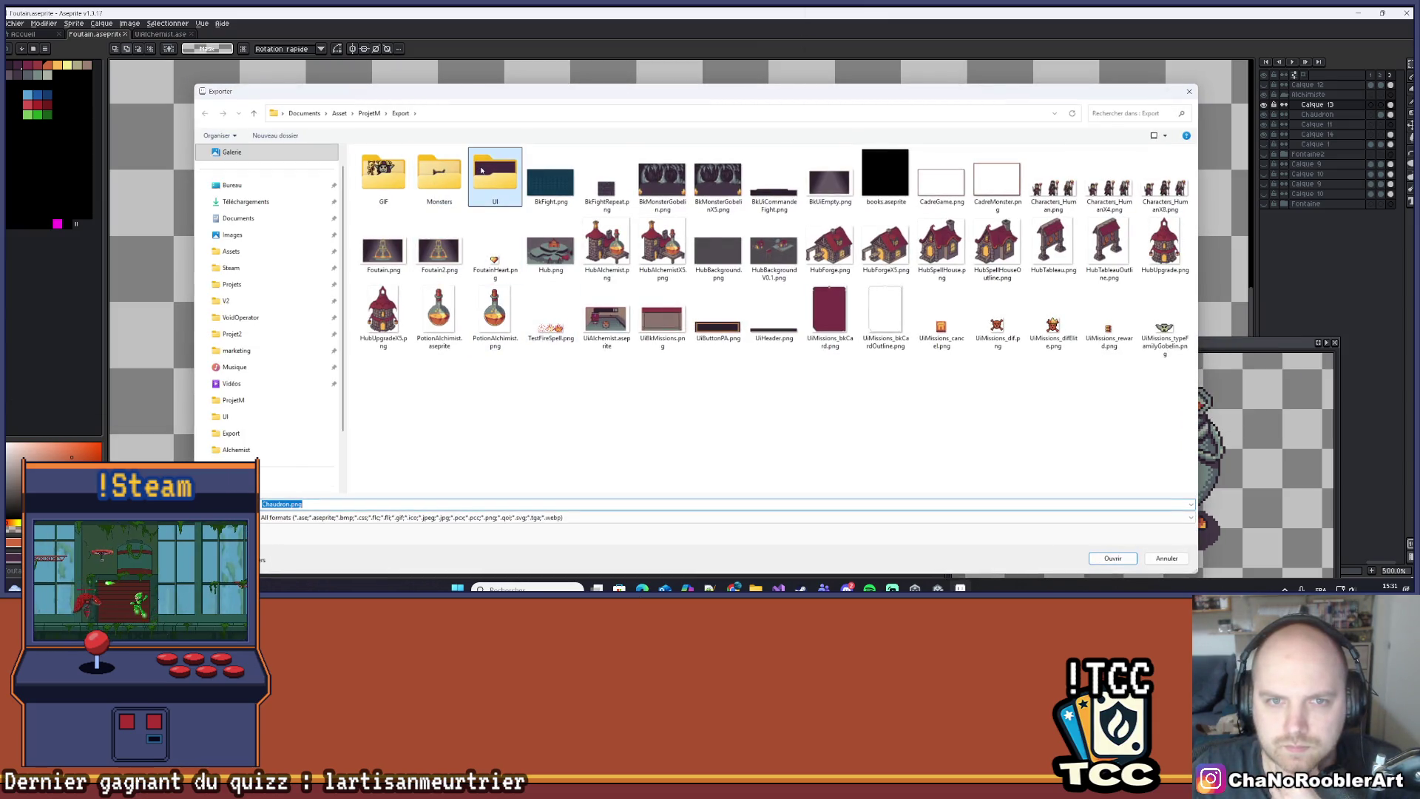
double_click(481, 171)
double_click(383, 176)
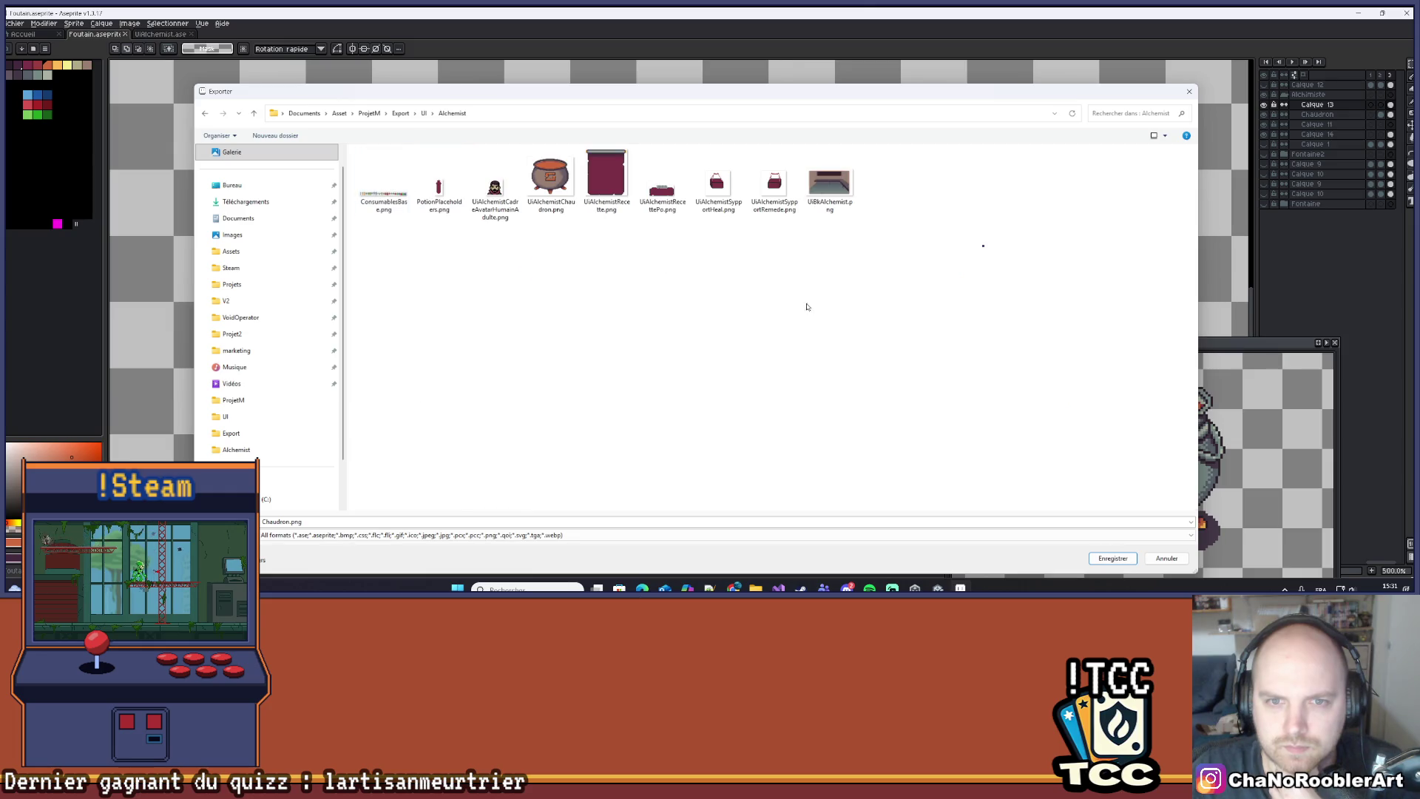
left_click(1110, 560)
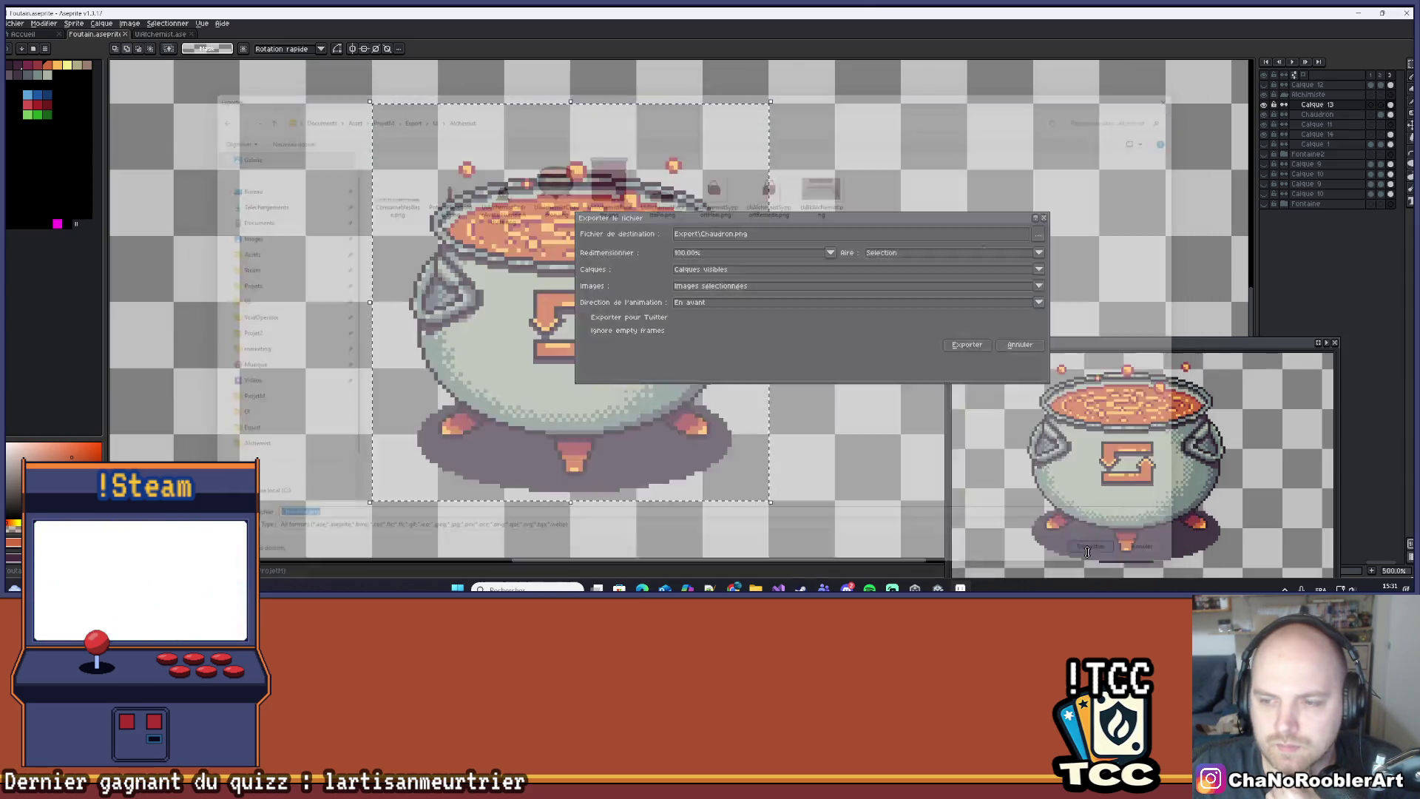
key("Return")
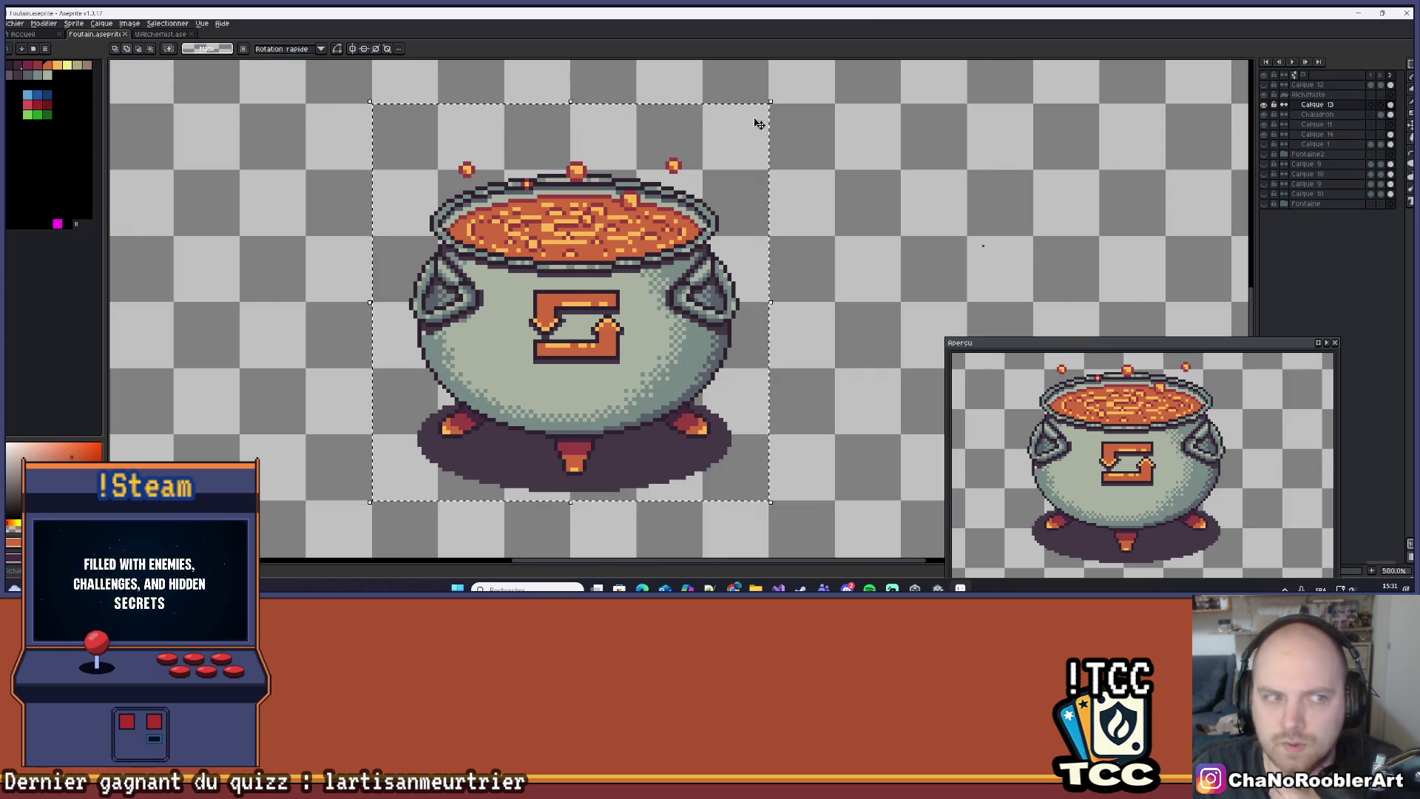
Minimize Aseprite and bring the Unity game view to the front.
scroll(755, 121, "down", 3)
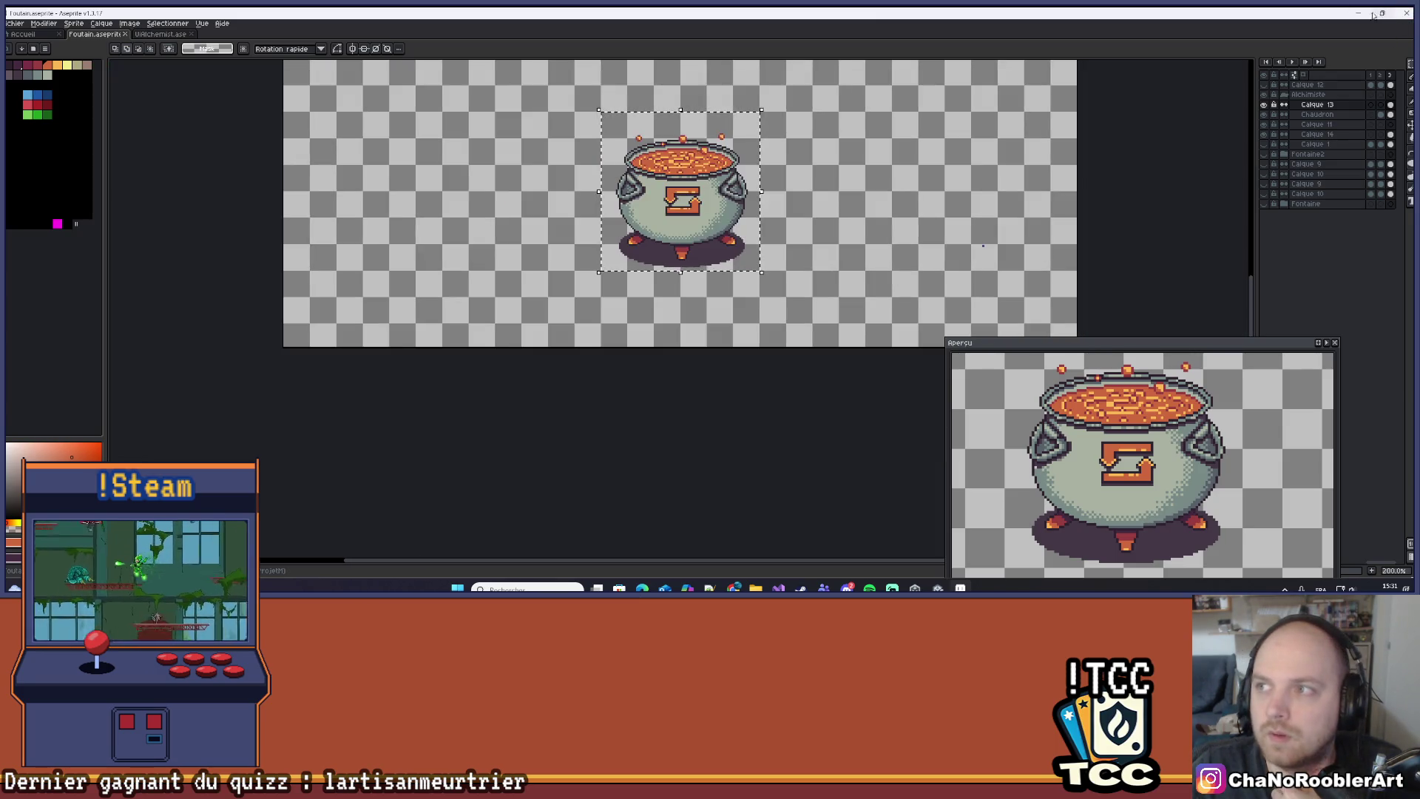
left_click(1358, 13)
left_click(960, 588)
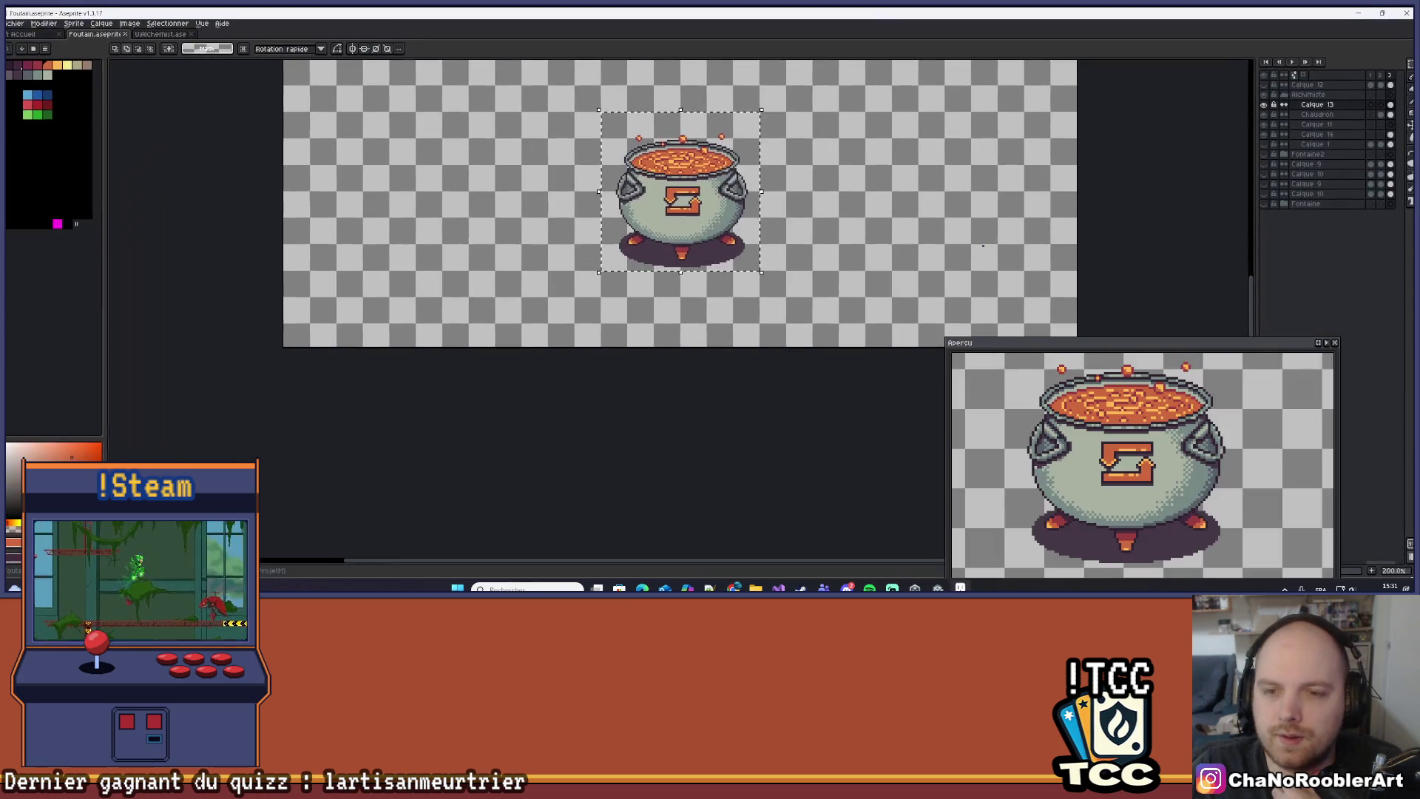
left_click(938, 588)
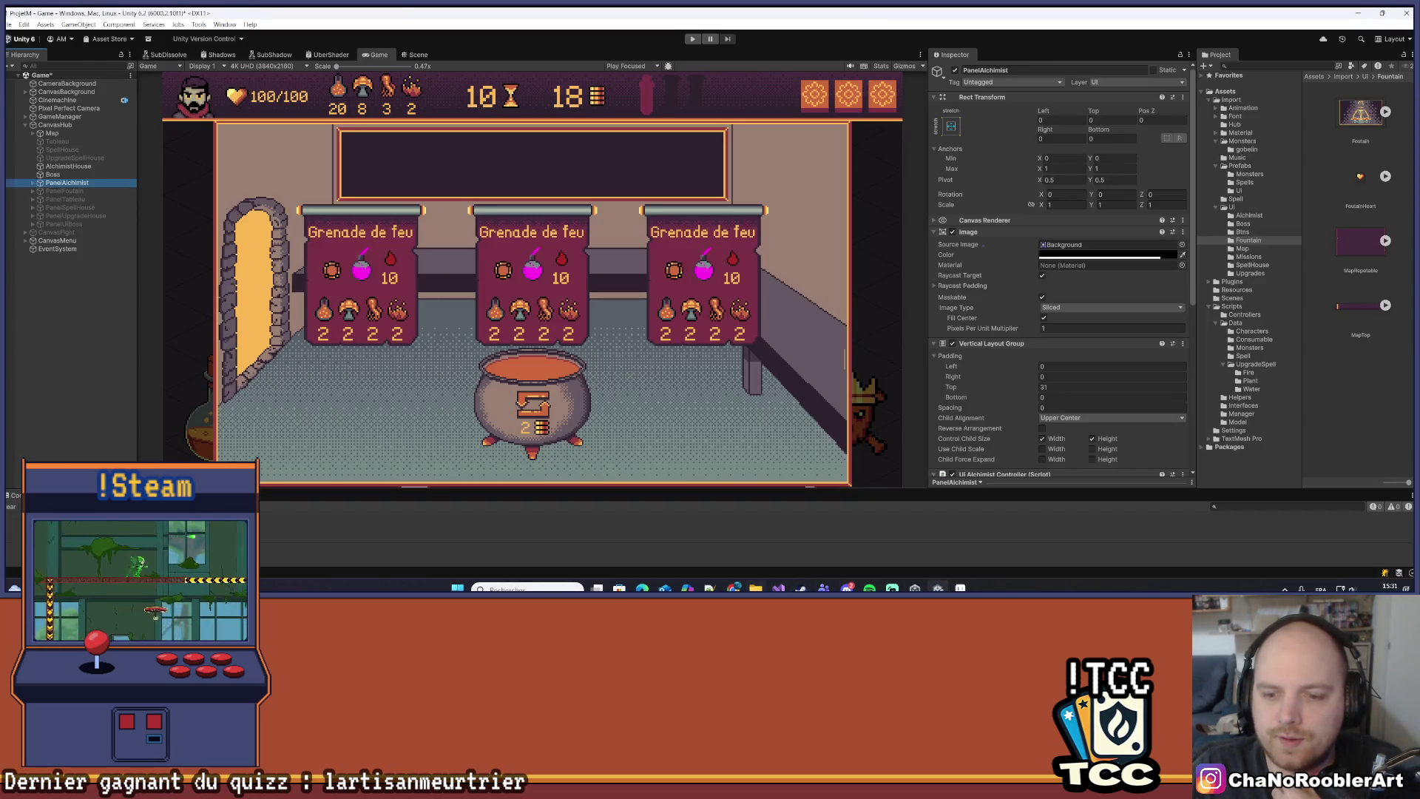
Switch the Mukiz lobby playlist to Best of Worldwide, then minimize the browser.
mouse_move(734, 588)
left_click(876, 543)
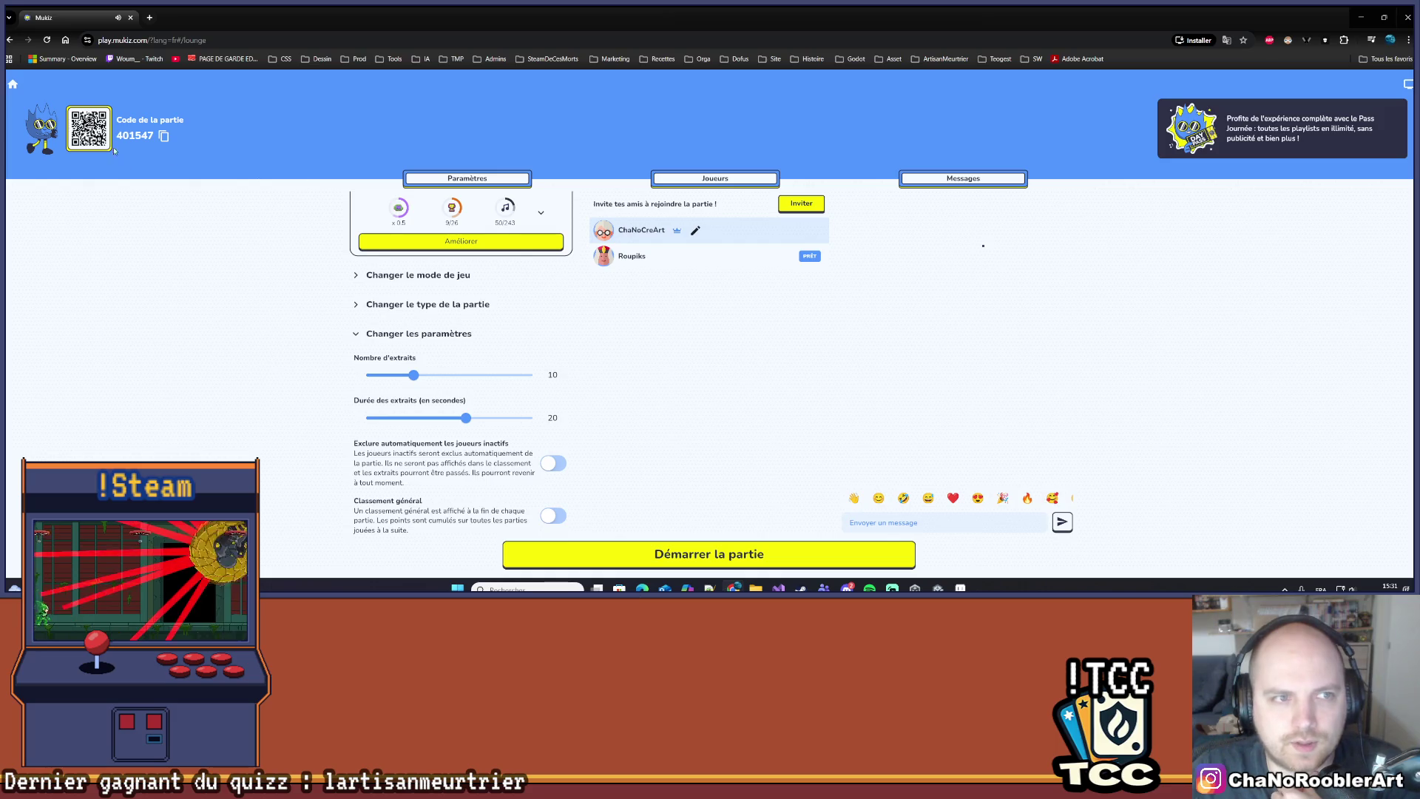
scroll(447, 328, "up", 1)
left_click(459, 220)
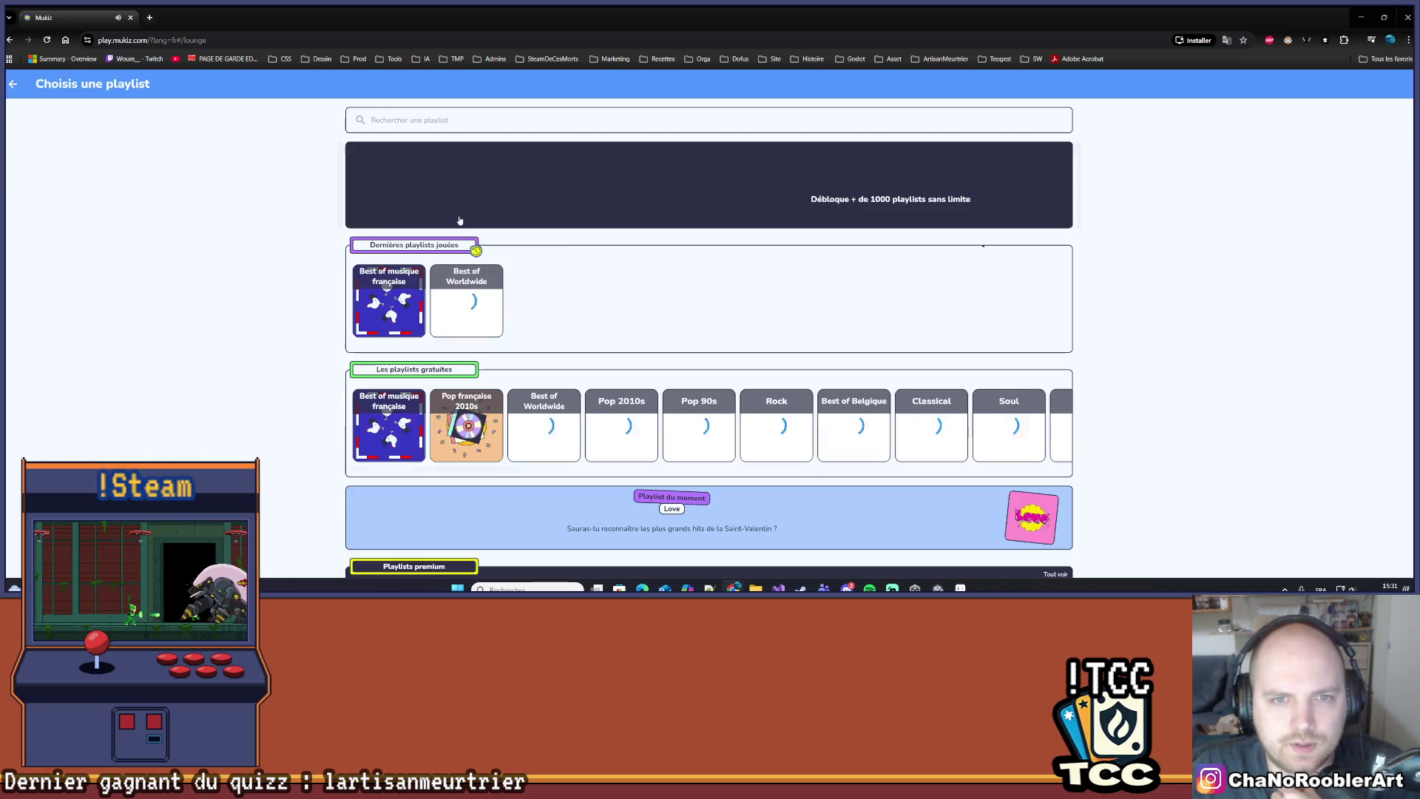
left_click(555, 419)
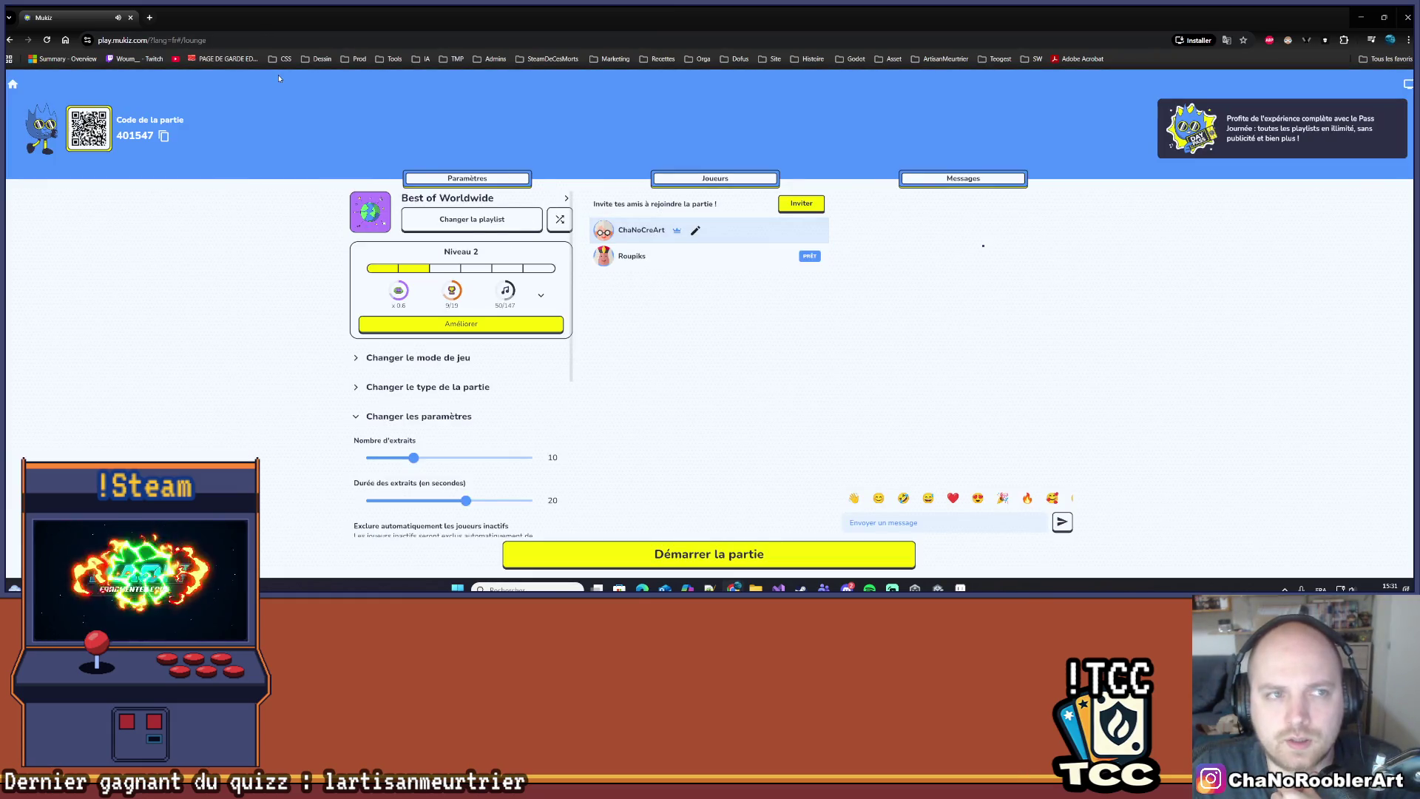
key("super+Down")
key("super+Down")
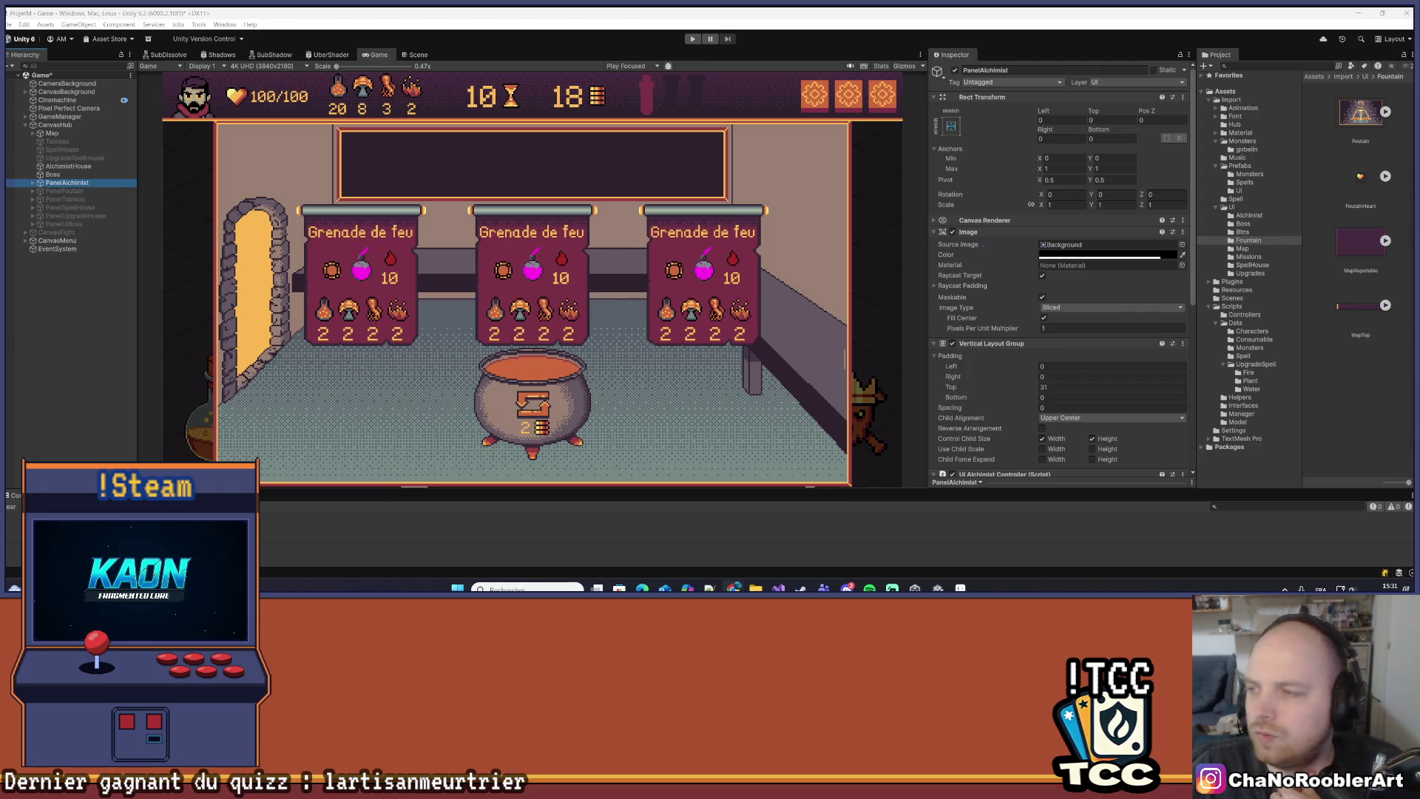